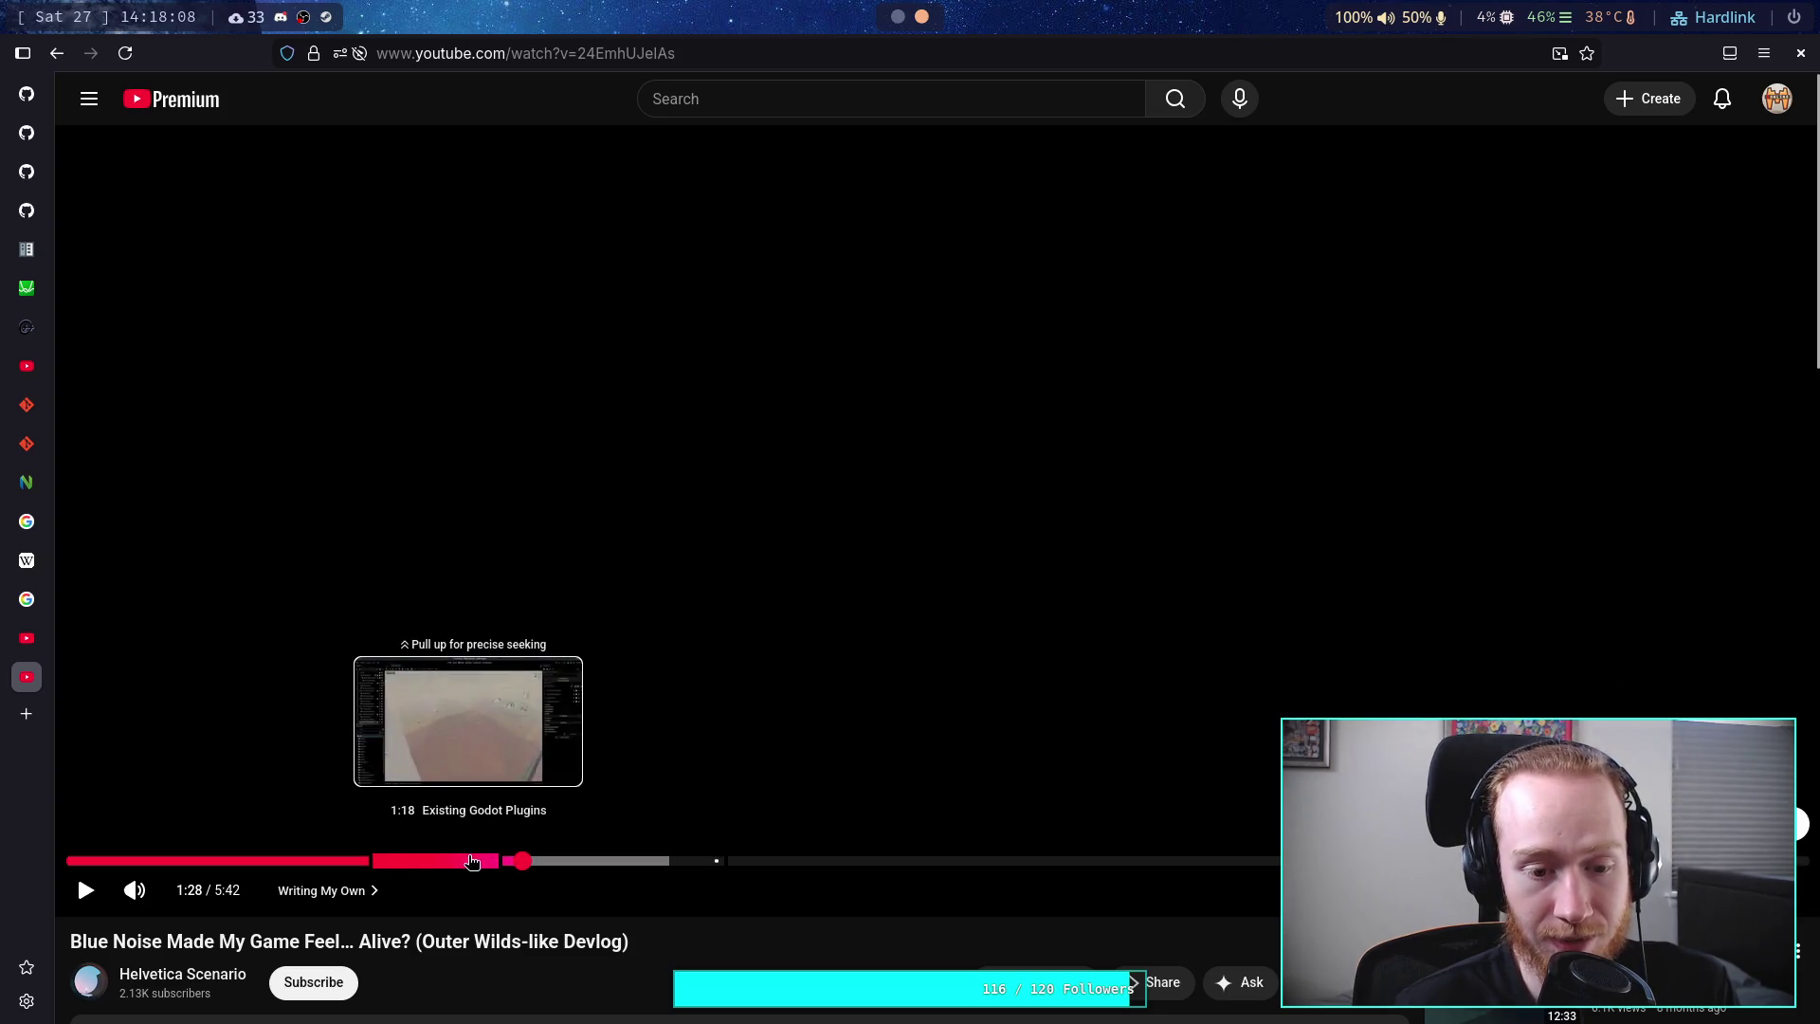
- Rewind the devlog to the Existing Godot Plugins part and pause on the ProtonScatter plugin demo
click(414, 861)
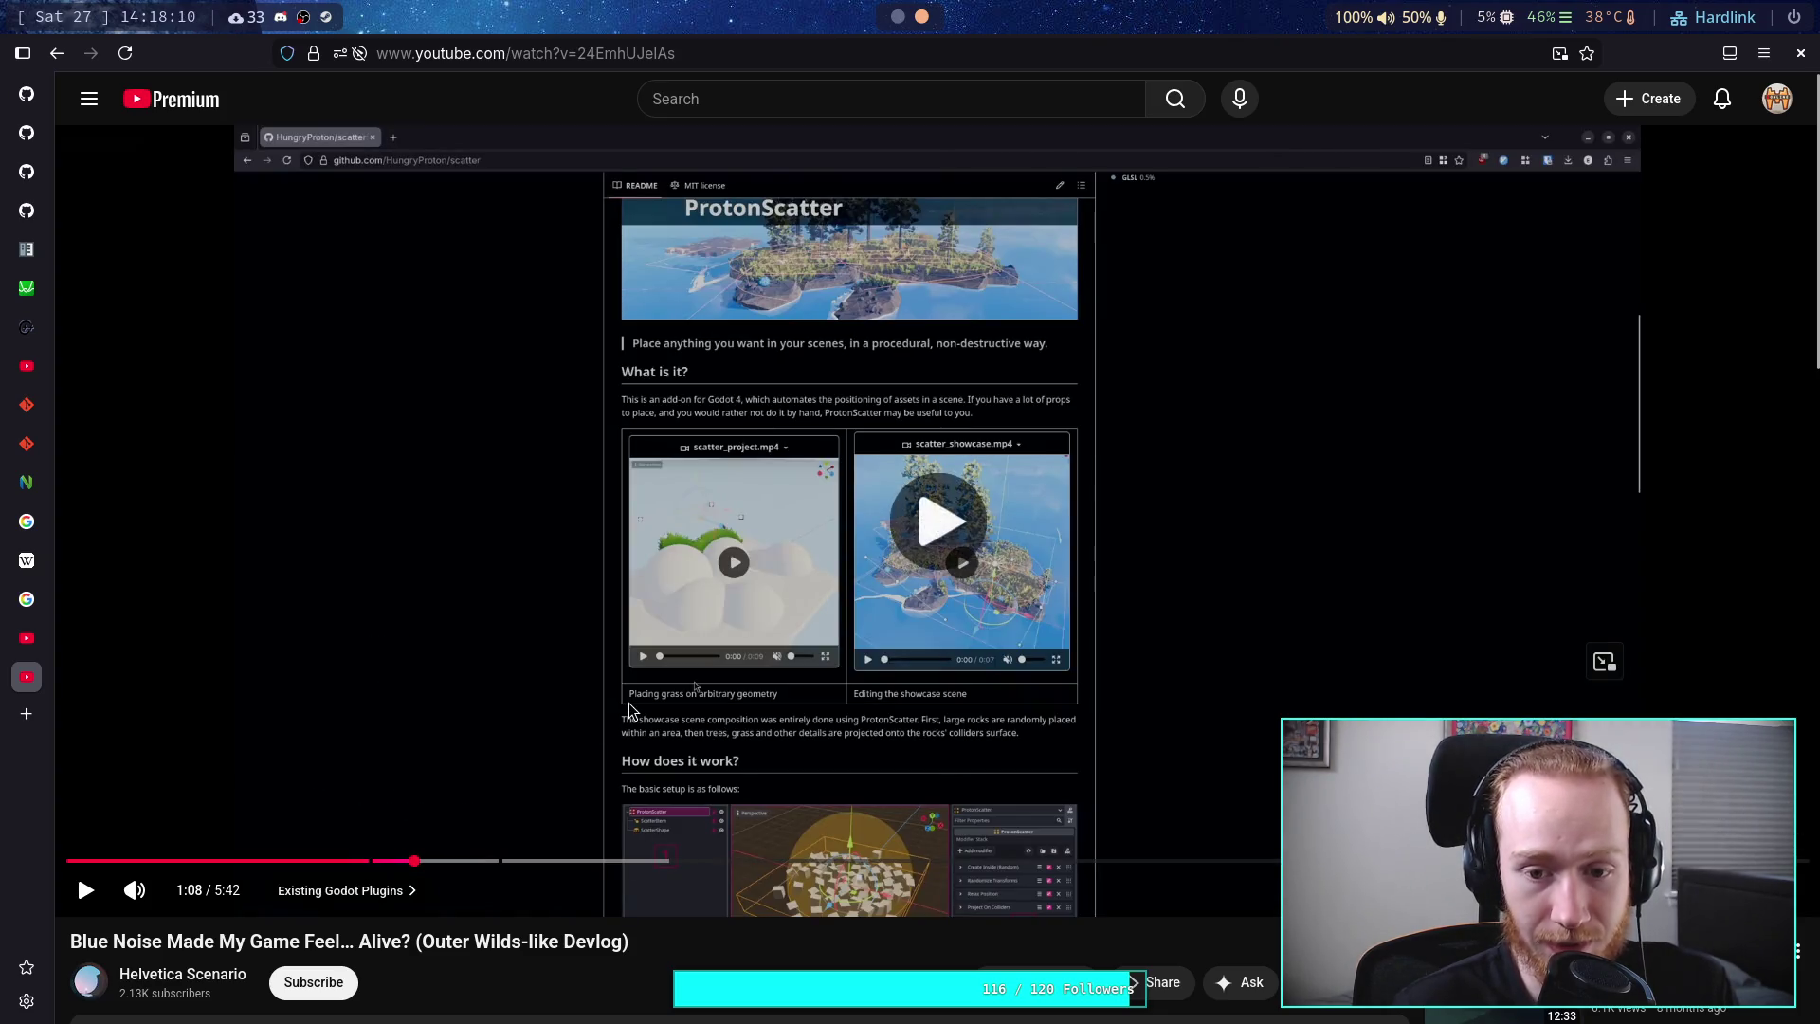
click(630, 709)
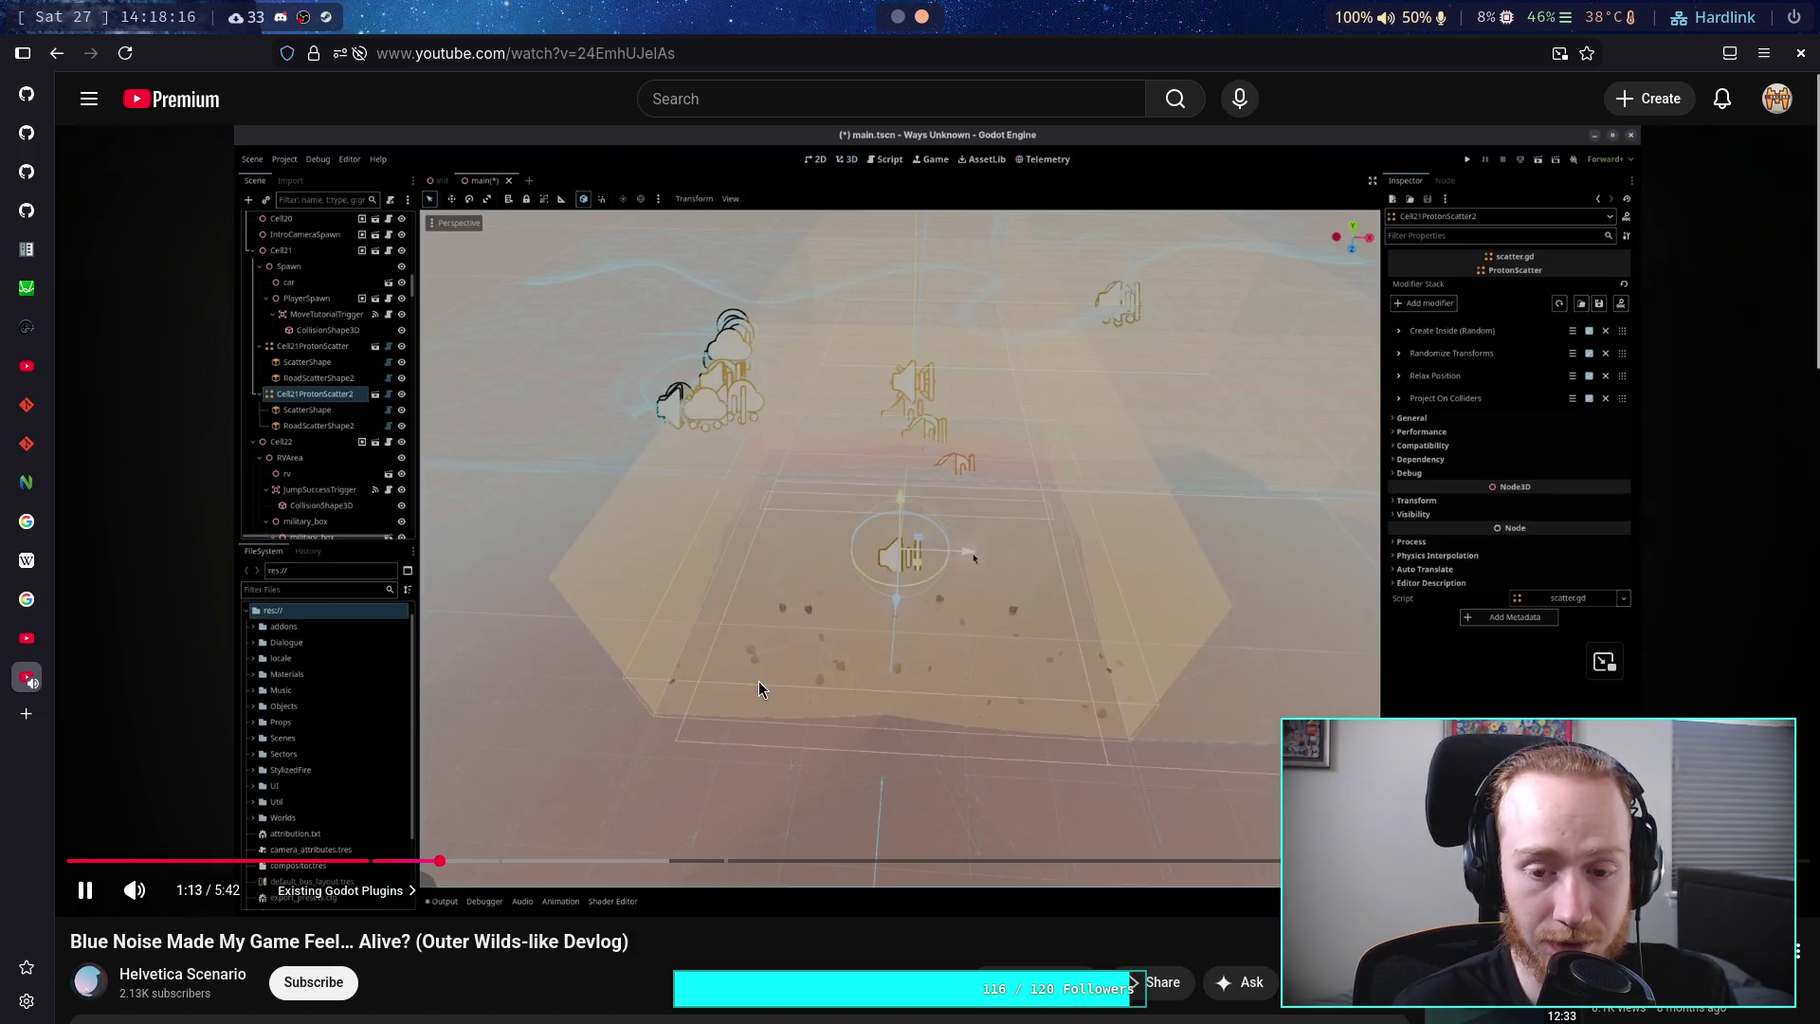
click(758, 680)
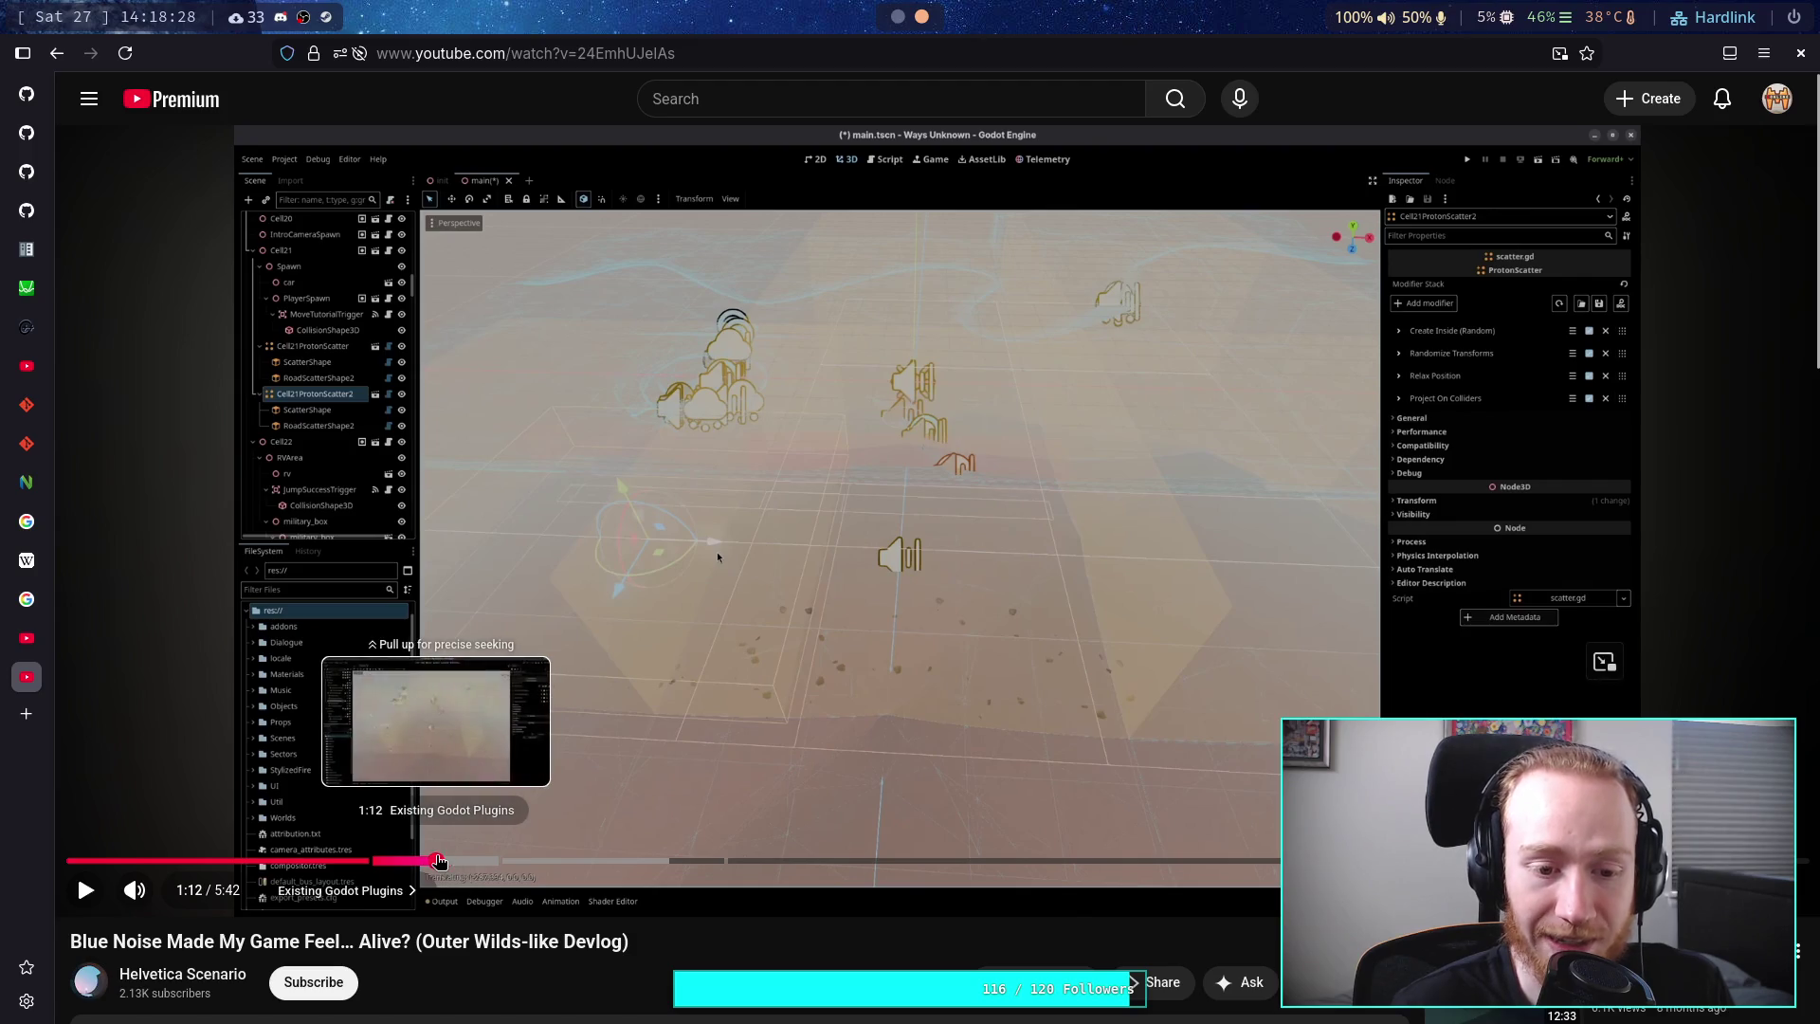
click(436, 859)
click(770, 719)
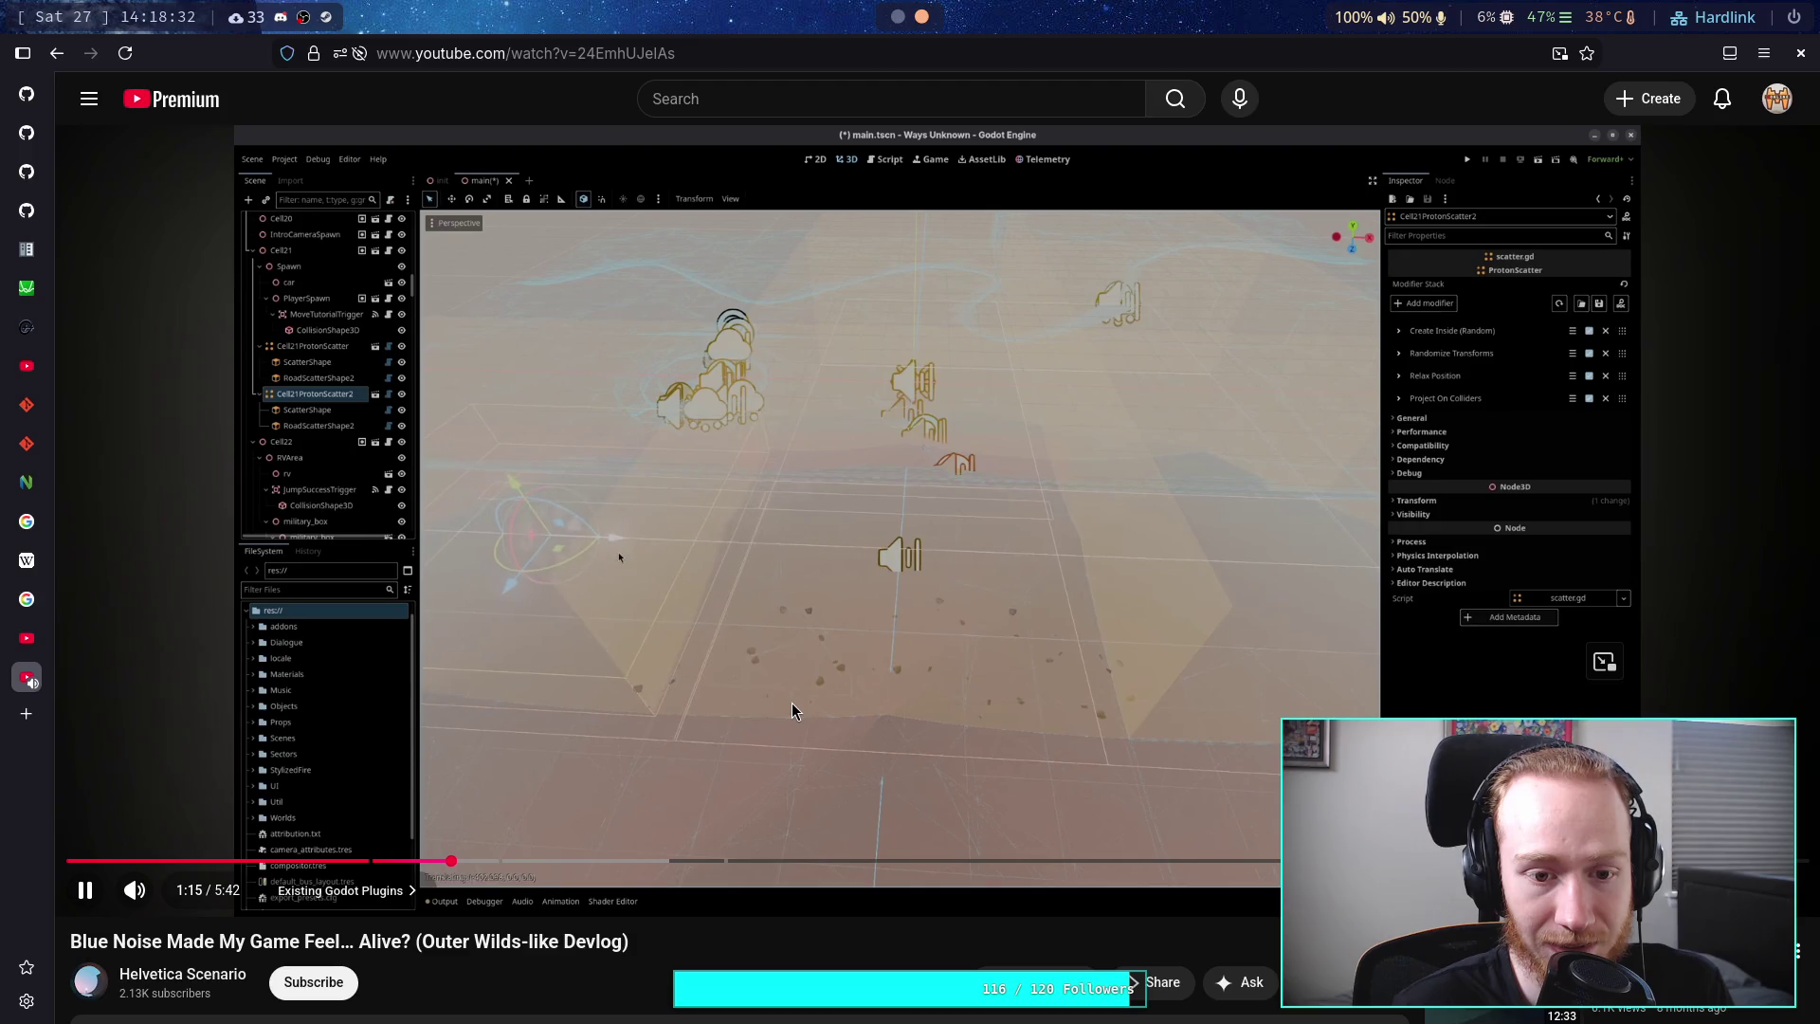
click(800, 682)
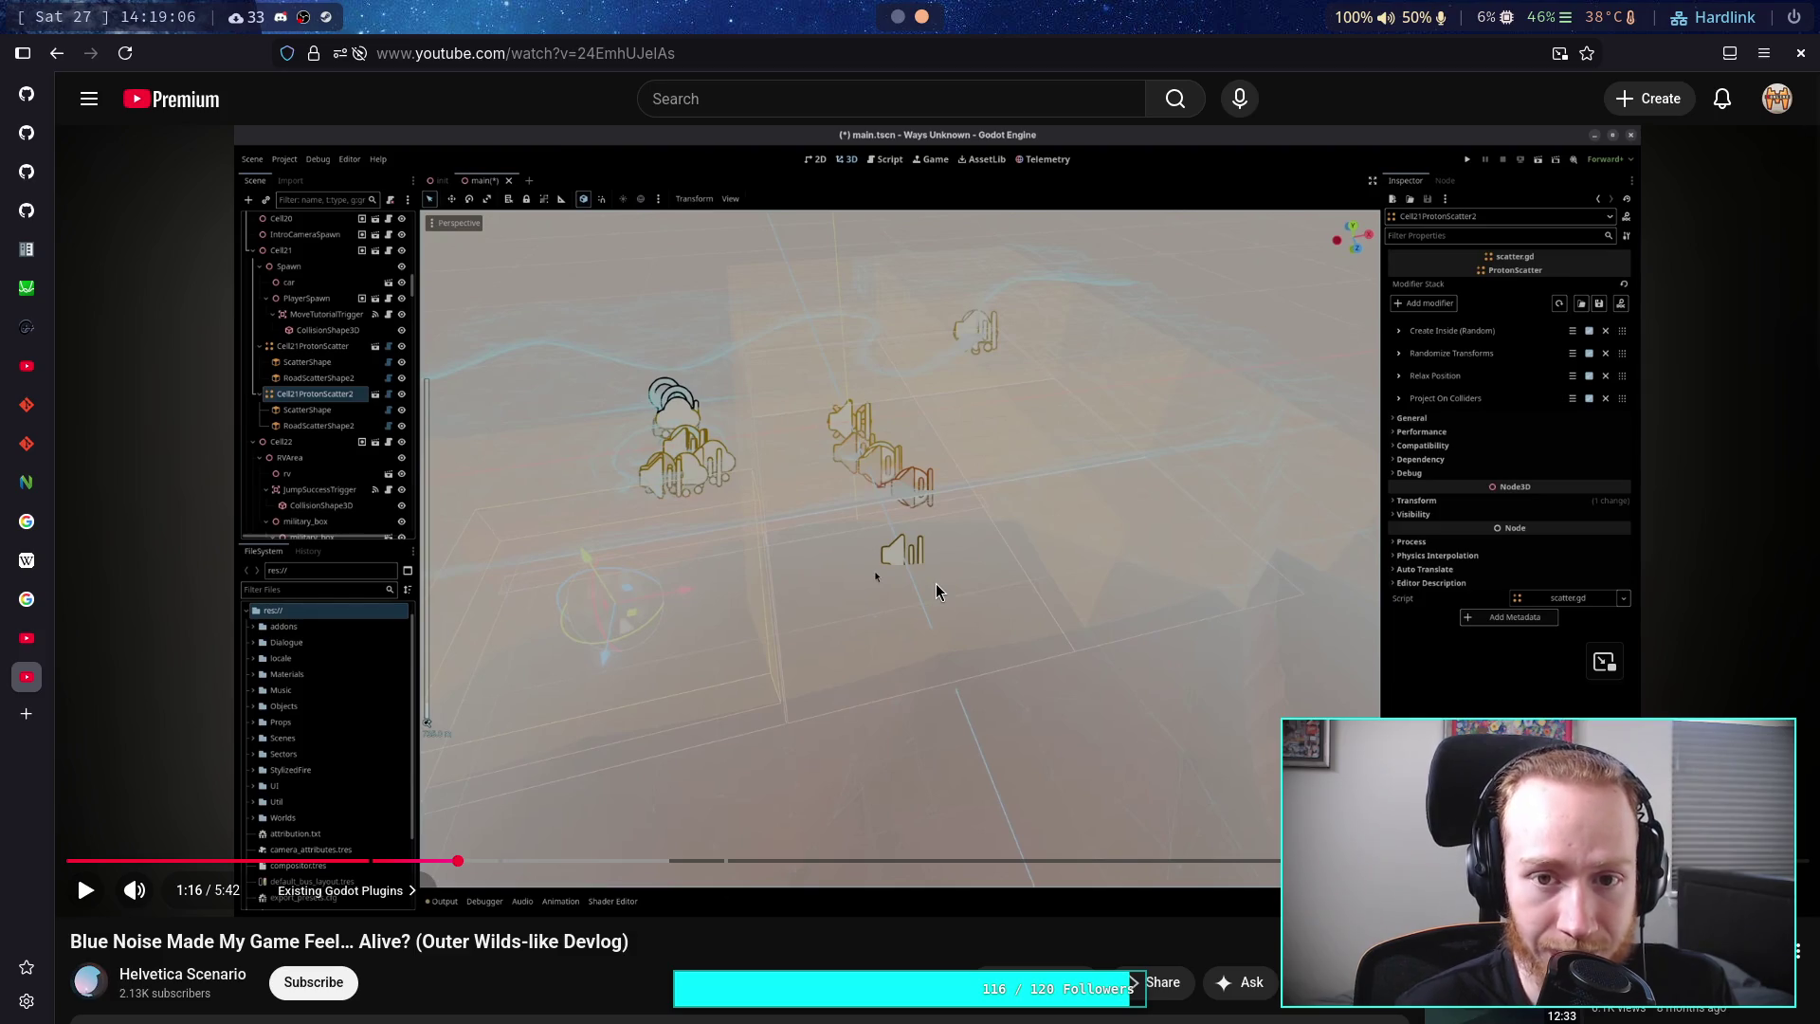
click(951, 639)
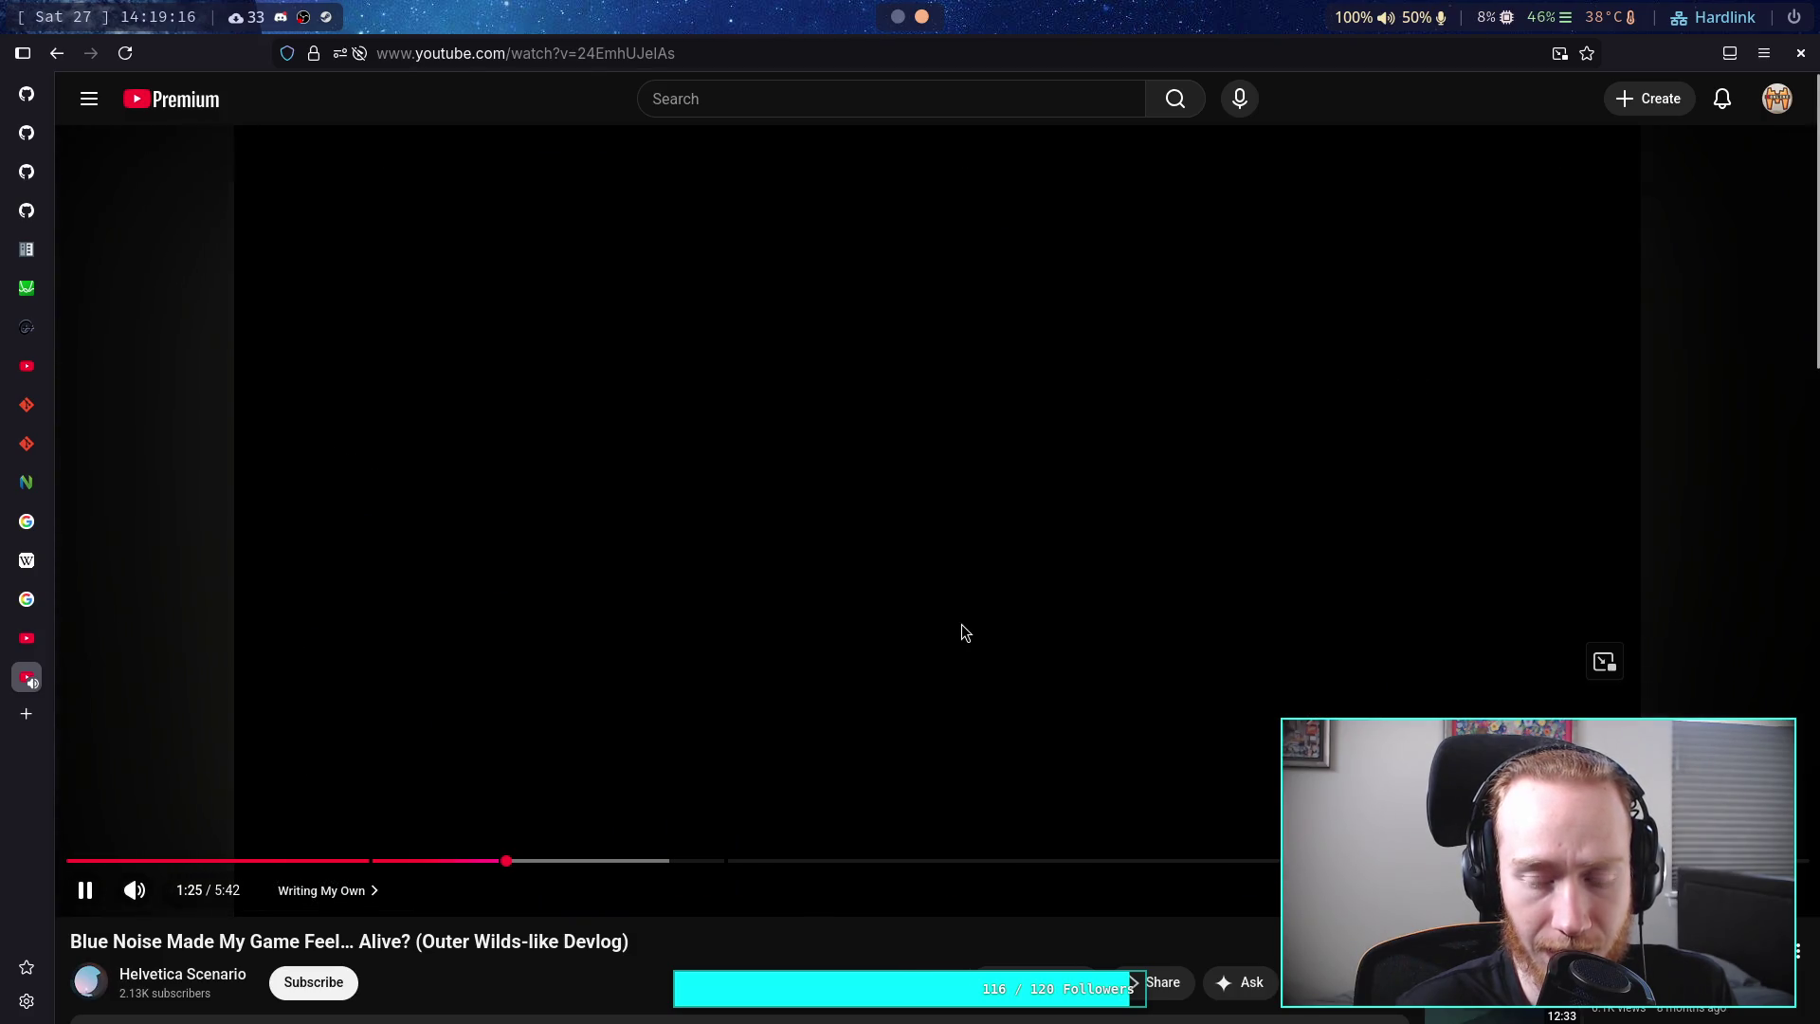
click(961, 625)
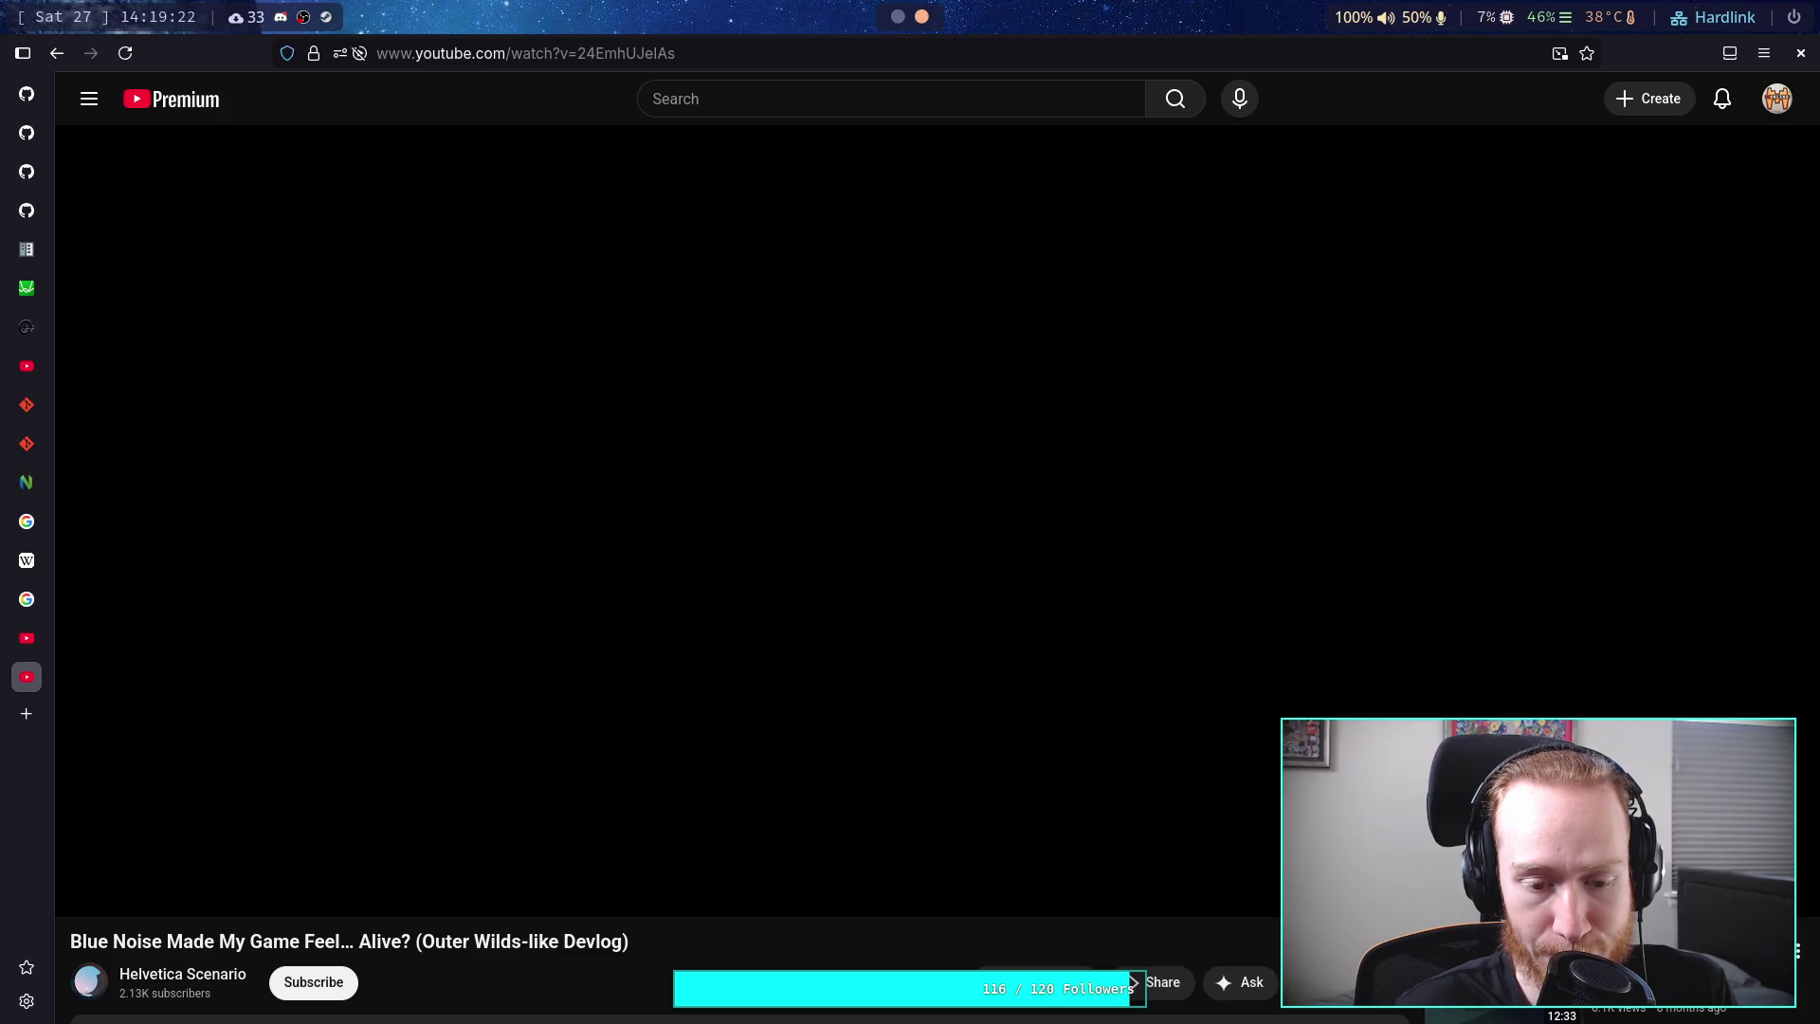
- Play on, pausing on the 100 m scatter diagram and the desert shrubs scene
click(894, 762)
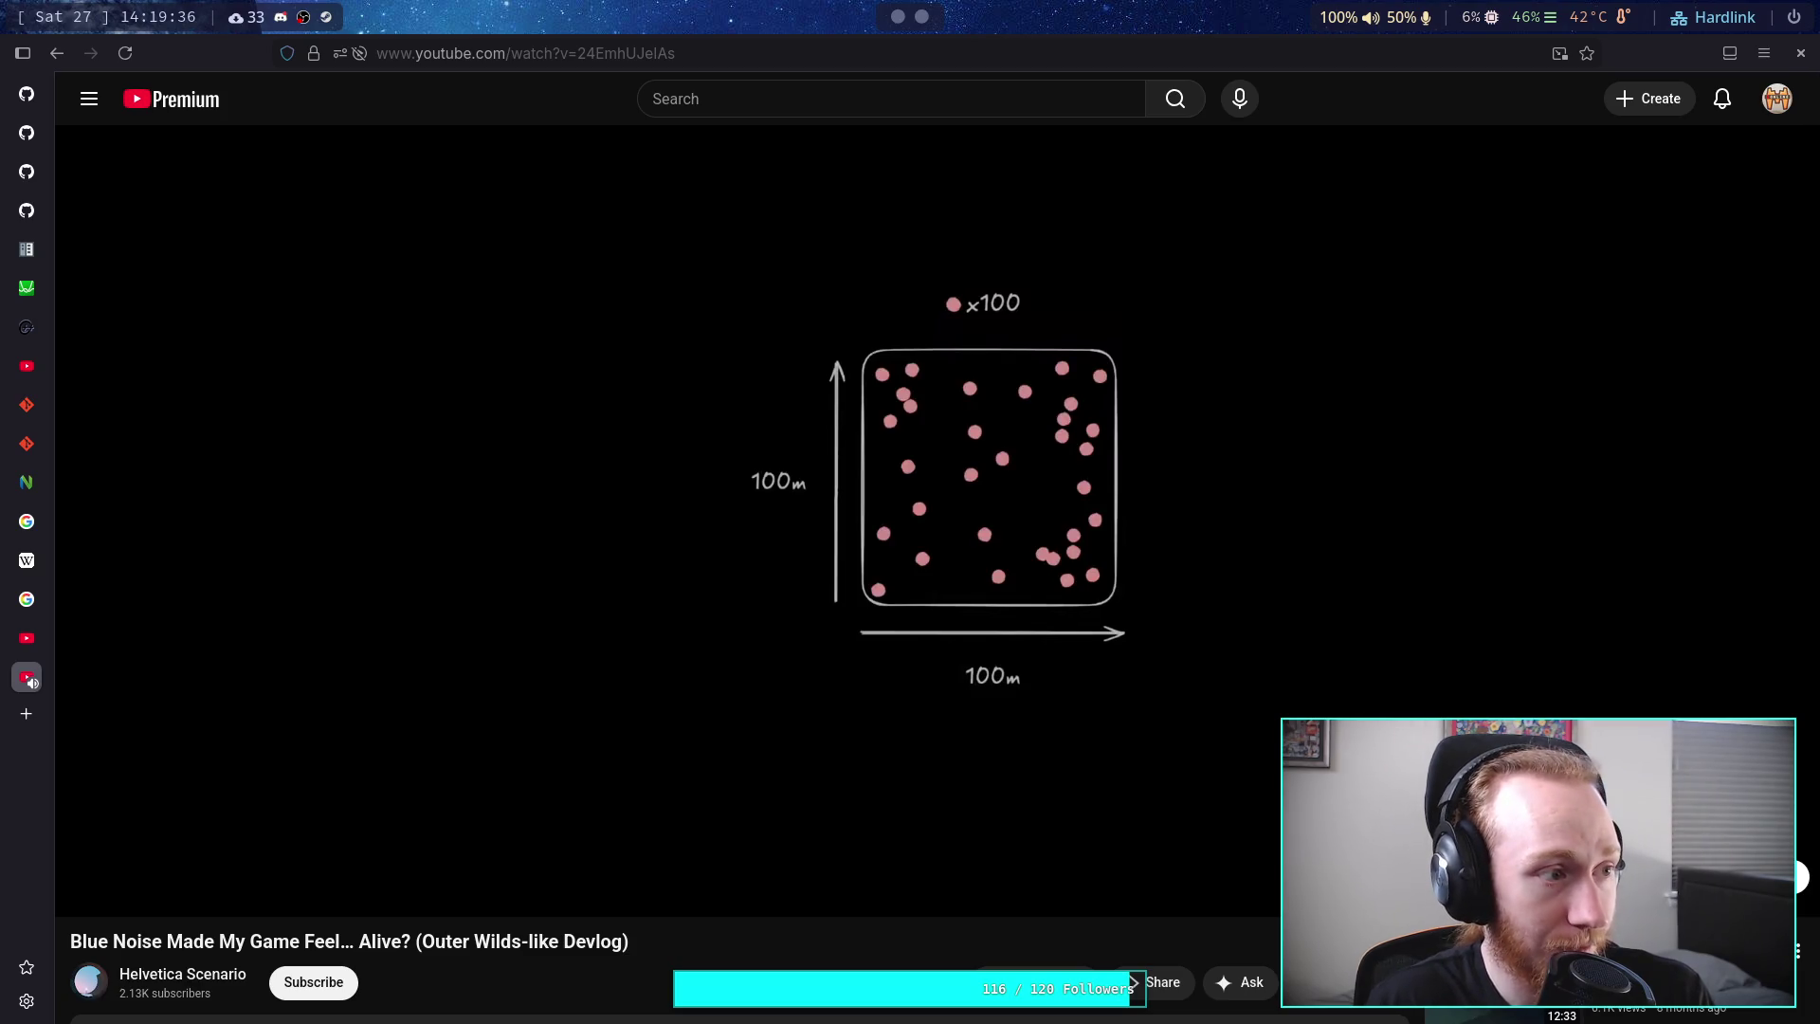
click(639, 773)
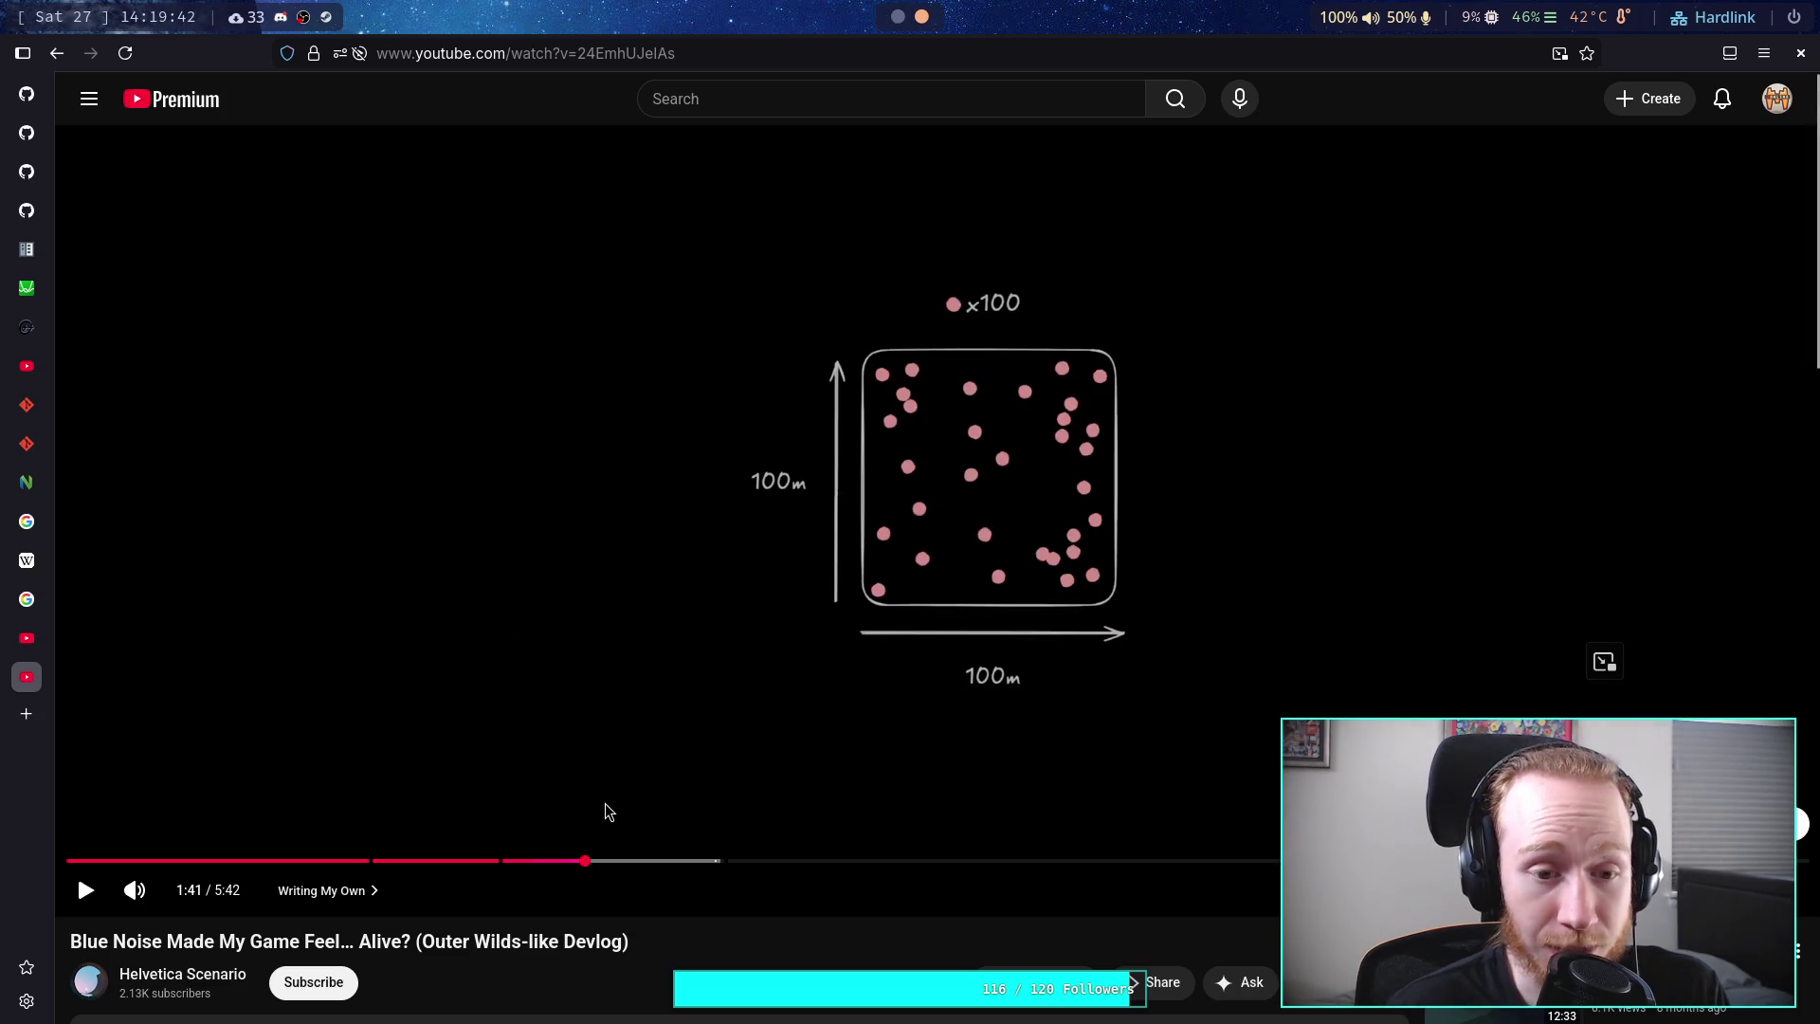
click(695, 787)
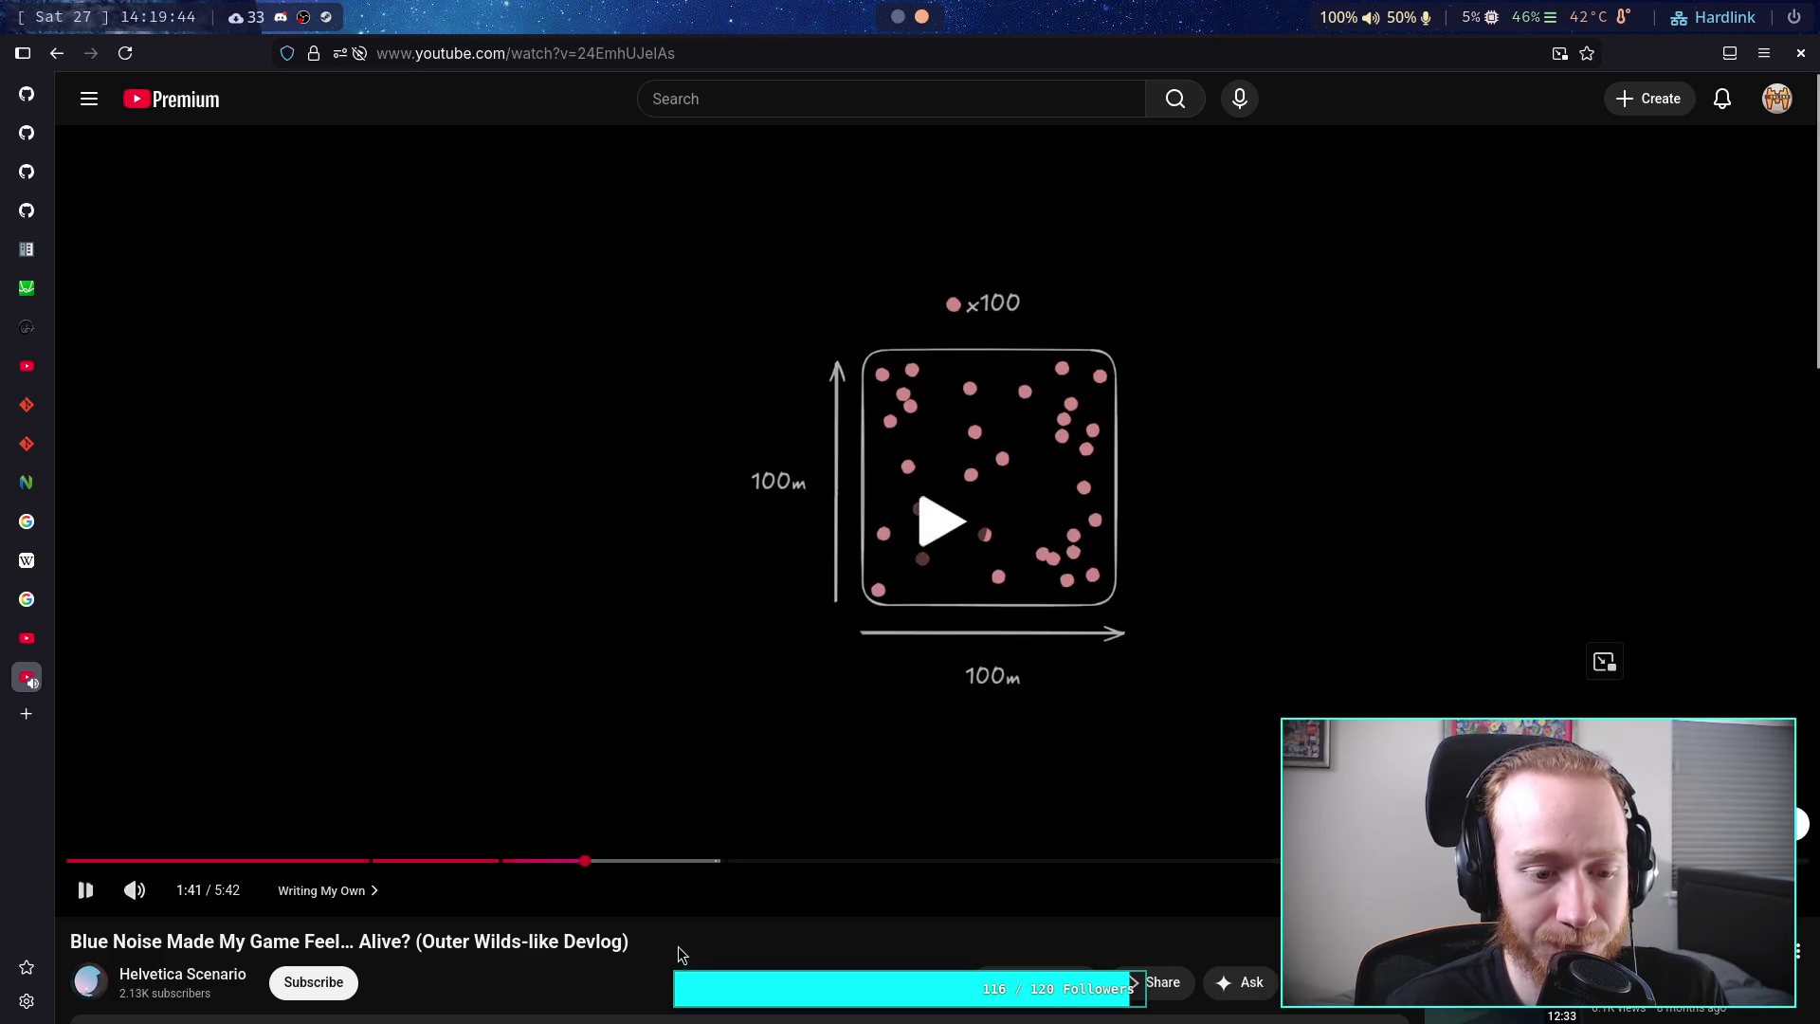
click(682, 764)
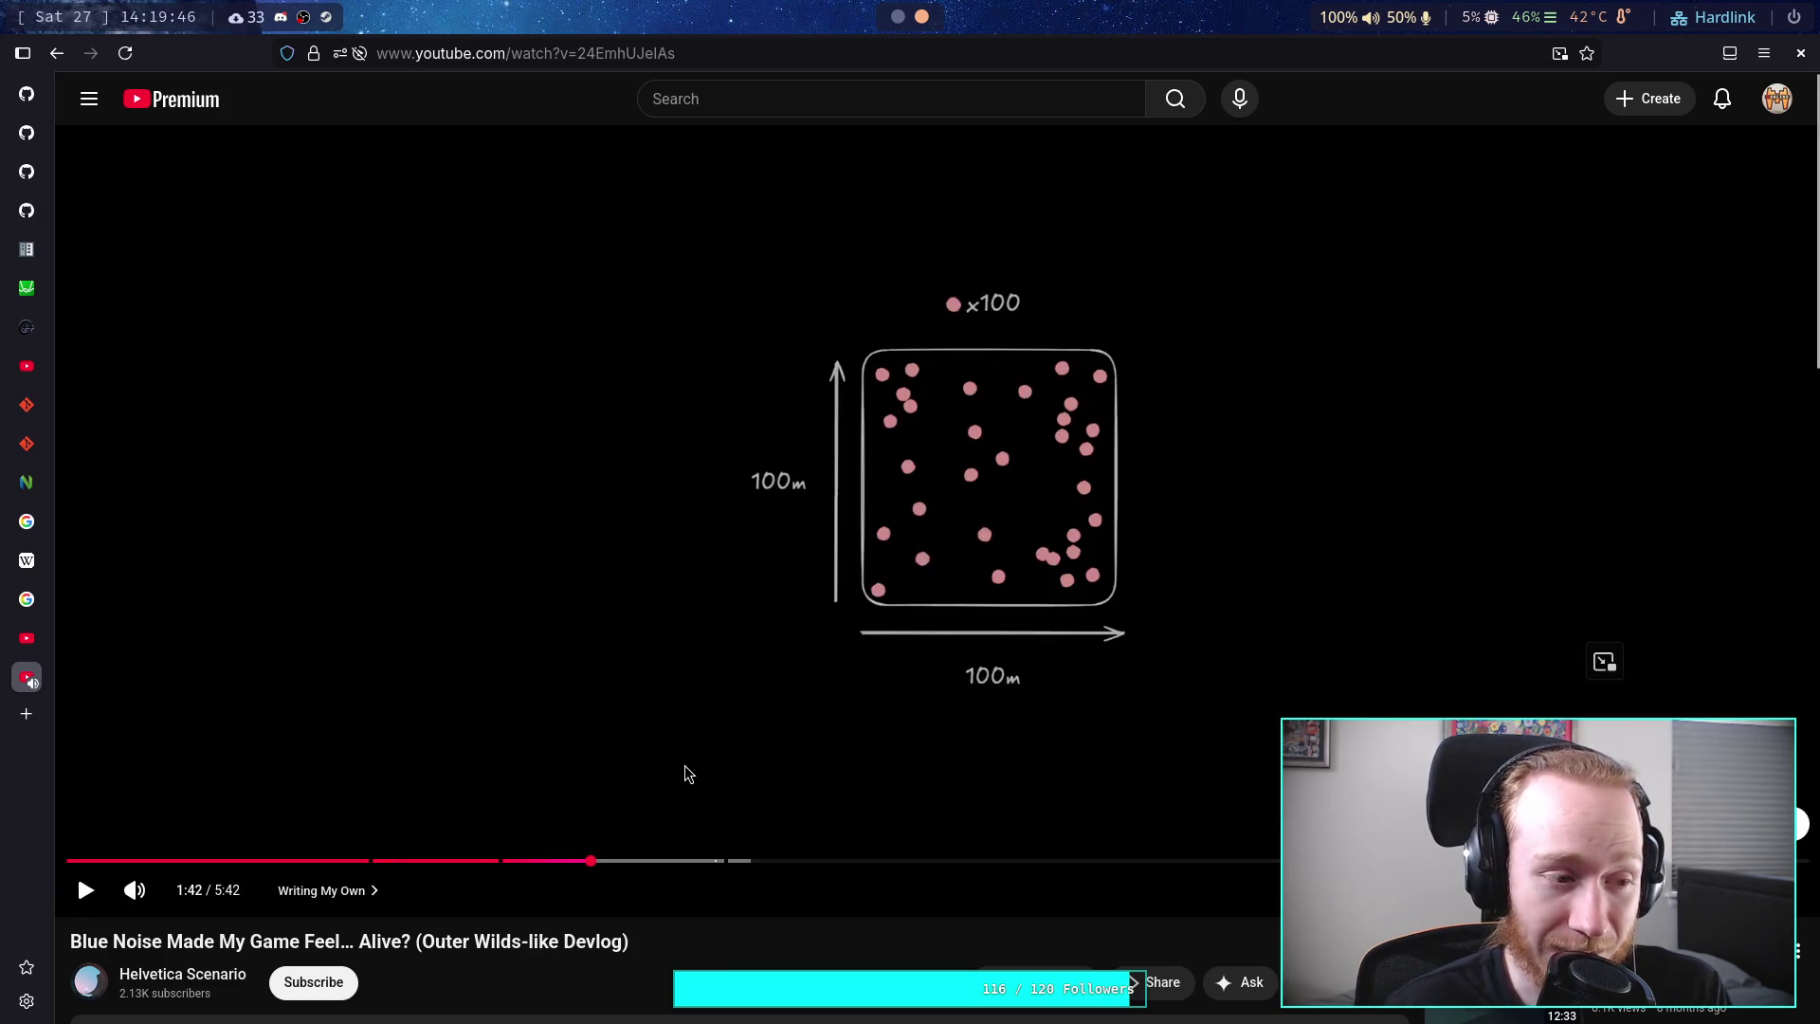
click(684, 765)
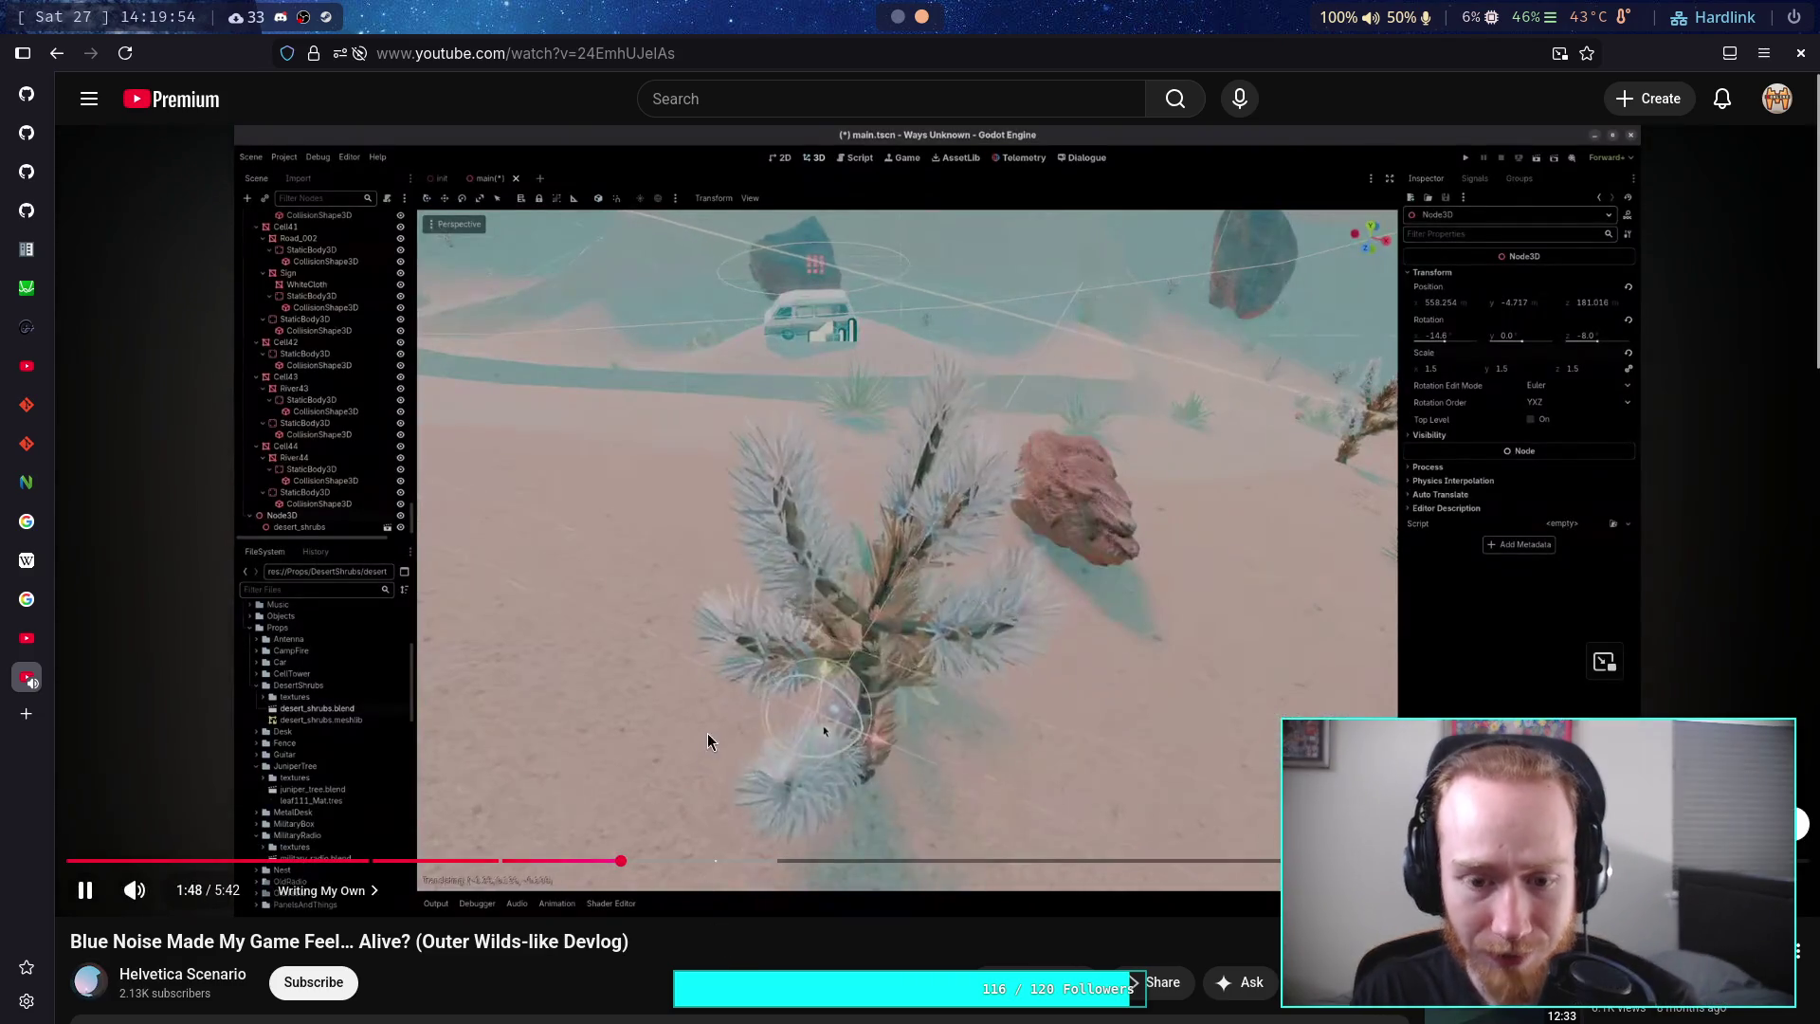
click(844, 747)
click(855, 711)
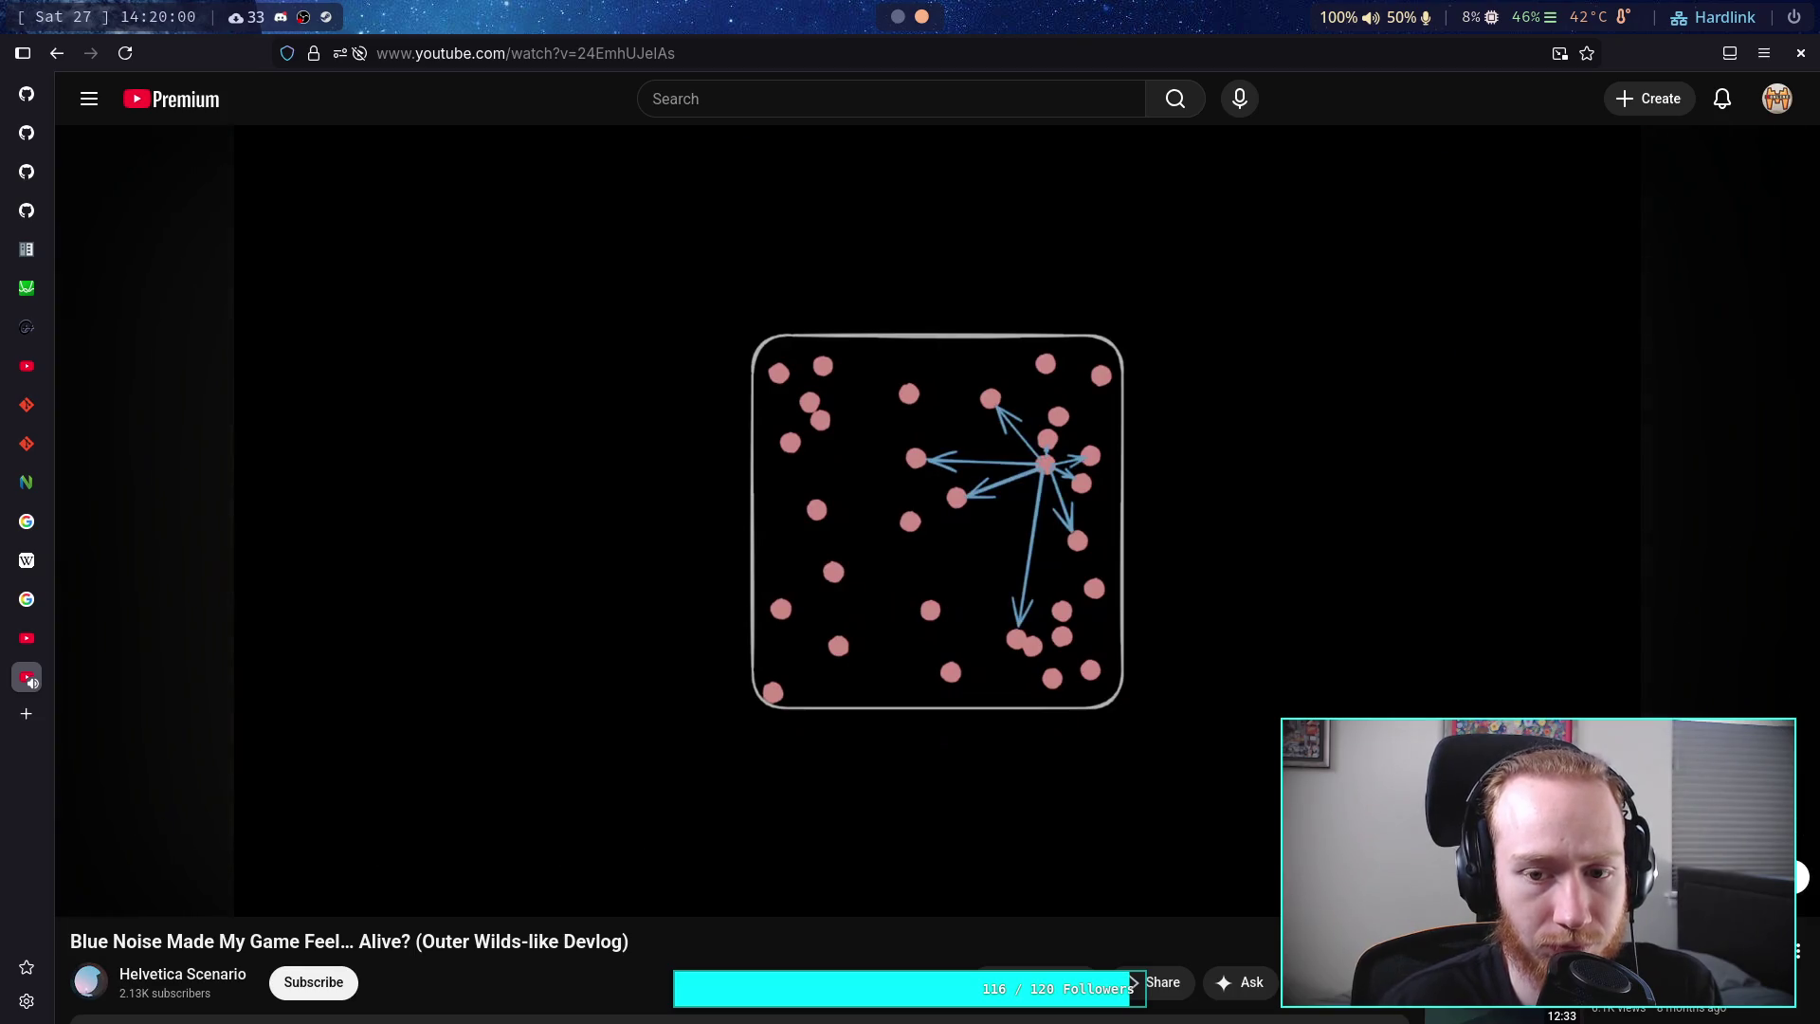
- Pause the devlog at 1:55 on the point-distance diagram, then let it play on
click(785, 533)
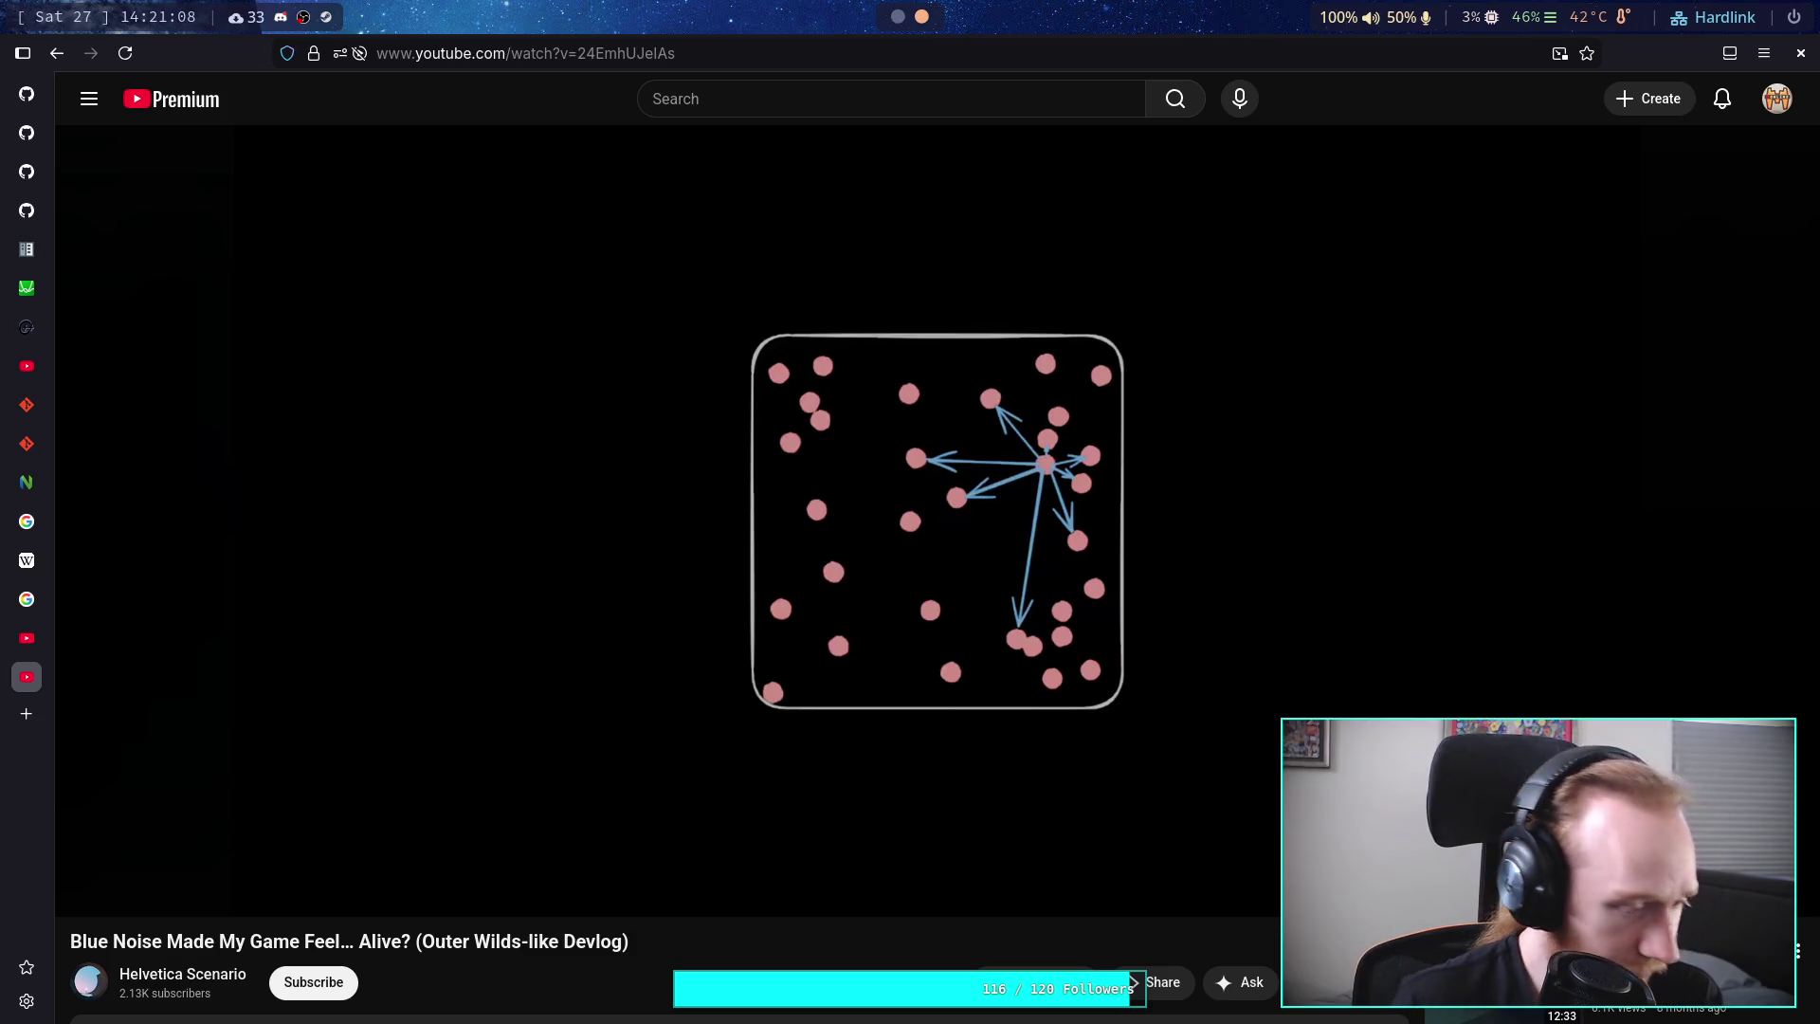
click(939, 497)
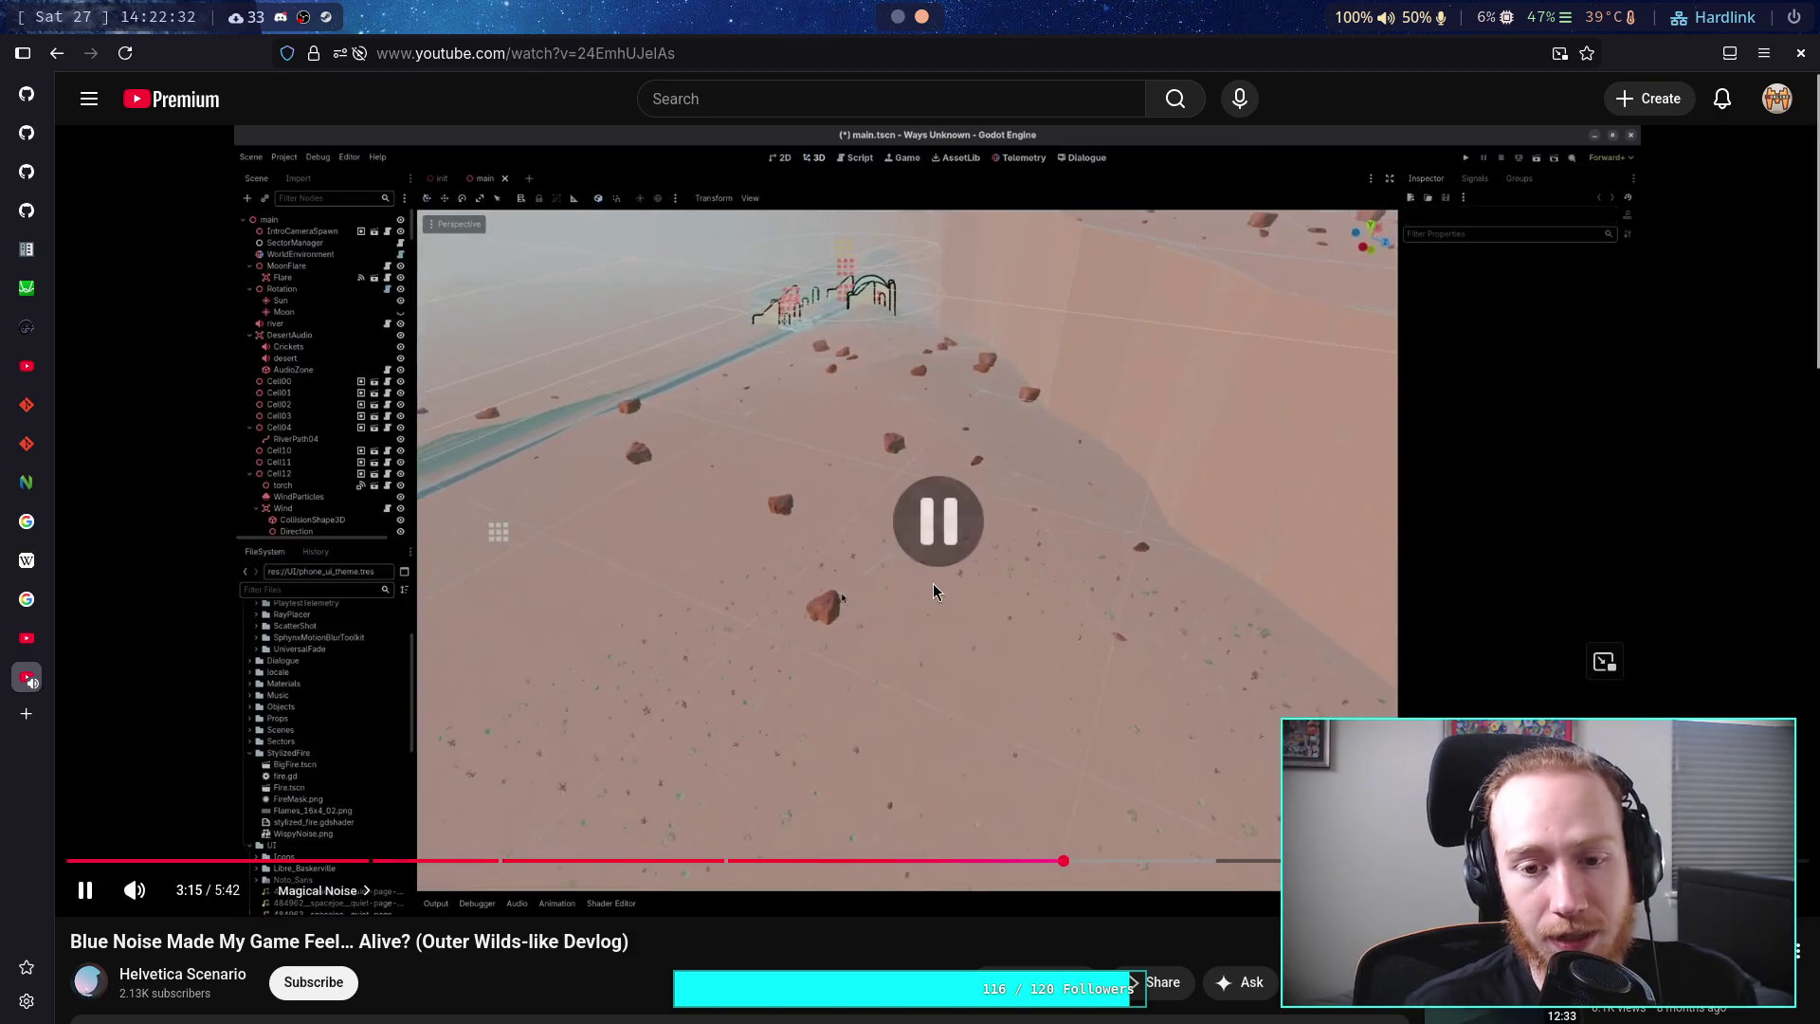
- Pause the devlog at 3:15, then play on and pause at 4:20 on the ScatterShot README
click(919, 629)
click(1086, 838)
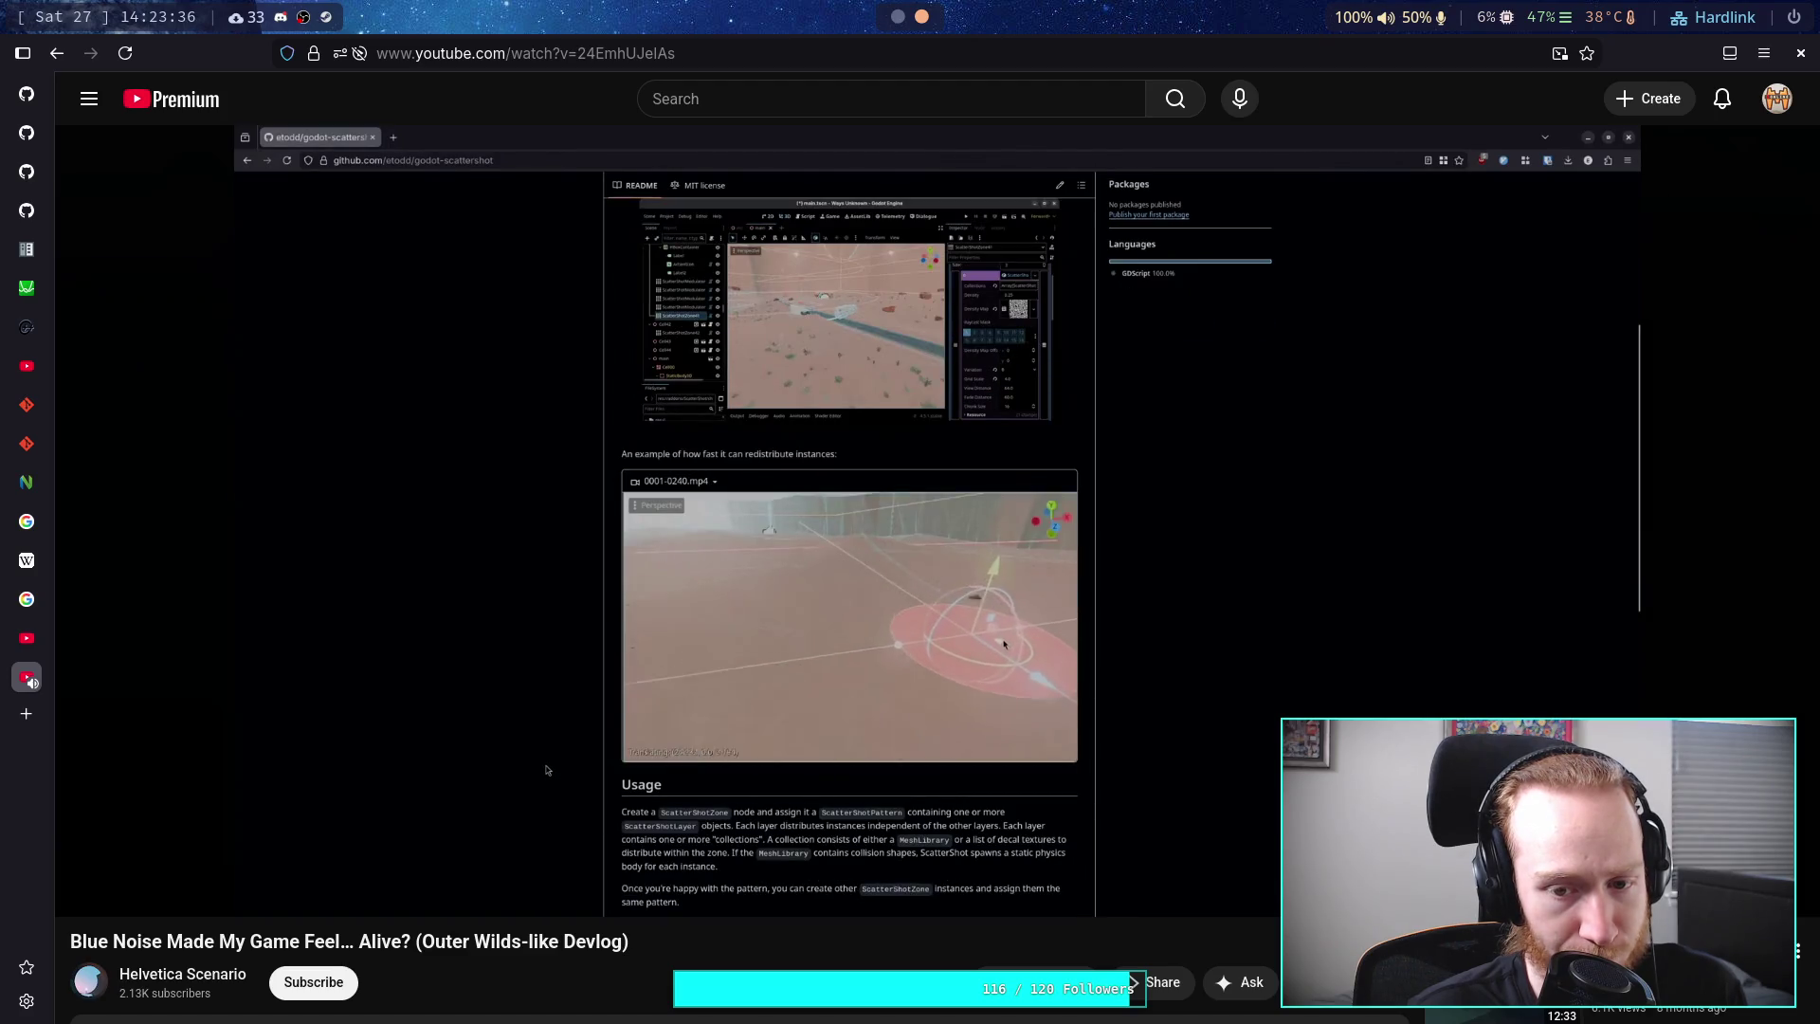
click(546, 759)
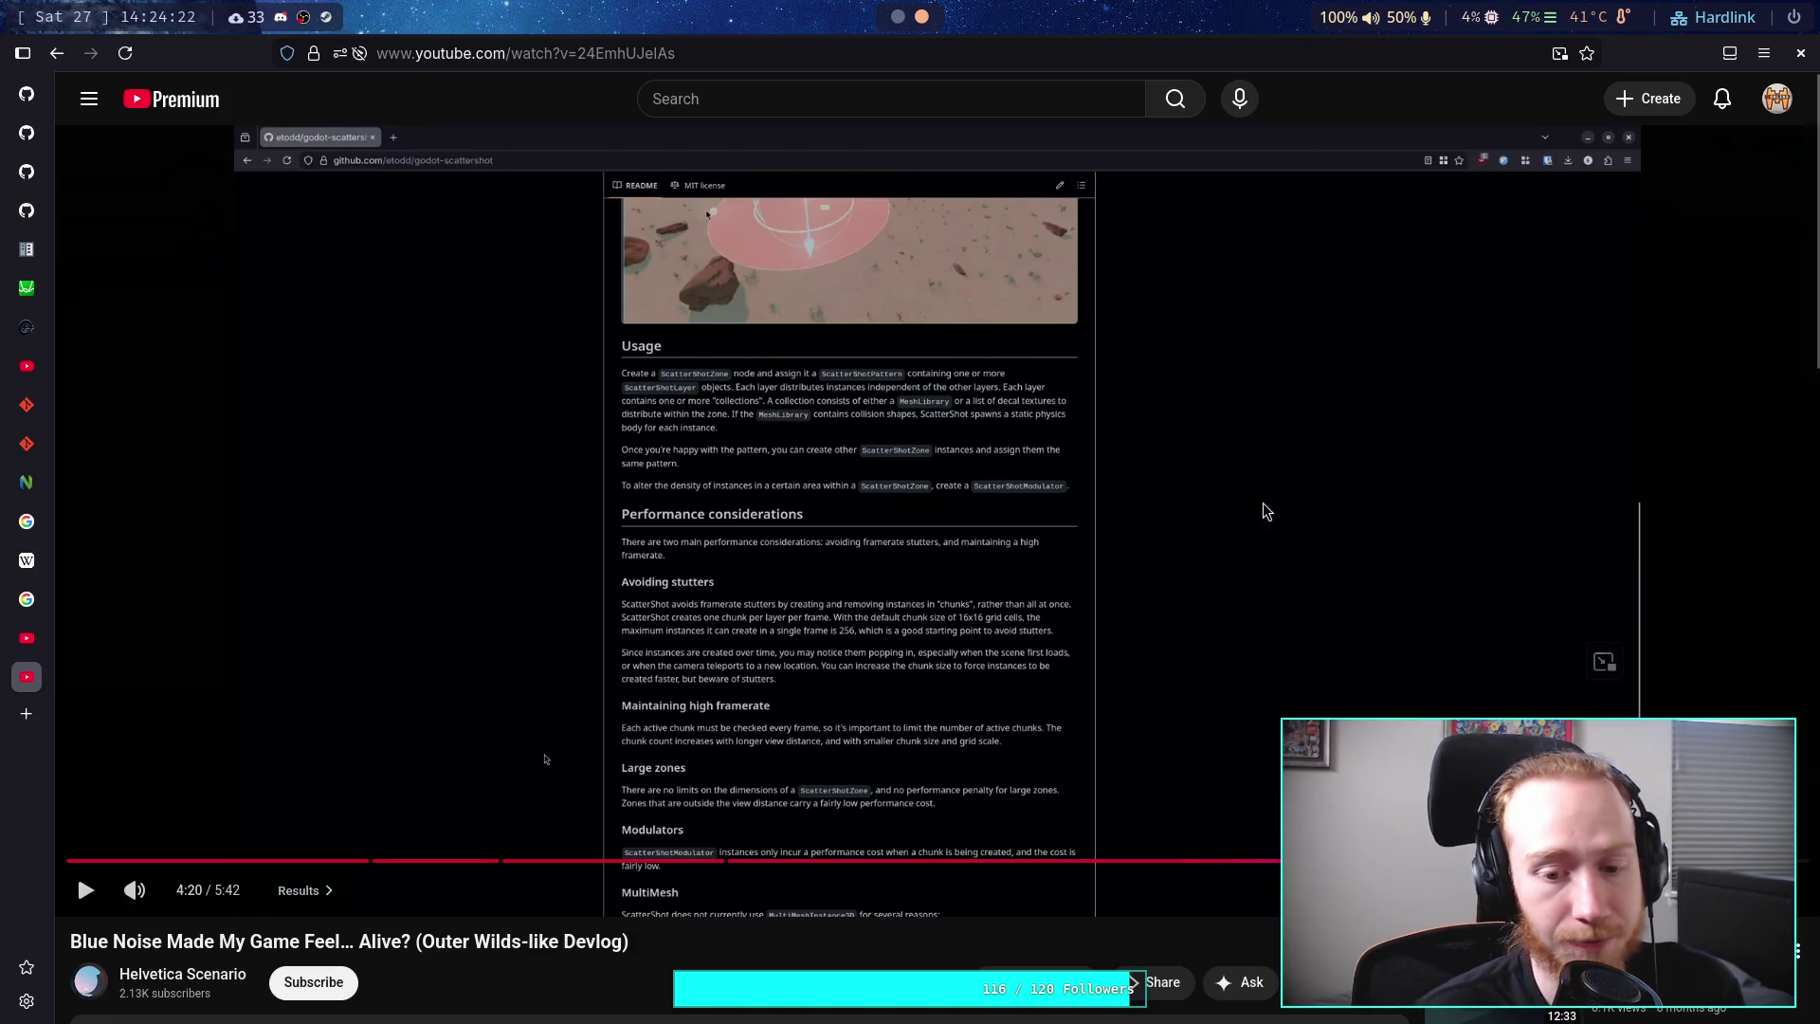
- Keep the devlog paused at 4:20 and bring up options for the godot-scattershot GitHub link
click(897, 649)
click(898, 650)
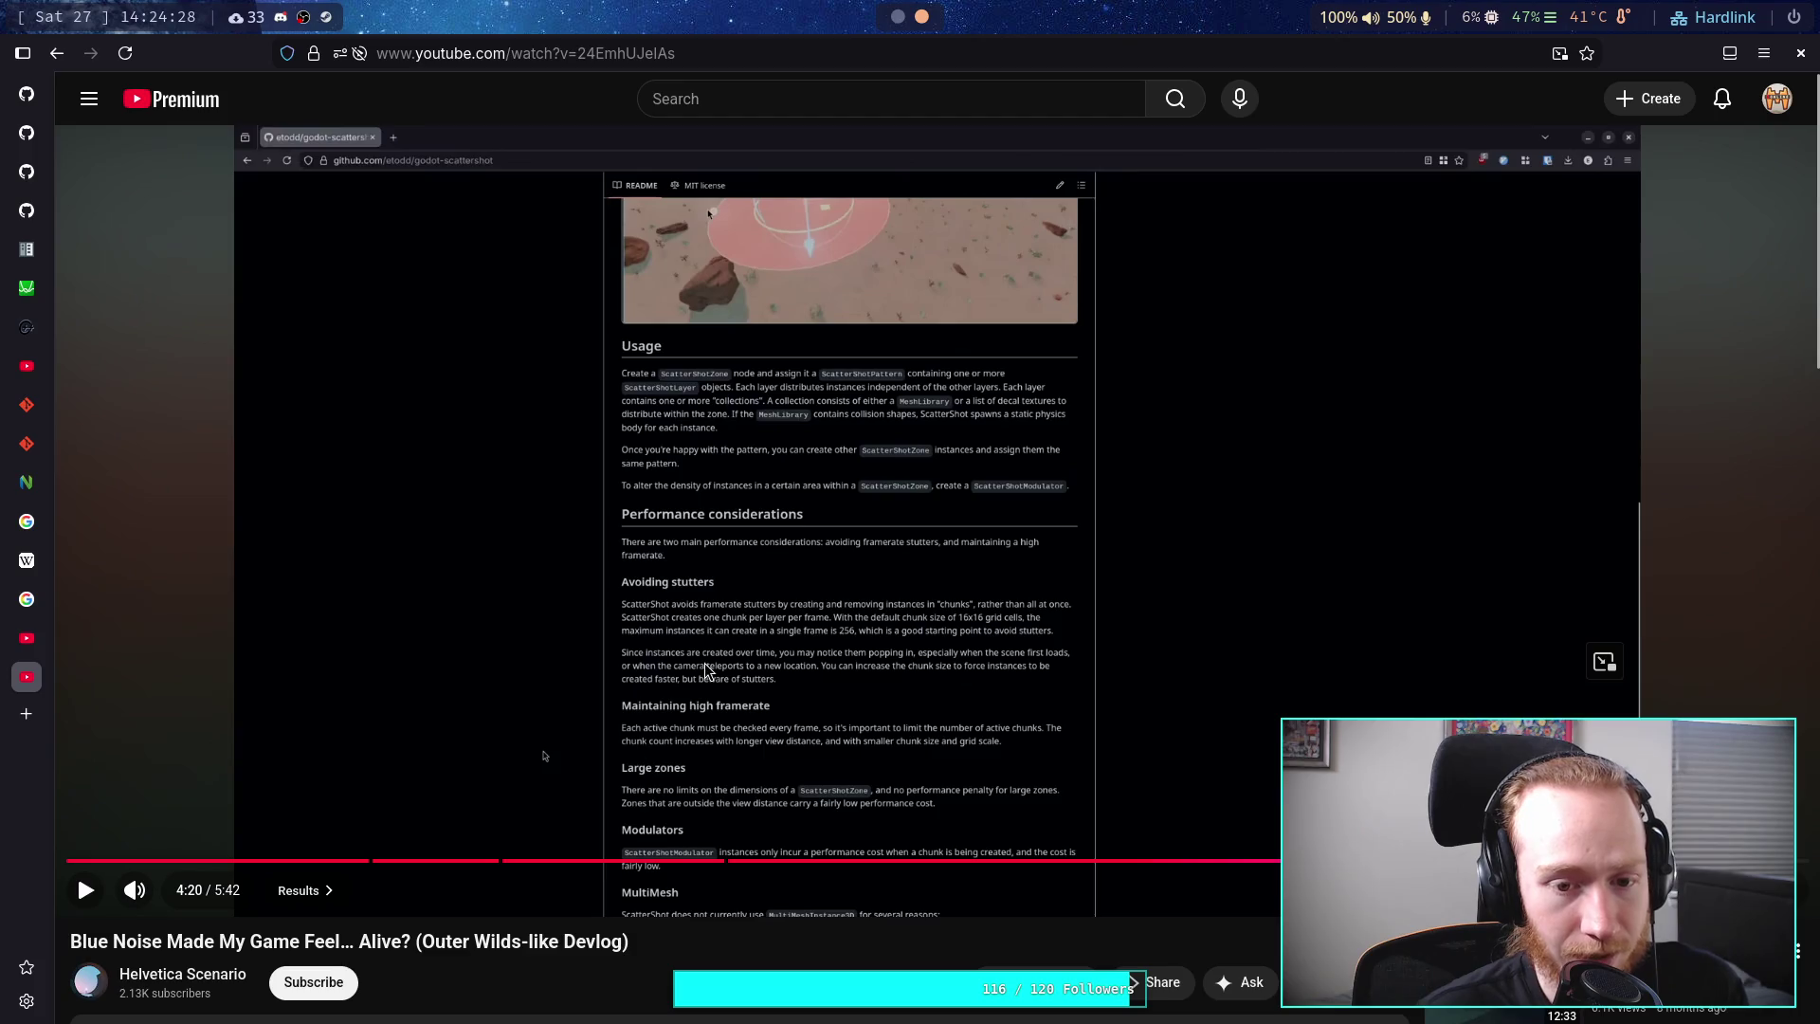
scroll(654, 697, down, 3)
right_click(350, 821)
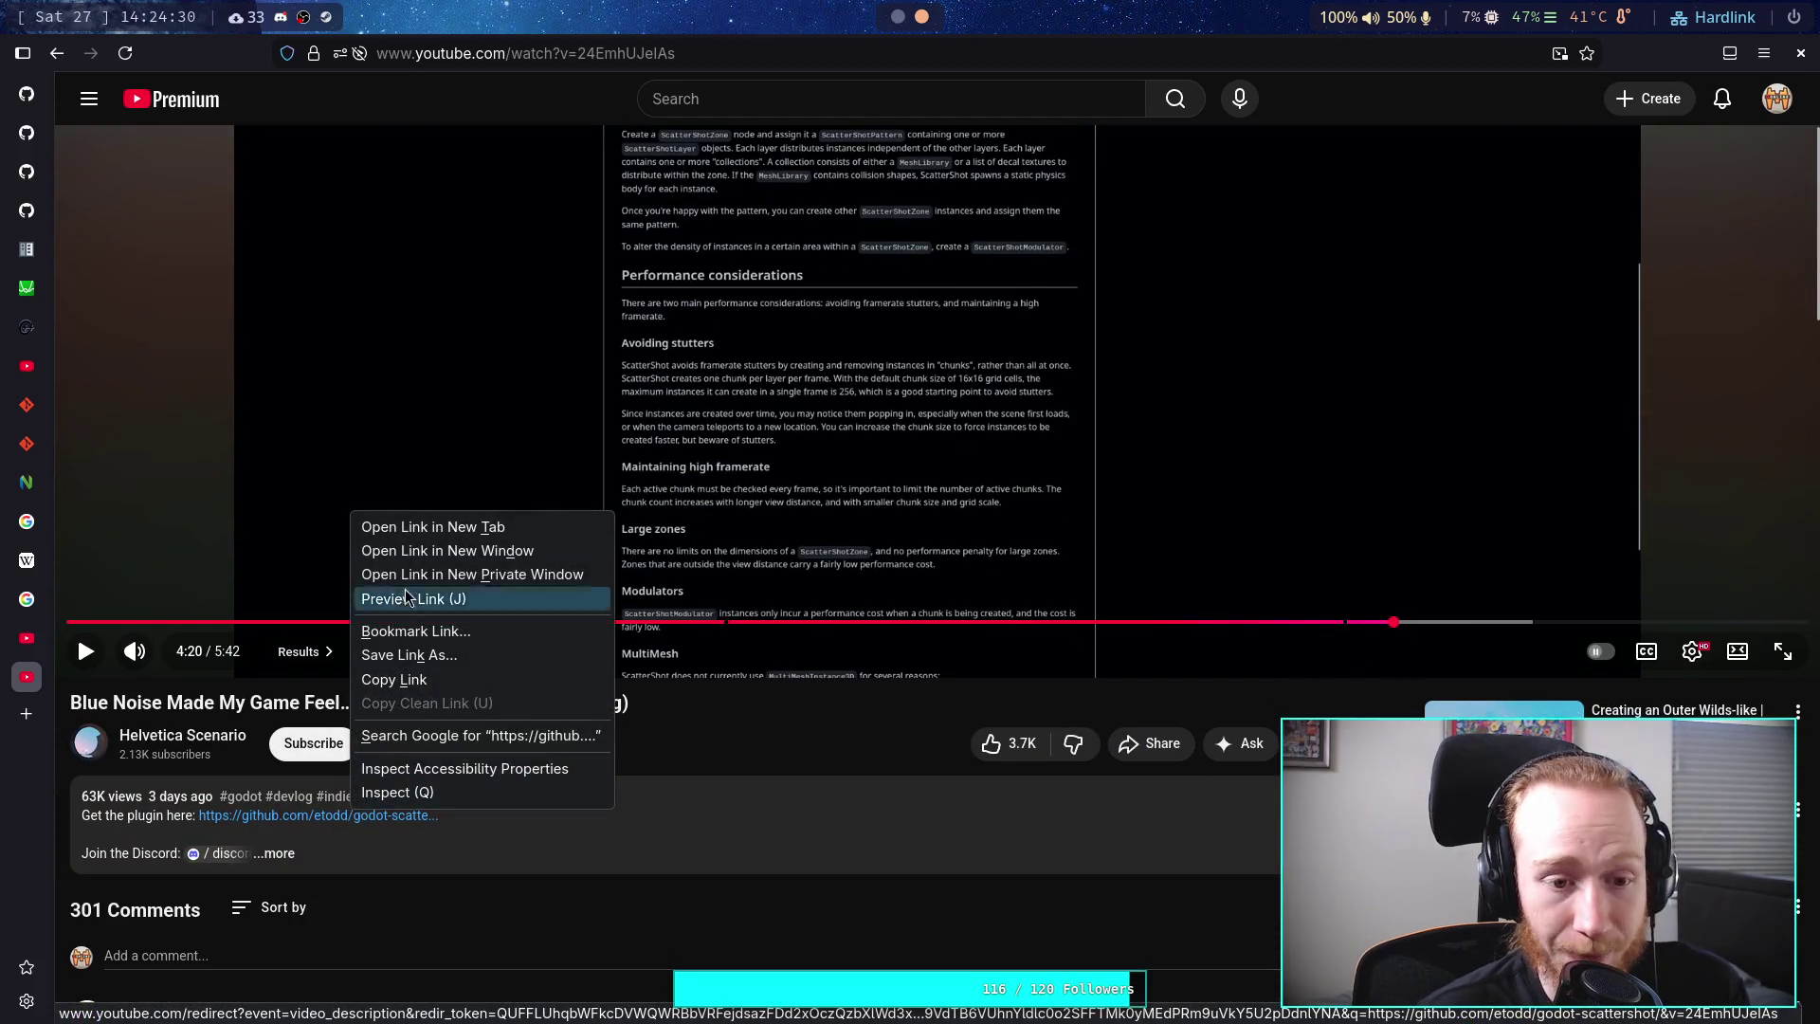
- Open the godot-scattershot repository in a new tab and skim its README
click(453, 531)
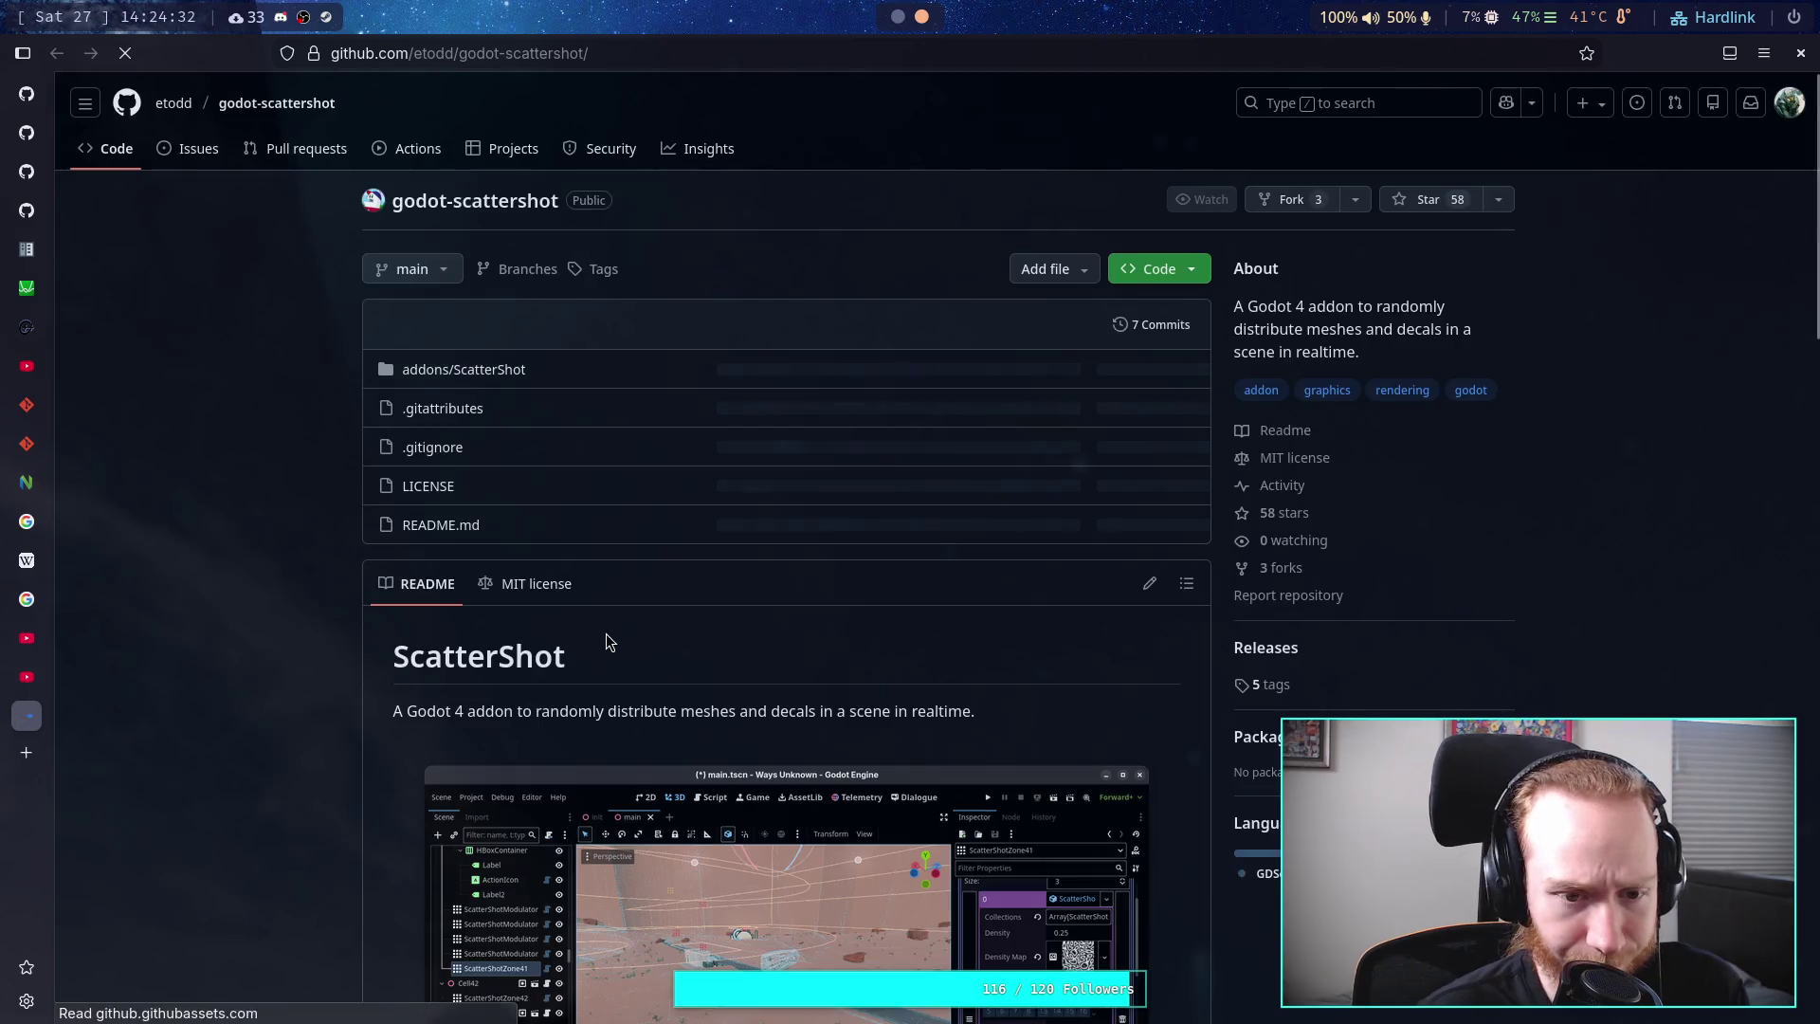
scroll(385, 658, down, 20)
scroll(403, 638, down, 5)
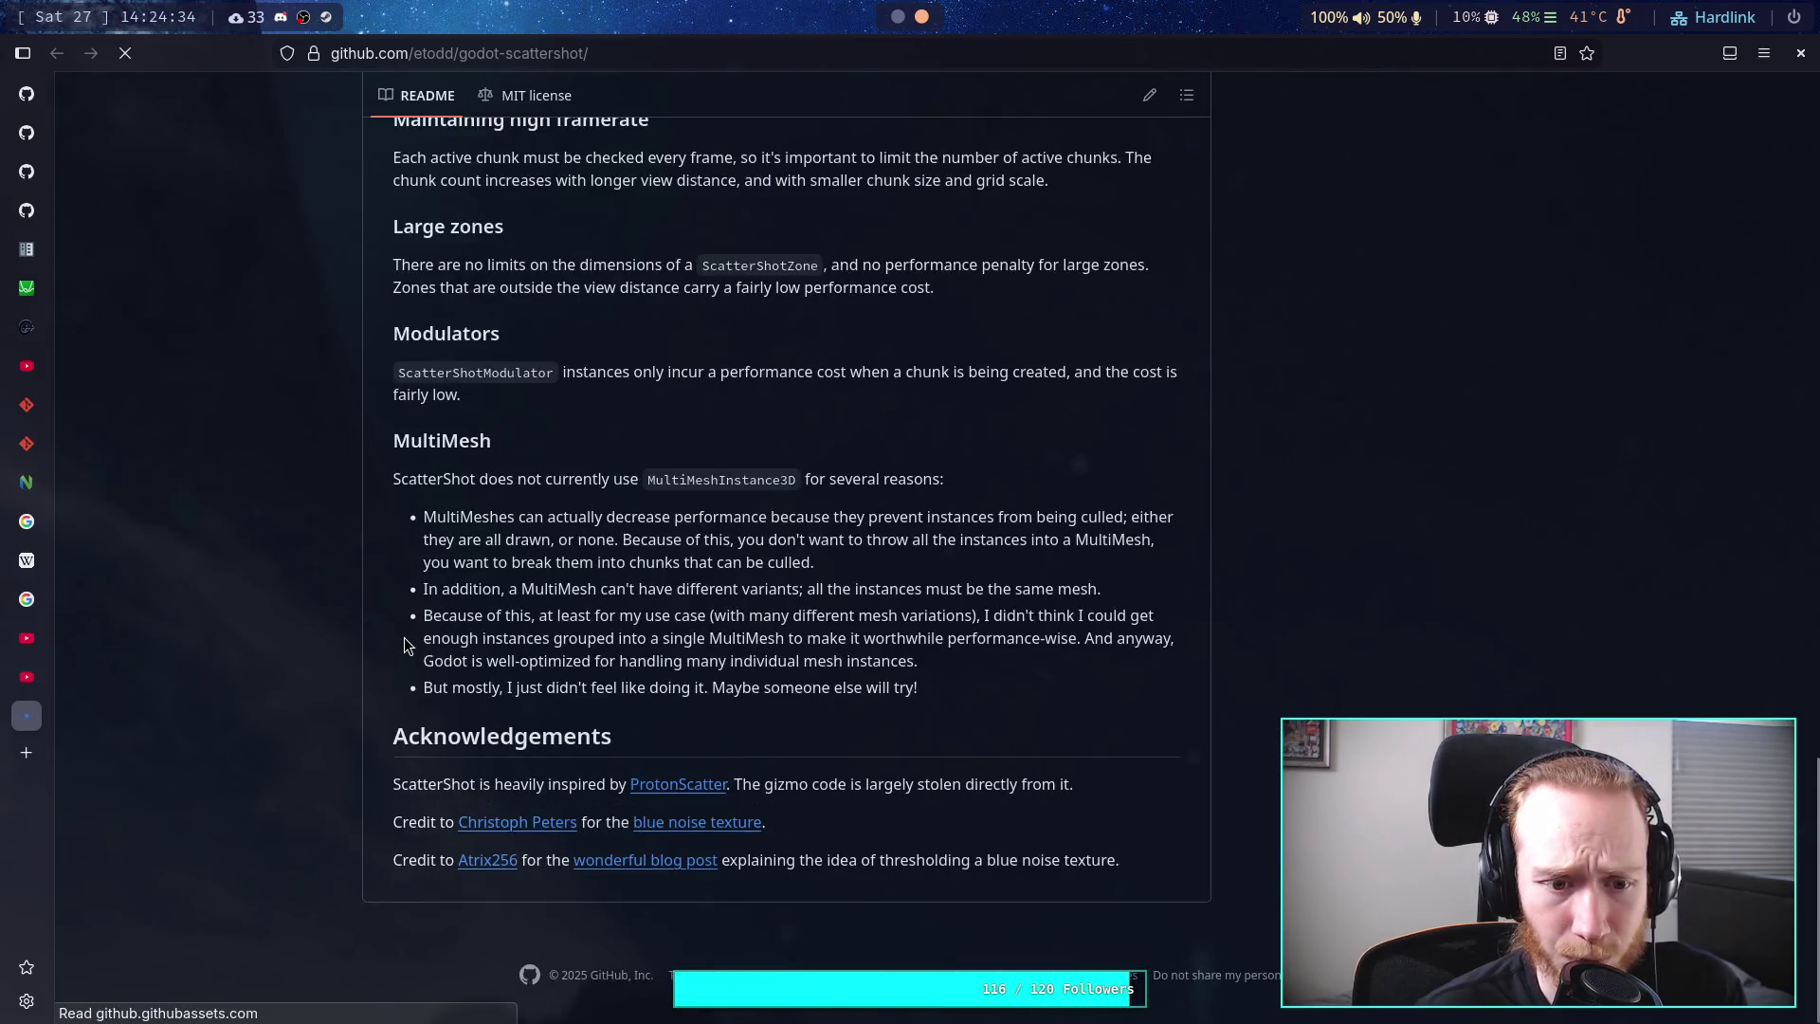
scroll(402, 627, up, 20)
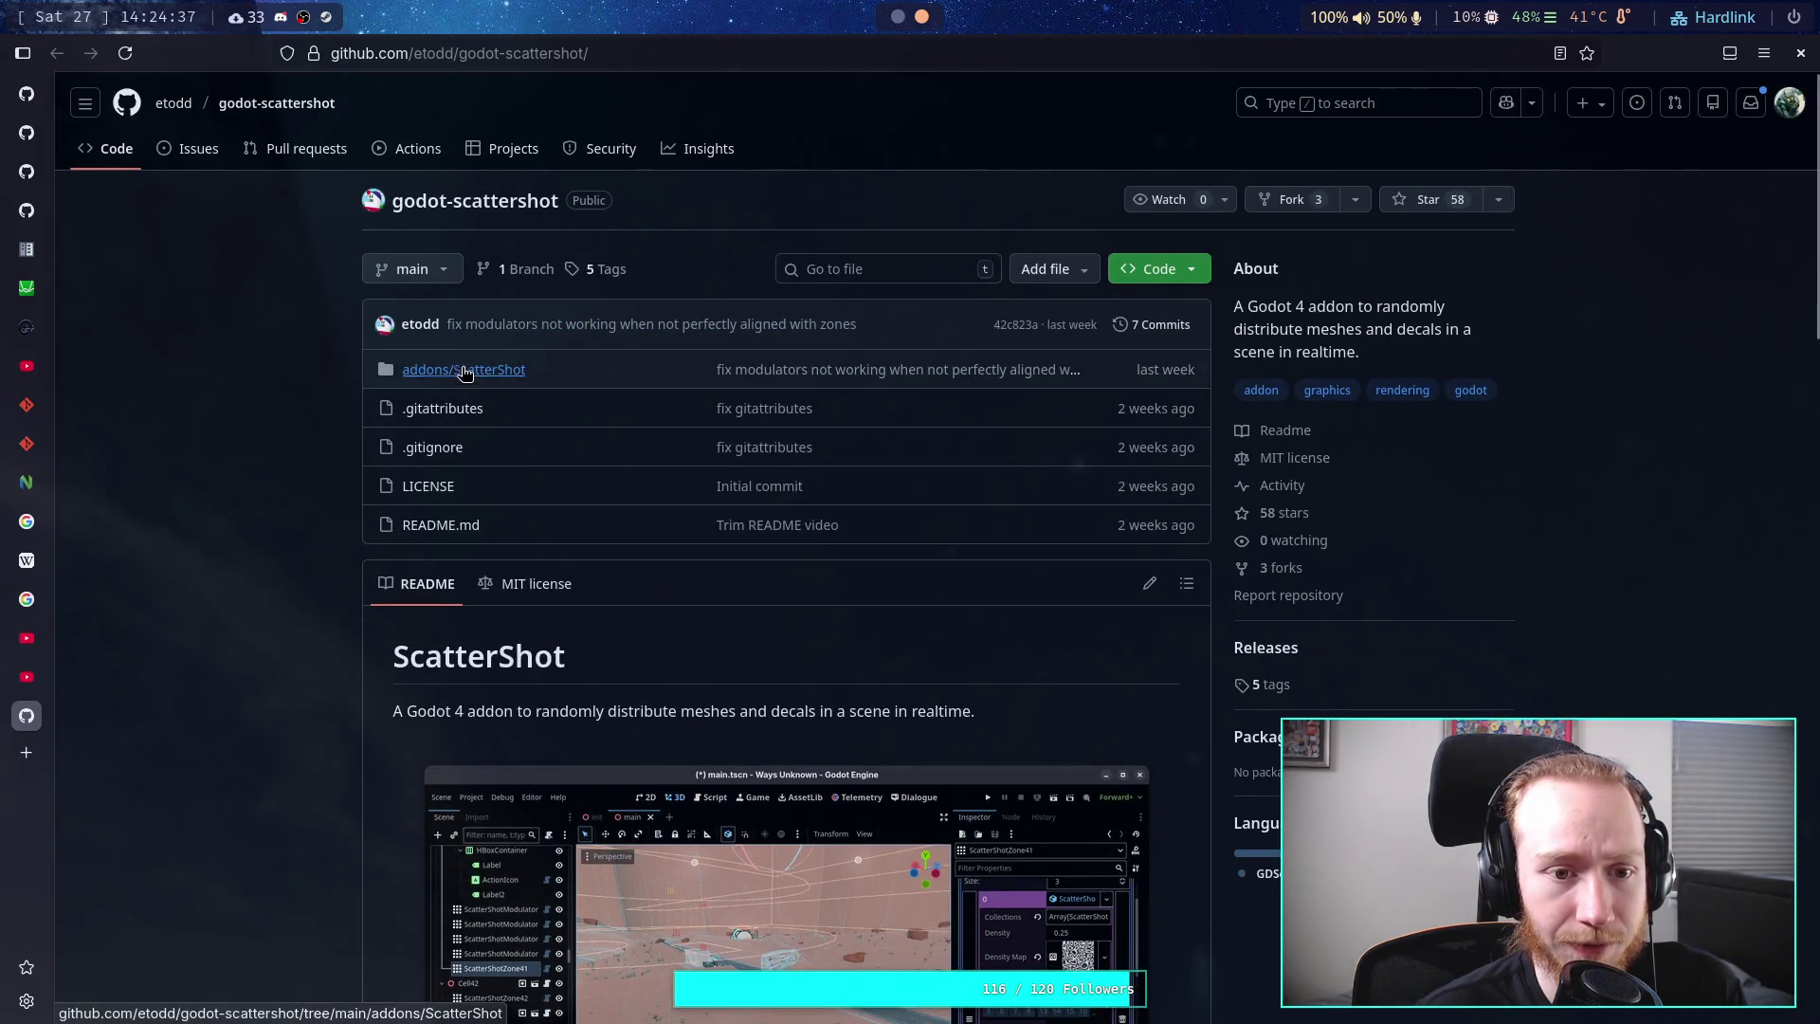
- Browse into addons/ScatterShot and scroll its file list down to zone.gd
click(459, 370)
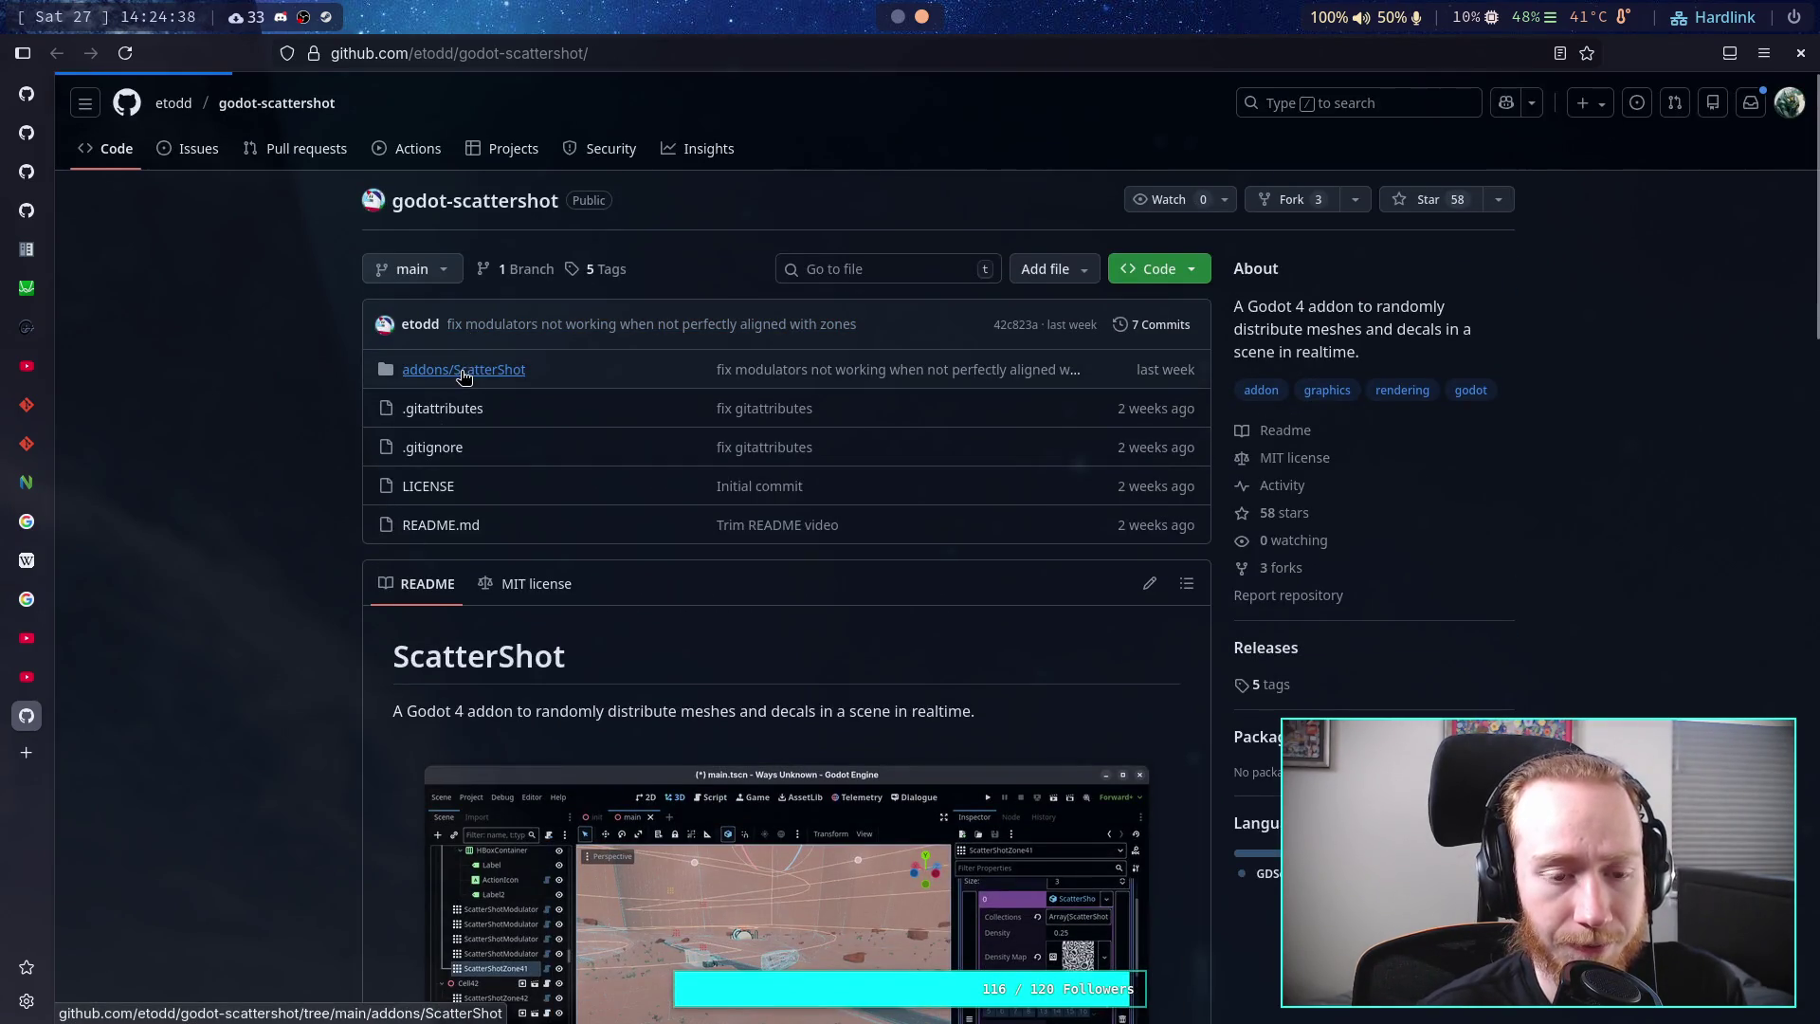
scroll(235, 536, down, 15)
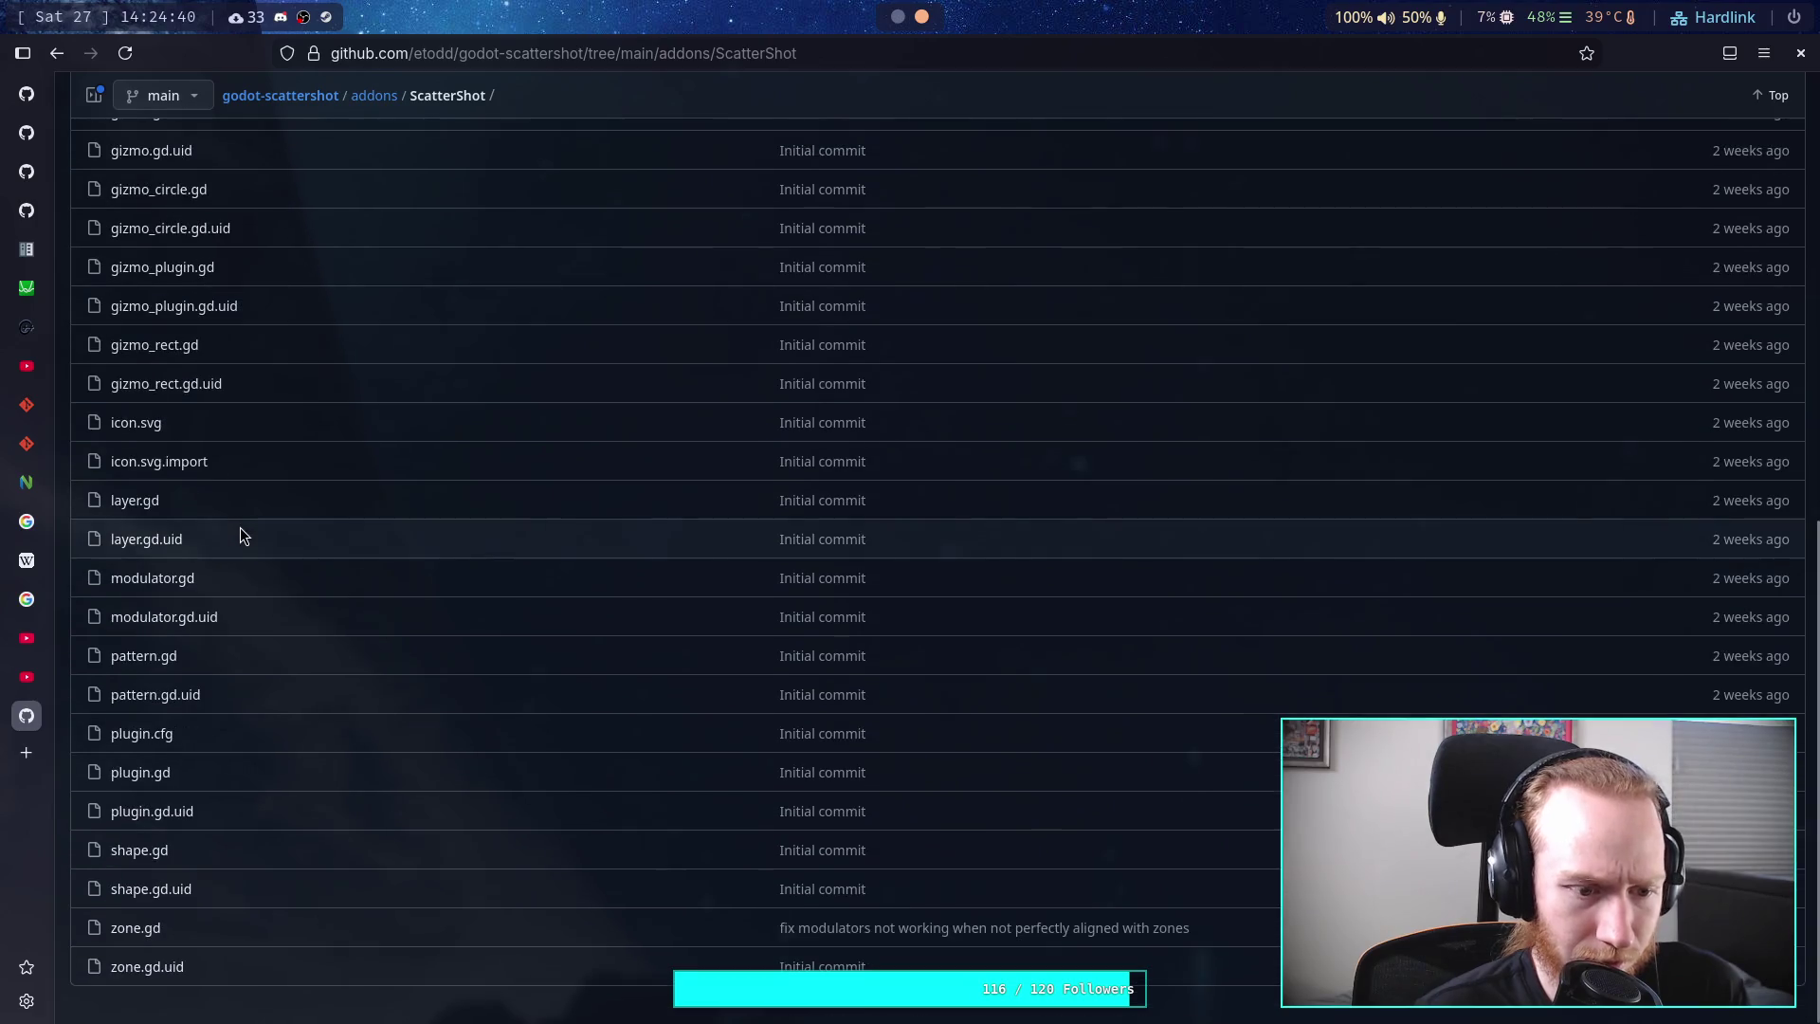
scroll(215, 758, up, 15)
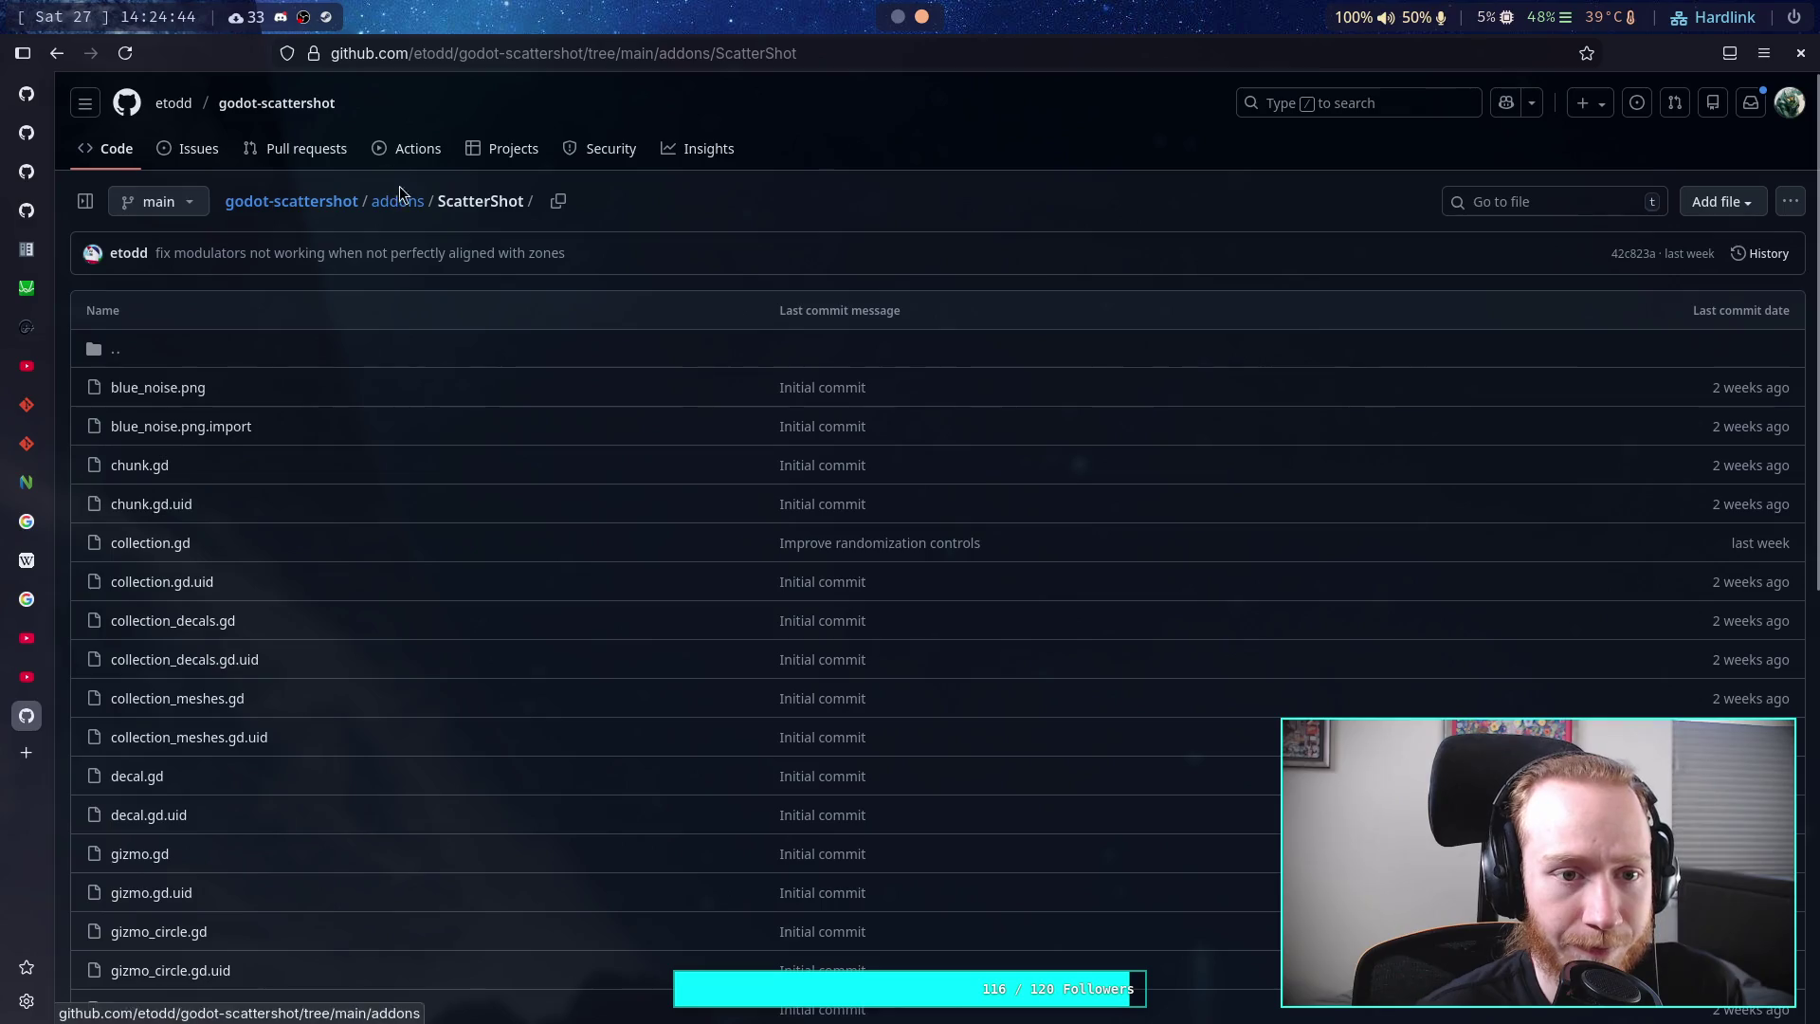
click(398, 213)
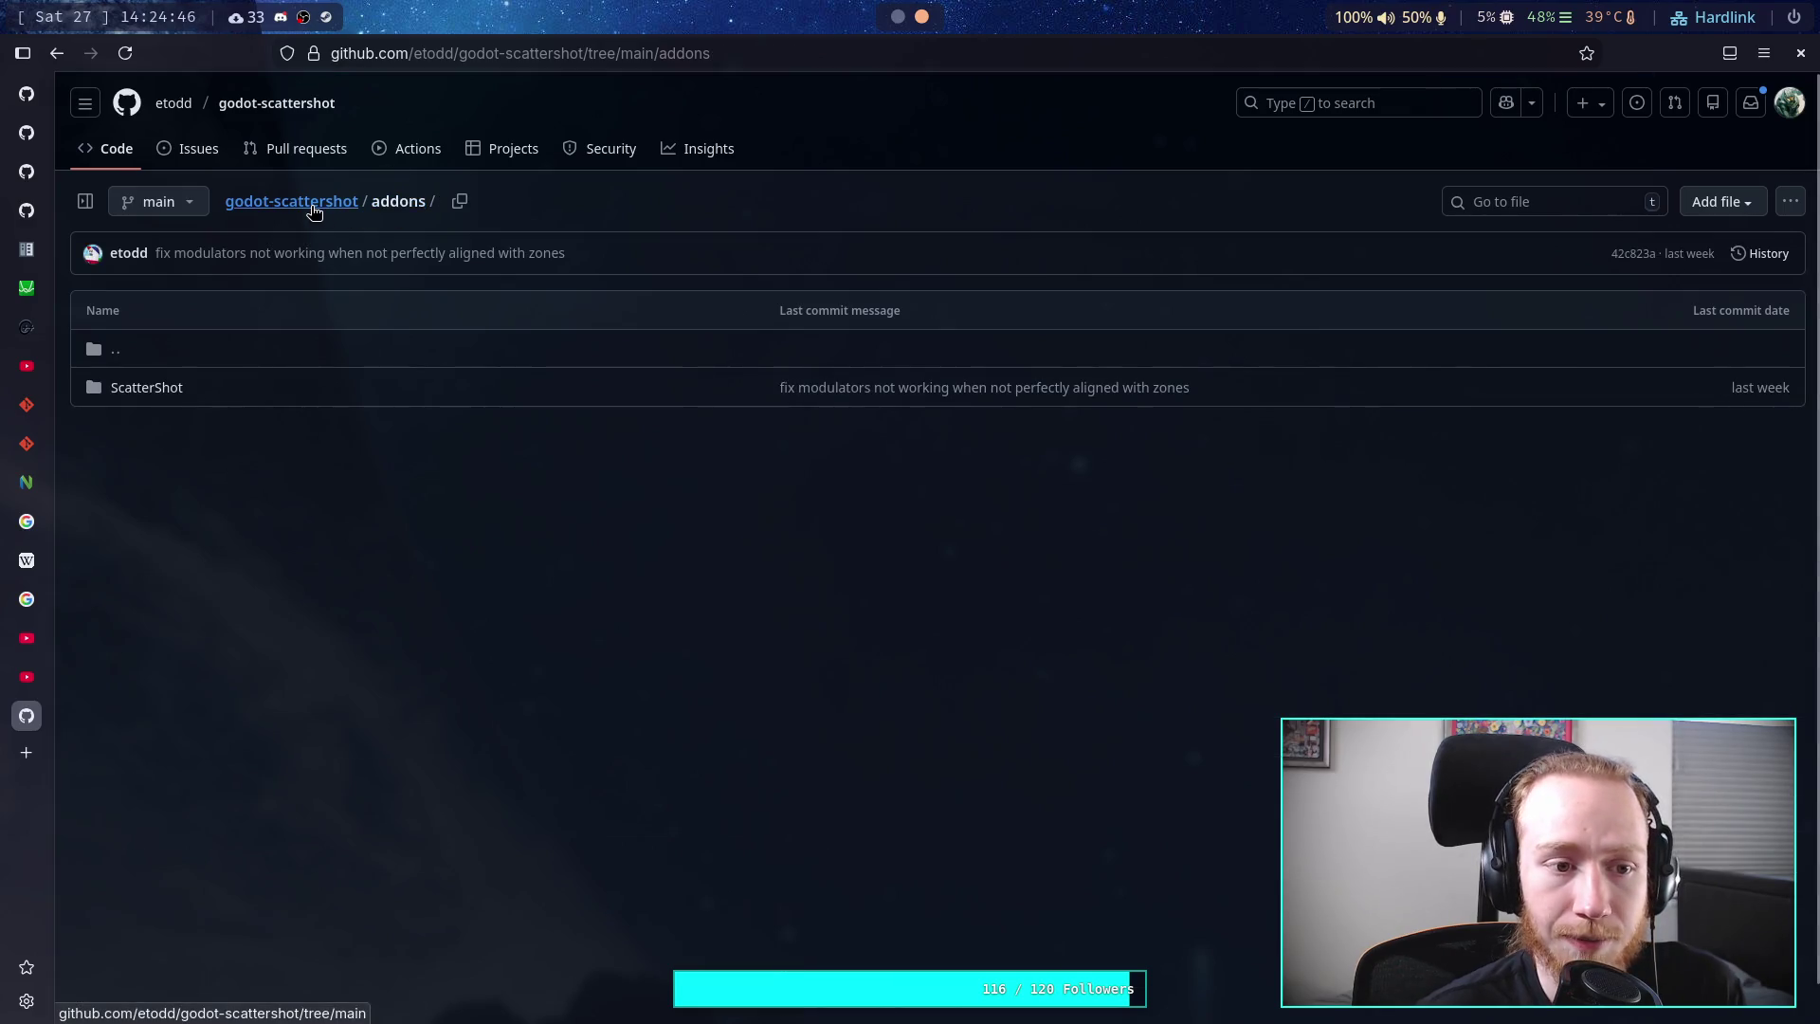
click(428, 379)
scroll(180, 502, down, 3)
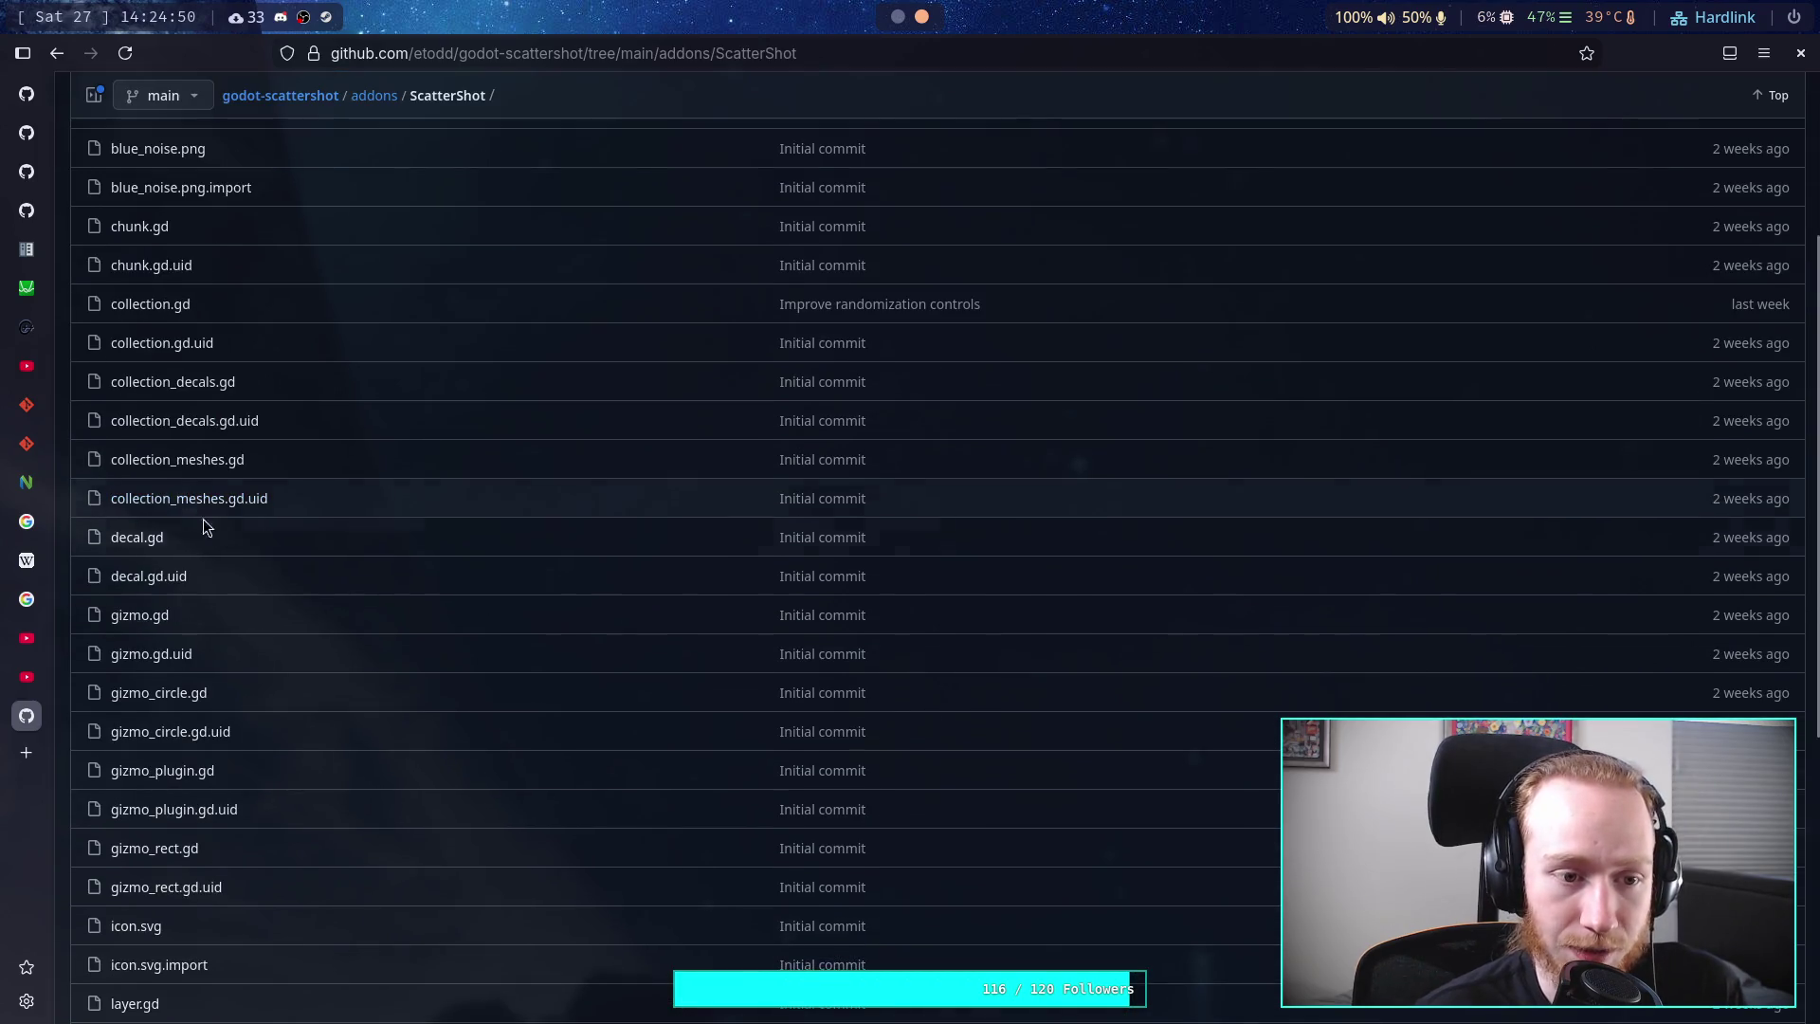
scroll(236, 538, down, 3)
scroll(215, 506, down, 3)
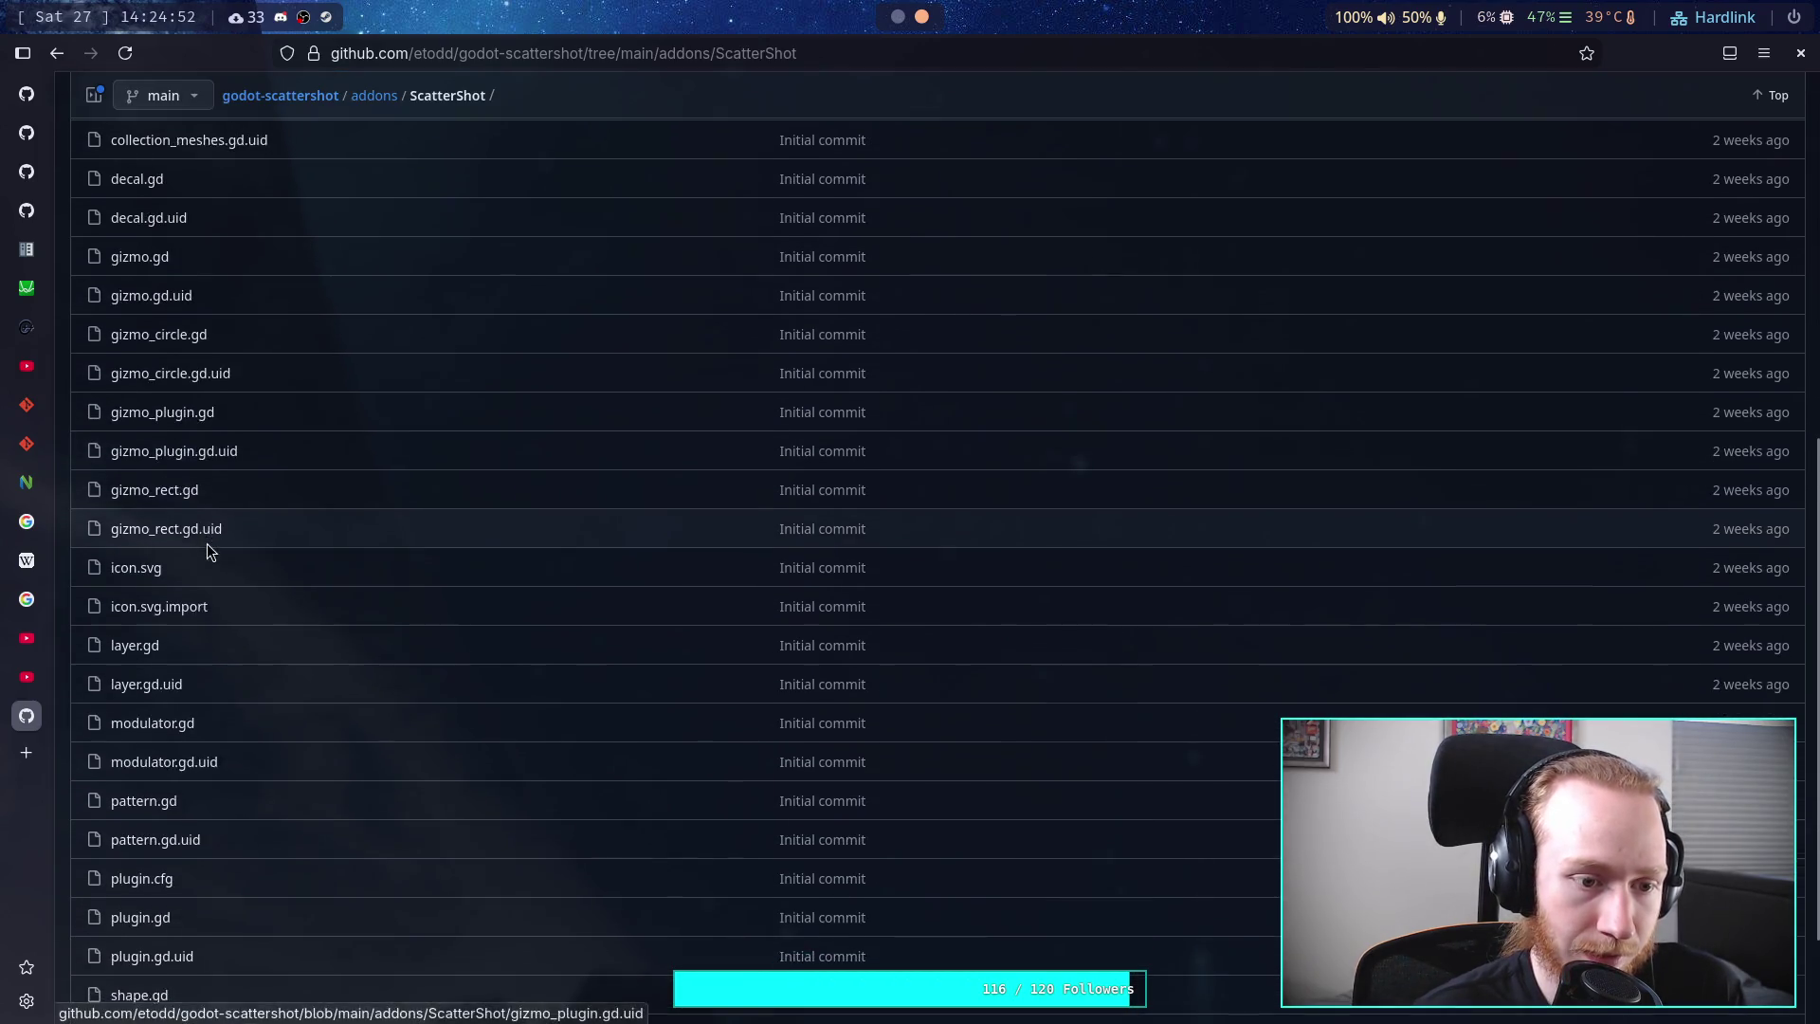
scroll(229, 552, down, 1)
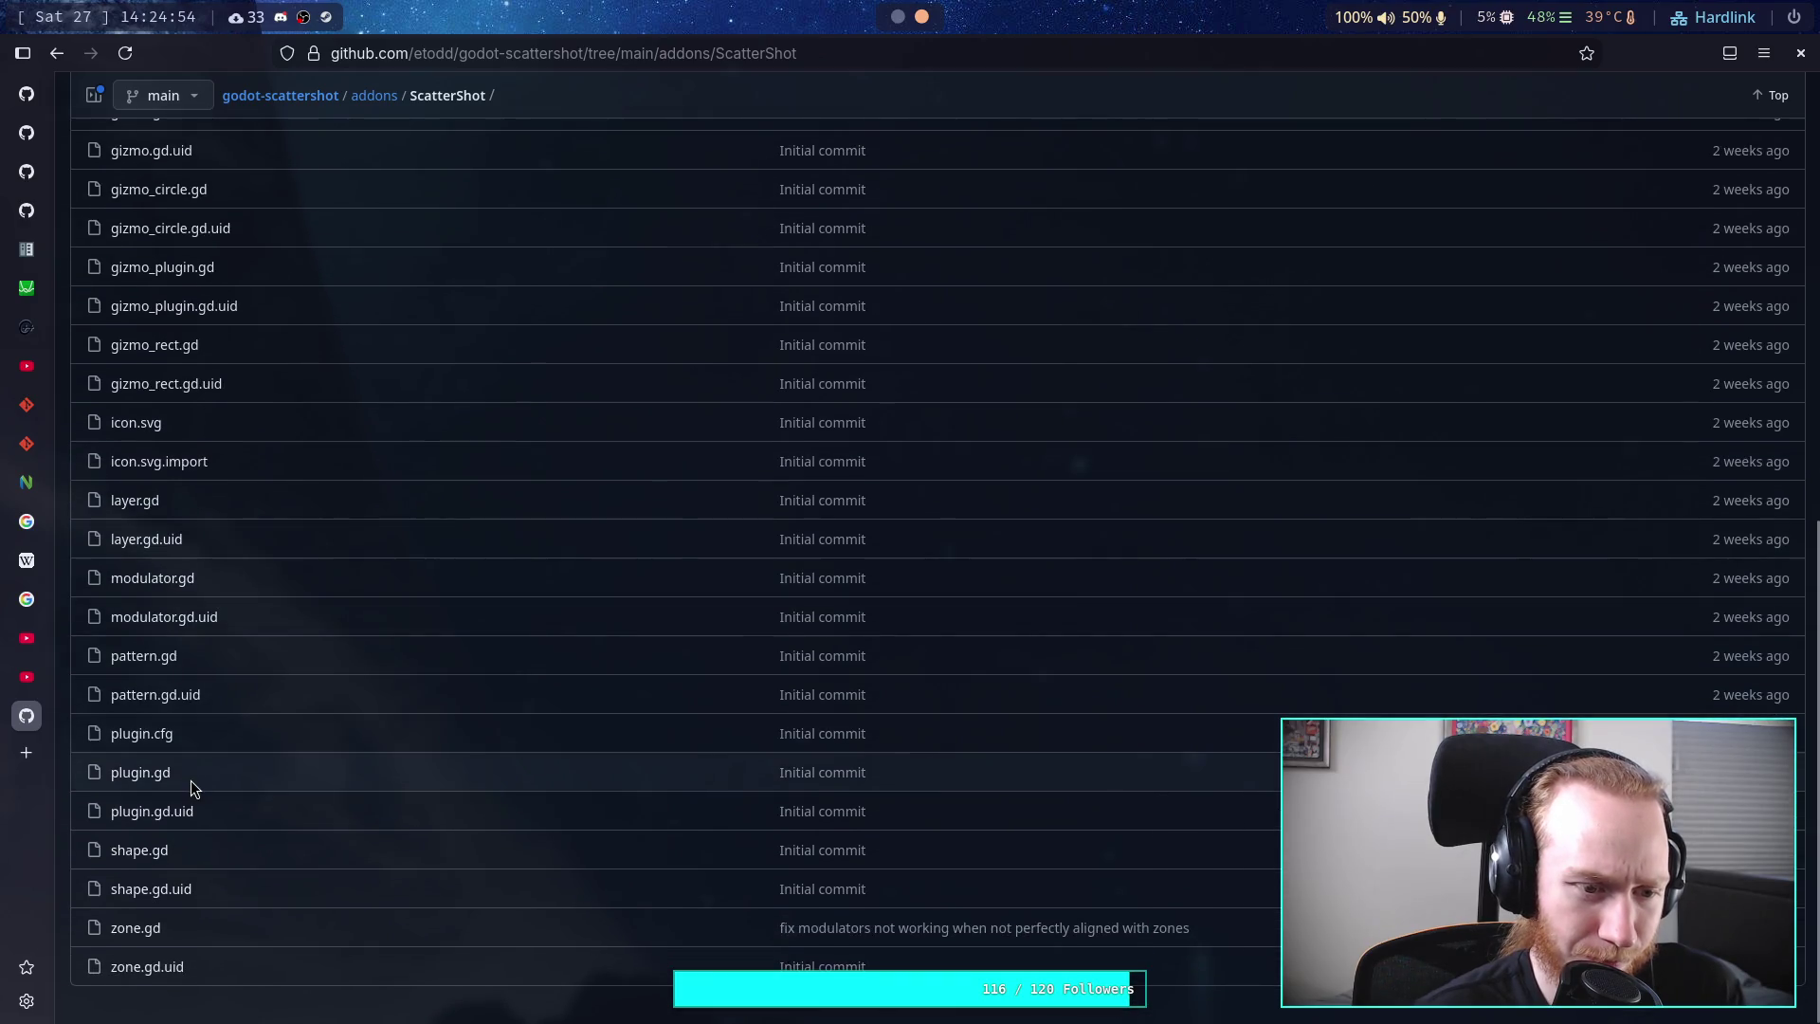
- Open plugin.gd and inspect the ScatterShotShape and gizmo_plugin symbol references
click(140, 773)
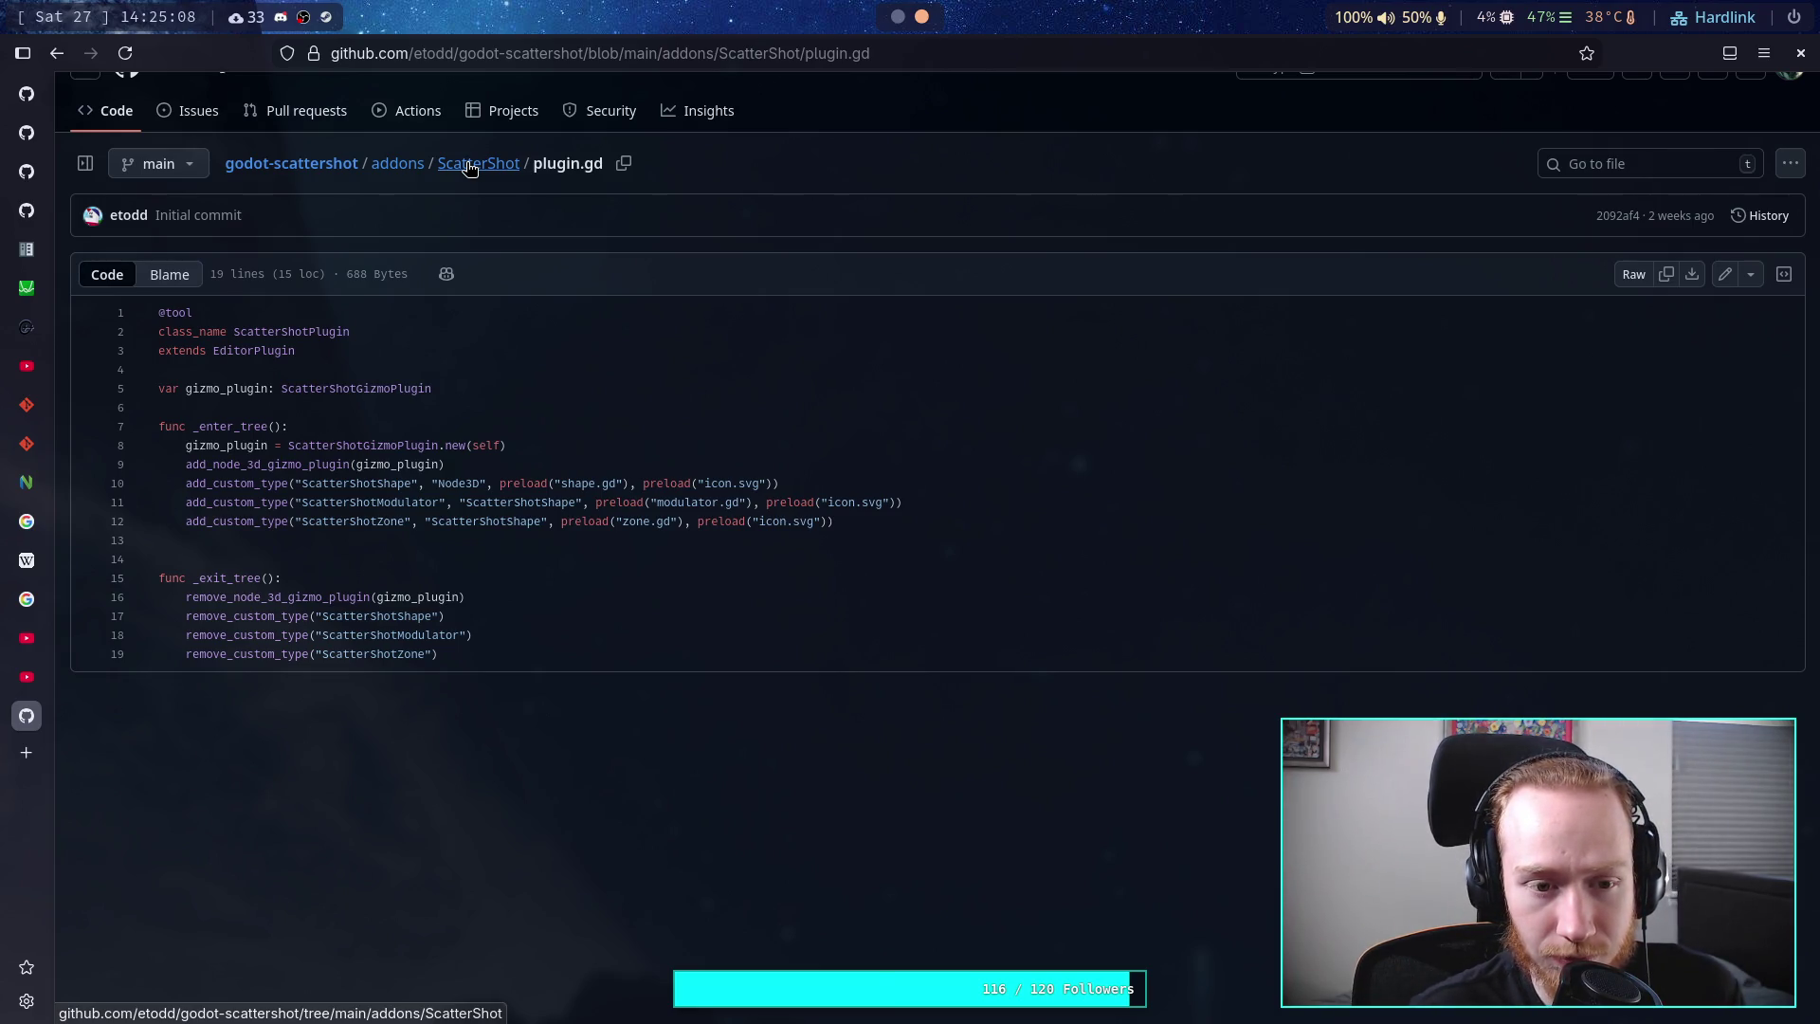
drag(192, 521, 528, 532)
click(537, 527)
double_click(537, 527)
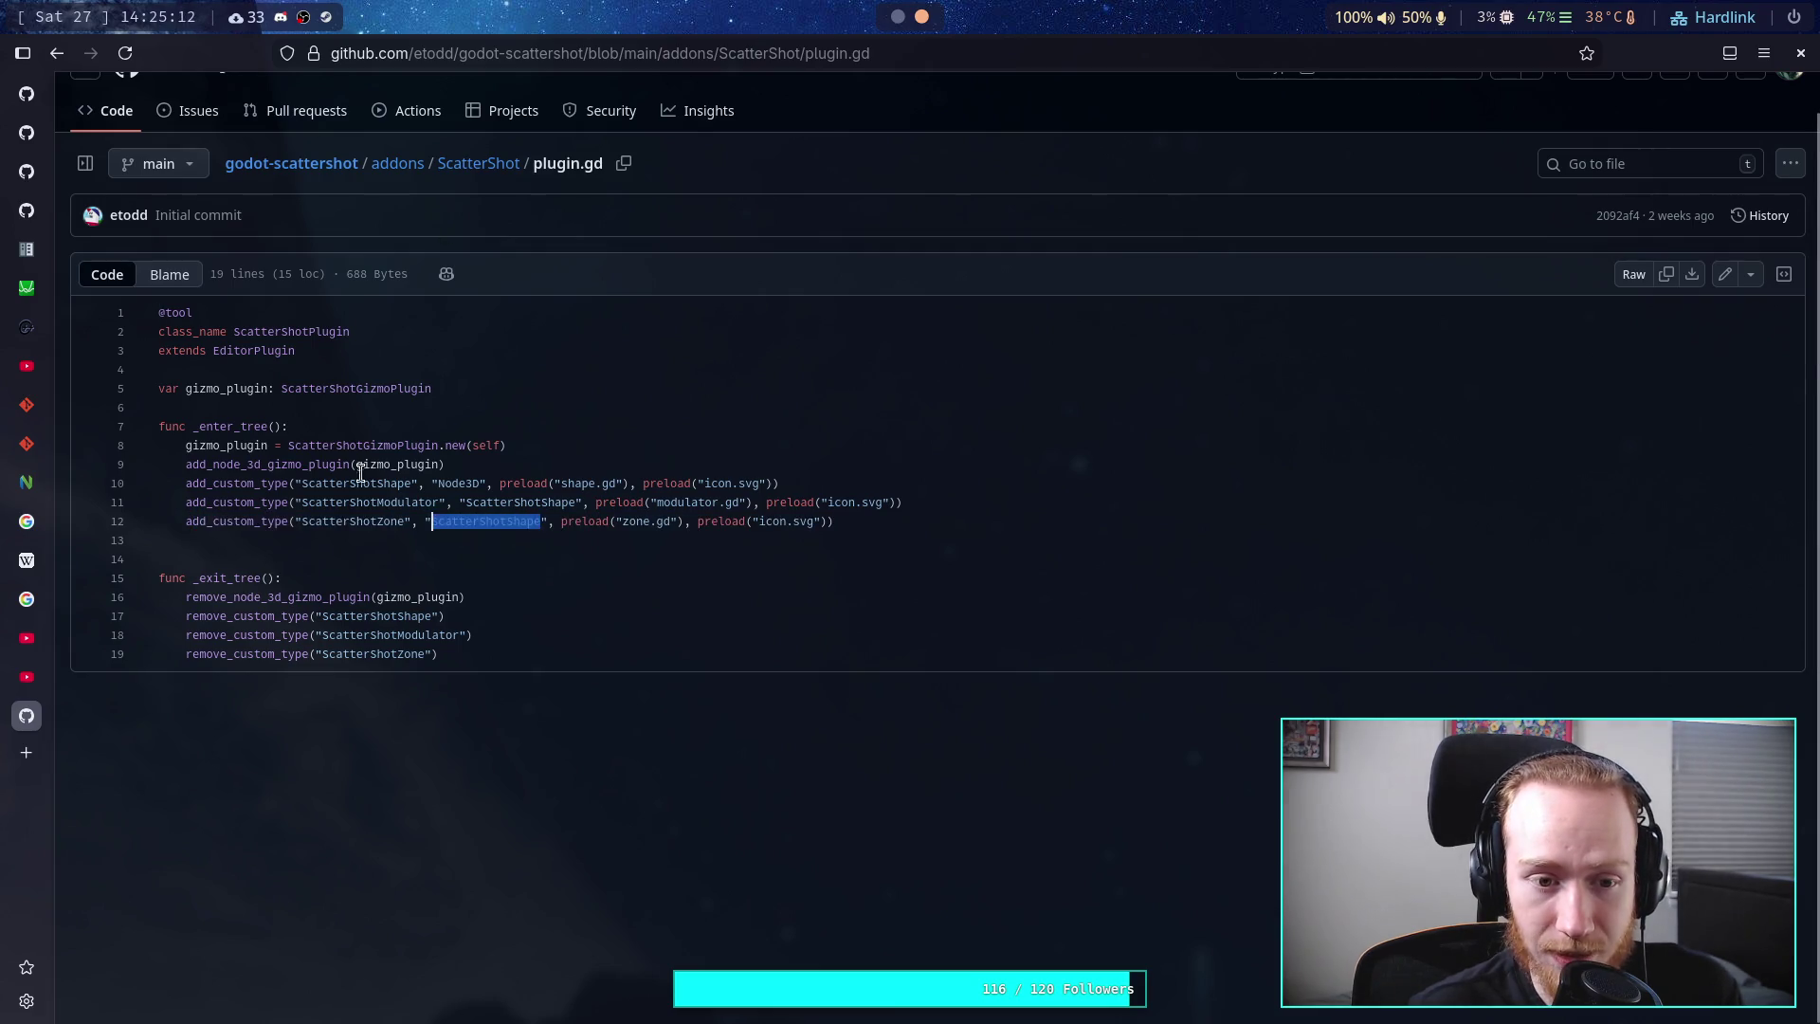
double_click(358, 467)
double_click(401, 486)
double_click(450, 520)
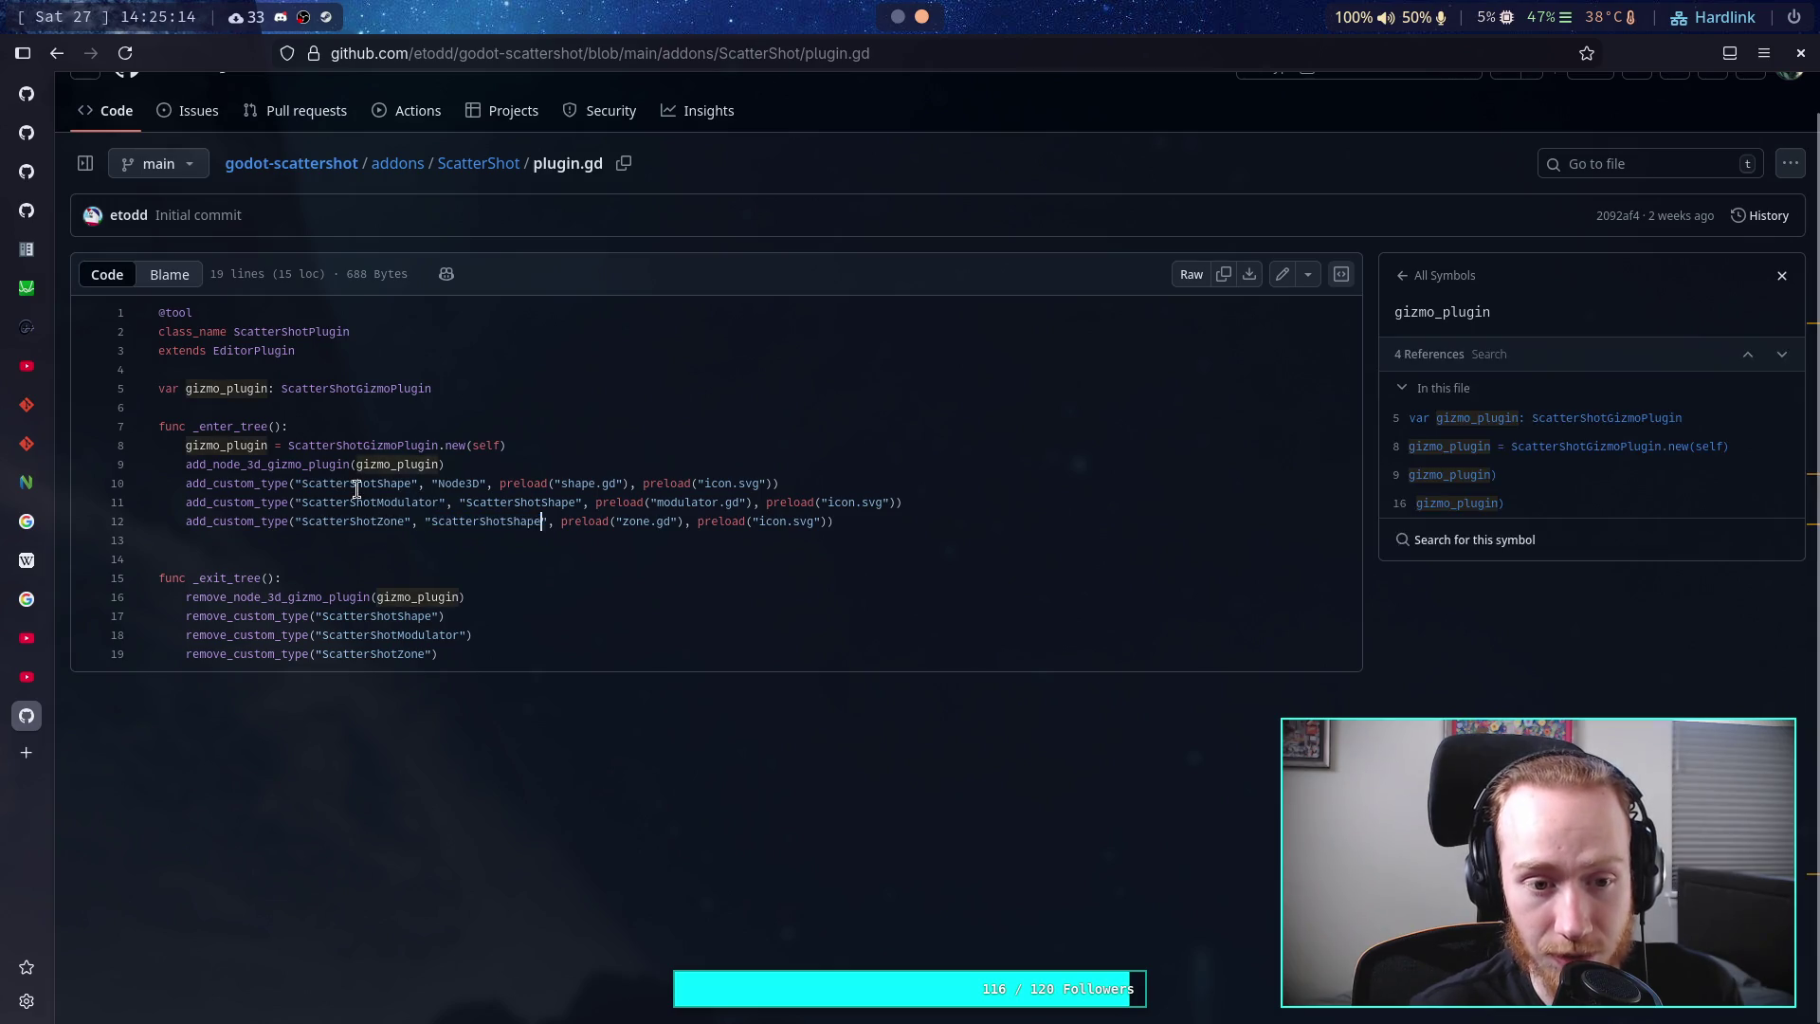
- Open shape.gd, list the local_pos references, and return to the ScatterShot folder listing
click(503, 161)
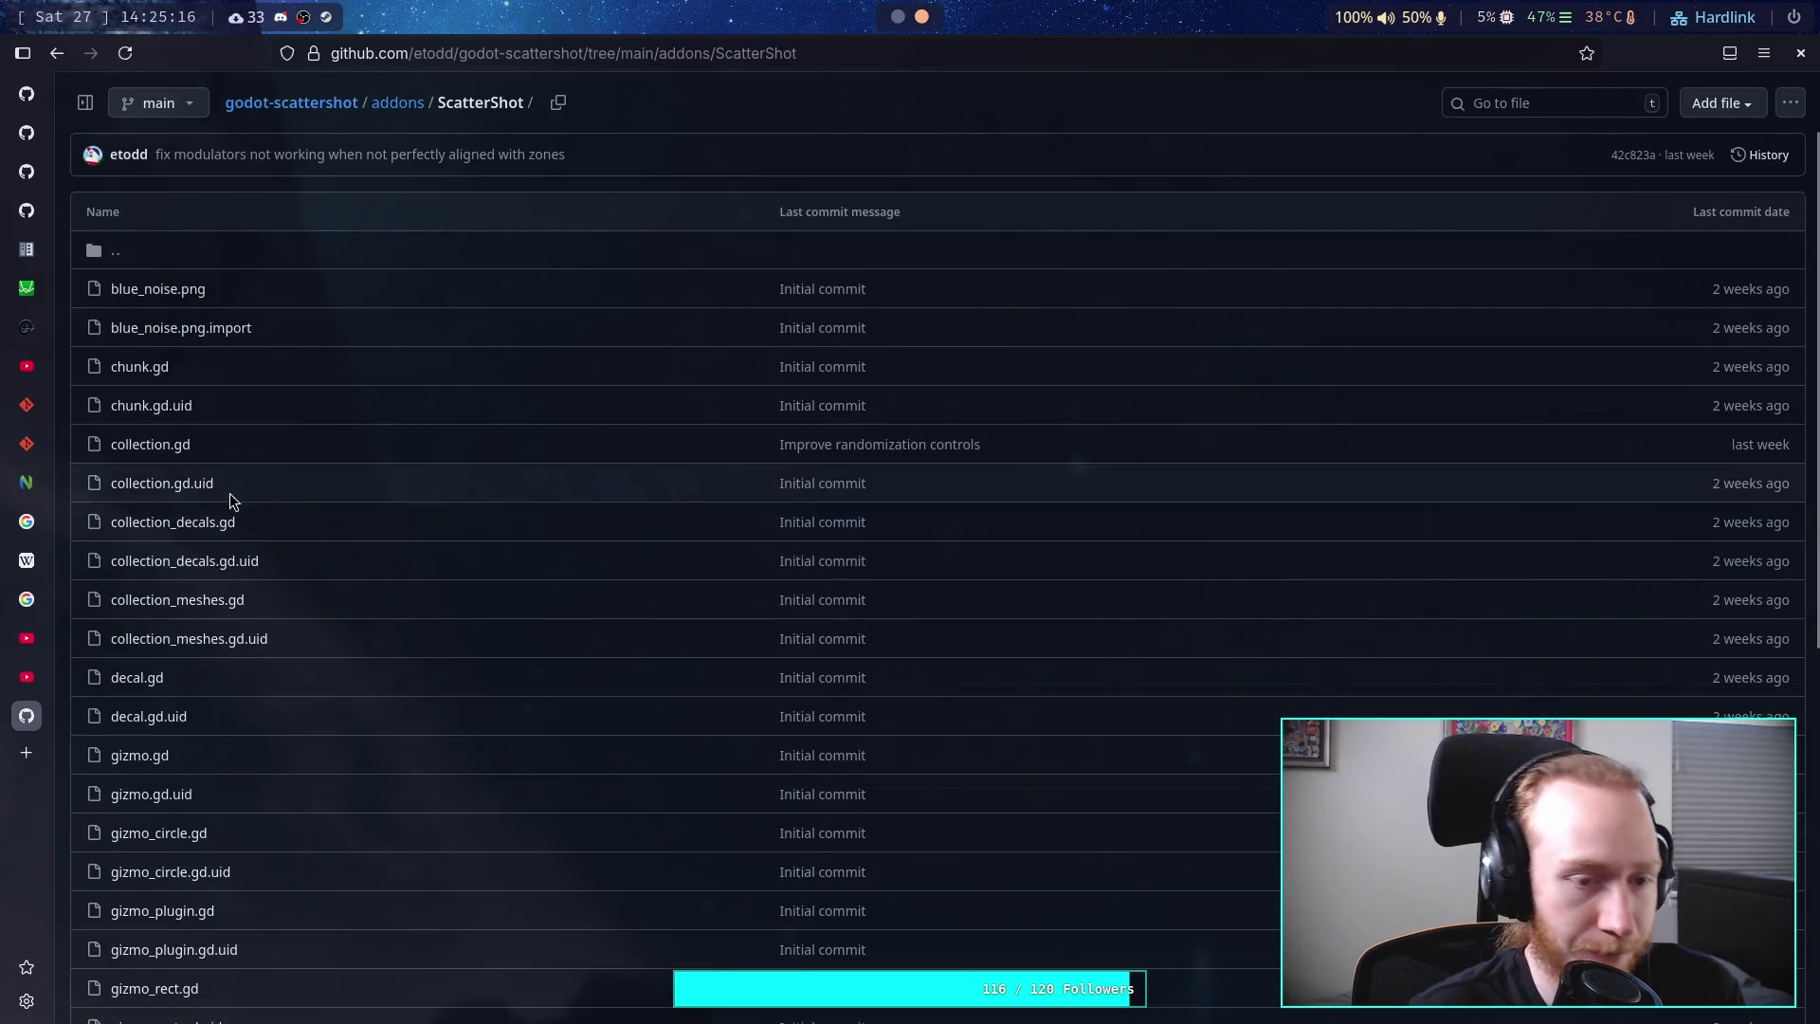
scroll(232, 493, down, 5)
click(136, 850)
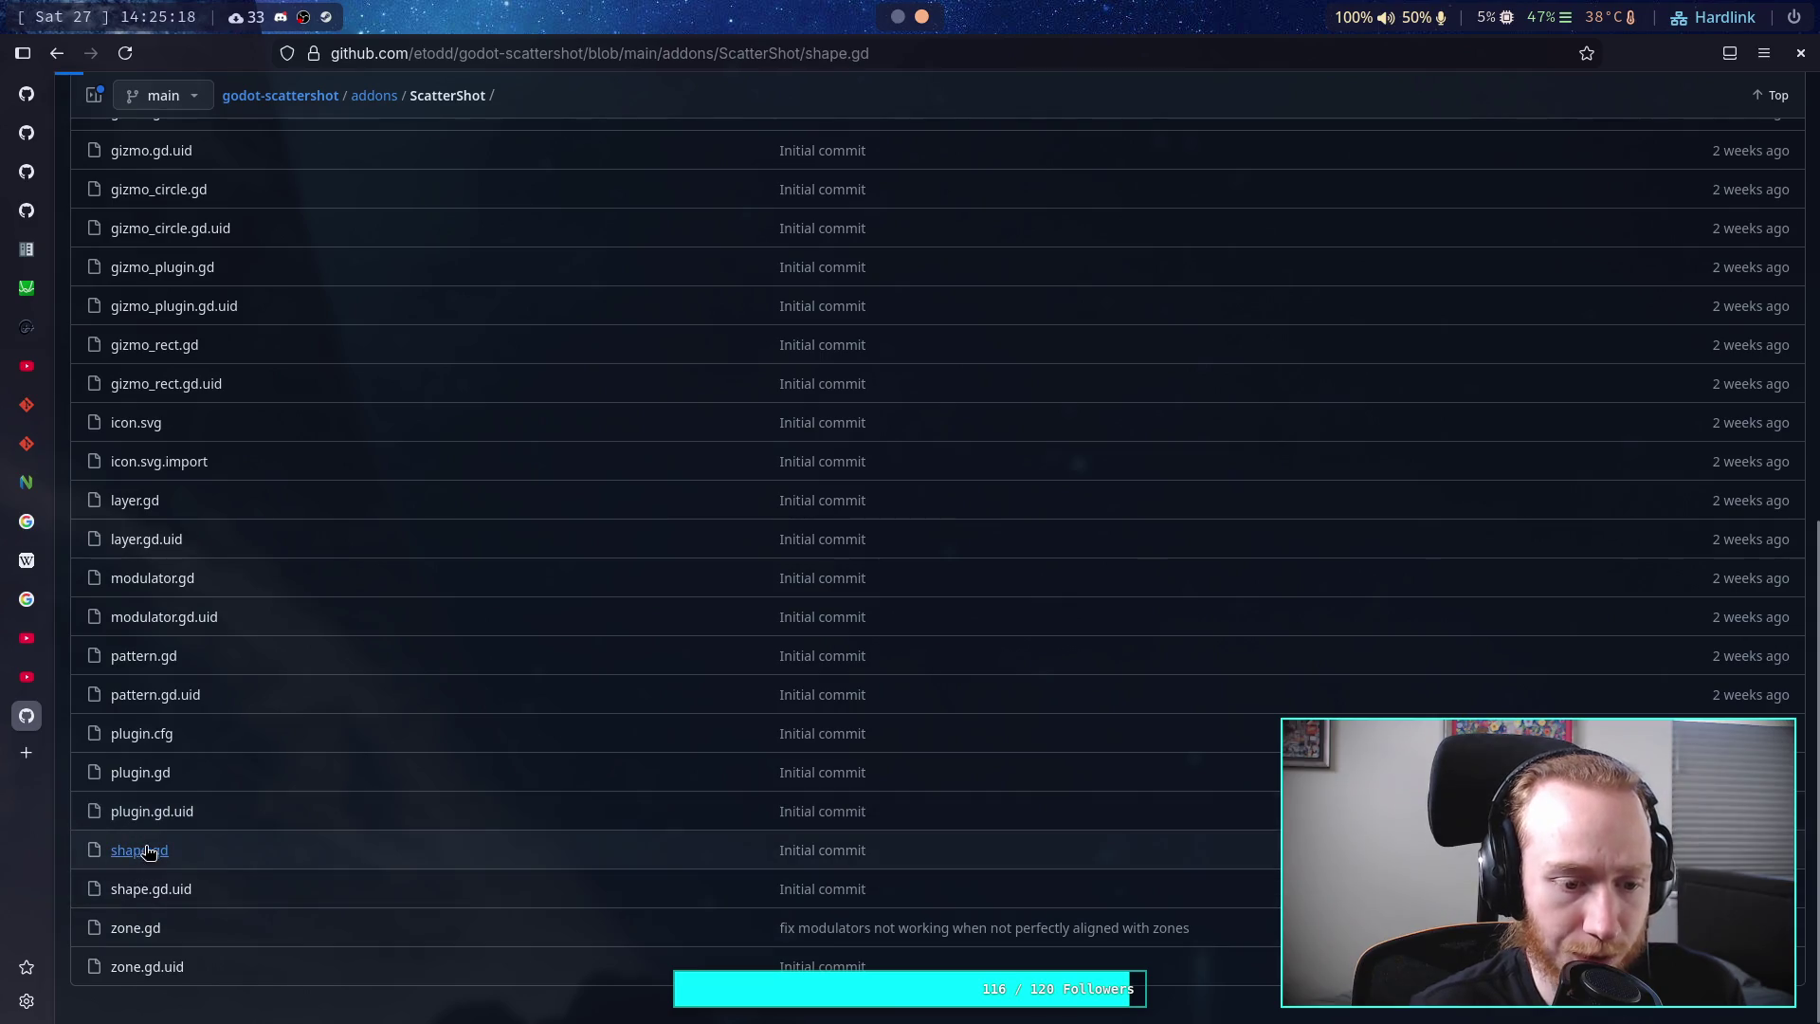
scroll(549, 645, down, 3)
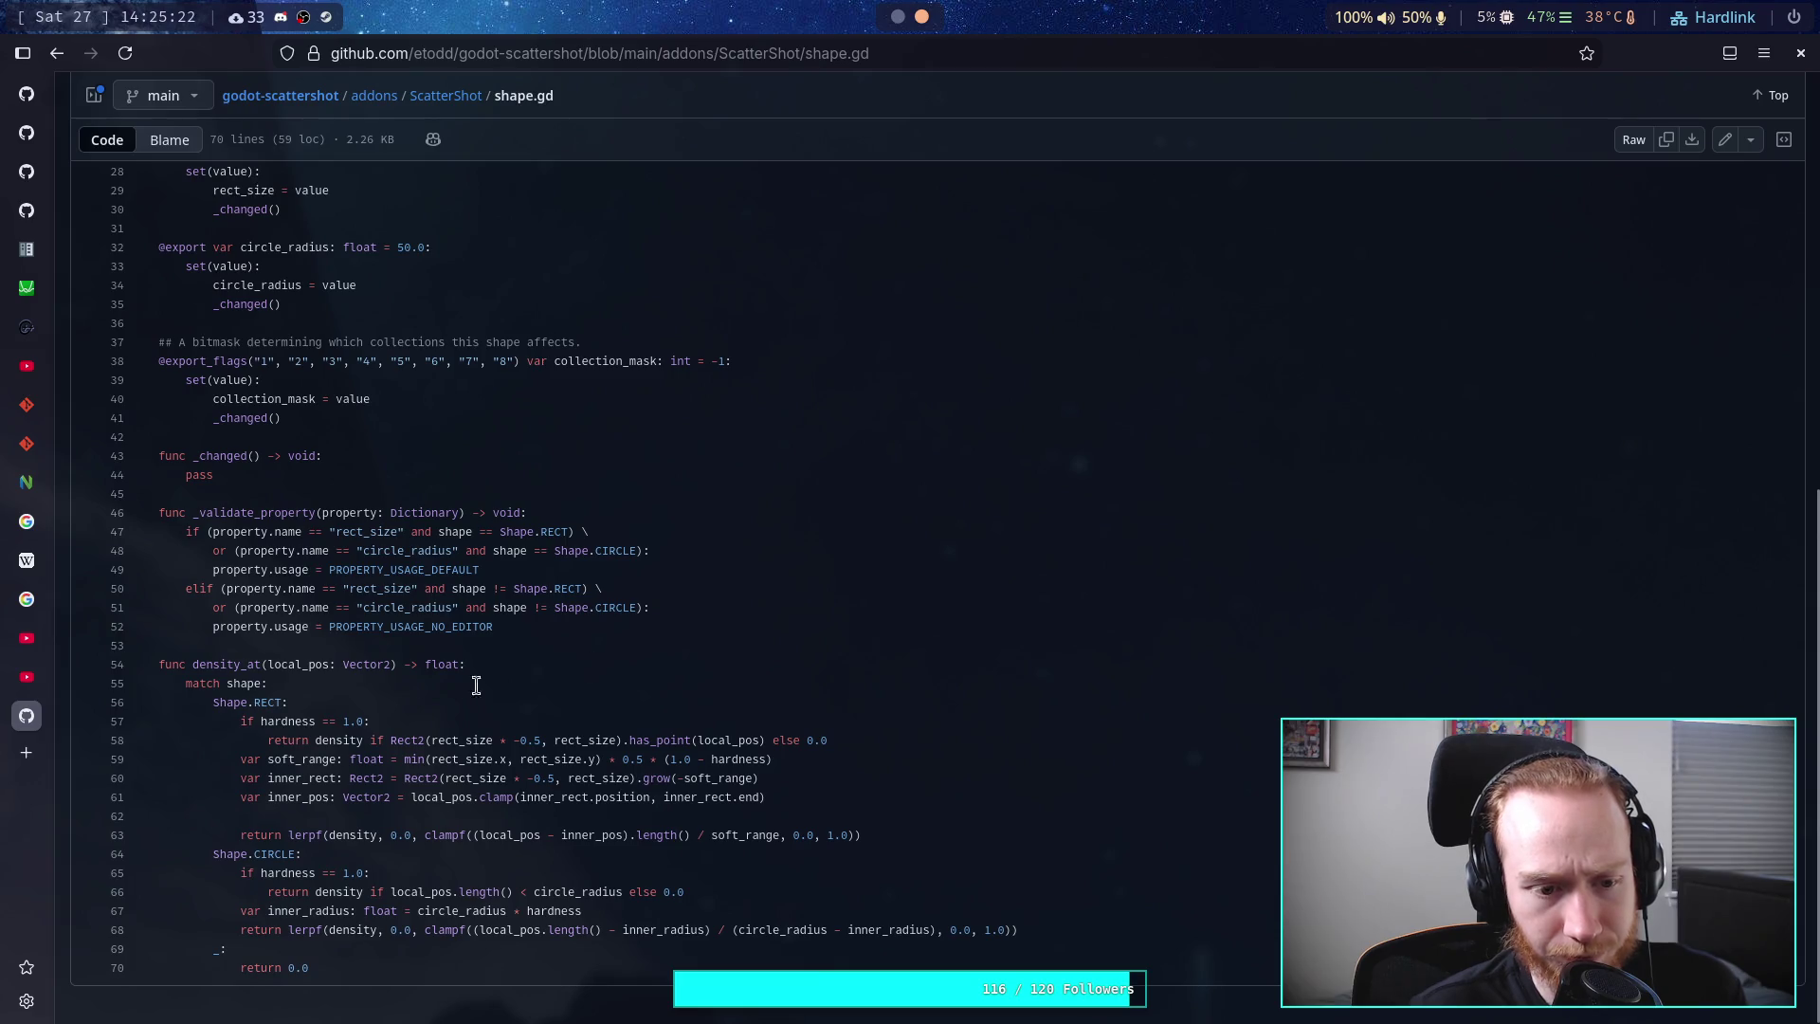
click(473, 797)
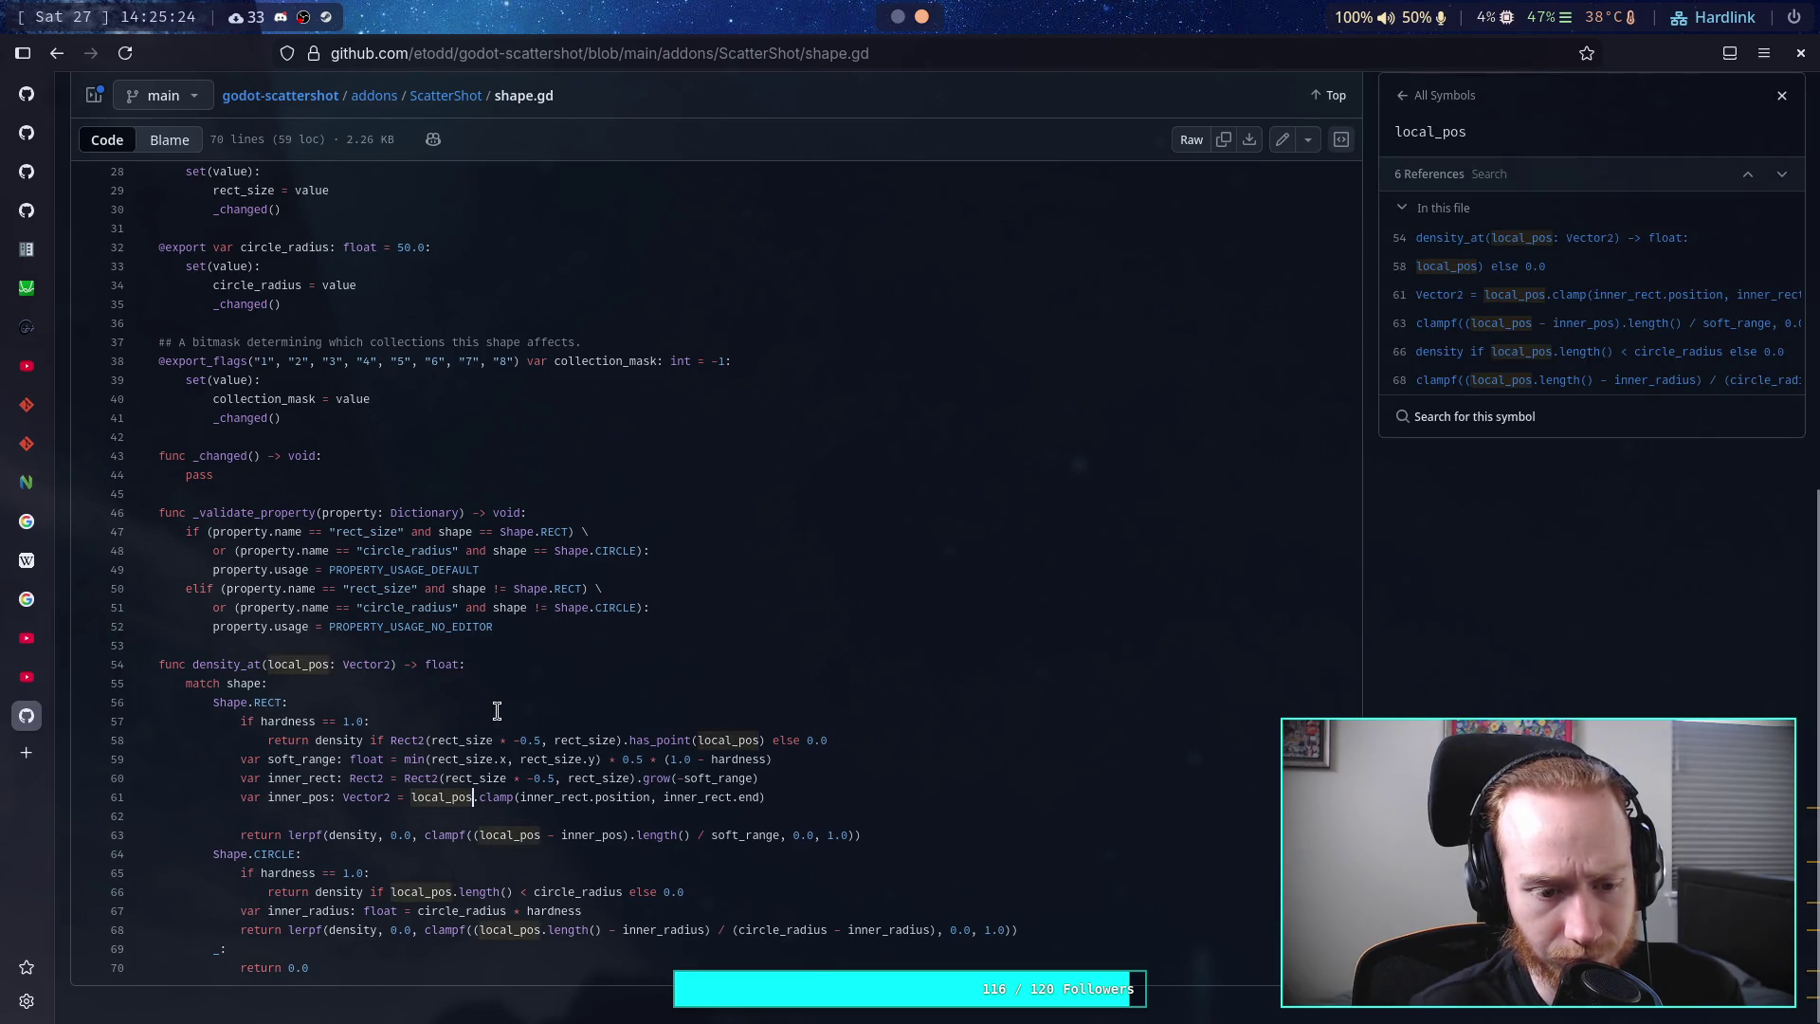
scroll(507, 694, up, 9)
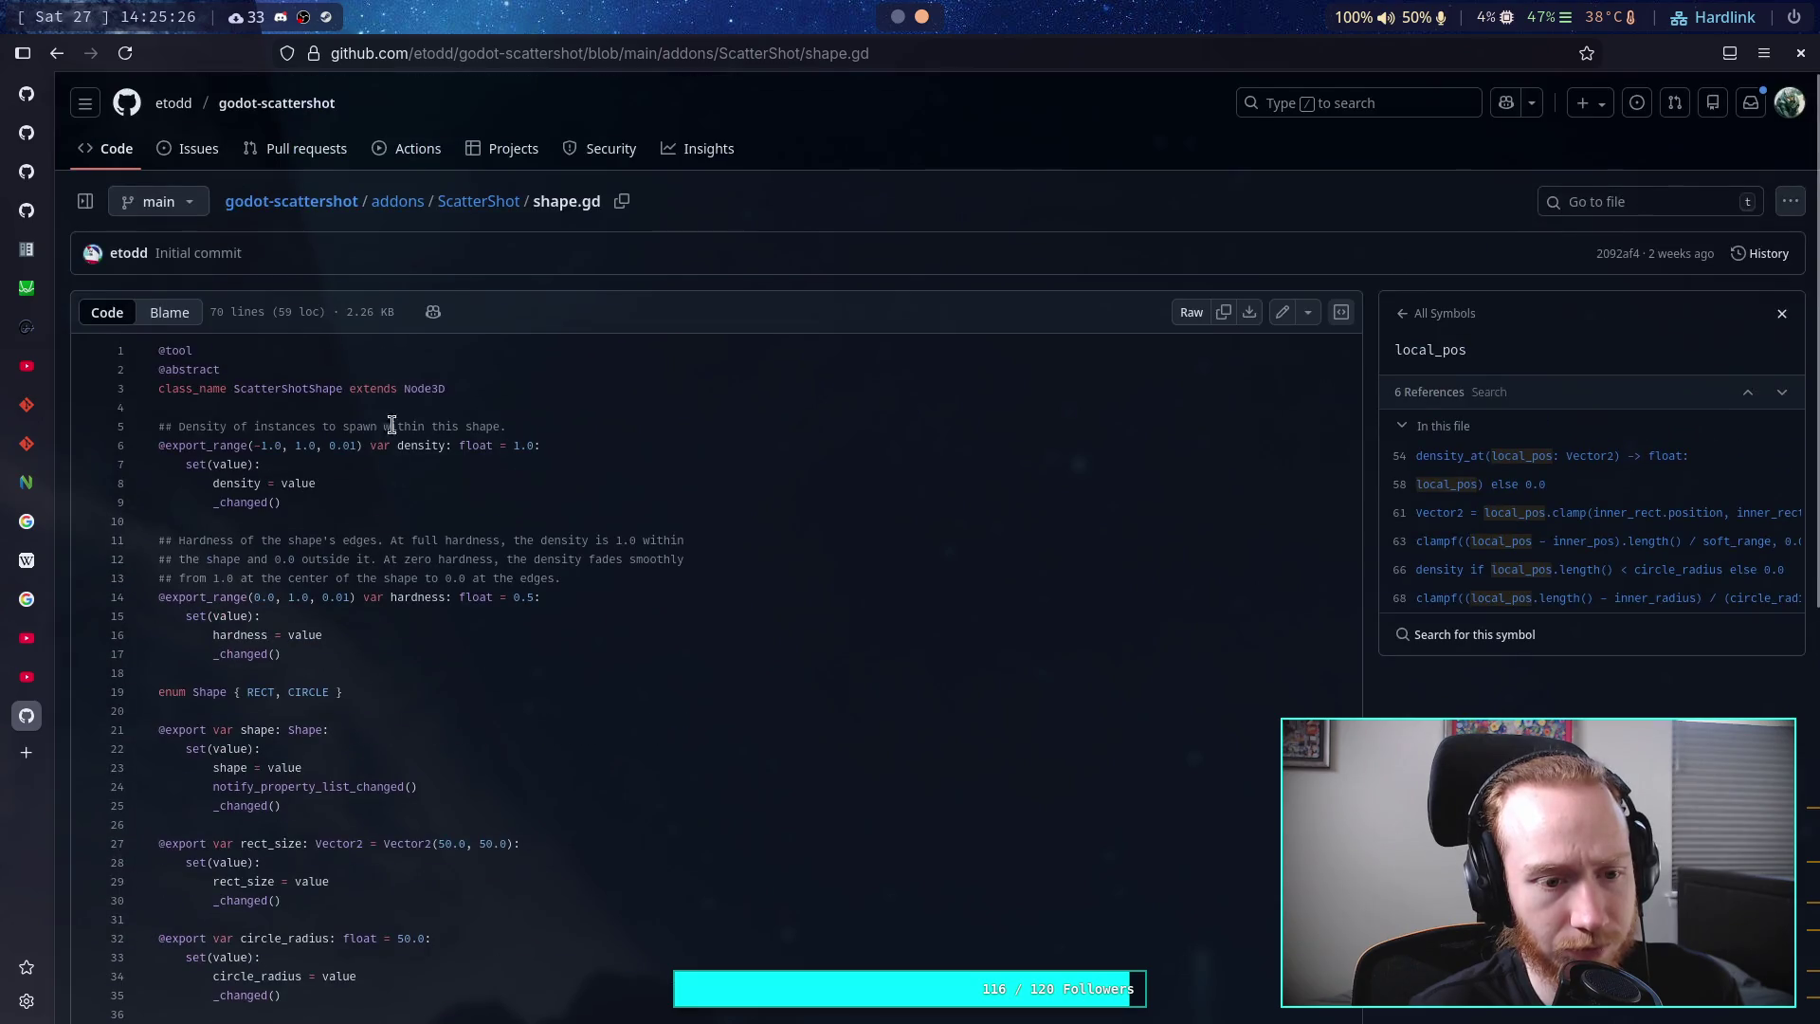
click(479, 201)
scroll(282, 730, down, 8)
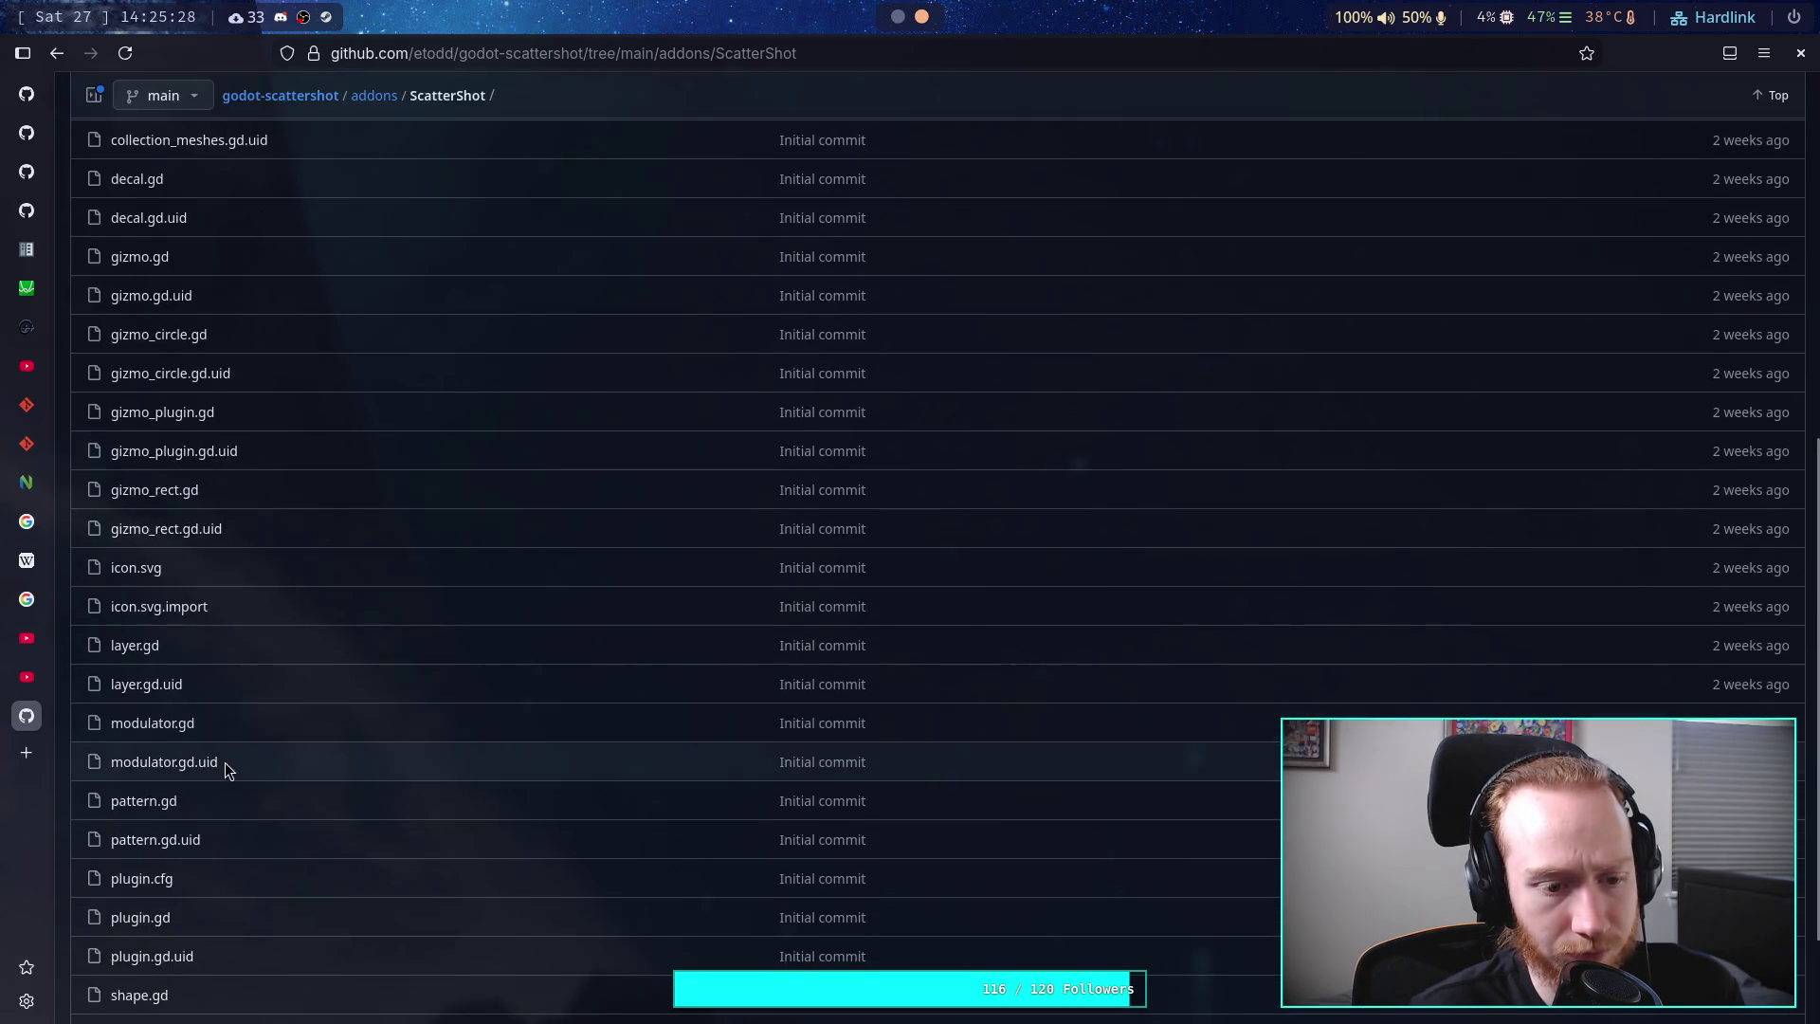
- Open zone.gd and scroll through its 385 lines, reviewing the accumulate_jobs chunk code
click(136, 928)
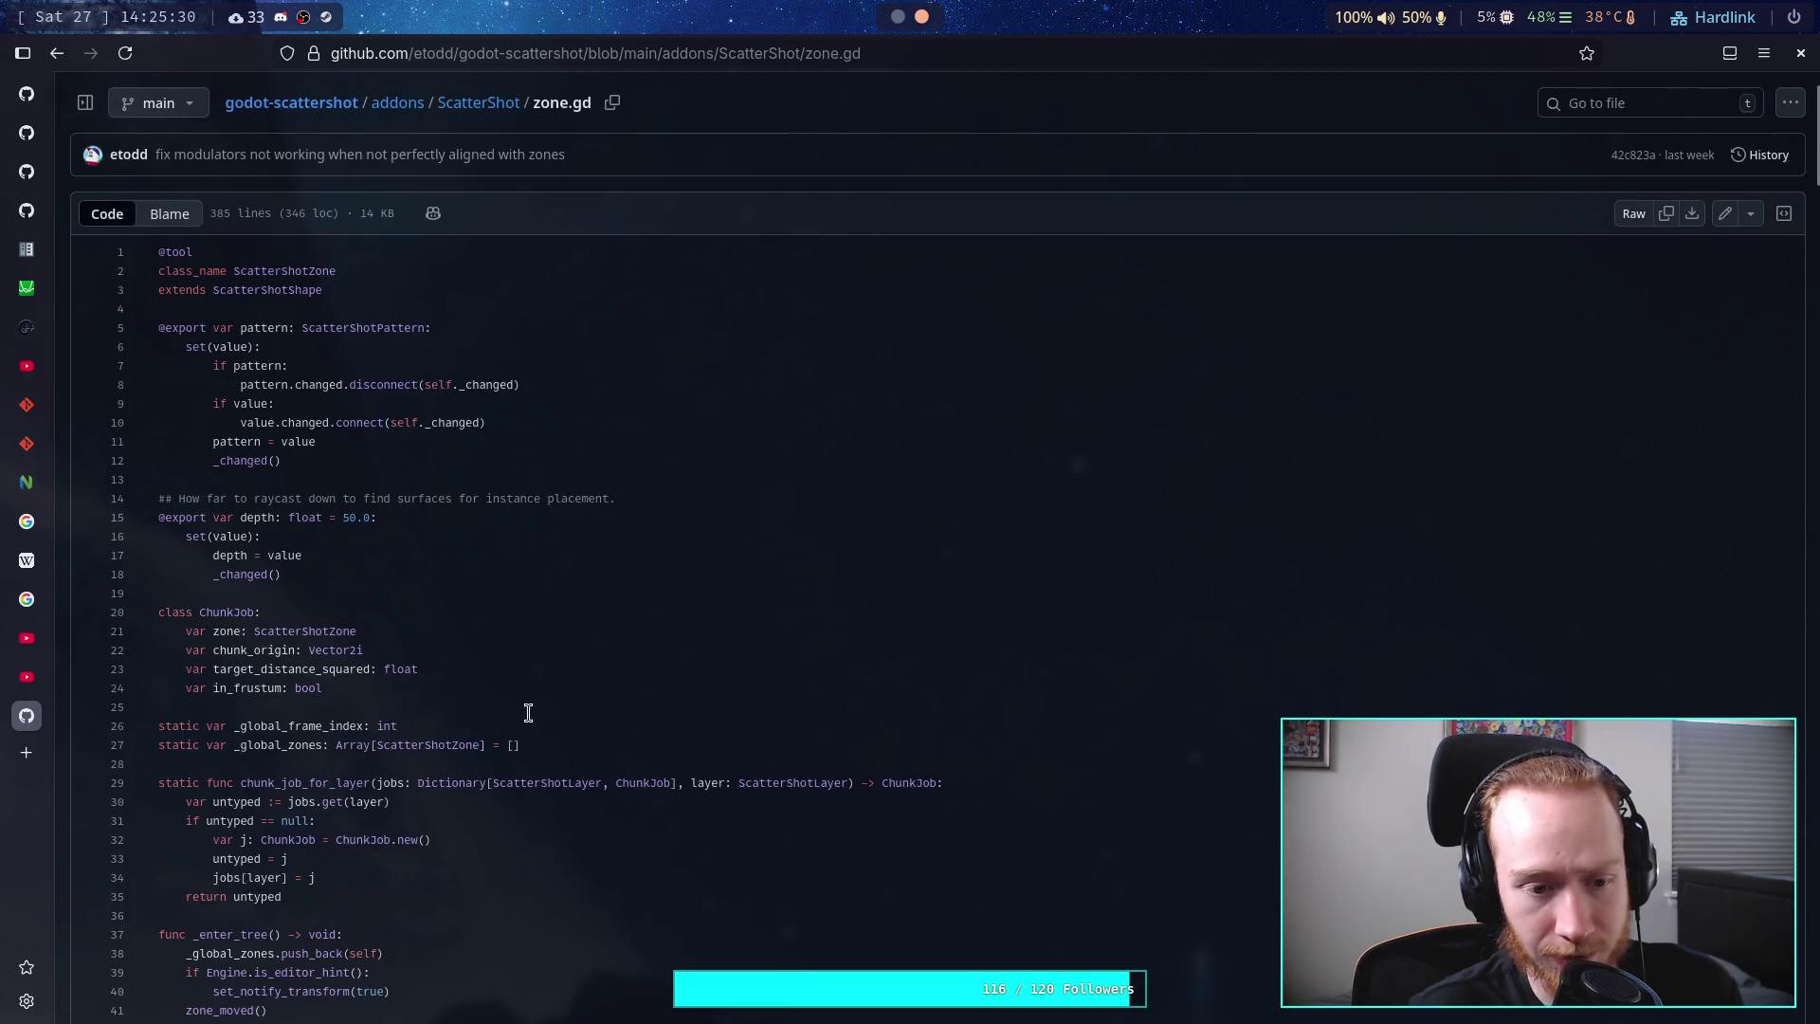
scroll(541, 691, up, 3)
scroll(559, 684, down, 3)
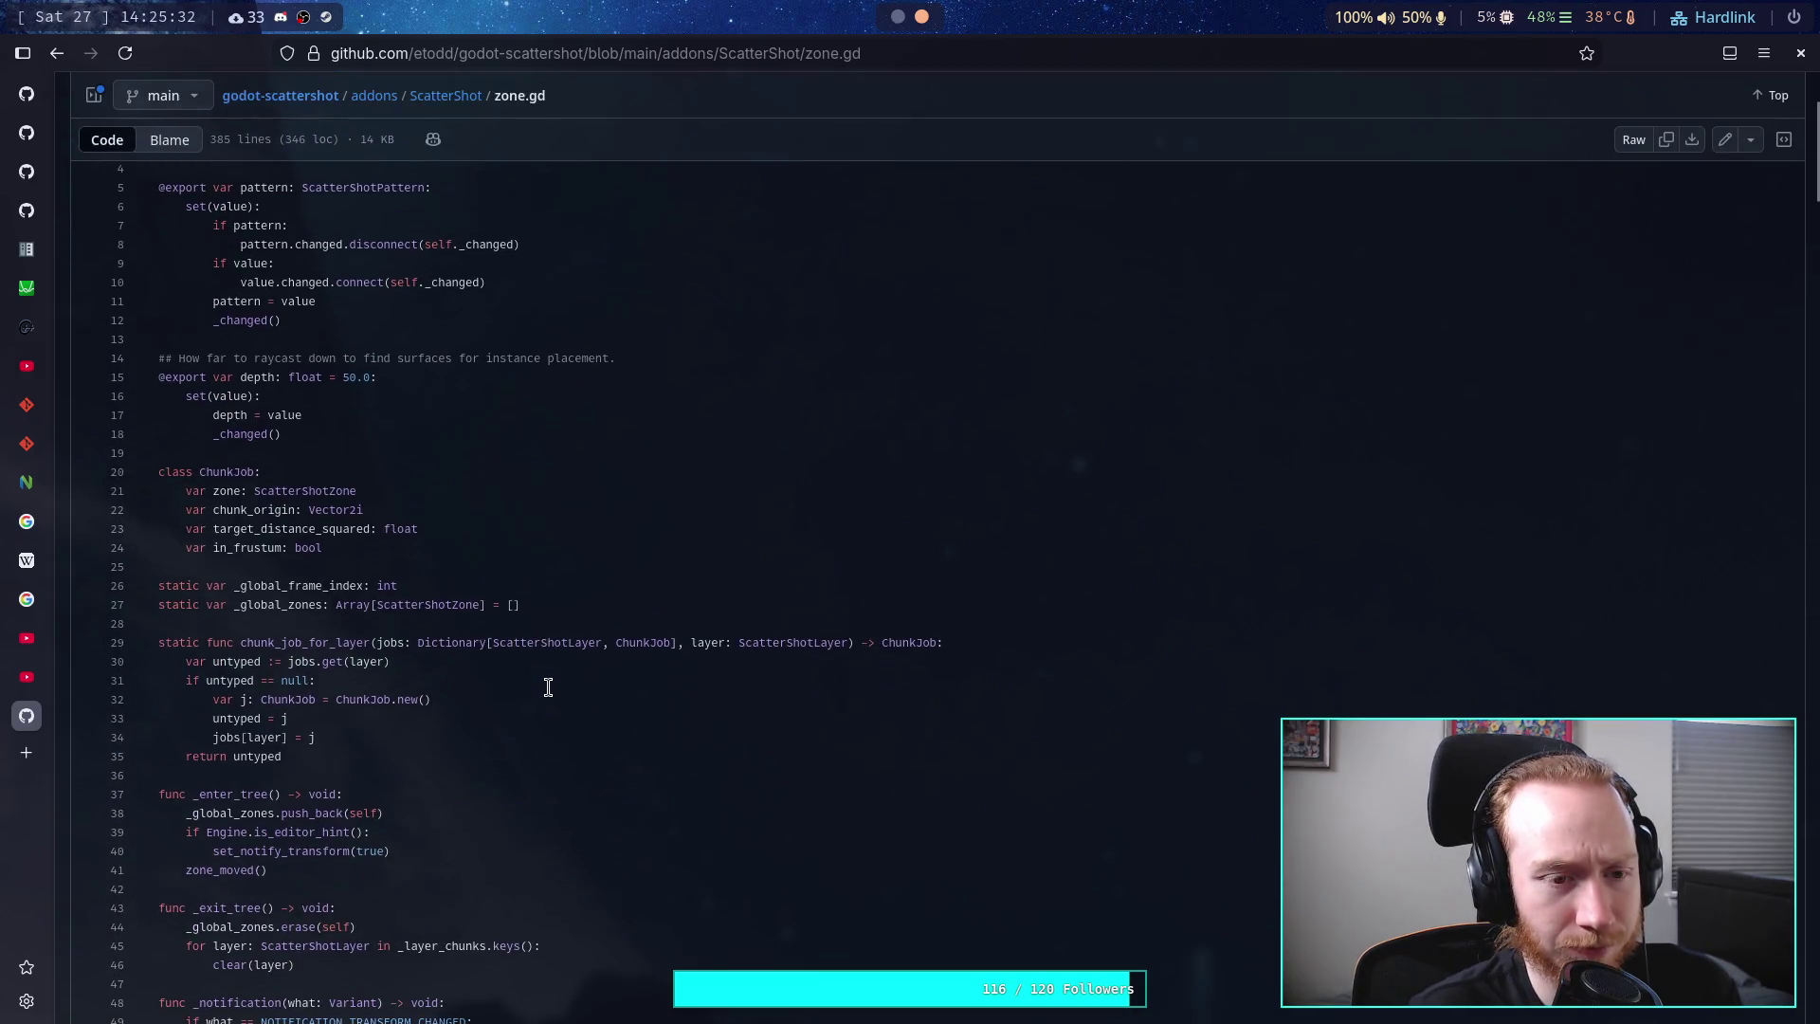
scroll(567, 681, down, 4)
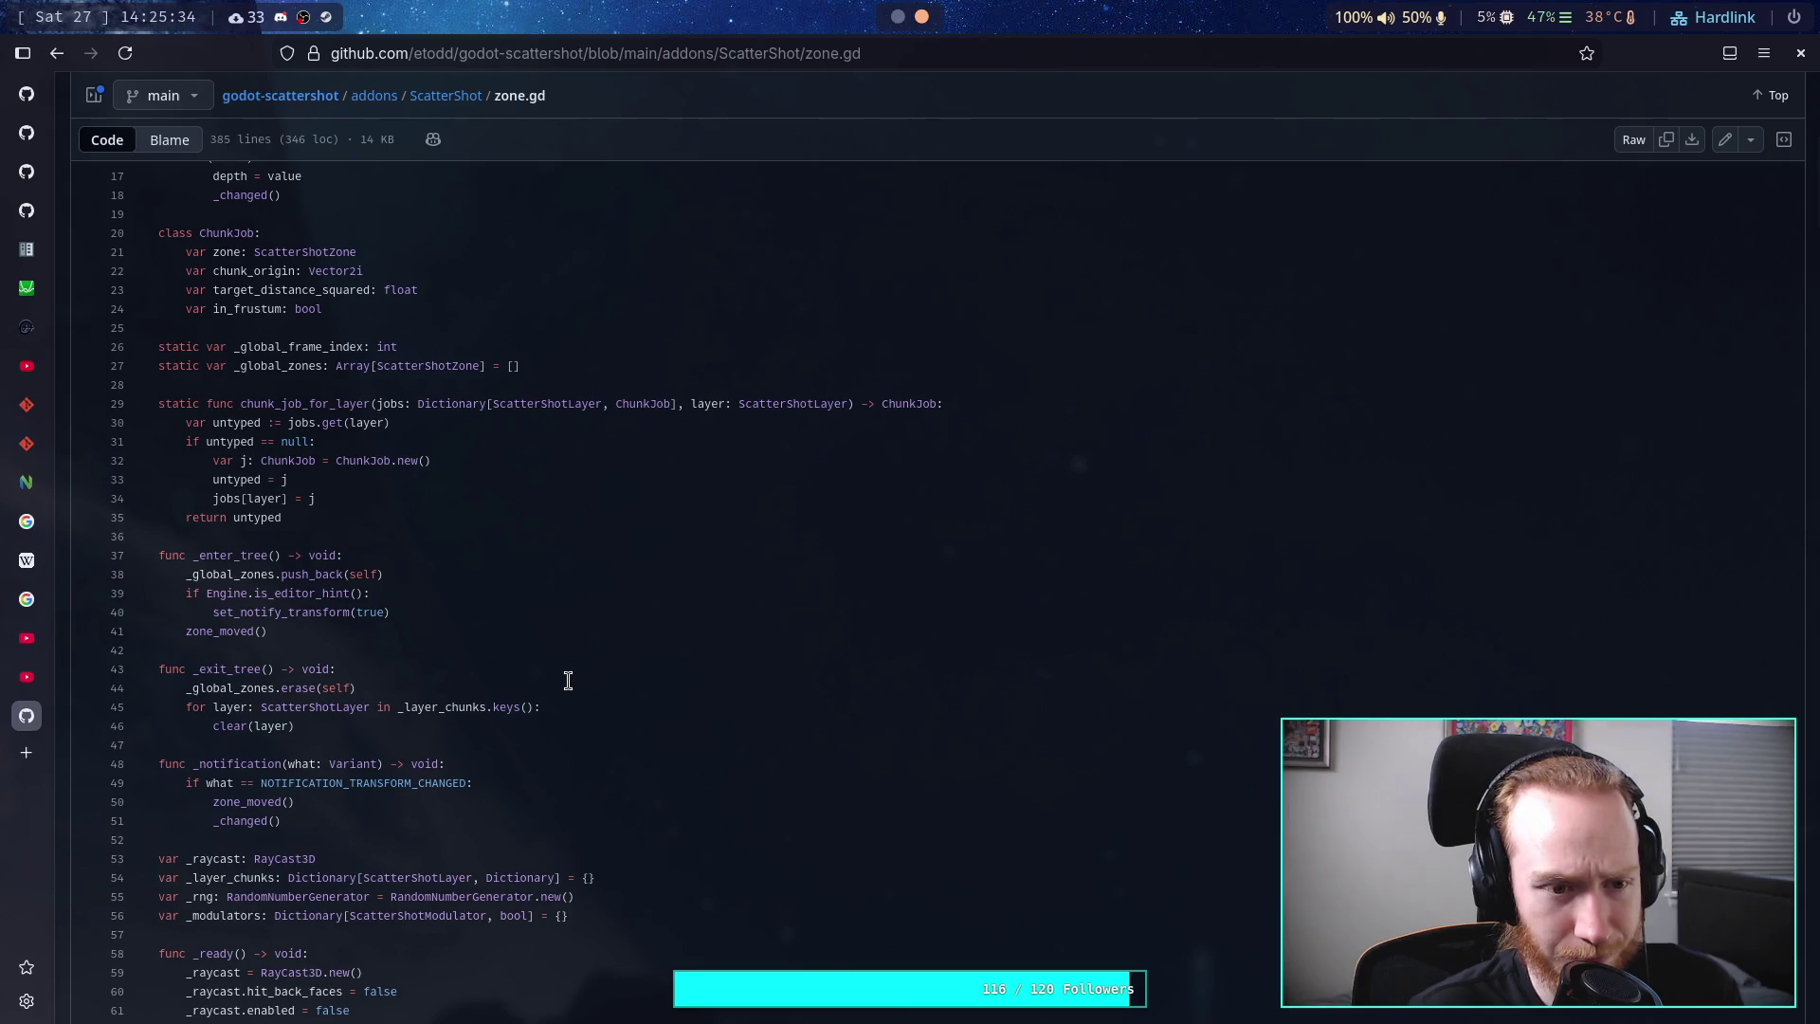
scroll(568, 680, down, 4)
scroll(567, 680, down, 20)
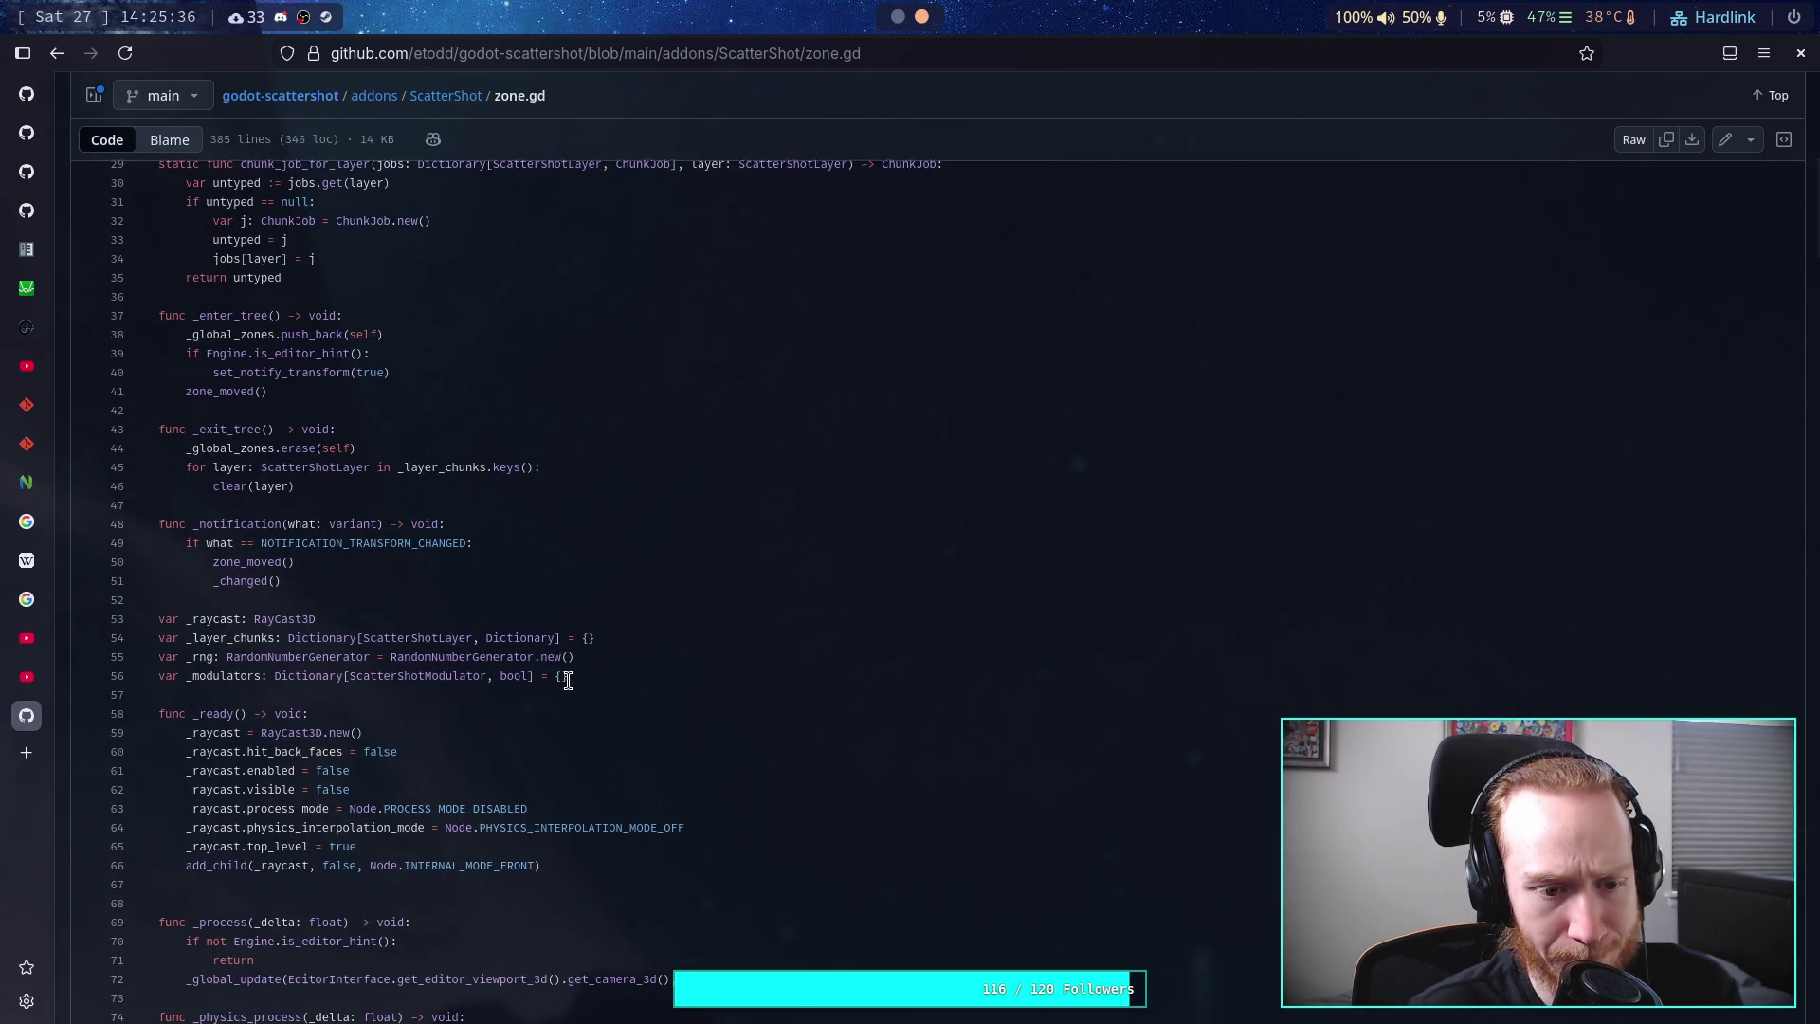
scroll(568, 681, down, 1)
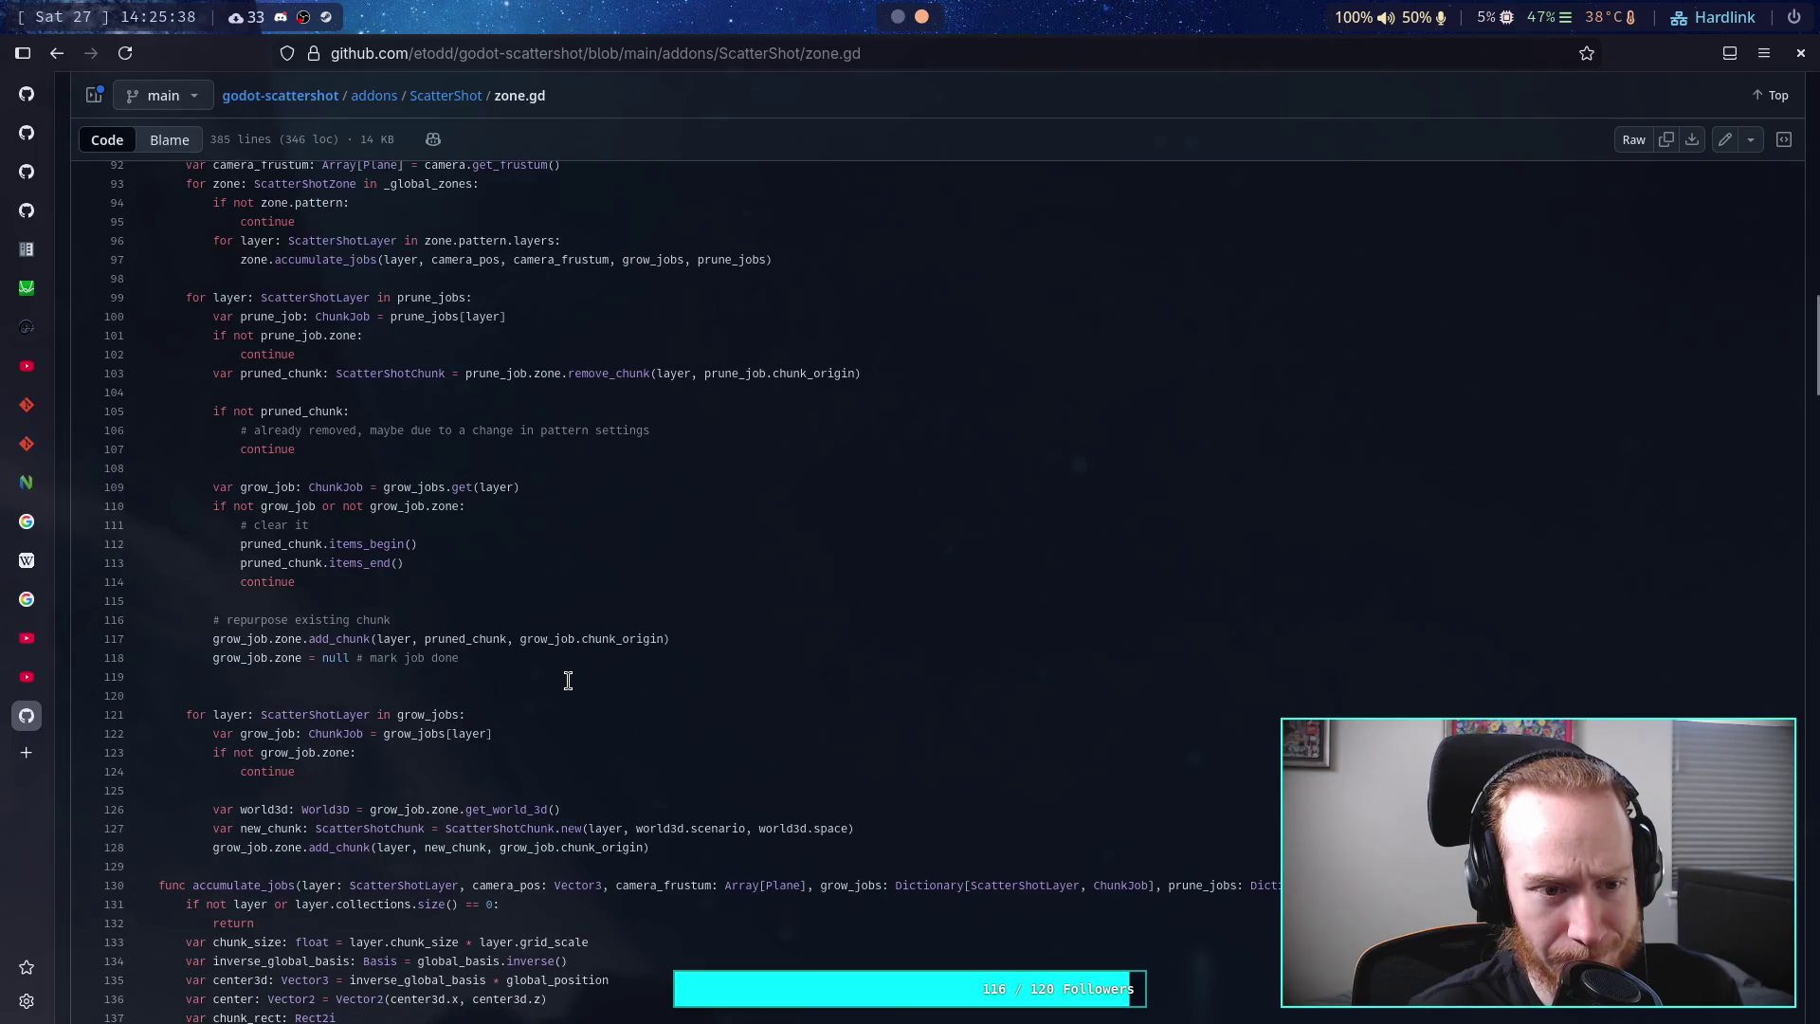
scroll(568, 680, down, 10)
scroll(567, 681, down, 18)
scroll(568, 680, up, 8)
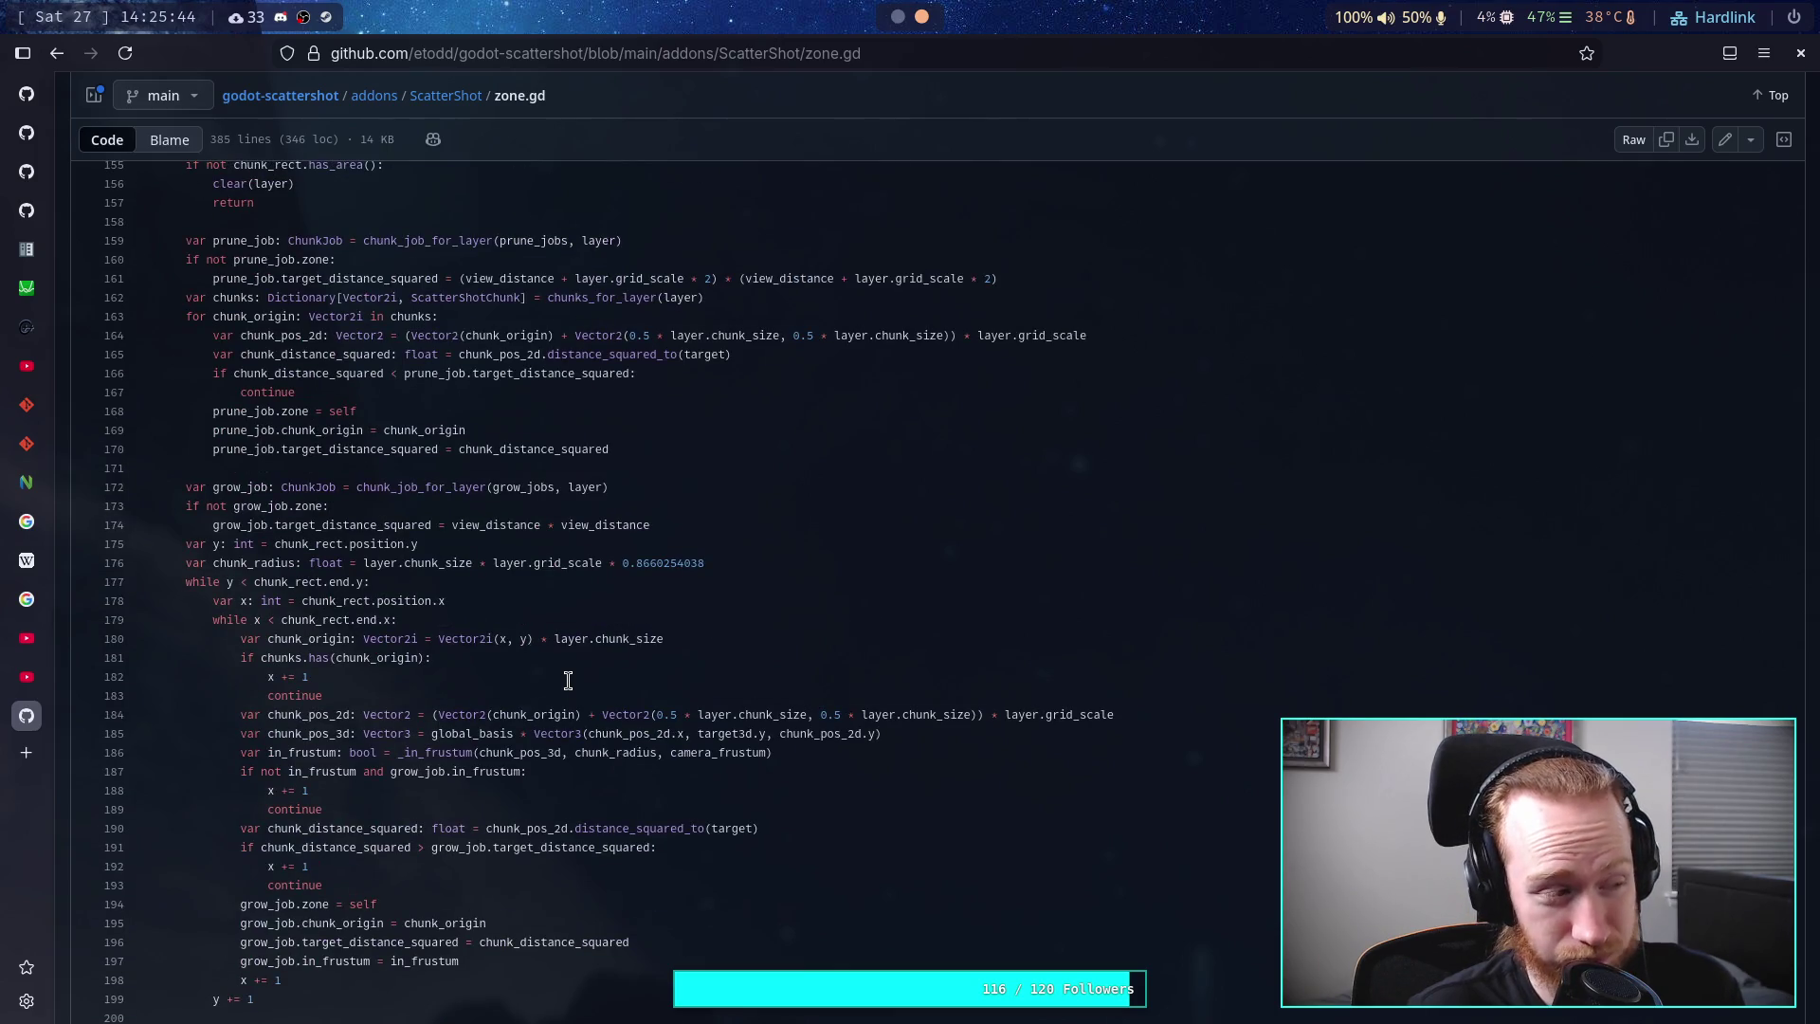
scroll(568, 680, up, 10)
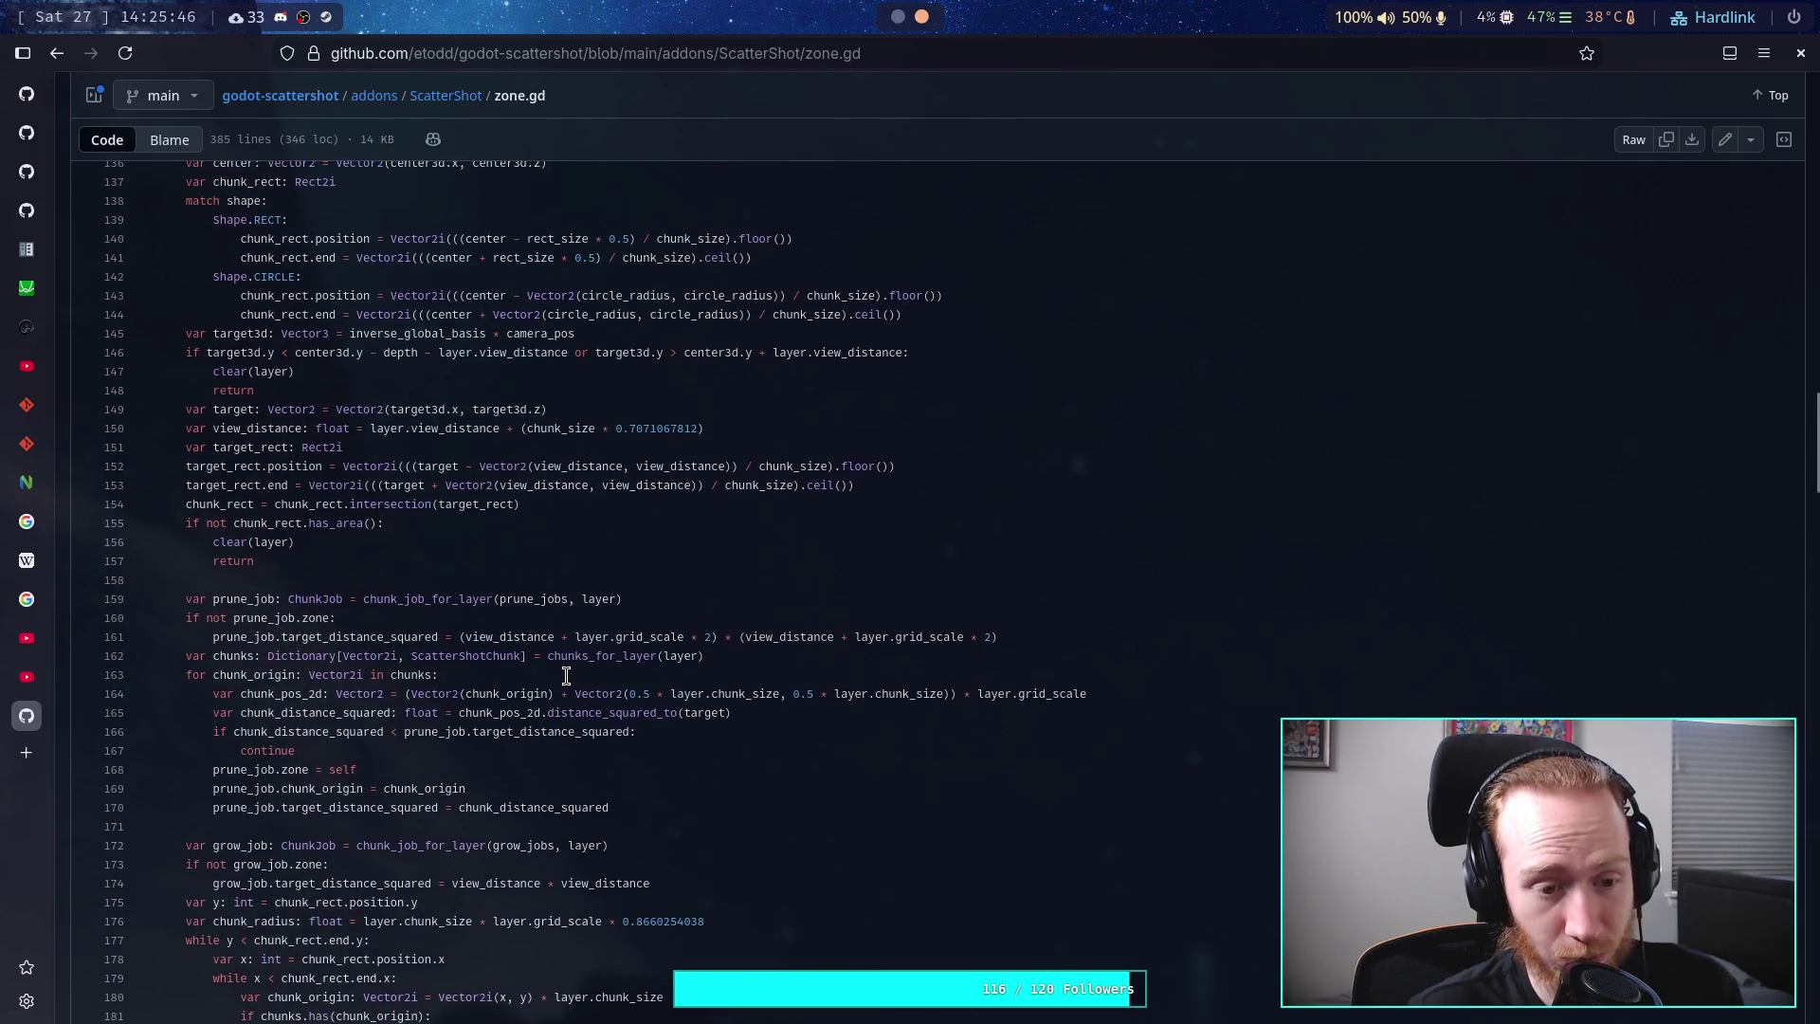
scroll(567, 677, up, 1)
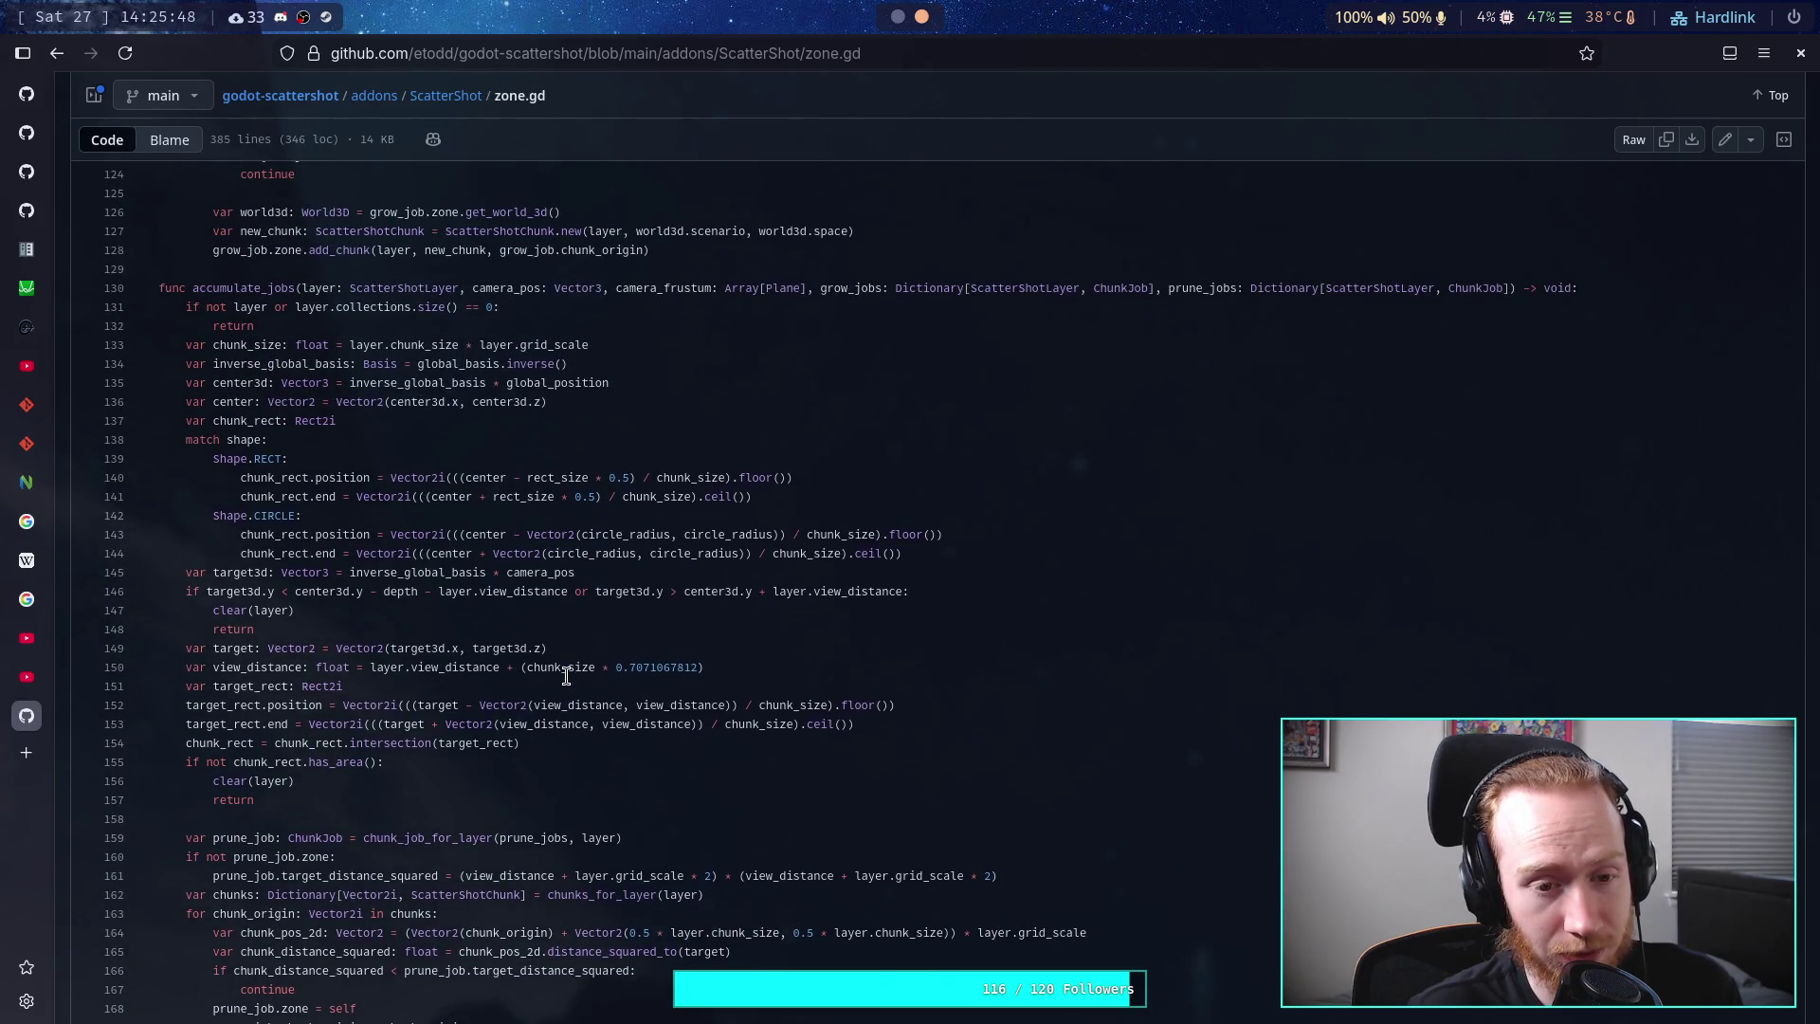
scroll(567, 676, up, 8)
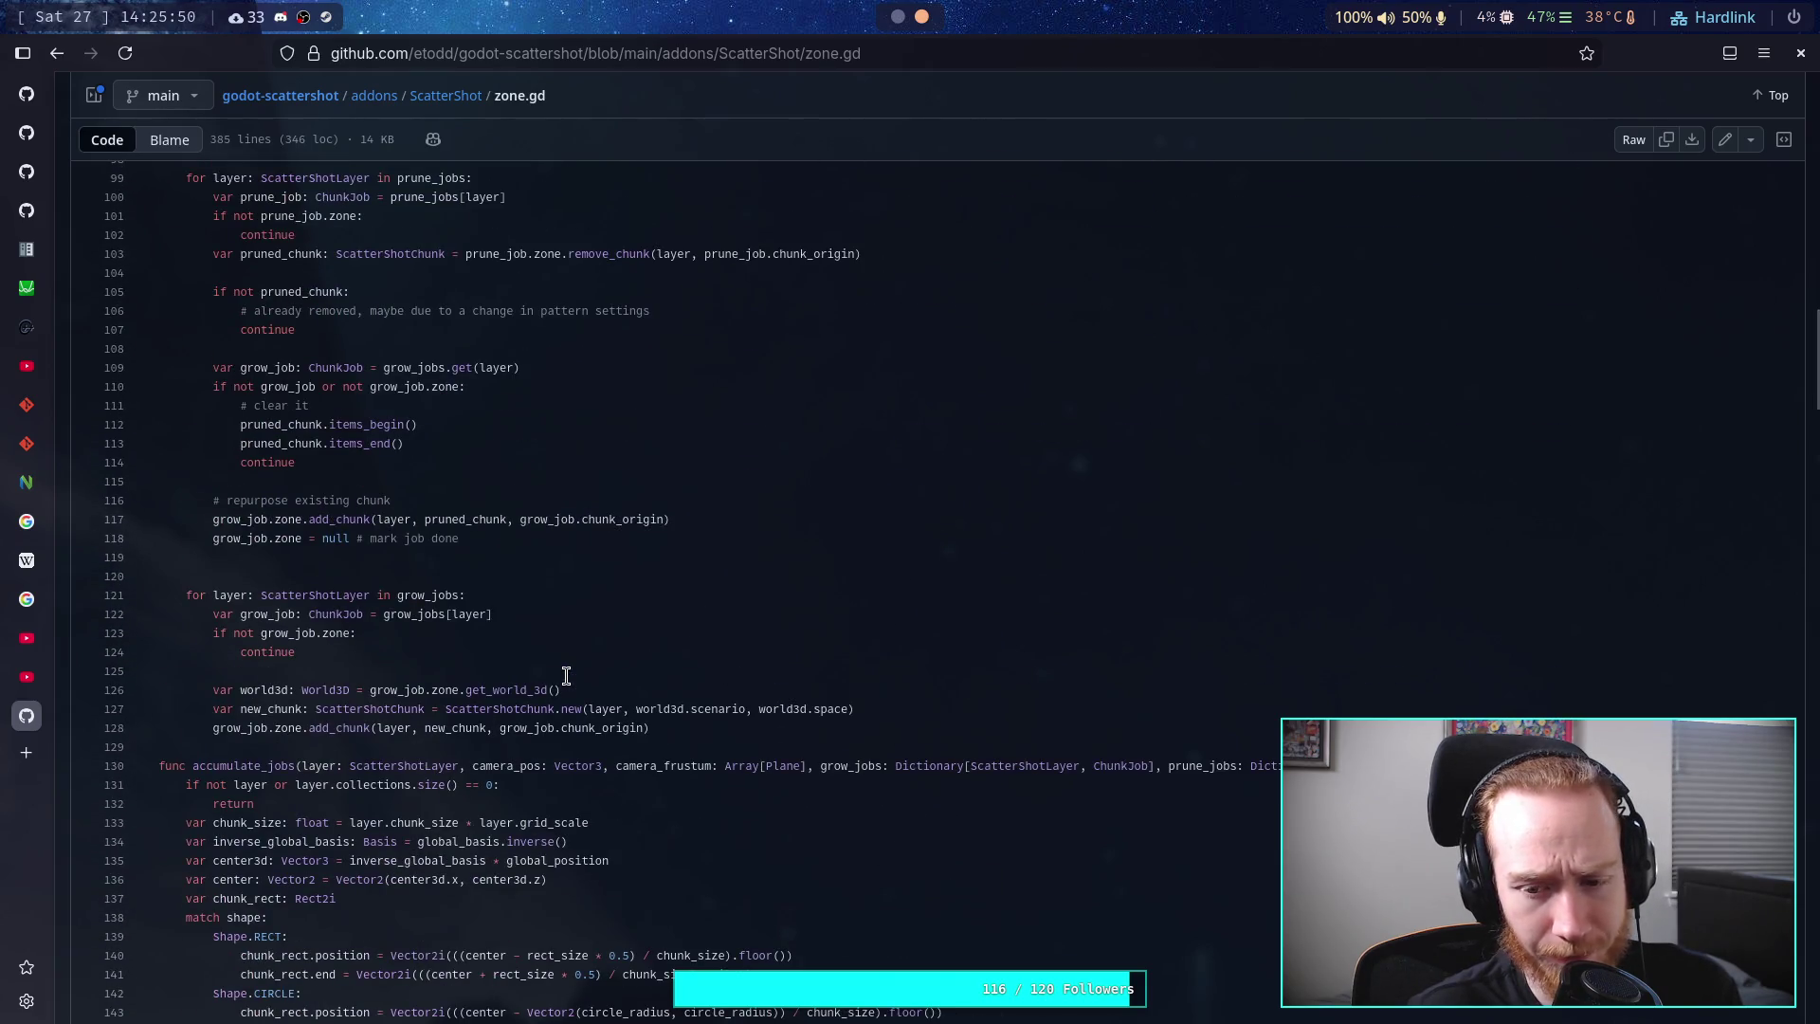
scroll(566, 674, up, 2)
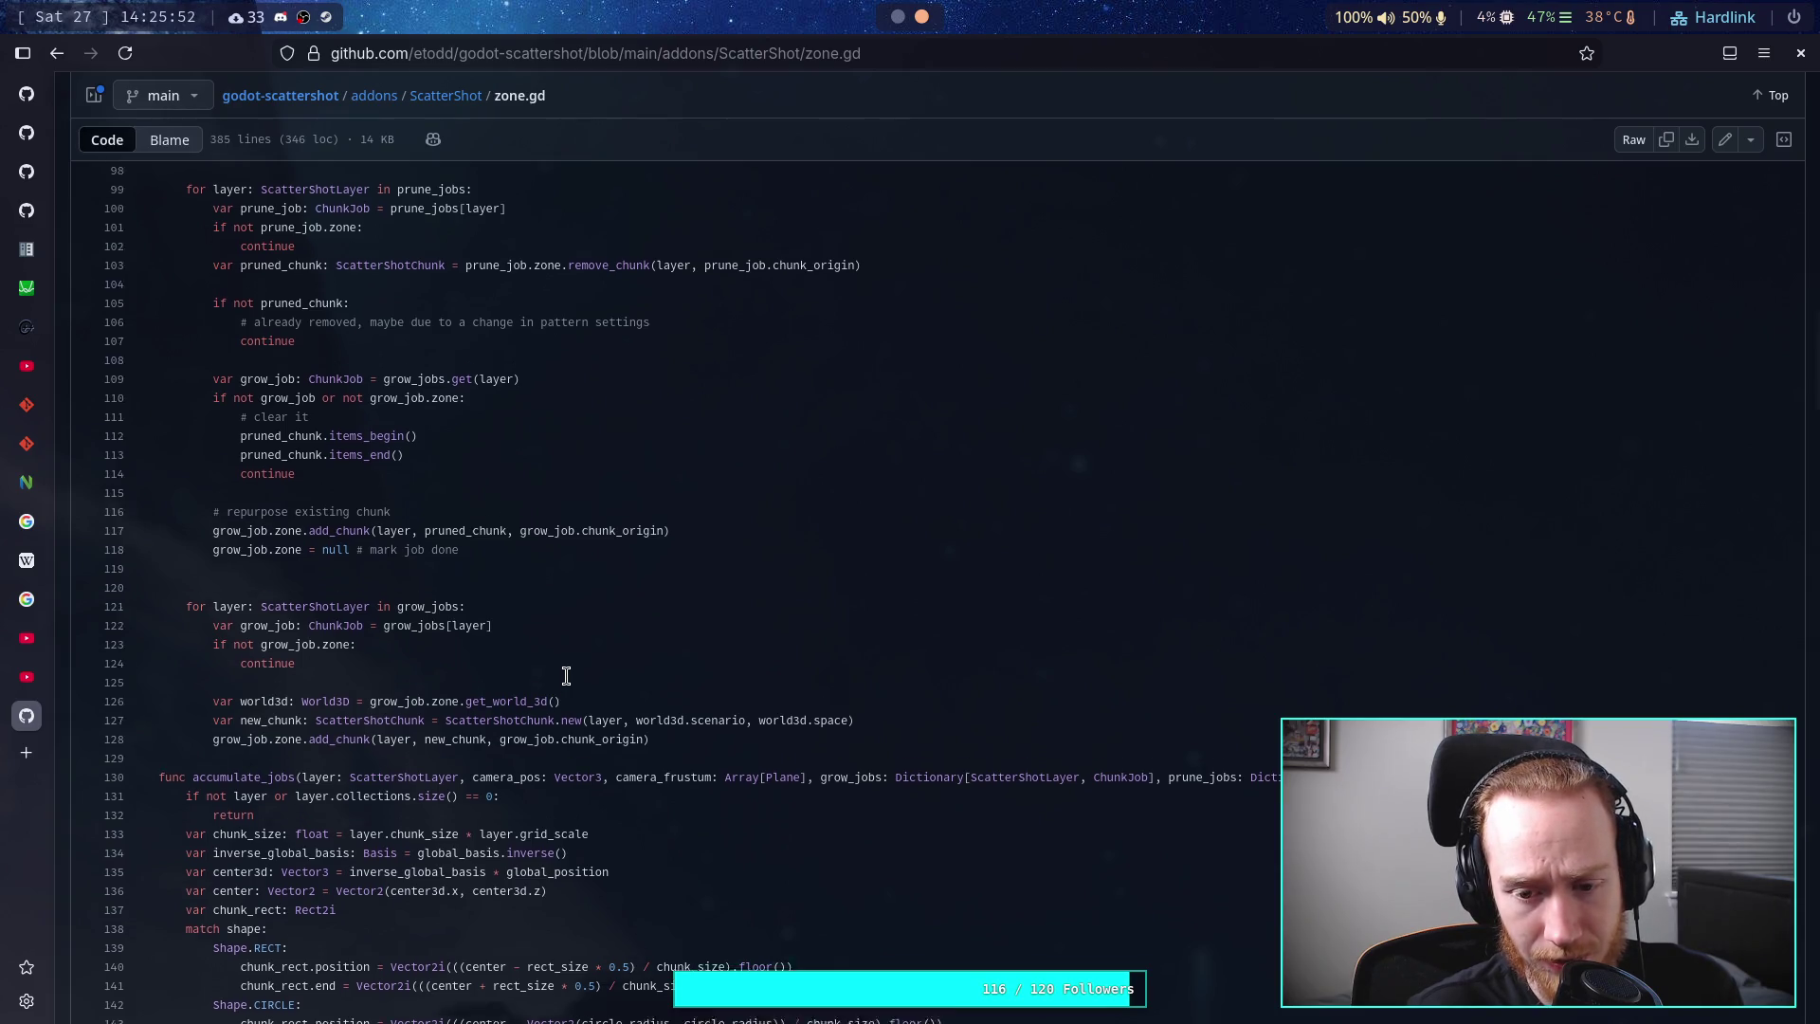
scroll(566, 675, up, 6)
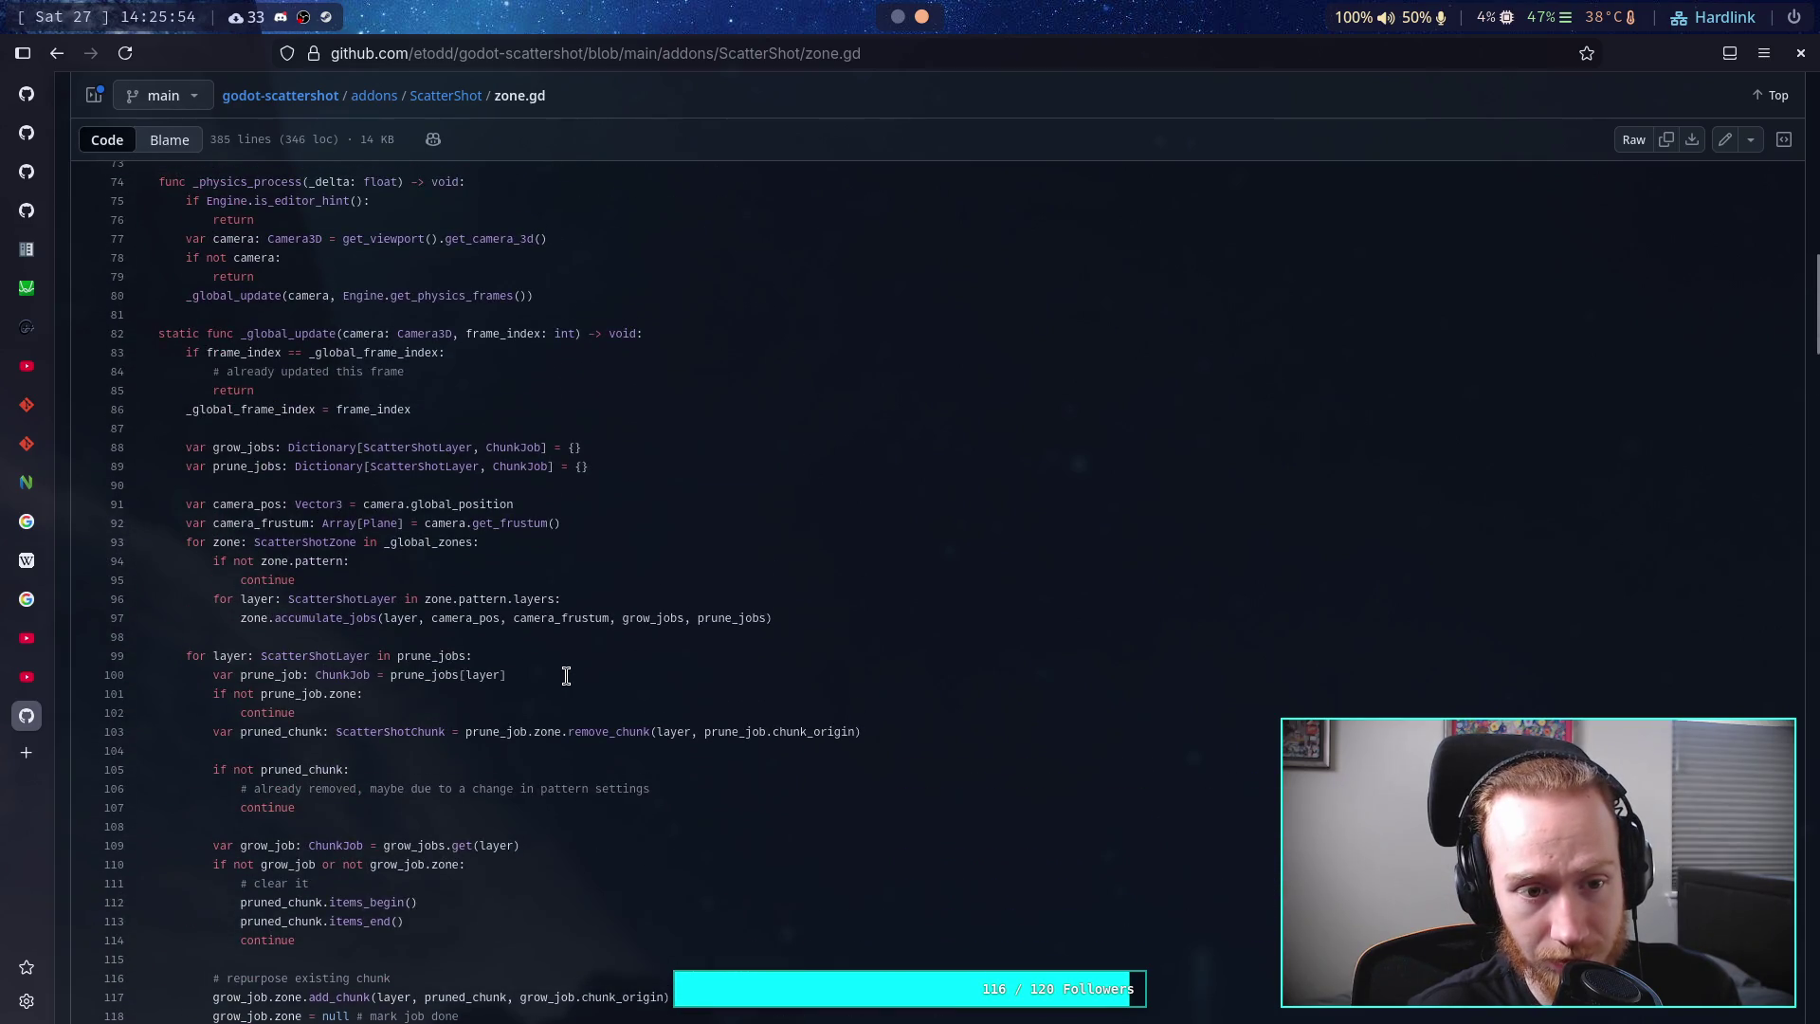
scroll(566, 675, down, 20)
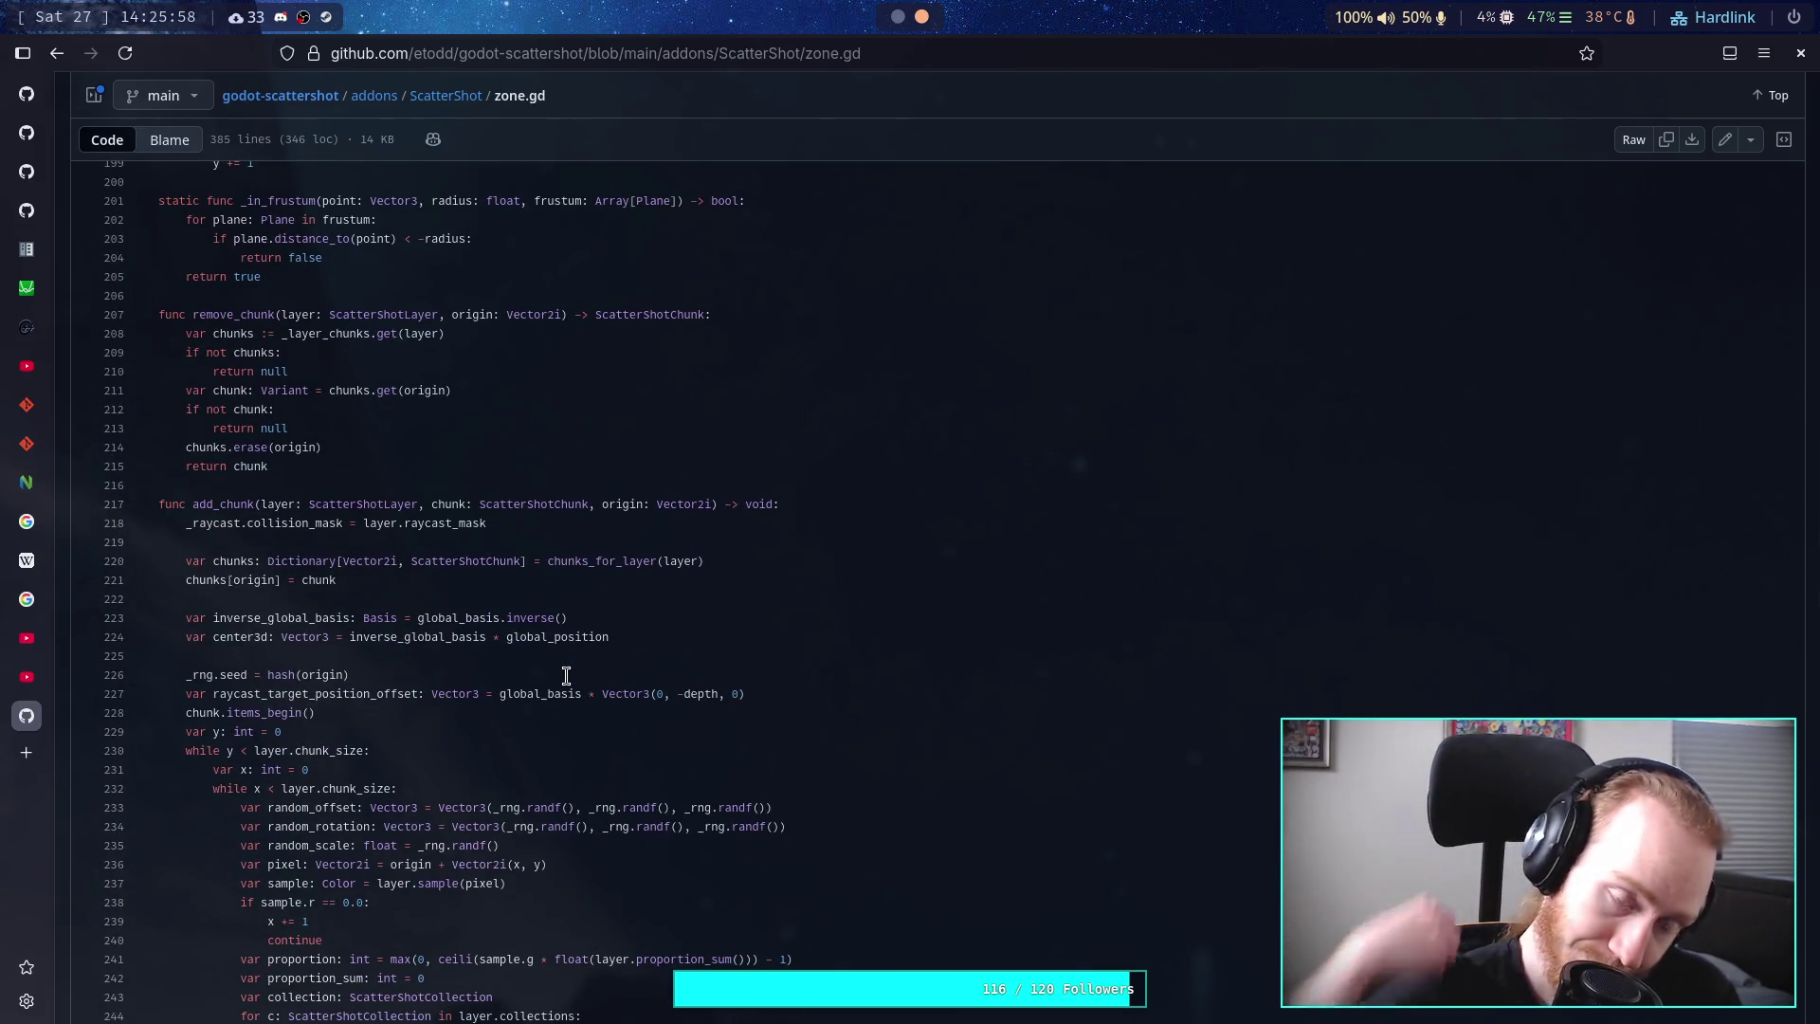
scroll(566, 675, down, 20)
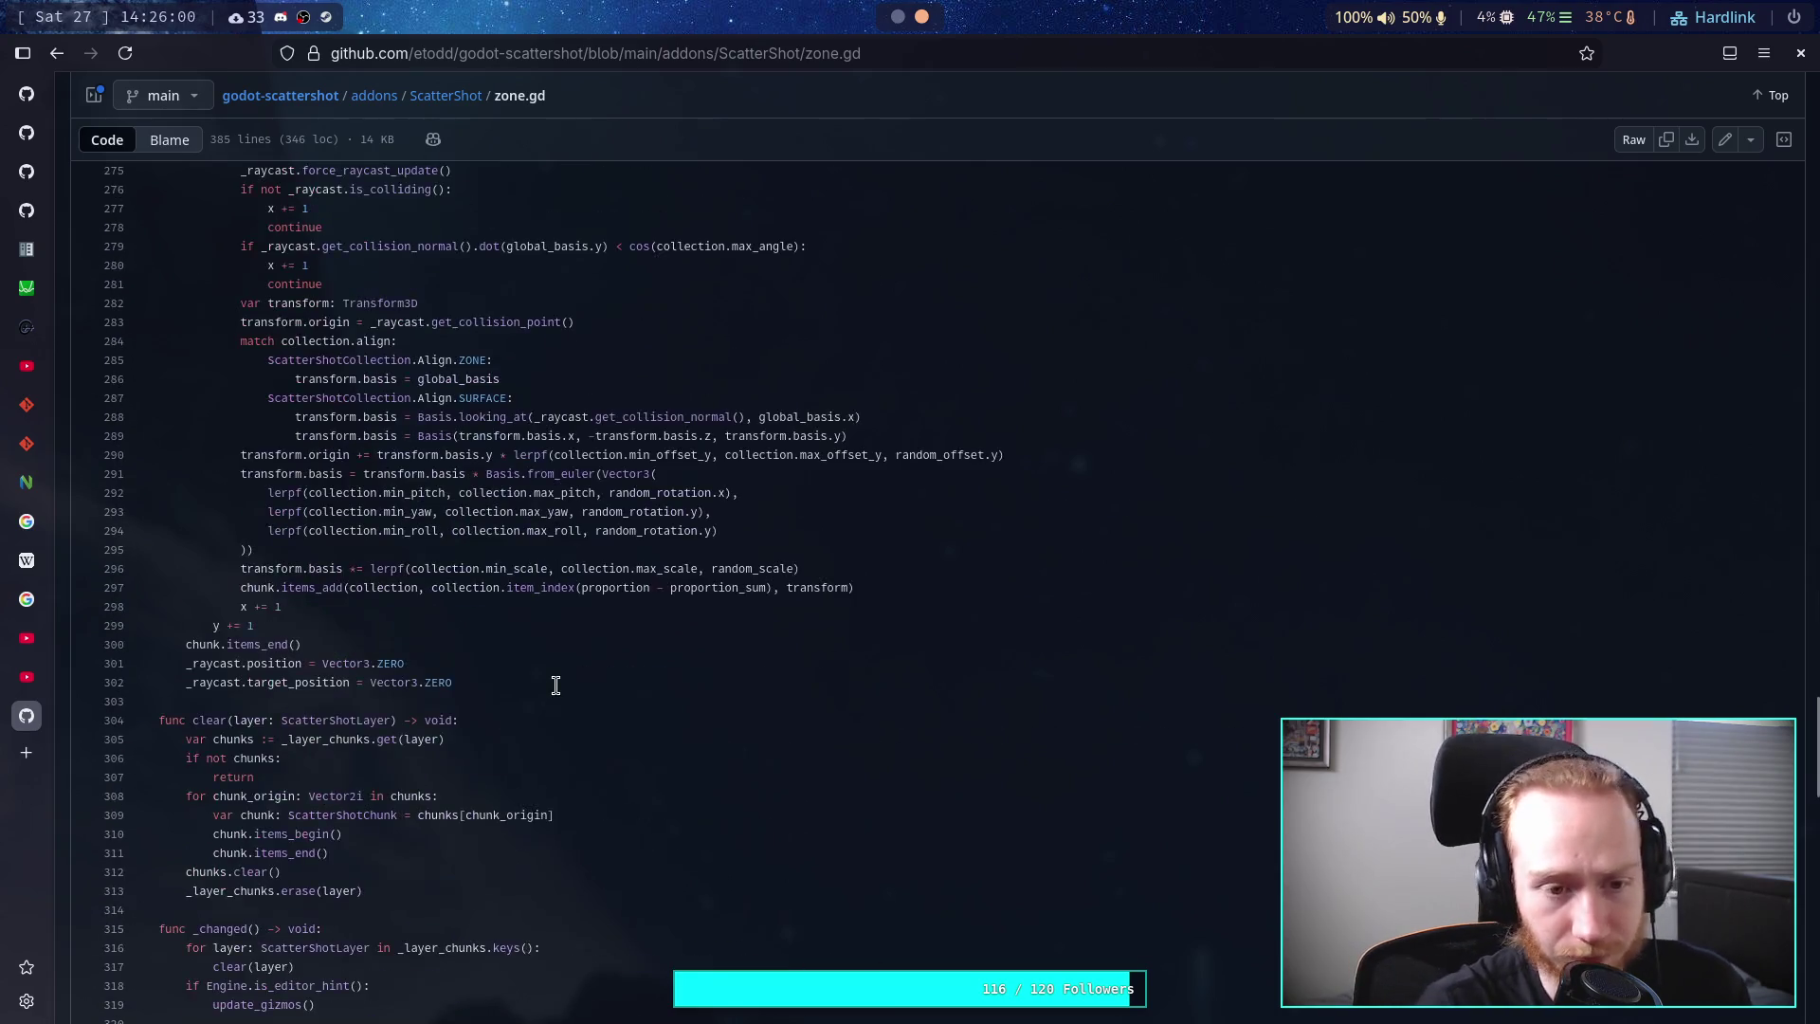
scroll(540, 675, down, 8)
scroll(559, 668, up, 20)
scroll(580, 658, up, 20)
drag(432, 903, 186, 410)
scroll(194, 413, up, 4)
scroll(445, 567, down, 20)
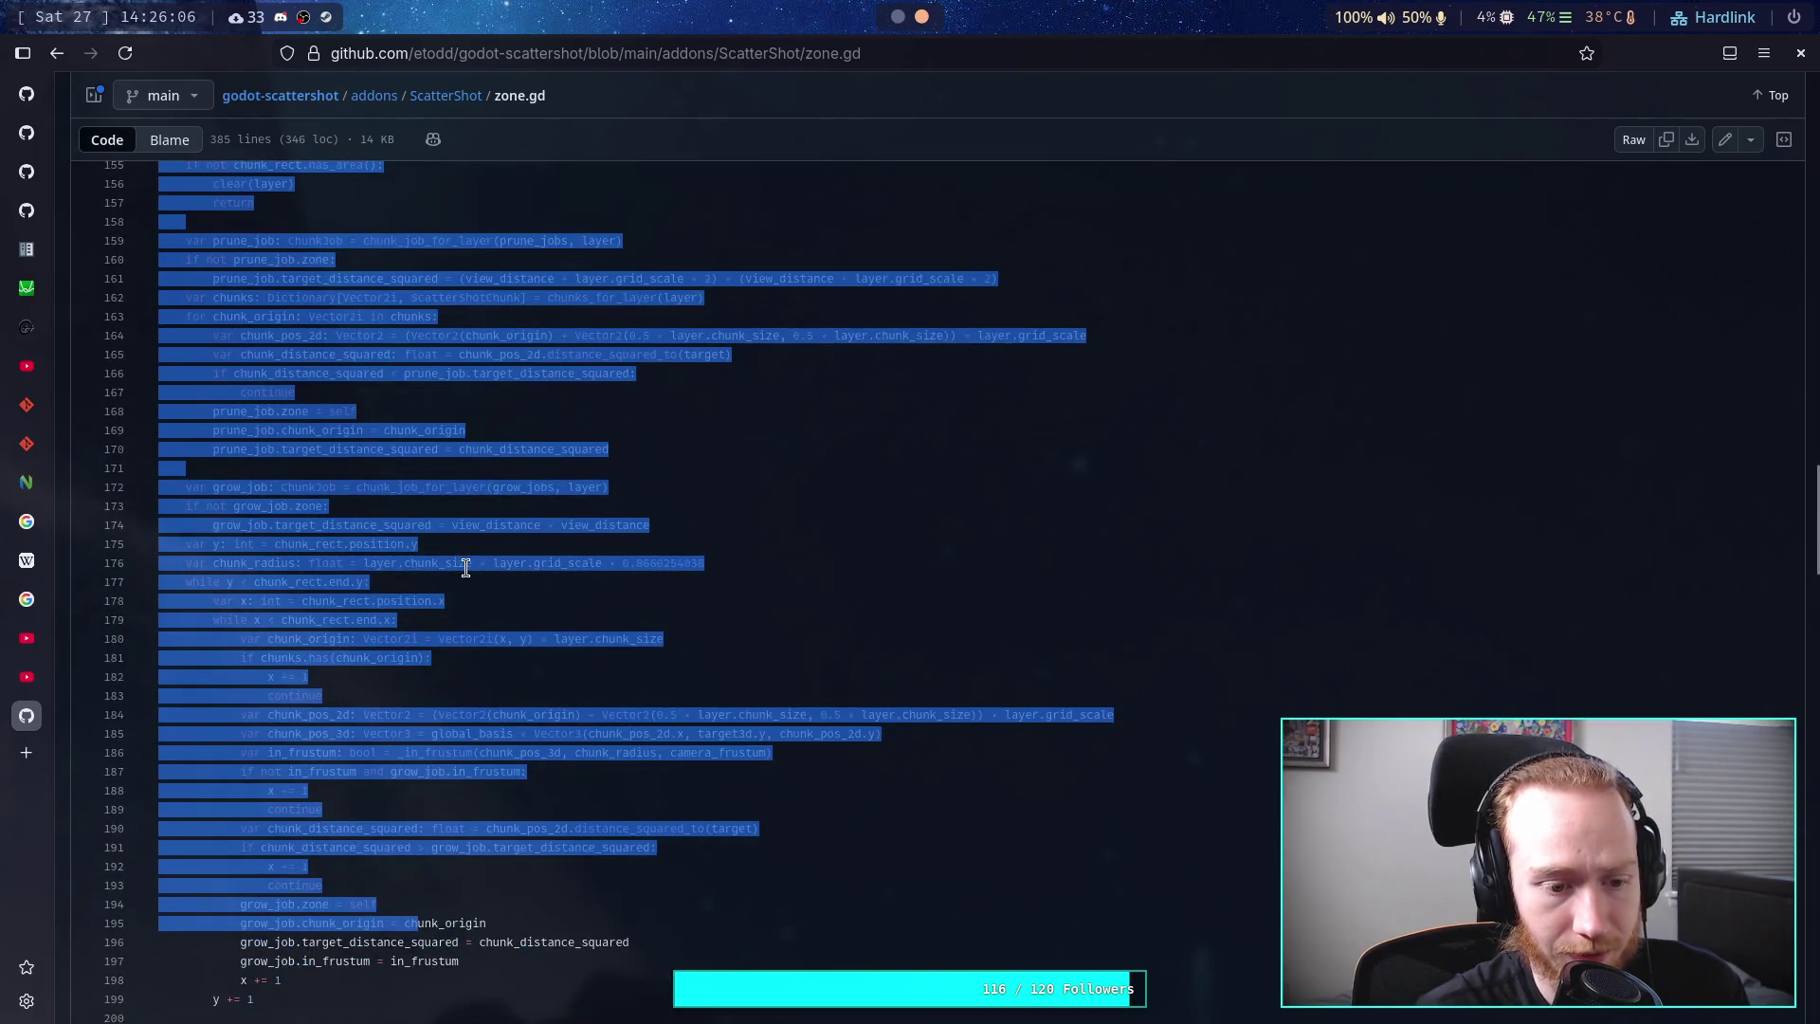
scroll(466, 567, up, 20)
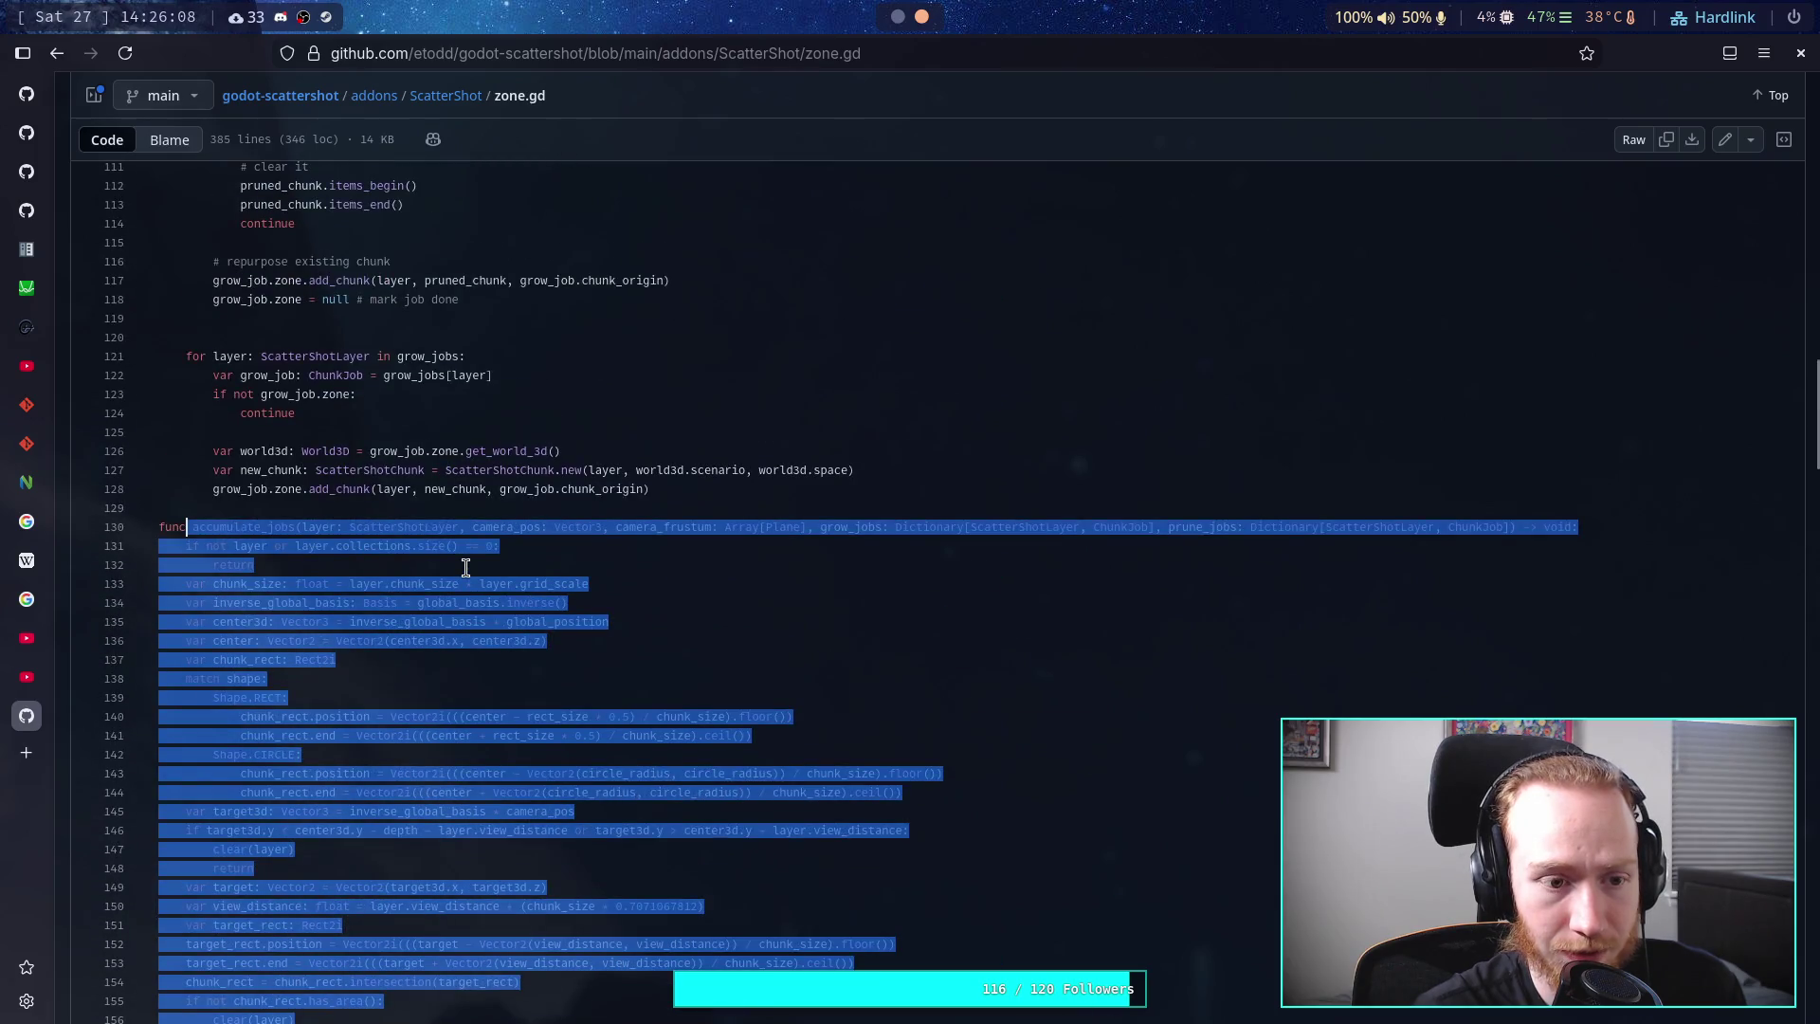
click(464, 567)
scroll(455, 566, down, 20)
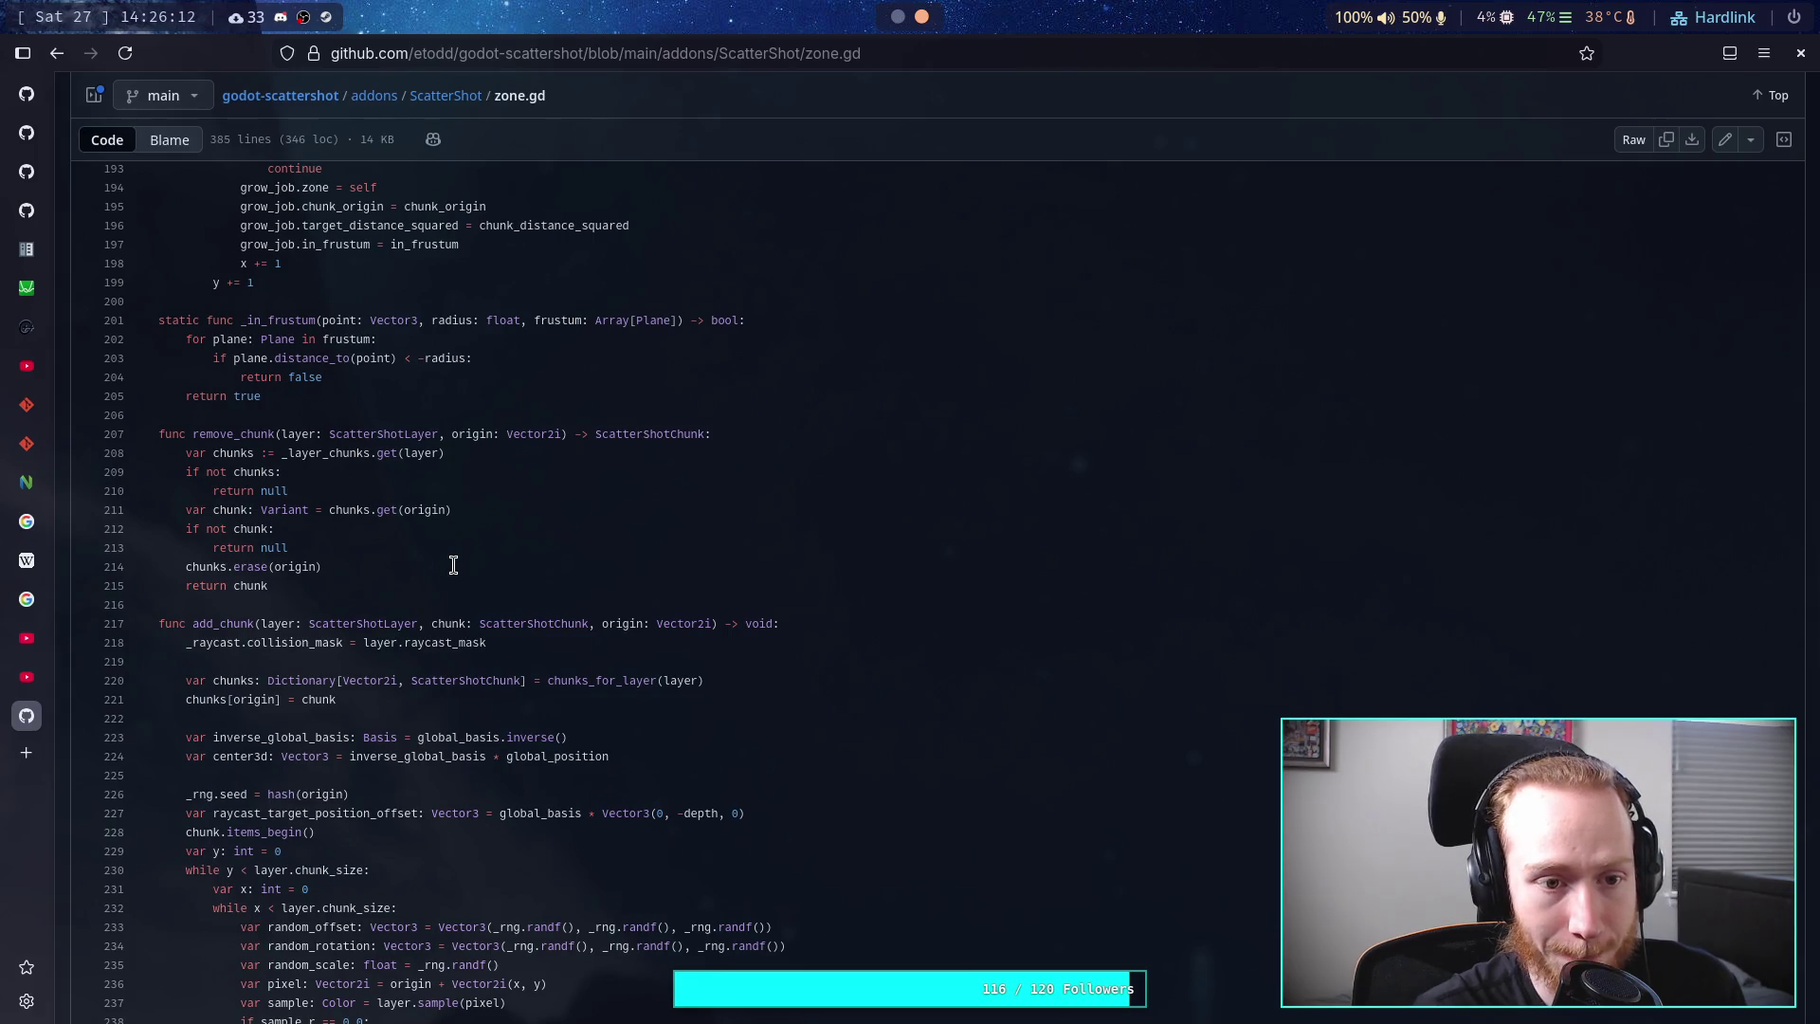
scroll(453, 566, up, 8)
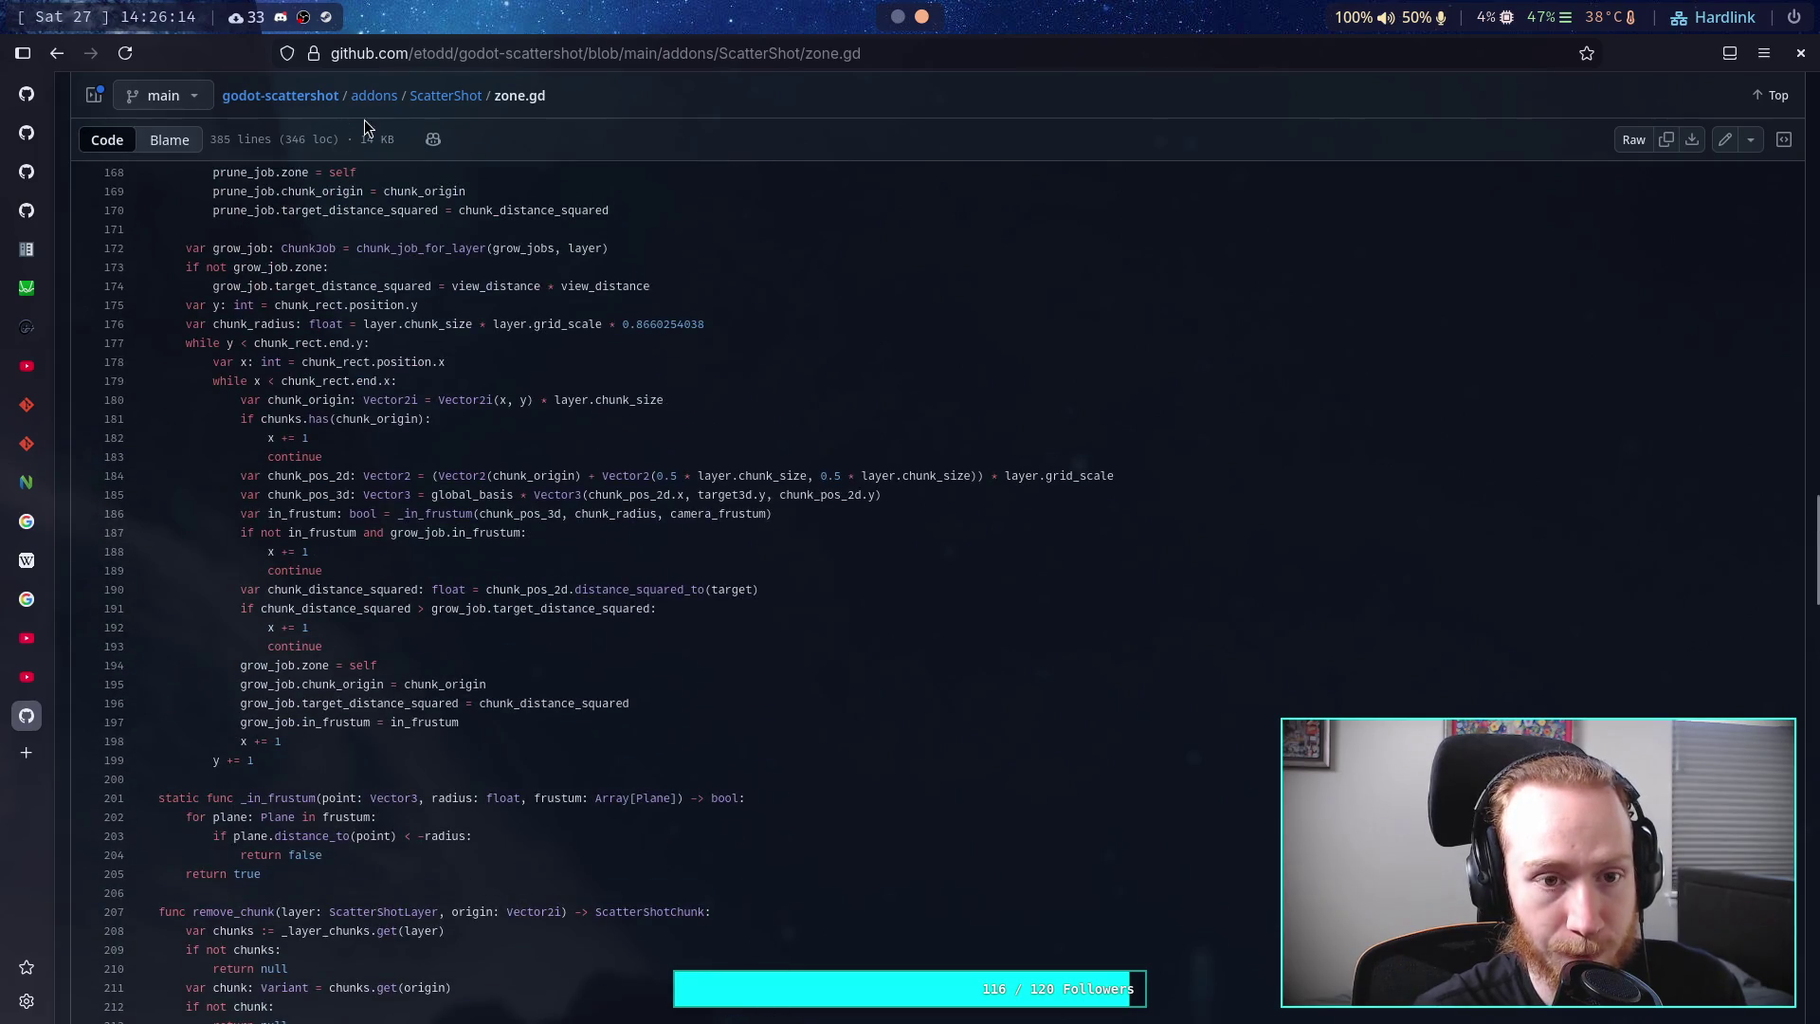
- Go back to the ScatterShot folder listing and open chunk.gd
click(434, 104)
scroll(398, 569, down, 3)
scroll(313, 550, up, 3)
click(156, 366)
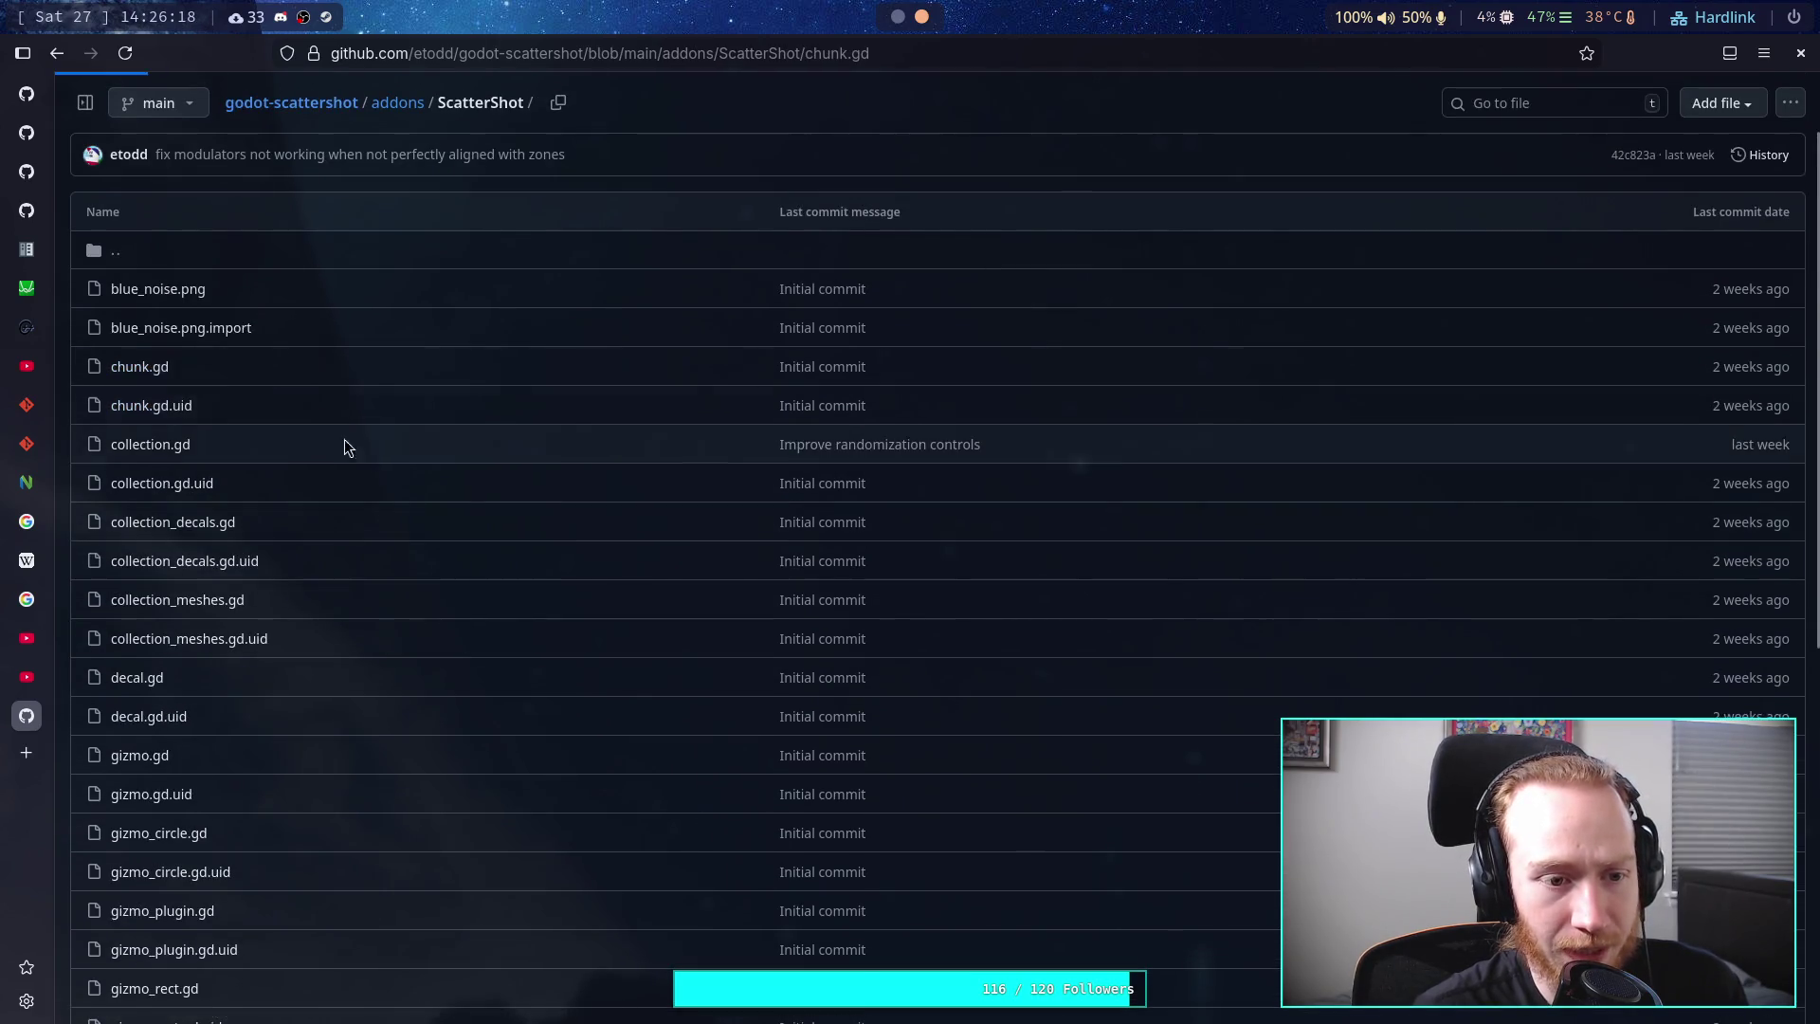
- Examine chunk.gd's _add_instance function and show the 11 instance_rid references
scroll(486, 504, down, 15)
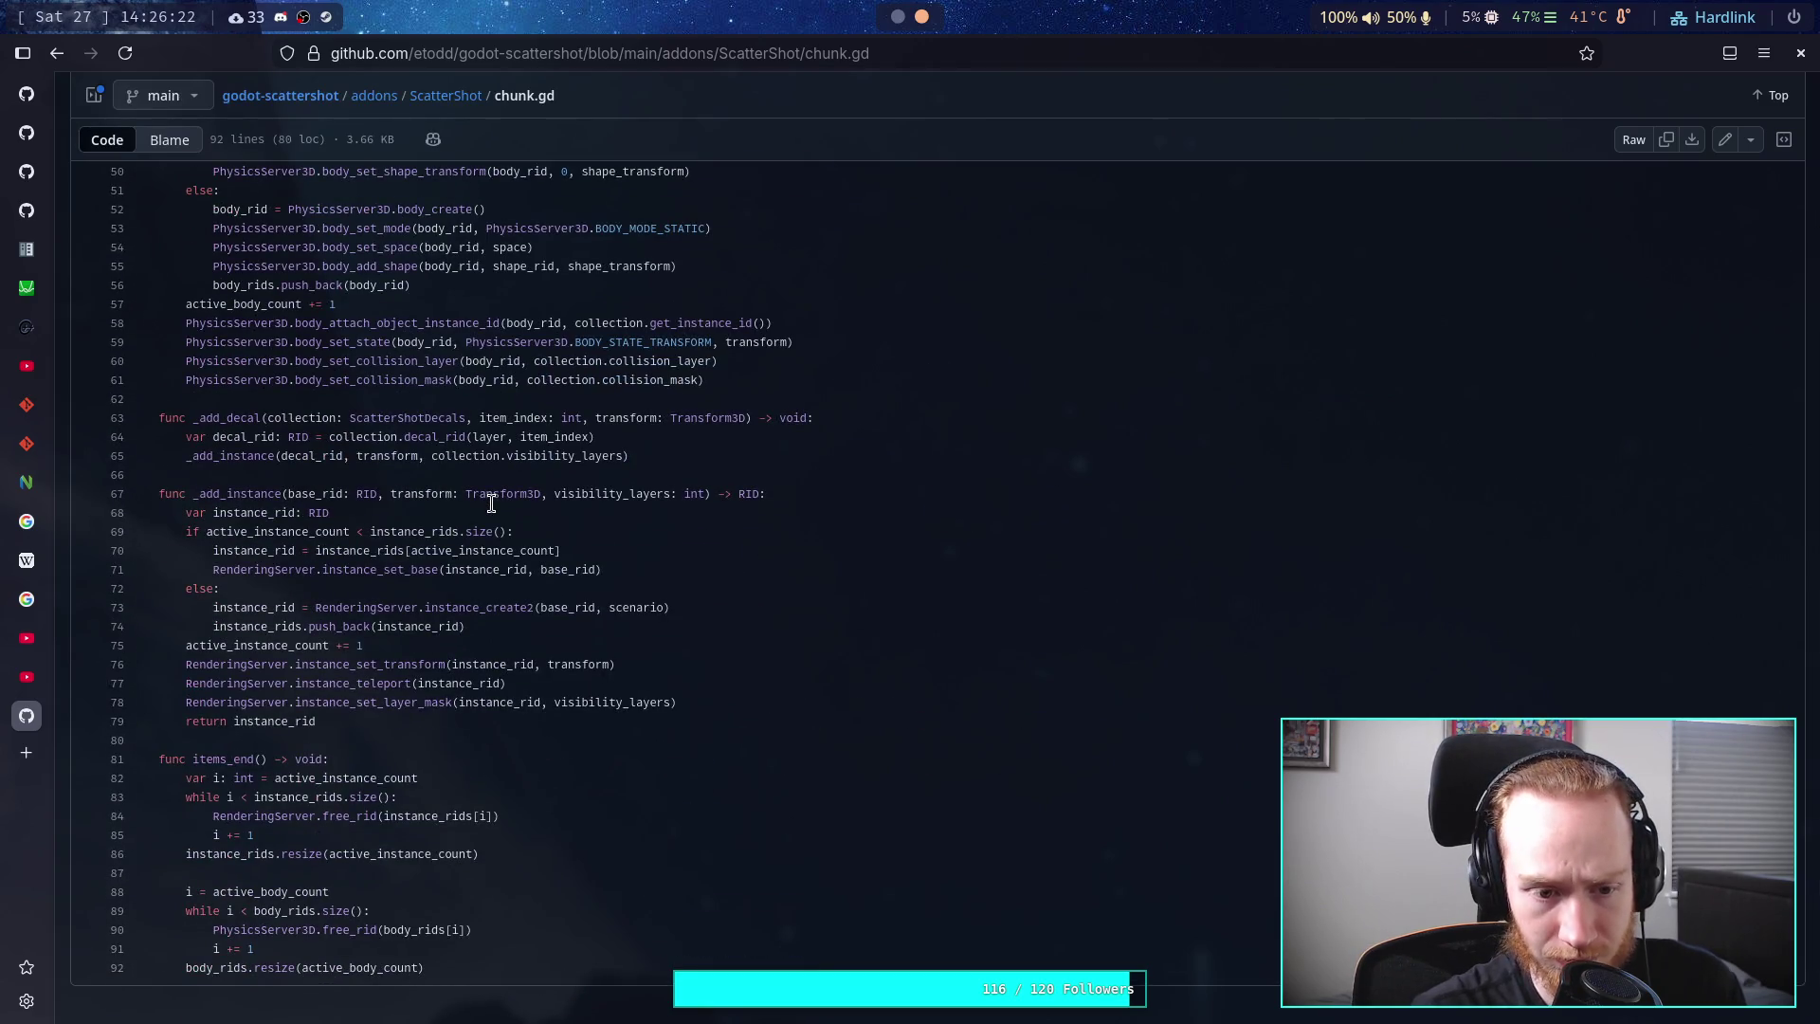
drag(347, 718, 239, 512)
click(451, 584)
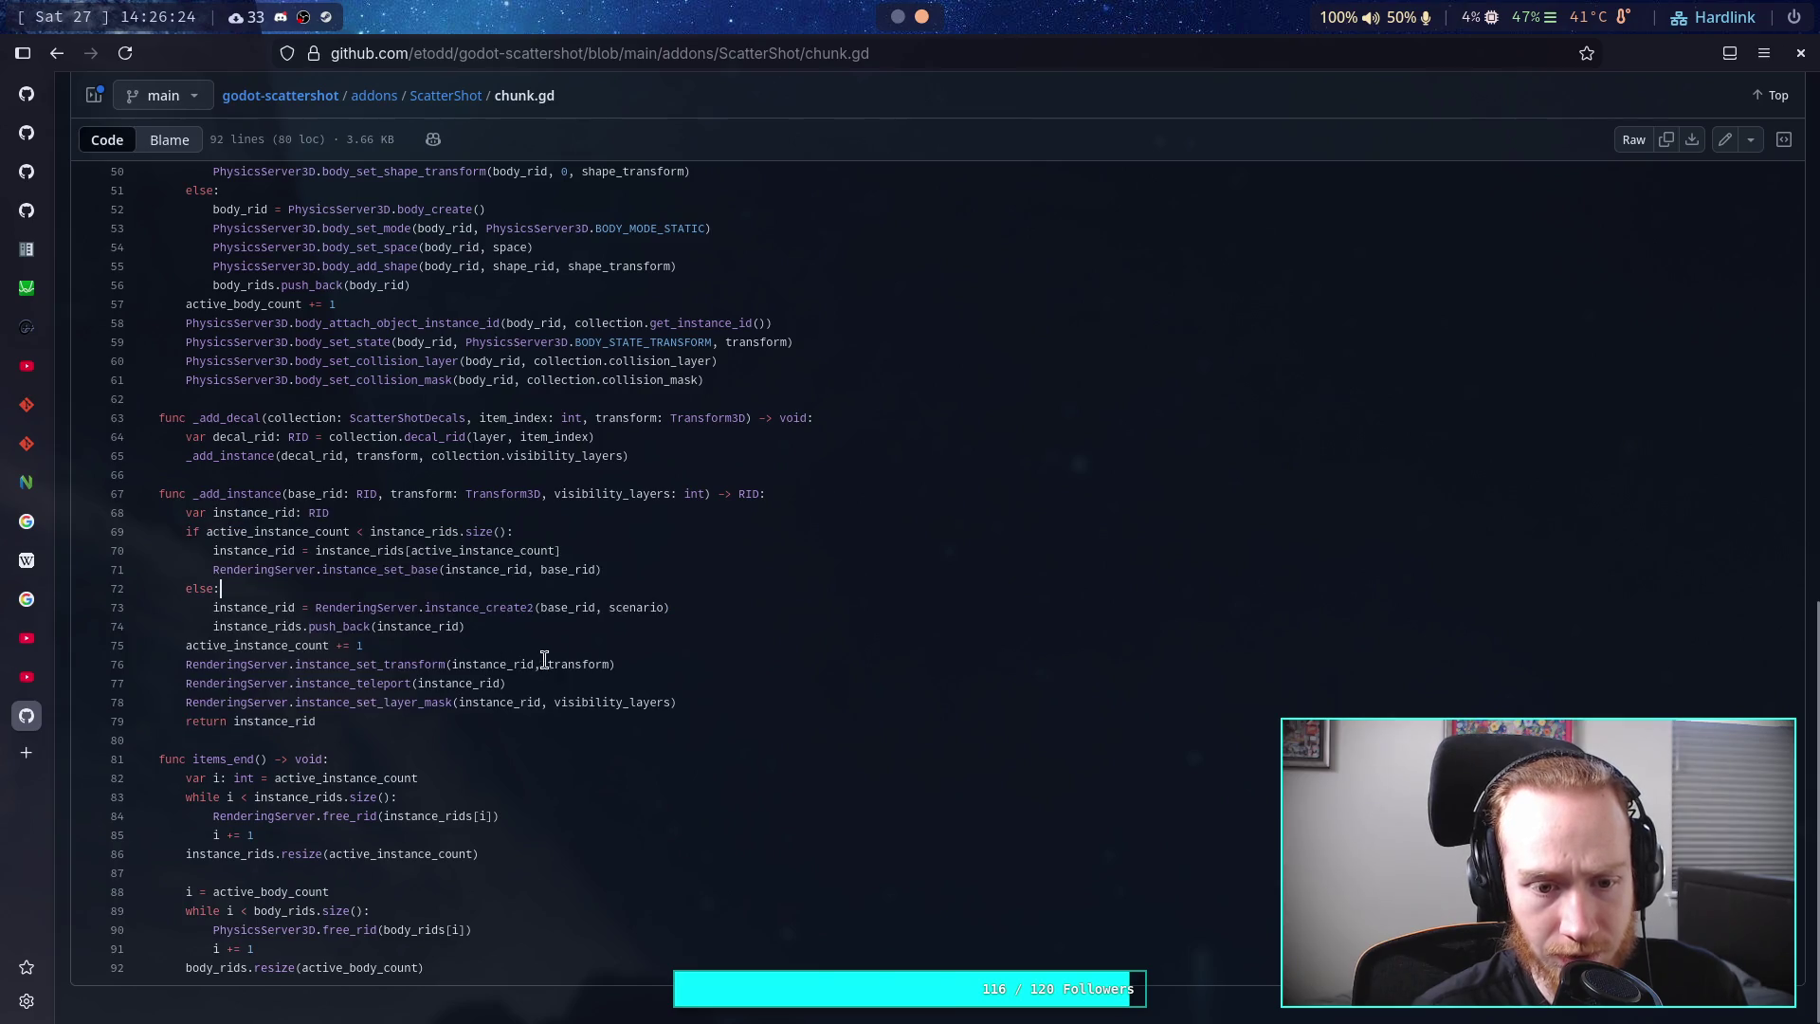
drag(360, 611, 556, 702)
click(557, 702)
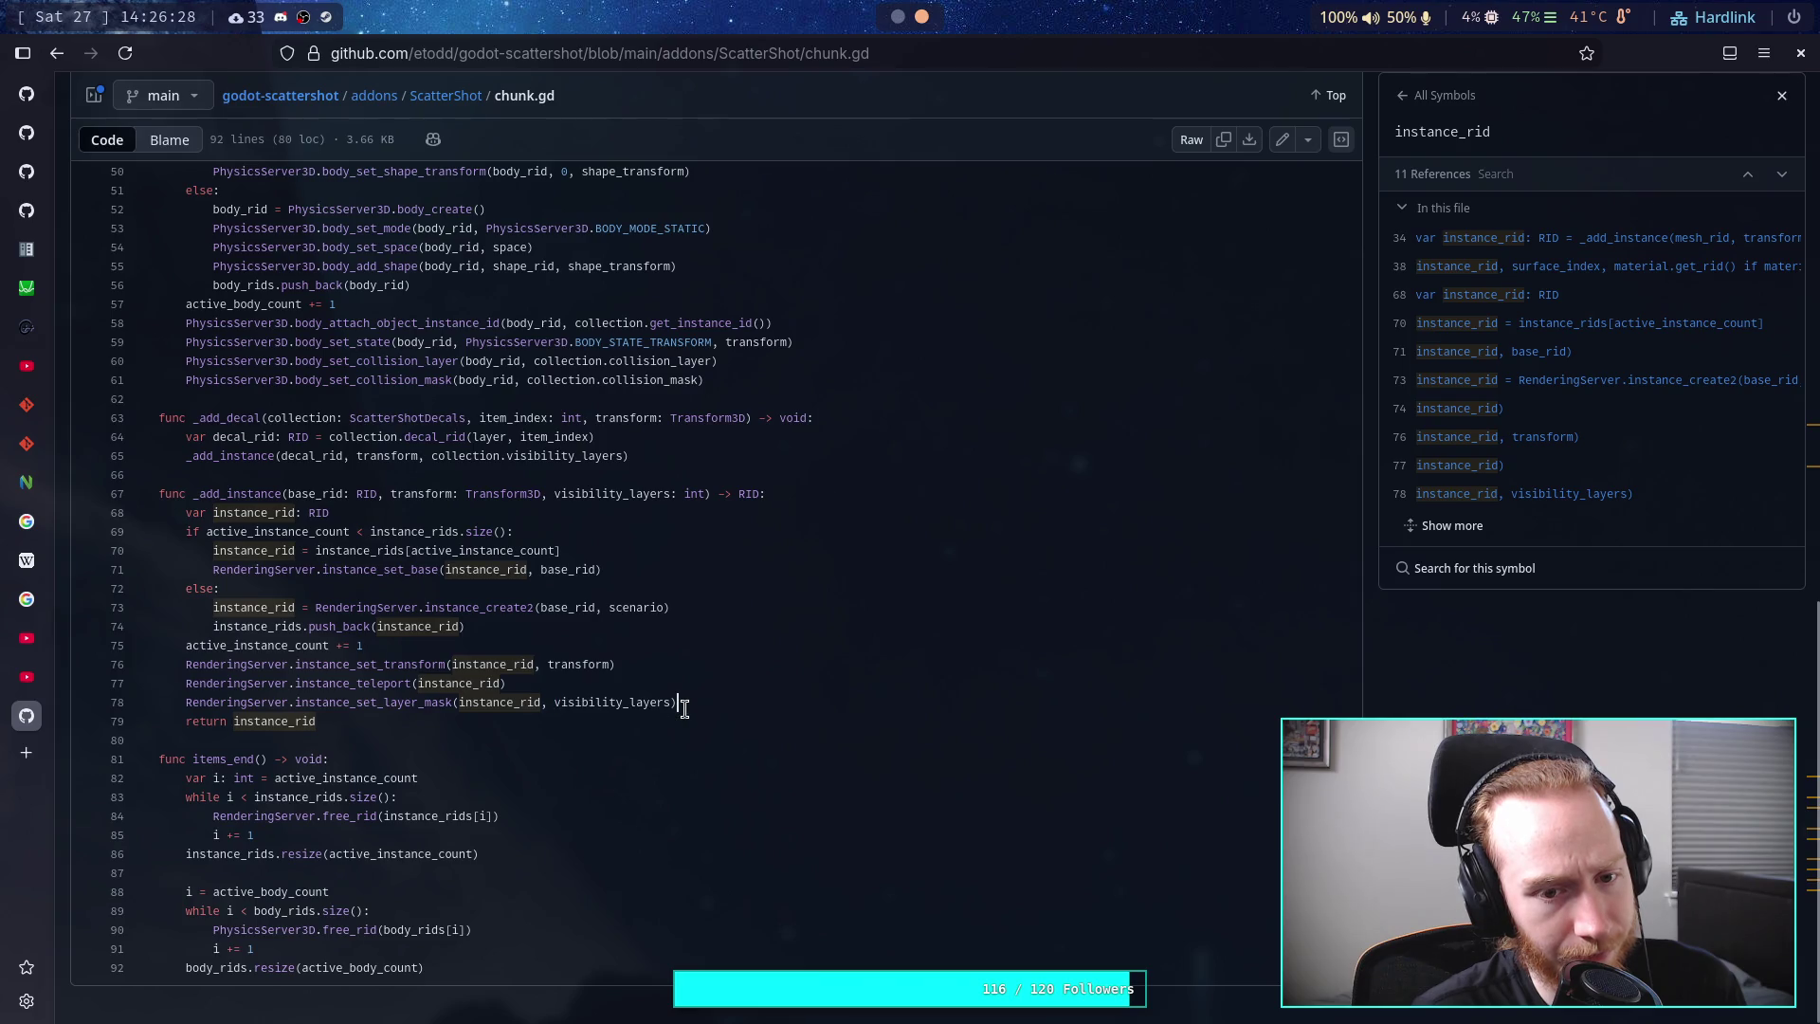
click(422, 739)
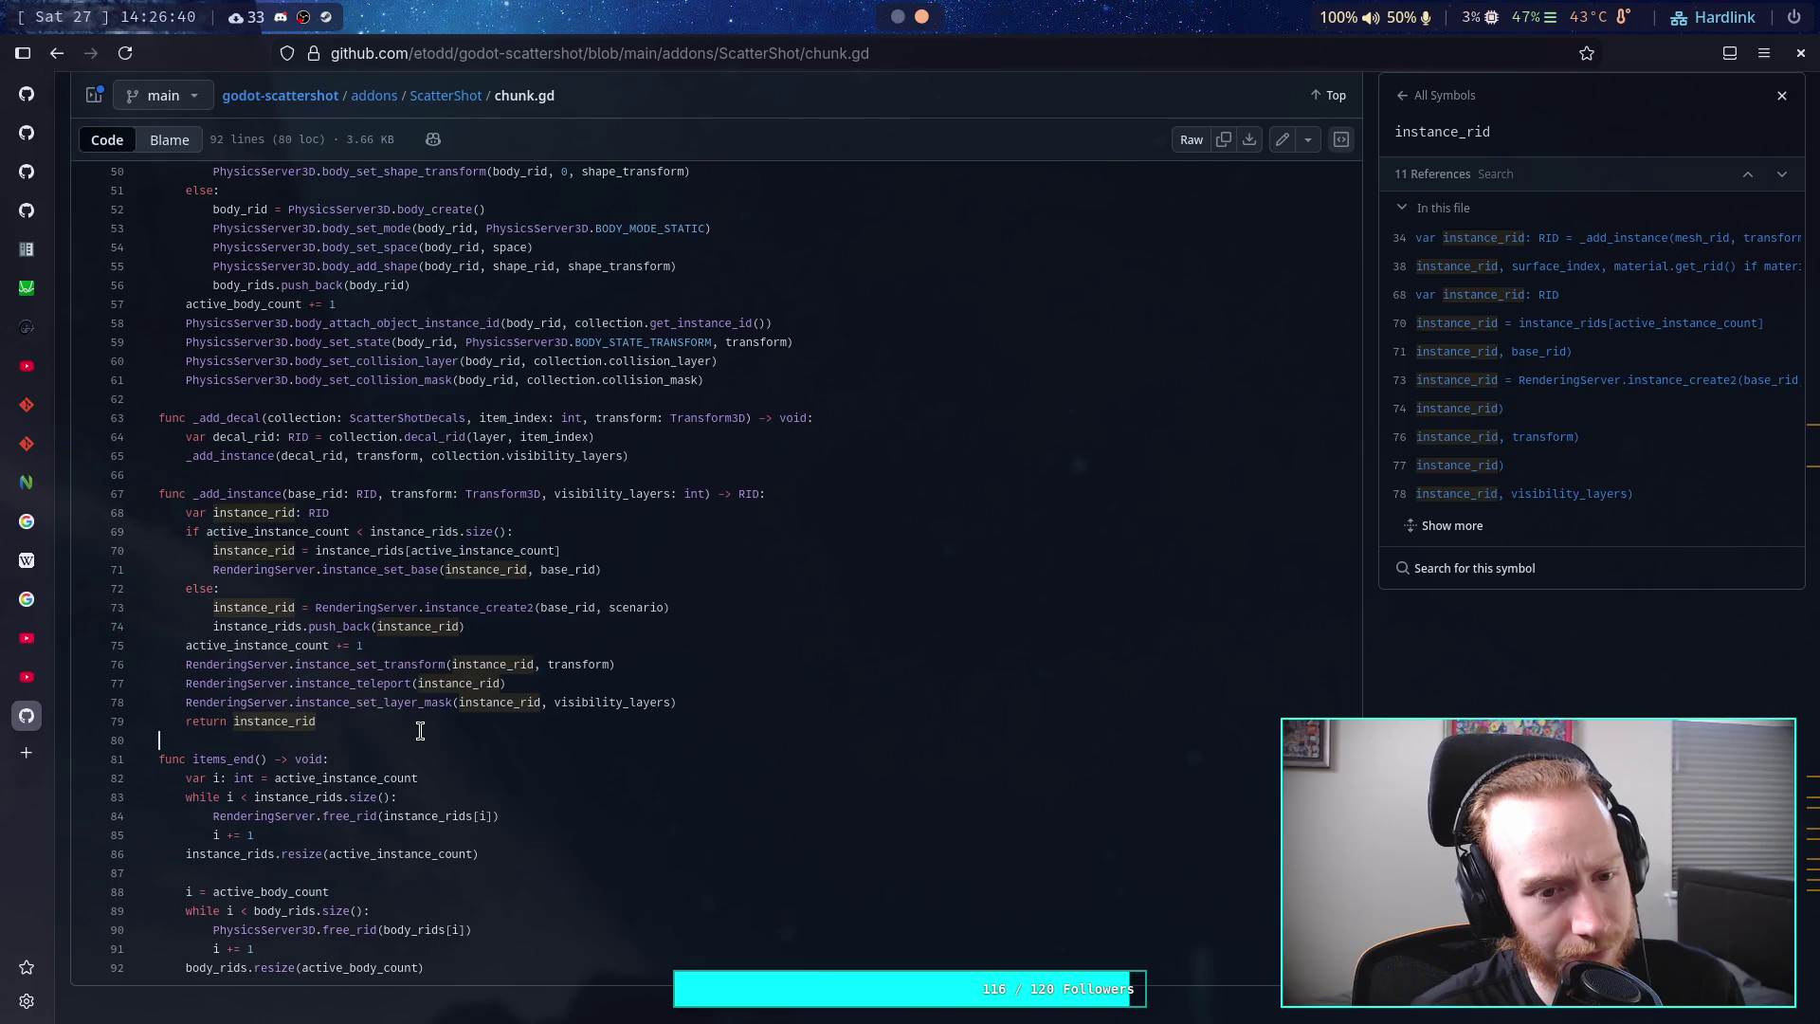
- Scroll back through chunk.gd and return to the ScatterShot folder listing
scroll(420, 730, up, 8)
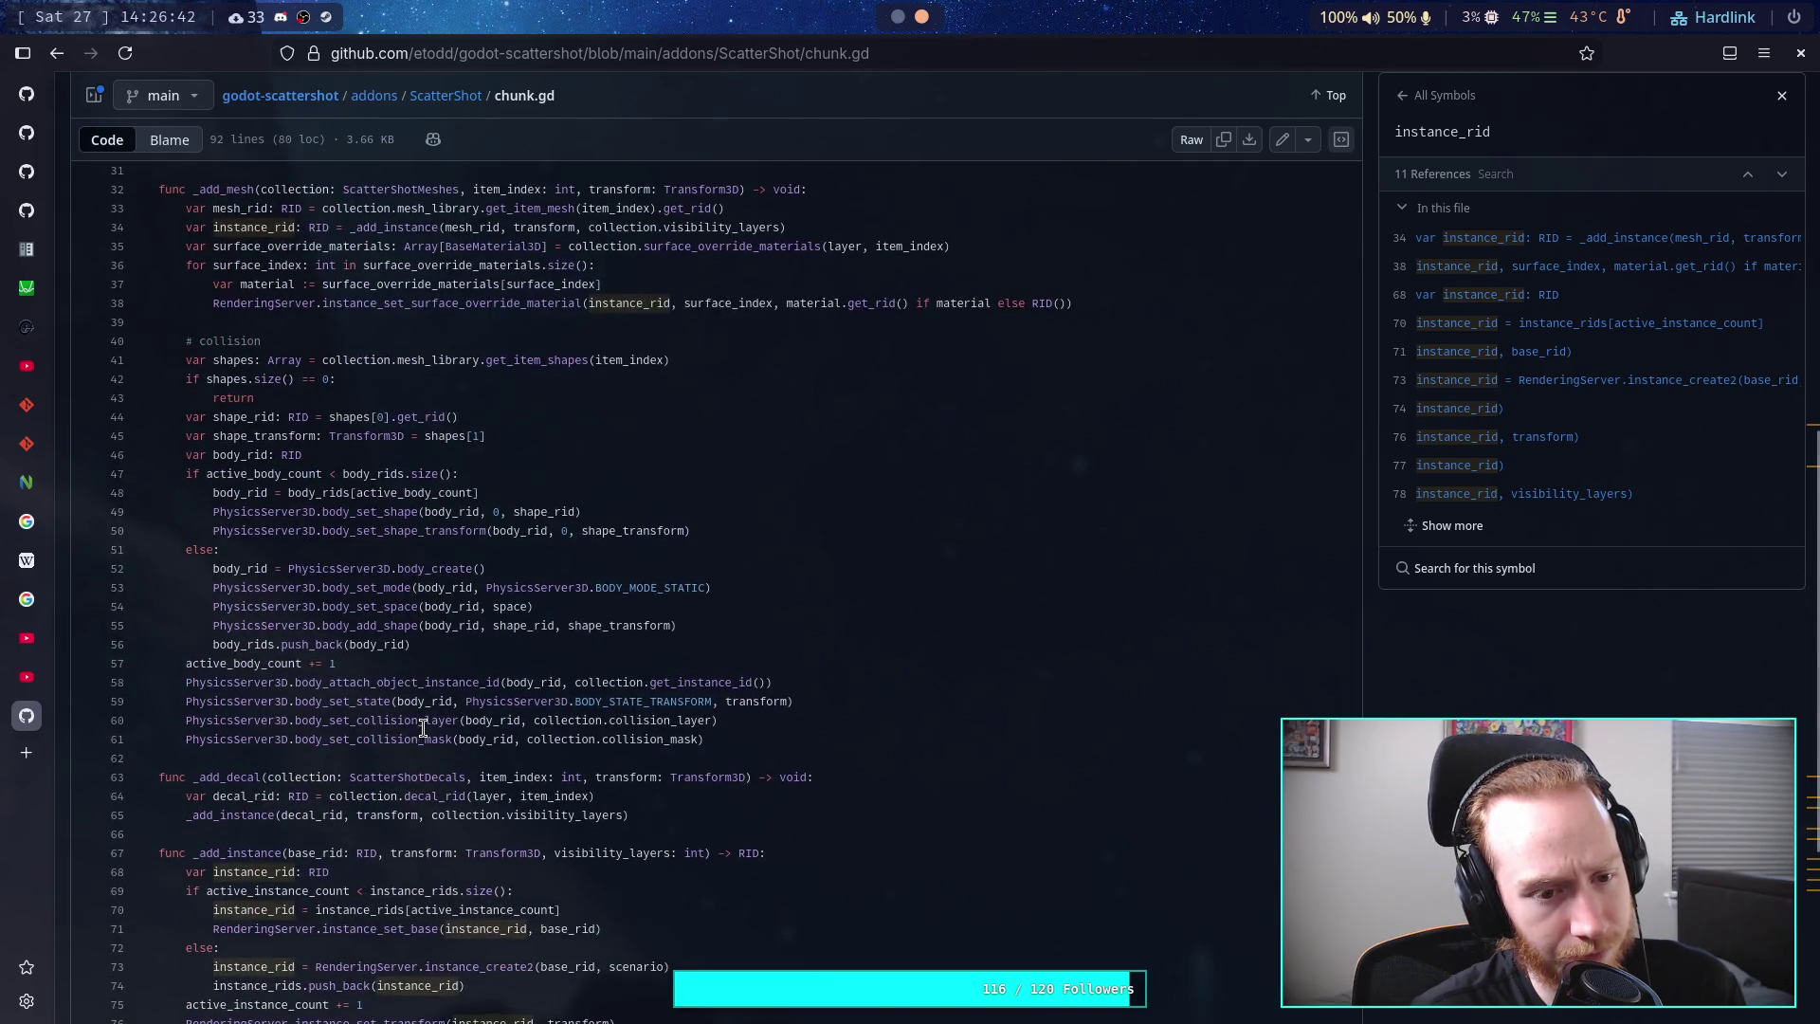
scroll(422, 728, down, 3)
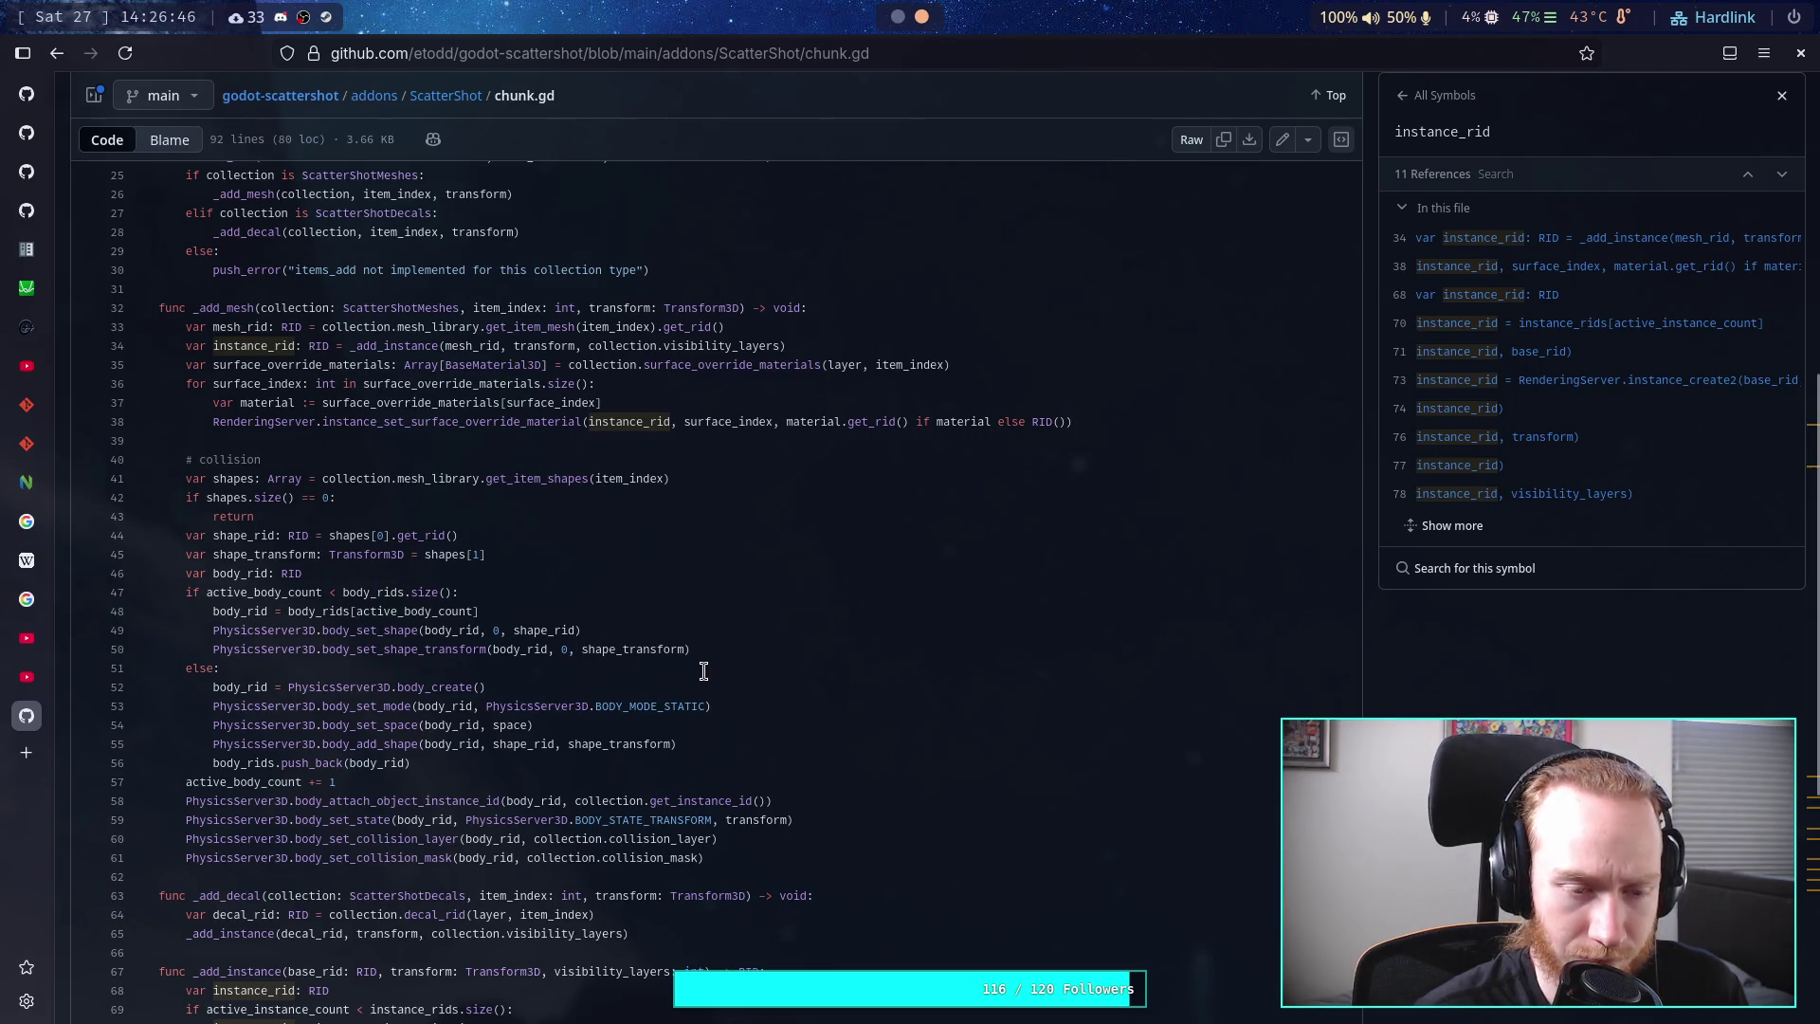
click(626, 682)
scroll(626, 683, up, 10)
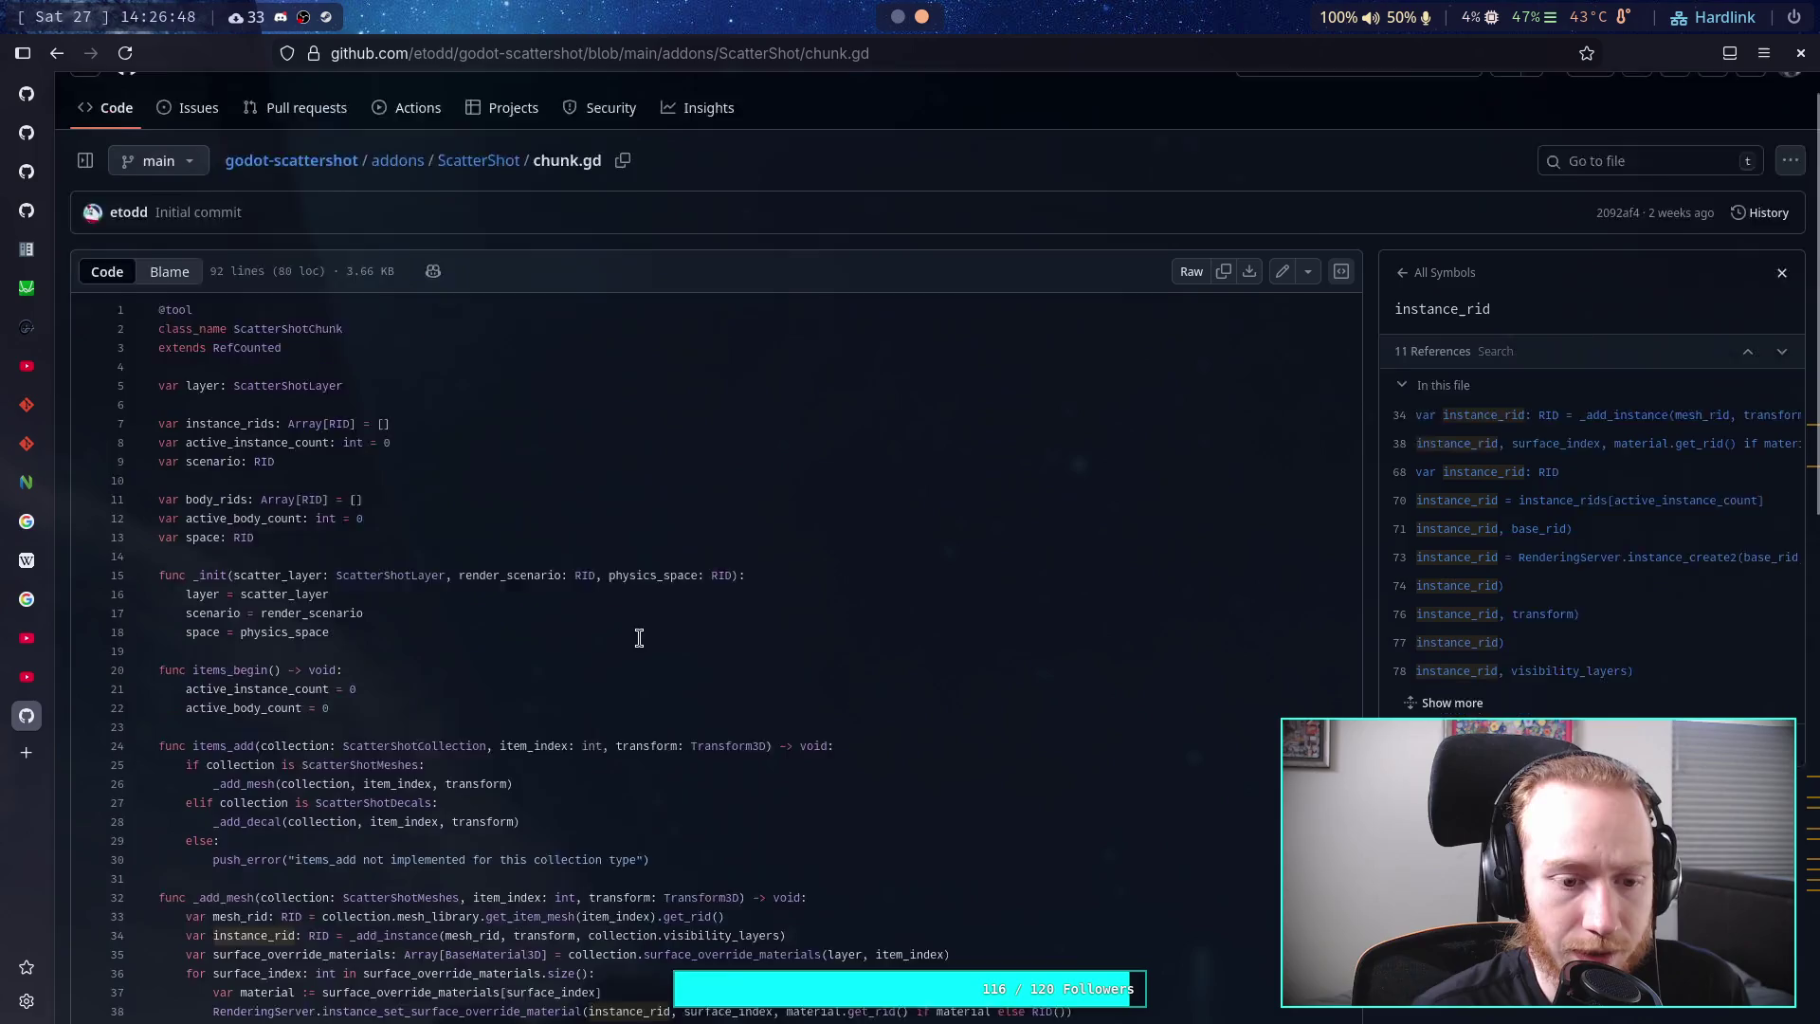
click(471, 211)
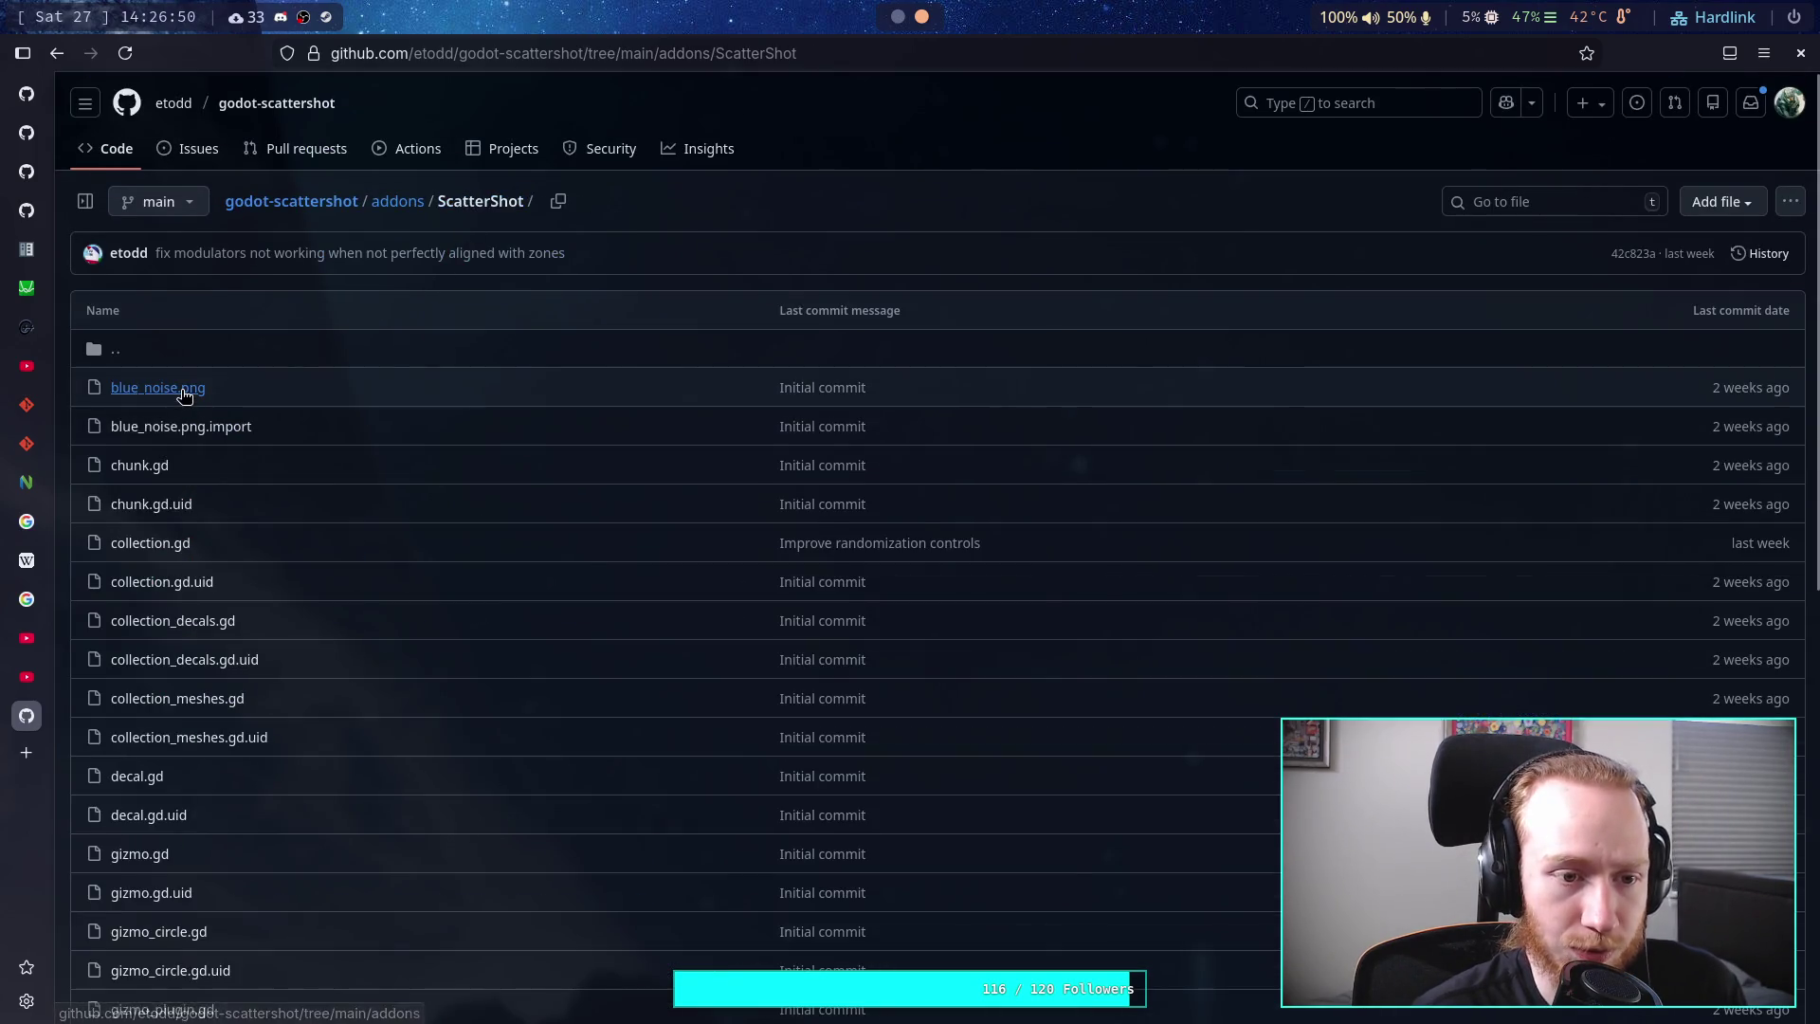
- Preview the 256 KB blue_noise.png texture twice, returning to the ScatterShot folder listing
click(180, 387)
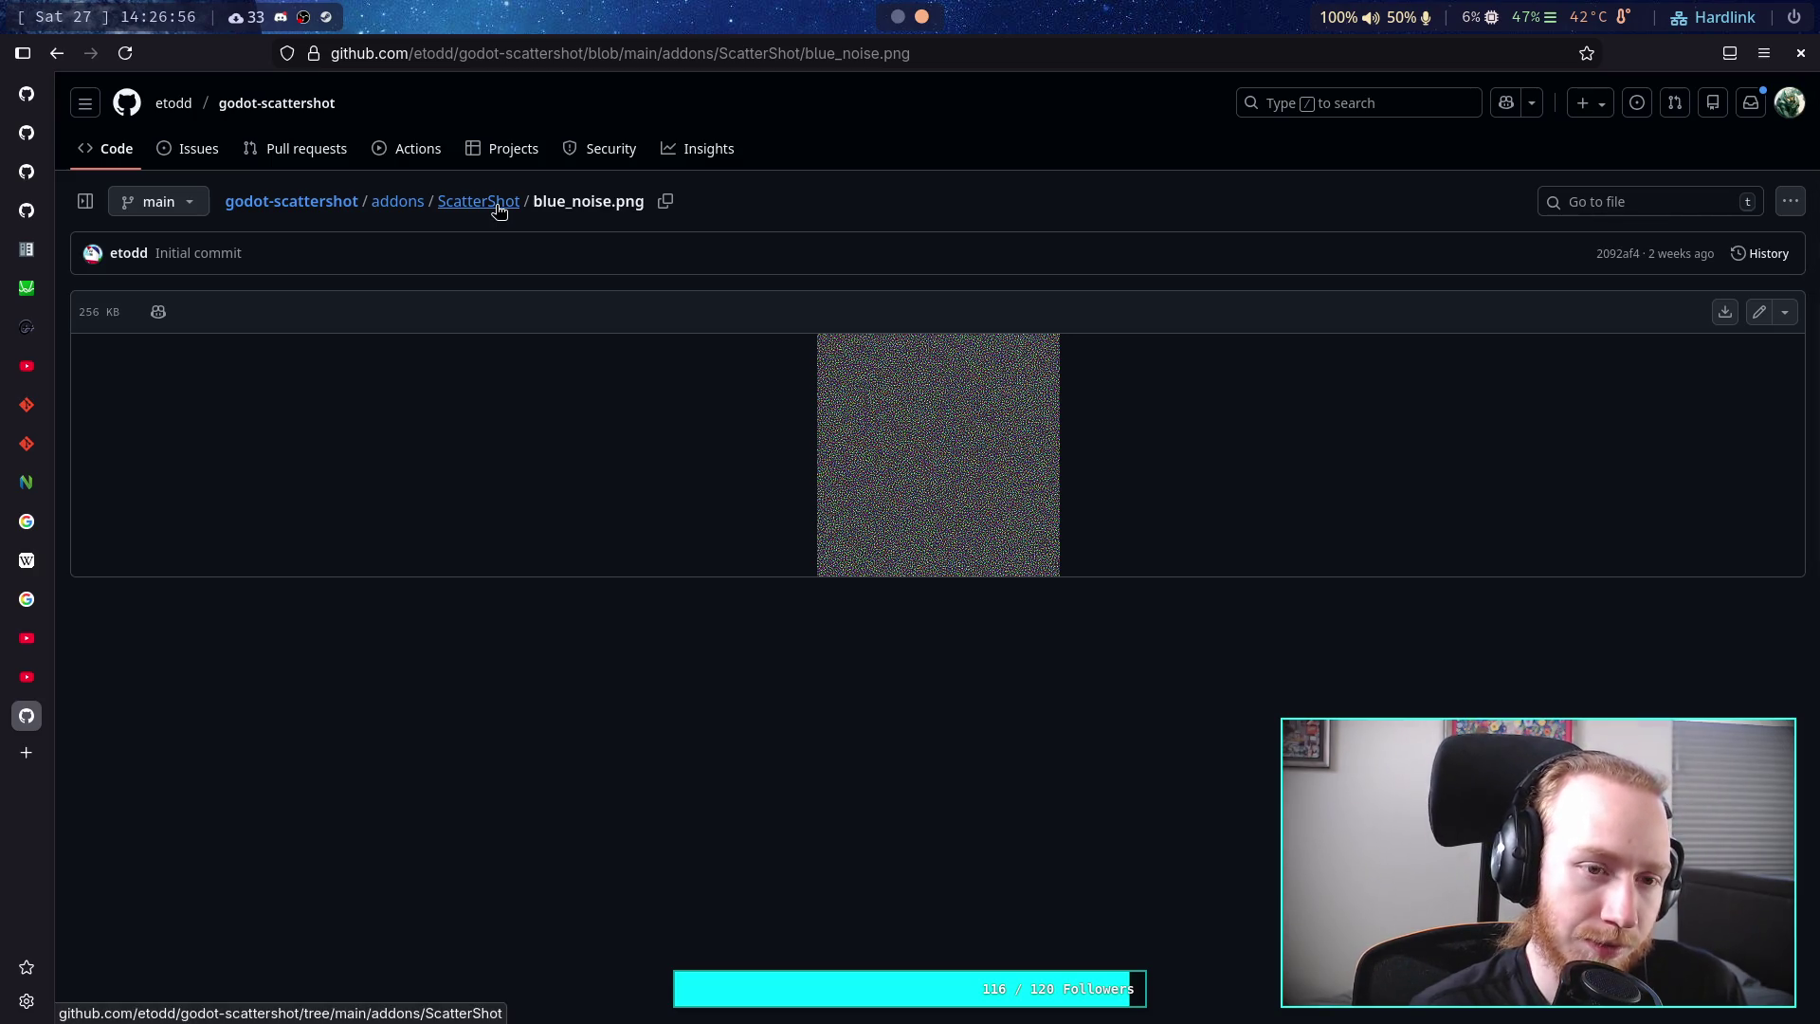
click(500, 211)
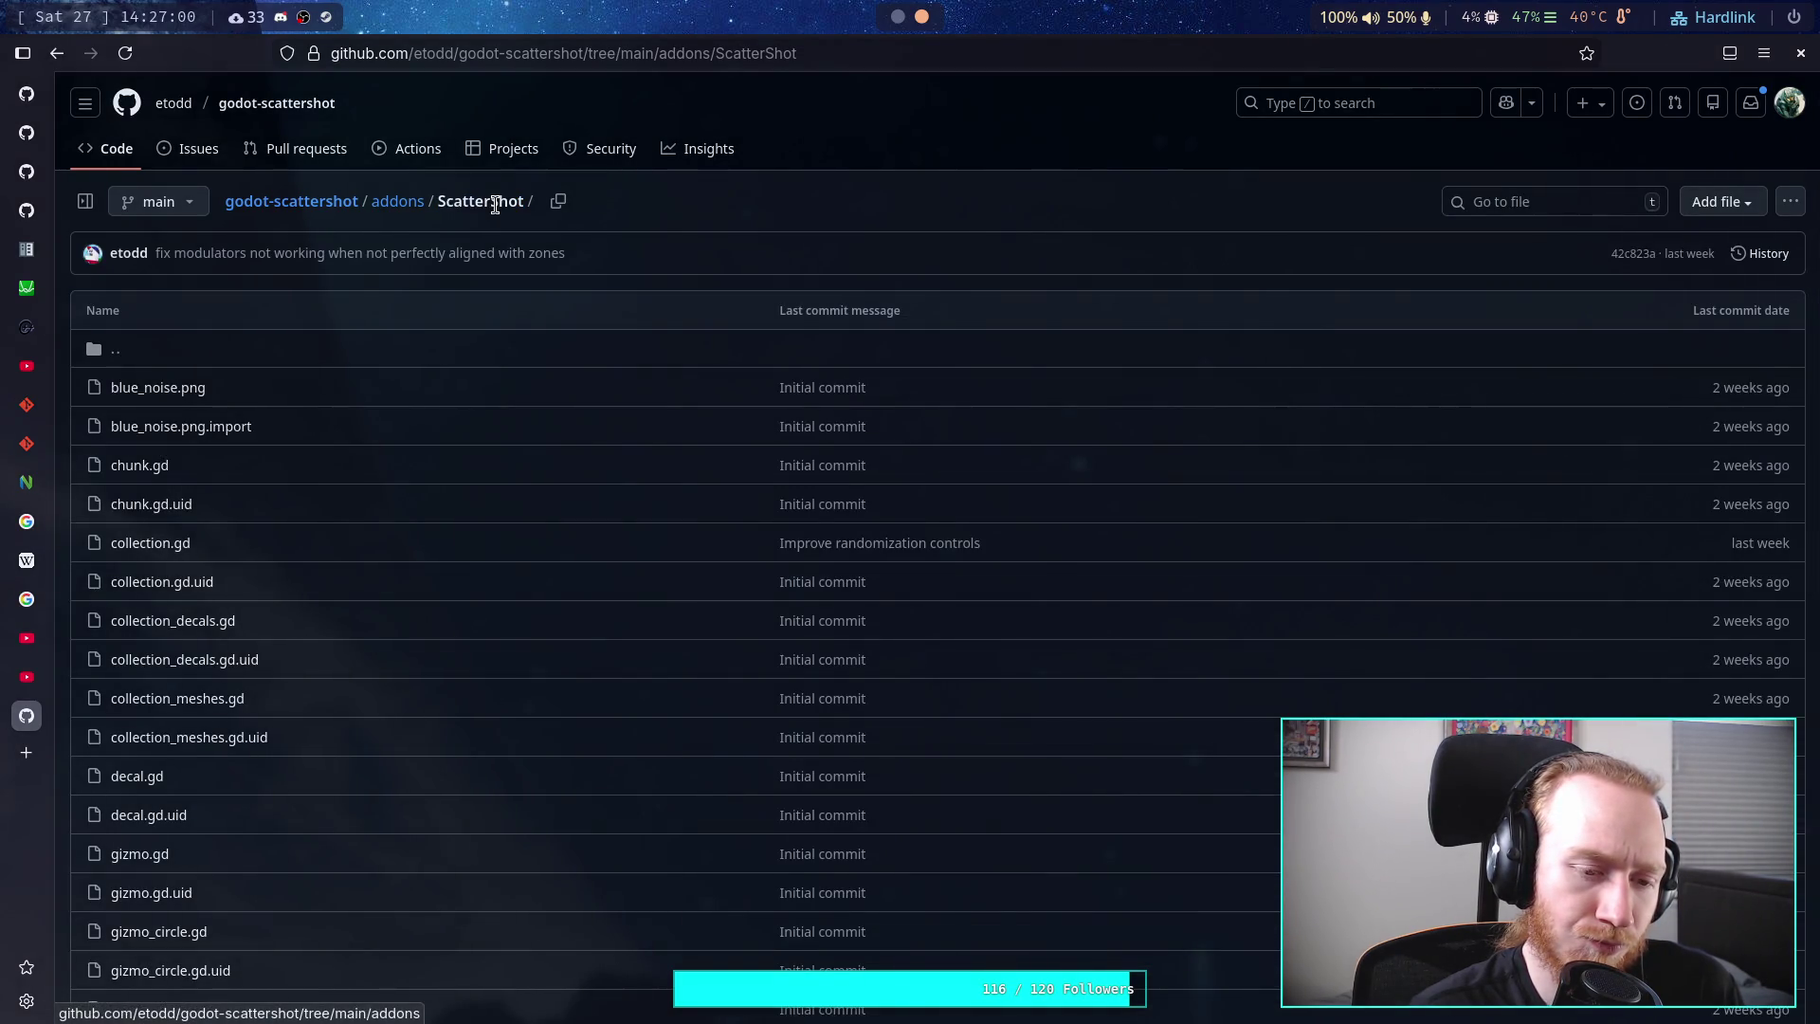
click(151, 388)
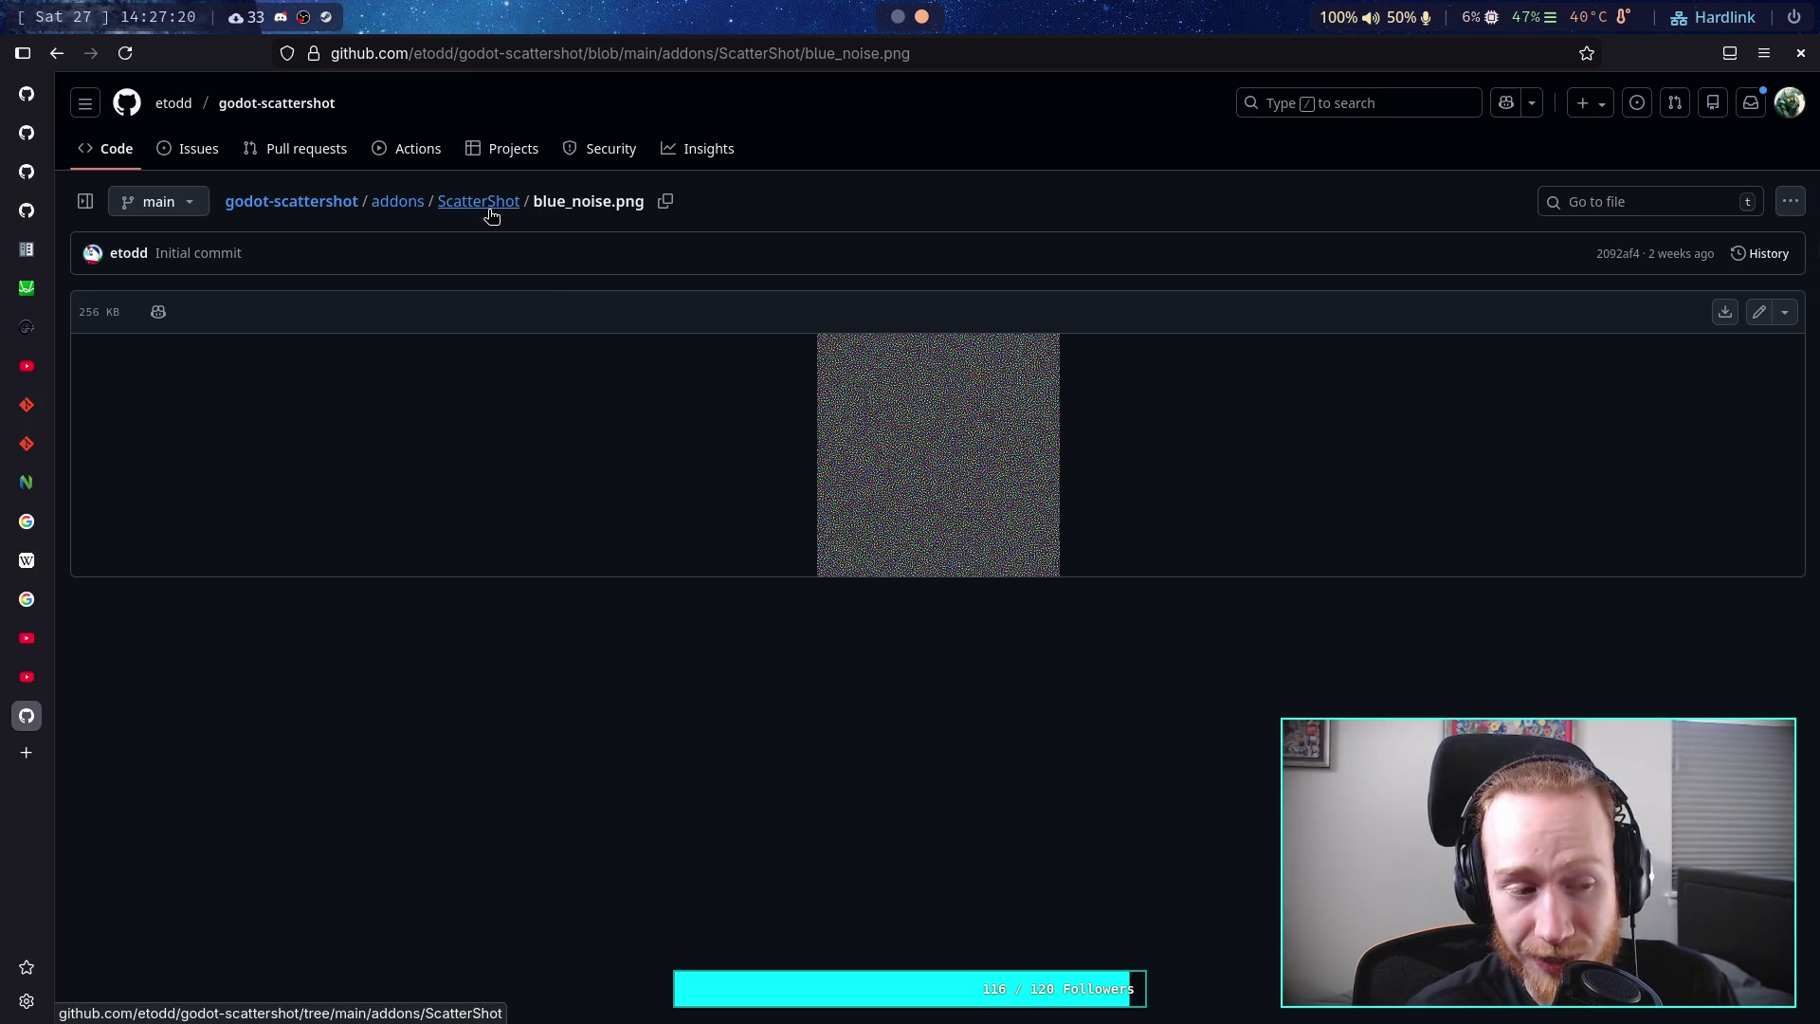
click(491, 202)
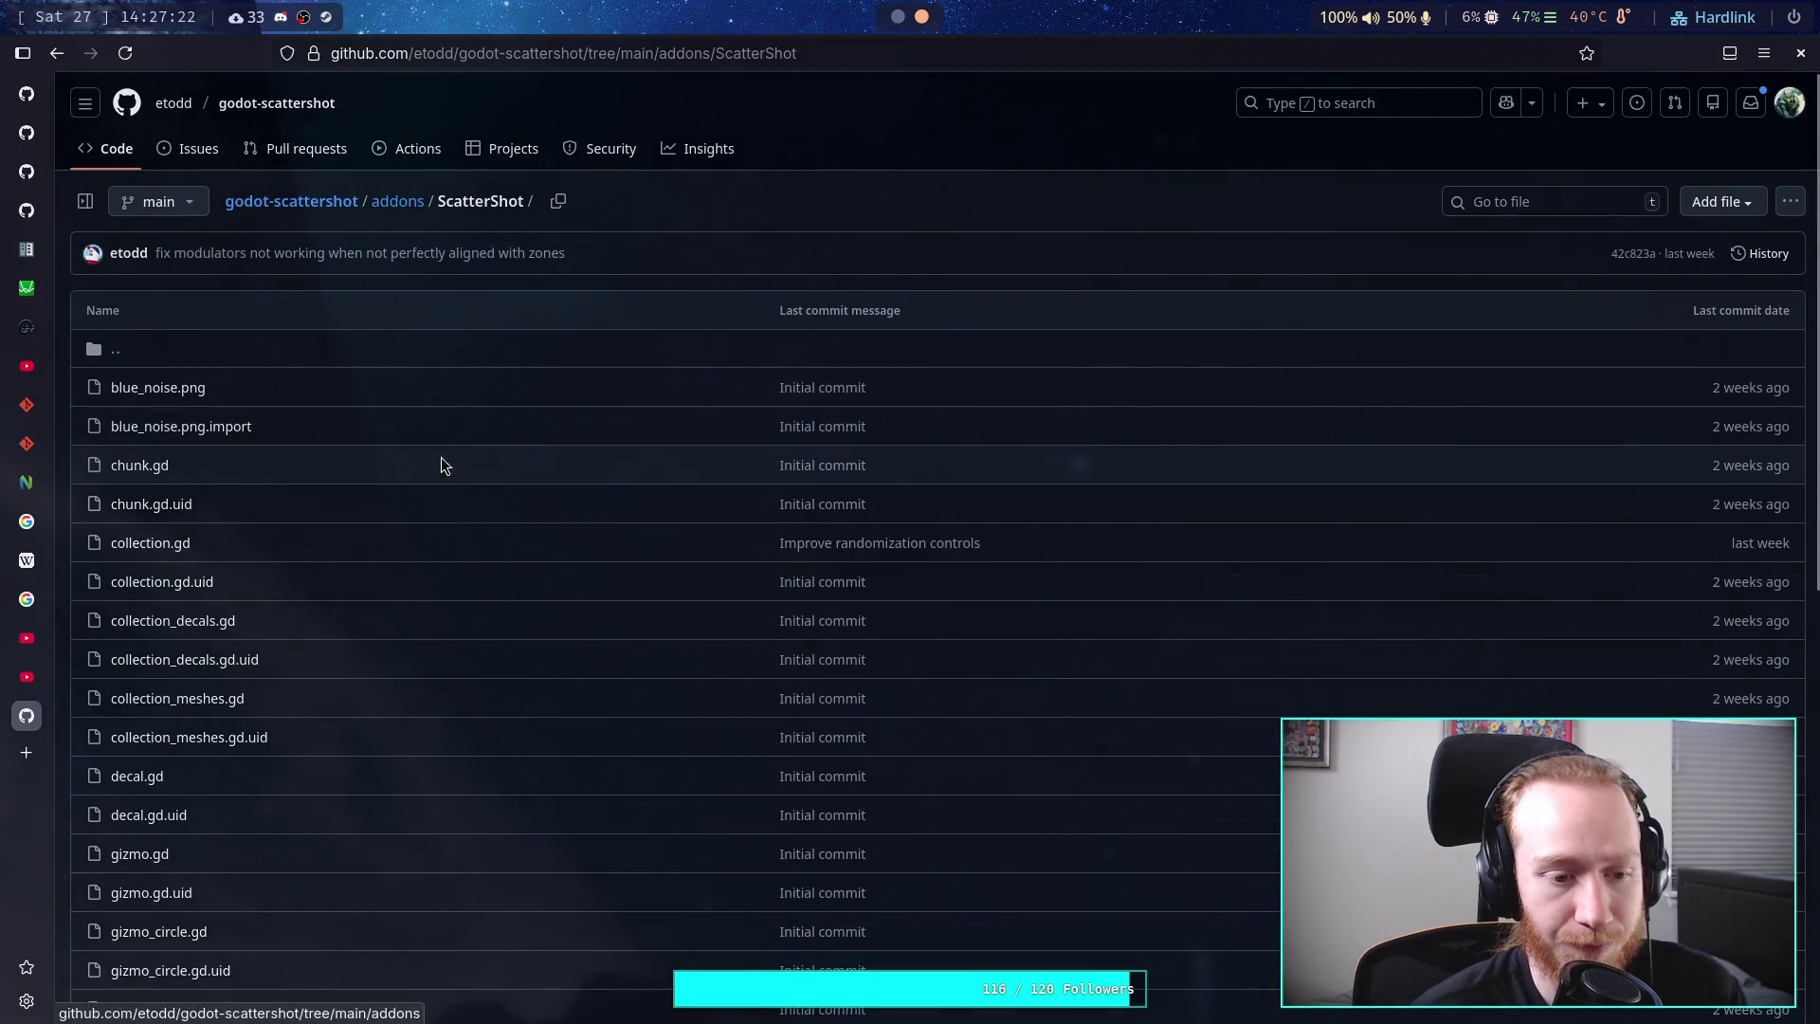
scroll(379, 566, down, 3)
scroll(373, 561, down, 5)
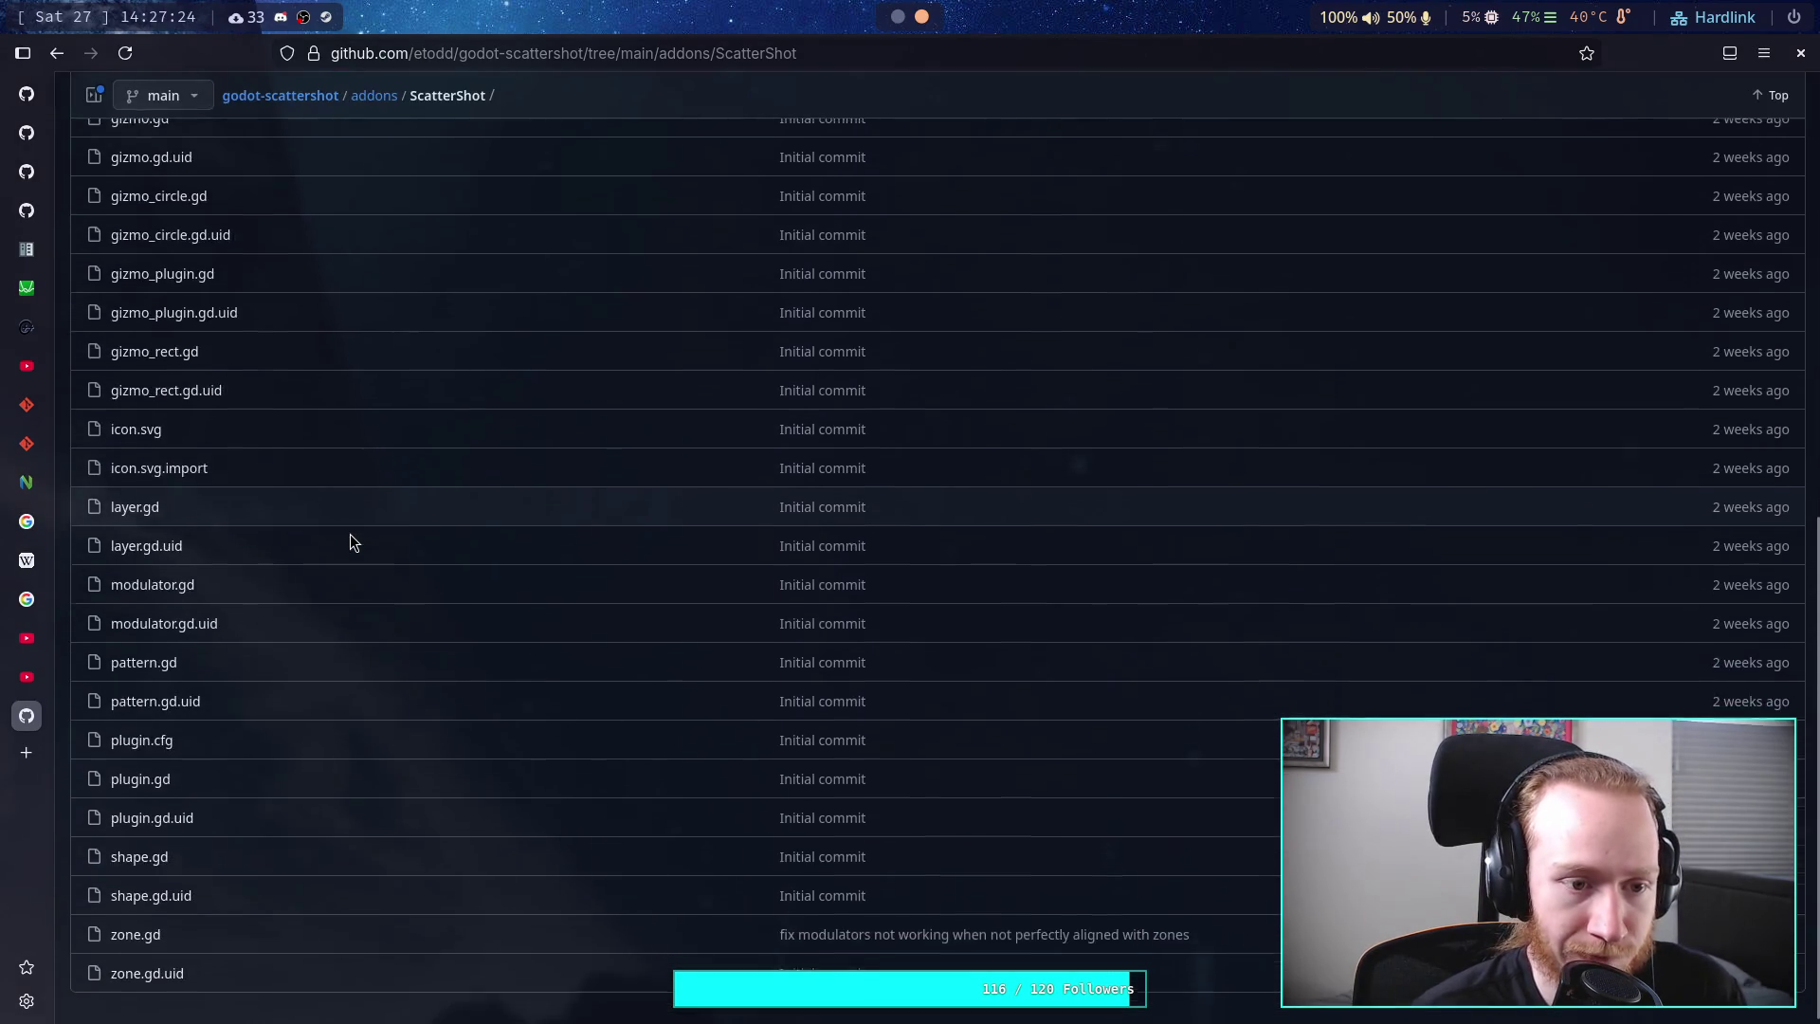
scroll(347, 521, up, 7)
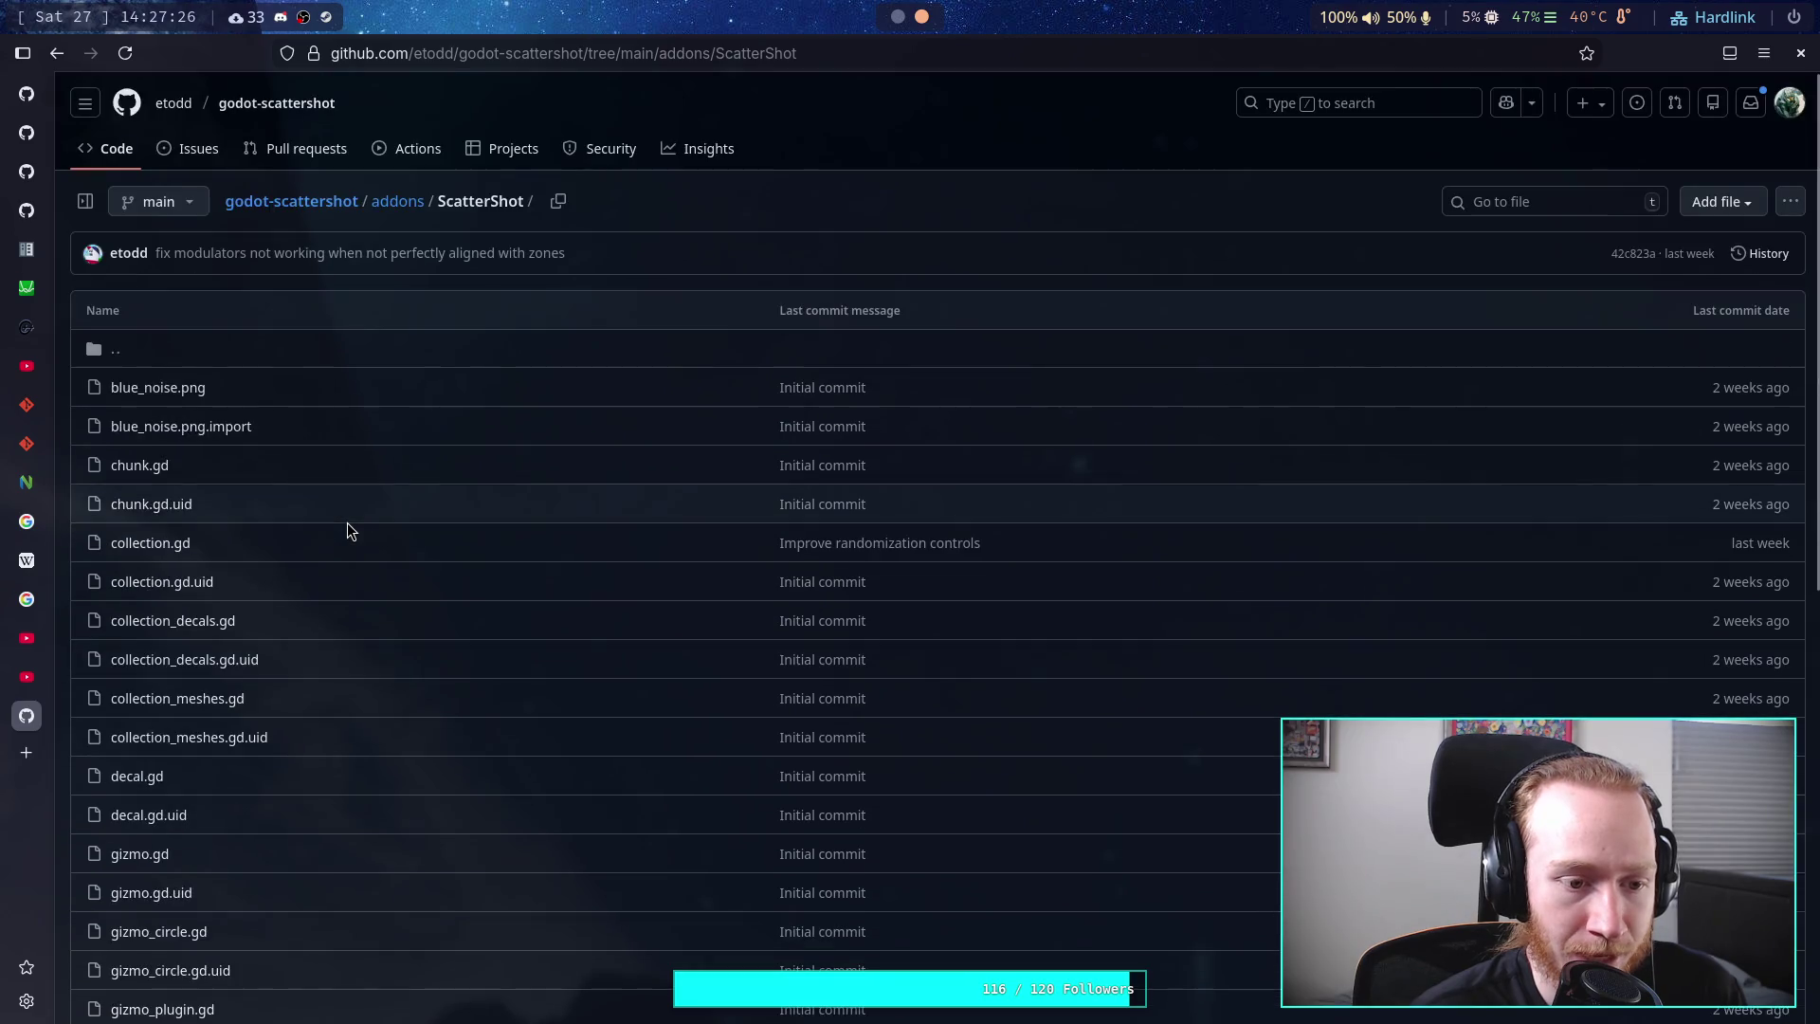
scroll(347, 521, down, 6)
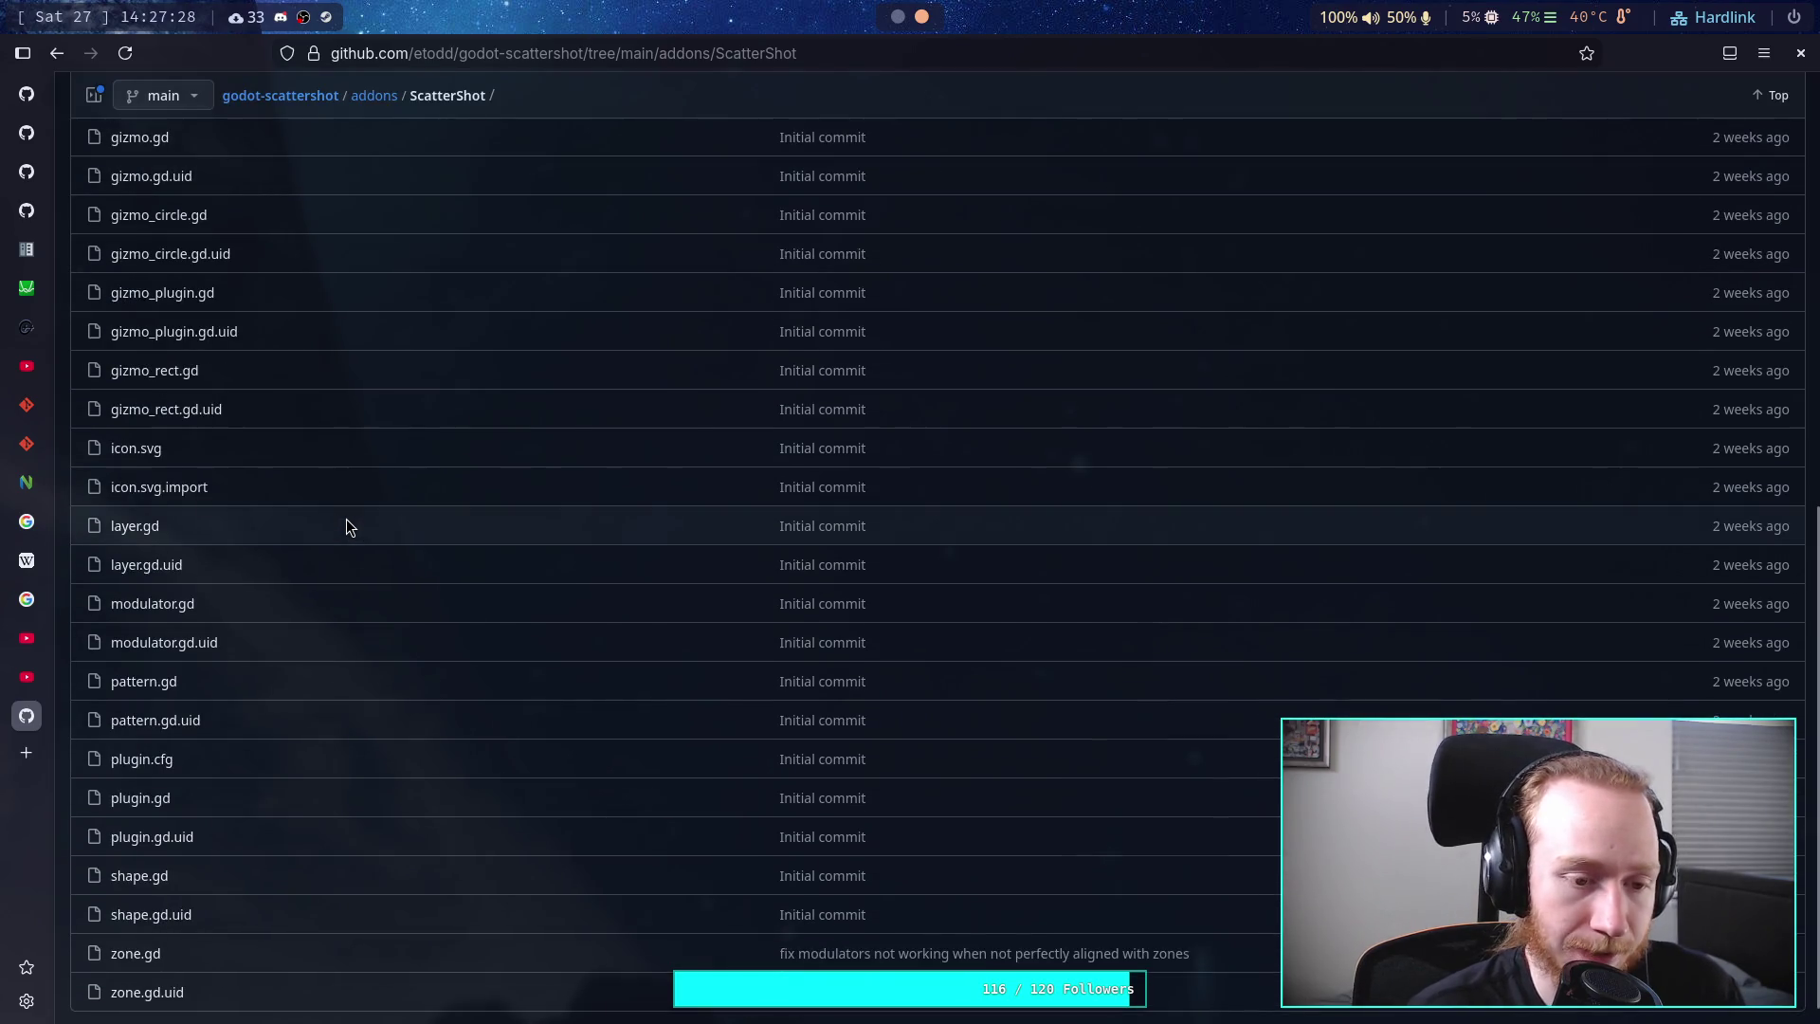
scroll(345, 519, up, 5)
scroll(345, 520, up, 2)
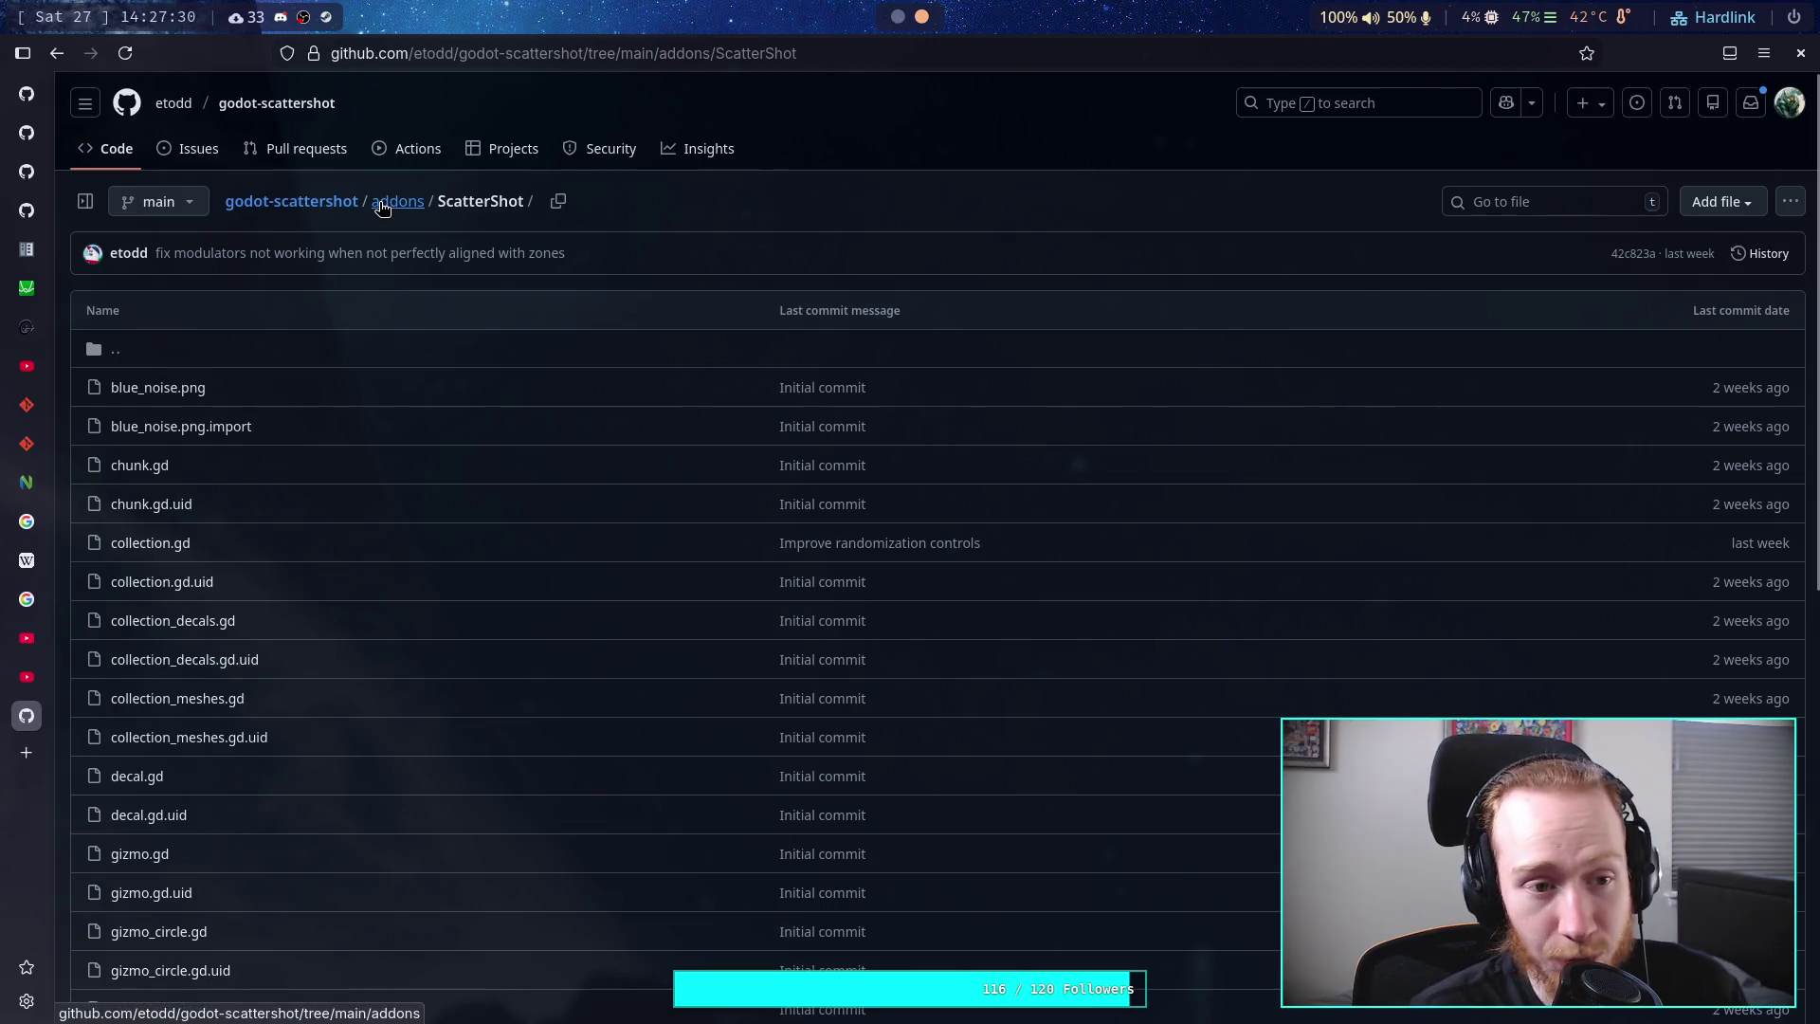
- View blue_noise.png once more, then resume the Blue Noise devlog at 4:26
click(163, 389)
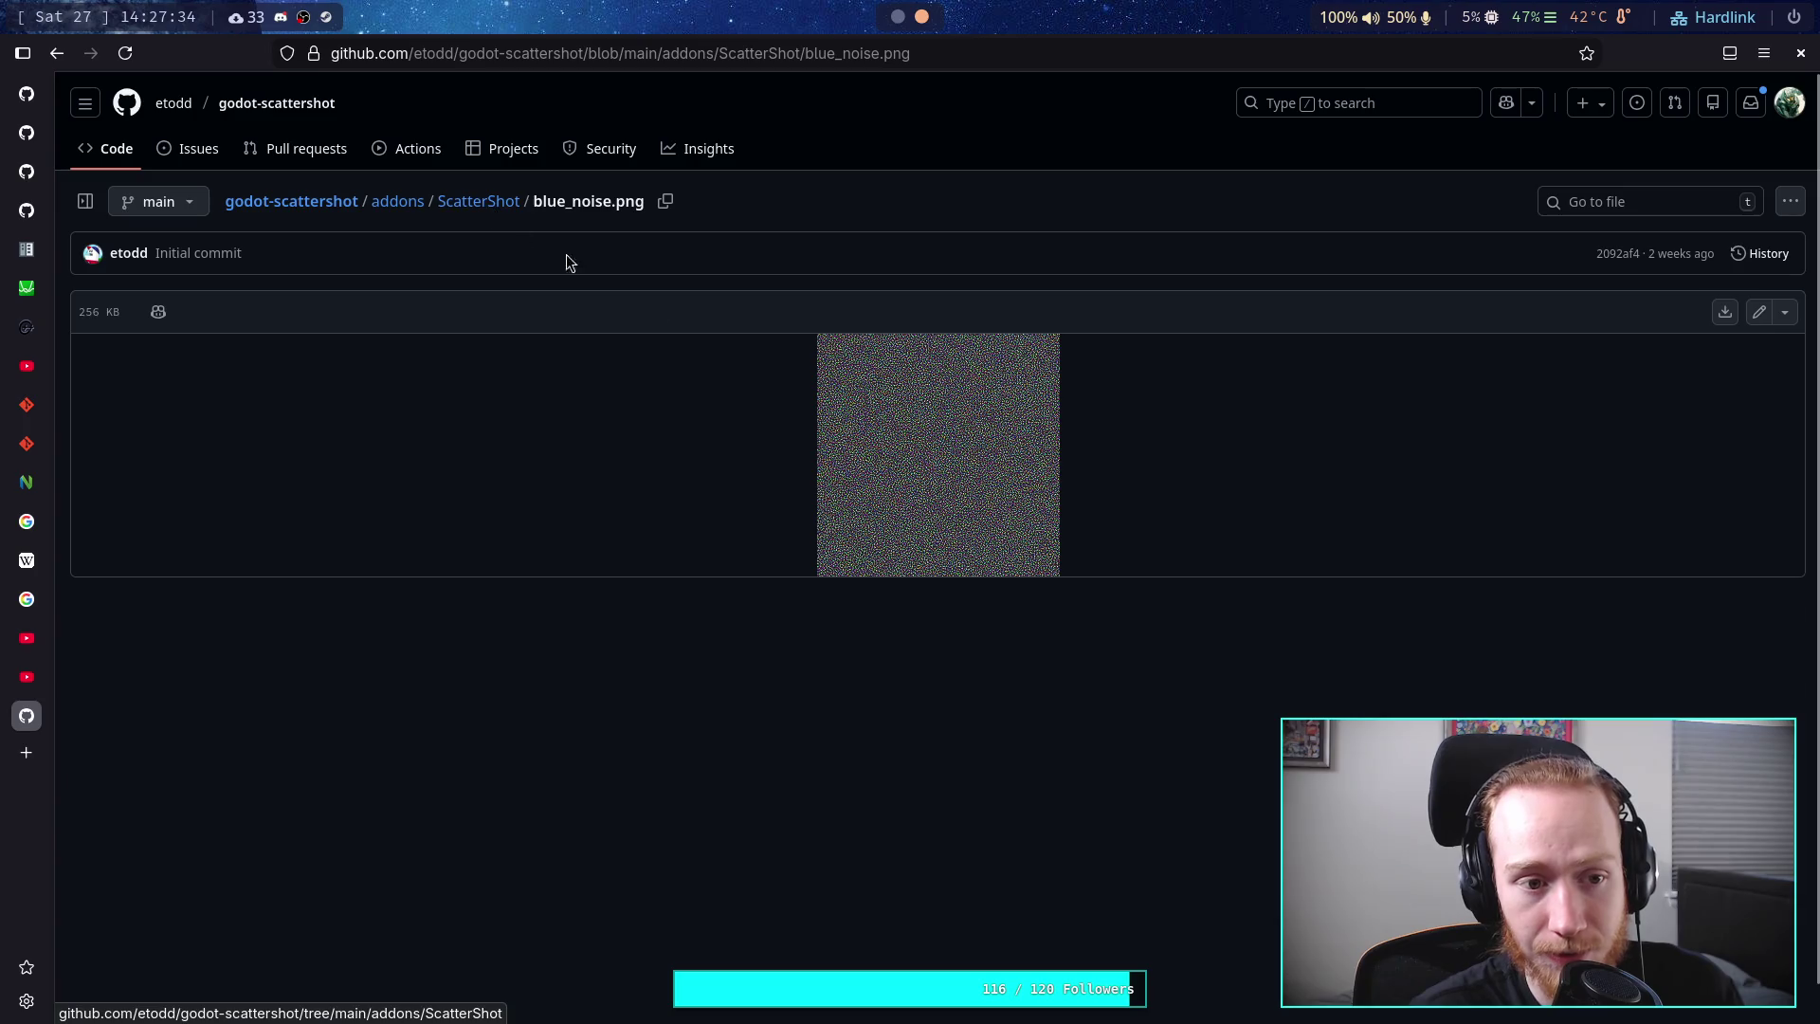
click(497, 206)
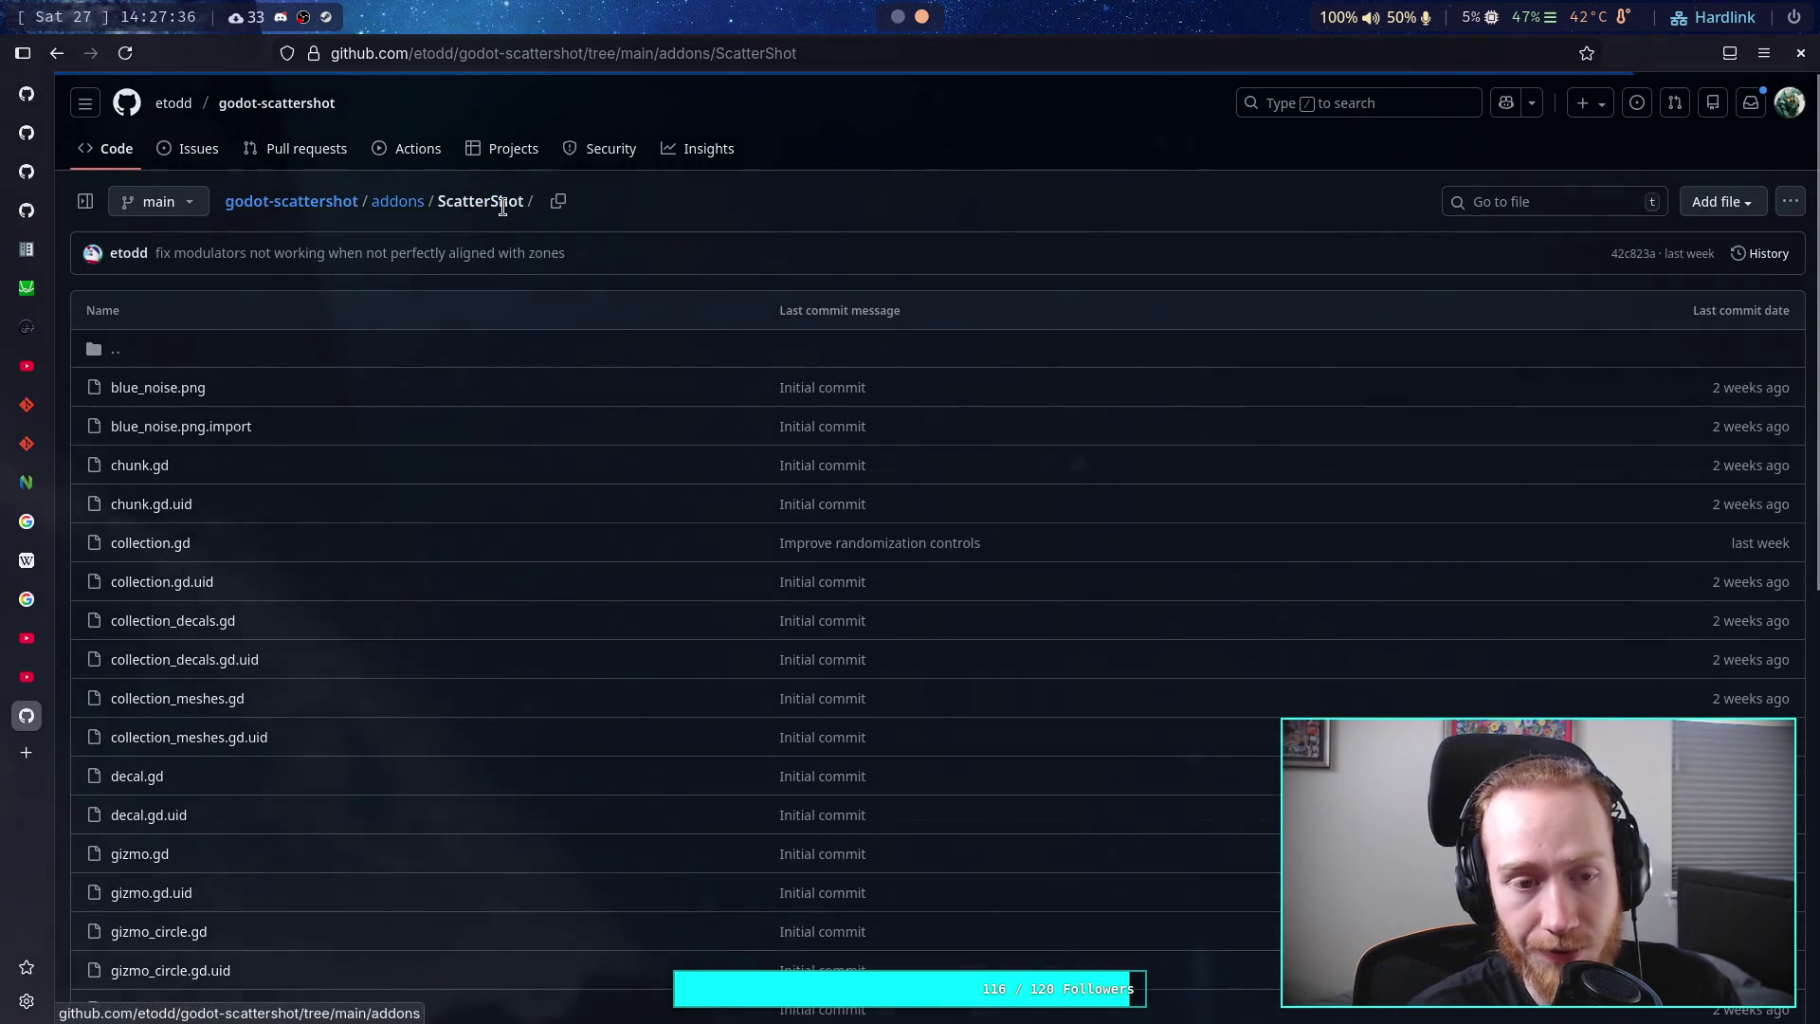
click(28, 677)
key(space)
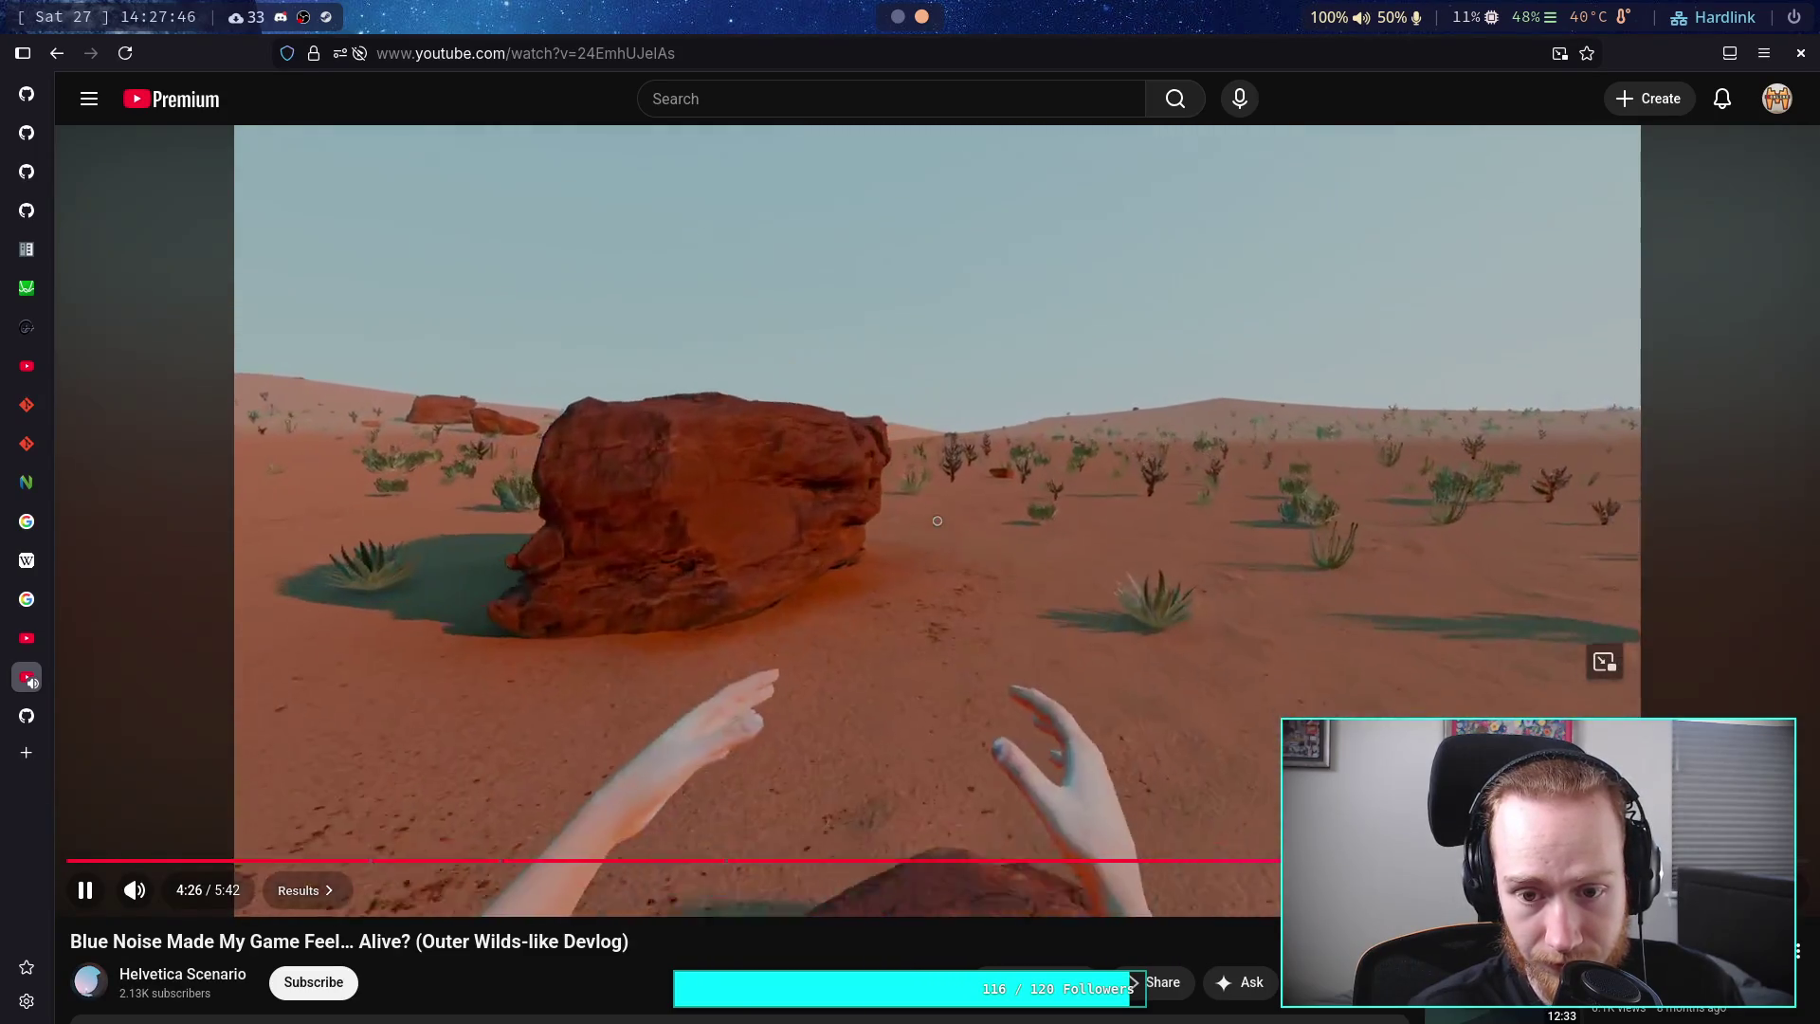
- Pause the devlog and close both the devlog and ScatterShot repository tabs
click(1086, 753)
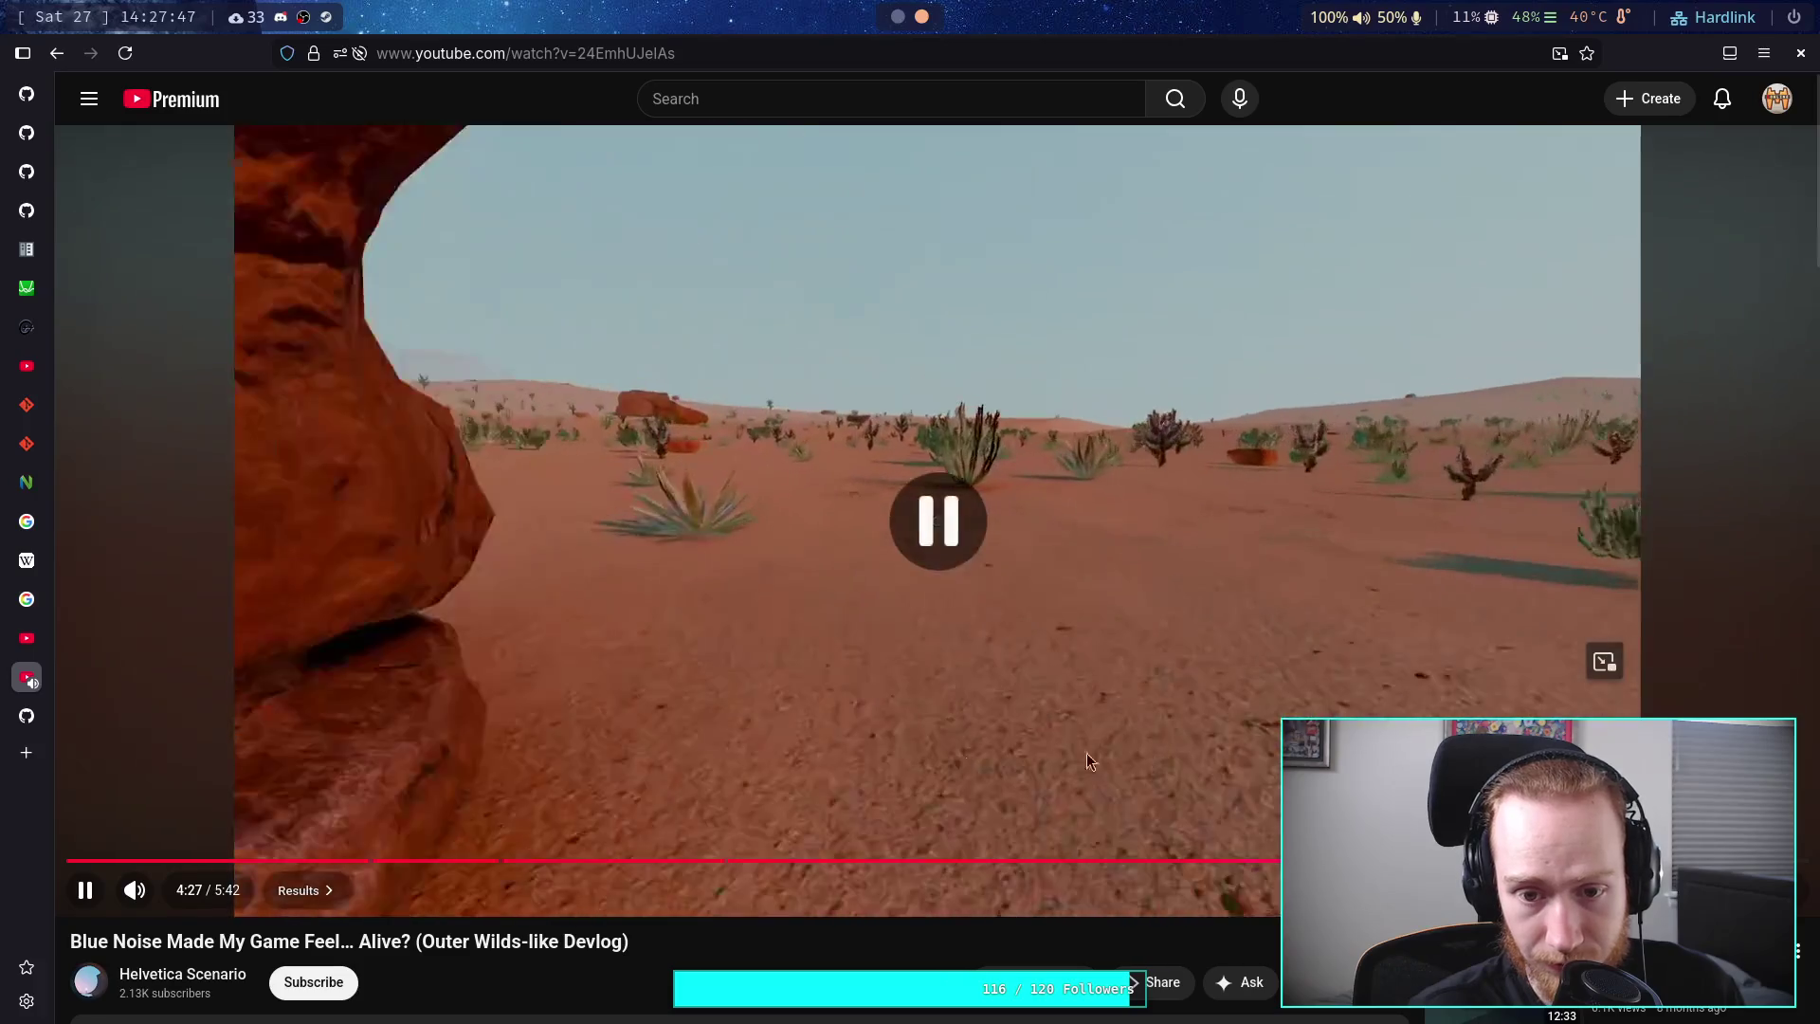
middle_click(10, 669)
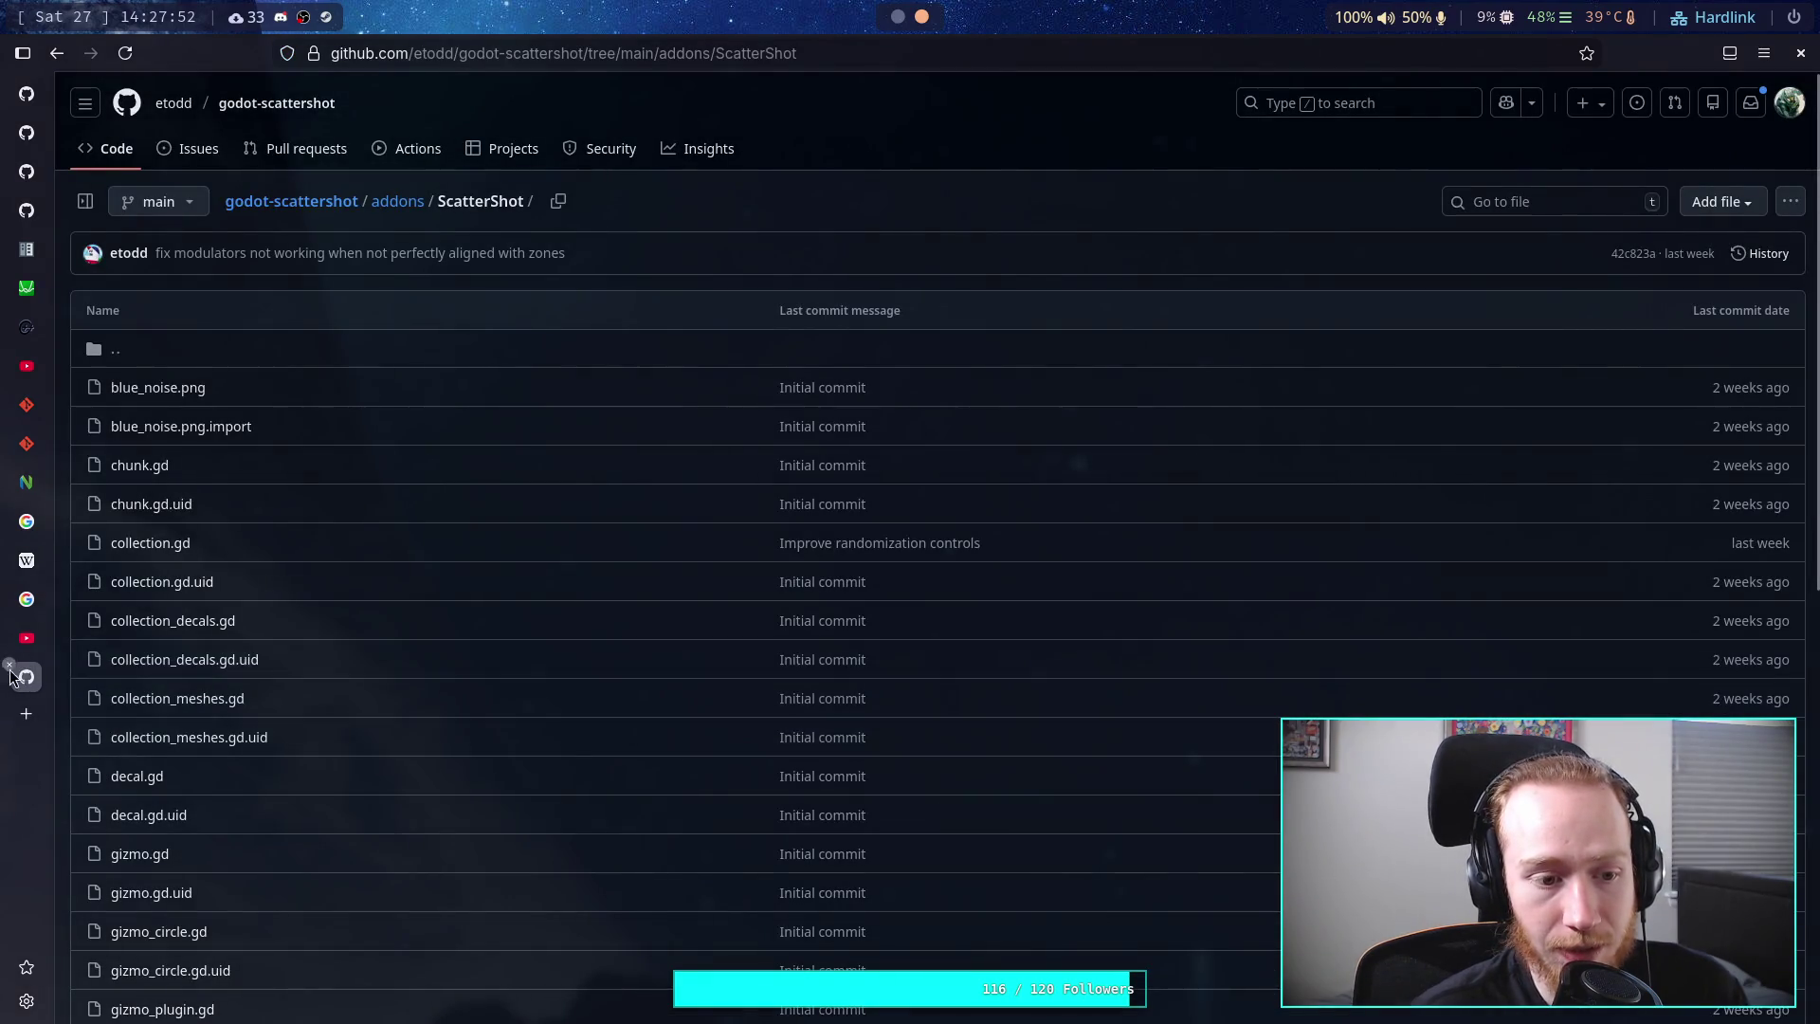
click(10, 666)
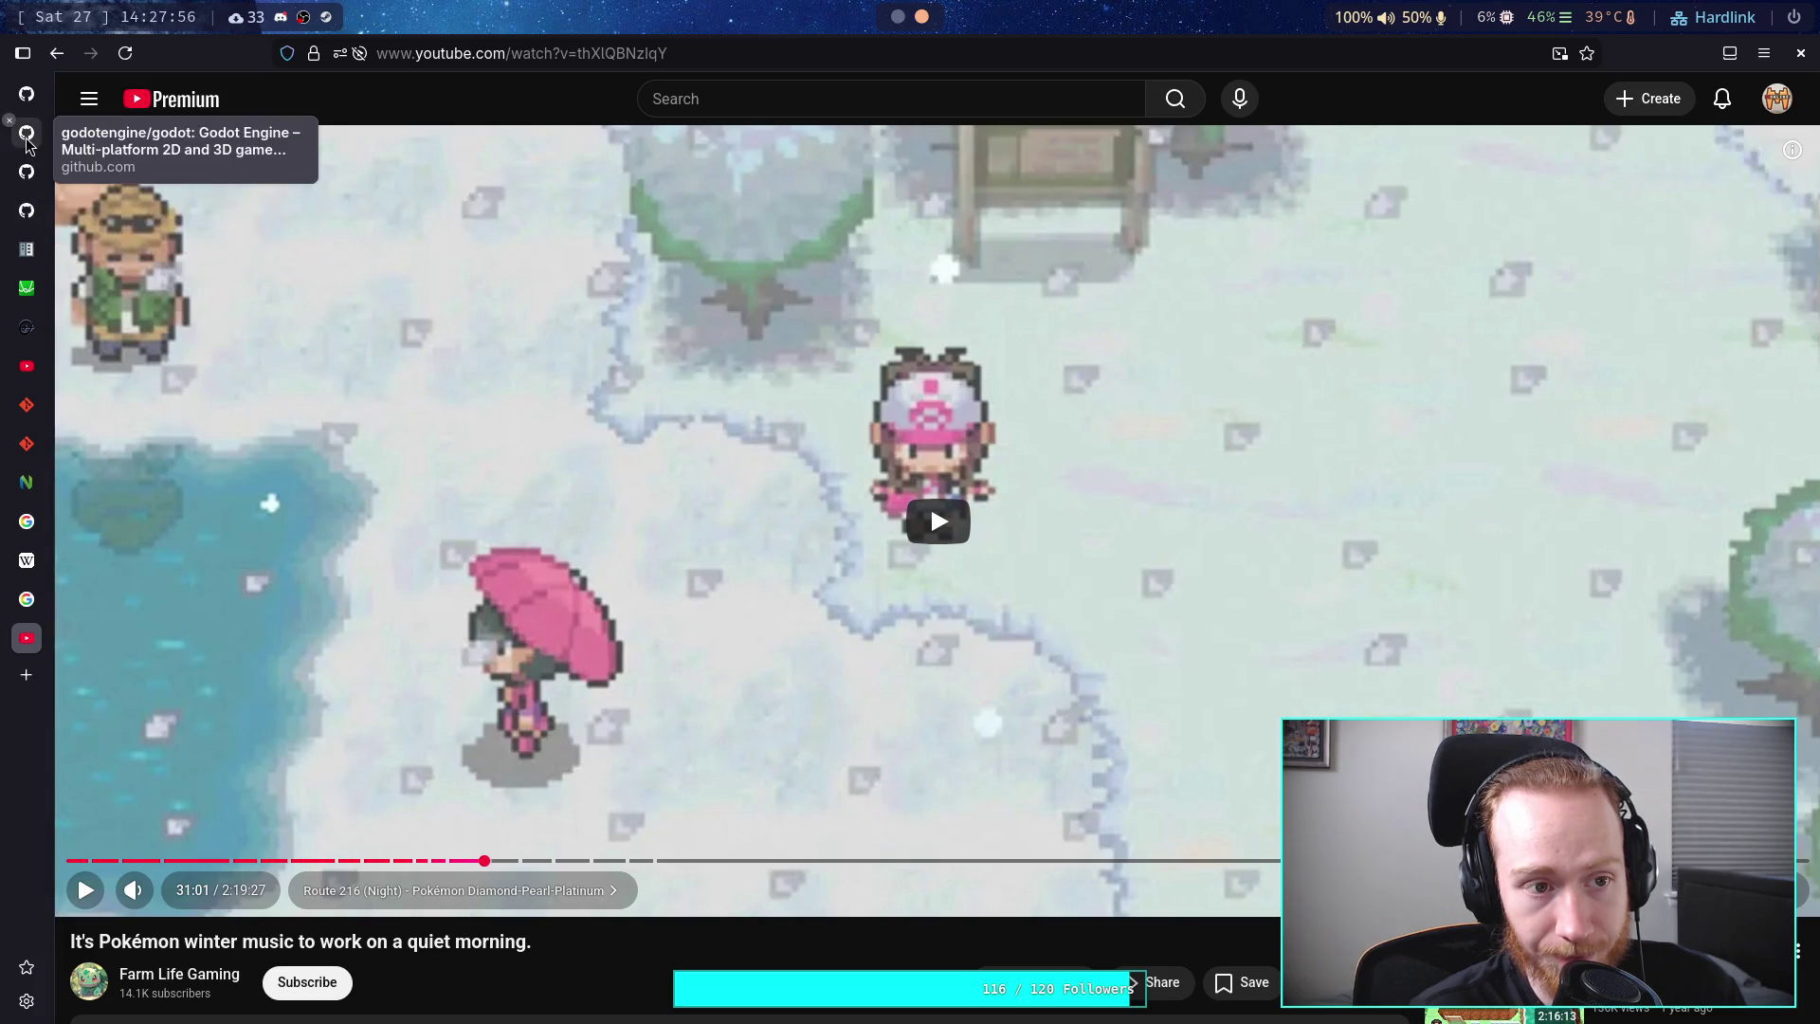
click(31, 100)
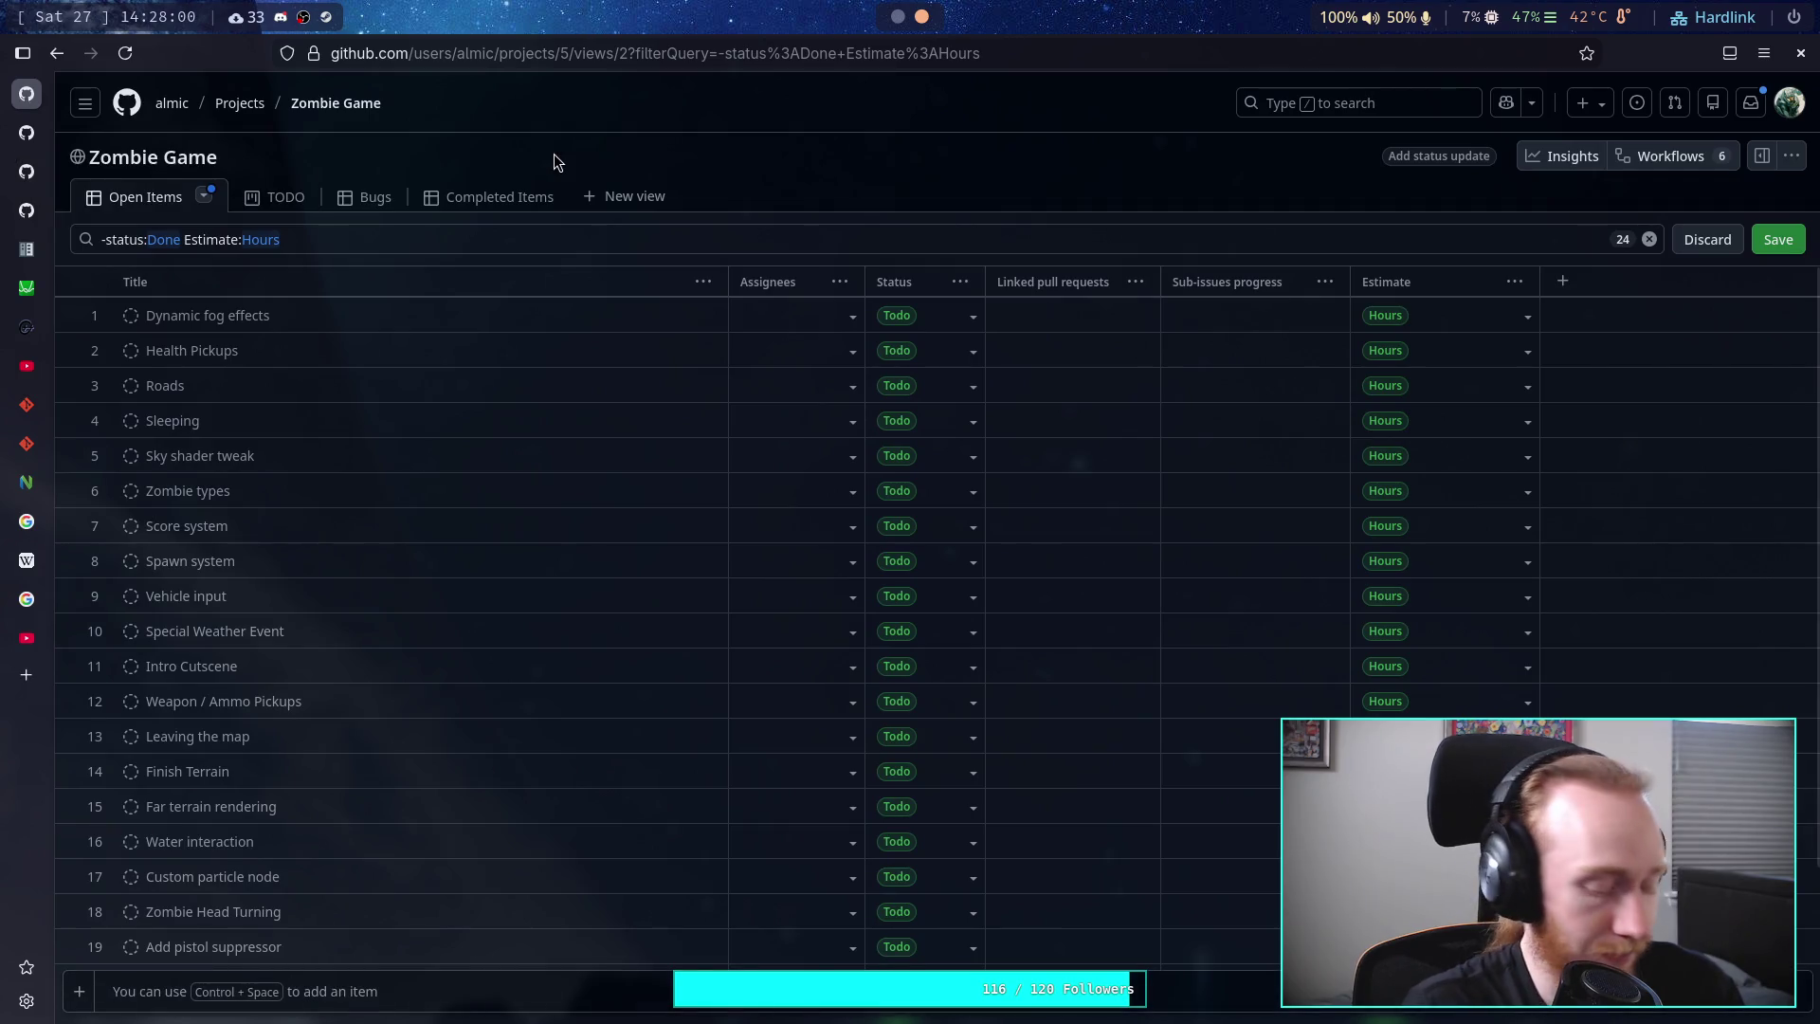
- Return to the Godot editor, deselect the line 747 condition, and show the 3D viewport
key(alt+Tab)
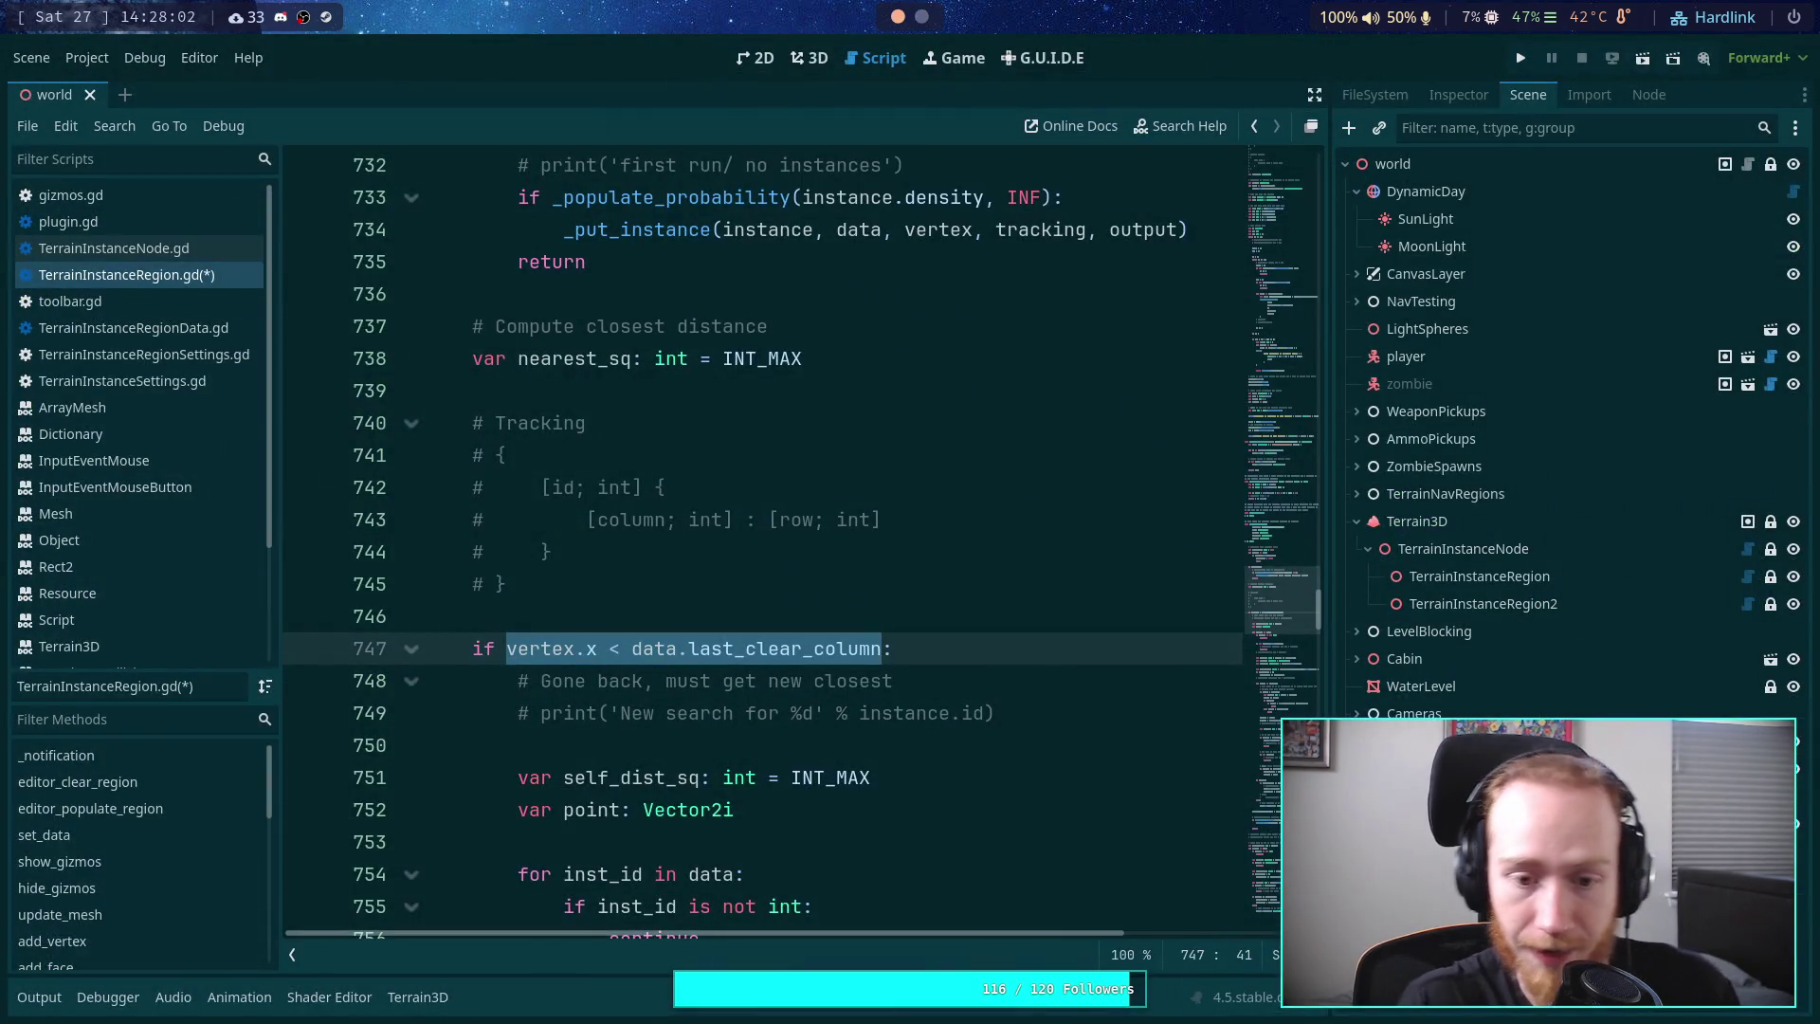
key(Up)
key(Up)
click(956, 645)
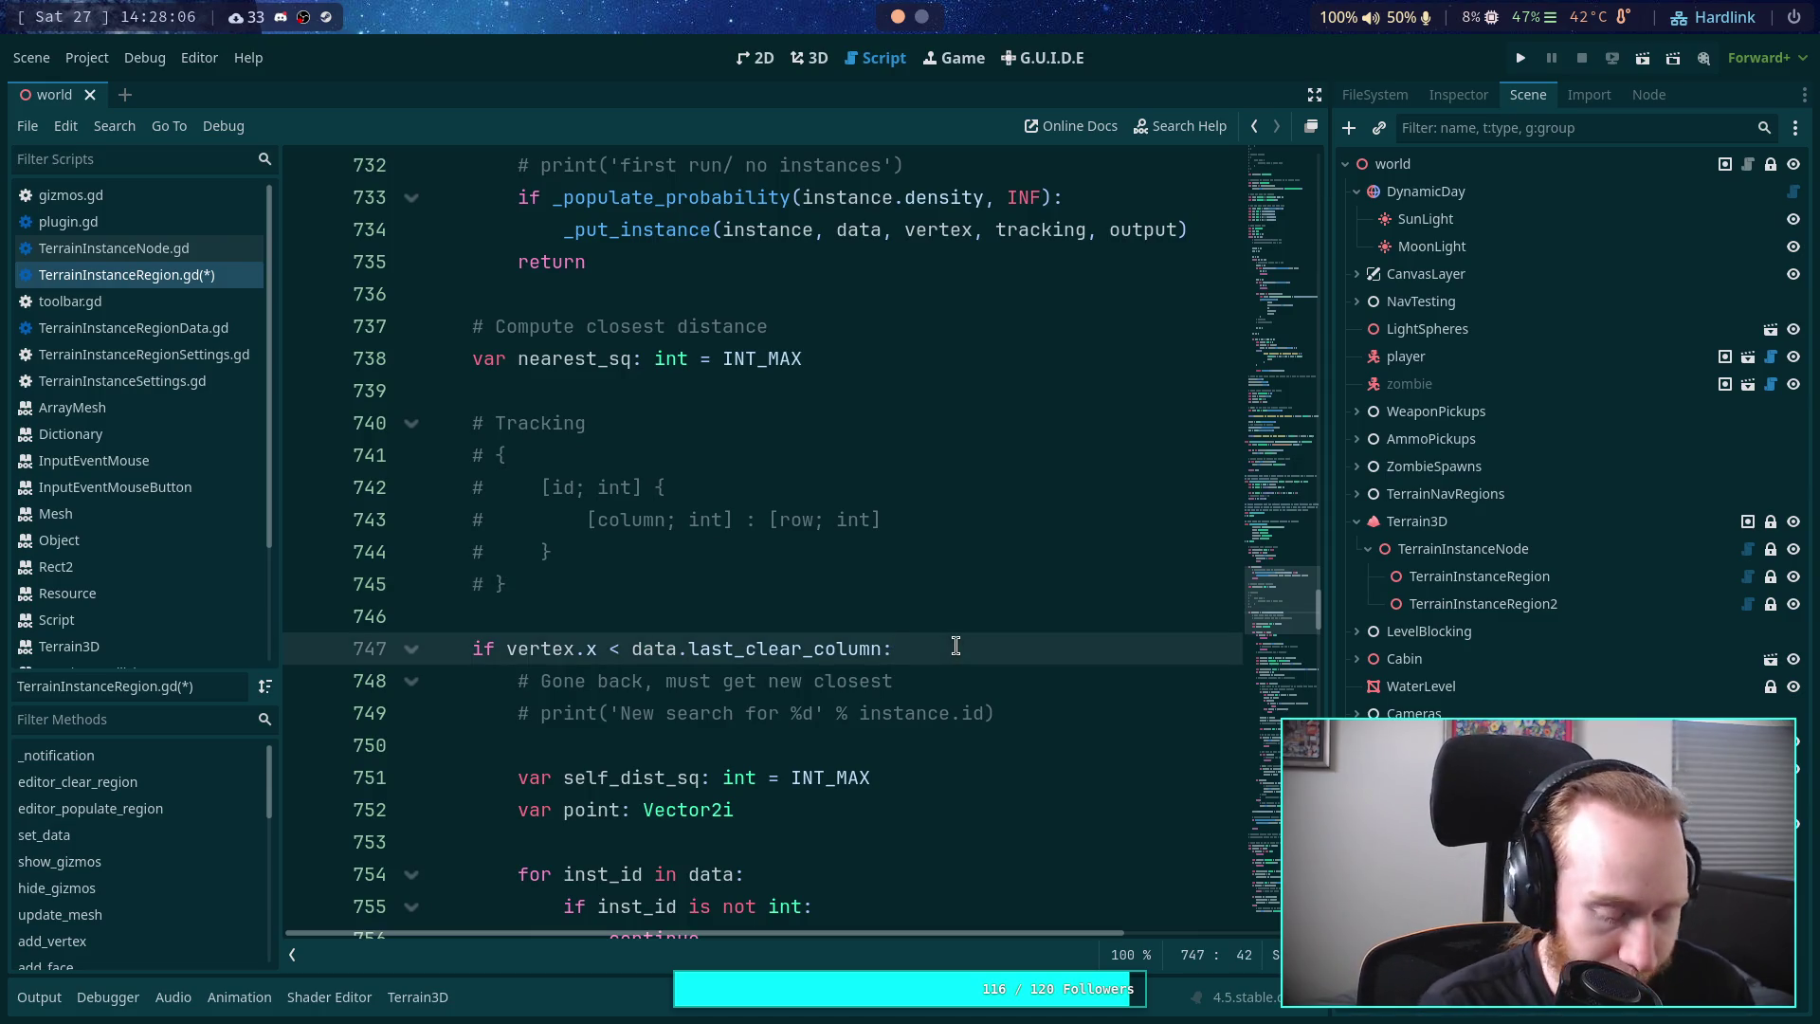
click(810, 58)
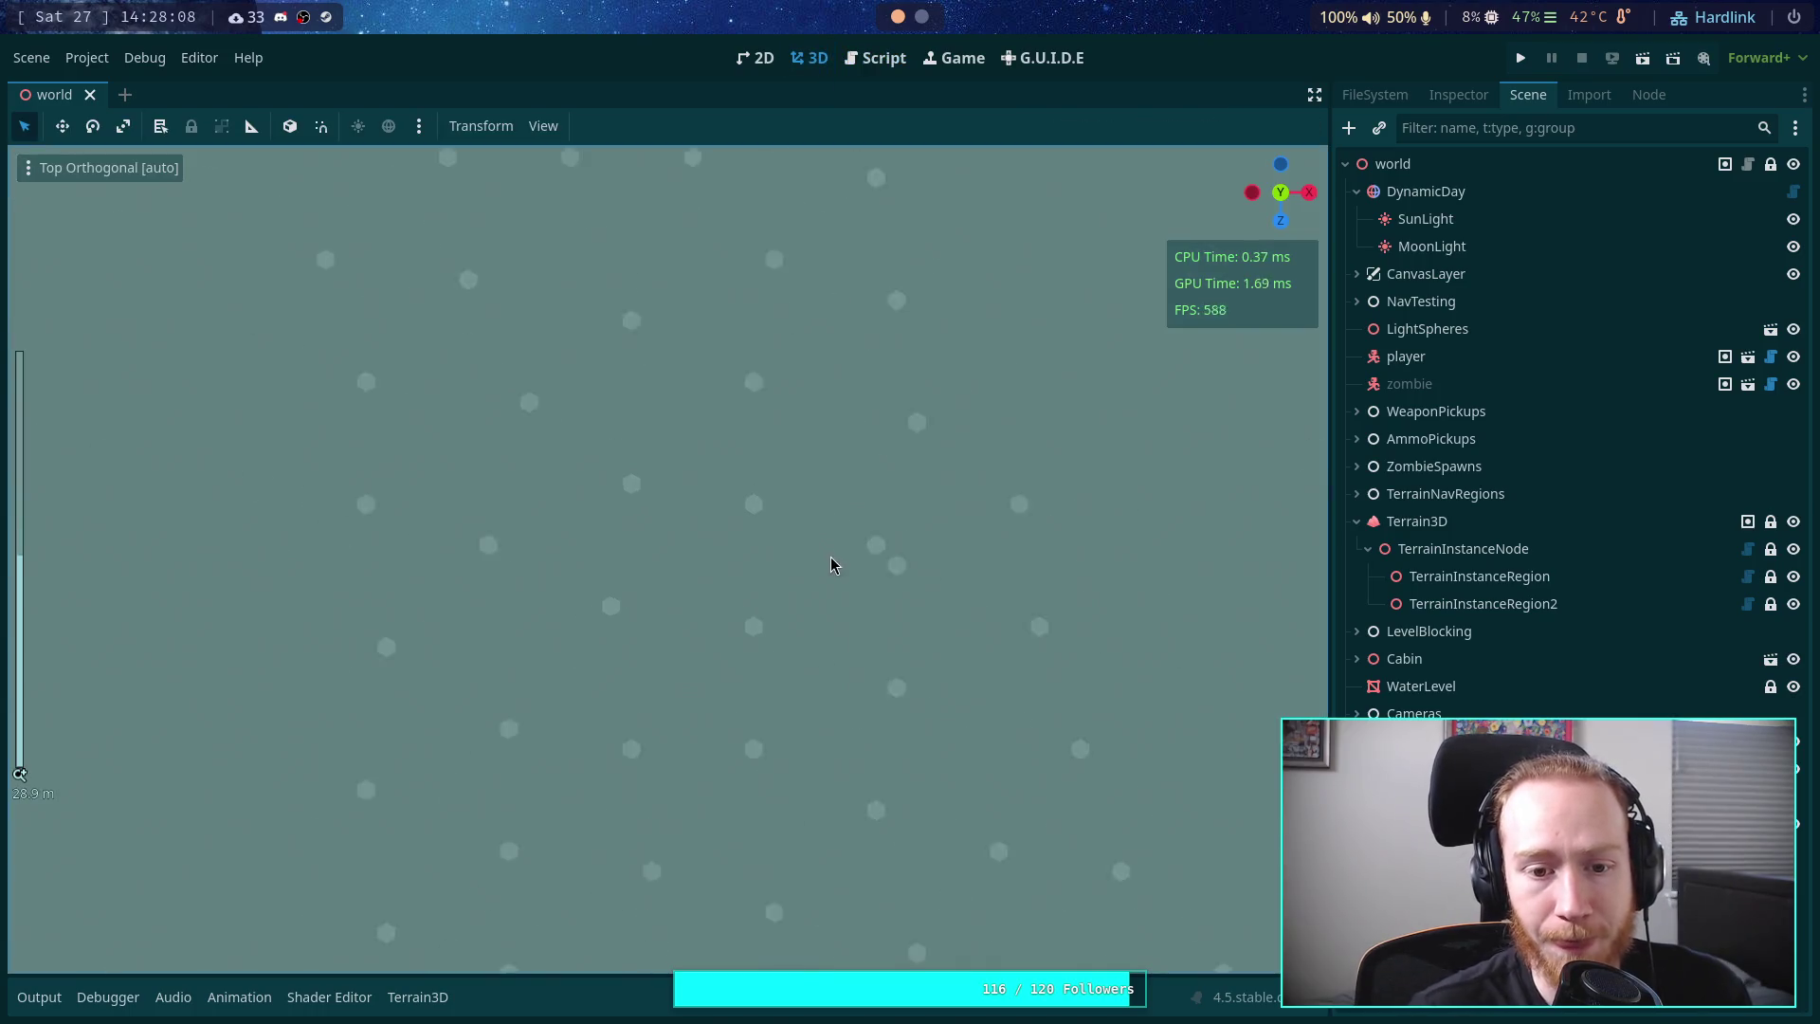
- Pan the Top Orthogonal view across the scattered instance dots to check their spacing
scroll(830, 566, down, 2)
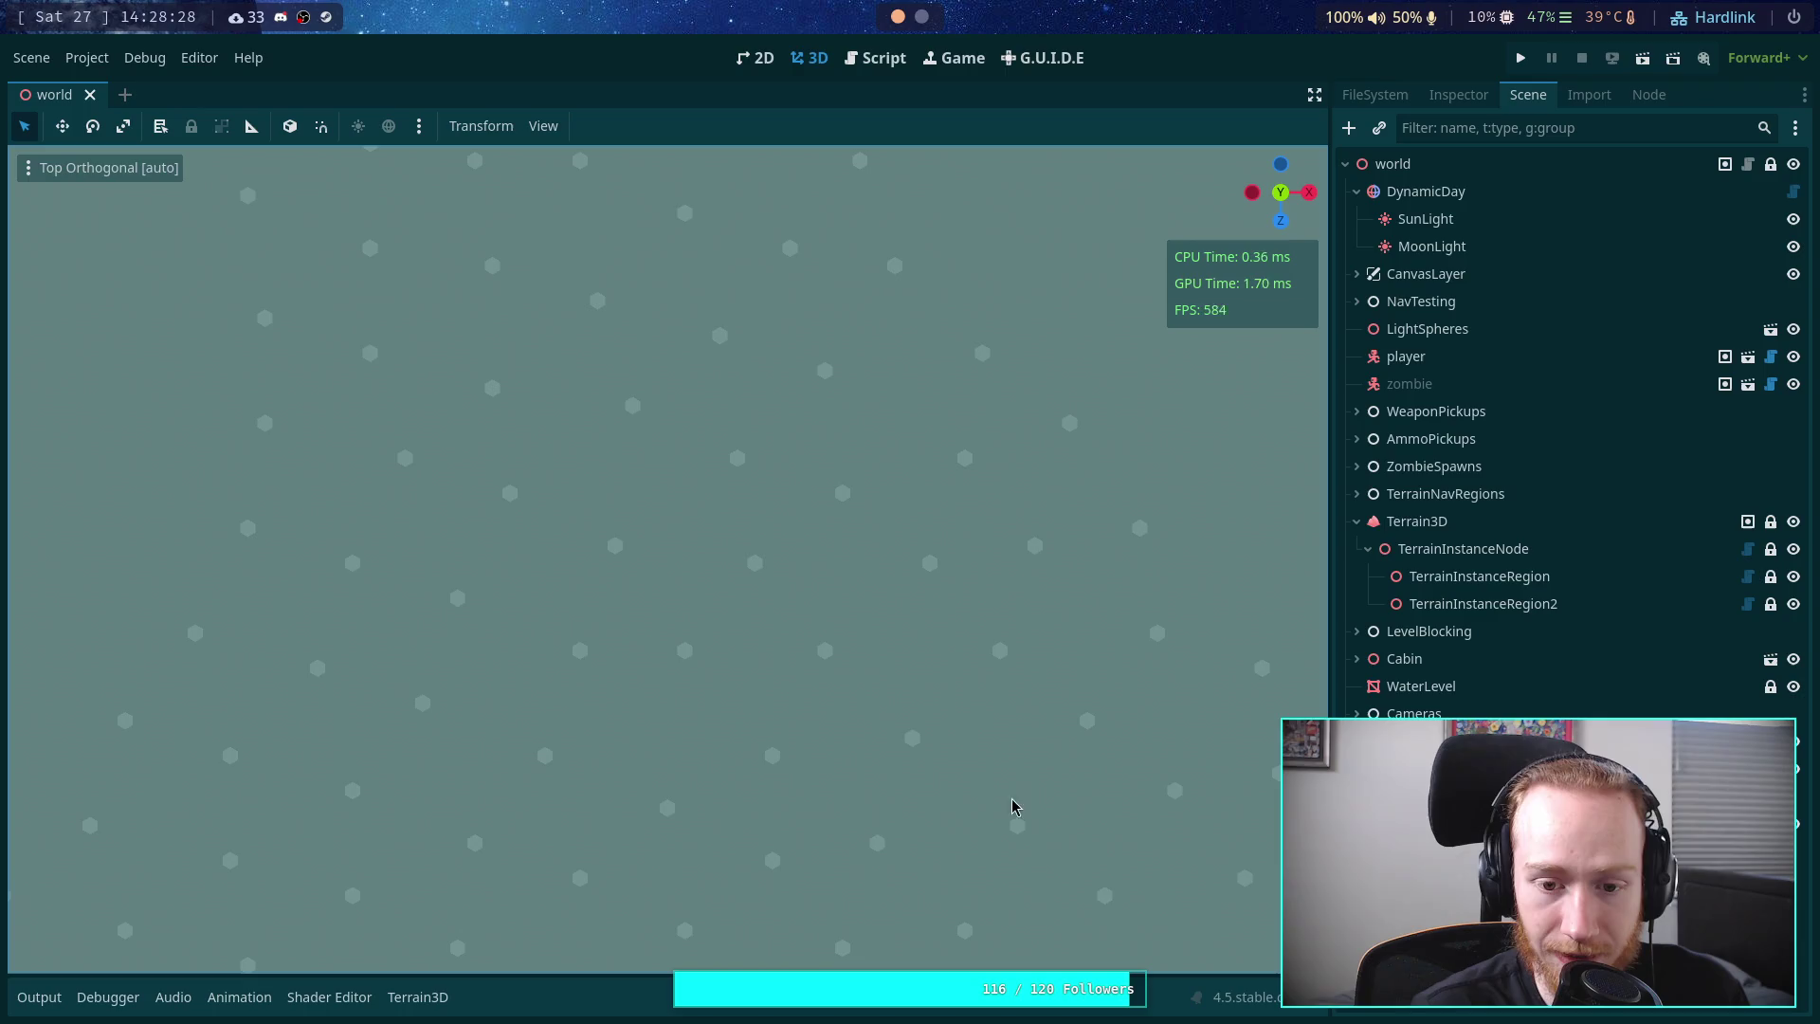
mouse_move(759, 669)
mouse_down()
mouse_move(792, 475)
mouse_move(213, 393)
mouse_up()
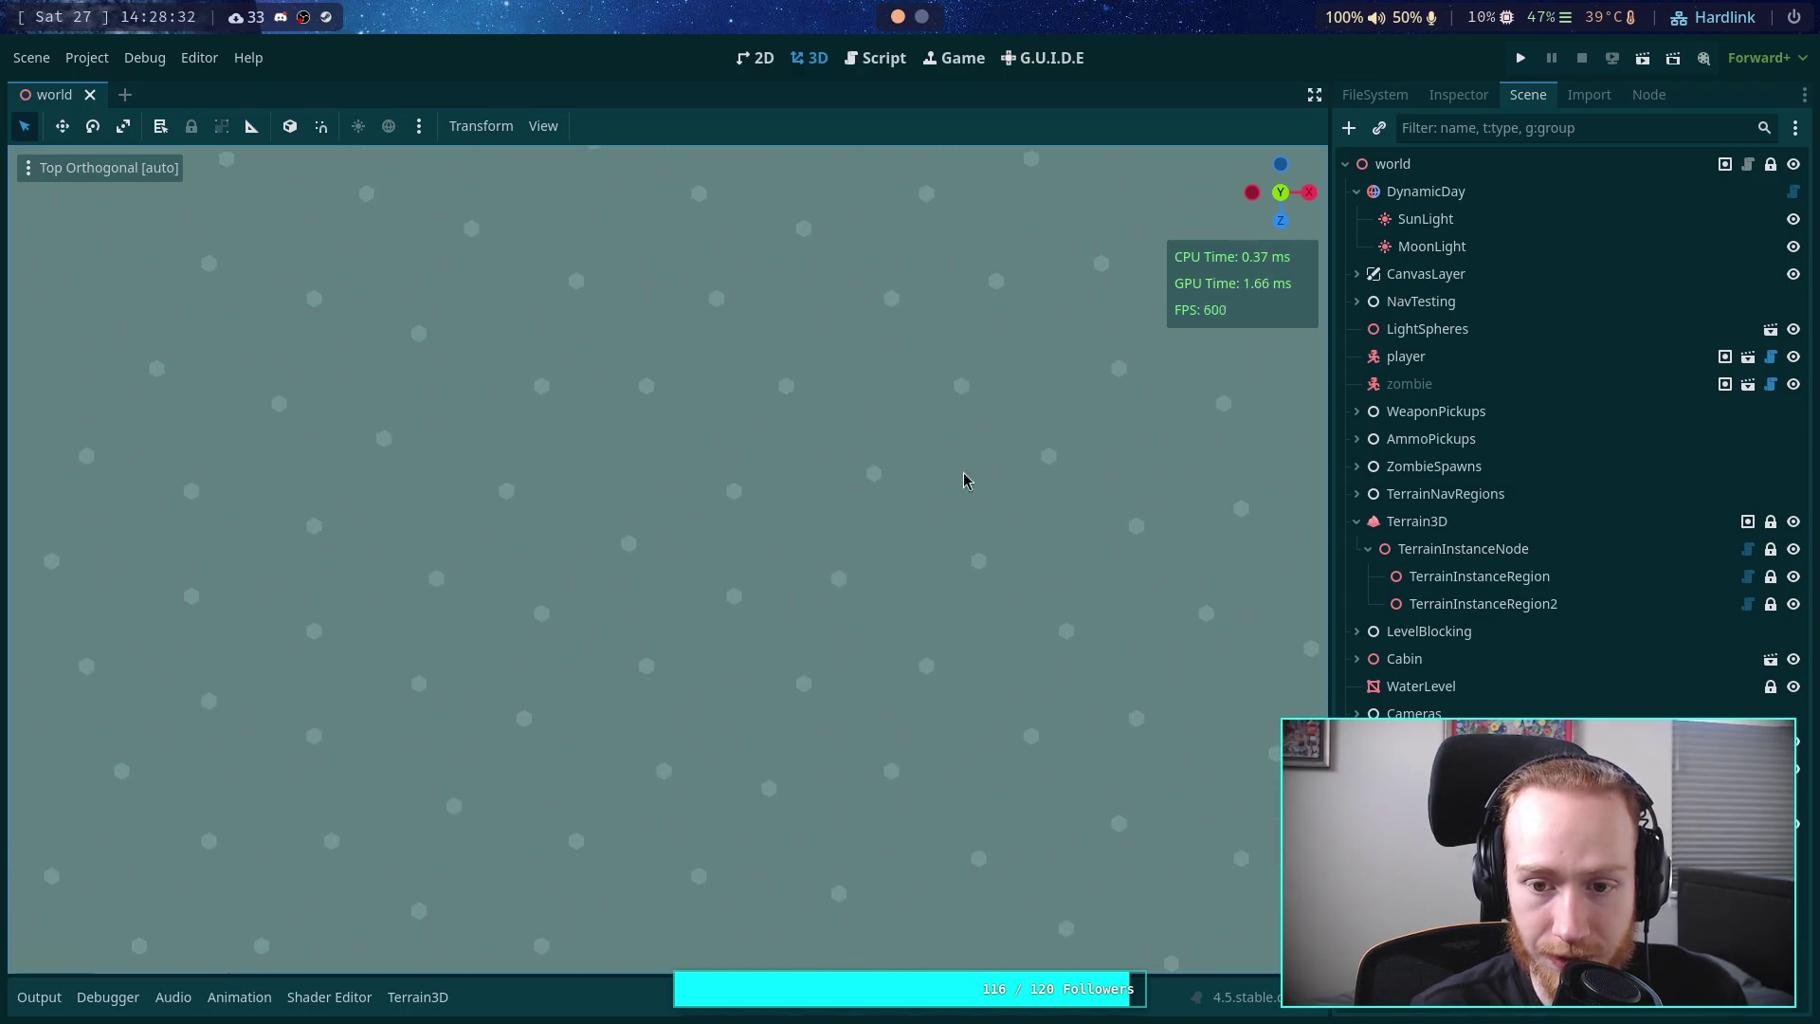
drag(876, 500, 107, 395)
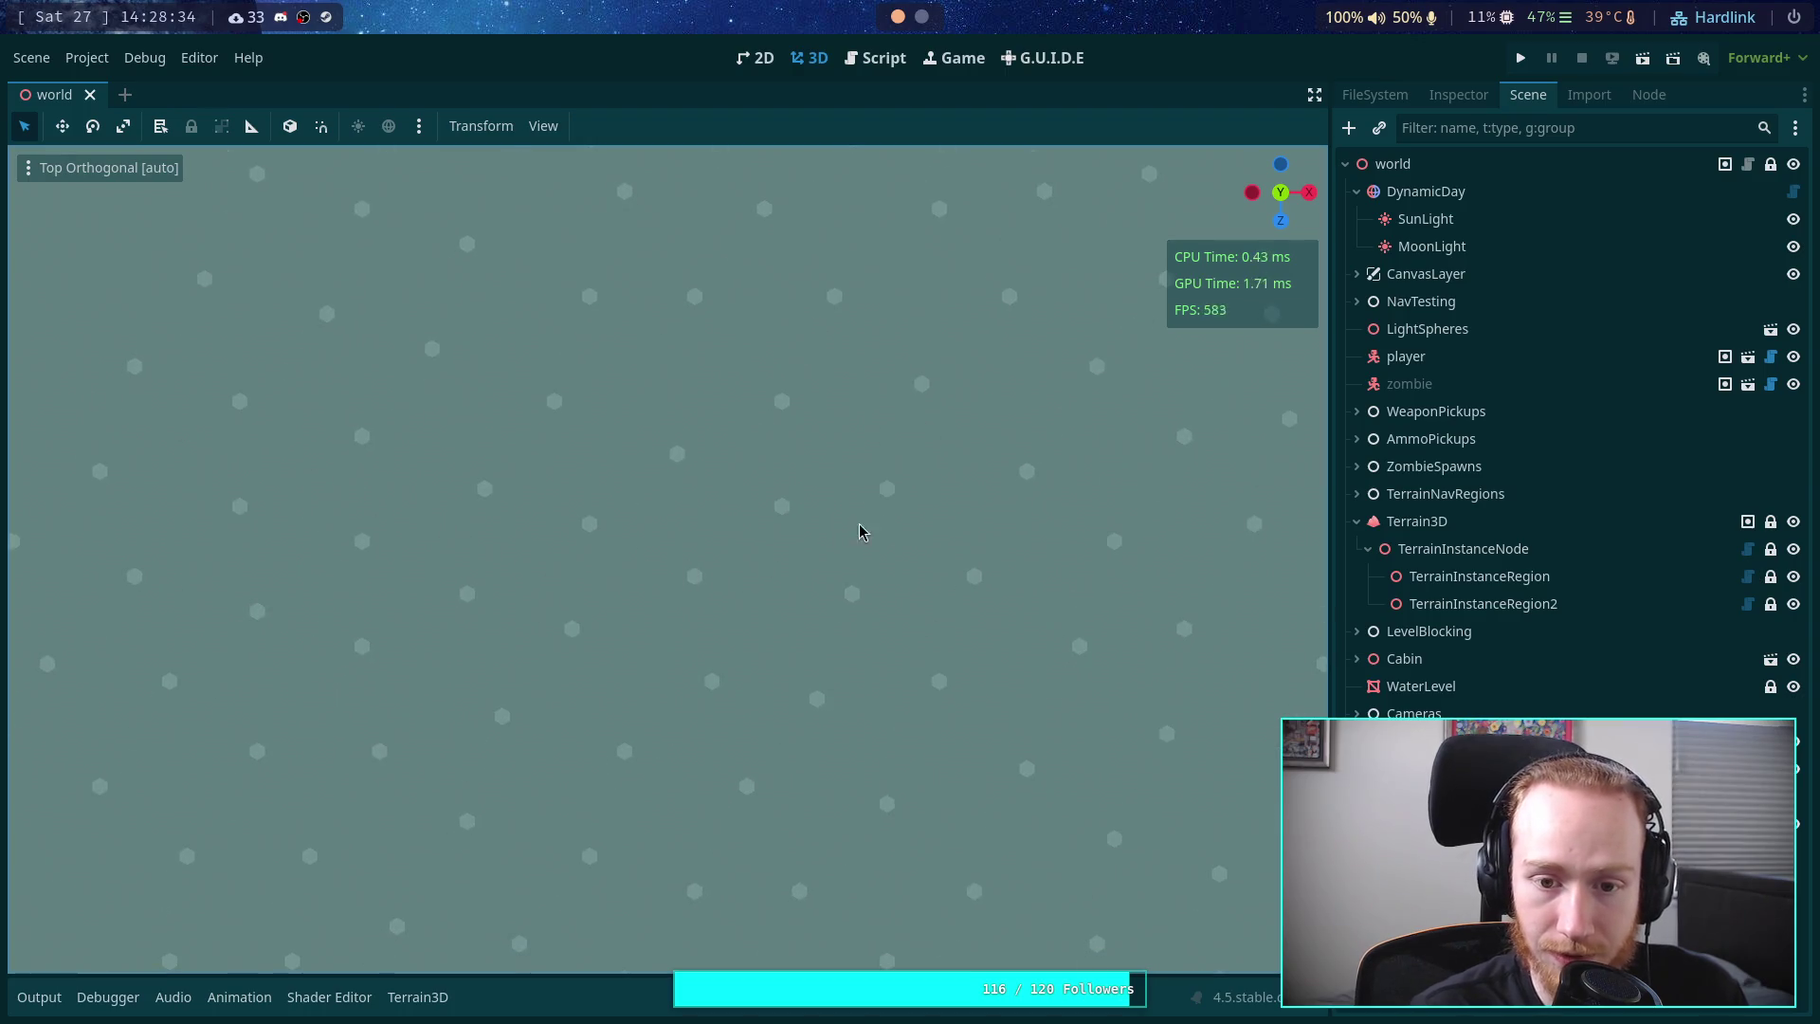
mouse_move(790, 566)
mouse_down()
mouse_move(788, 467)
mouse_move(68, 403)
mouse_up()
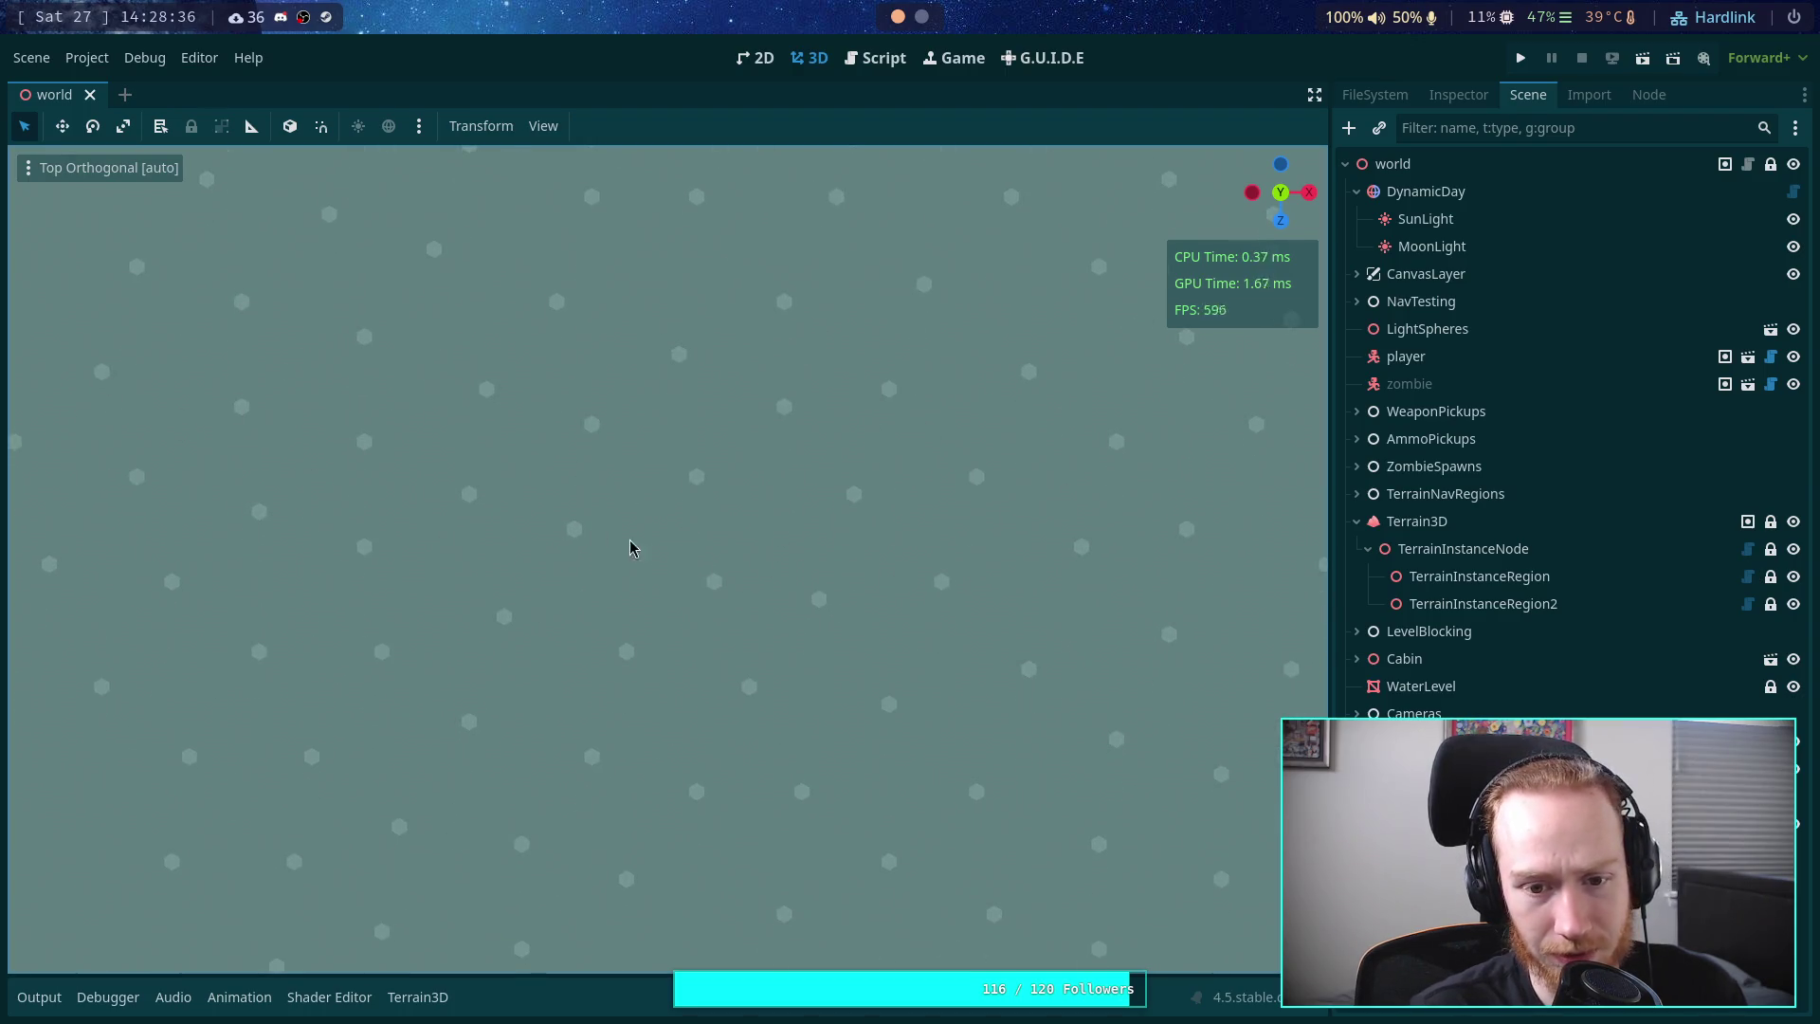
mouse_move(891, 651)
mouse_down()
mouse_move(512, 411)
mouse_move(540, 540)
mouse_move(370, 512)
mouse_up()
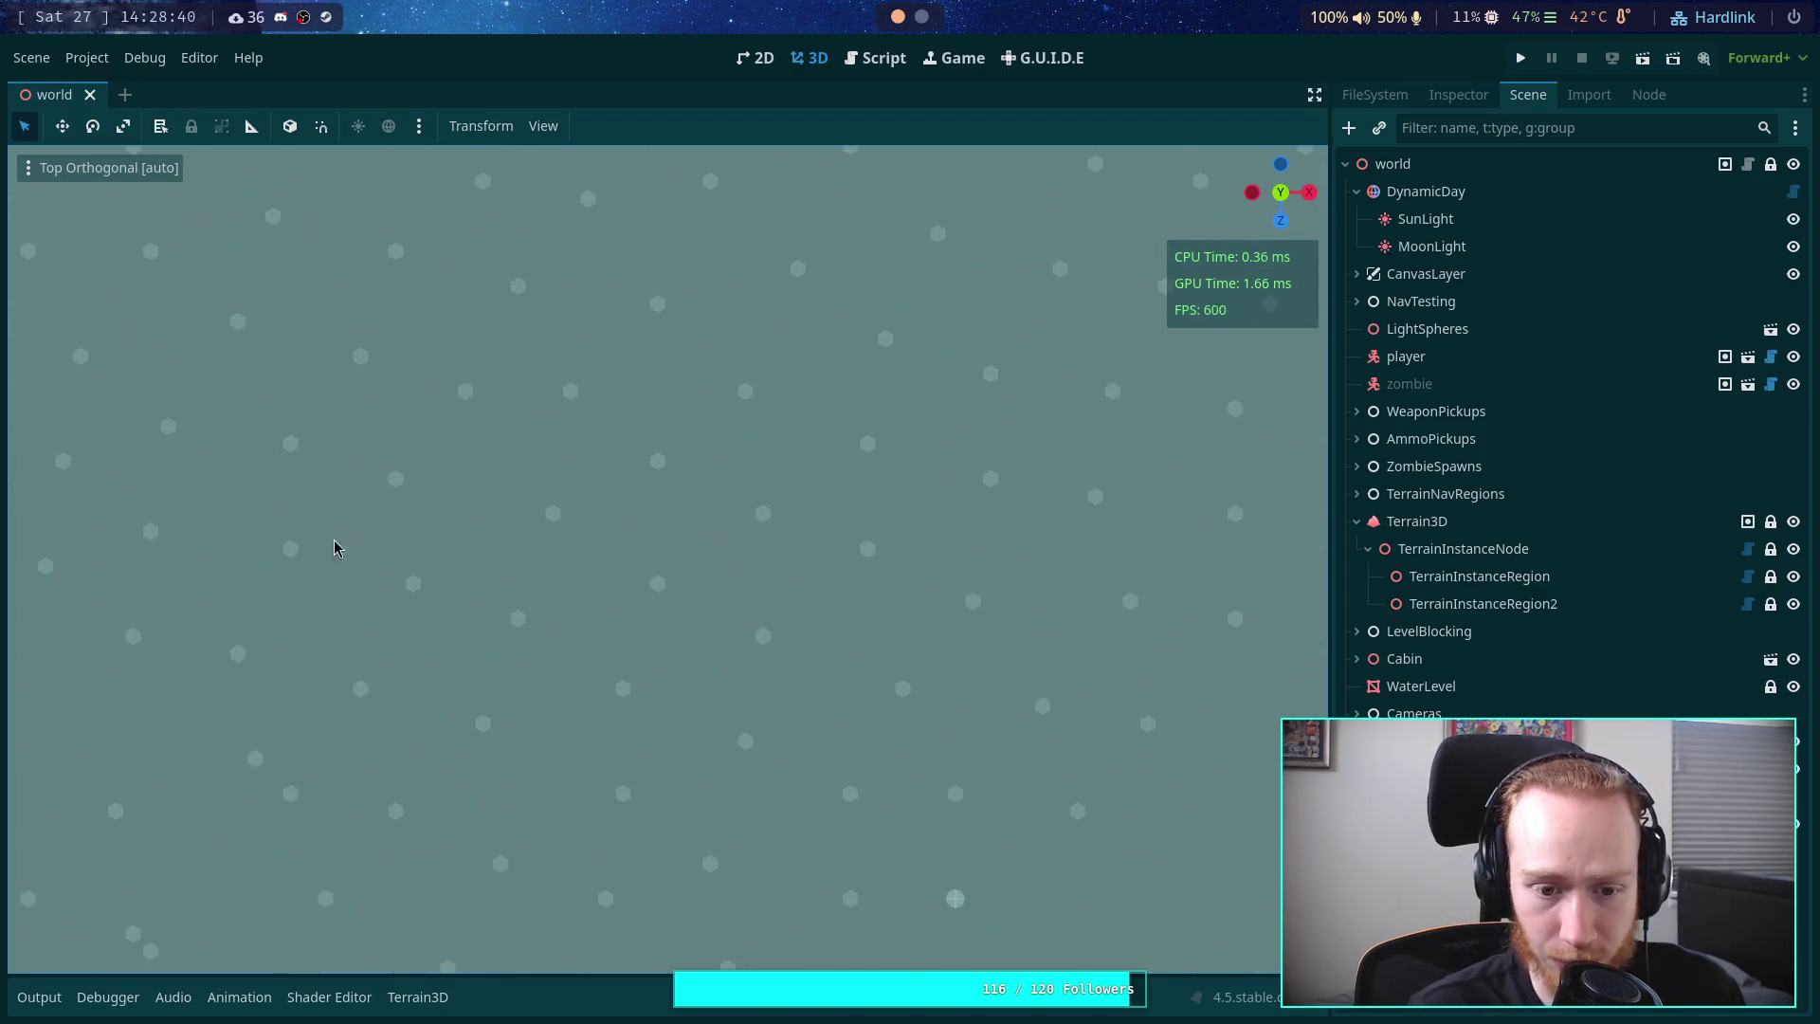
drag(740, 748, 261, 332)
mouse_move(702, 558)
mouse_down()
mouse_move(775, 609)
mouse_move(752, 658)
mouse_move(690, 480)
mouse_move(532, 468)
mouse_move(402, 492)
mouse_up()
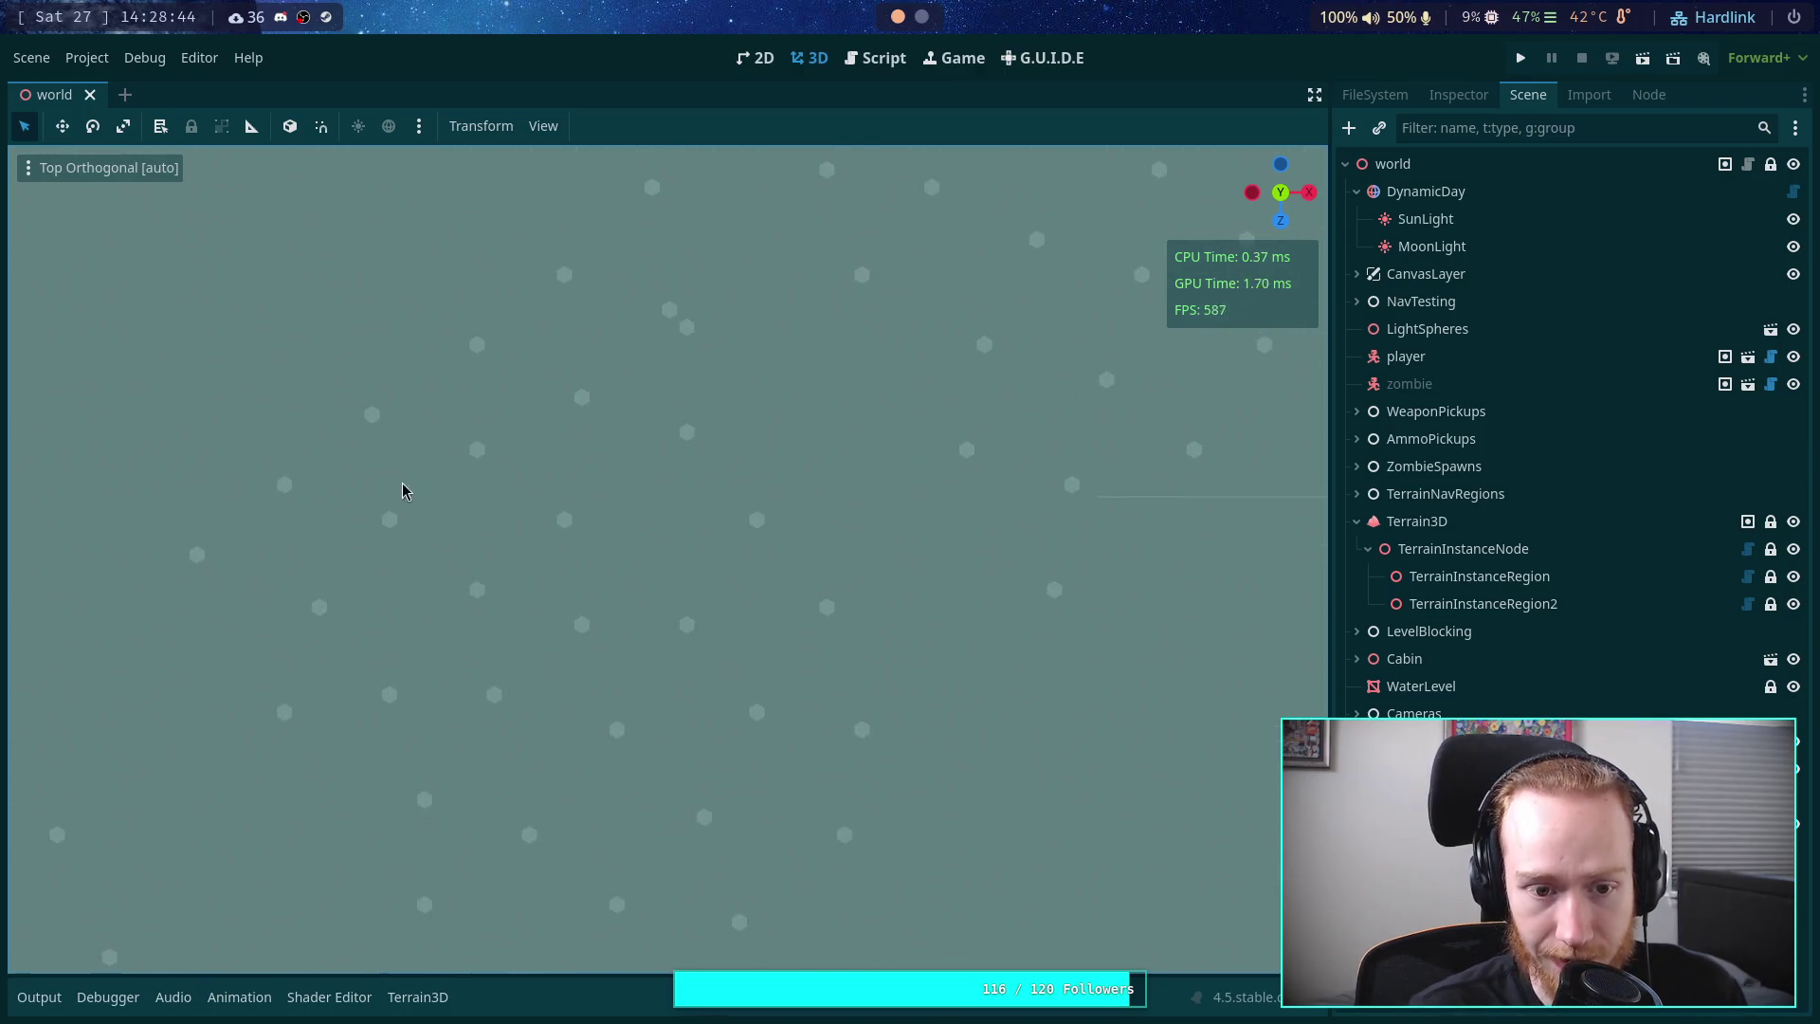
mouse_move(528, 589)
mouse_down()
mouse_move(727, 407)
mouse_move(1077, 467)
mouse_up()
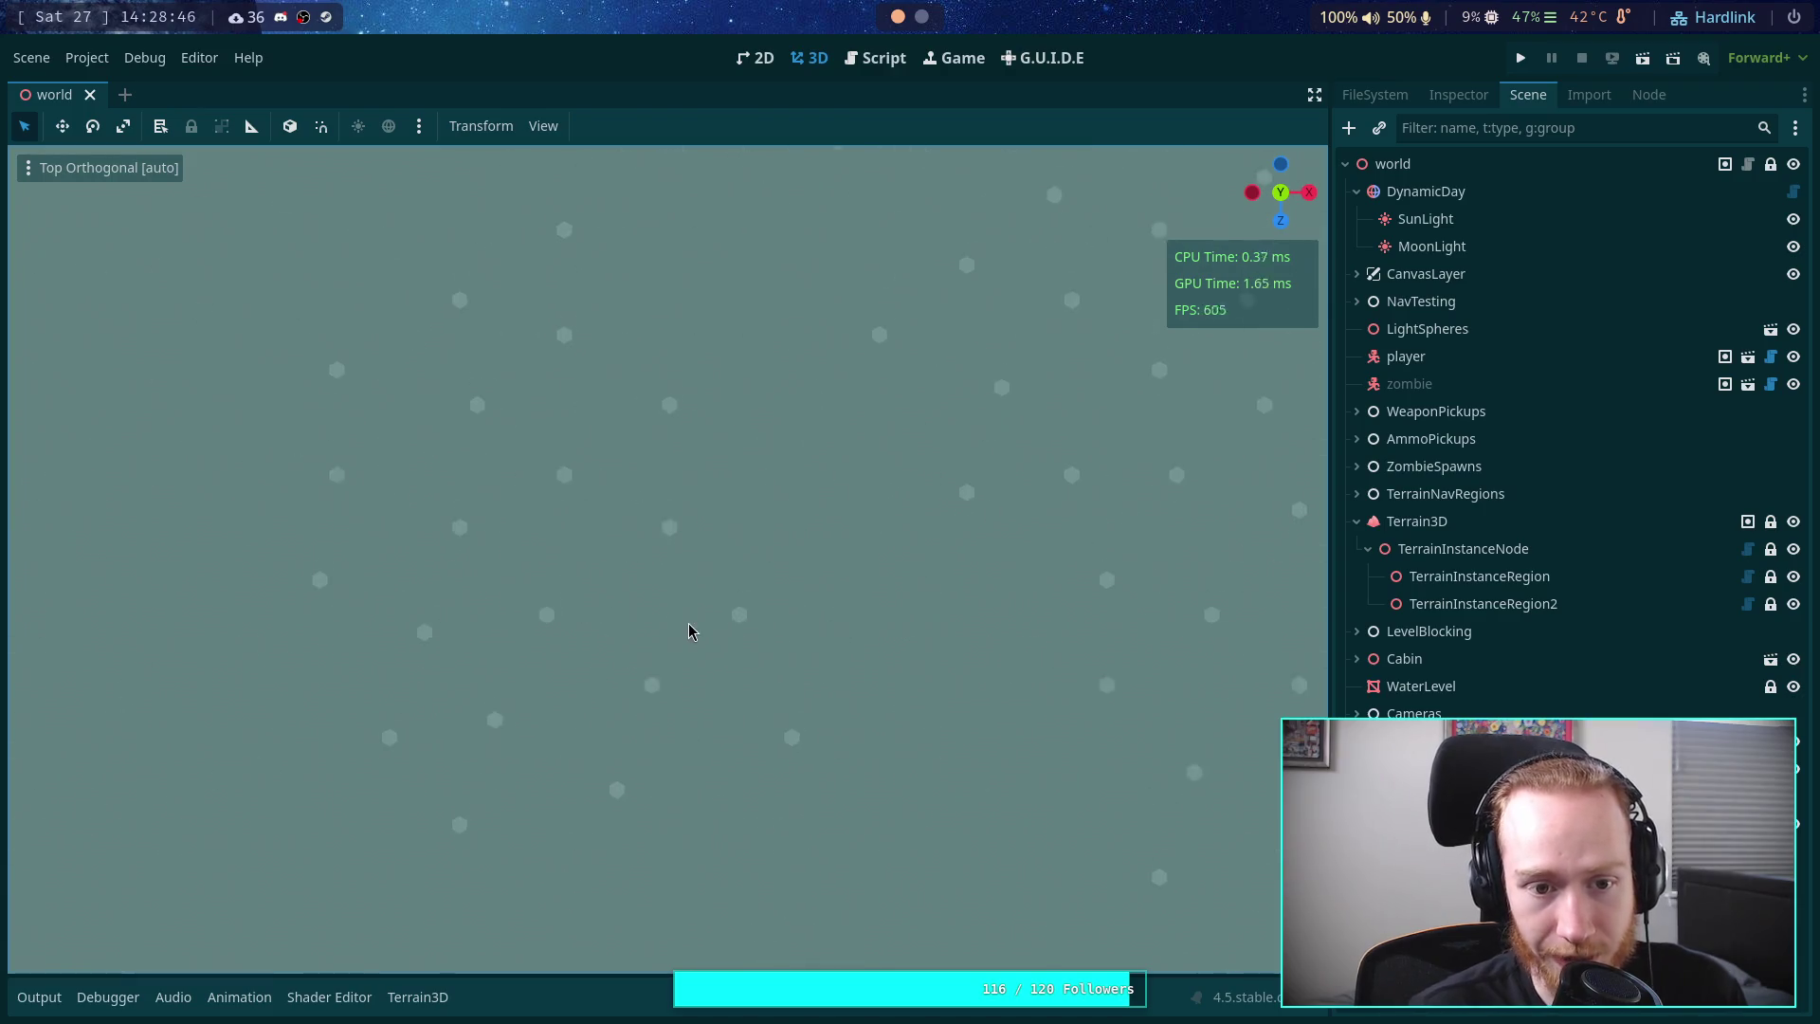
- Zoom the top-down view in and out over the instance points
scroll(843, 682, down, 5)
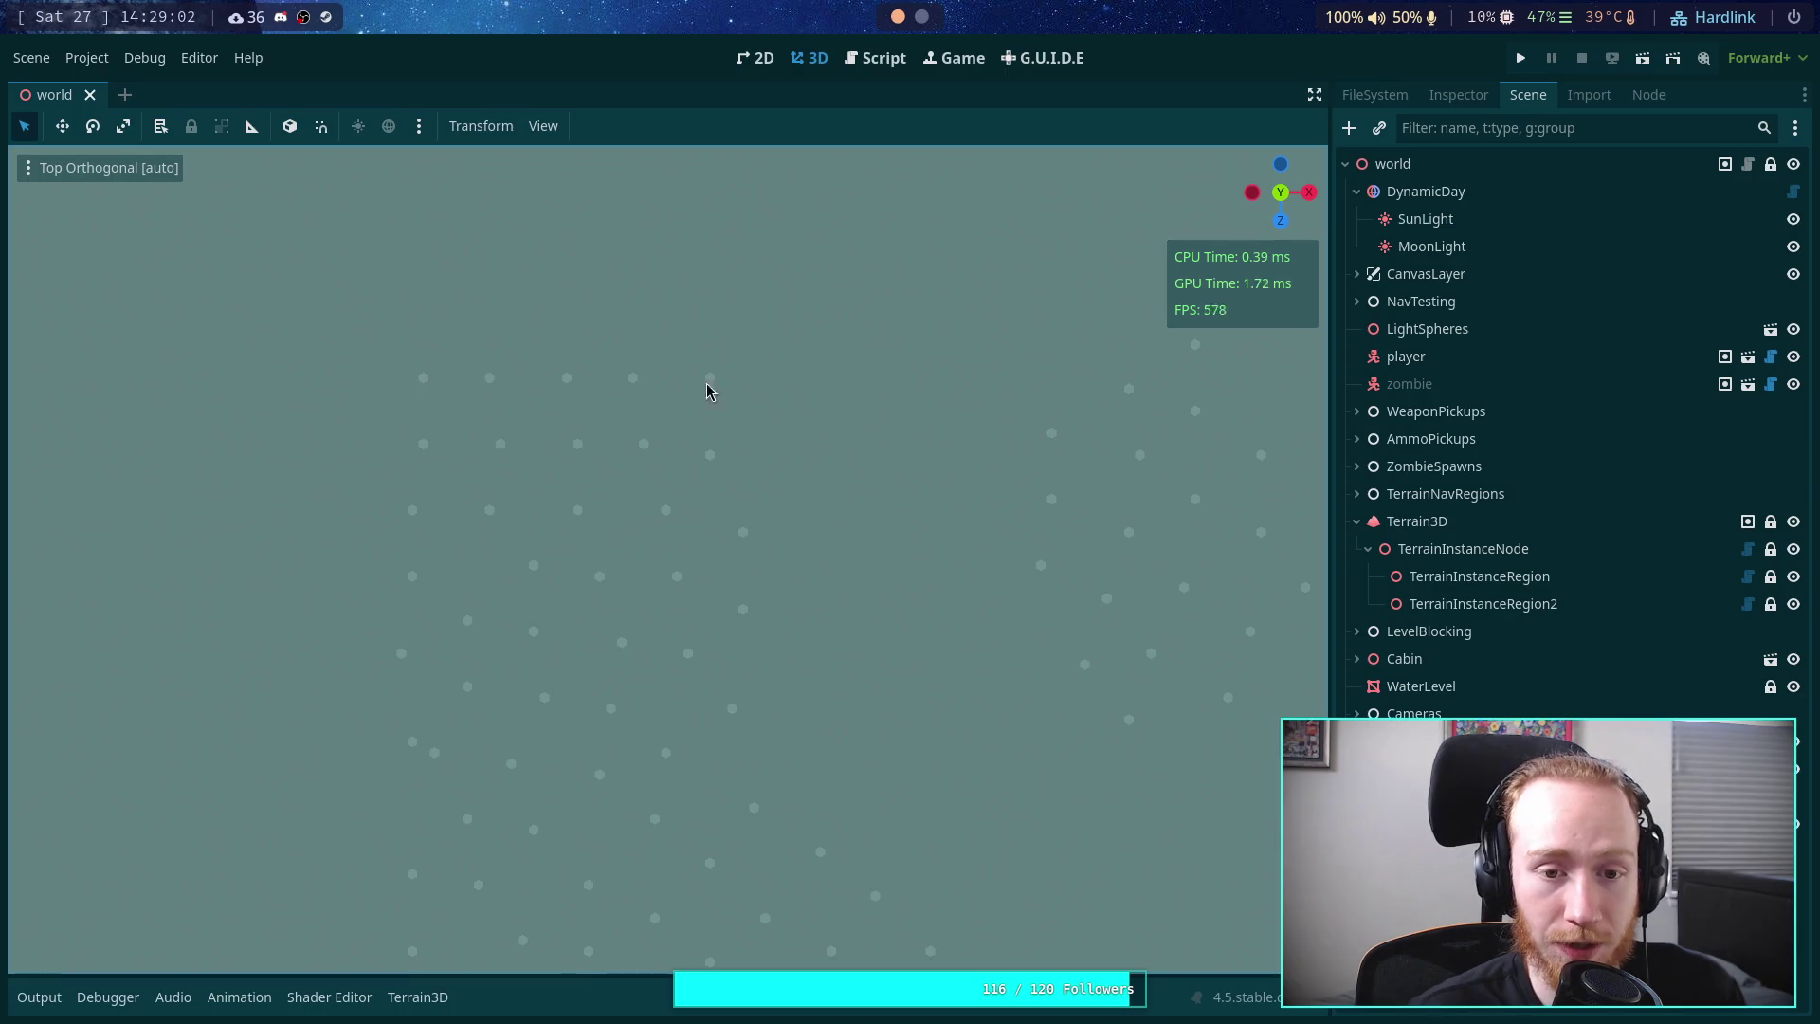
scroll(432, 486, down, 3)
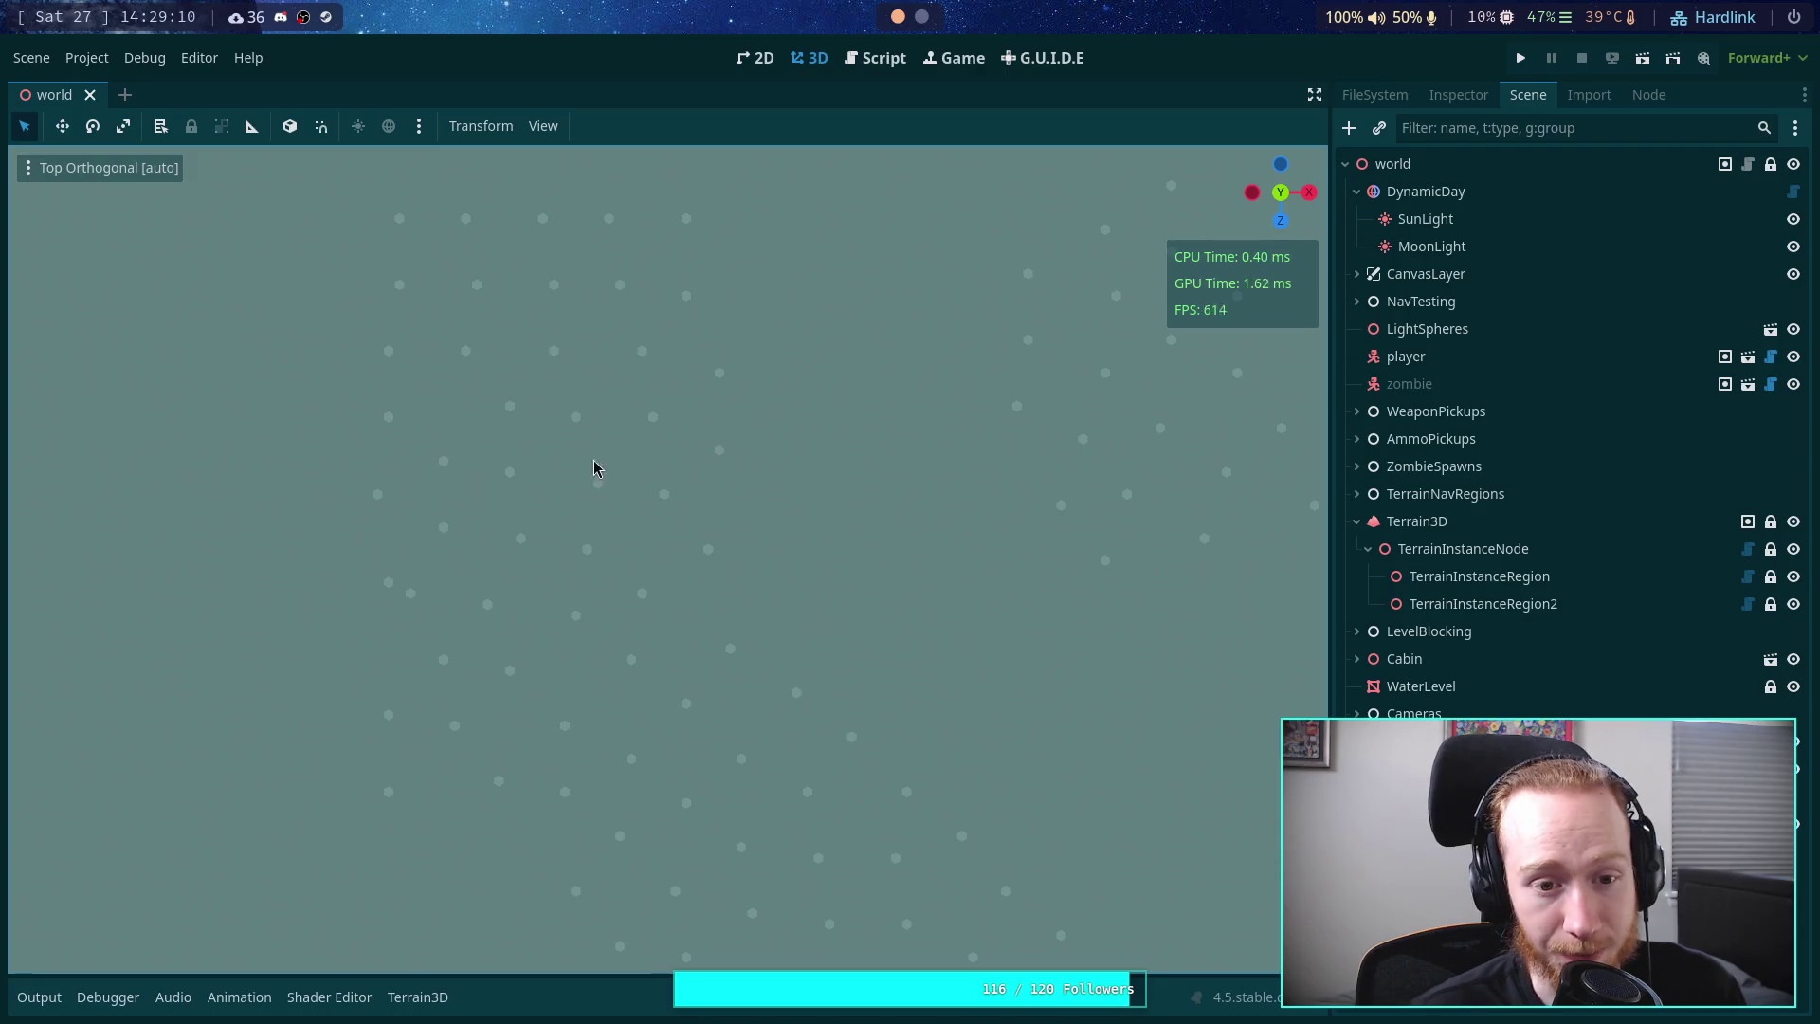
scroll(764, 394, down, 3)
scroll(617, 391, down, 3)
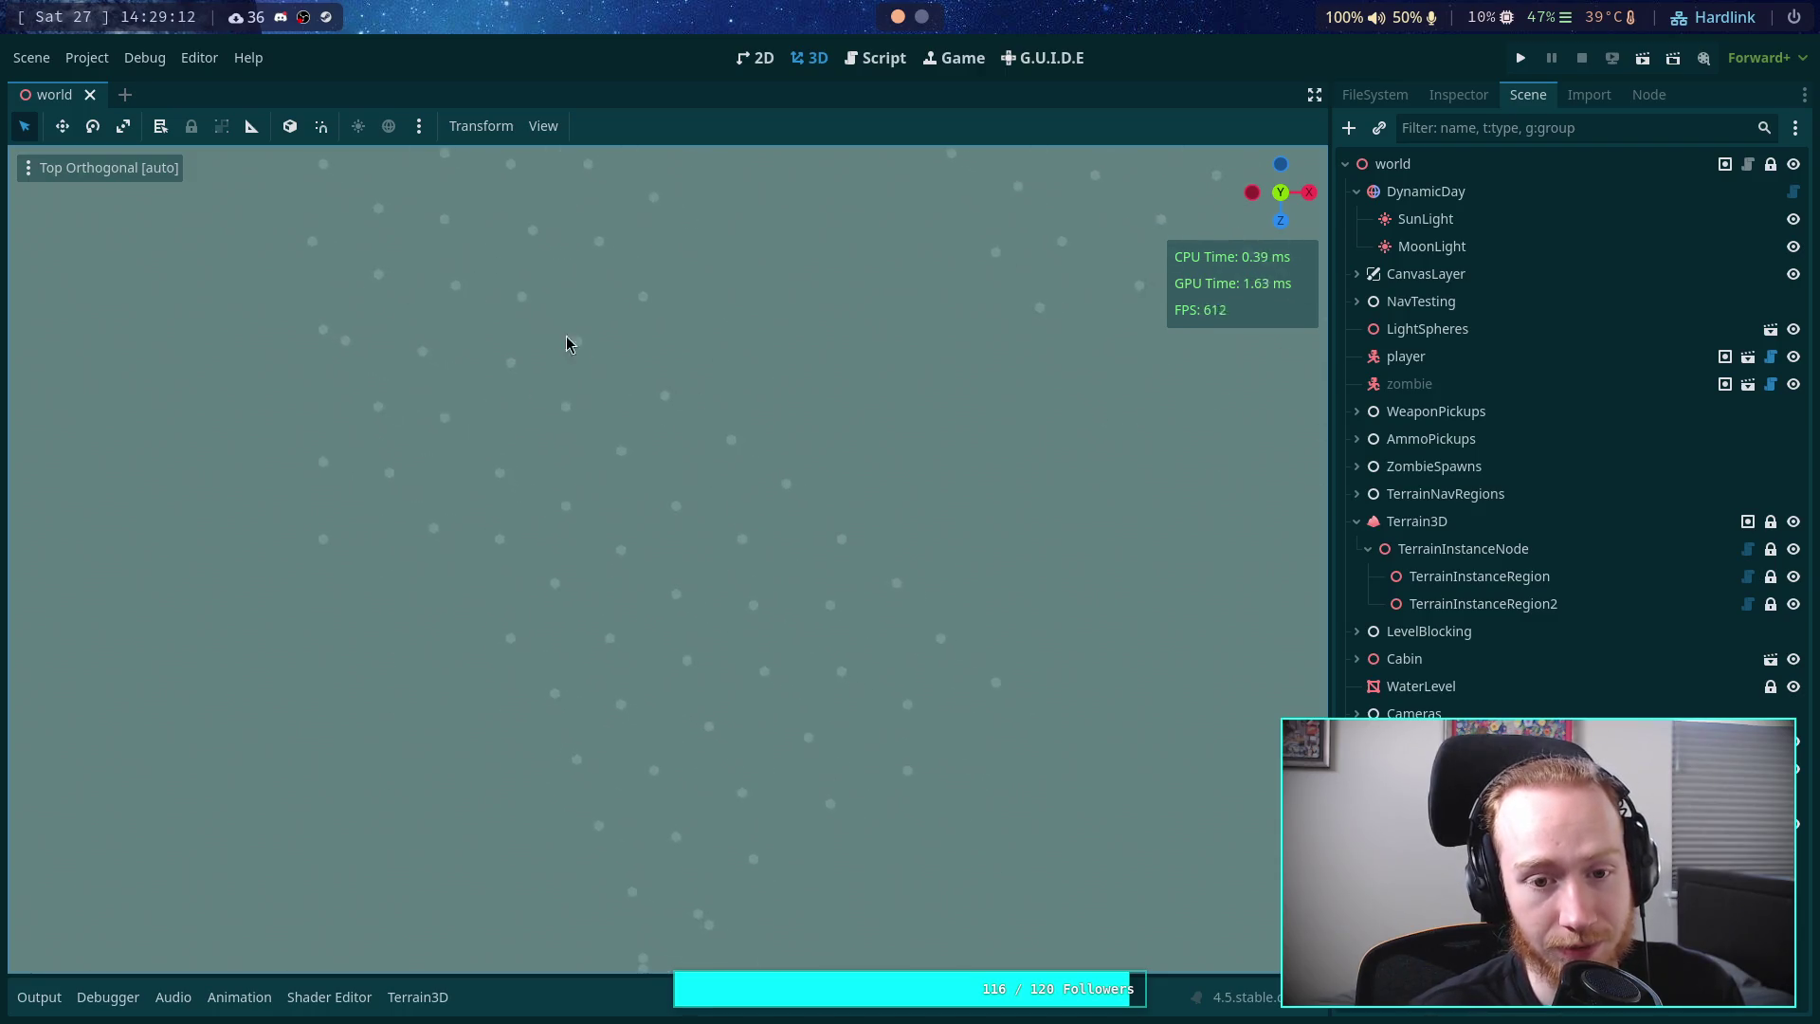
scroll(474, 332, up, 1)
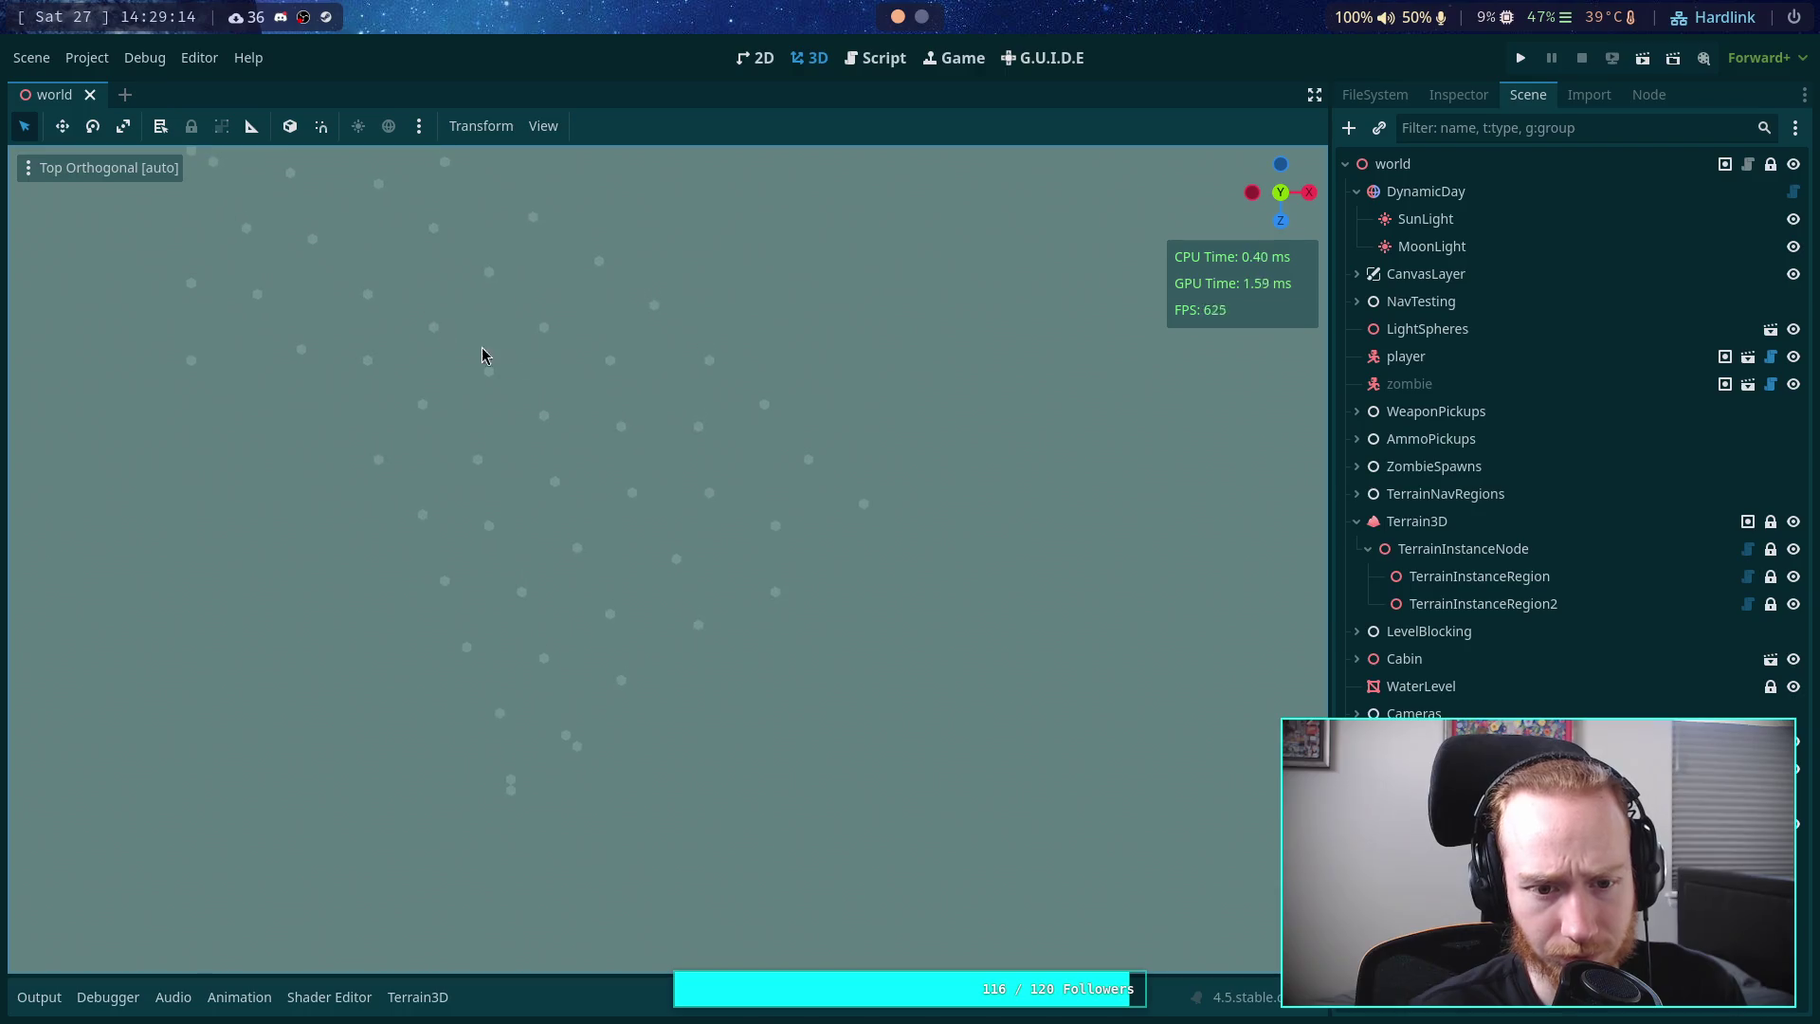
scroll(606, 398, right, 2)
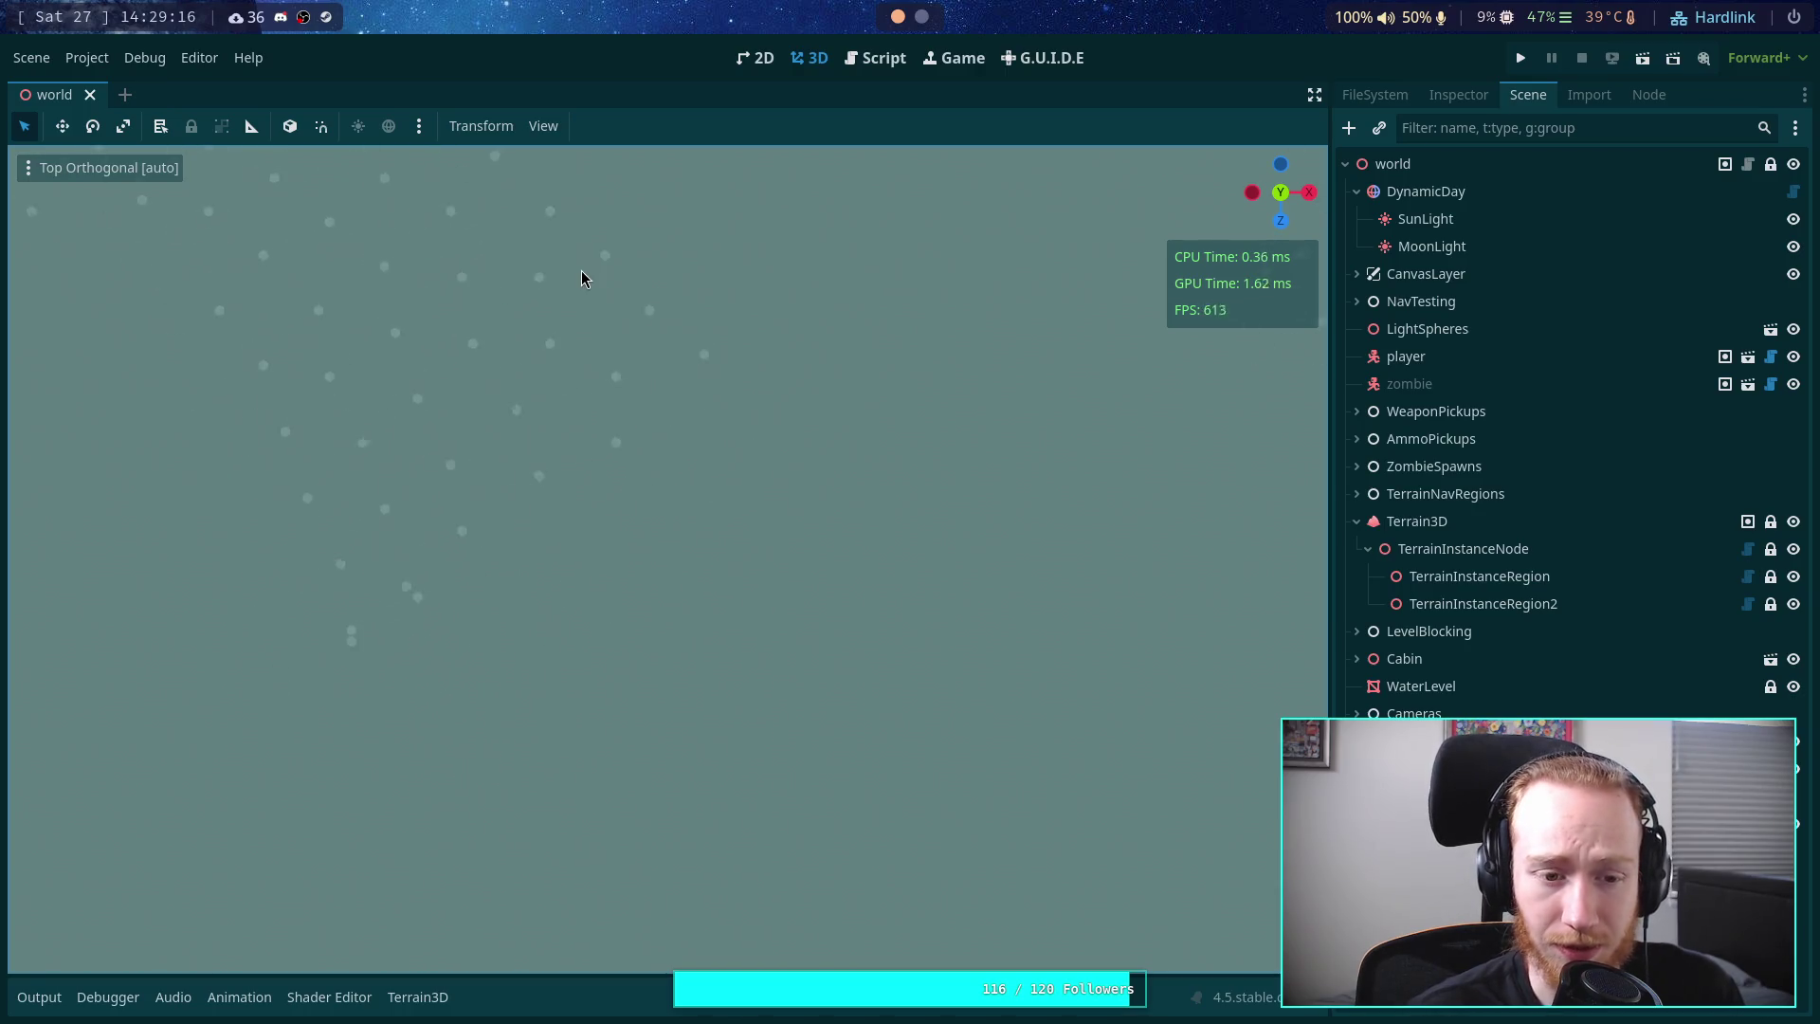
scroll(745, 581, up, 2)
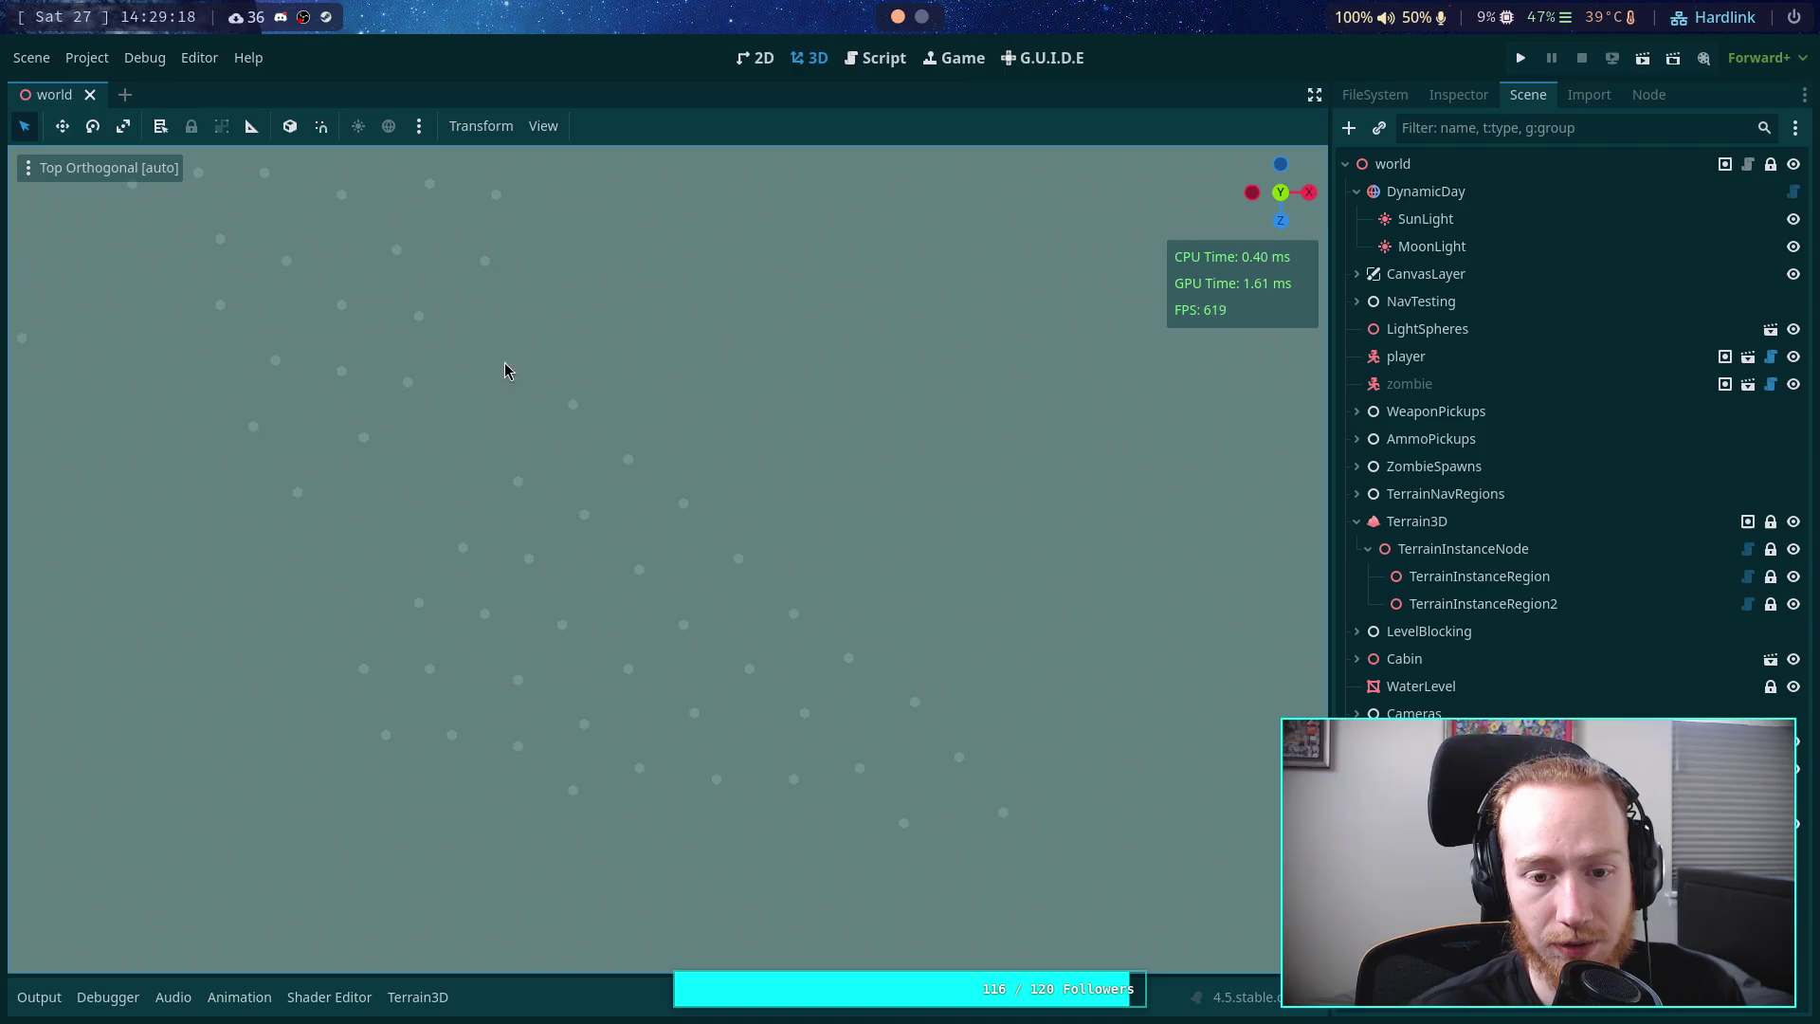
scroll(660, 450, down, 2)
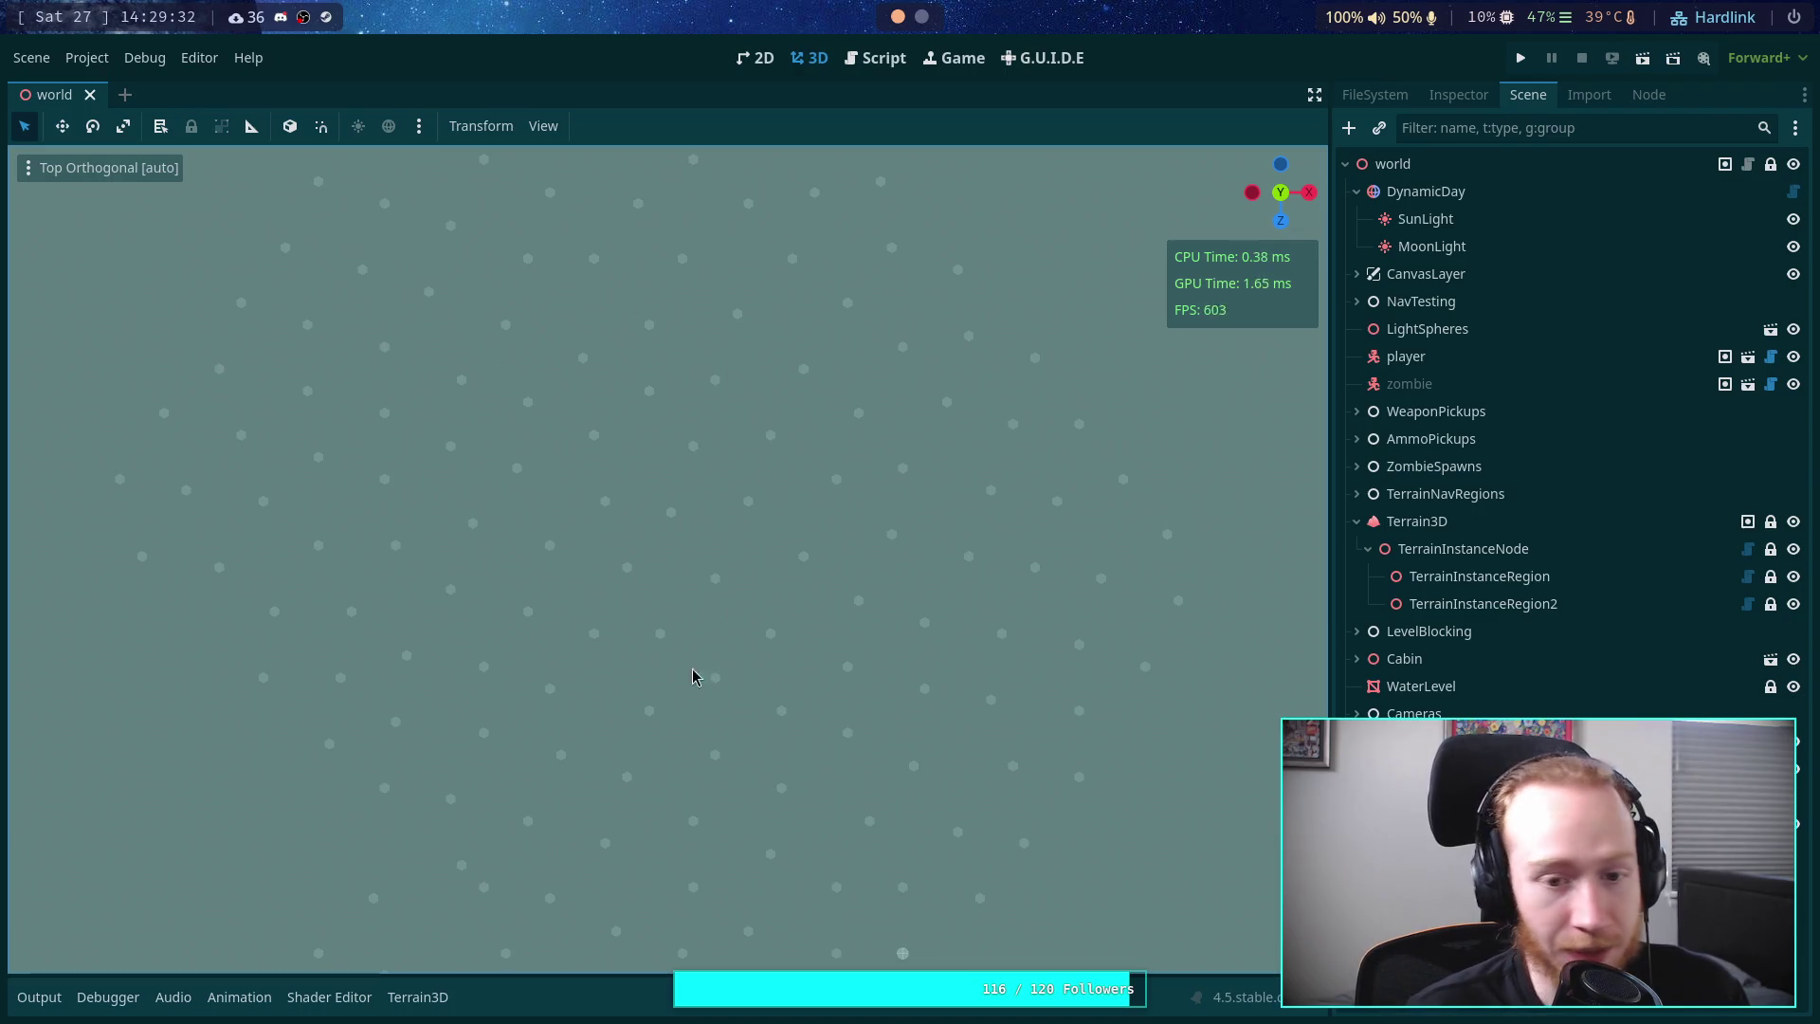
- Pan across the hexagon instance pattern, then tilt into a perspective view of the grass
drag(695, 508, 695, 635)
mouse_move(702, 703)
mouse_down()
mouse_move(736, 865)
mouse_move(650, 642)
mouse_up()
mouse_move(616, 701)
mouse_down()
mouse_move(618, 745)
mouse_move(651, 775)
mouse_up()
mouse_move(731, 593)
mouse_down()
mouse_move(987, 727)
mouse_move(841, 691)
mouse_move(479, 657)
mouse_move(731, 695)
mouse_move(926, 878)
mouse_move(643, 558)
mouse_move(914, 663)
mouse_move(479, 500)
mouse_move(532, 394)
mouse_move(718, 264)
mouse_up()
scroll(741, 515, up, 4)
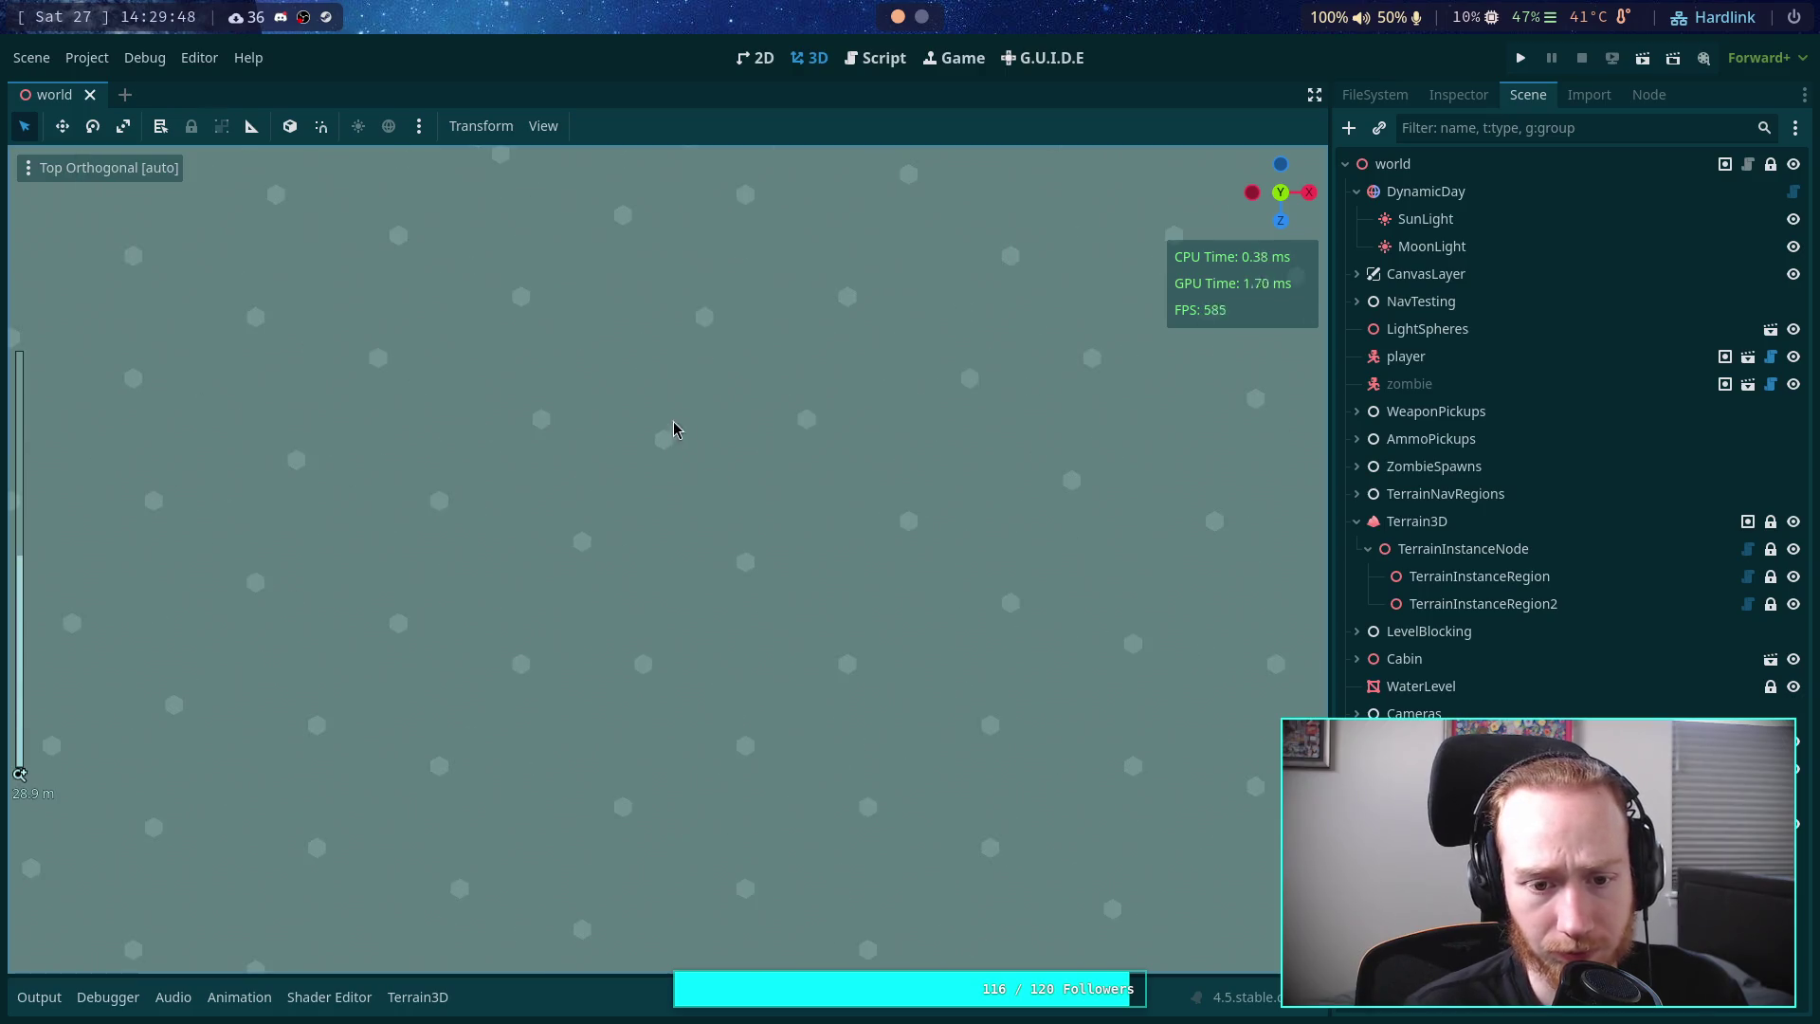
drag(690, 512, 853, 646)
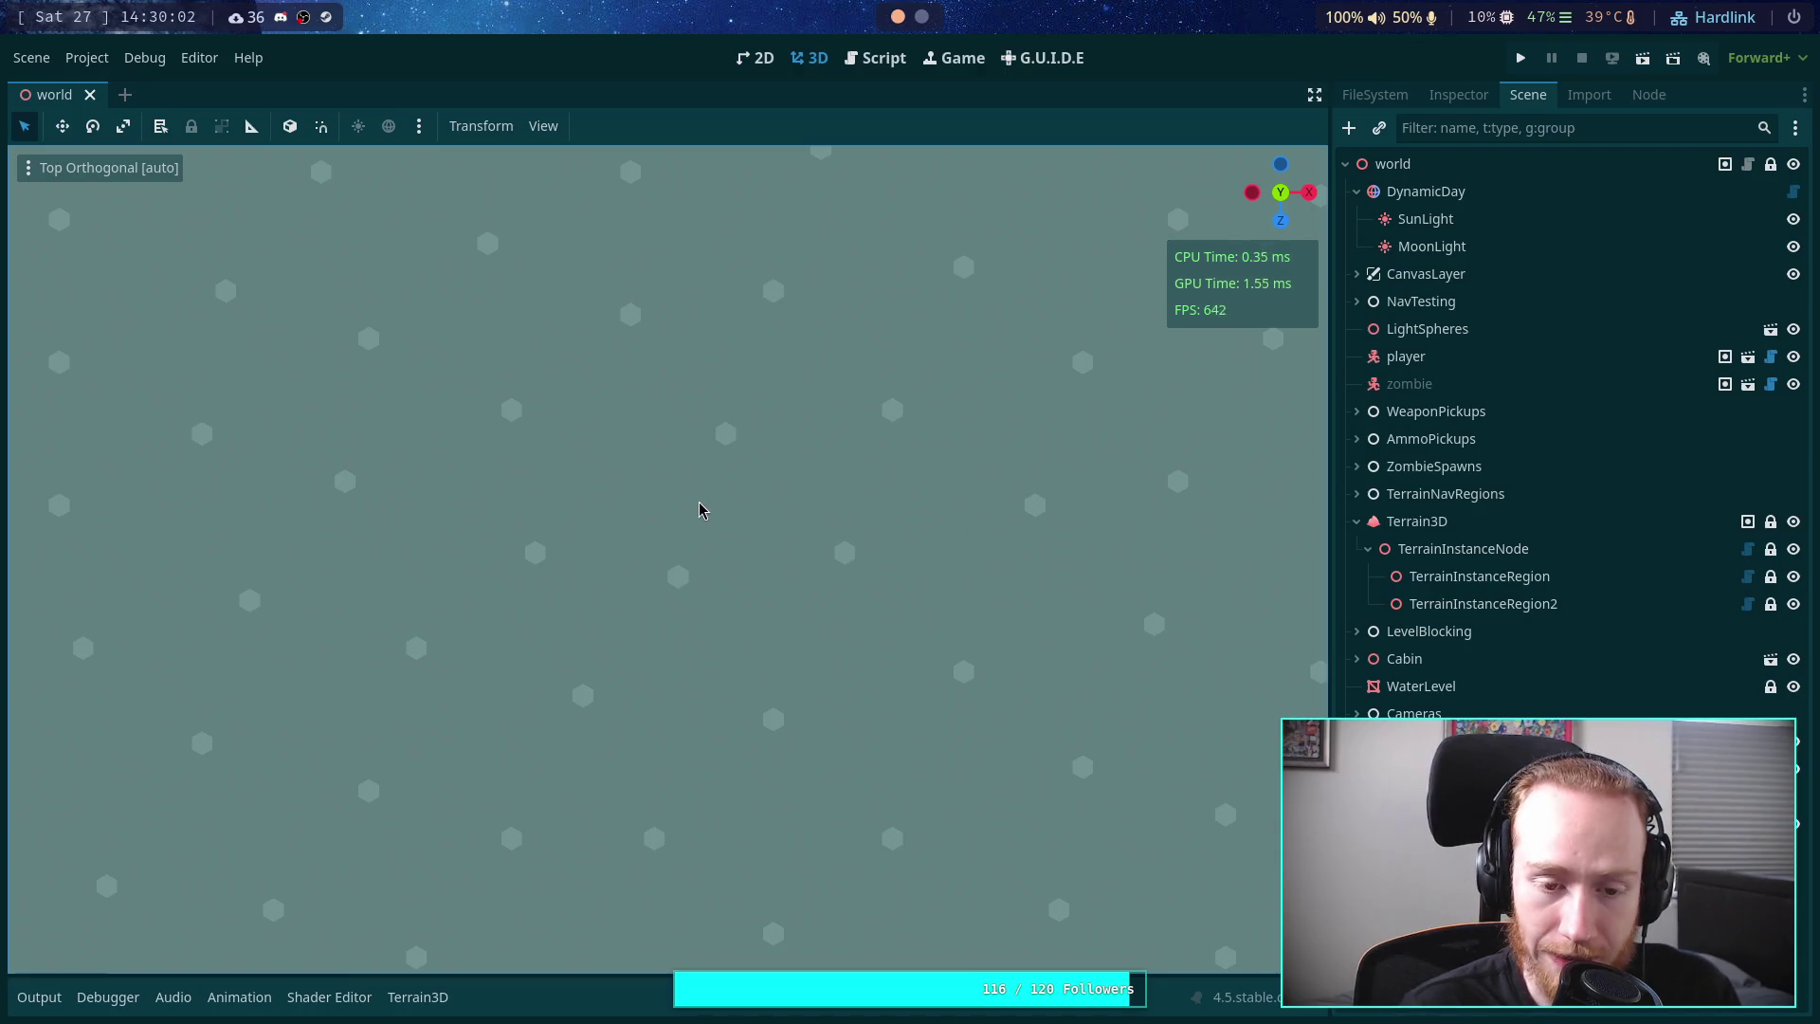
mouse_move(742, 528)
mouse_down()
mouse_move(773, 545)
mouse_move(707, 557)
mouse_up()
scroll(661, 556, up, 2)
- Orbit, fly and zoom the camera around the scattered pillars to inspect them in 3D
drag(528, 535, 526, 431)
scroll(554, 576, down, 6)
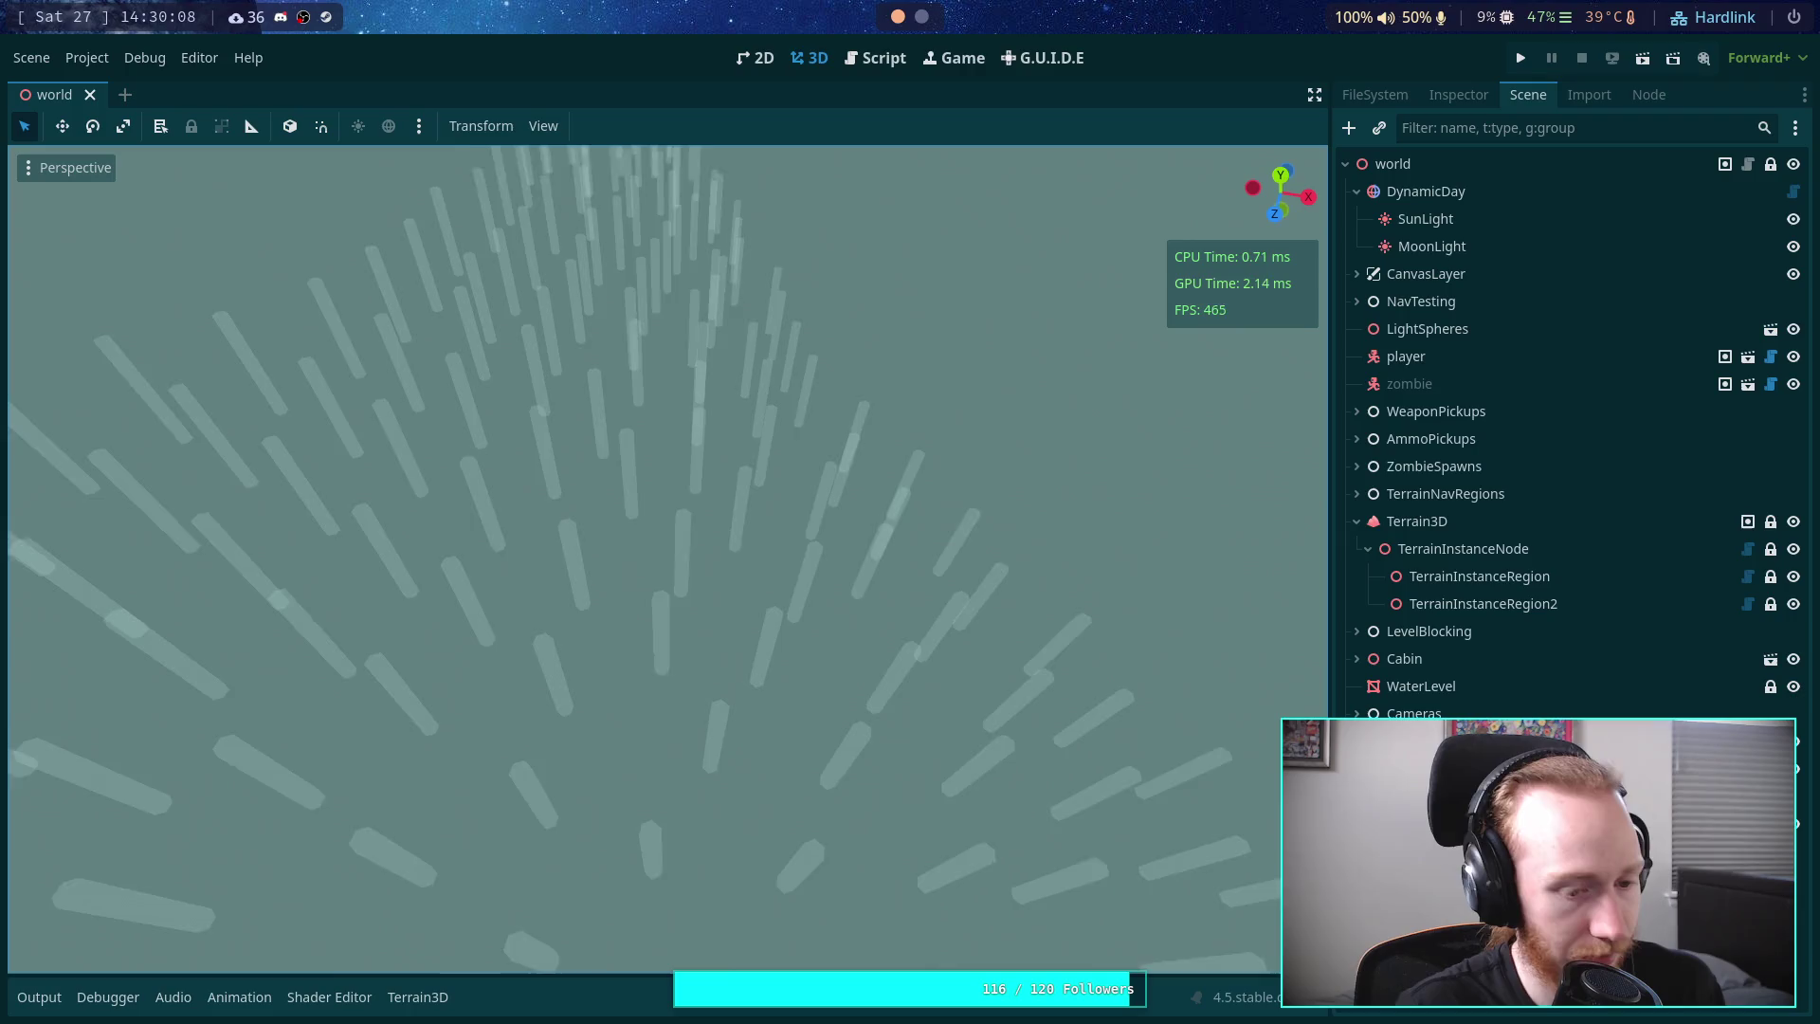
key(w)
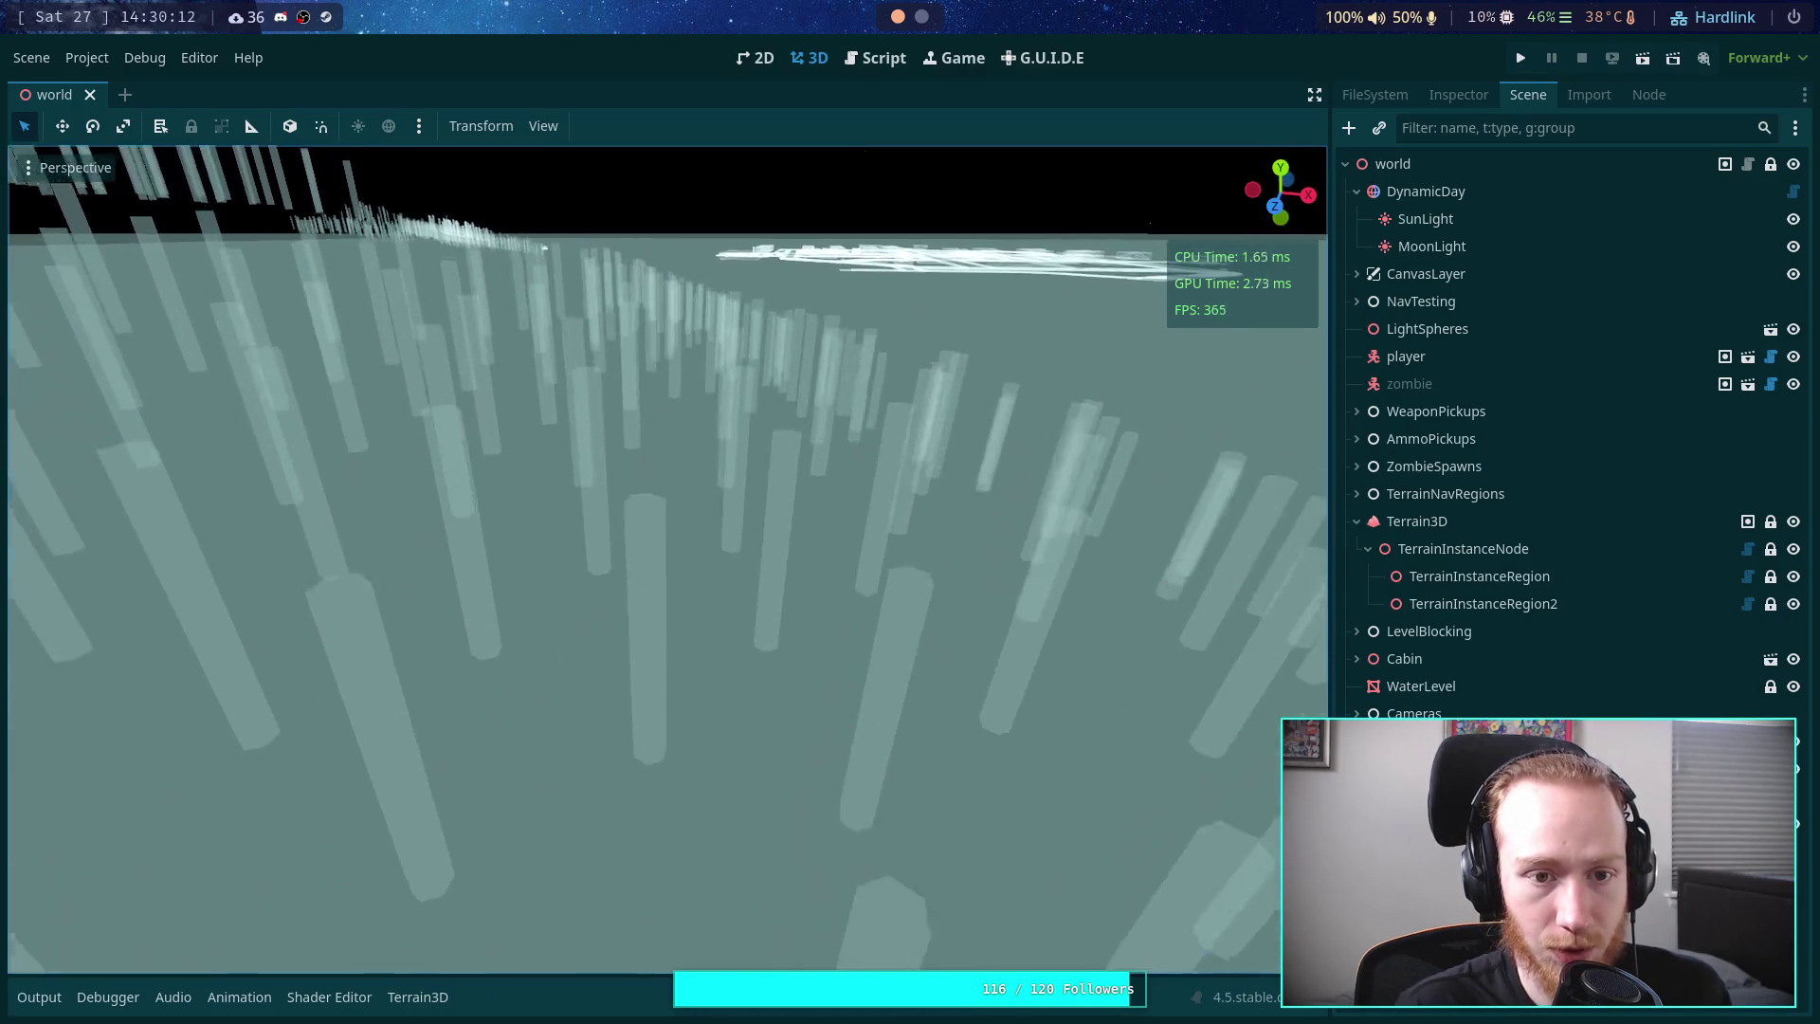
drag(616, 633, 584, 840)
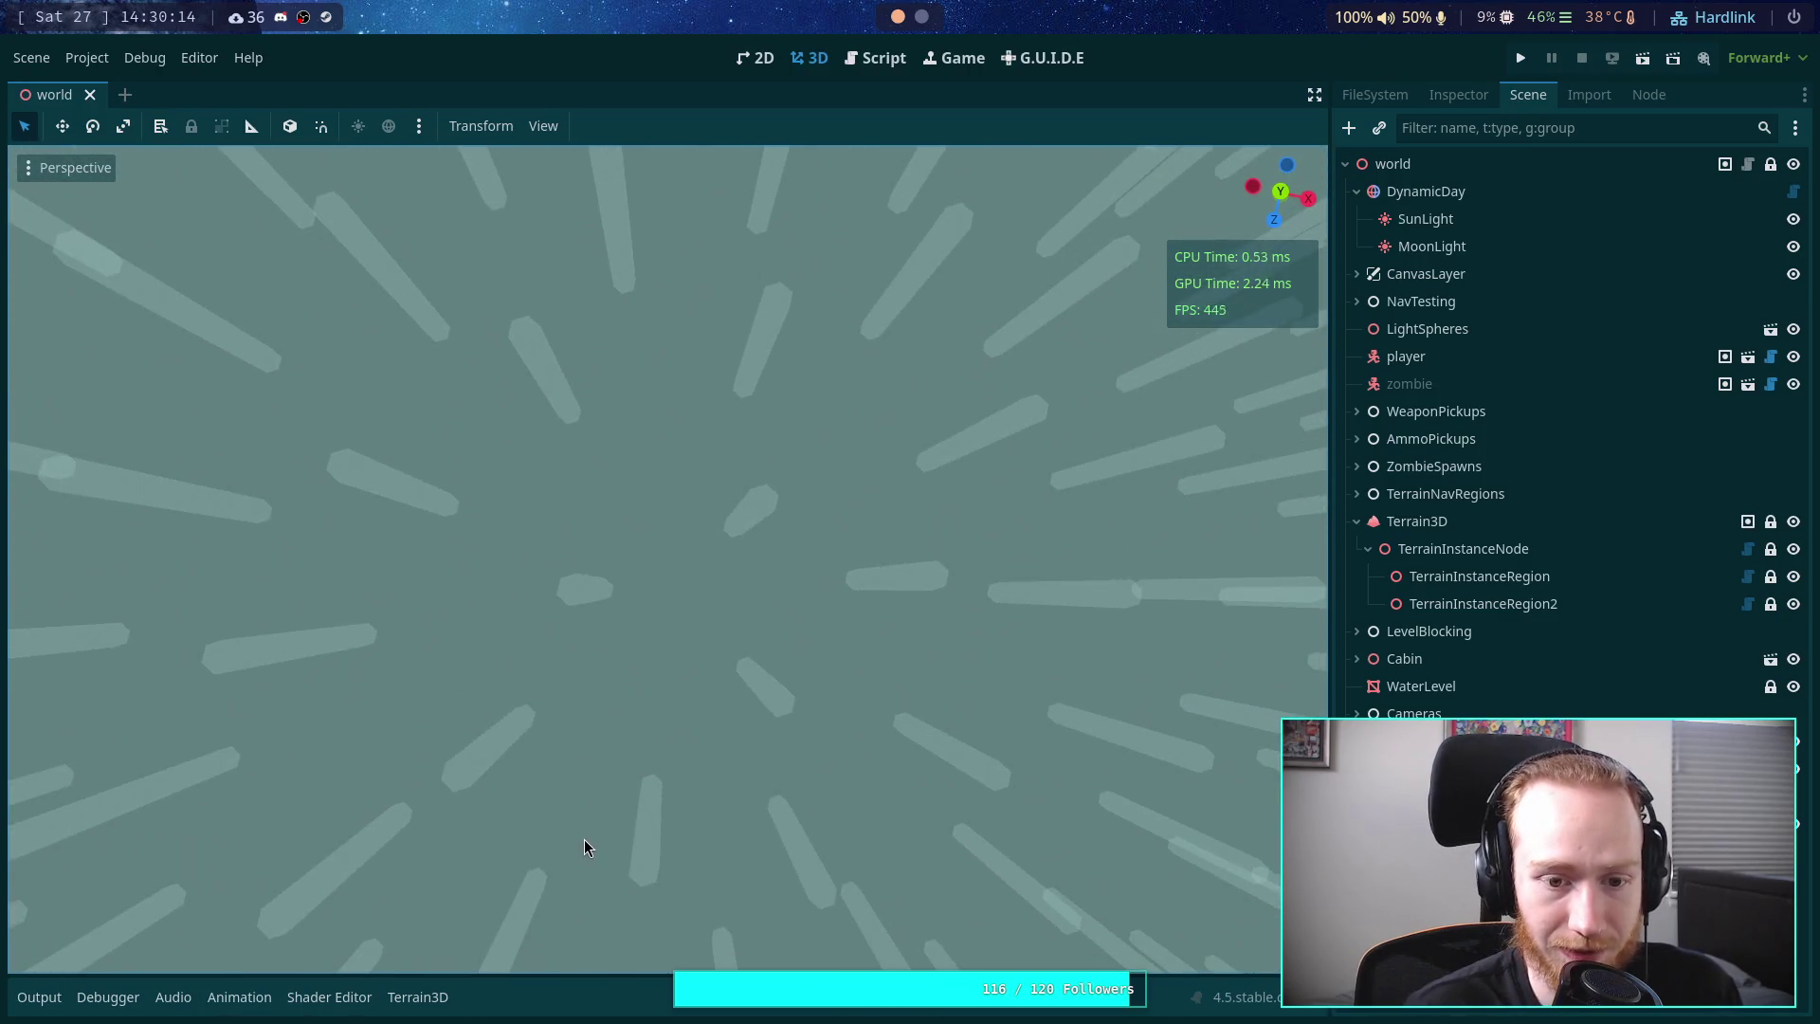
drag(562, 730, 580, 719)
key(s)
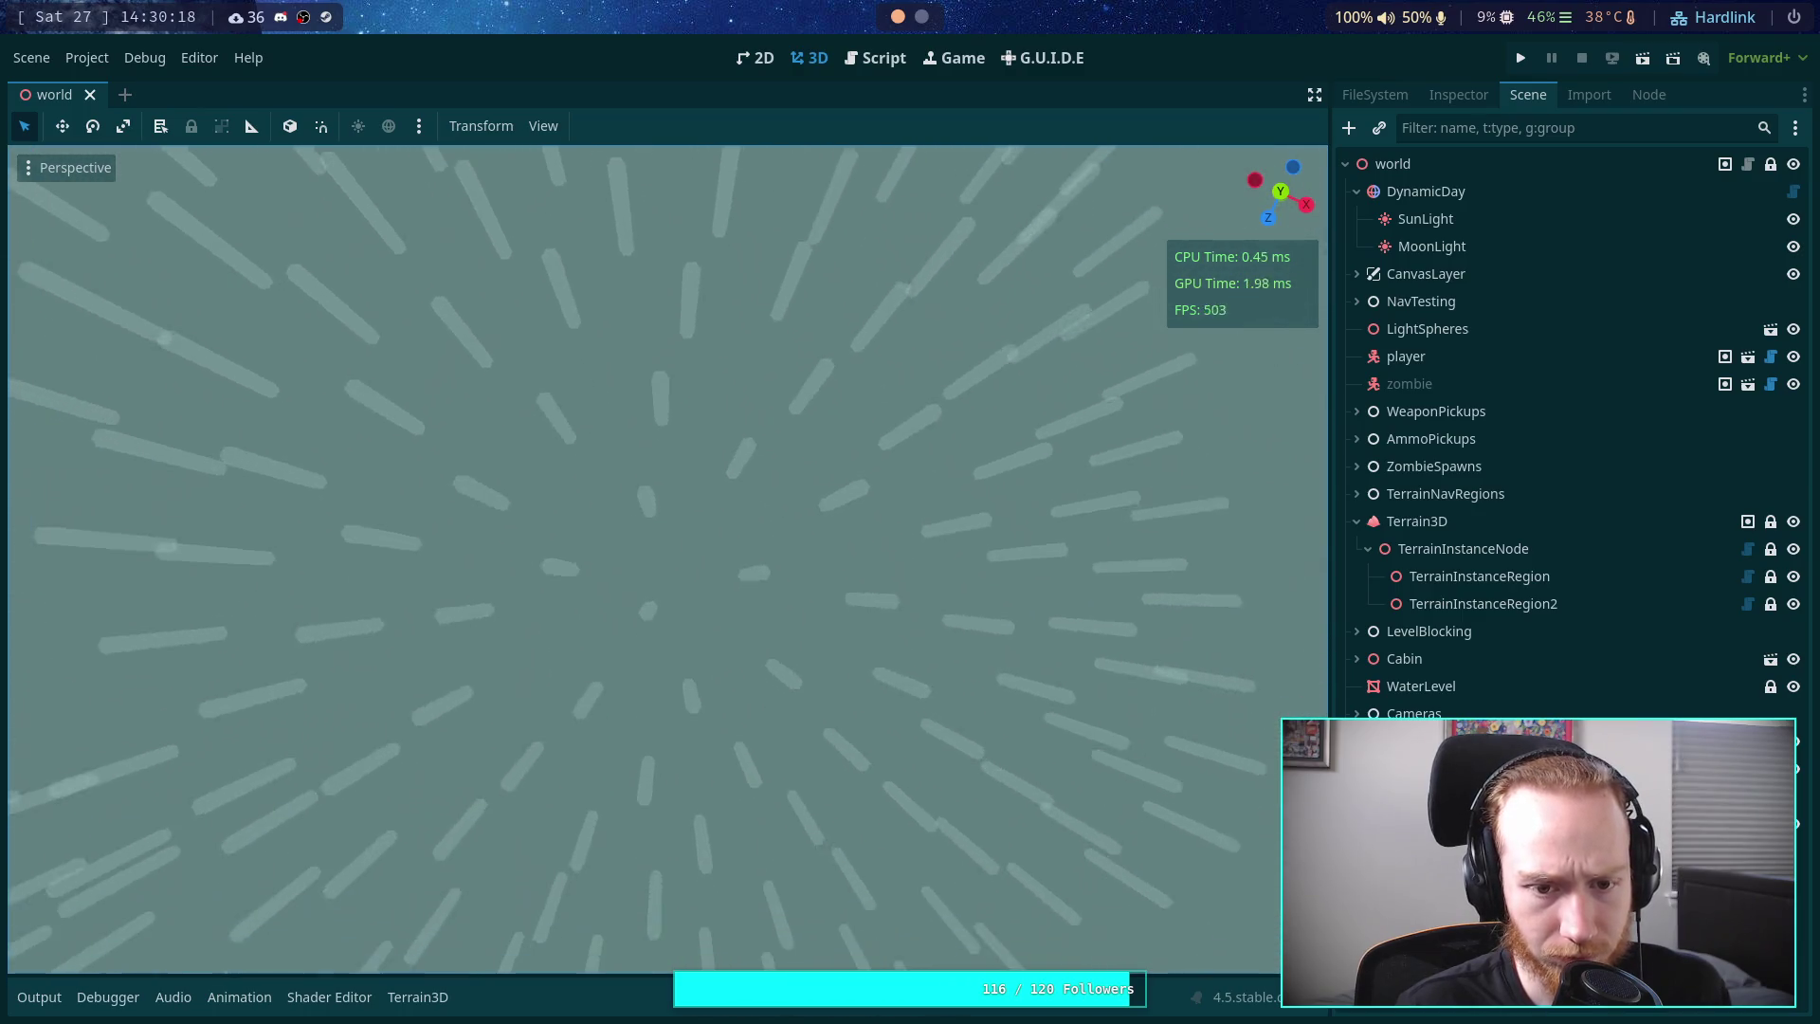
scroll(605, 701, down, 5)
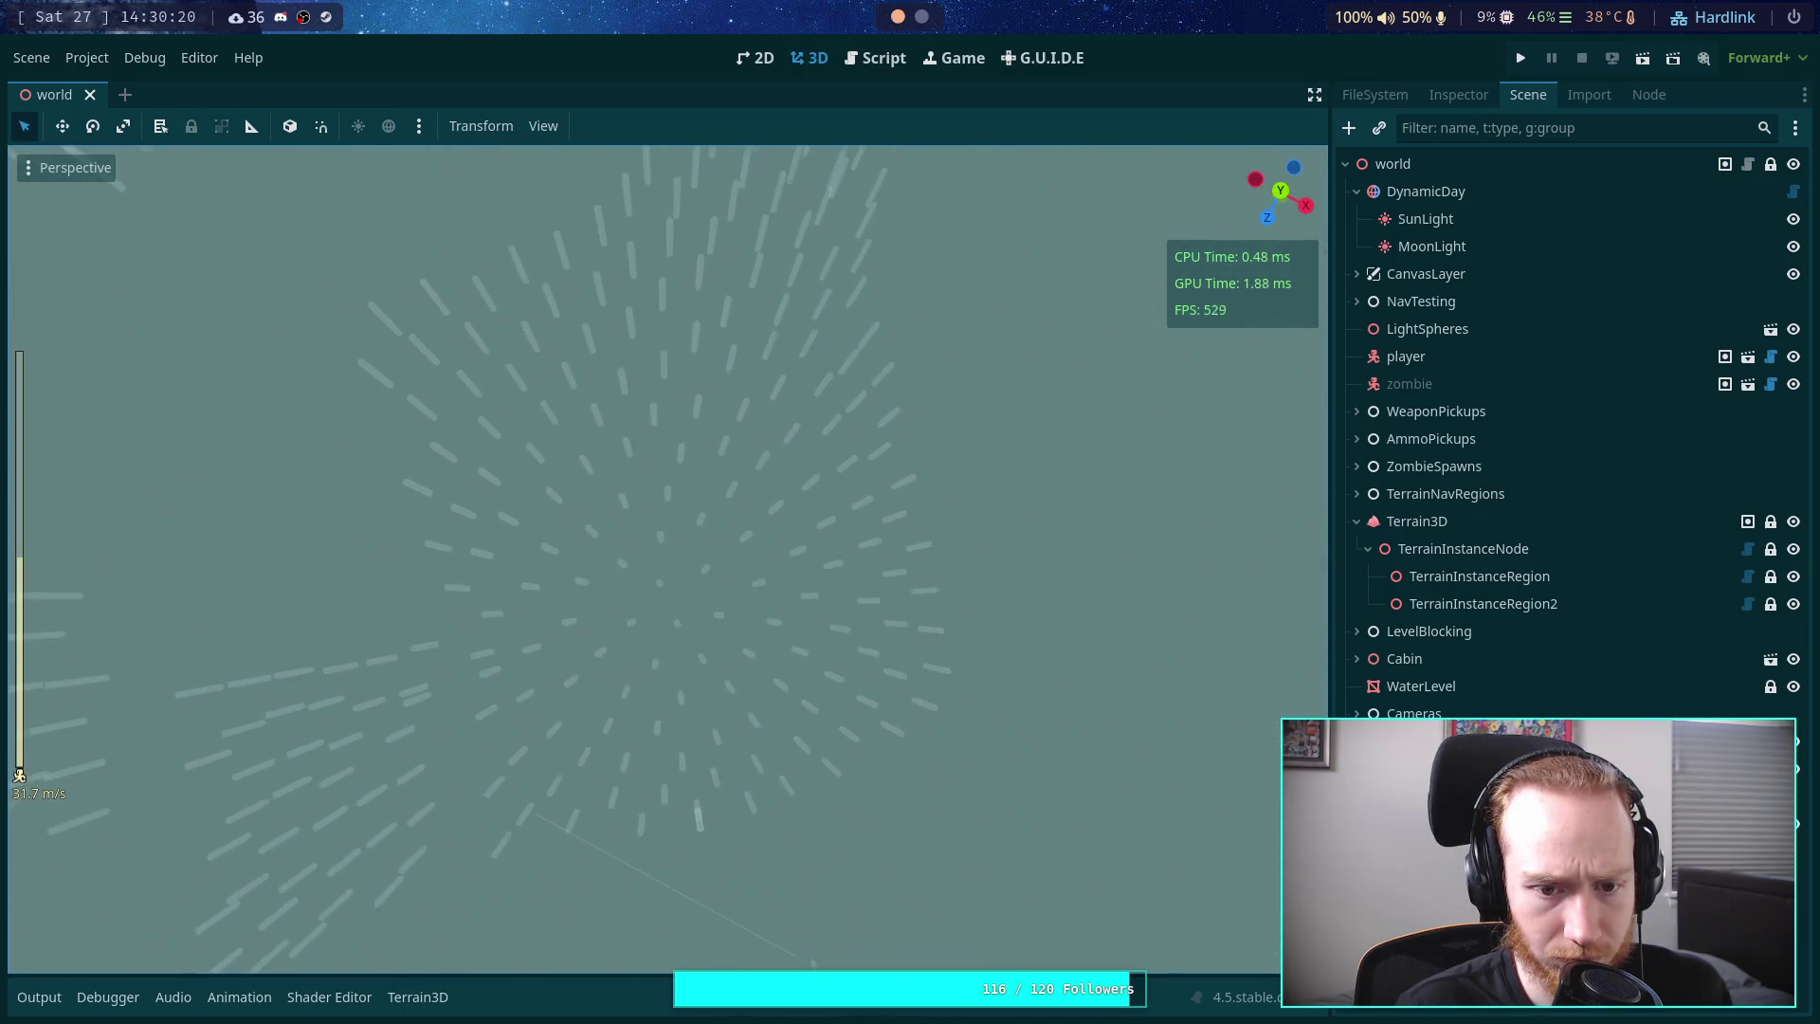
scroll(605, 701, down, 15)
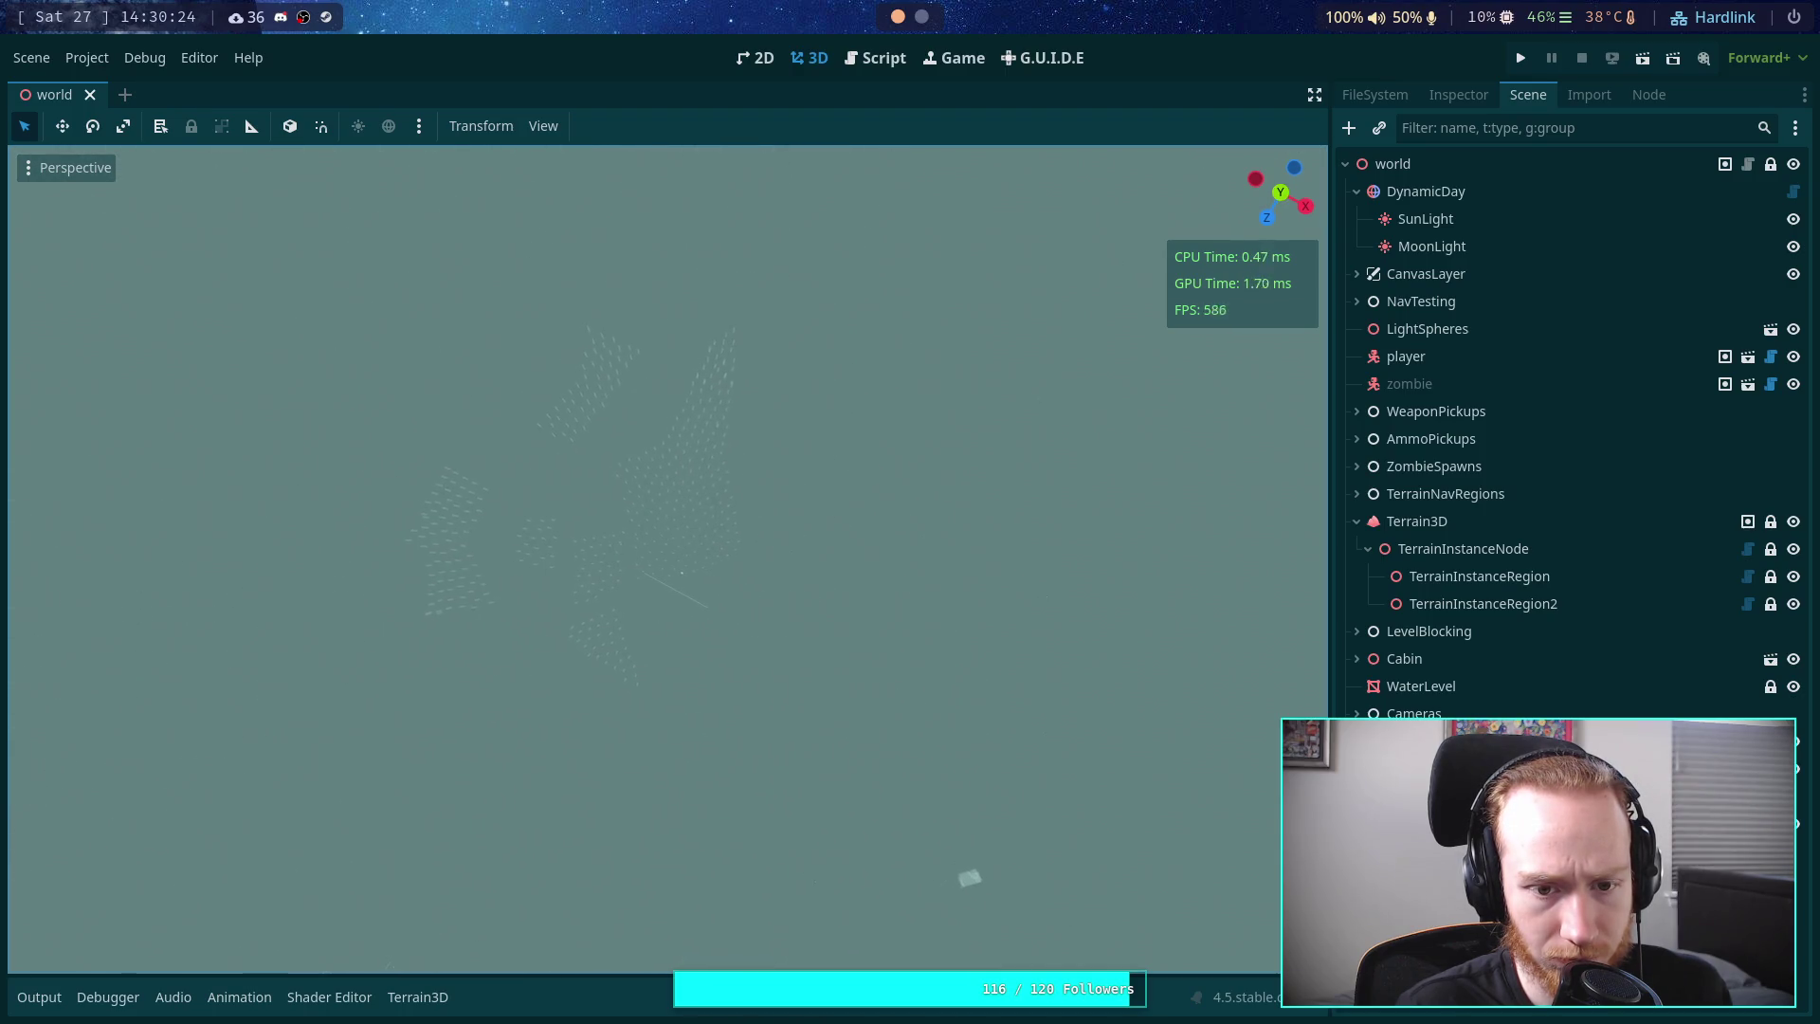
right_click(1136, 248)
- Switch to Top view, zoom in on the hexagon pattern, and select the TerrainInstanceRegion node
click(1282, 194)
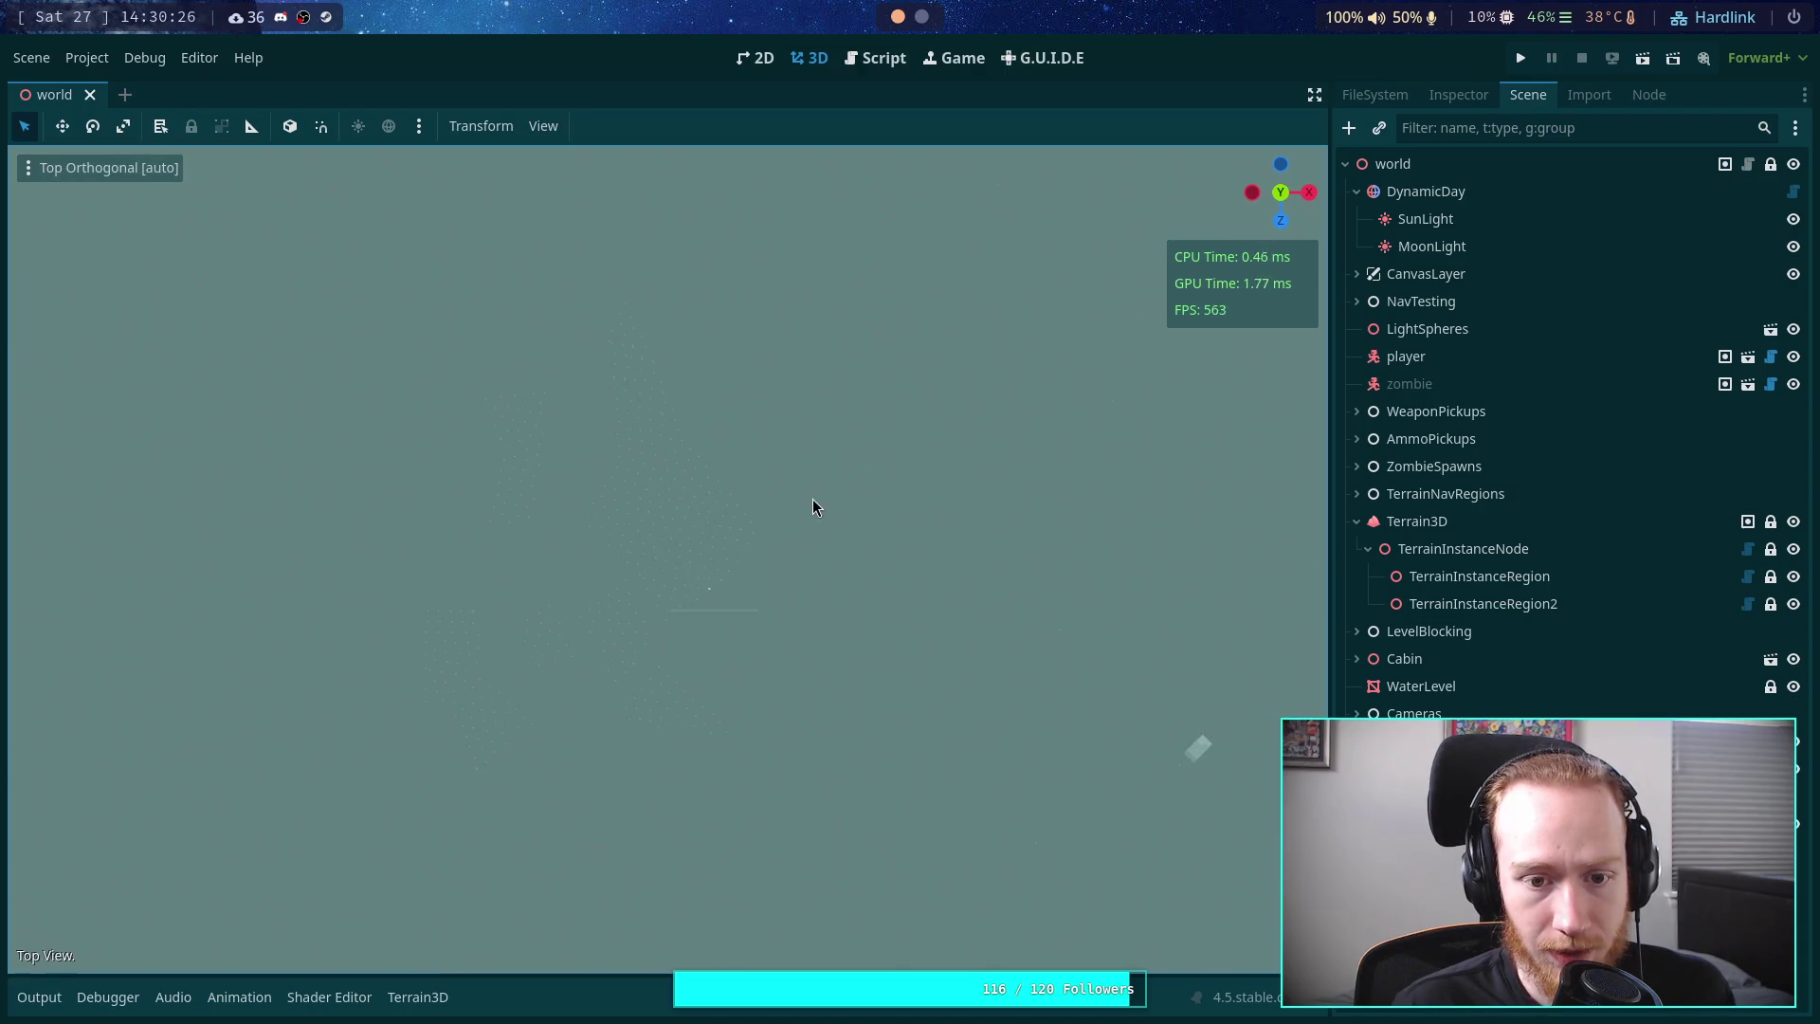
scroll(721, 500, up, 10)
scroll(703, 600, up, 11)
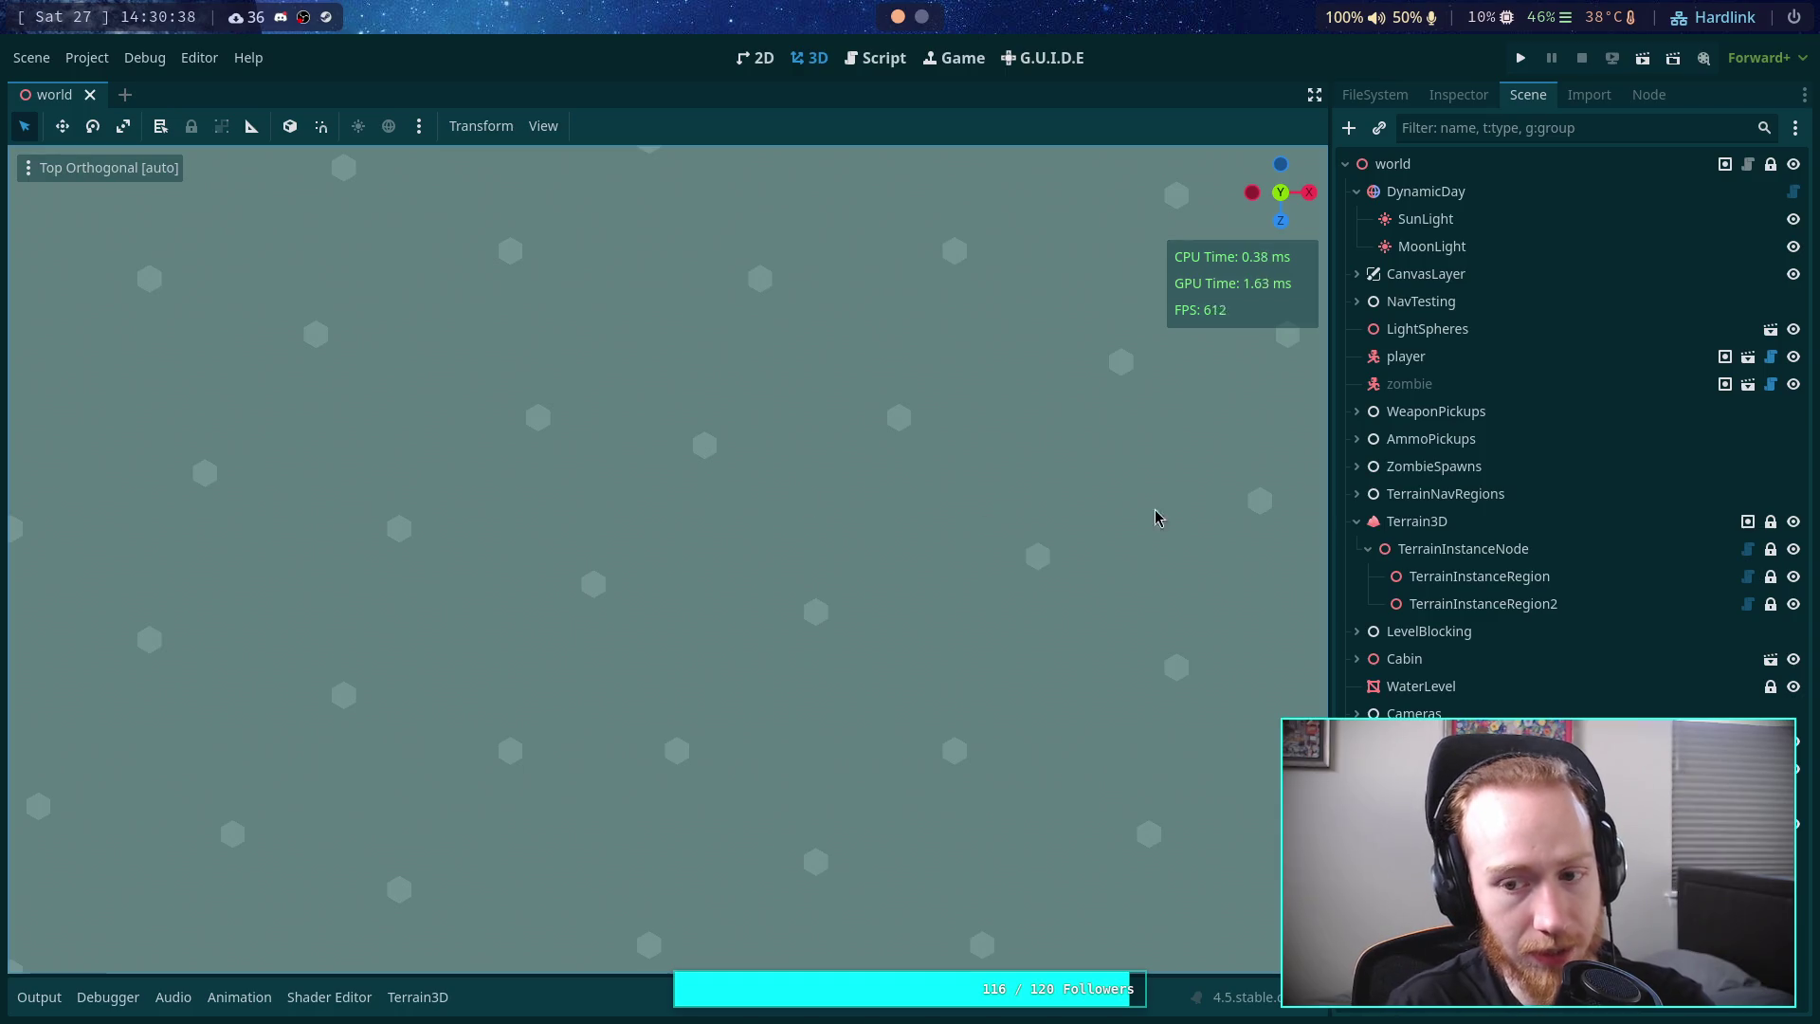
click(1531, 576)
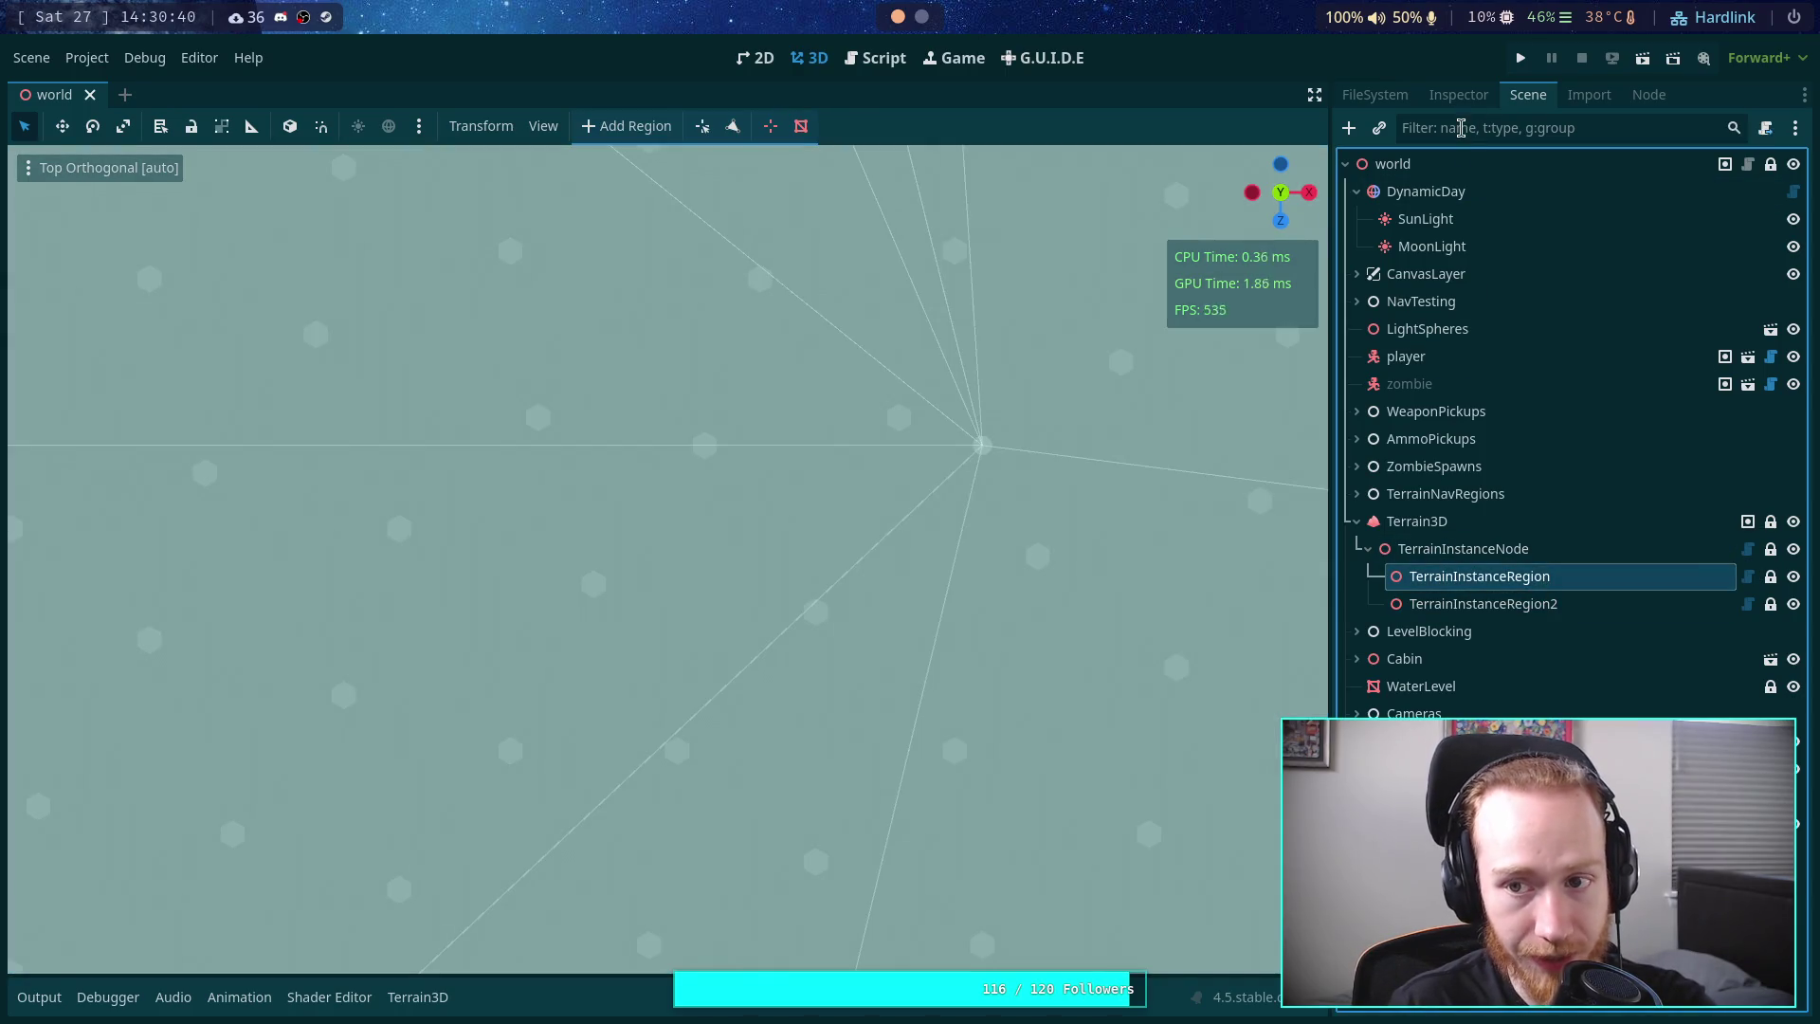
- Show TerrainInstanceRegion in the Inspector and expand instance 0's Minimum Distances (6.0)
click(1460, 94)
click(1659, 410)
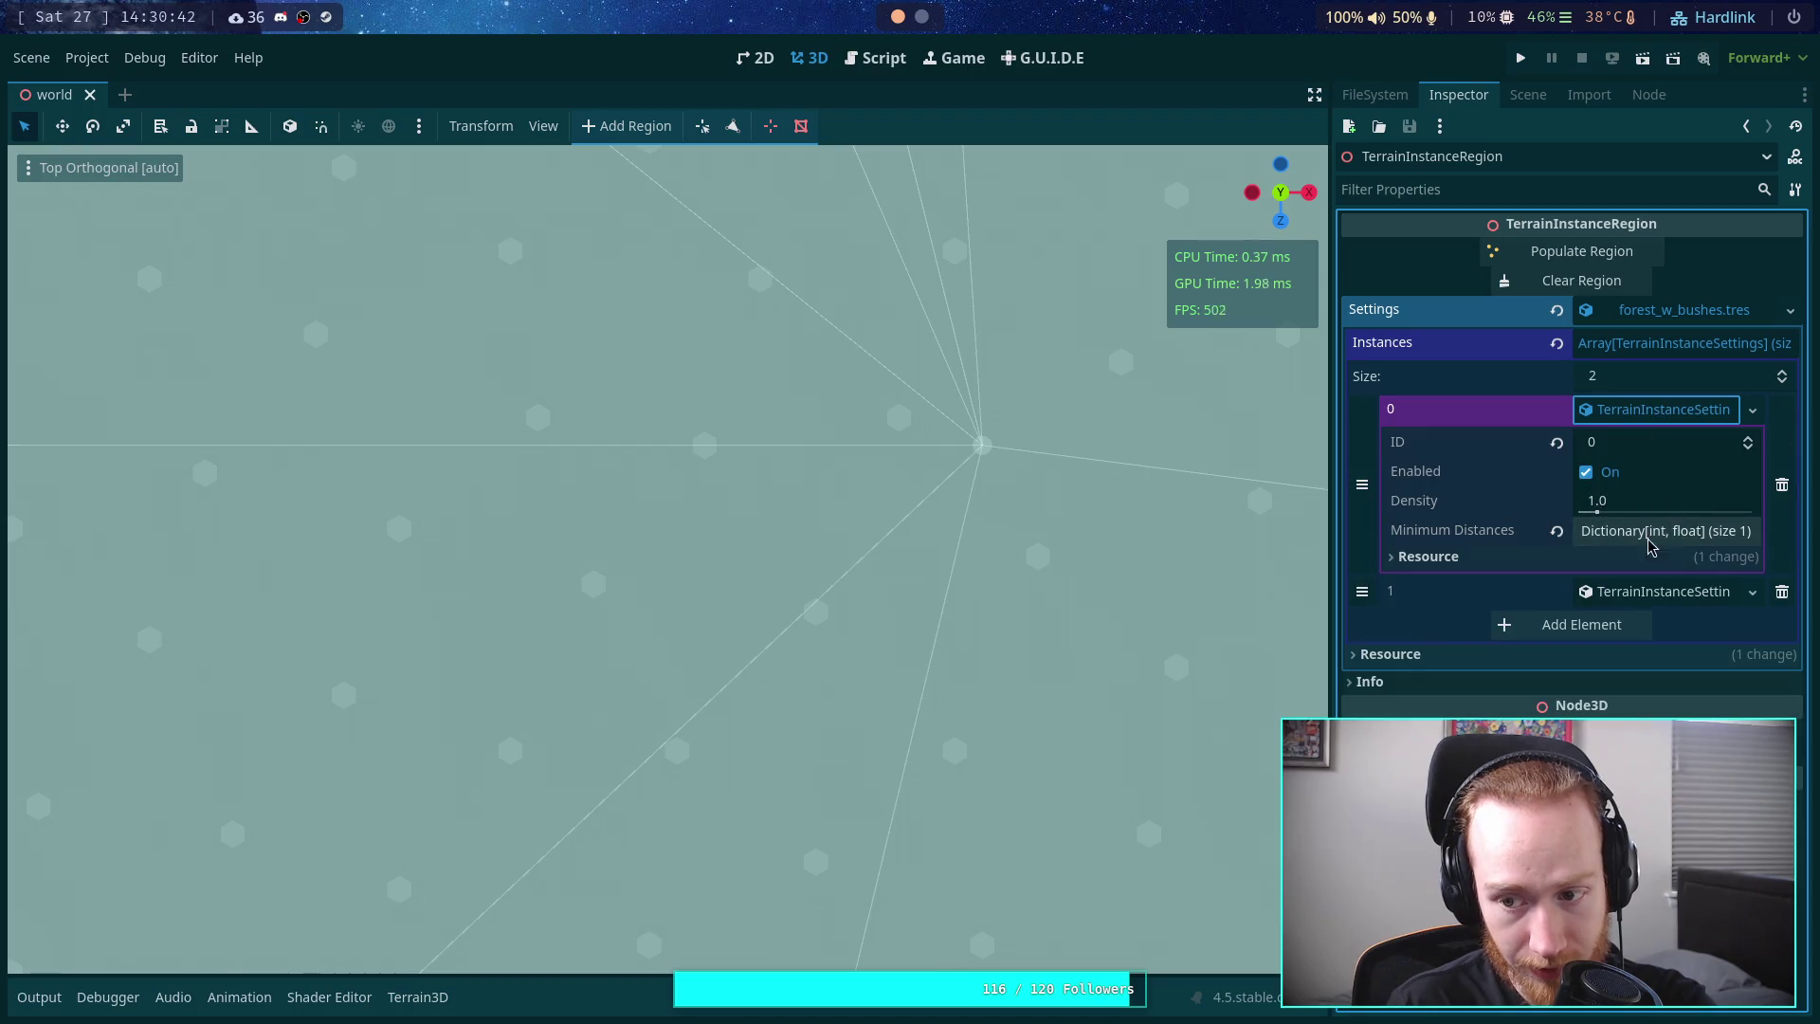
click(1595, 530)
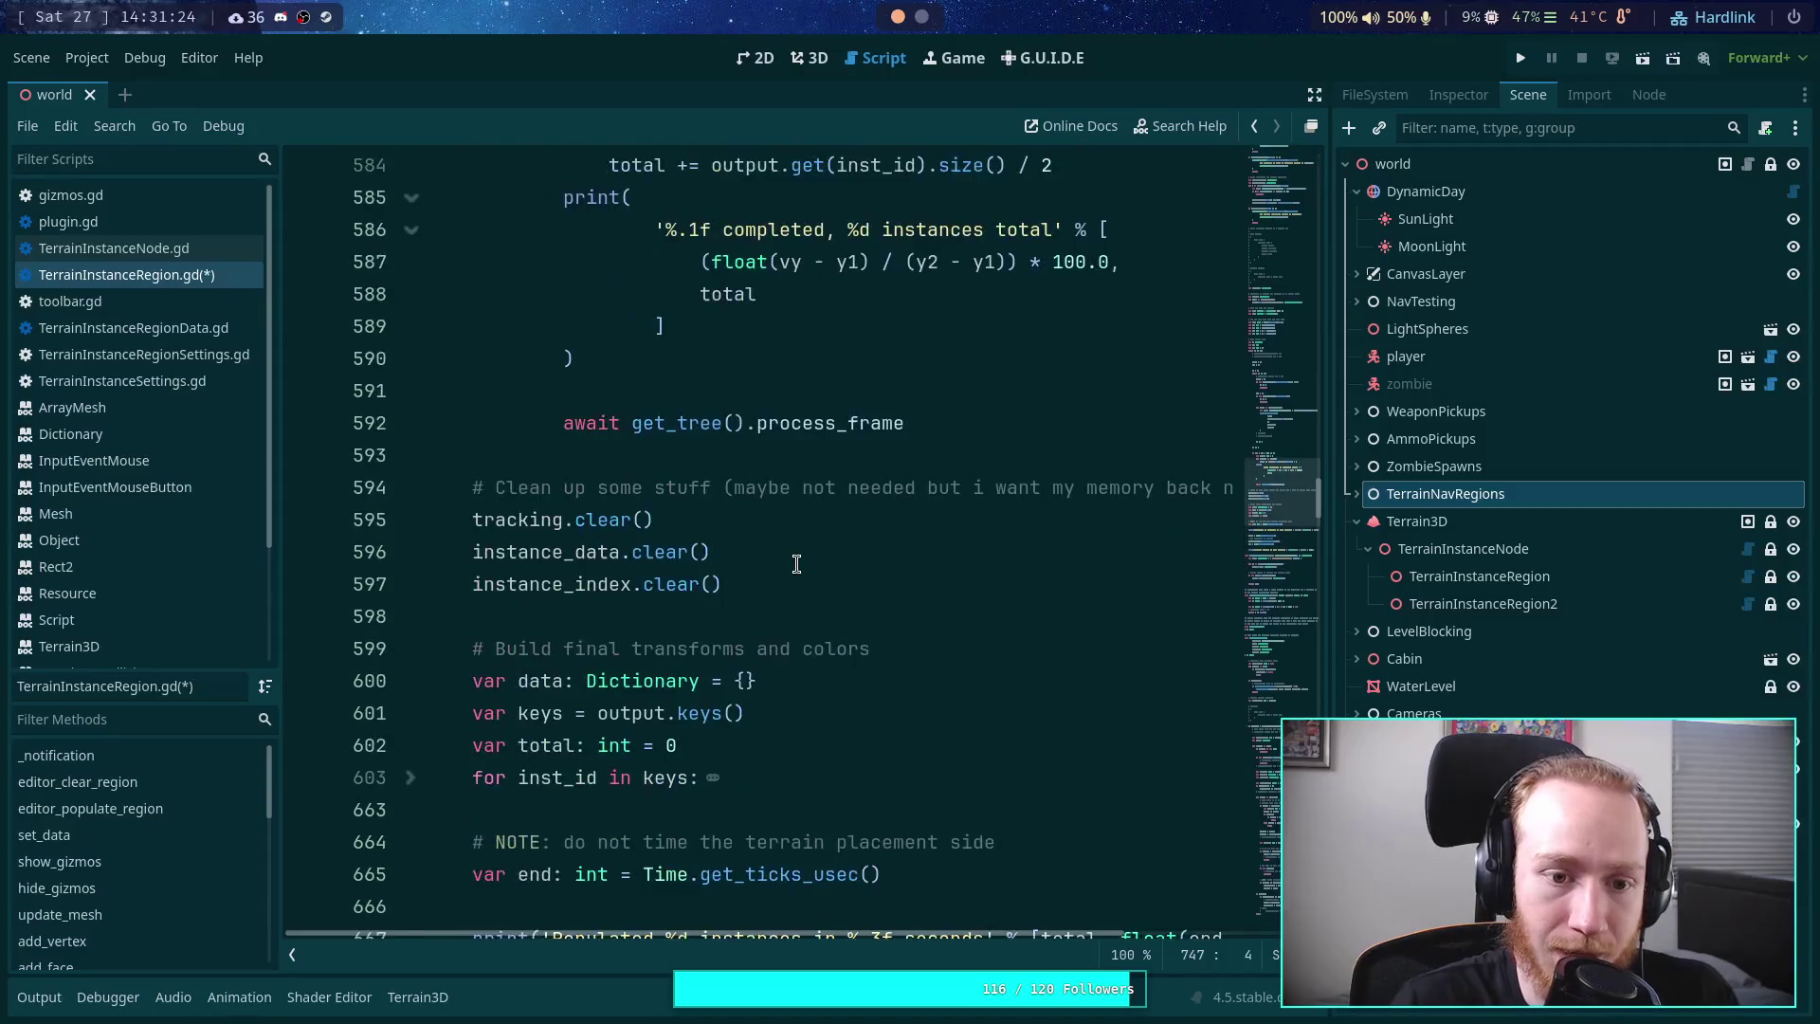
- Scroll up to populate_region() in TerrainInstanceRegion.gd and place the caret around lines 469-476
scroll(796, 564, up, 12)
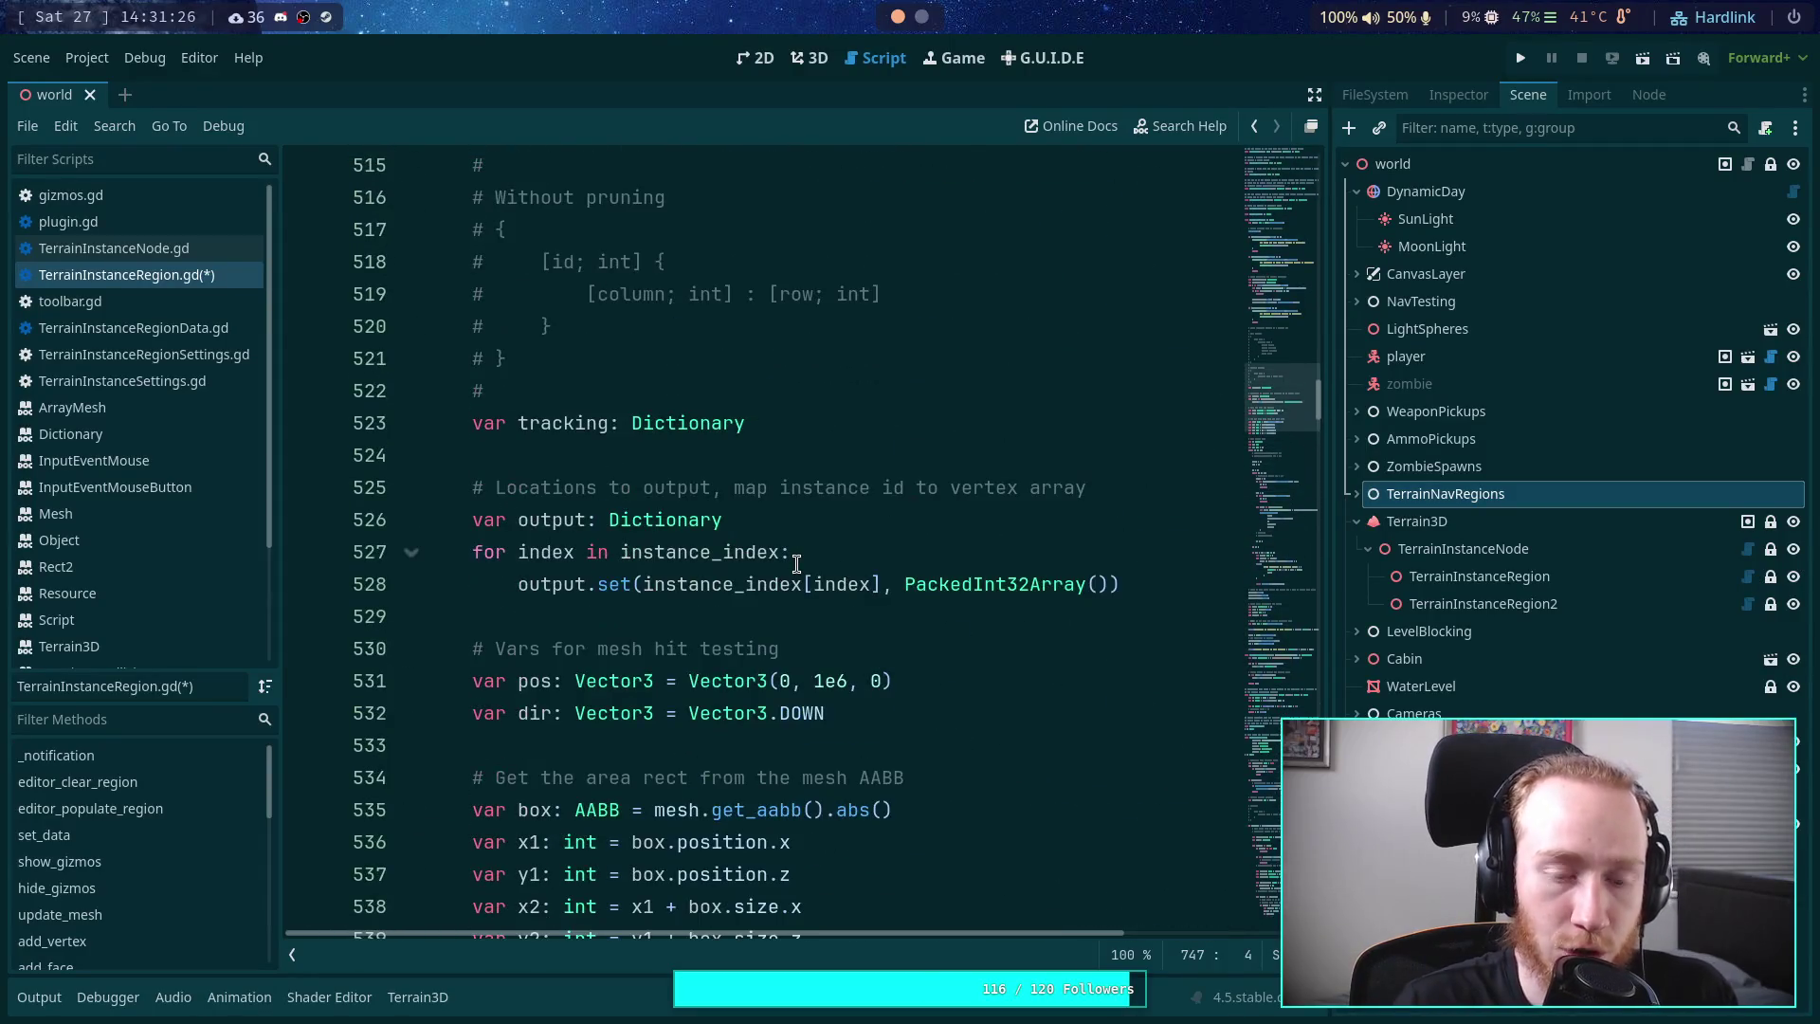
scroll(796, 564, up, 19)
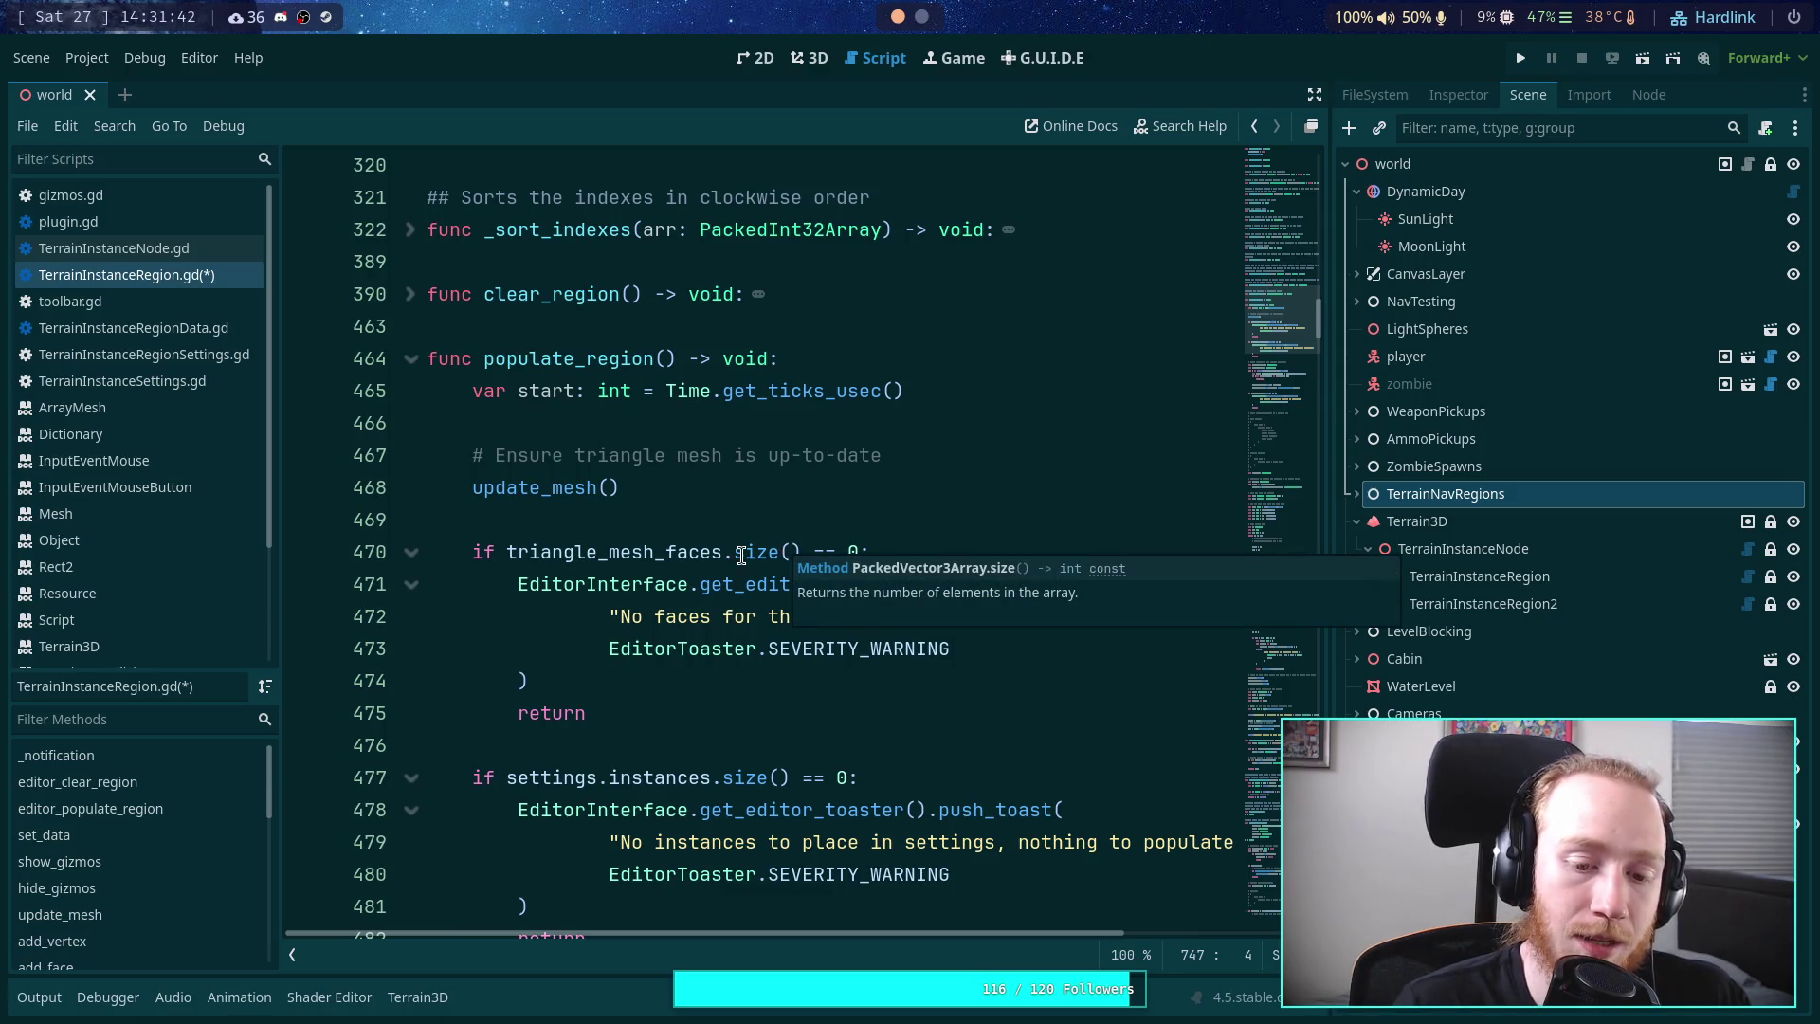
click(586, 746)
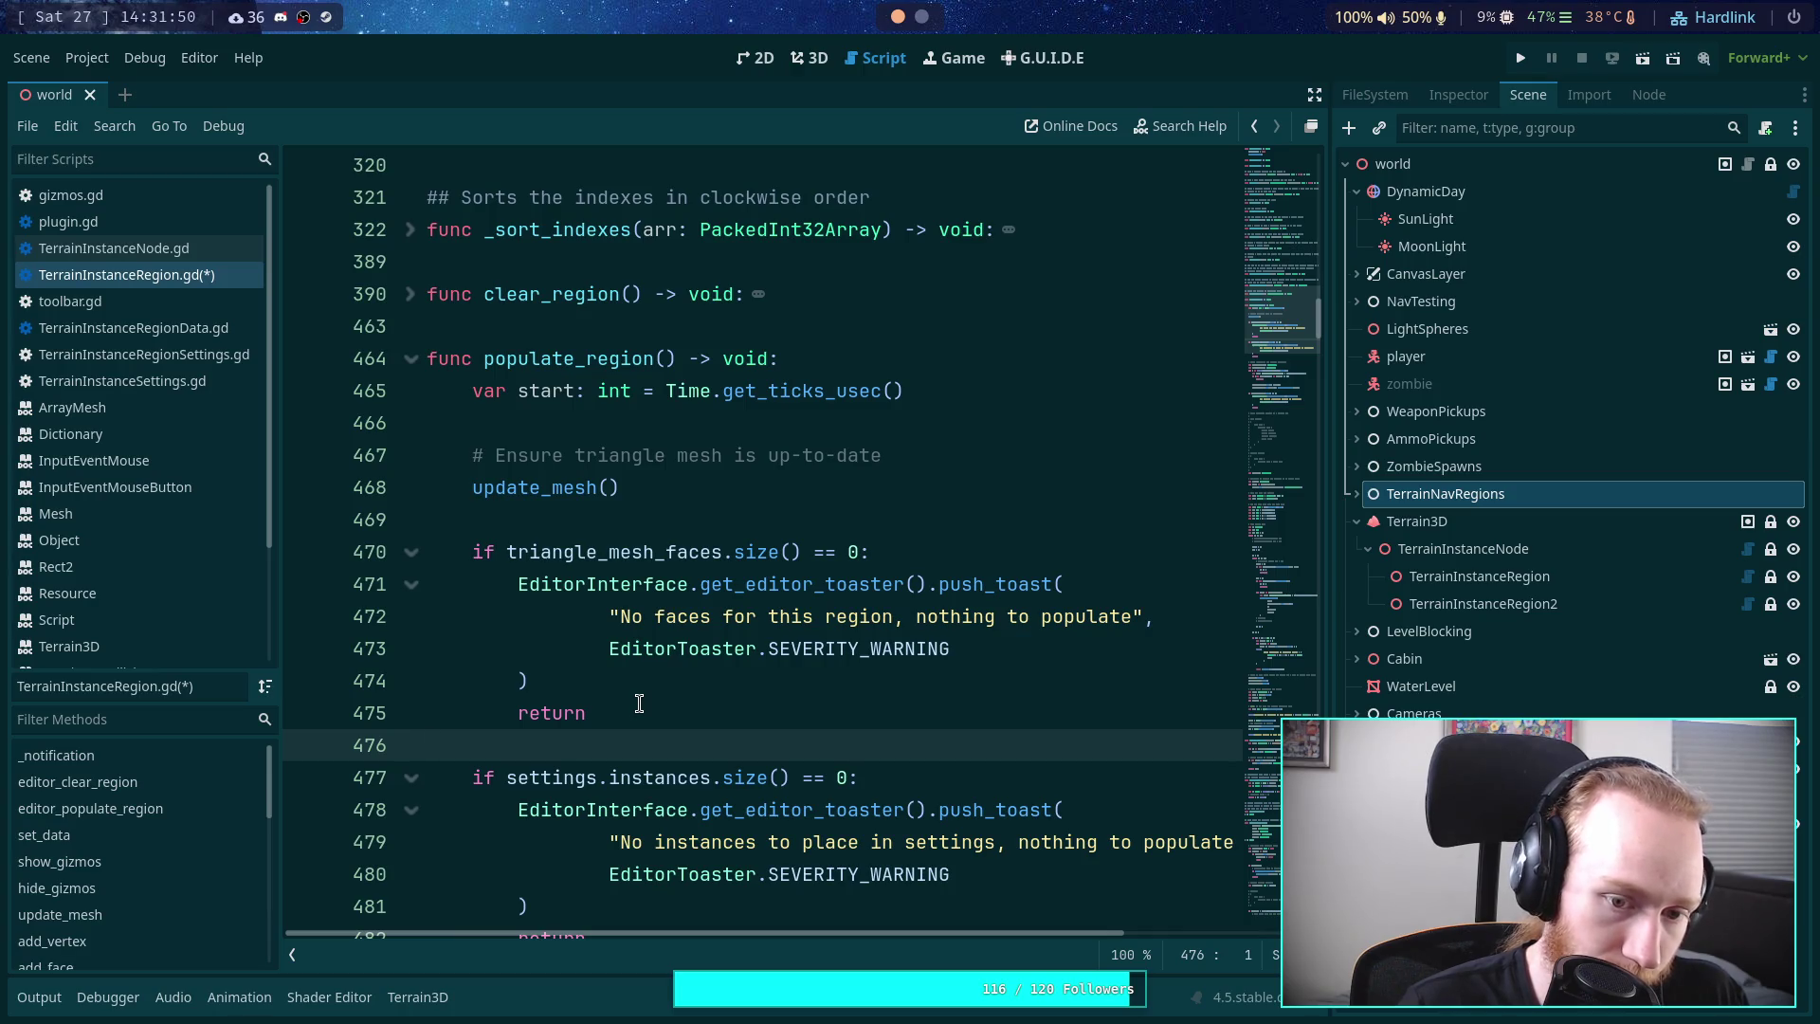
mouse_move(669, 645)
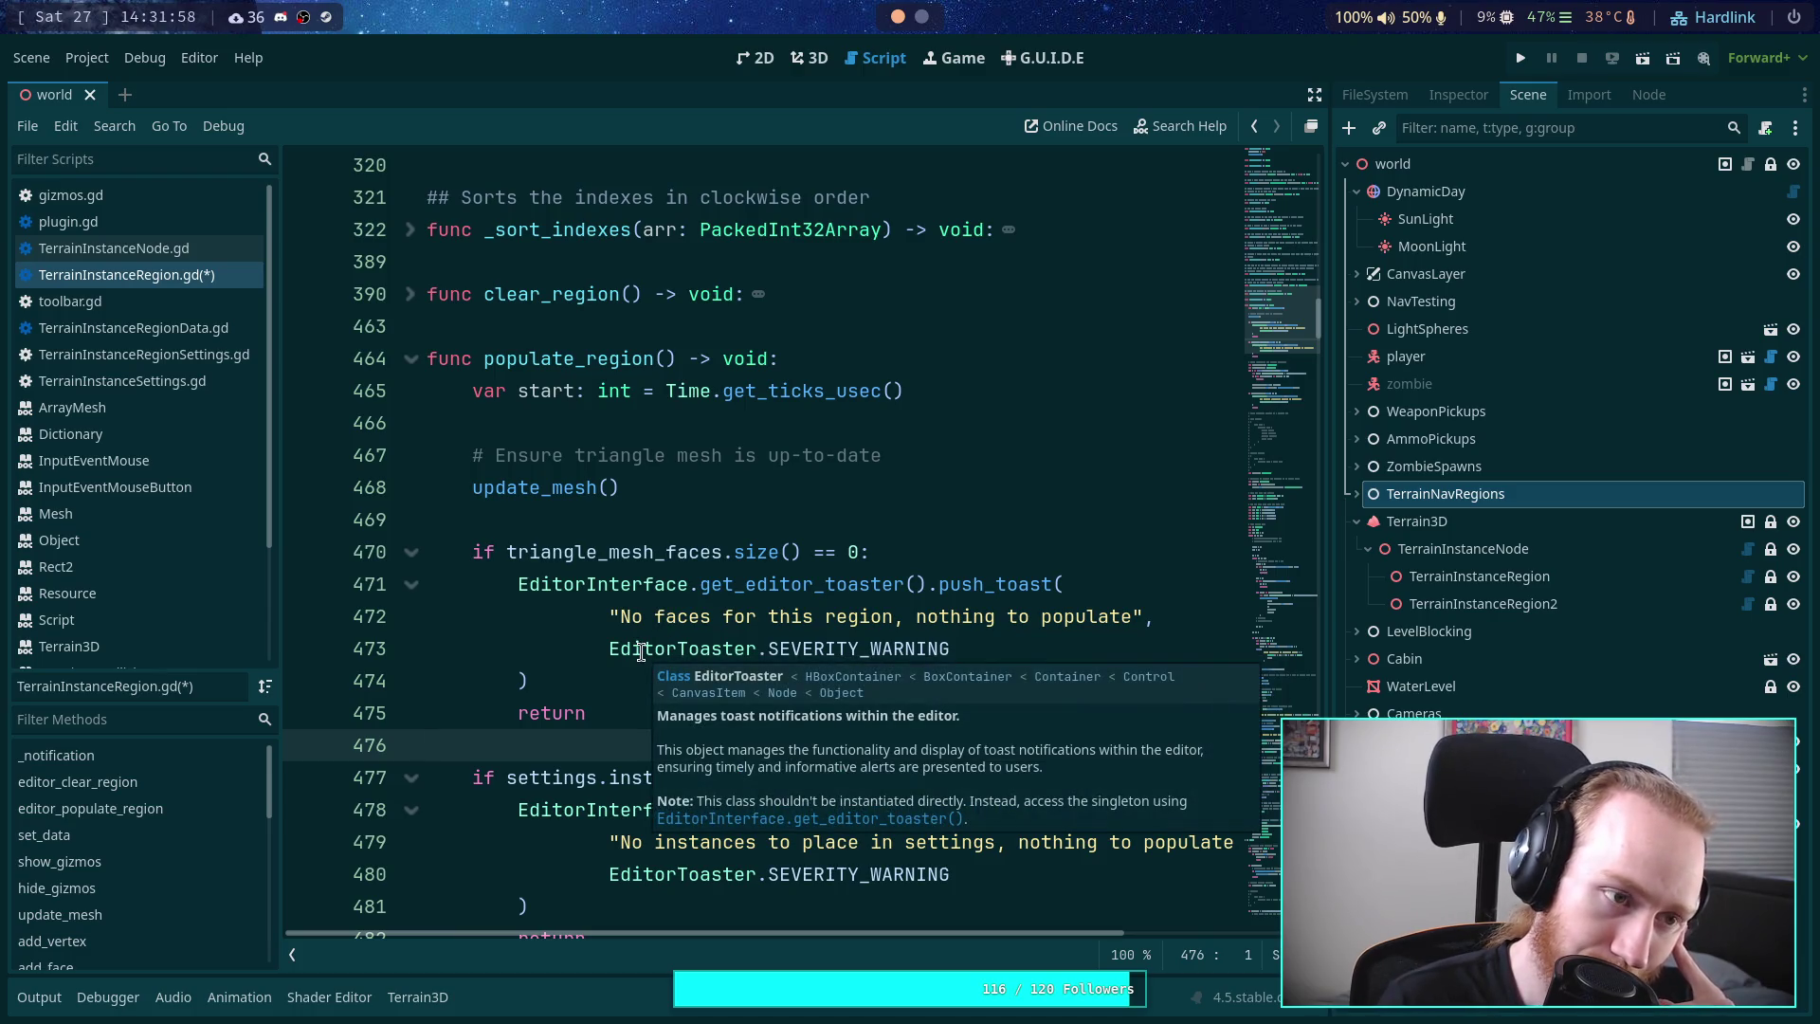
click(569, 524)
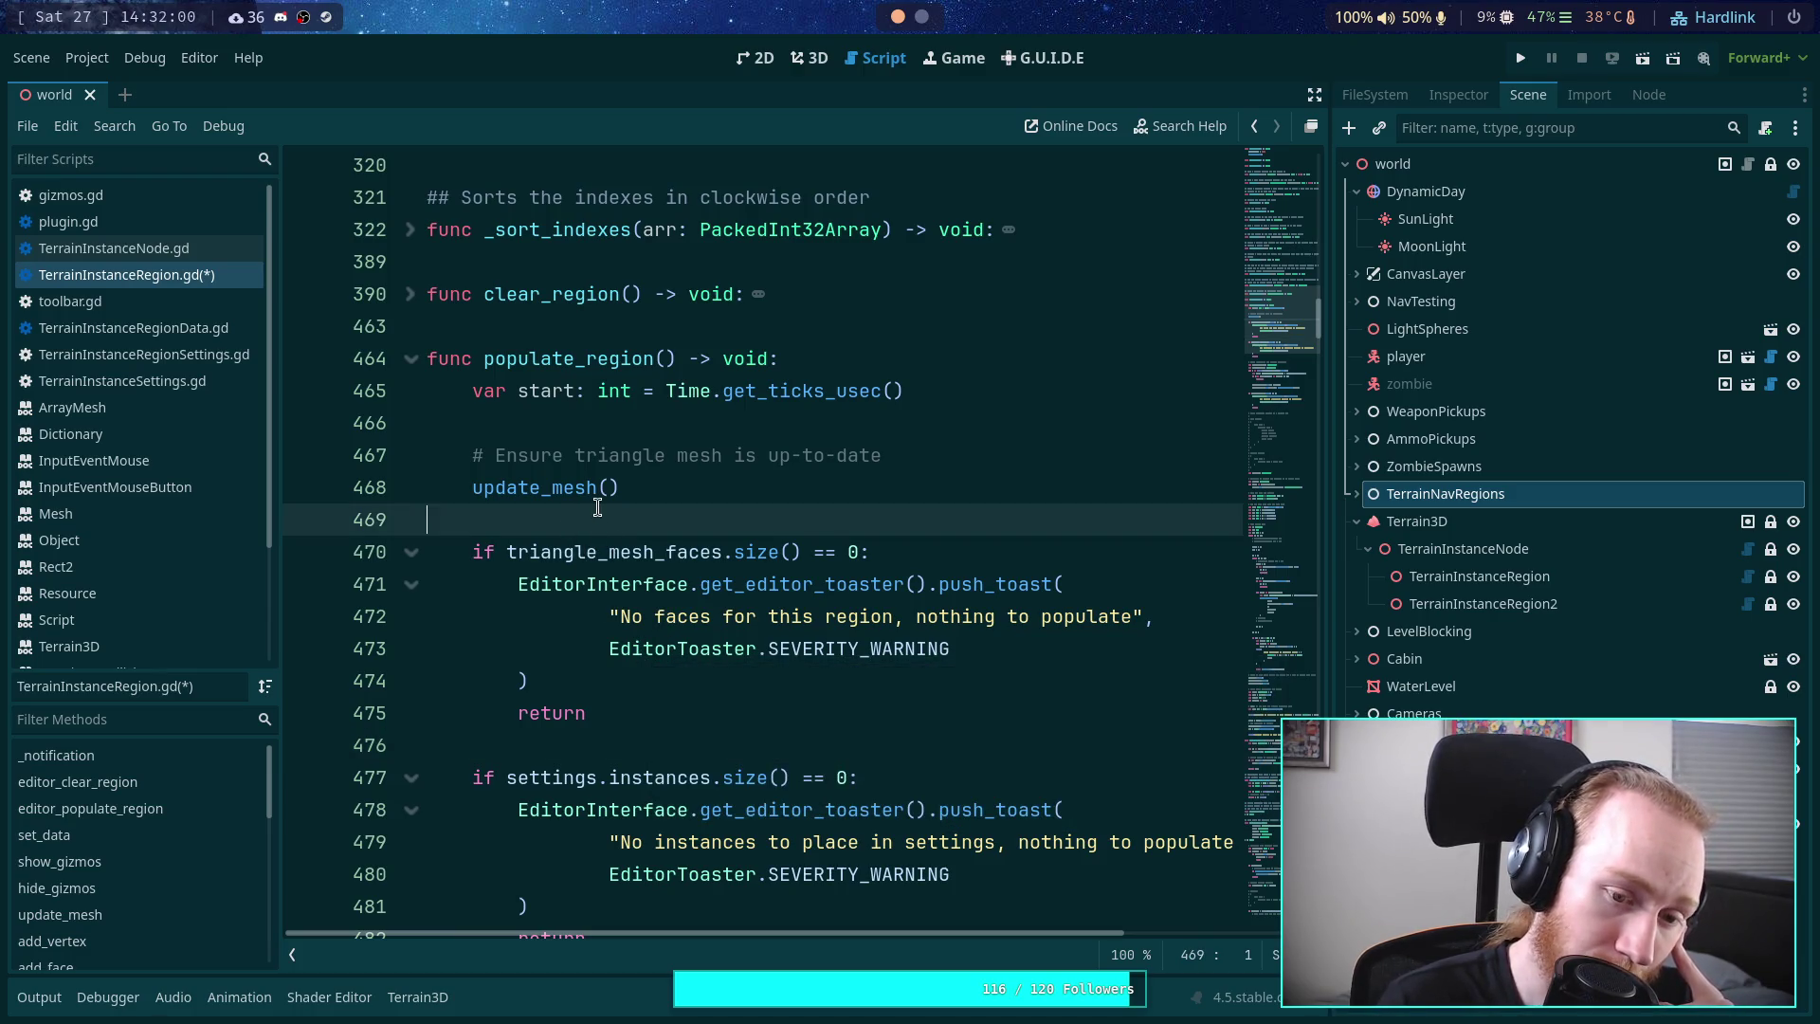
- Locate the _create_pop_data call and bring up its context menu
scroll(606, 531, down, 2)
scroll(601, 505, up, 6)
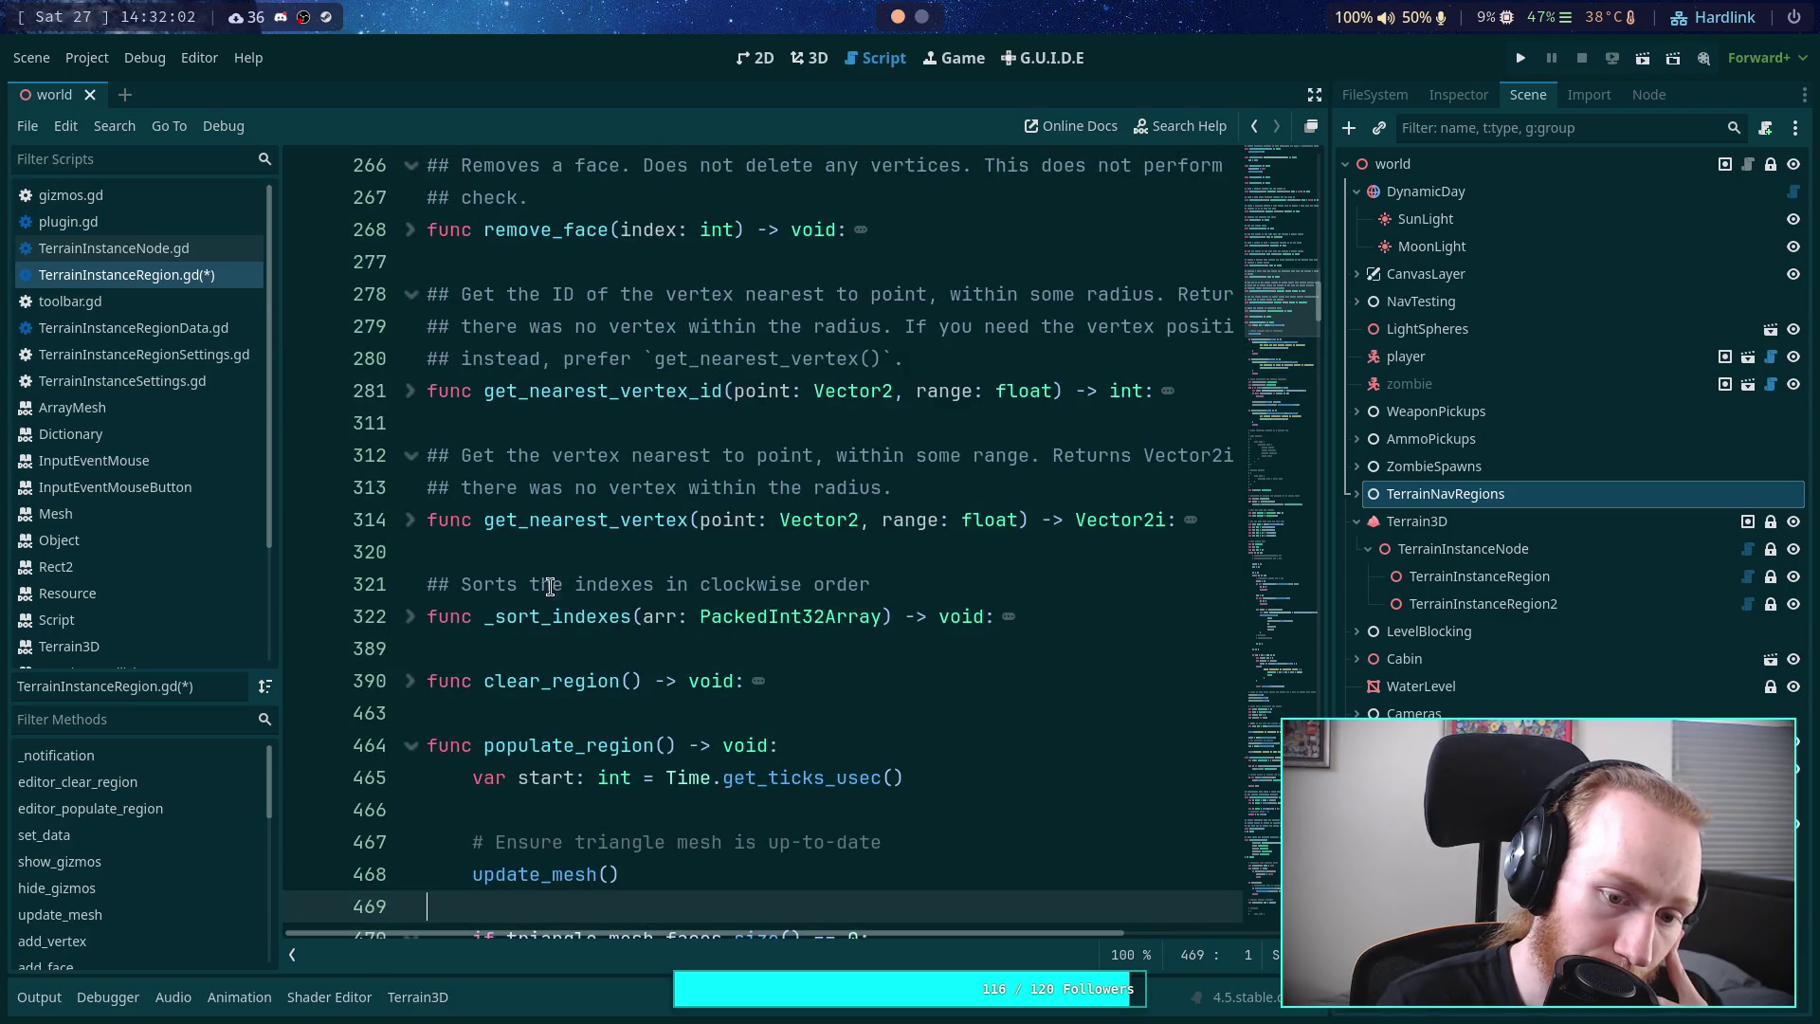
scroll(531, 619, down, 10)
scroll(559, 607, up, 5)
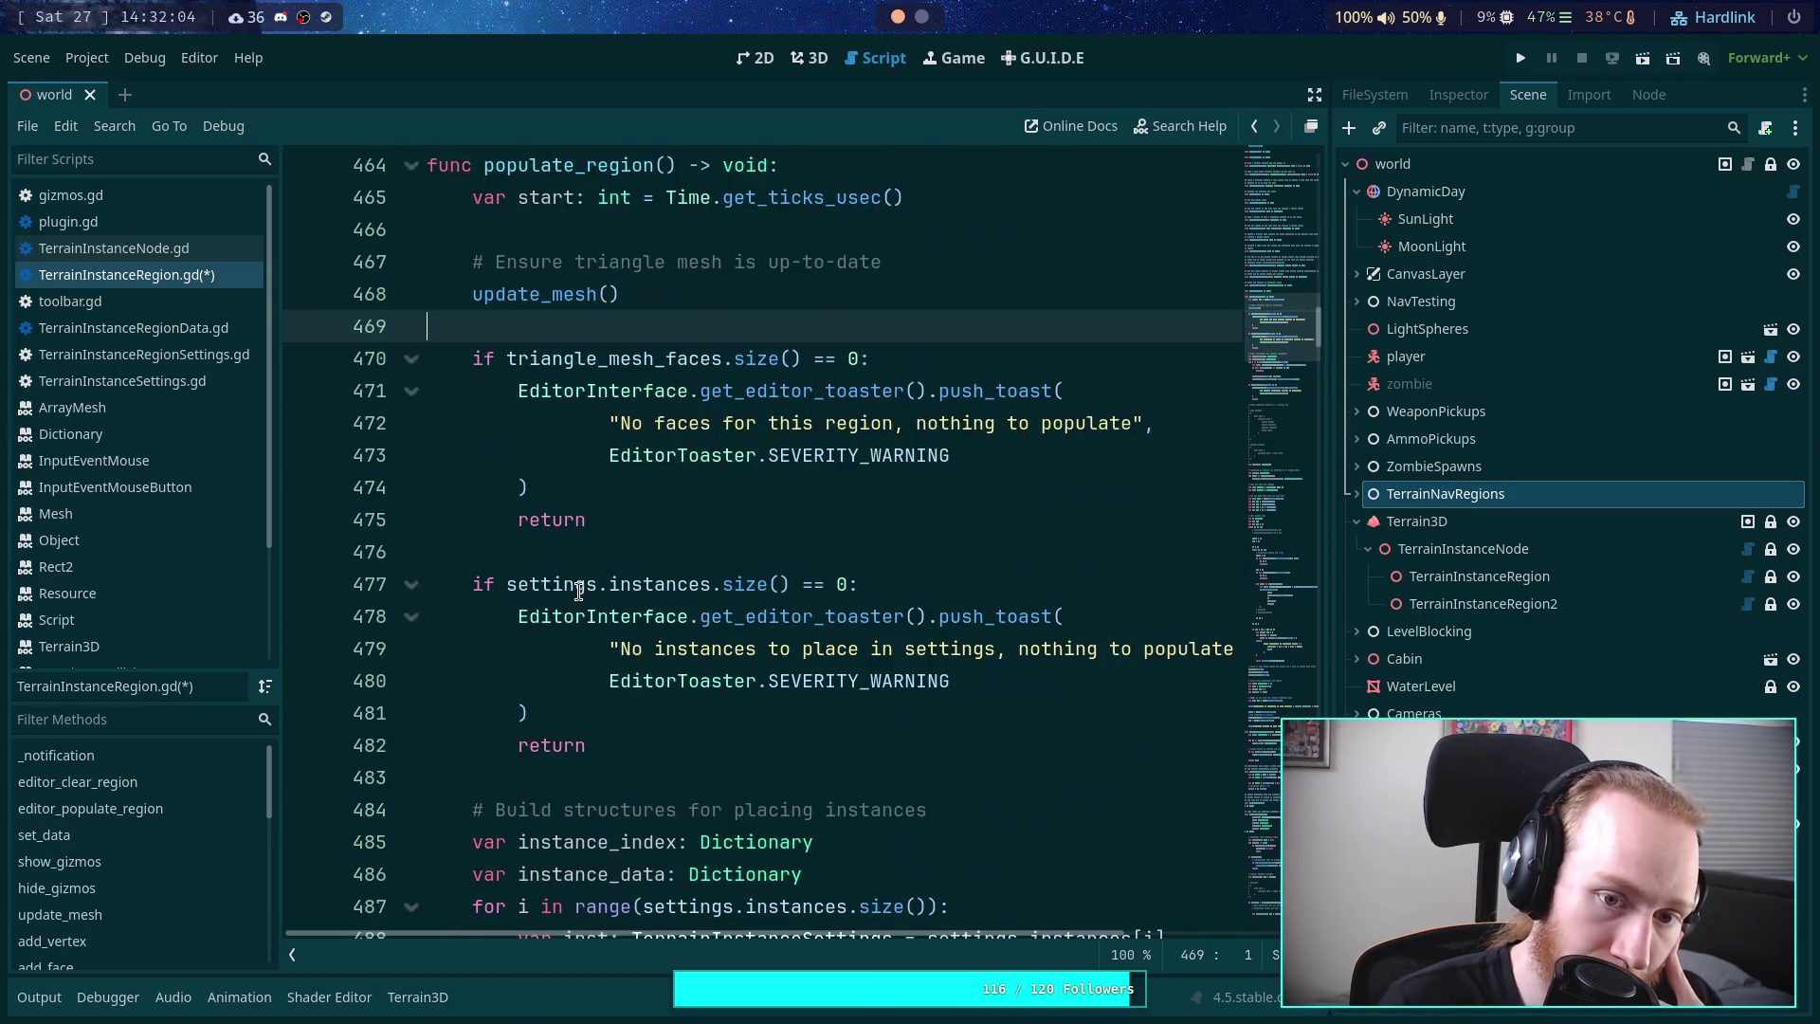
scroll(579, 592, down, 6)
right_click(887, 527)
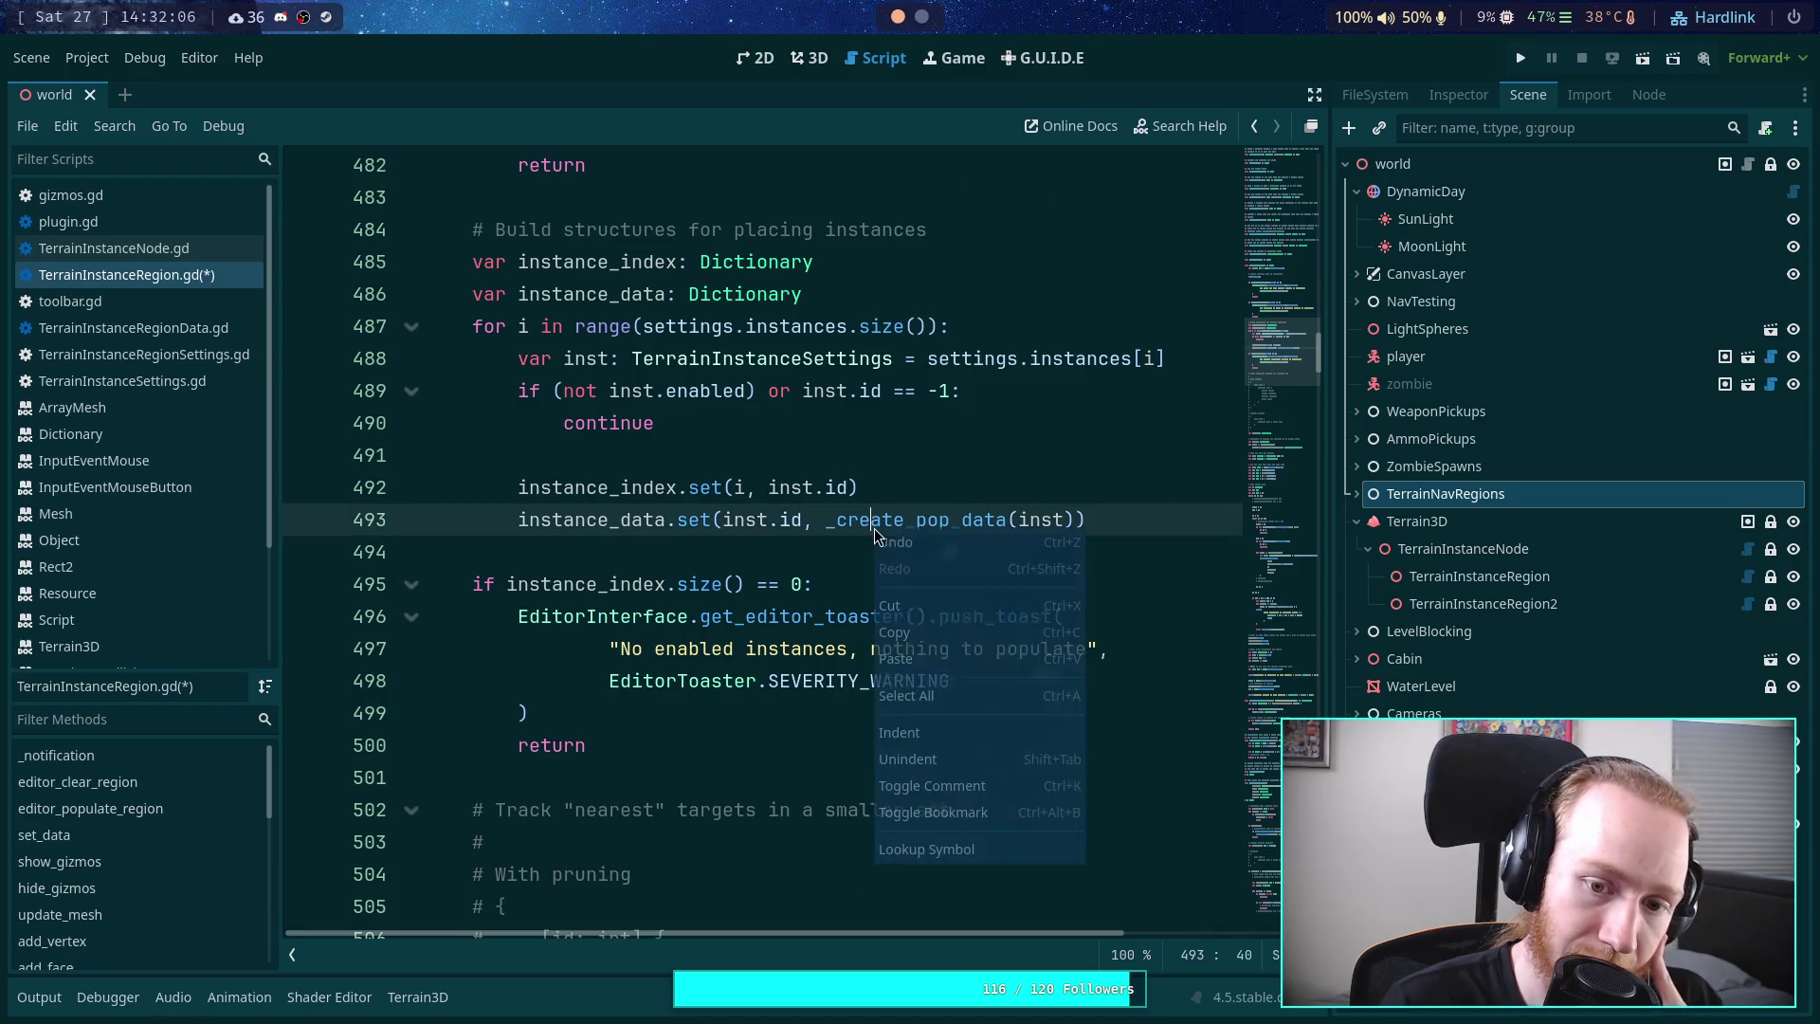
- Jump to _create_pop_data and delete the last_clear_column initializer from its data Dictionary
click(924, 850)
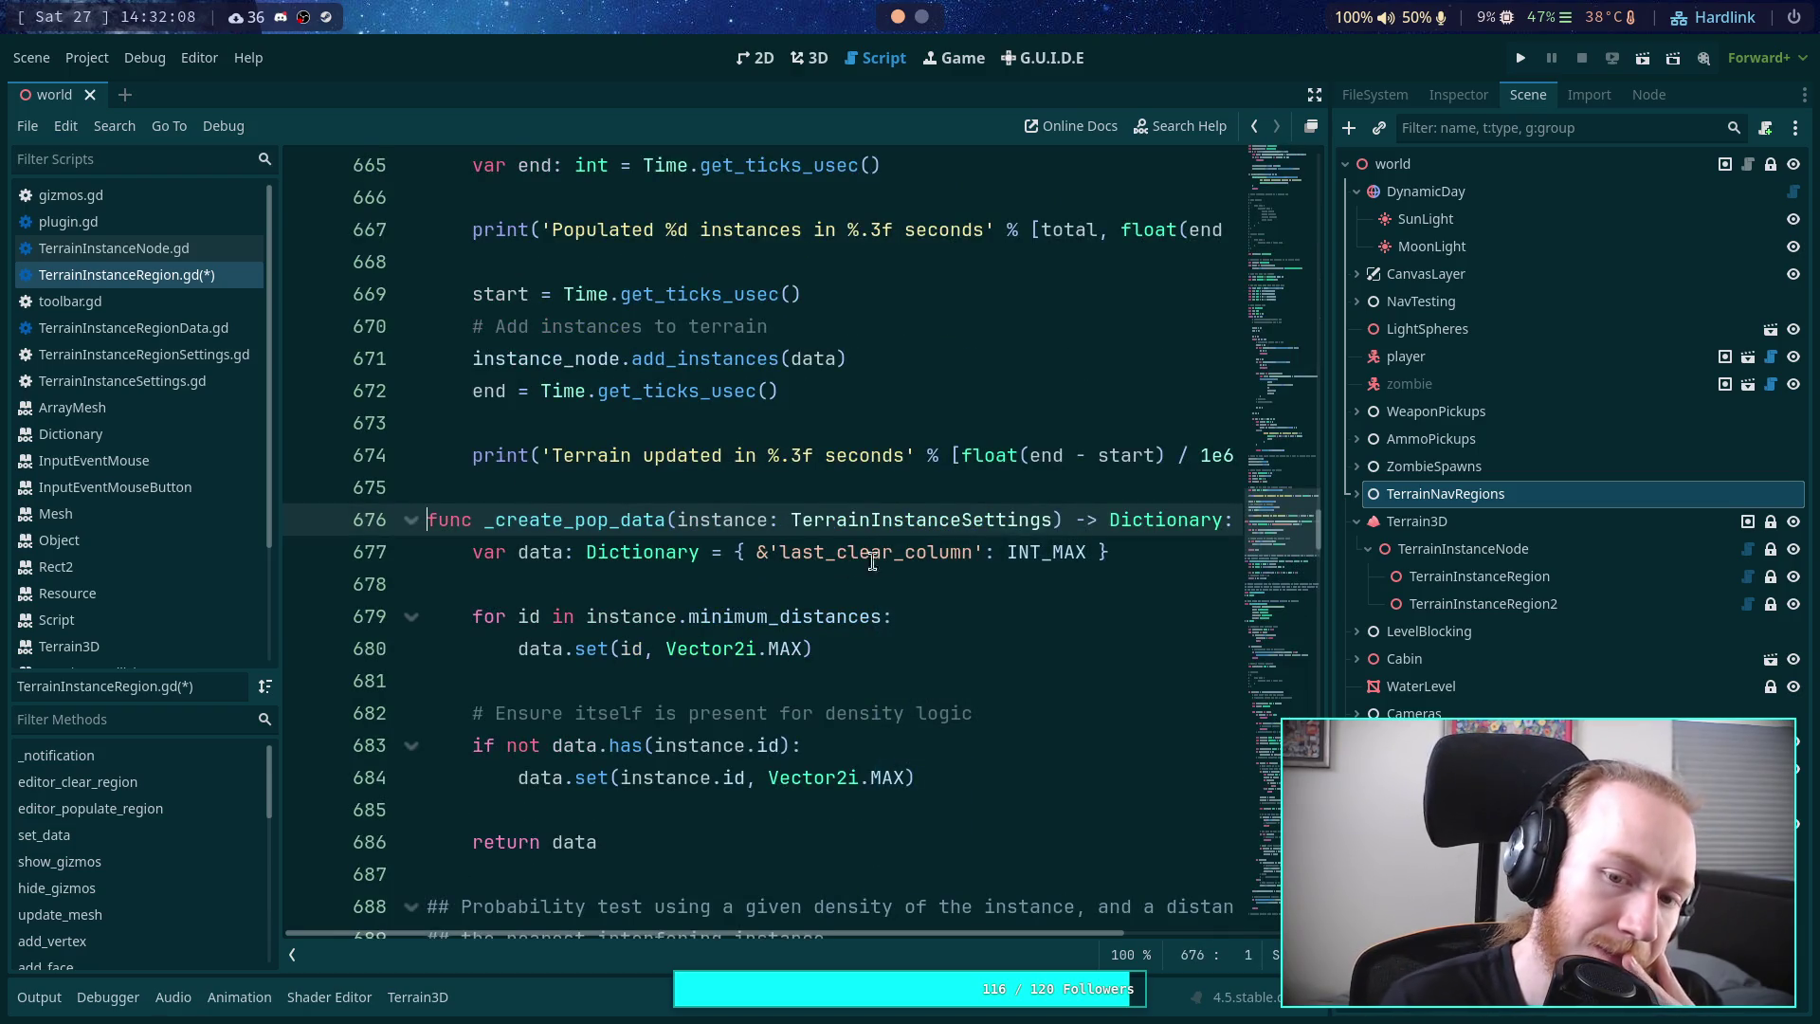
drag(1166, 551, 703, 551)
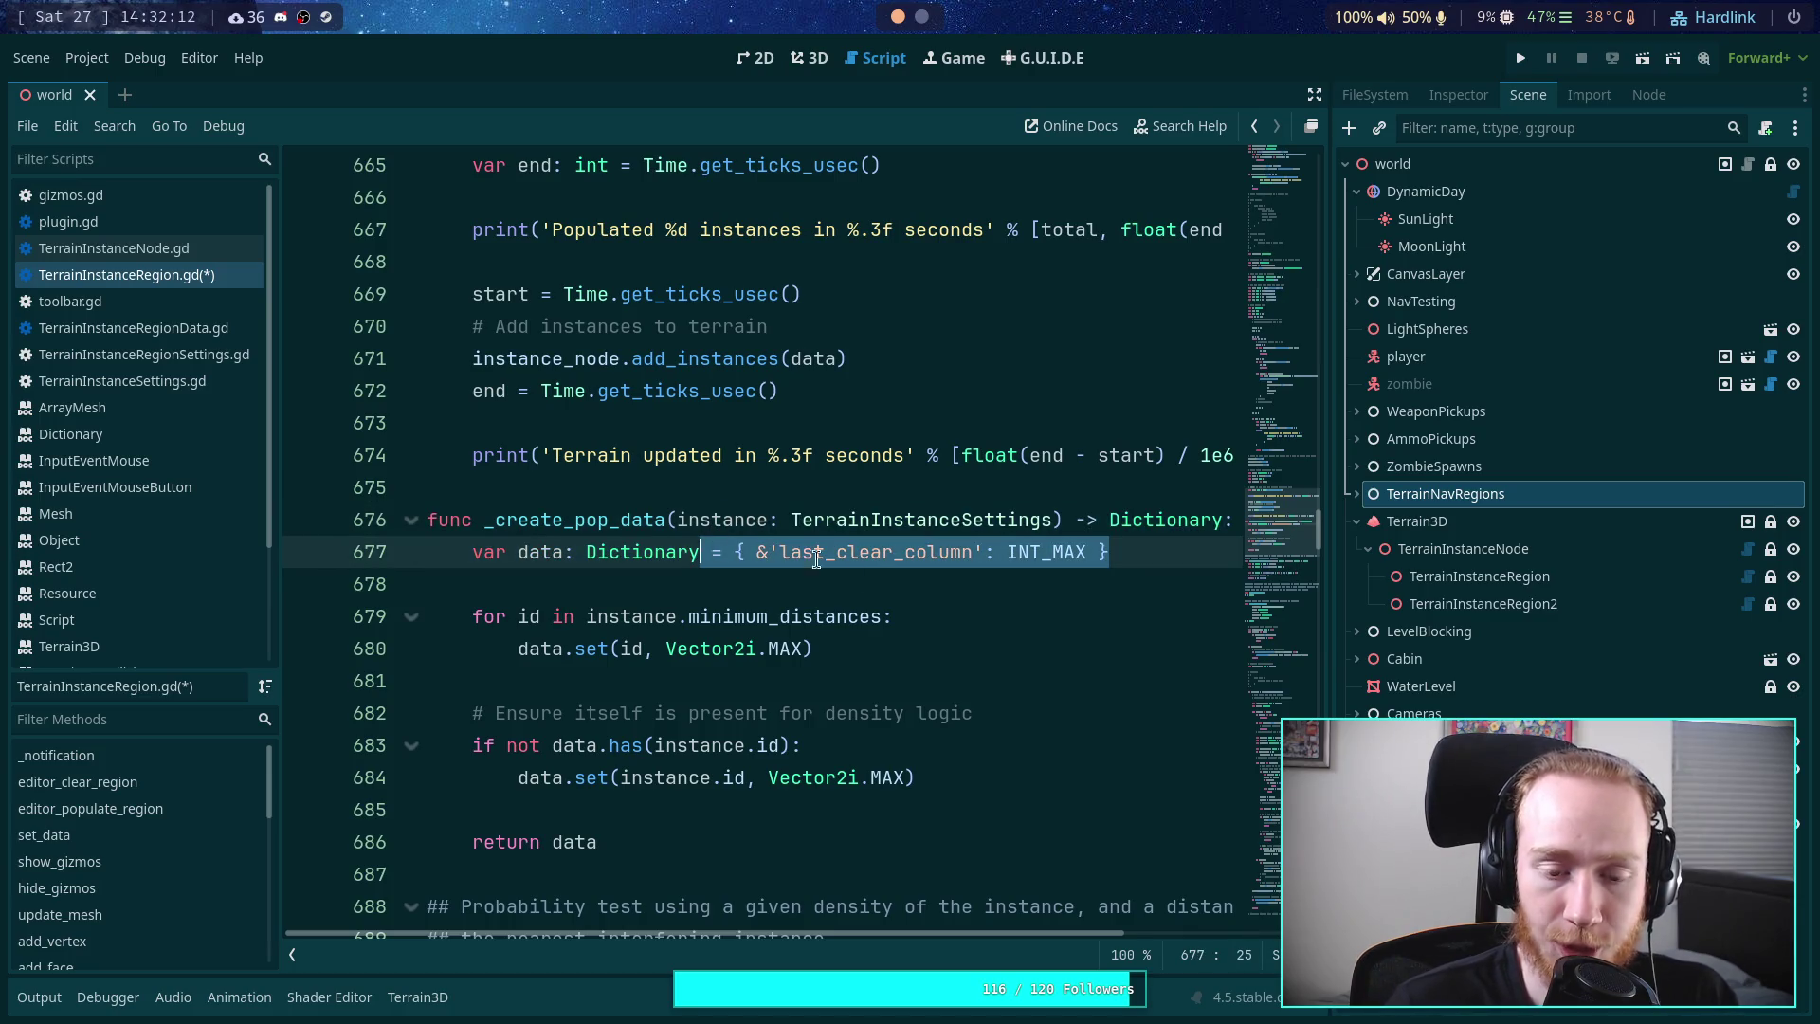
key(BackSpace)
click(777, 590)
- Delete the 'Gone back' vertex.x < last_clear_column re-search block and its leftover blank lines
scroll(778, 592, down, 2)
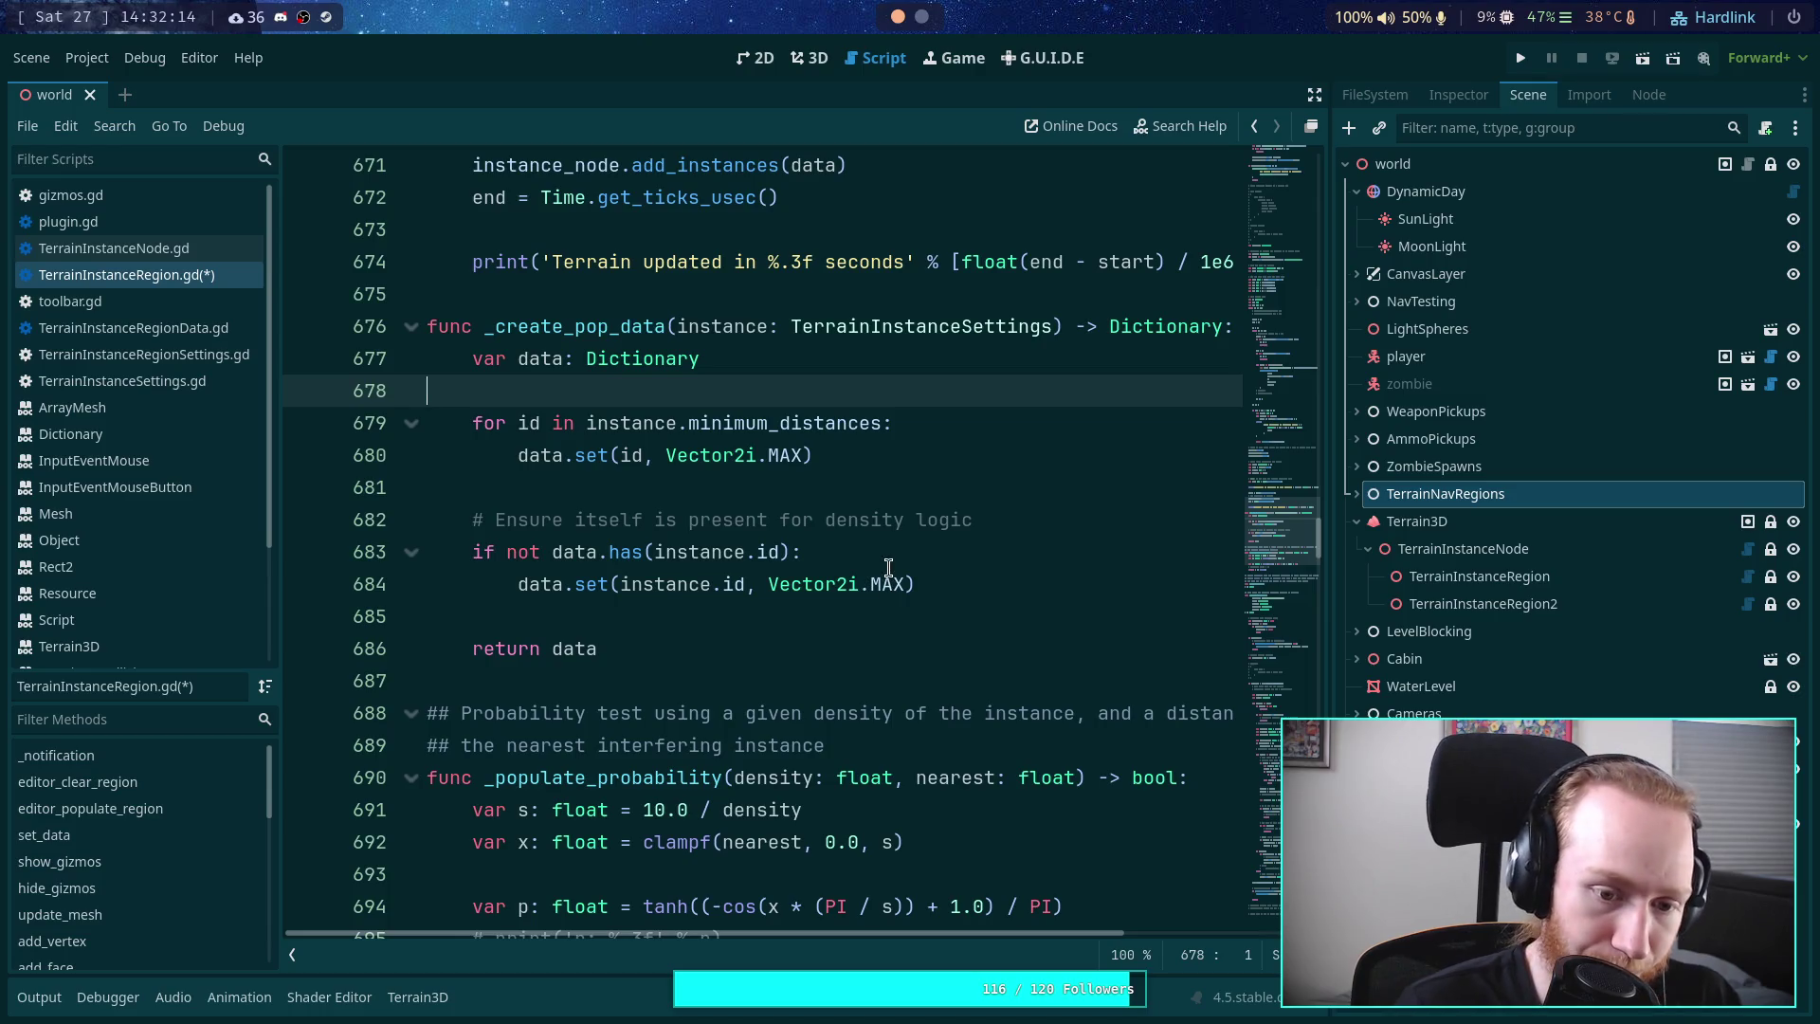
scroll(888, 567, up, 8)
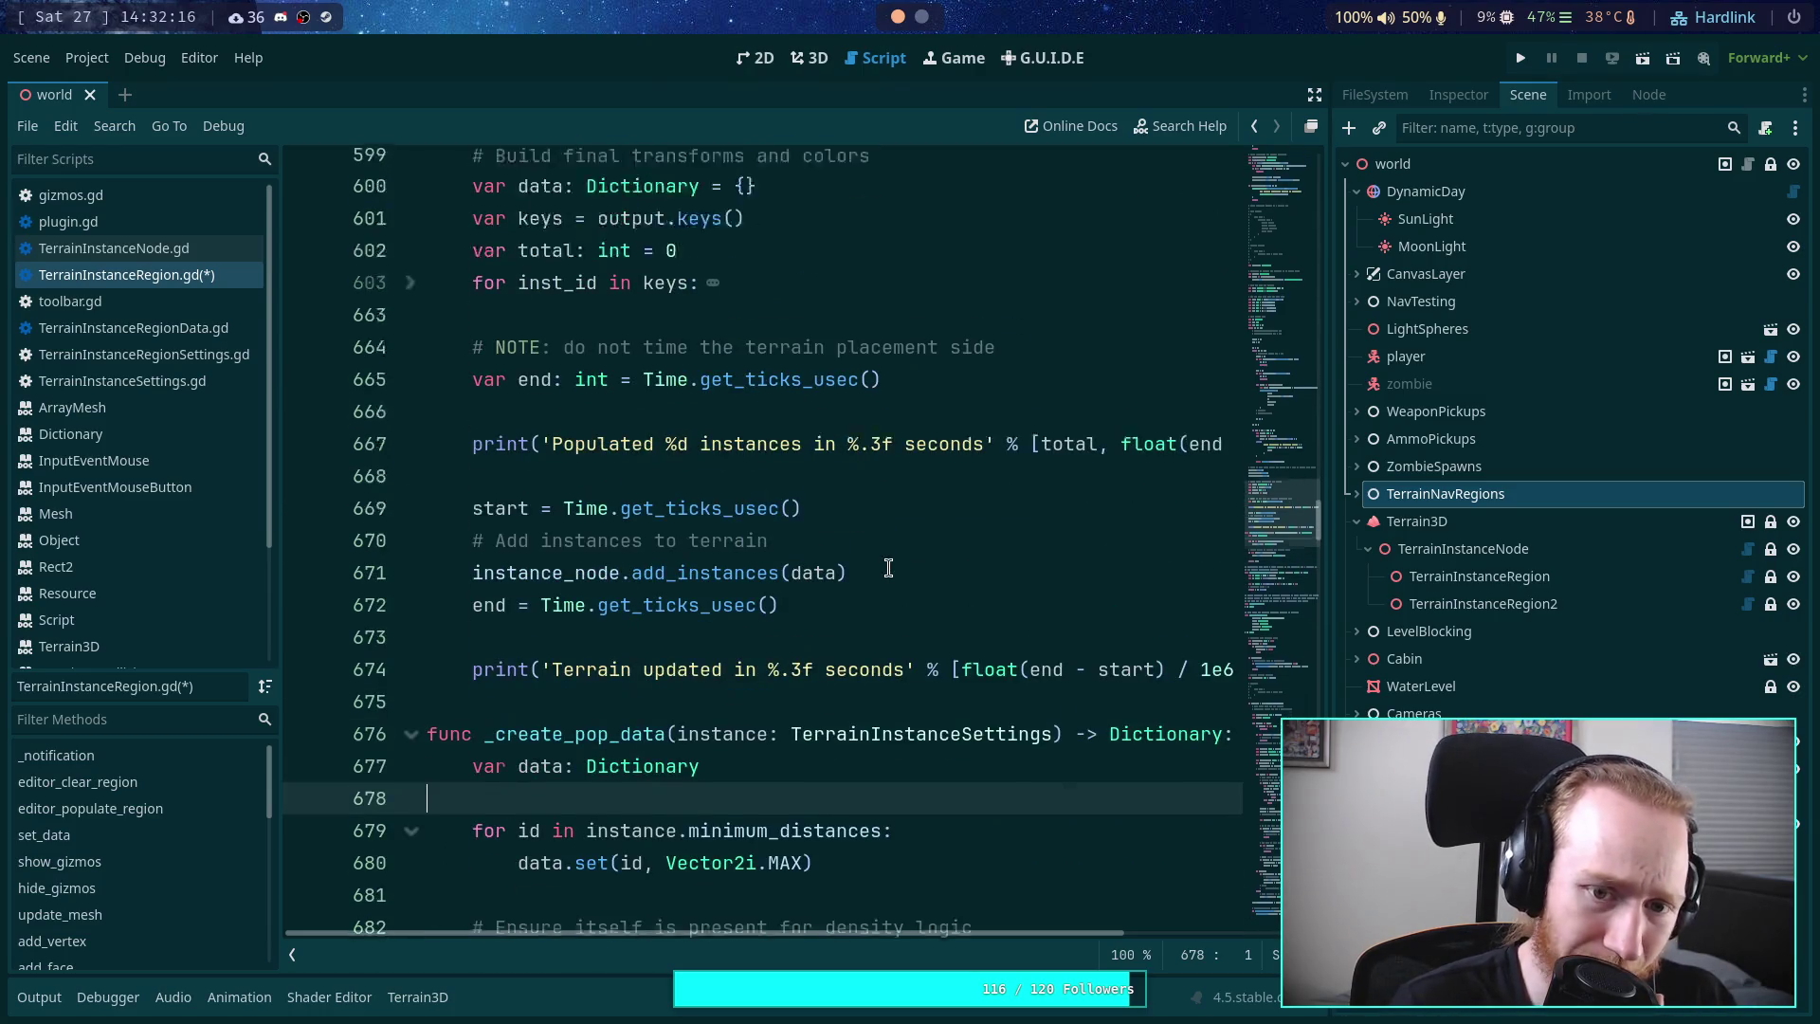
scroll(889, 567, down, 10)
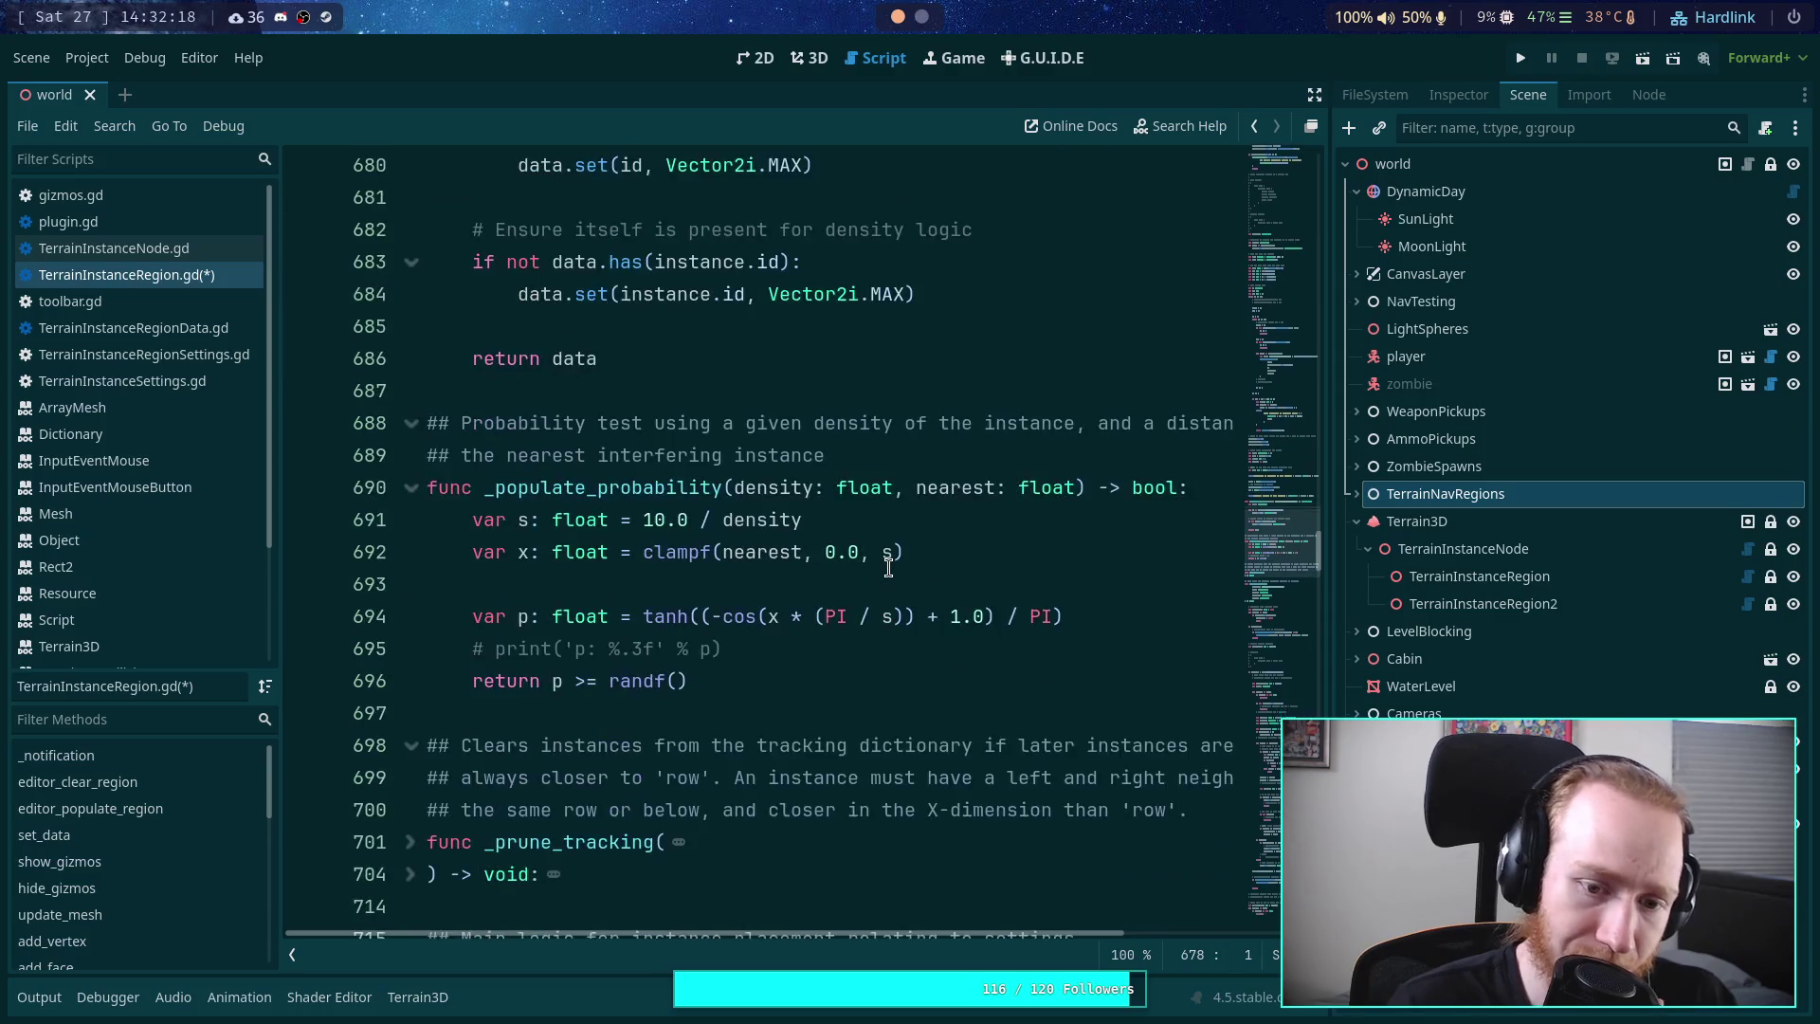
scroll(888, 566, down, 3)
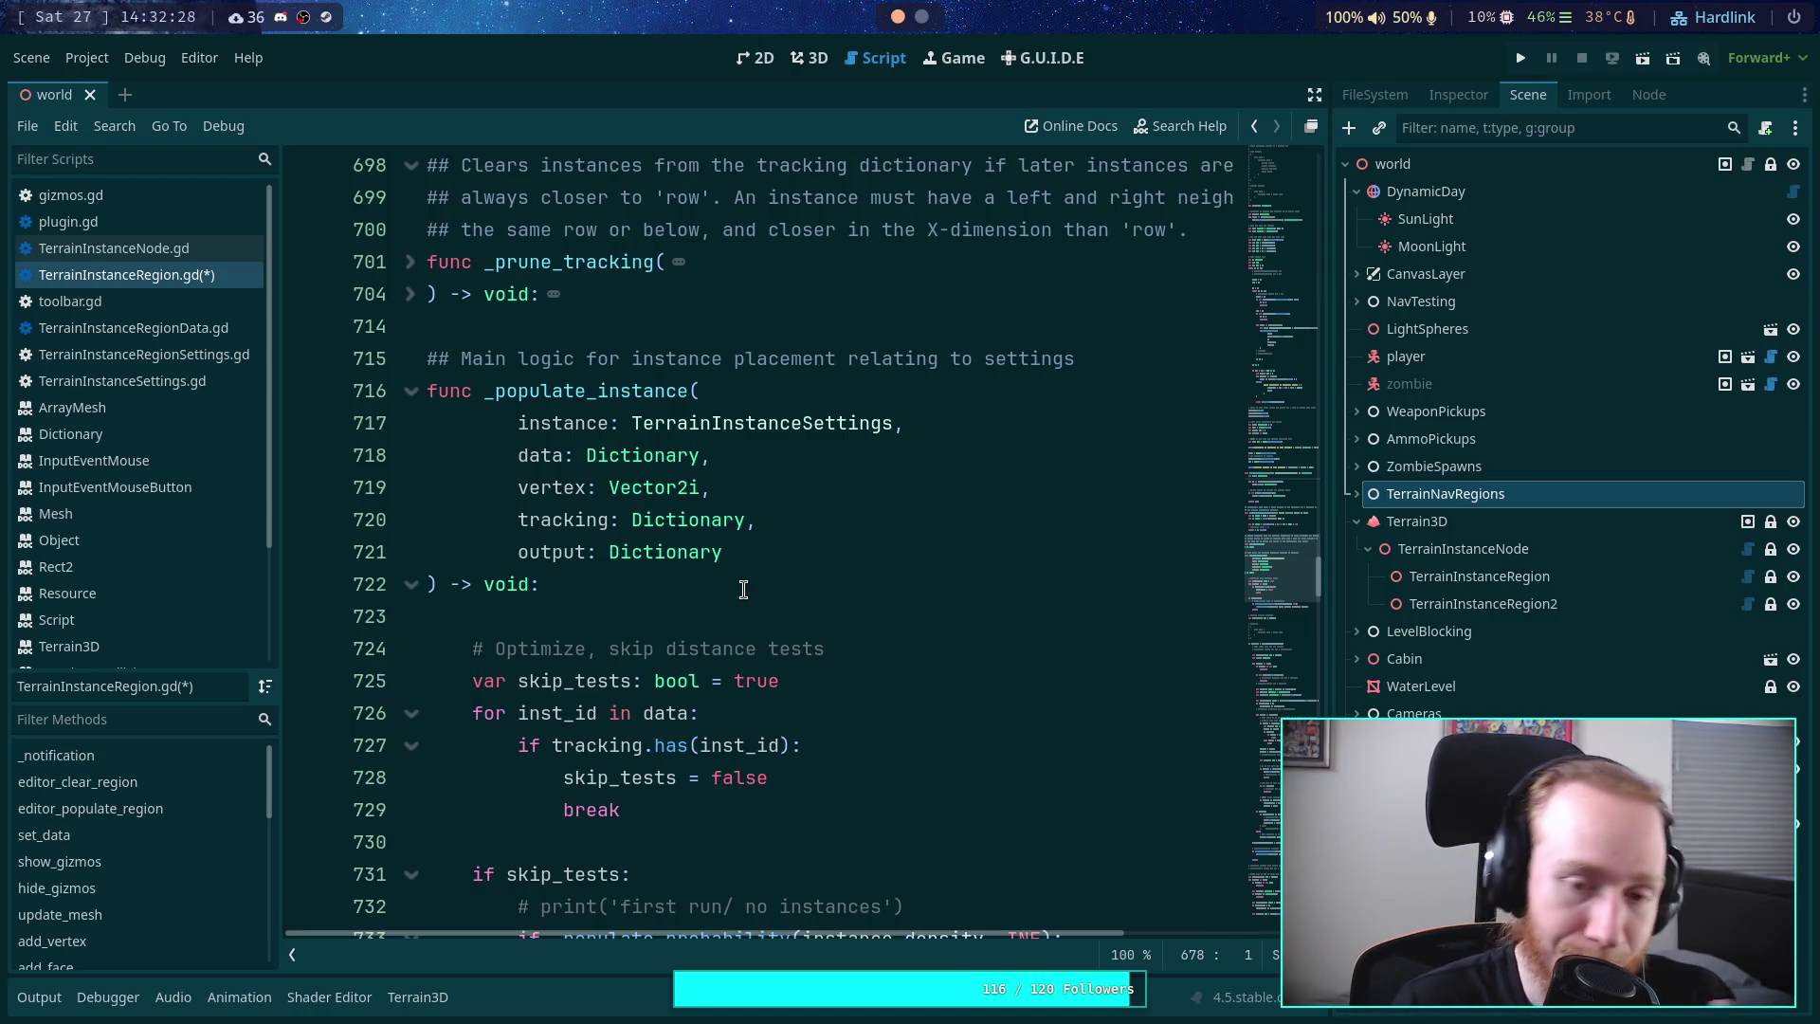
scroll(778, 596, down, 4)
scroll(746, 570, down, 2)
scroll(744, 573, up, 2)
scroll(739, 583, down, 4)
scroll(736, 593, down, 2)
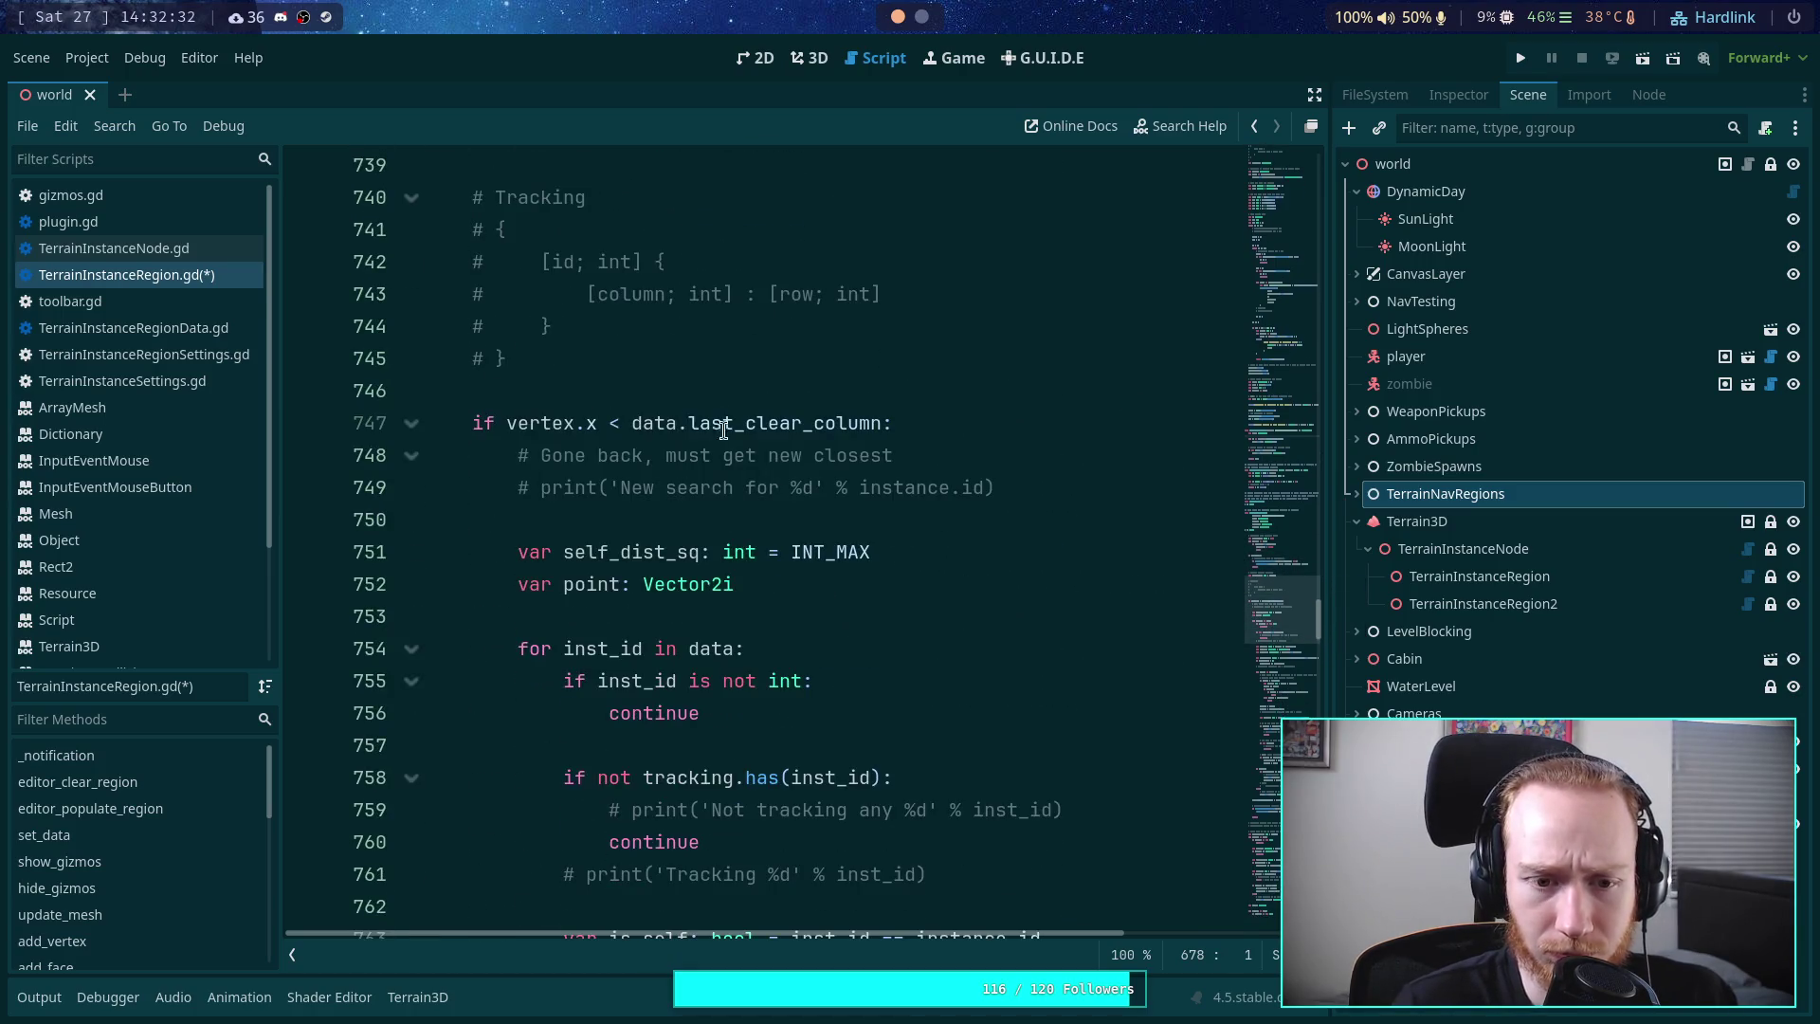
mouse_move(458, 422)
mouse_down()
mouse_move(617, 459)
mouse_move(569, 358)
mouse_move(859, 471)
mouse_move(886, 438)
mouse_move(934, 634)
mouse_move(882, 741)
mouse_up()
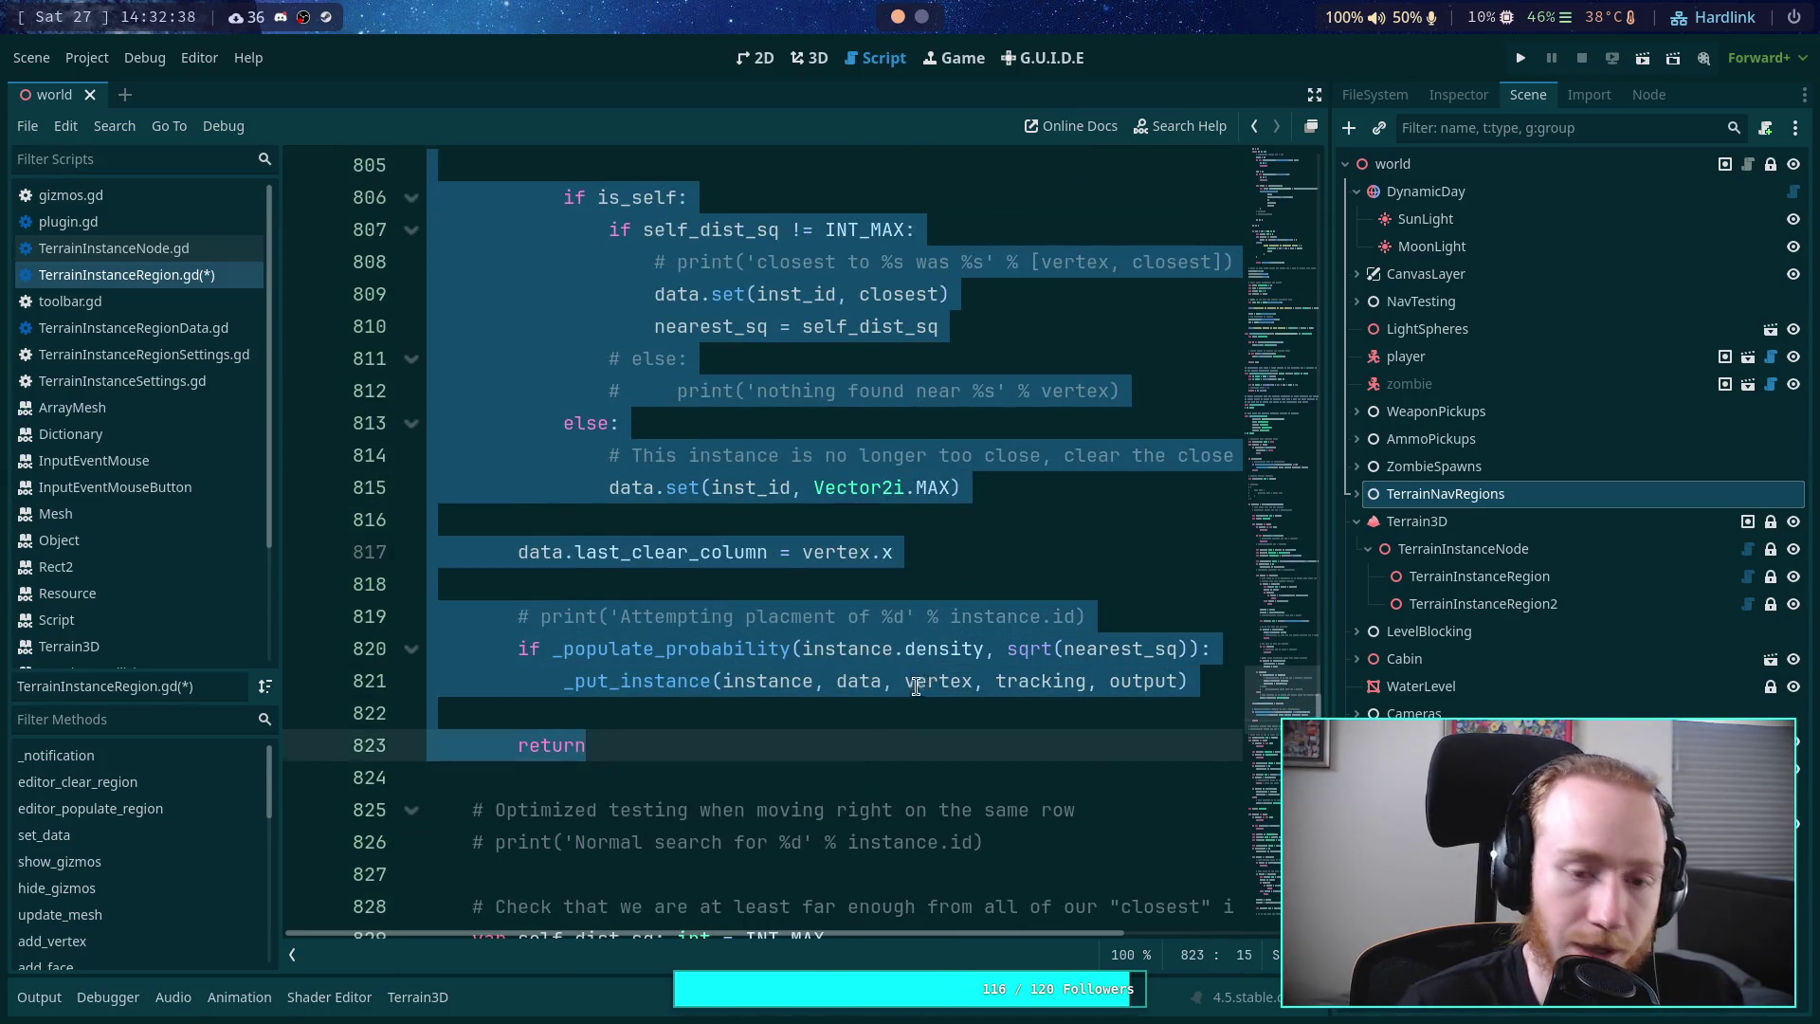
key(BackSpace)
key(shift+Up)
key(BackSpace)
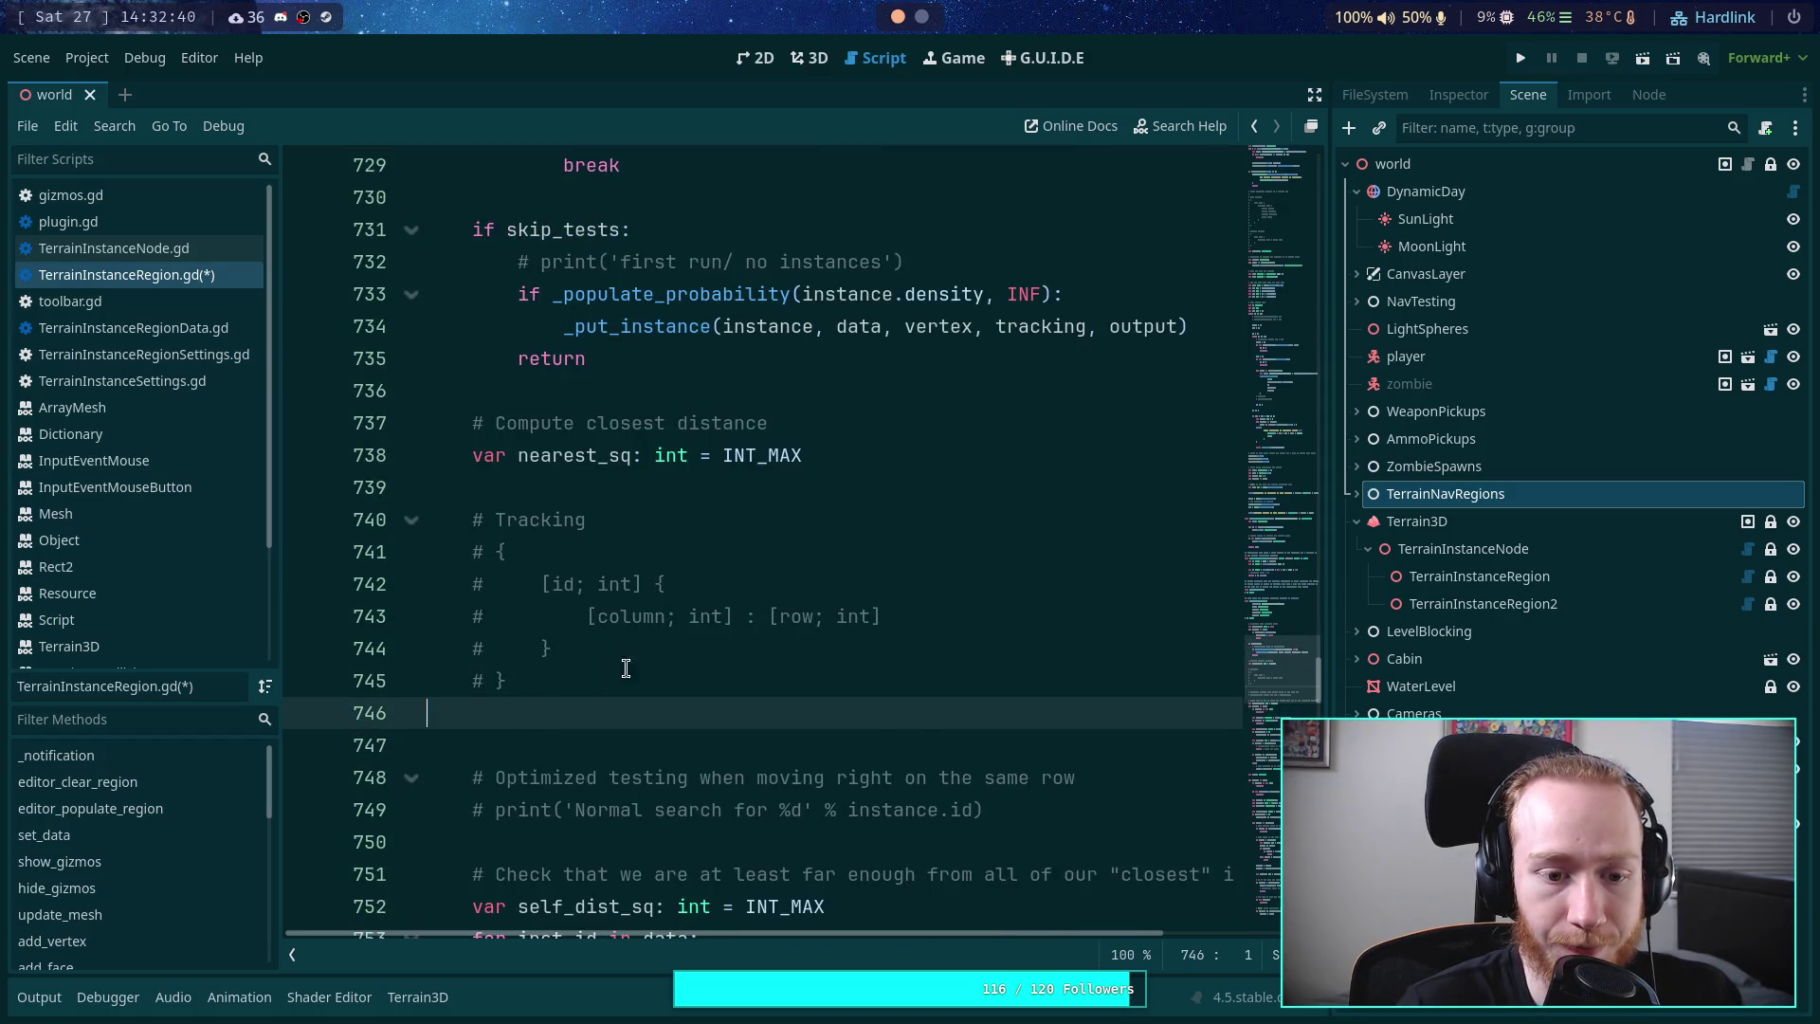
key(BackSpace)
- Delete the '# Optimized testing when moving right on the same row' comment and hide the script list
scroll(748, 624, down, 2)
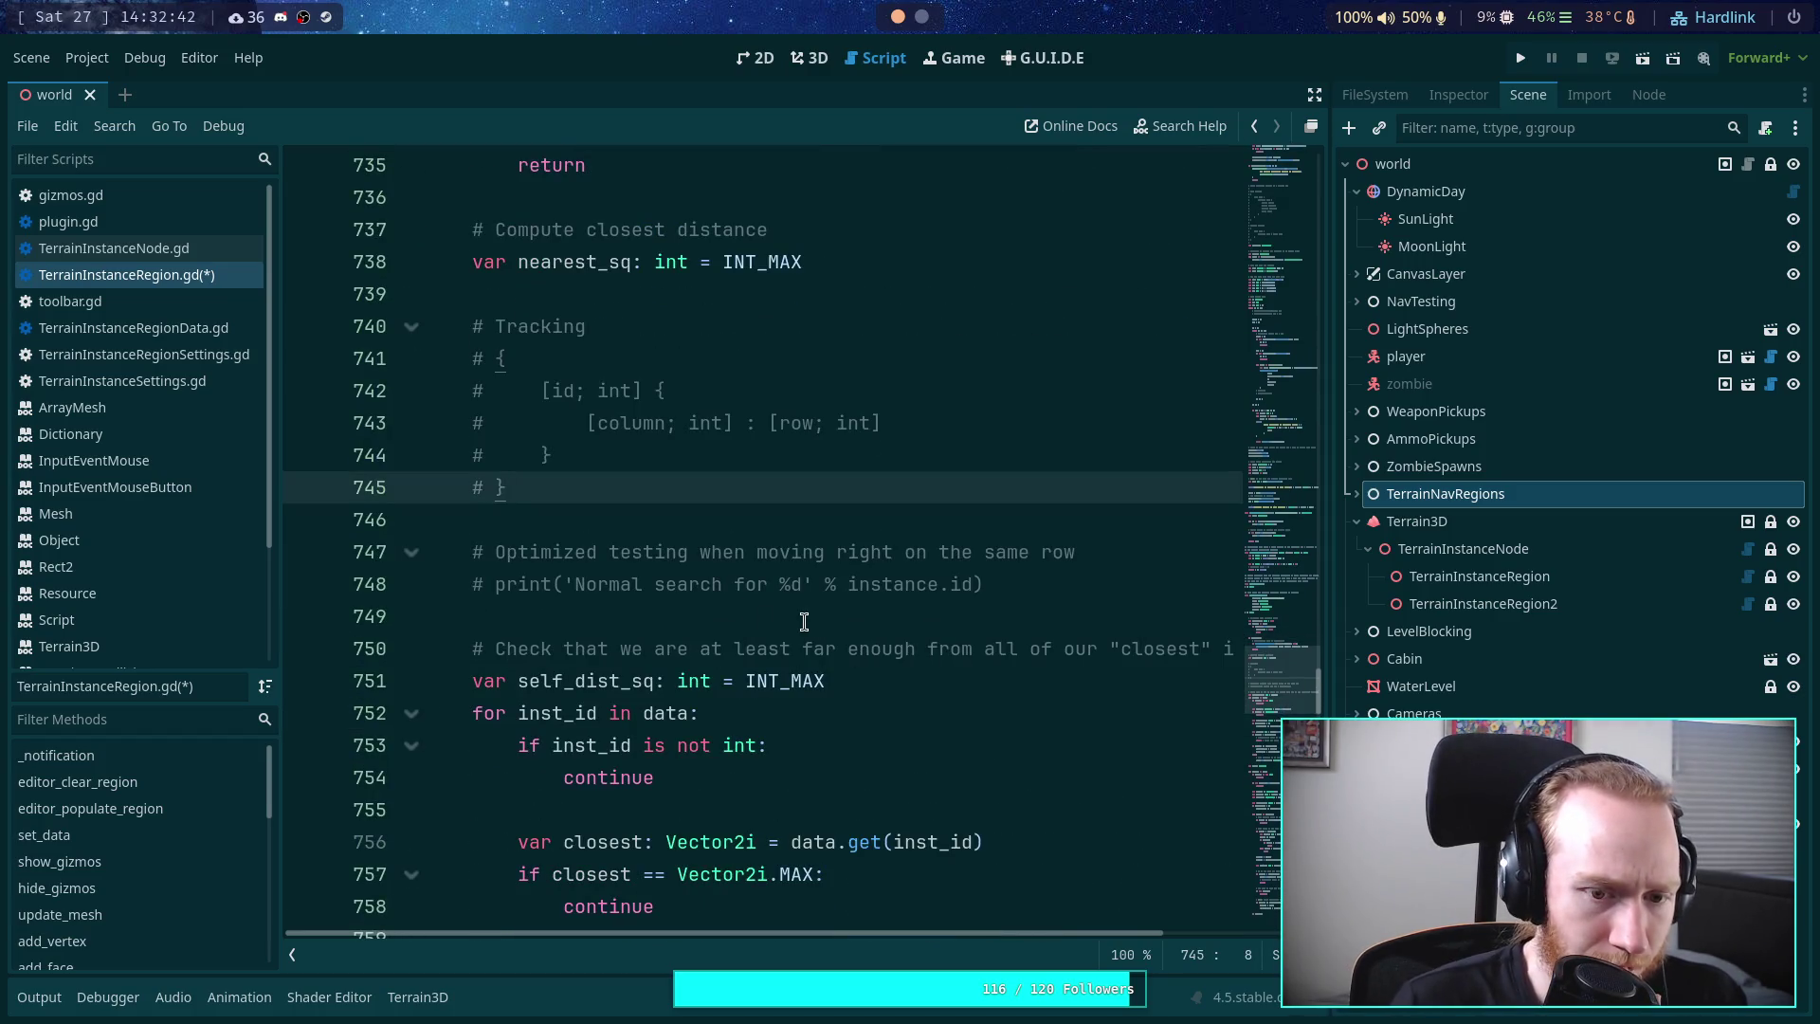
click(1128, 542)
key(shift+Up)
key(BackSpace)
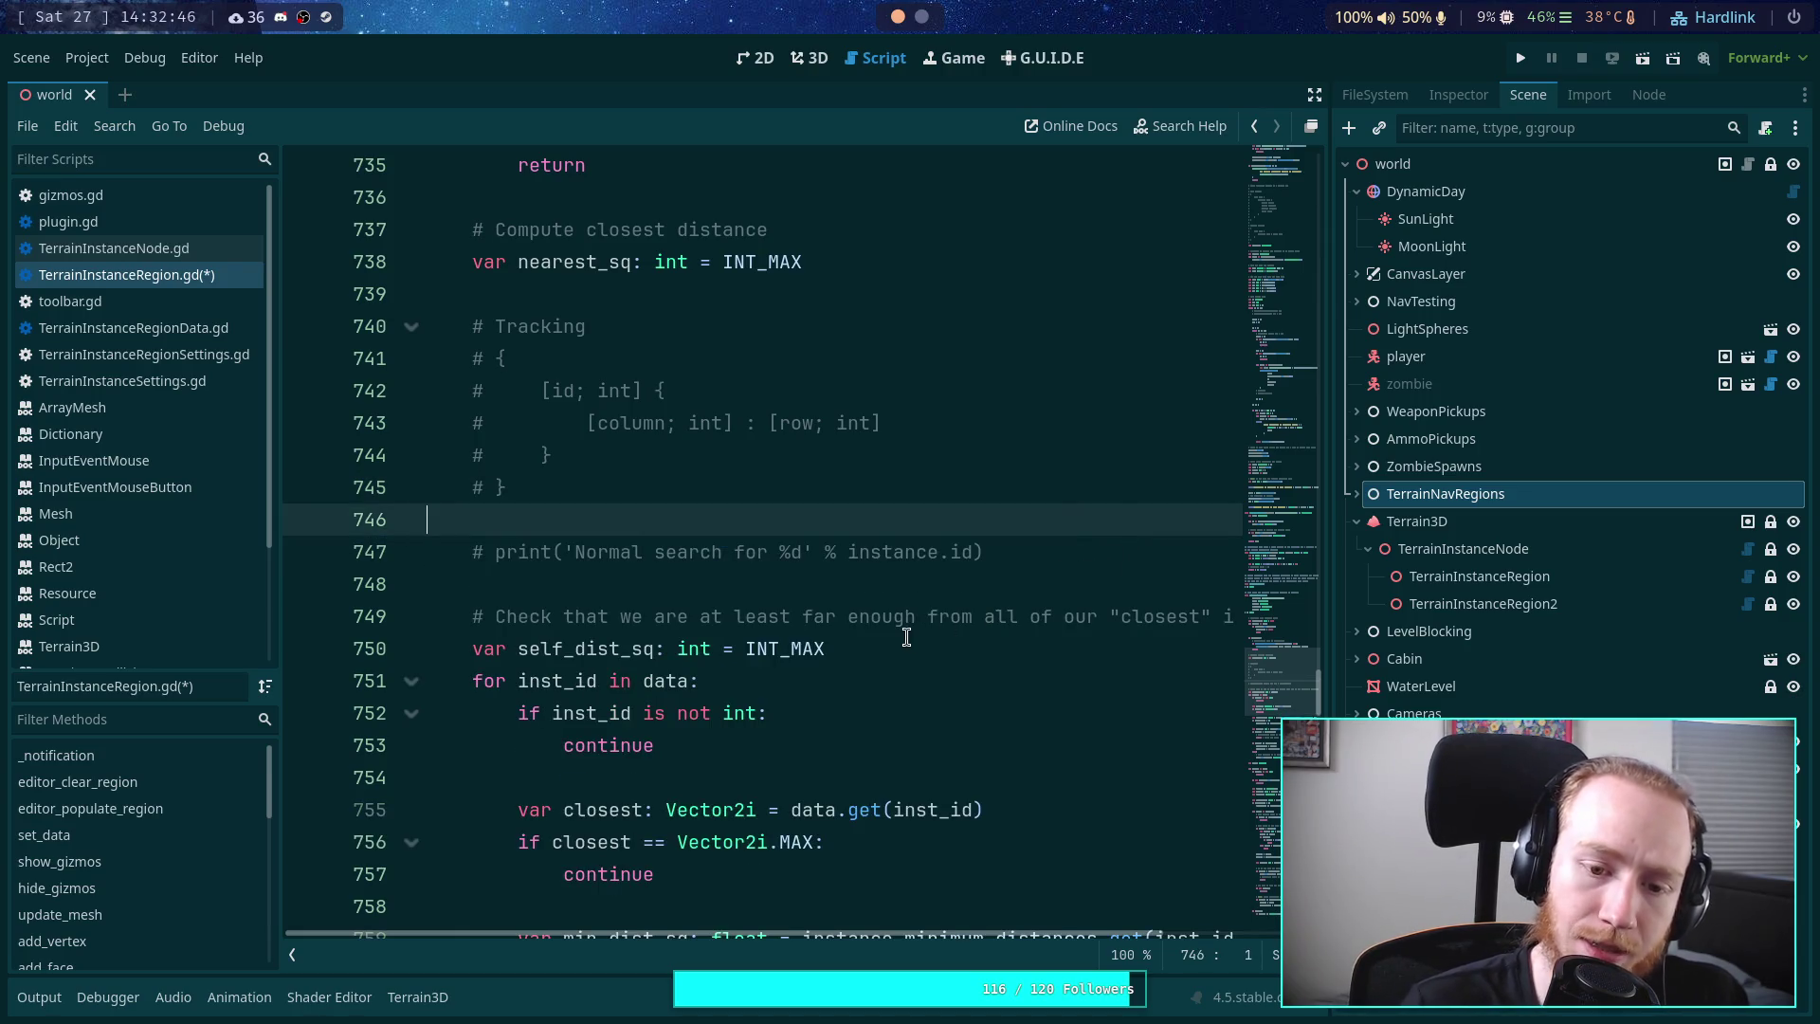
click(294, 954)
scroll(948, 720, down, 2)
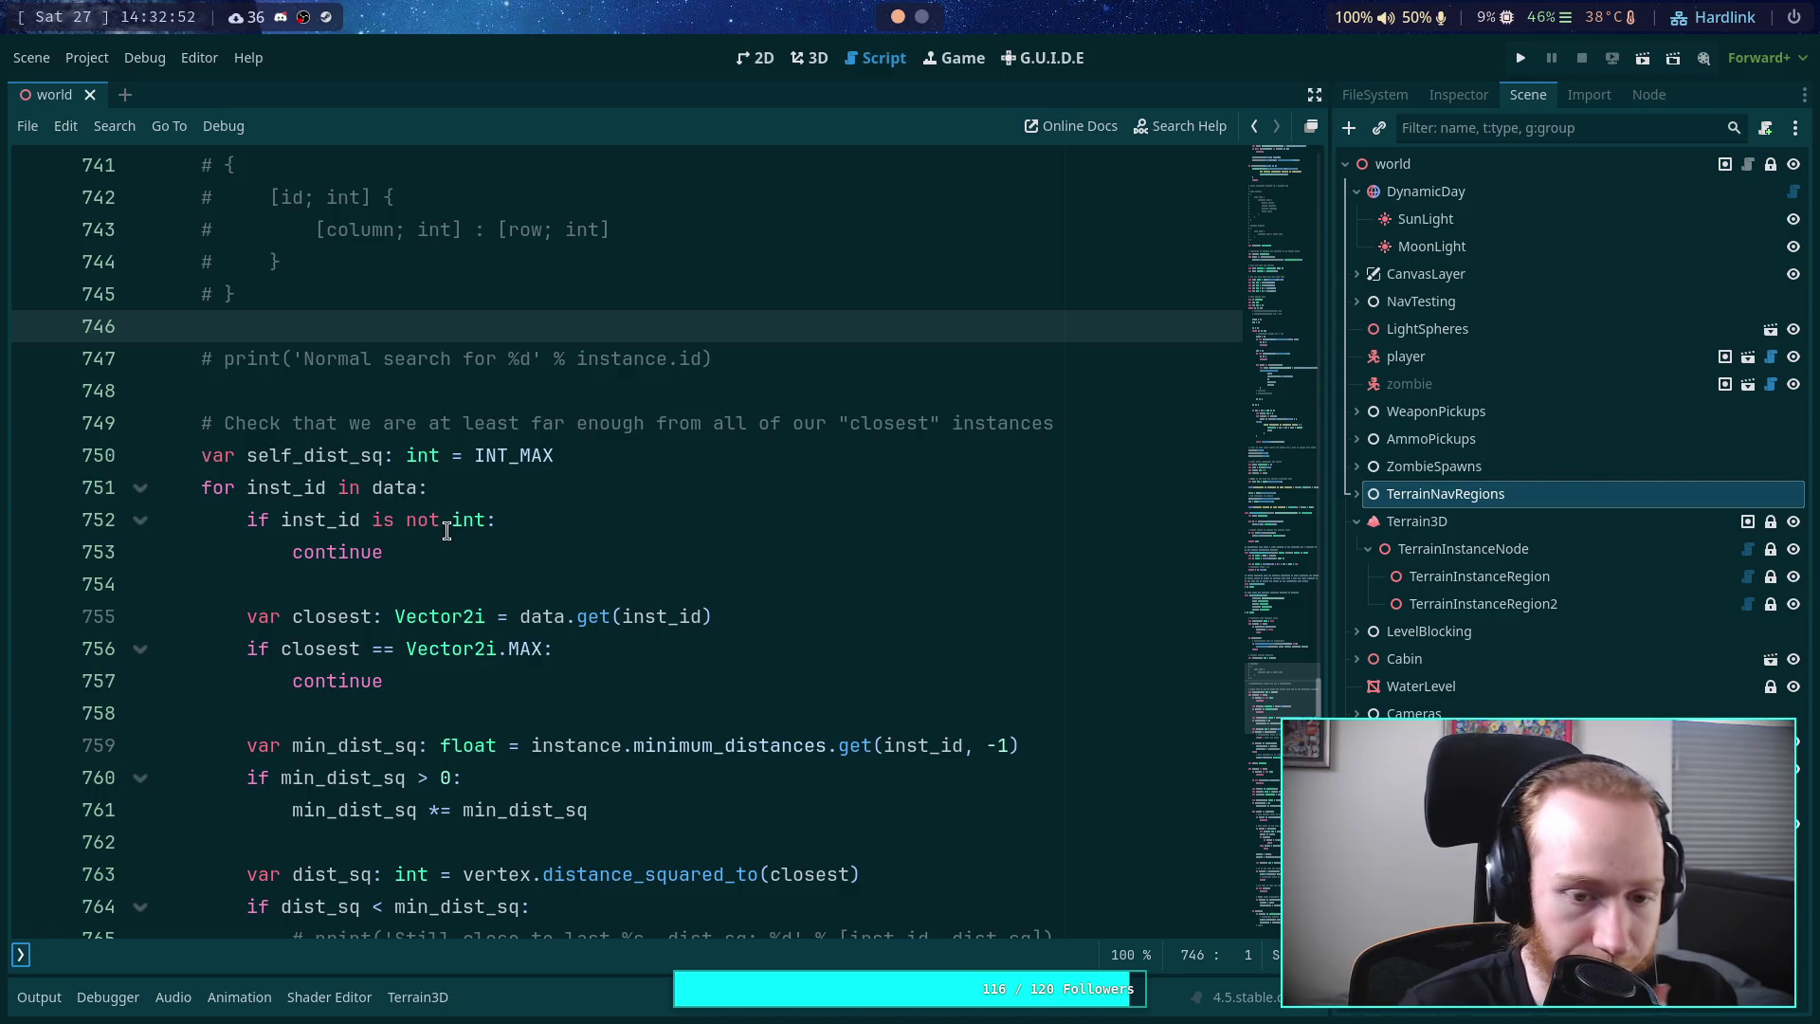
scroll(463, 538, down, 2)
- Highlight every use of the tracking variable, including the lookup on line 786
mouse_move(609, 567)
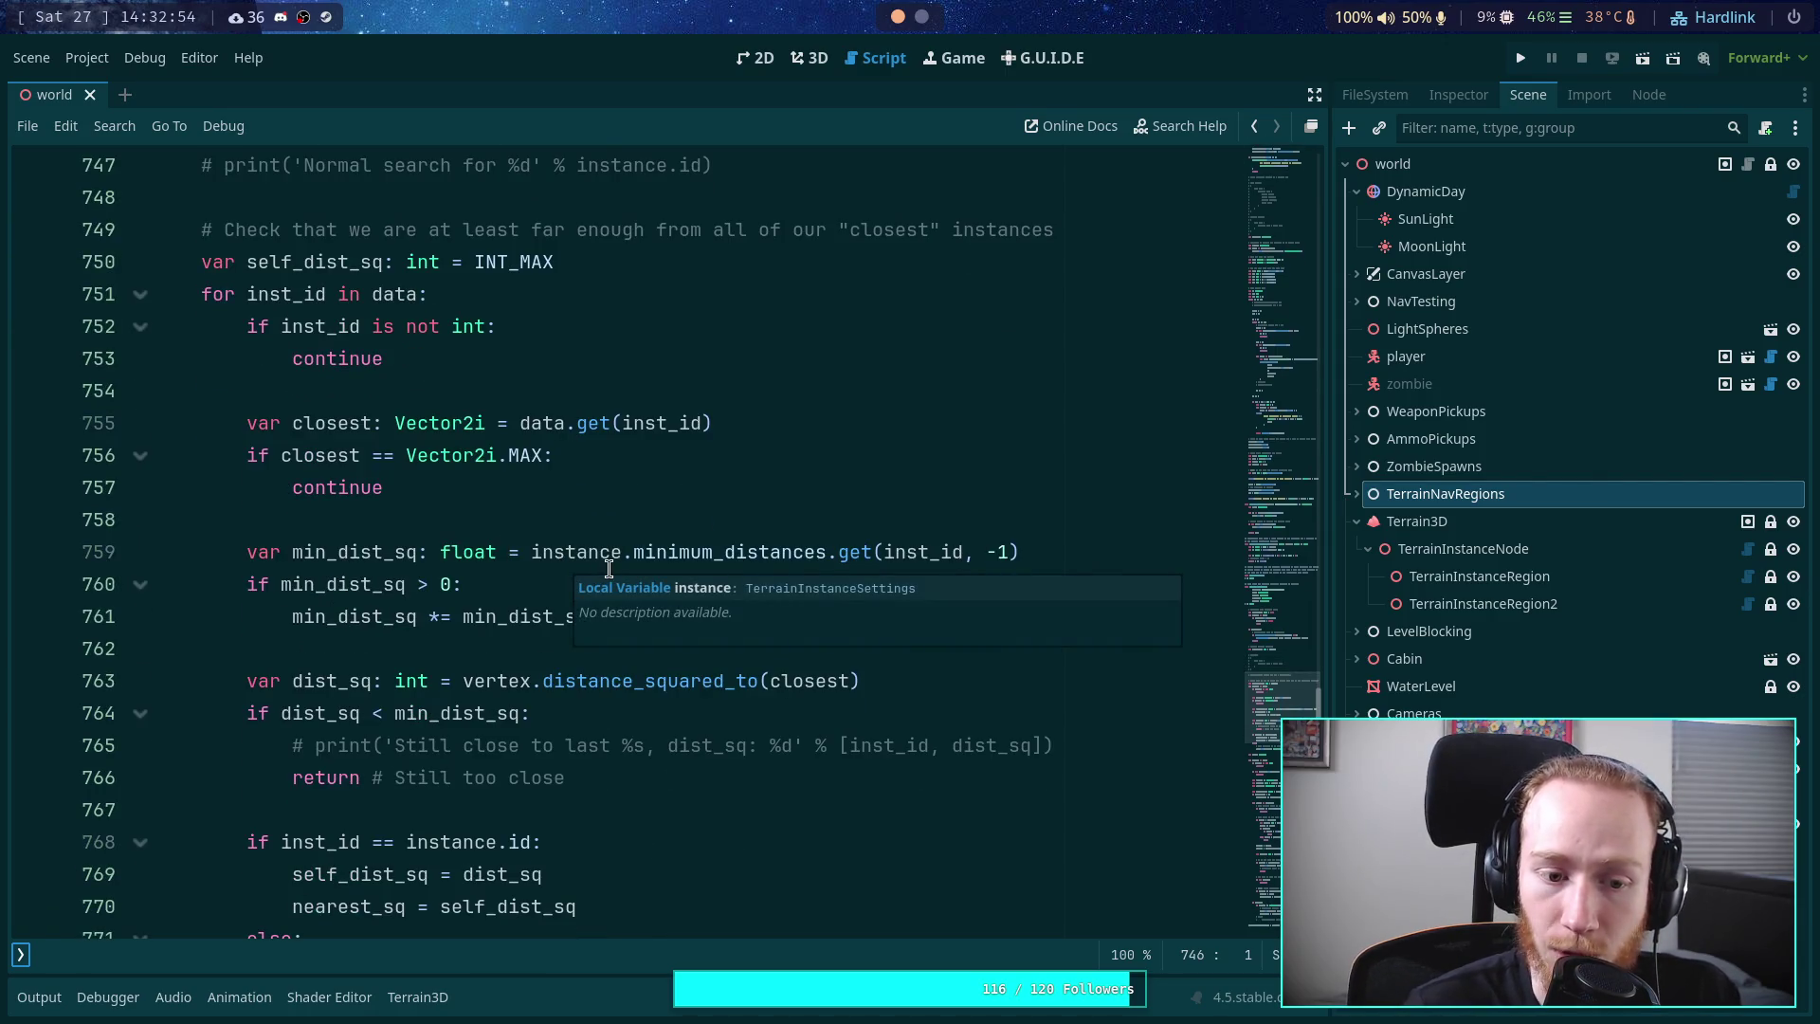
drag(566, 777, 258, 745)
scroll(530, 616, down, 6)
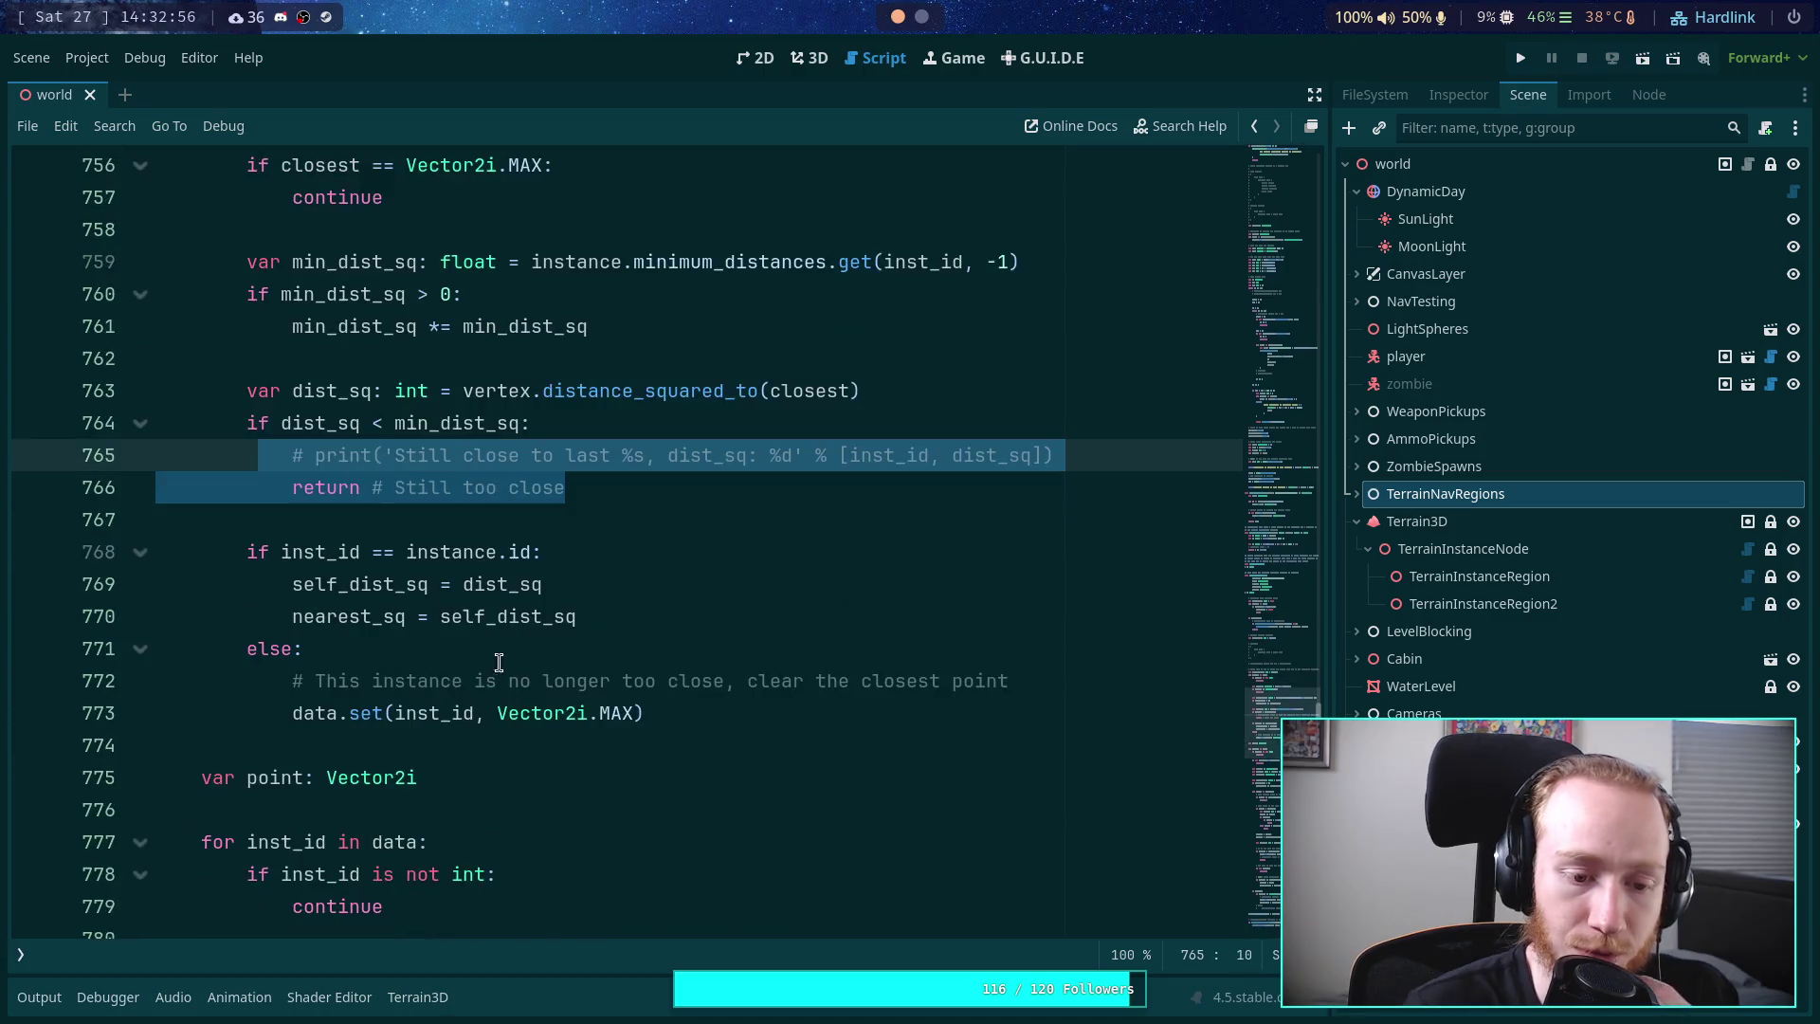
scroll(530, 626, down, 2)
mouse_move(645, 654)
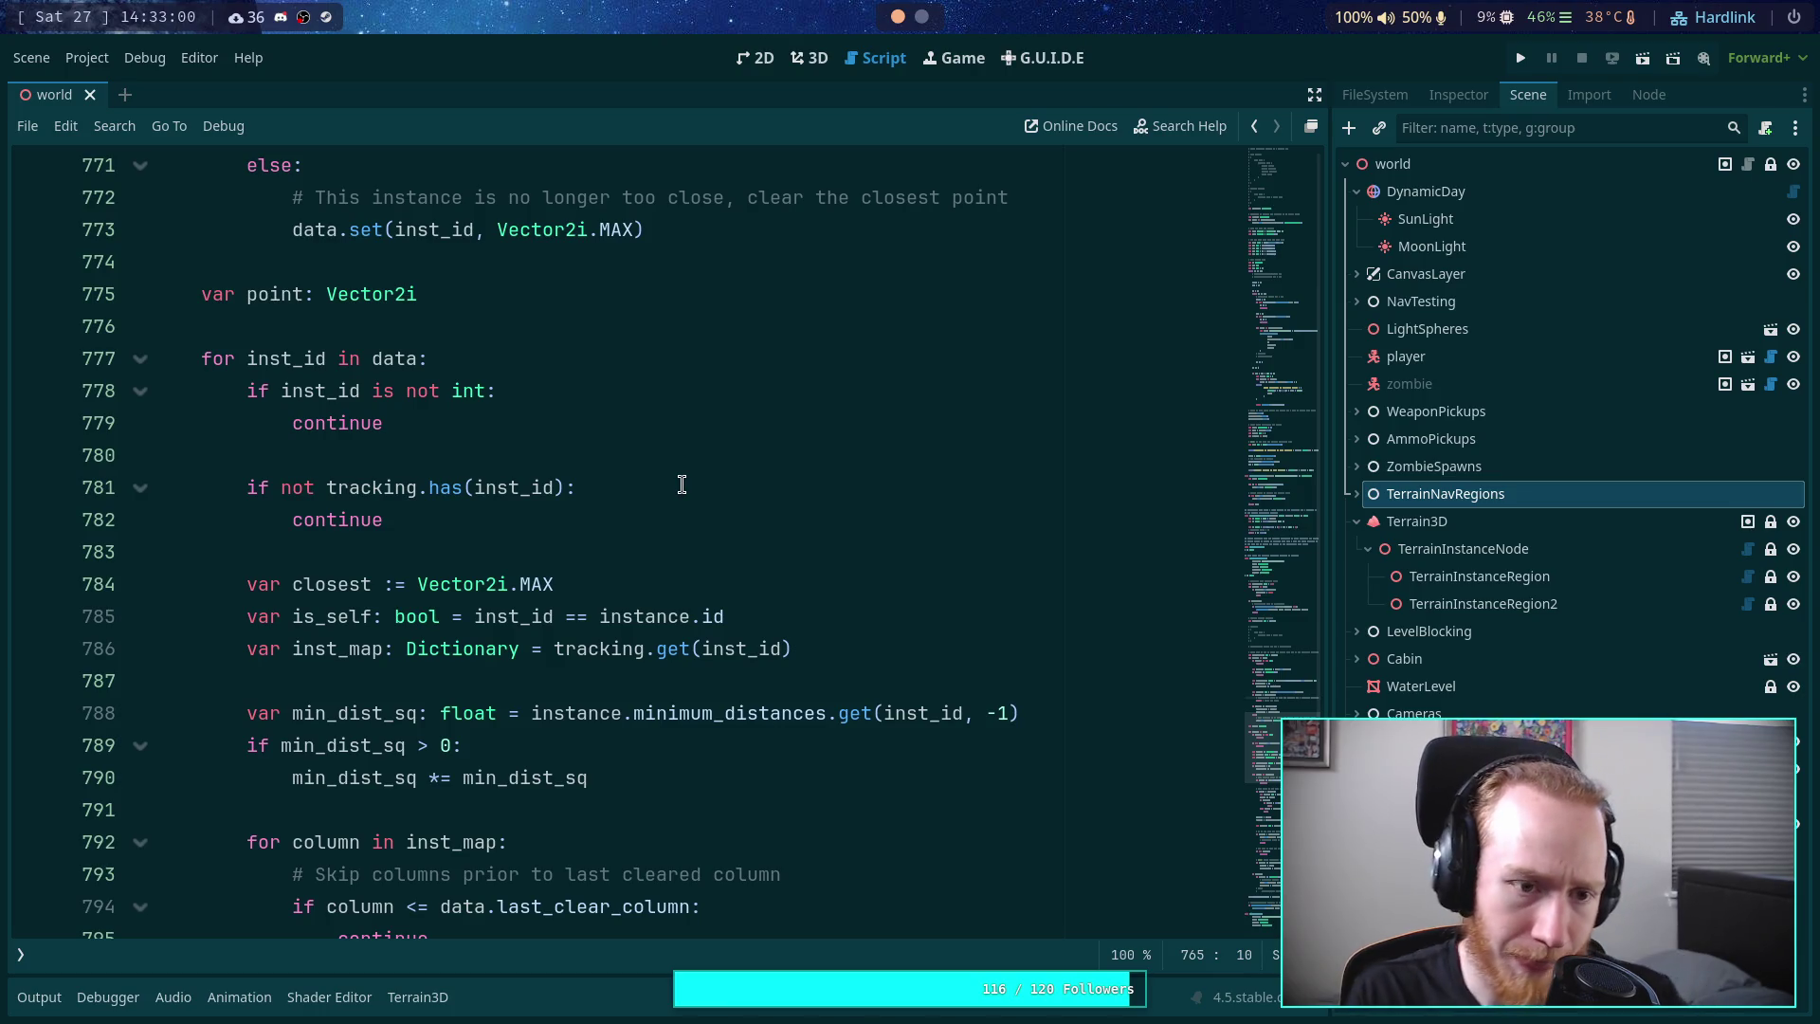
double_click(388, 487)
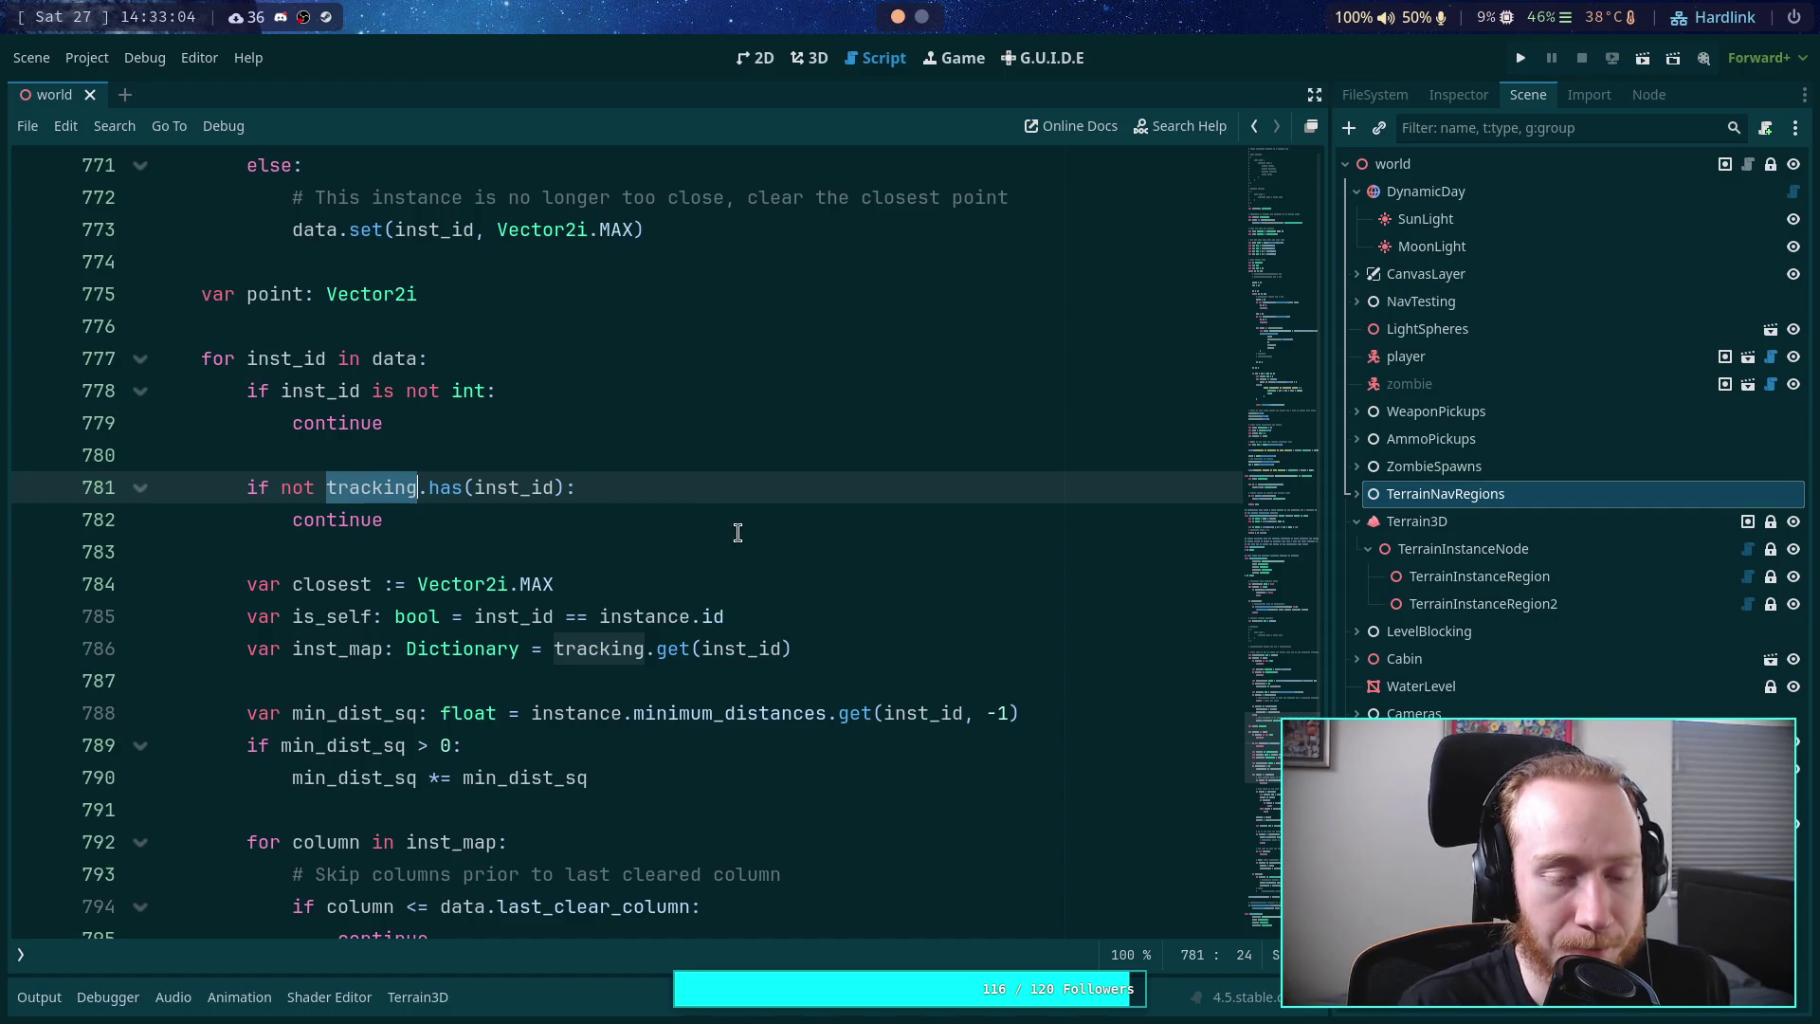
double_click(350, 649)
click(641, 648)
double_click(641, 648)
scroll(414, 656, down, 1)
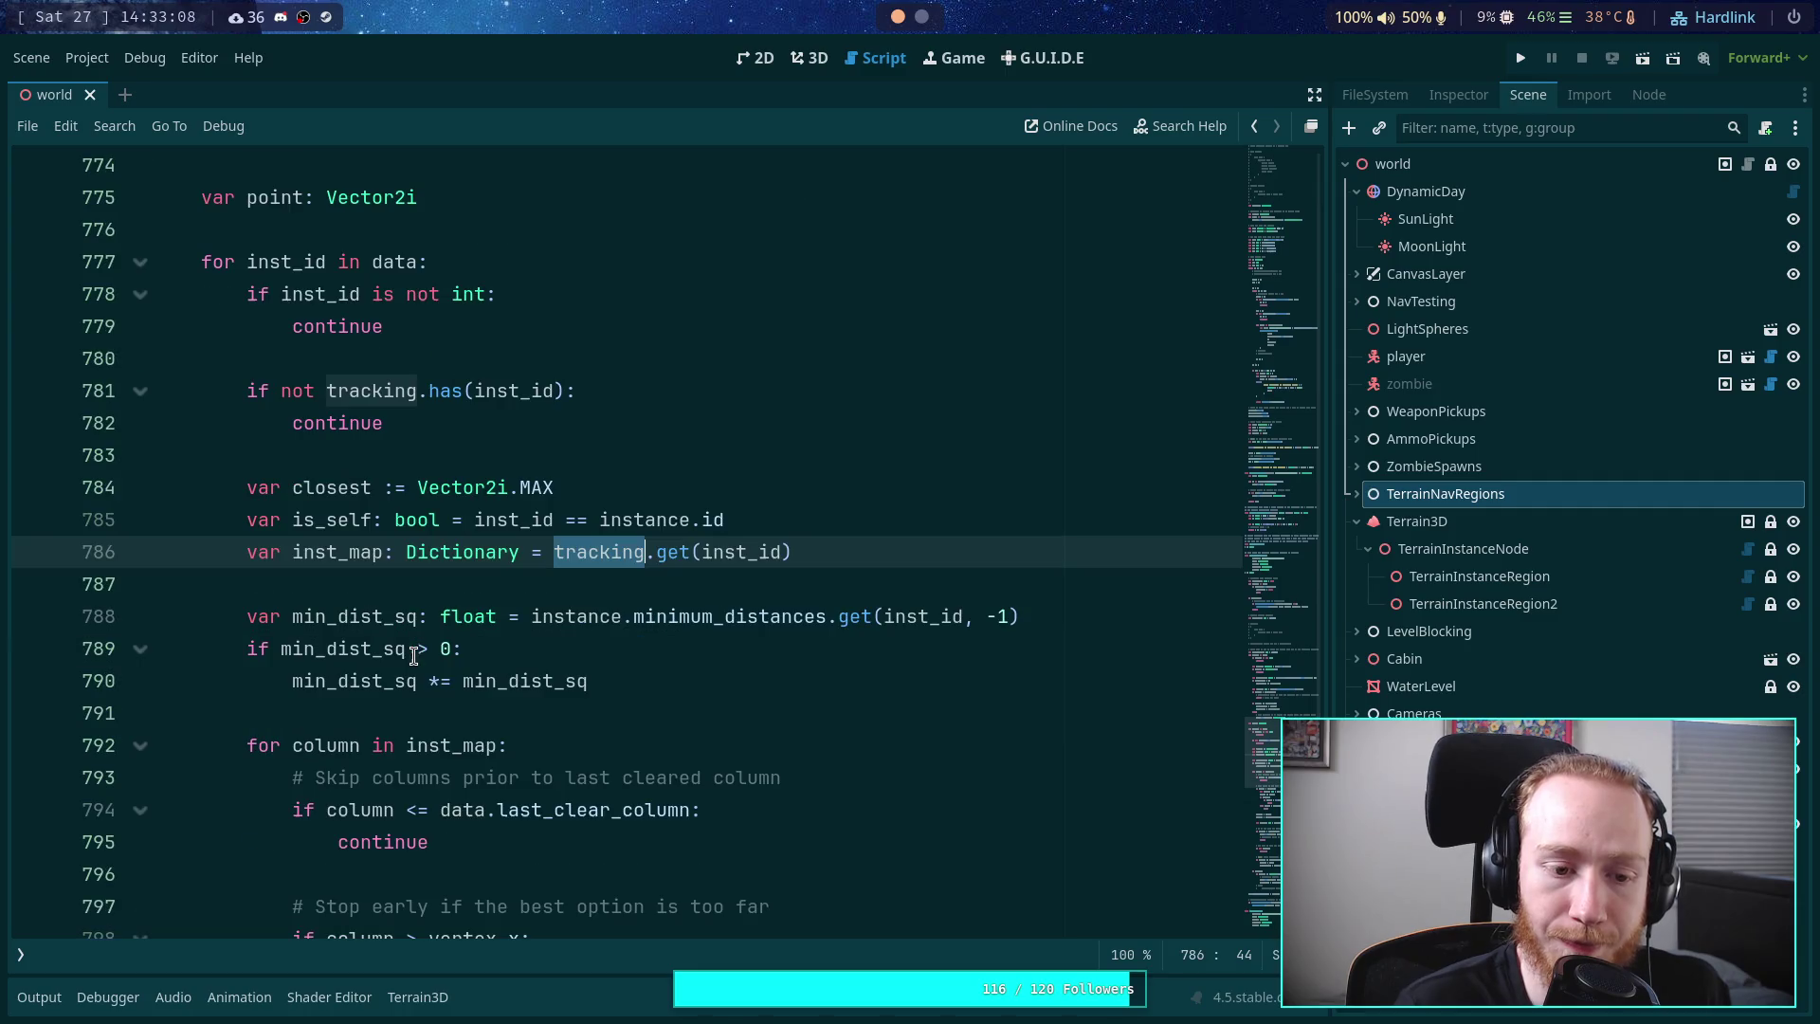
click(337, 544)
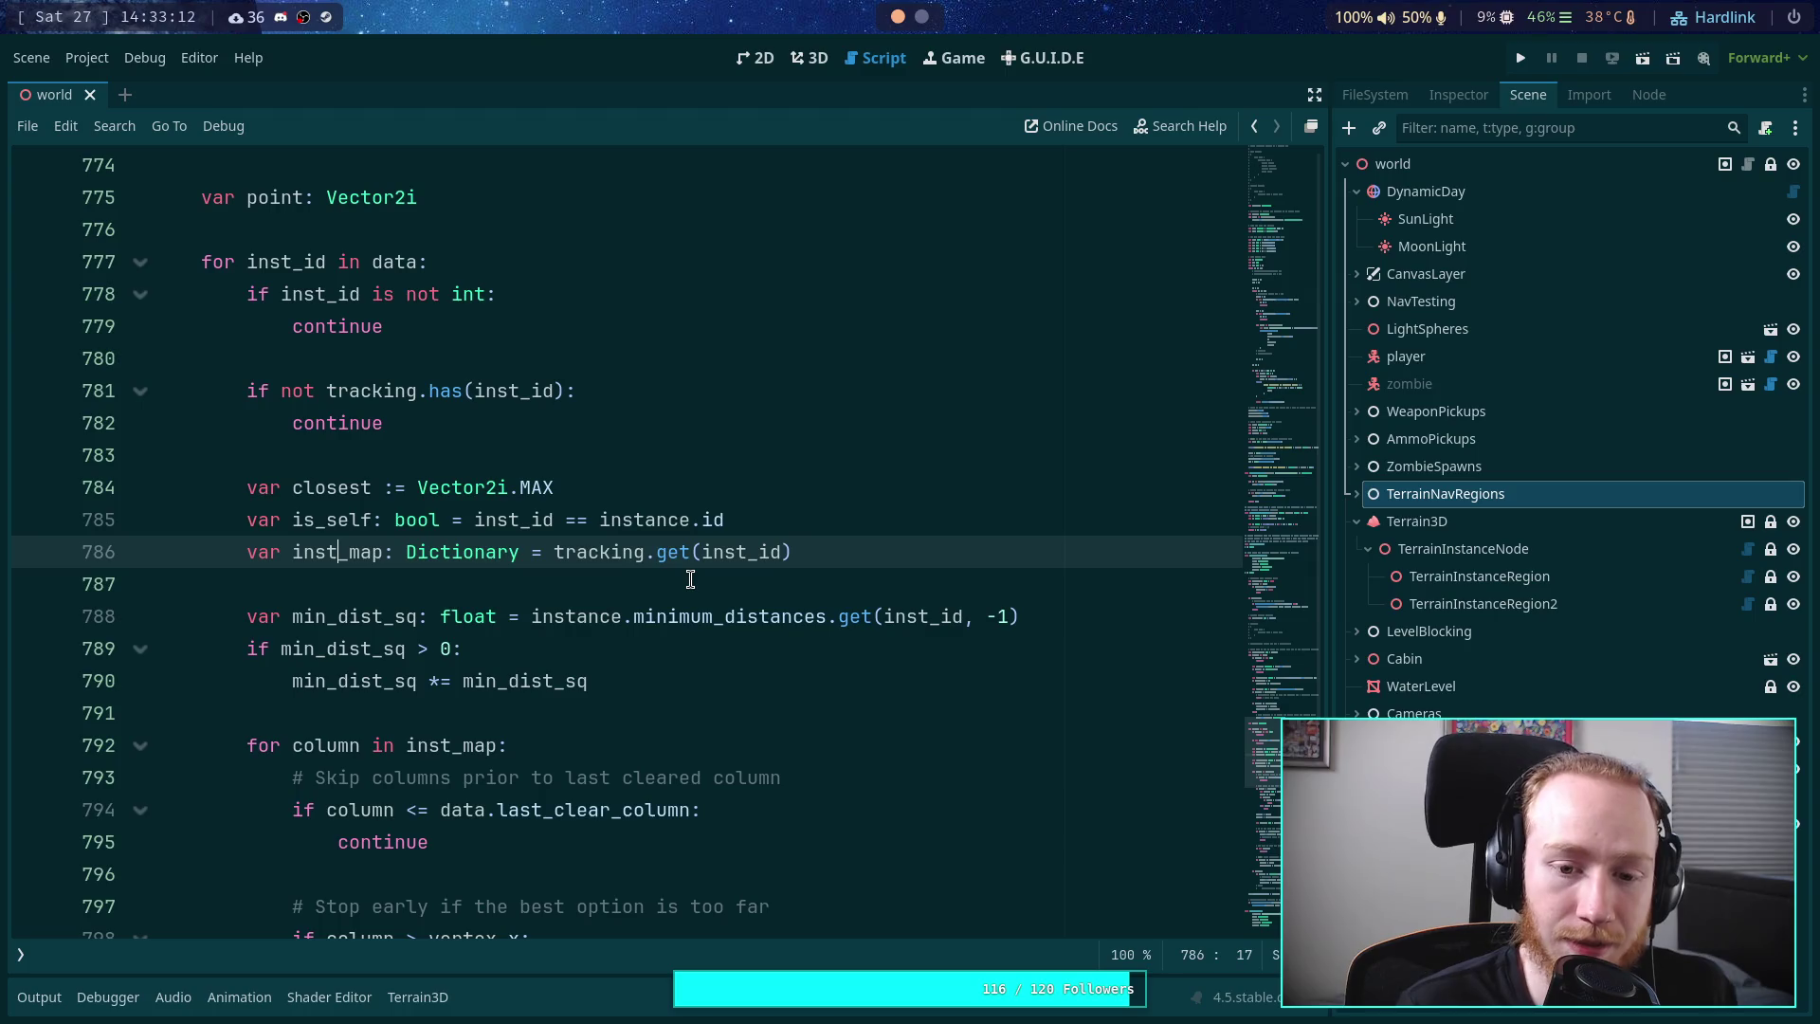
- Highlight the uses of min_dist_sq, inst_map and closest in the column-tracking loop
double_click(361, 616)
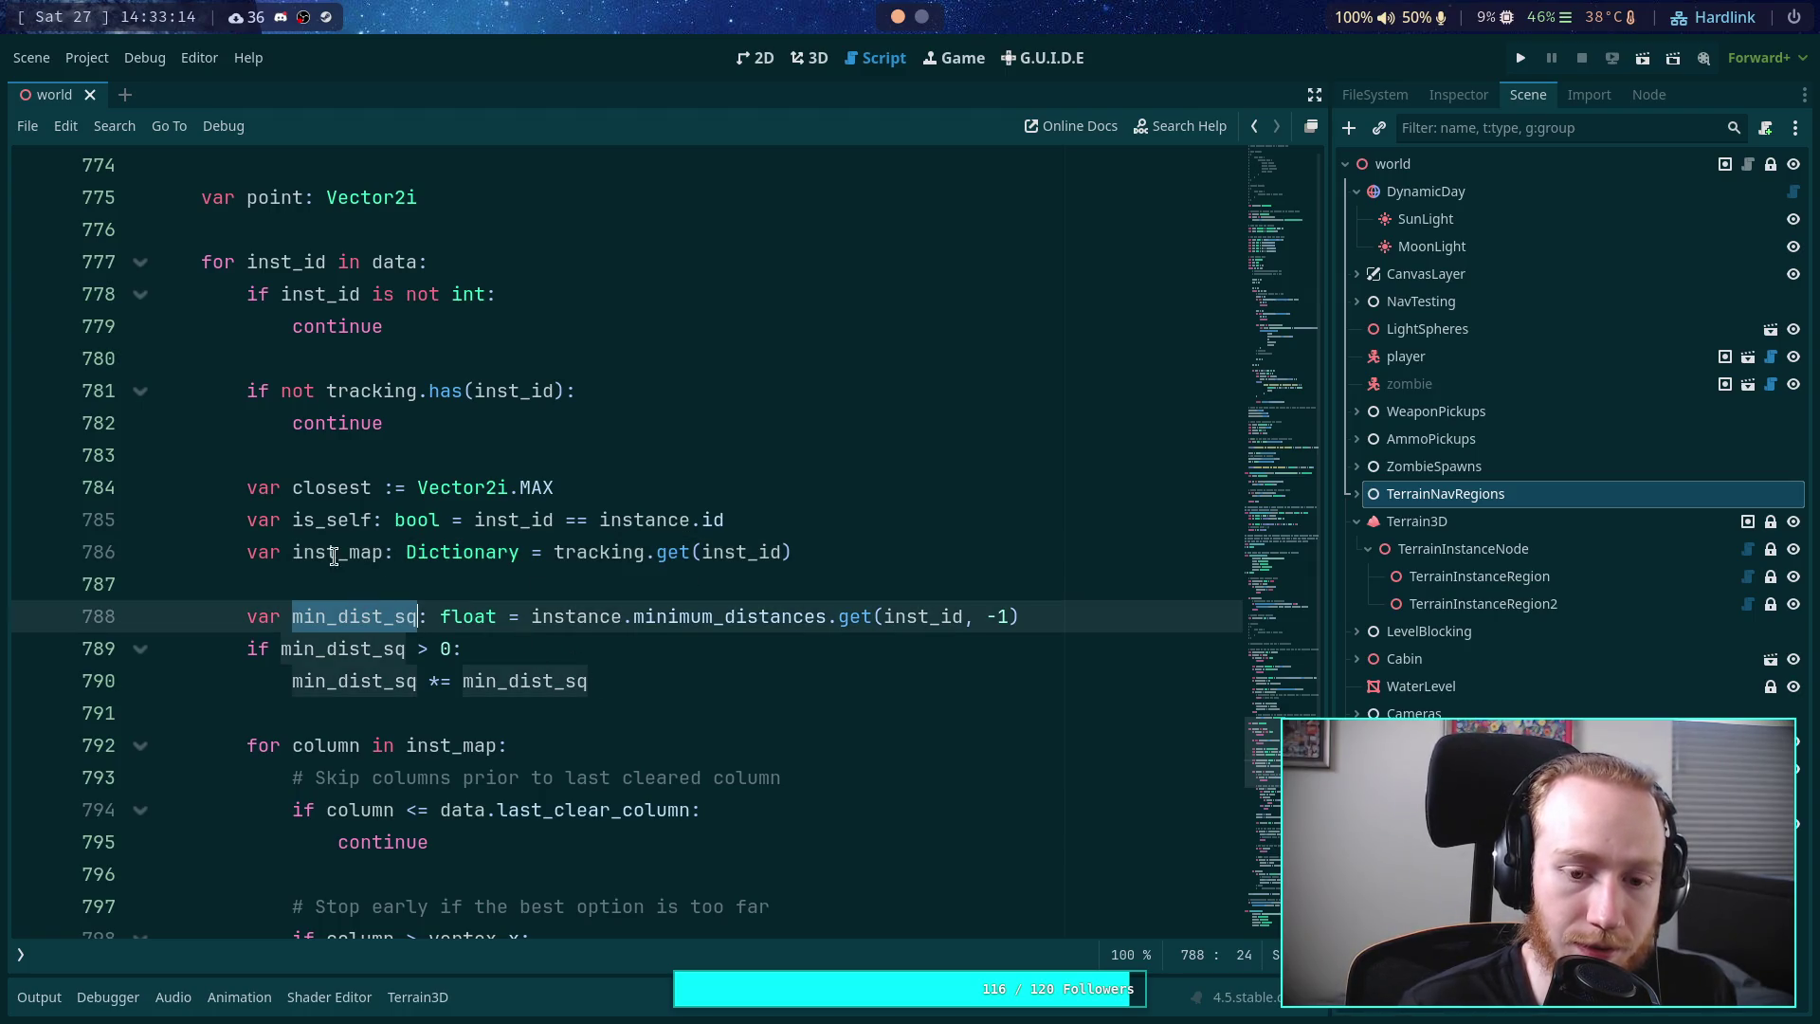
double_click(382, 554)
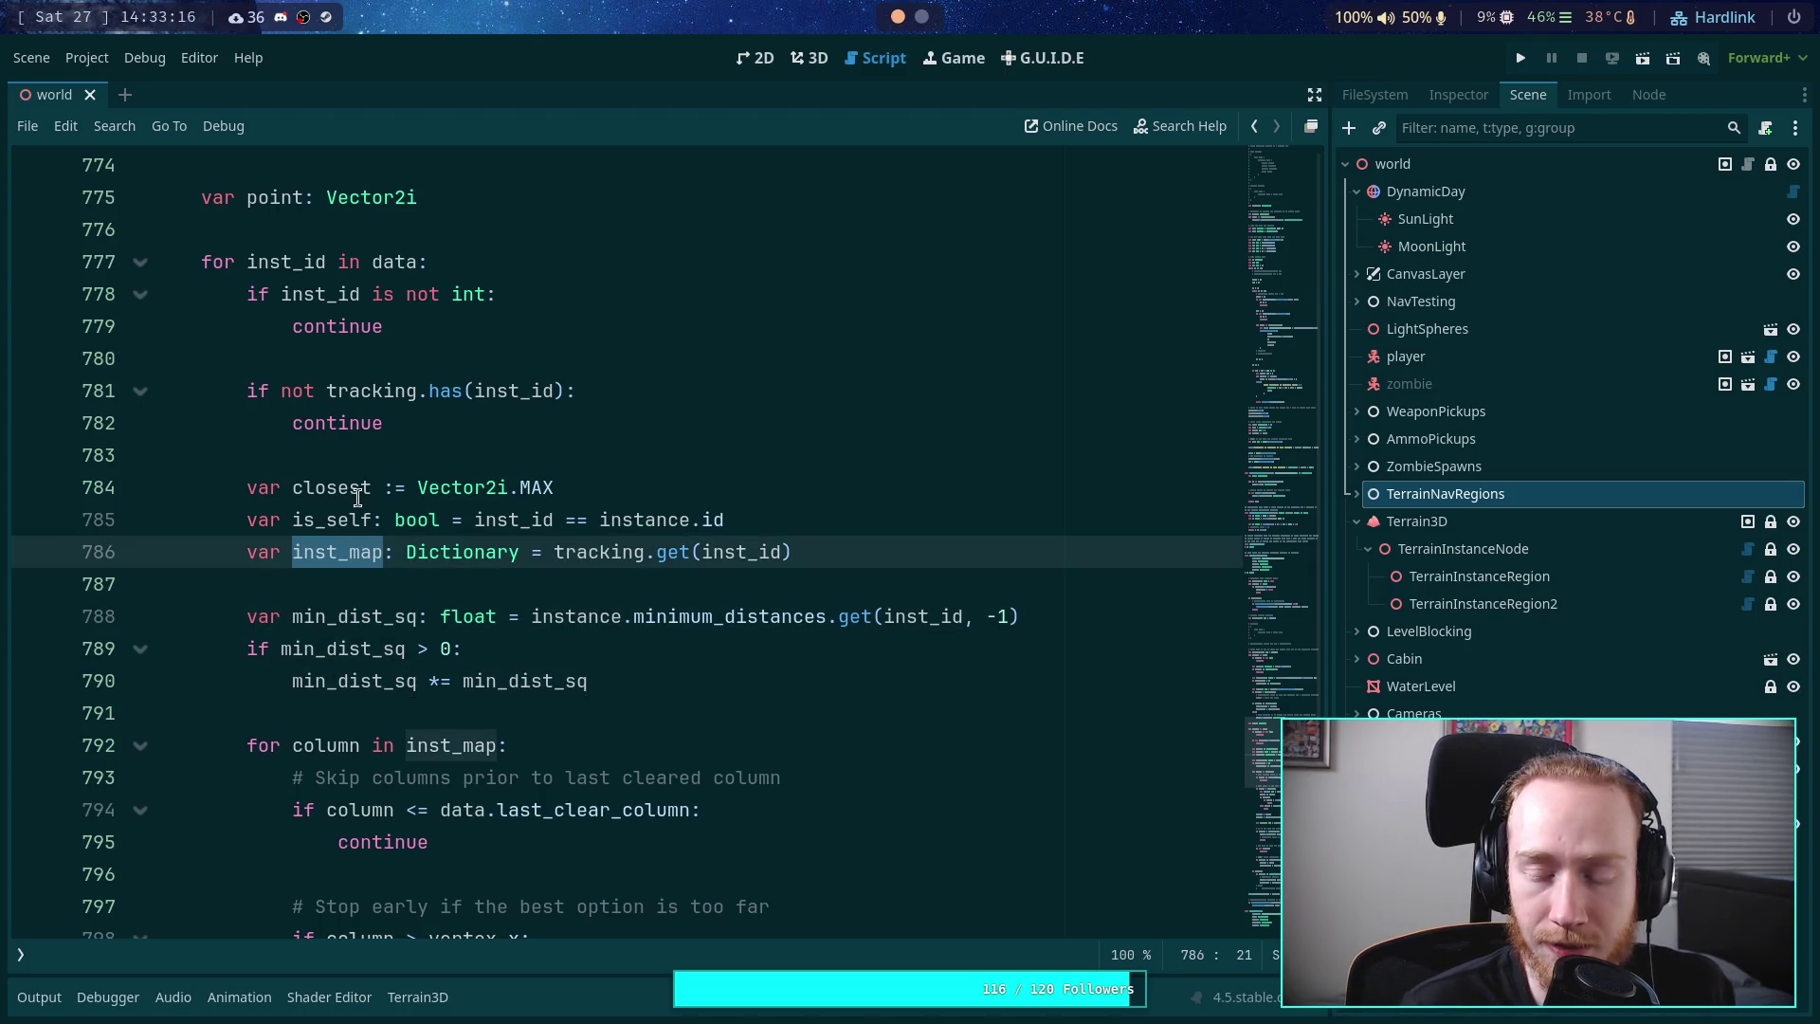
double_click(358, 493)
scroll(607, 502, down, 8)
scroll(755, 492, up, 6)
scroll(732, 560, down, 8)
scroll(732, 560, up, 9)
- Insert a new line after the min_dist_sq declaration on line 788
click(604, 537)
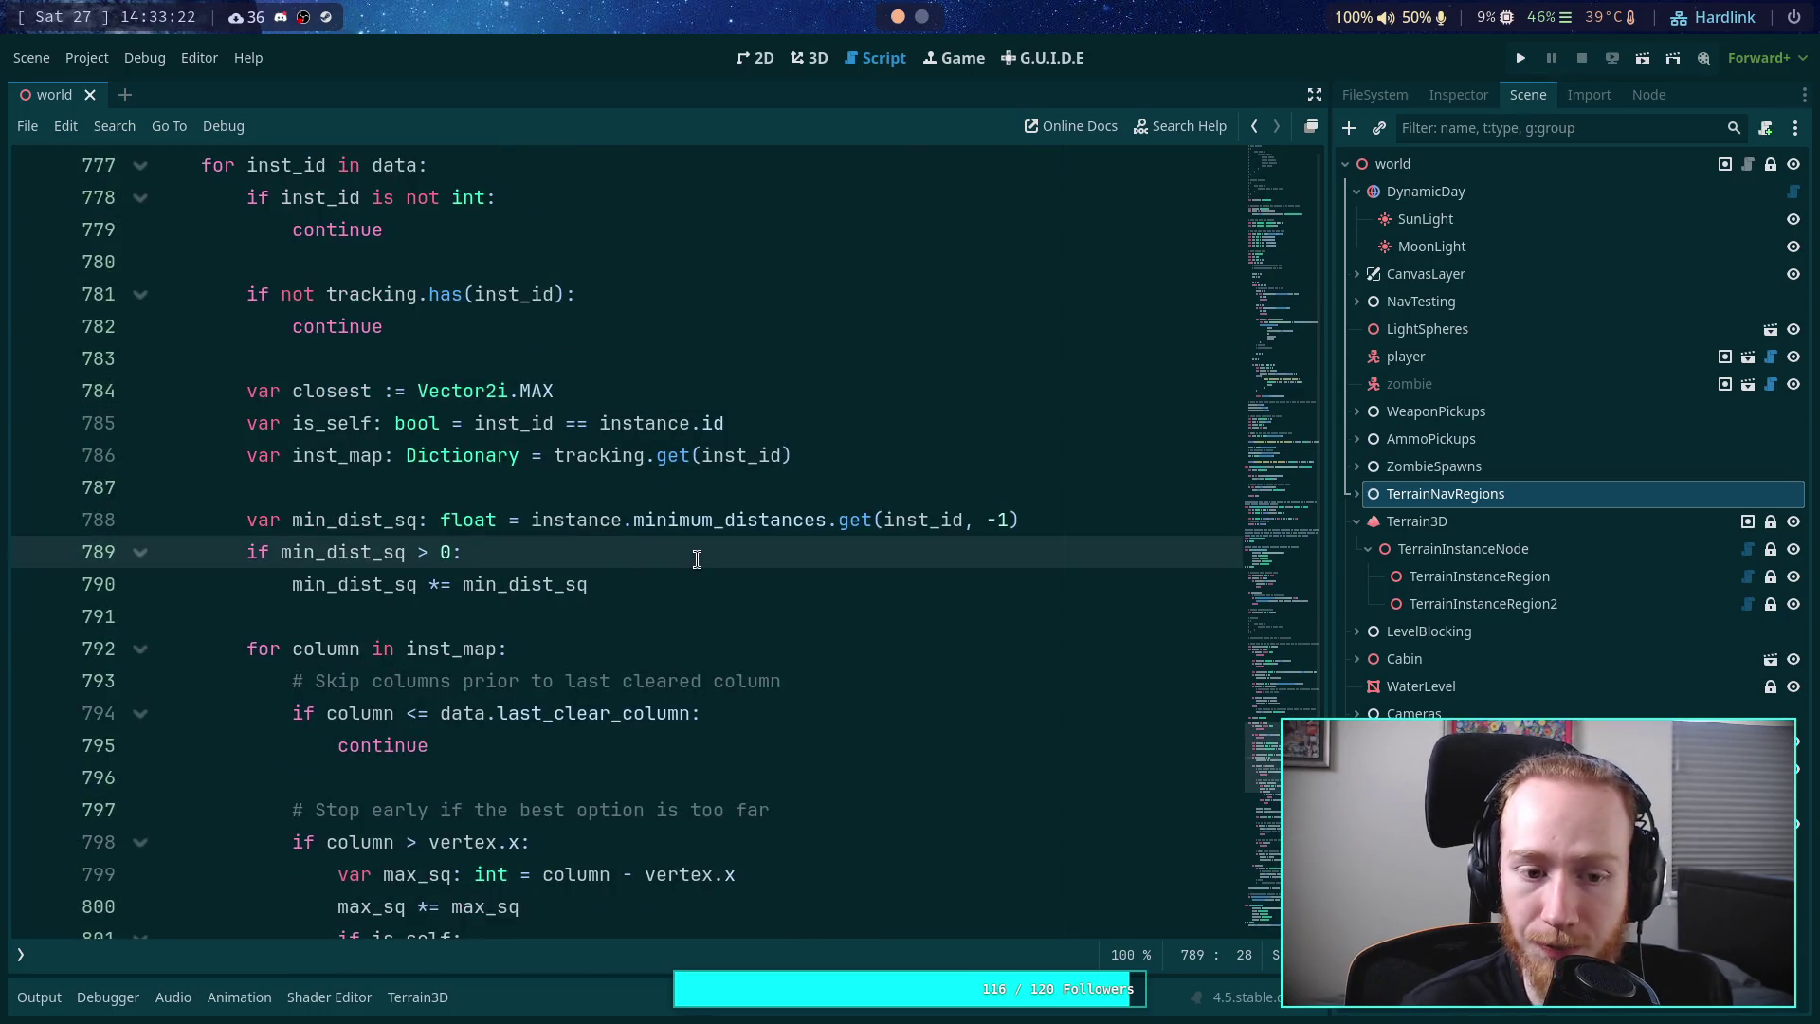
scroll(726, 527, up, 1)
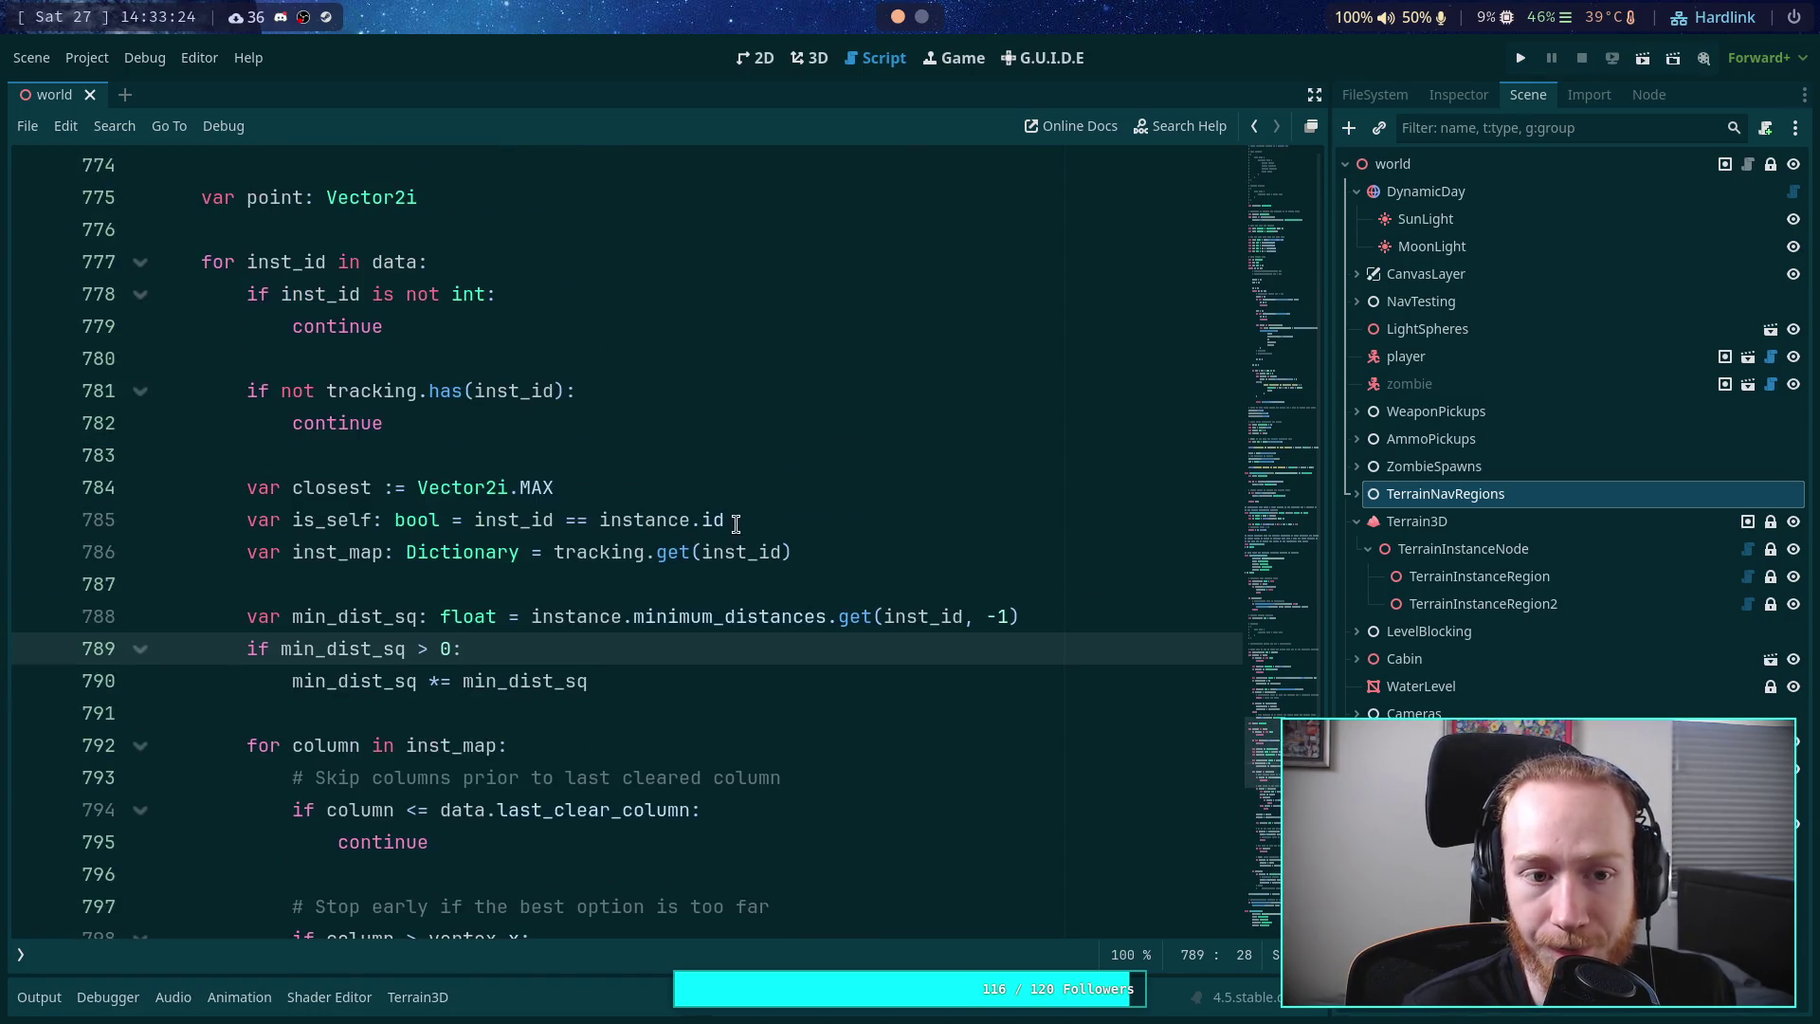
click(926, 673)
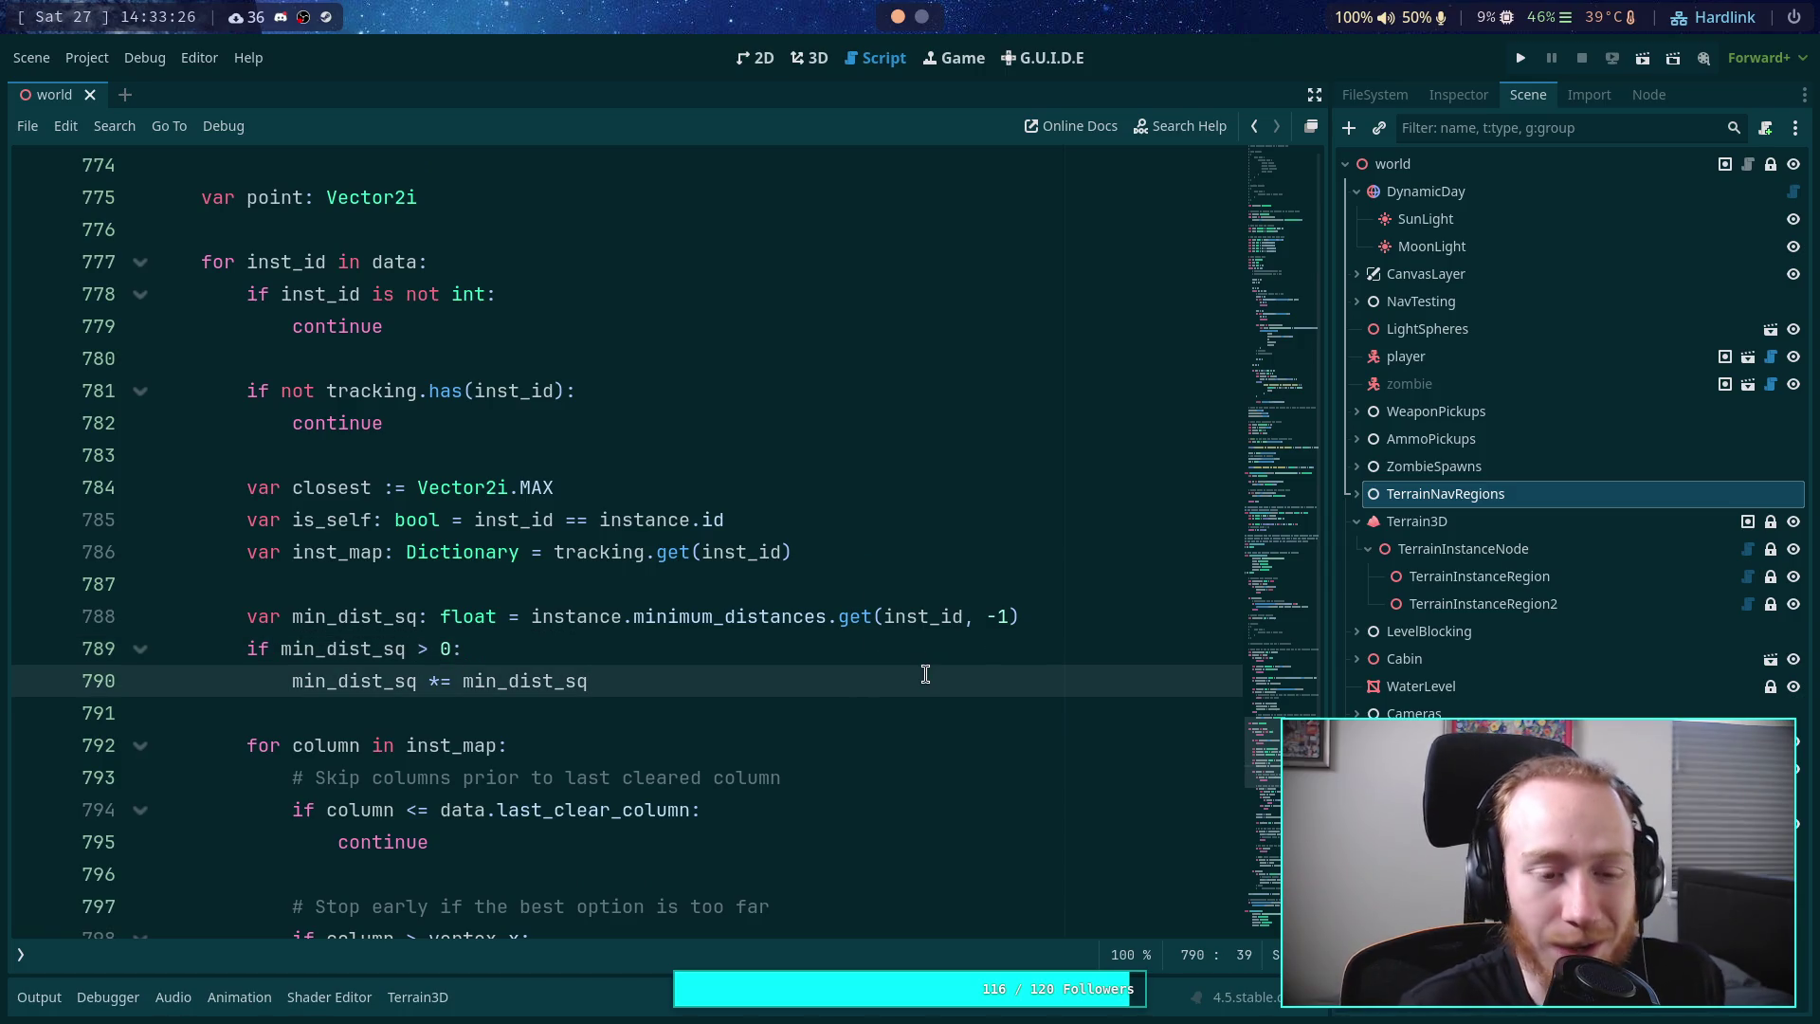
click(1080, 614)
key(Return)
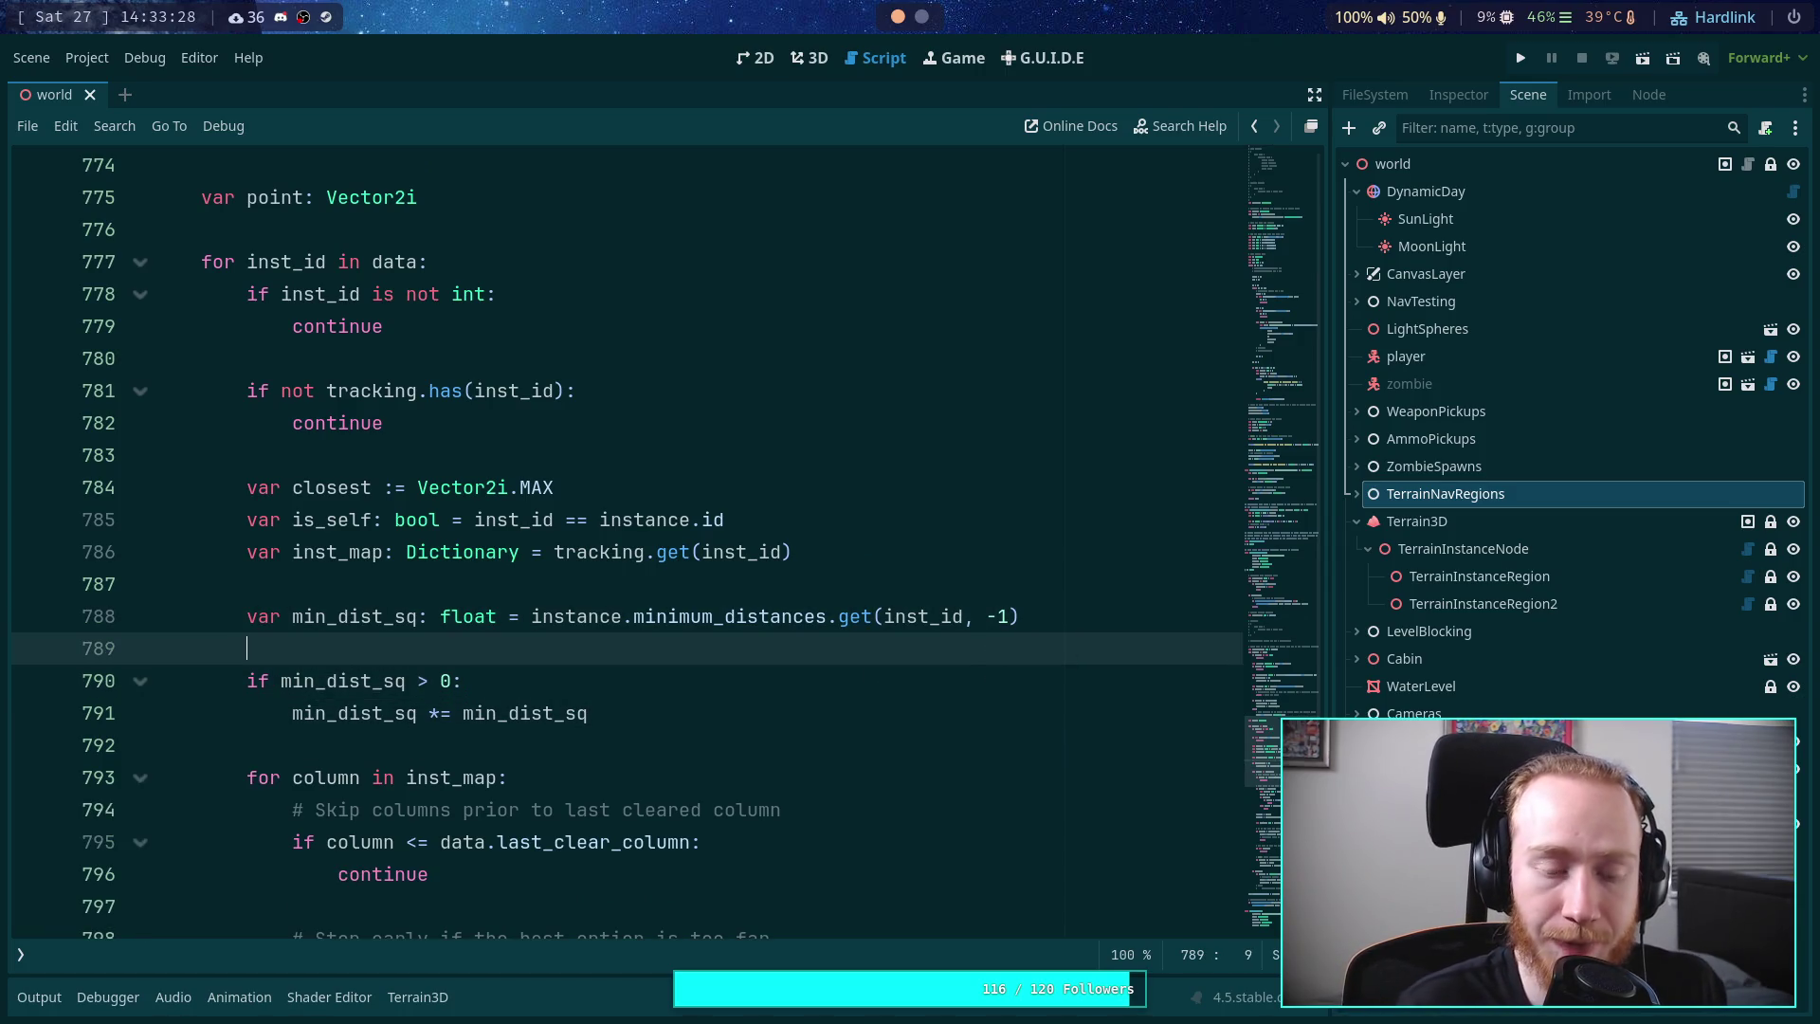
- Trim the extra blank lines so one empty line follows the declaration
key(Return)
key(Up)
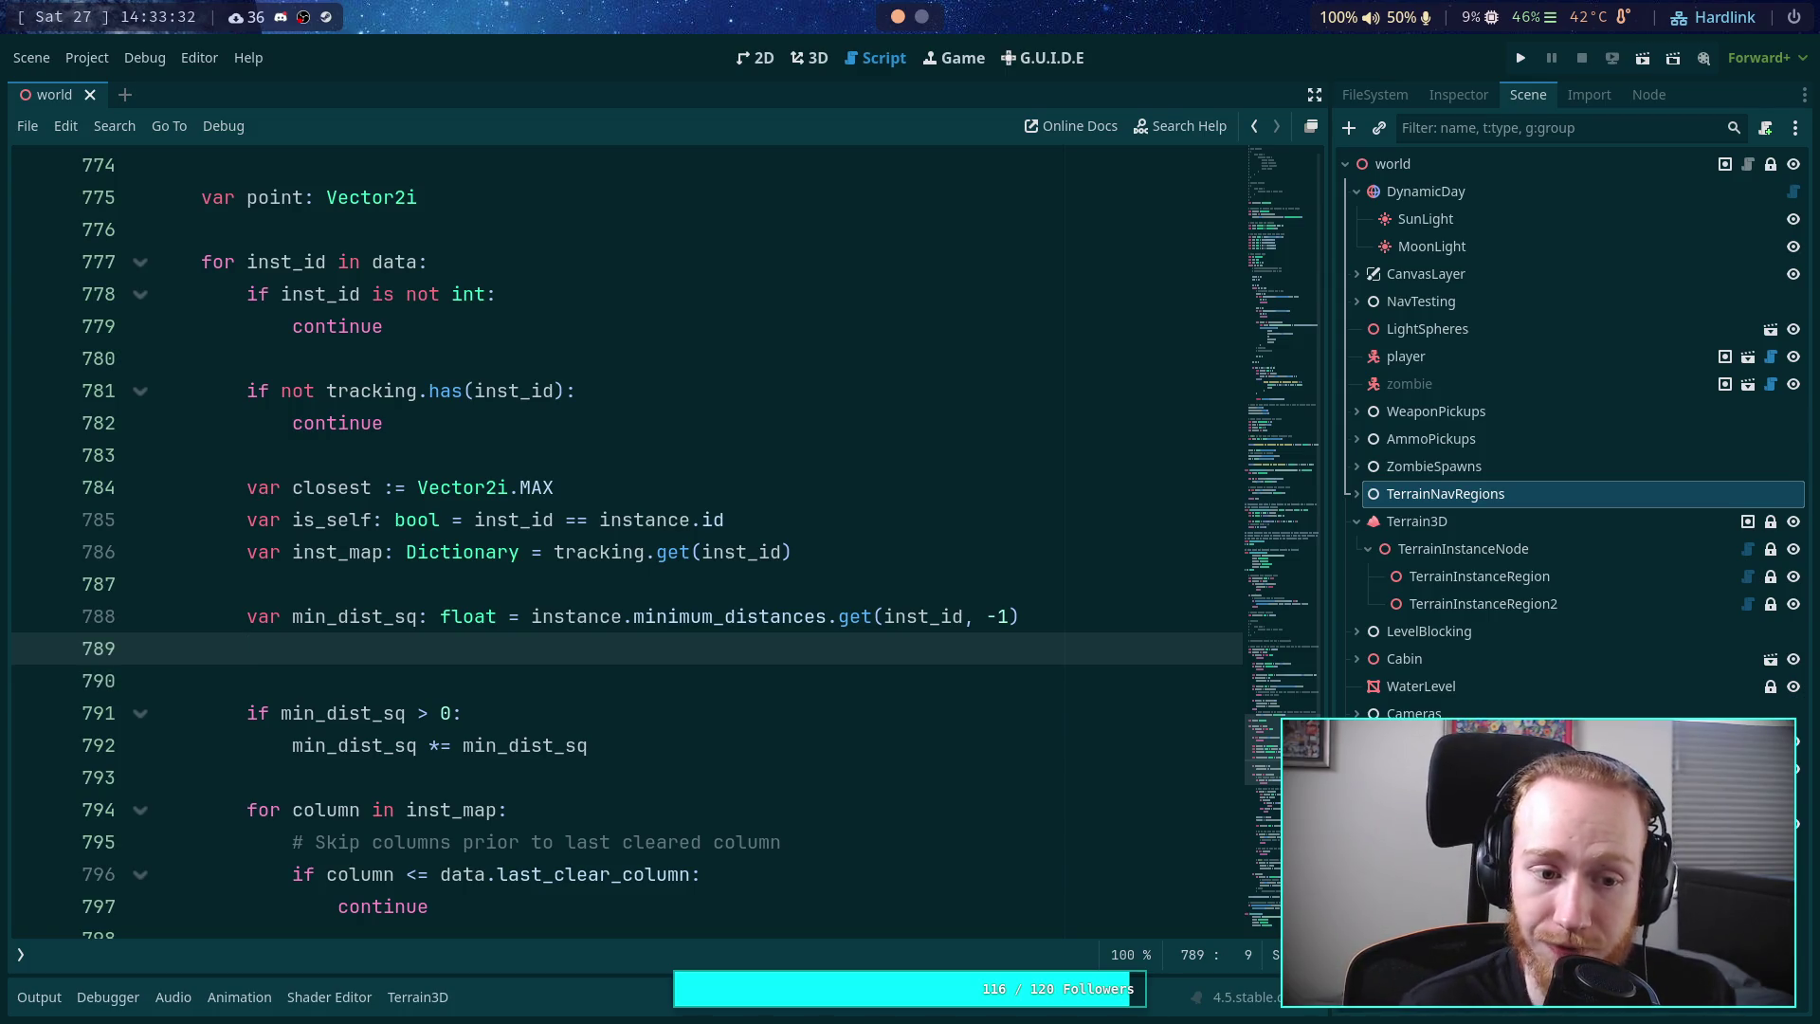
double_click(364, 555)
click(588, 552)
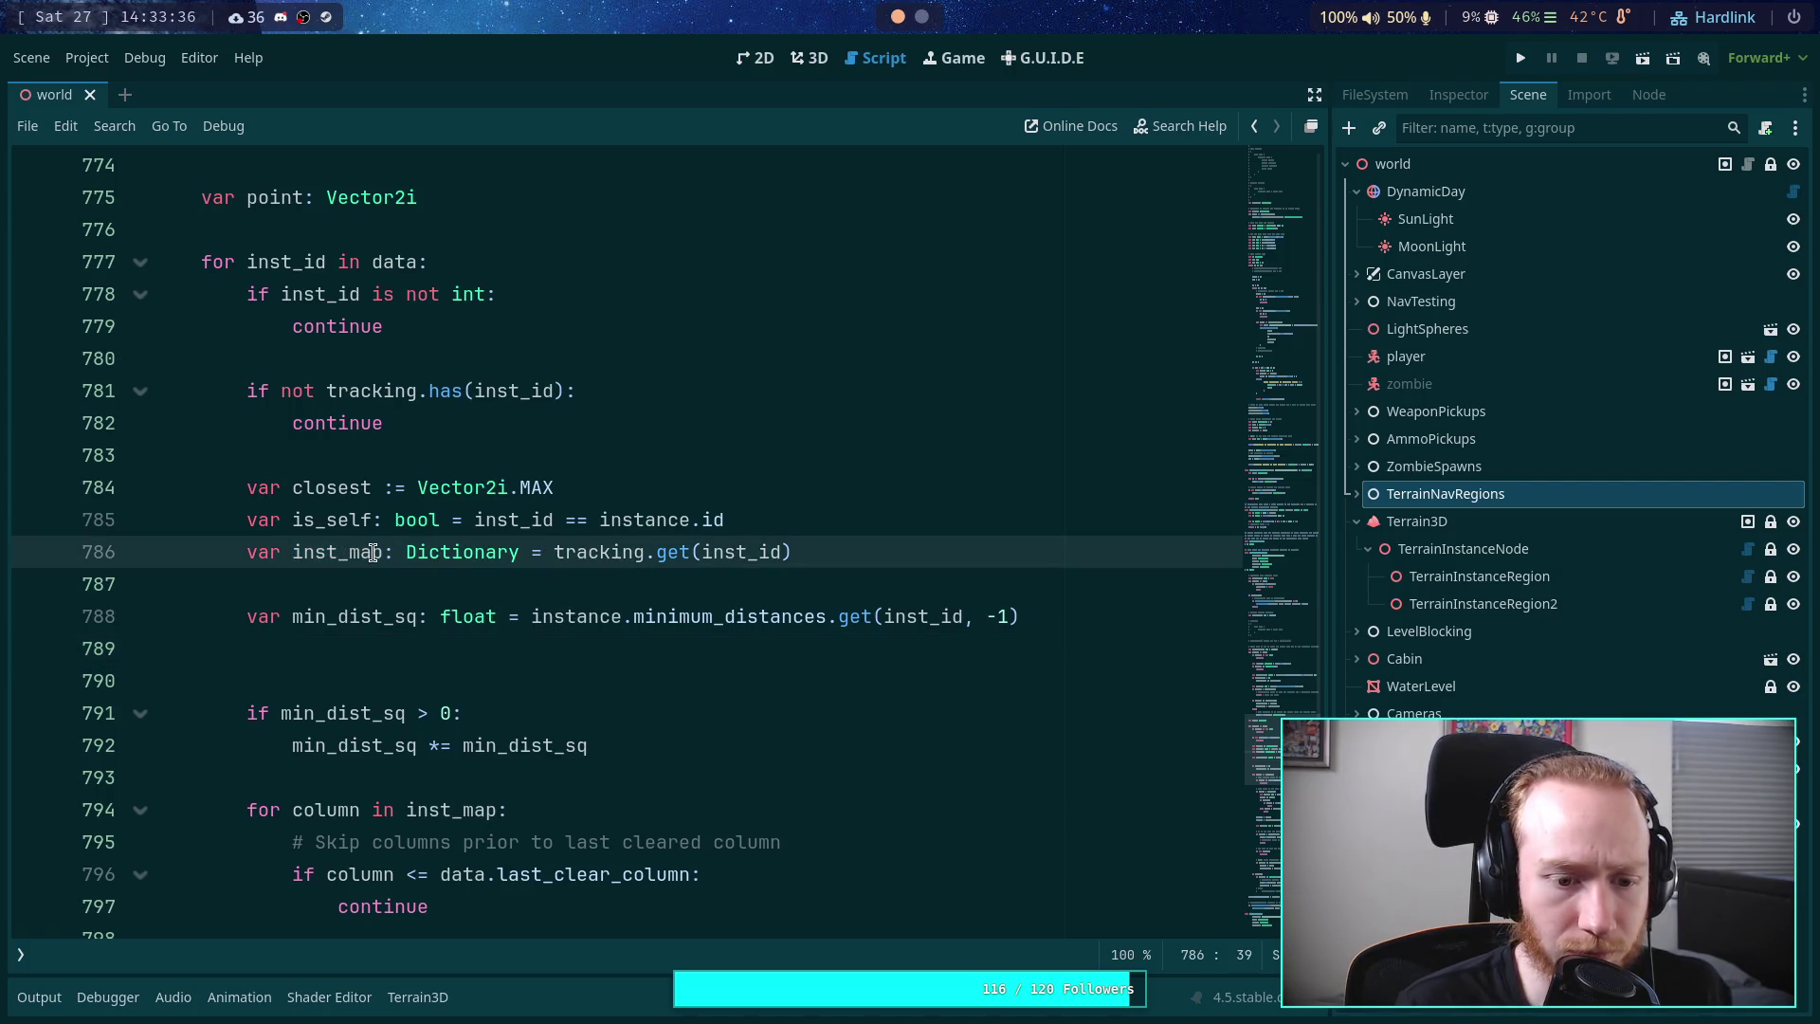
click(352, 654)
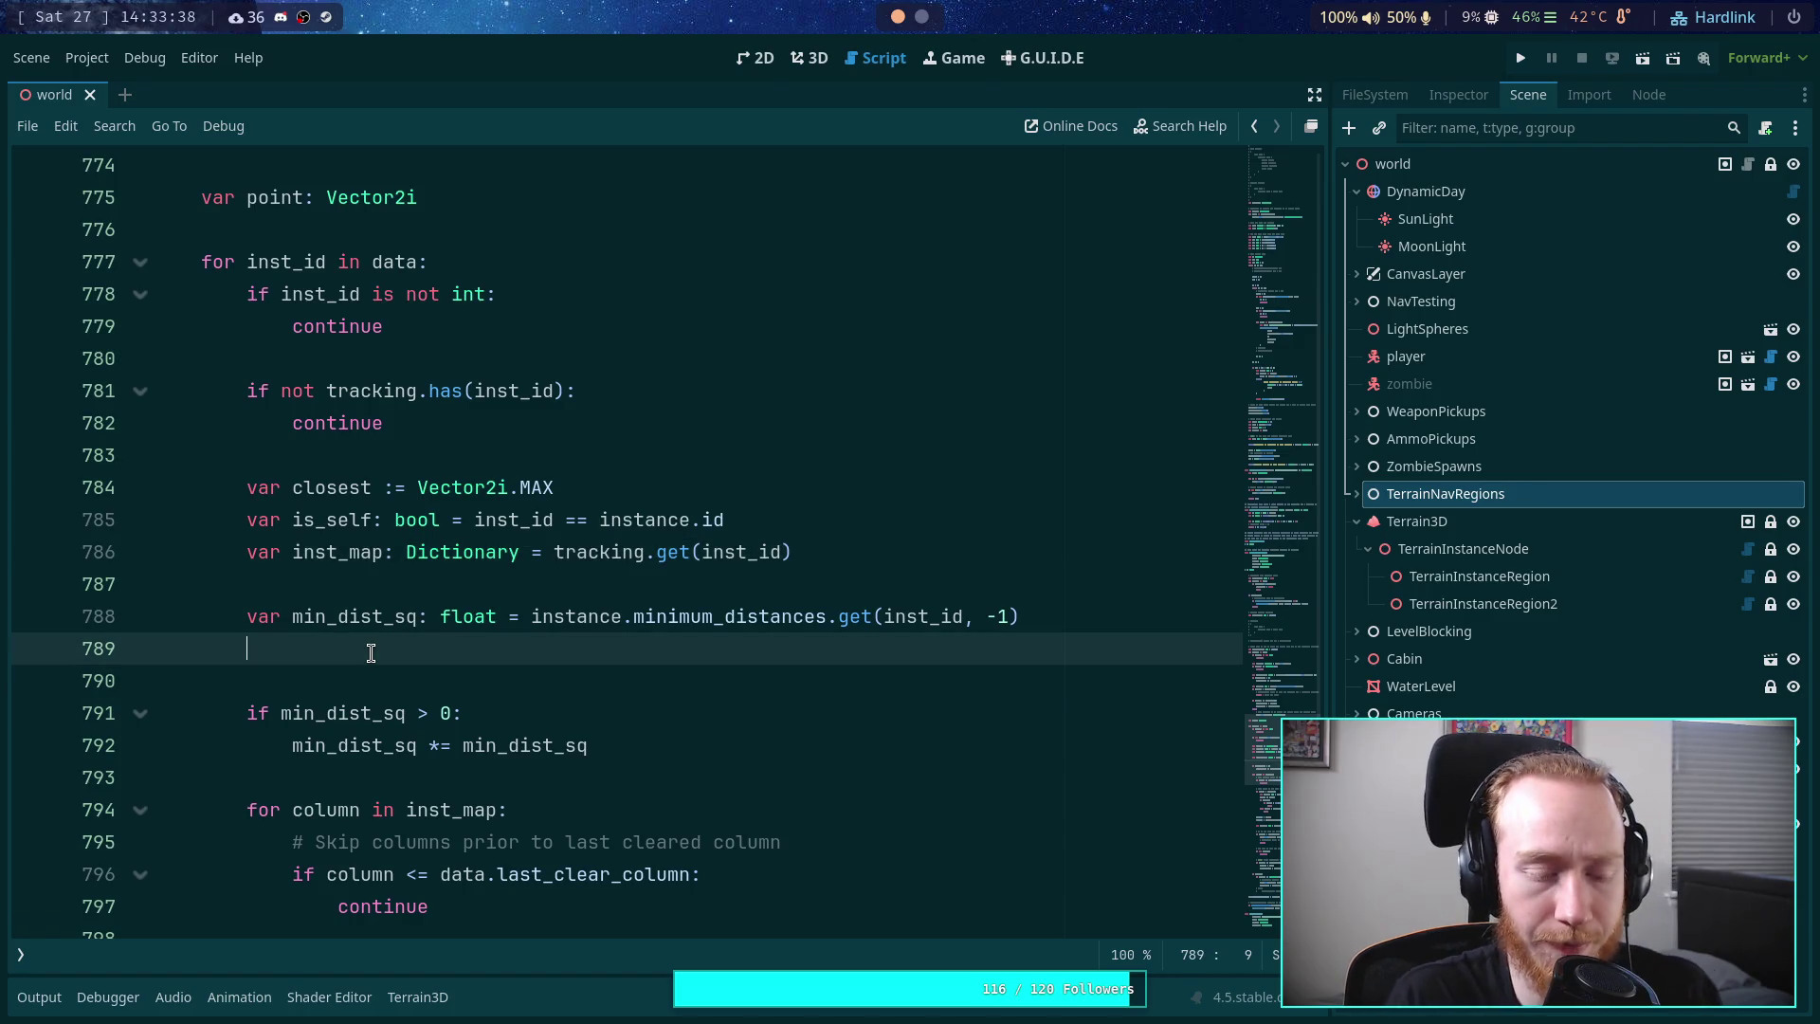
key(BackSpace)
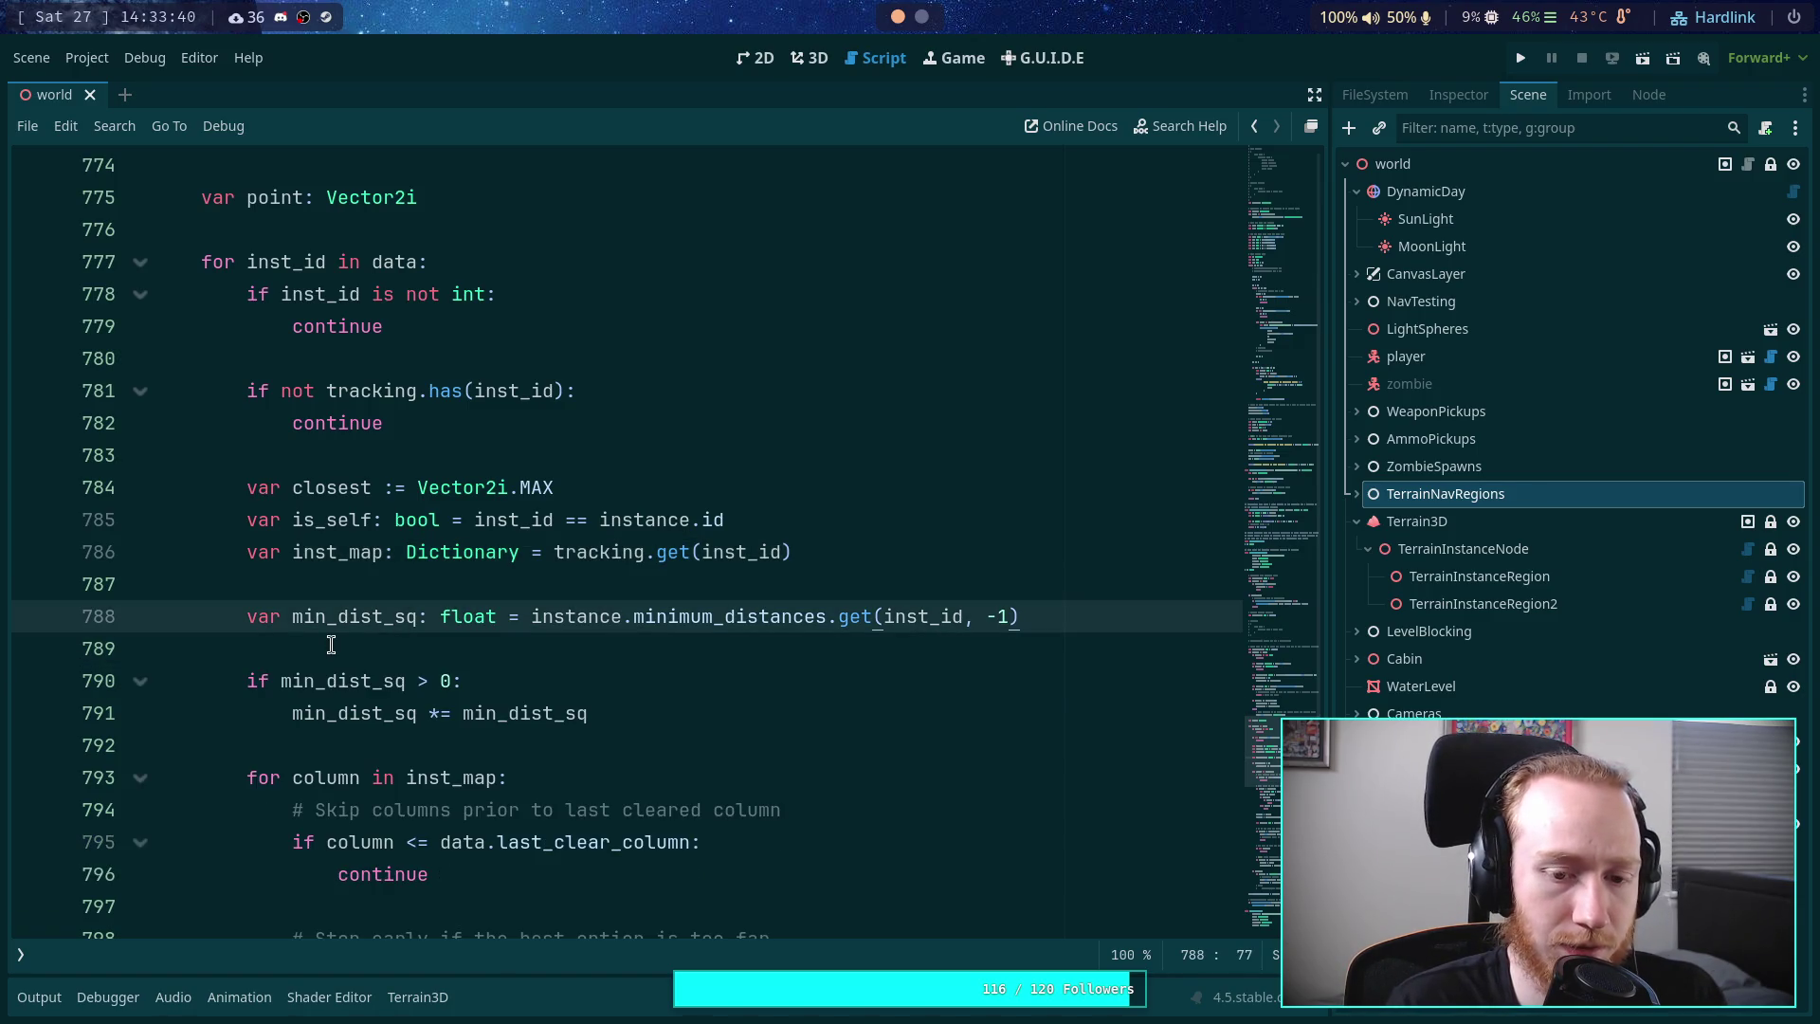
click(331, 645)
- Rename line 788's variable to min_dist and add 'var min_dist_sq: float' below it
drag(417, 616, 383, 616)
key(BackSpace)
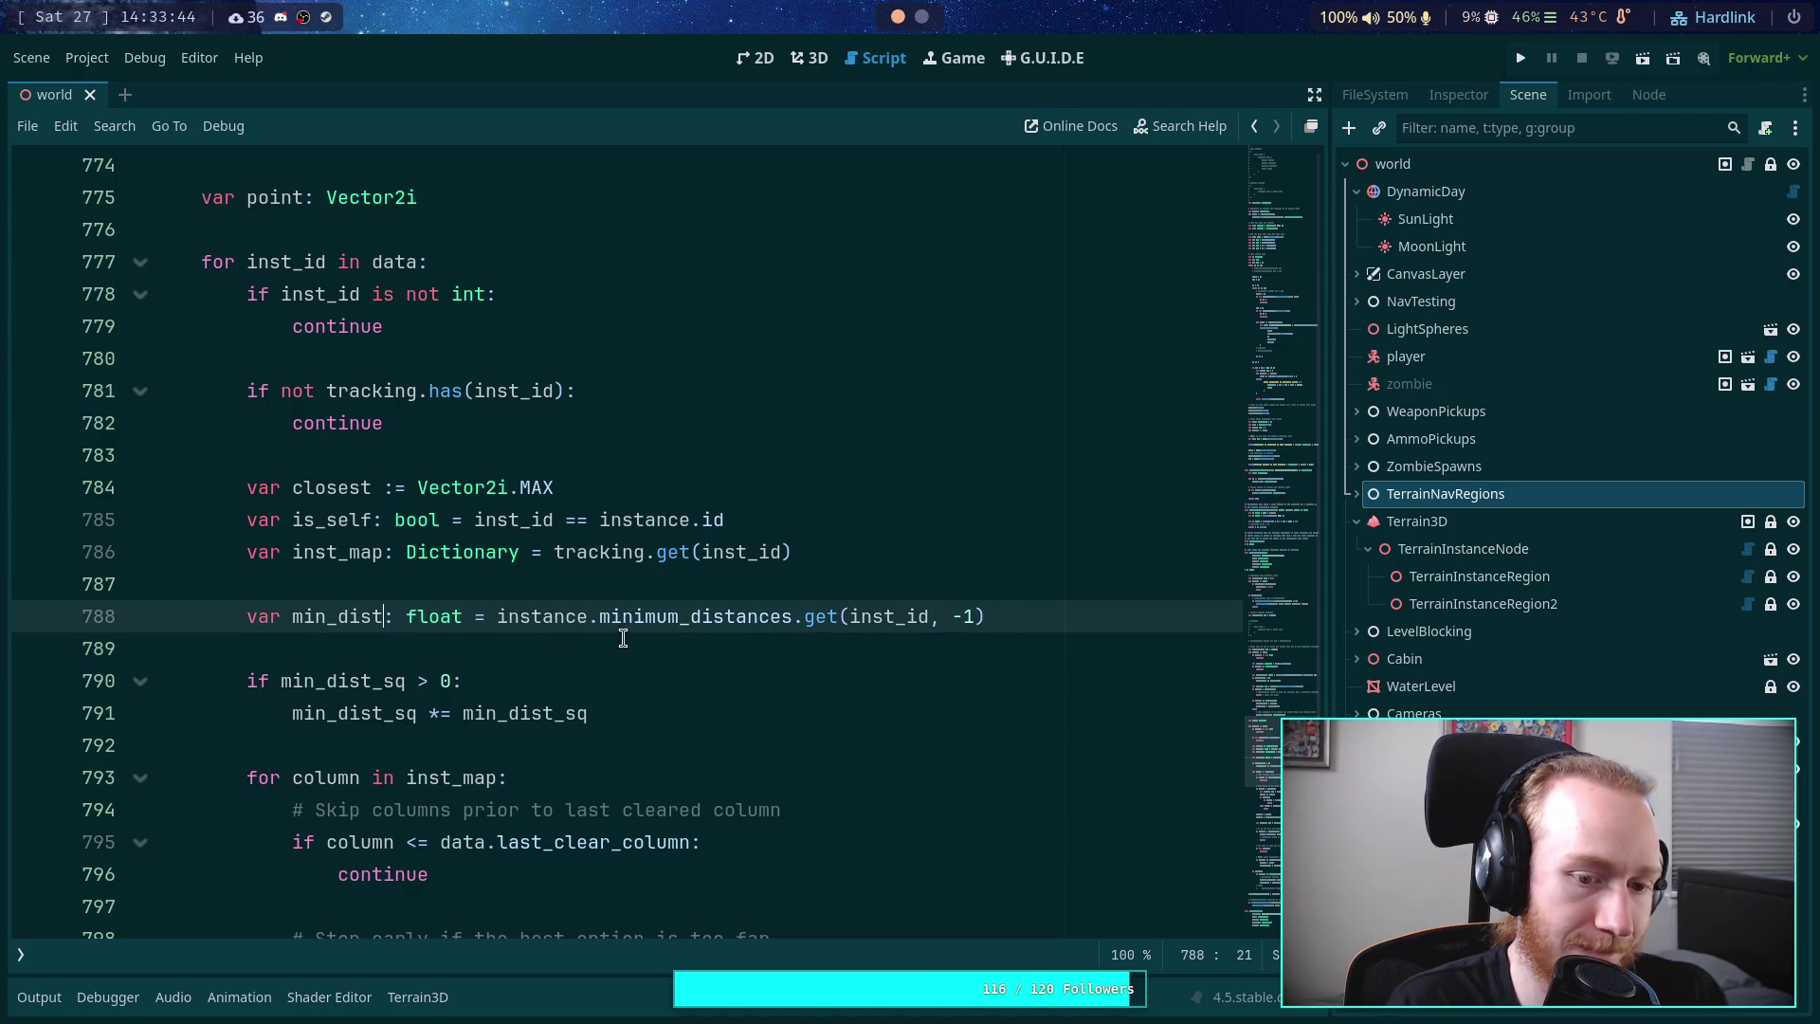
key(End)
key(Return)
text(var min-)
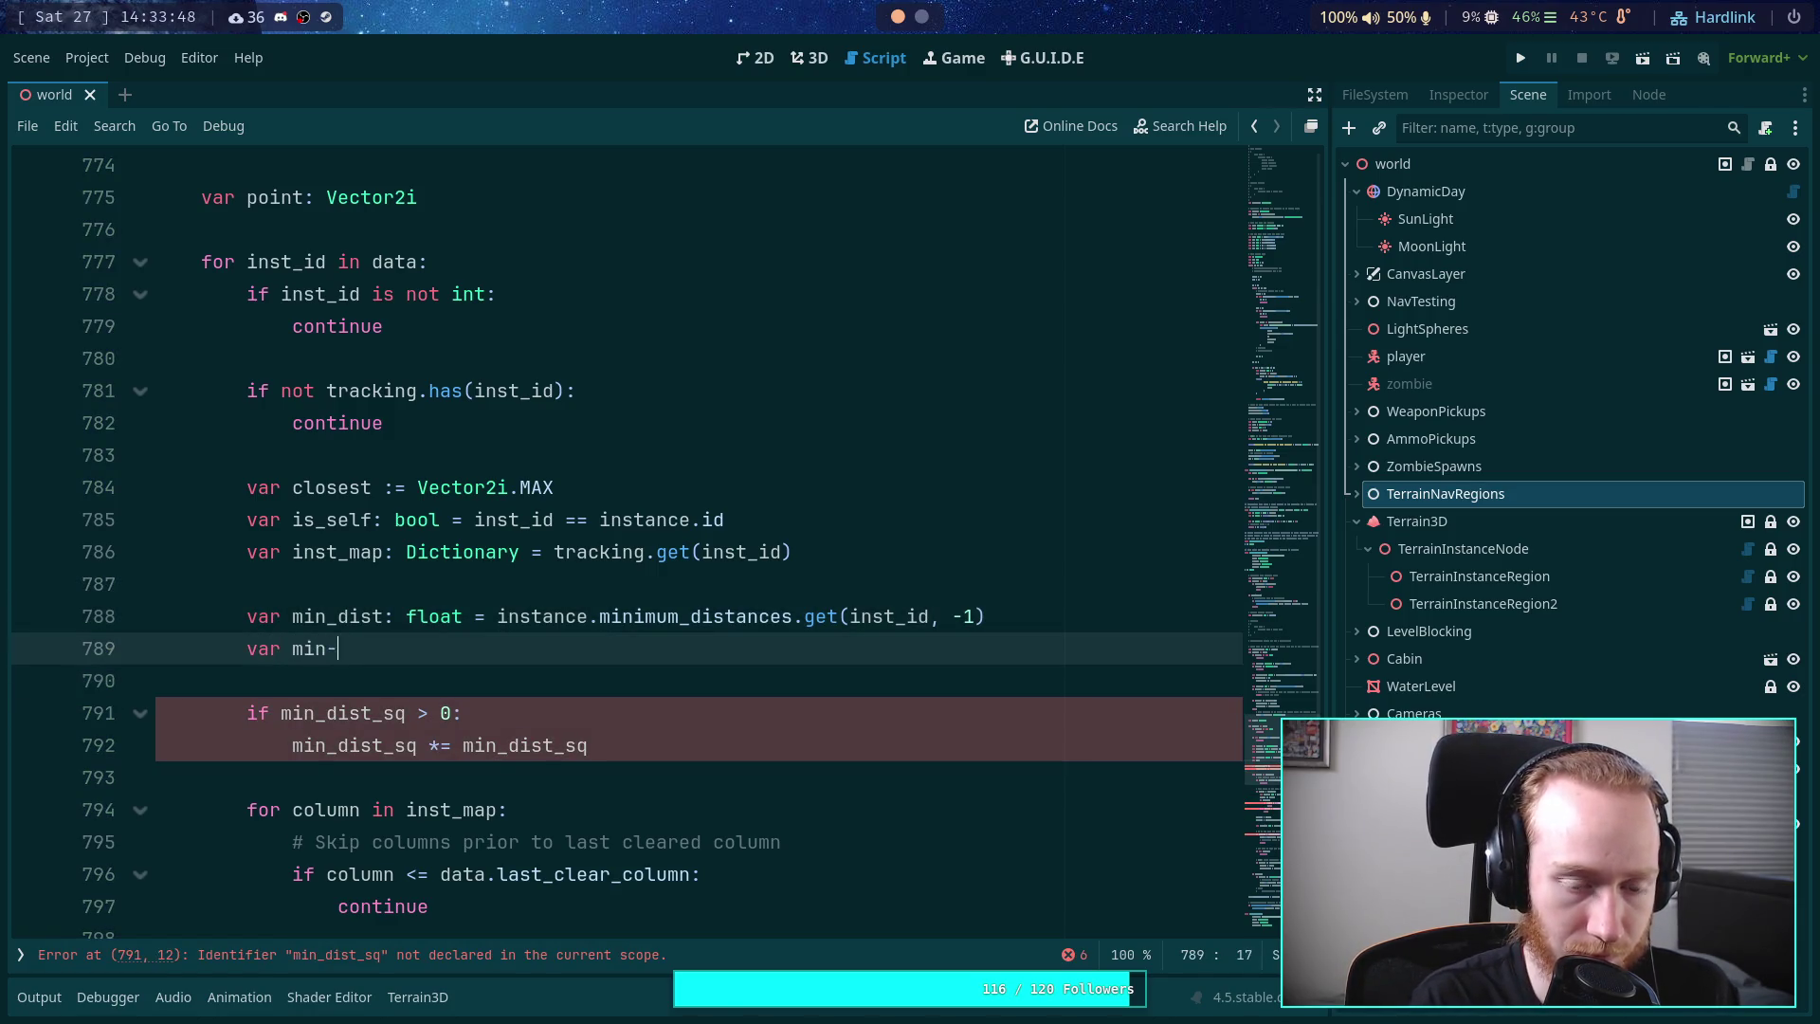
key(BackSpace)
text(_)
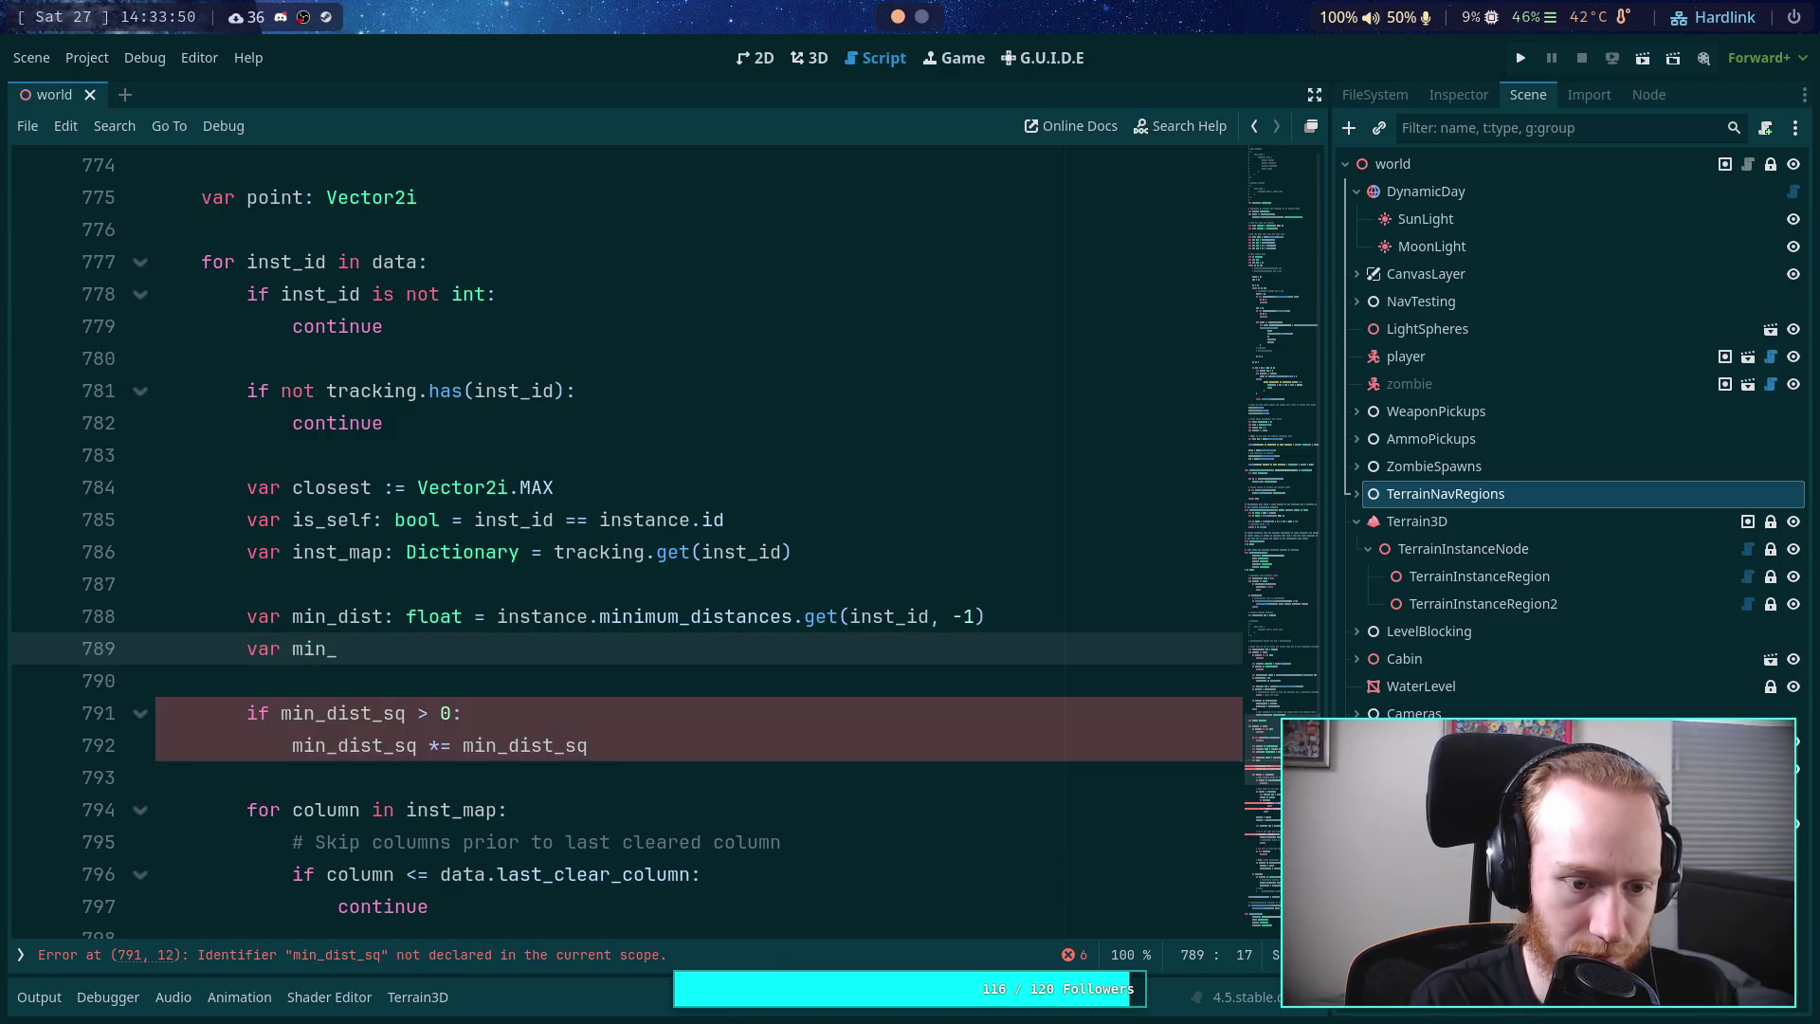
text(dist)
text(sq)
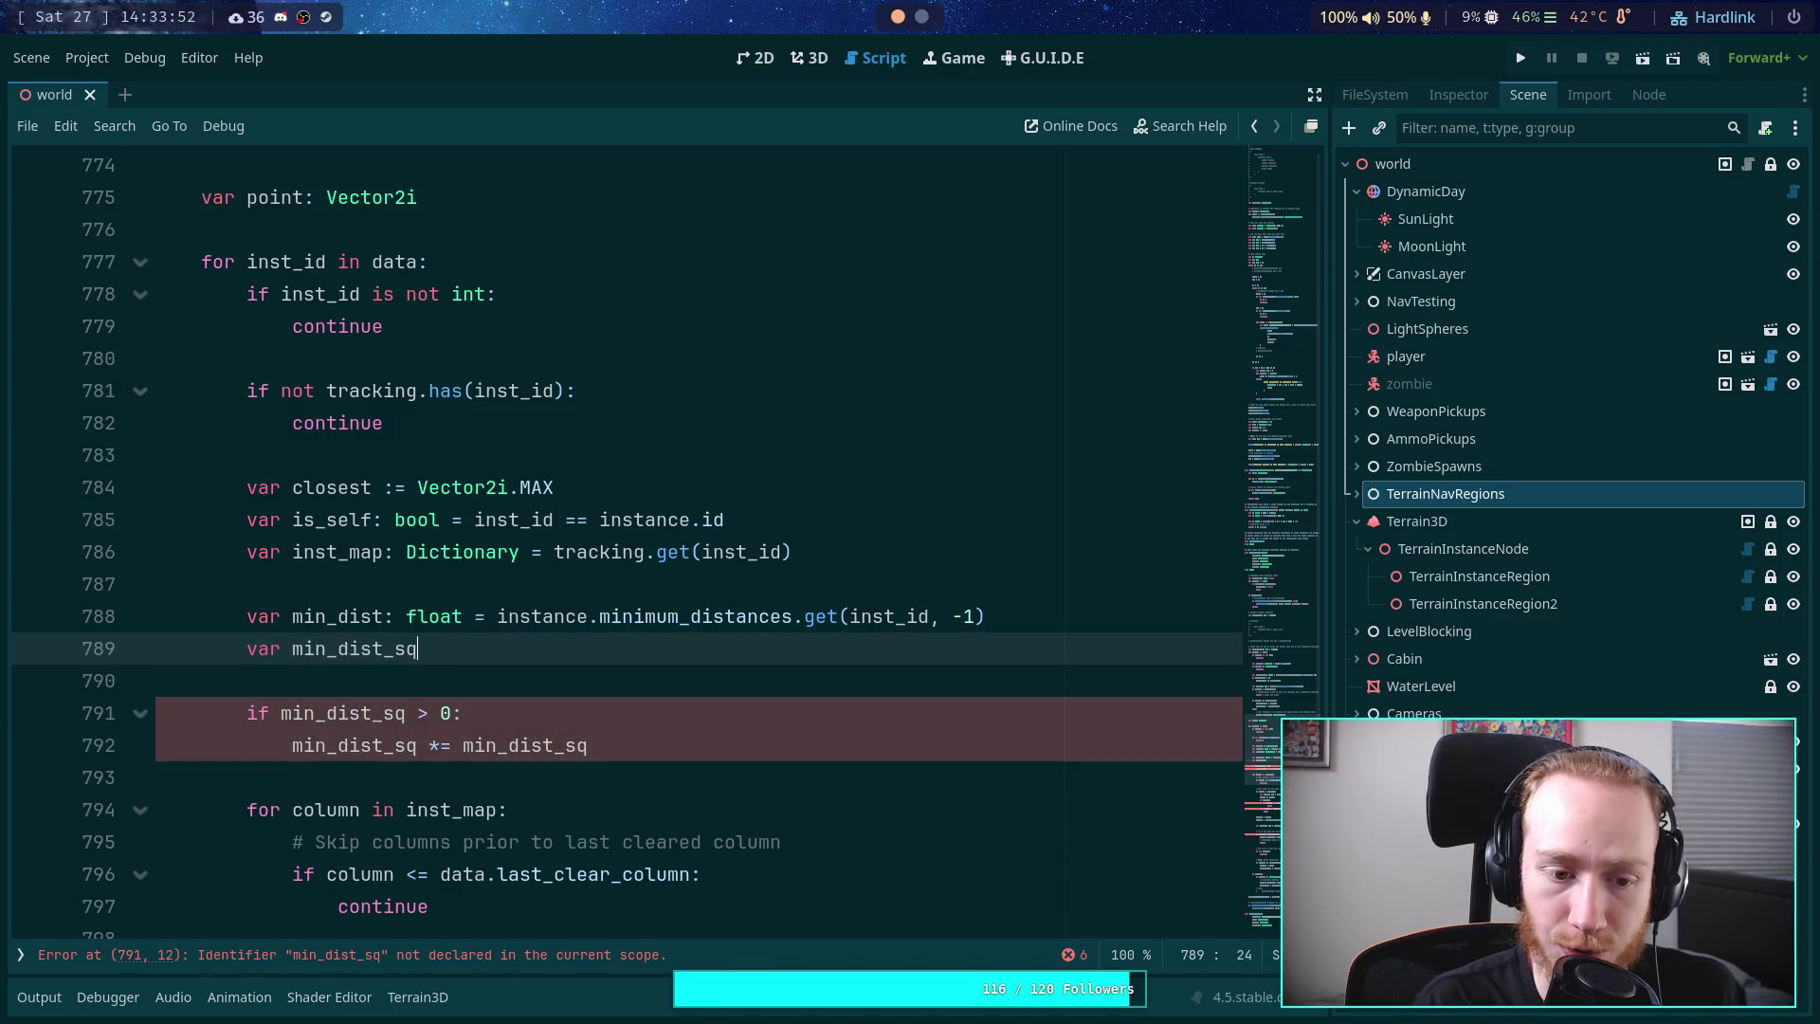
text(: float)
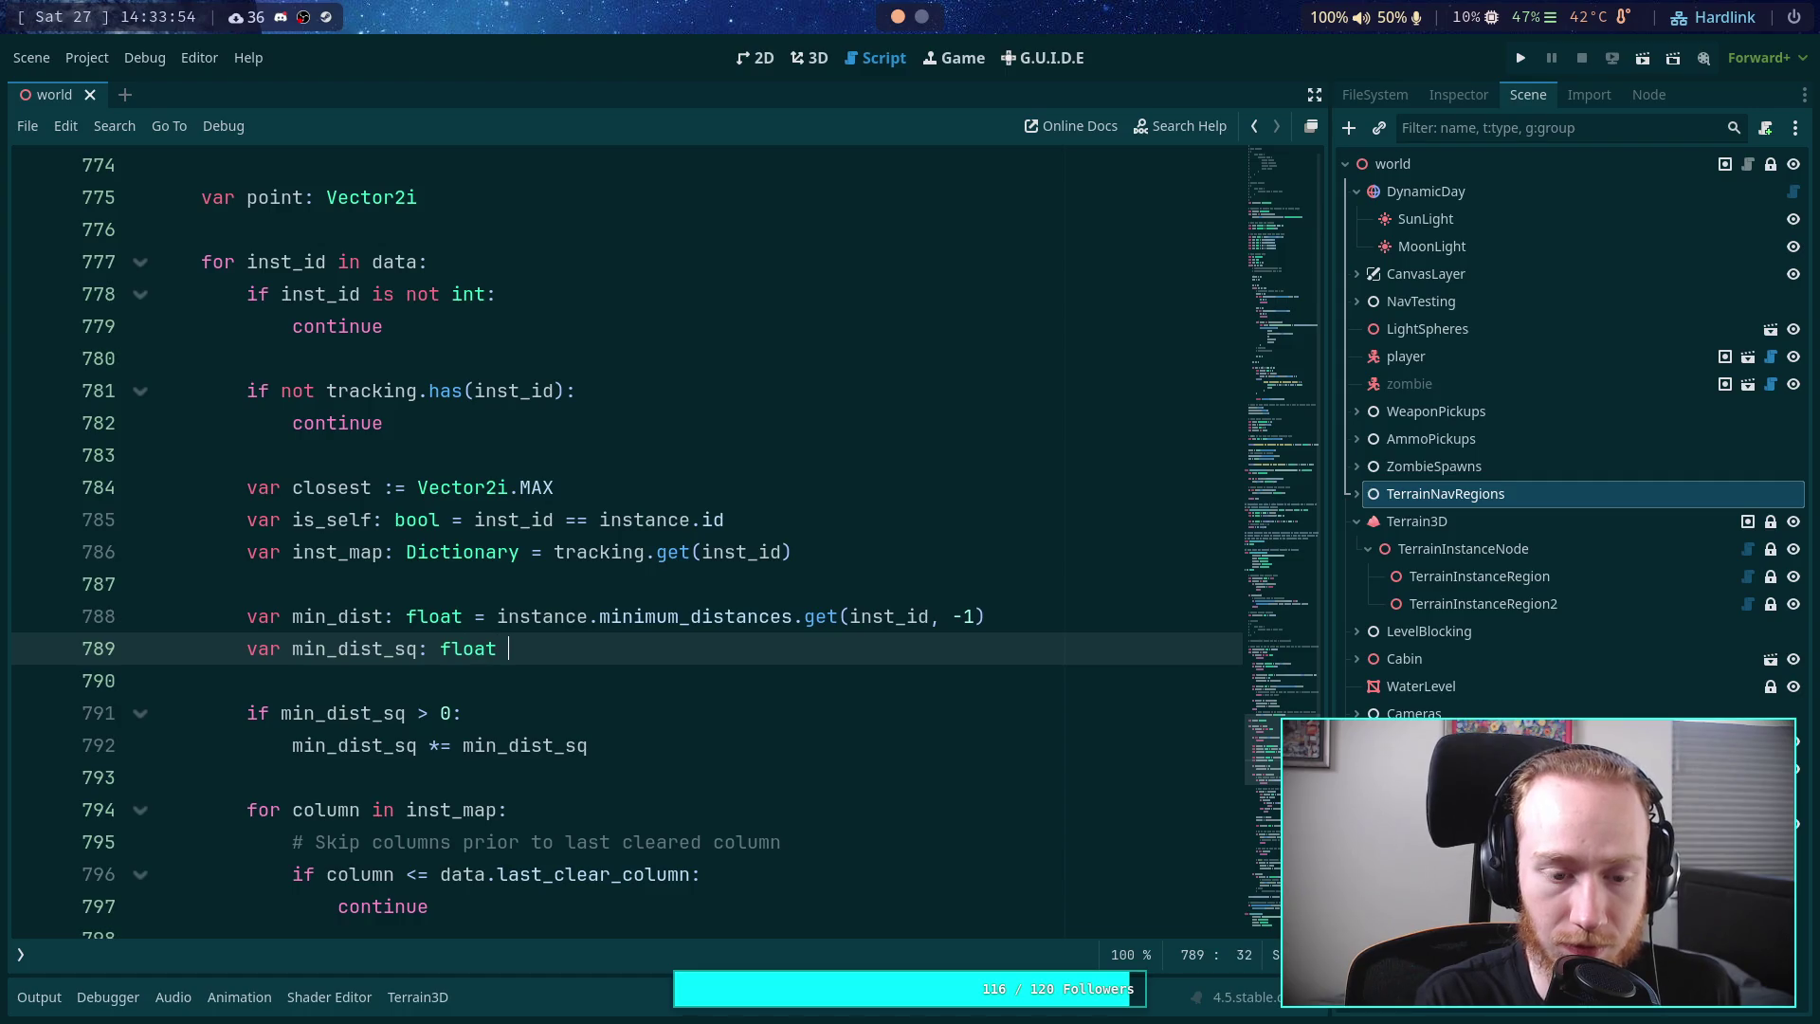
key(BackSpace)
key(BackSpace)
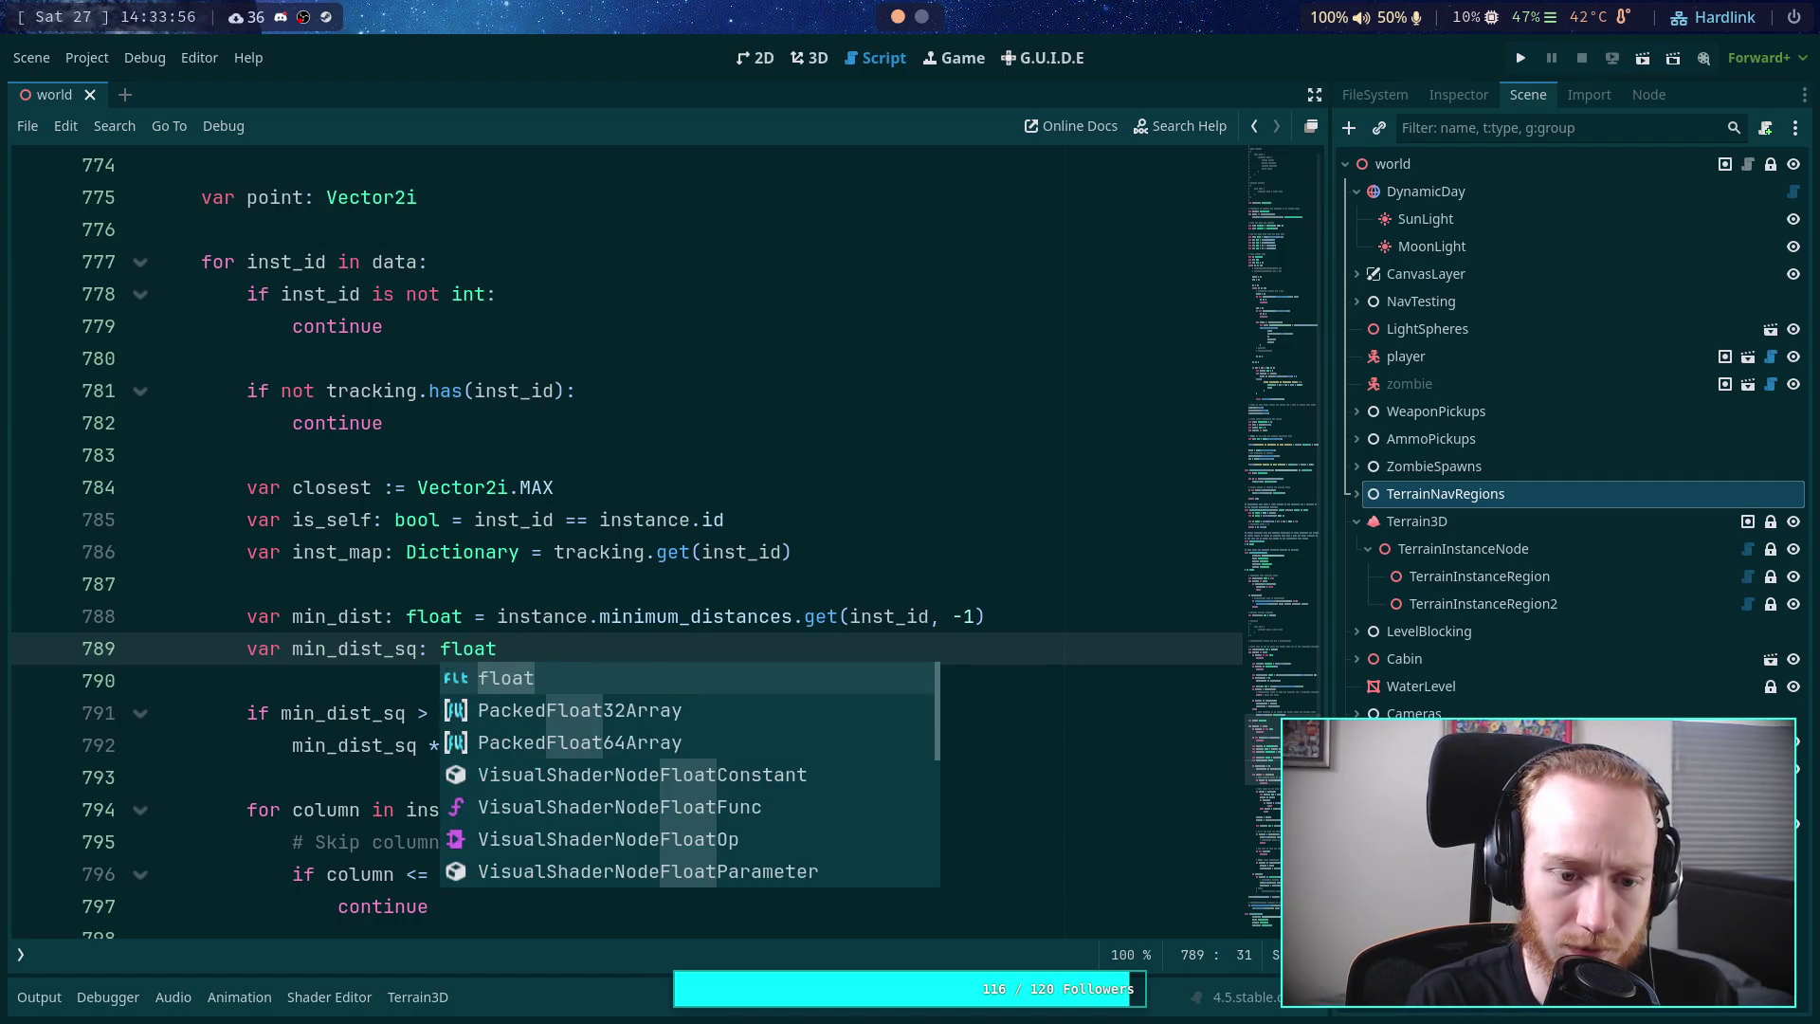
click(630, 559)
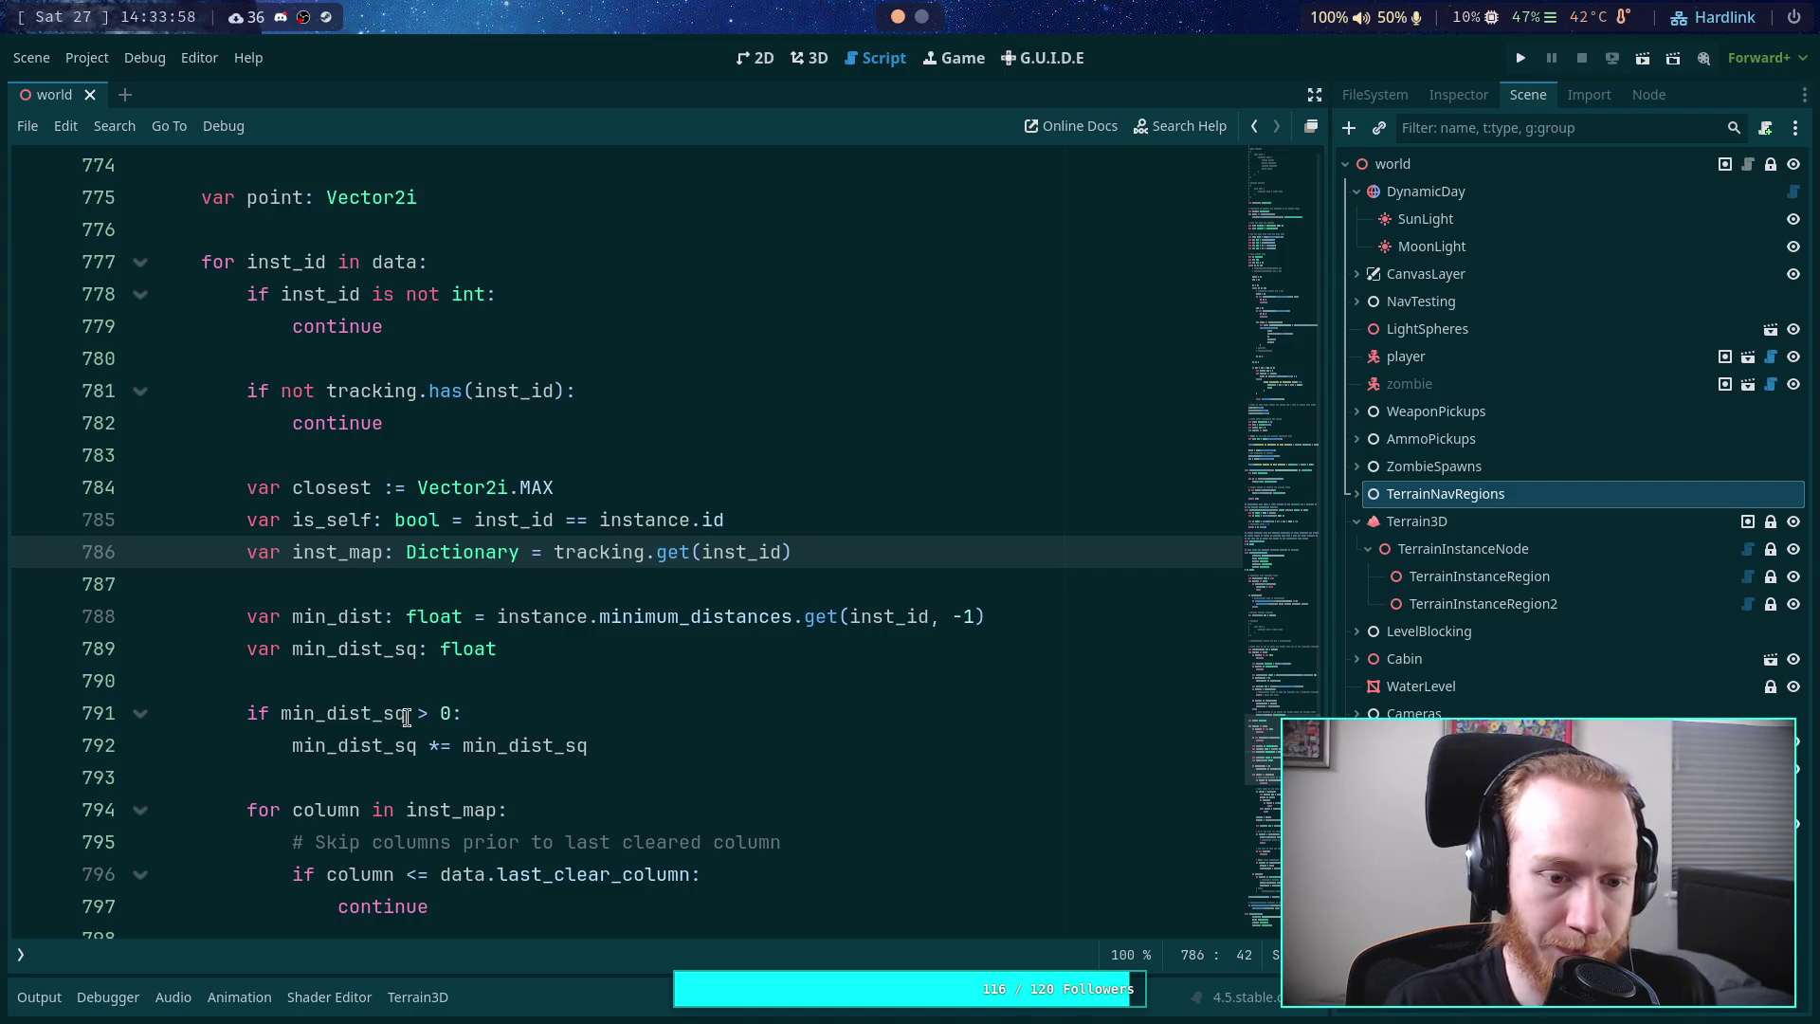
- Change the check to 'if min_dist > 0' and assign min_dist_sq = min_dist * min_dist
drag(405, 715, 371, 720)
key(BackSpace)
click(394, 745)
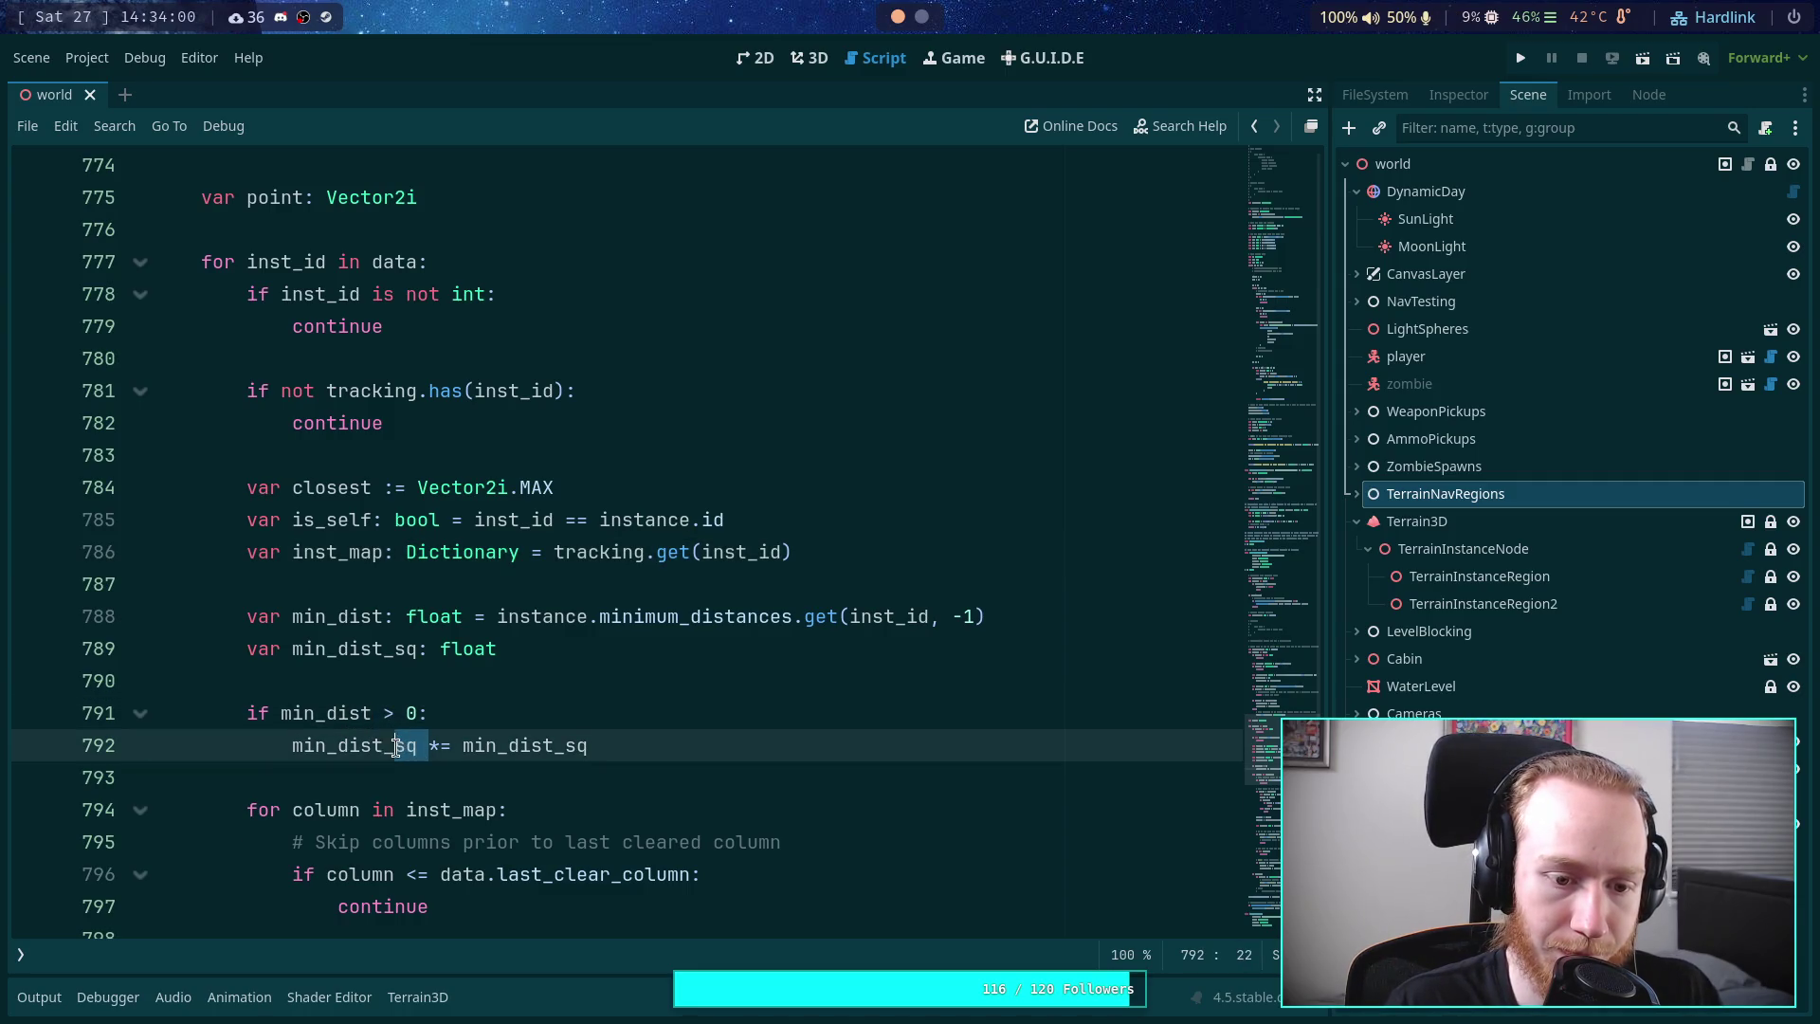
key(BackSpace)
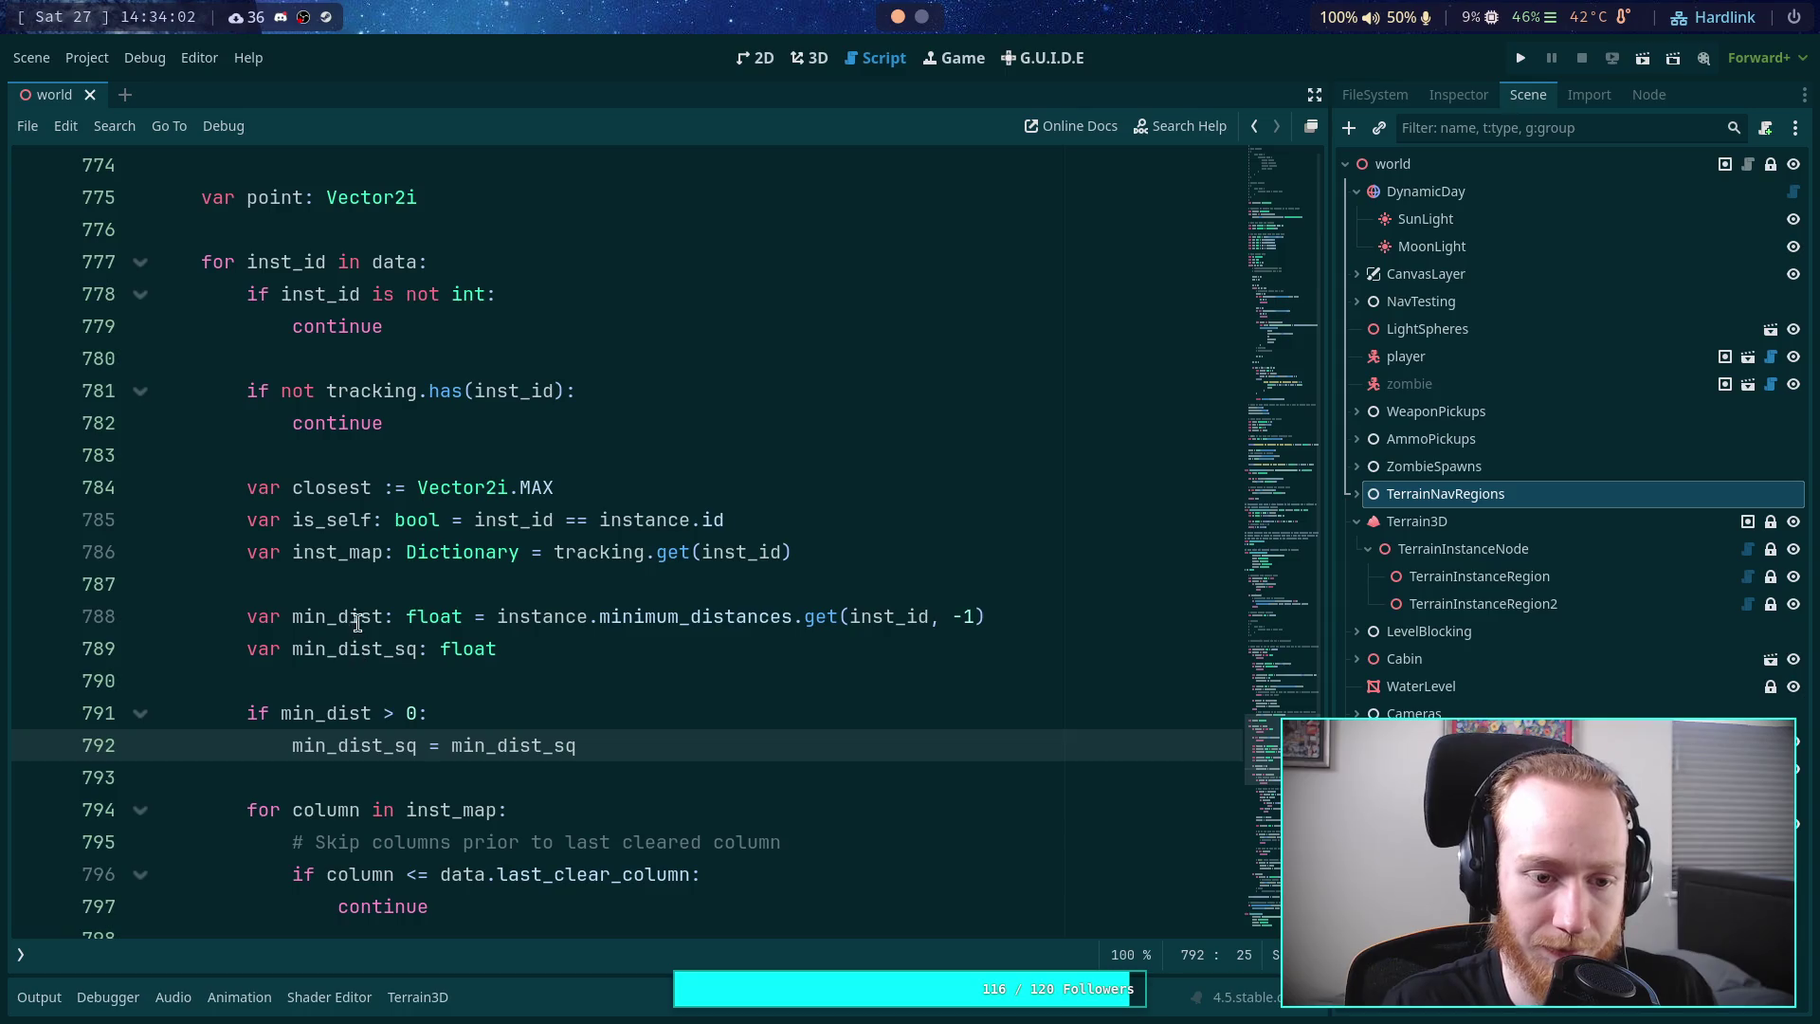
double_click(357, 616)
key(ctrl+c)
double_click(519, 747)
key(ctrl+v)
text(*)
key(ctrl+v)
scroll(529, 748, down, 1)
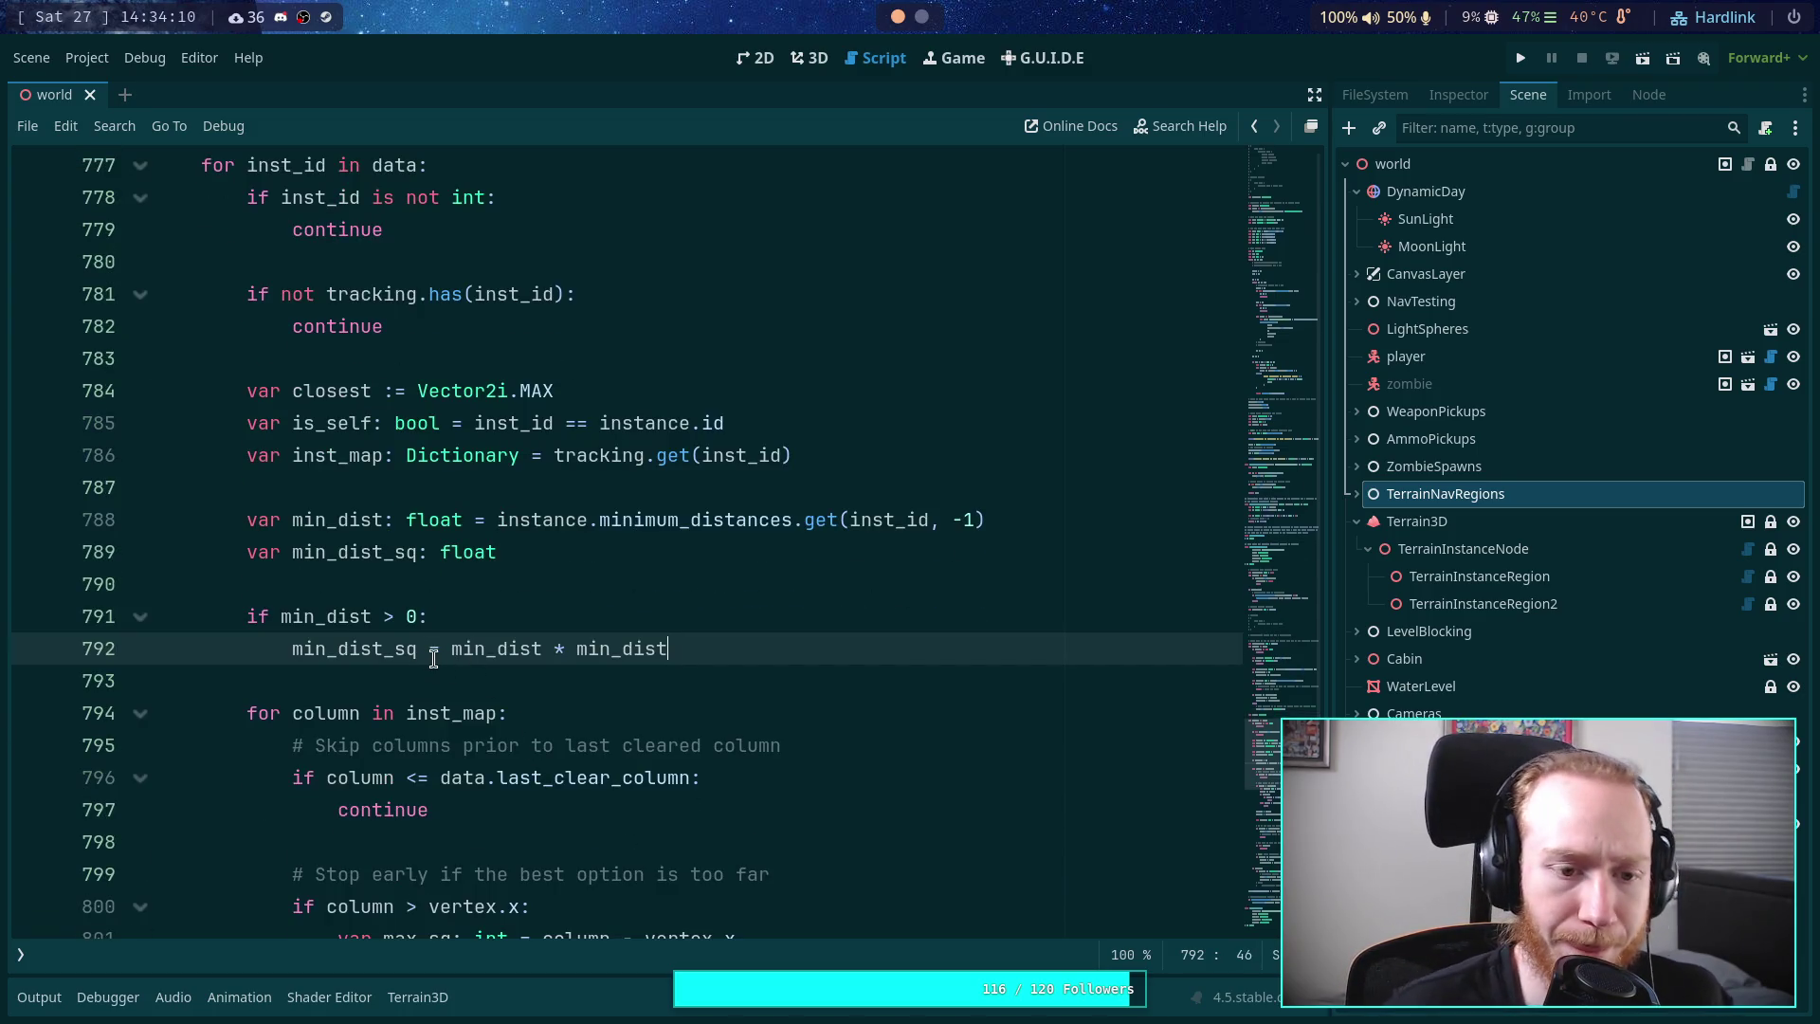
- Change line 796's skip check from 'column <= data.last_clear_column' to 'column < data.last_clear_column'
scroll(435, 658, down, 2)
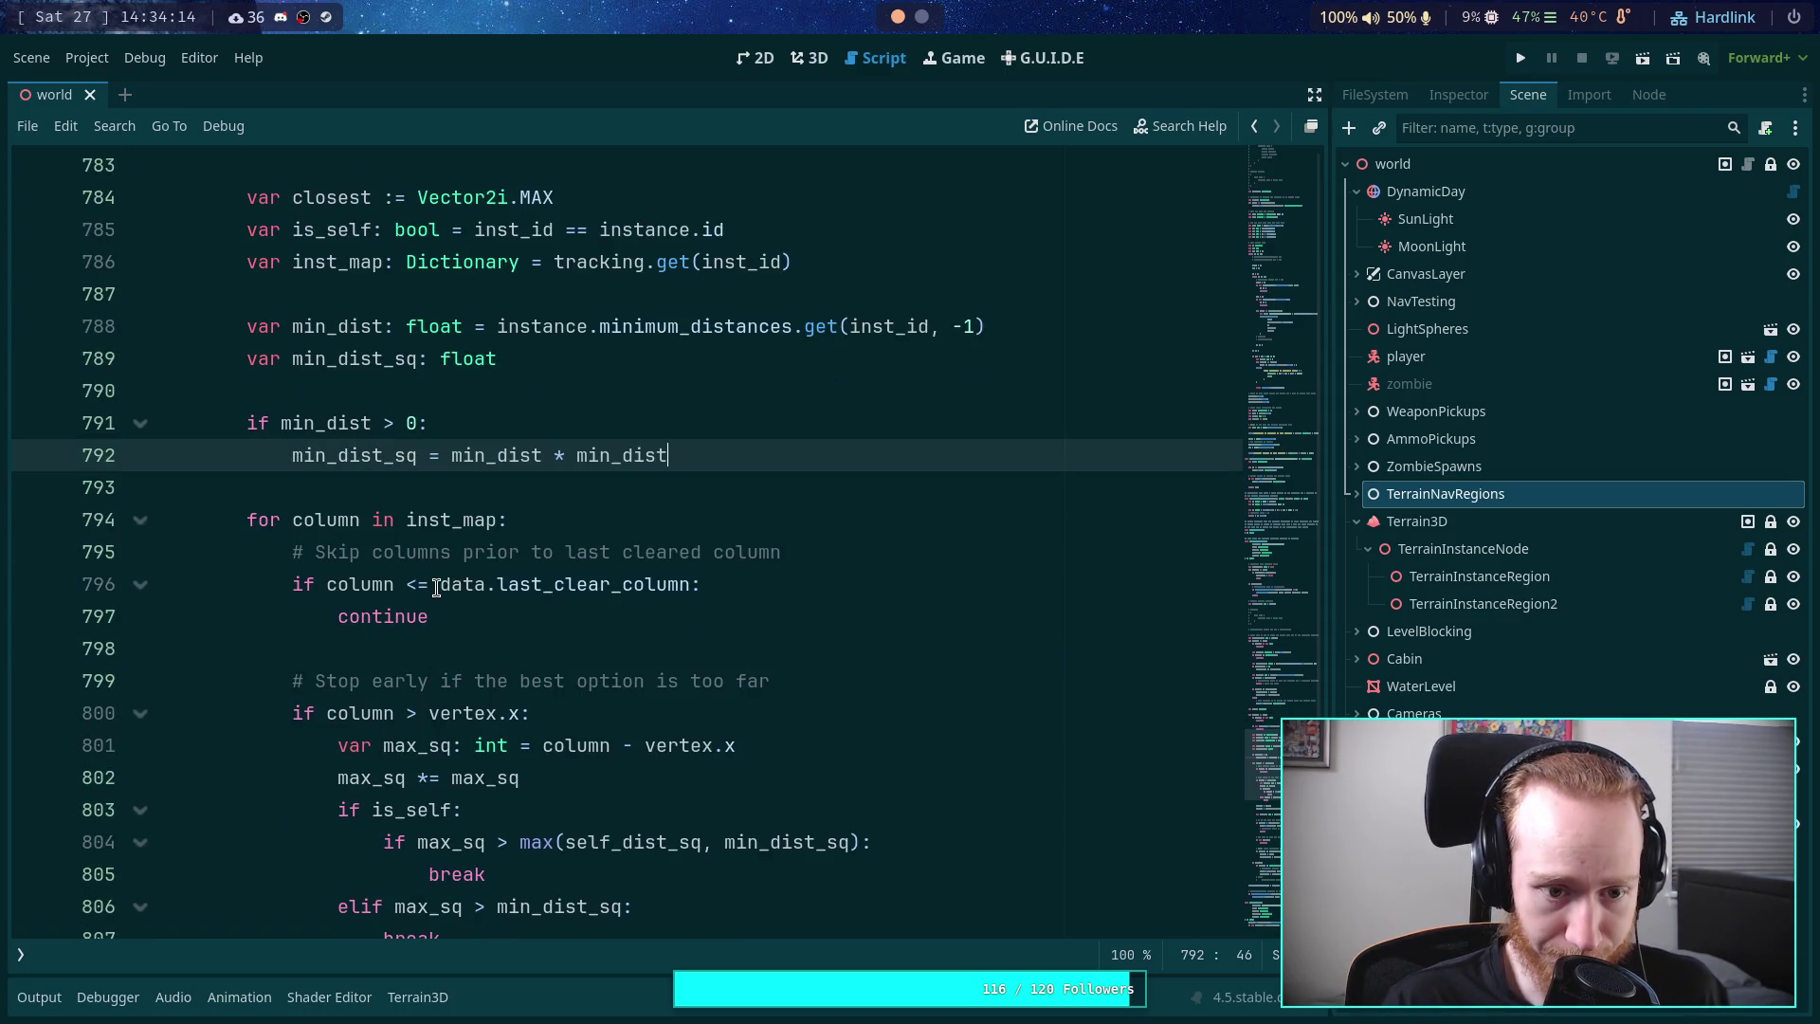
mouse_move(438, 585)
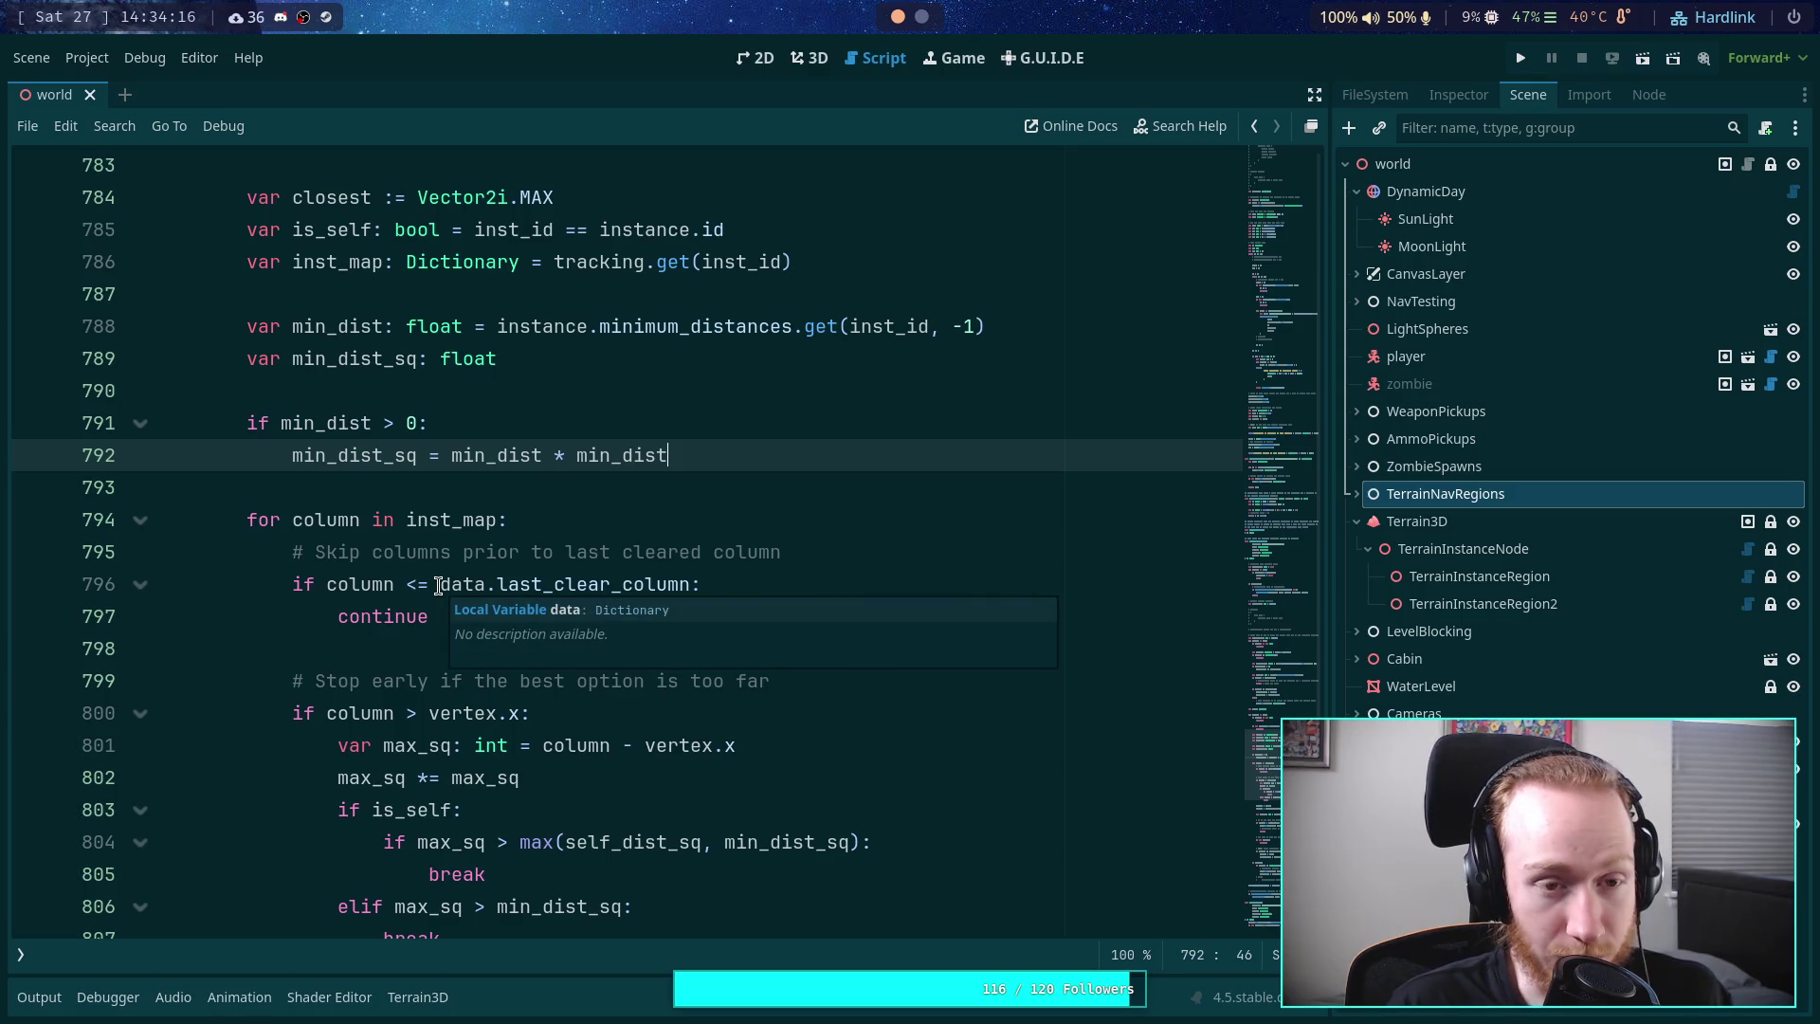
scroll(571, 649, down, 5)
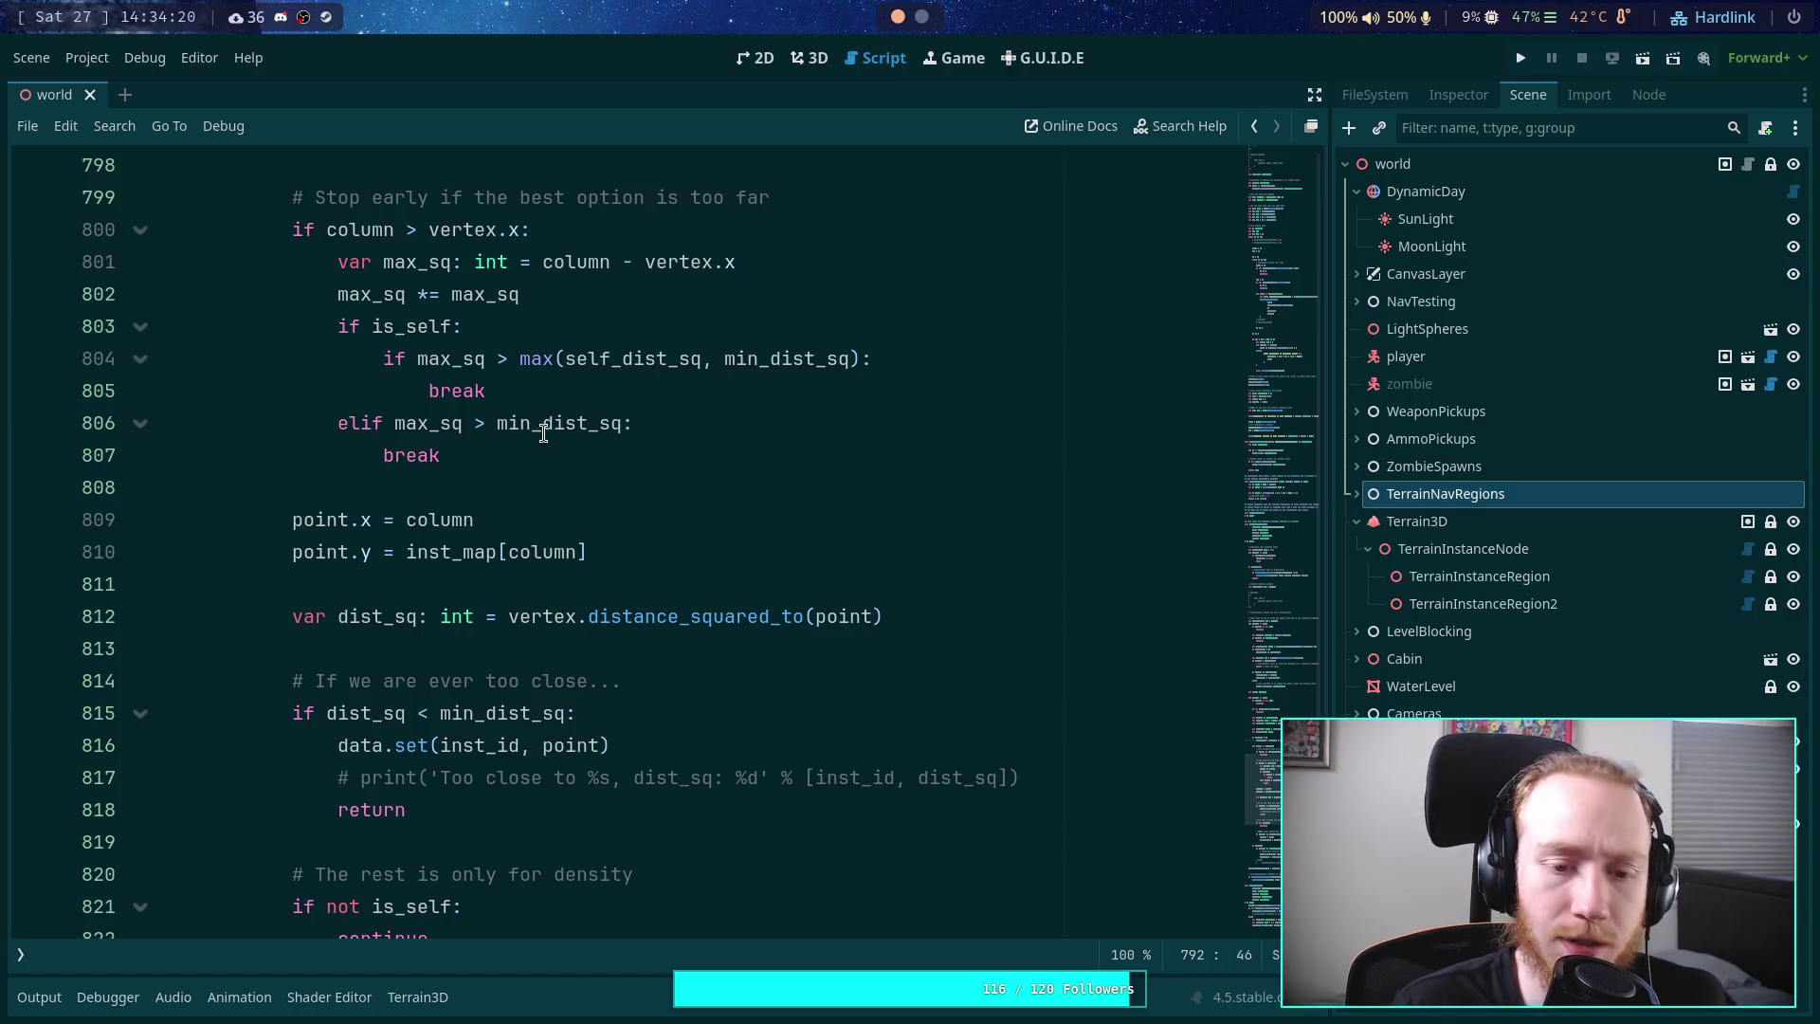
scroll(540, 455, down, 1)
double_click(500, 618)
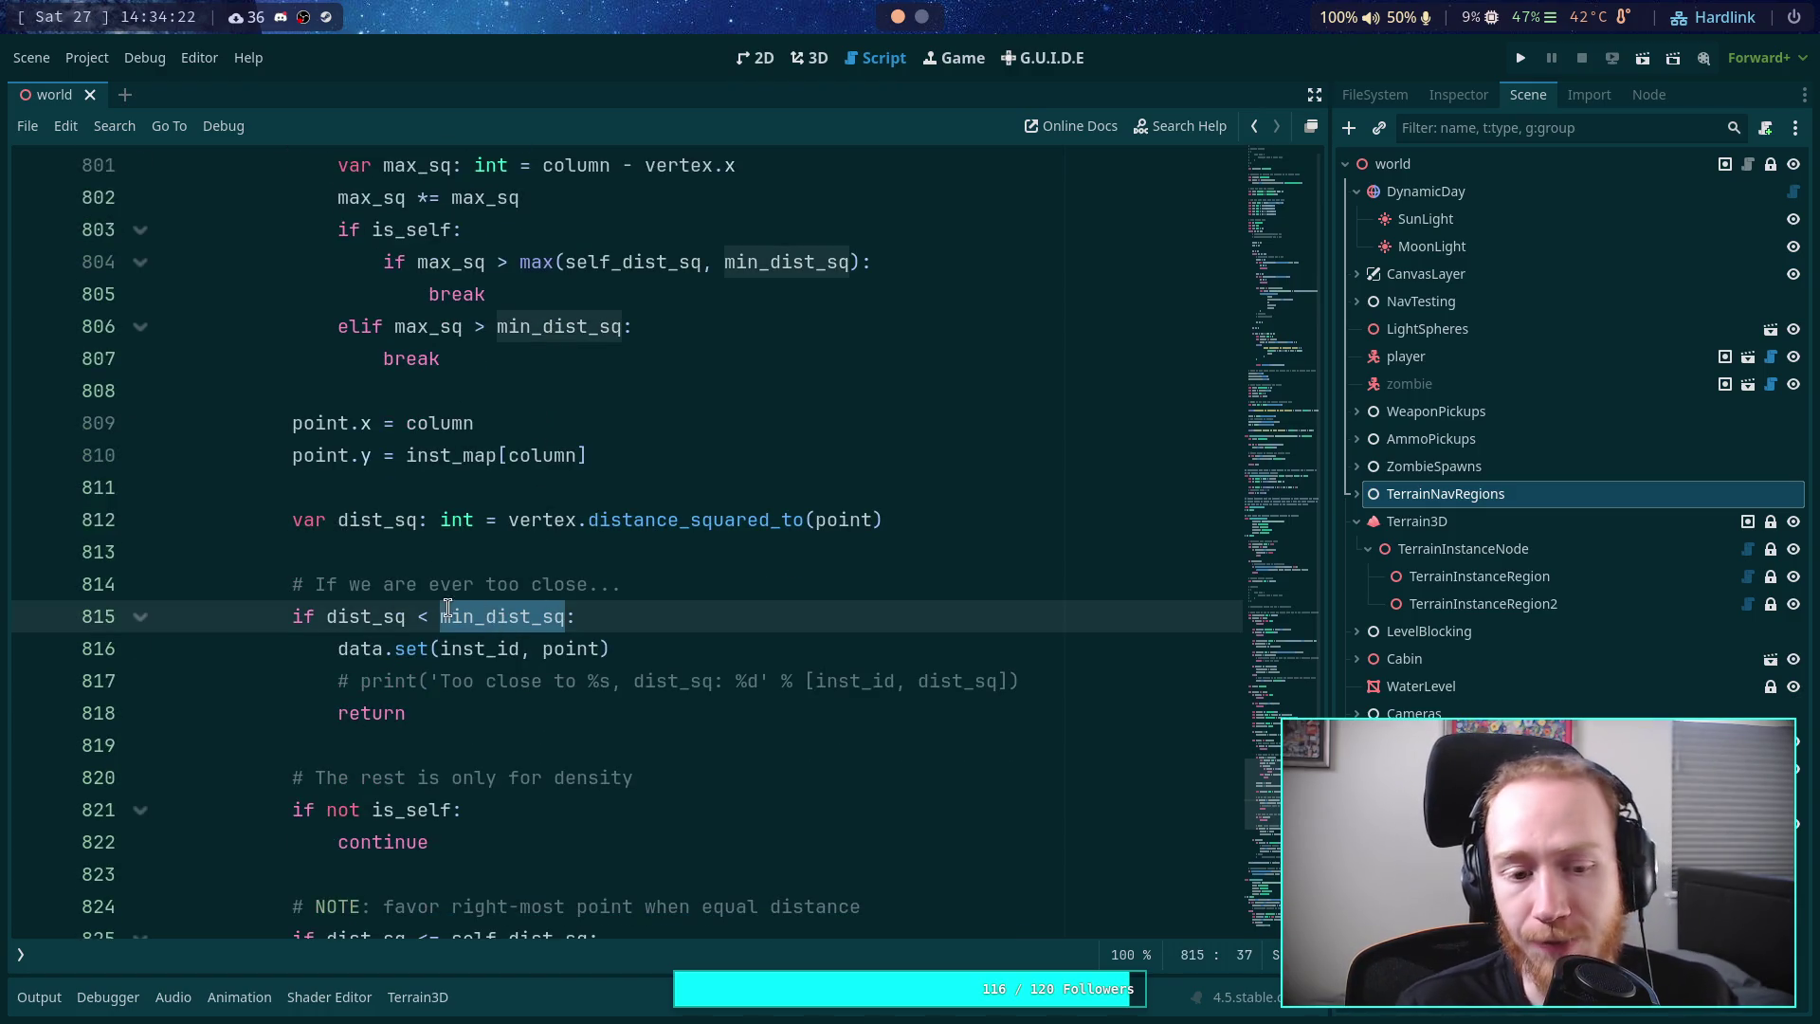
scroll(447, 607, up, 5)
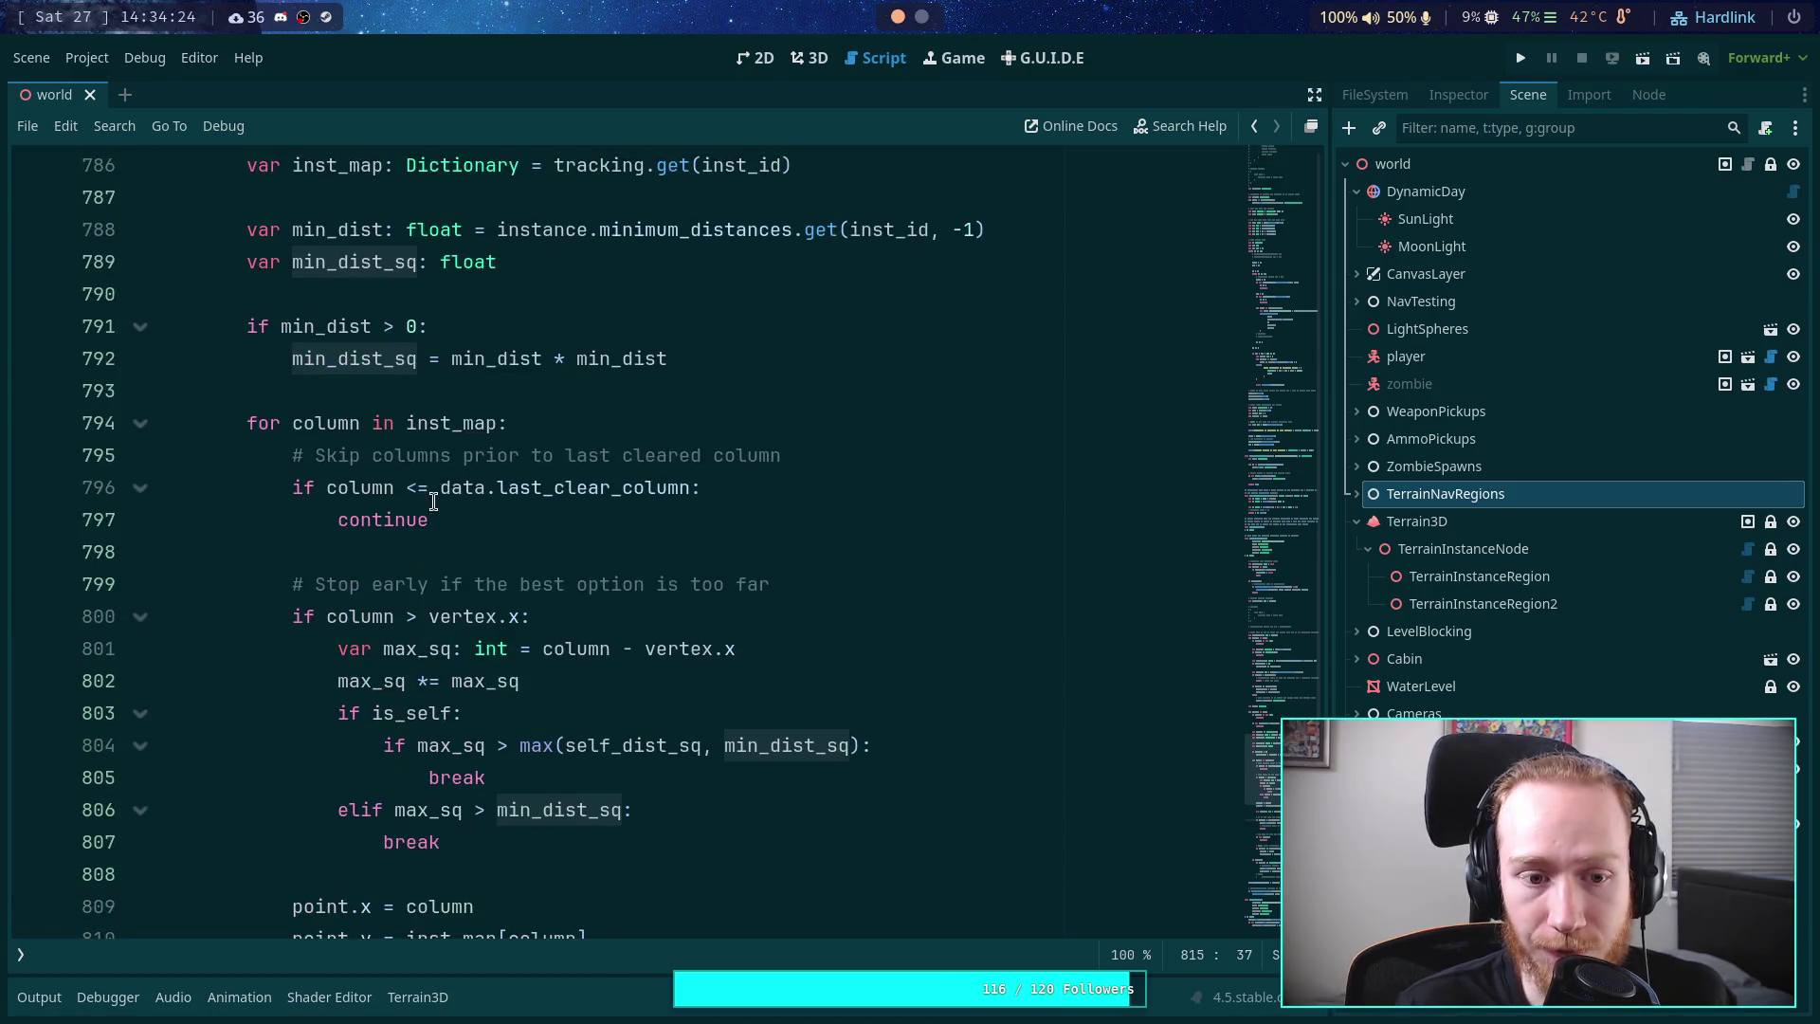
scroll(445, 540, up, 1)
click(425, 584)
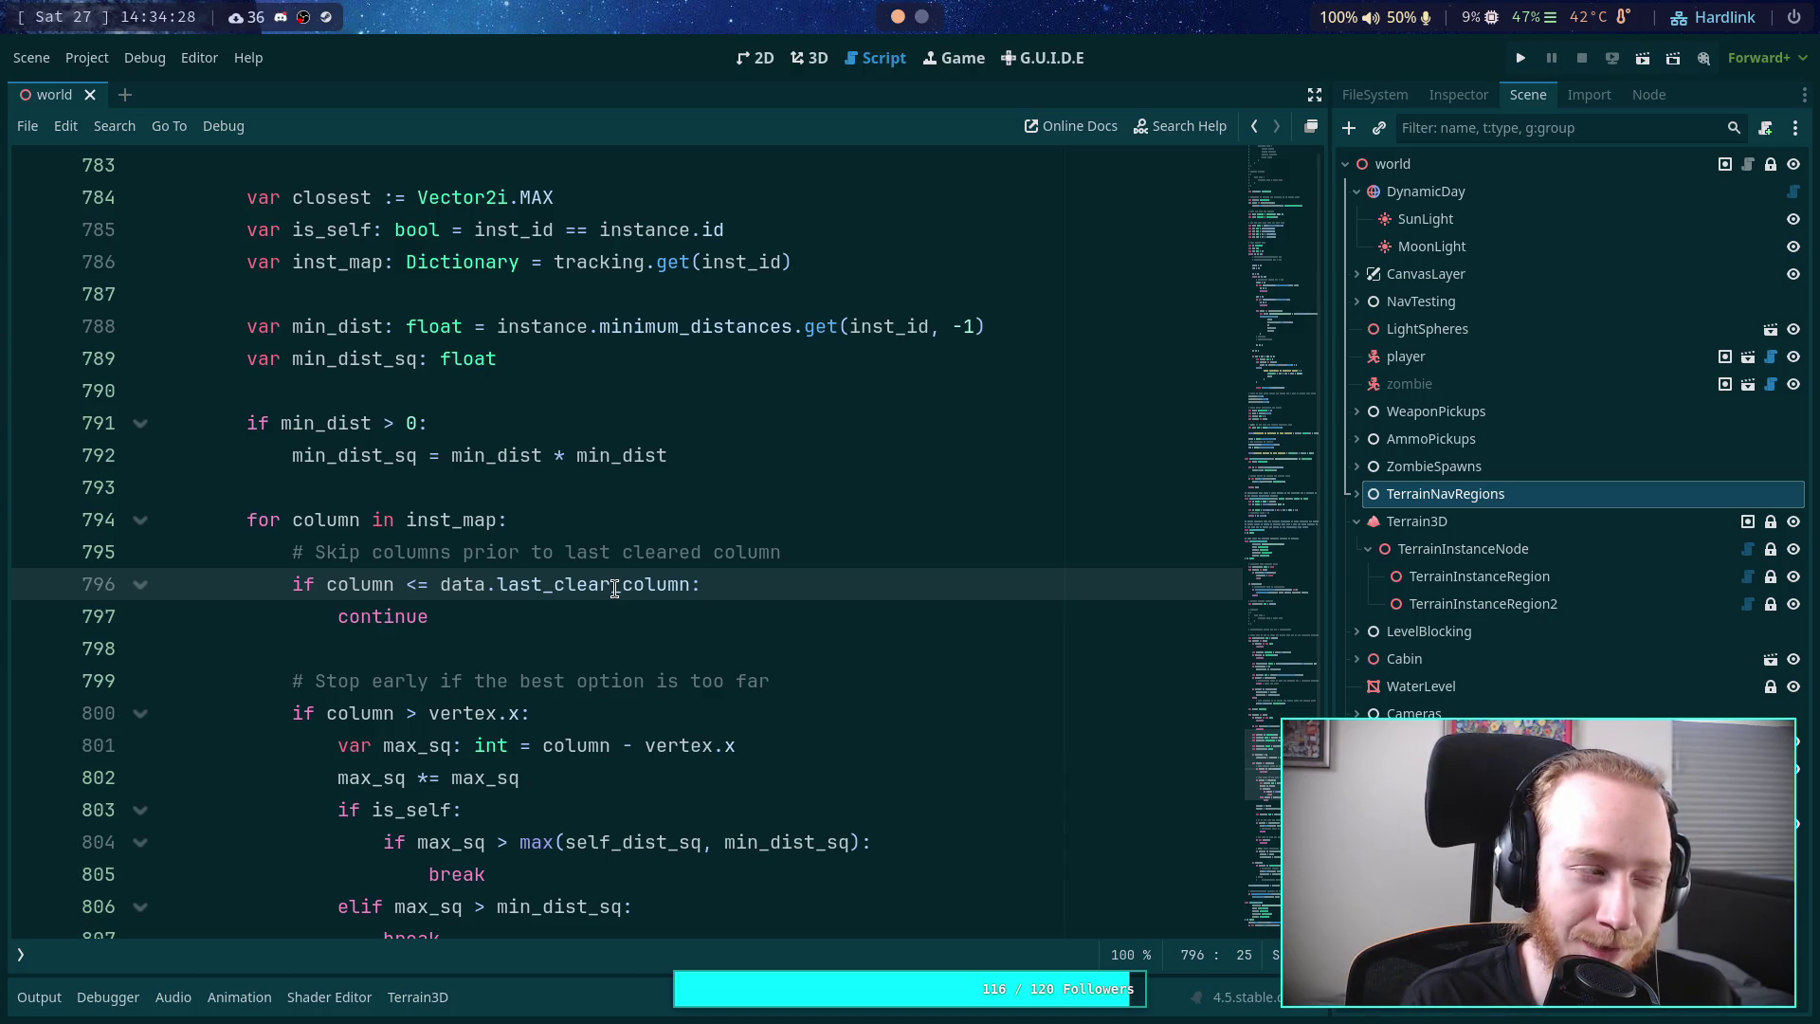
key(BackSpace)
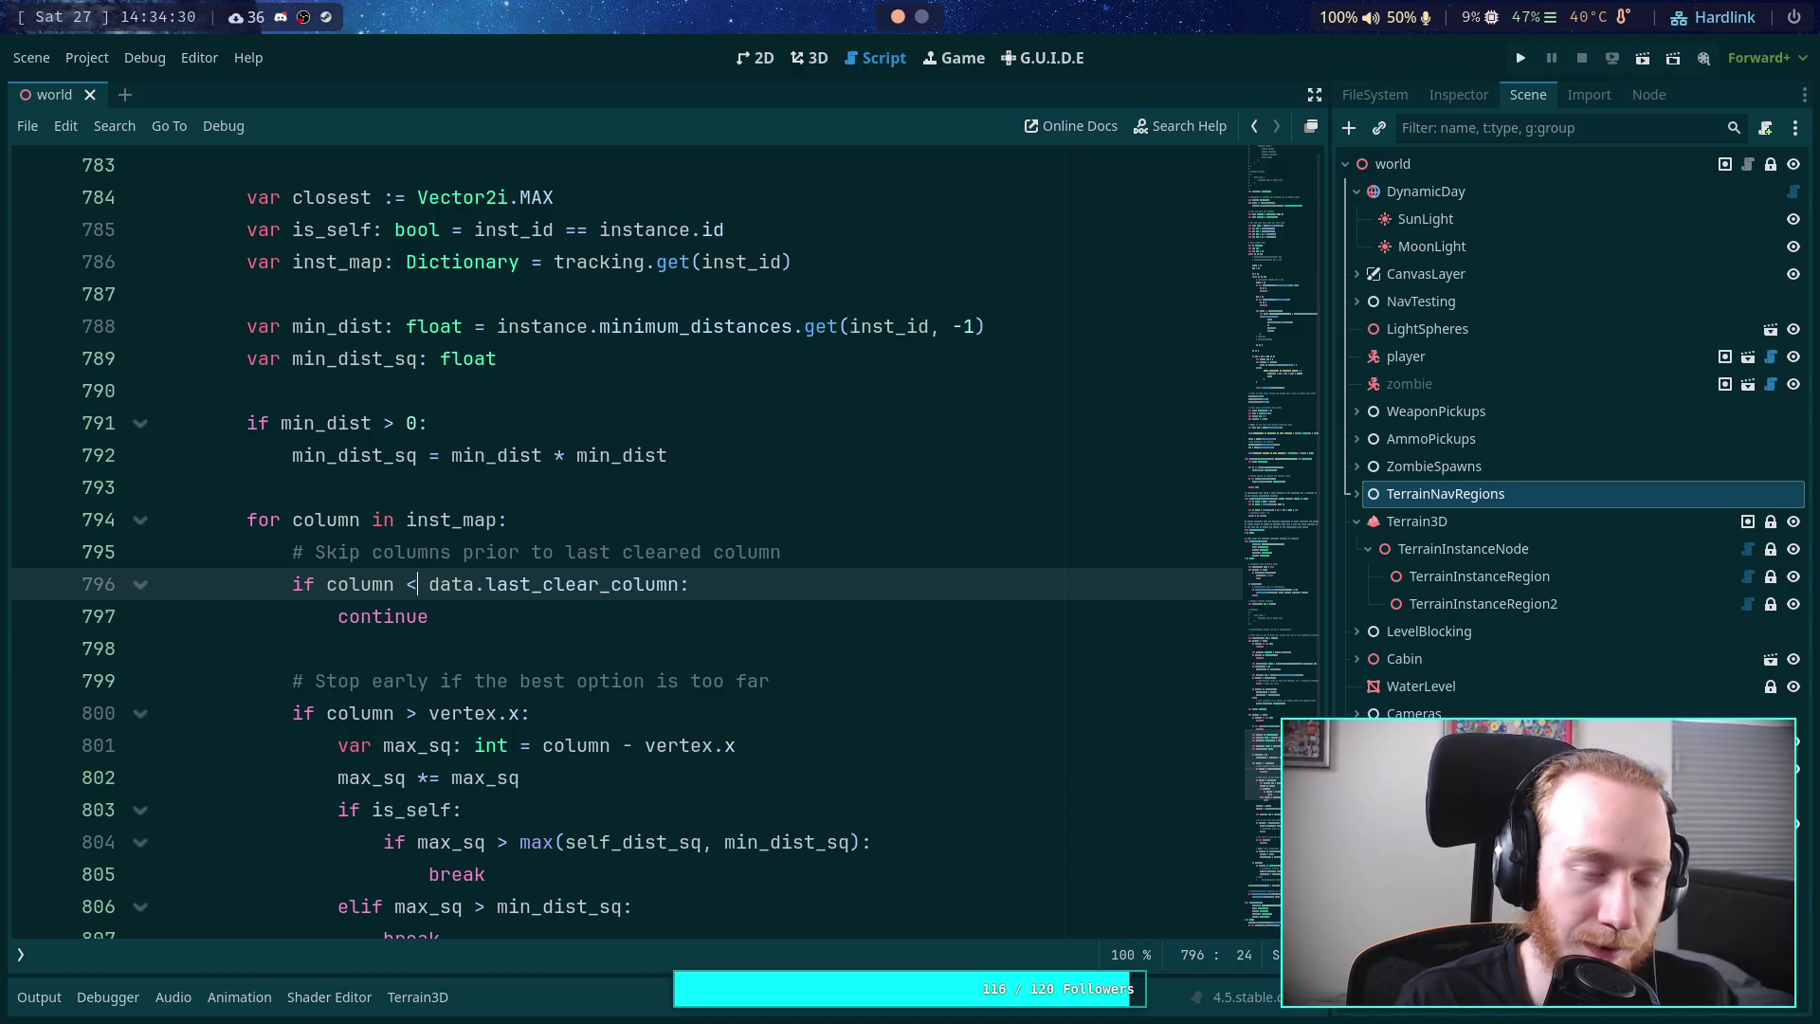
- Delete the skip-columns comment and replace data.last_clear_column with min_dist in the skip condition
scroll(601, 670, up, 2)
drag(679, 777, 430, 779)
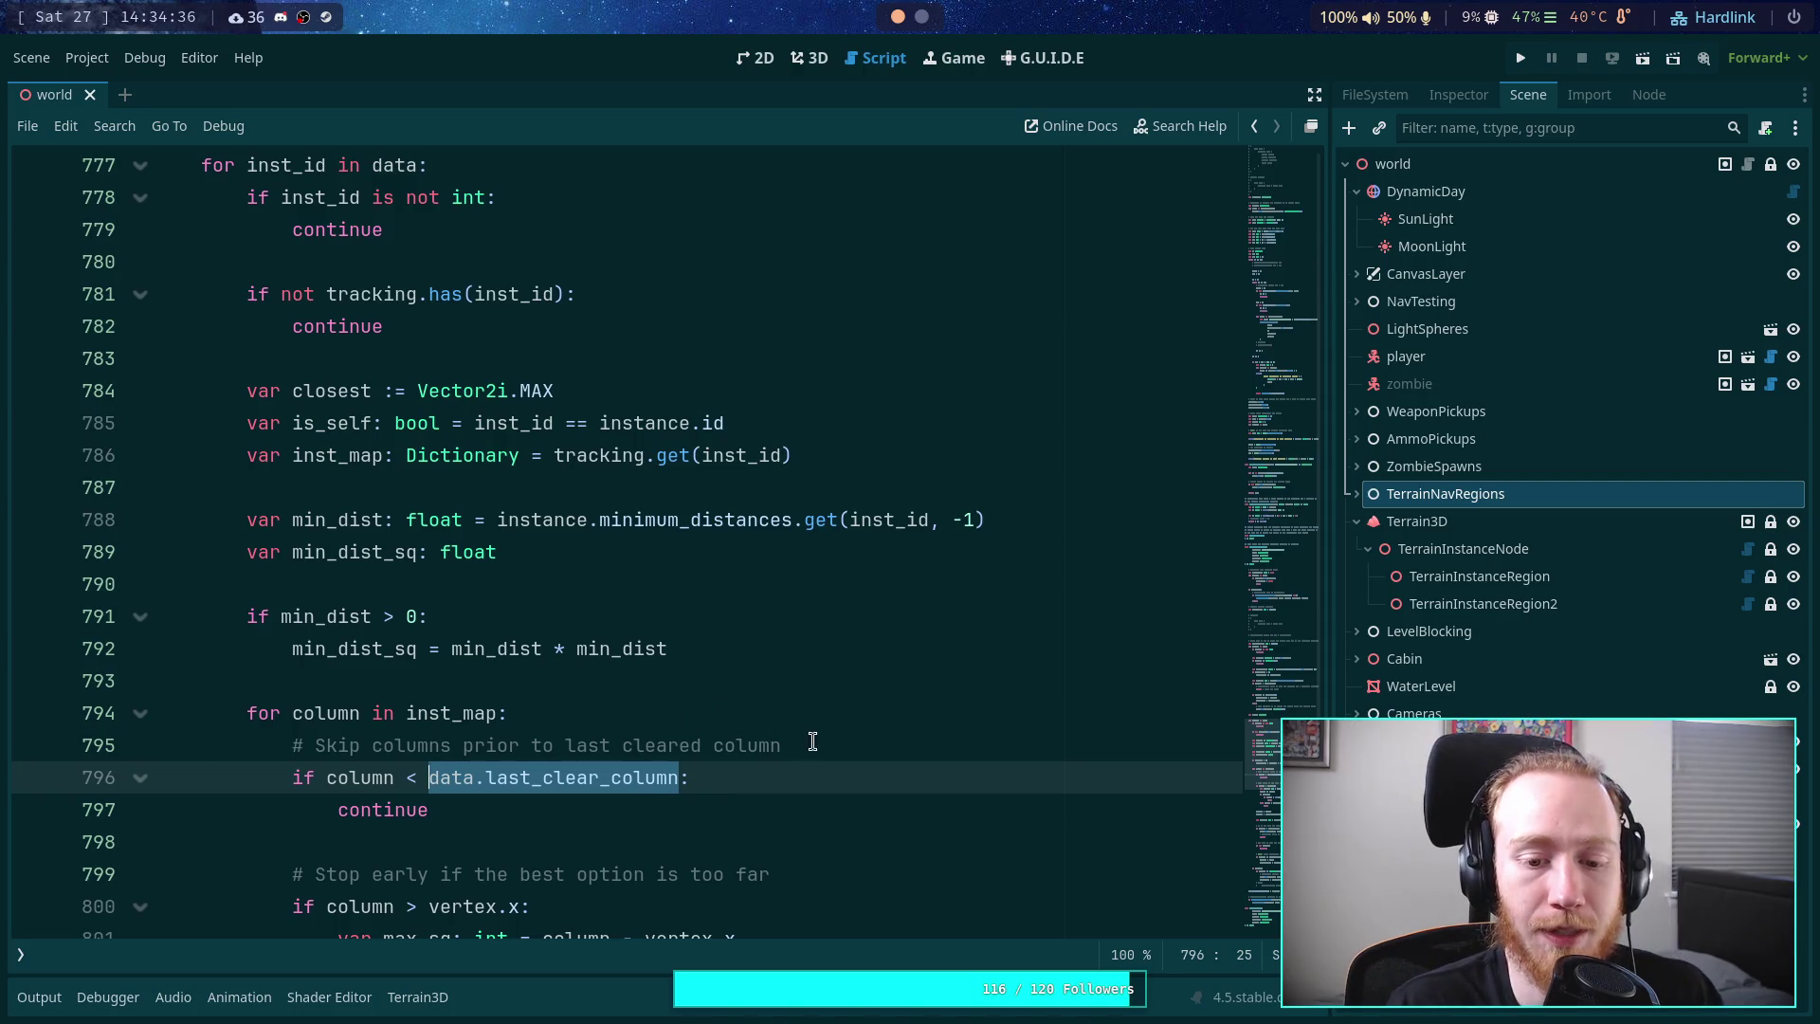
drag(812, 741, 816, 723)
key(BackSpace)
mouse_move(688, 746)
mouse_down()
mouse_move(485, 746)
mouse_move(674, 742)
mouse_up()
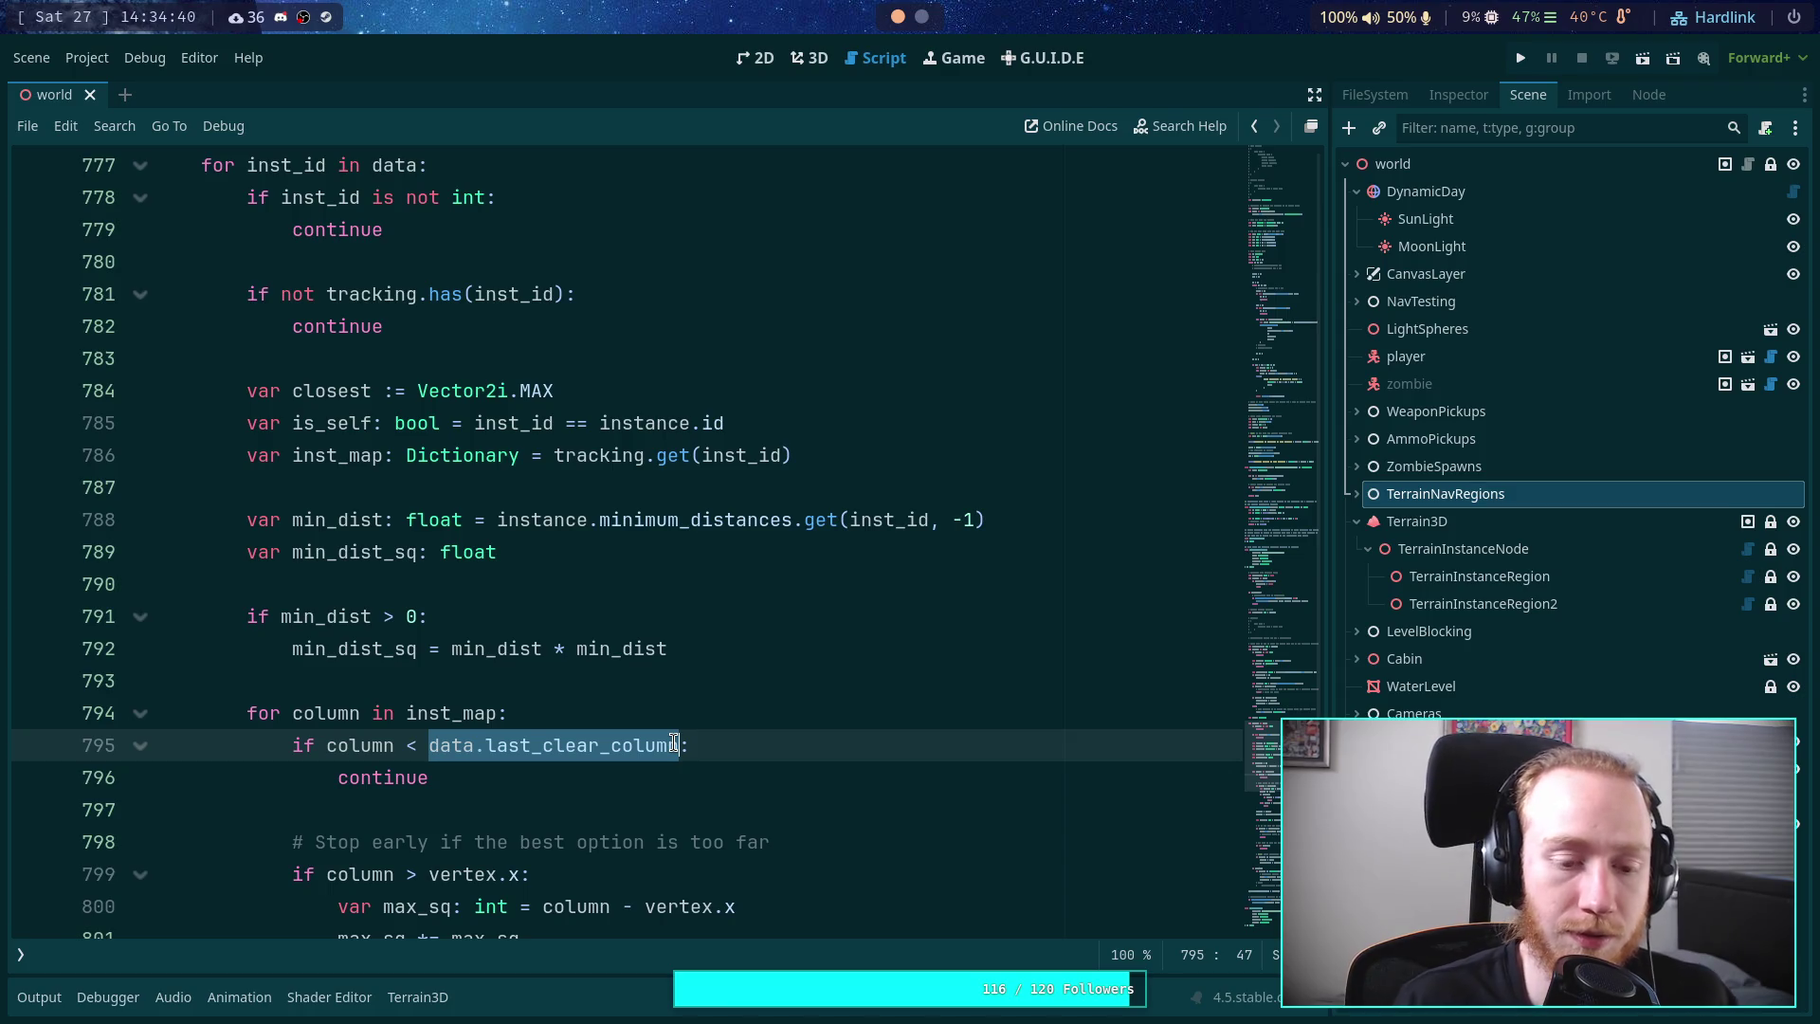
text(min)
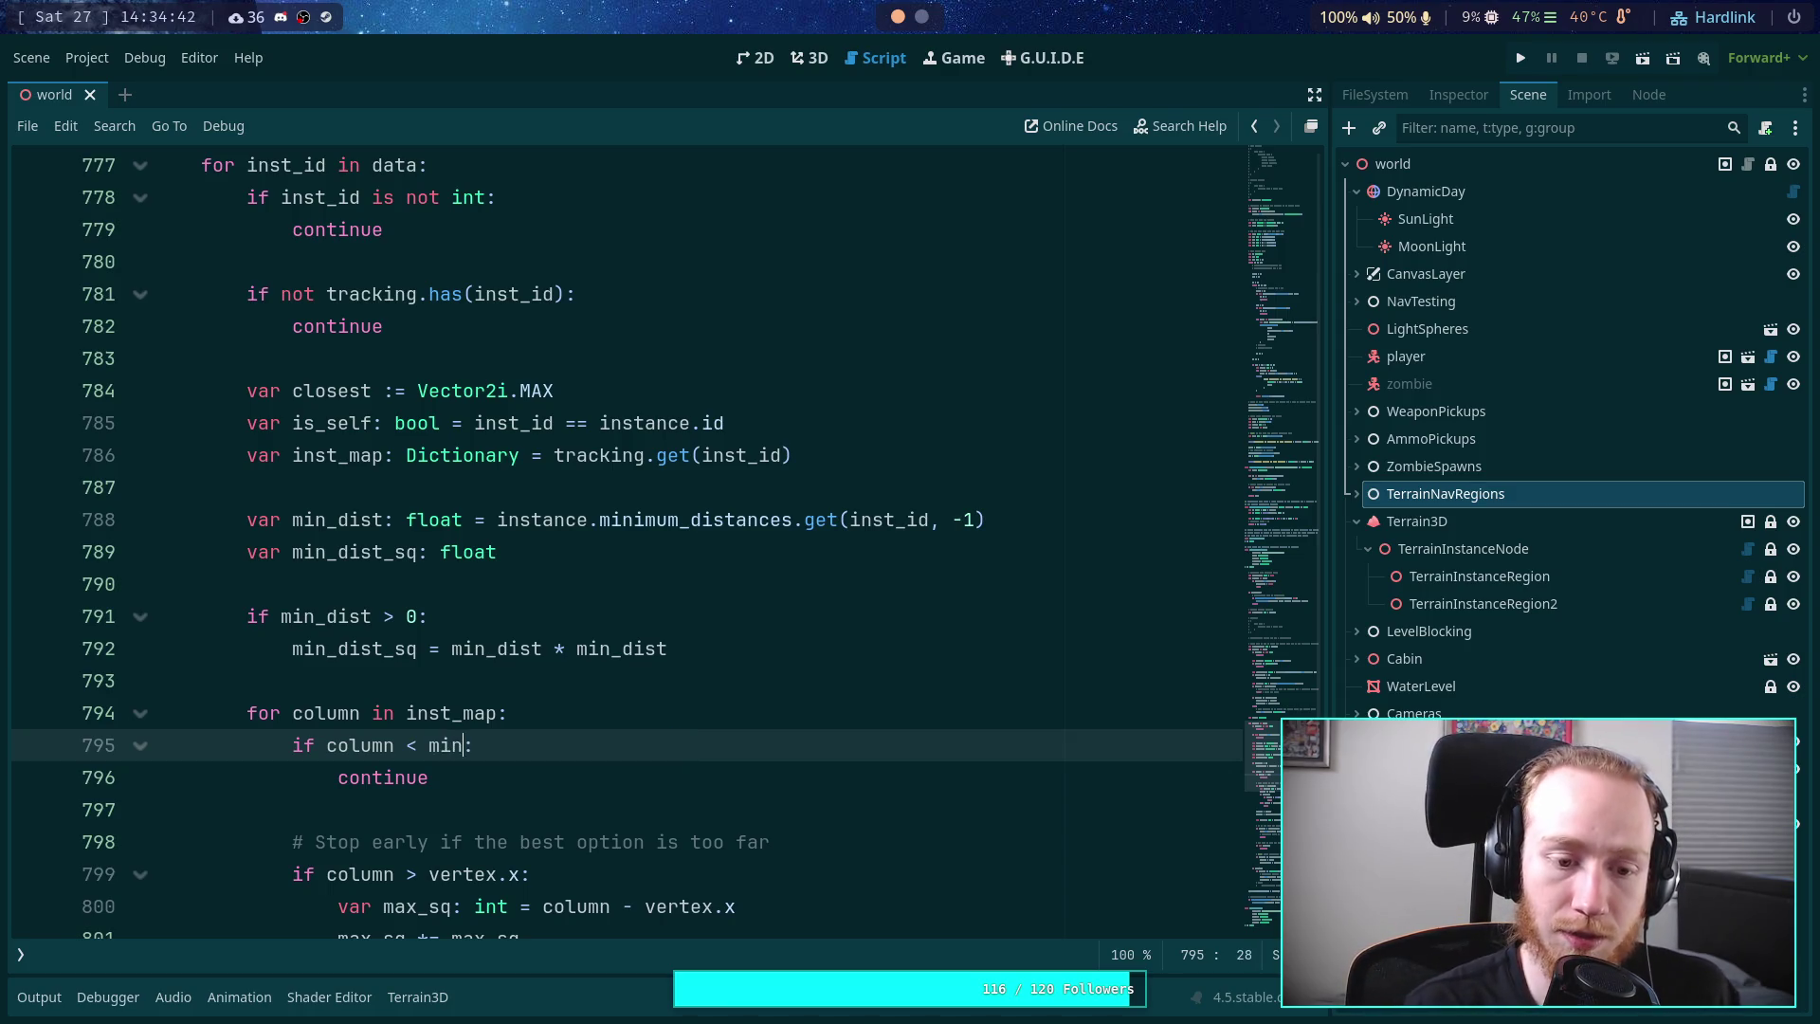
text(_d)
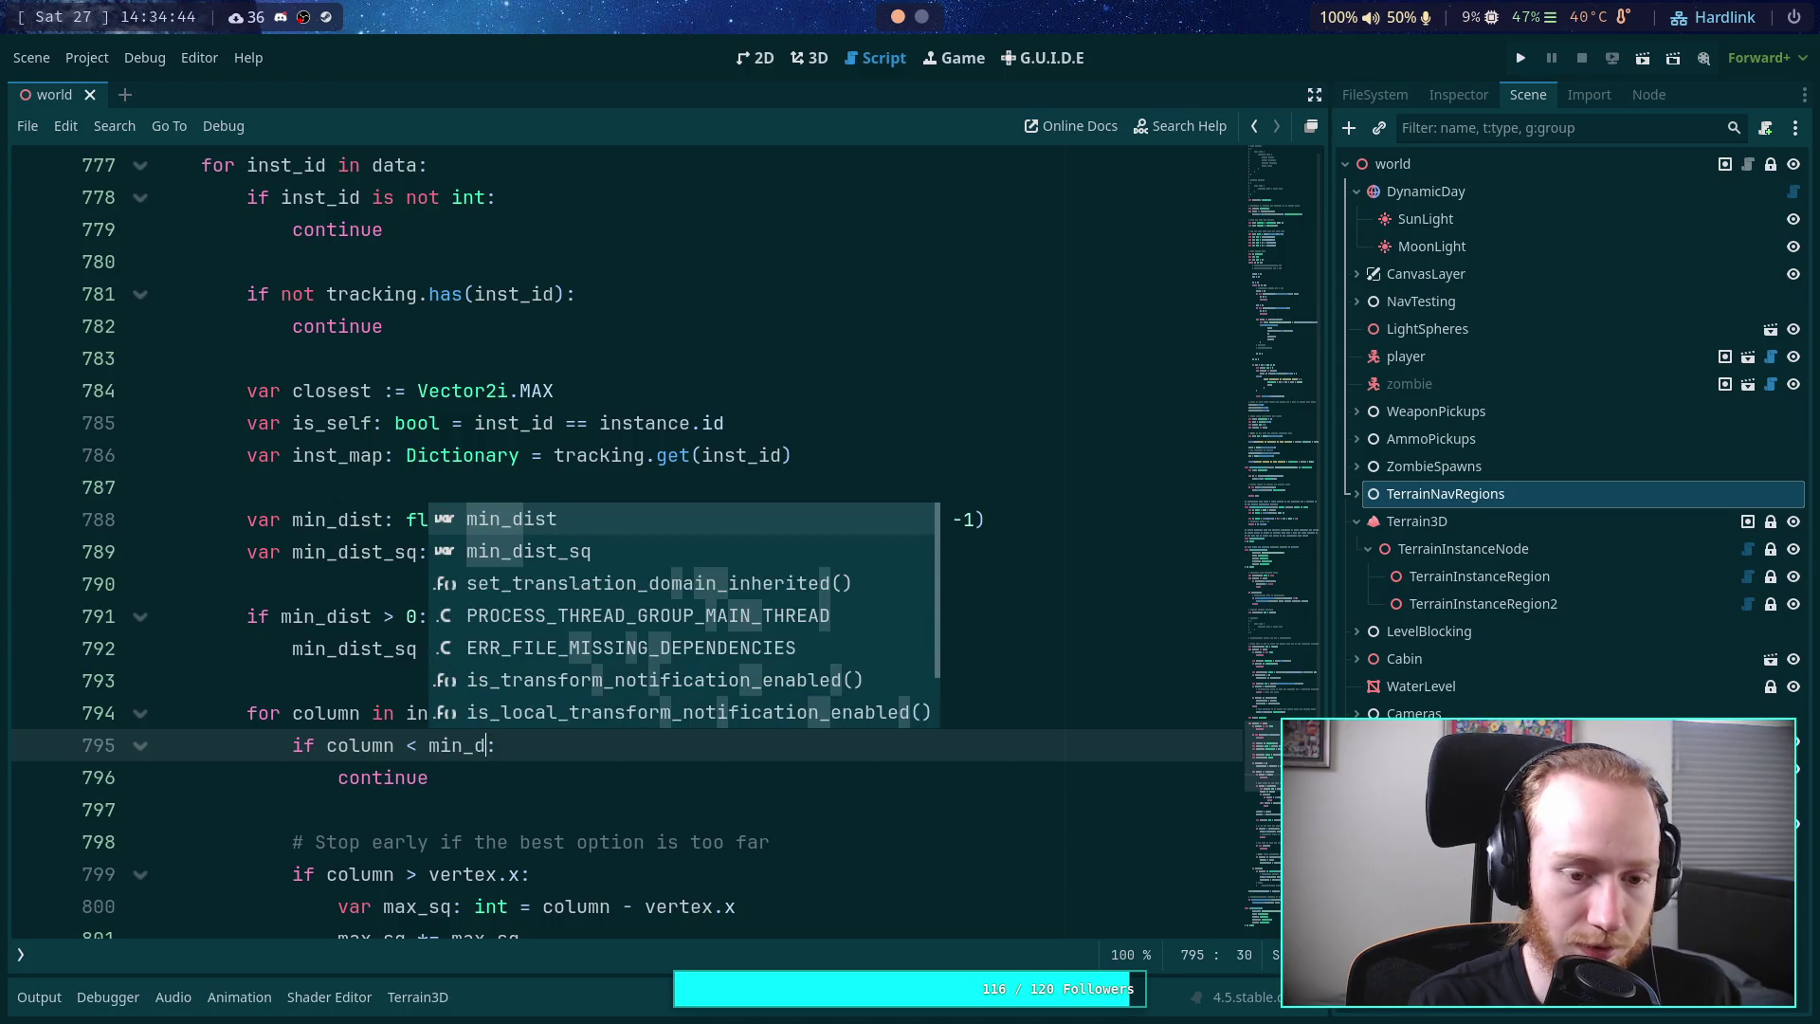
text(ist)
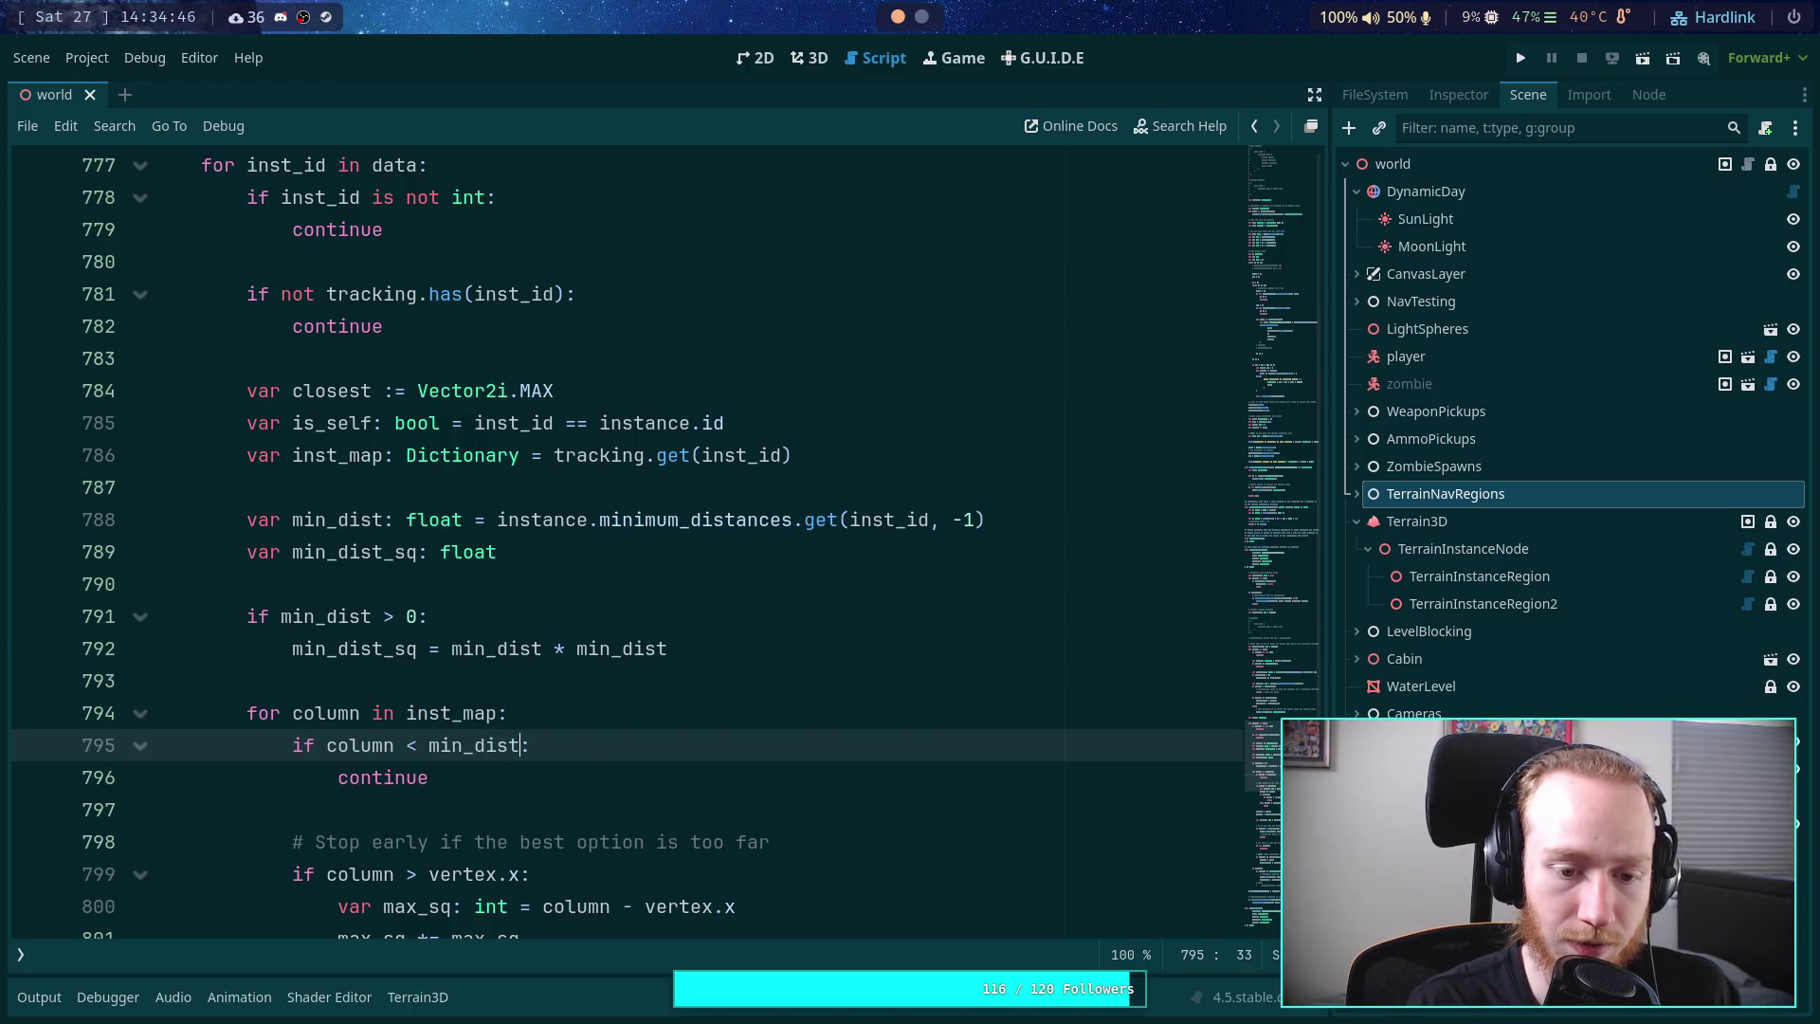
click(665, 712)
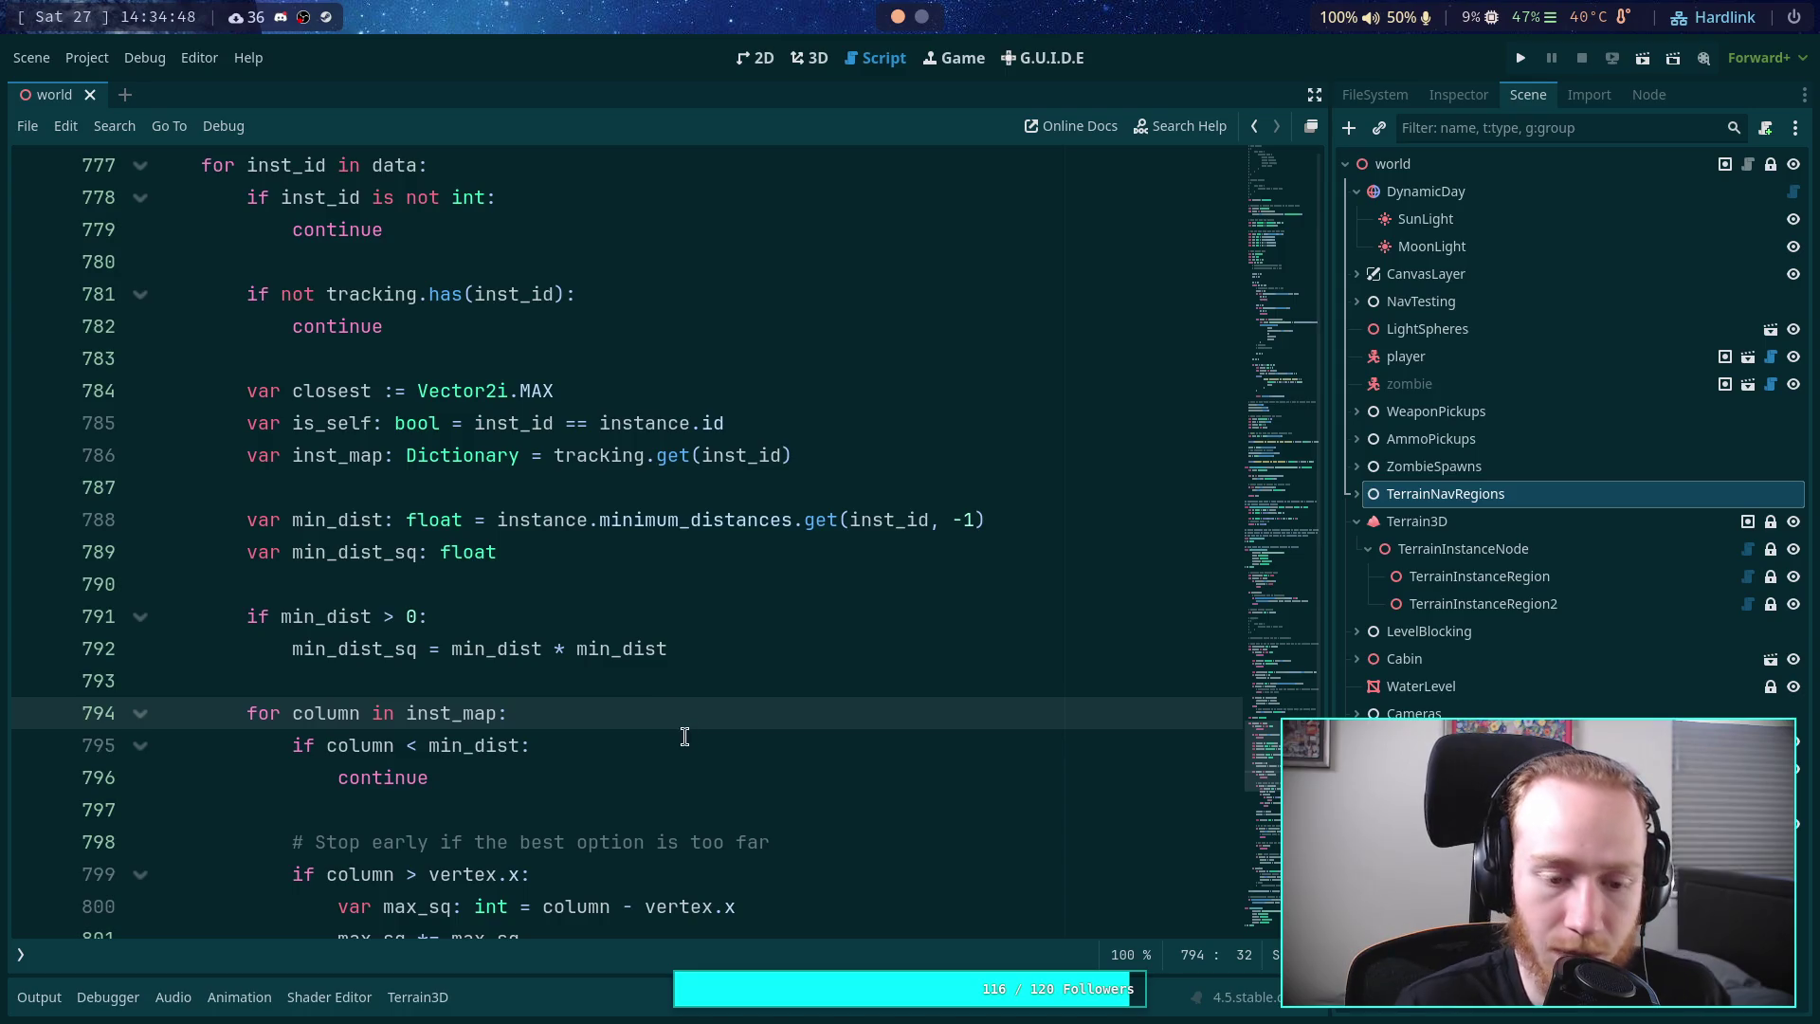
- Start a new 'if column' check on a line below the continue statement
click(524, 745)
scroll(711, 772, down, 2)
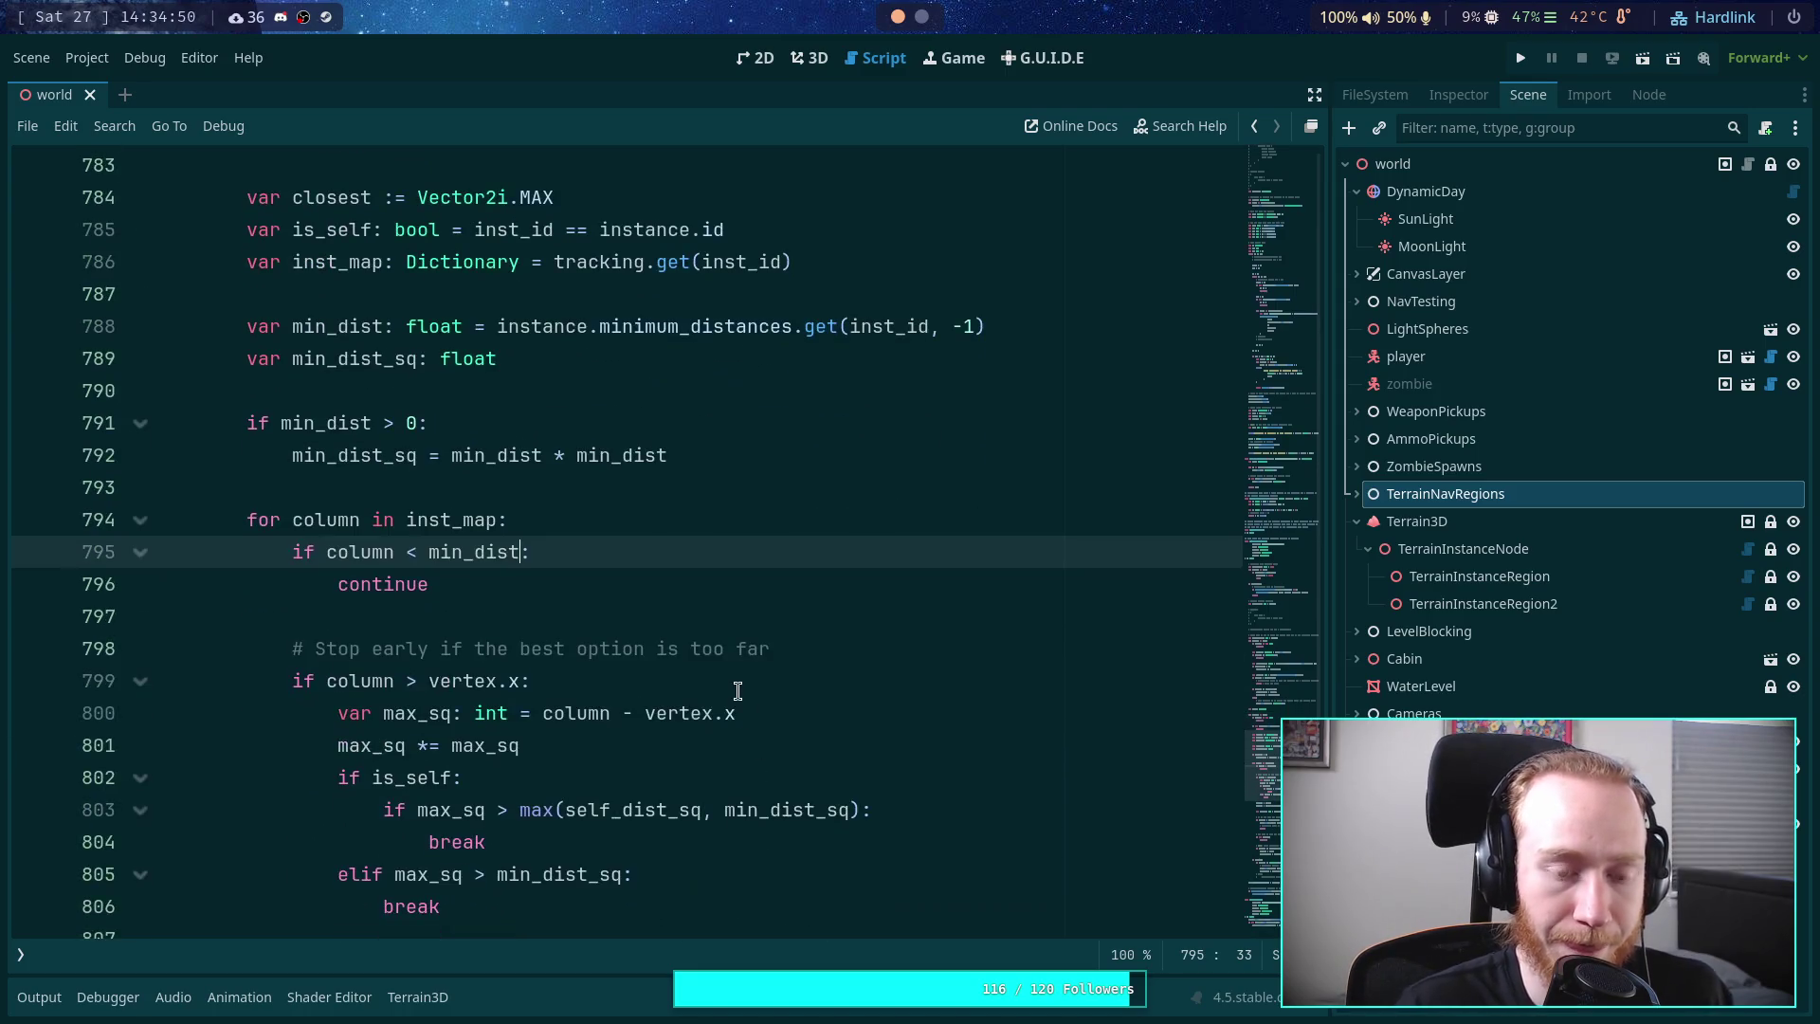
click(694, 578)
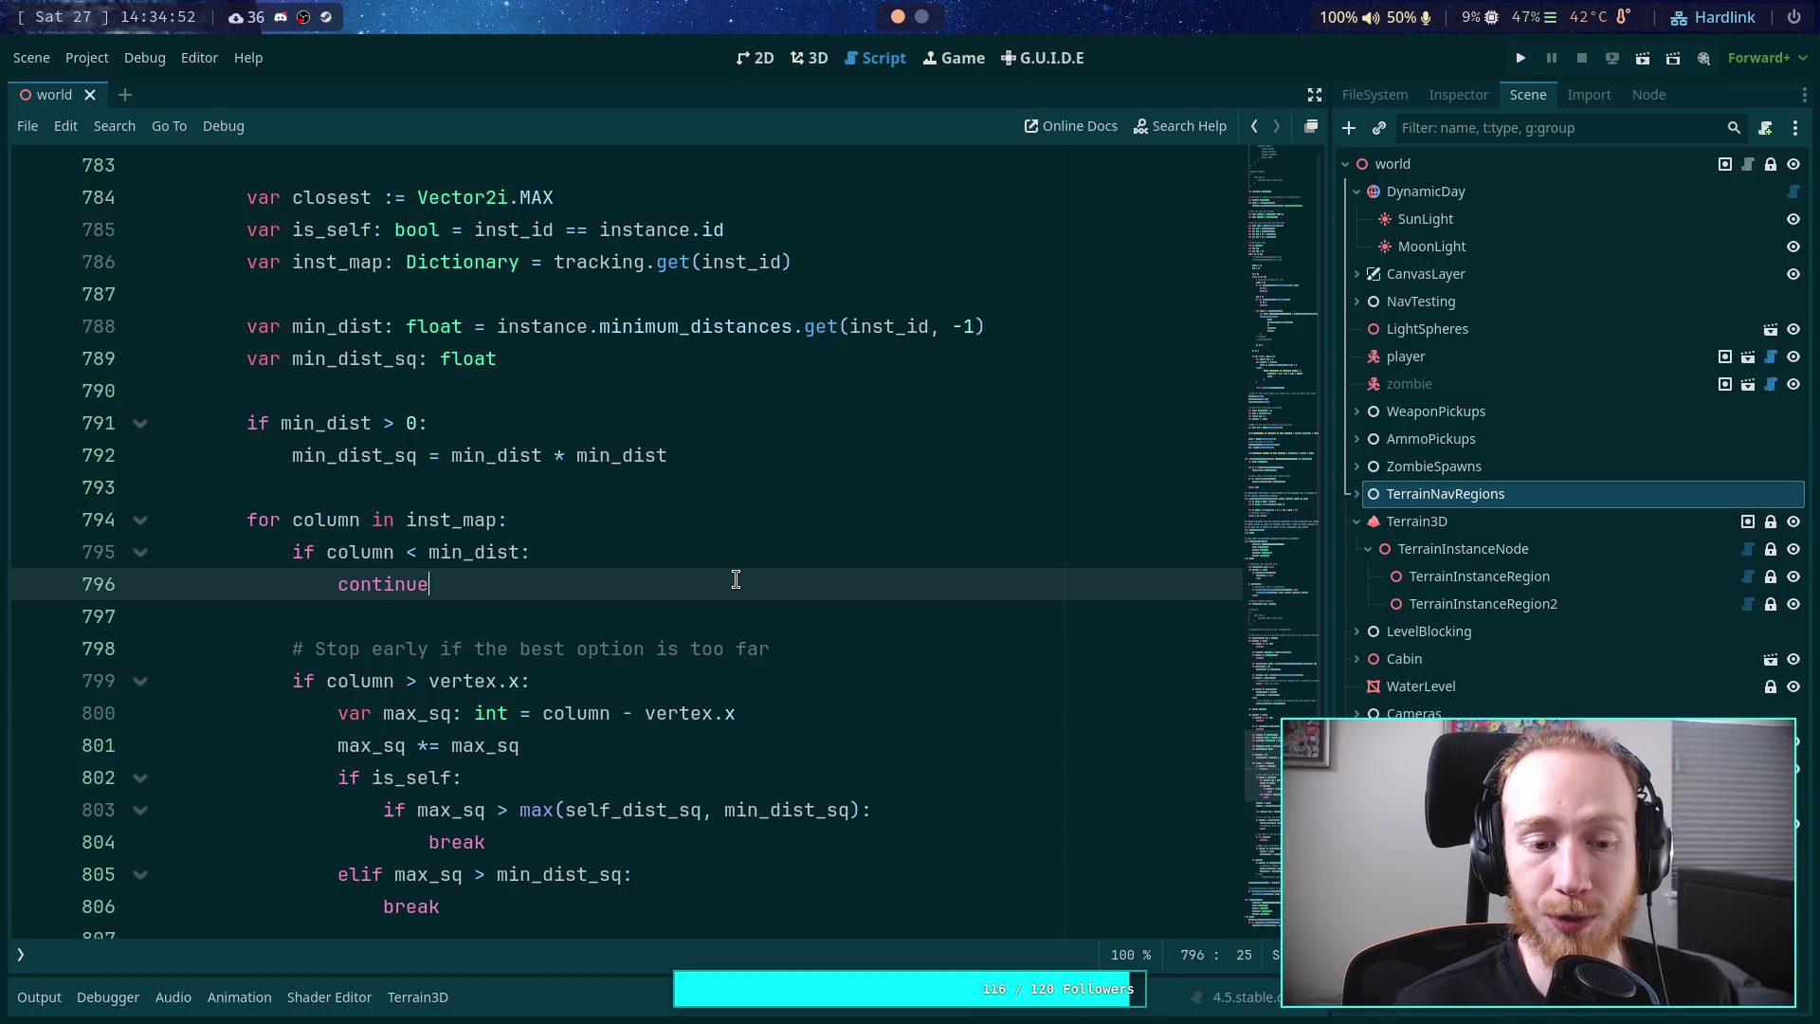
key(Return)
text(if column >)
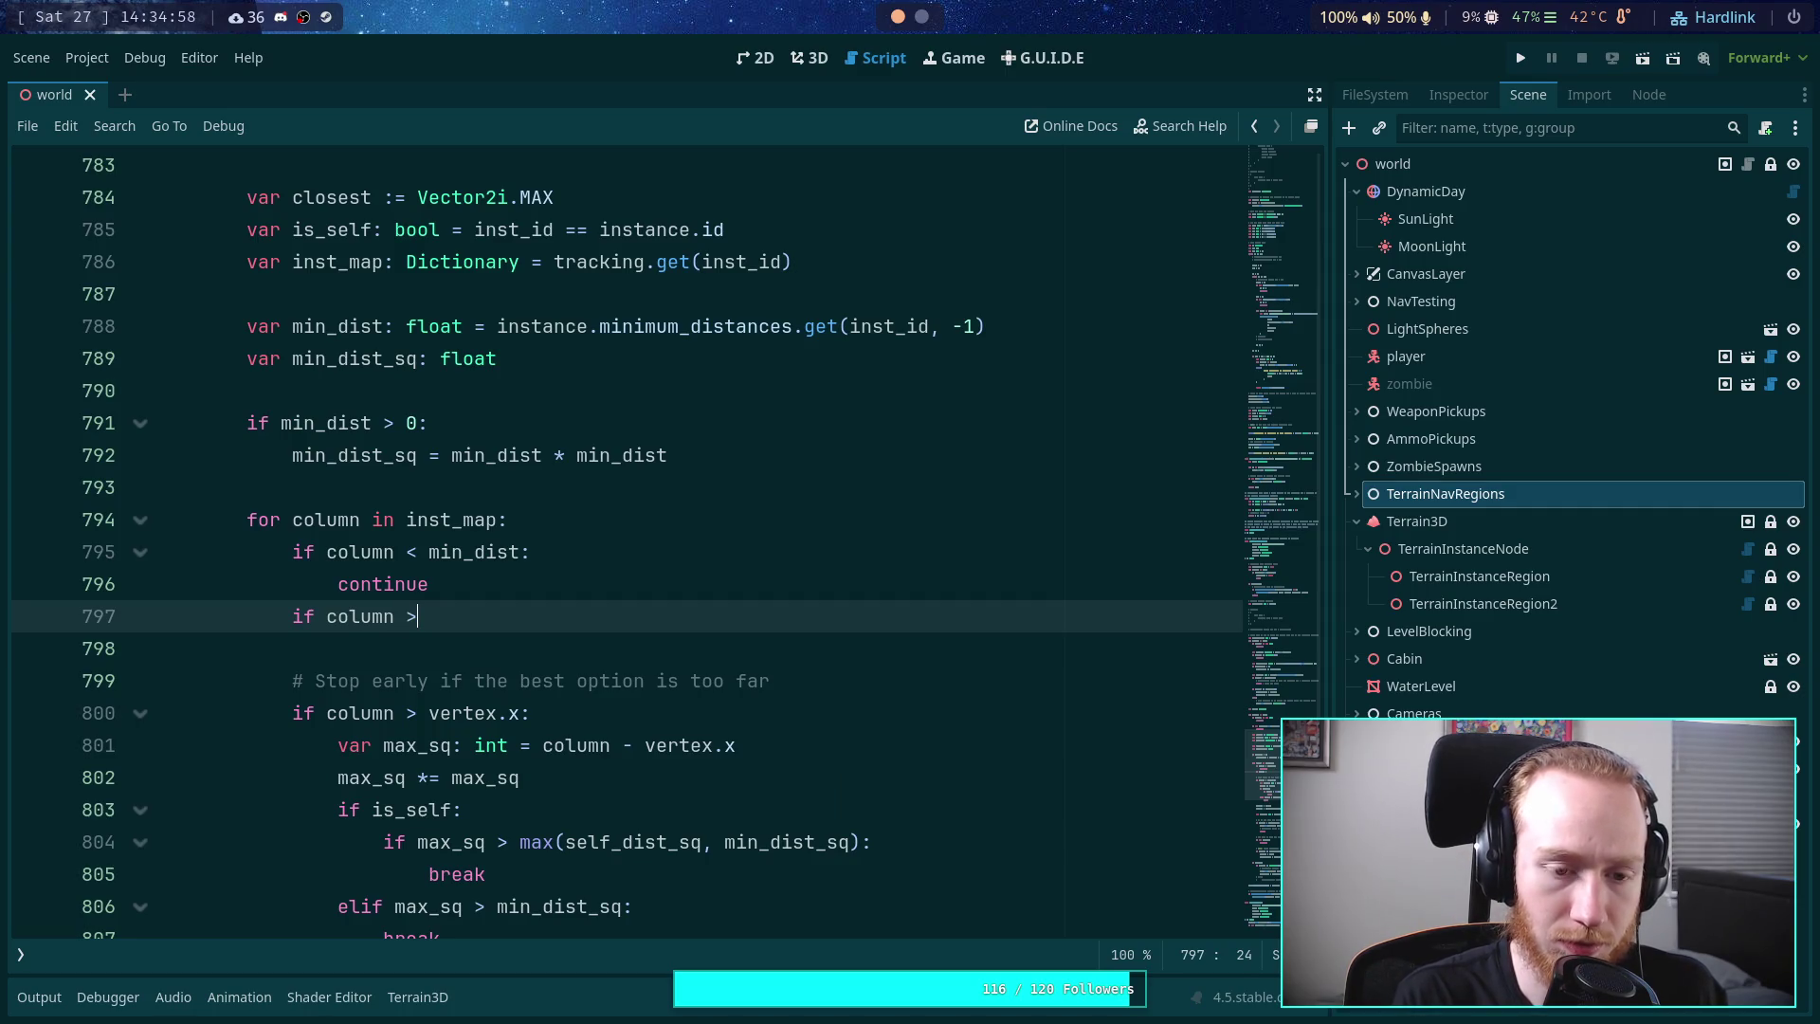
scroll(531, 616, down, 4)
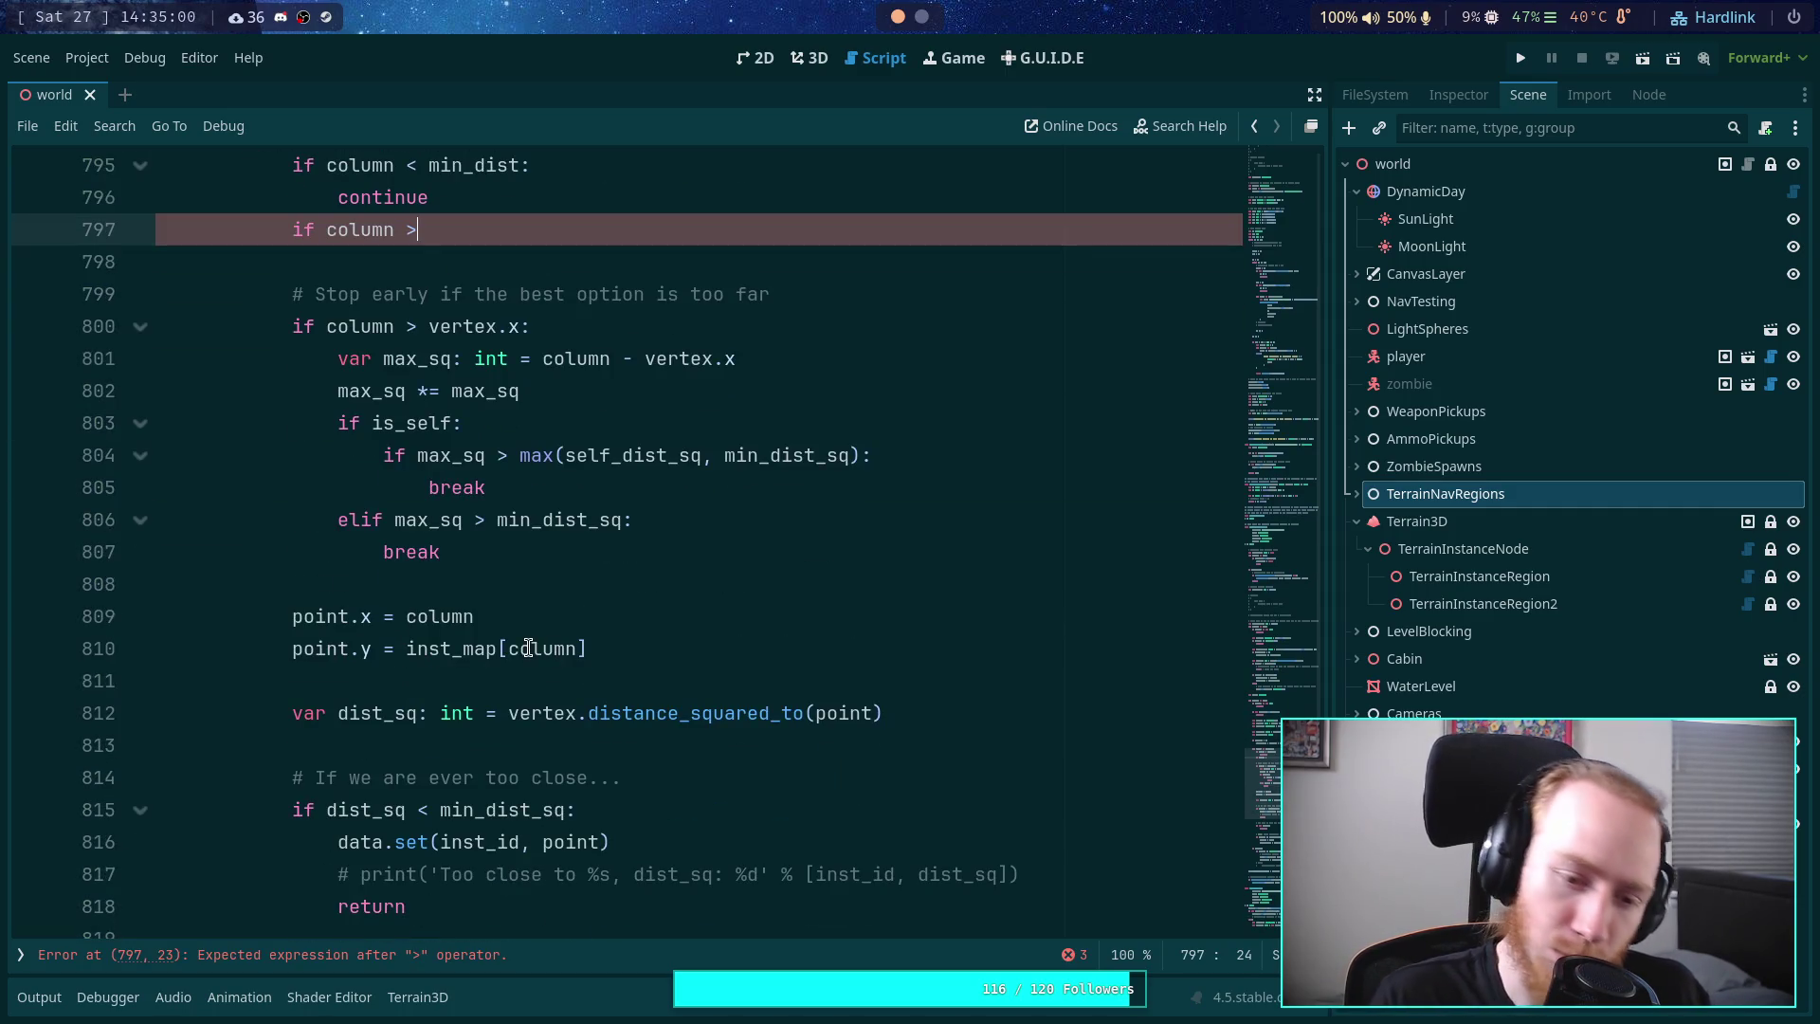
scroll(512, 626, down, 1)
click(412, 713)
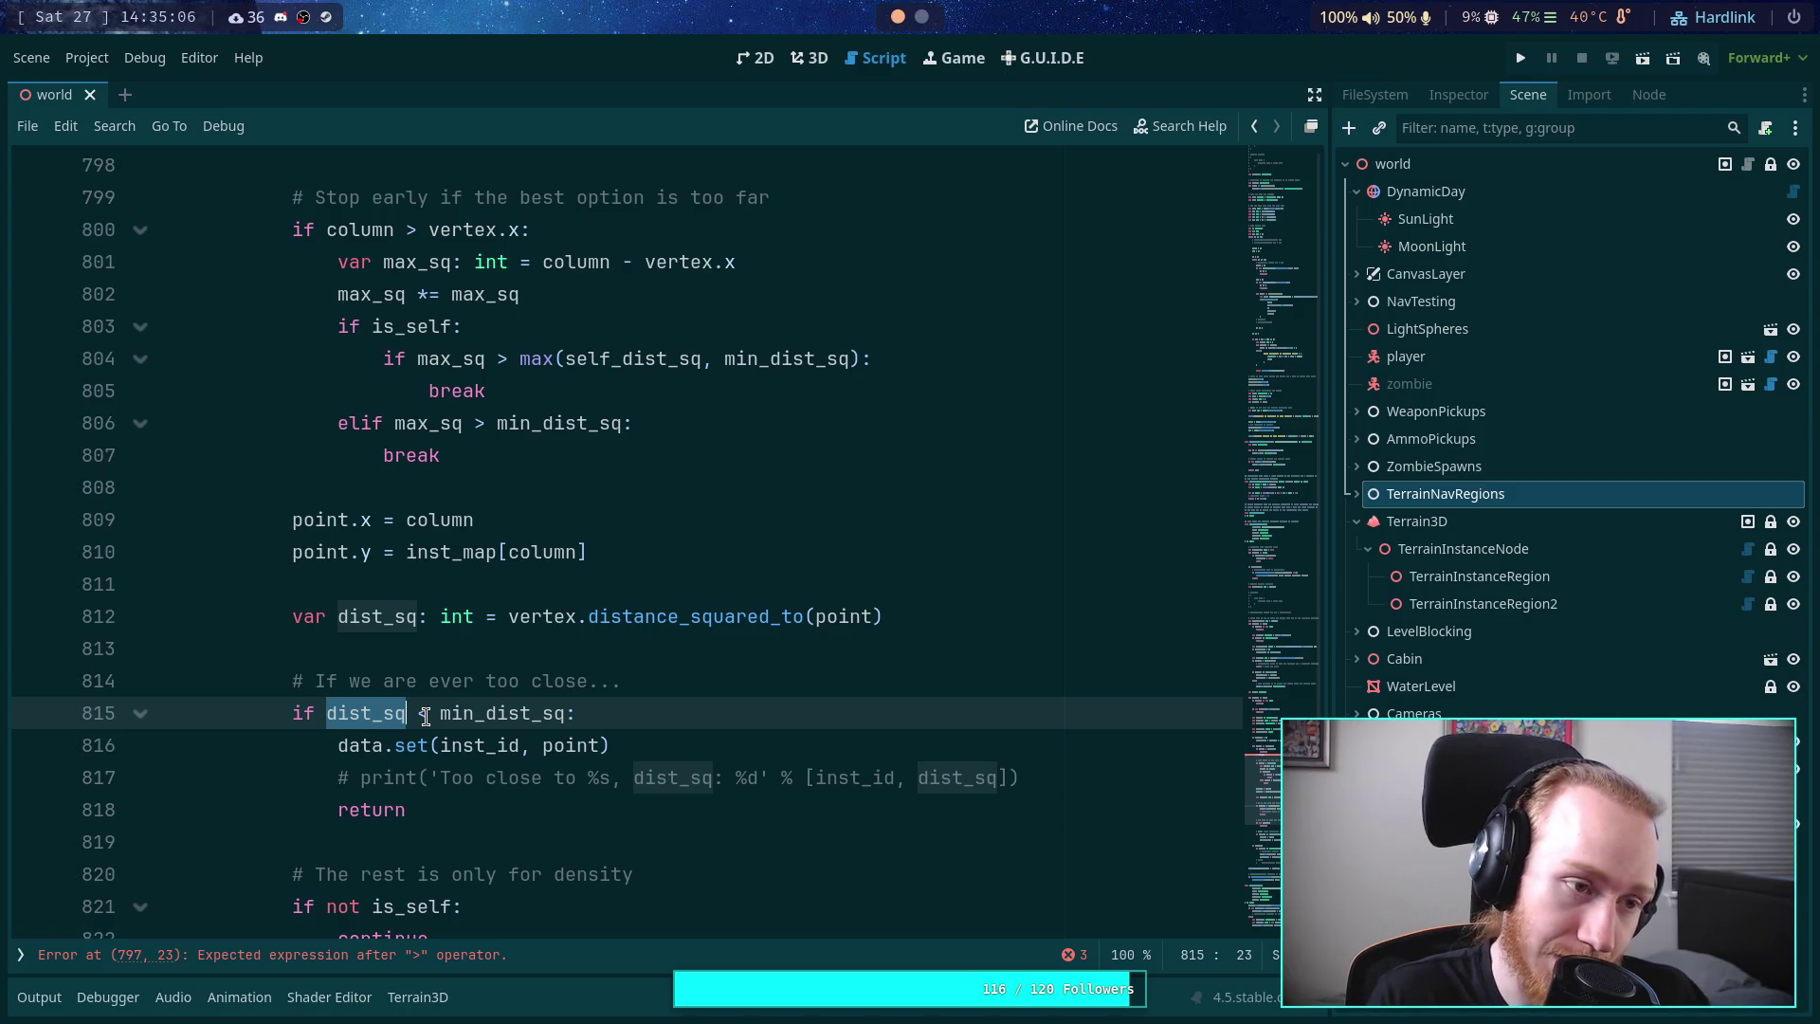
scroll(476, 713, up, 5)
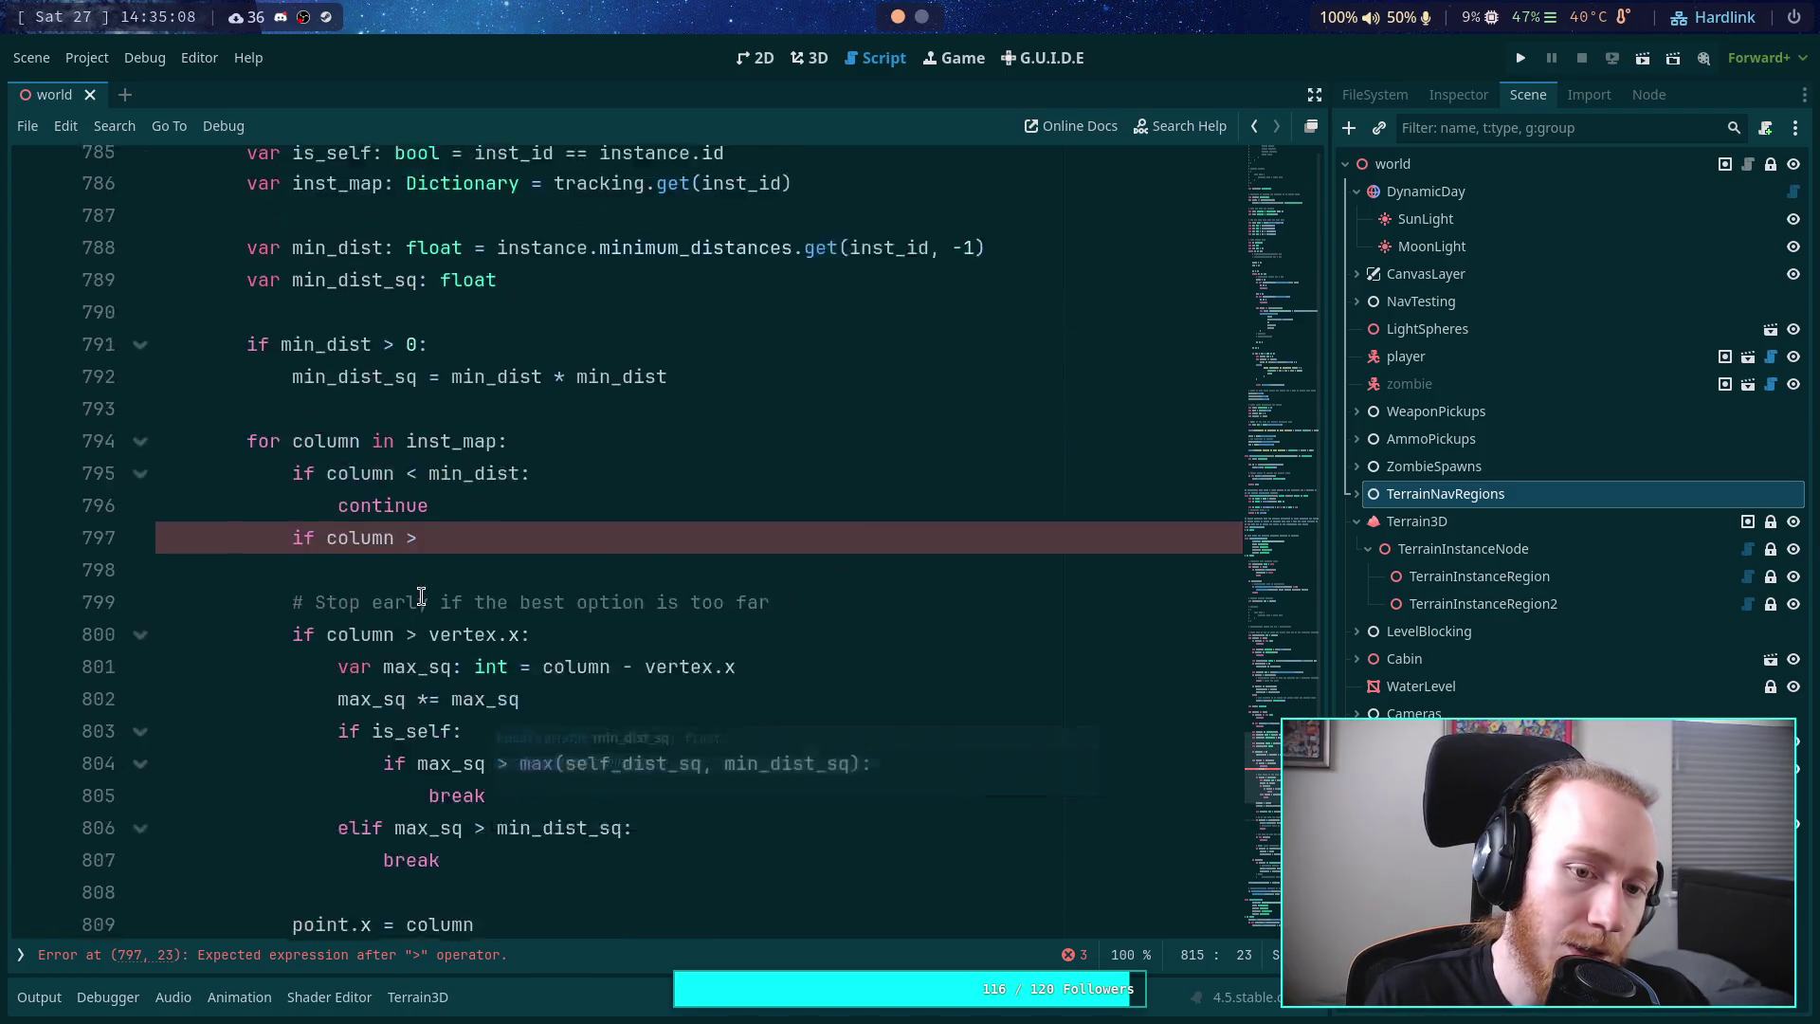
click(454, 552)
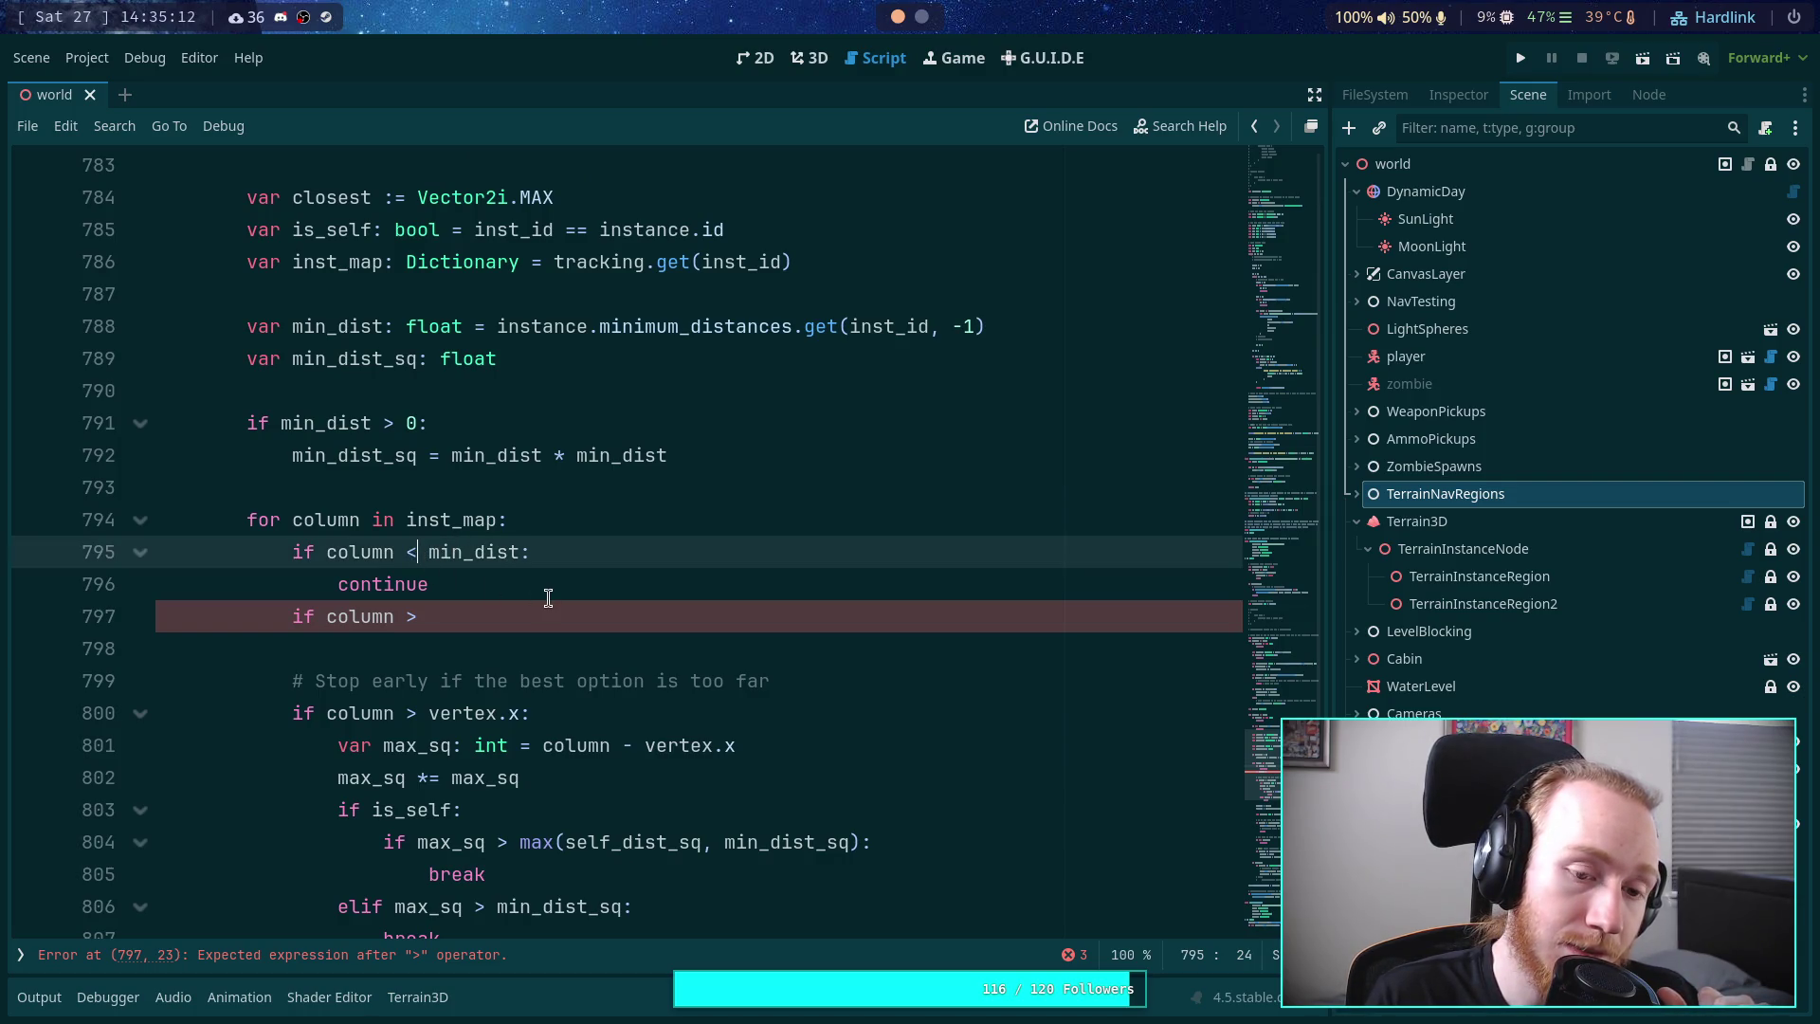
- Change the line 795 condition to 'if column <= min_dist'
key(BackSpace)
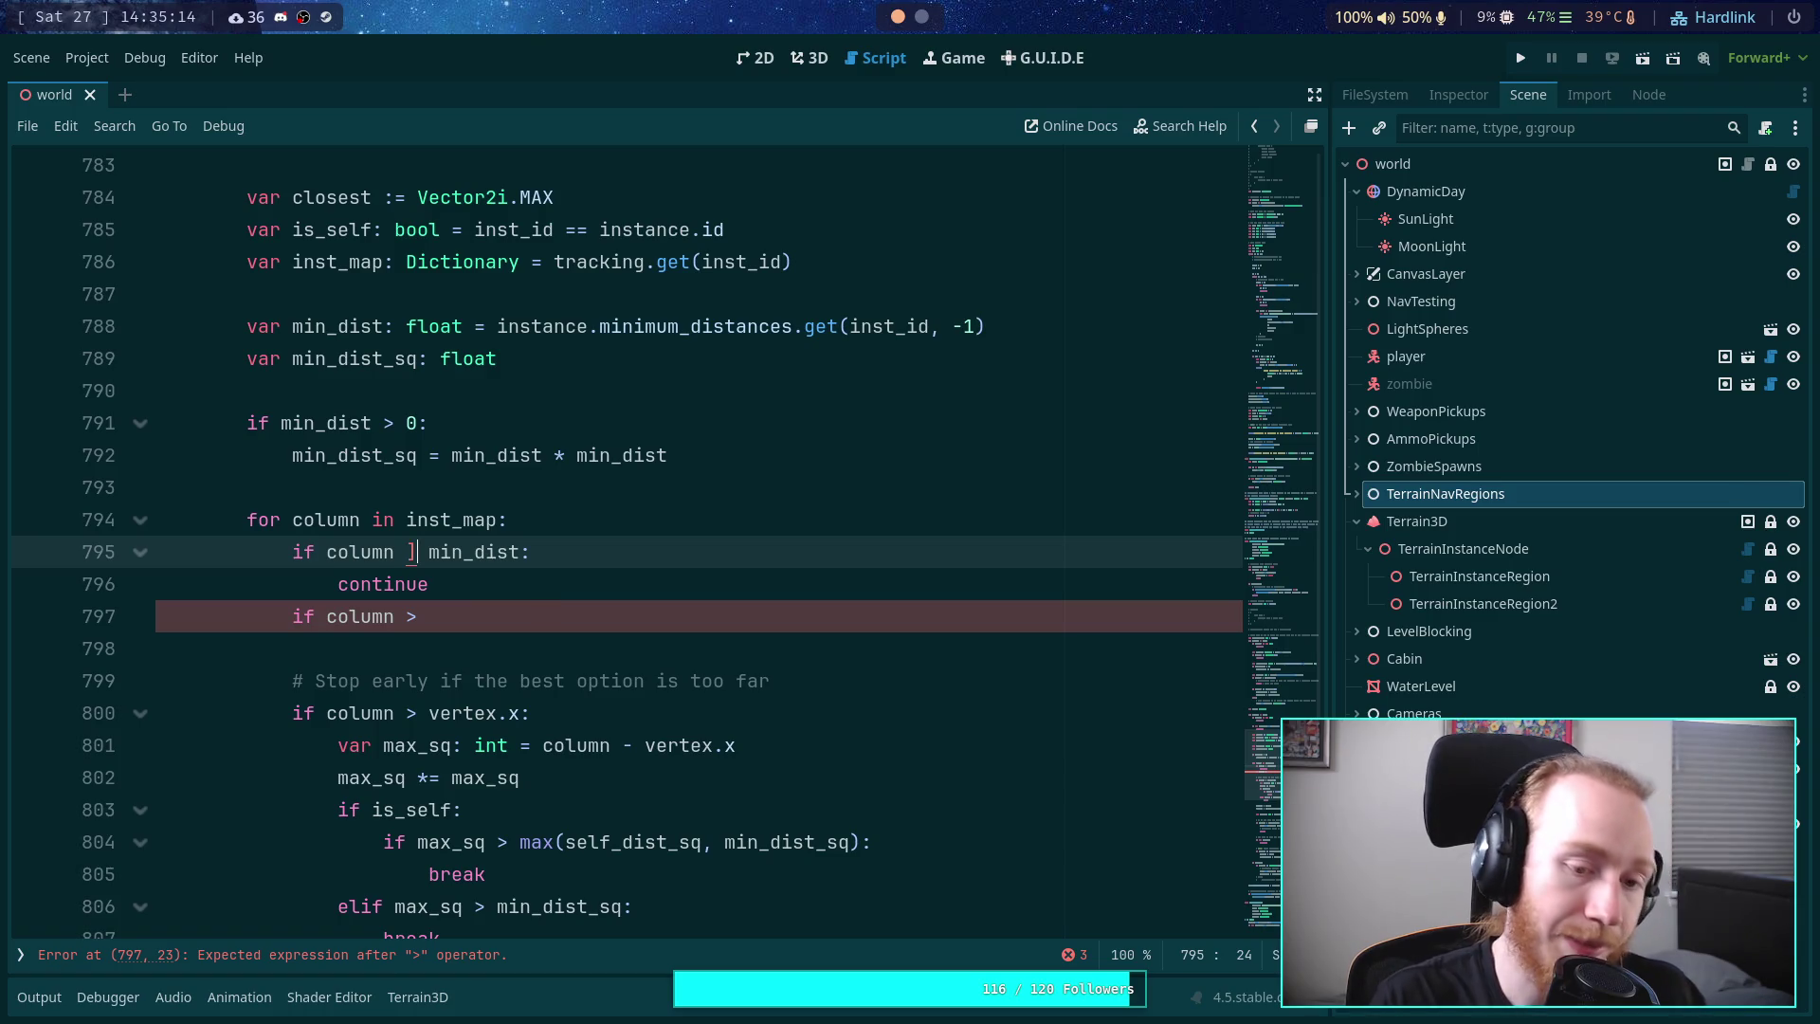
text(>)
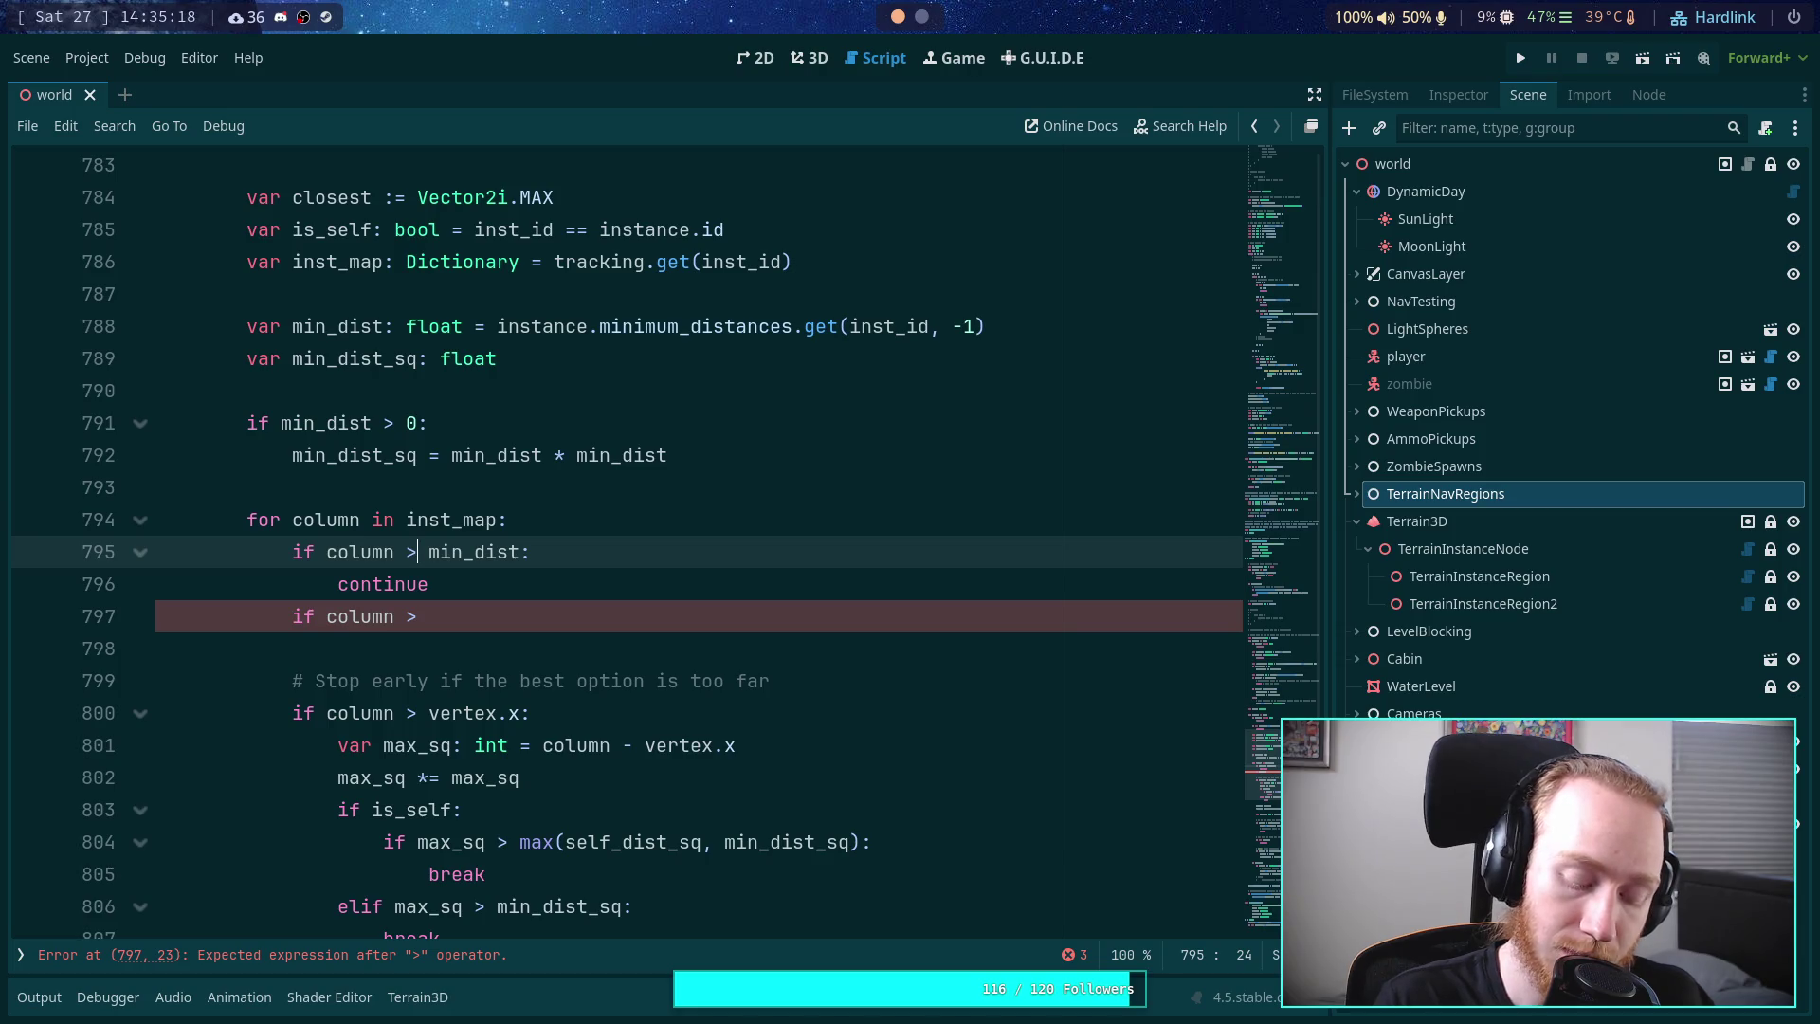
key(BackSpace)
text(<=)
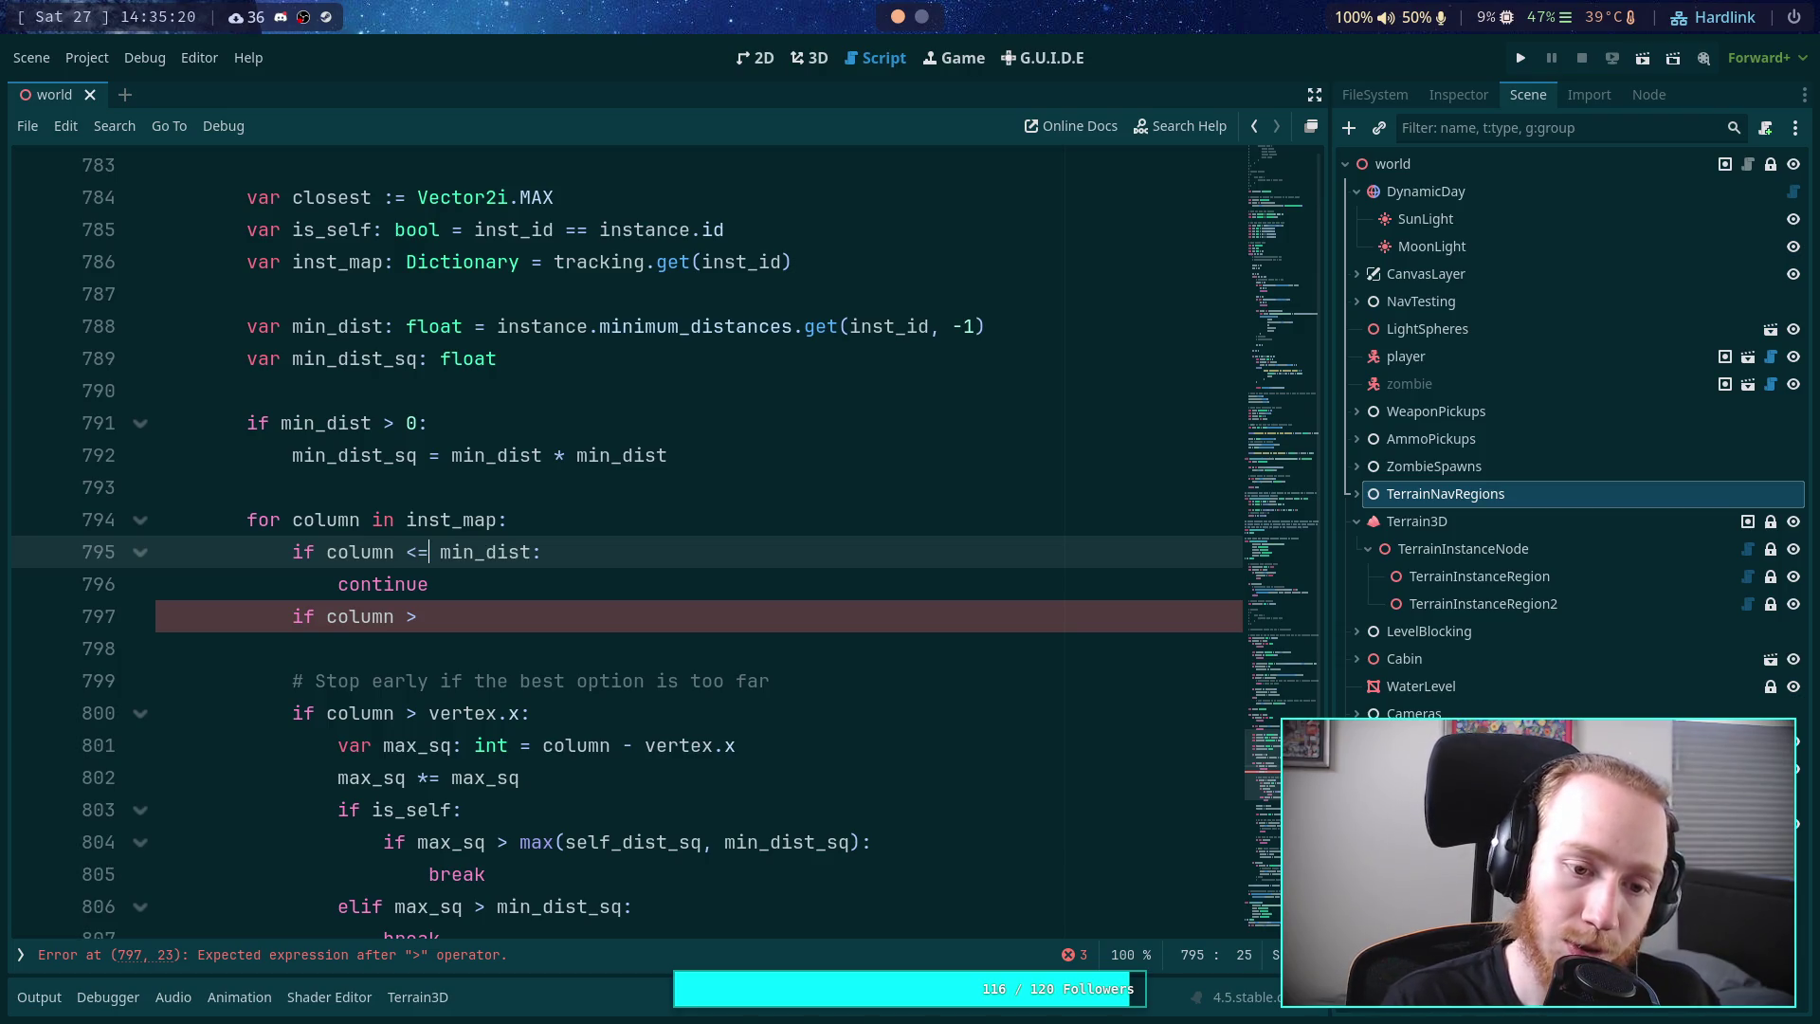
key(Escape)
- Complete line 797 as 'if column >= min_dist:' with a 'break' body
click(486, 618)
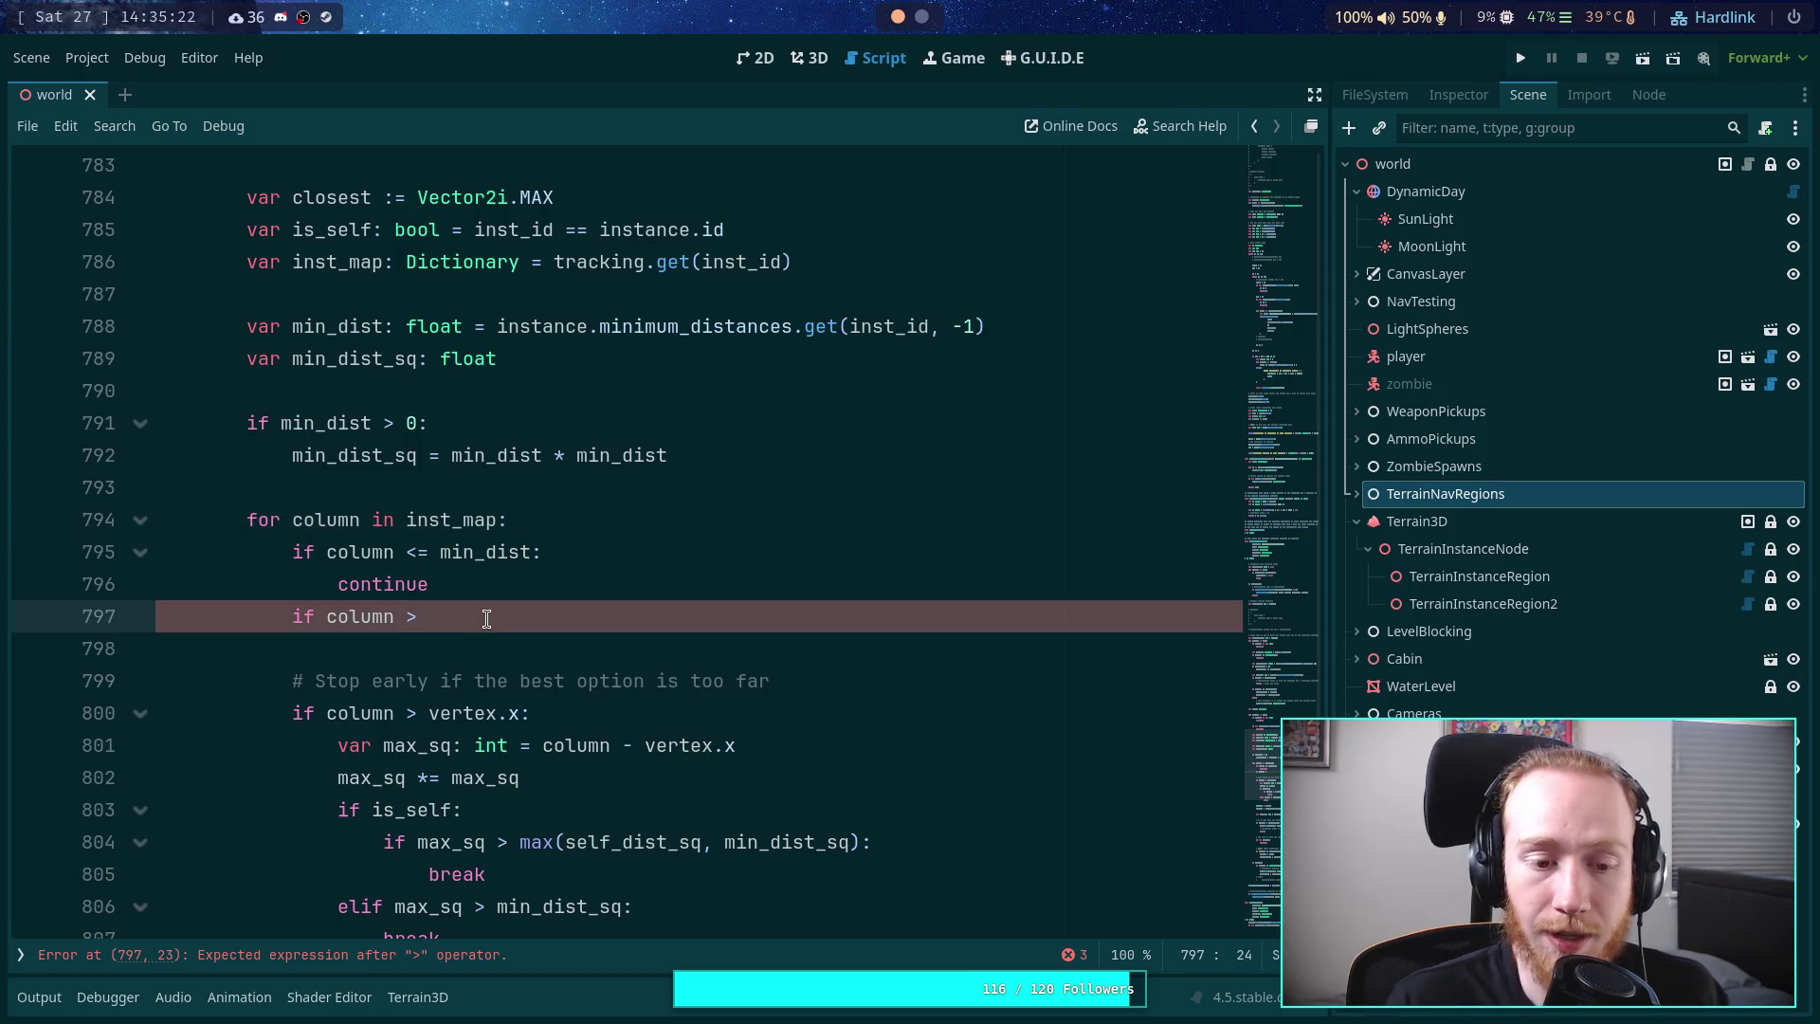
text(= min_)
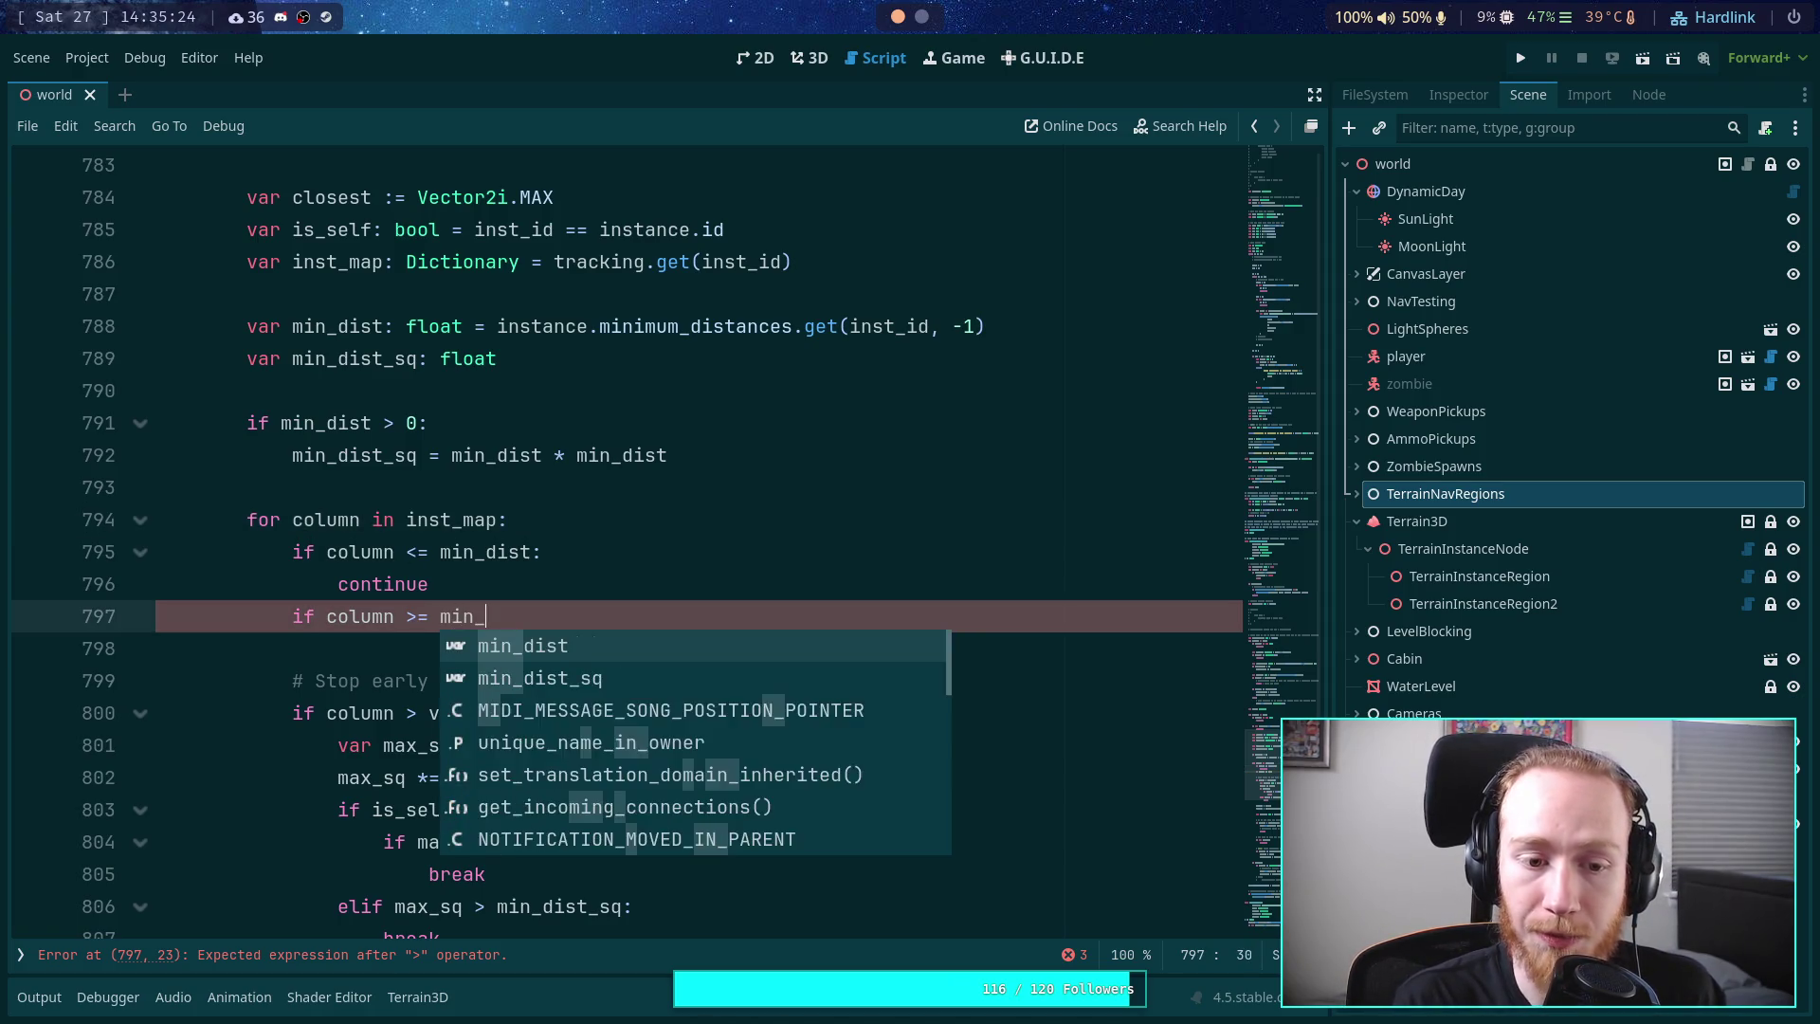
text(dist:)
key(Return)
text(break)
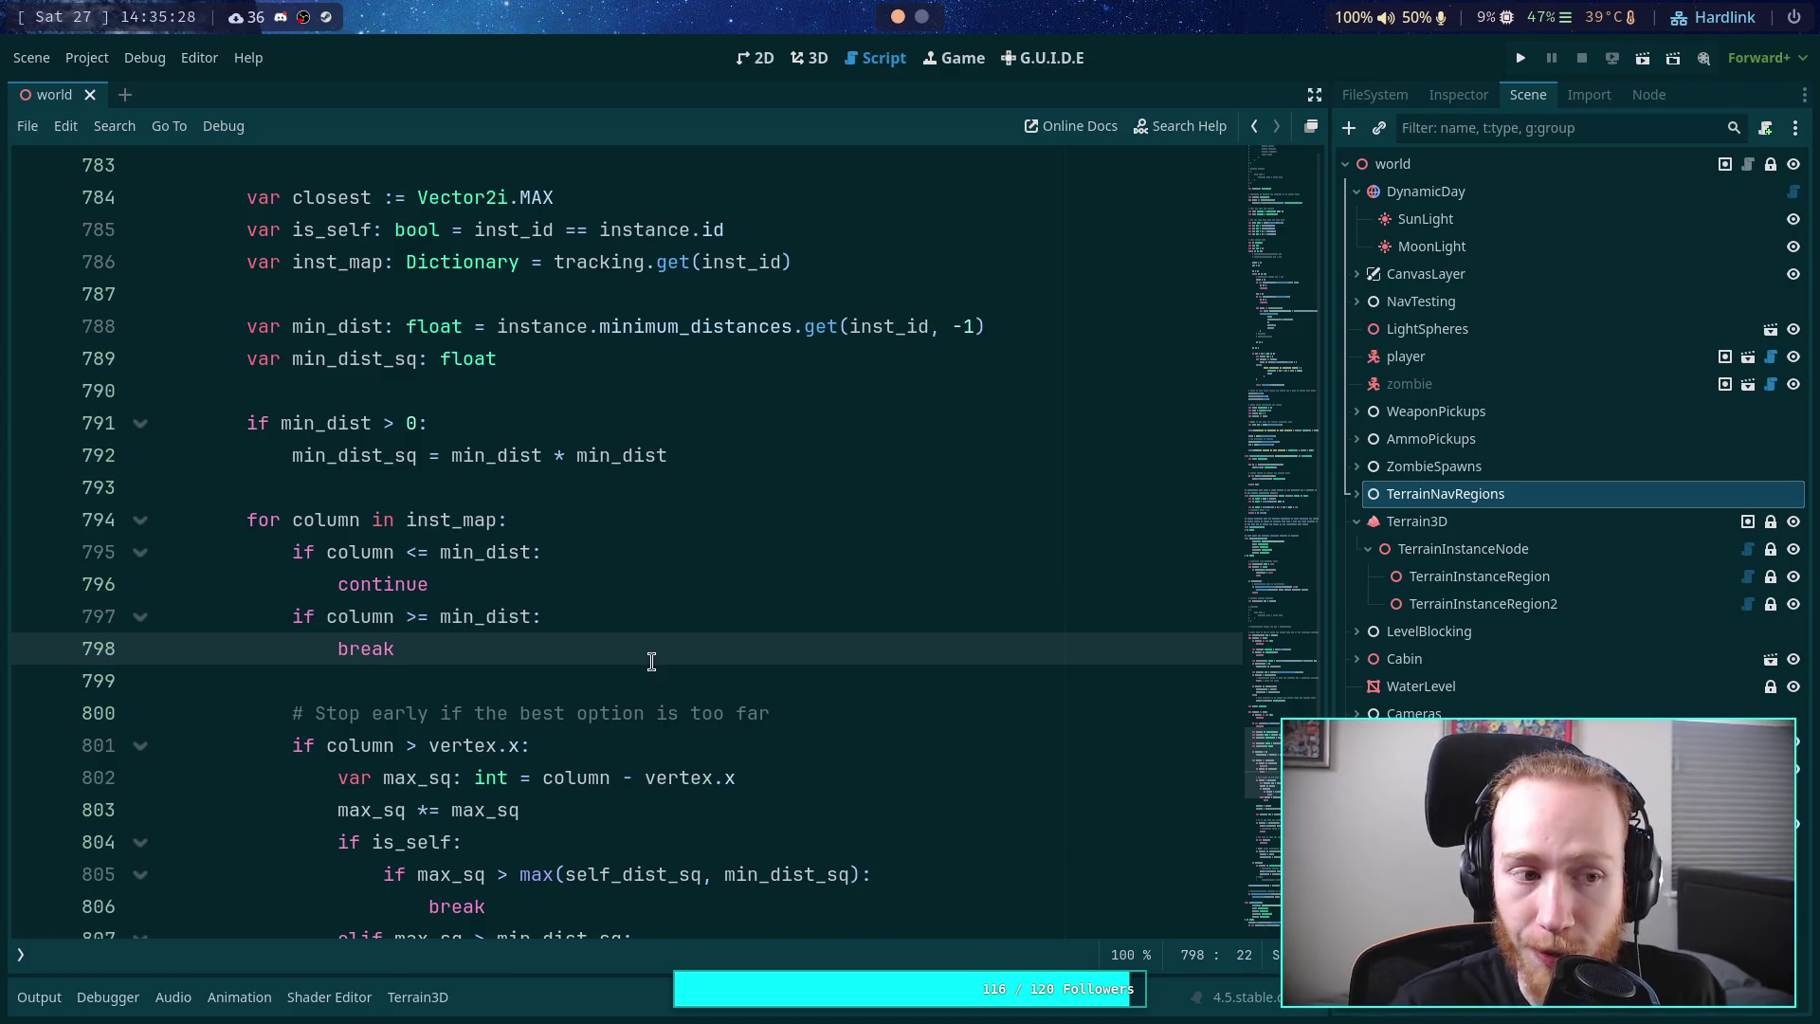
- Add the comment '# Skip columns that difinitely don't matter' at the top of the loop body
click(598, 674)
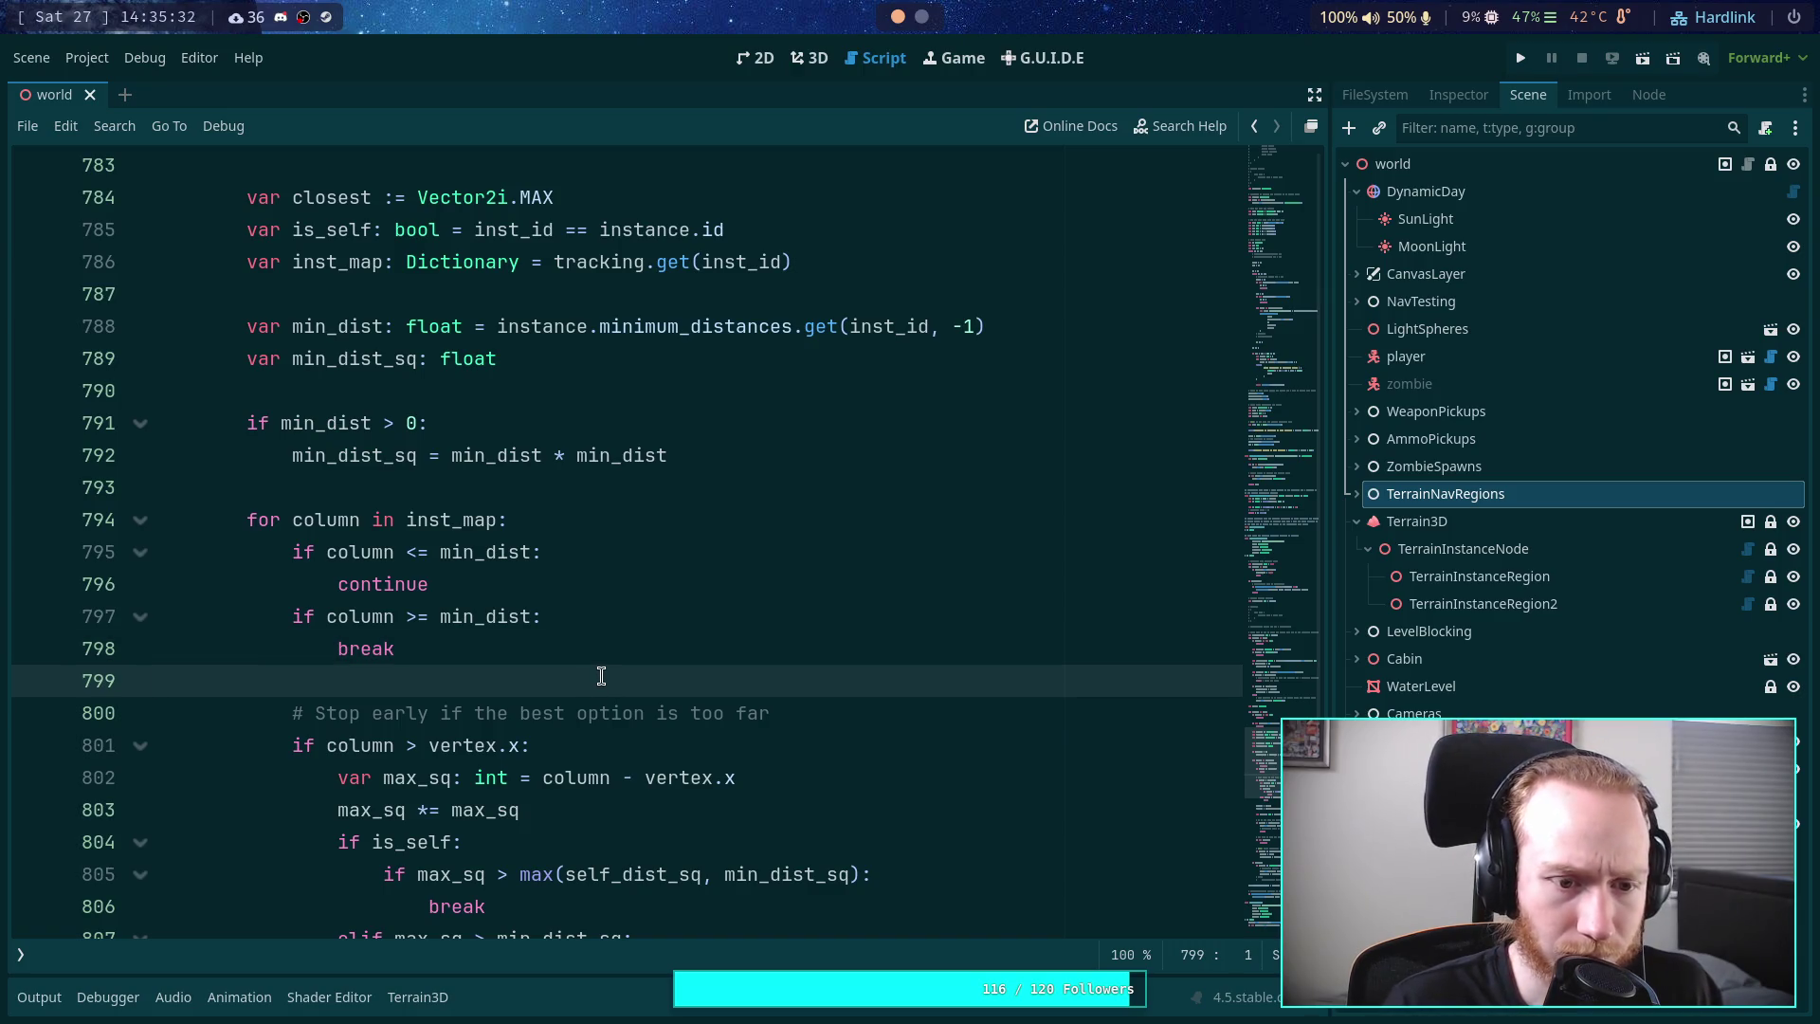
scroll(604, 661, down, 1)
click(569, 423)
key(Return)
text(3)
key(BackSpace)
key(BackSpace)
text(# Sk)
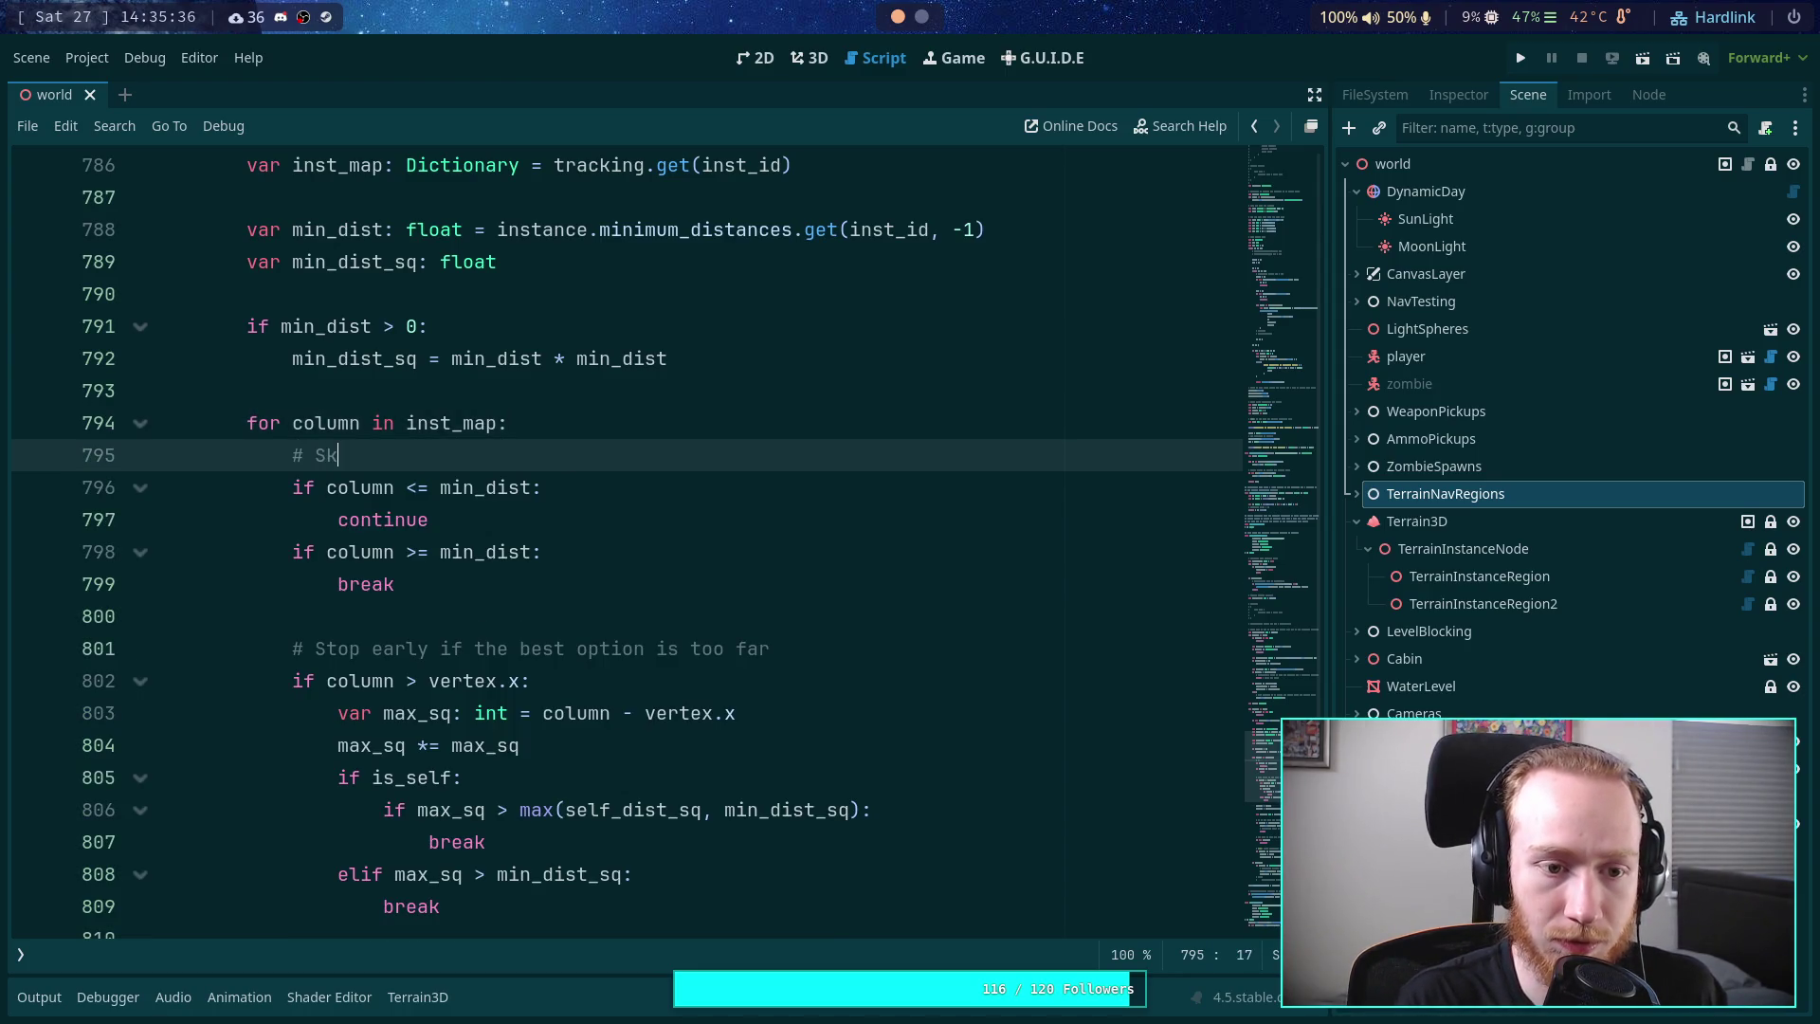
text(ip c)
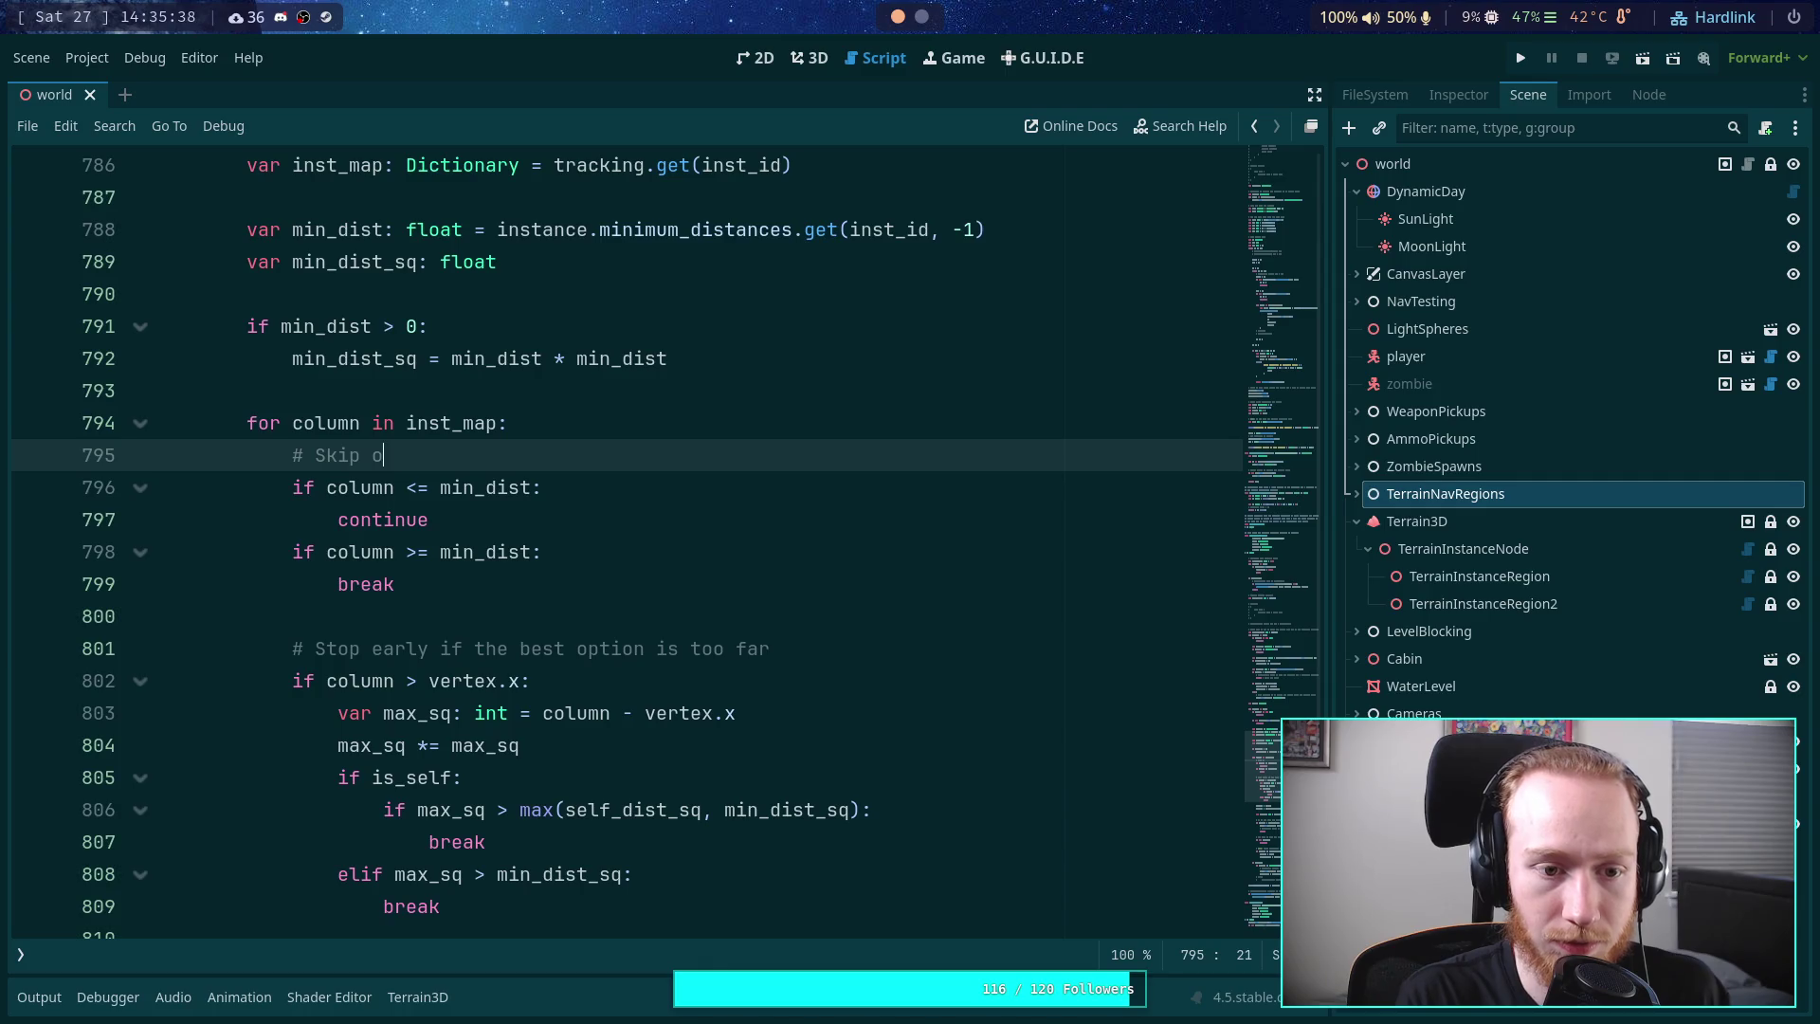
text(olumns )
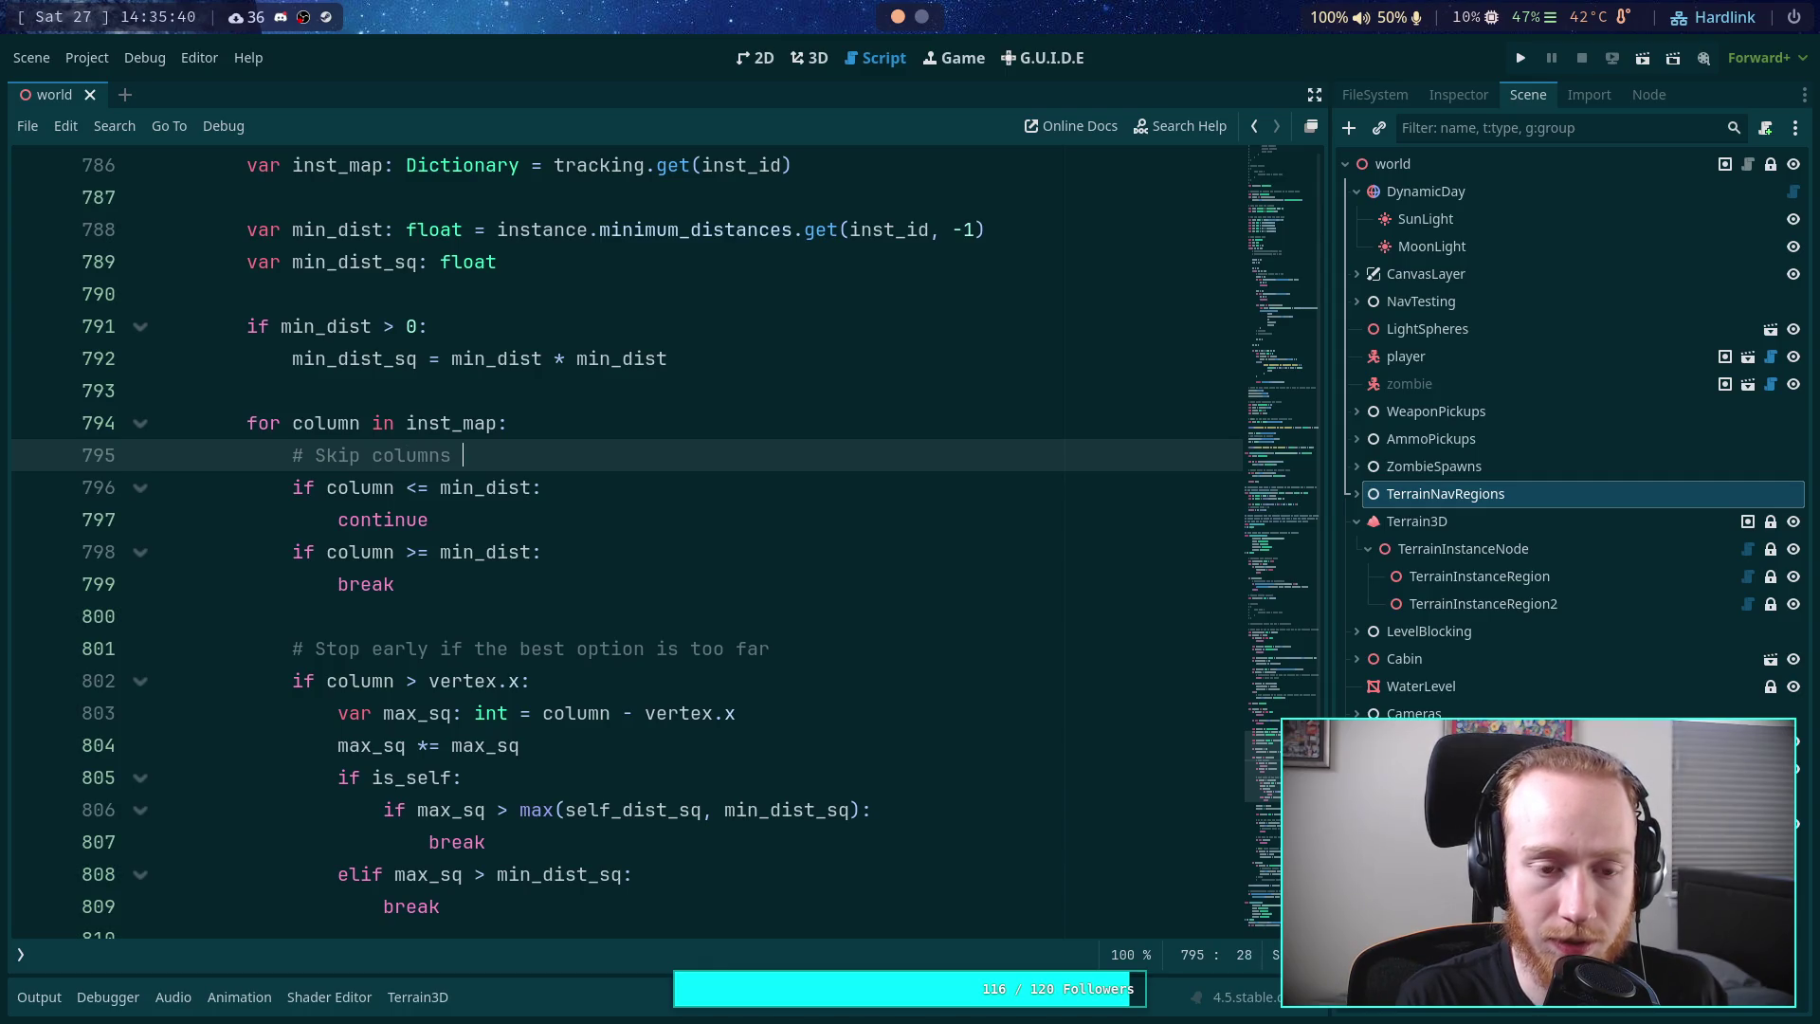
text(that )
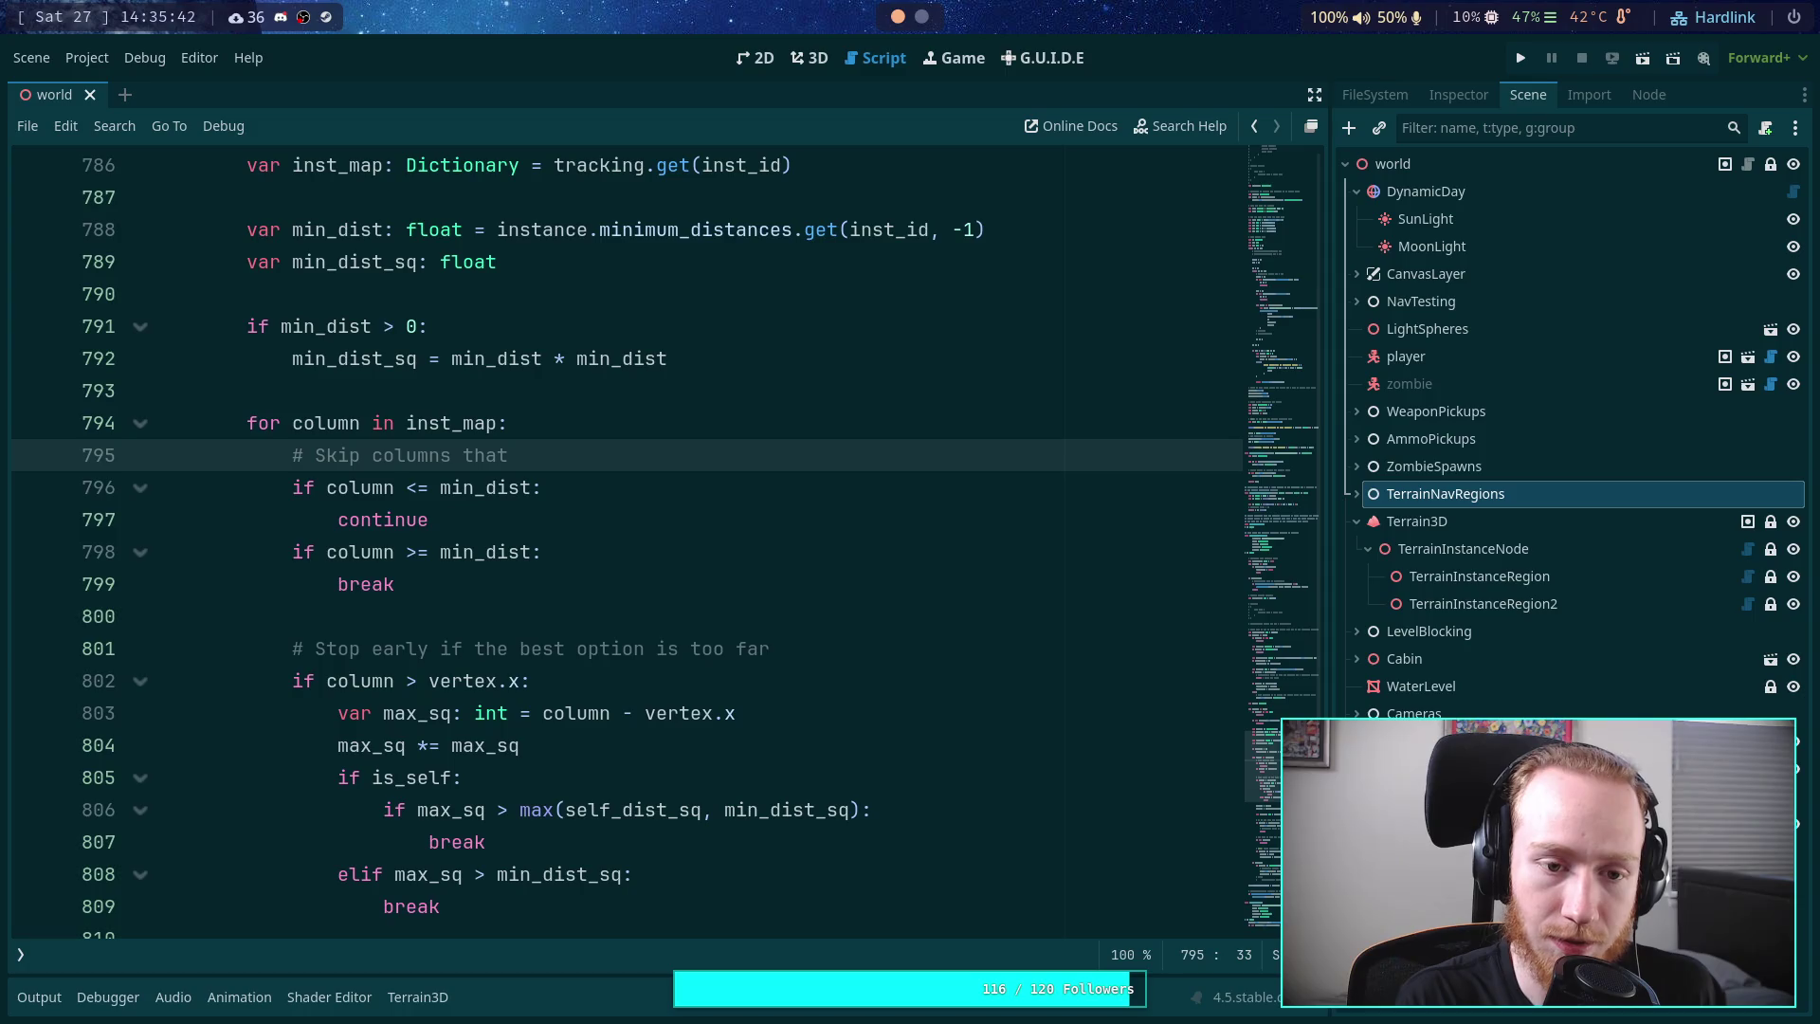
text(d)
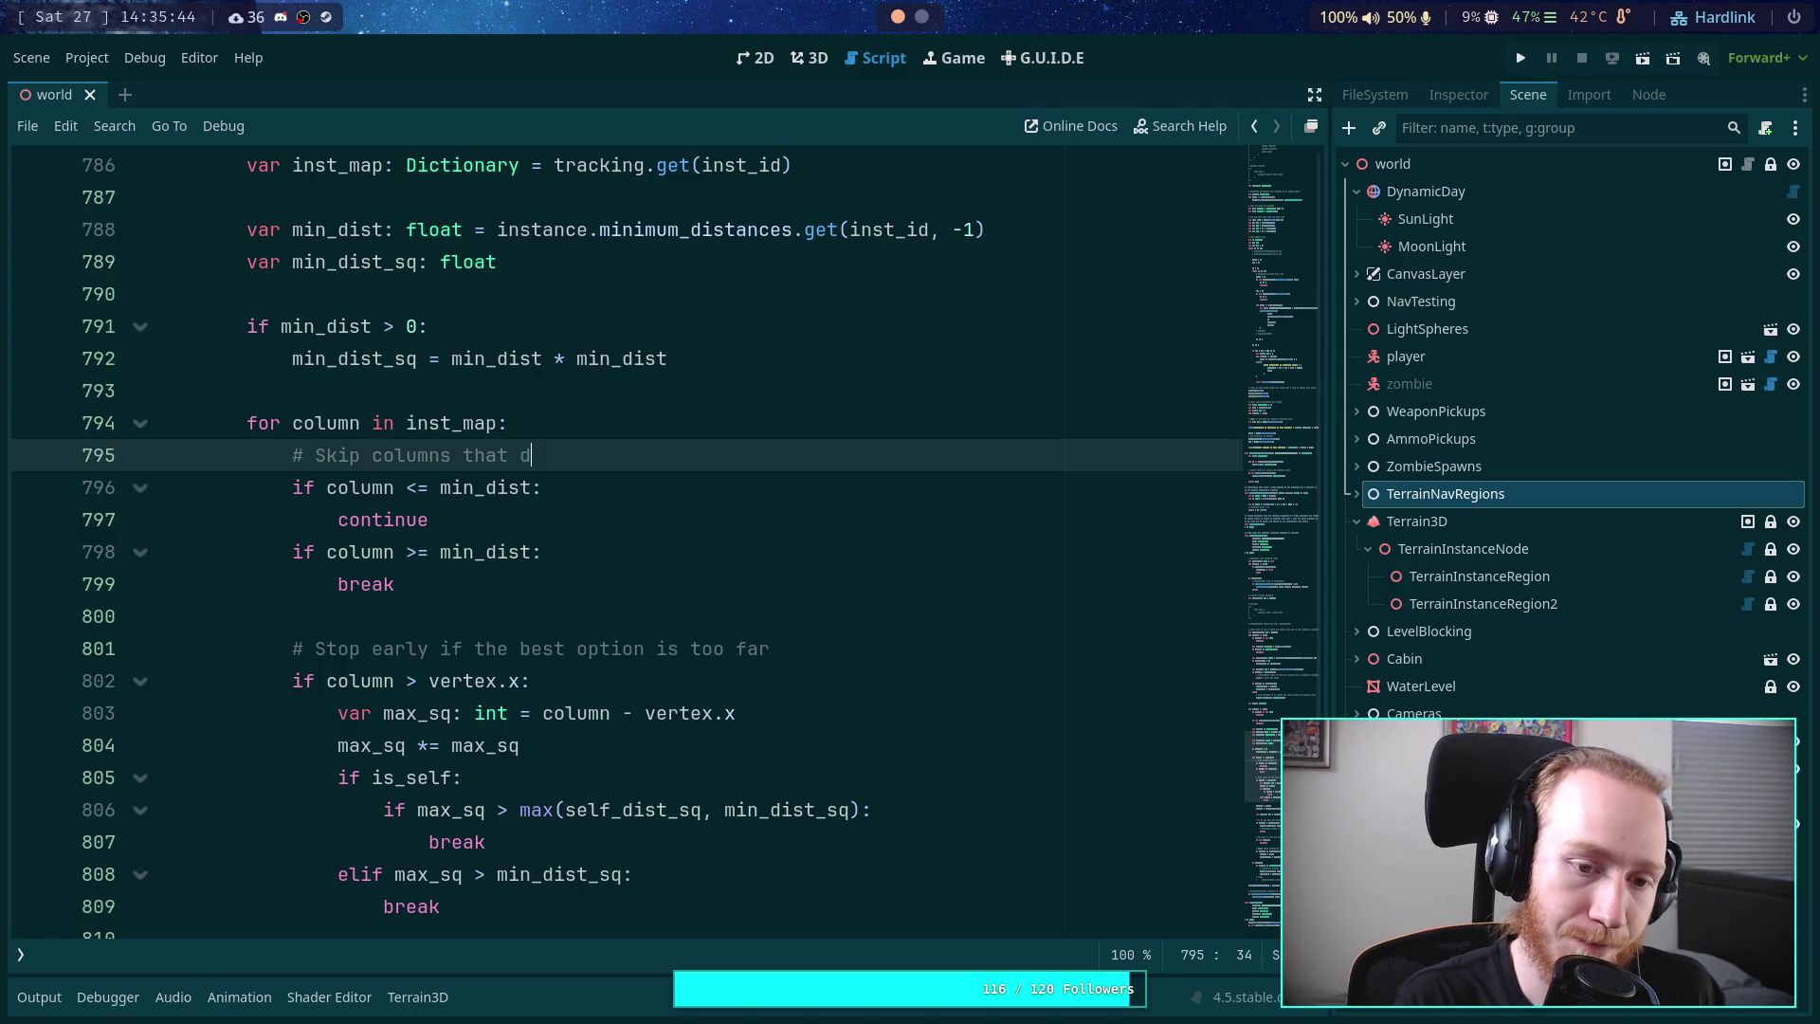
text(efini)
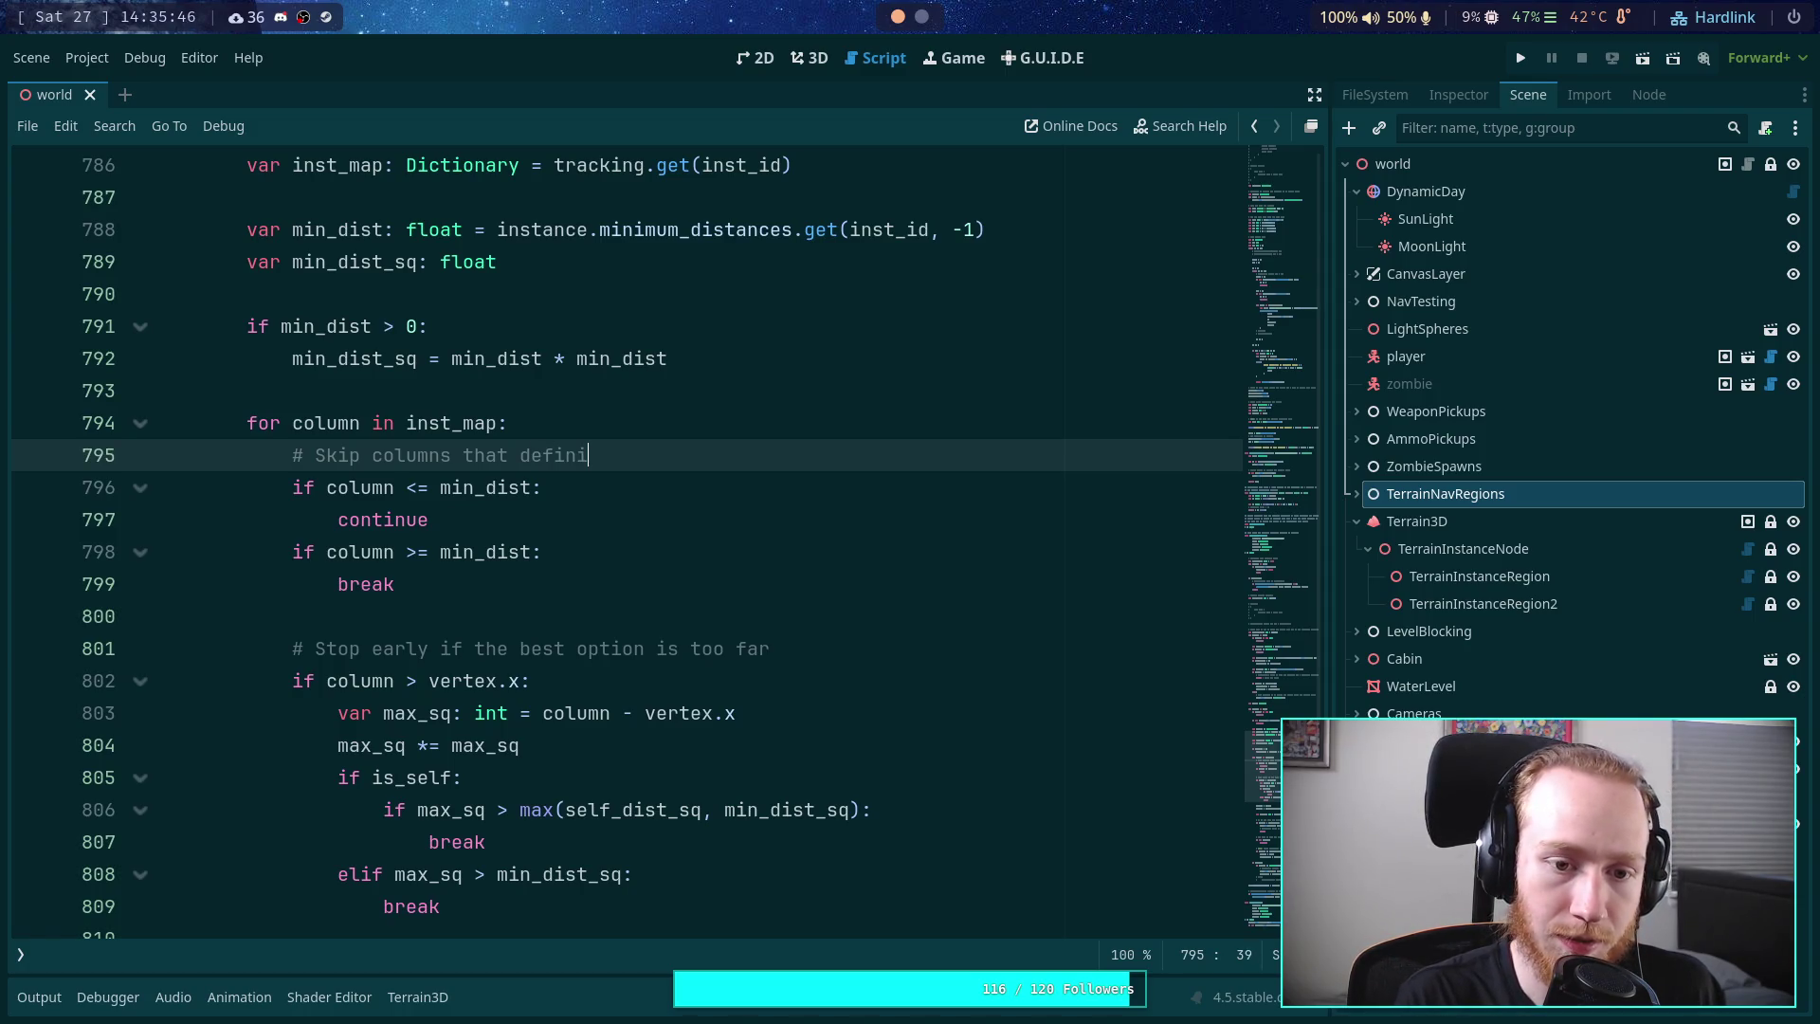
text(finitely )
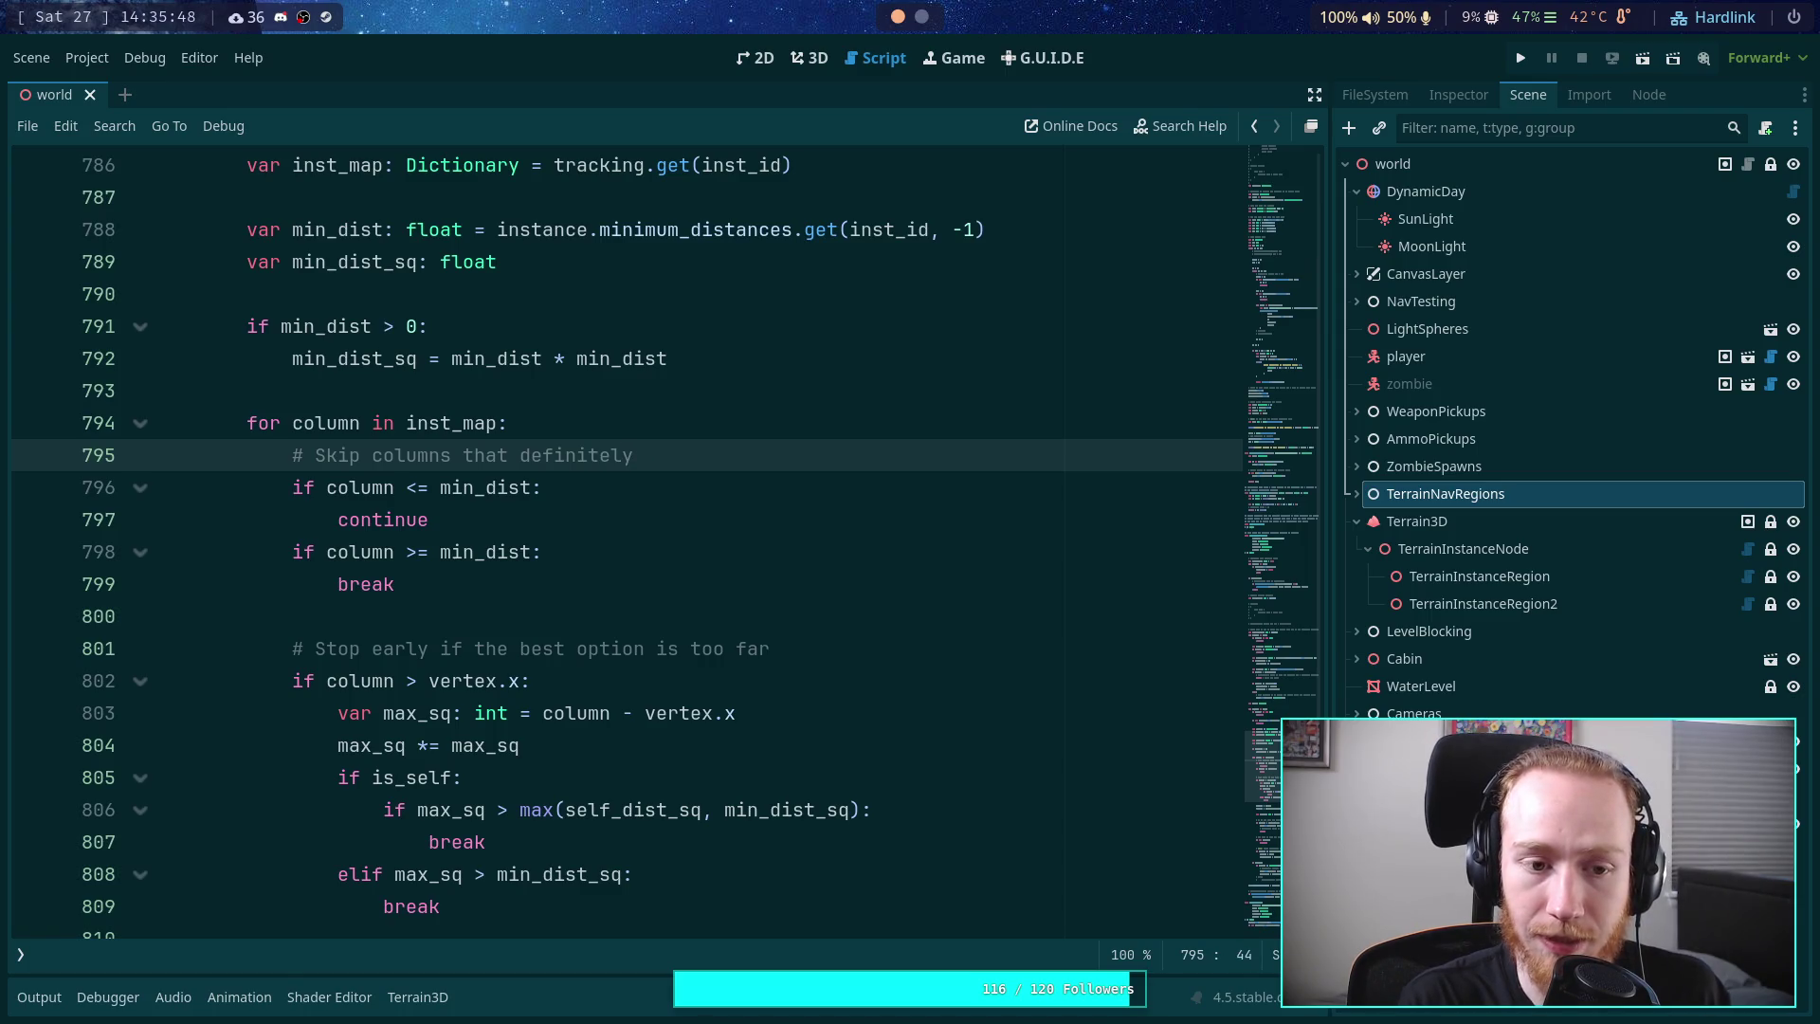
text(d)
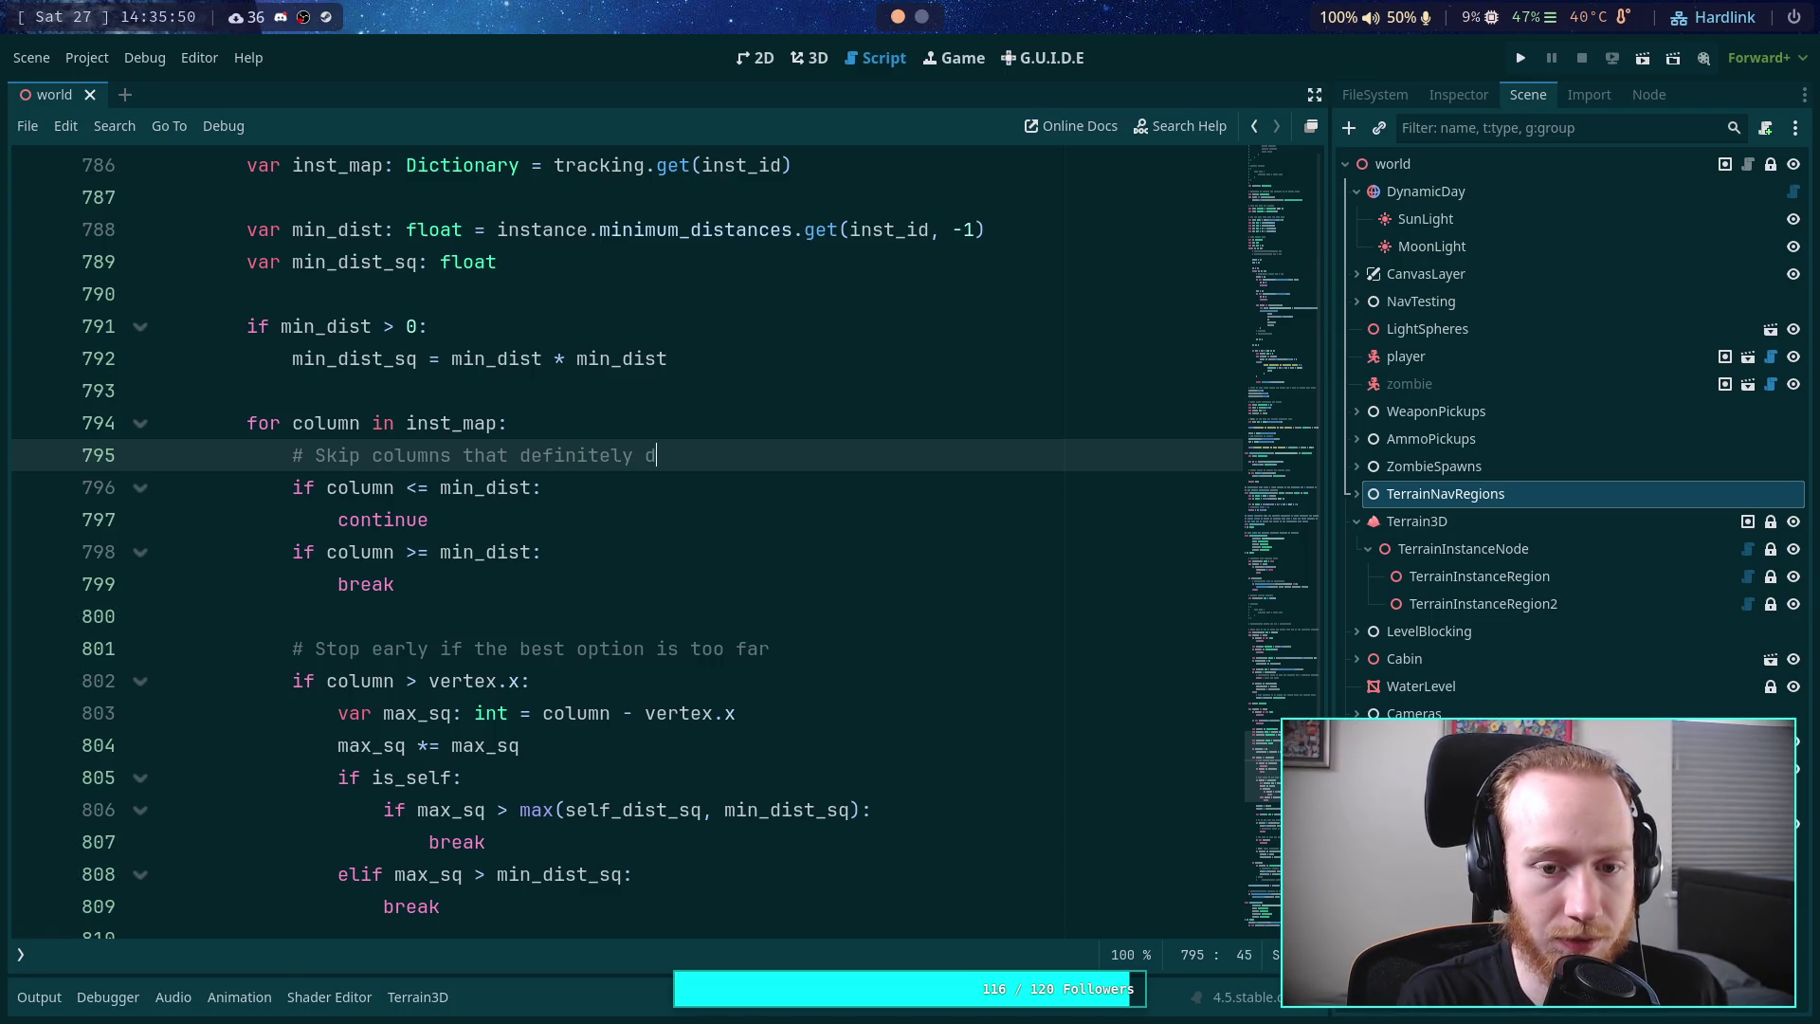
text(on't matter)
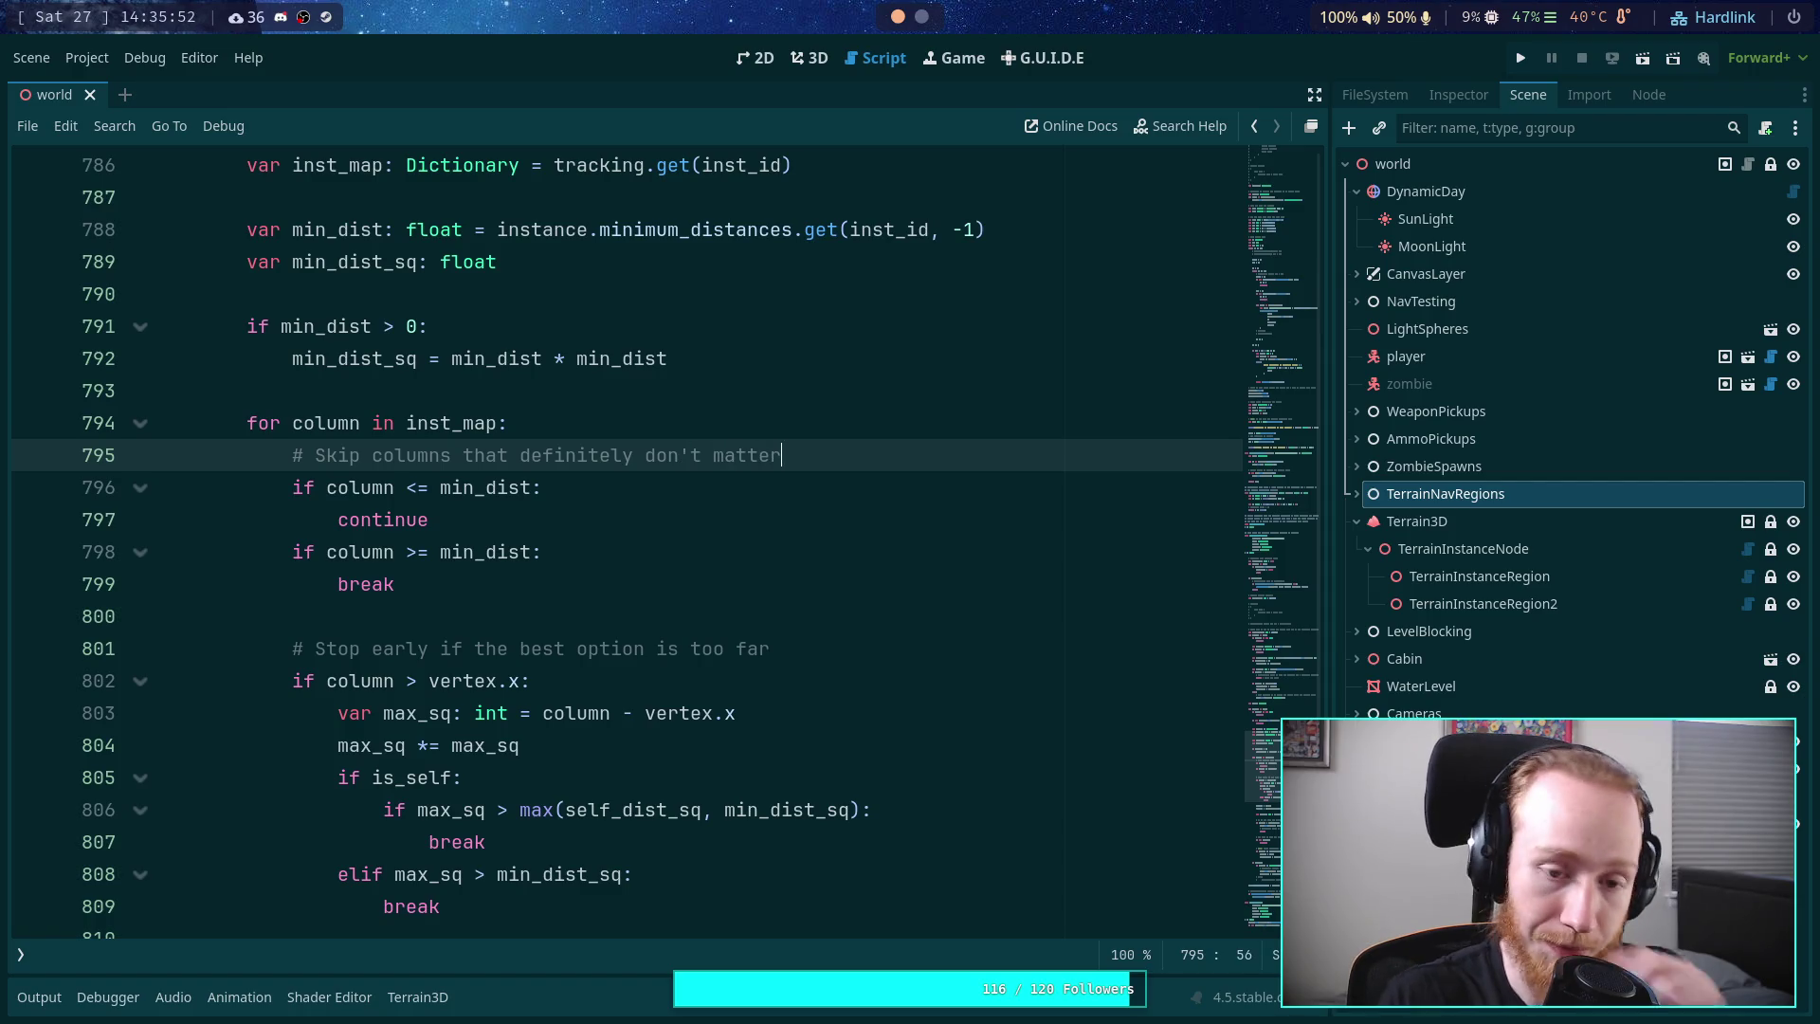
- Add '# Keys are ordered, can break as soon as we are far away' below the continue statement
click(600, 517)
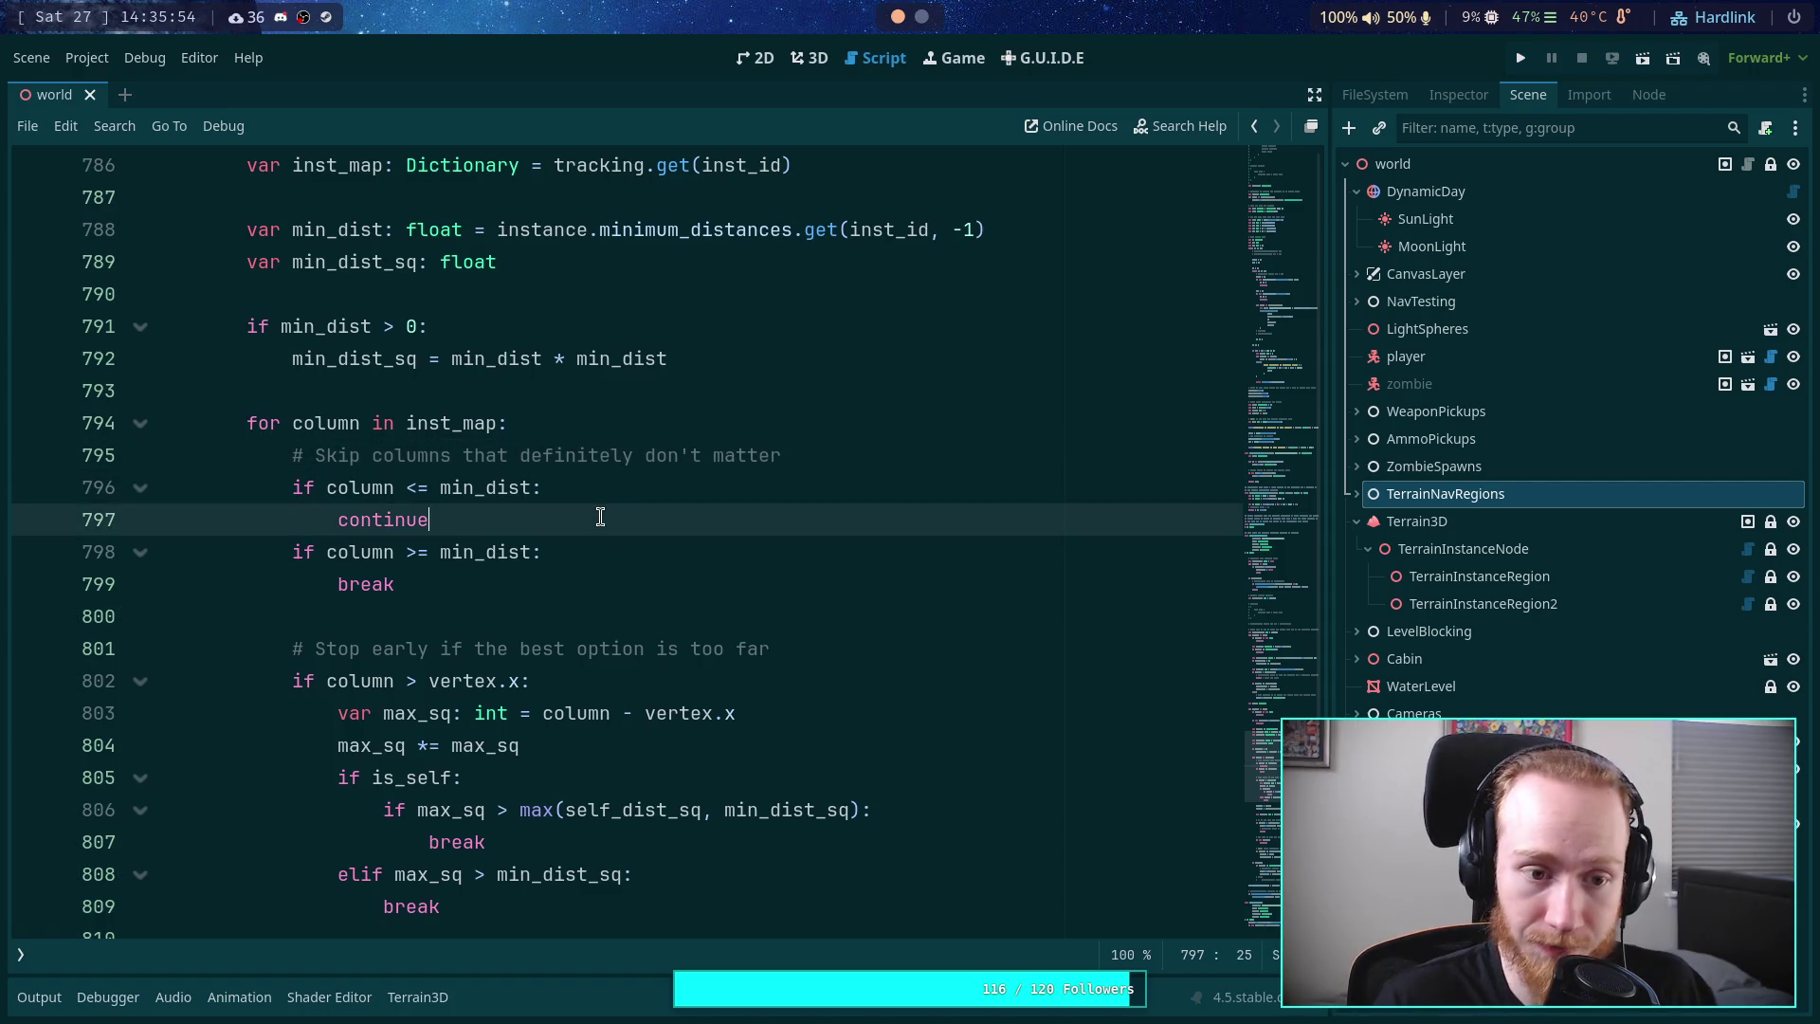
key(Return)
text(#)
key(BackSpace)
key(BackSpace)
text(#)
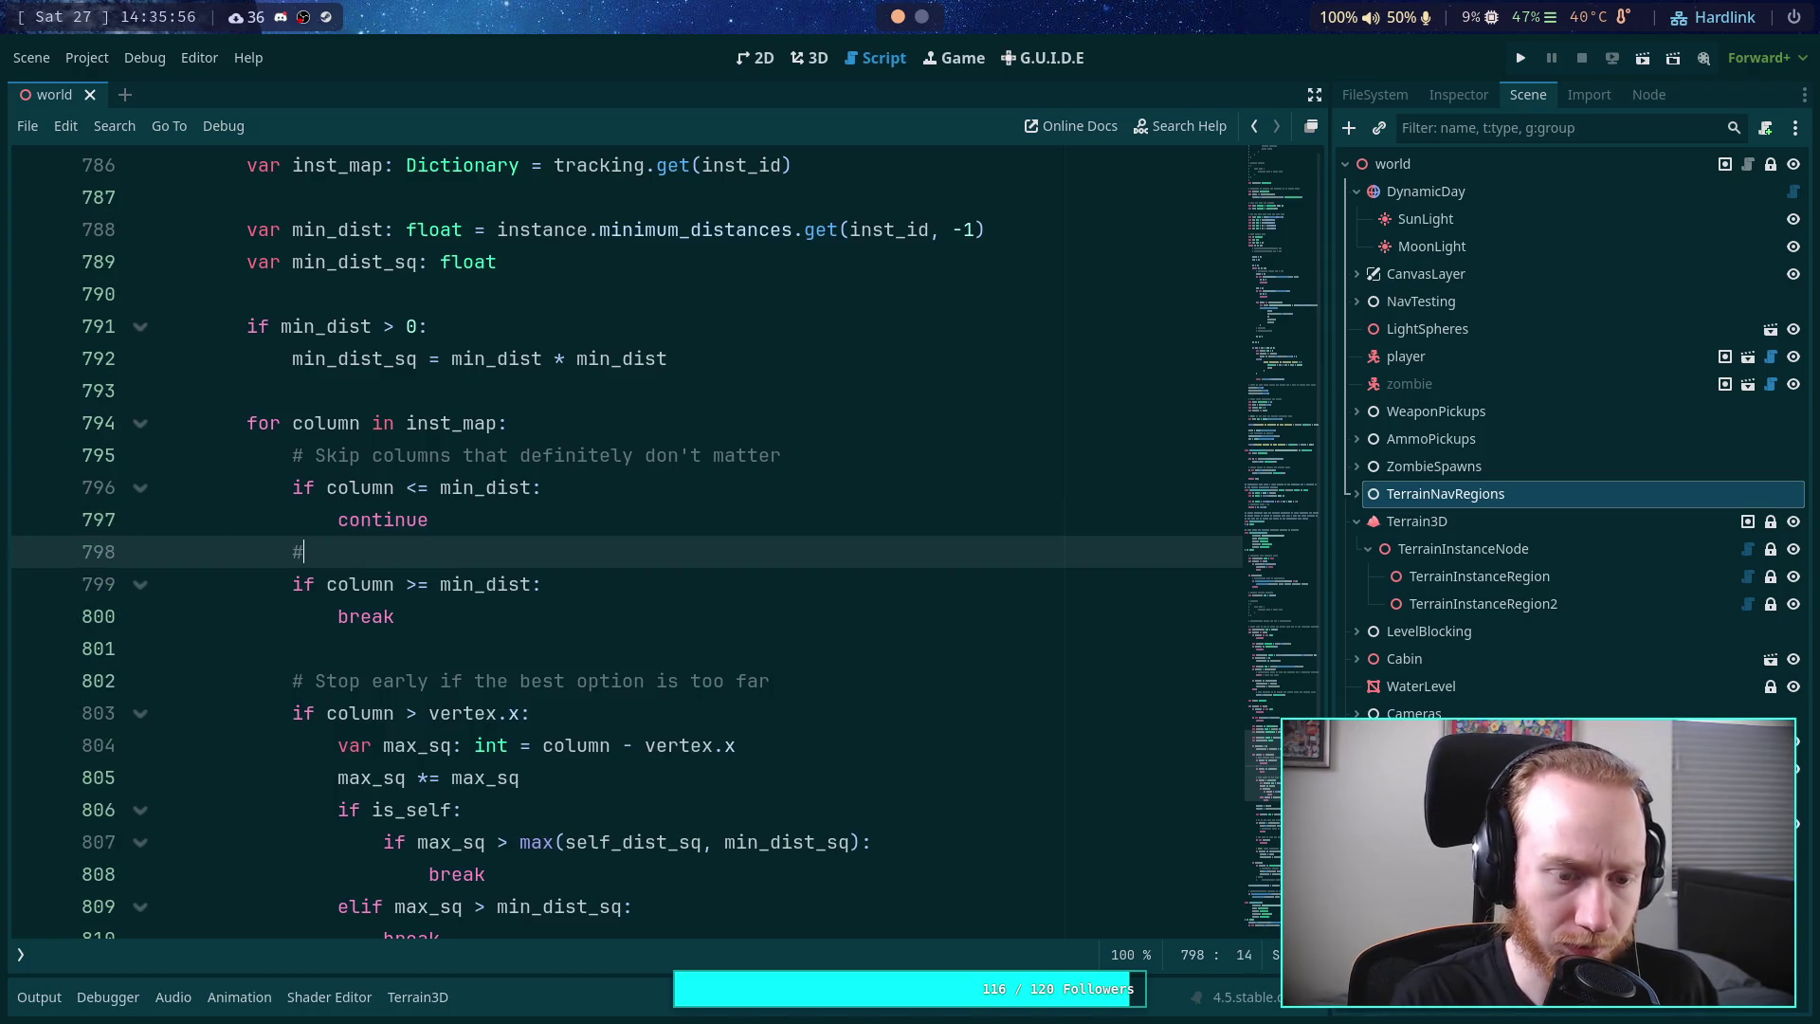
text( Keys are order,)
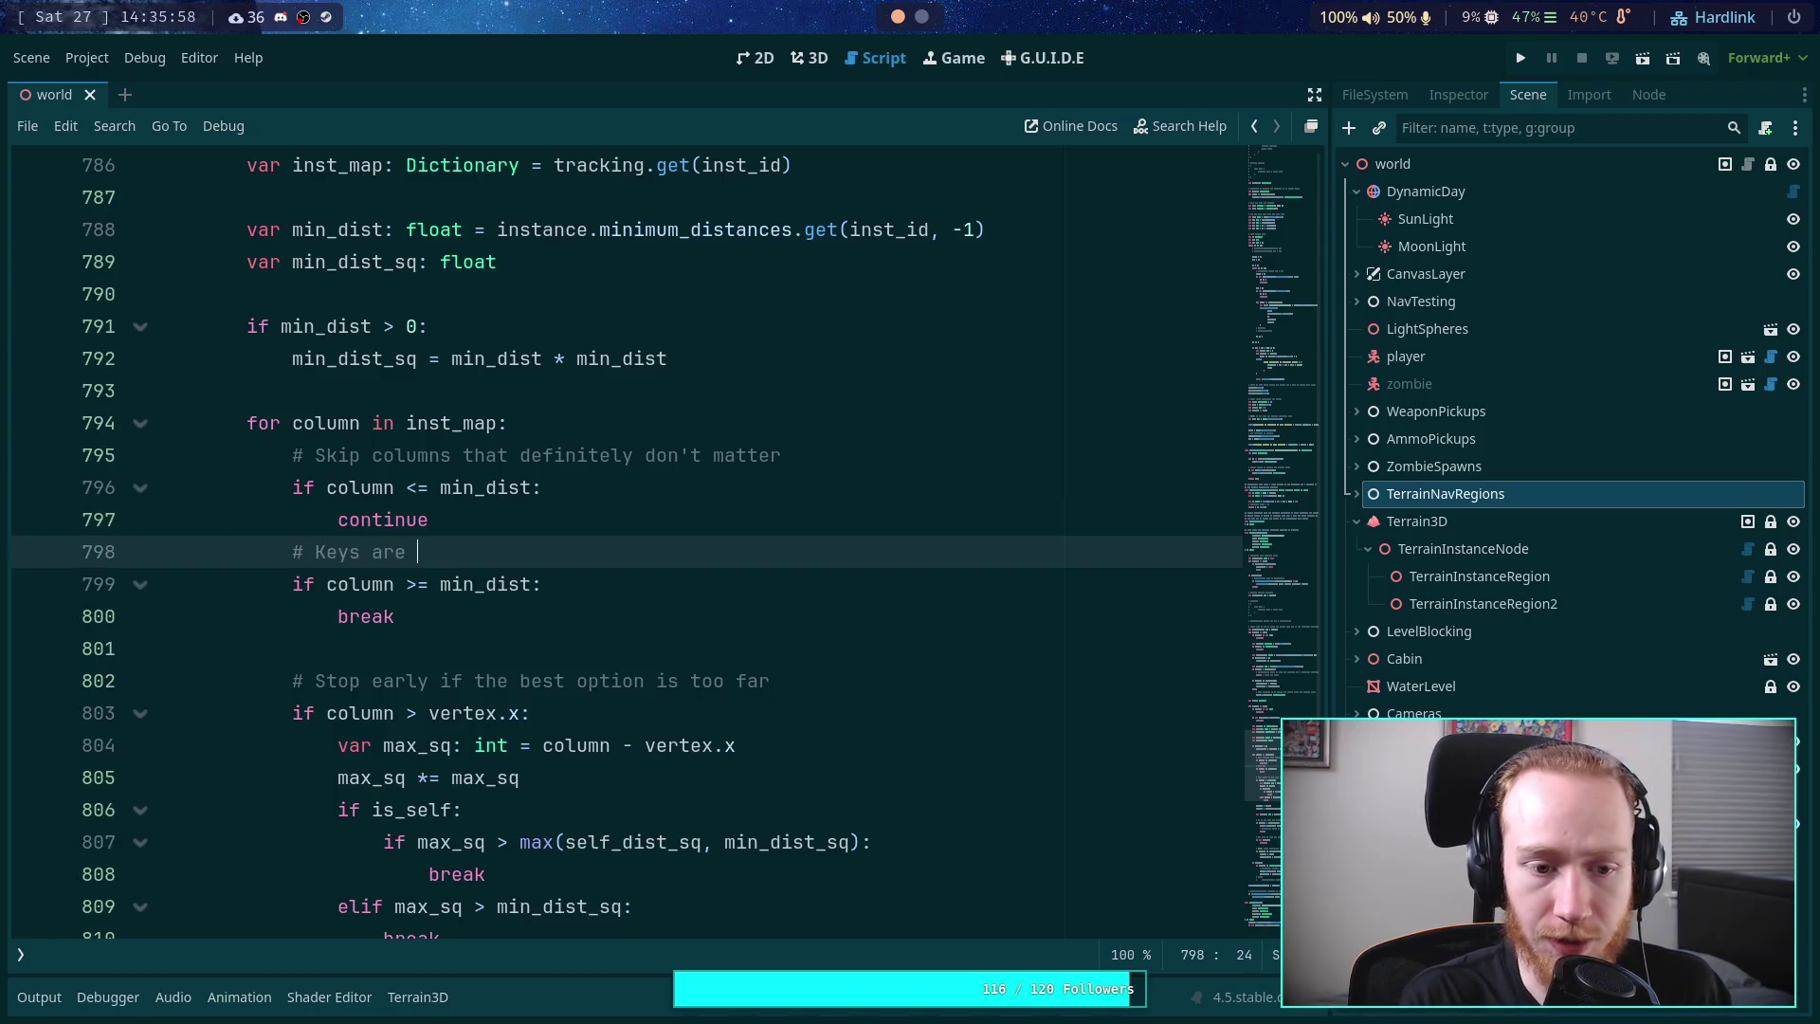
key(BackSpace)
text(ed)
key(BackSpace)
text(can break as soon as)
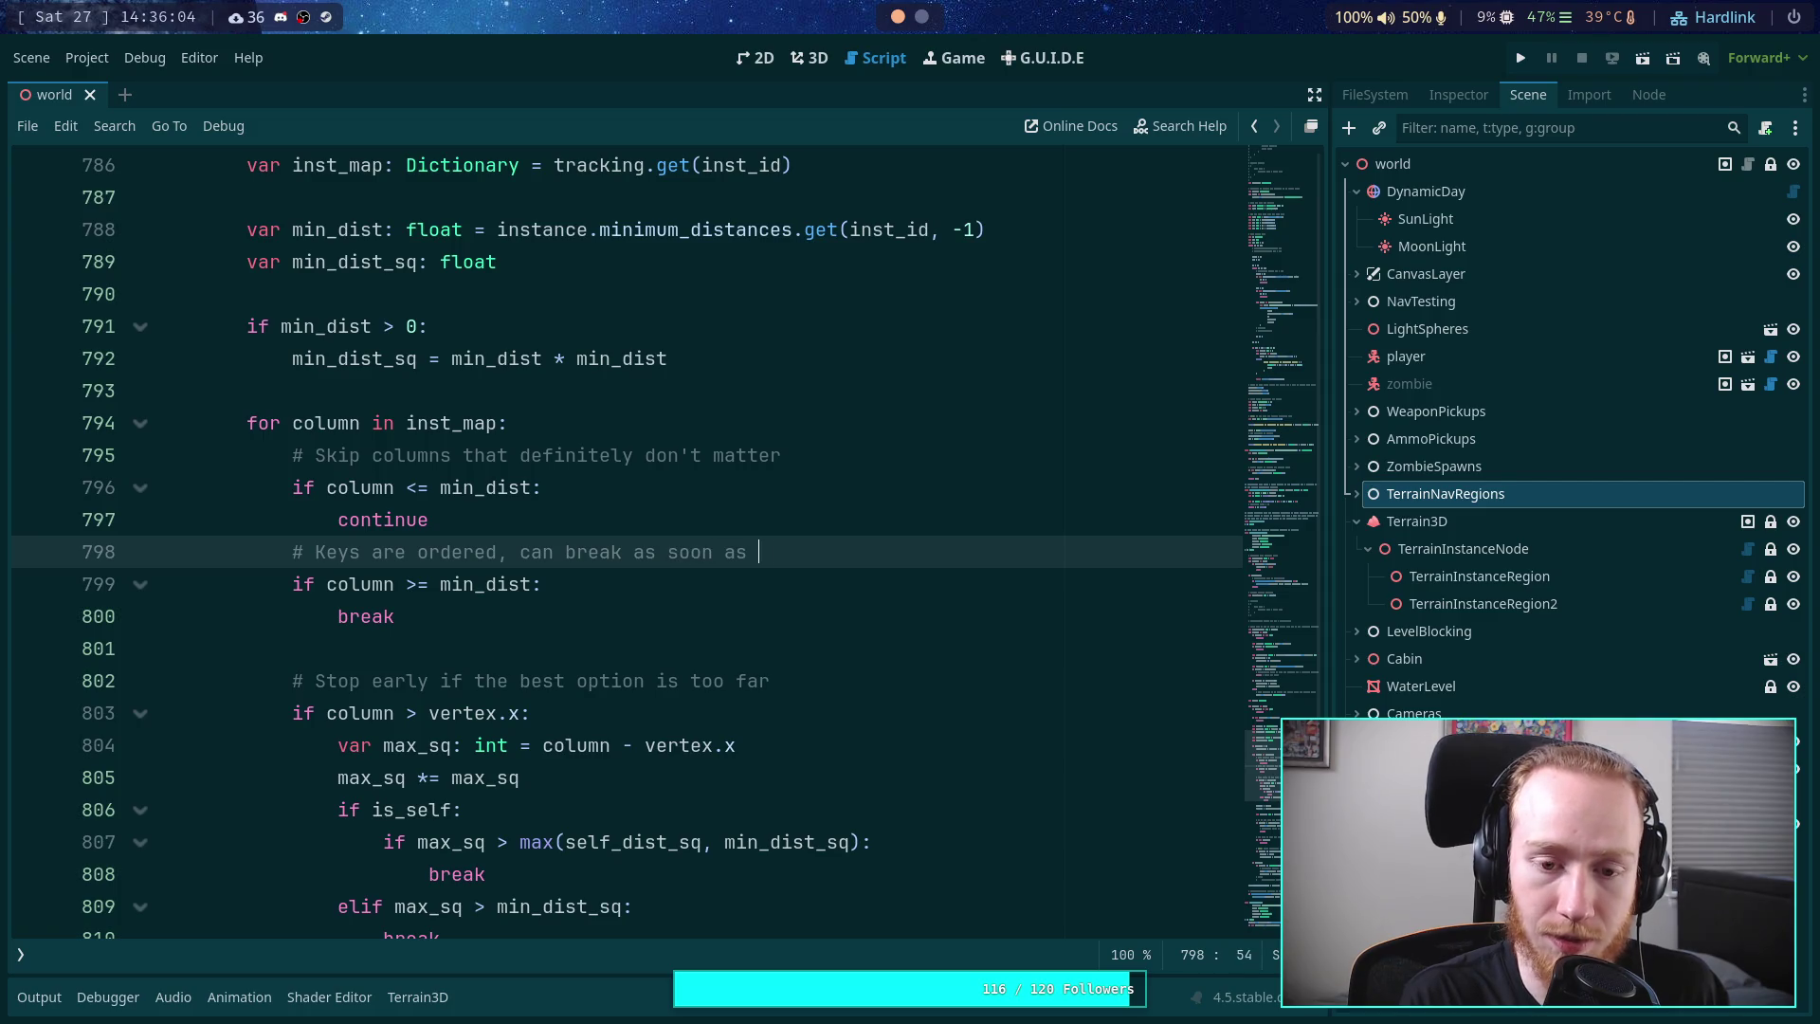
key(BackSpace)
text(we)
key(BackSpace)
key(BackSpace)
text(we)
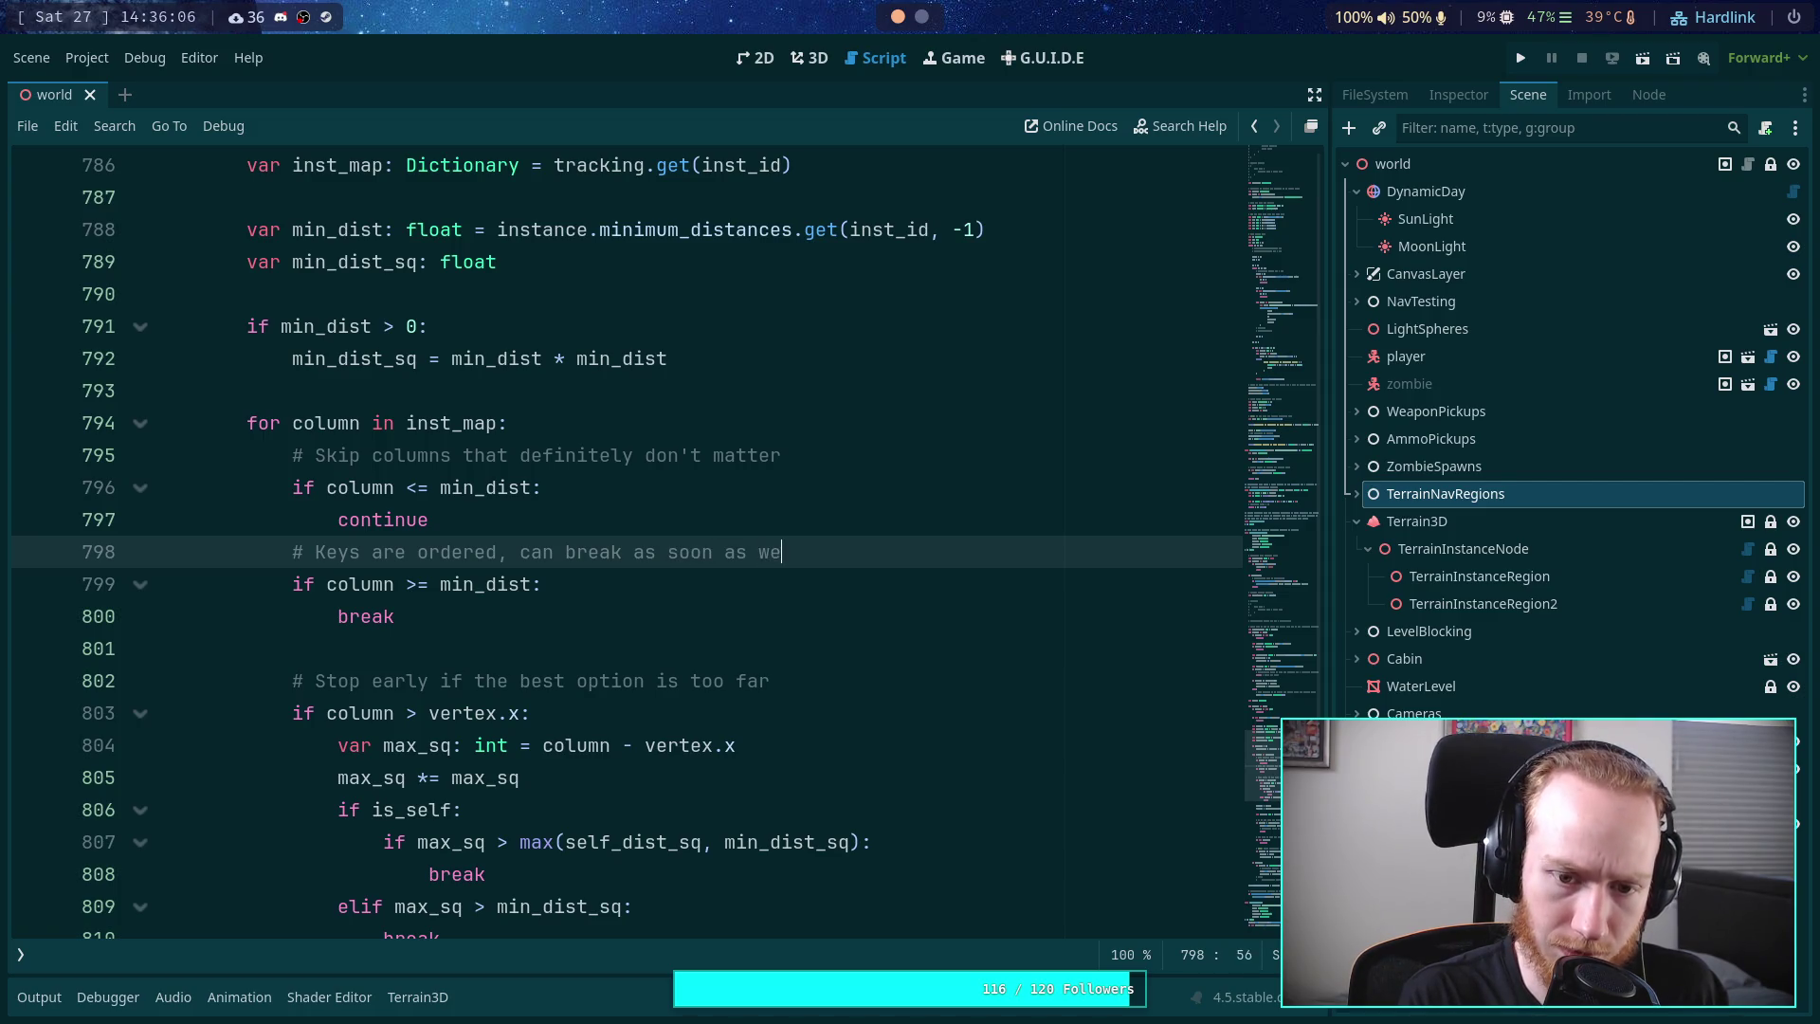
text( are far away)
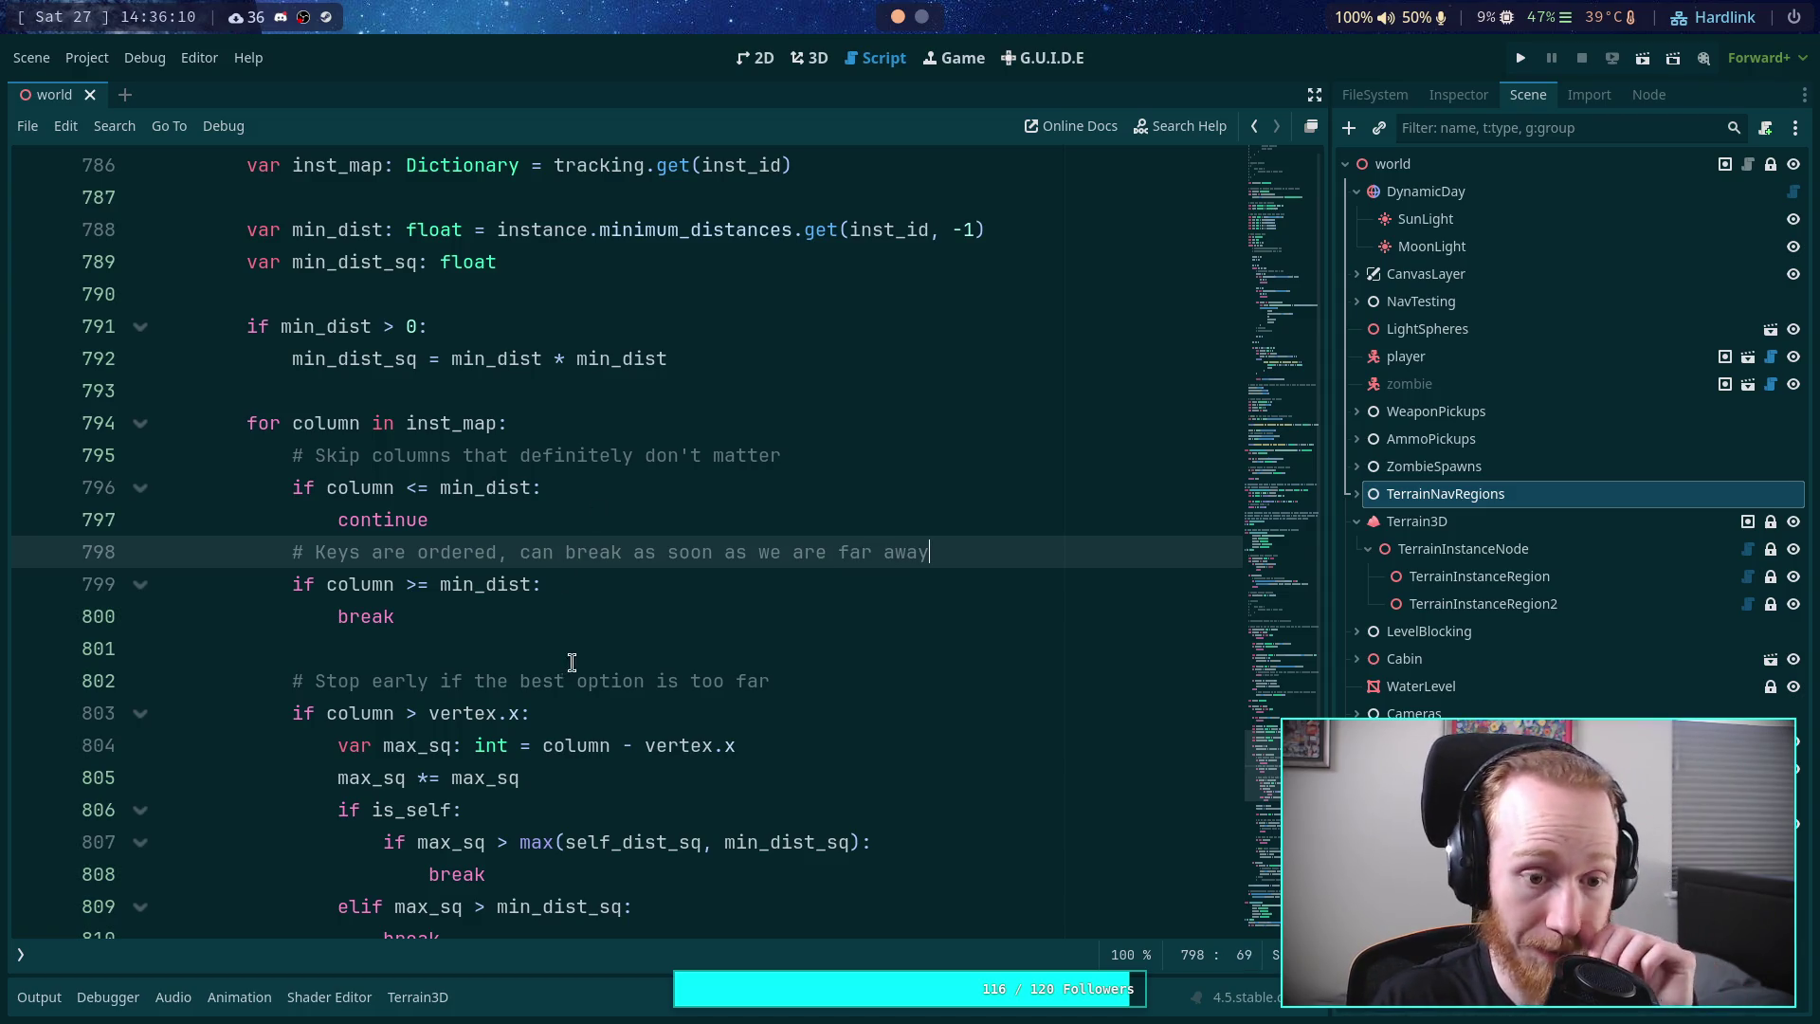
scroll(666, 621, down, 1)
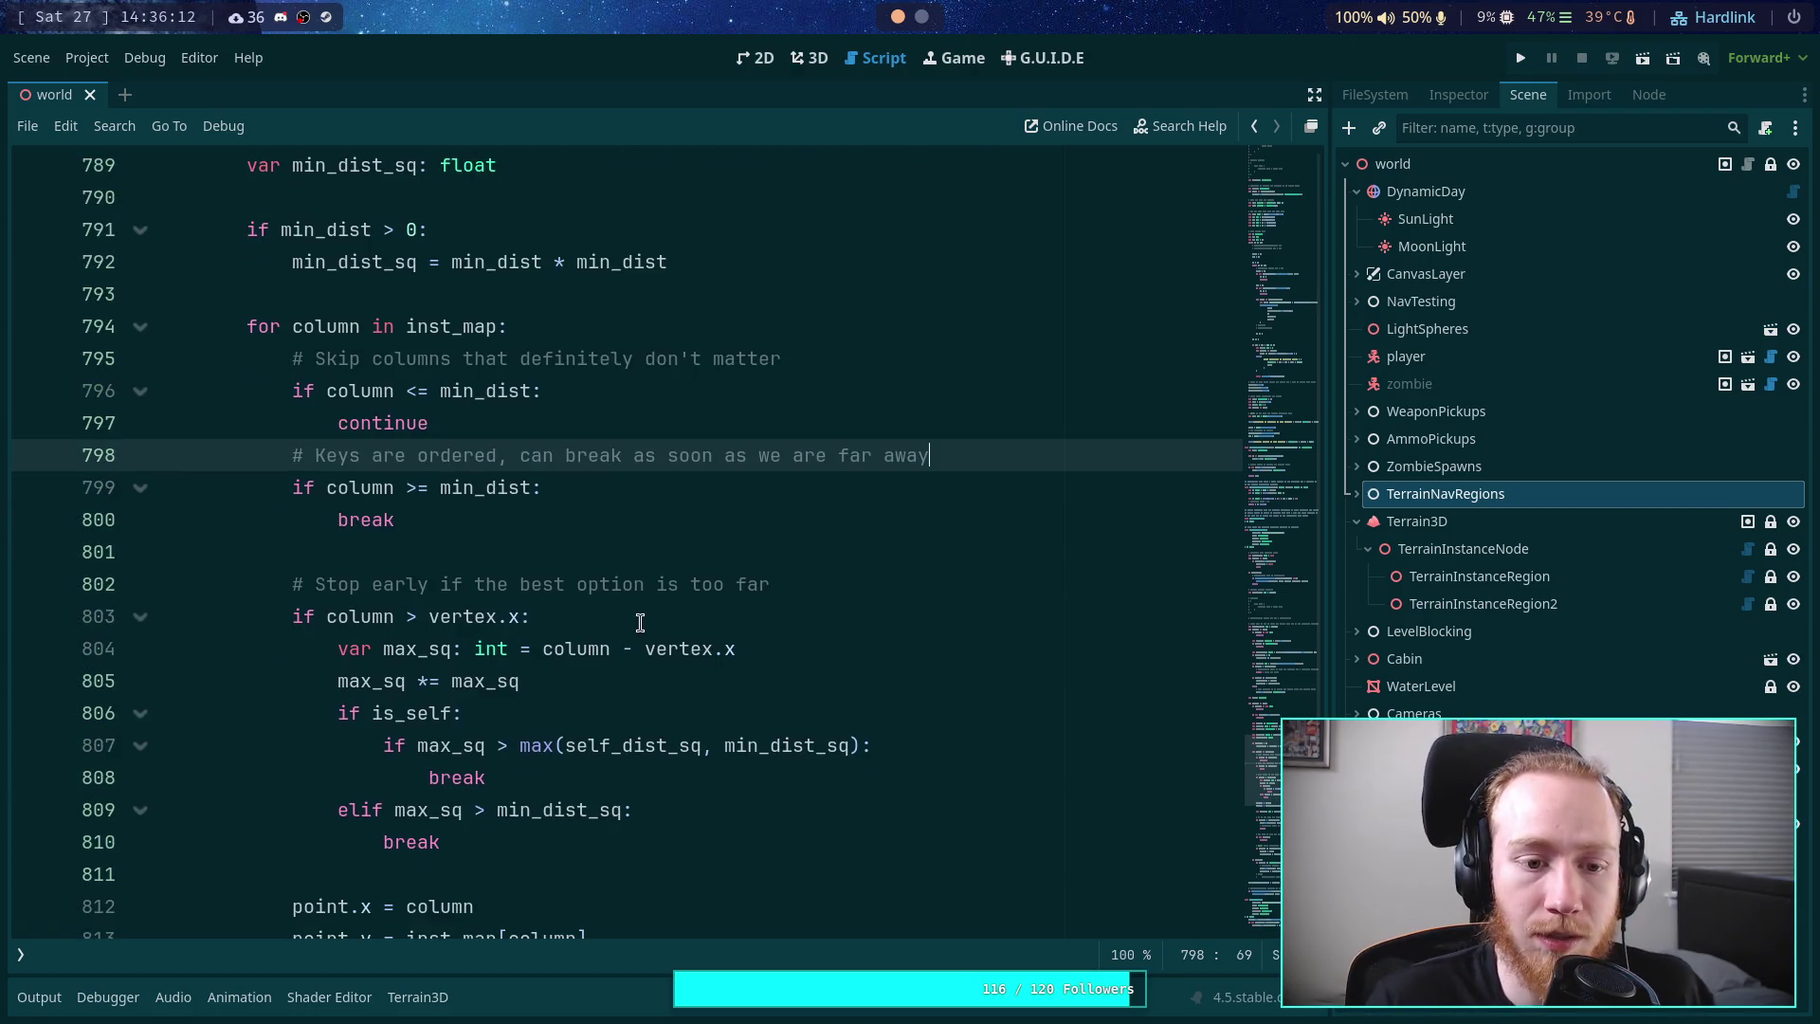
- Insert a new indented line directly after 'for column in inst_map:'
scroll(617, 599, down, 1)
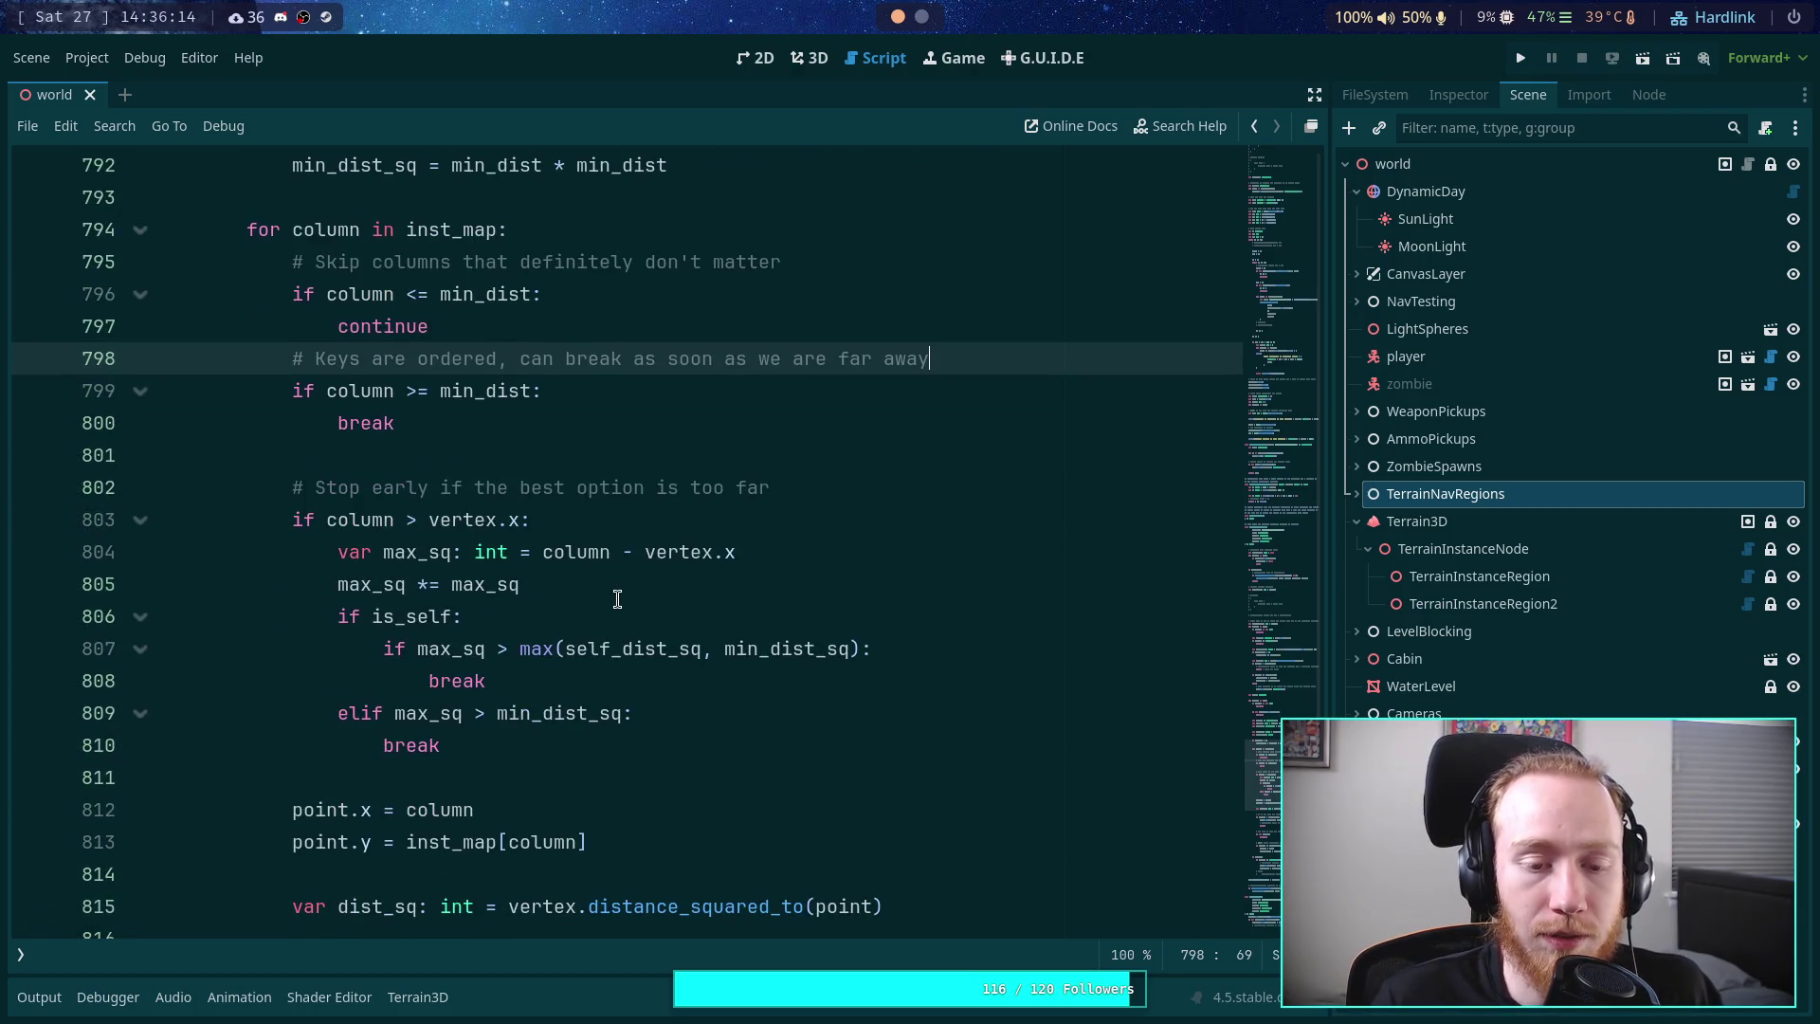
scroll(617, 599, up, 1)
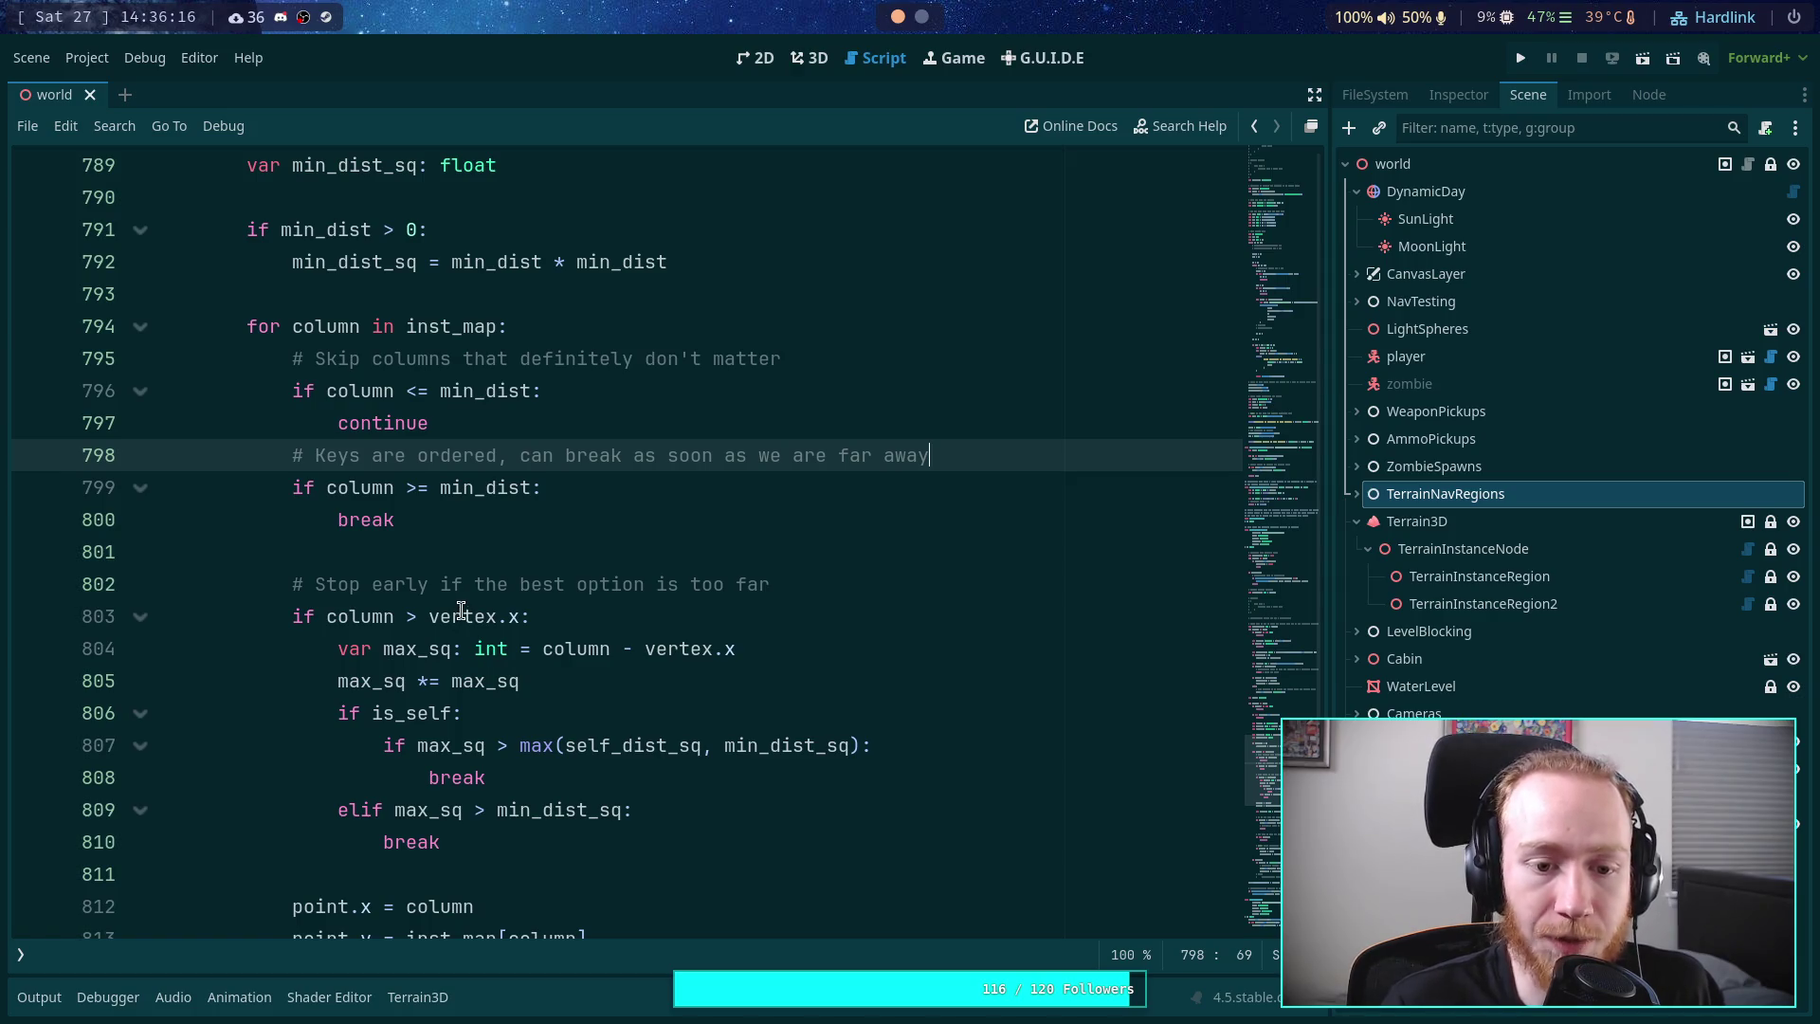
click(761, 572)
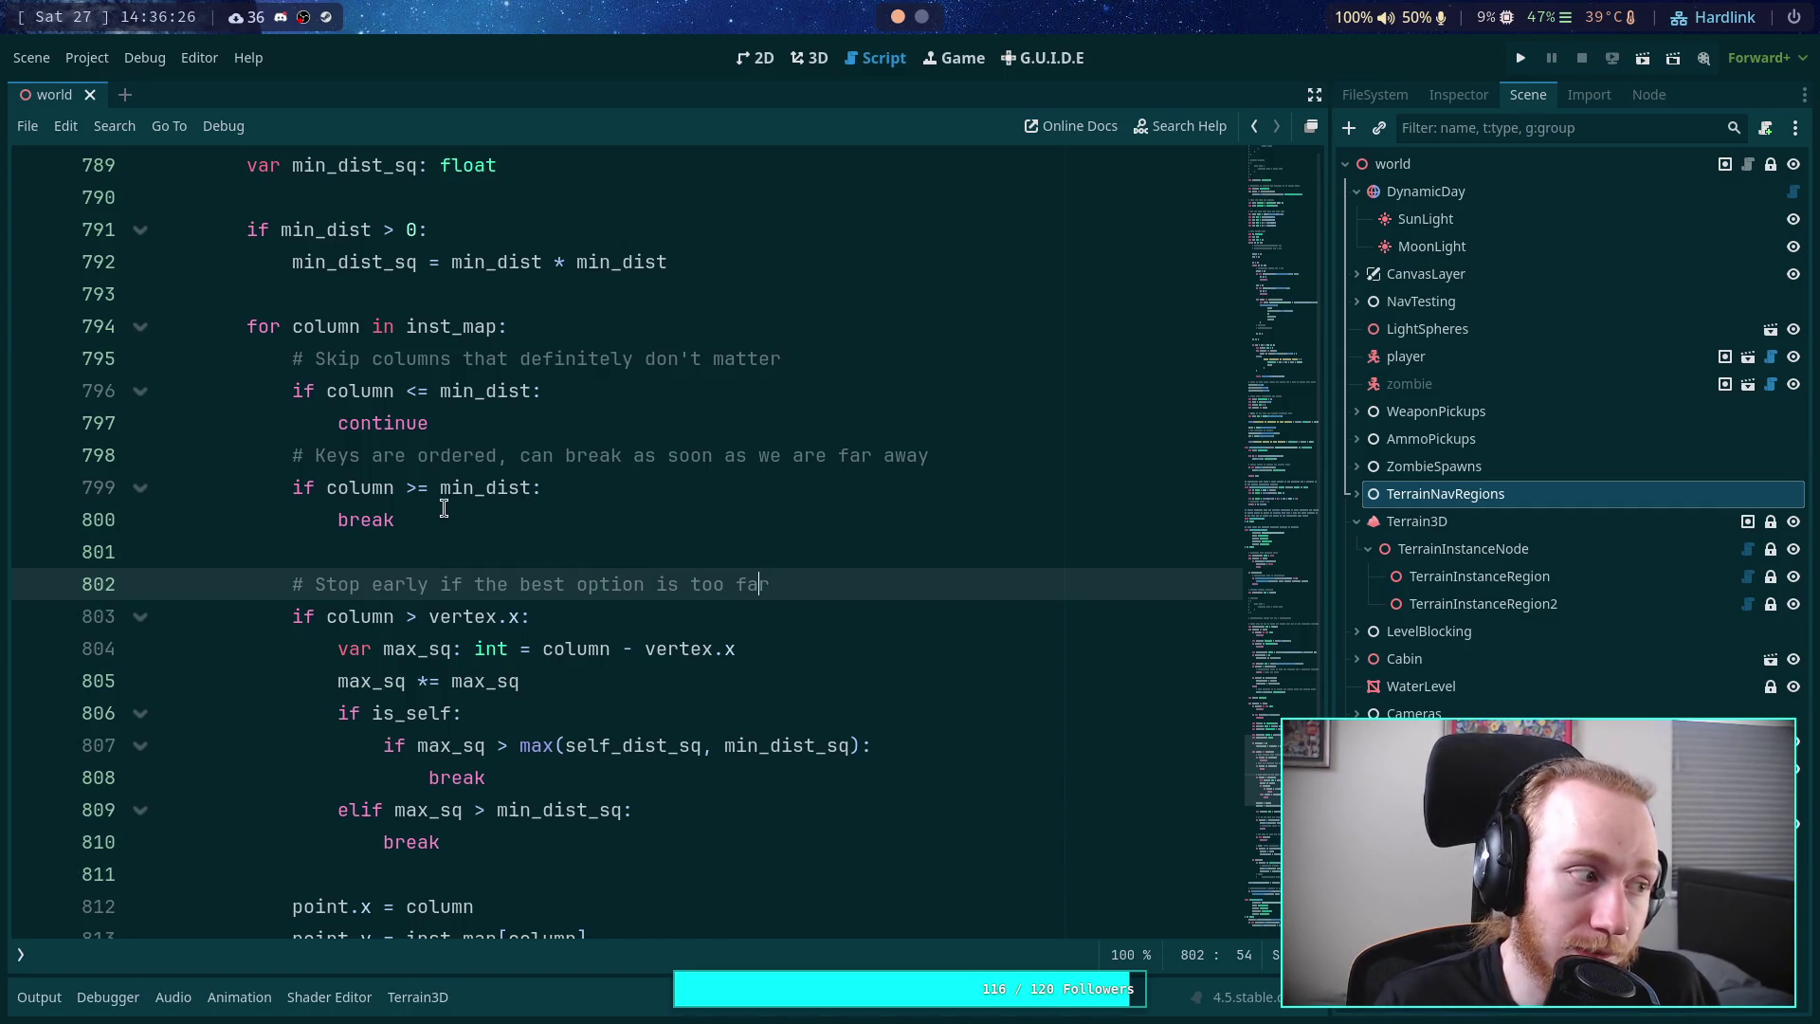
scroll(446, 436, up, 1)
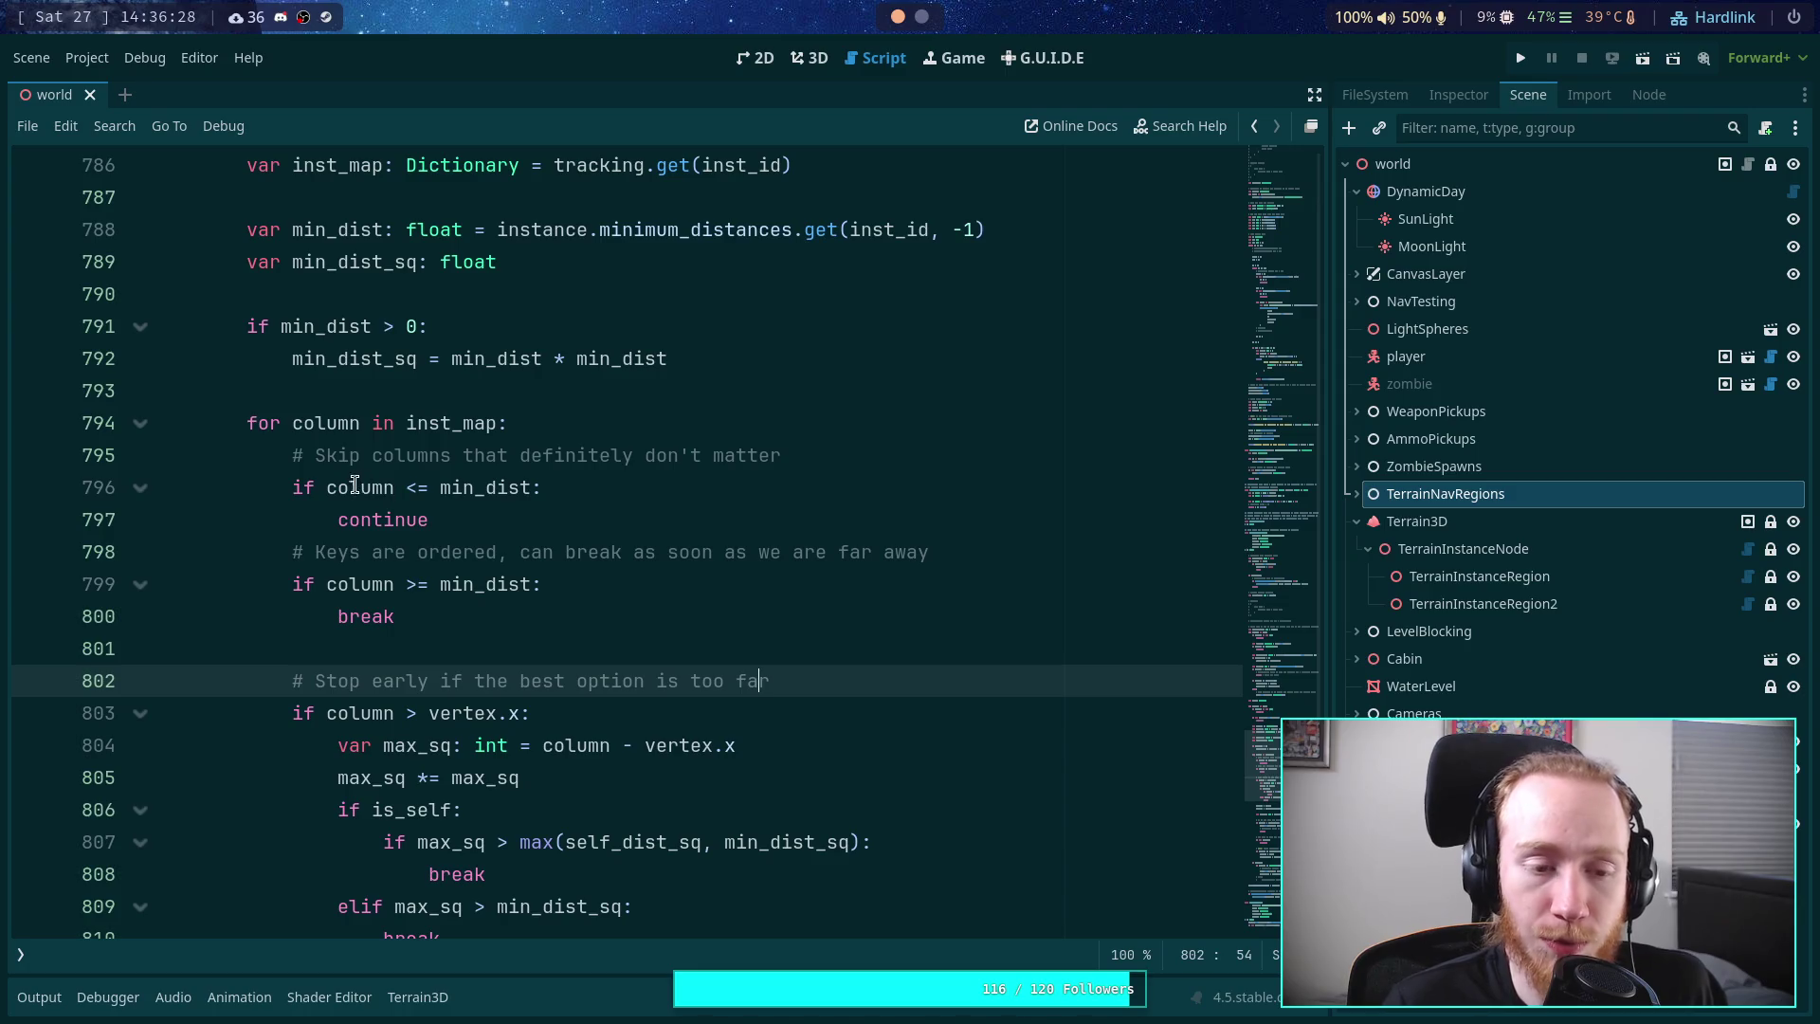
click(327, 490)
click(876, 441)
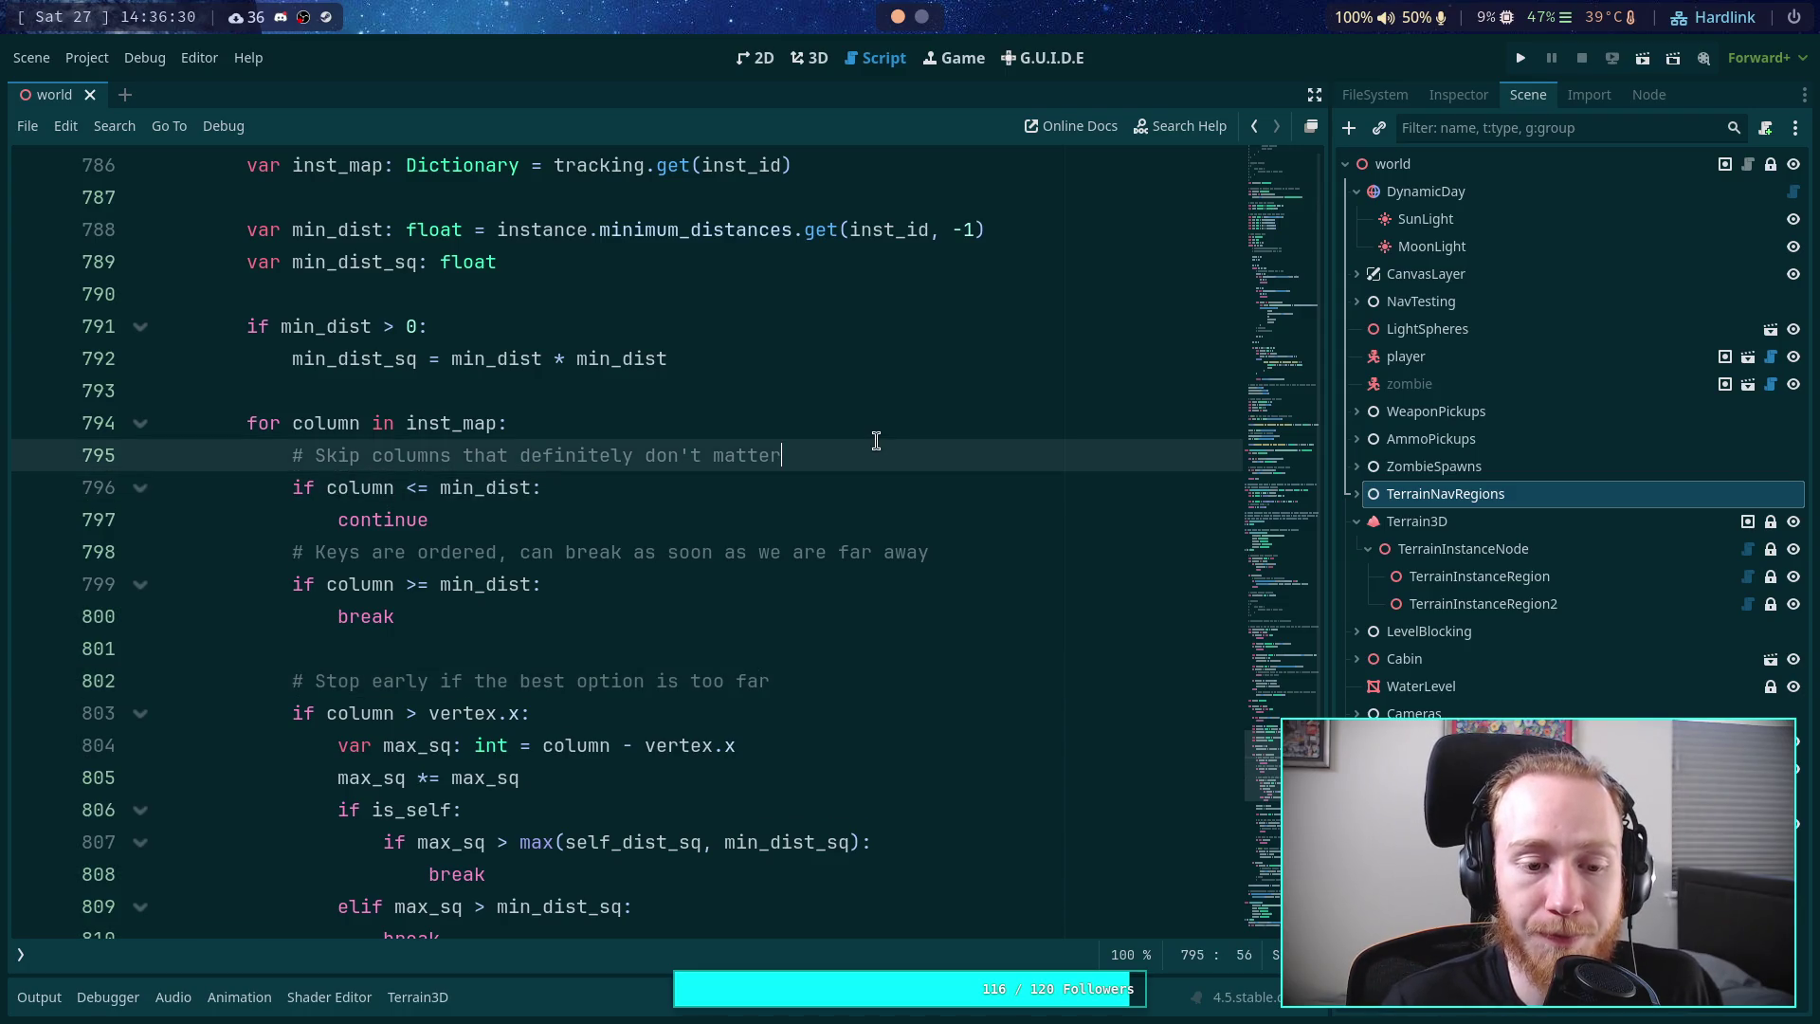
click(859, 419)
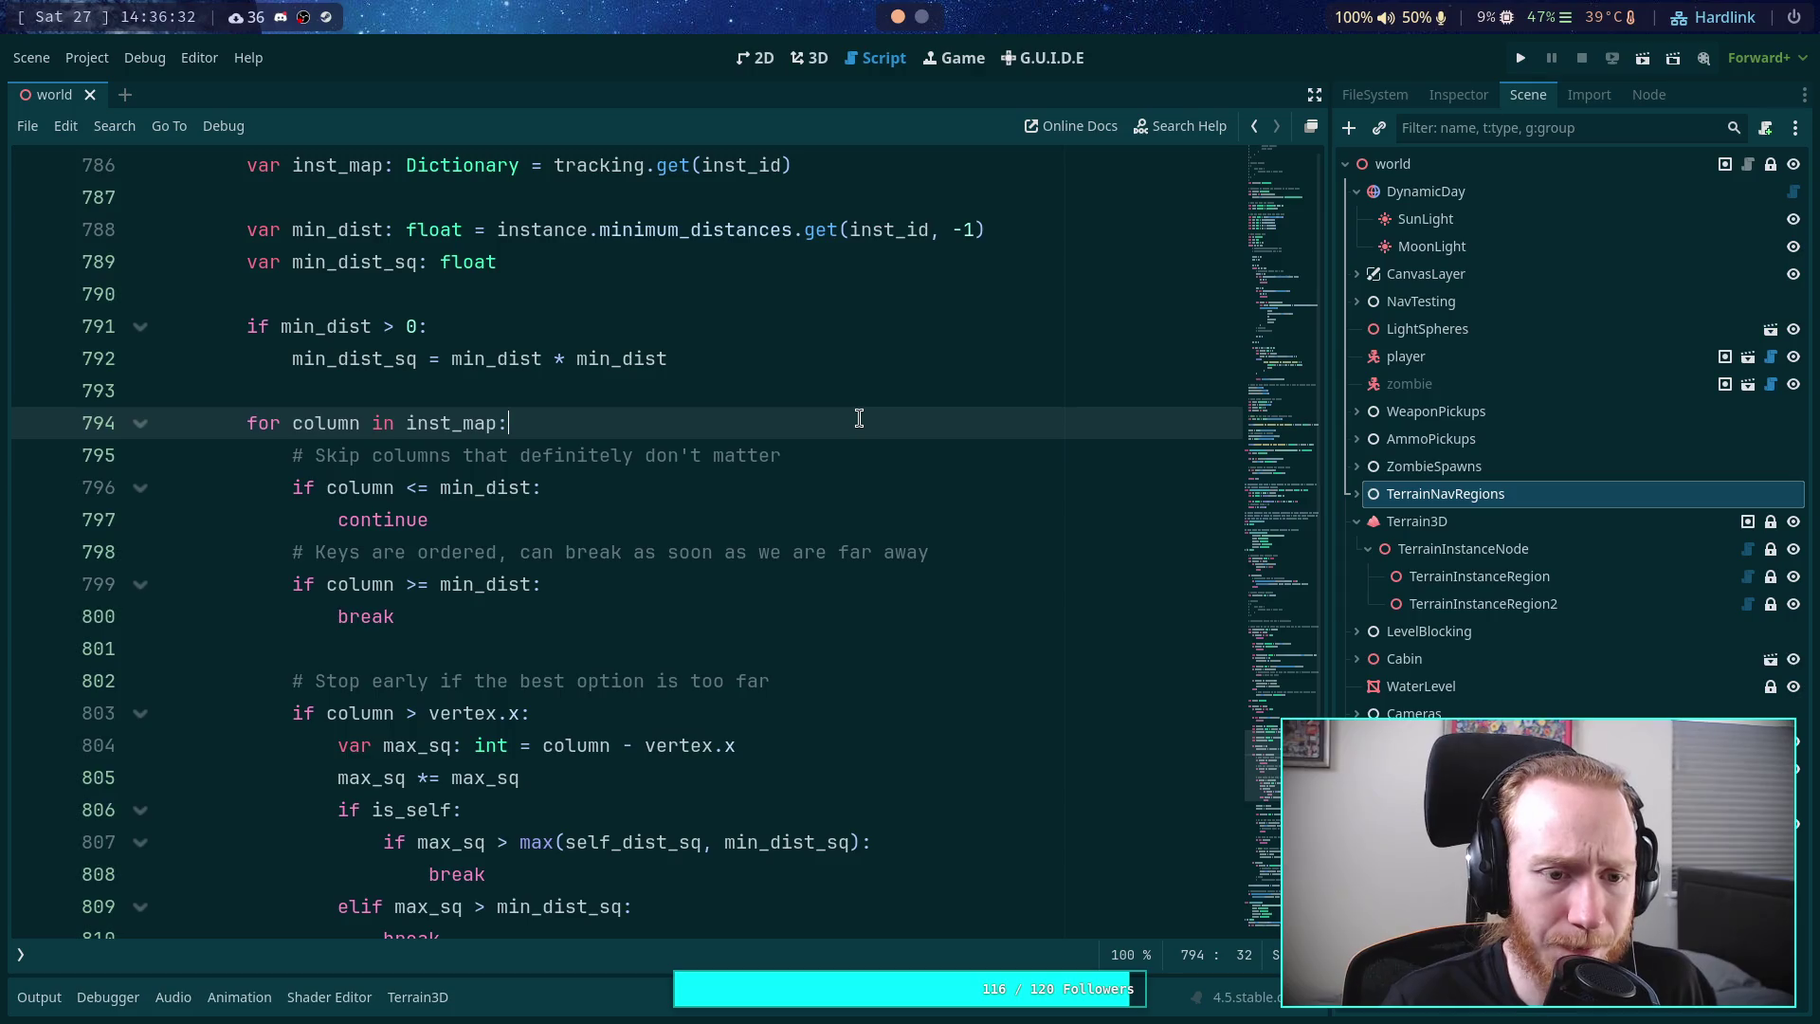
key(Return)
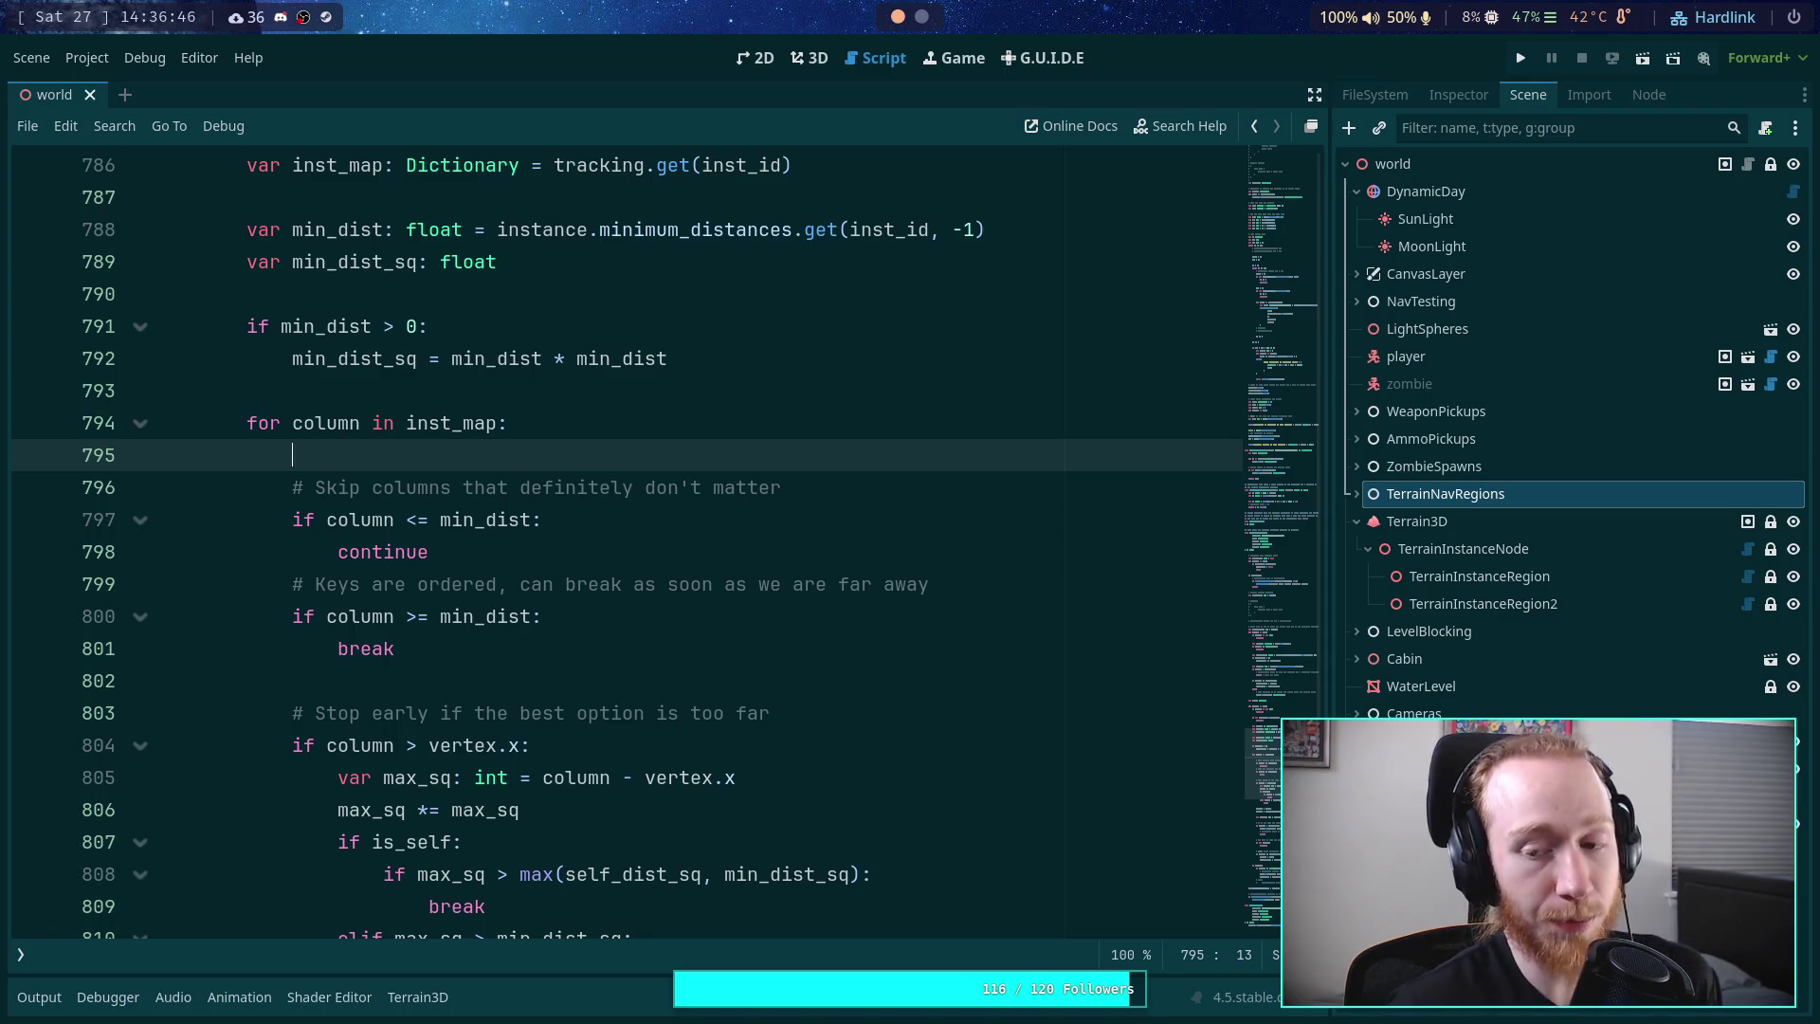
- Declare 'var column_diff: int = column - vertex.x' and change the stop-early check to 'column_diff > 0'
text(var)
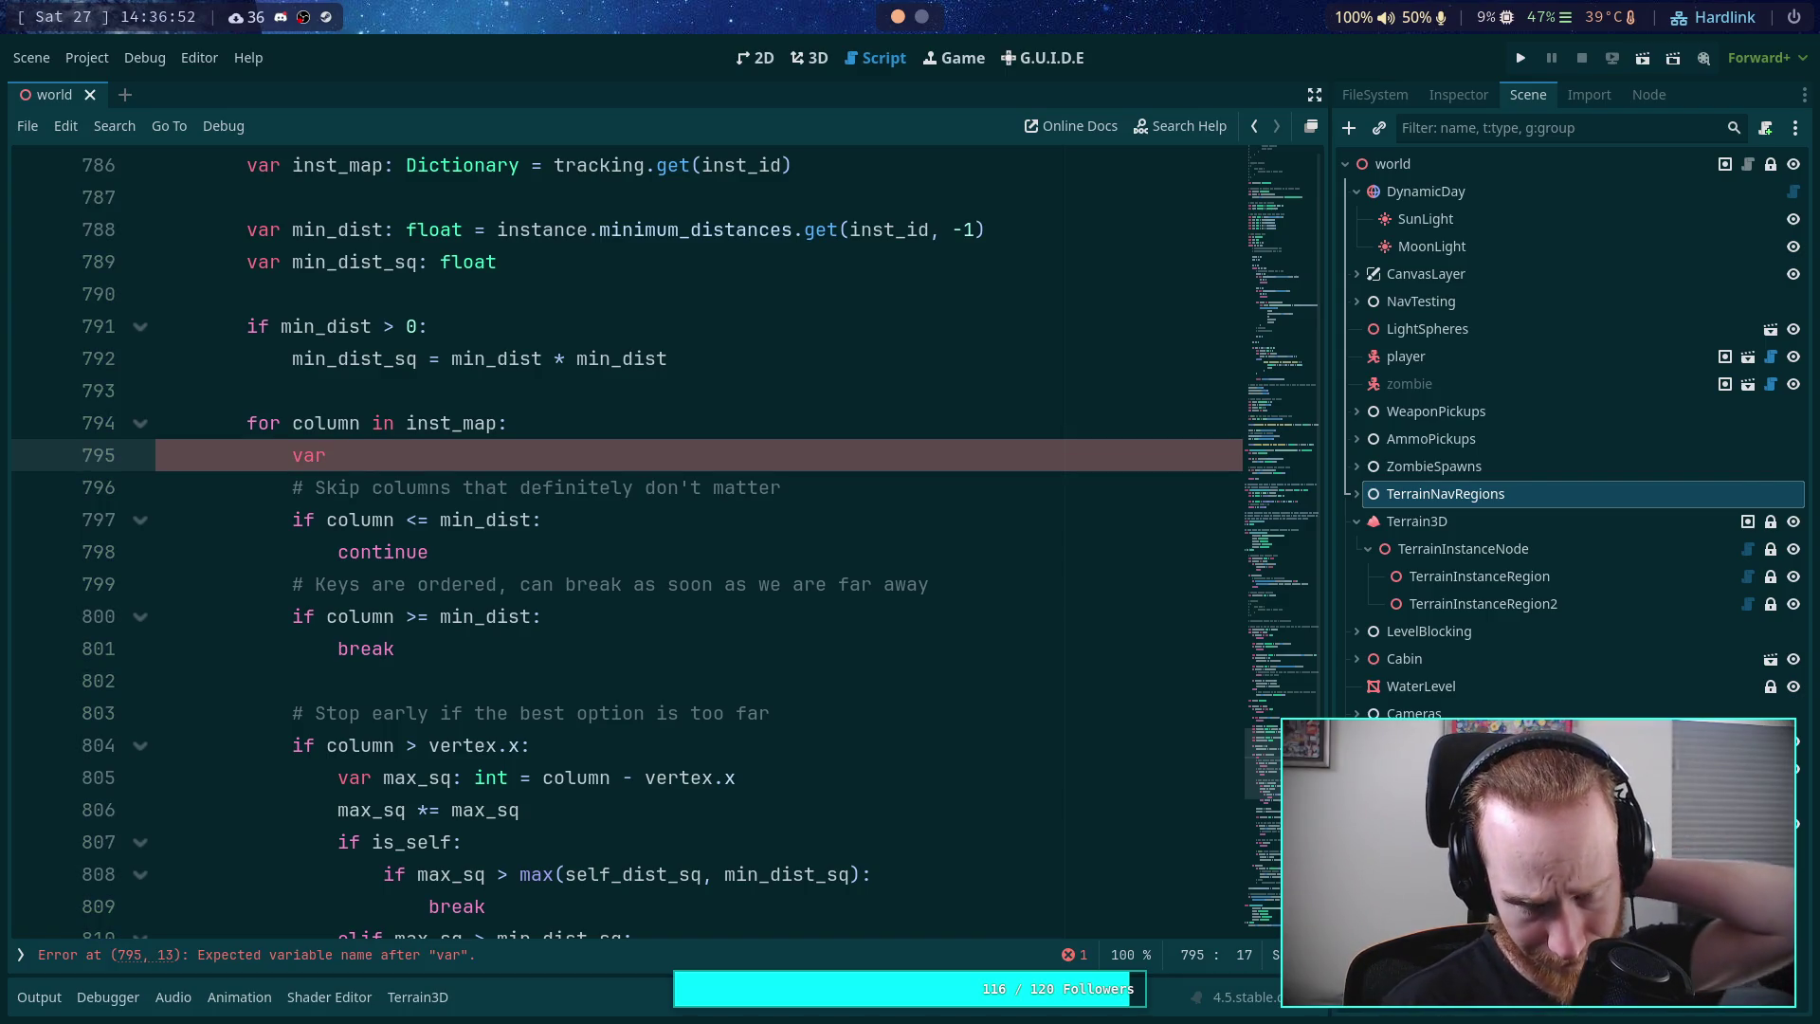
text(c)
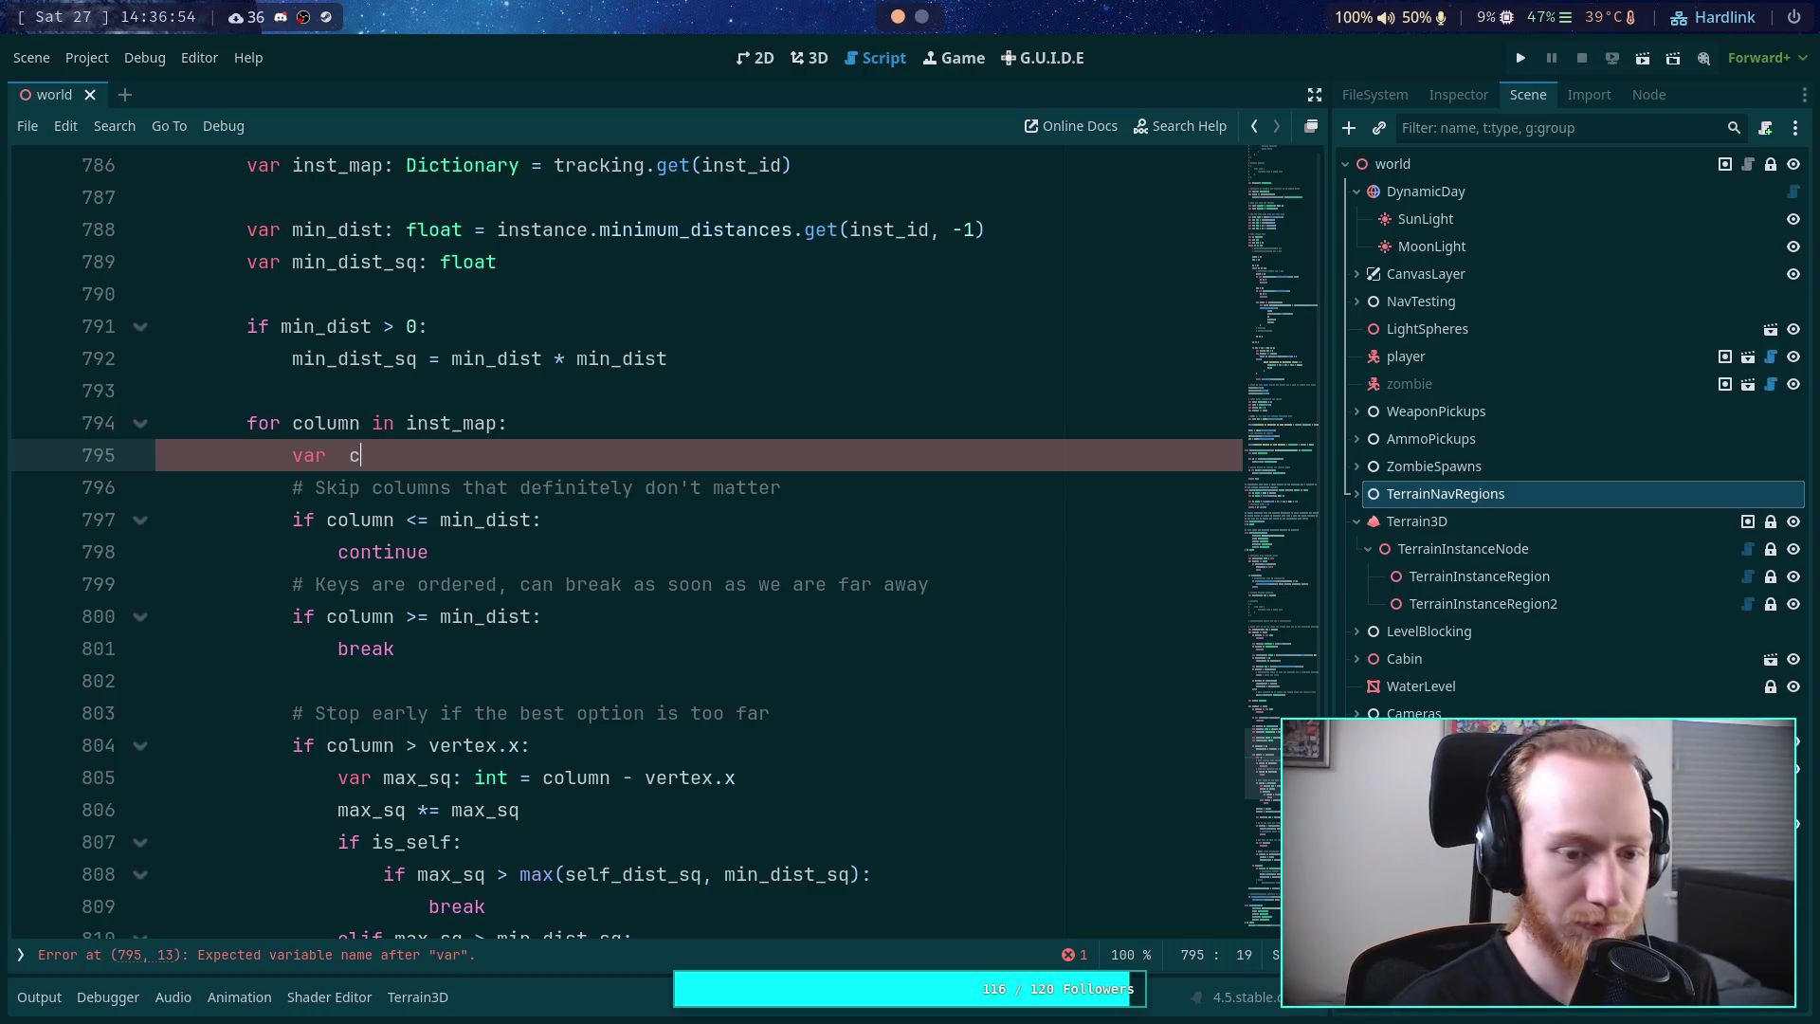
text(colu)
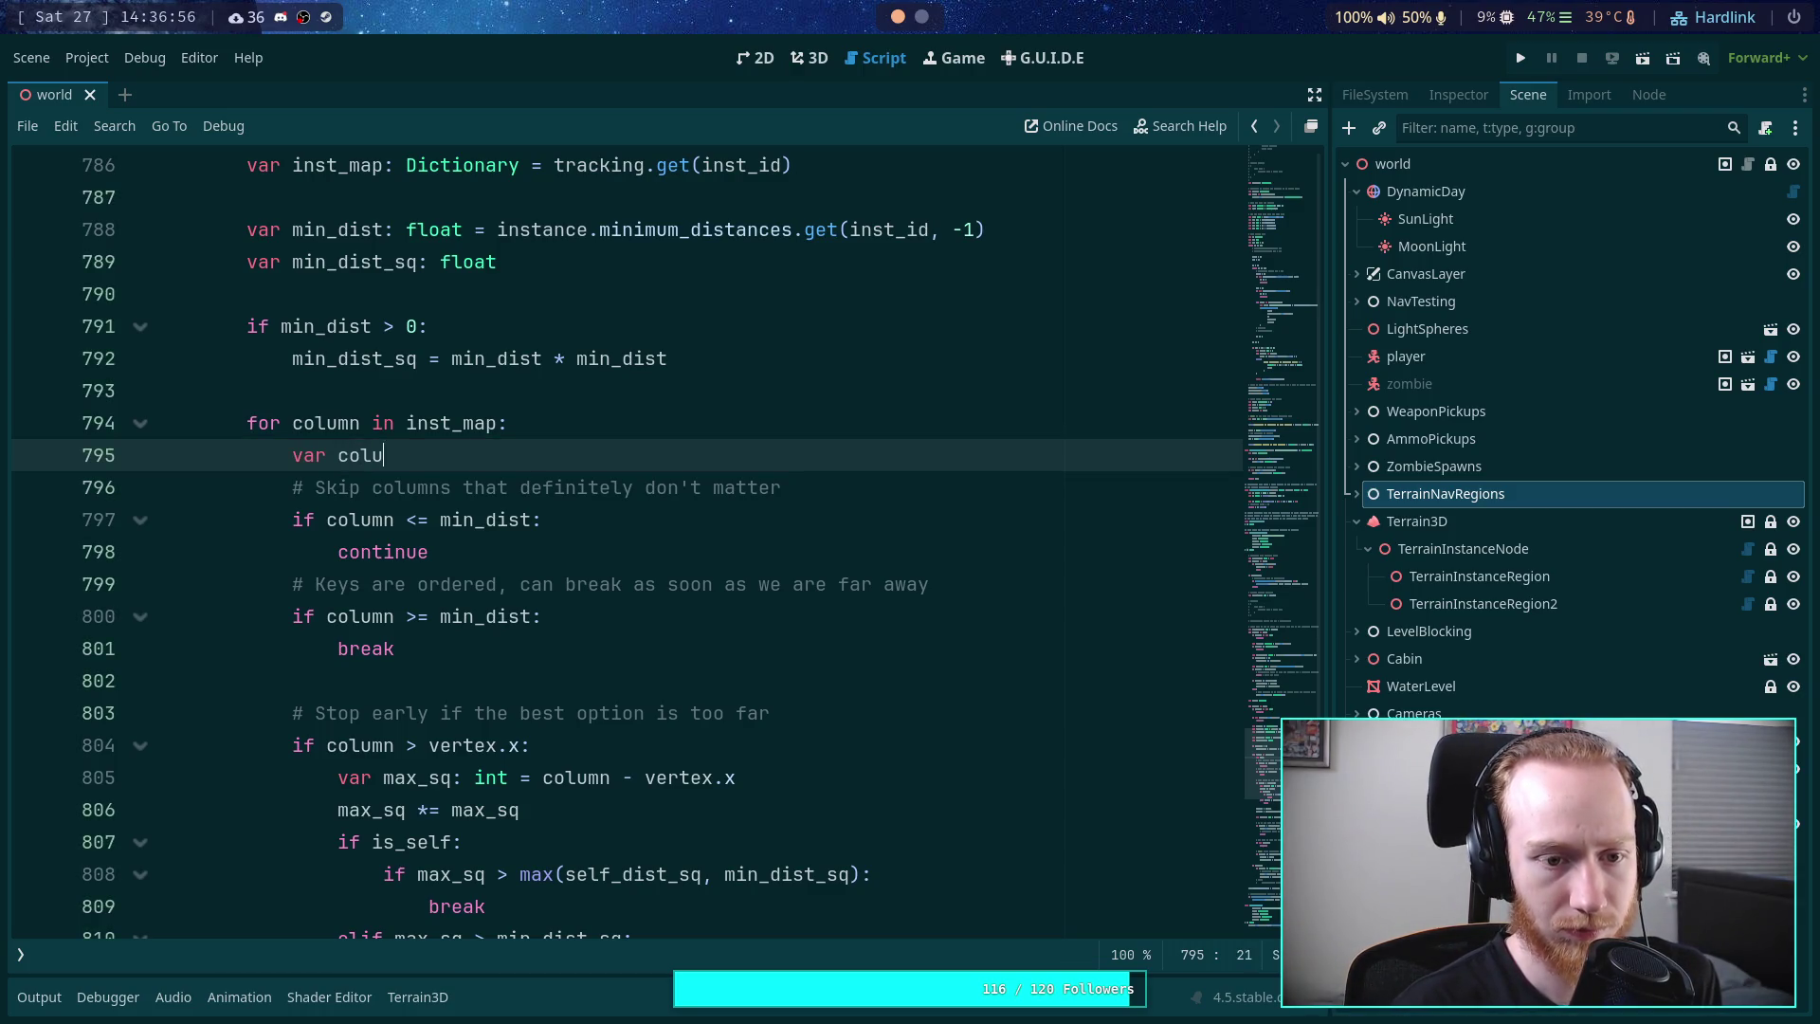
text(mn_diffint = )
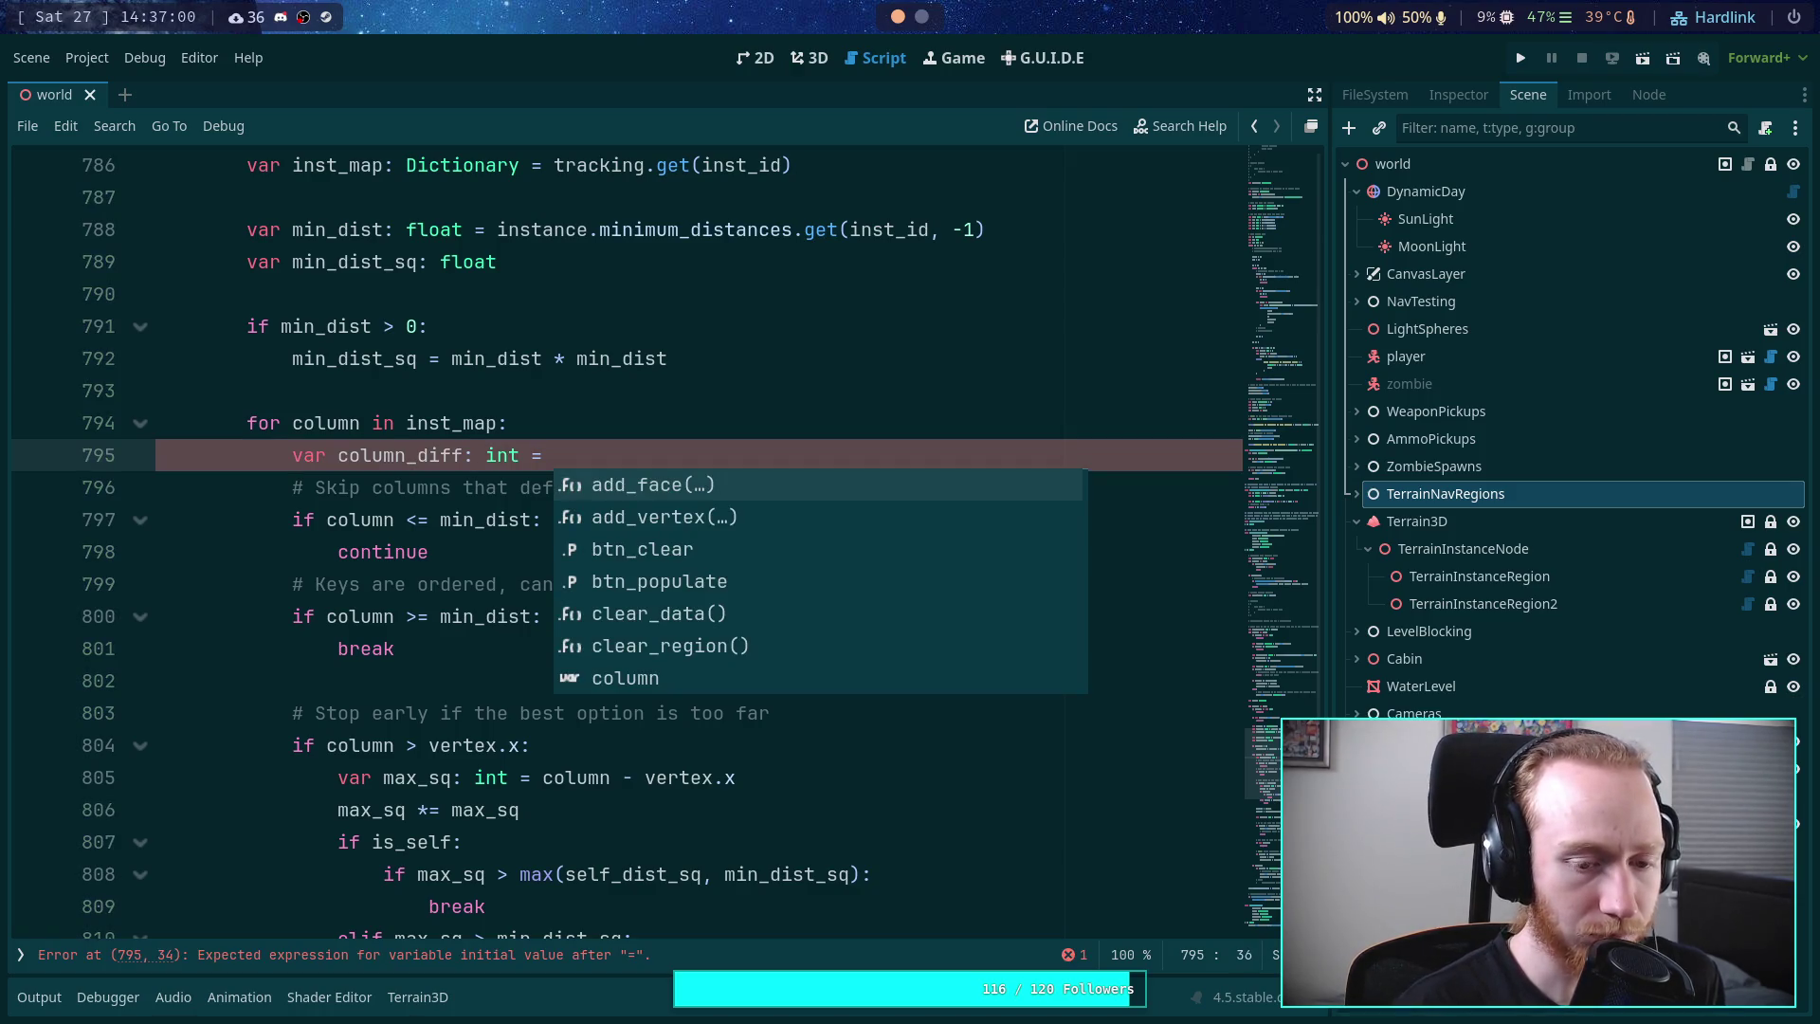
text(column )
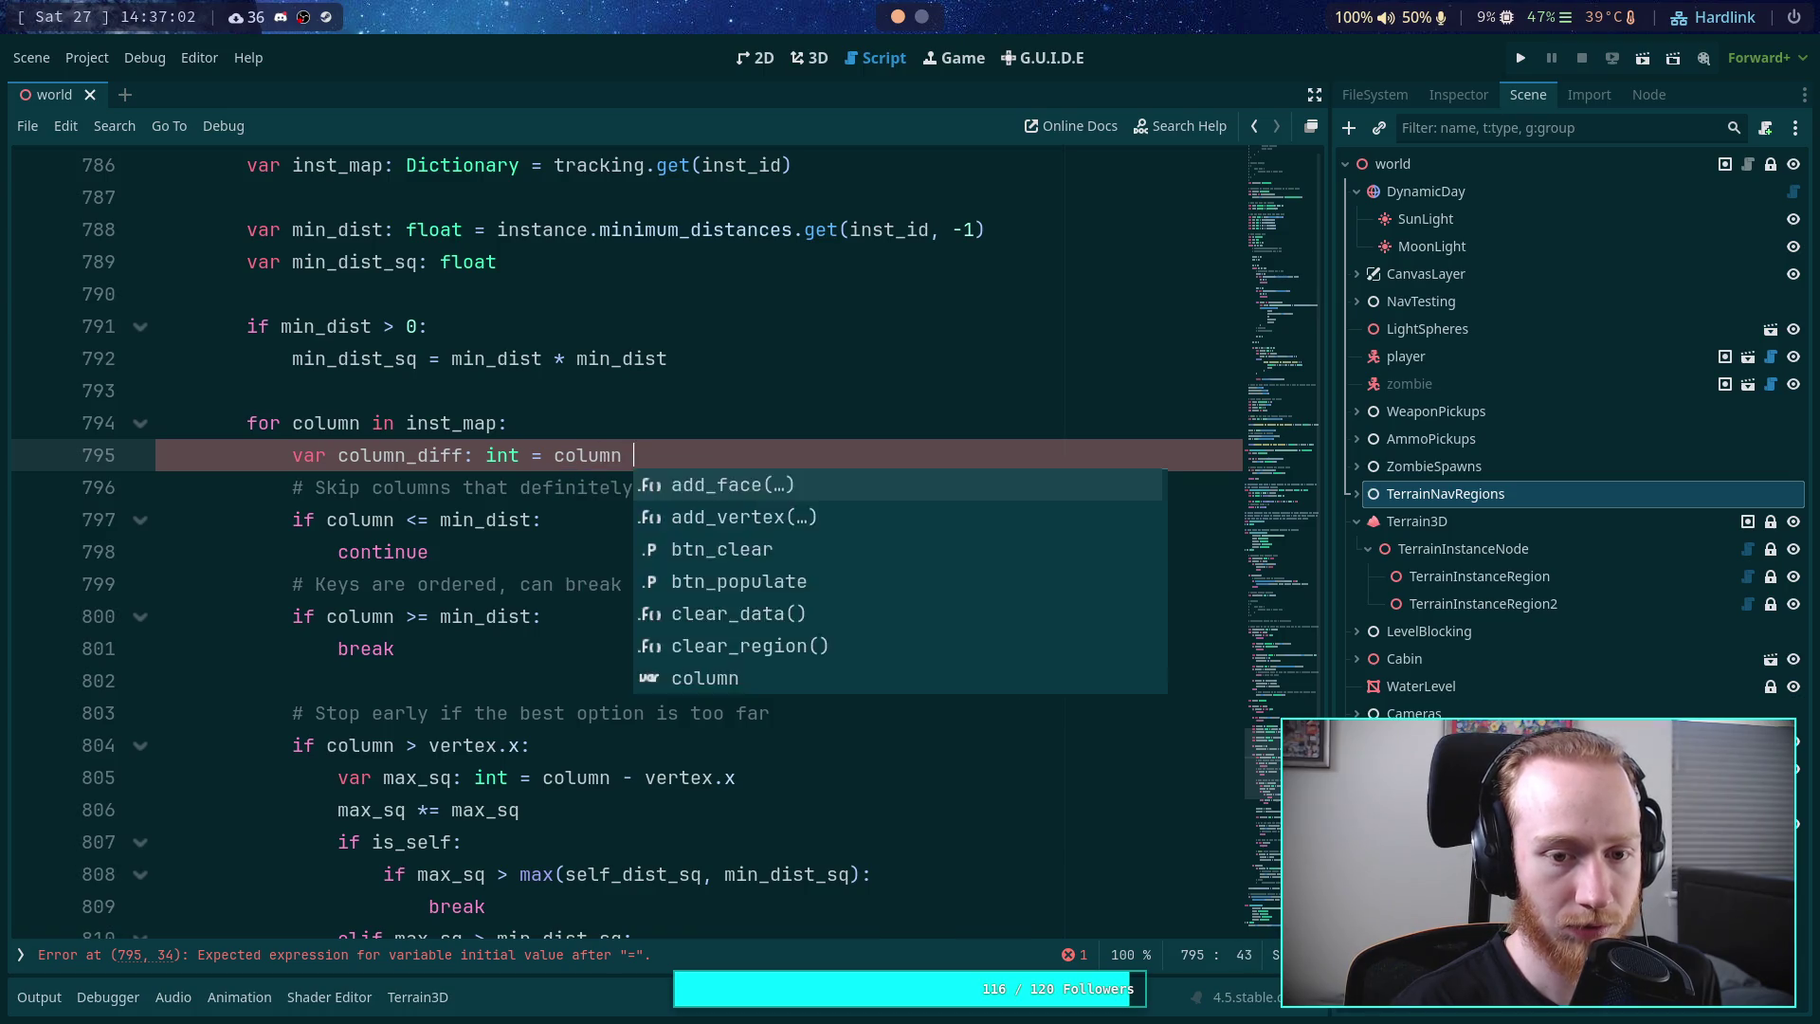
text(- vertex.x)
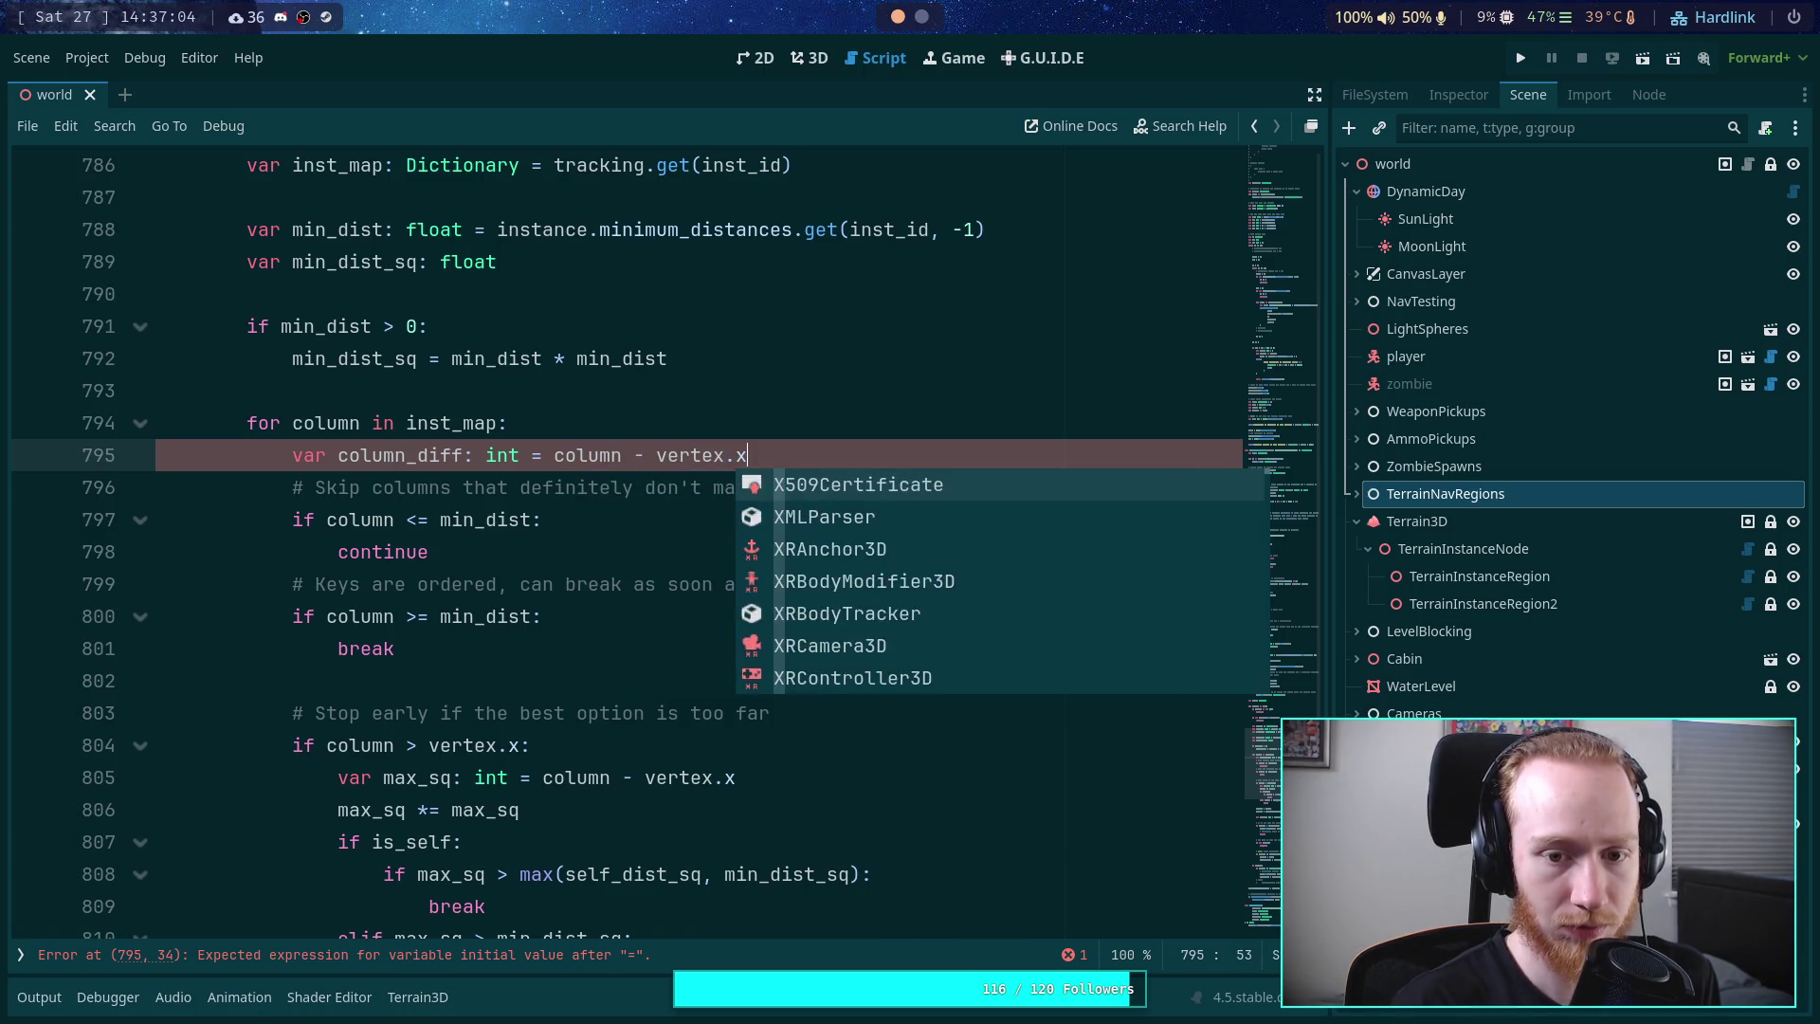
click(391, 749)
click(356, 621)
click(357, 745)
drag(327, 748, 521, 749)
key(BackSpace)
text(col:)
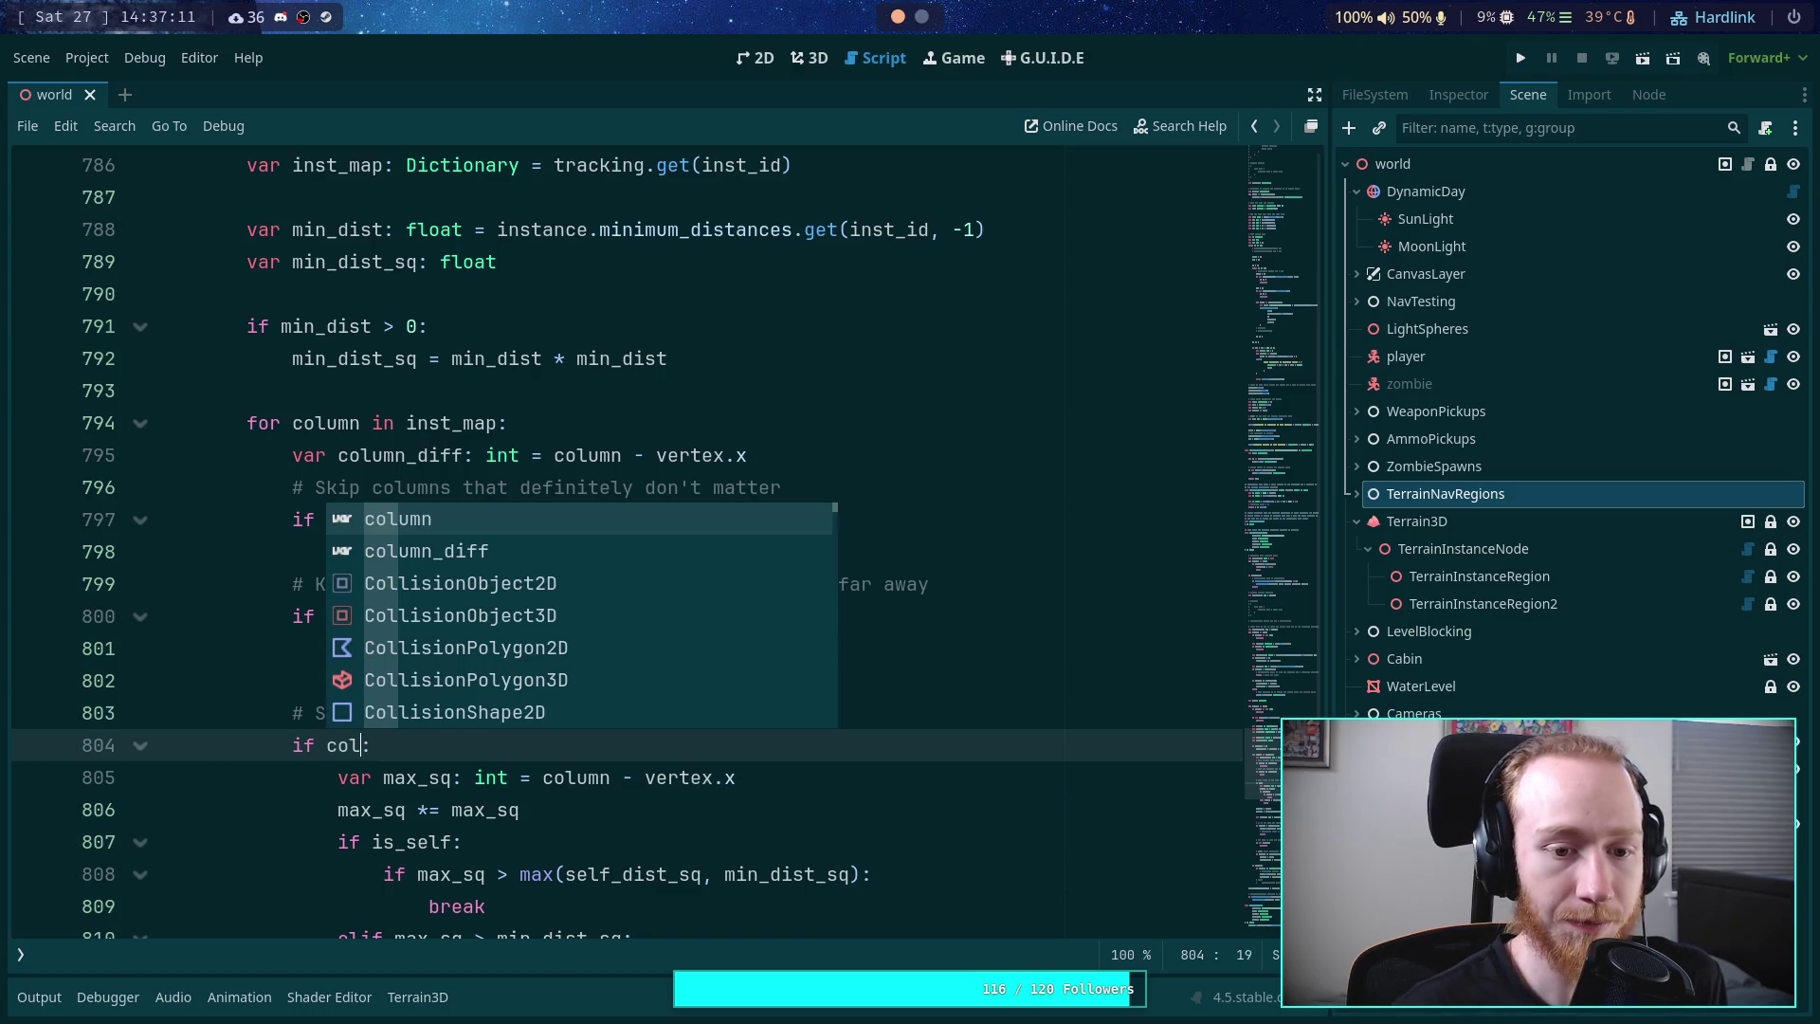
key(Down)
key(Return)
text(> 0)
click(625, 644)
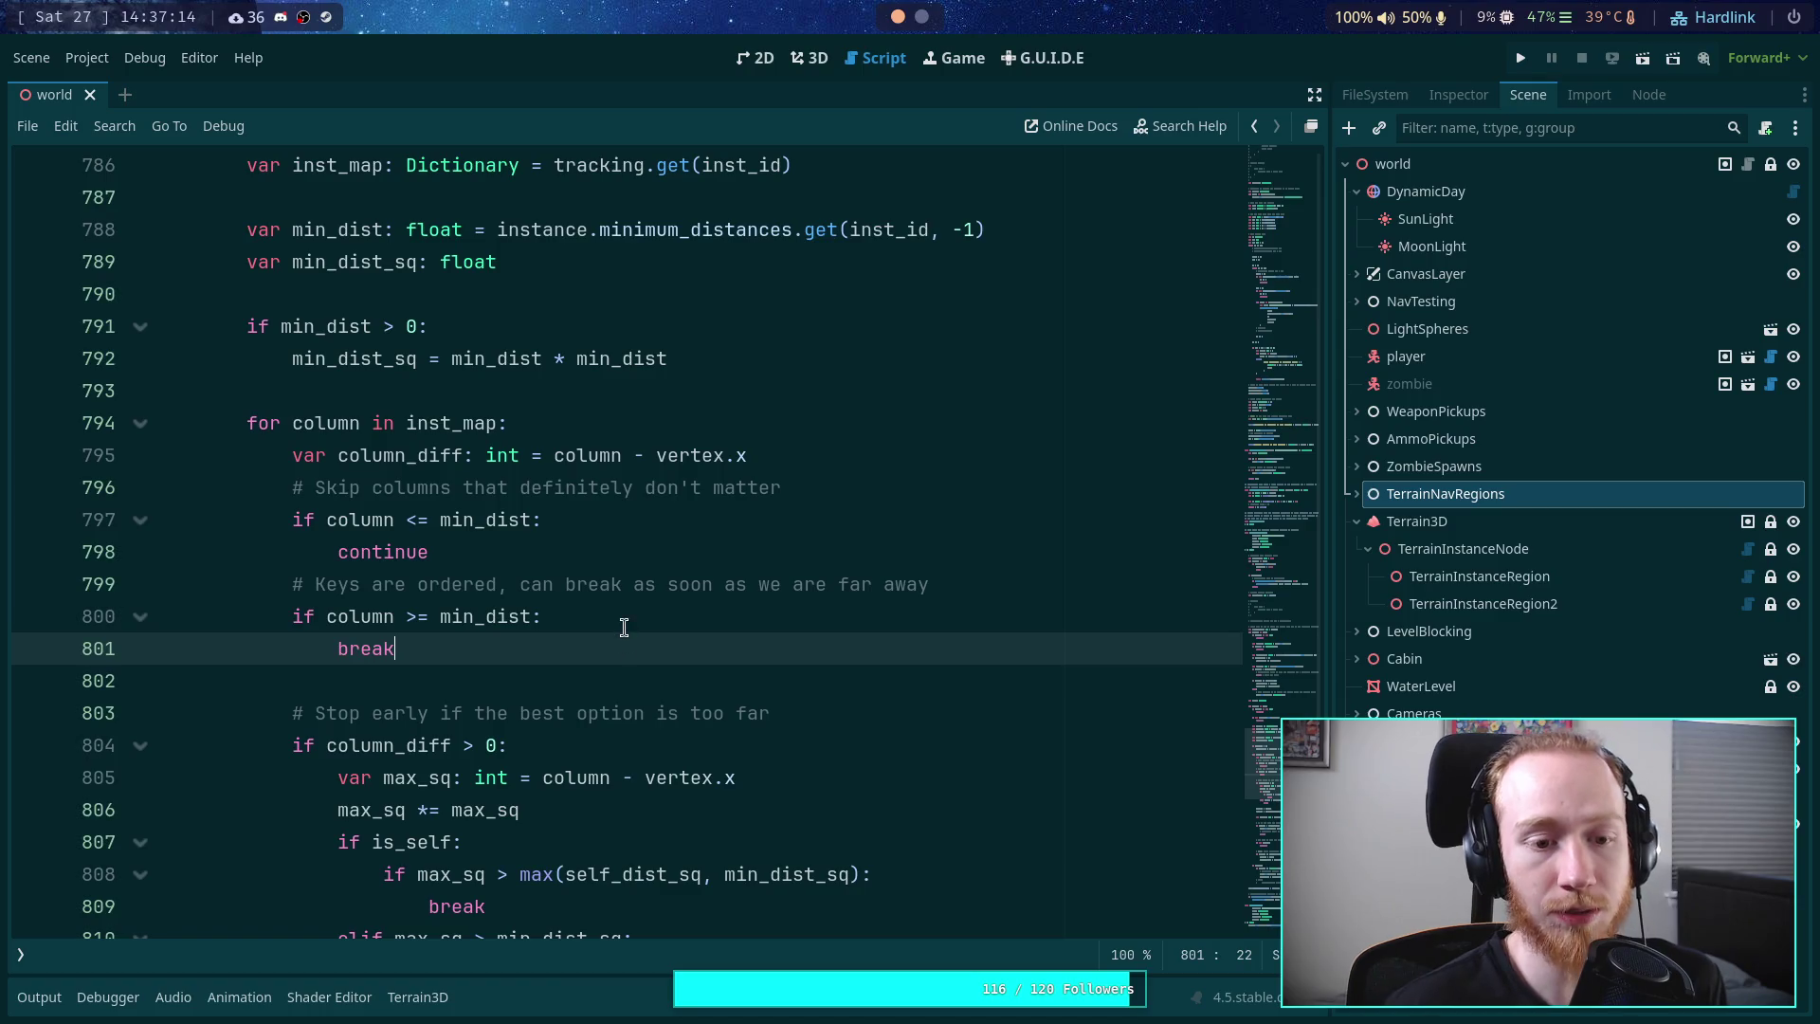
- Change line 797 to 'column_diff <= -min_dist' and line 800 to 'column_diff >= min_dist'
click(392, 517)
text(_diff)
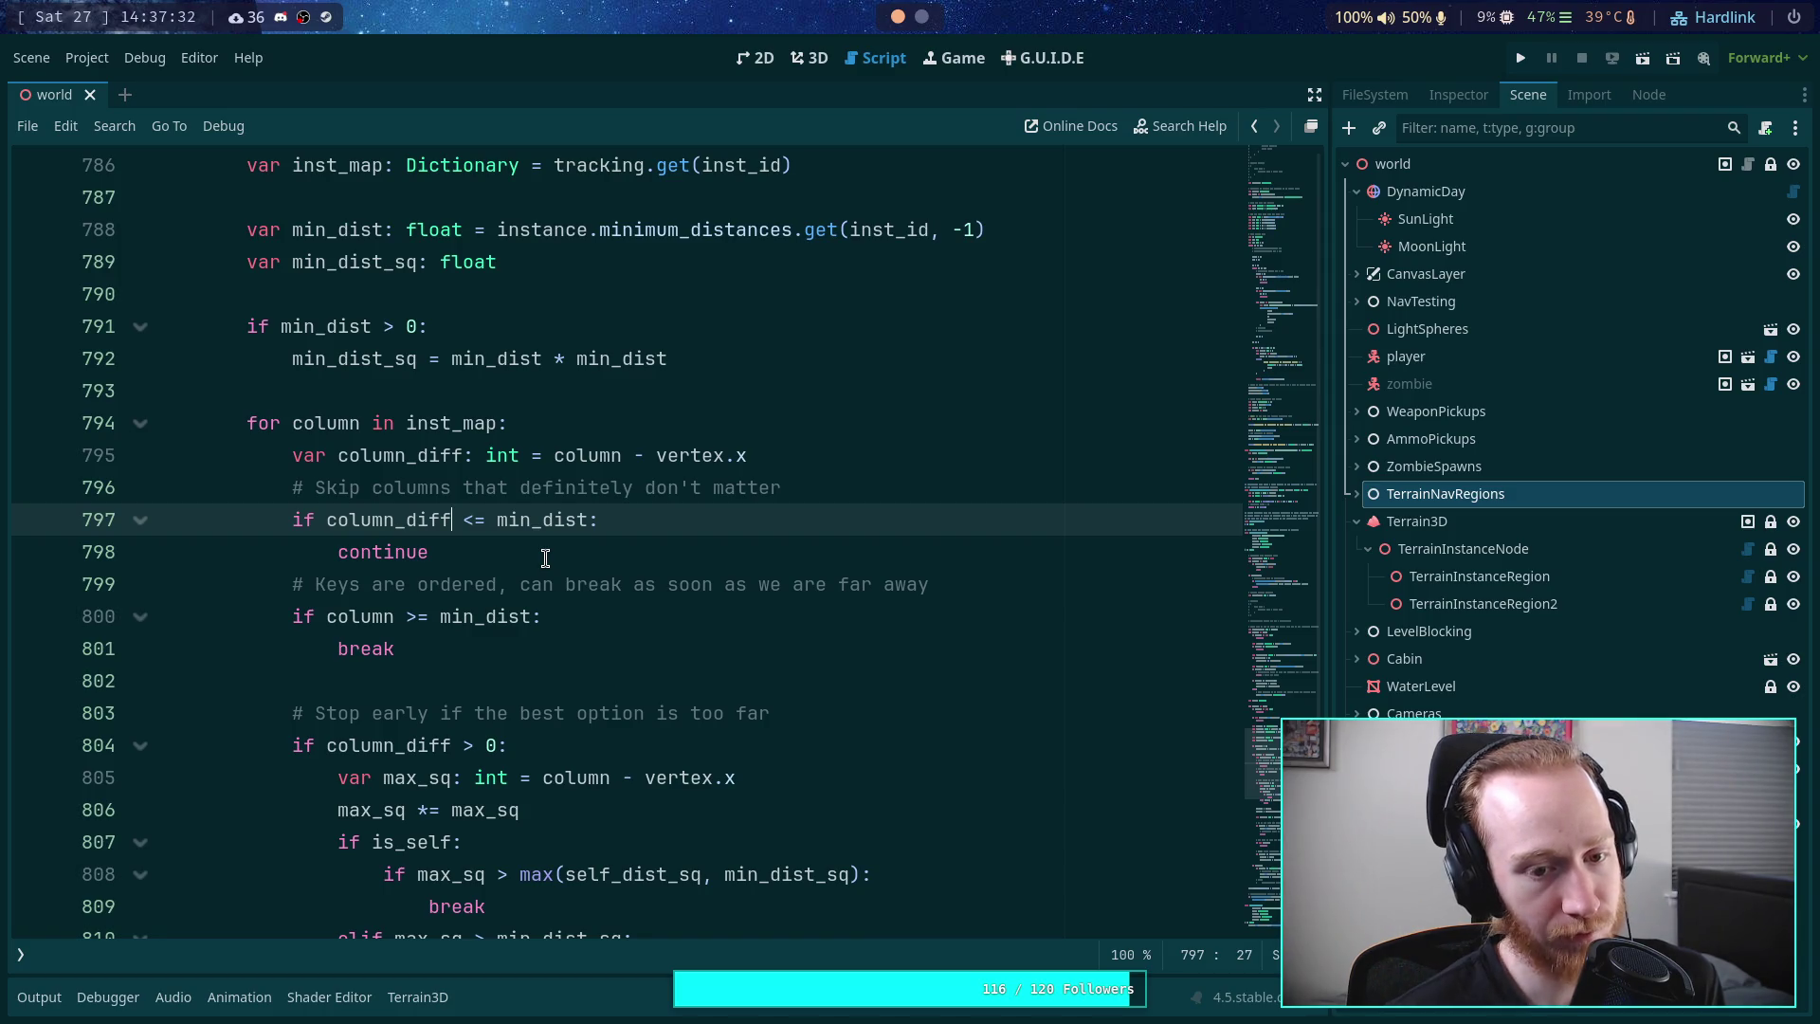
key(Right)
key(Right)
key(Right)
text(-)
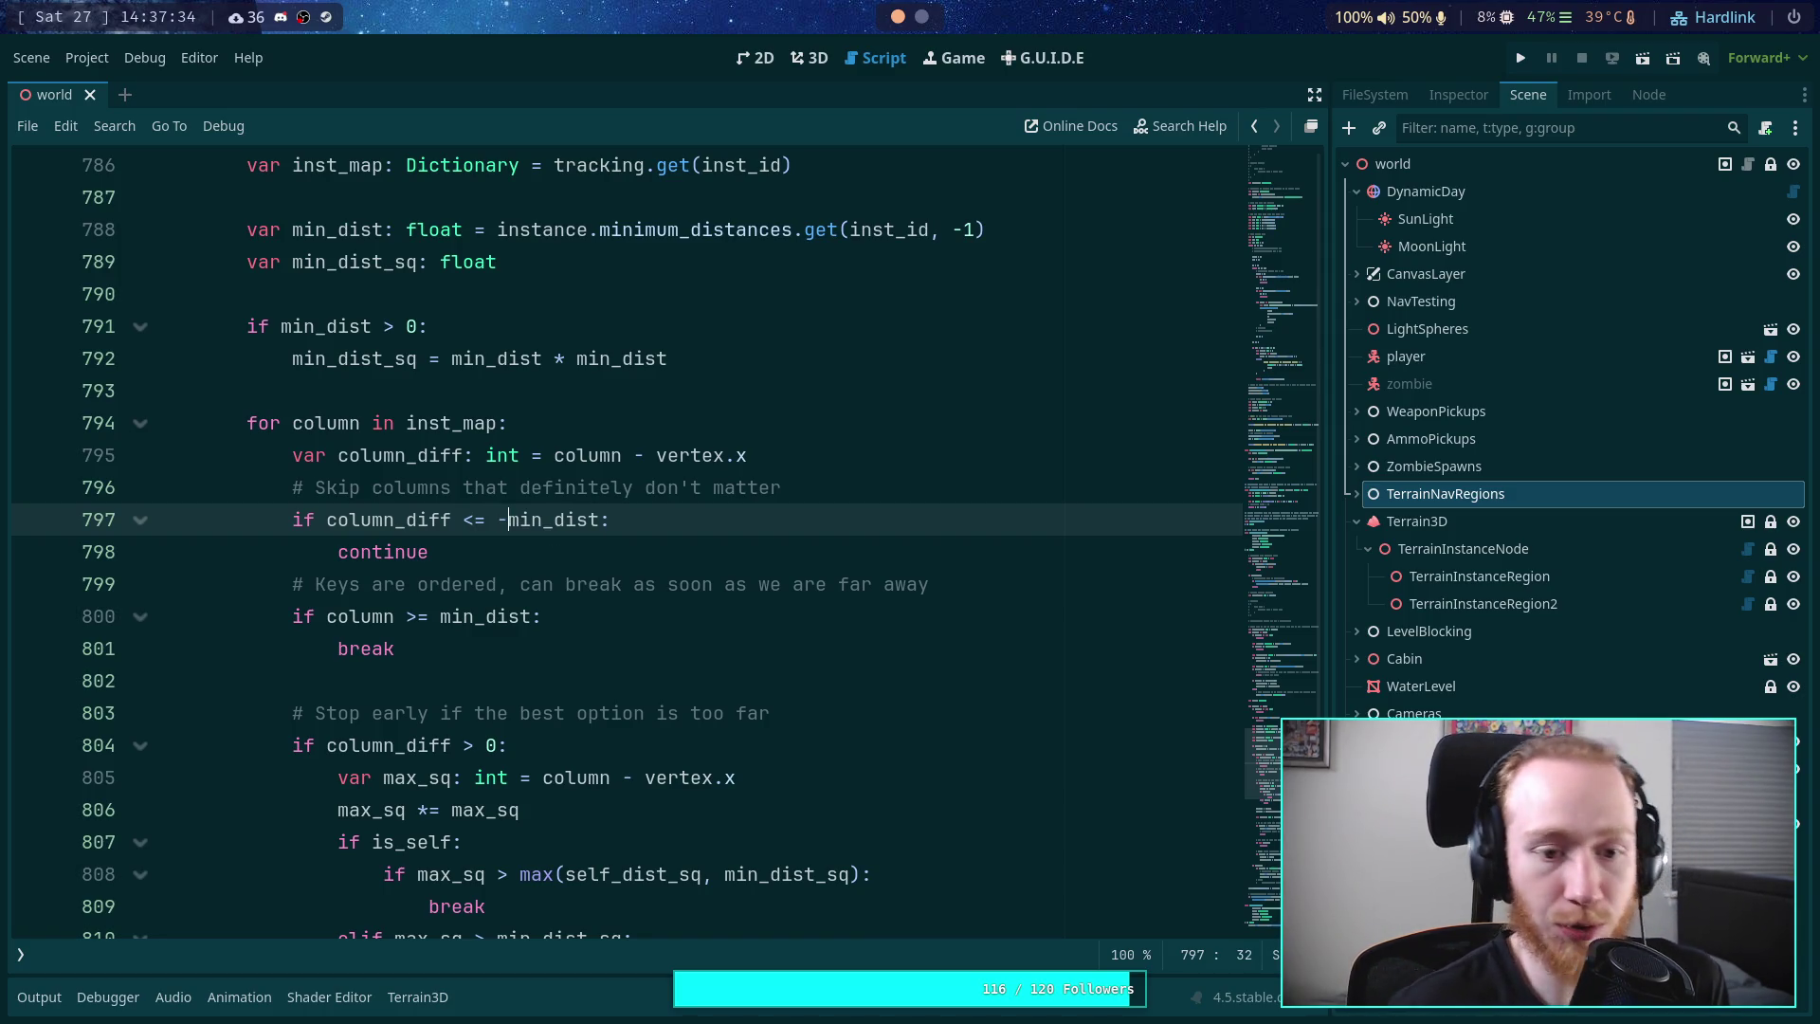
click(393, 616)
text(_diff)
click(654, 621)
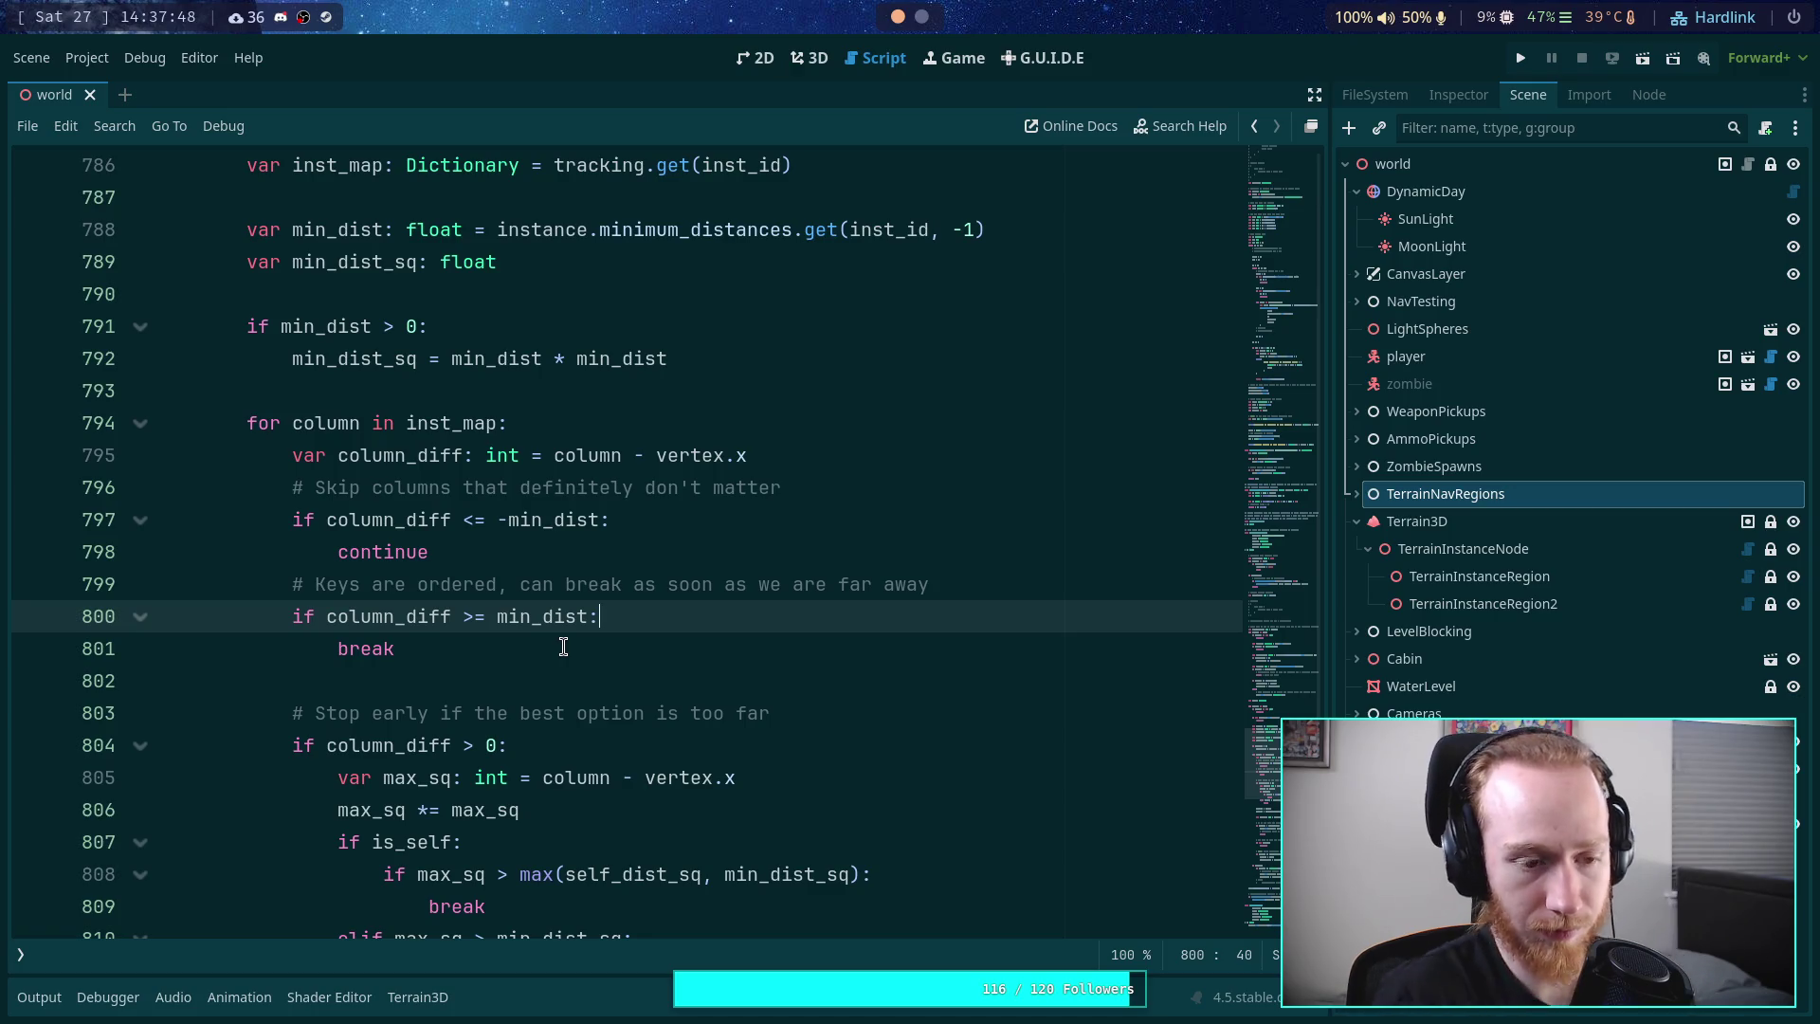
scroll(697, 659, up, 1)
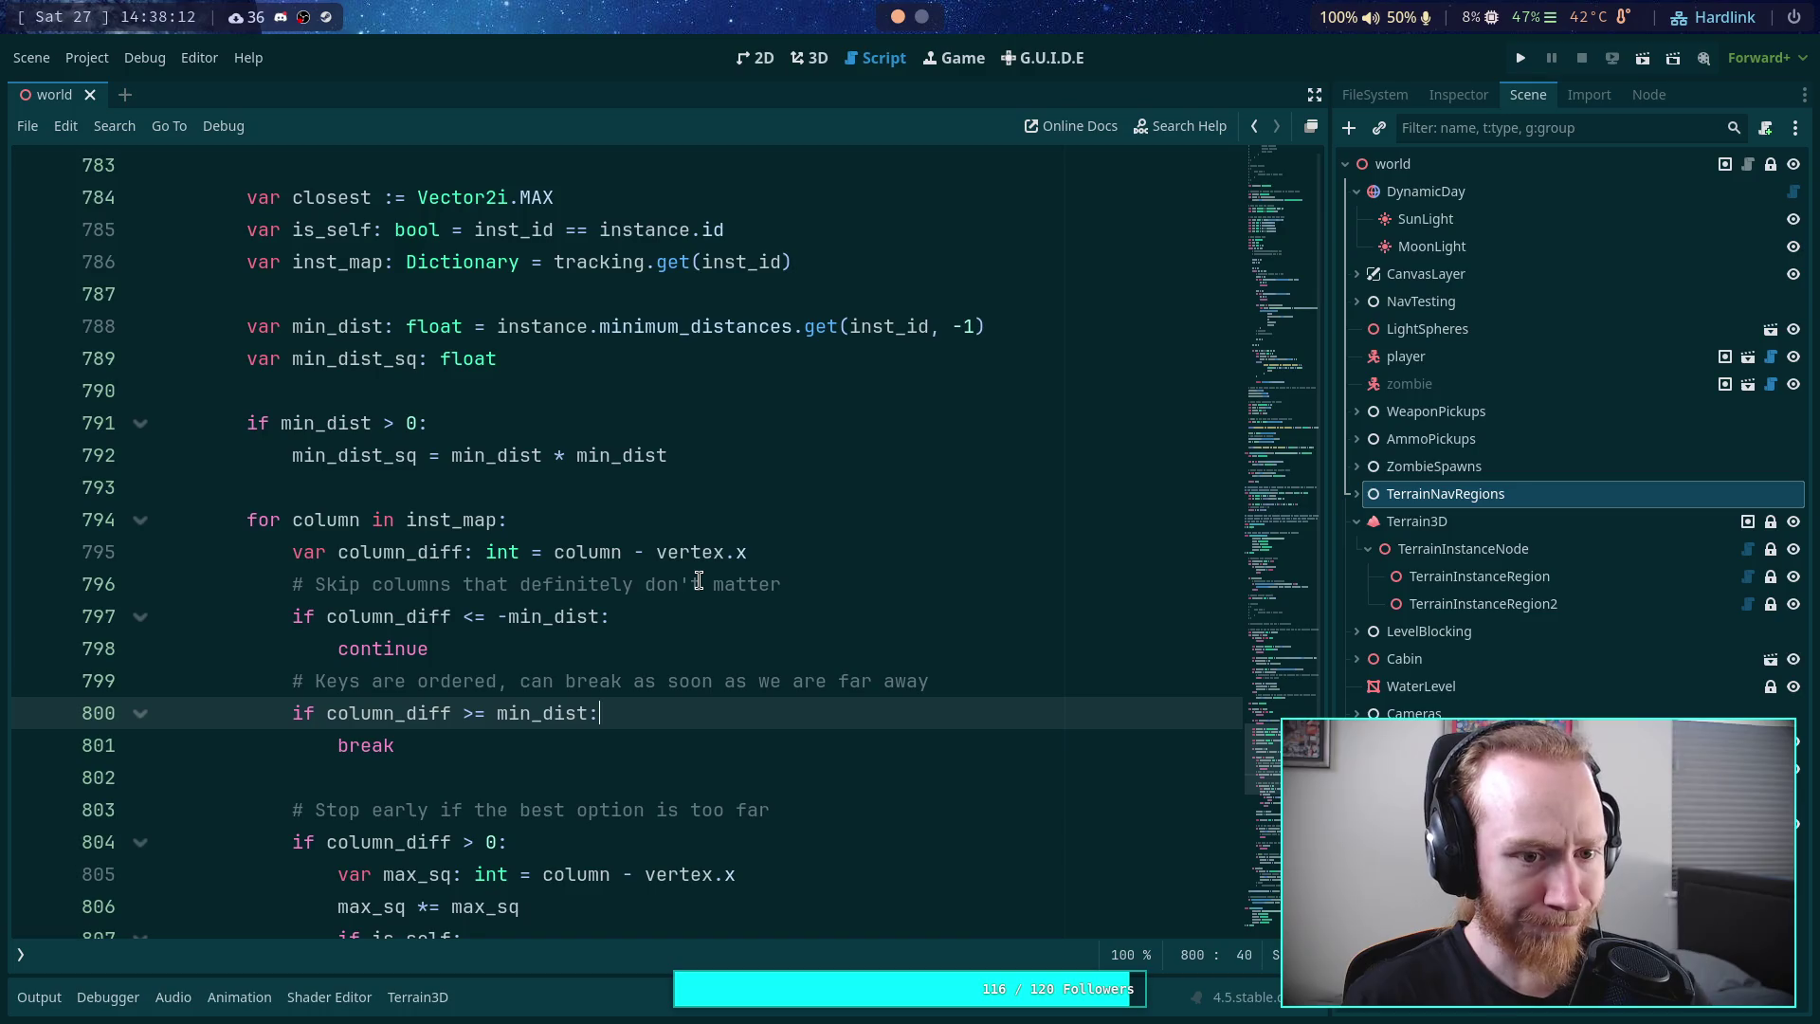
scroll(699, 581, up, 2)
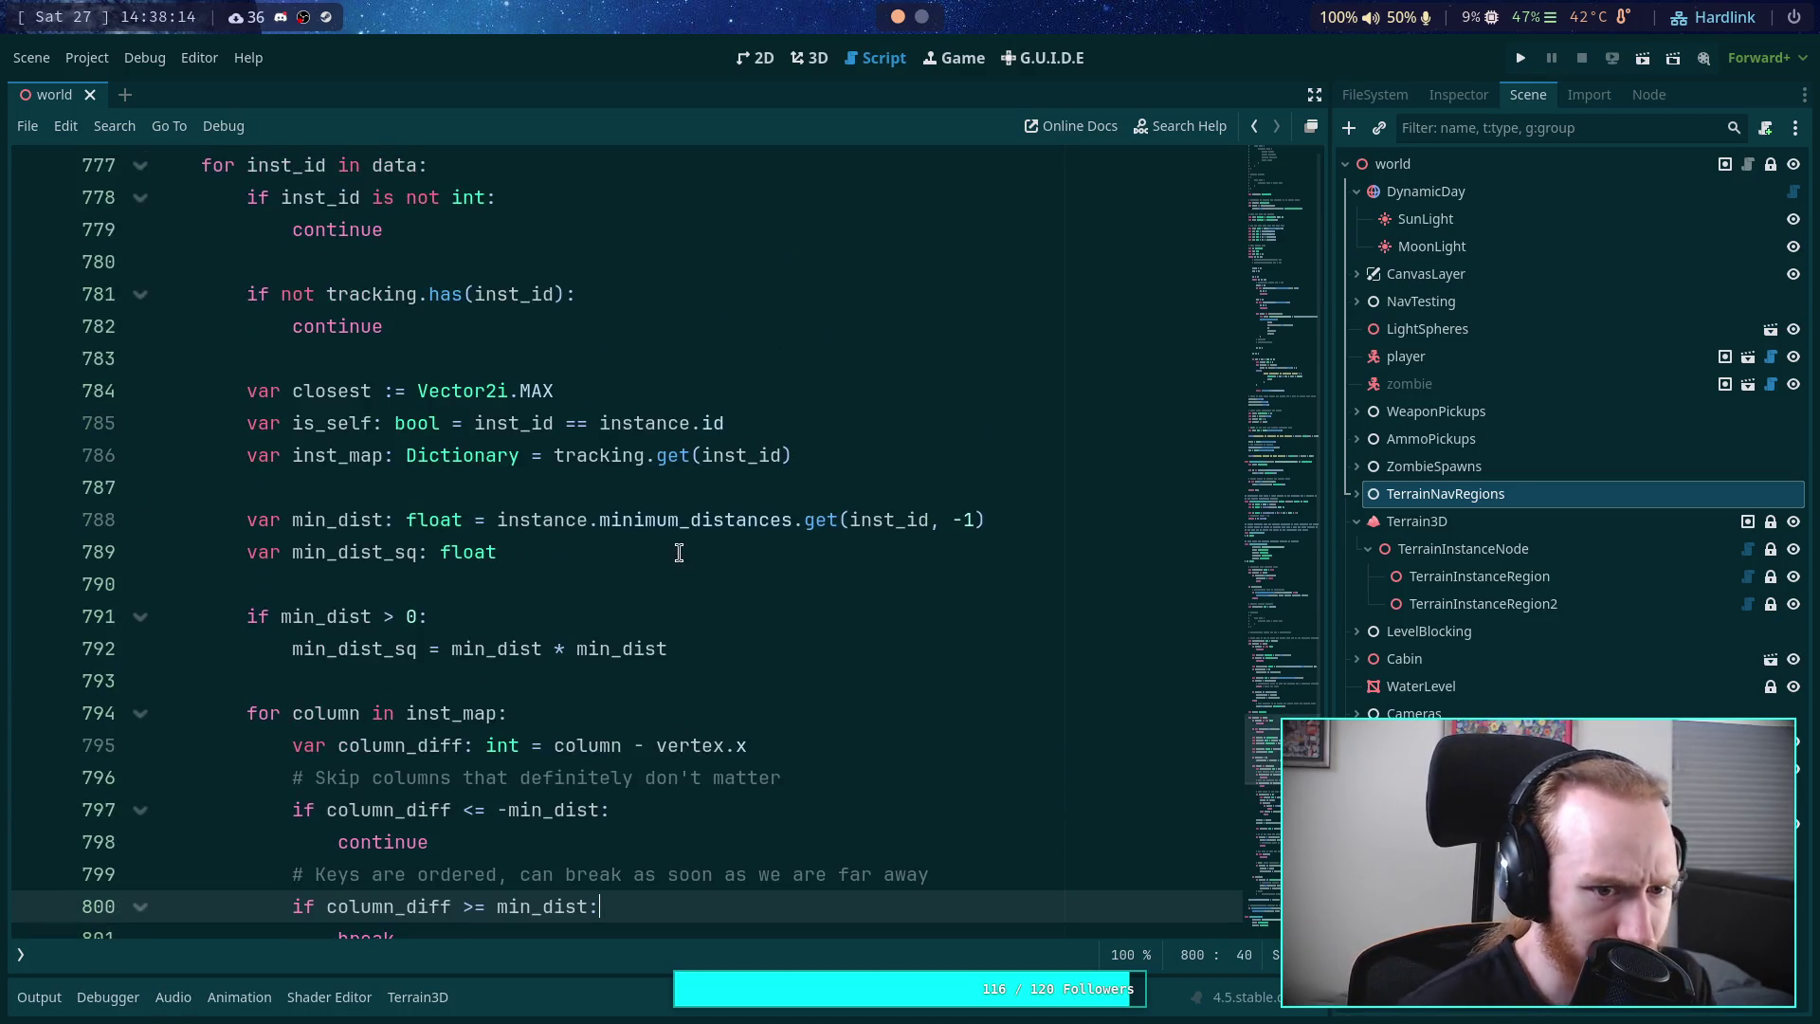
- Add a blank line below the min_dist declaration, before var min_dist_sq
click(716, 554)
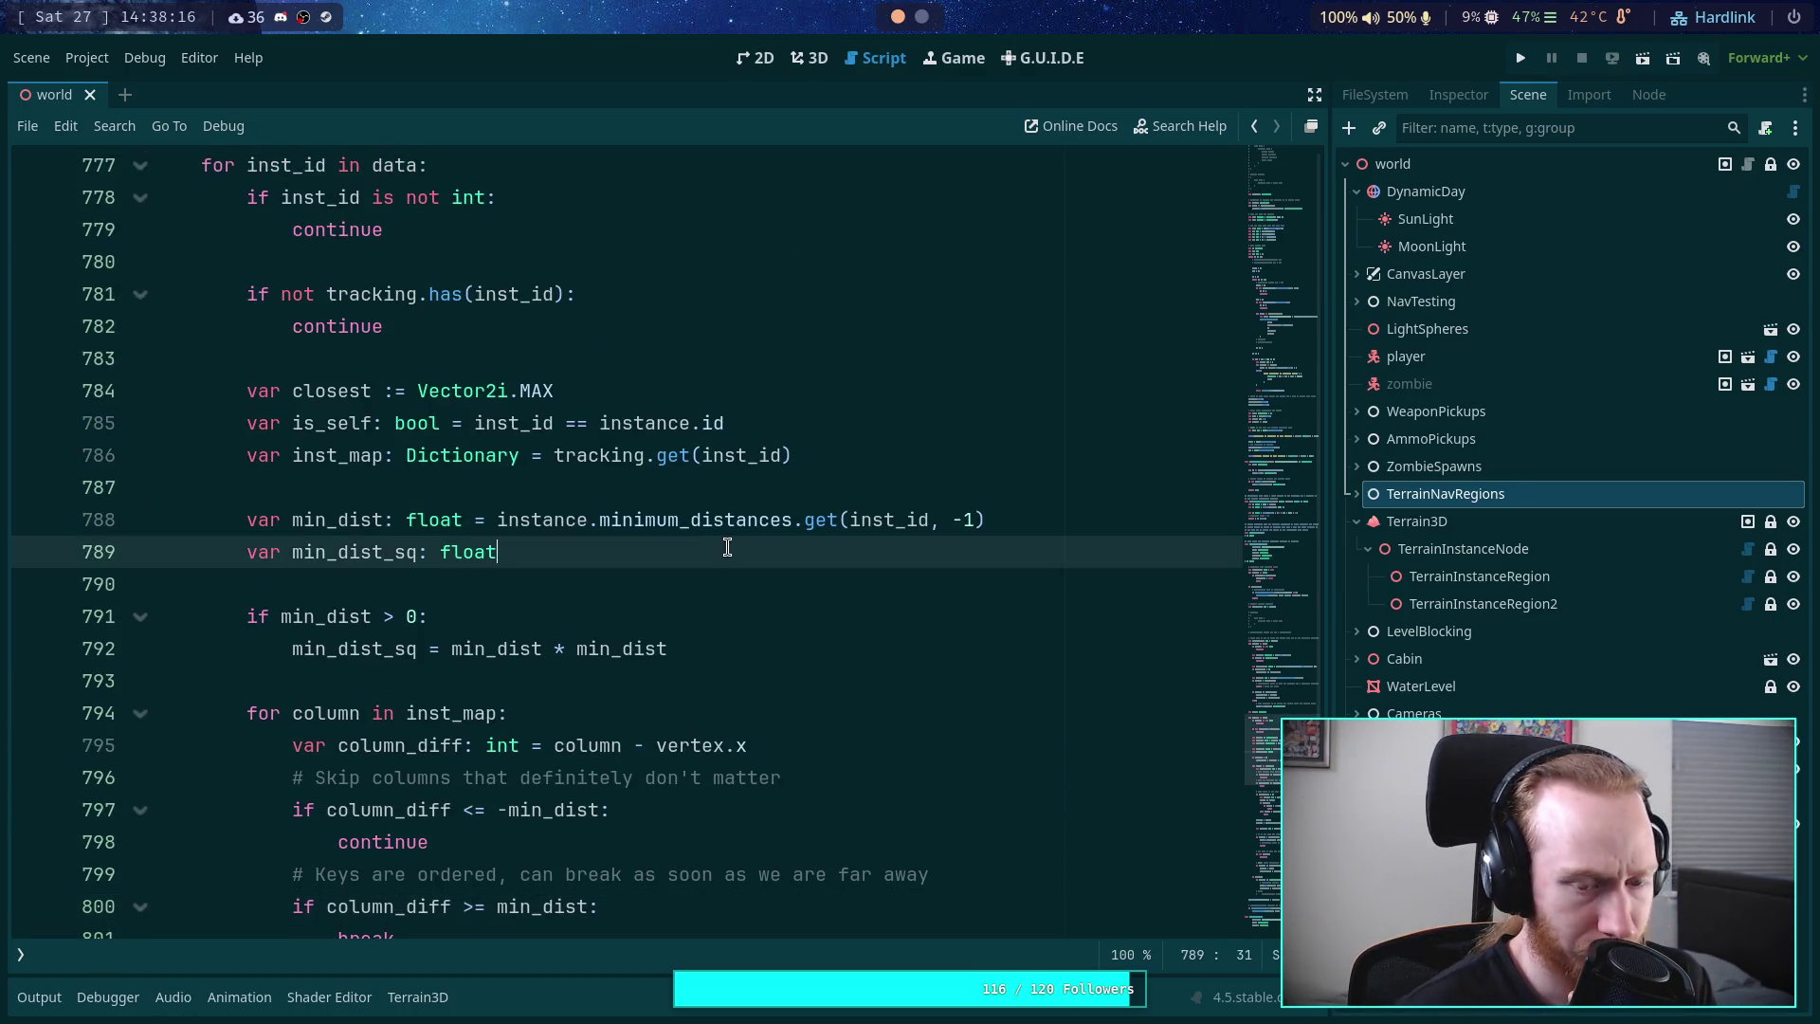
scroll(845, 563, down, 7)
scroll(844, 563, down, 8)
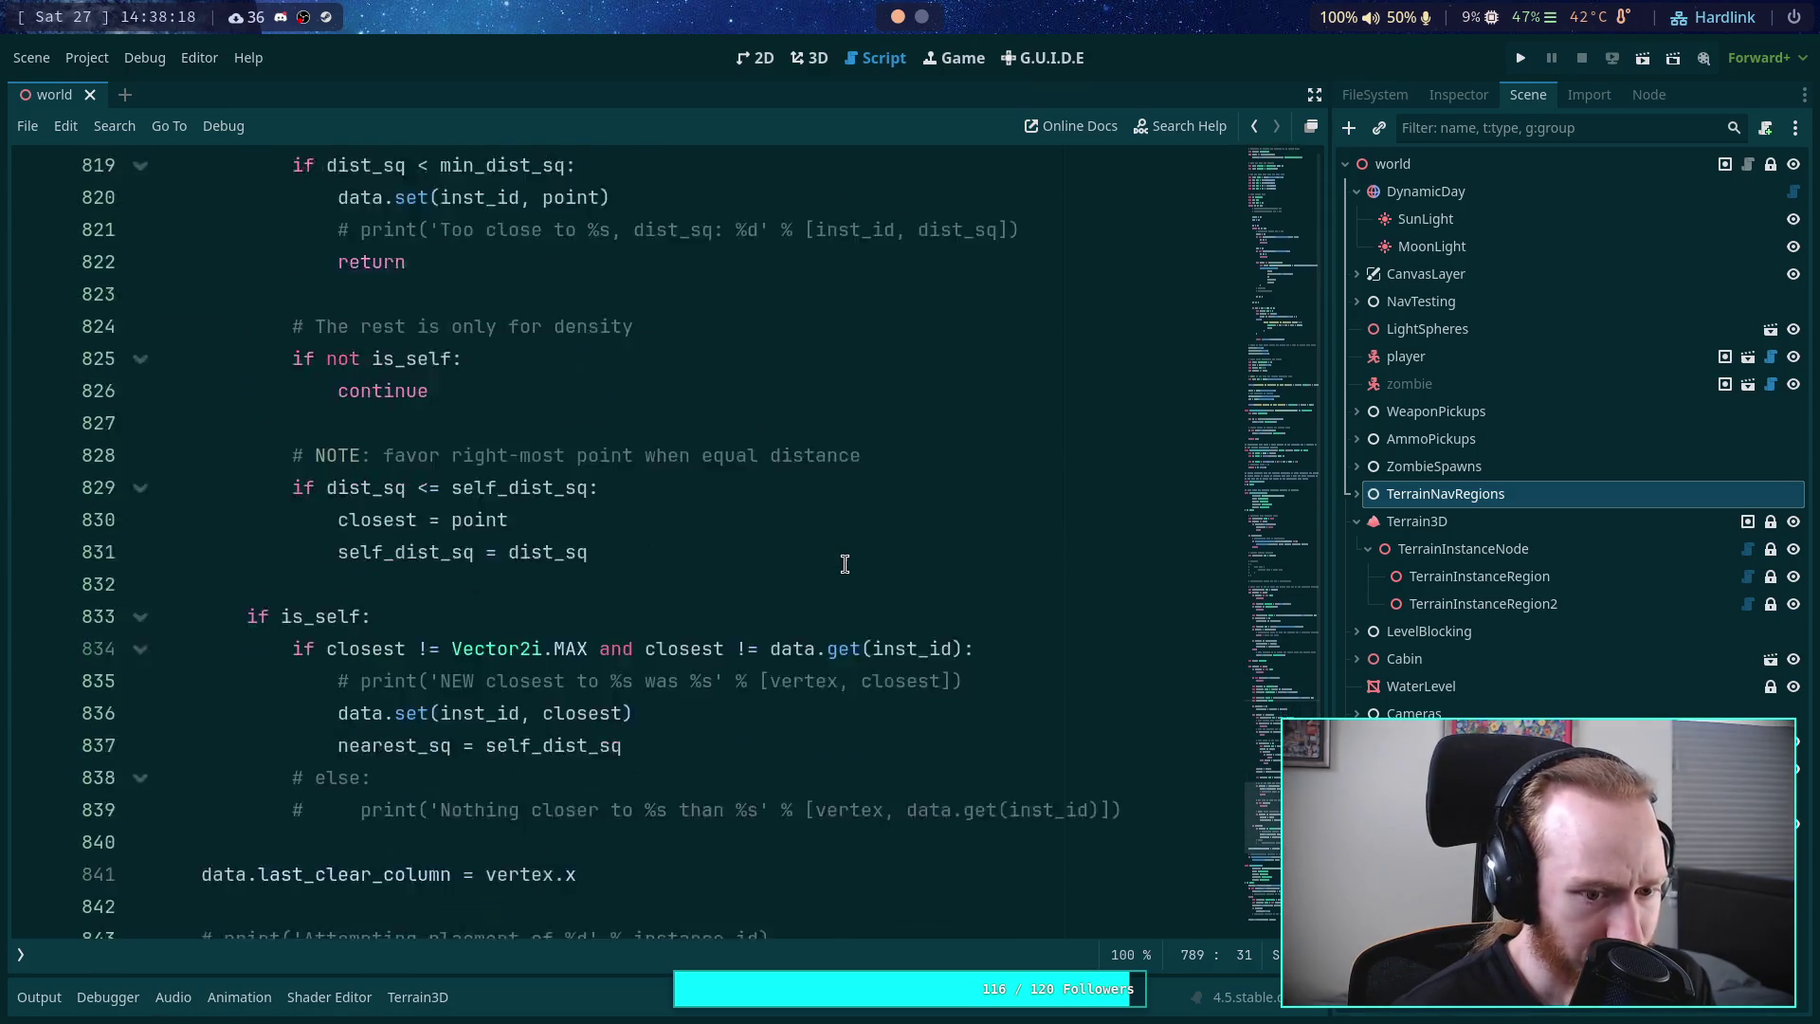
scroll(845, 563, up, 10)
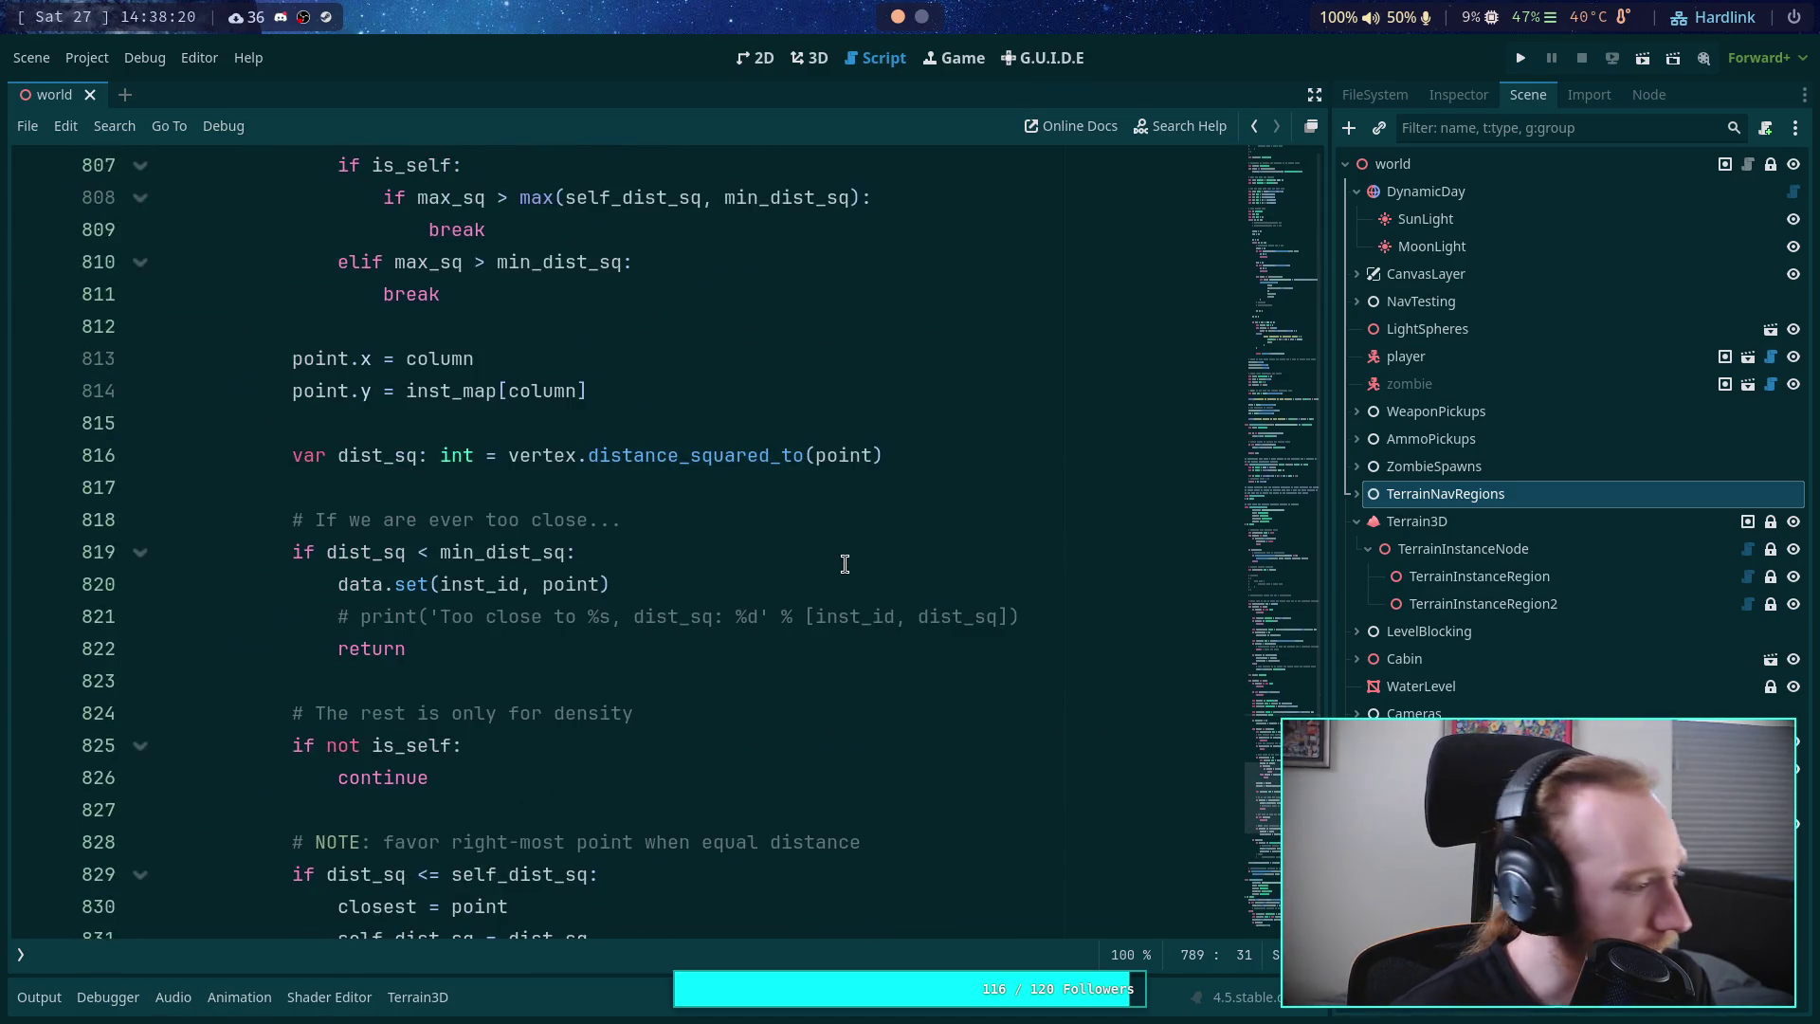
scroll(845, 557, up, 5)
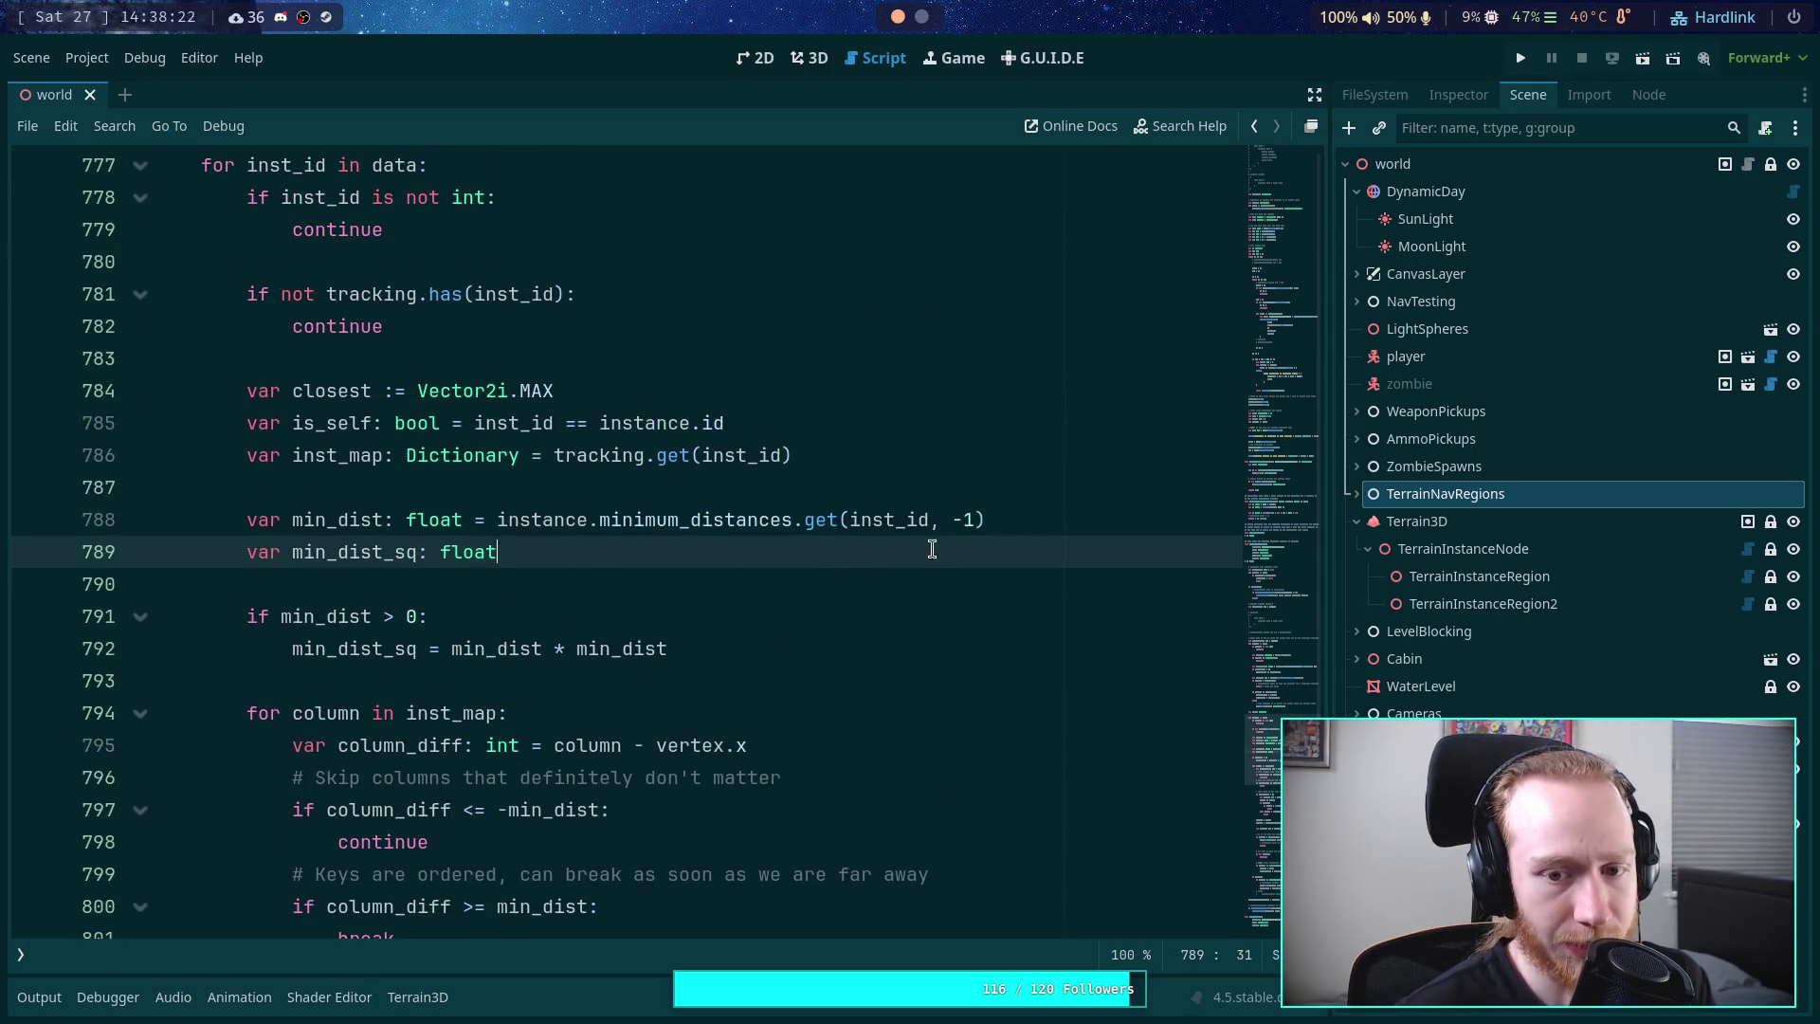
click(1070, 527)
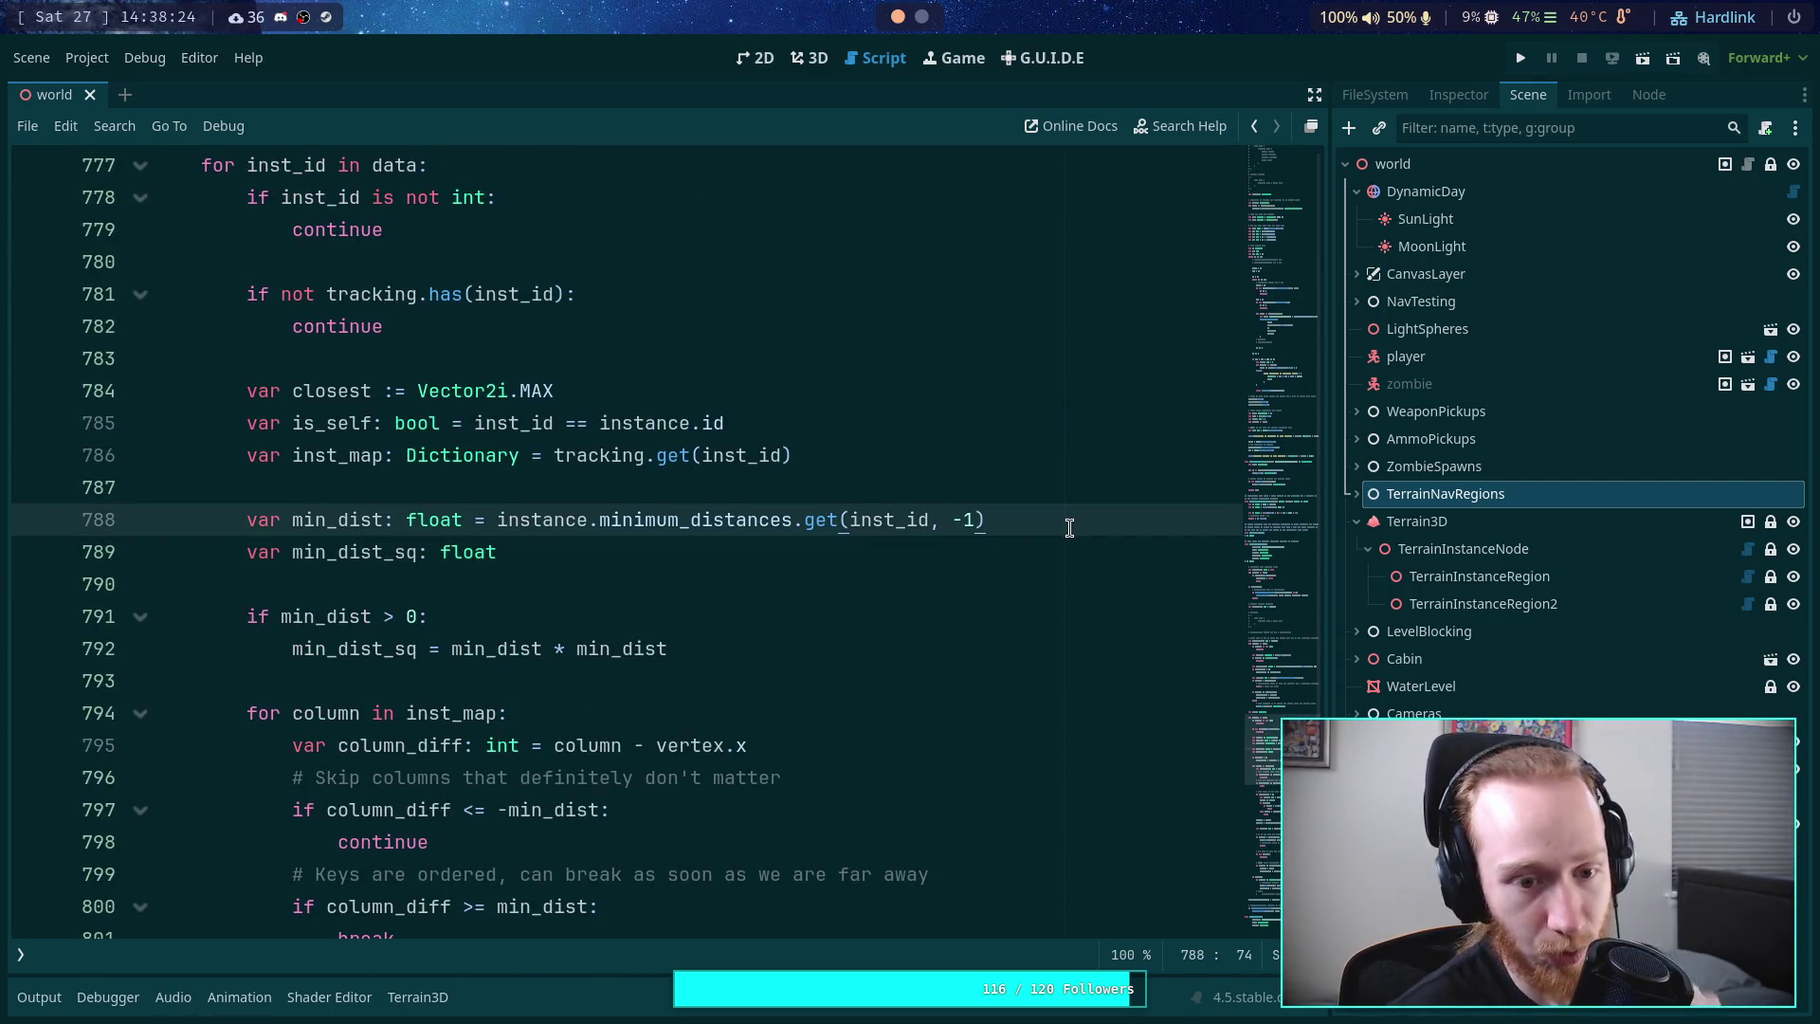
key(Return)
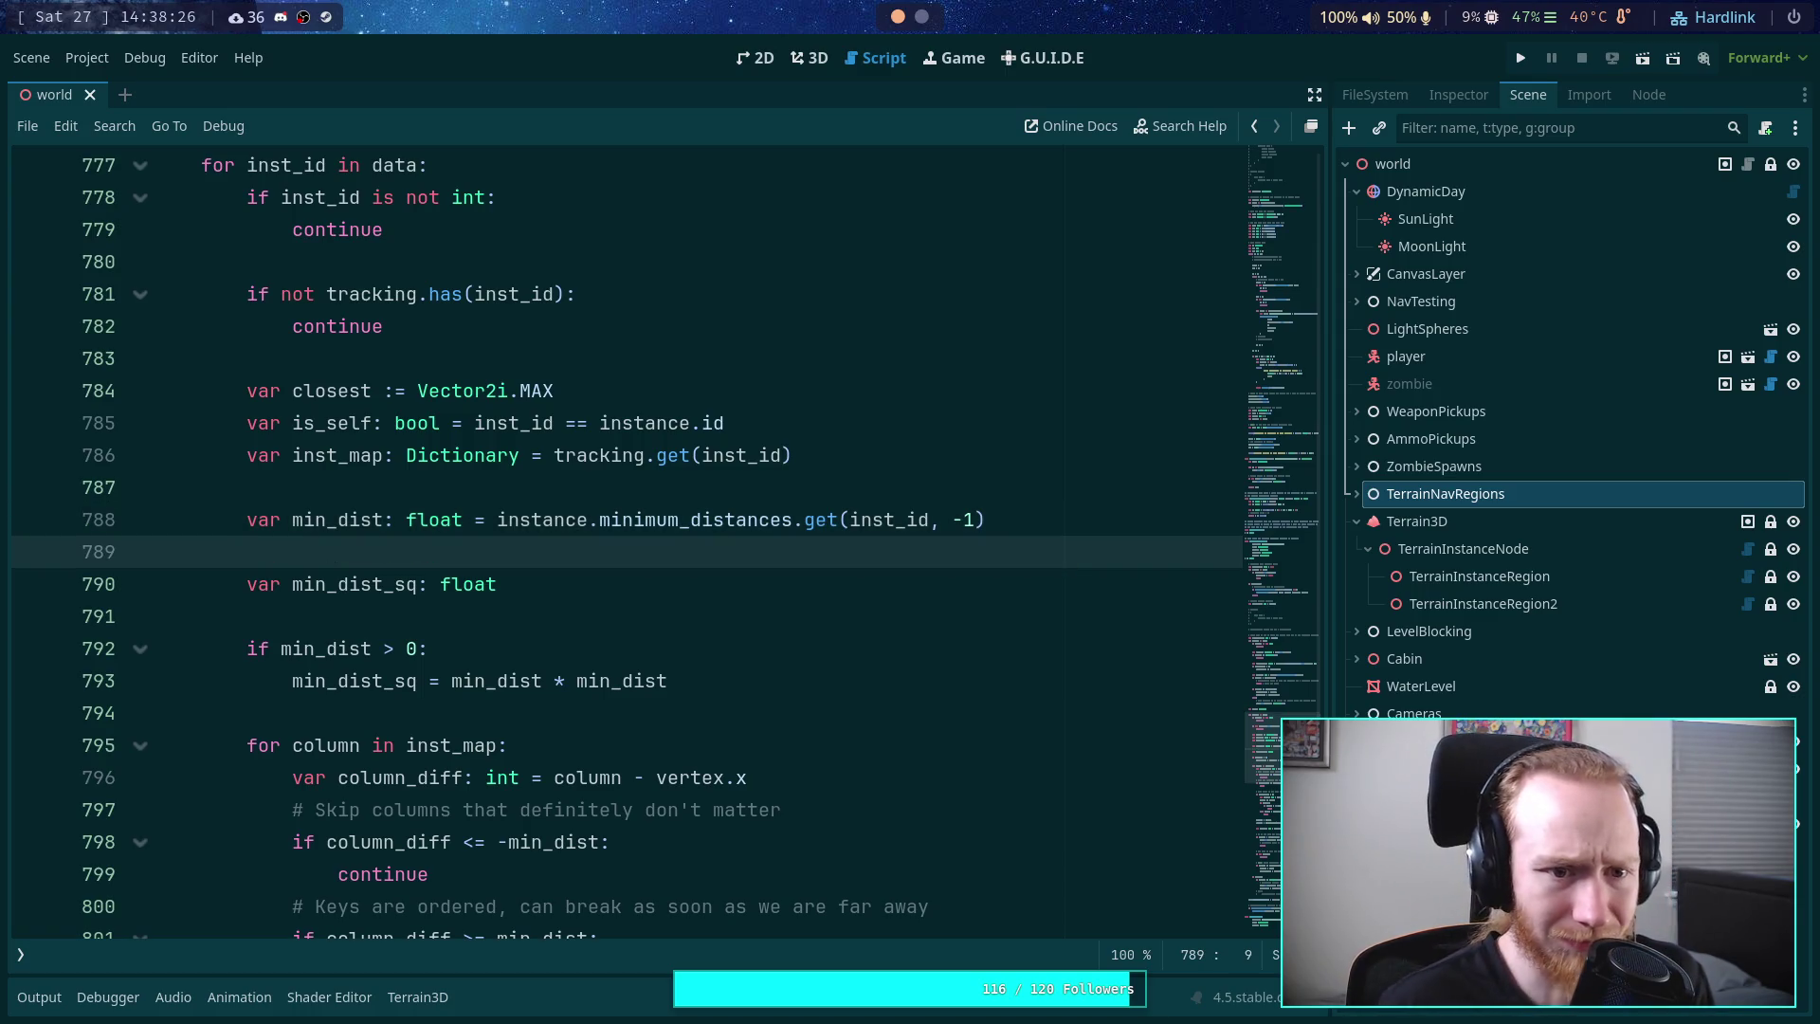
- Move the min_dist declaration up above the inst_map lookup with Alt+Up
scroll(715, 663, up, 1)
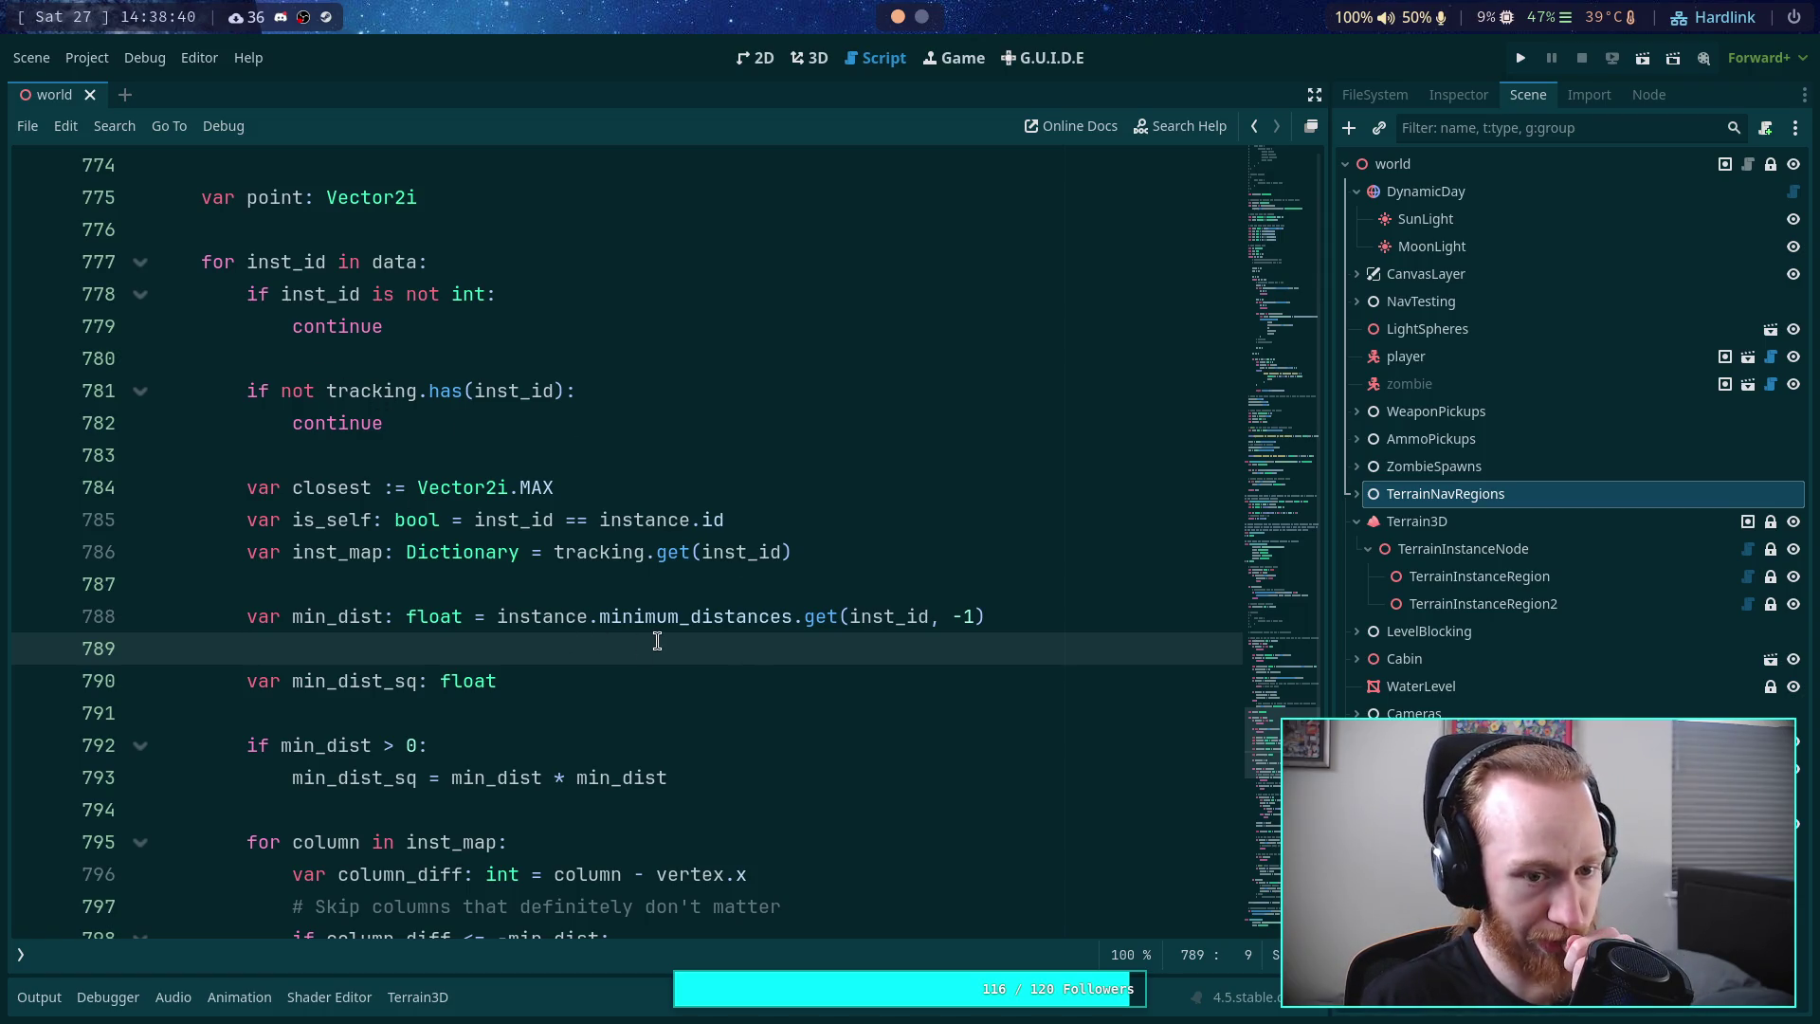
click(728, 616)
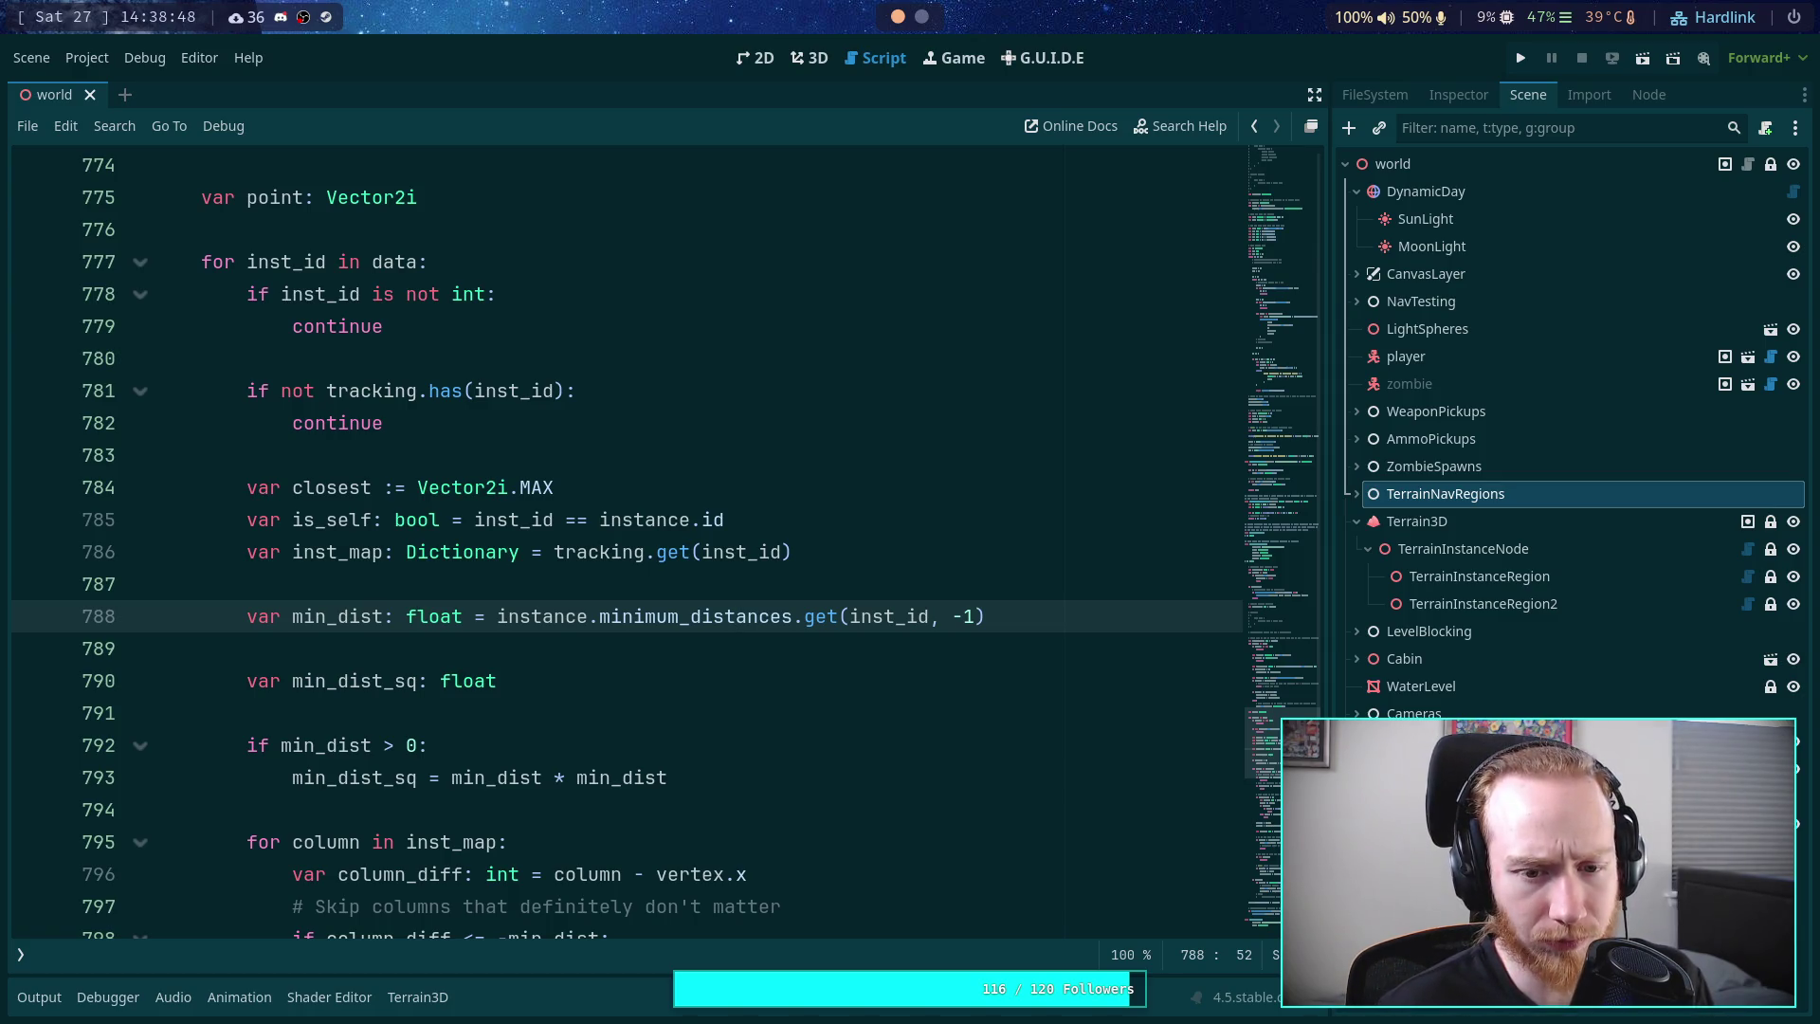
key(alt+Up)
key(alt+Up)
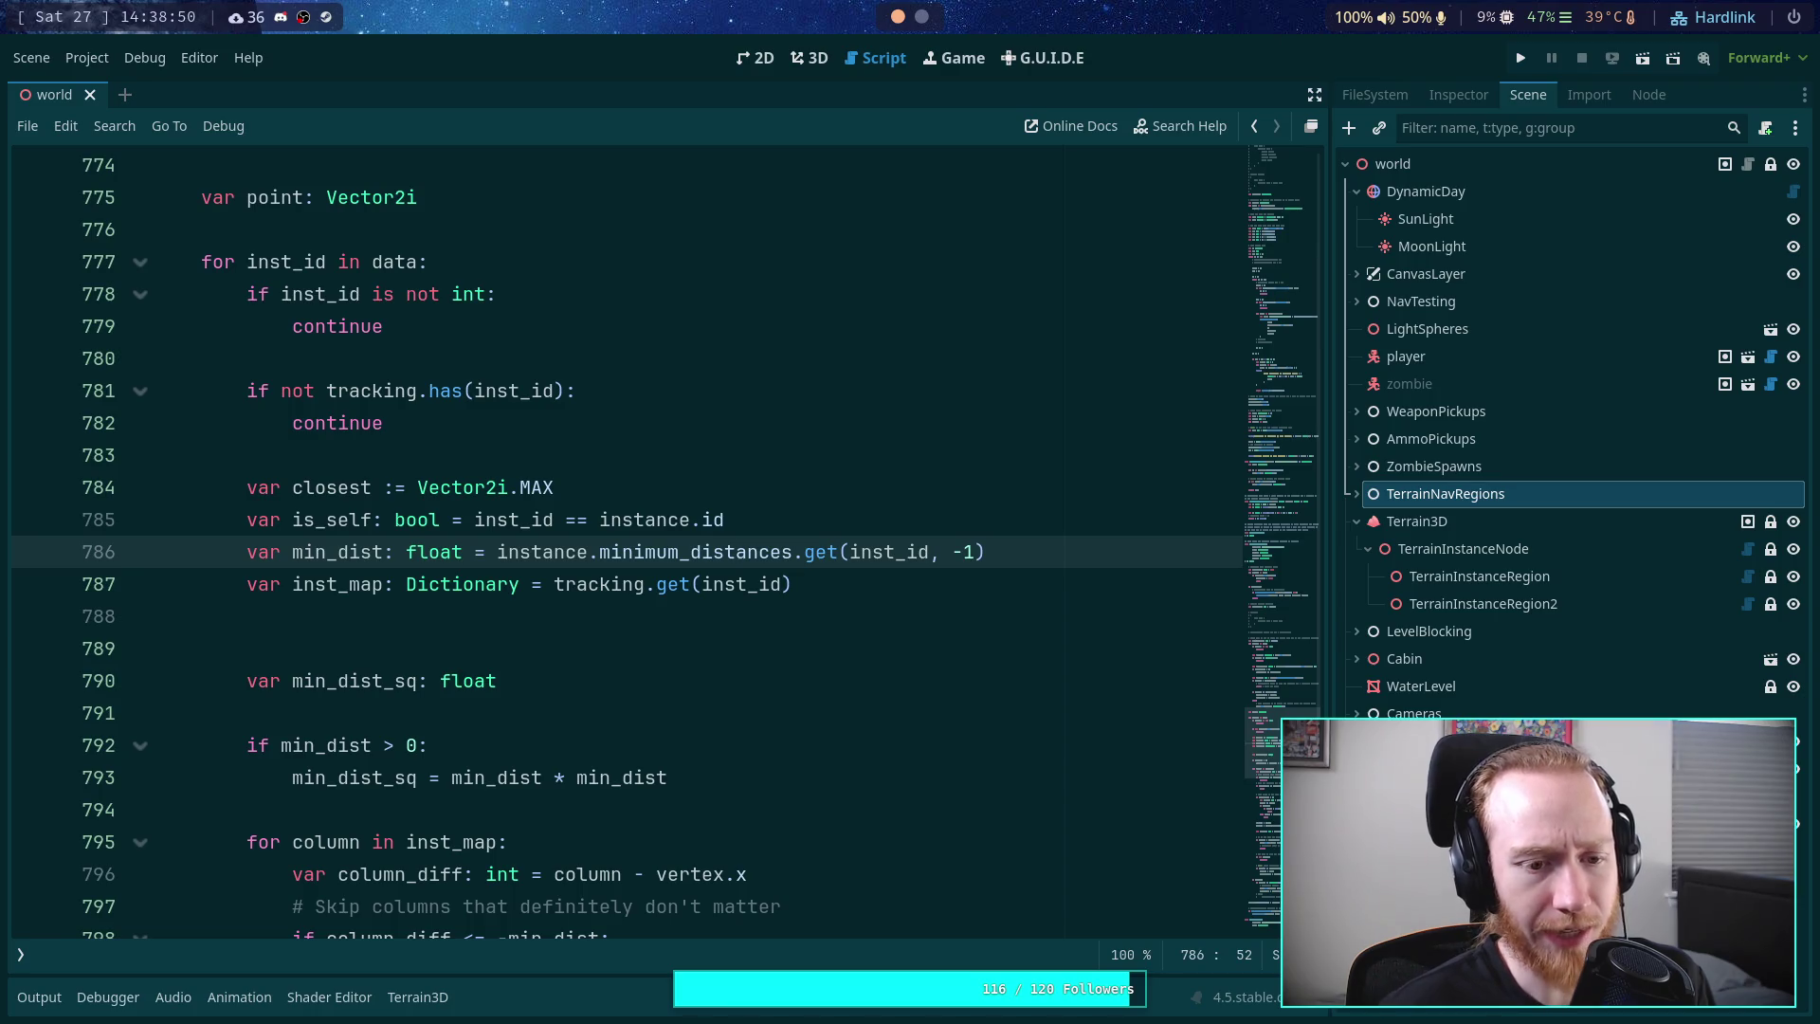
- Move the is_self and min_dist declarations above the tracking check
key(Up)
key(alt+Up)
key(alt+Up)
key(alt+Up)
key(Down)
key(Down)
key(Down)
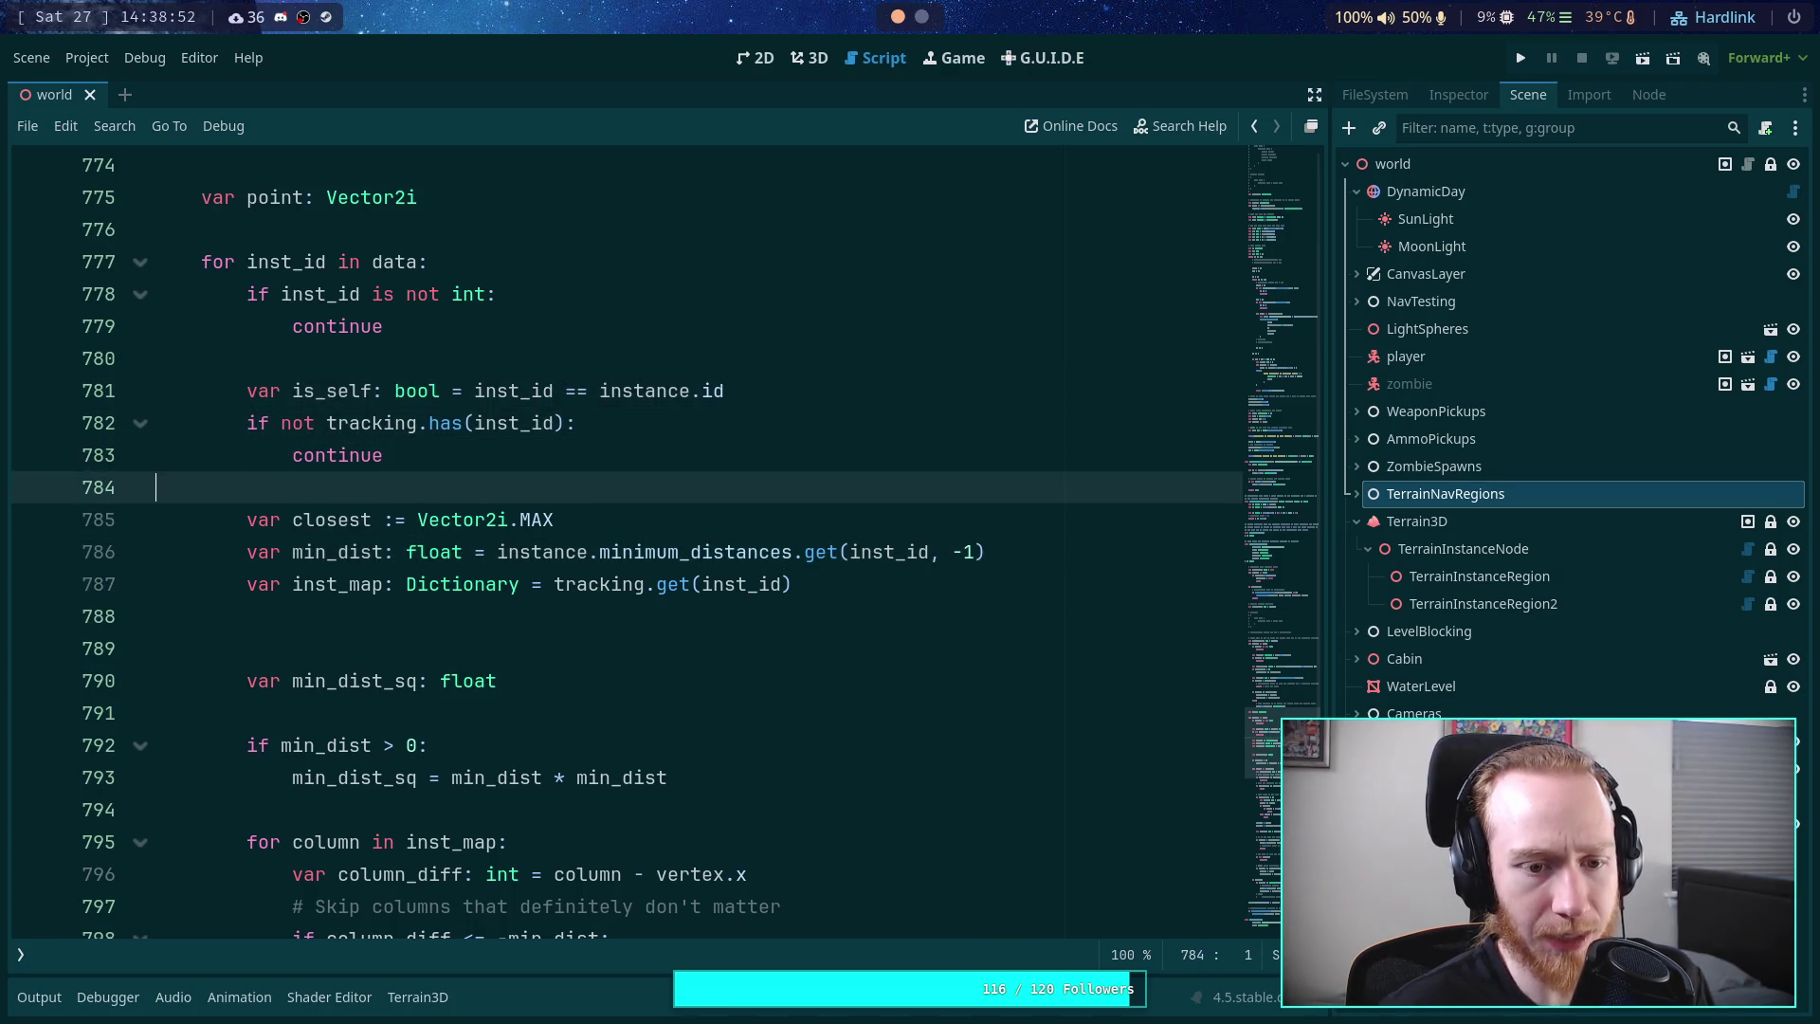
key(Down)
key(Down)
key(alt+Up)
key(alt+Up)
key(alt+Up)
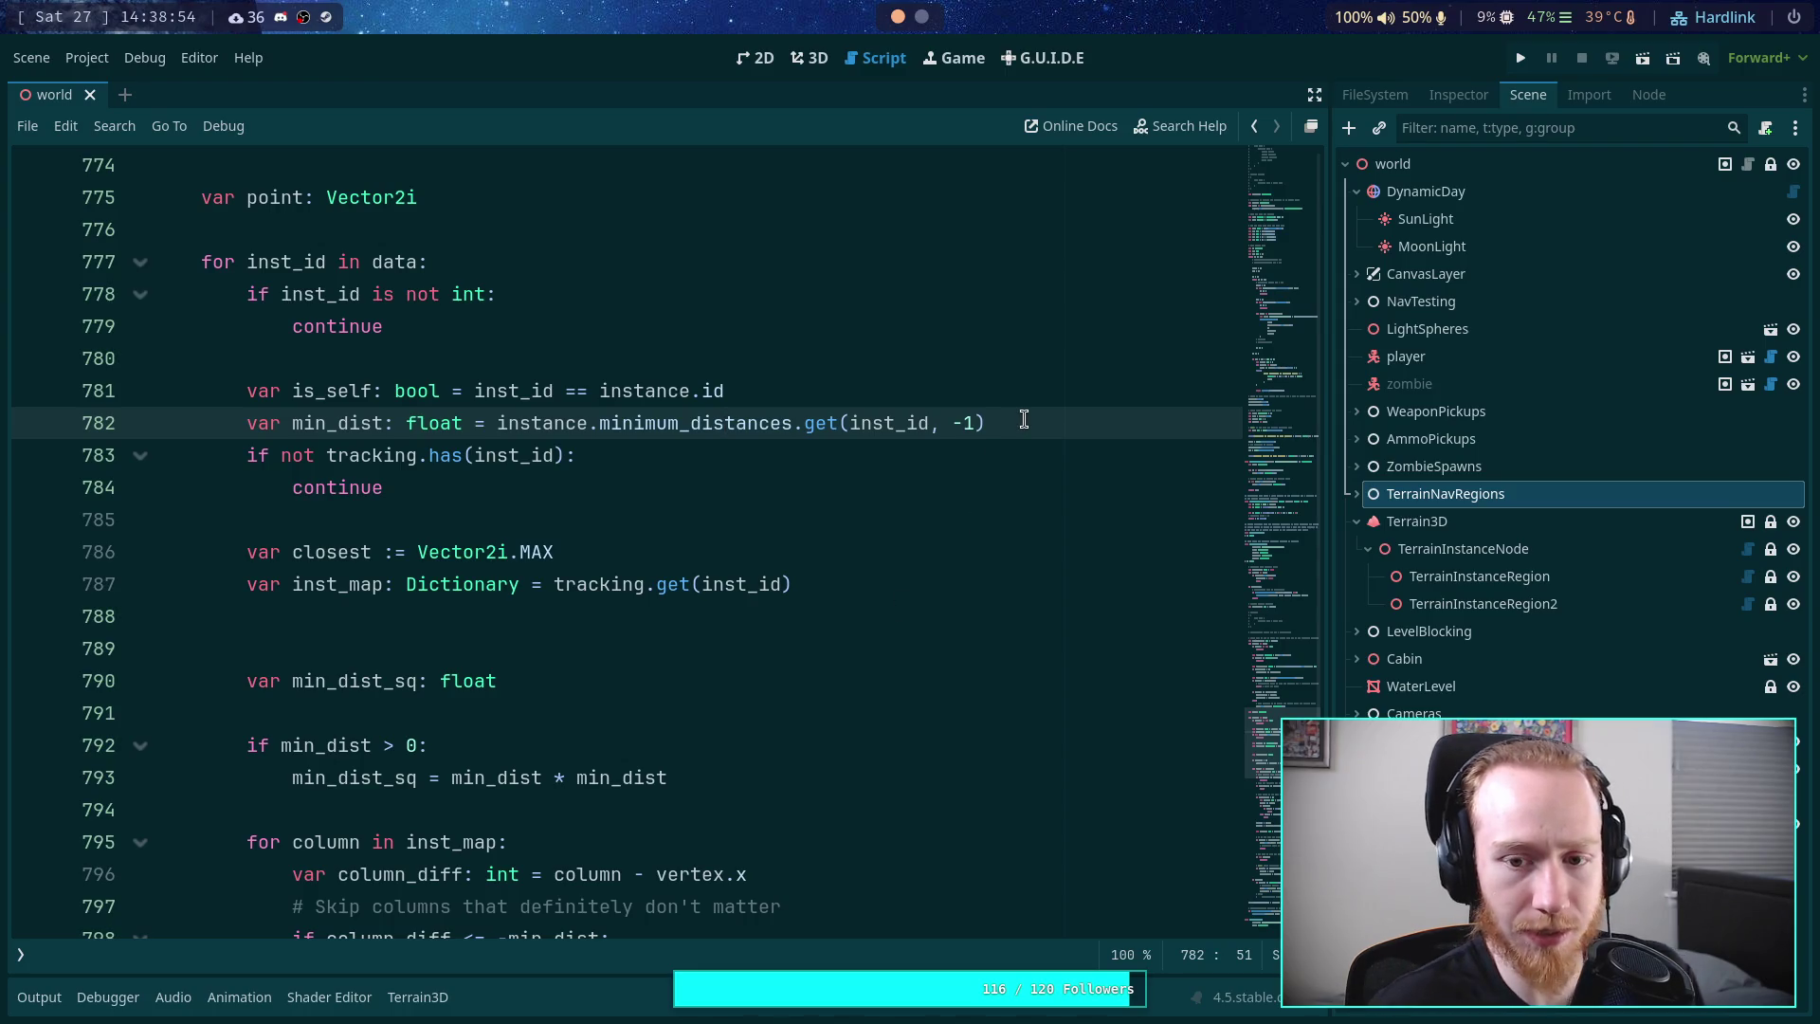
- Add 'if min_dist == -1 and (not is_self): continue' below the min_dist declaration
key(Return)
key(Return)
key(Return)
key(Up)
text(if min_dist == -1 and (not is_se)
key(Return)
text():)
key(Return)
text(tr)
key(BackSpace)
key(BackSpace)
text(continu)
key(BackSpace)
key(BackSpace)
key(BackSpace)
text(inue)
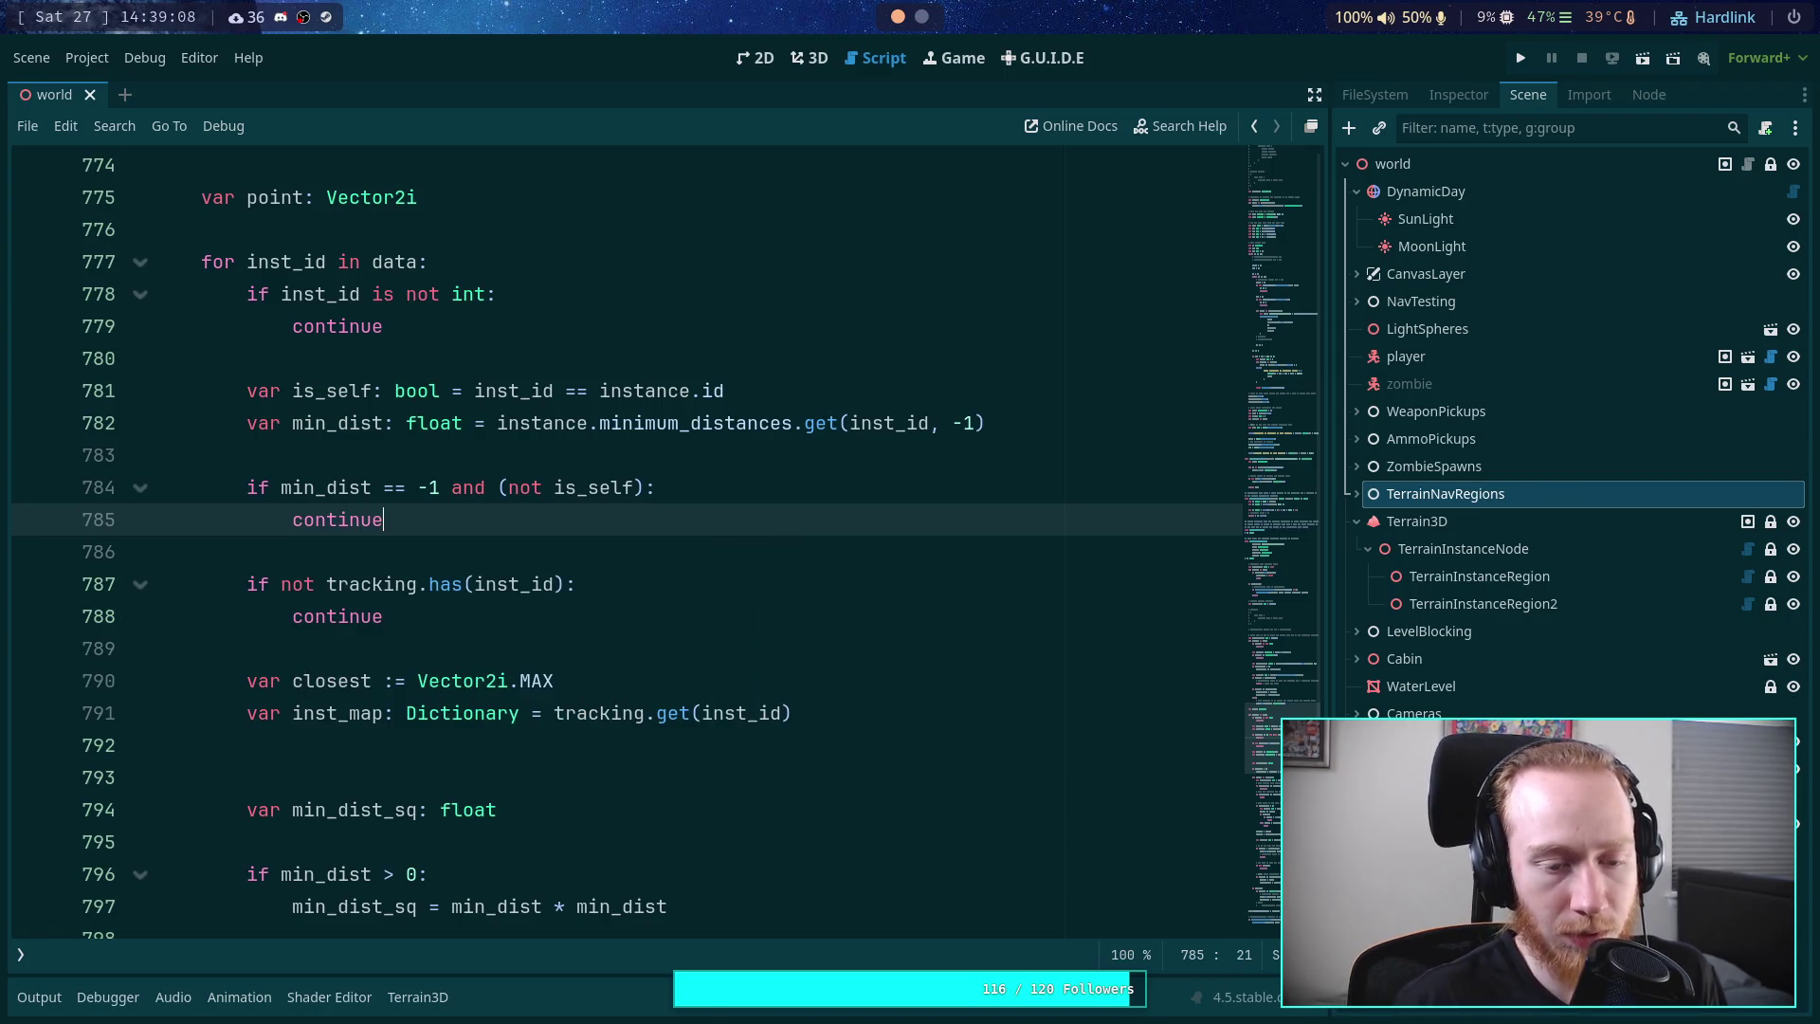
- Merge min_dist_sq into one 'min_dist * min_dist' declaration directly under inst_map, removing blank lines
click(702, 595)
click(541, 742)
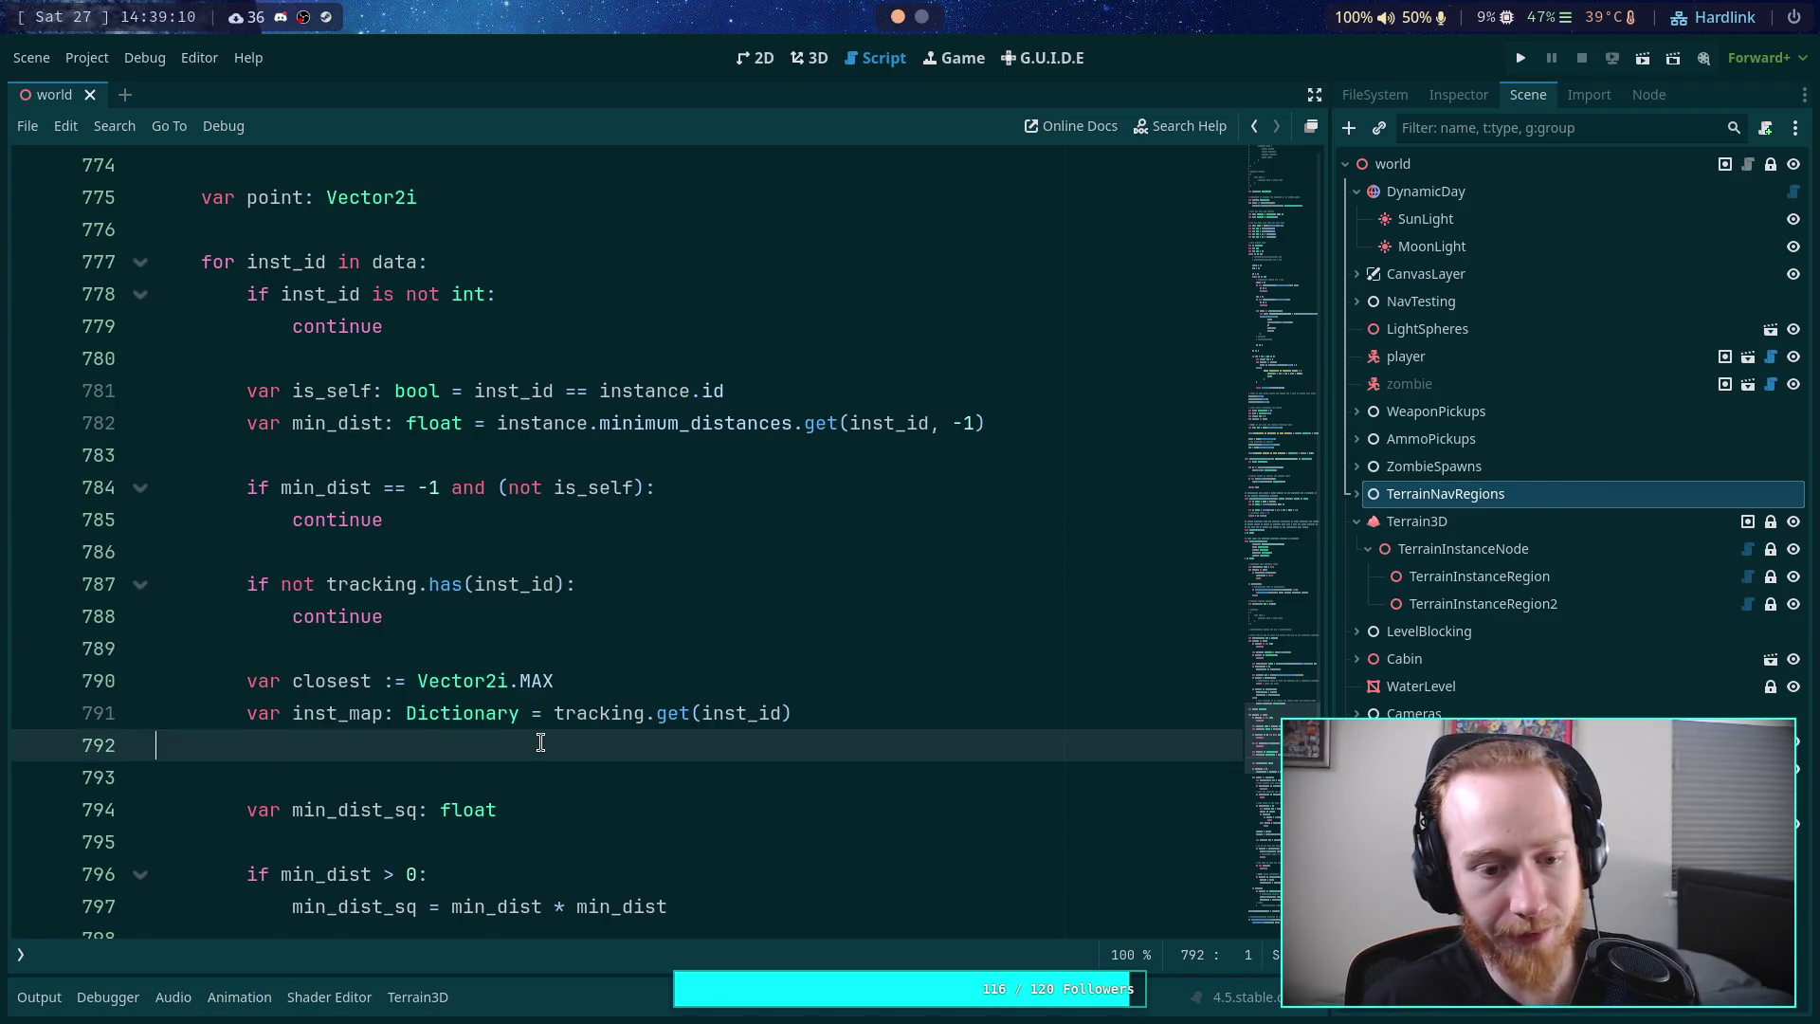
key(BackSpace)
key(Down)
key(Down)
key(Delete)
key(ctrl+shift+Return)
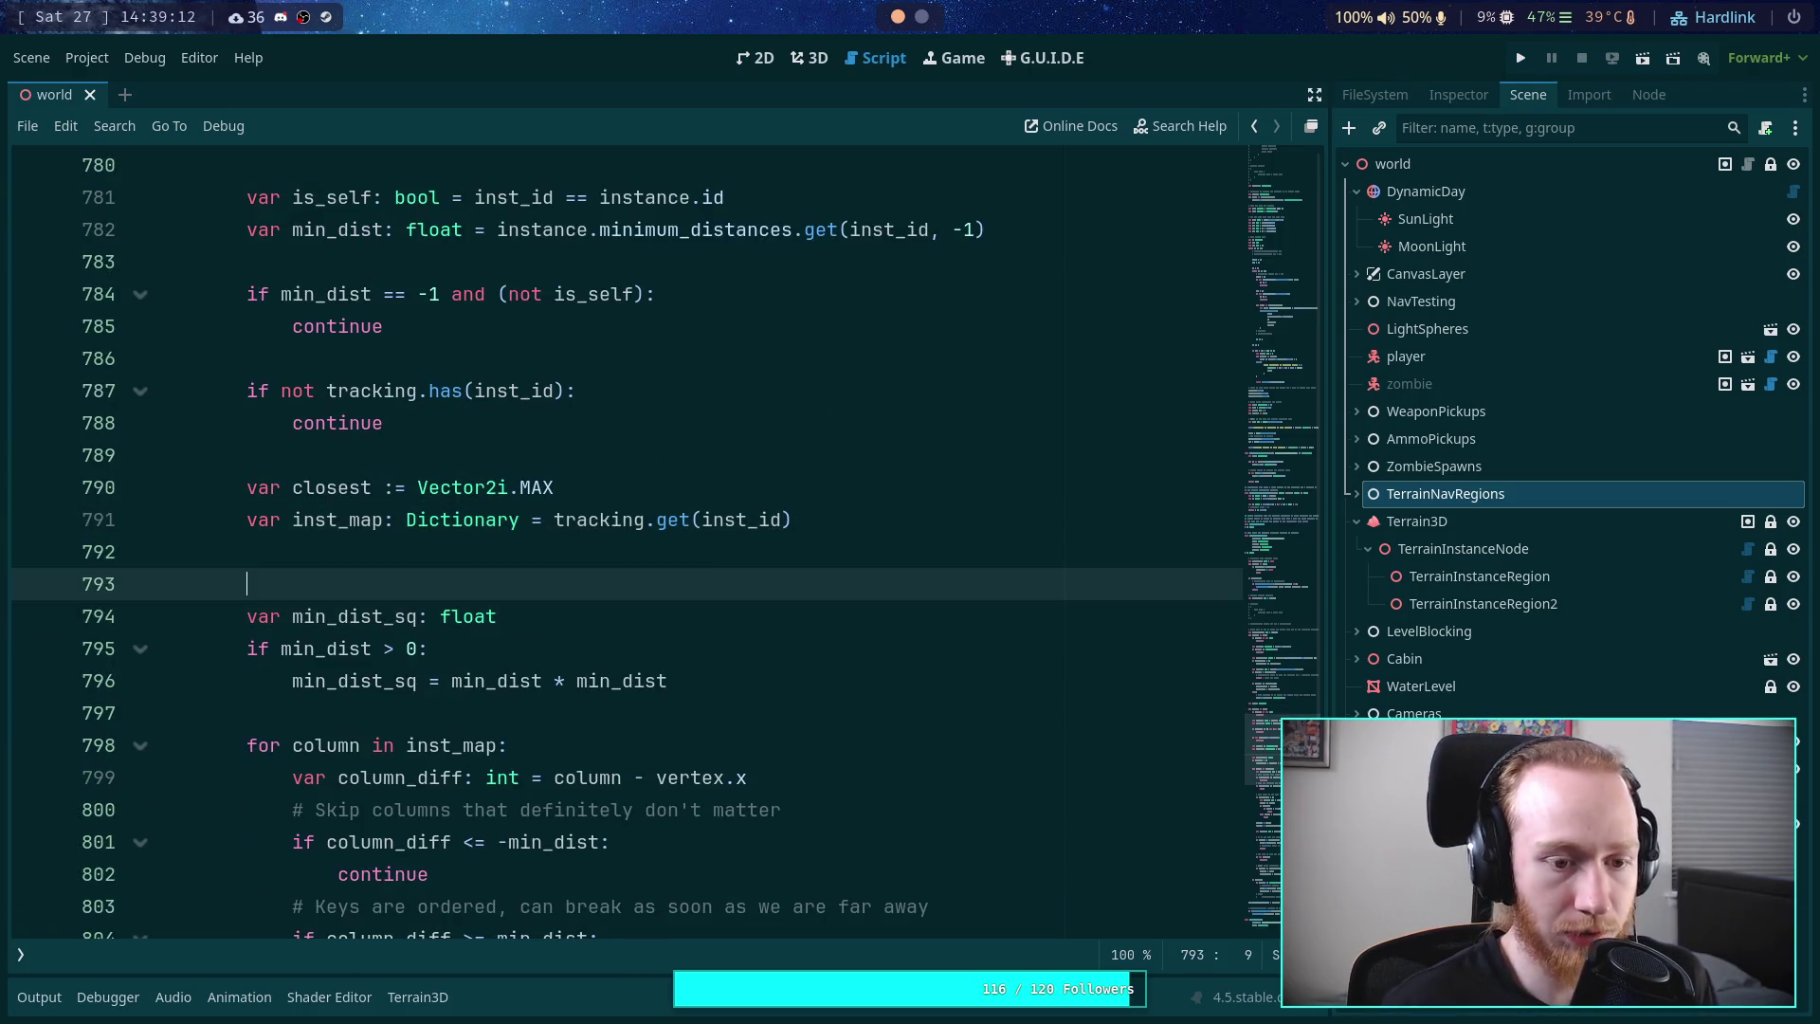
key(BackSpace)
scroll(544, 595, up, 1)
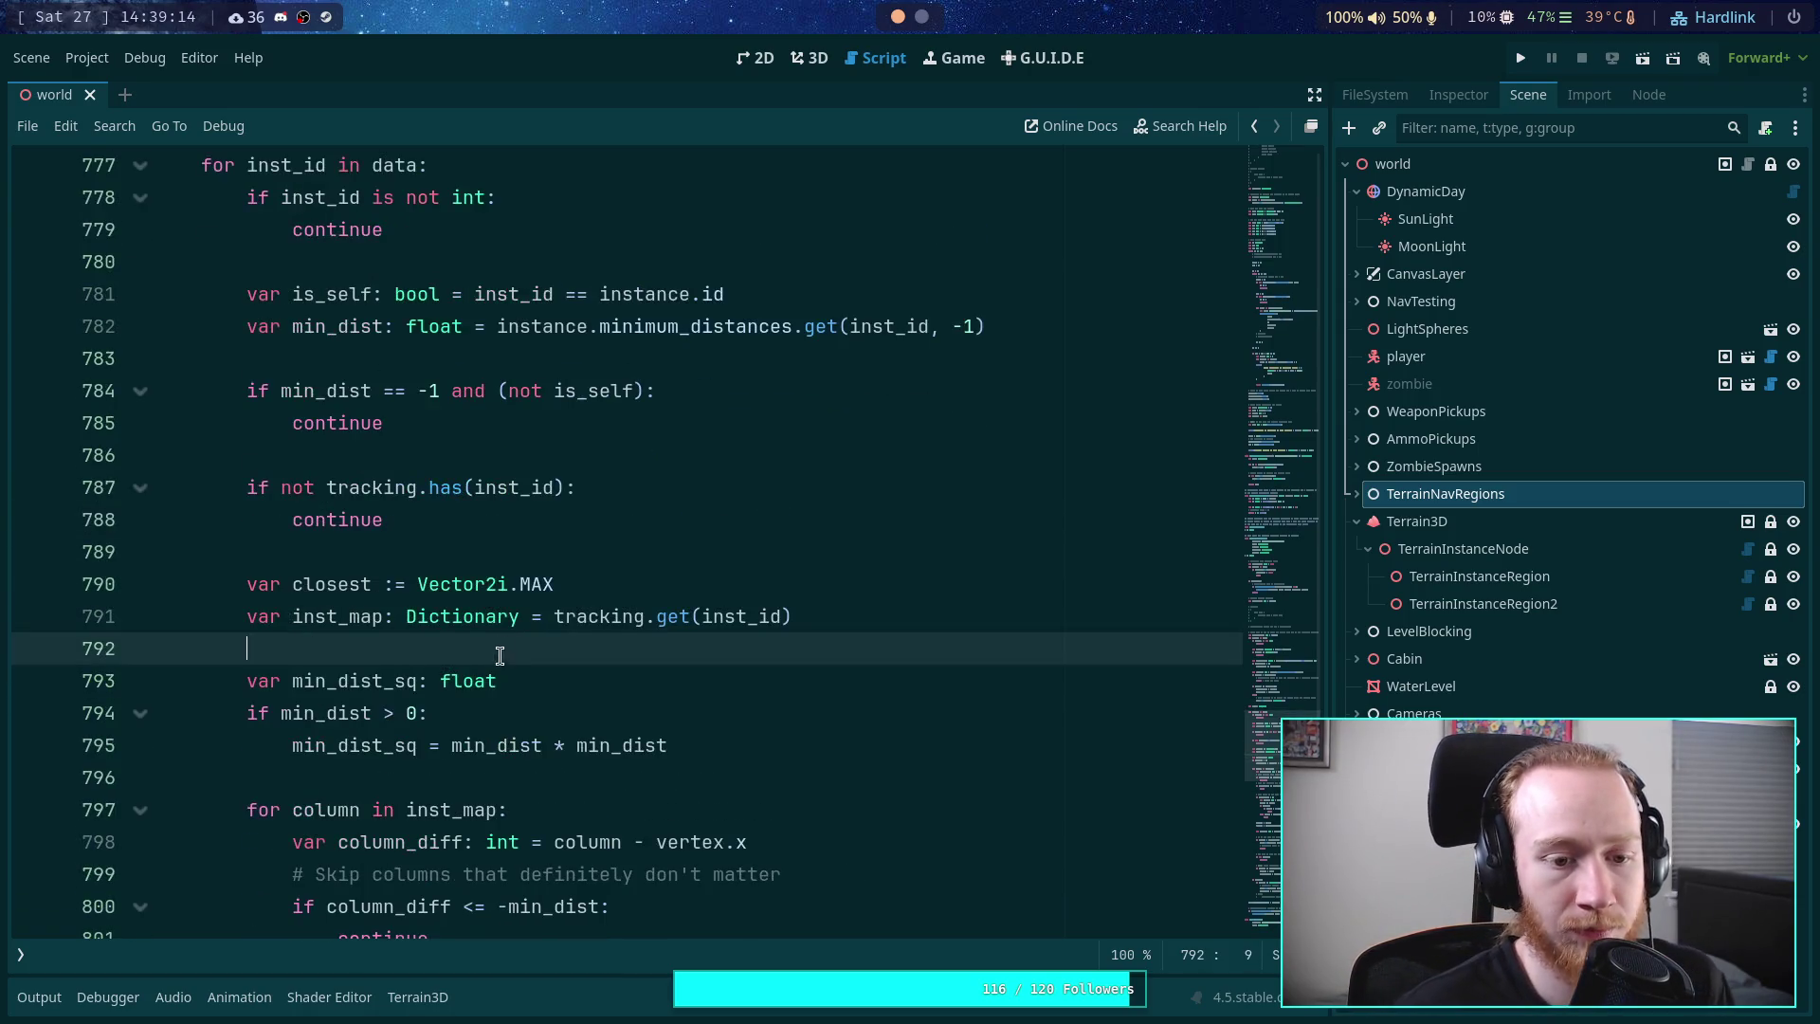
drag(428, 745, 507, 685)
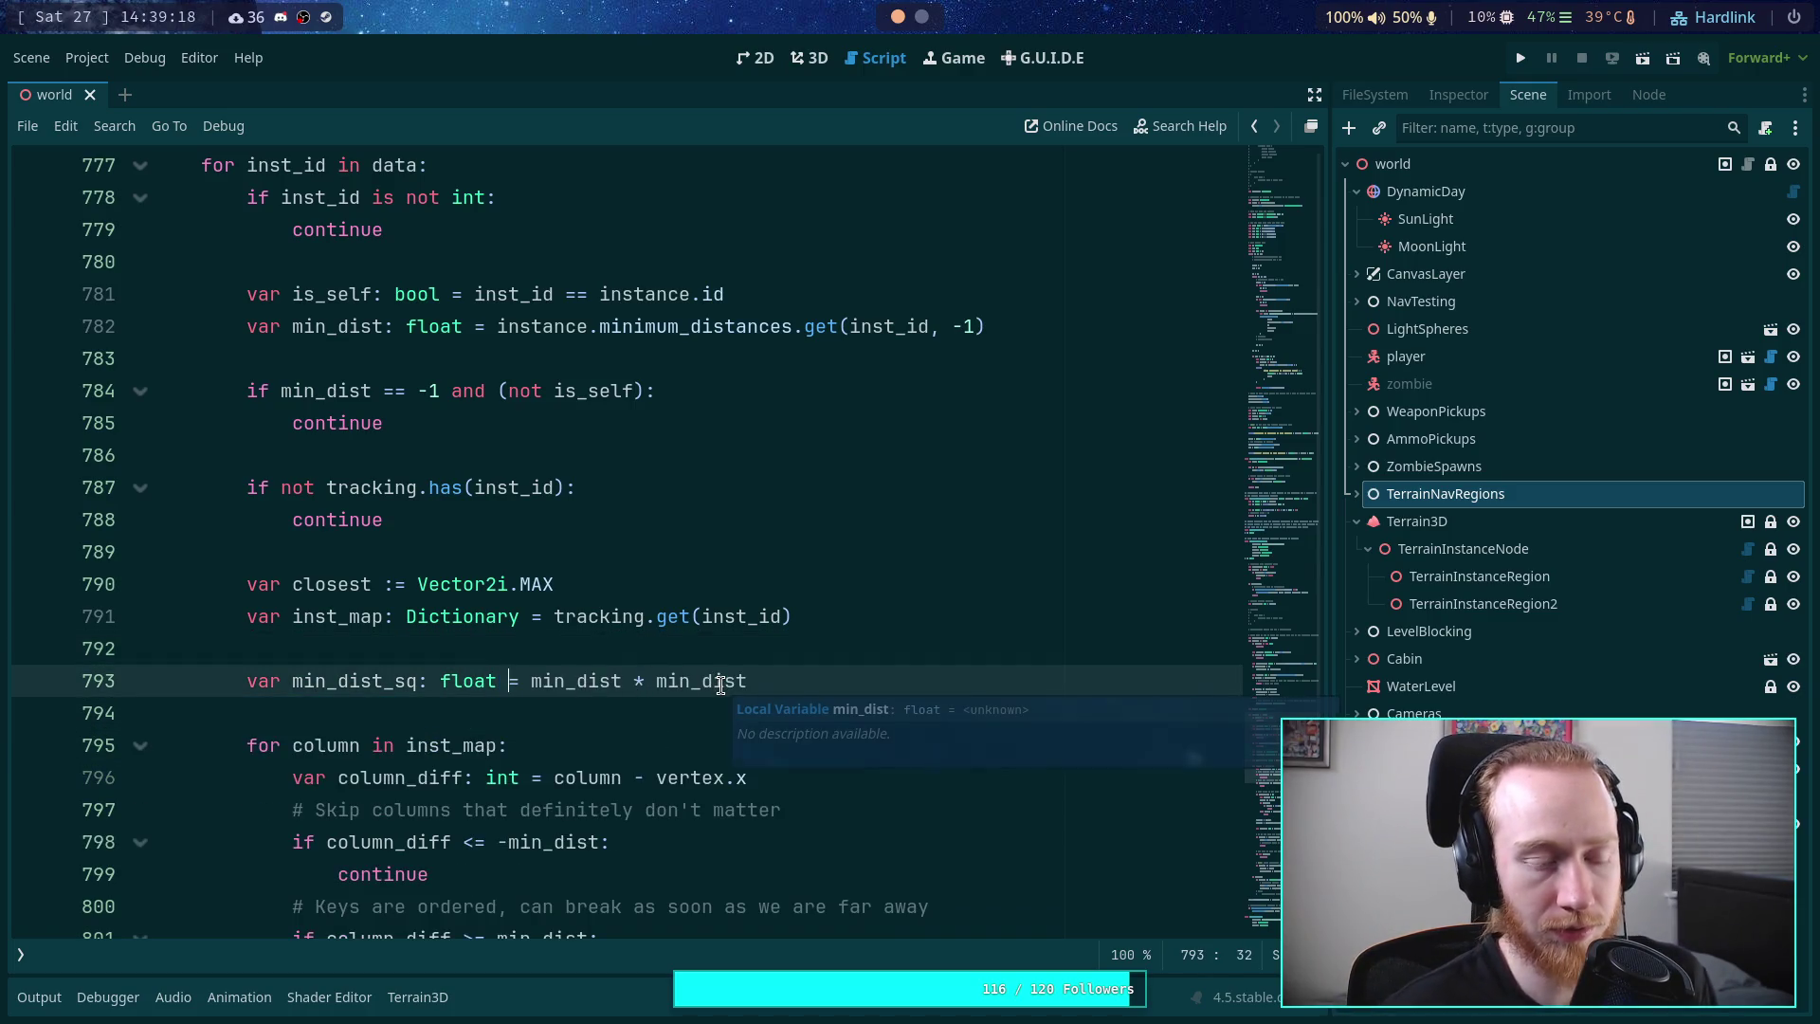
click(572, 650)
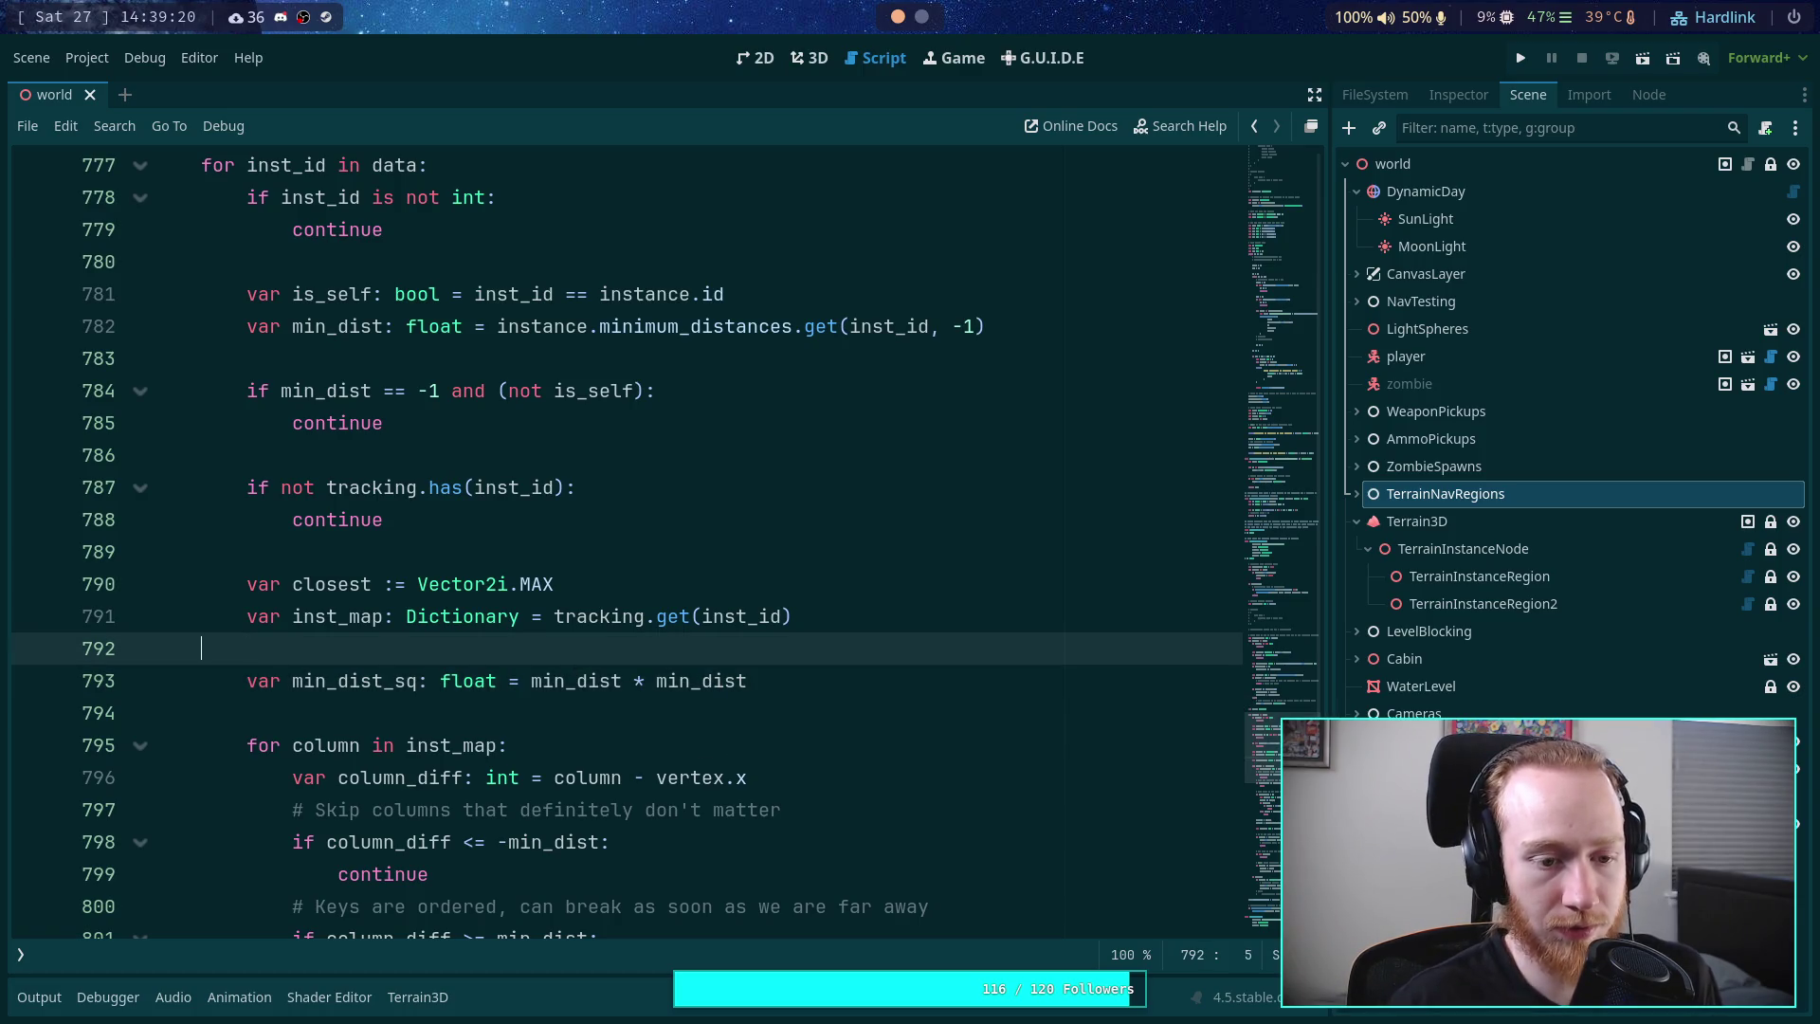
key(BackSpace)
key(BackSpace)
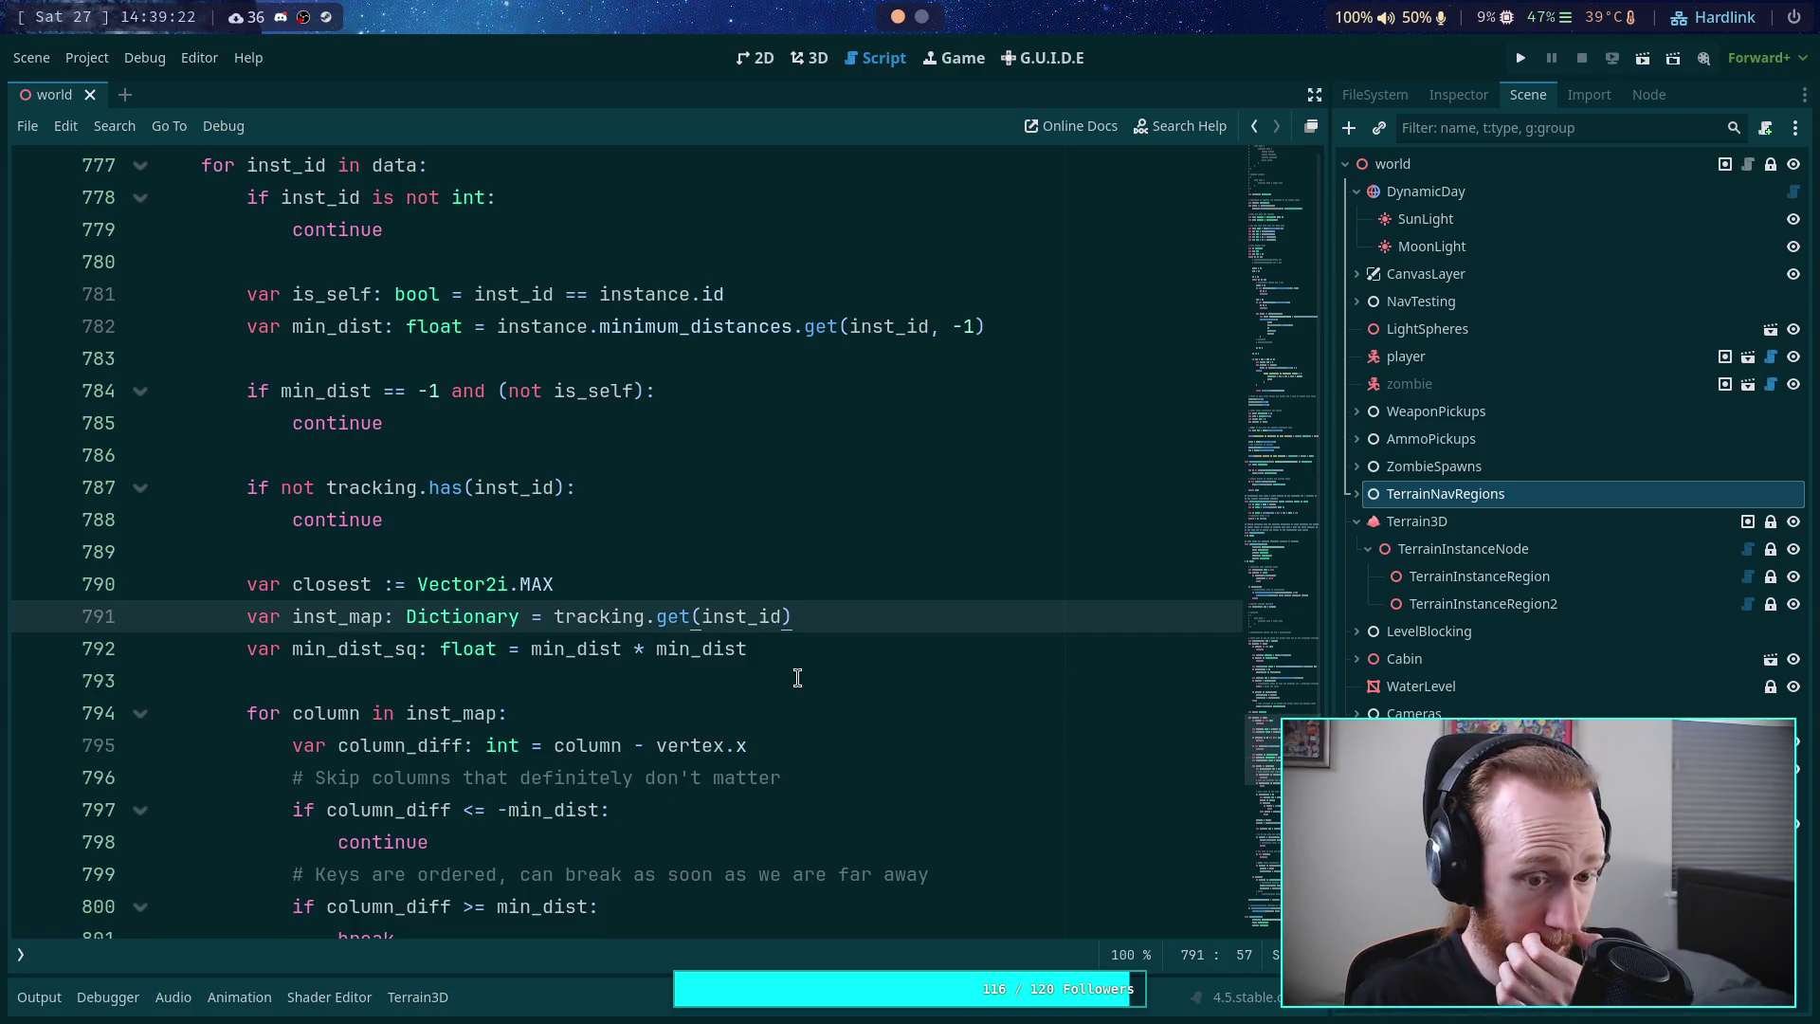
scroll(797, 673, down, 3)
scroll(798, 673, up, 4)
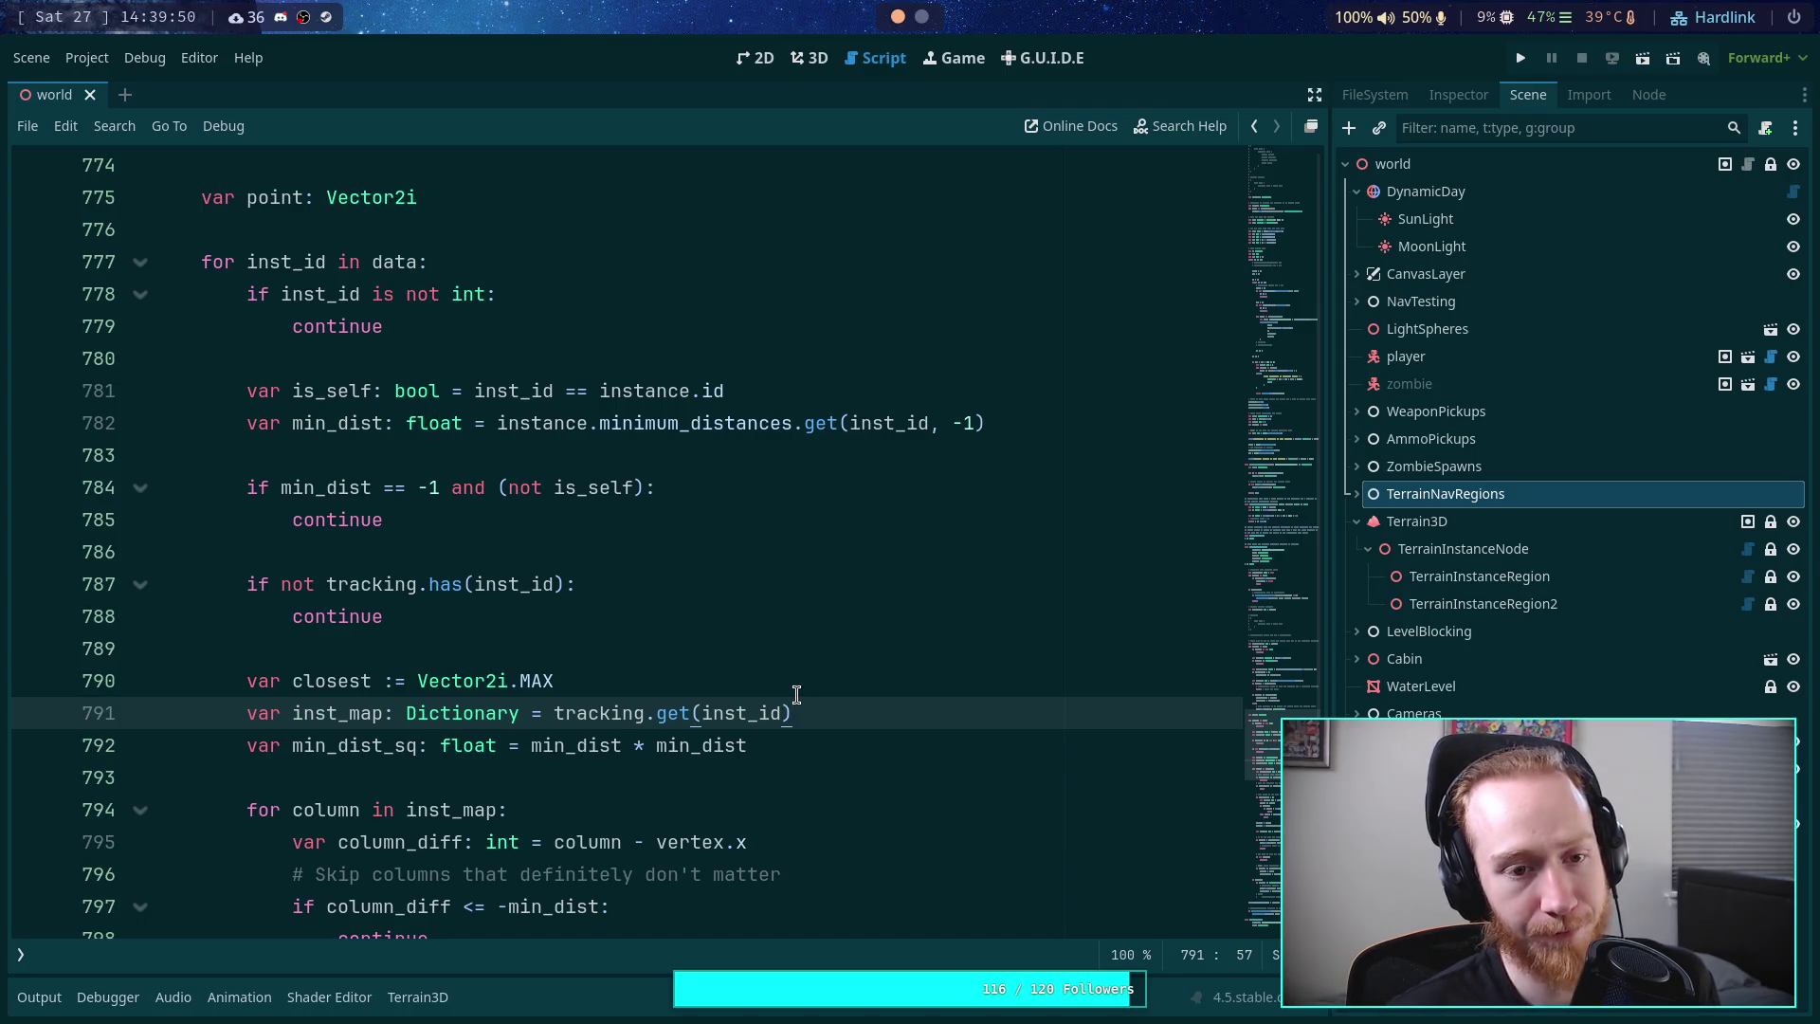
- Move the min_dist and is_self lines down below 'var closest'
key(Up)
key(Up)
key(Up)
key(alt+Down)
key(alt+Down)
key(alt+Down)
key(alt+Down)
key(Up)
key(Up)
key(Up)
key(Down)
key(alt+Down)
key(alt+Down)
key(alt+Down)
key(Up)
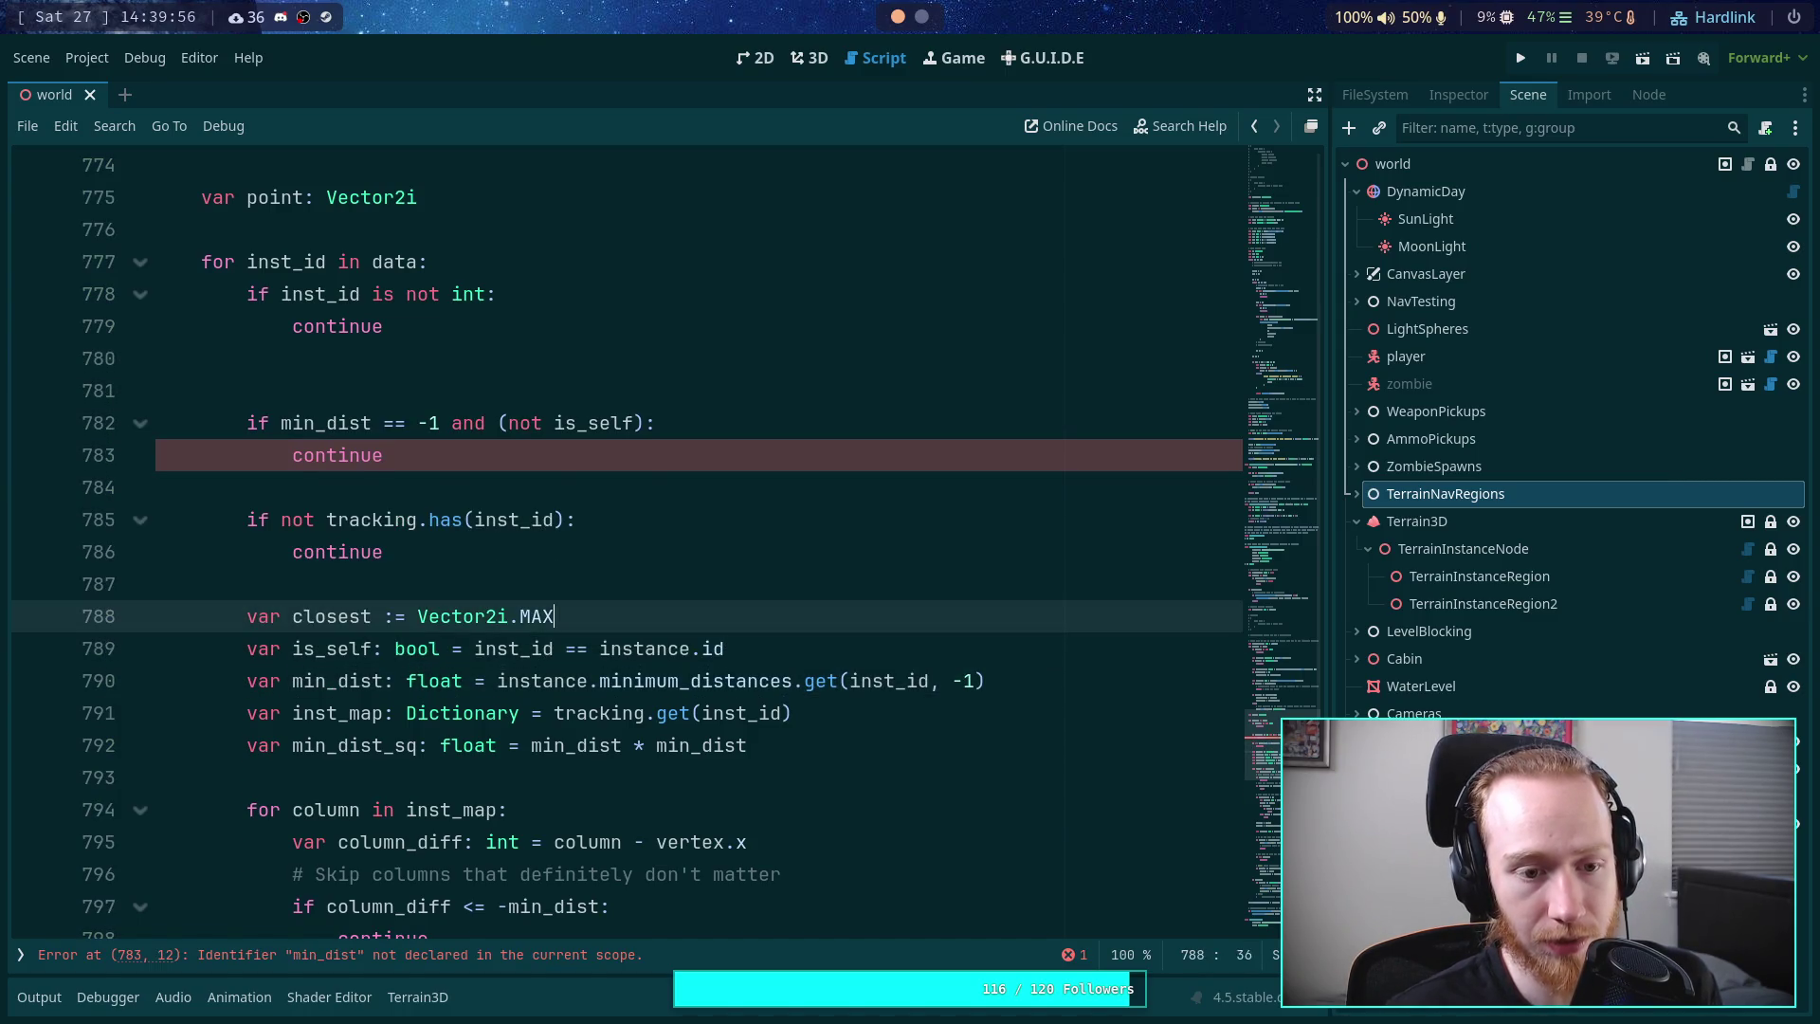
- Delete the 'if min_dist == -1' skip check and its leftover blank line
key(Up)
key(Up)
key(Up)
key(shift+Up)
key(shift+Up)
key(shift+Up)
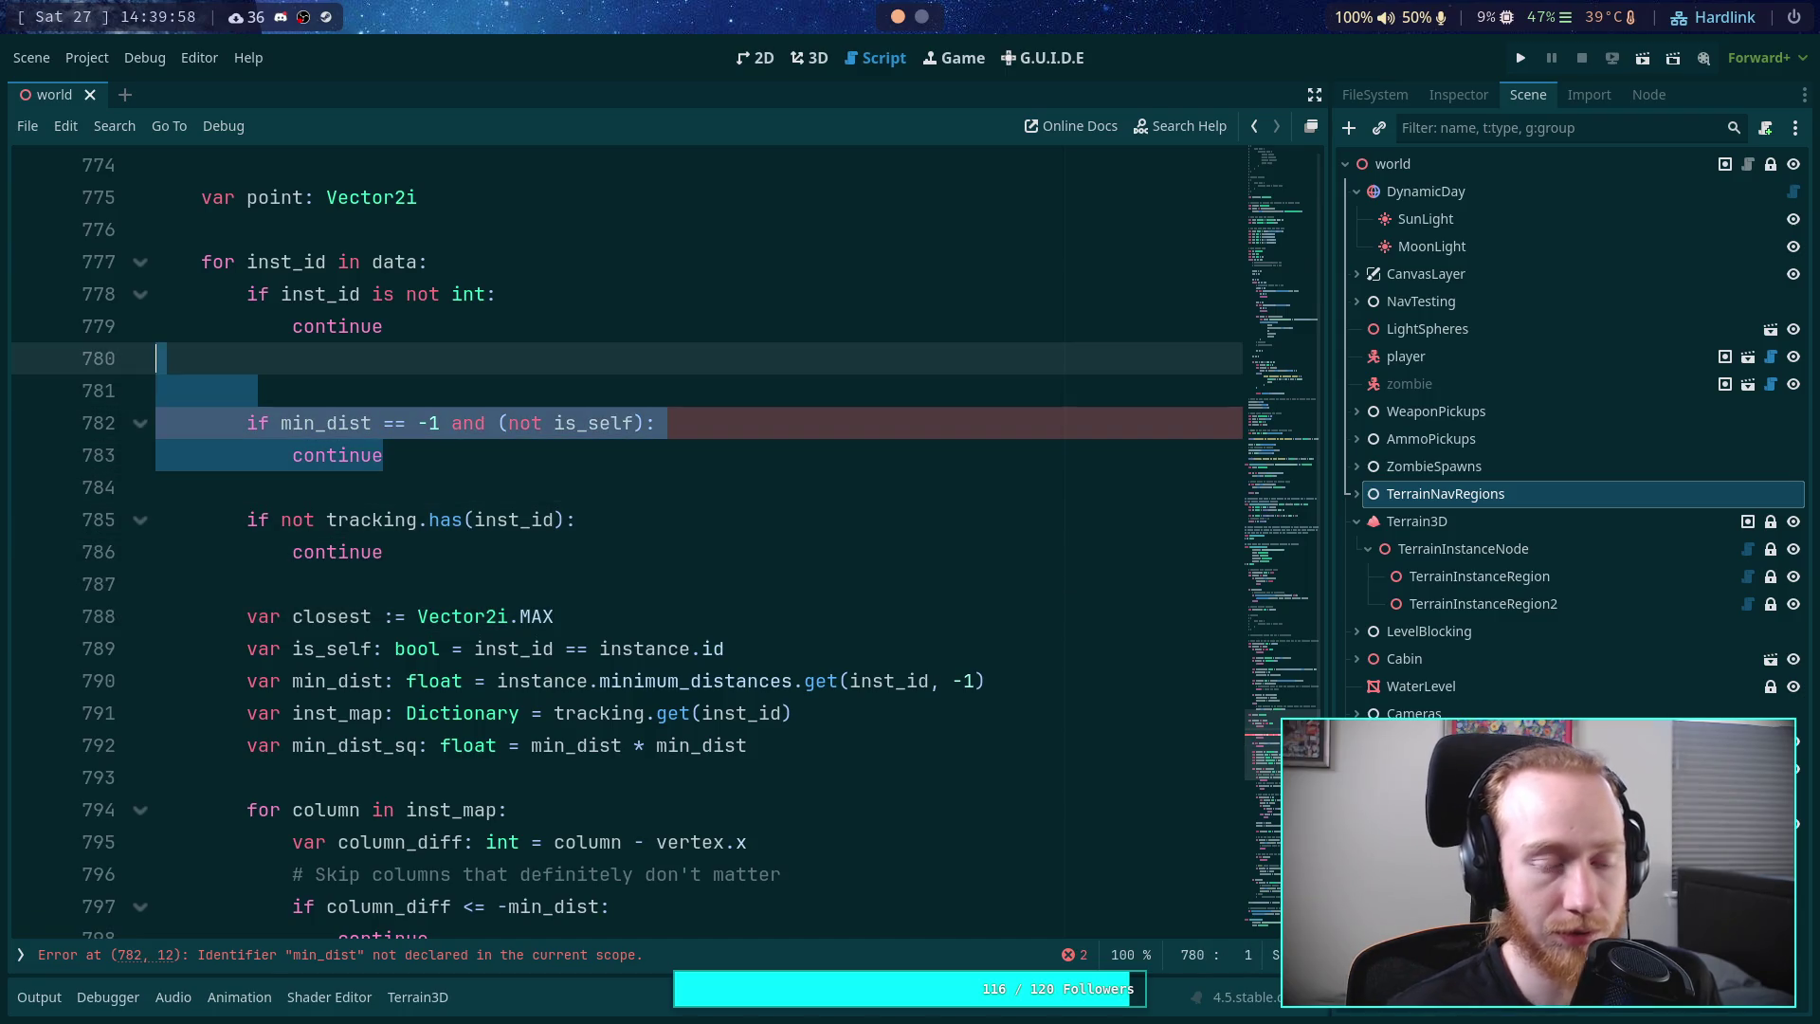
key(BackSpace)
key(BackSpace)
key(Down)
key(Down)
key(Down)
key(Down)
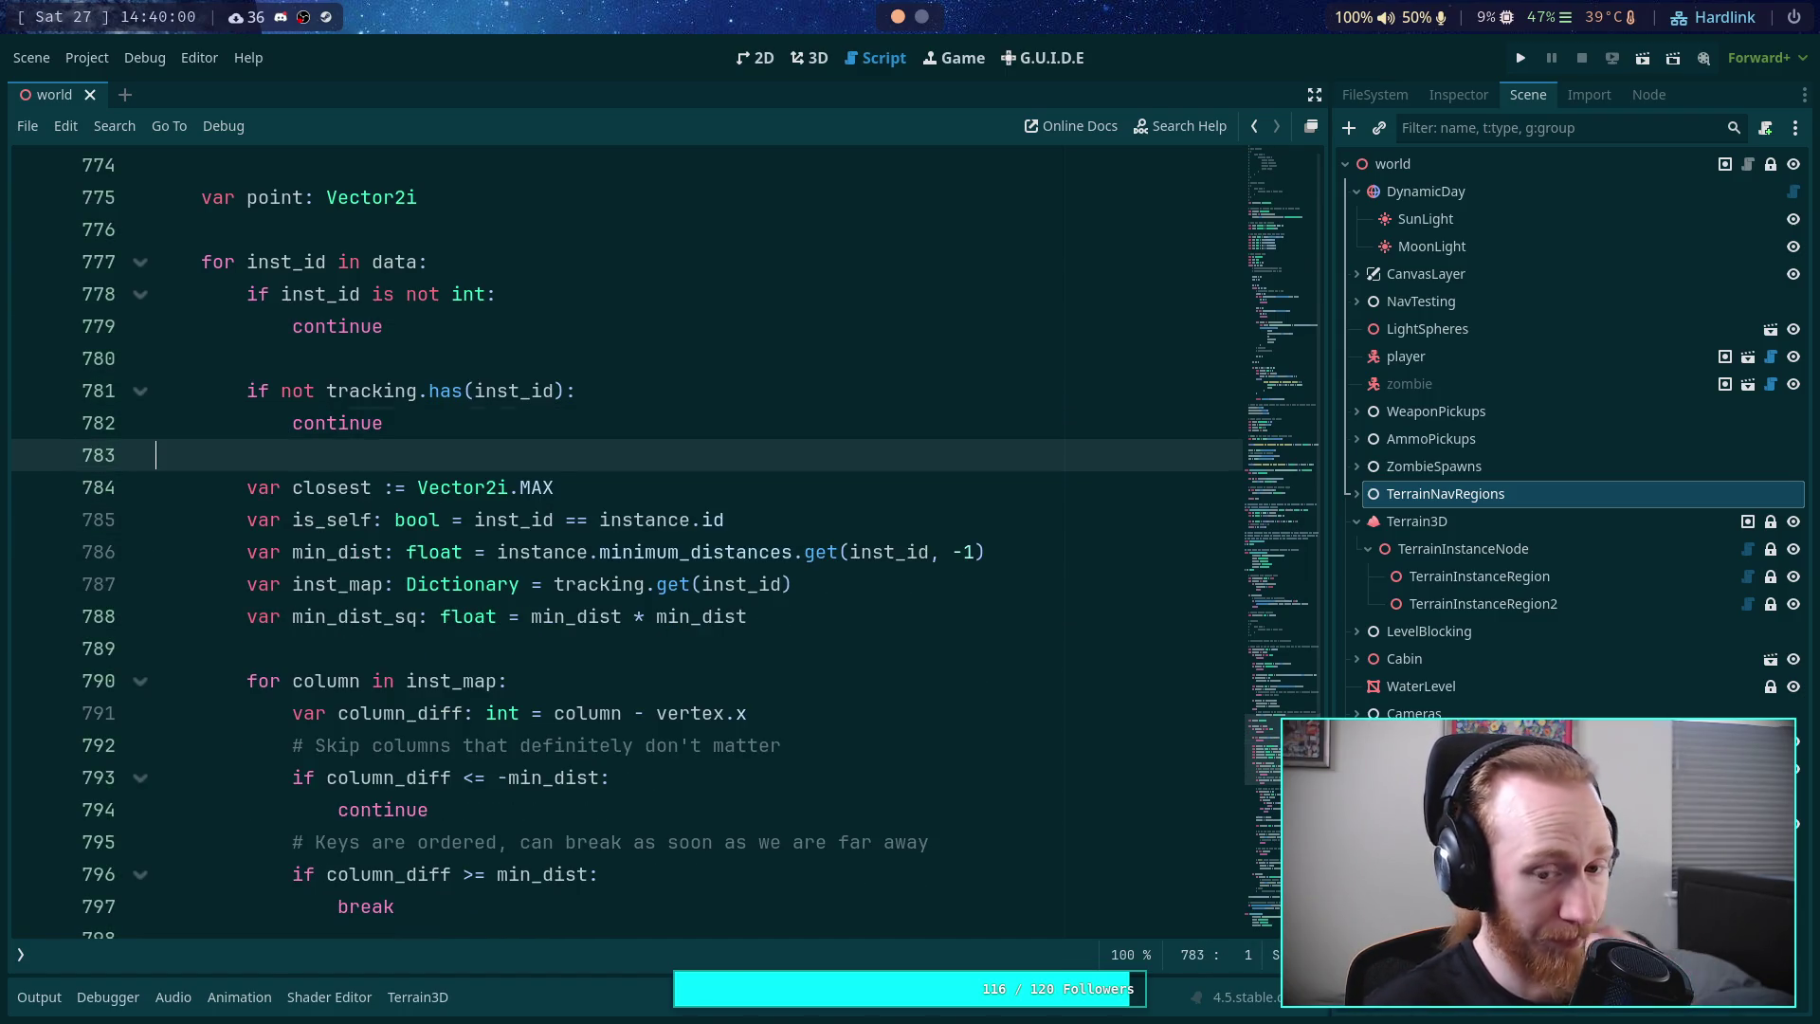
key(Down)
key(Down)
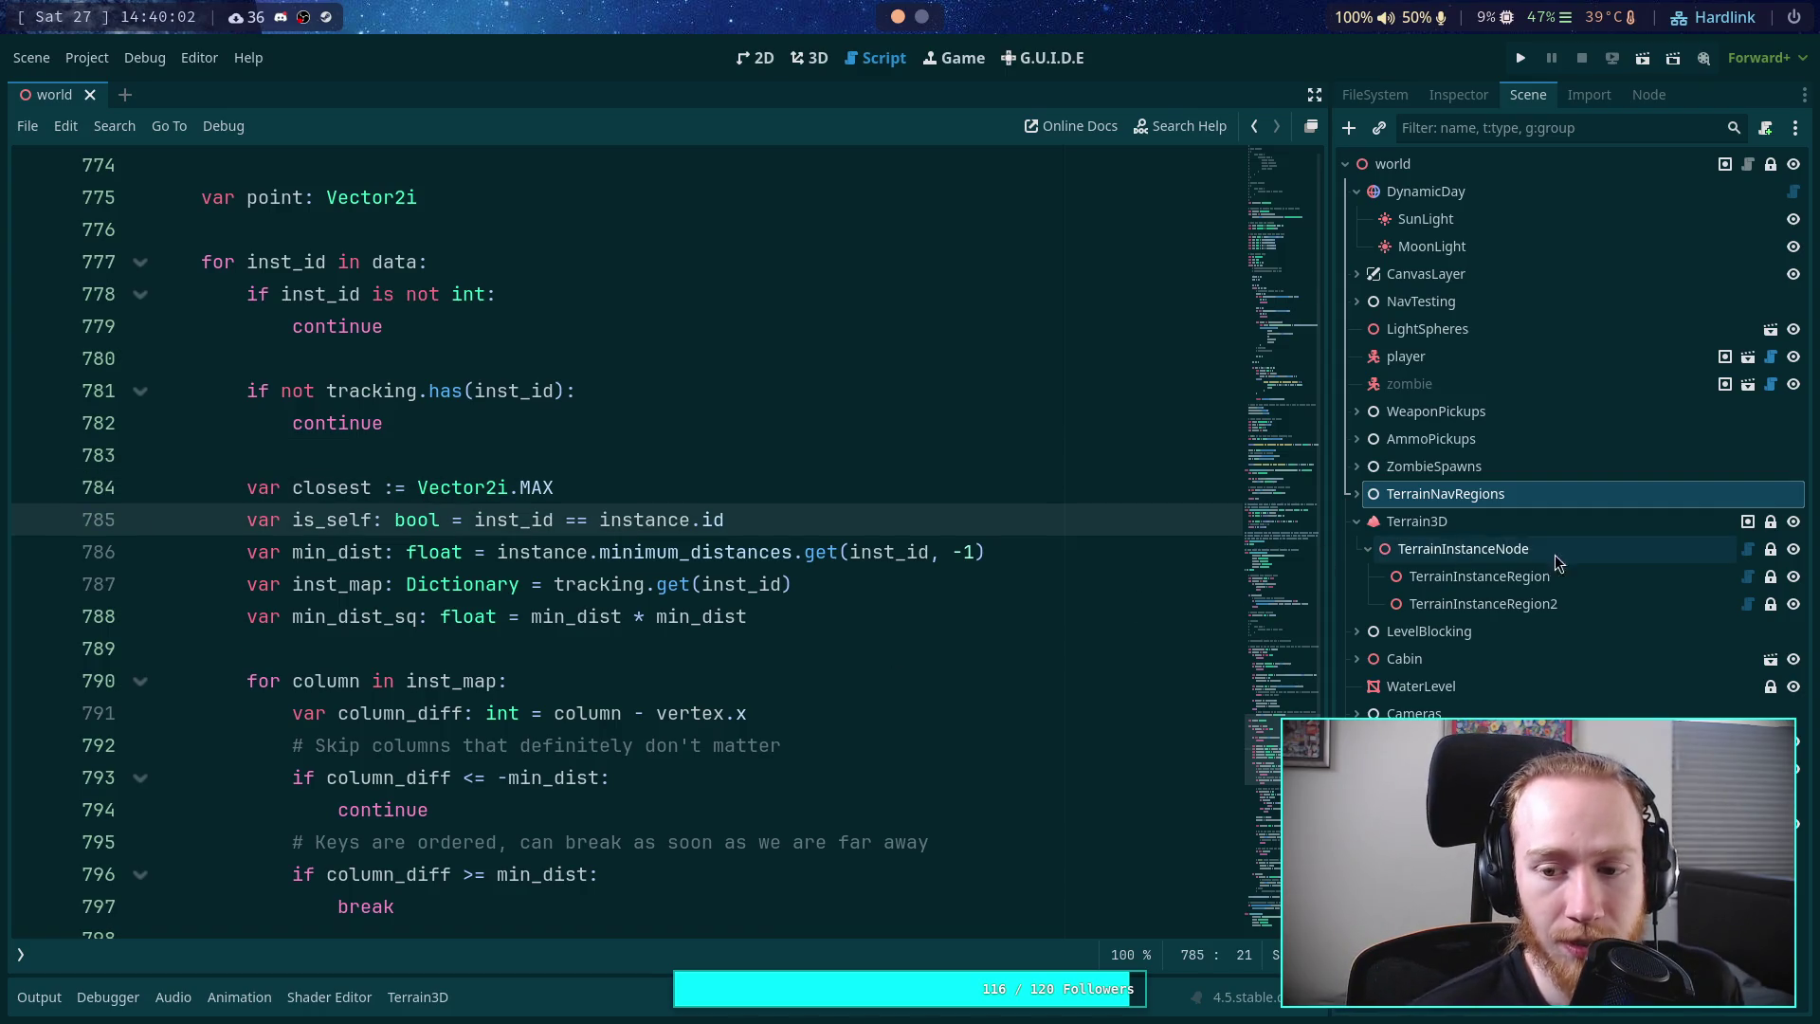
- Inspect TerrainInstanceRegion's Minimum Distances entry (key 0 set to 6.0), then return to the script
click(1516, 577)
click(1458, 94)
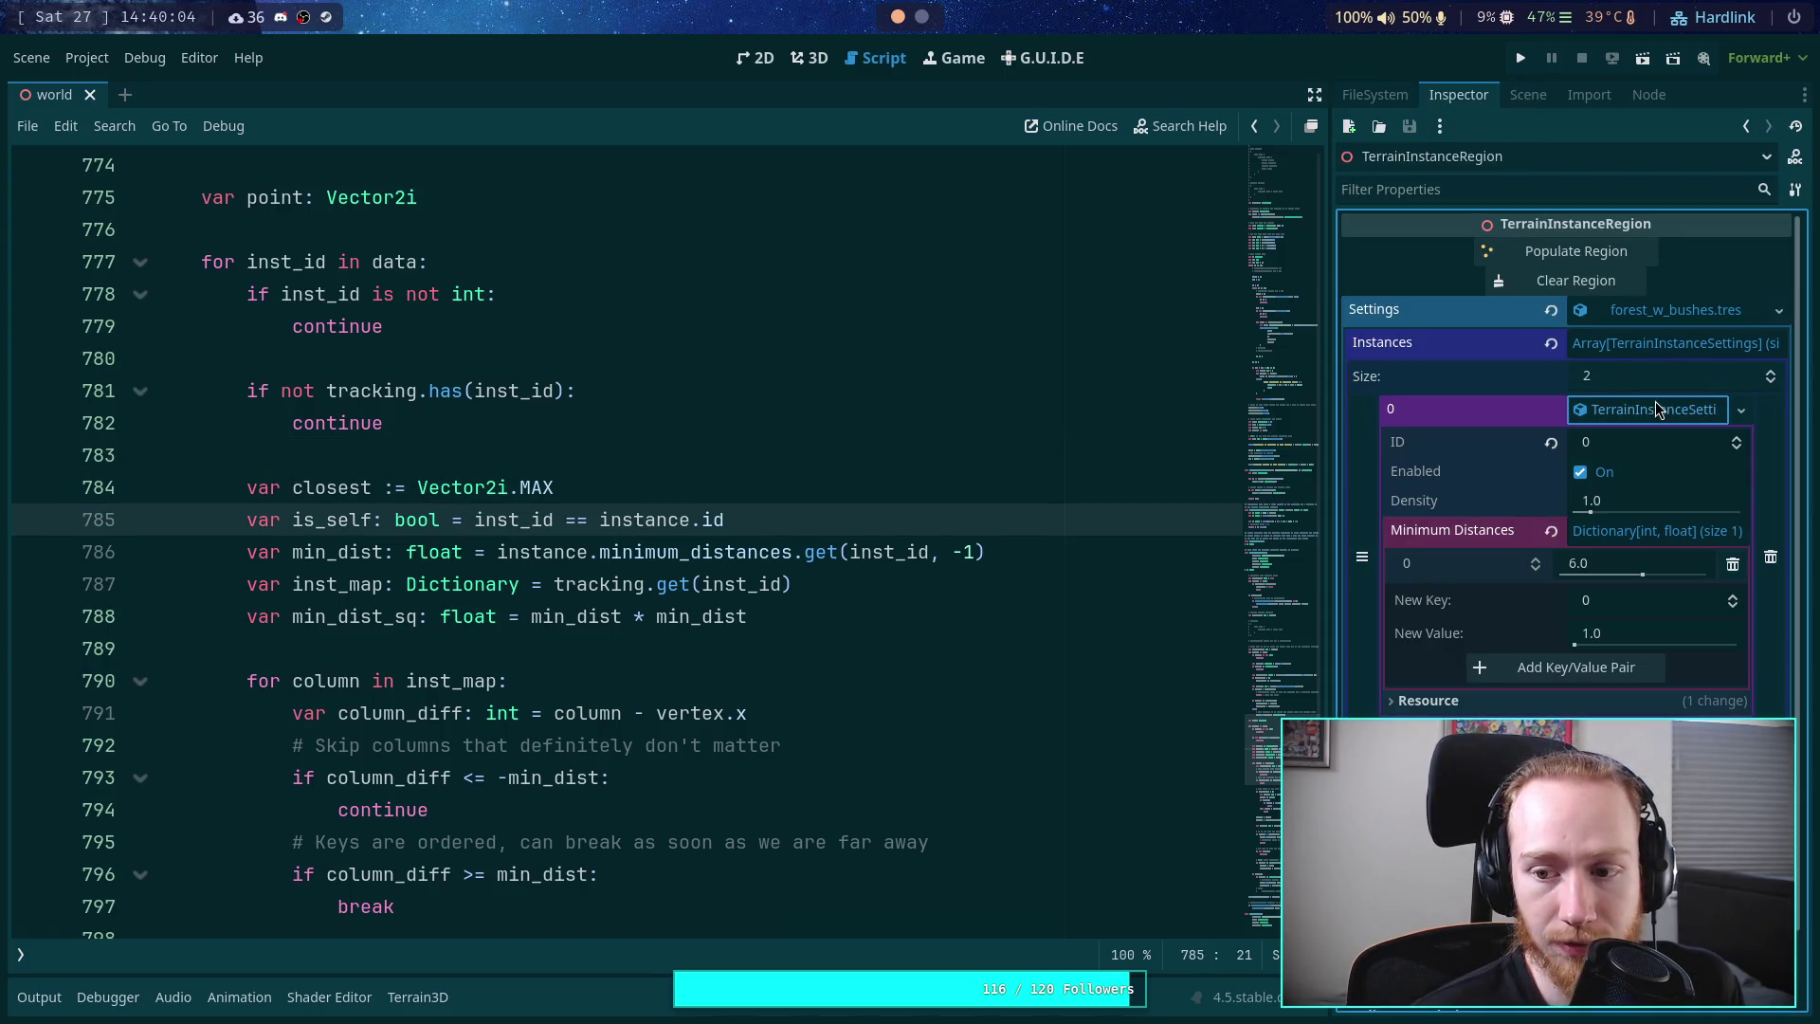
mouse_move(1668, 580)
mouse_down()
mouse_move(1609, 582)
mouse_move(1659, 582)
mouse_up()
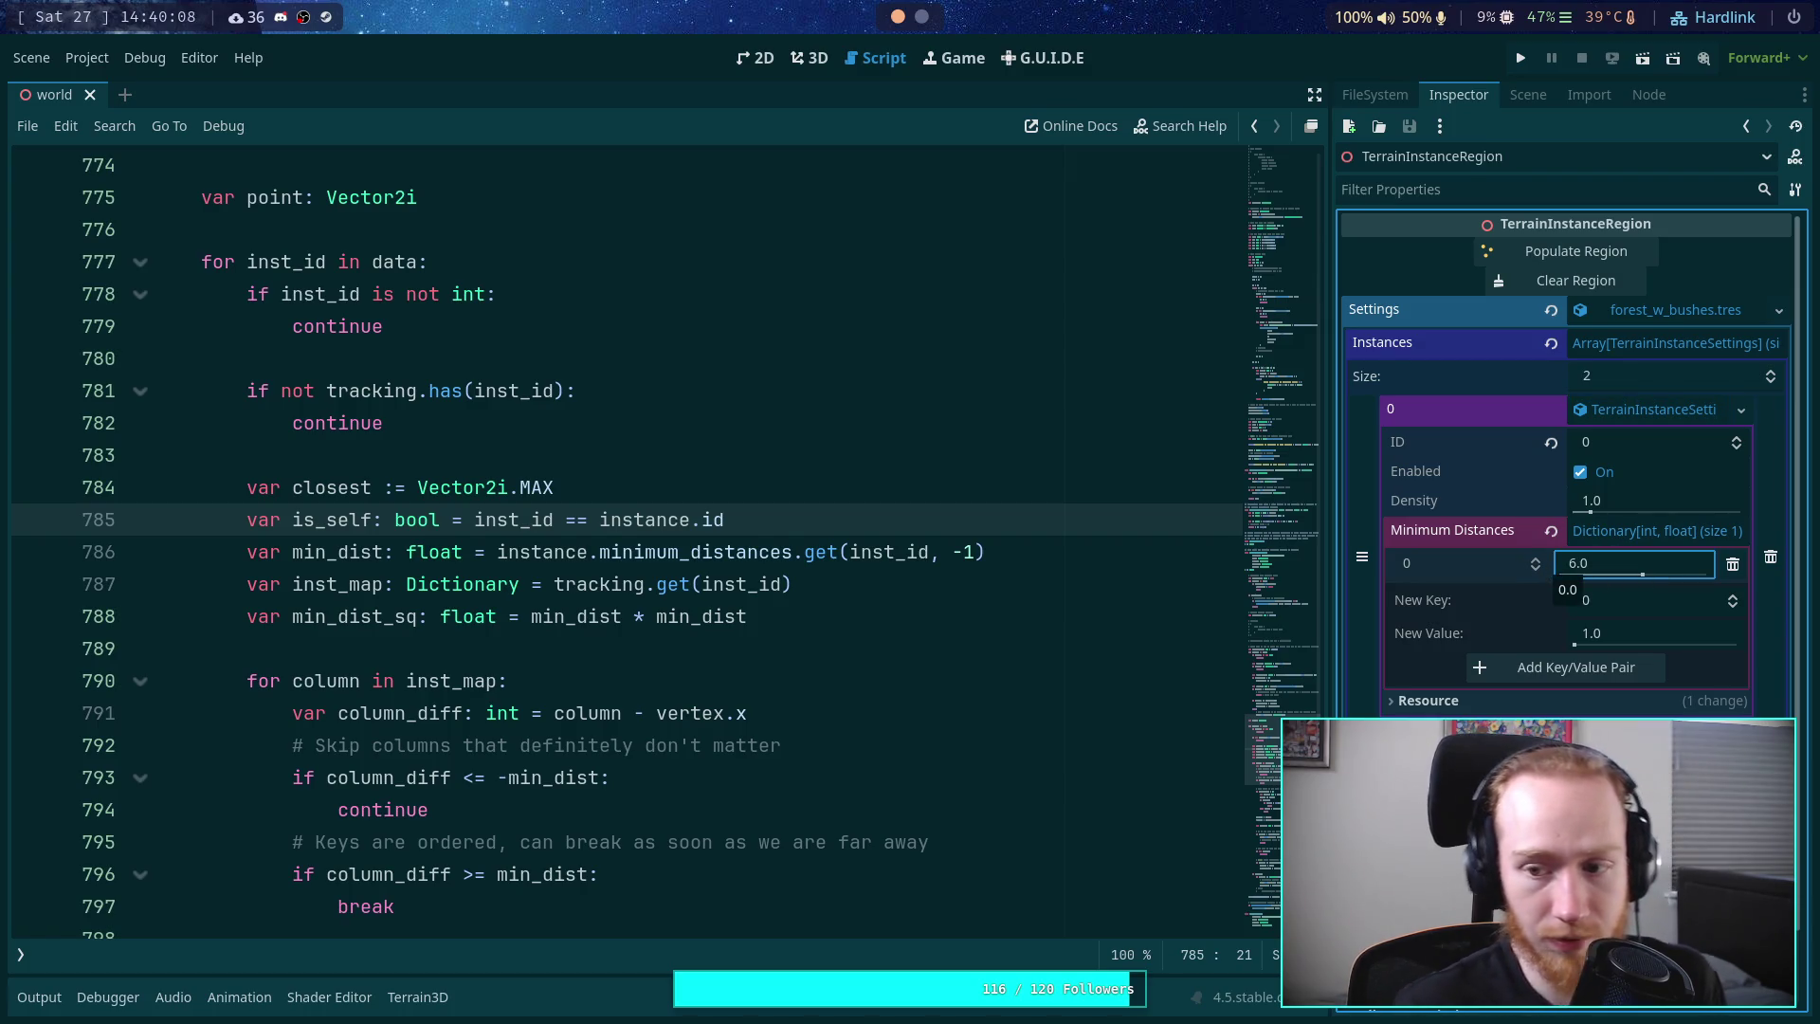
click(712, 519)
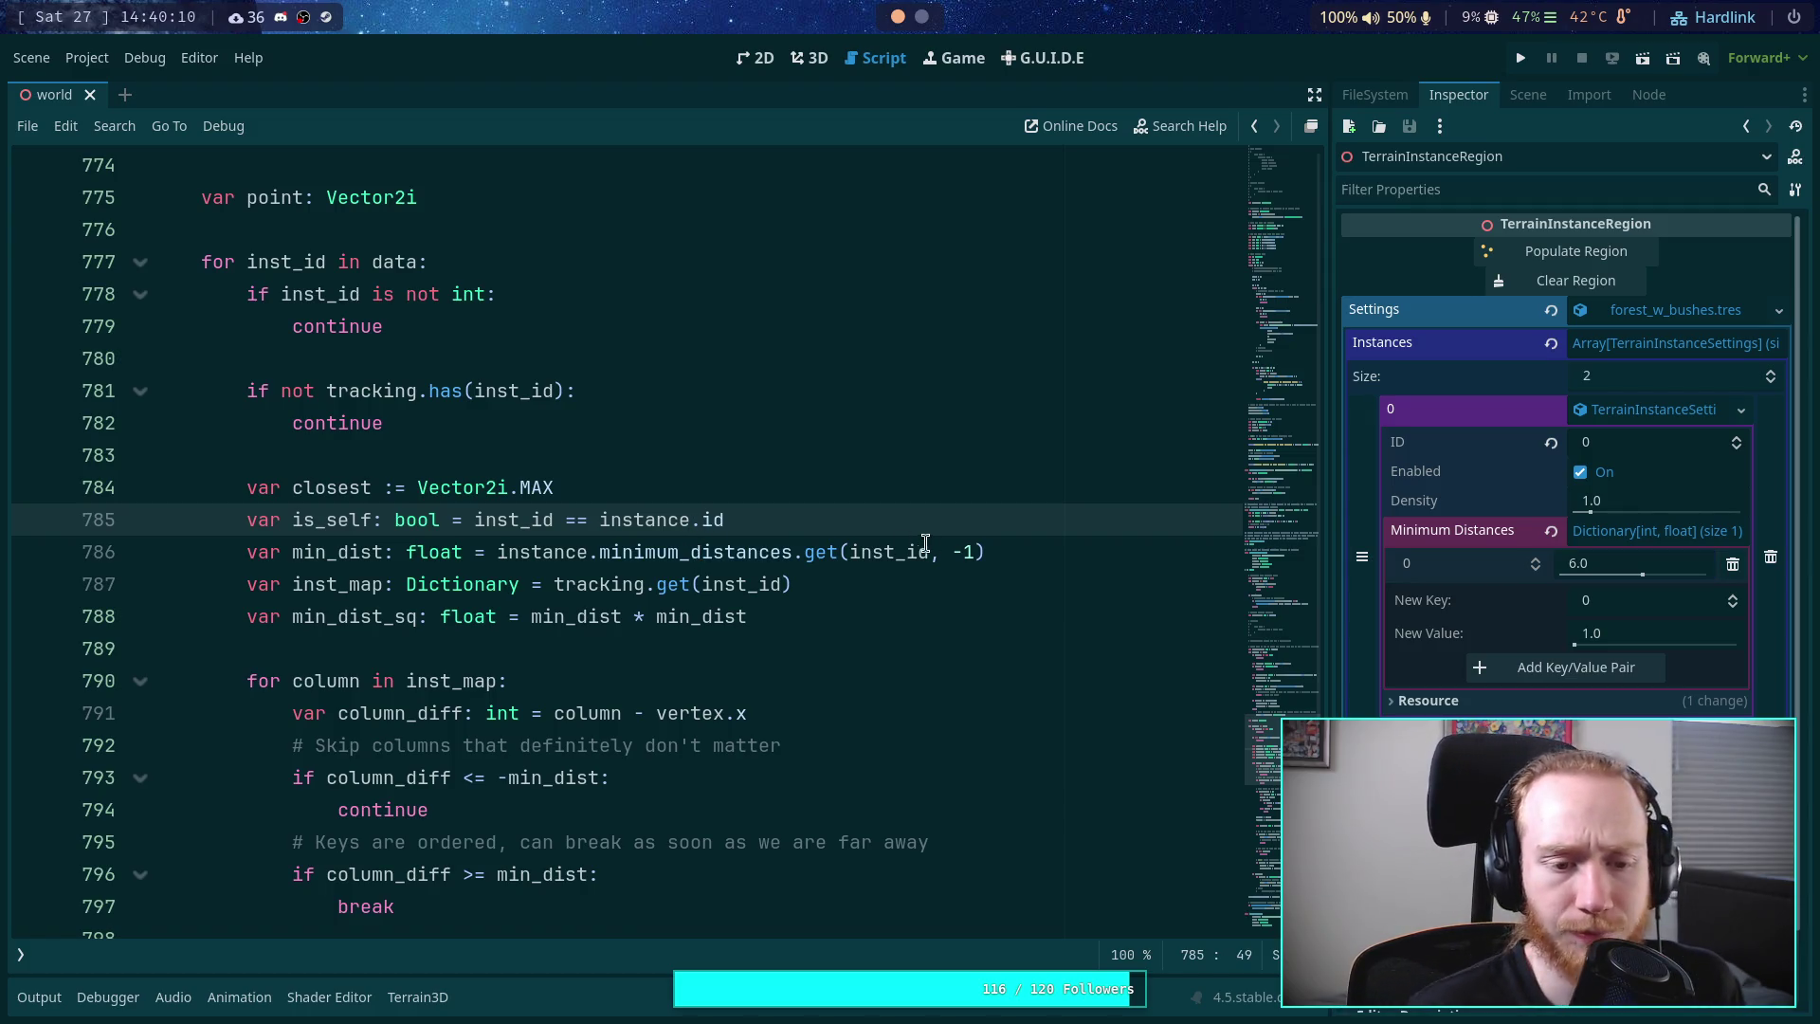
click(1065, 549)
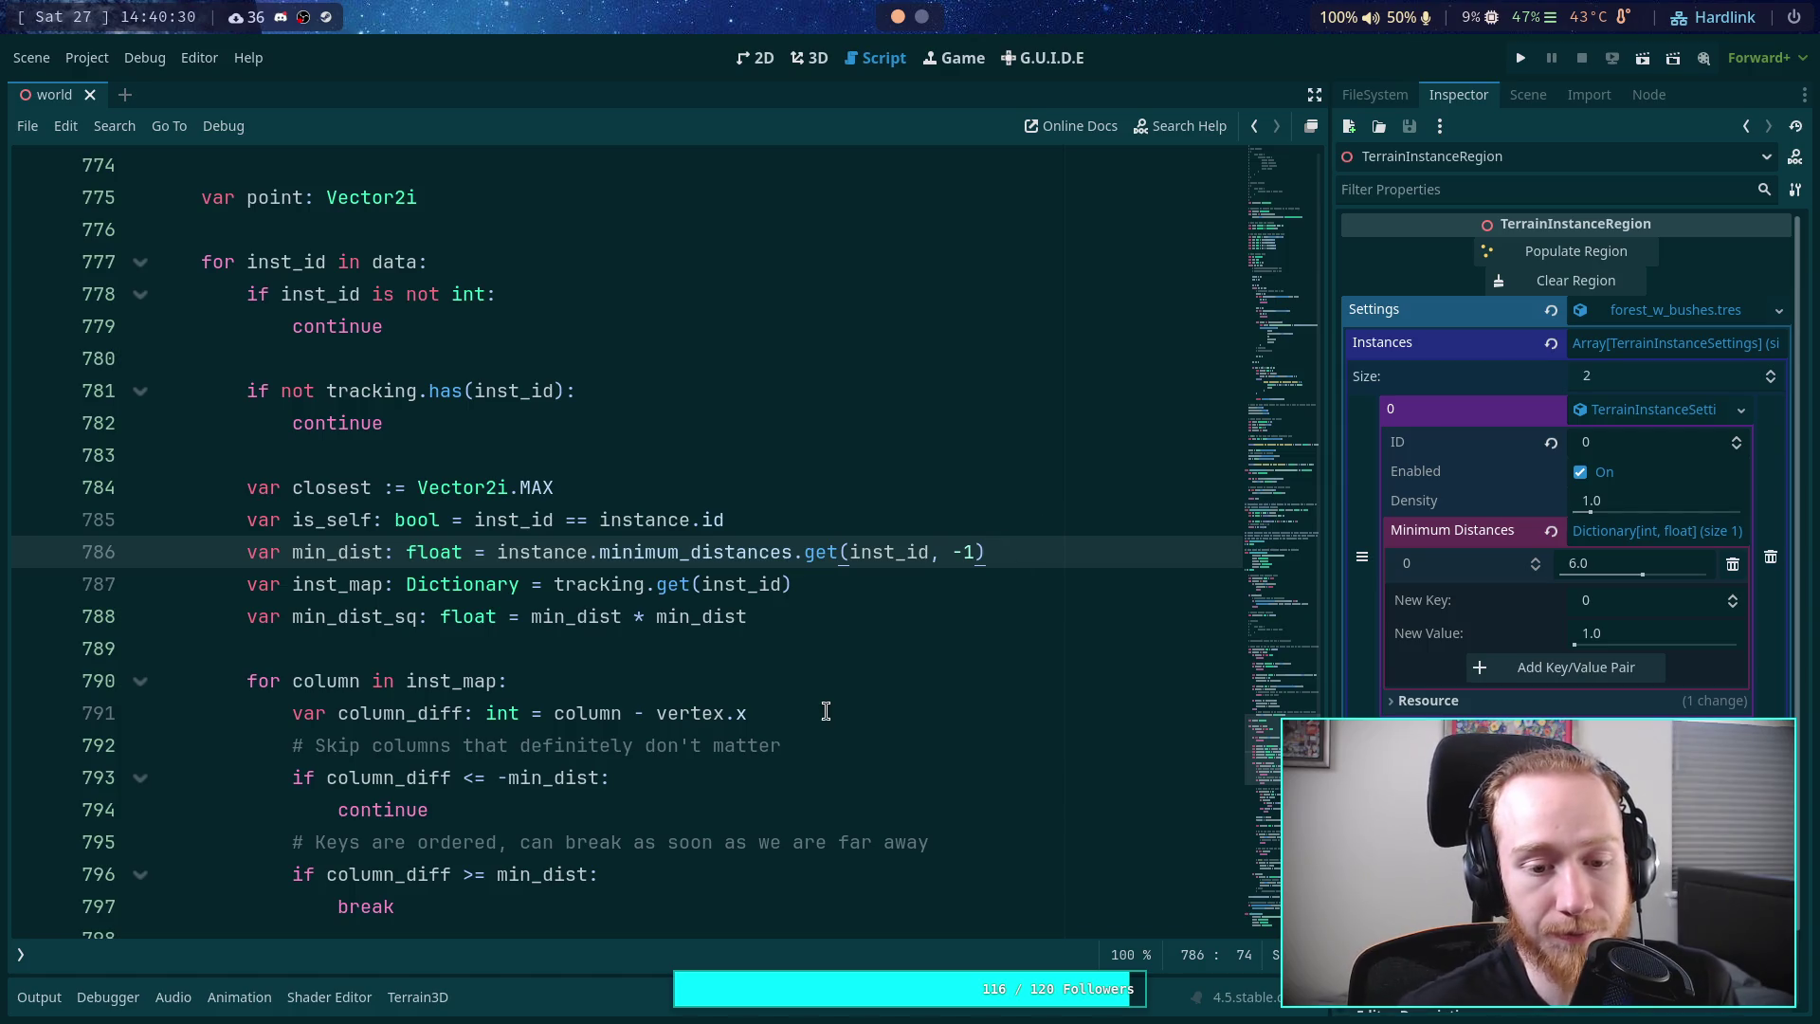
- Add 'if min_dist > 0:' after the column_diff line and indent both column checks beneath it
scroll(800, 693, down, 1)
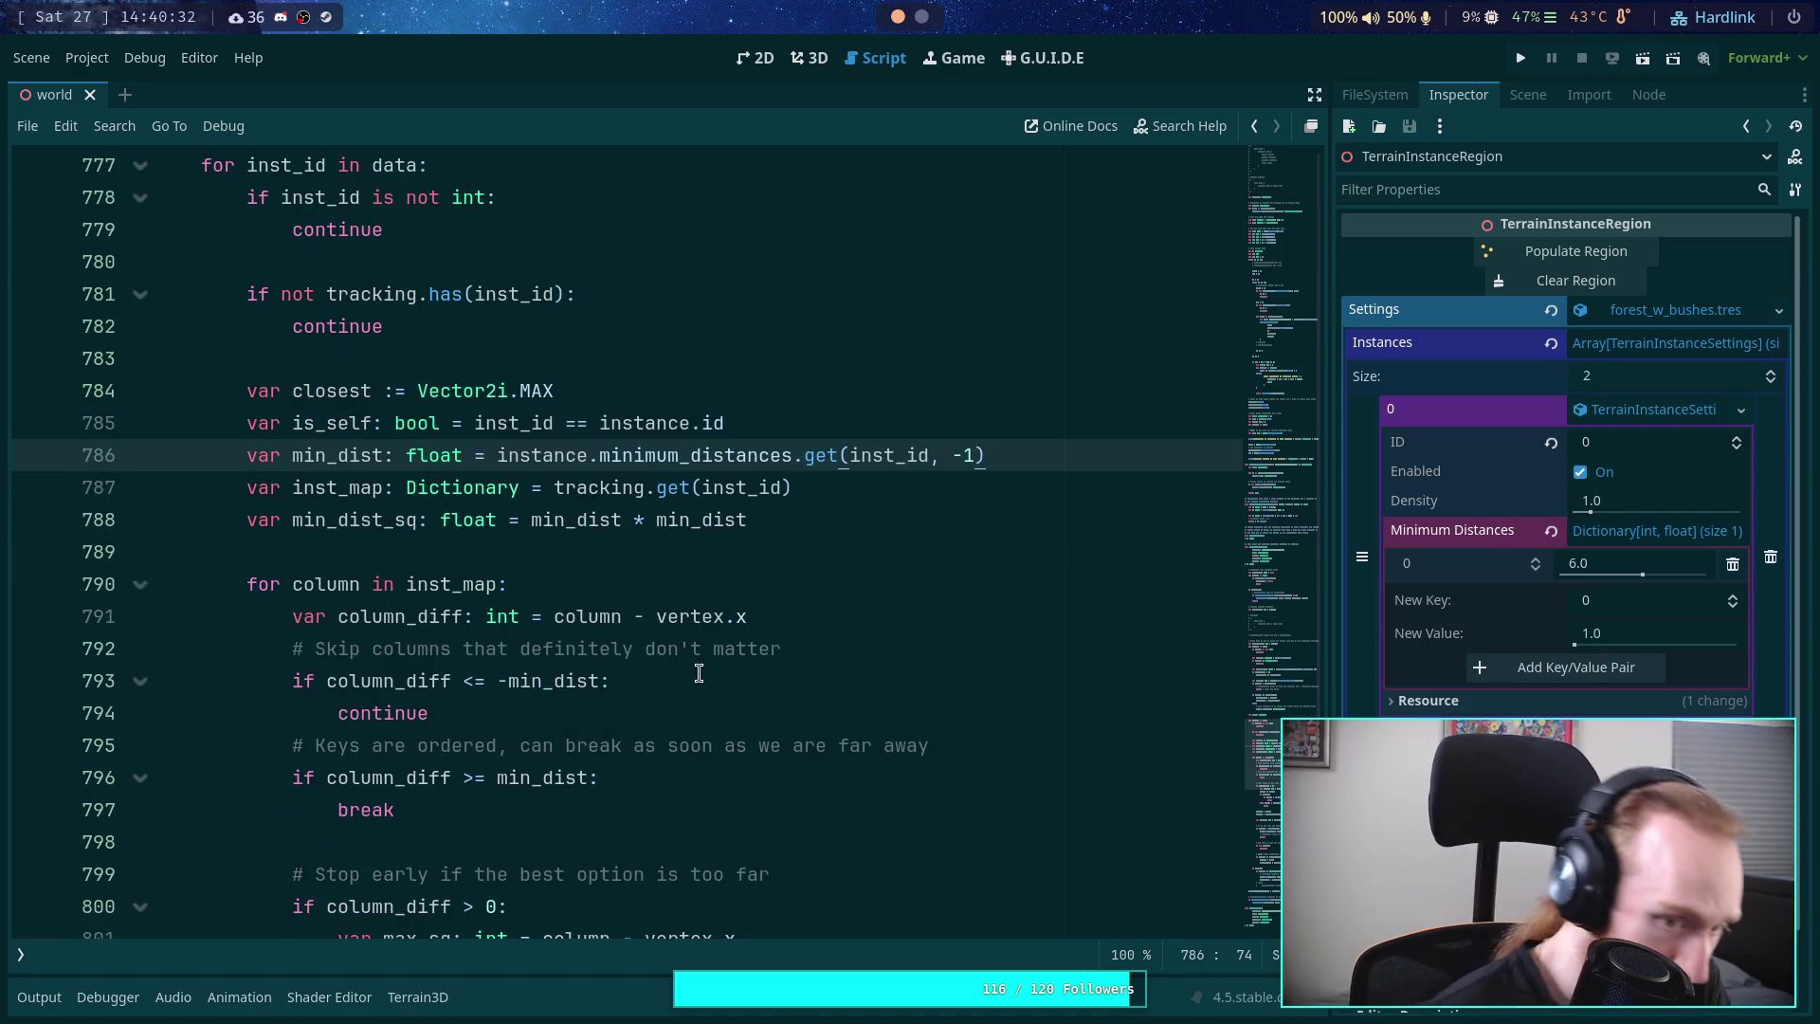
click(825, 616)
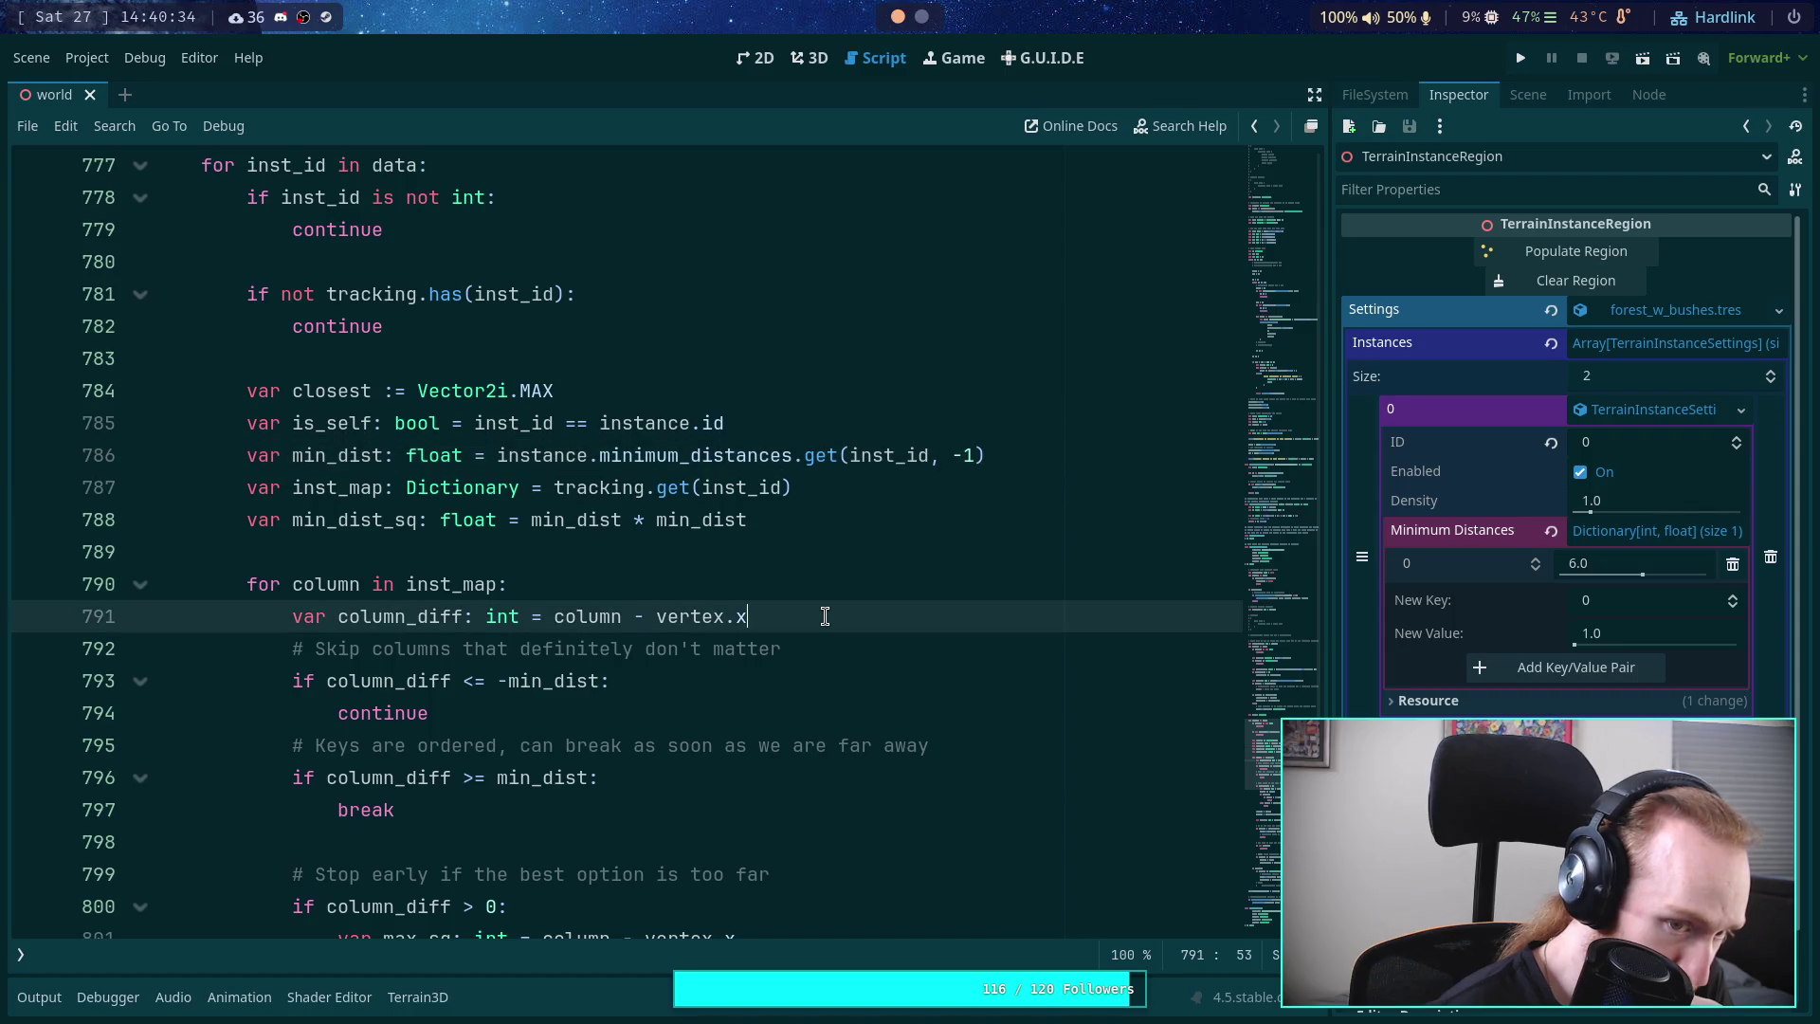
key(Return)
key(Return)
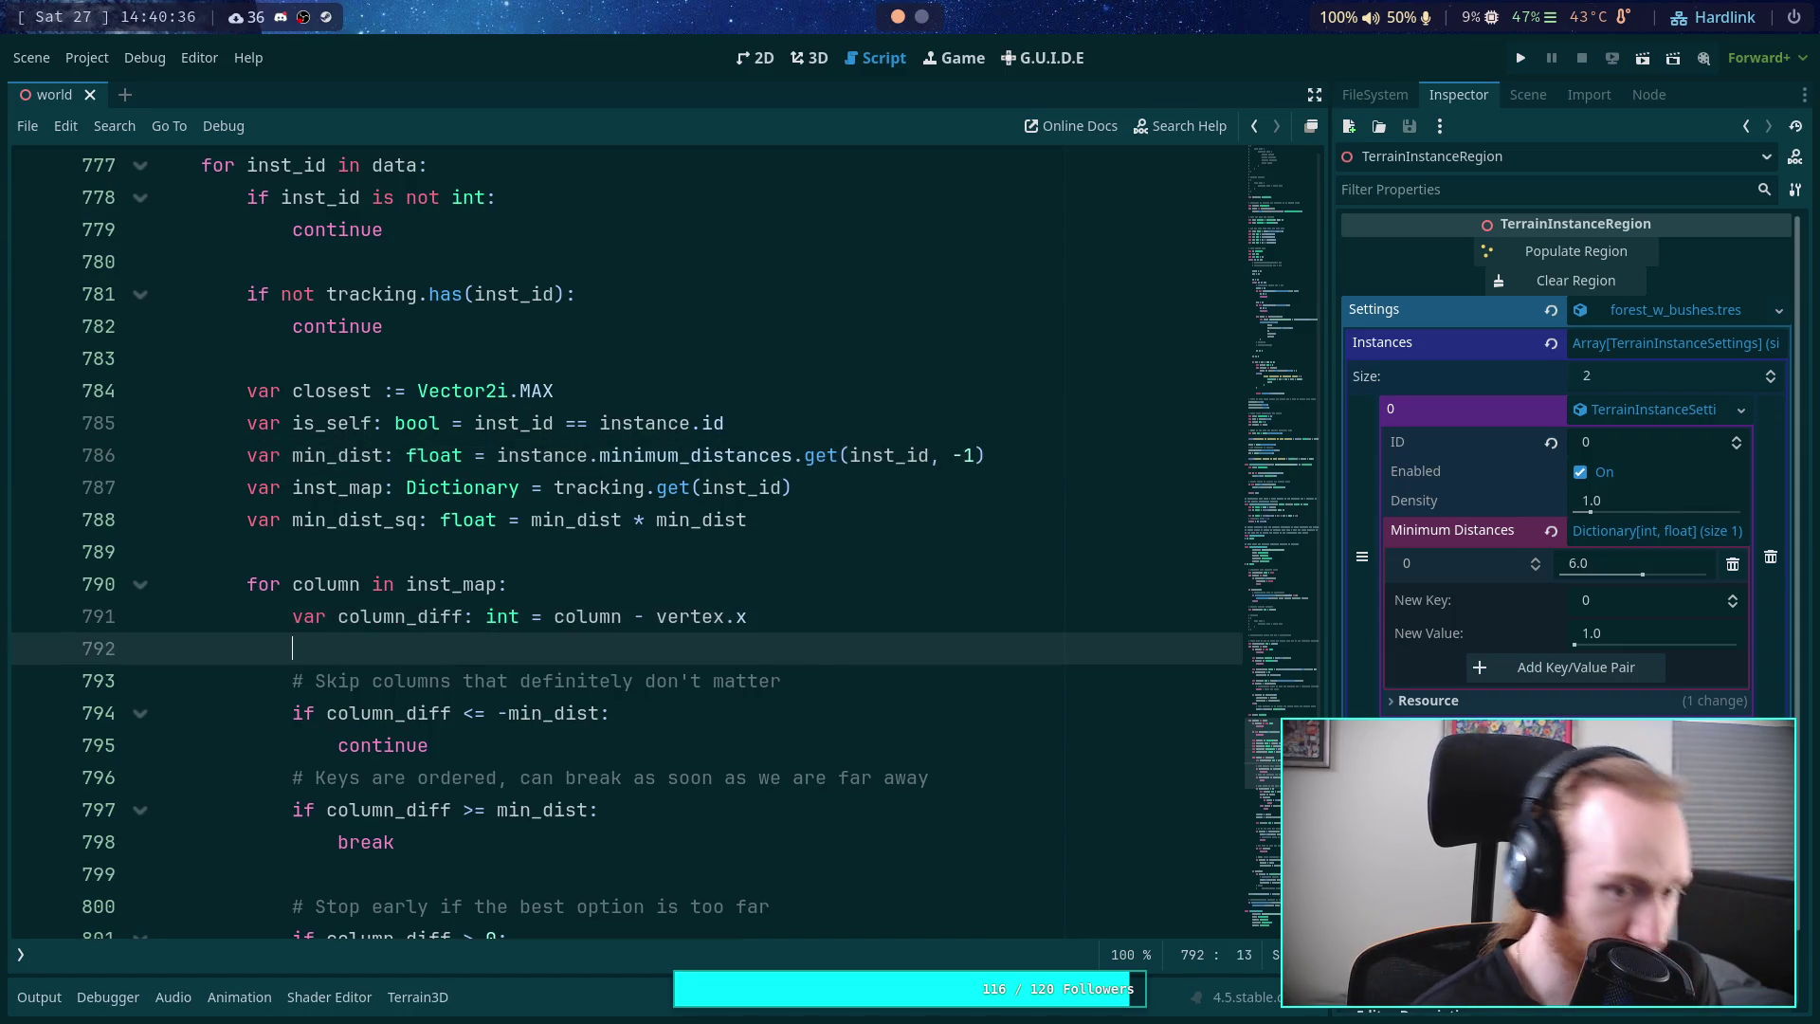
text(i)
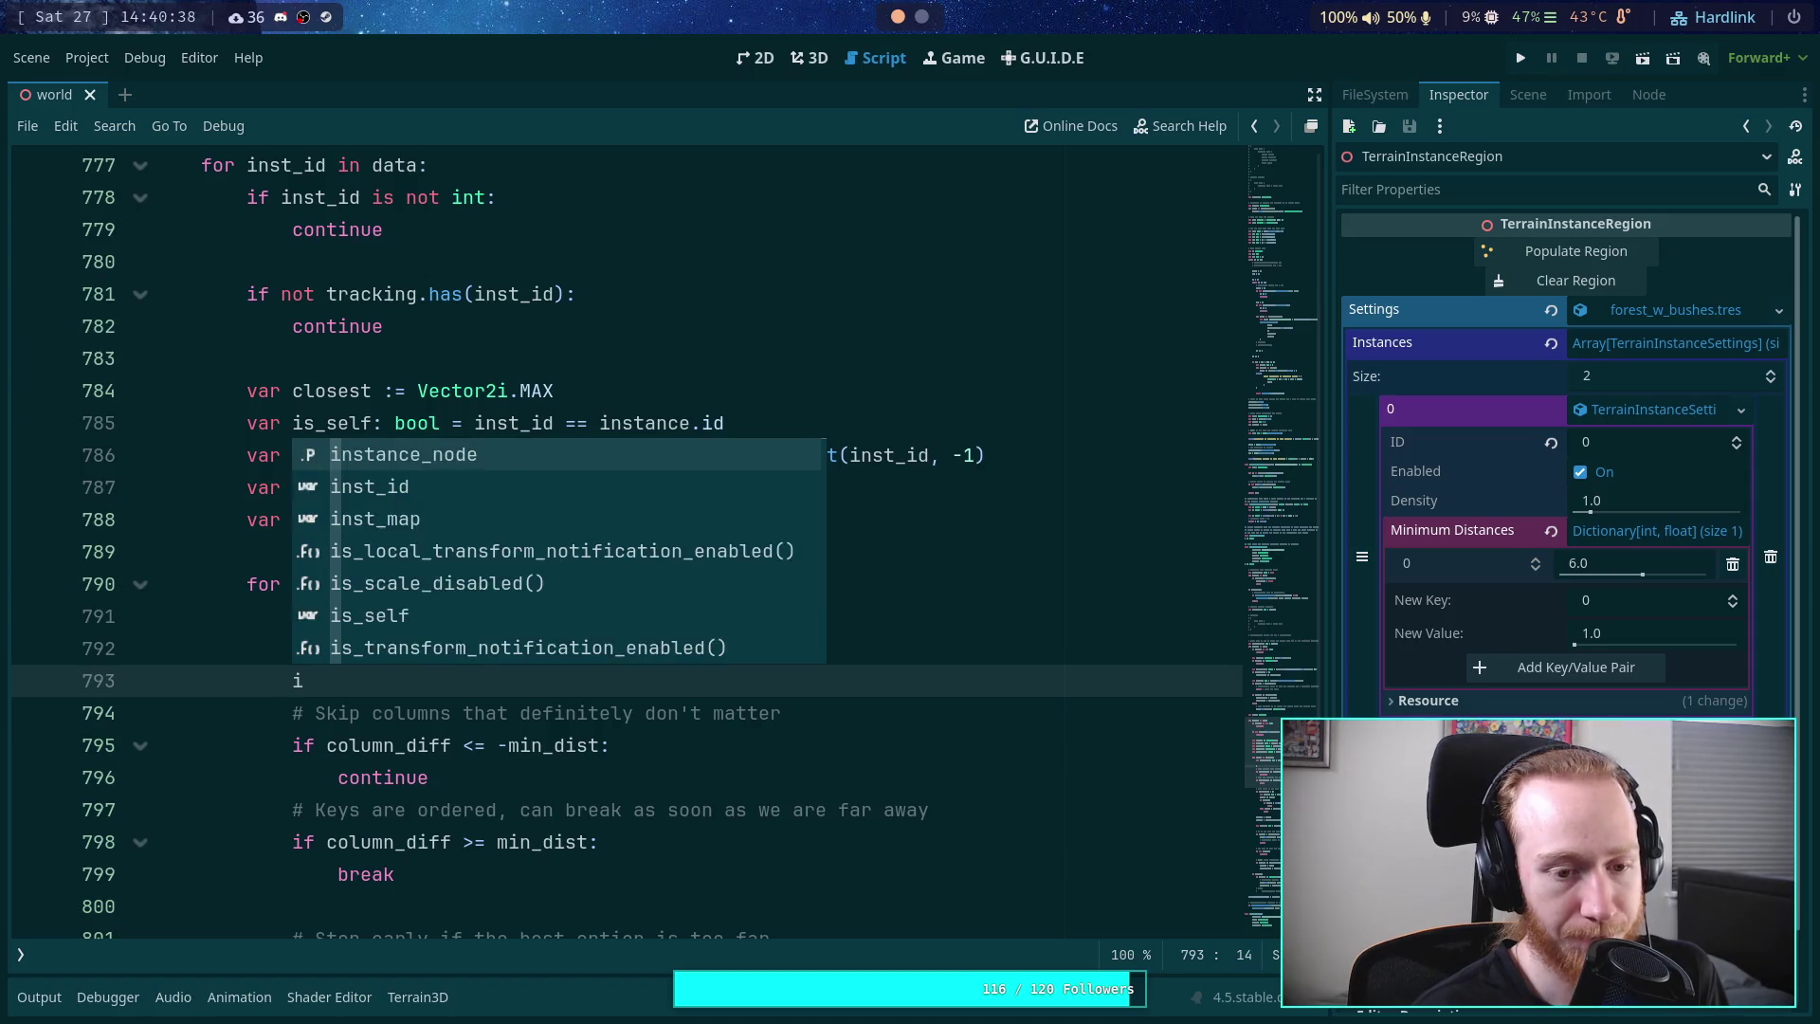
text(f min-)
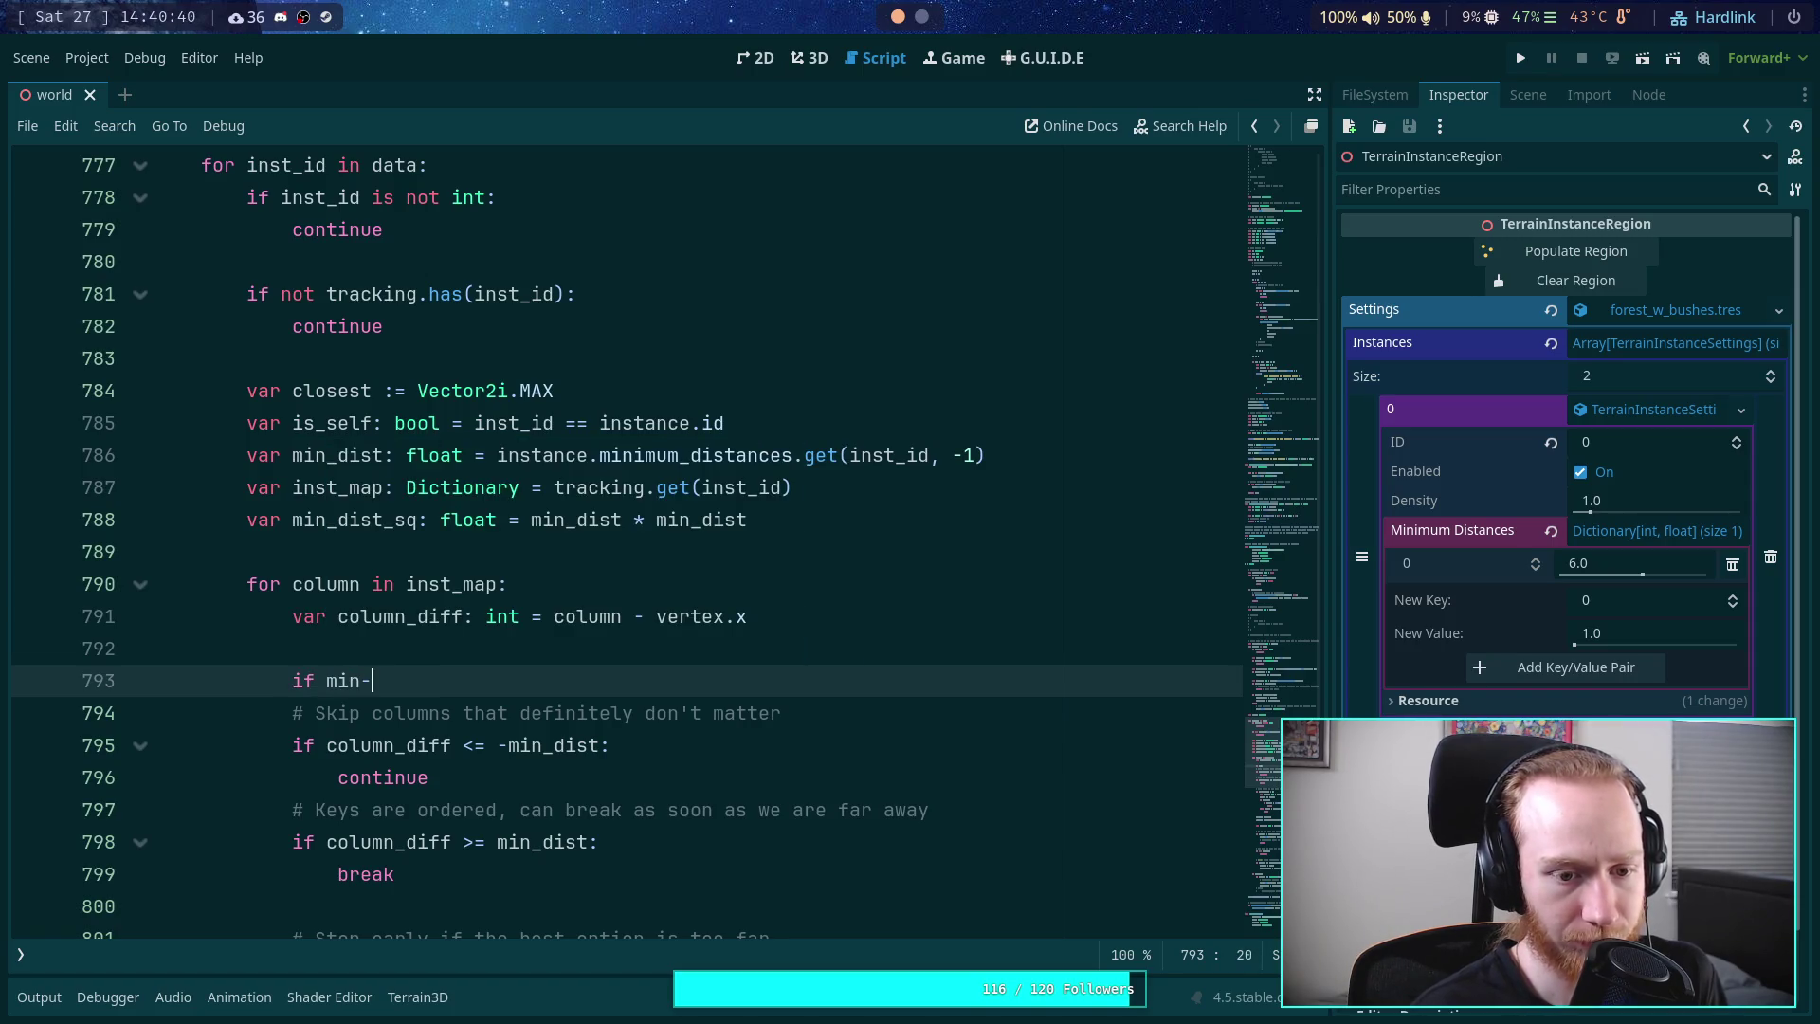
key(BackSpace)
text(_dist )
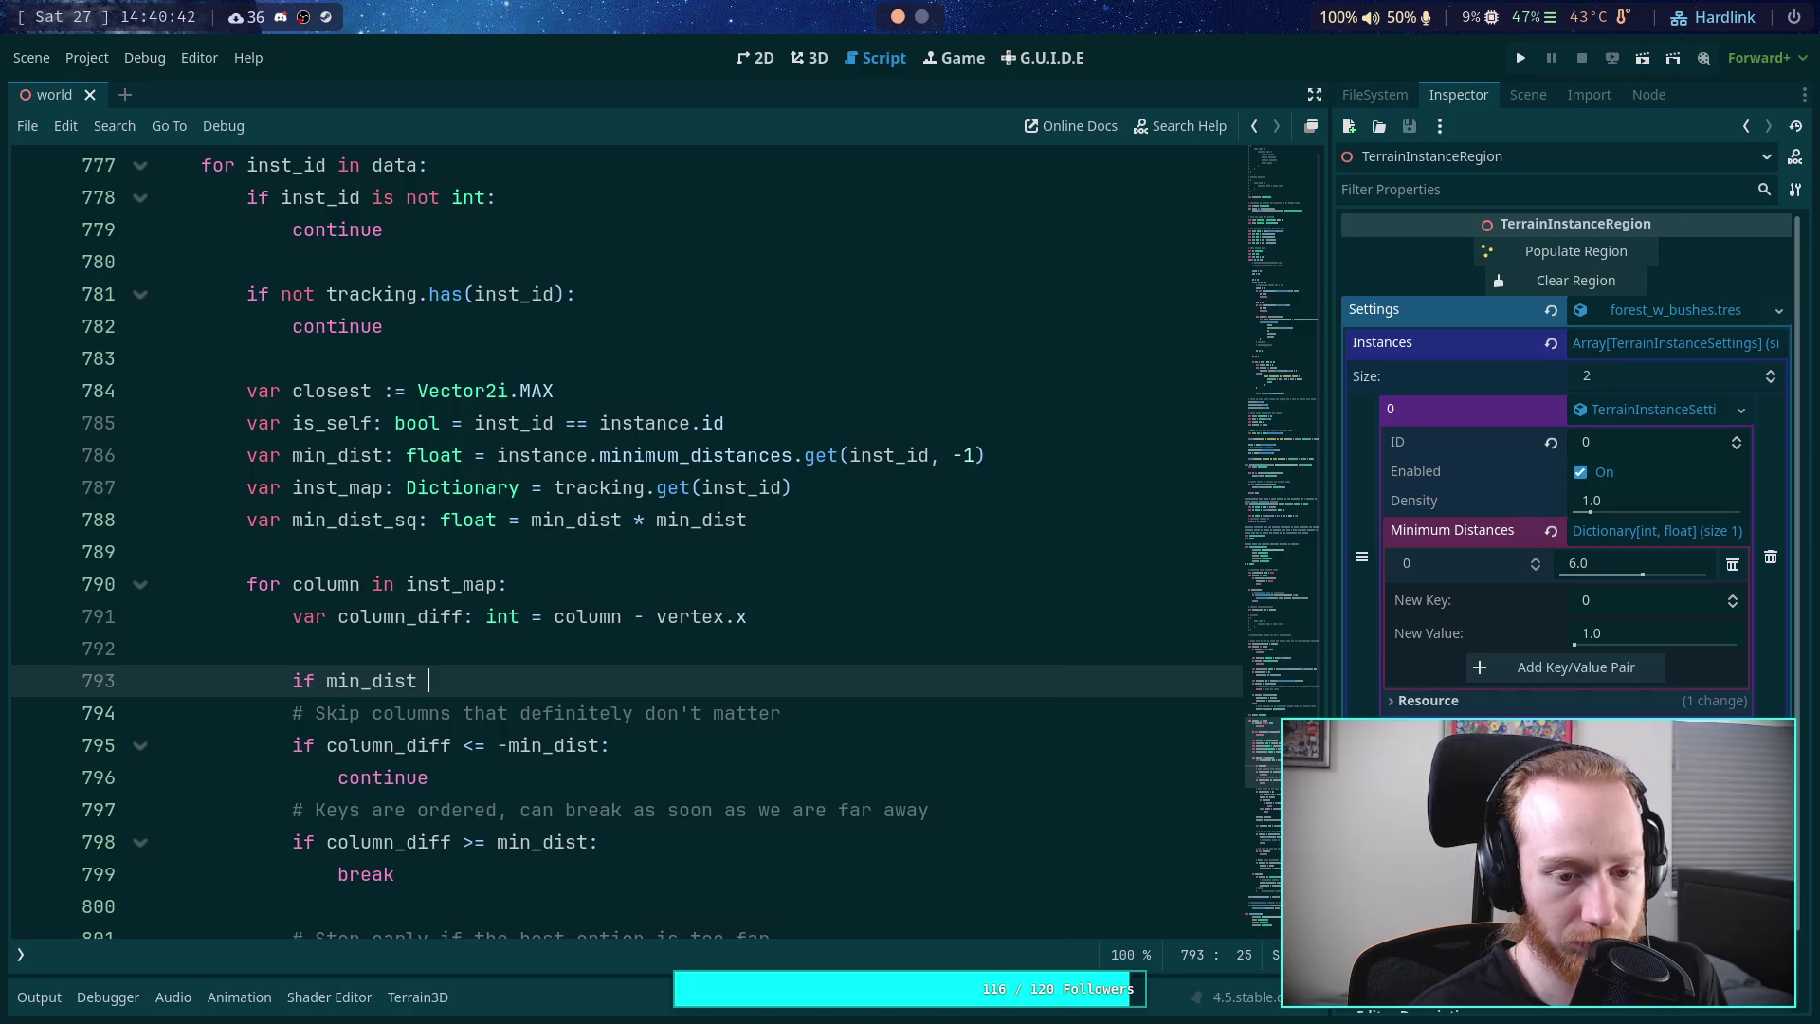
text(> 0:)
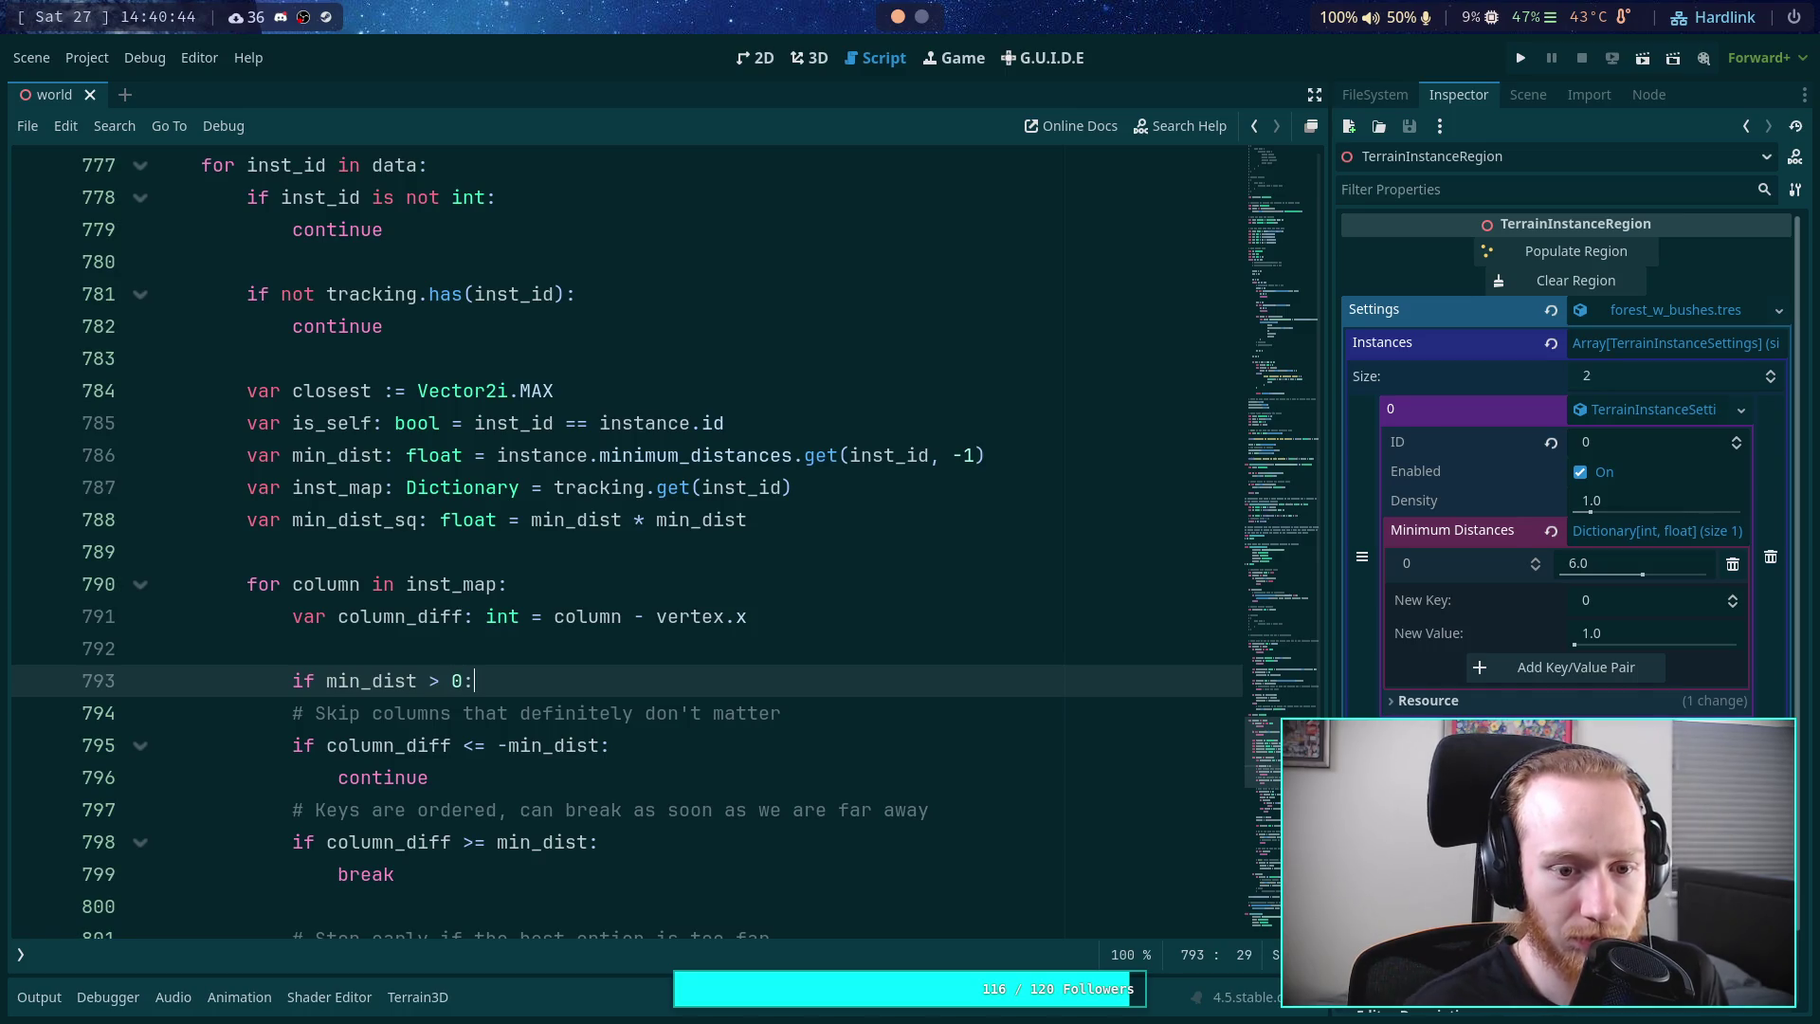
drag(406, 712, 396, 872)
key(Tab)
click(627, 713)
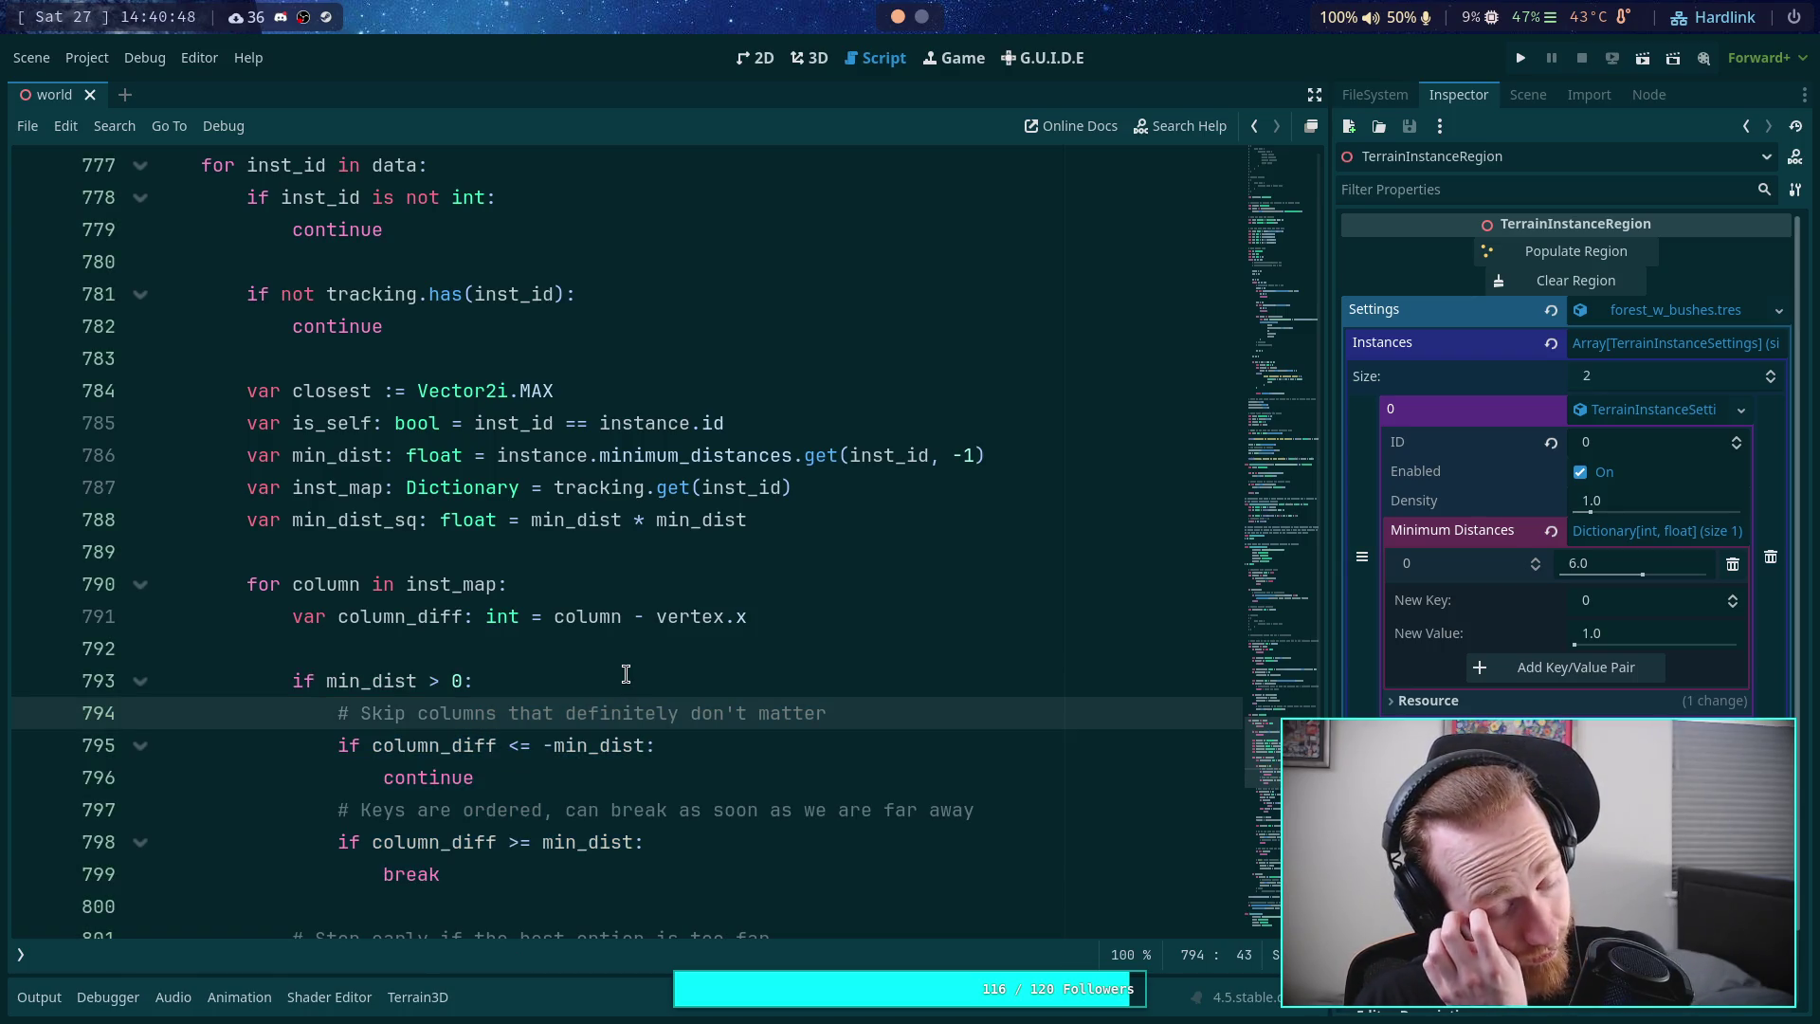
scroll(626, 674, down, 3)
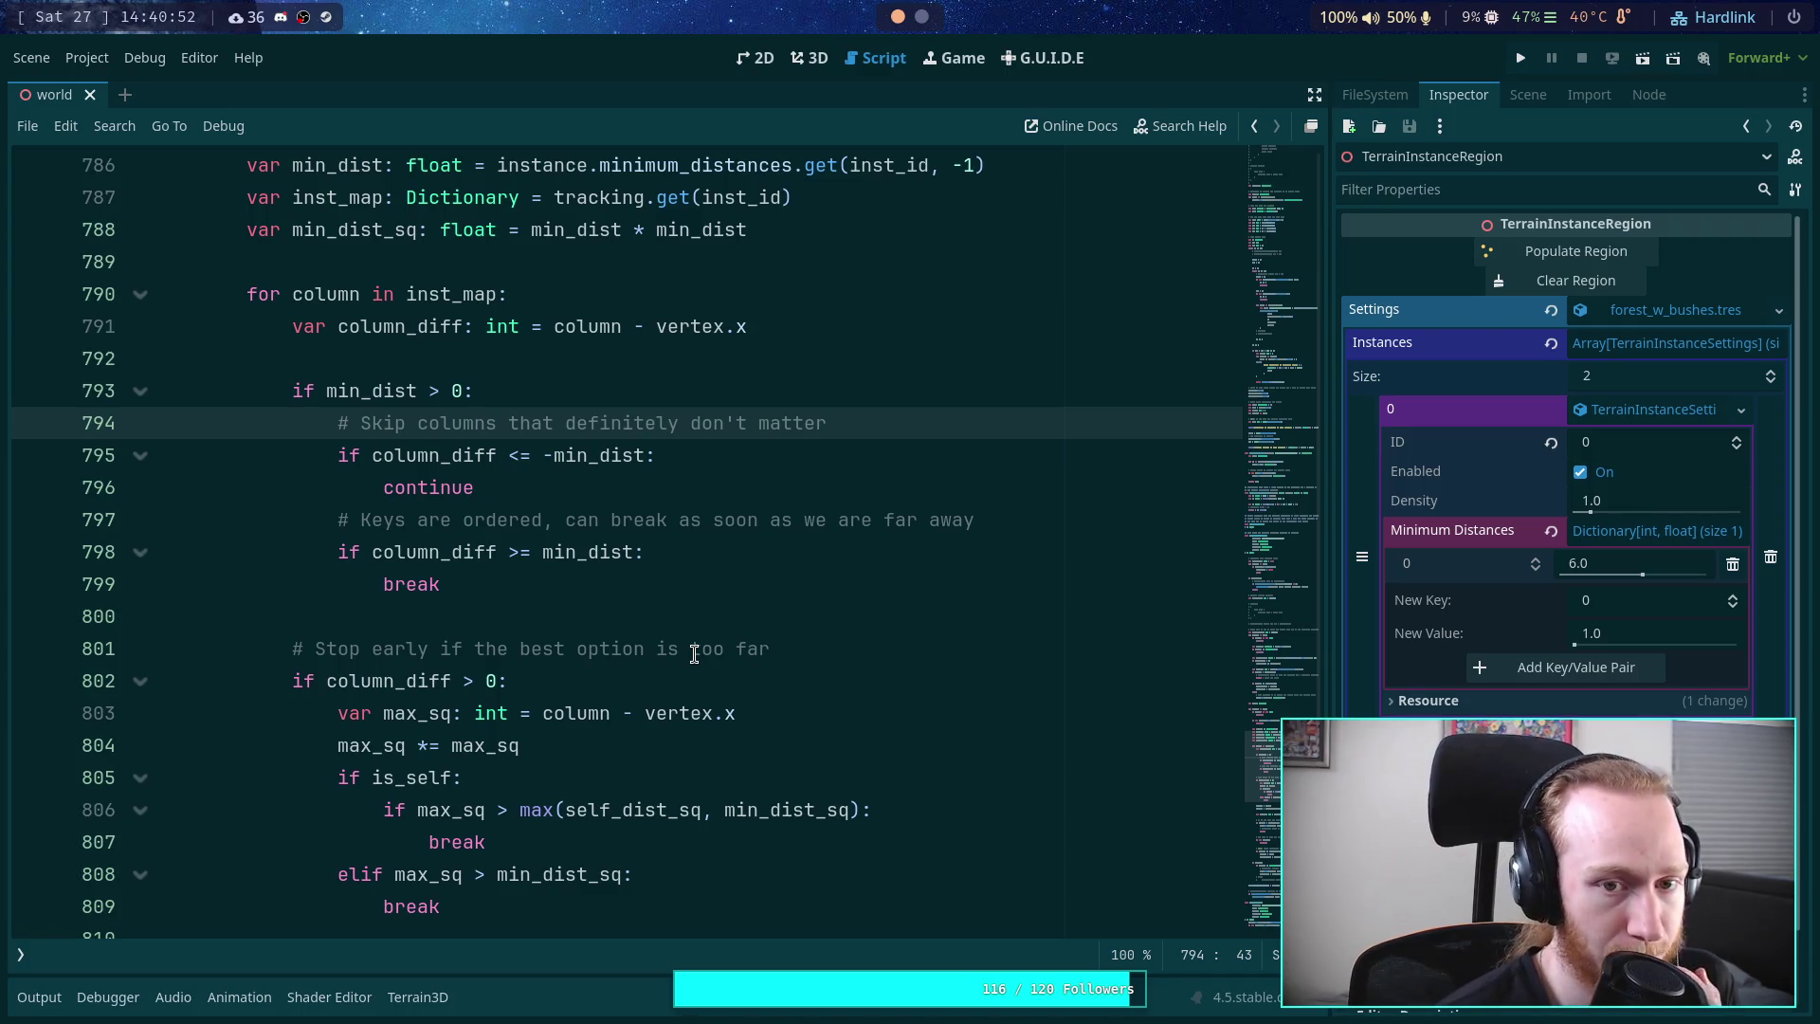
scroll(694, 654, up, 2)
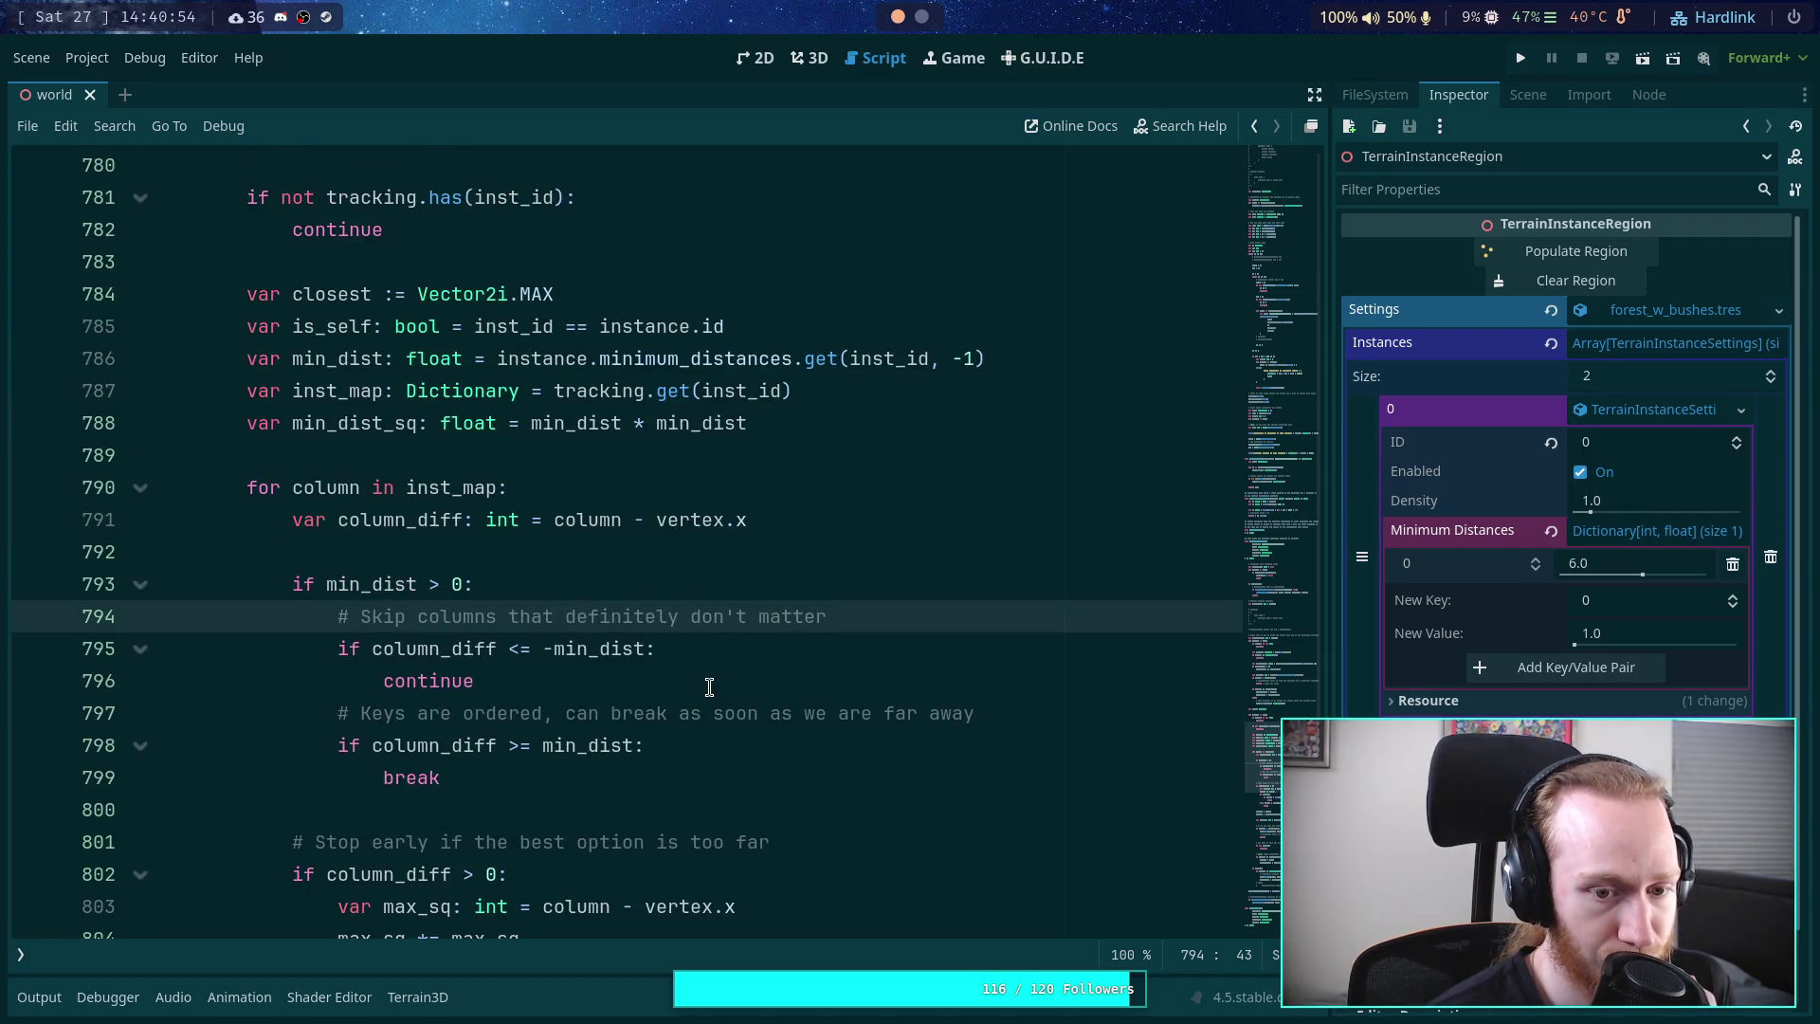
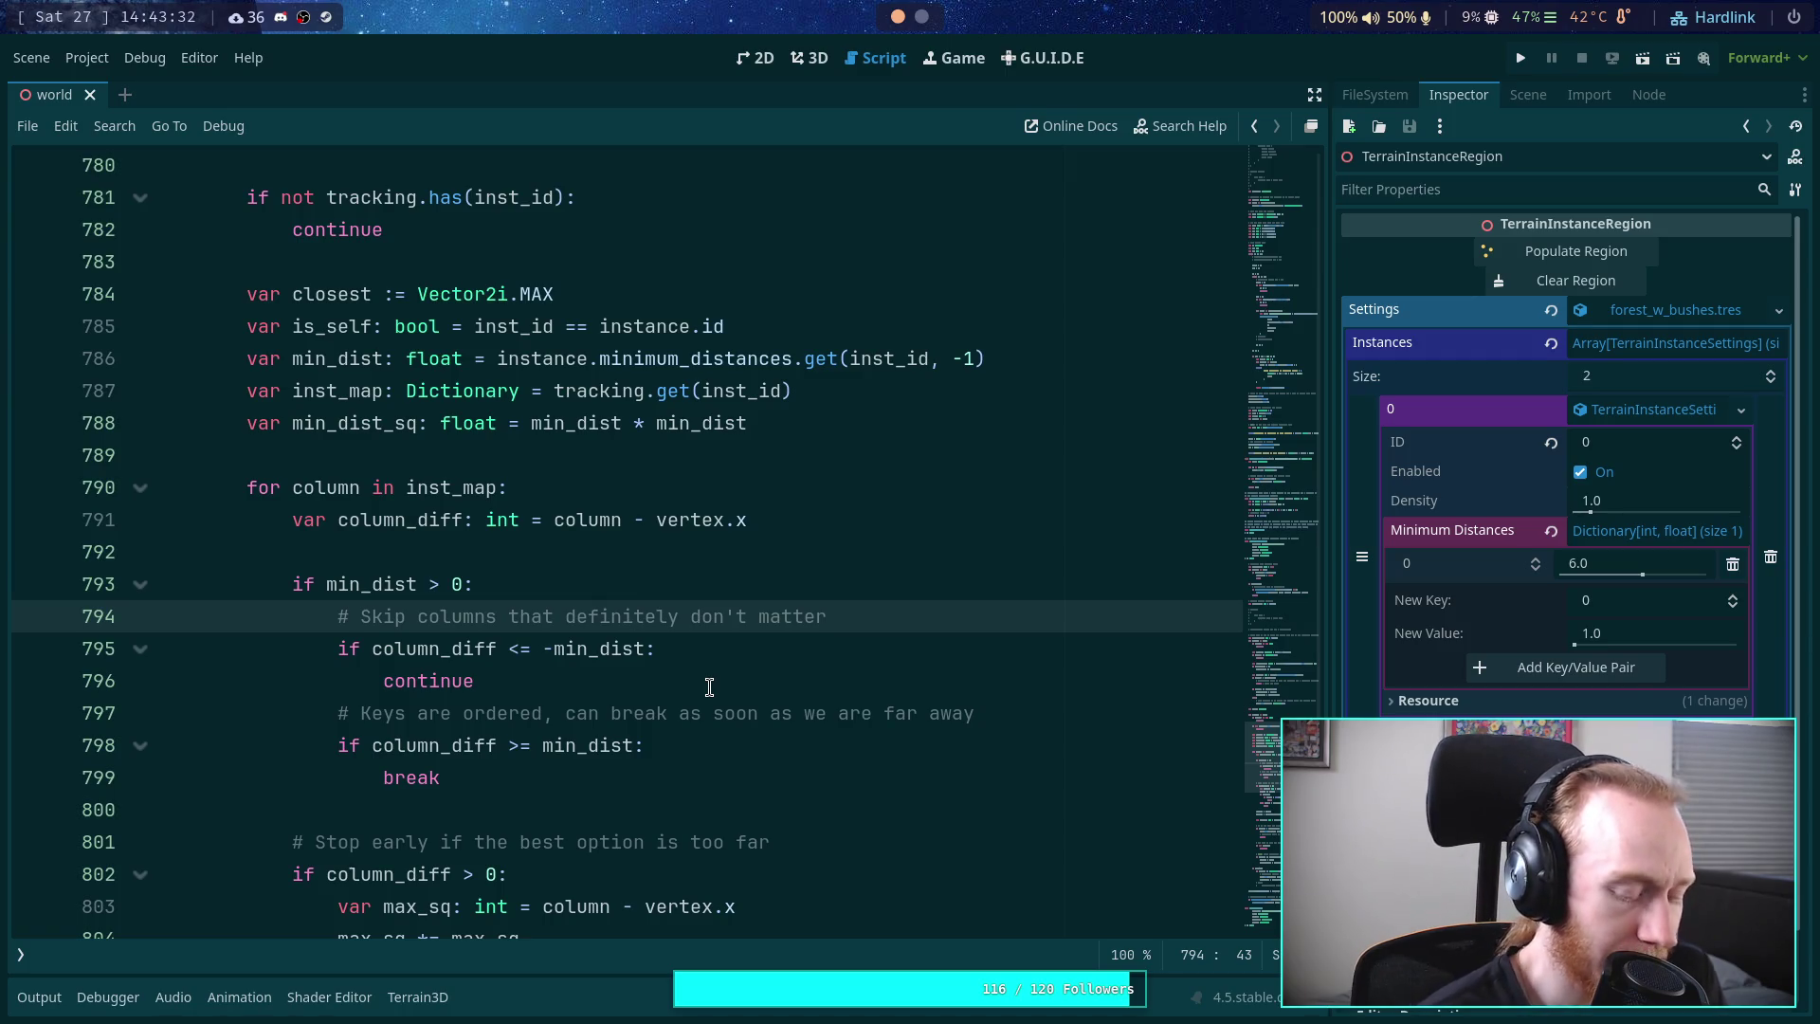
- Find _populate_probability and add the missing closing parenthesis to the tanh formula on line 694
scroll(709, 687, down, 5)
scroll(913, 663, down, 10)
scroll(1109, 736, up, 17)
scroll(901, 650, up, 20)
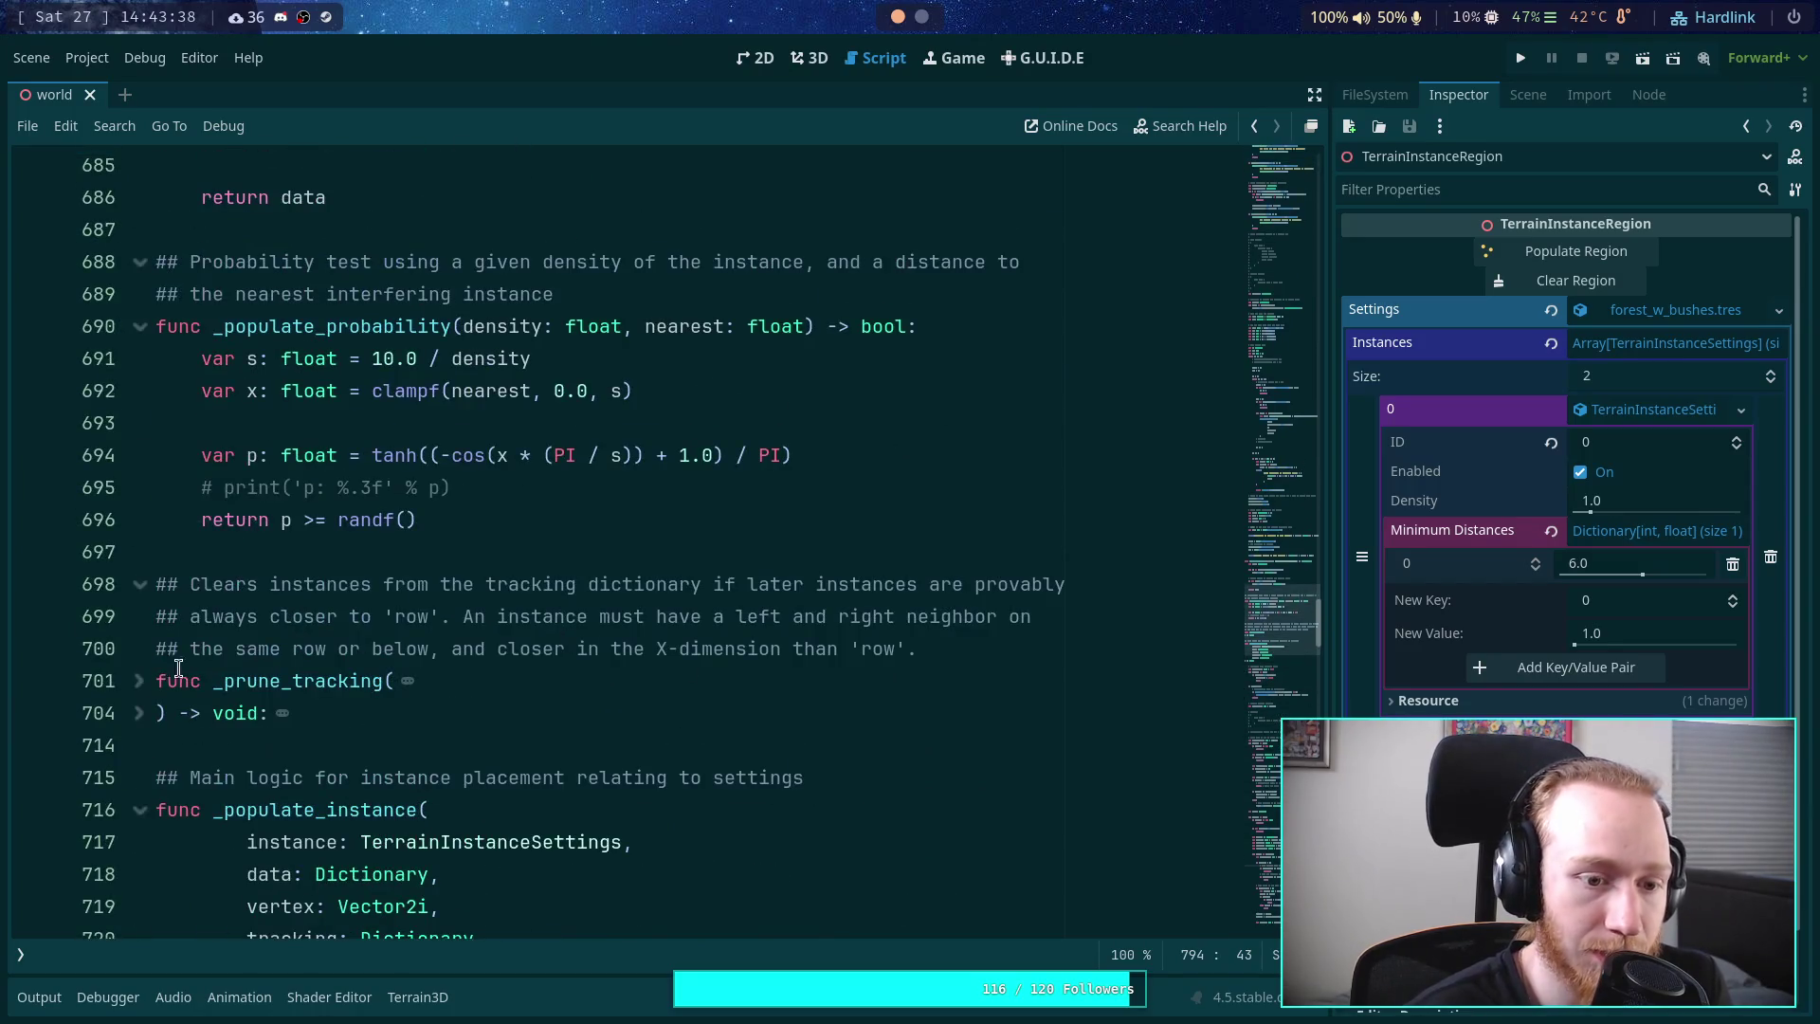
scroll(173, 445, up, 4)
scroll(219, 469, down, 2)
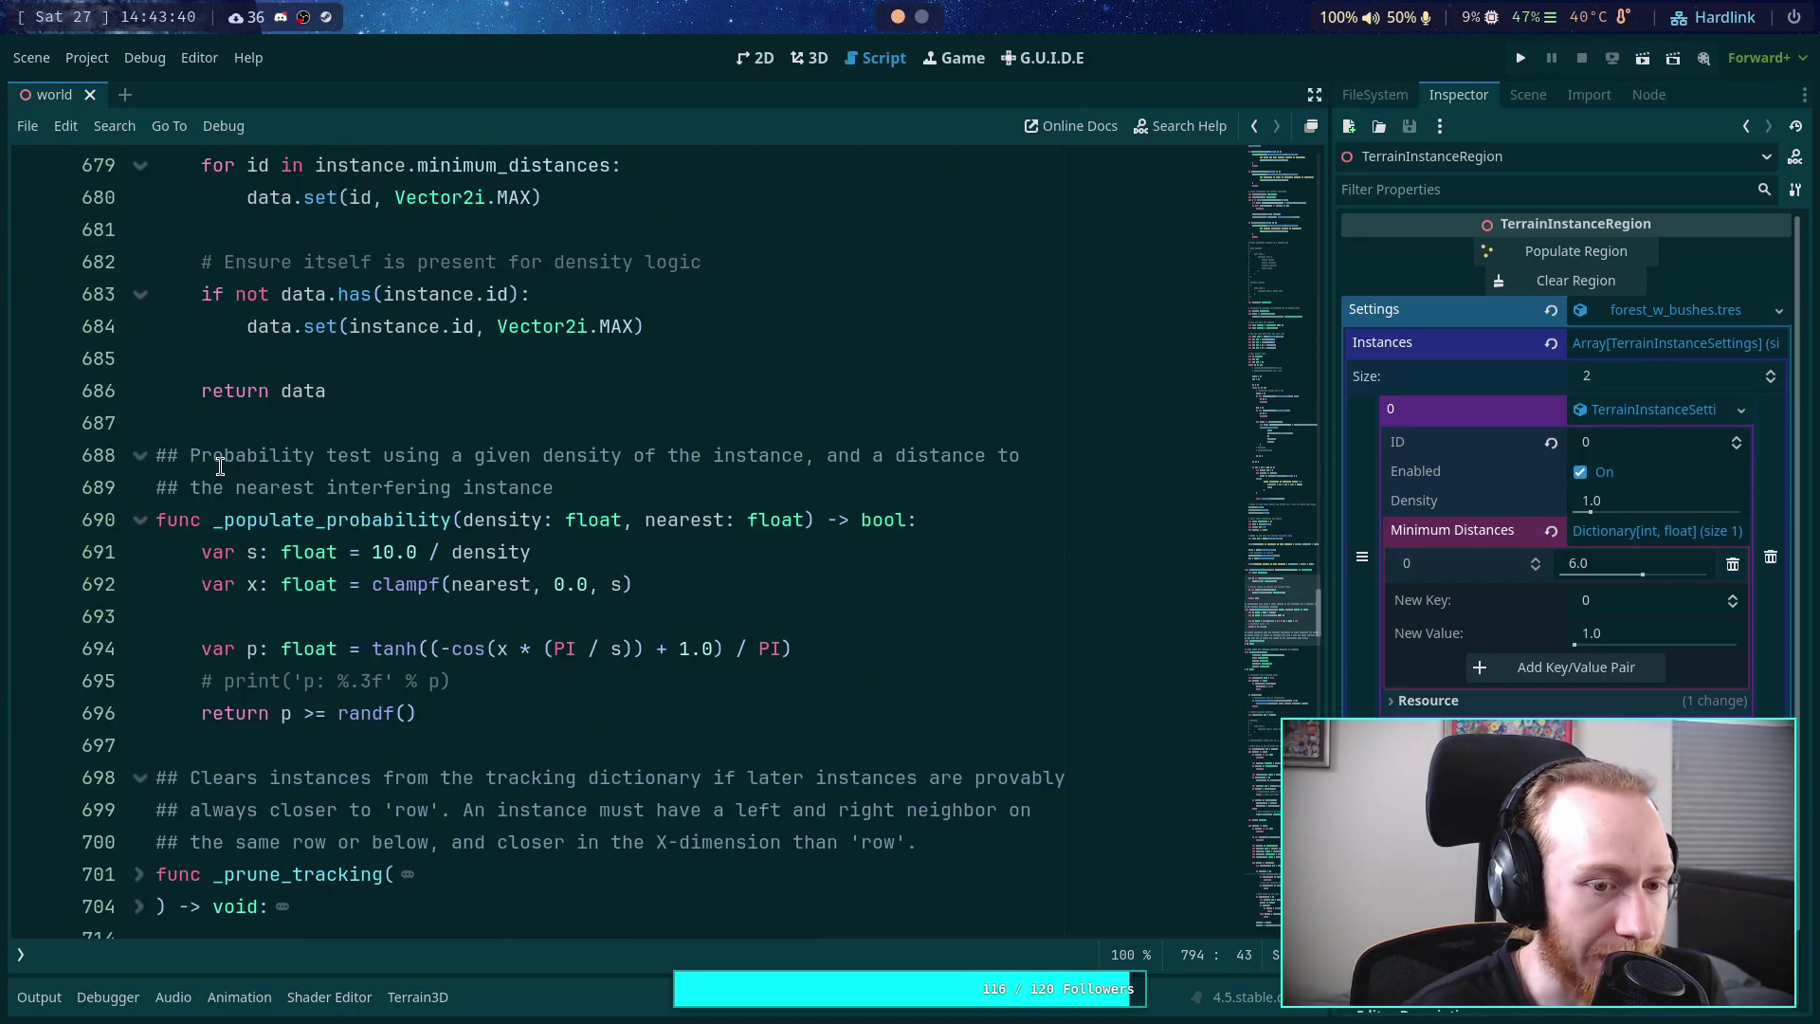
scroll(220, 466, down, 1)
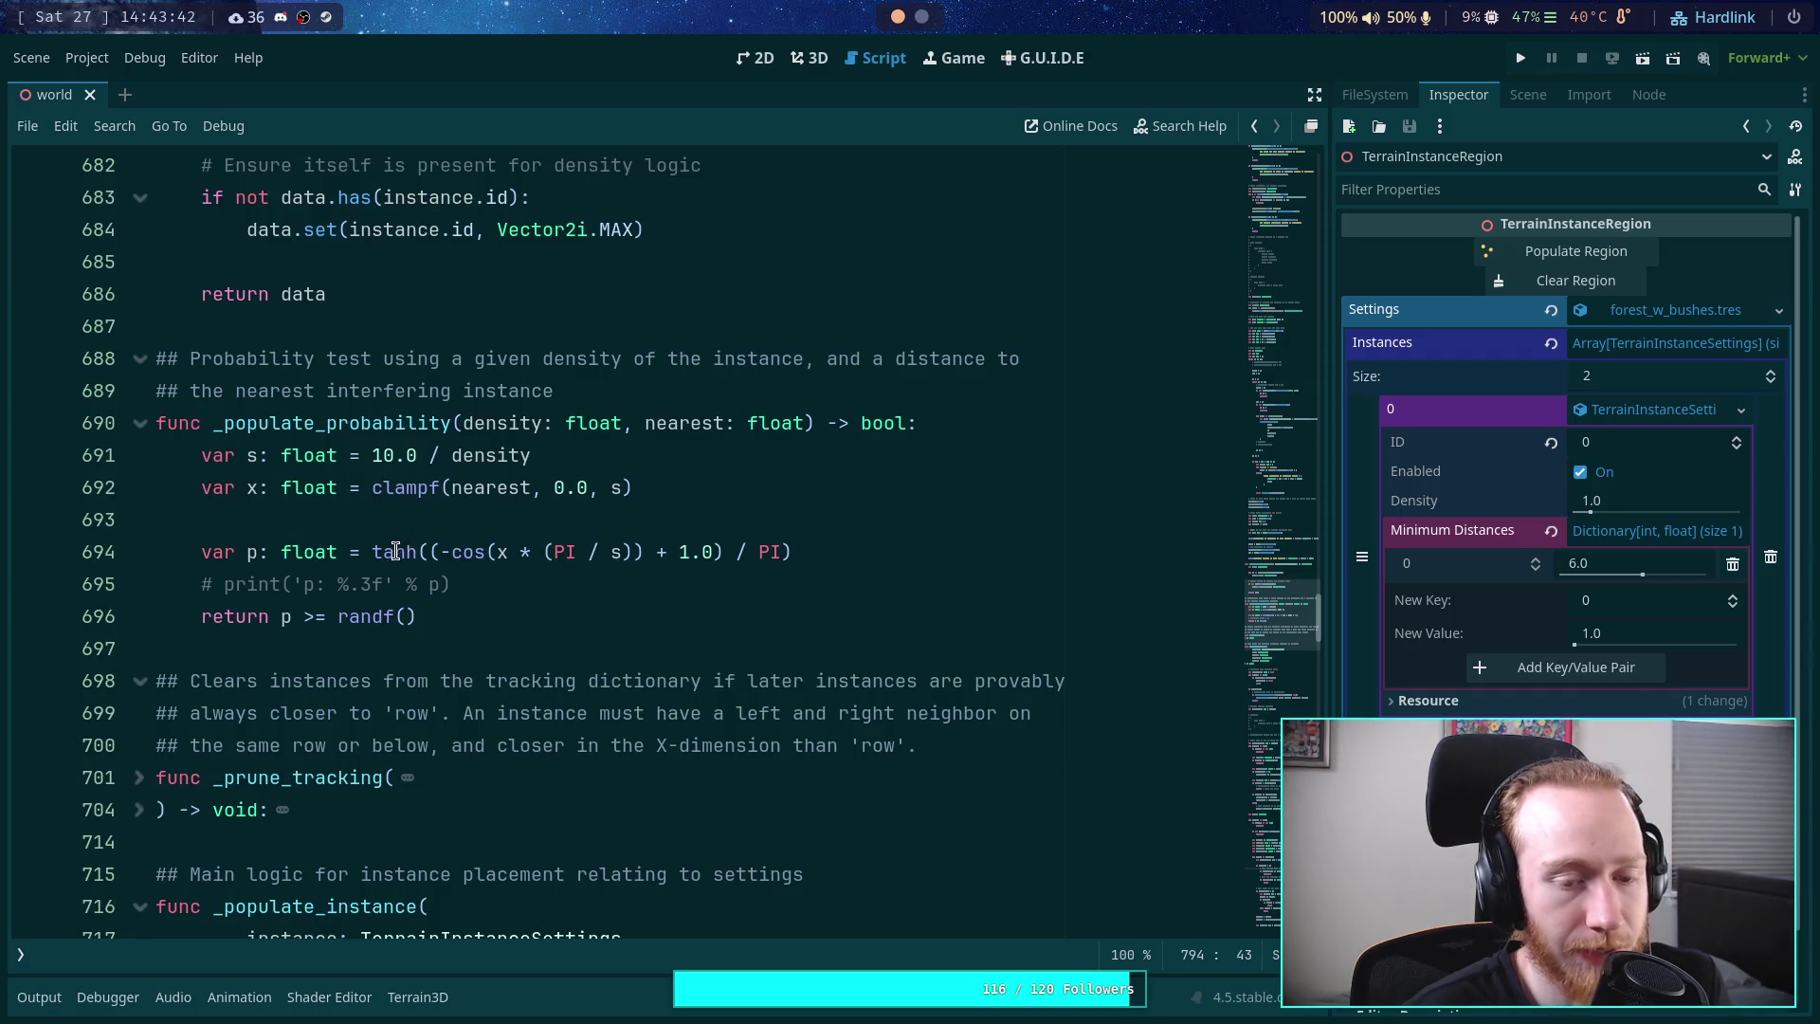
drag(854, 551, 371, 552)
drag(372, 455, 532, 455)
click(737, 551)
click(868, 552)
text())
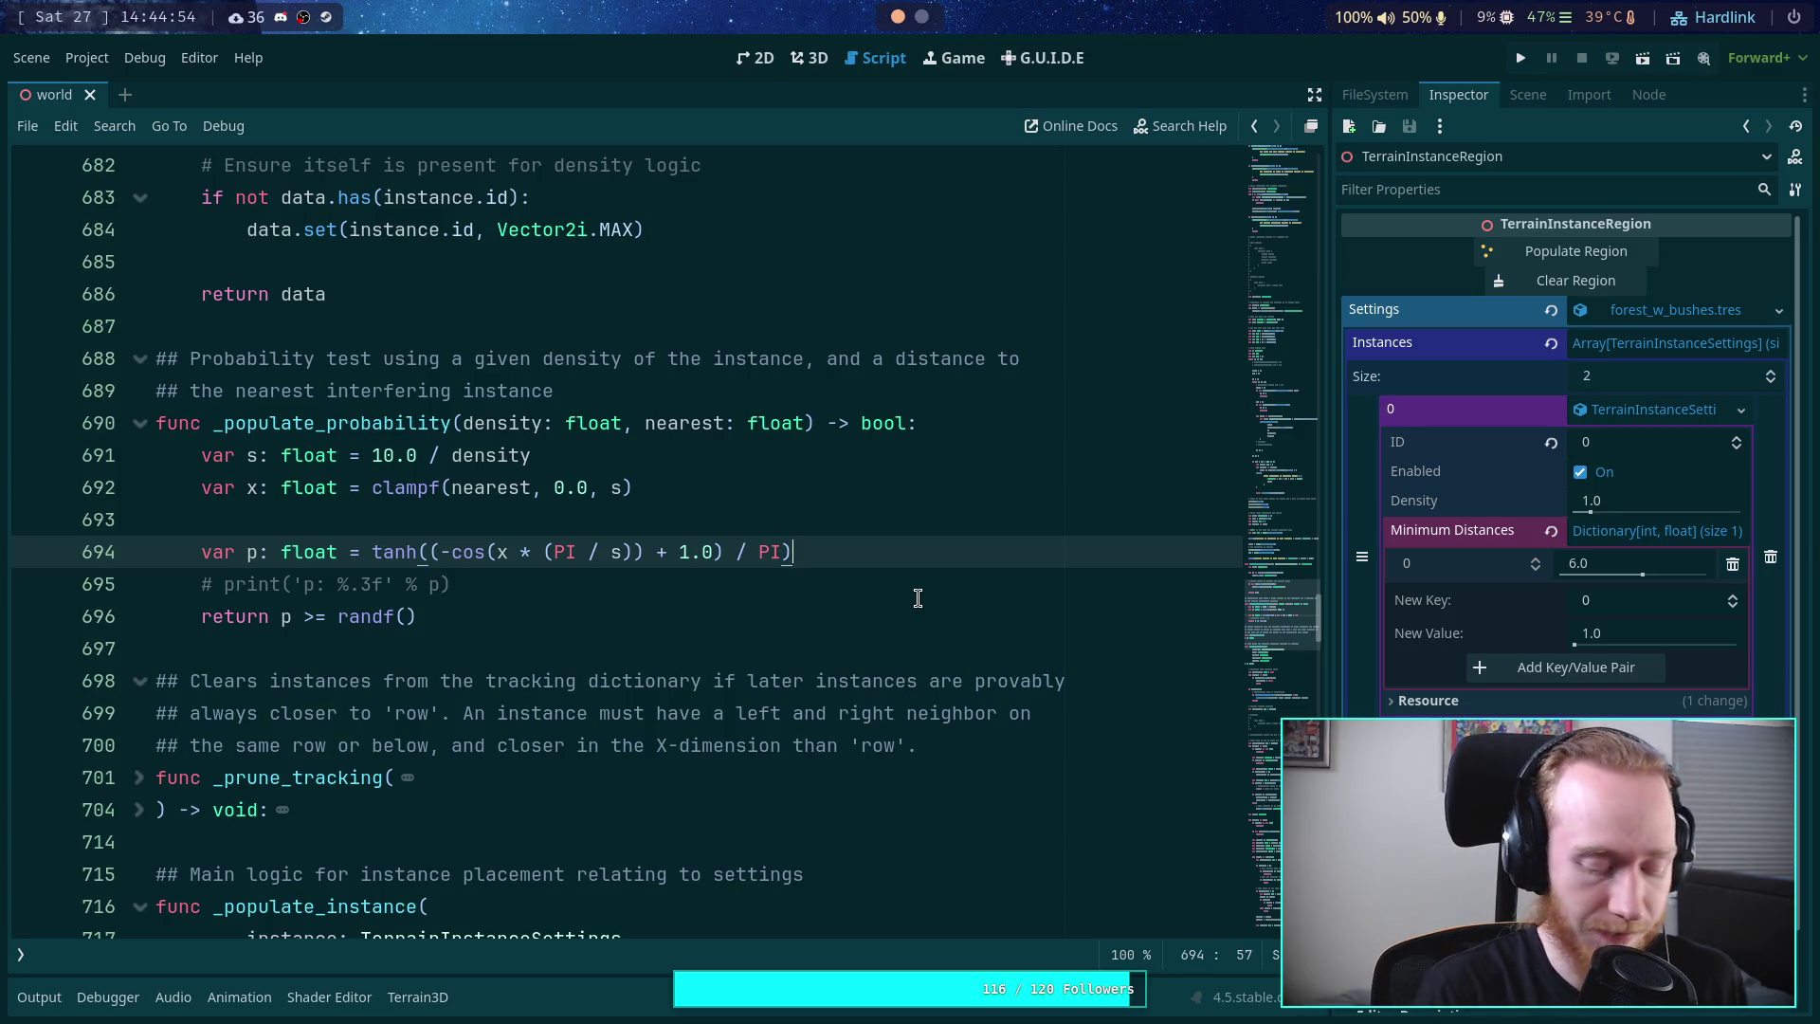
- Switch to the browser showing the Zombie Game GitHub project board
key(super+2)
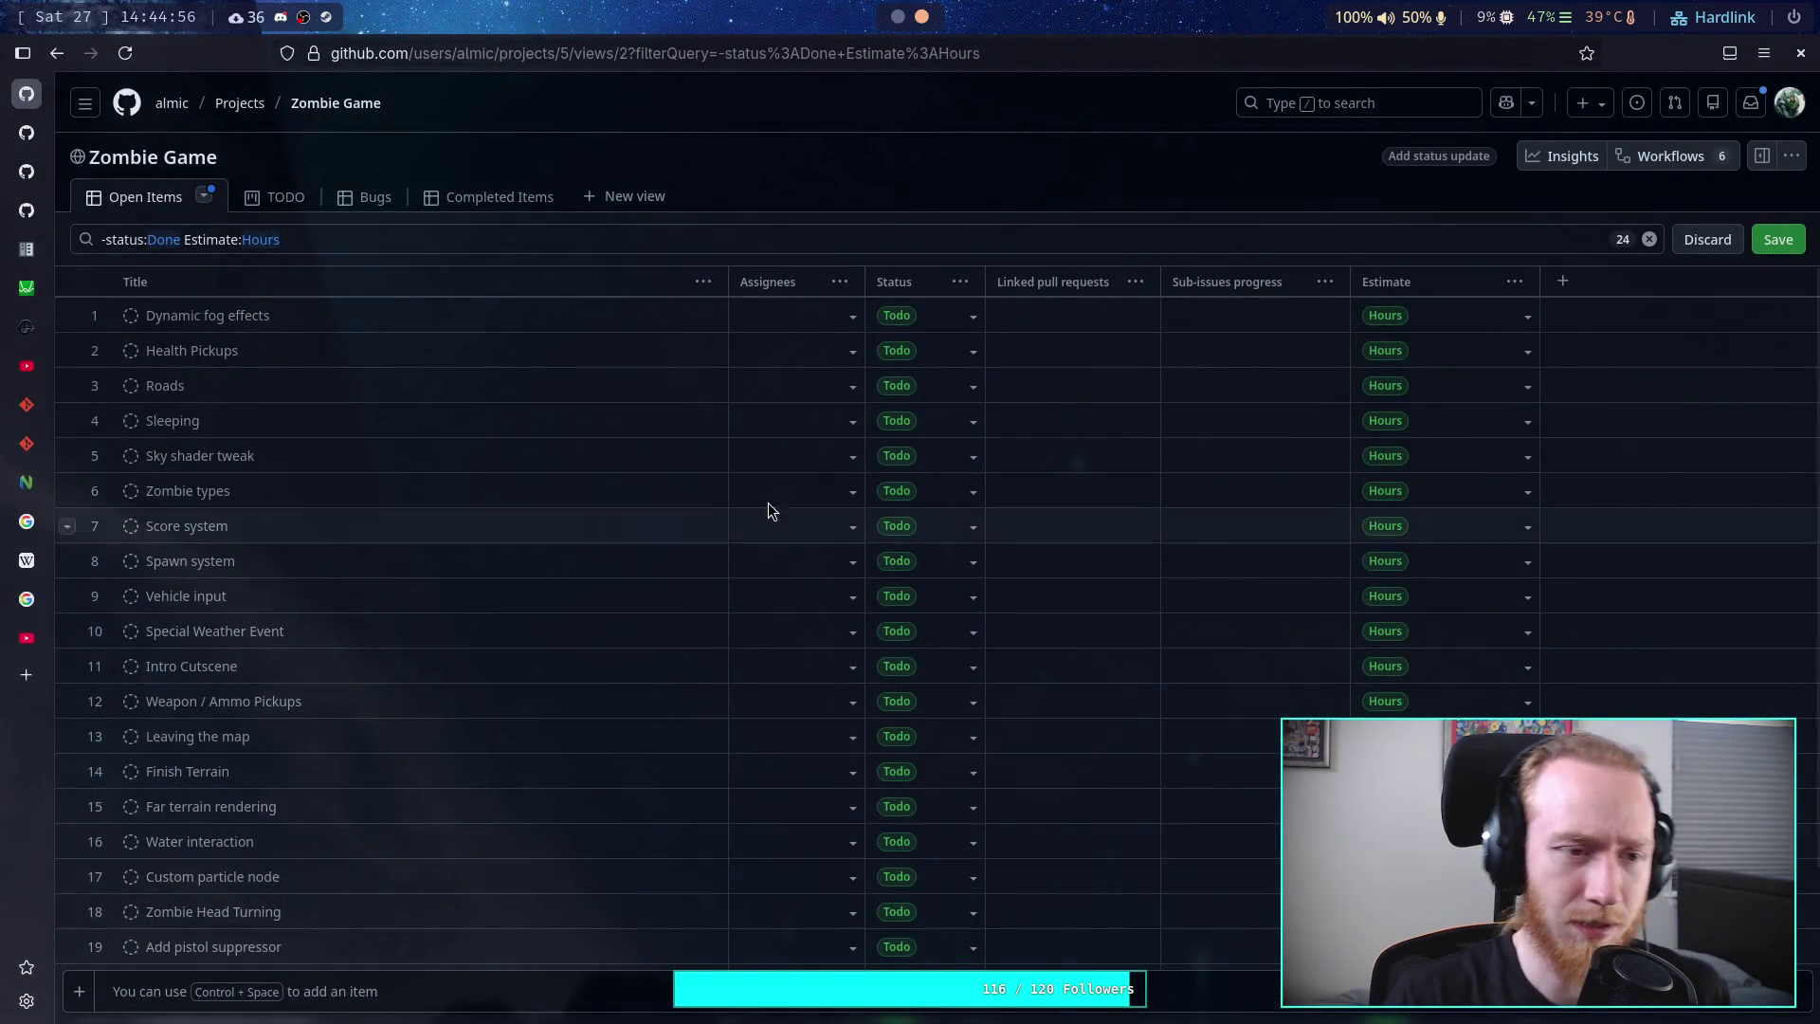
- Open Desmos and turn on Reverse contrast for a dark graph
click(27, 285)
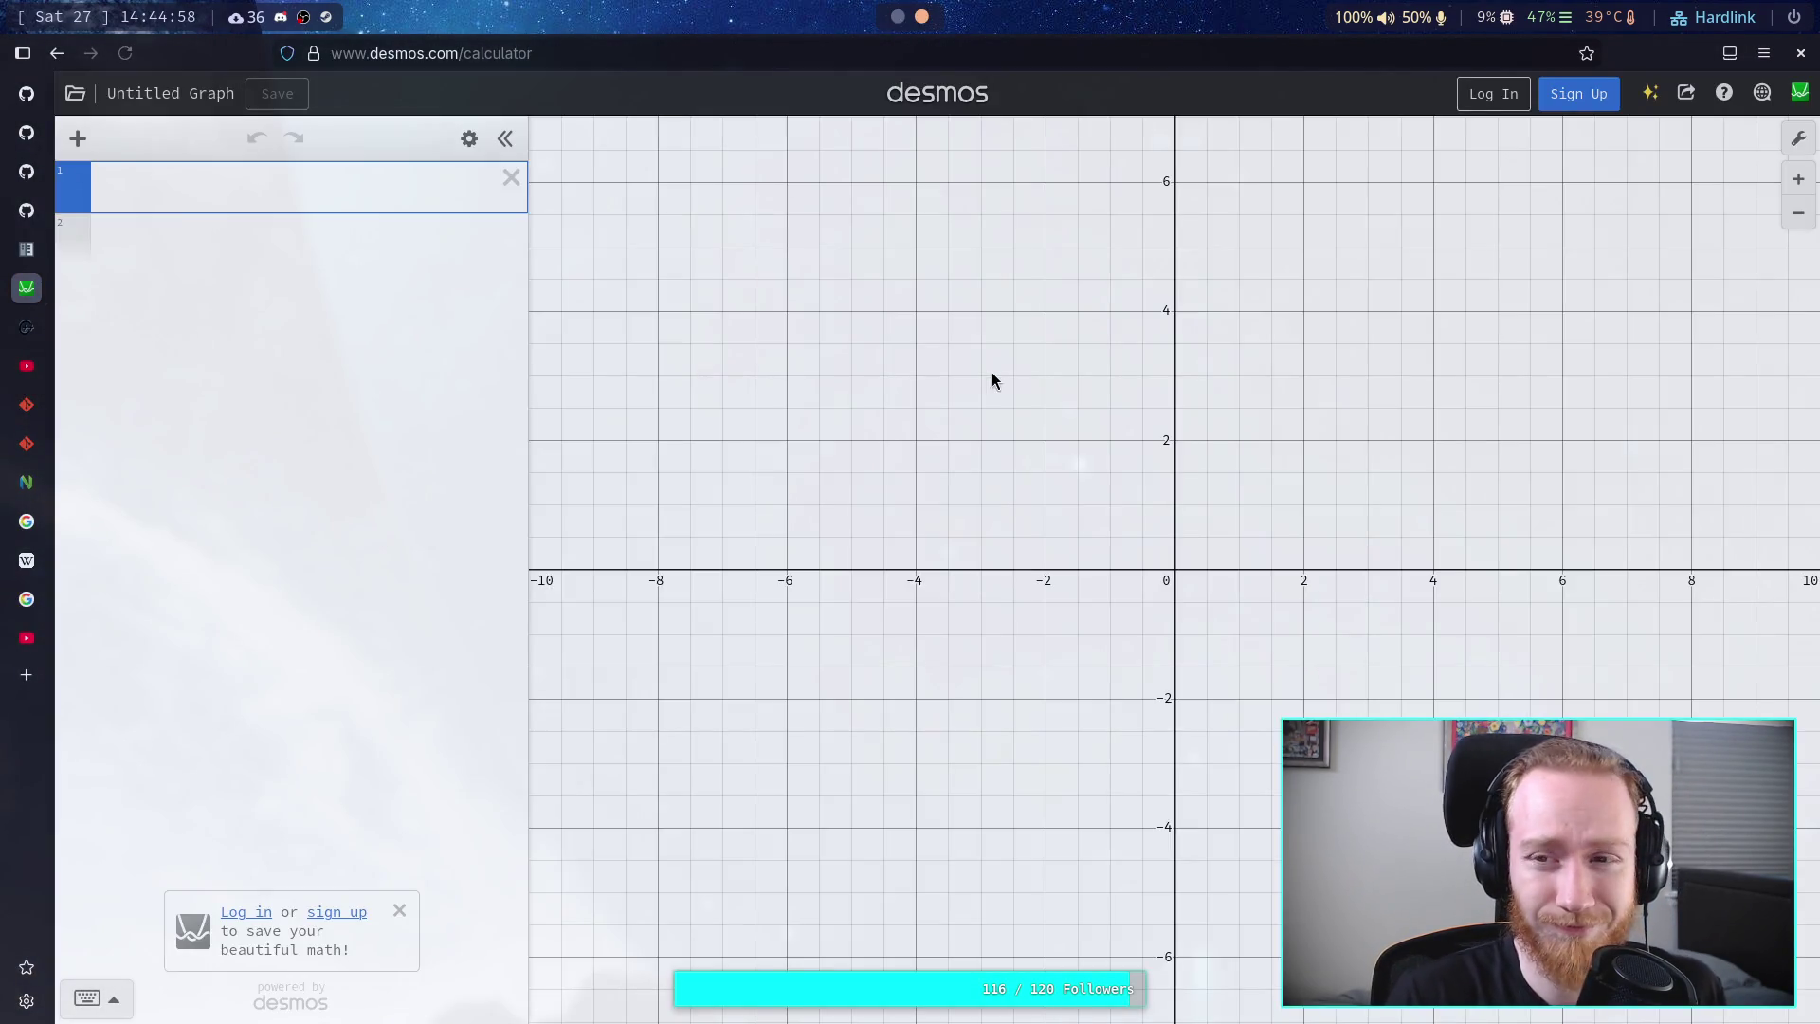
click(1796, 140)
click(1564, 179)
- Add d = 1 and s = 10/d, move f(x) below them, and begin typing −cos(x·(π/s)
click(226, 196)
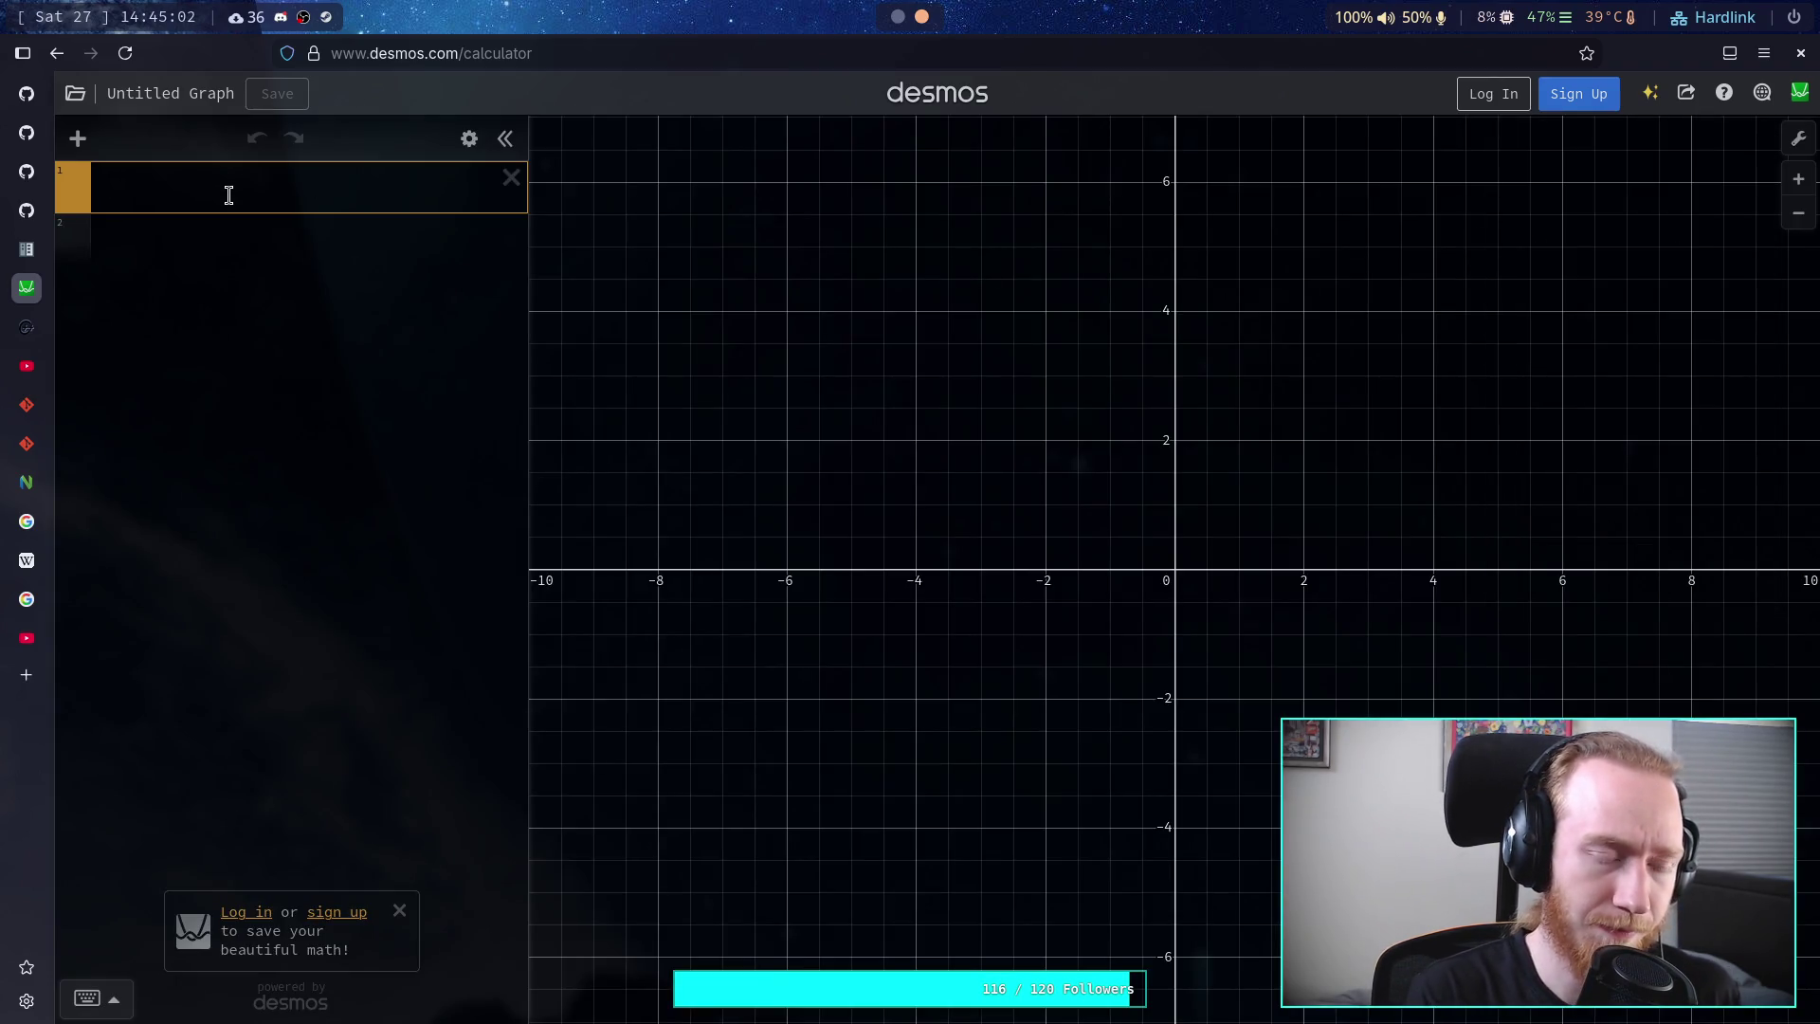
text(f)
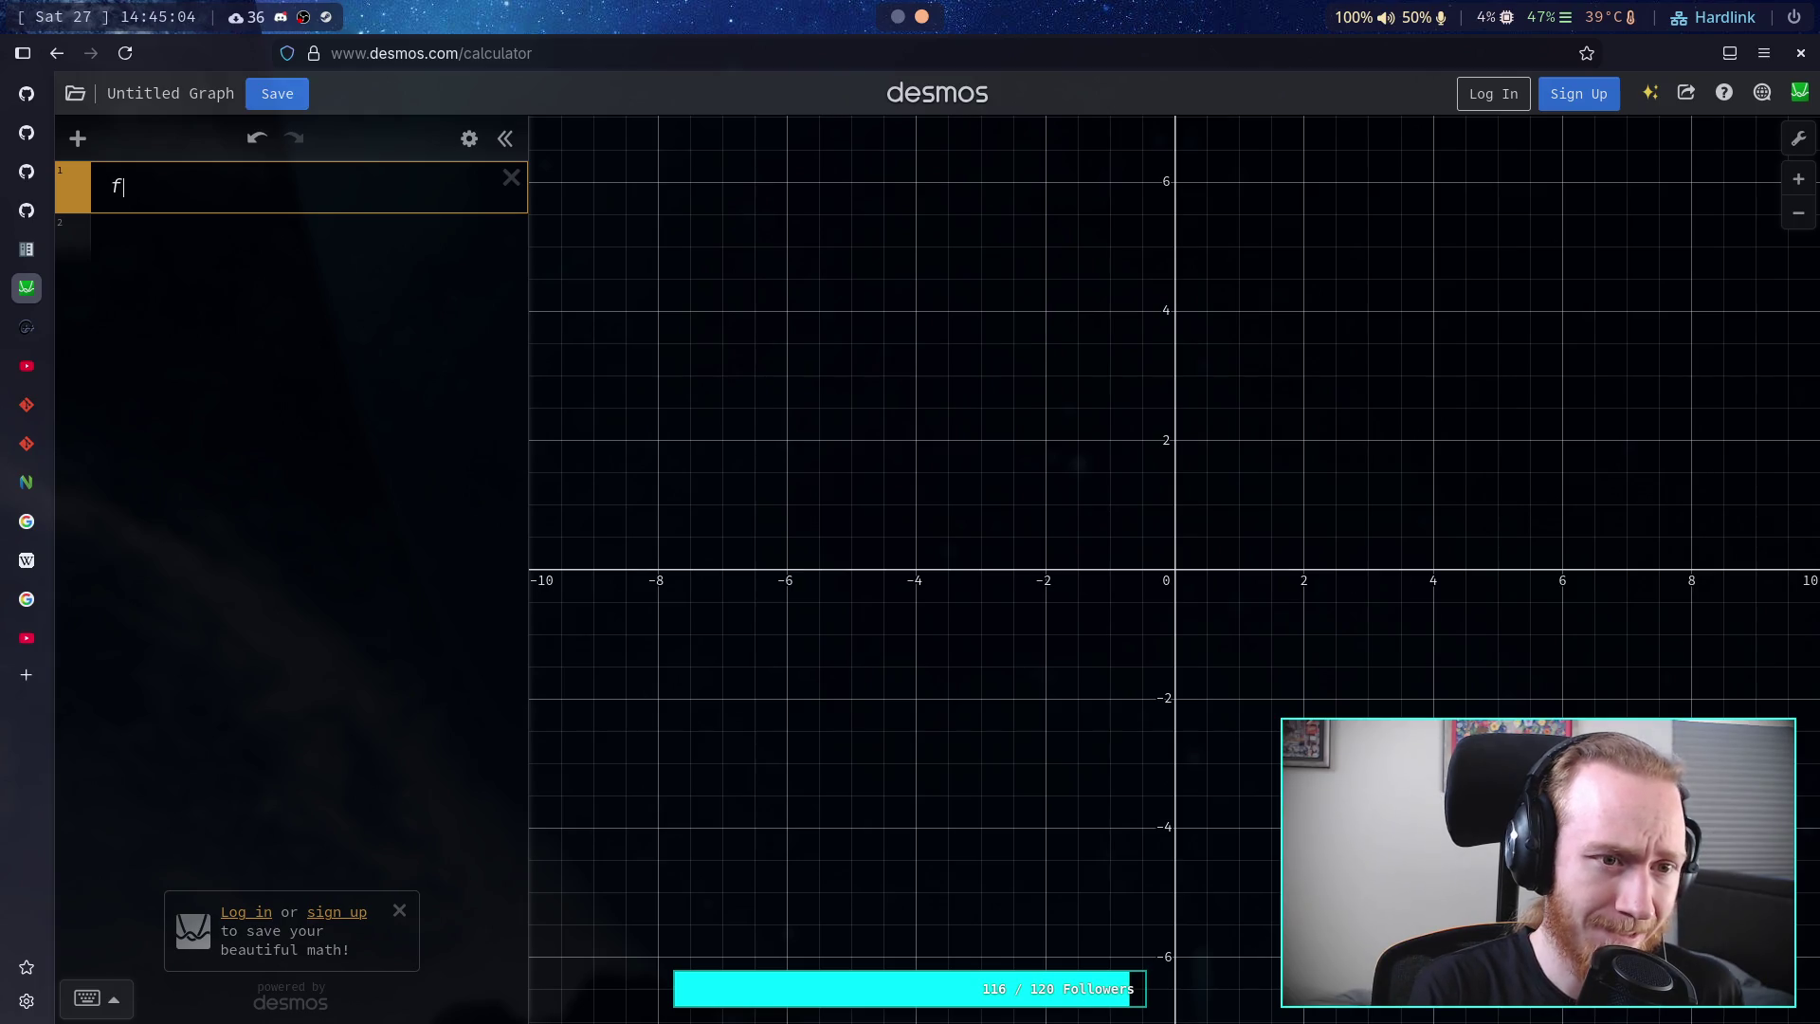
text((x)=)
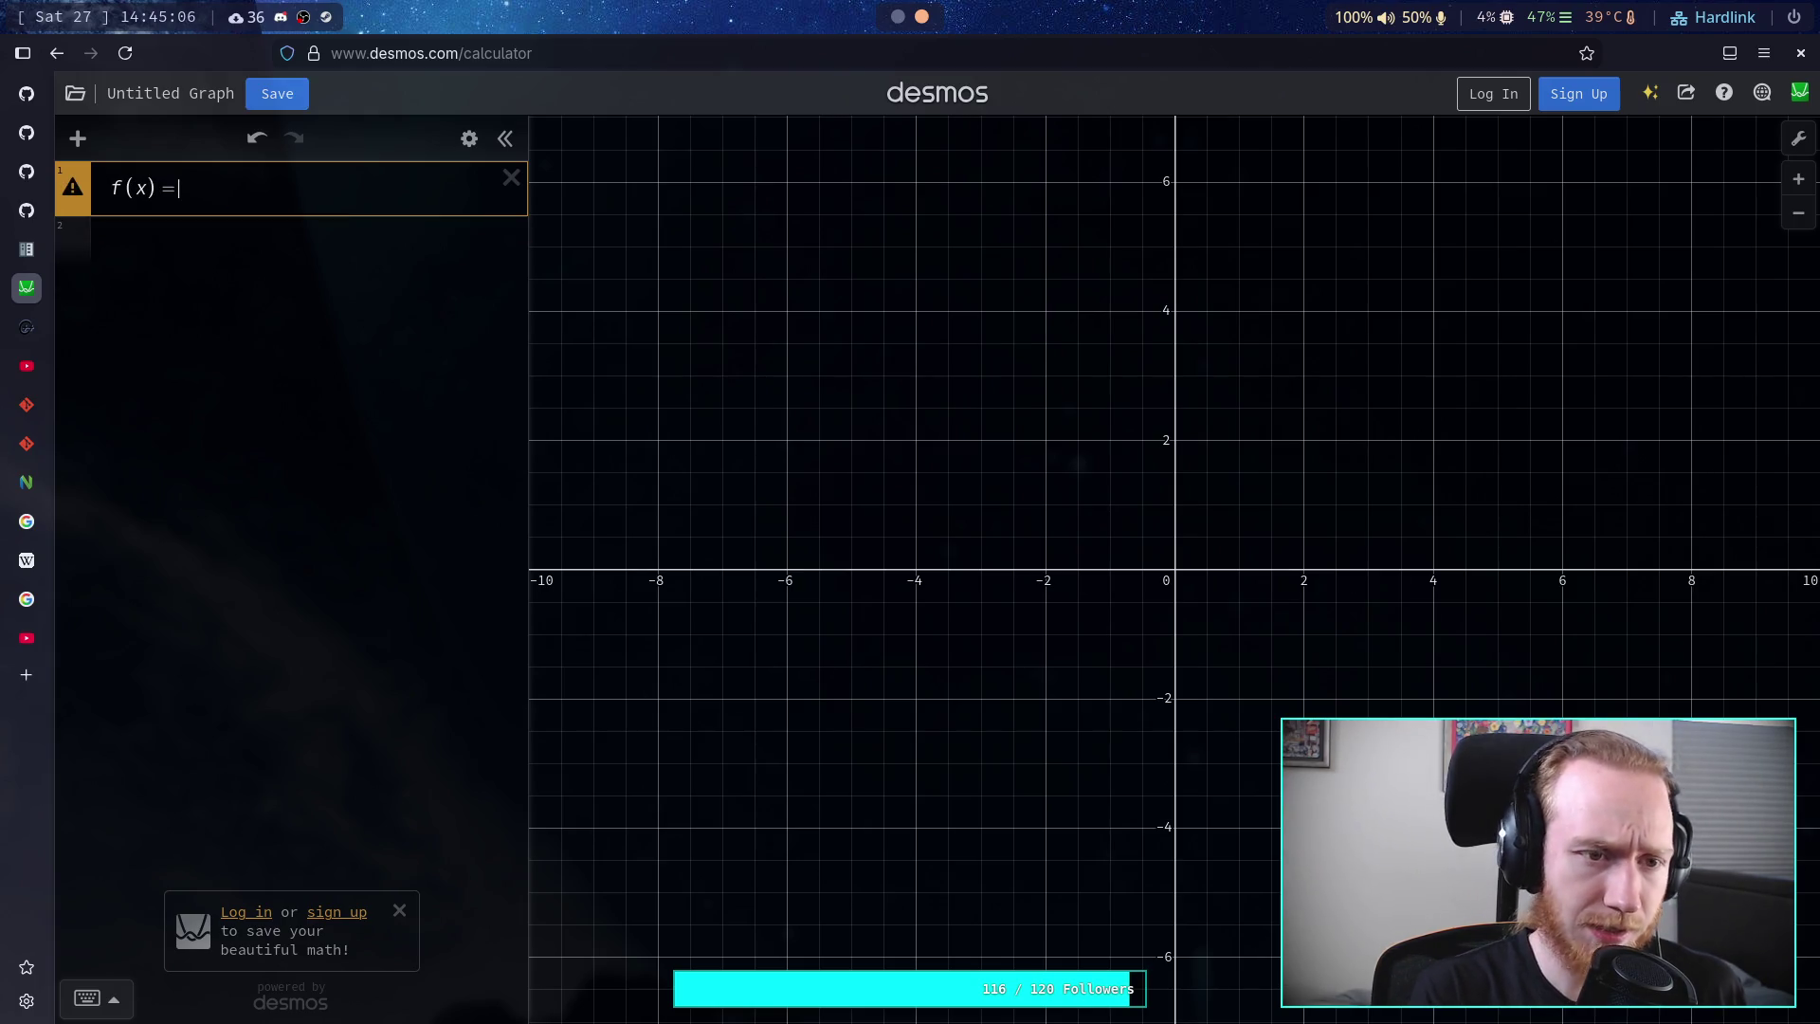
key(Return)
text(d =)
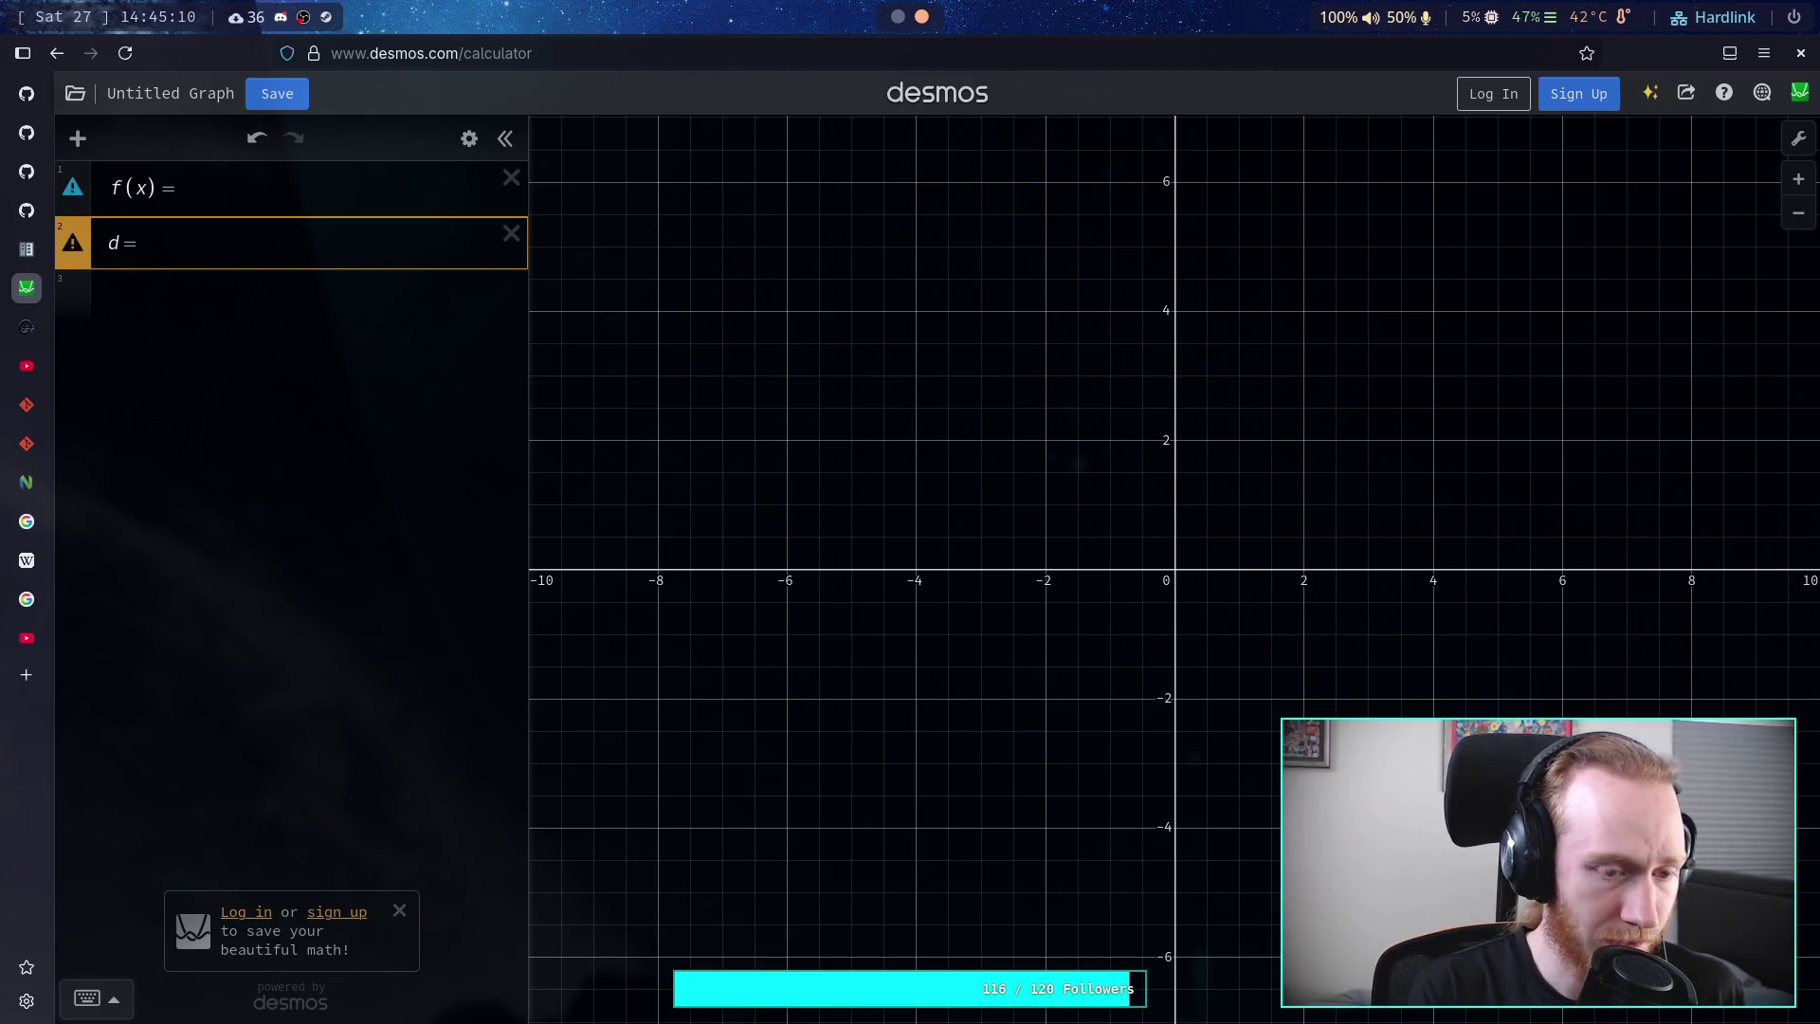
text(1)
key(Return)
text(s =)
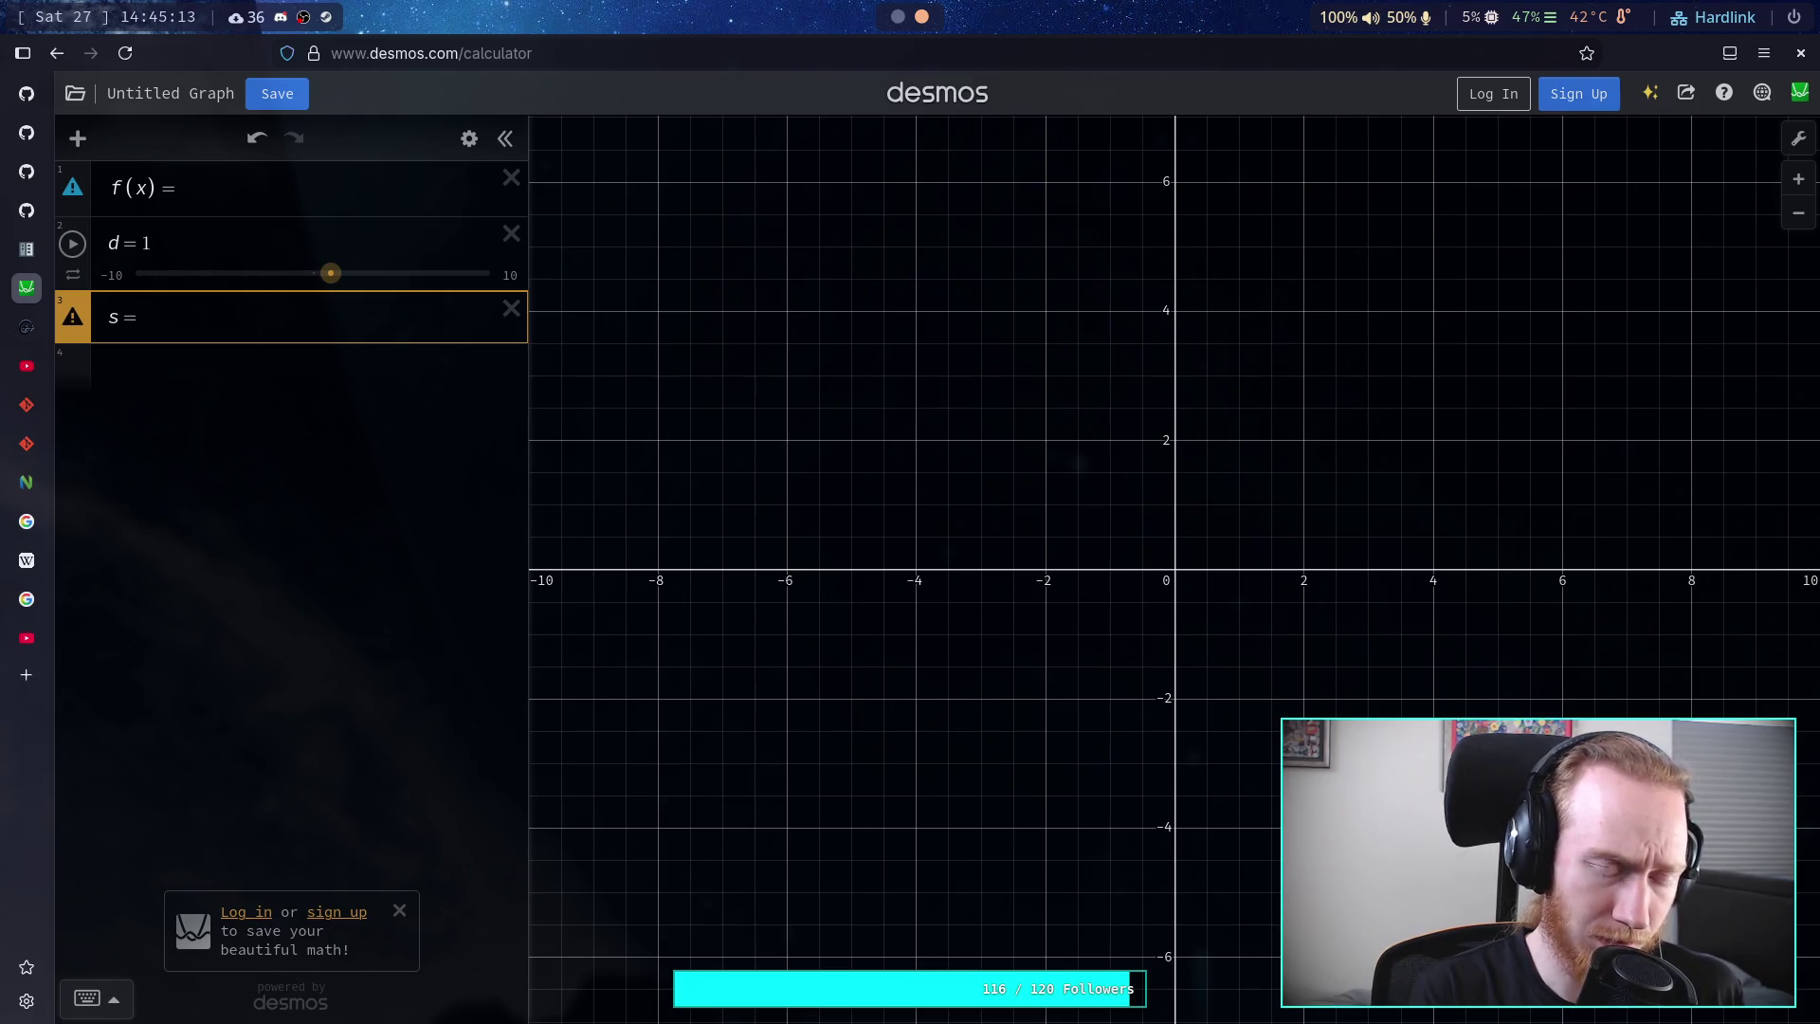
text(10/d)
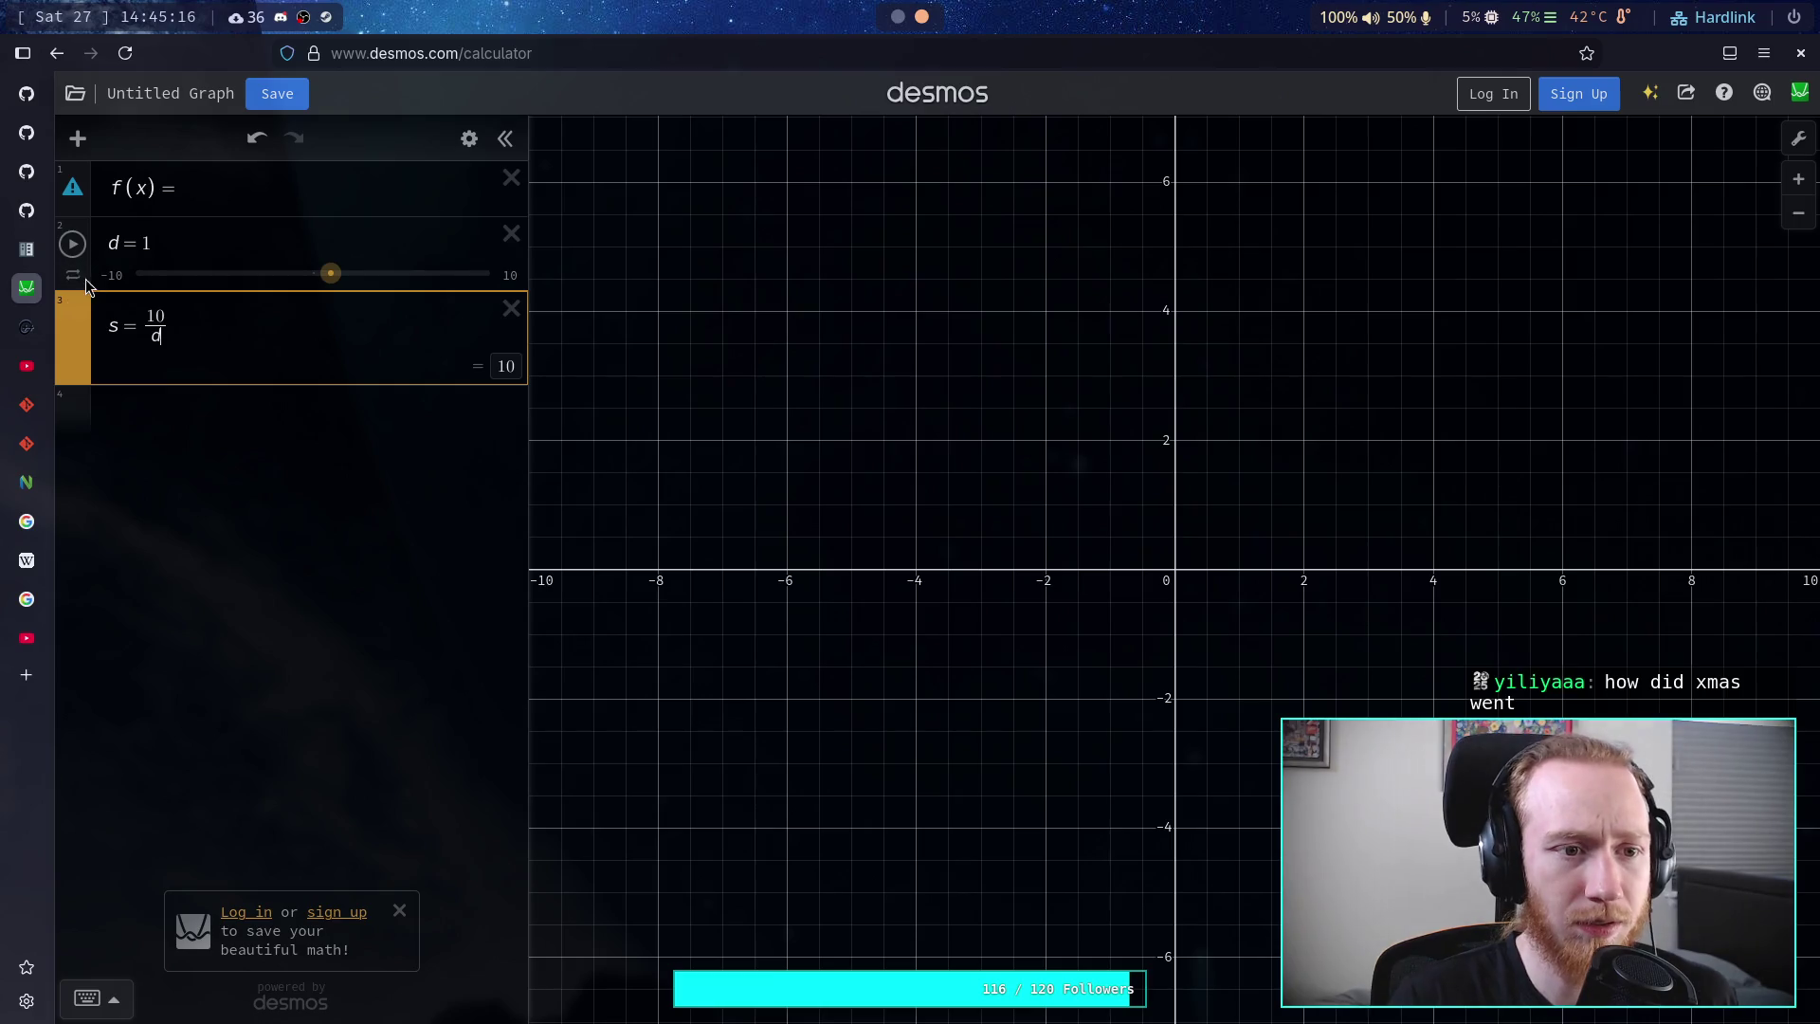
mouse_move(83, 201)
mouse_down()
mouse_move(96, 401)
mouse_move(296, 378)
mouse_up()
click(304, 378)
text(-dos)
text(x)
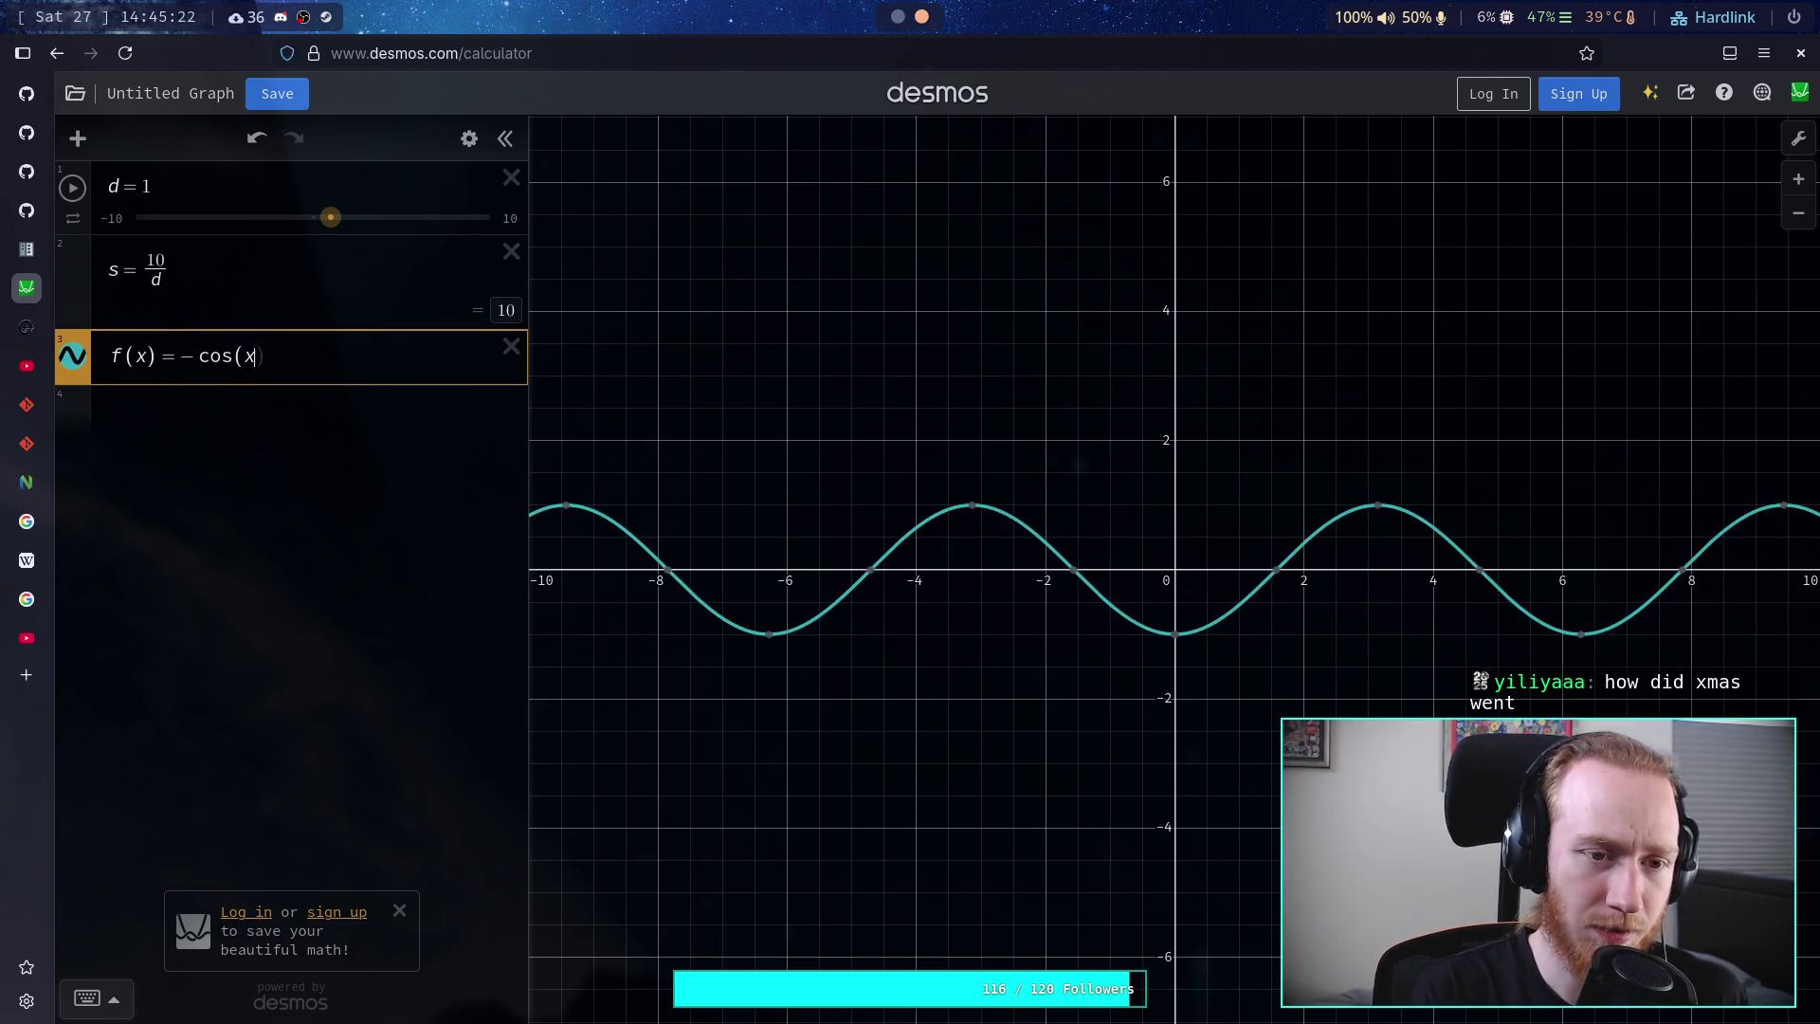
text(*)
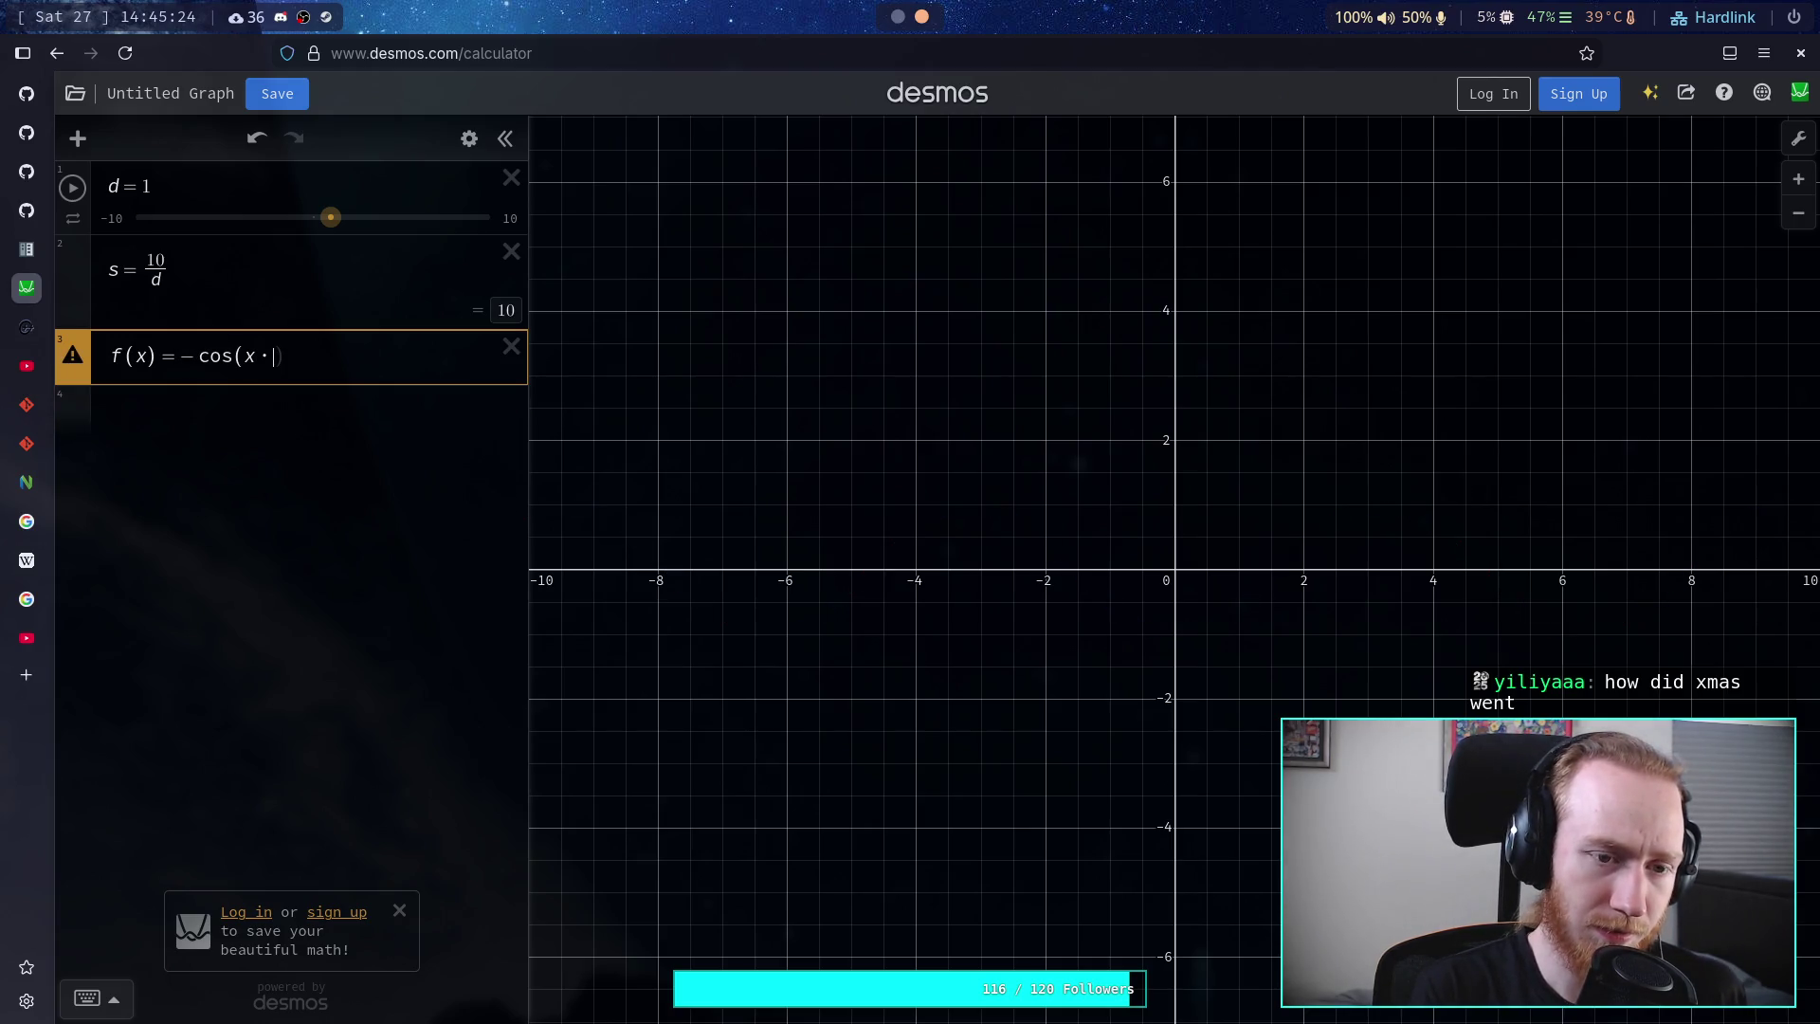
text(()
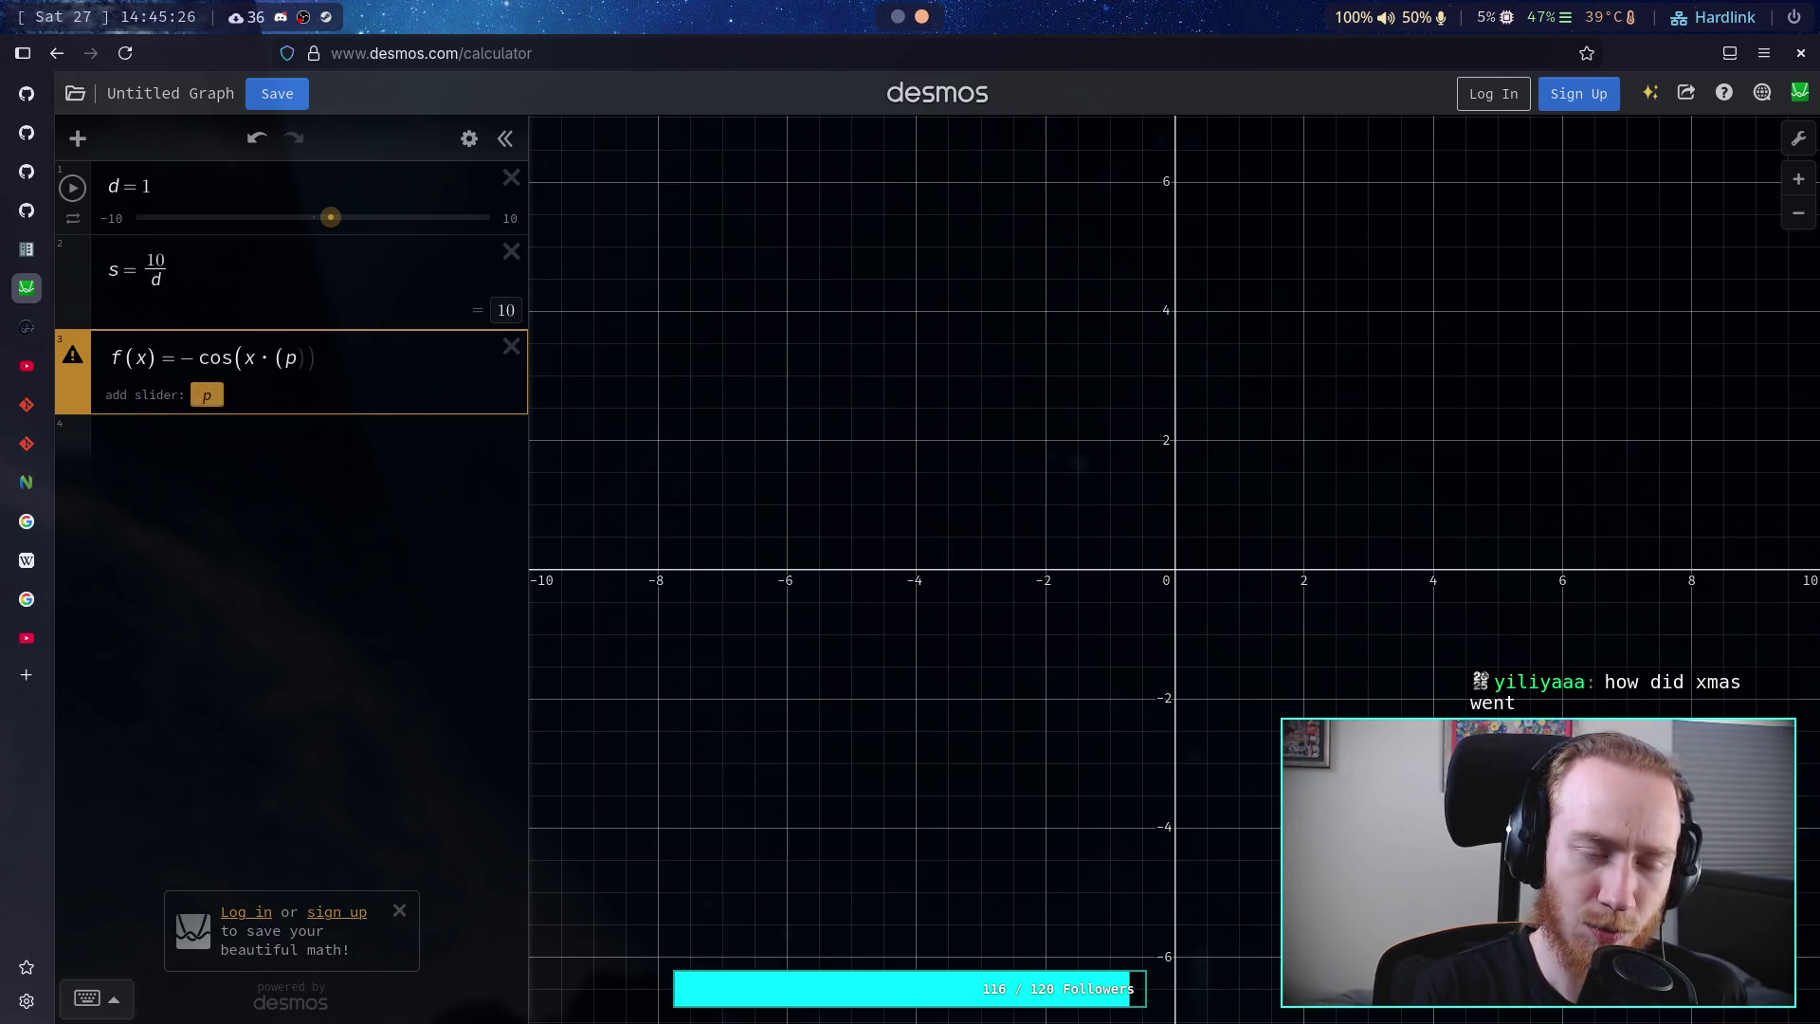
text(pi/)
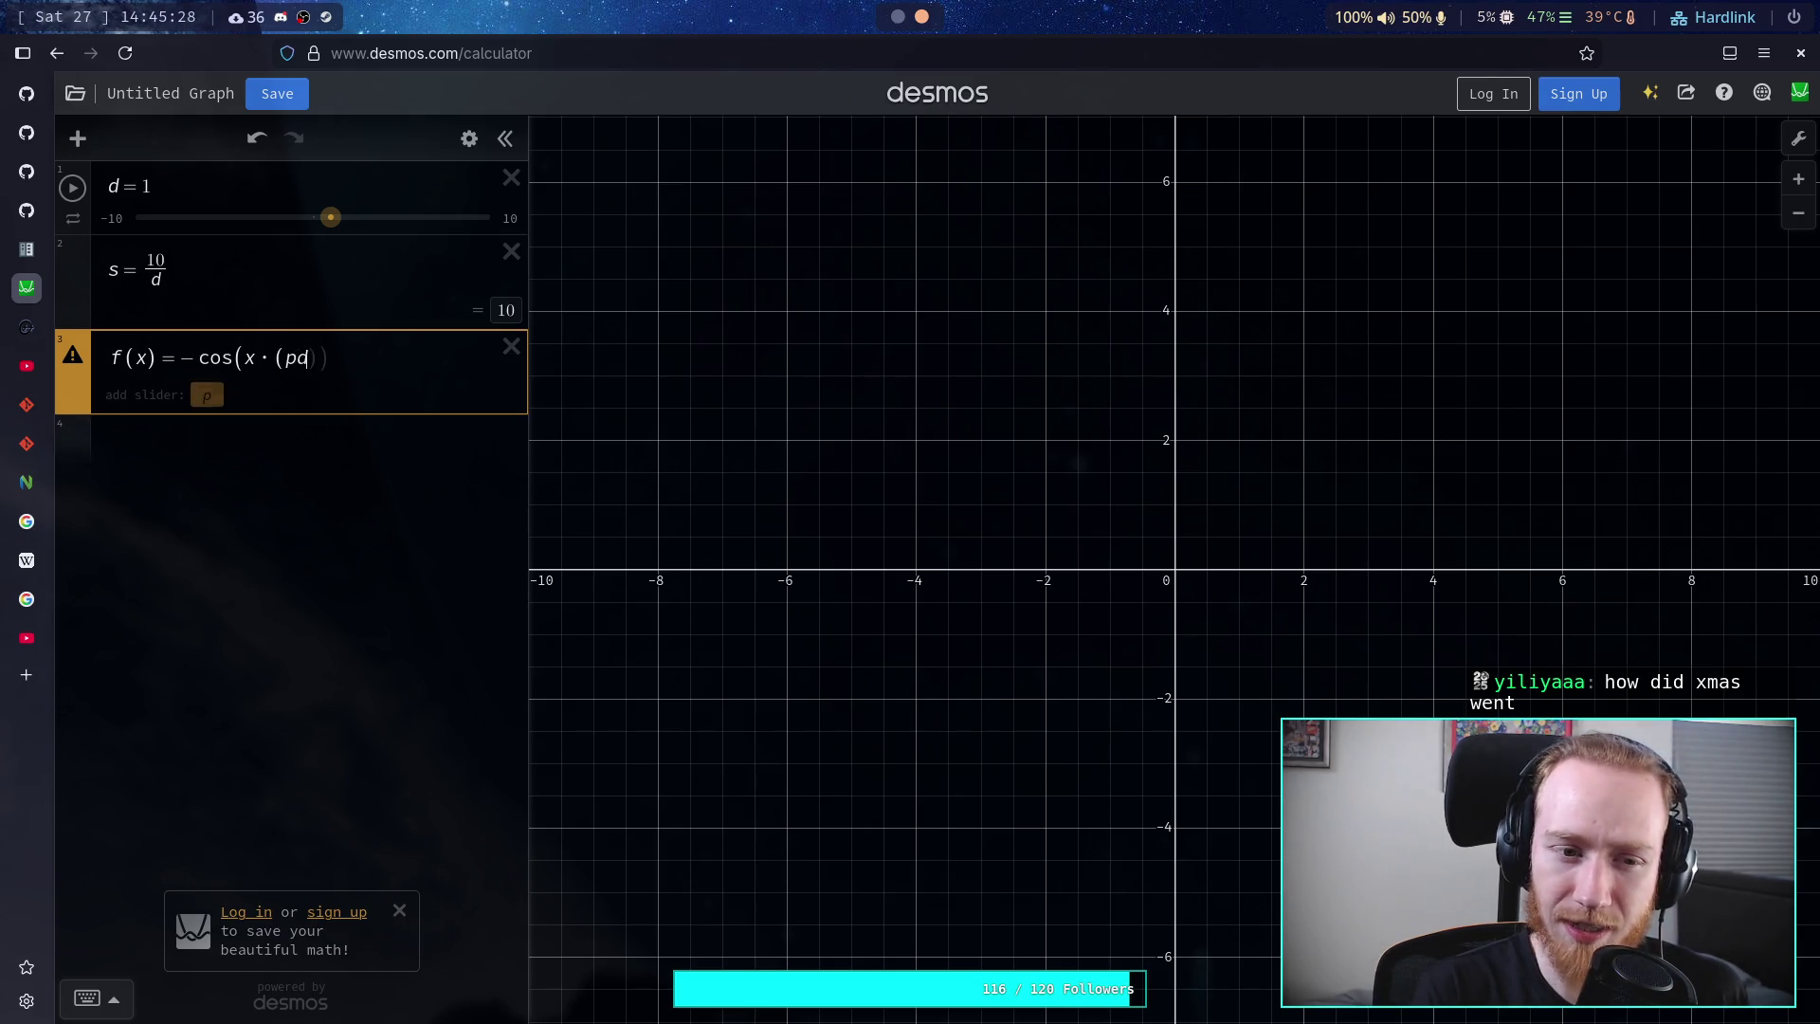
text(s)
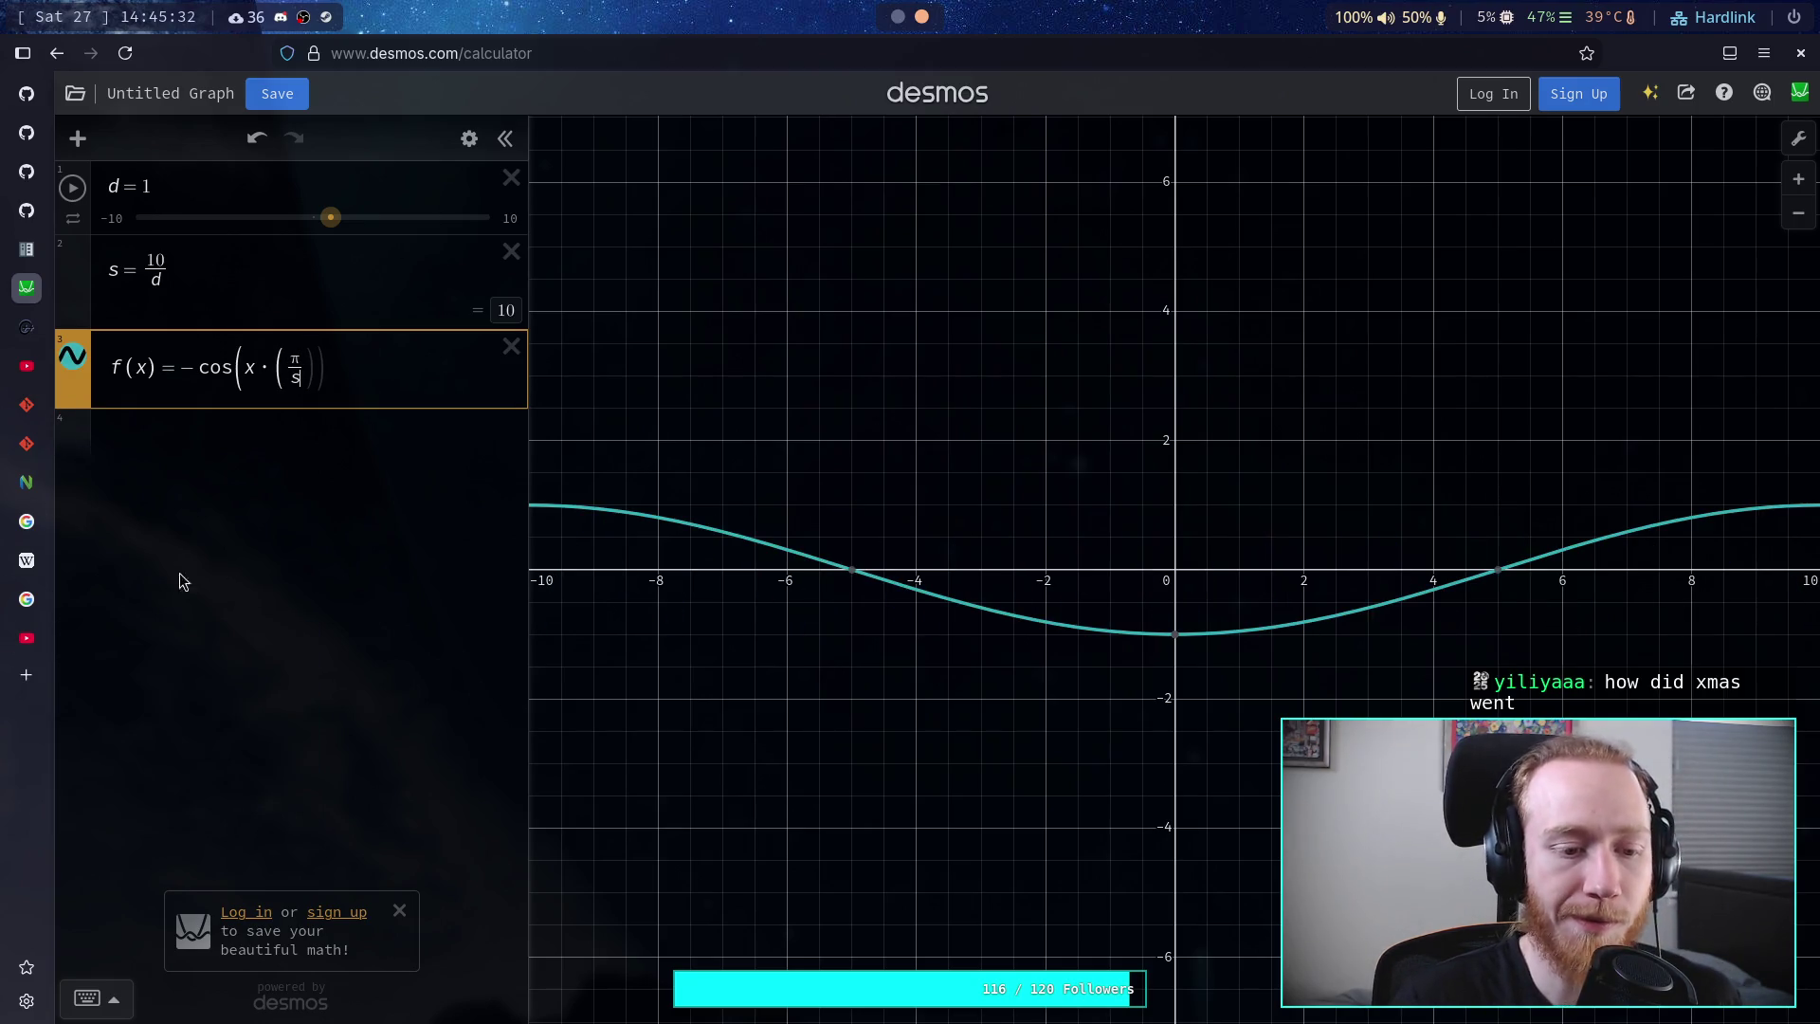
- Check the Godot formula and complete f(x) as −cos(x·(π/s)) + 1
key(super+1)
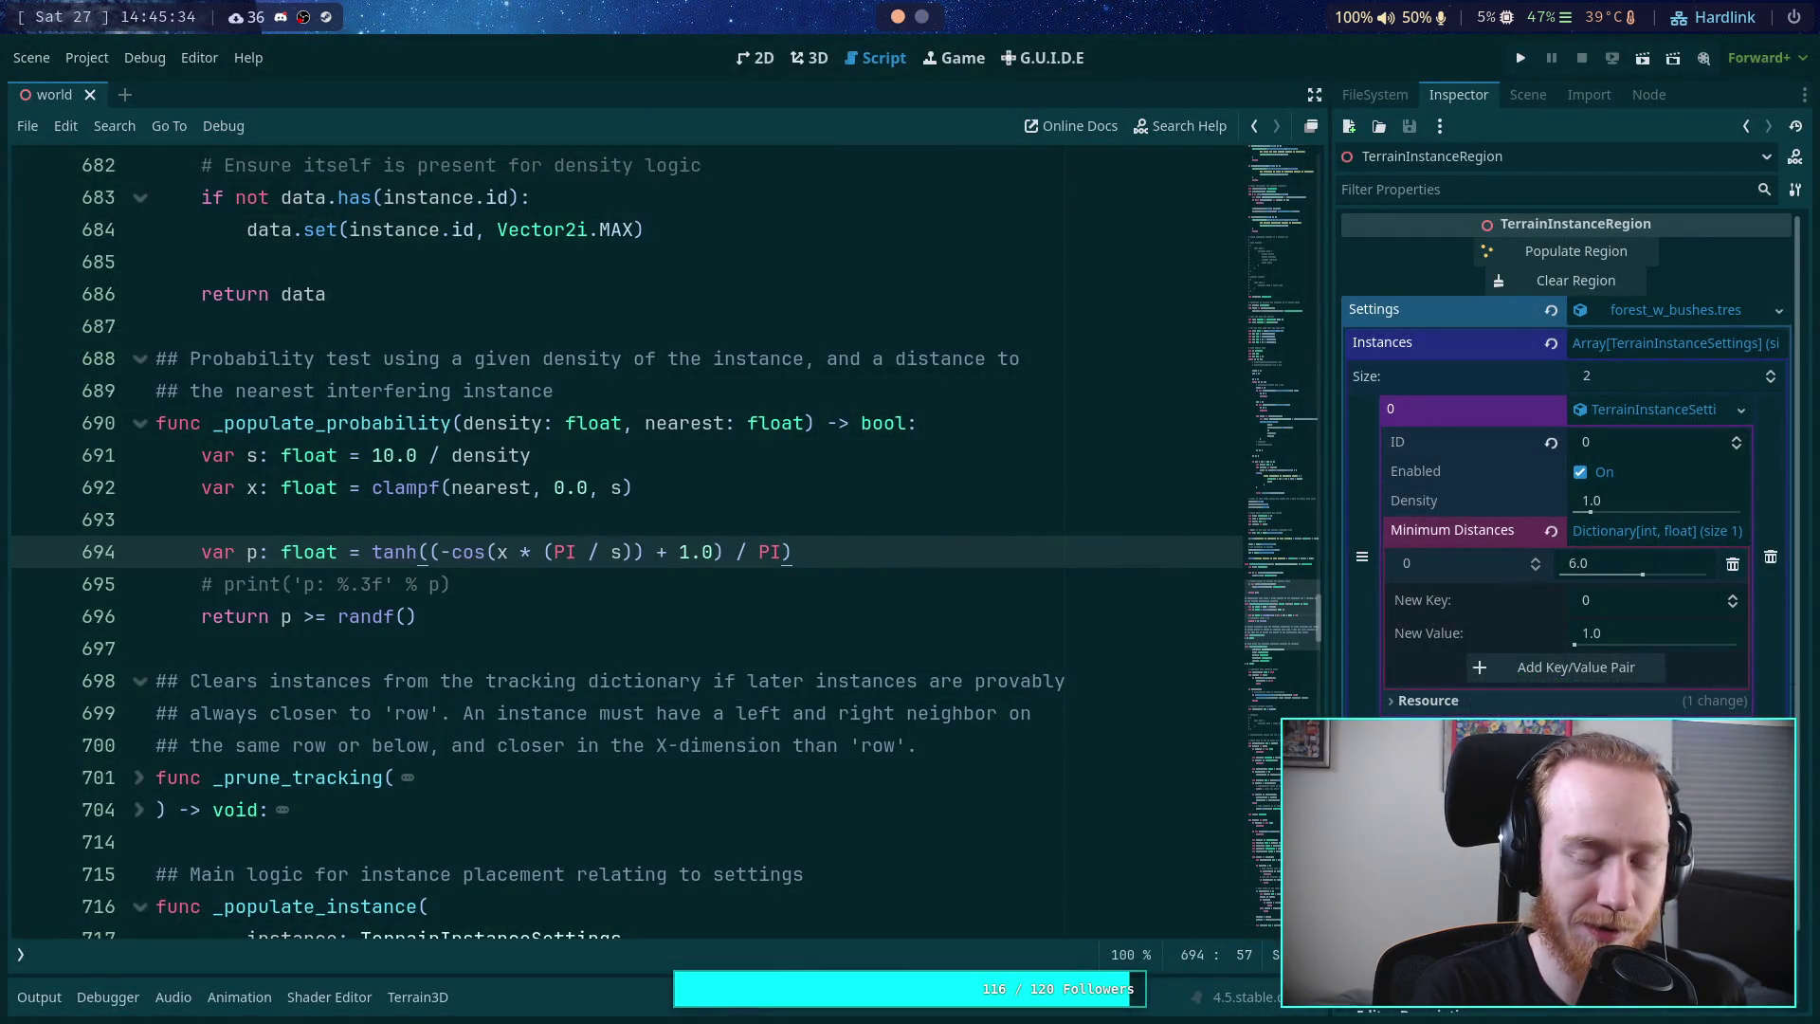
key(super+2)
key(super+2)
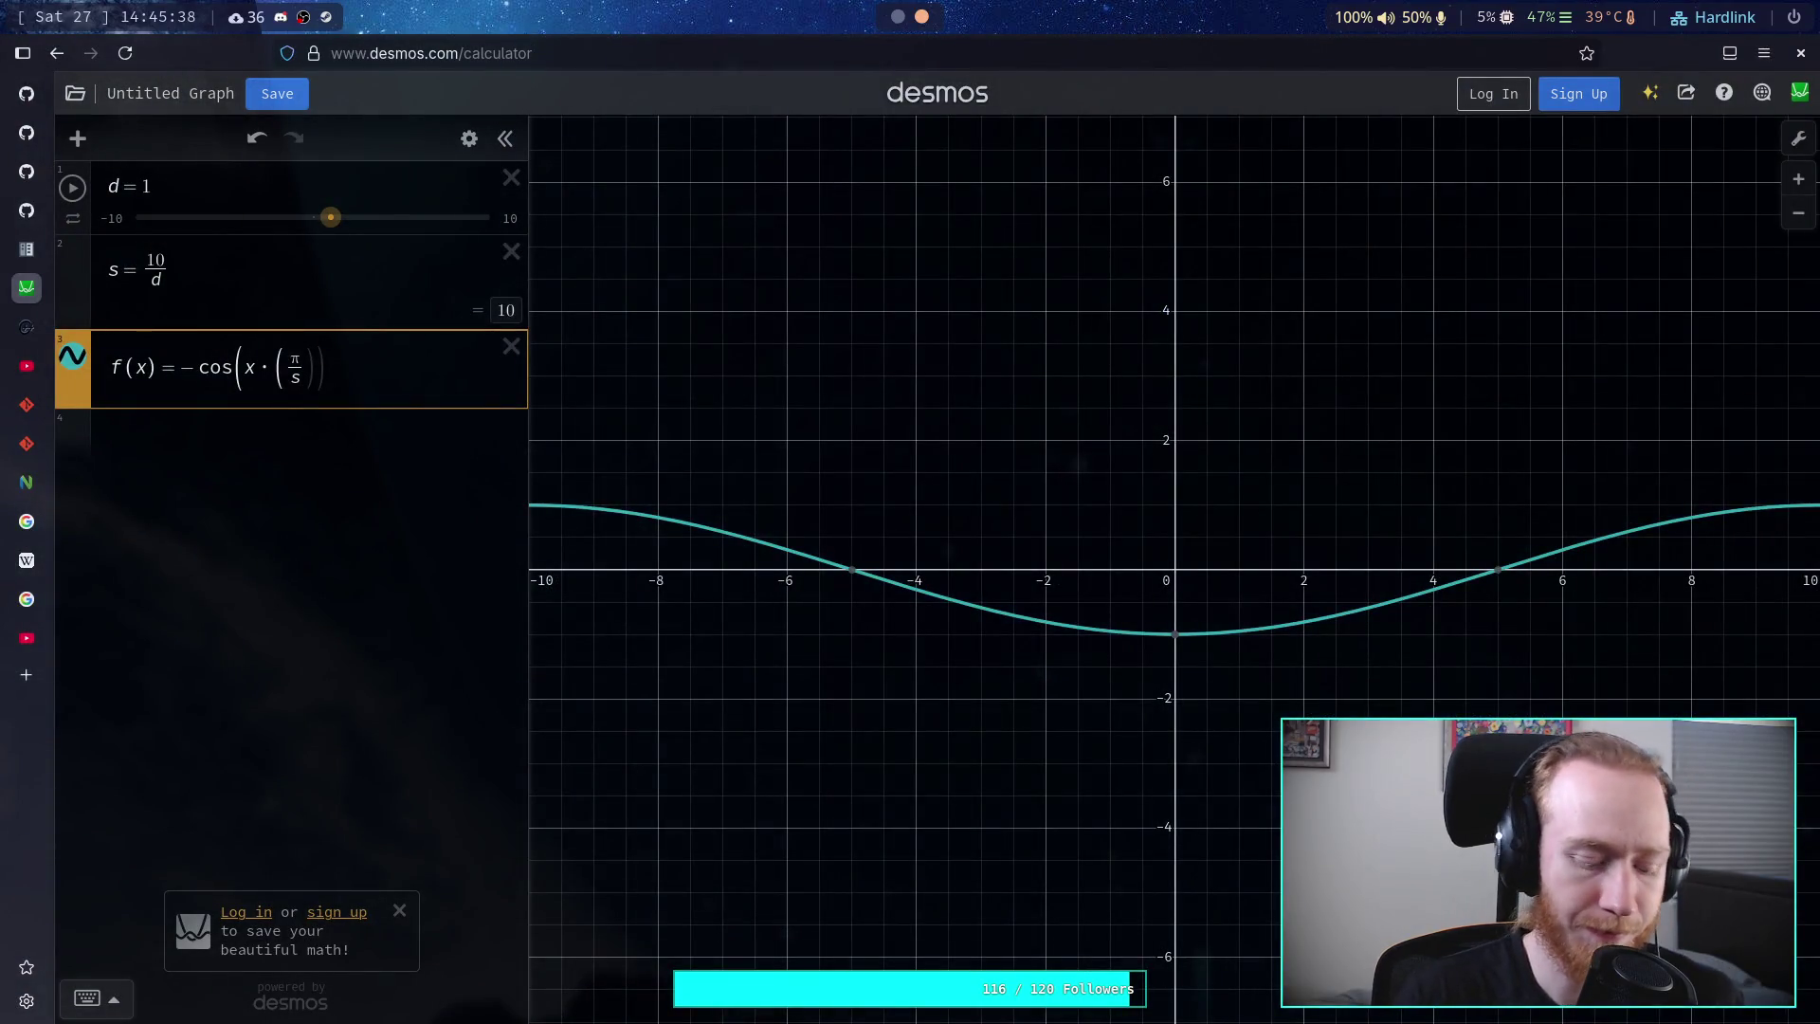
text())
key(BackSpace)
key(Right)
text())
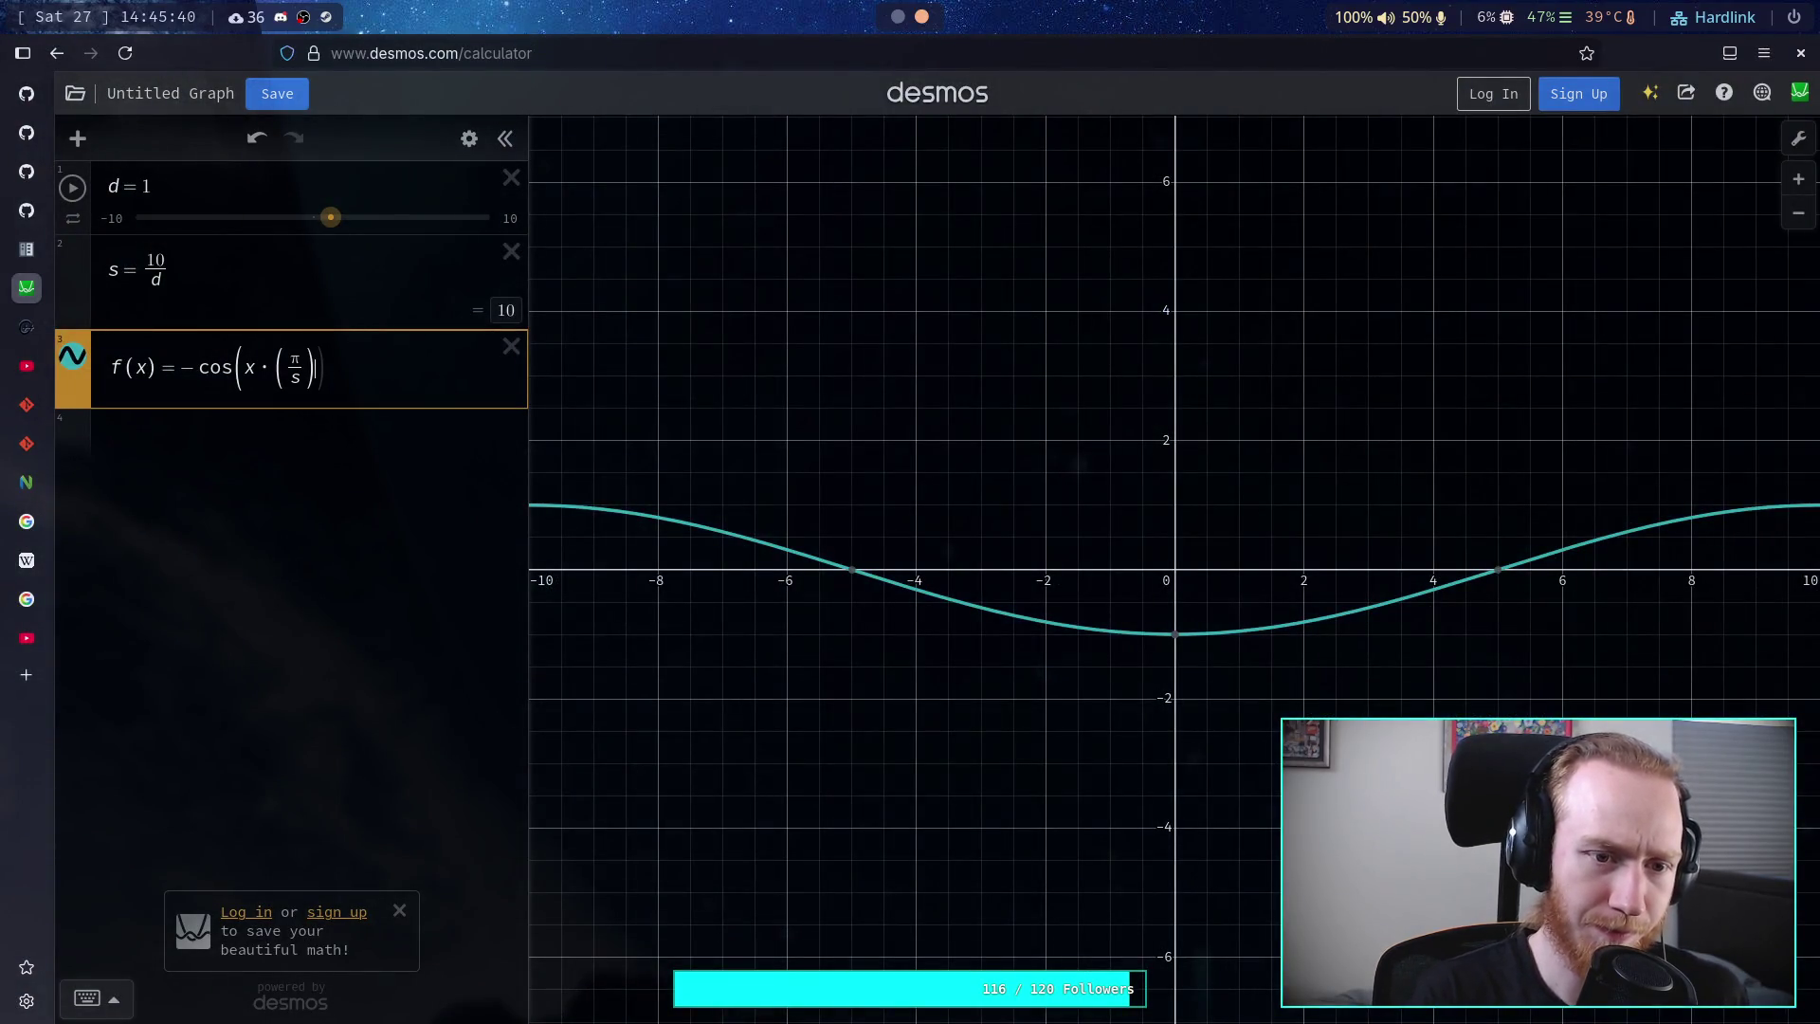
text(+1)
- Divide the whole f(x) expression by π, recheck it against Godot, and start a new row
key(shift+Left)
key(shift+Left)
key(shift+Left)
key(shift+Left)
key(shift+Left)
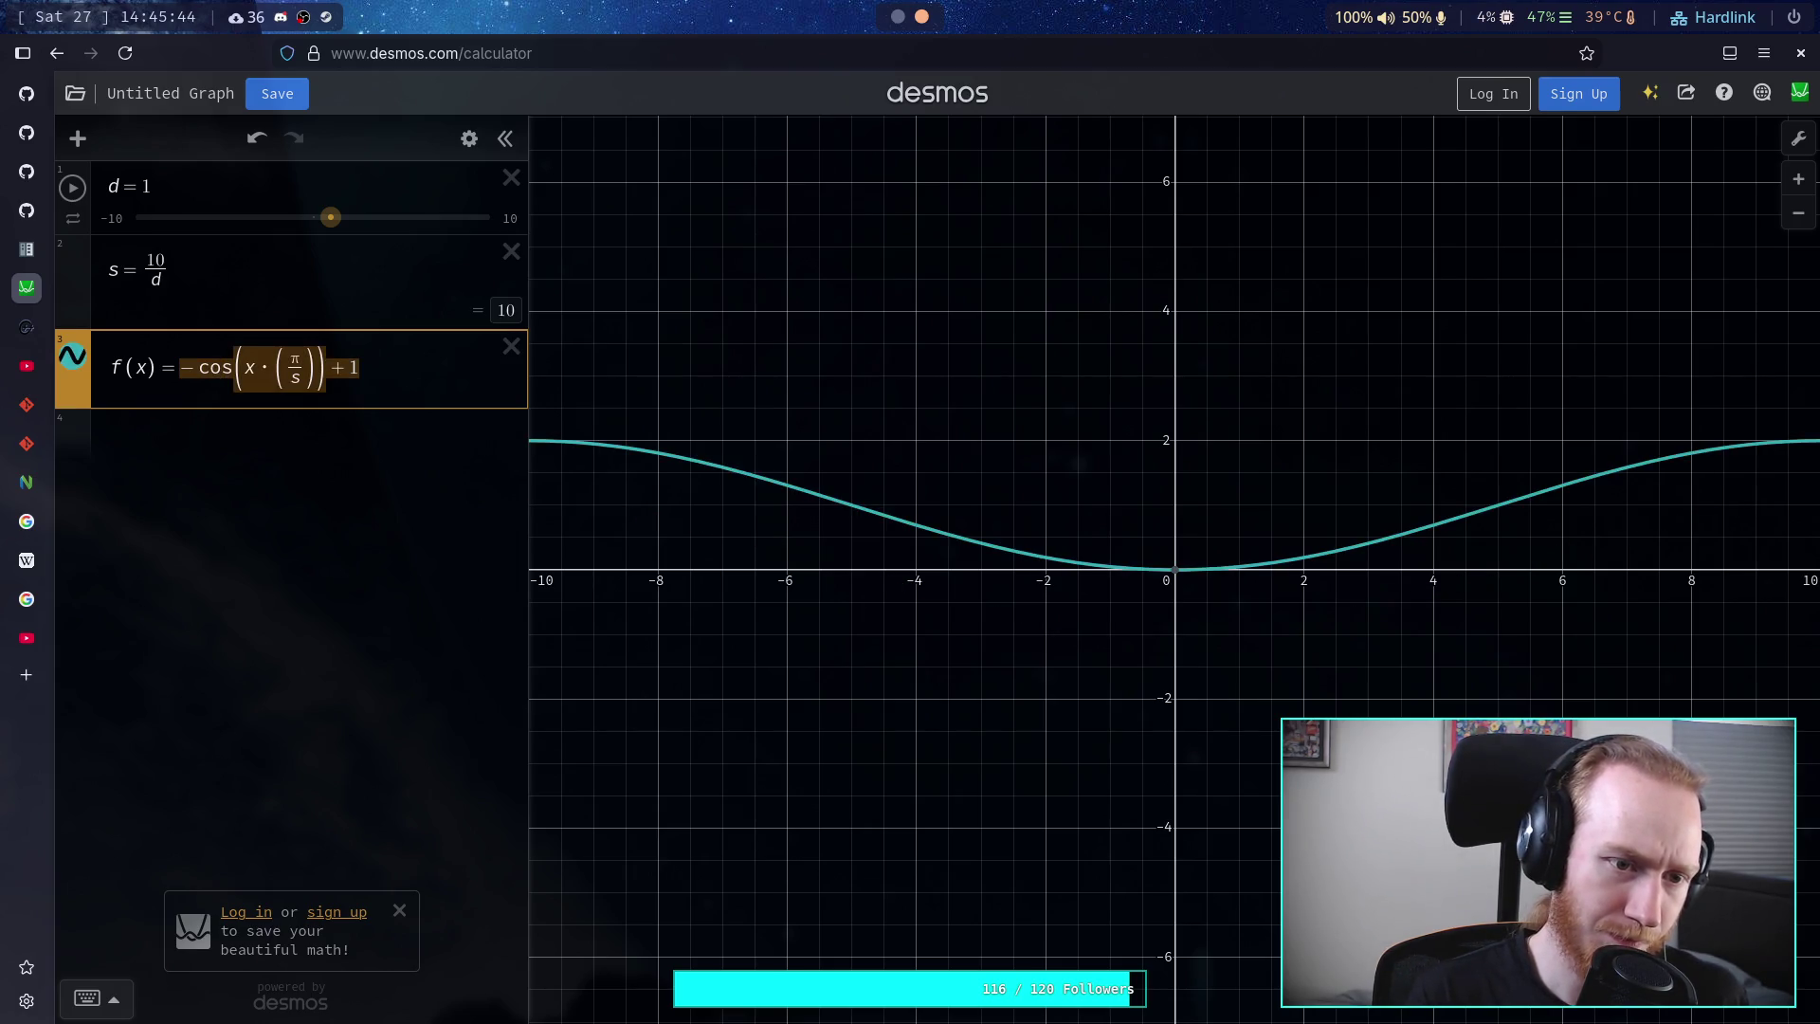
text(/pi)
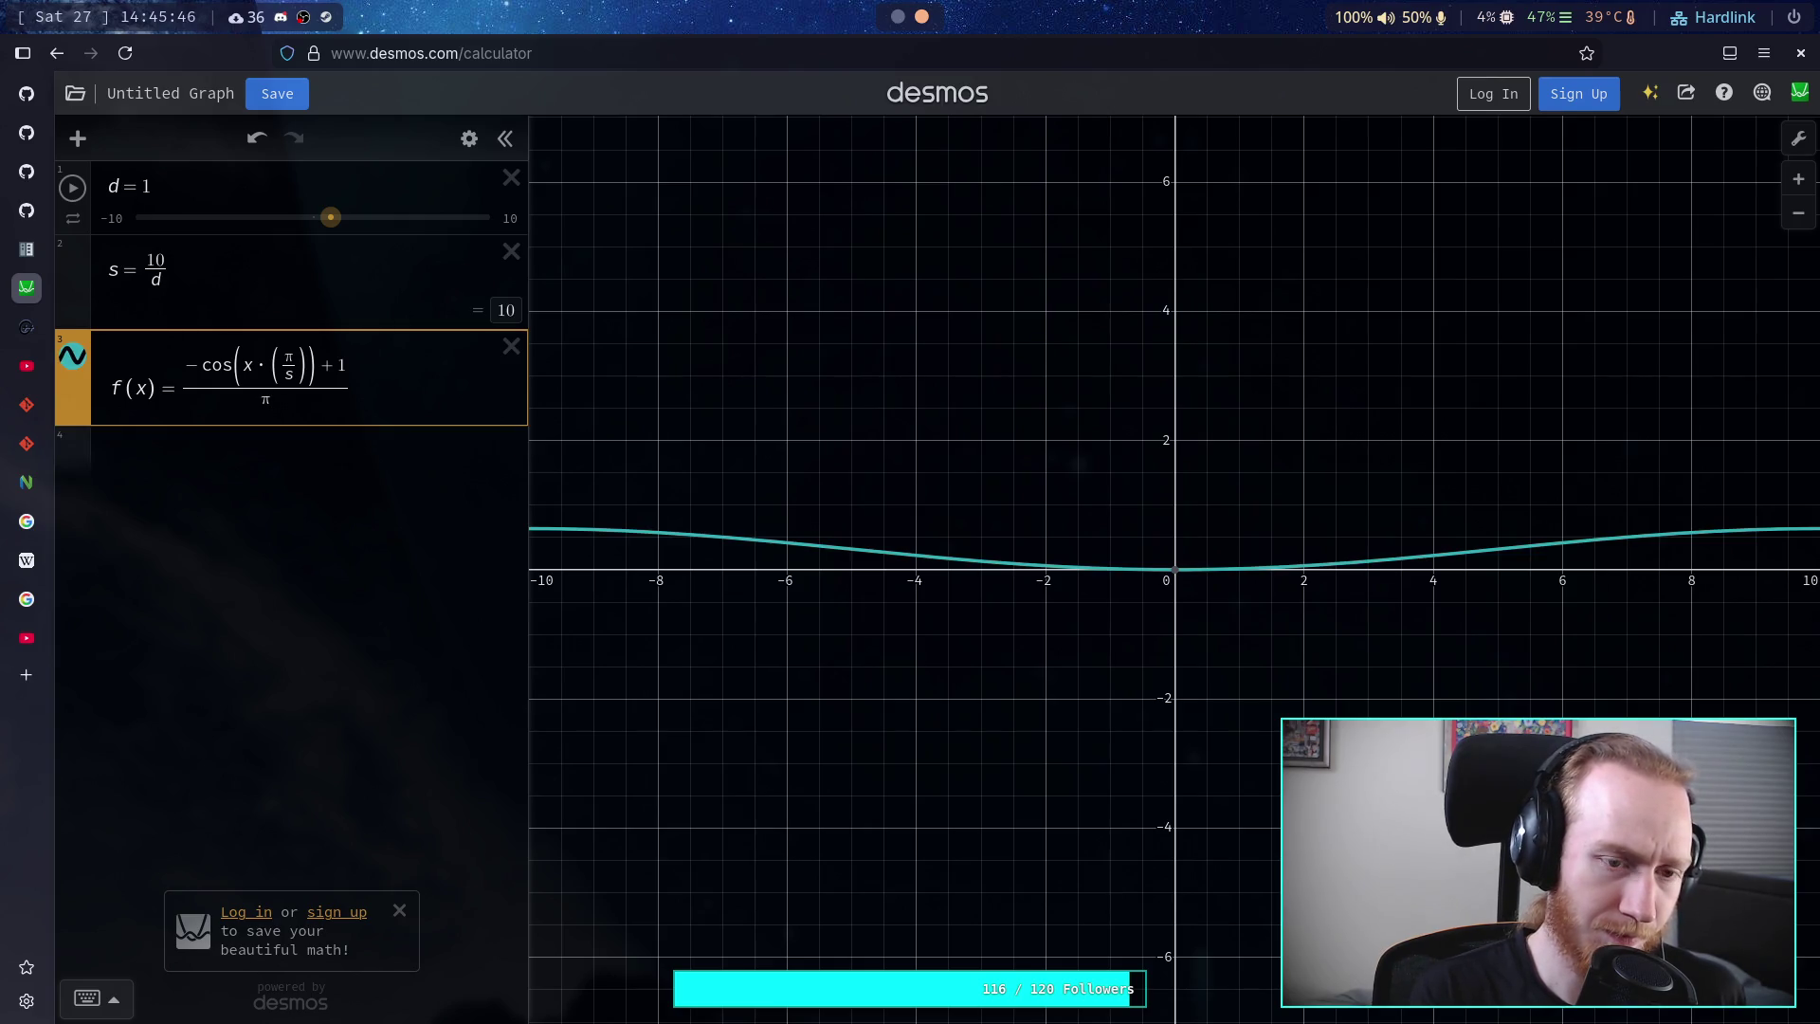
key(super+1)
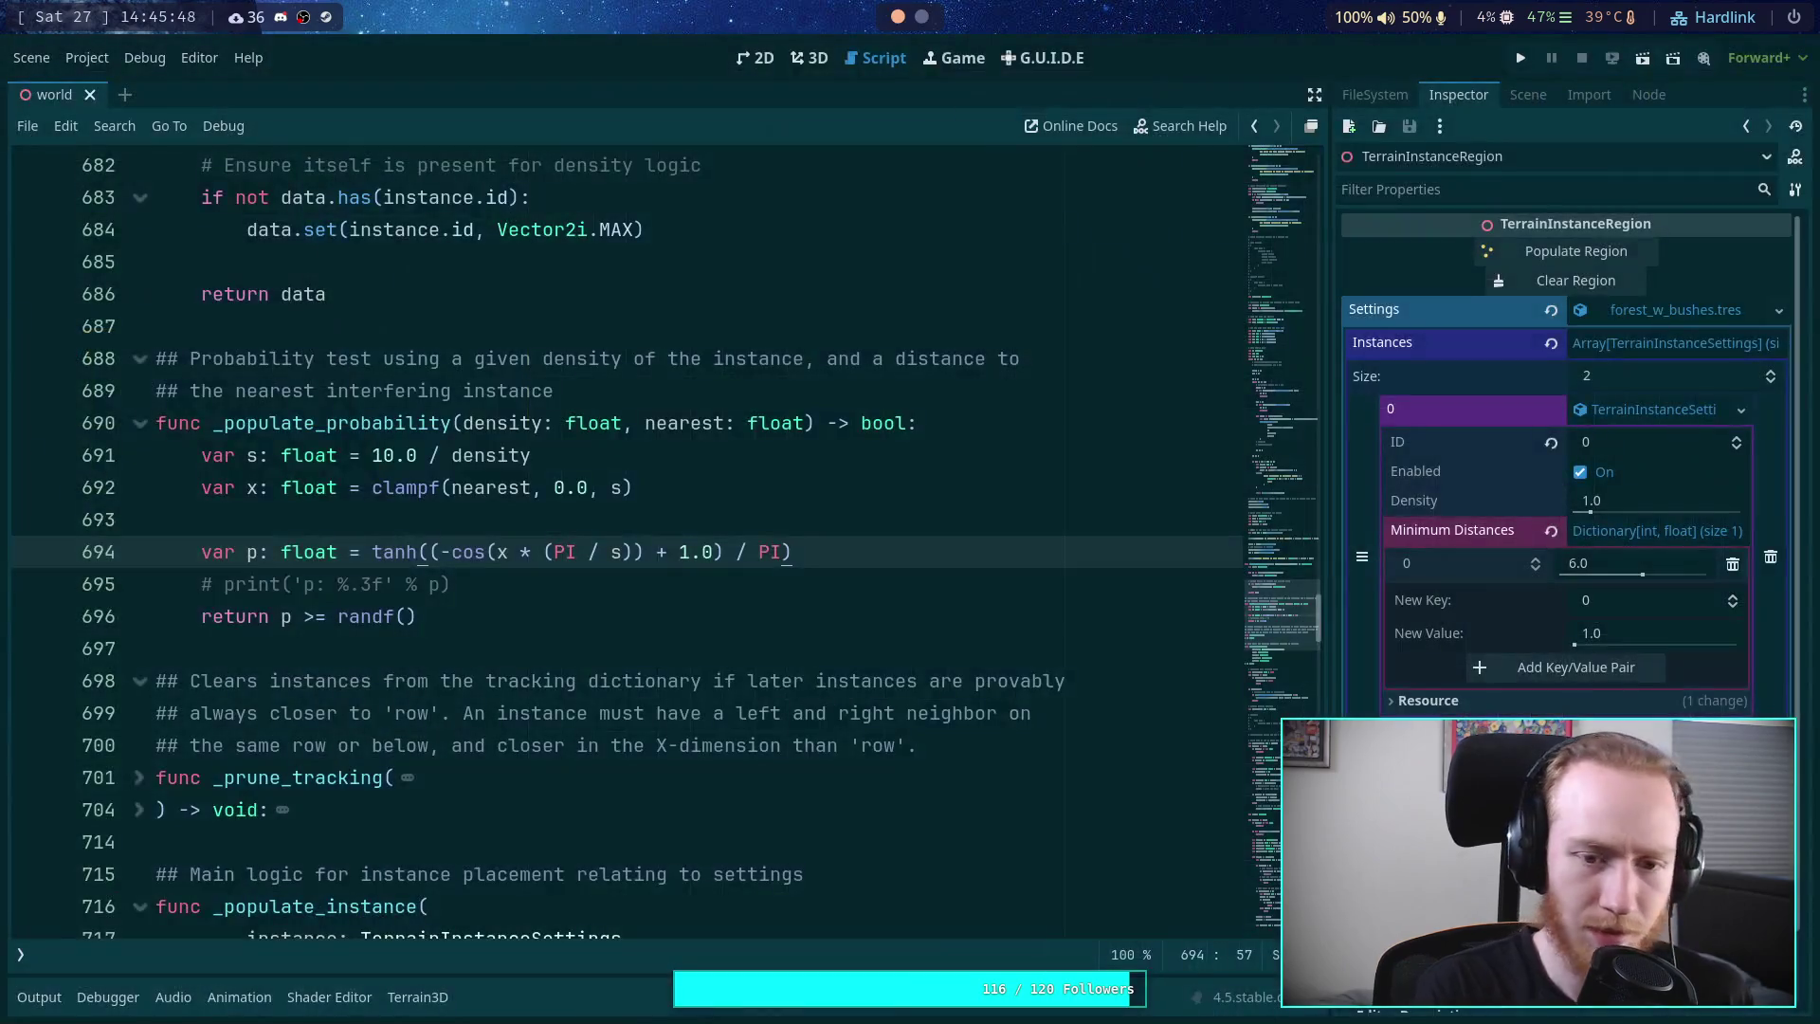
key(super+2)
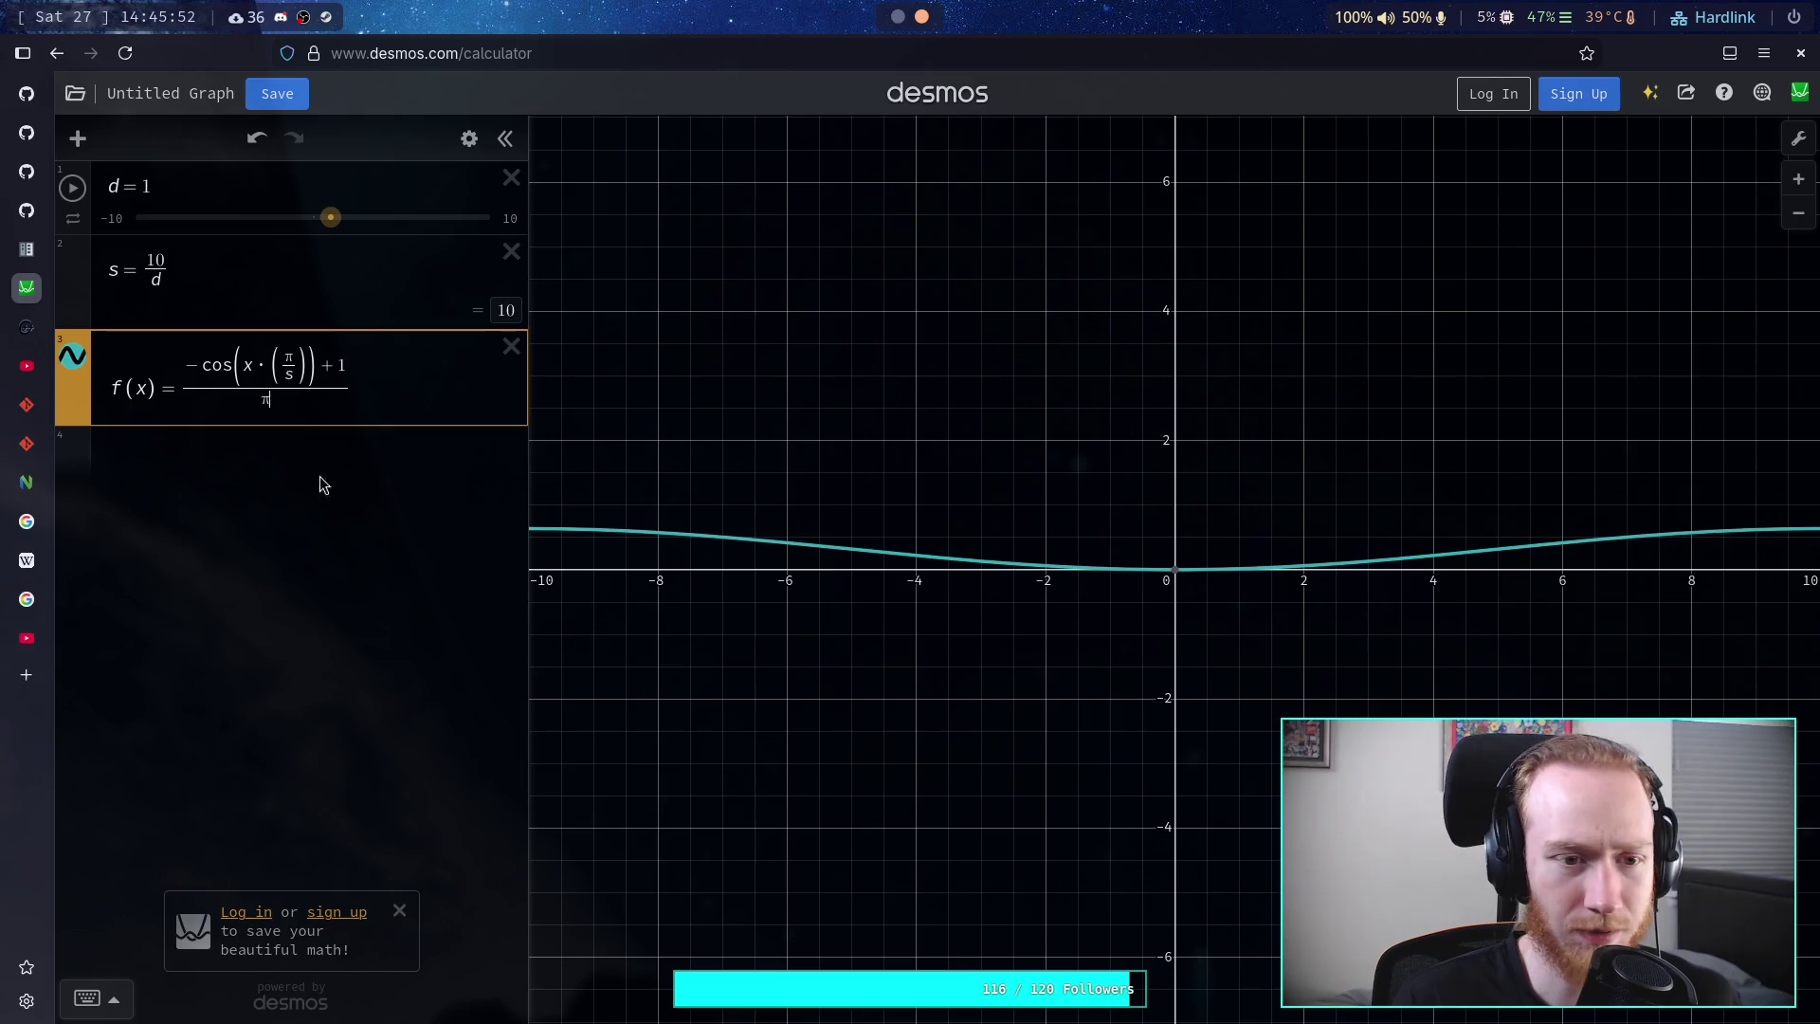
click(264, 453)
text(f)
key(BackSpace)
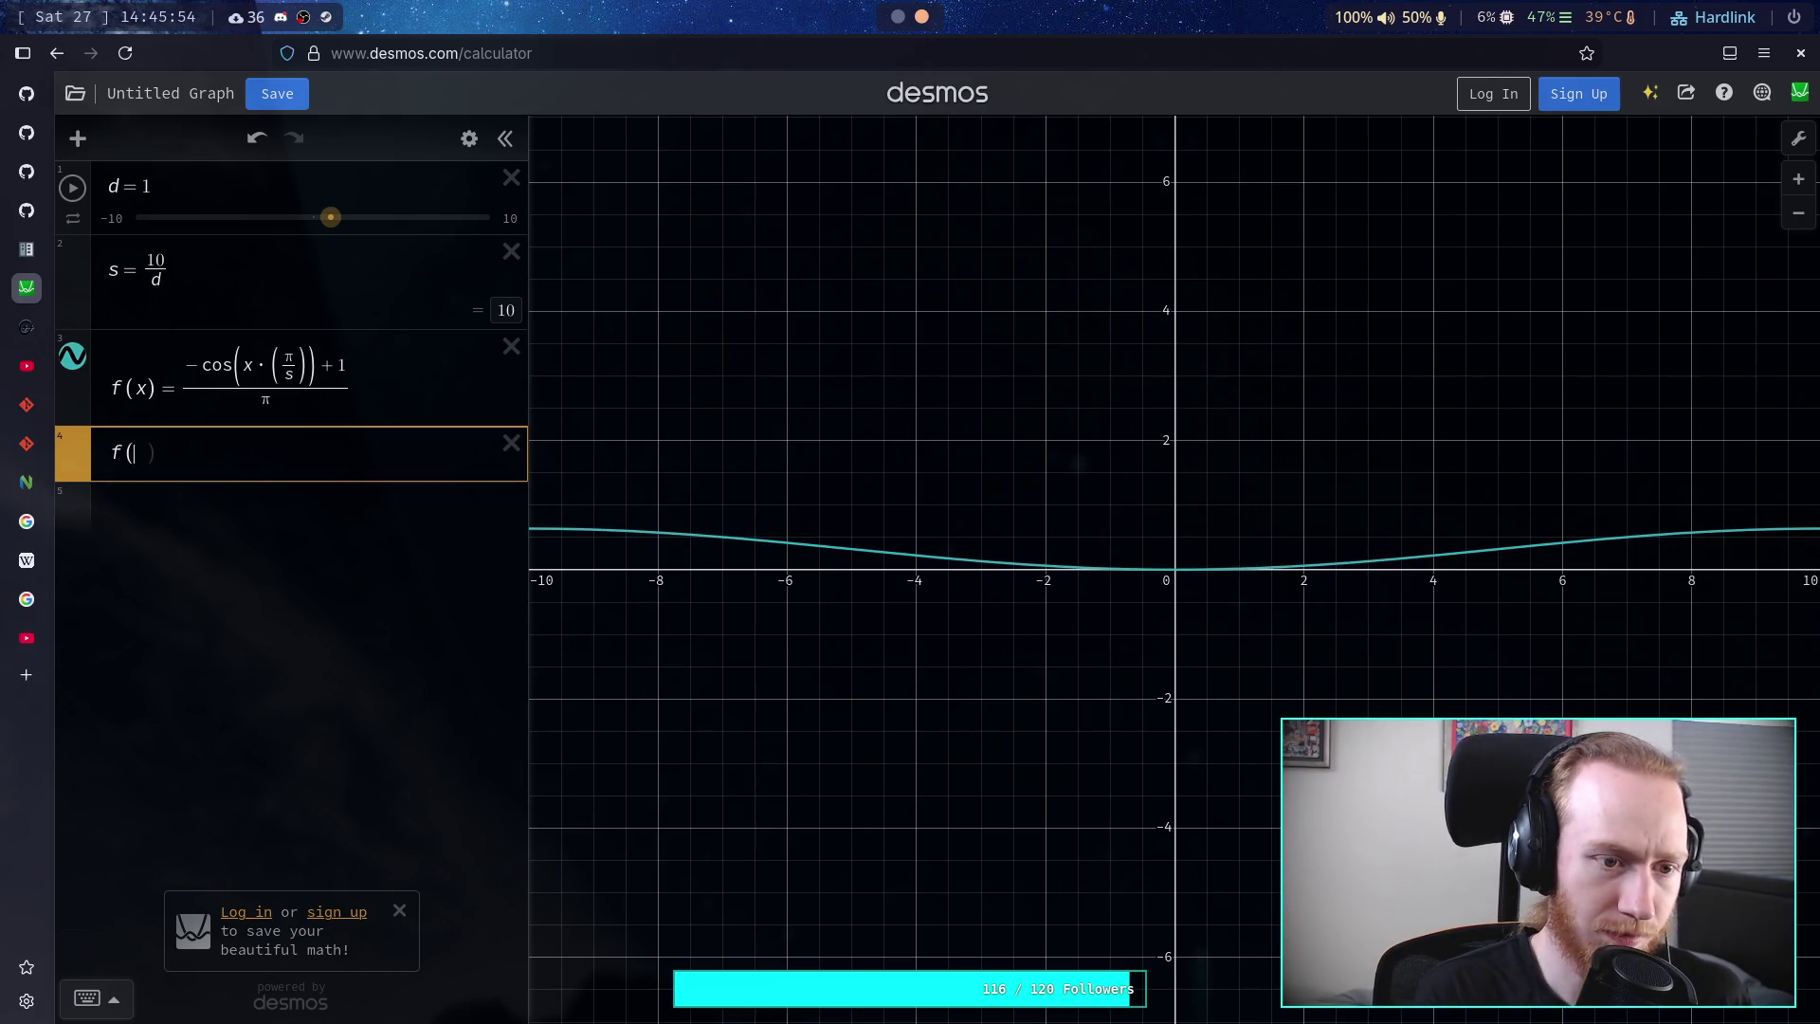
- Plot tanh(f(x)) and restrict f(x) to the domain {0 ≤ x ≤ s}
text(and)
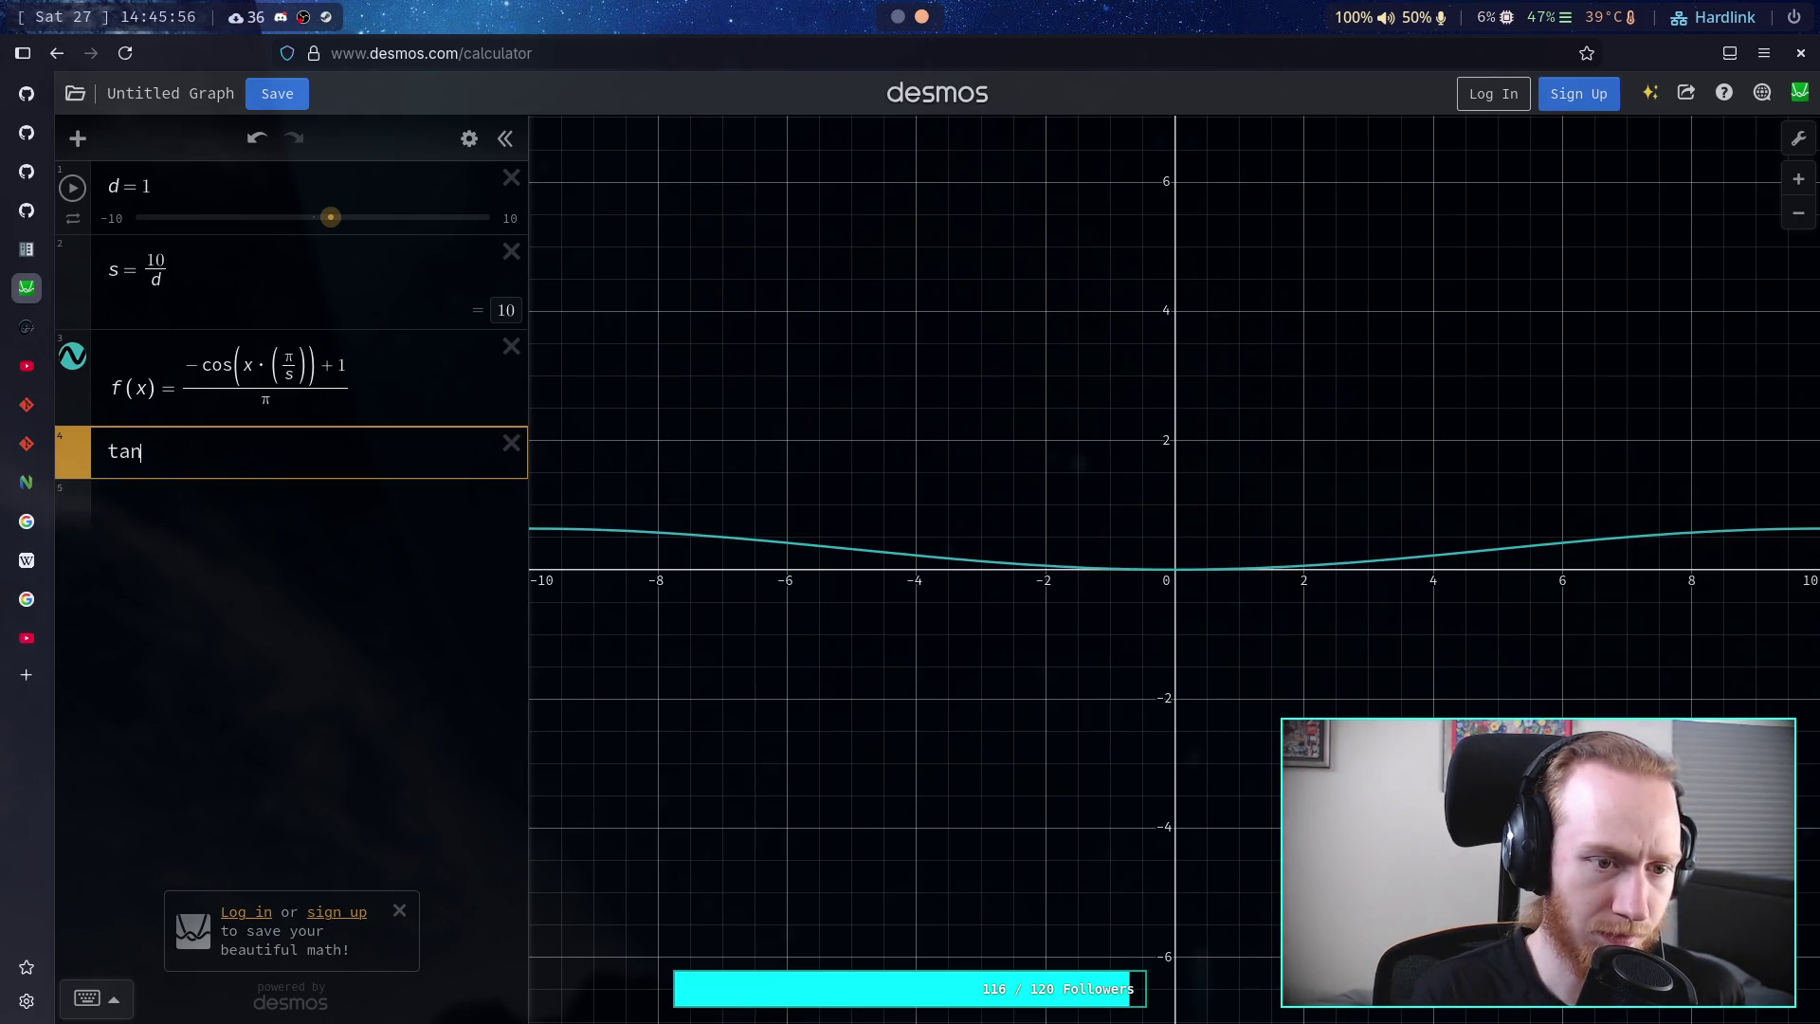
key(BackSpace)
text(h(f(x)
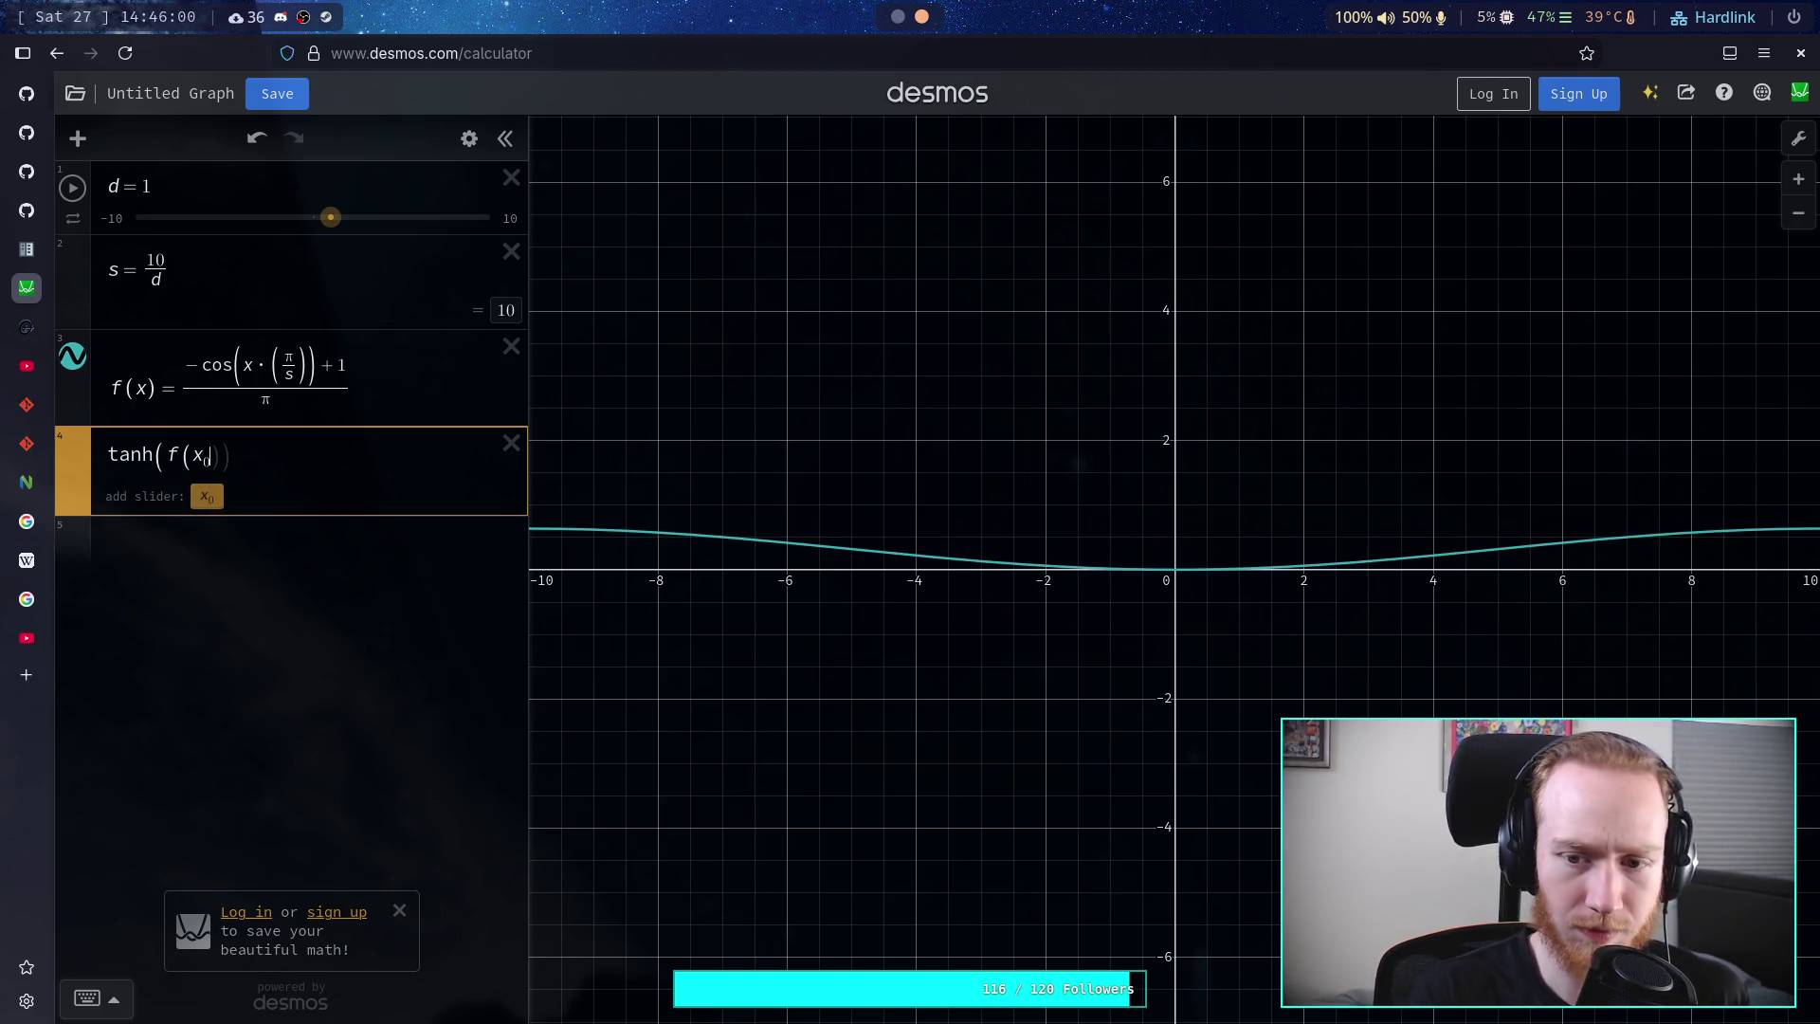
text())
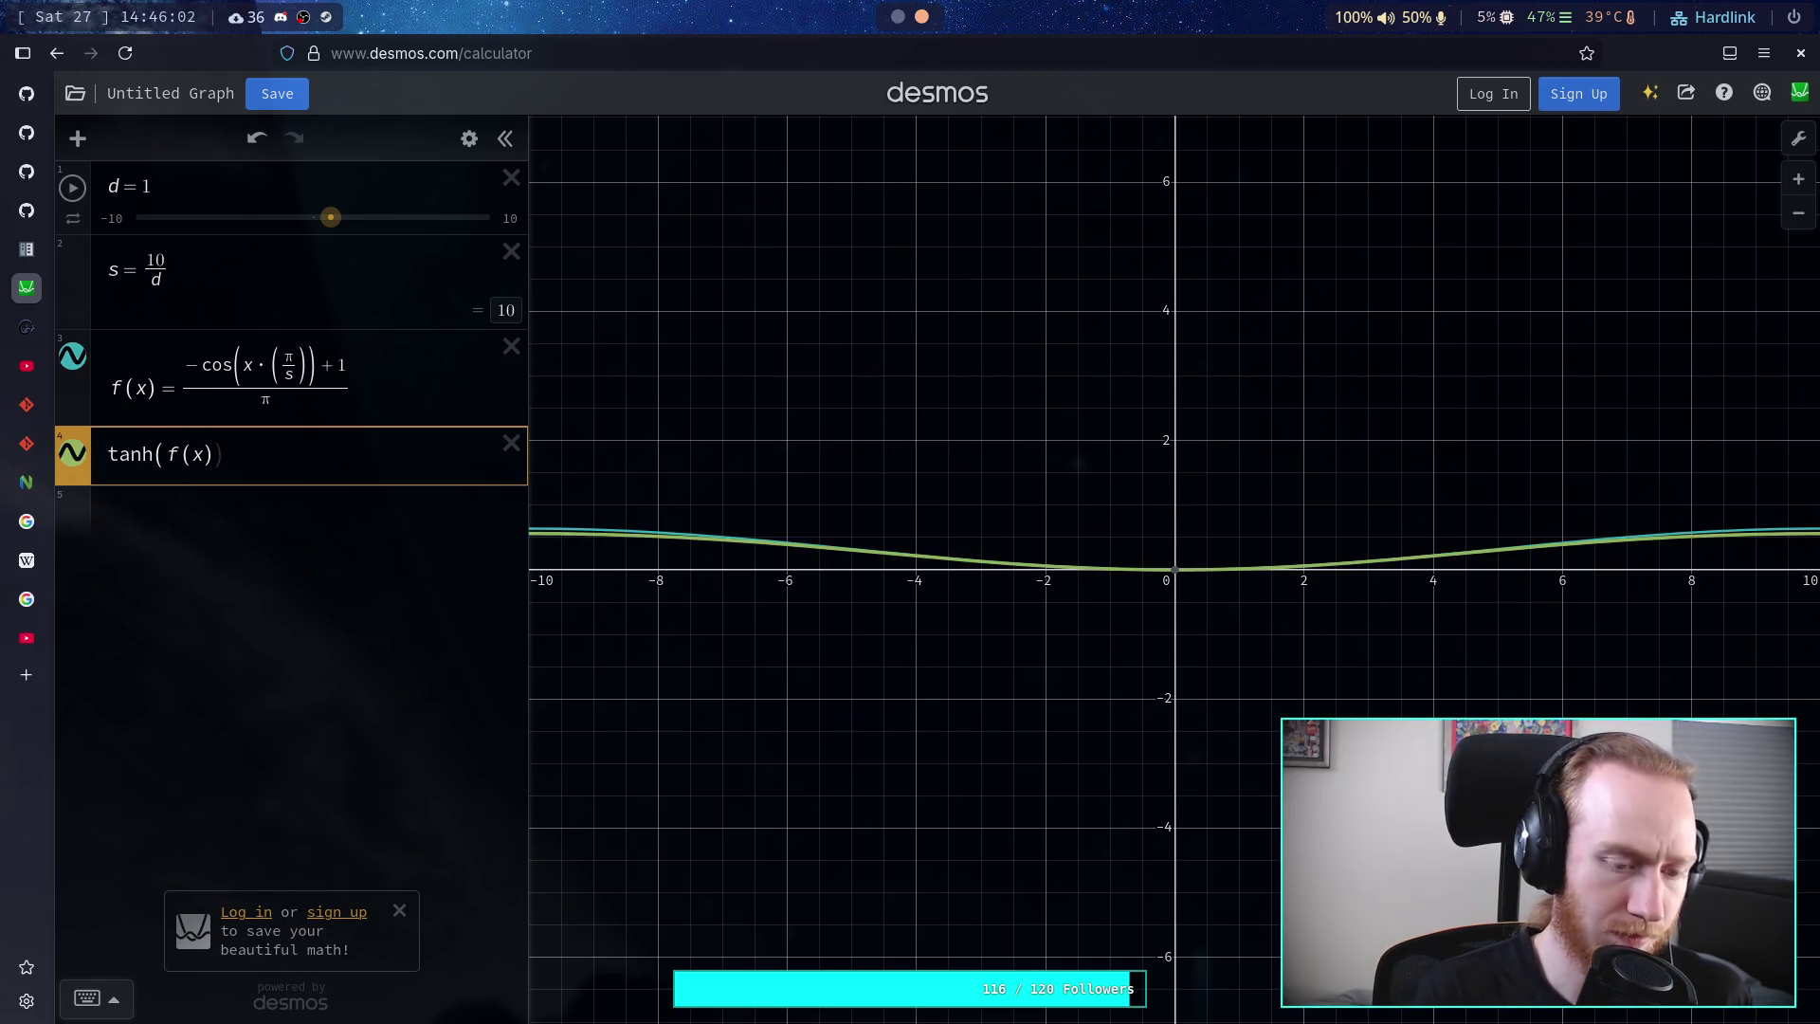
click(418, 379)
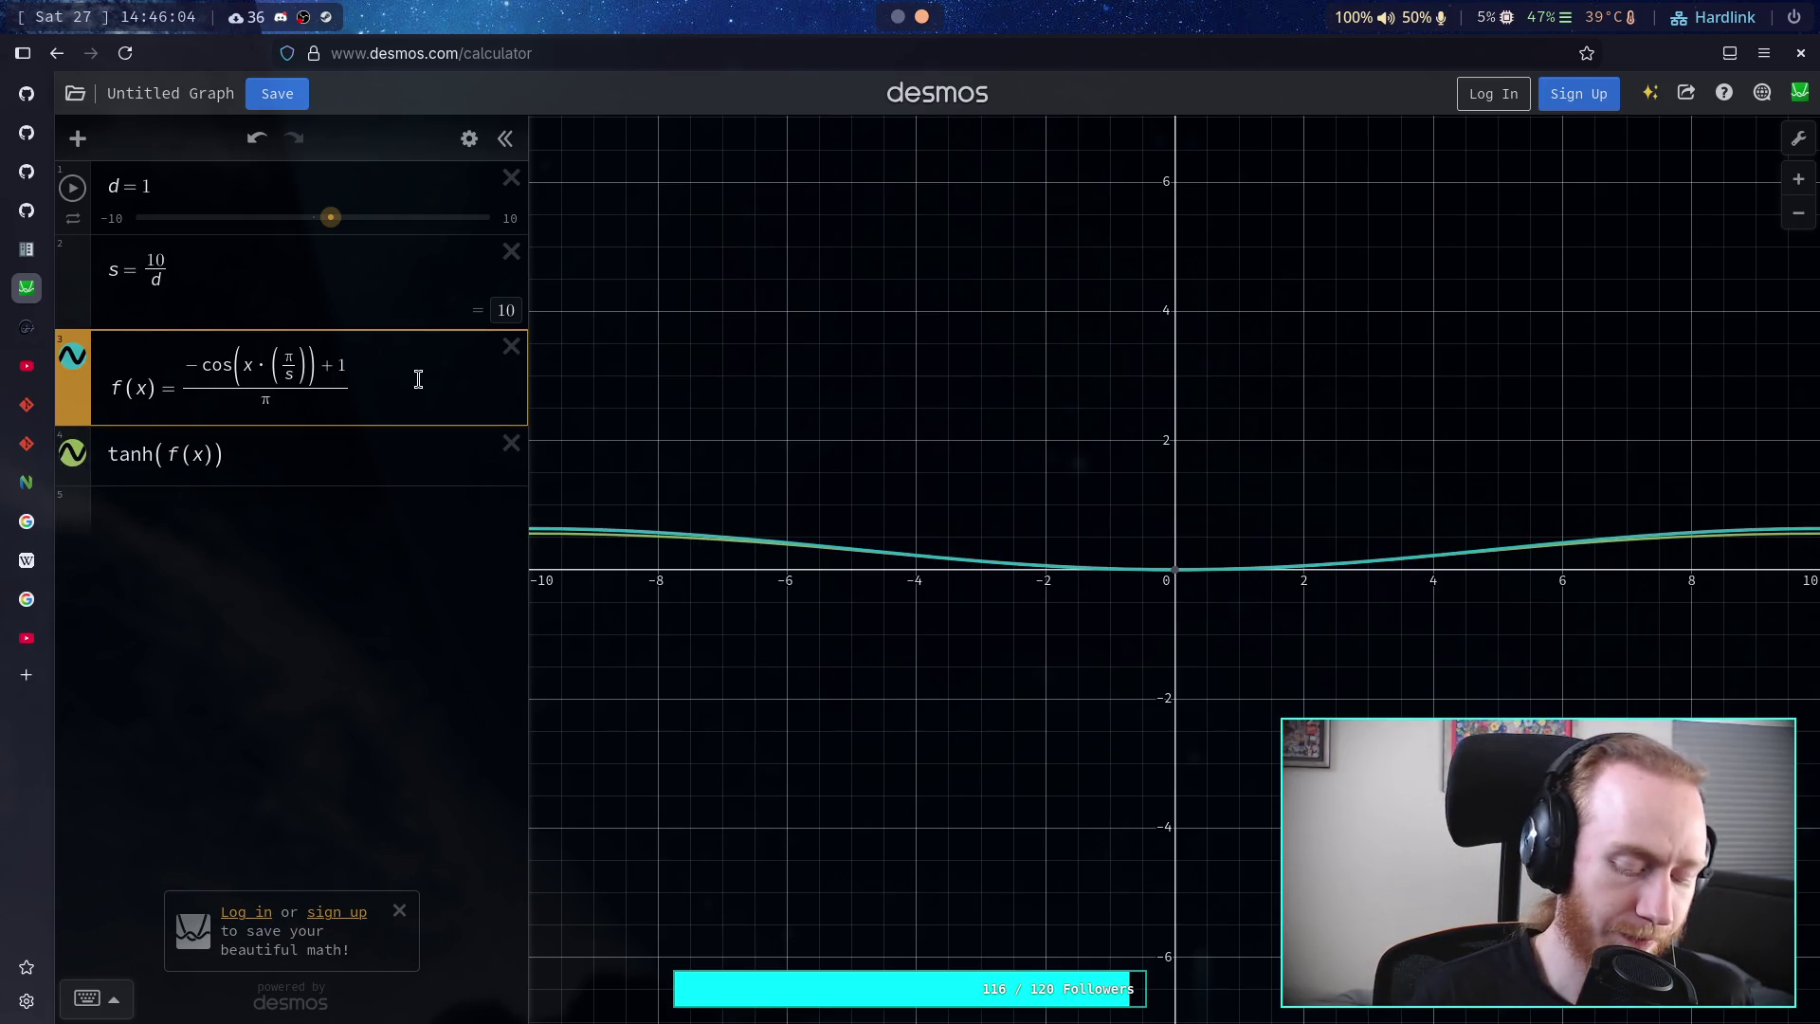
text( {x)
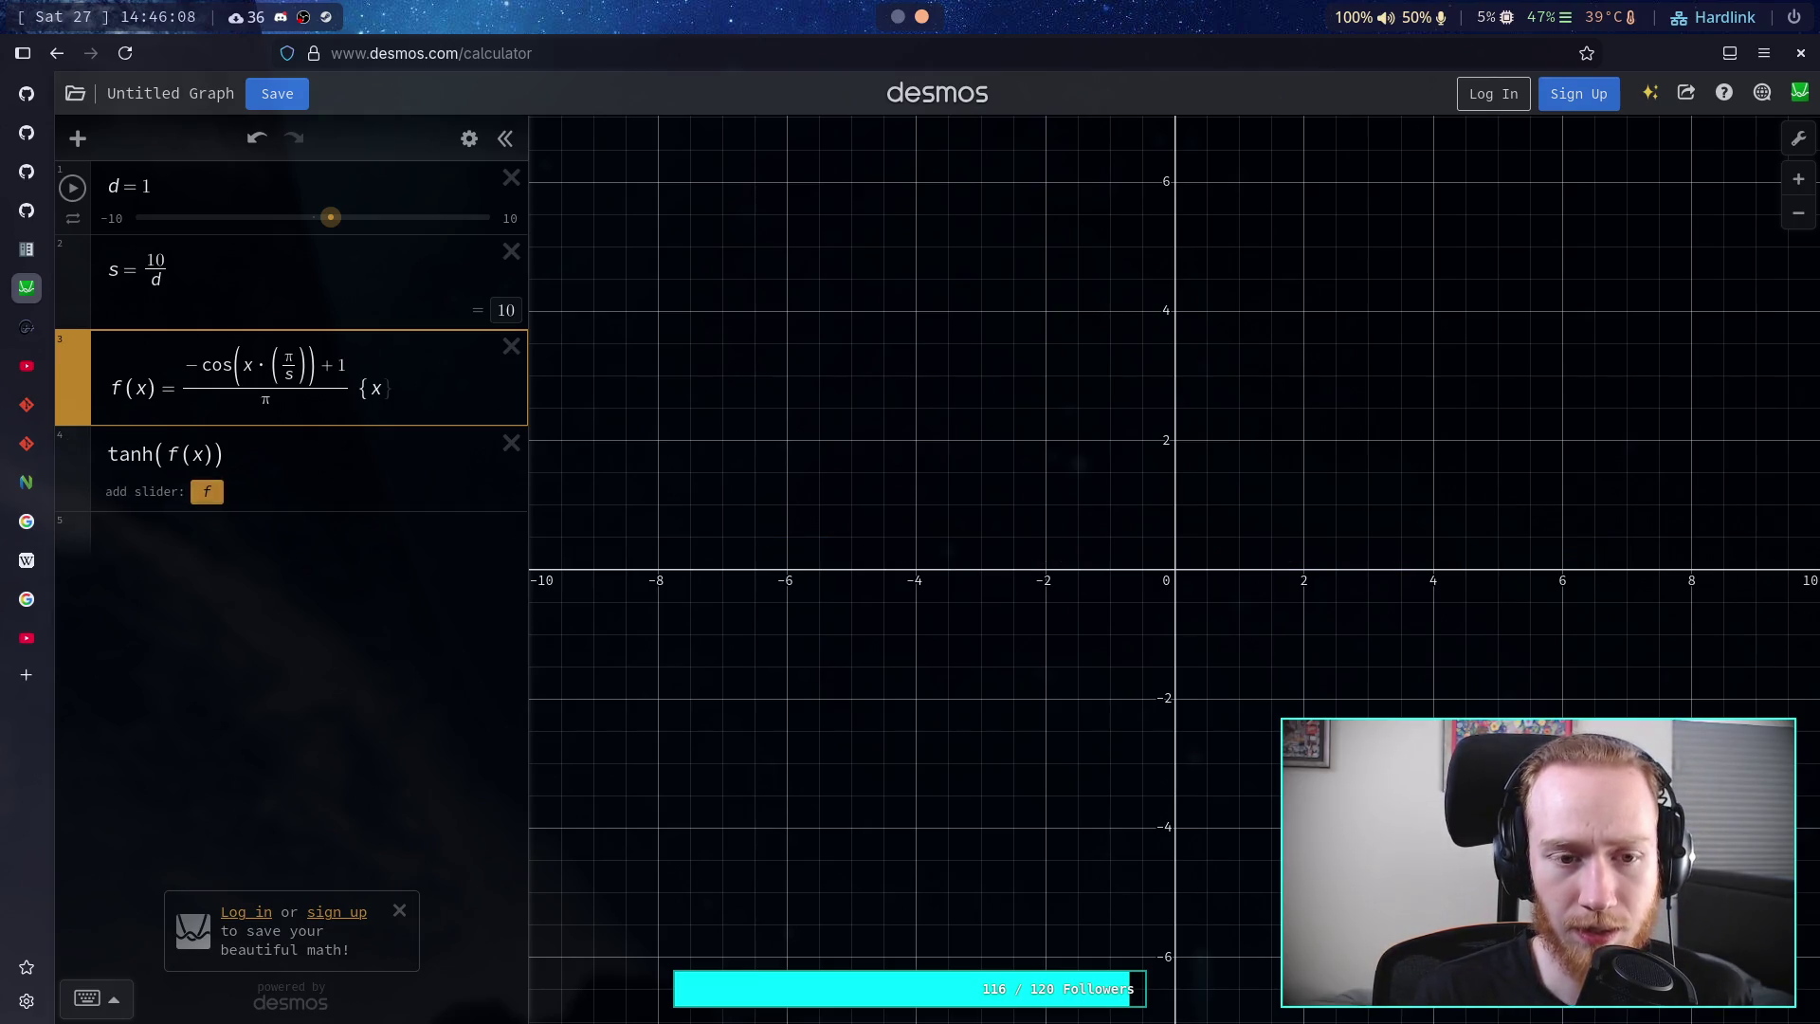
text(0<=)
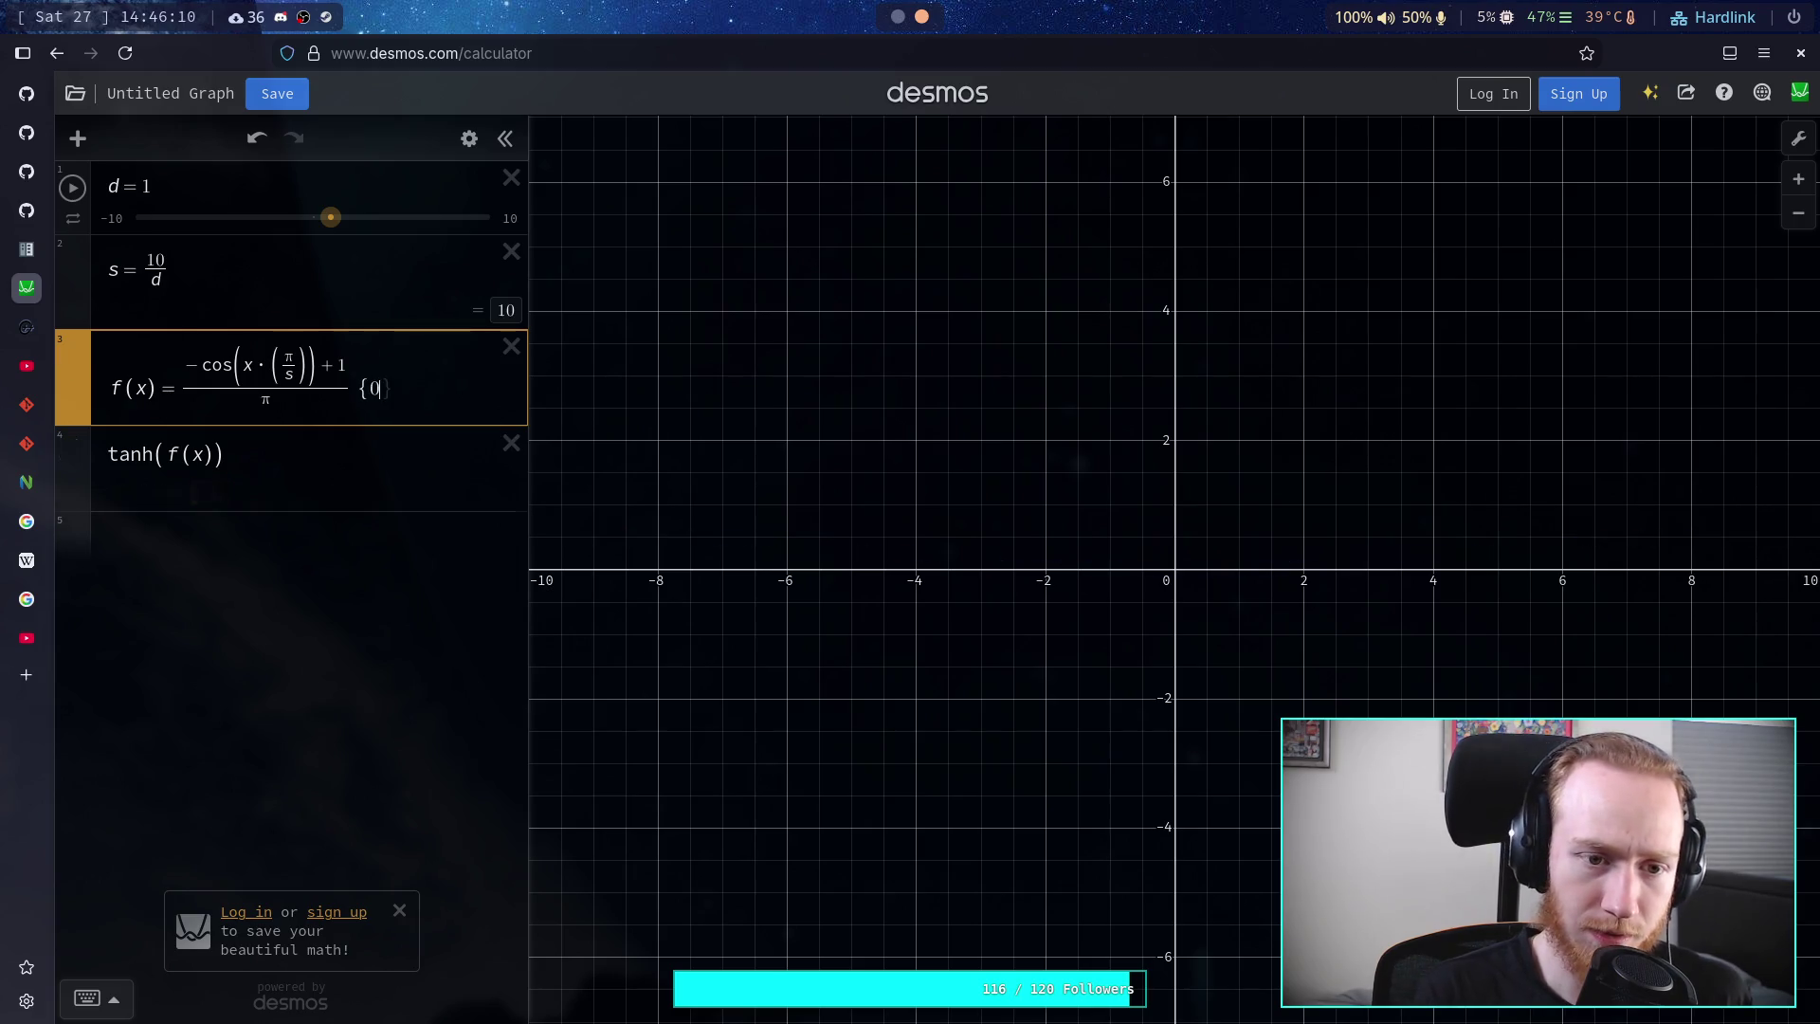
text(x)
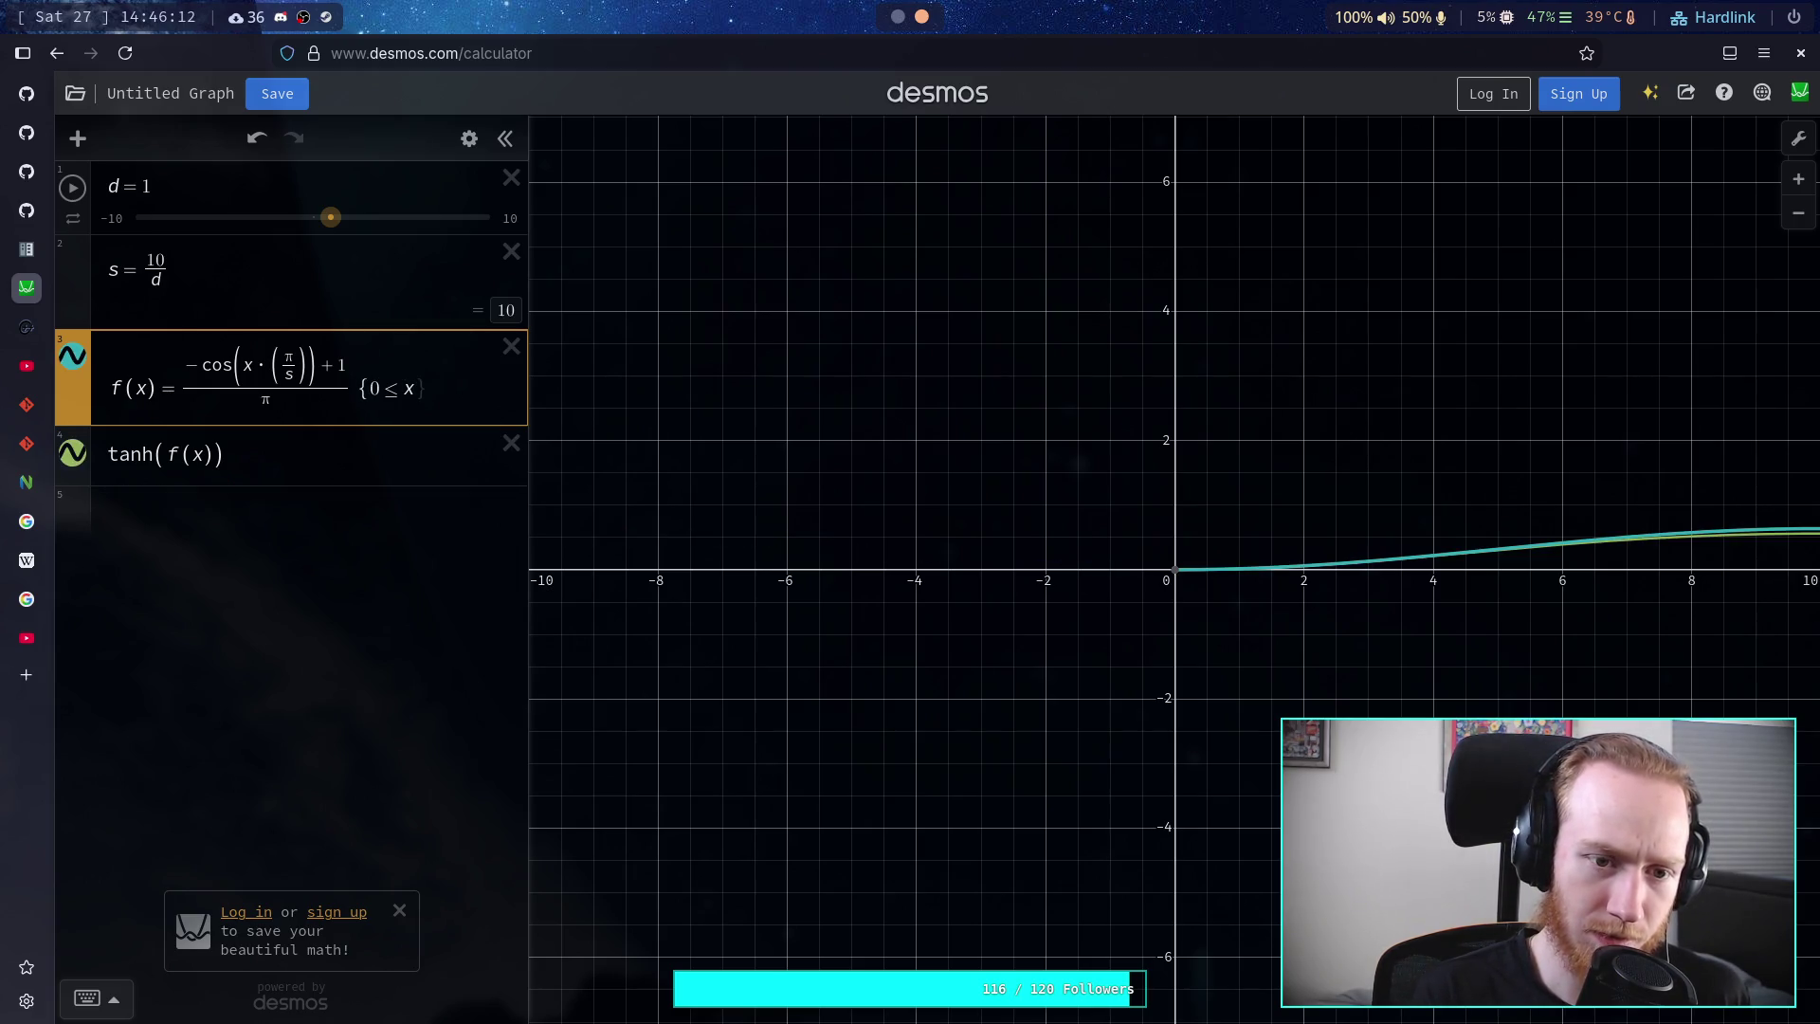
text(<=s)
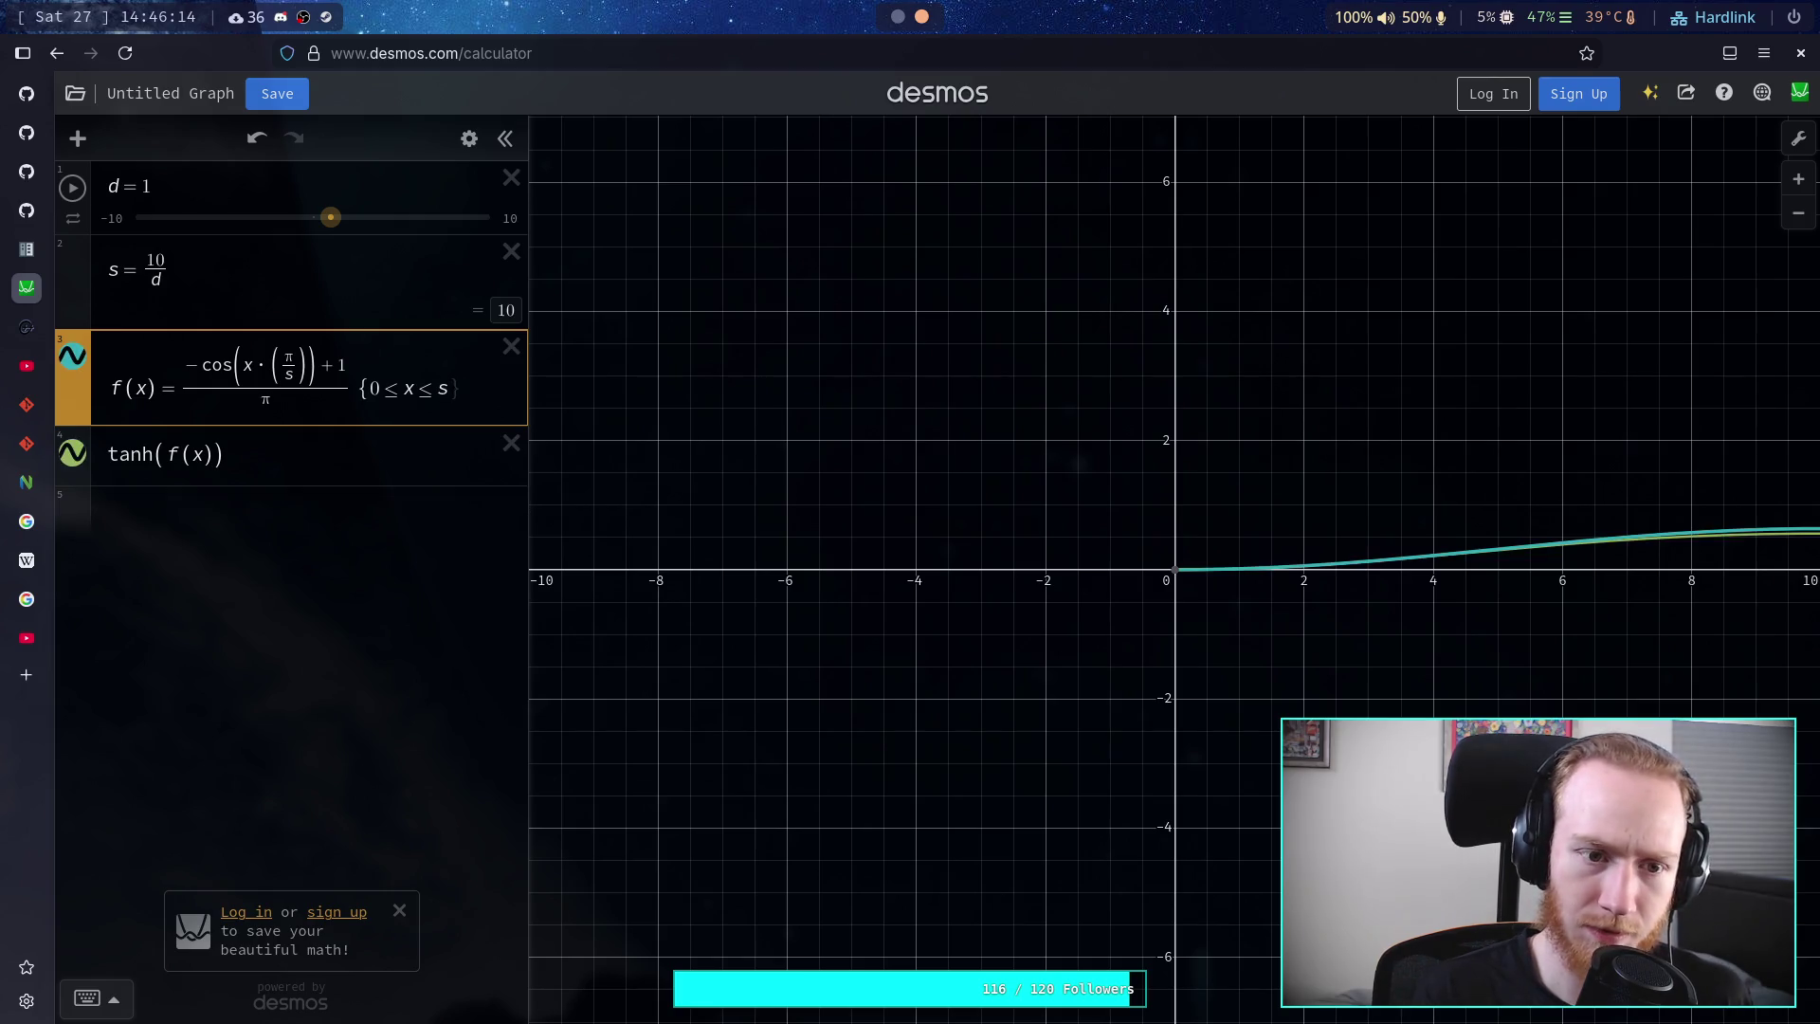
text(})
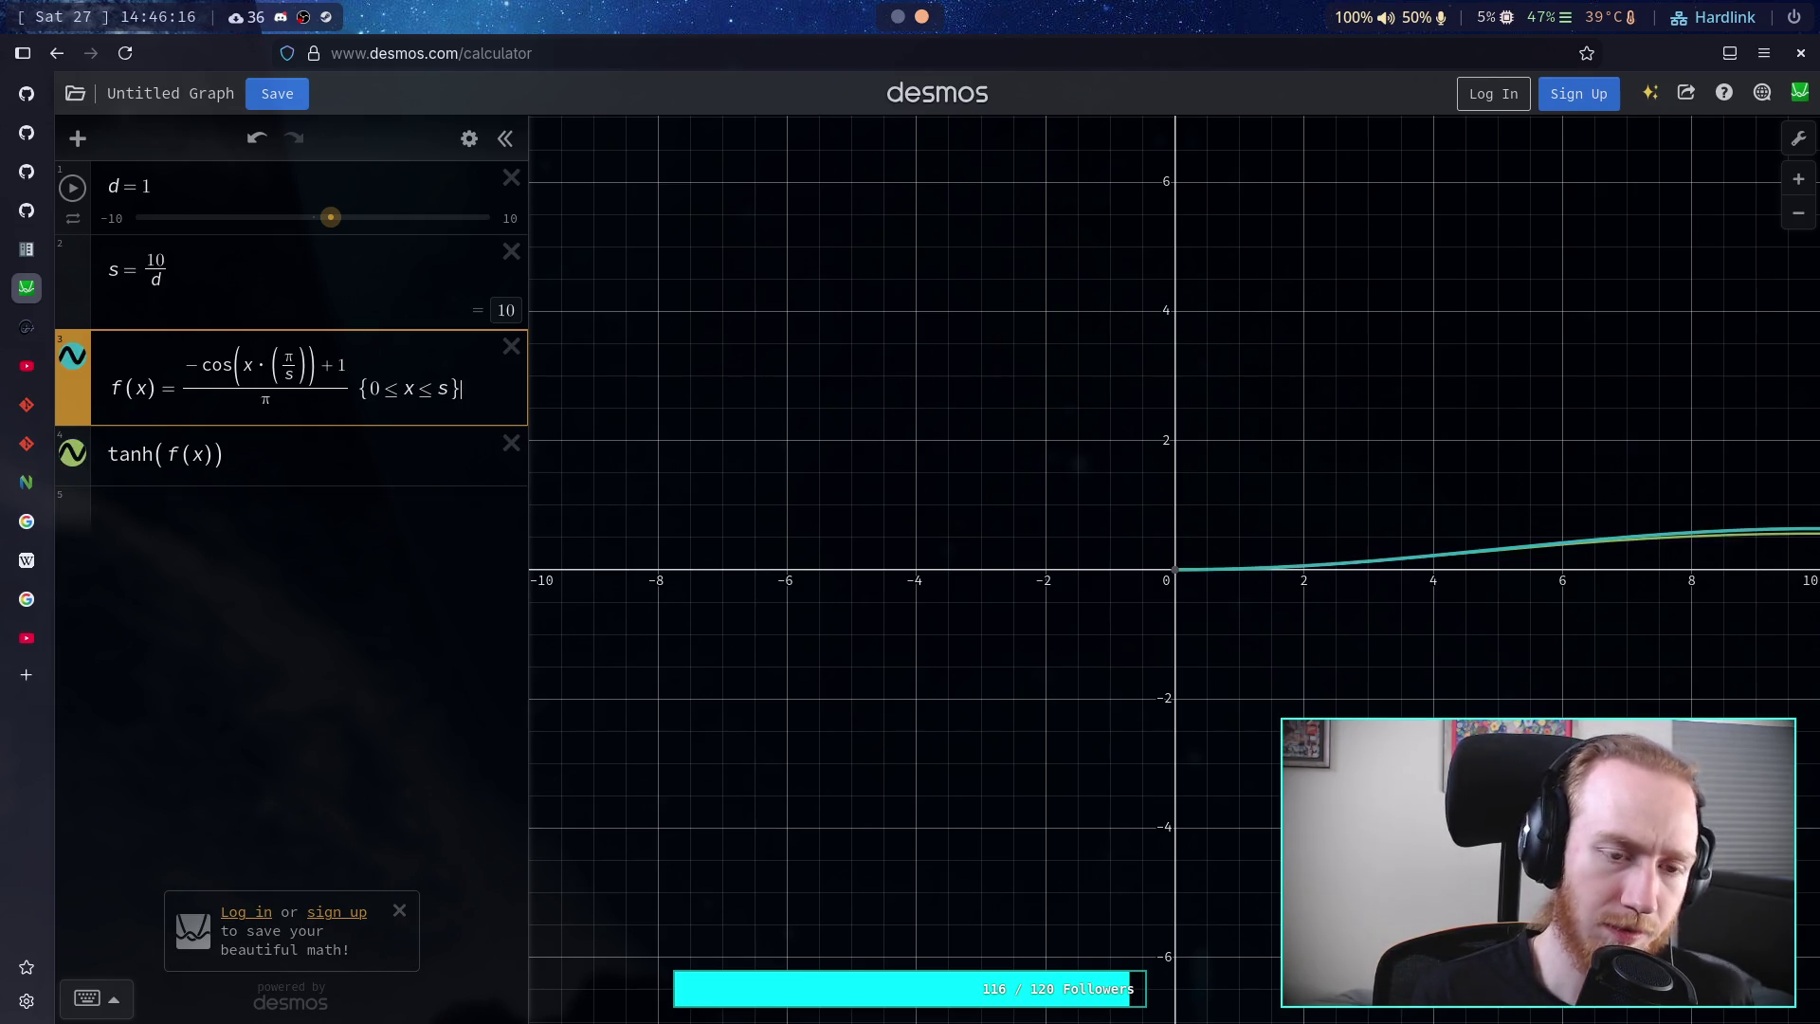
drag(1305, 447, 828, 480)
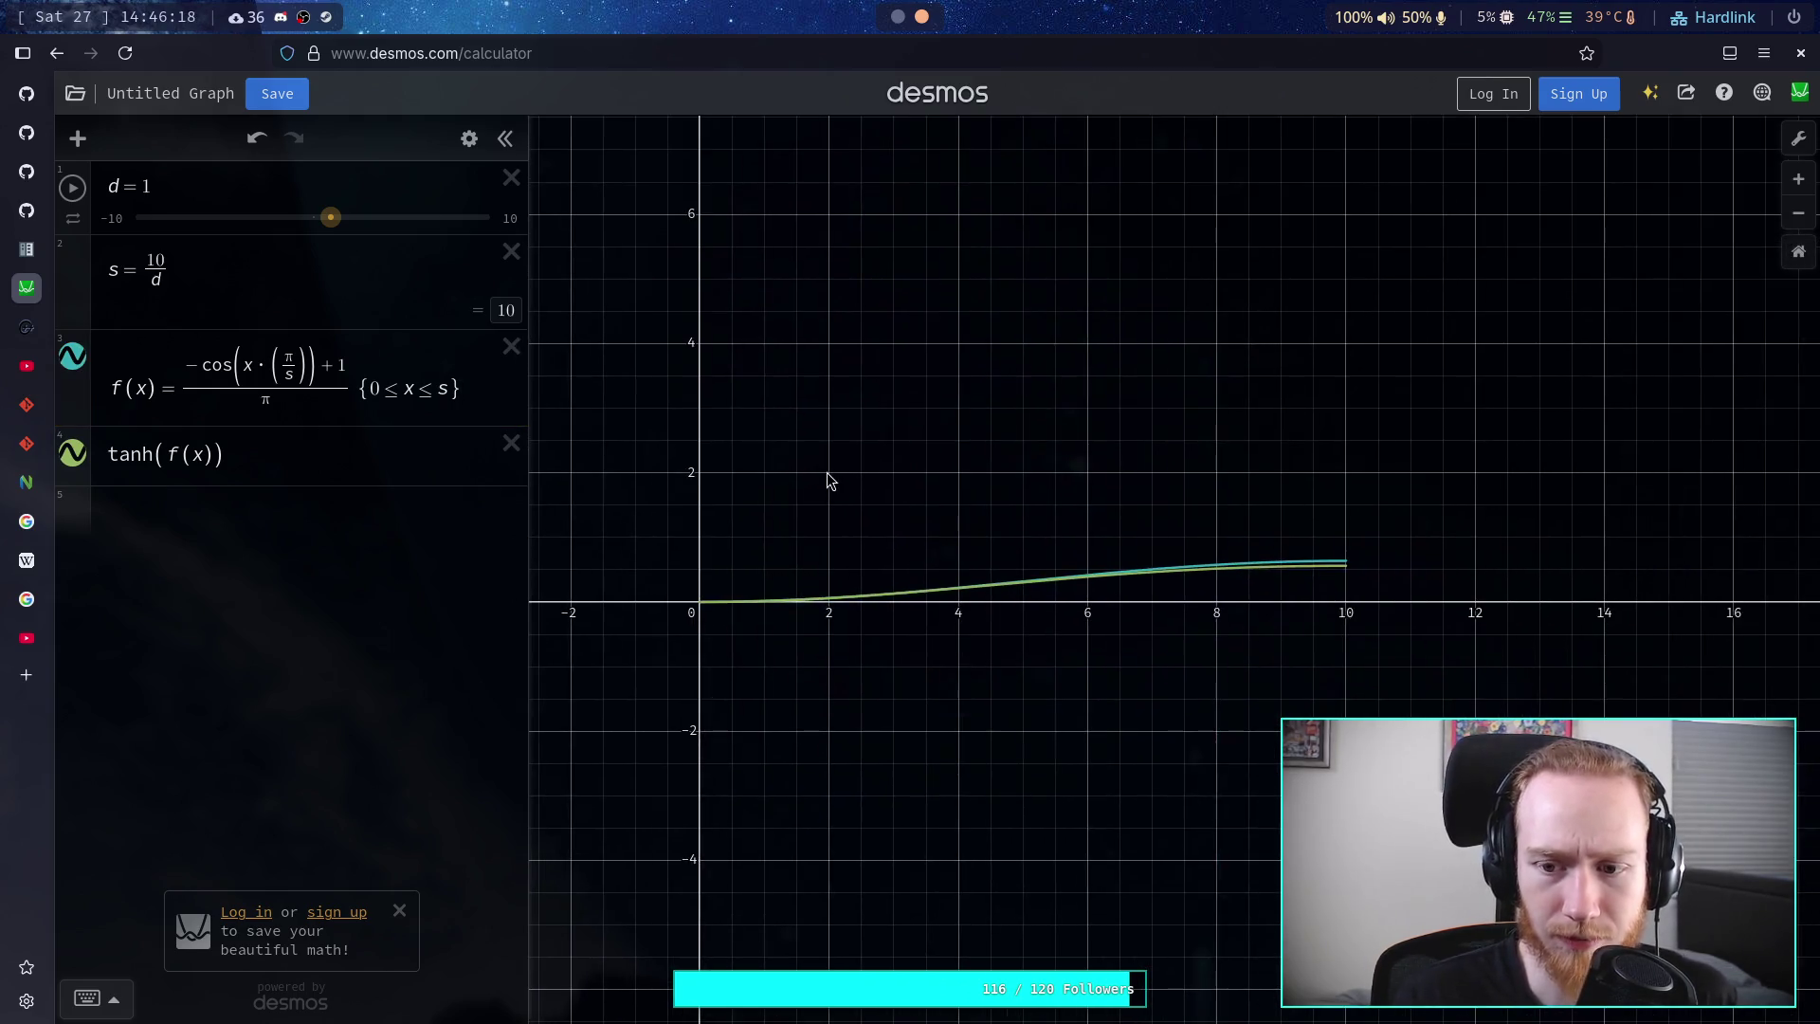
- Hide the f(x) curve, zoom and pan to frame tanh(f(x)) near the origin, and open Graph Settings
click(73, 356)
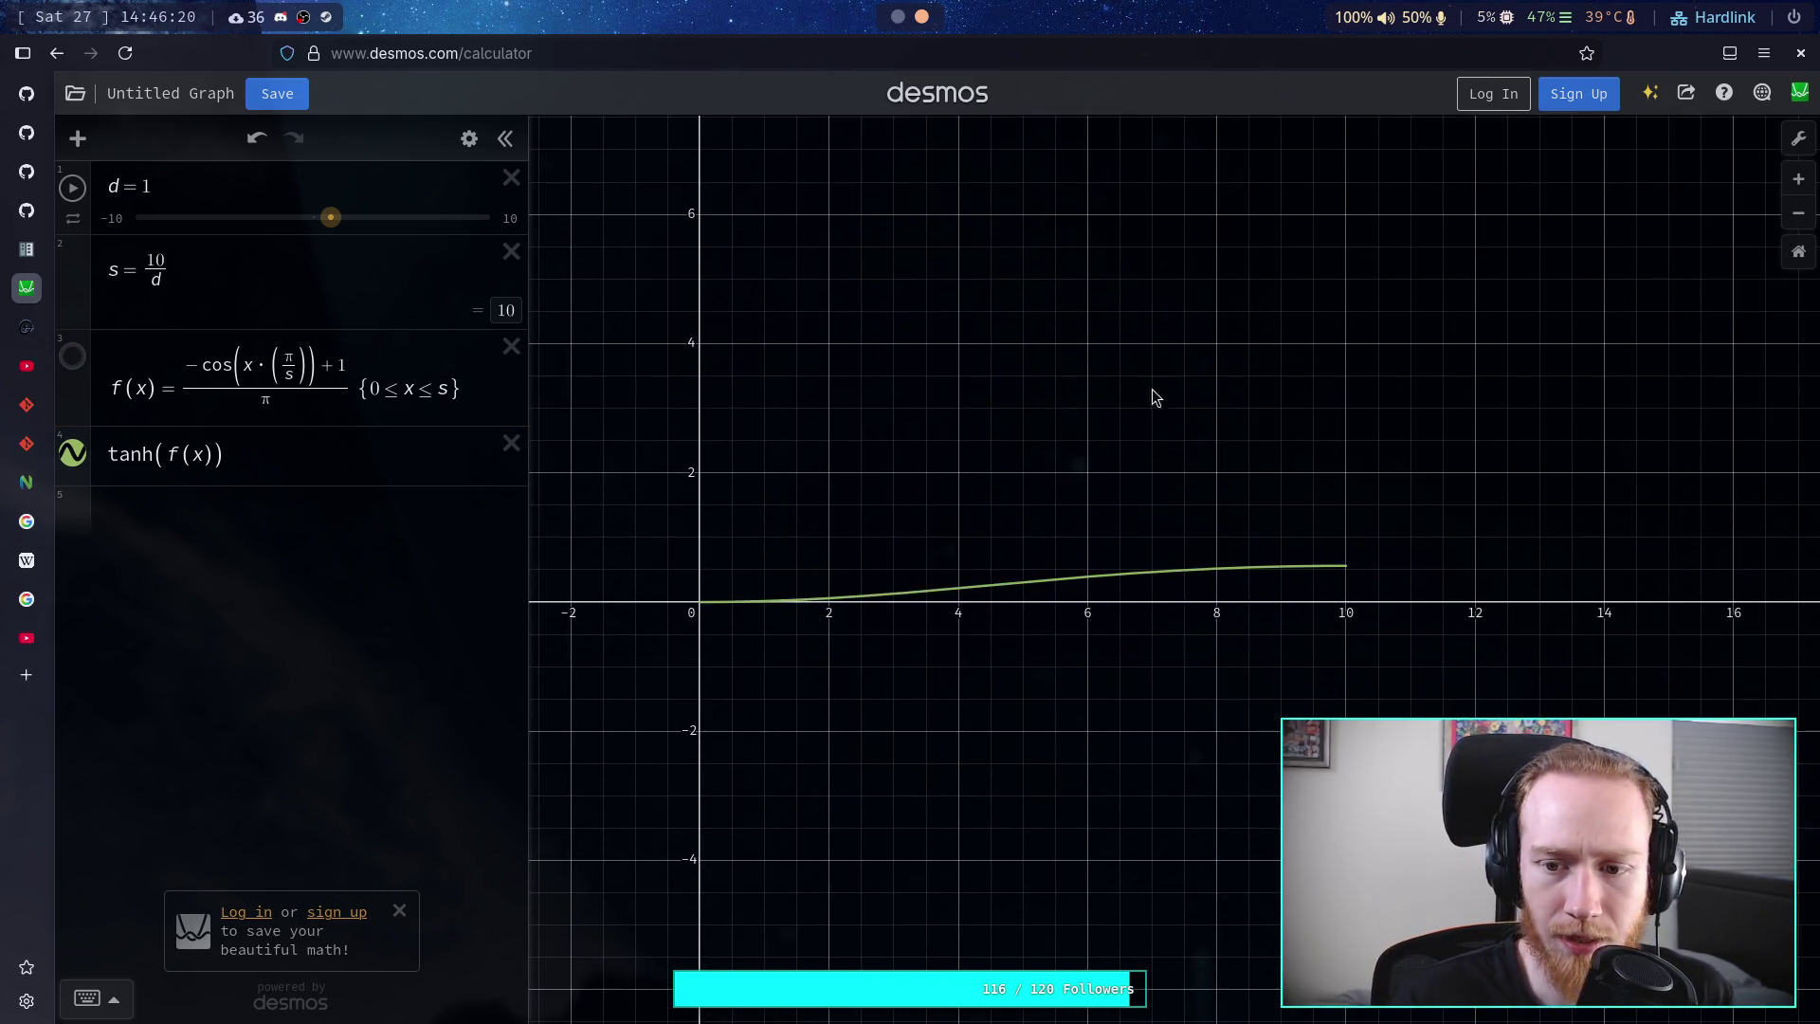
scroll(766, 580, up, 2)
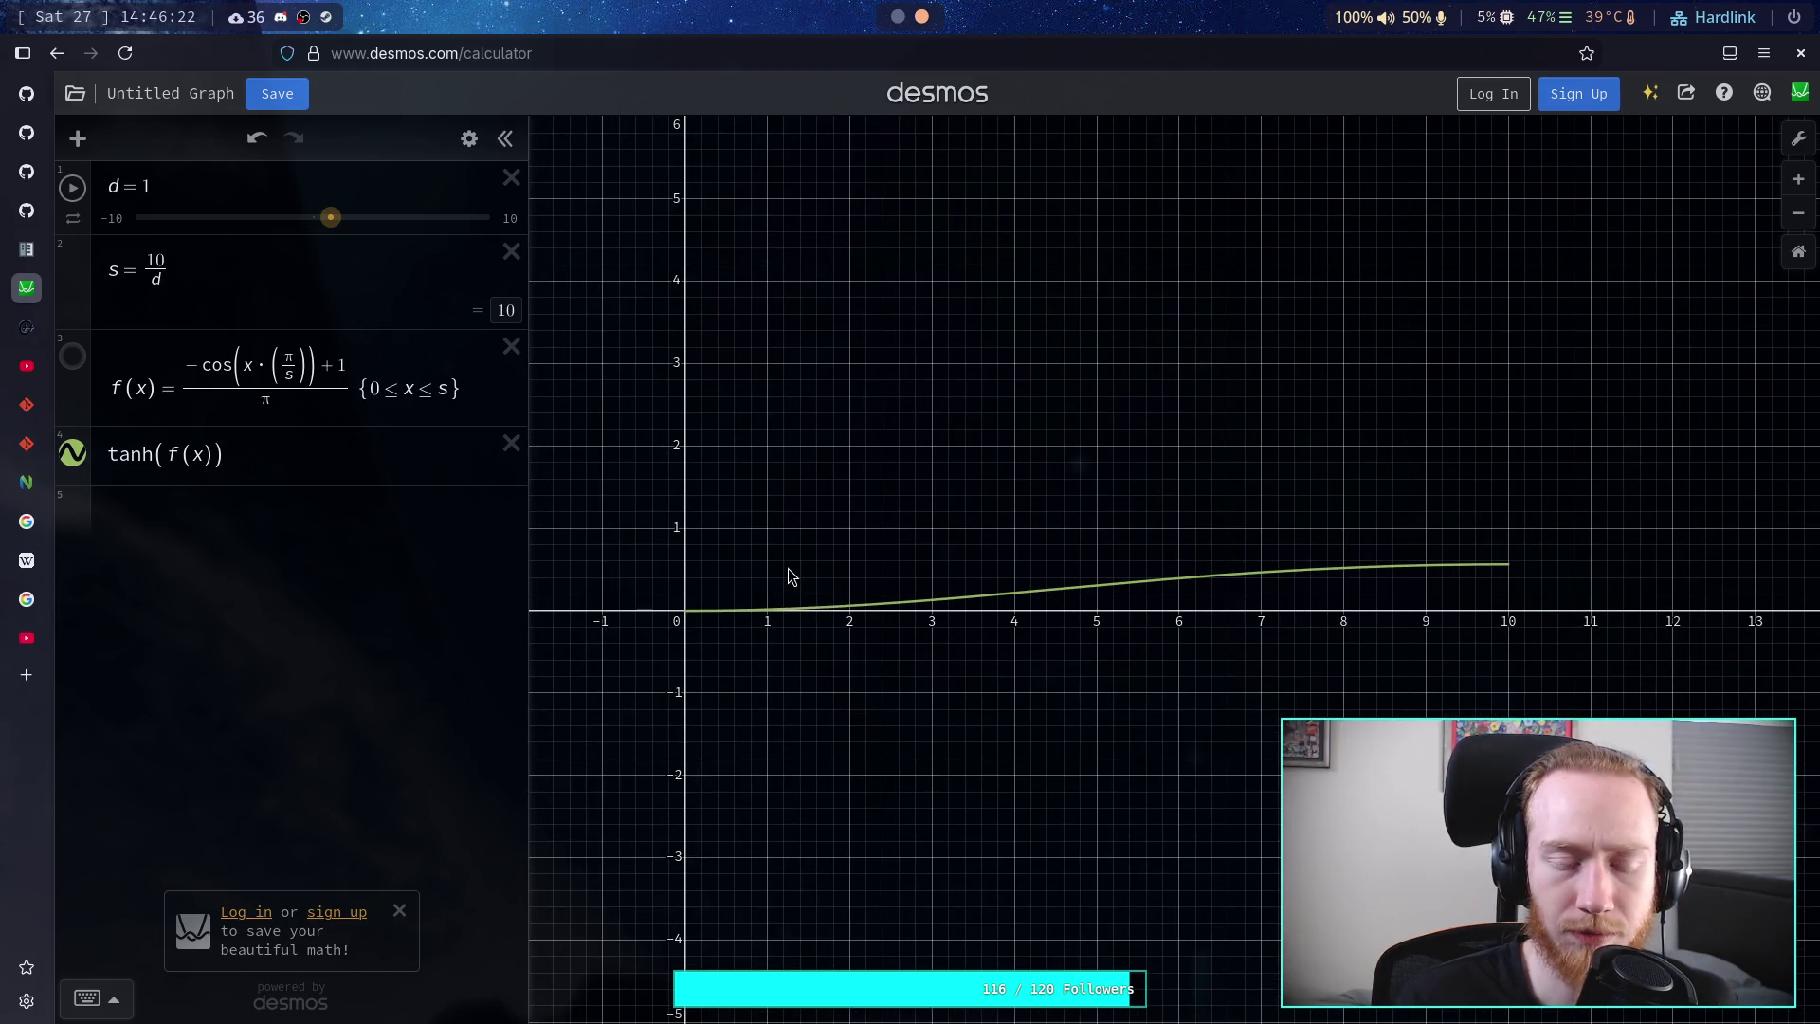
scroll(796, 568, up, 1)
key(alt)
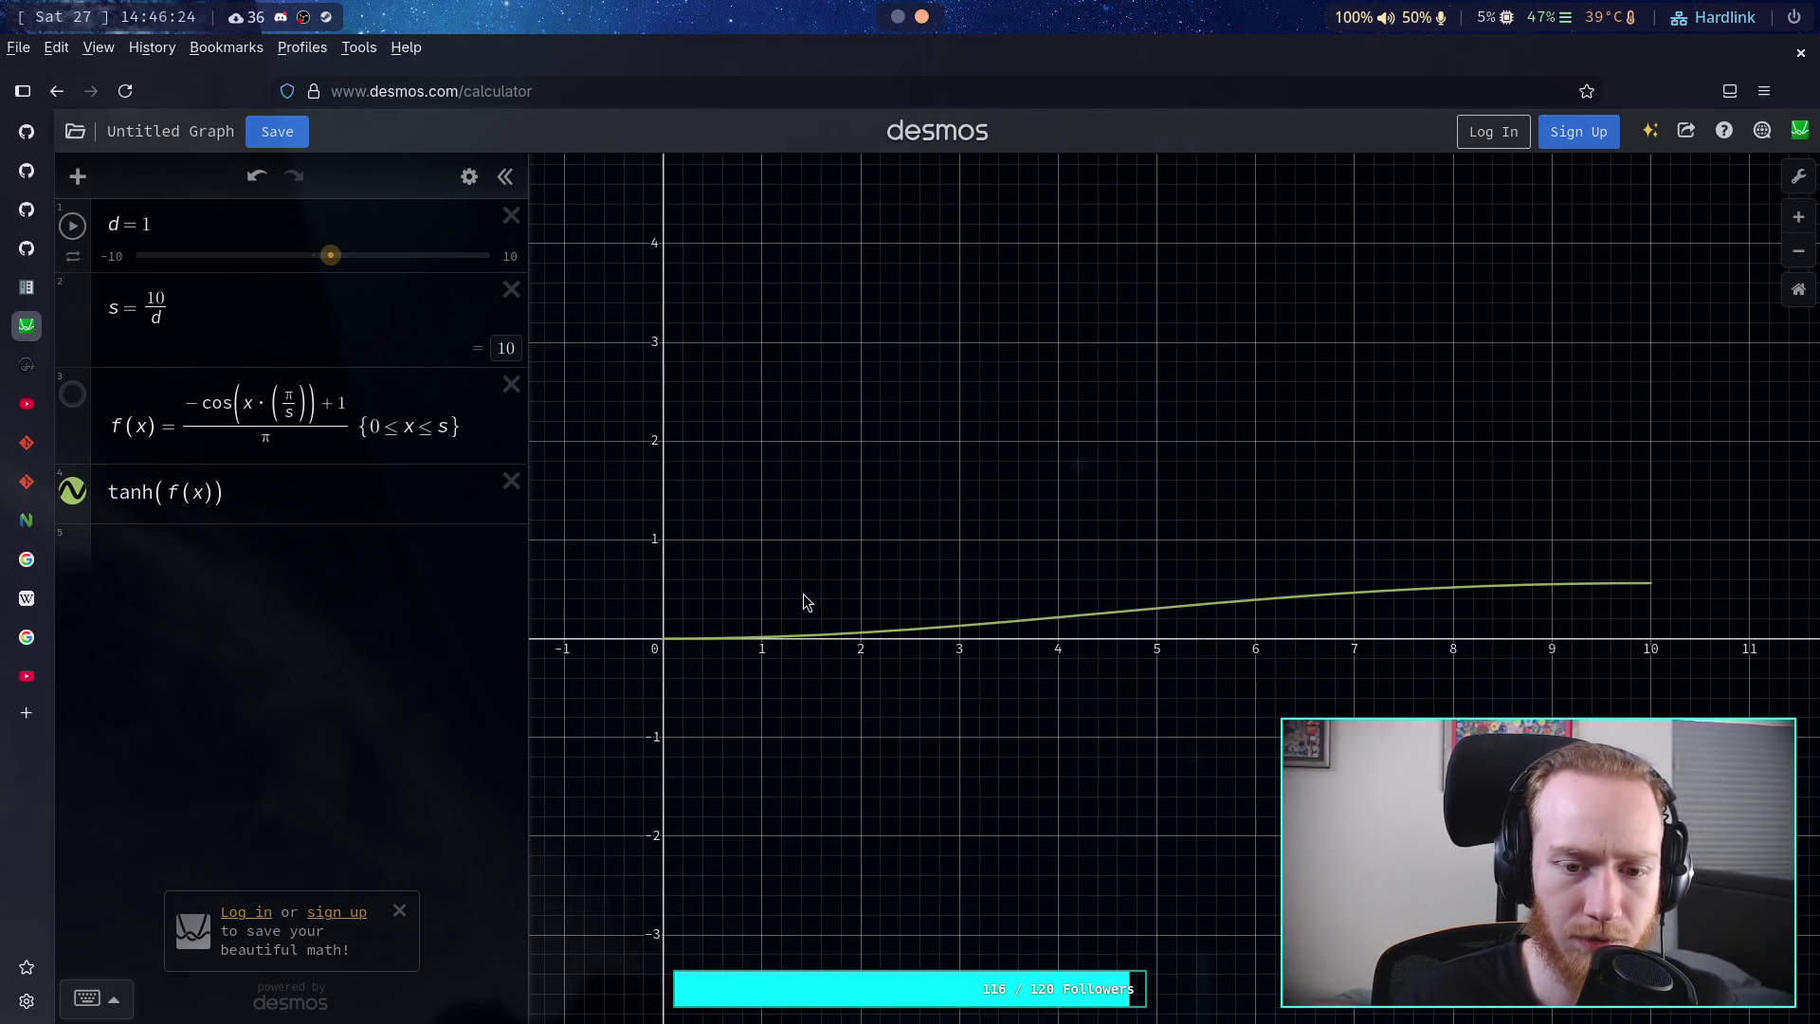
scroll(790, 586, up, 1)
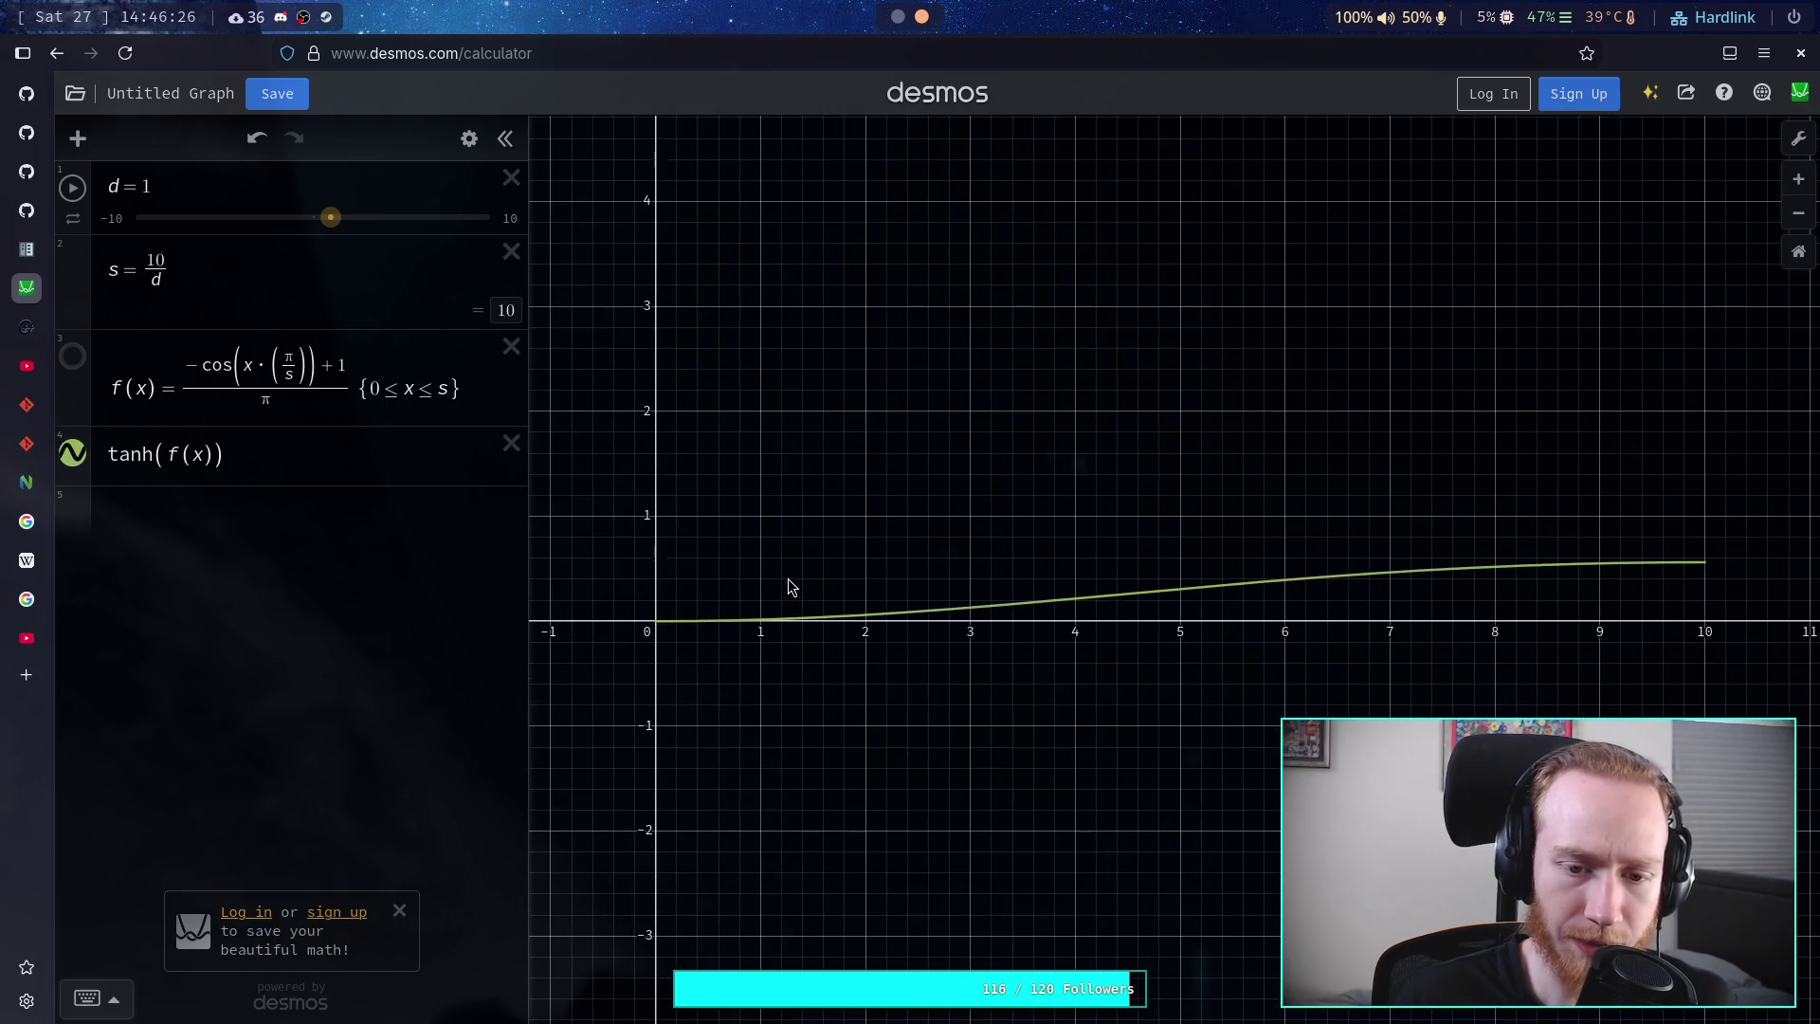
right_click(805, 543)
click(845, 411)
scroll(849, 432, right, 2)
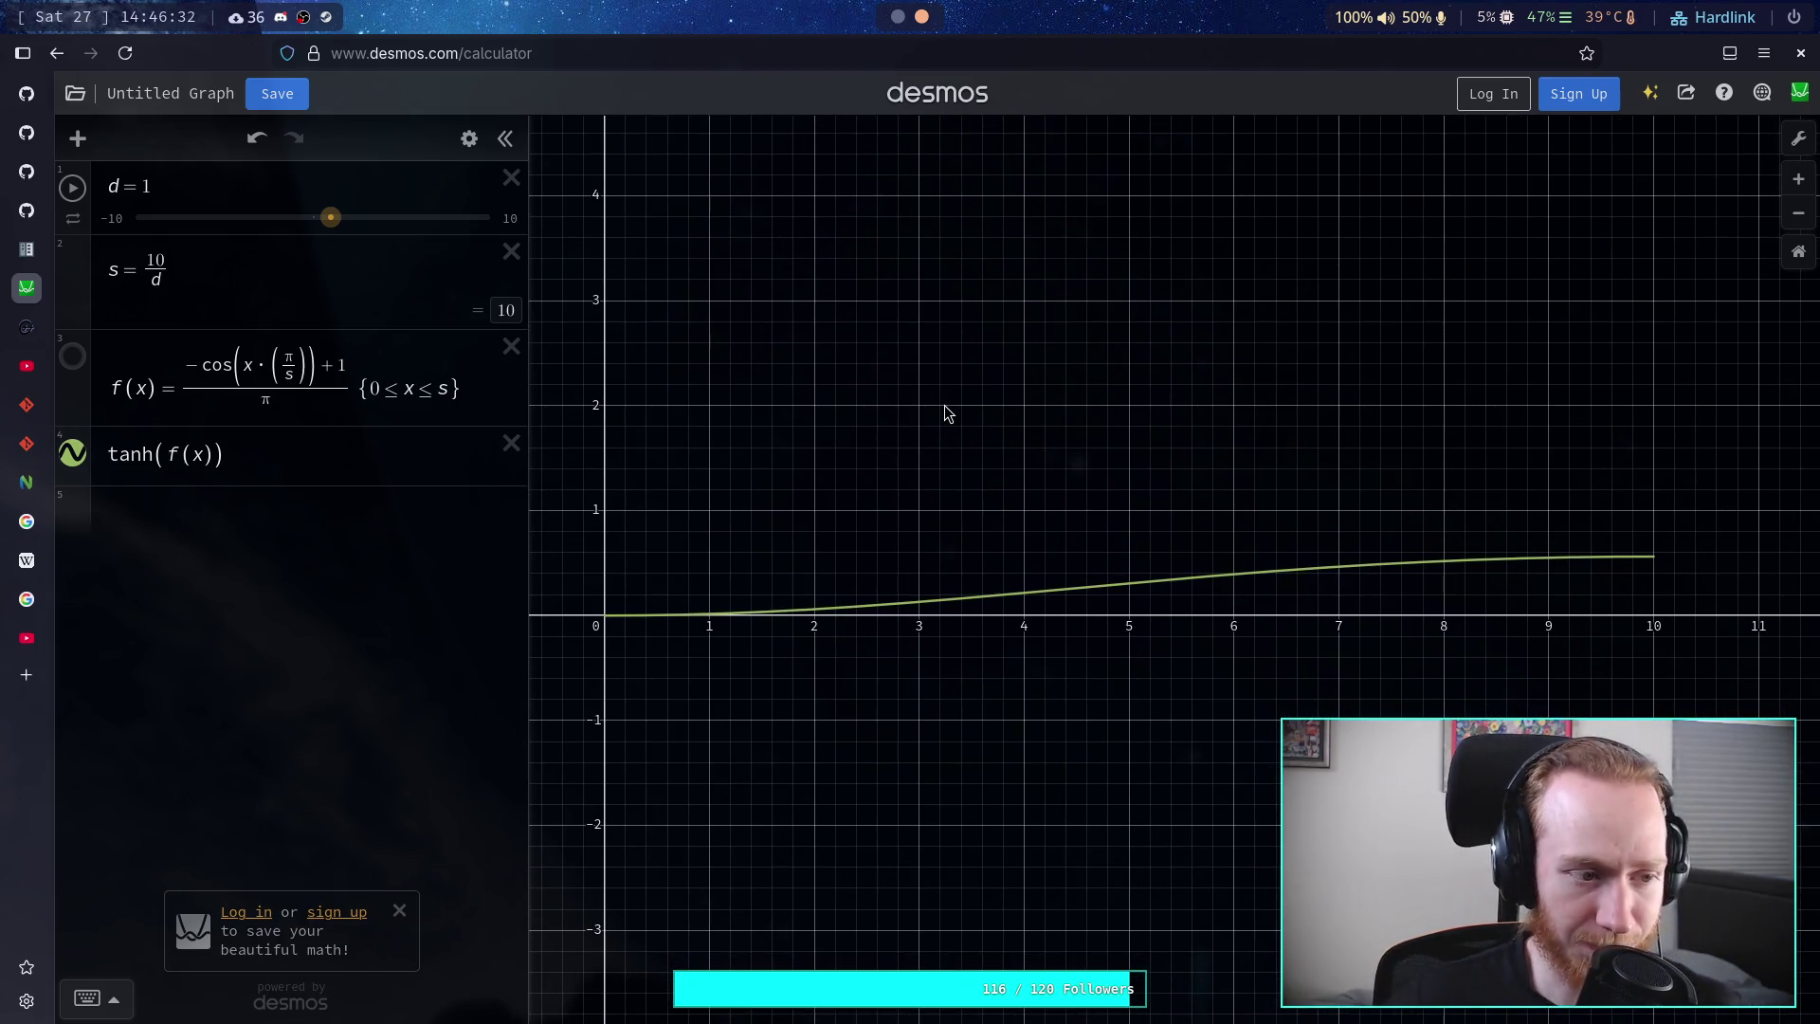
scroll(1039, 447, down, 2)
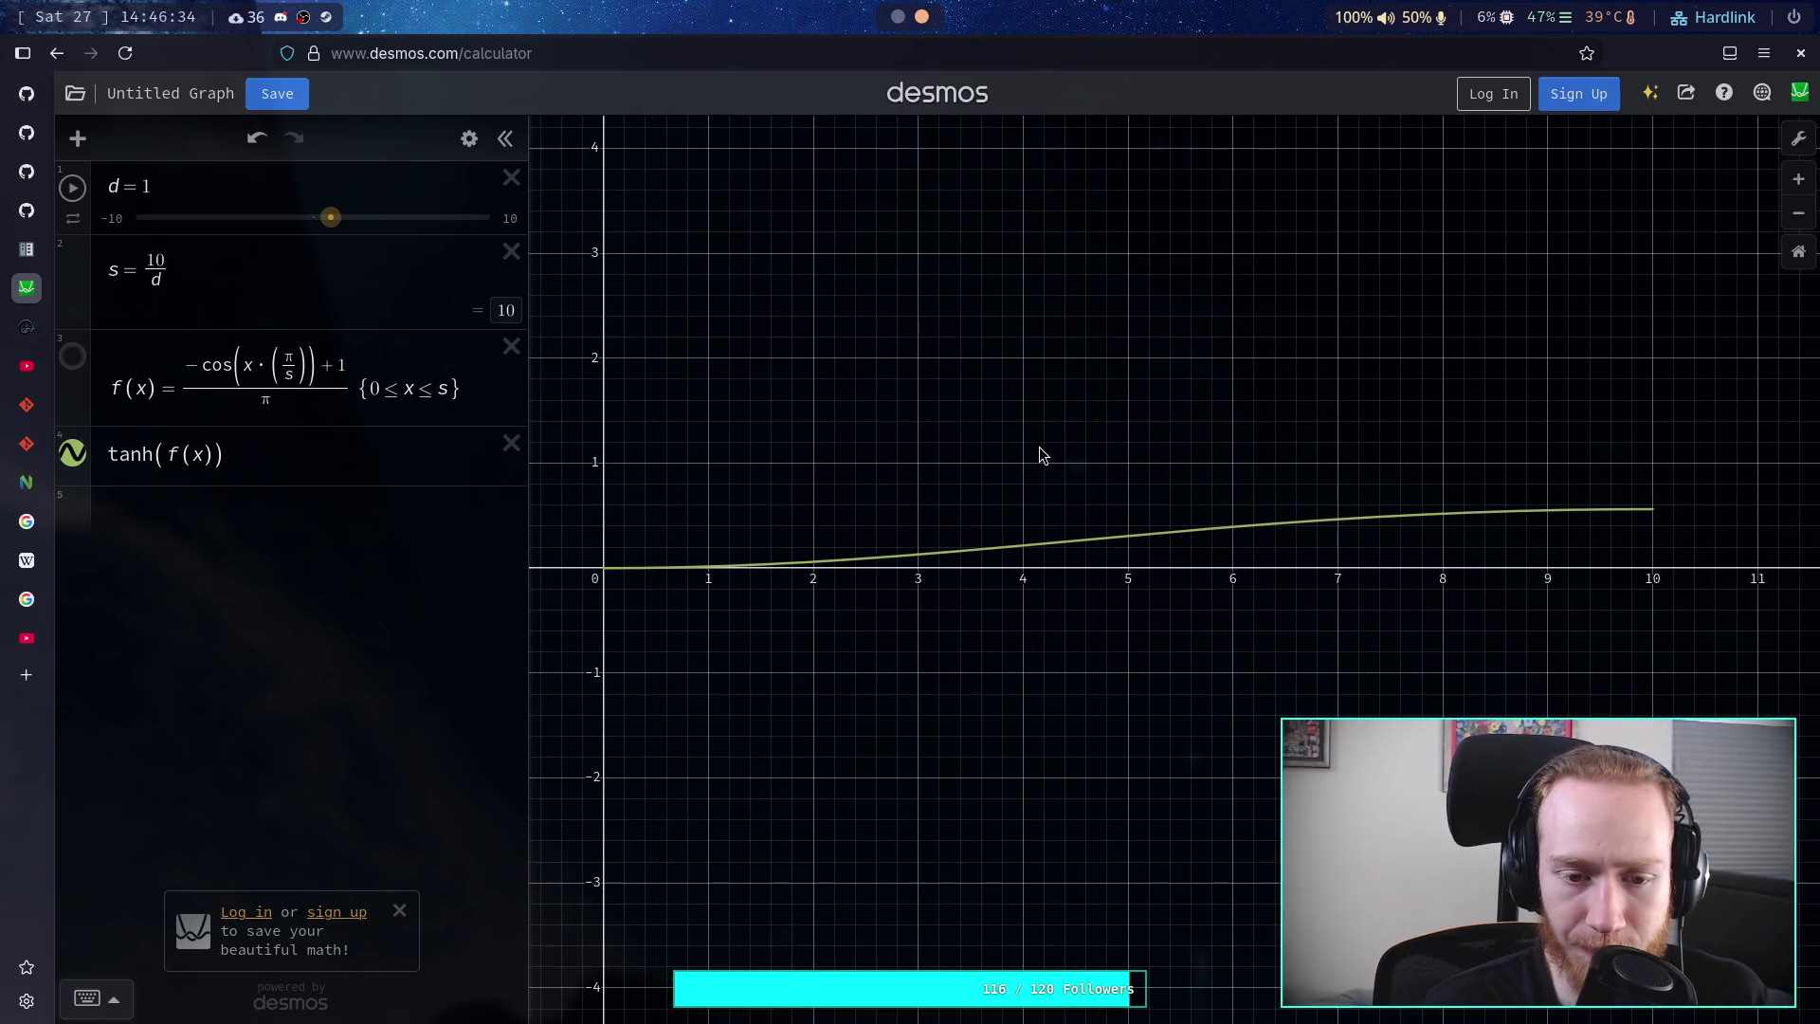
click(1798, 138)
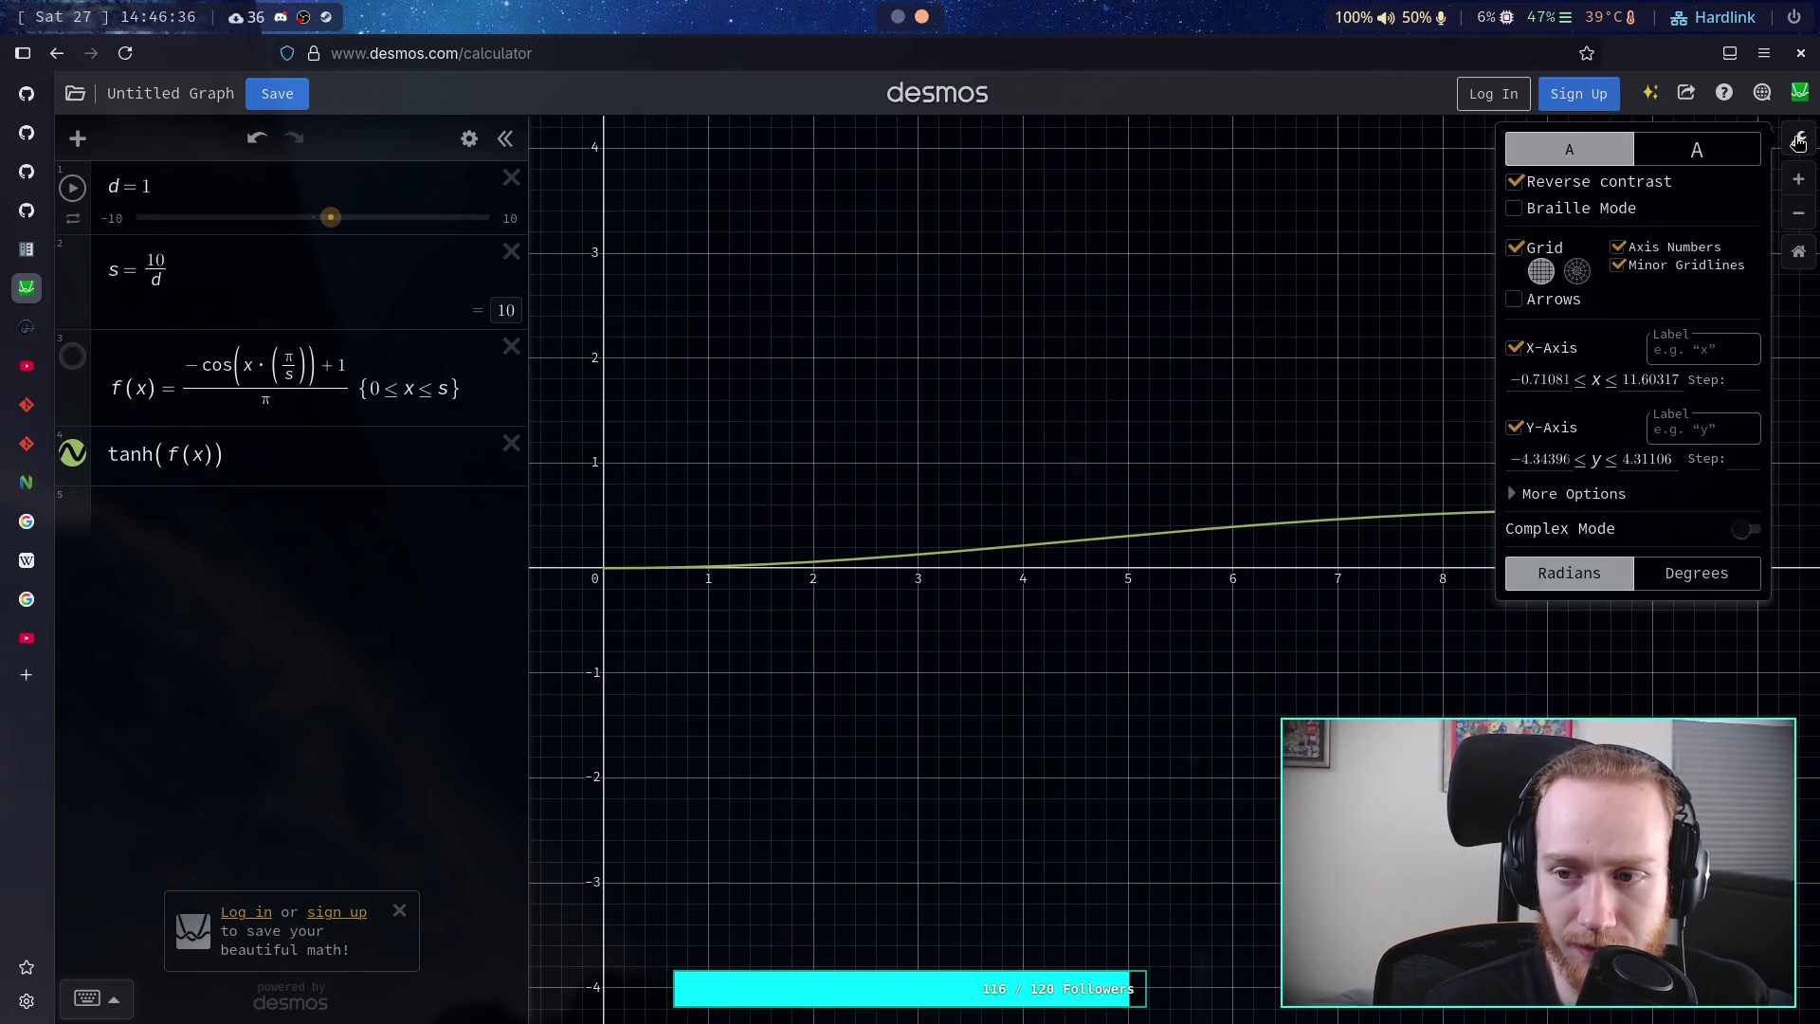
- Reframe the graph and set the y-axis range to −1 through 1.1 in Graph Settings
drag(1395, 322, 1375, 340)
click(1798, 138)
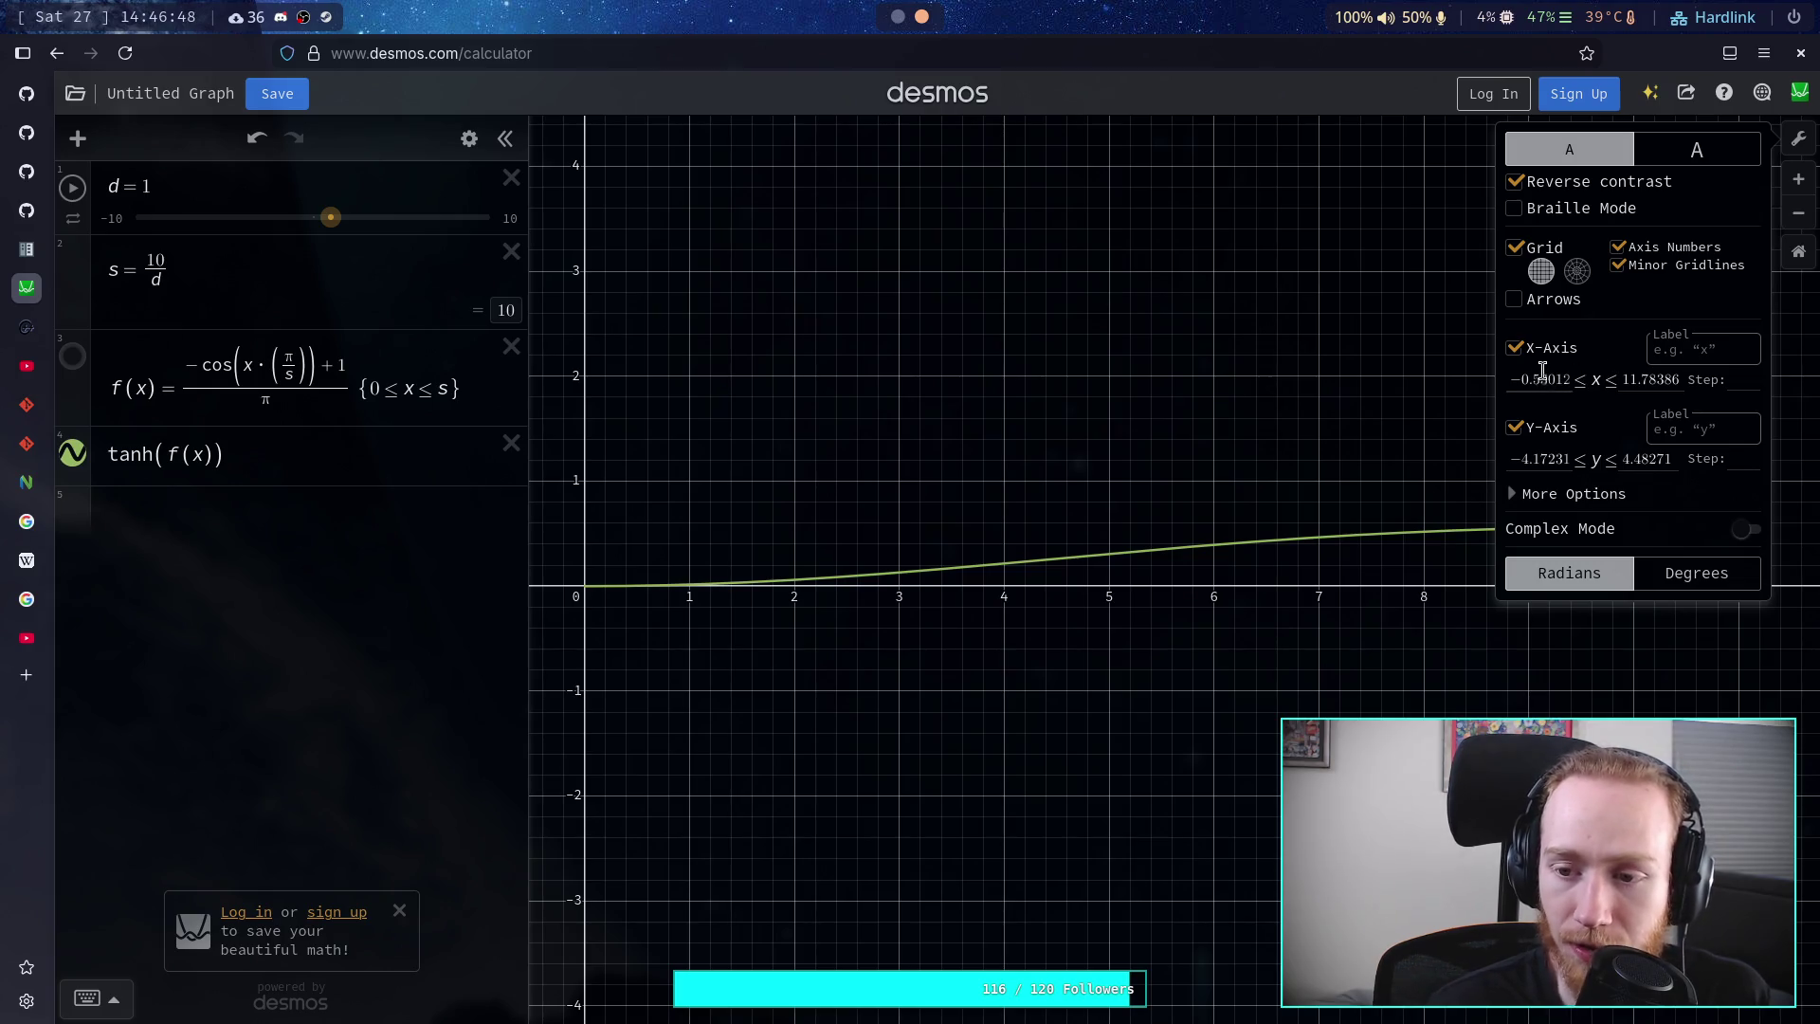
drag(1362, 383, 1312, 406)
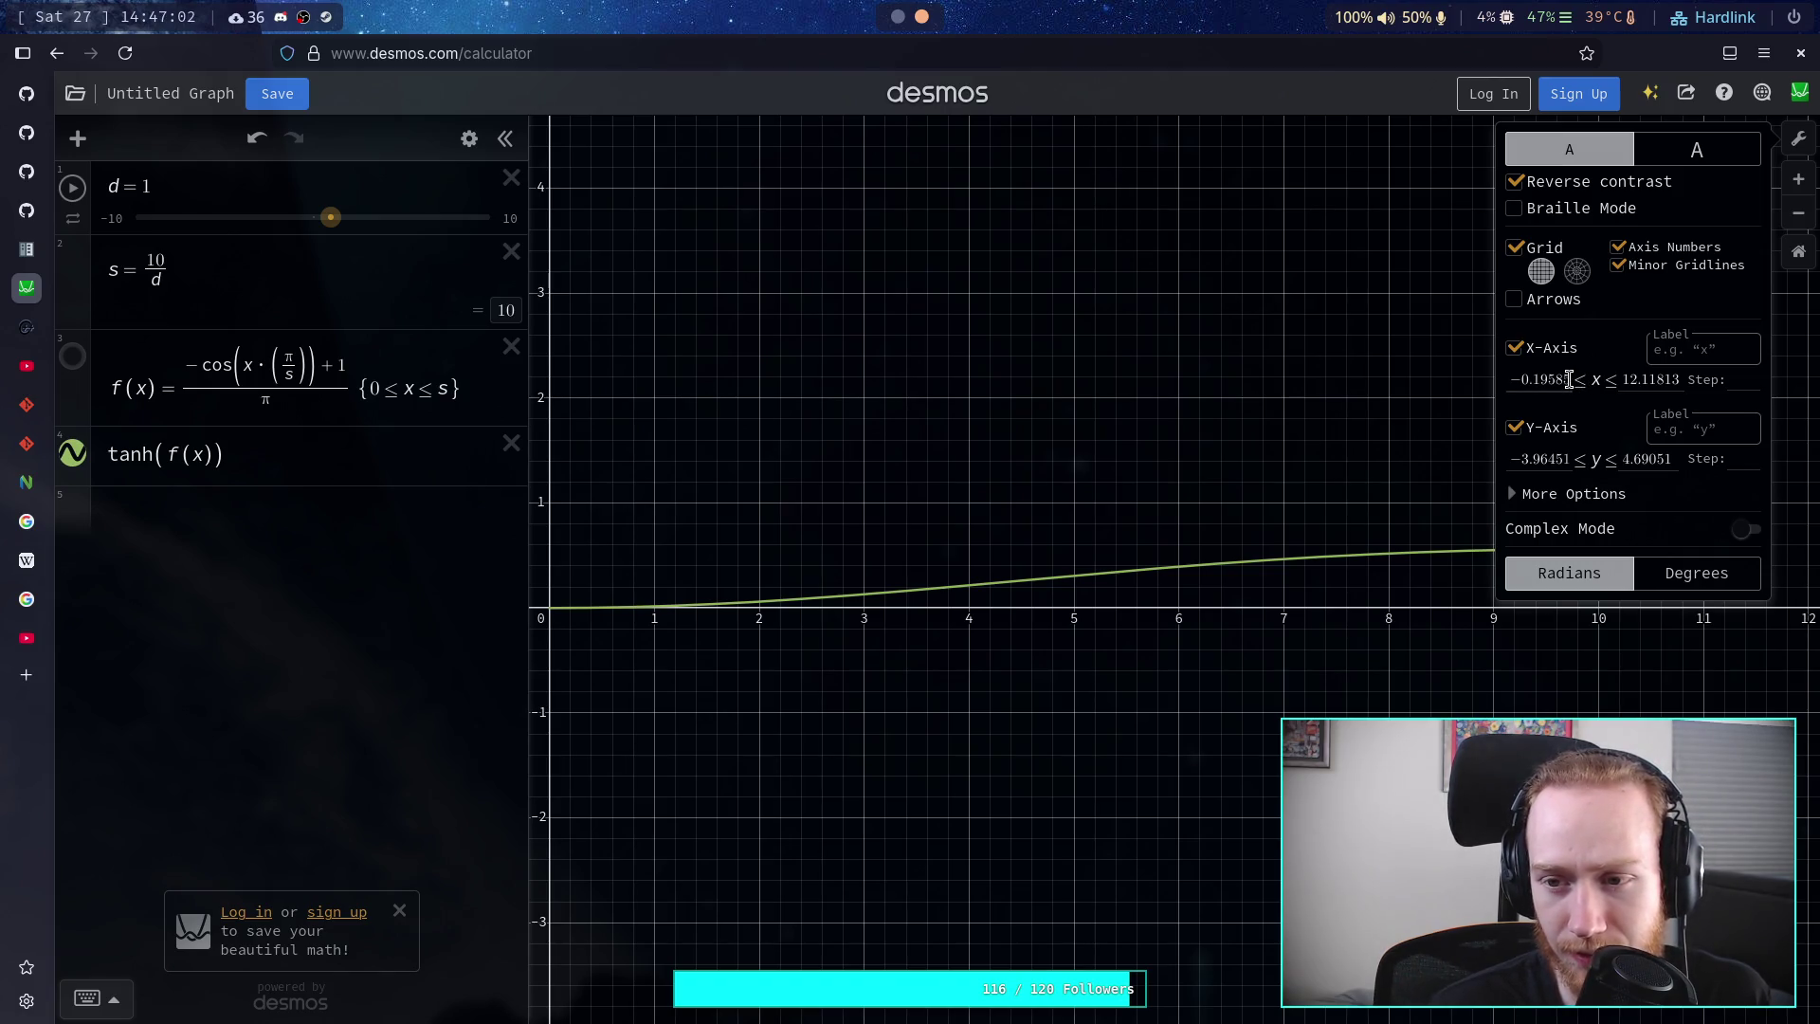
mouse_move(1118, 363)
mouse_down()
mouse_move(1088, 394)
mouse_move(1164, 395)
mouse_up()
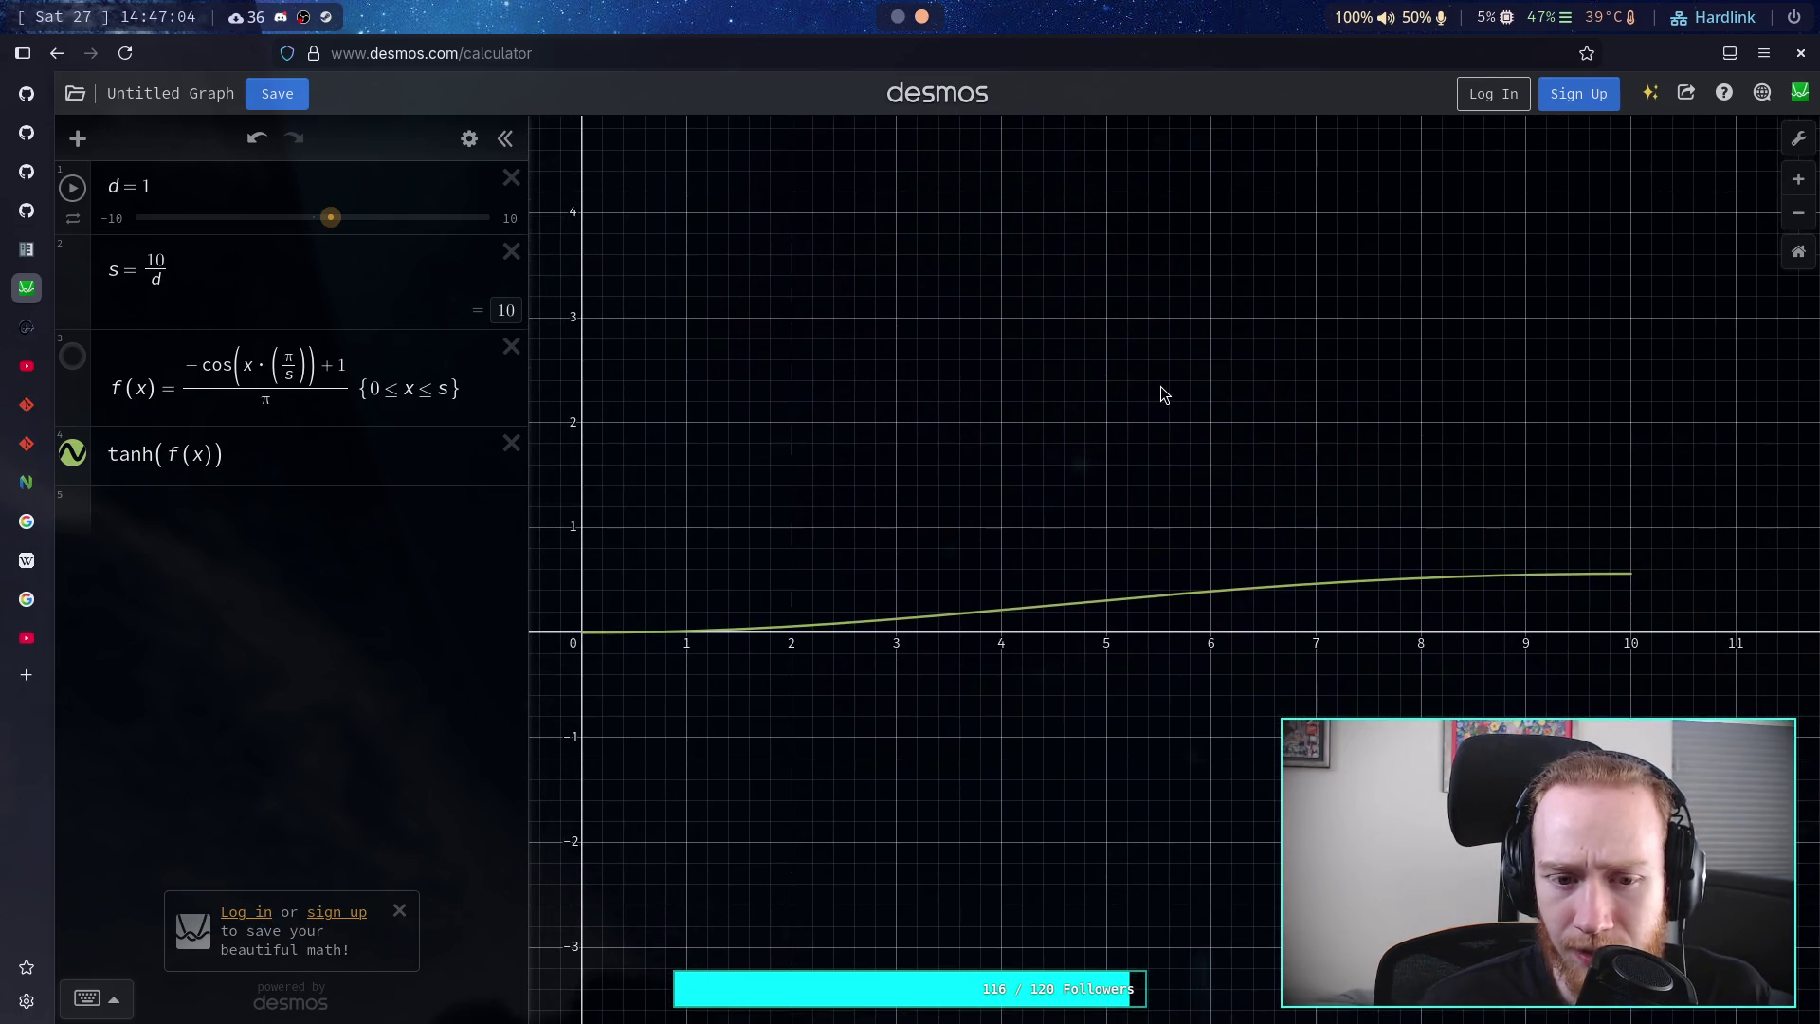
click(1798, 138)
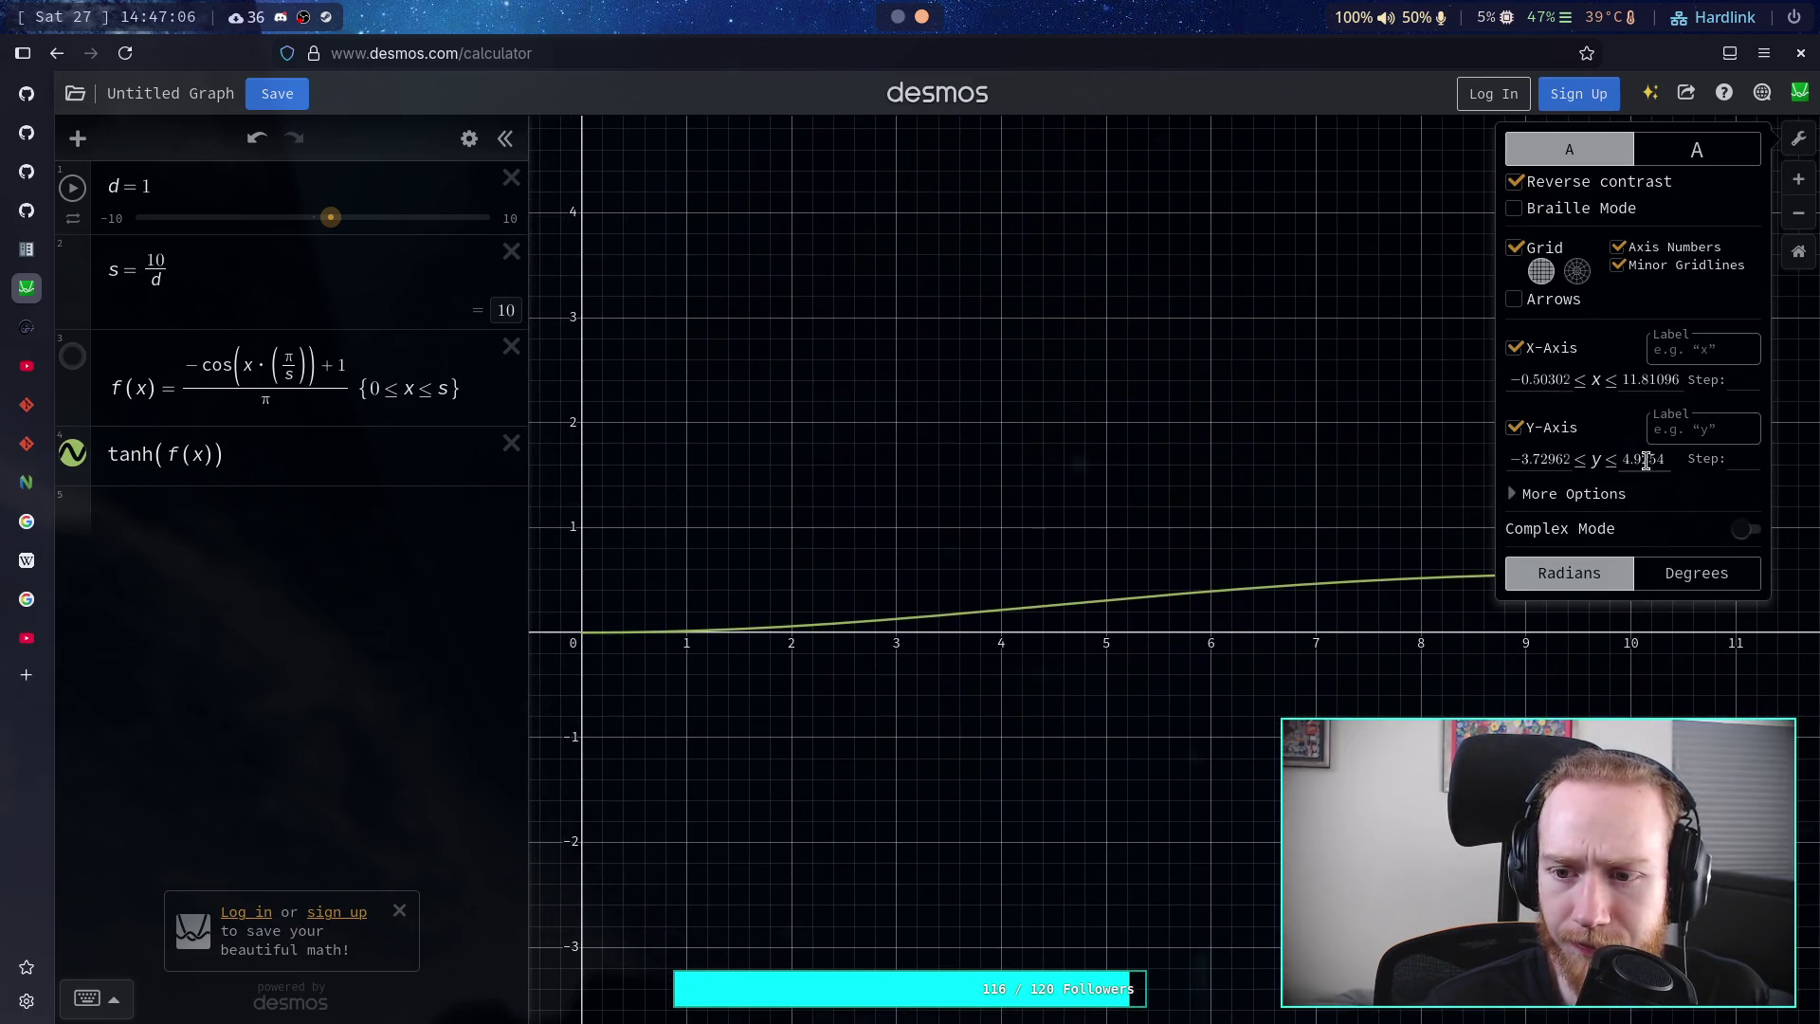
drag(1517, 461, 1589, 461)
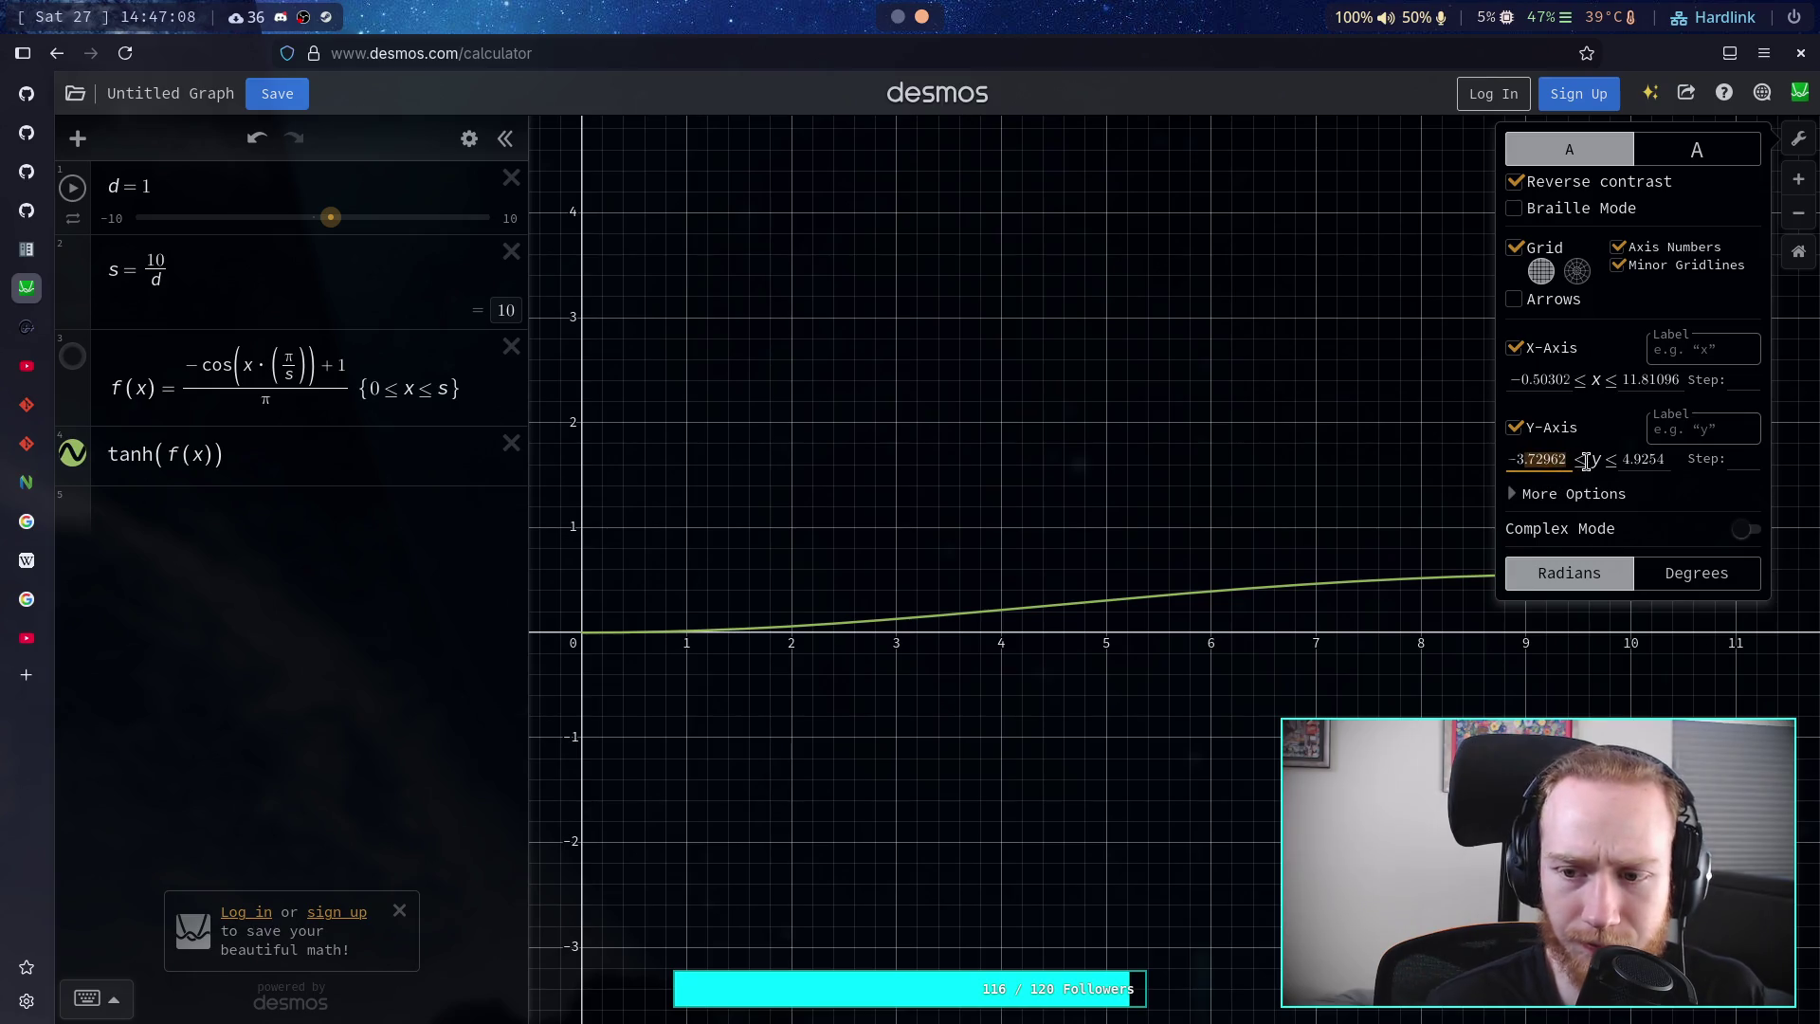
key(BackSpace)
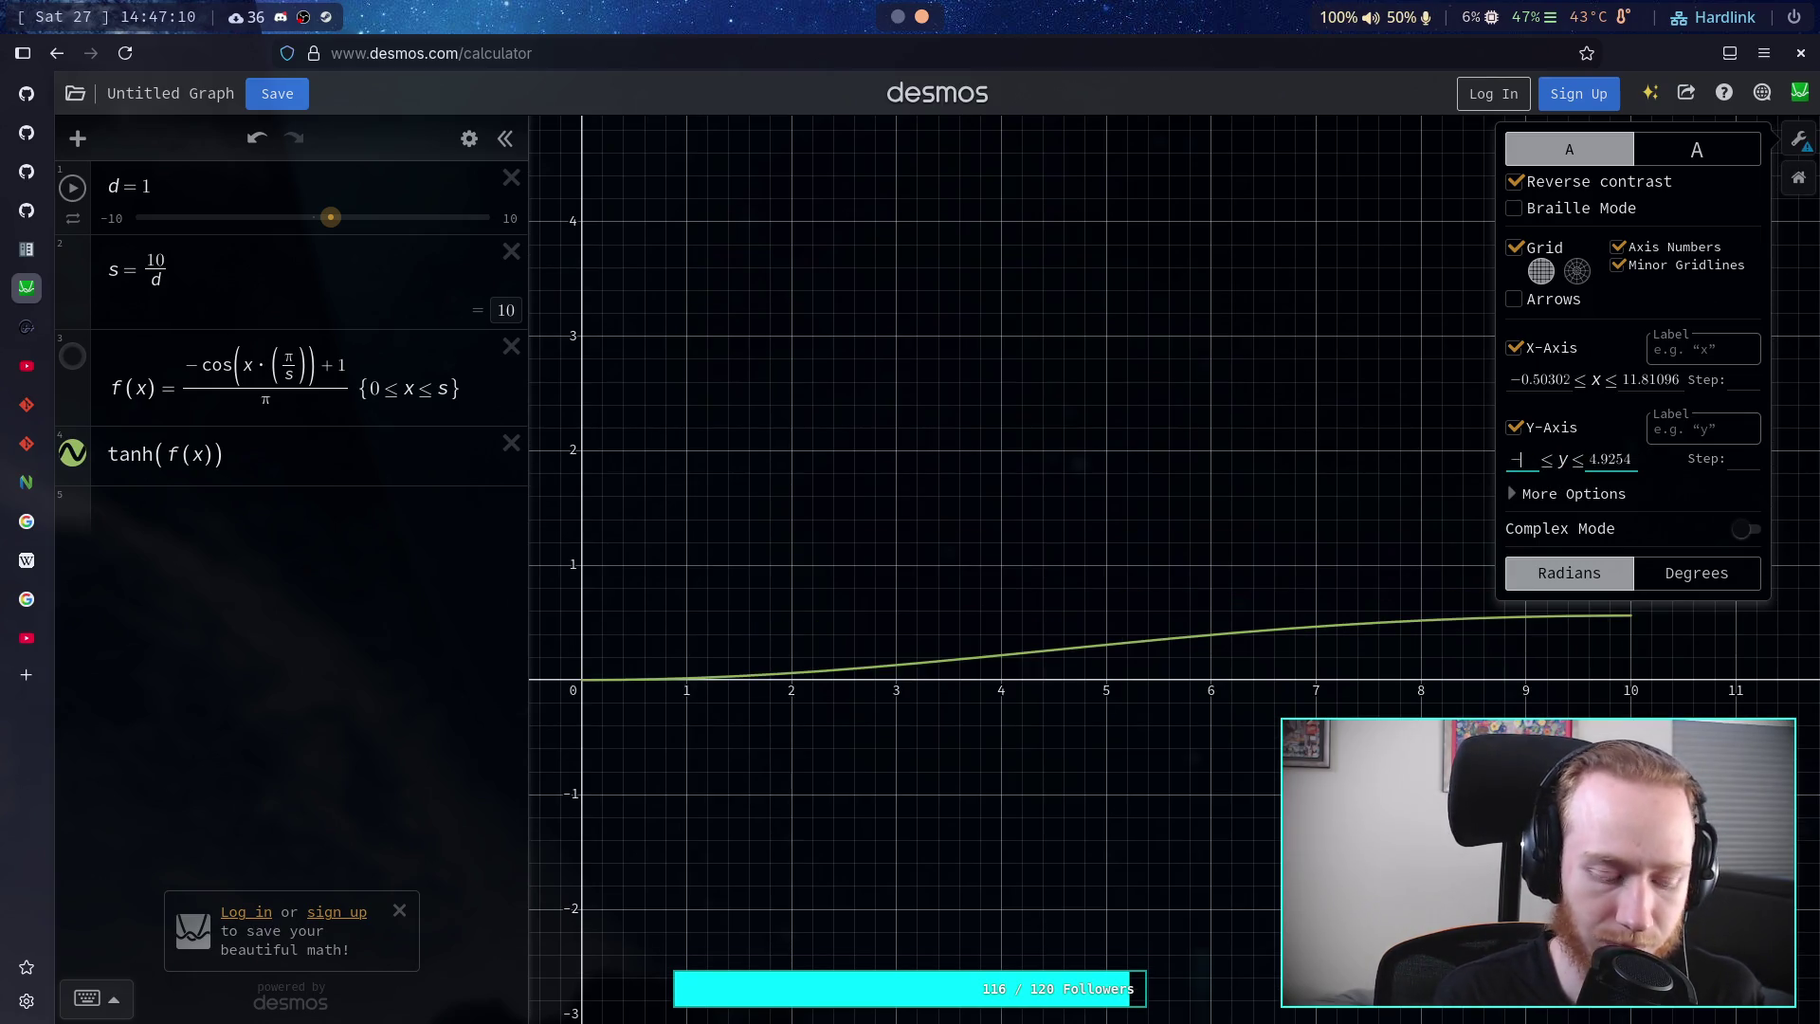
text(.)
text(1)
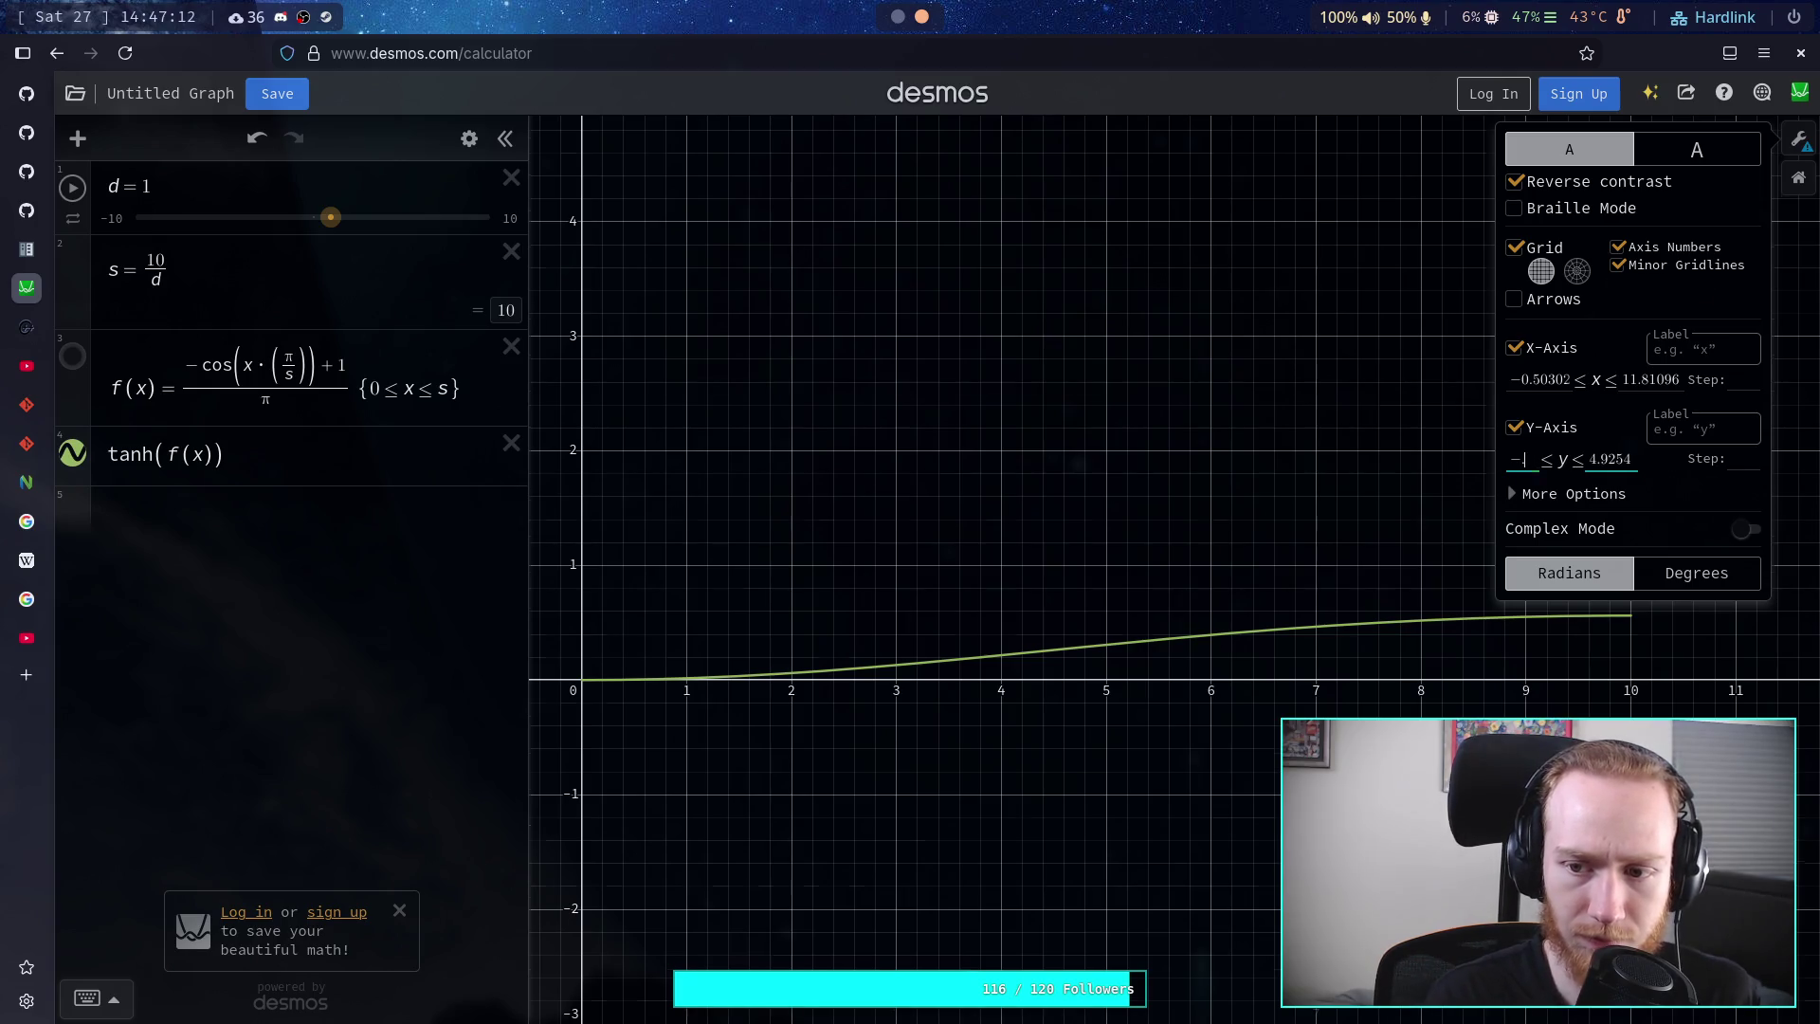
double_click(1612, 458)
text(1.1)
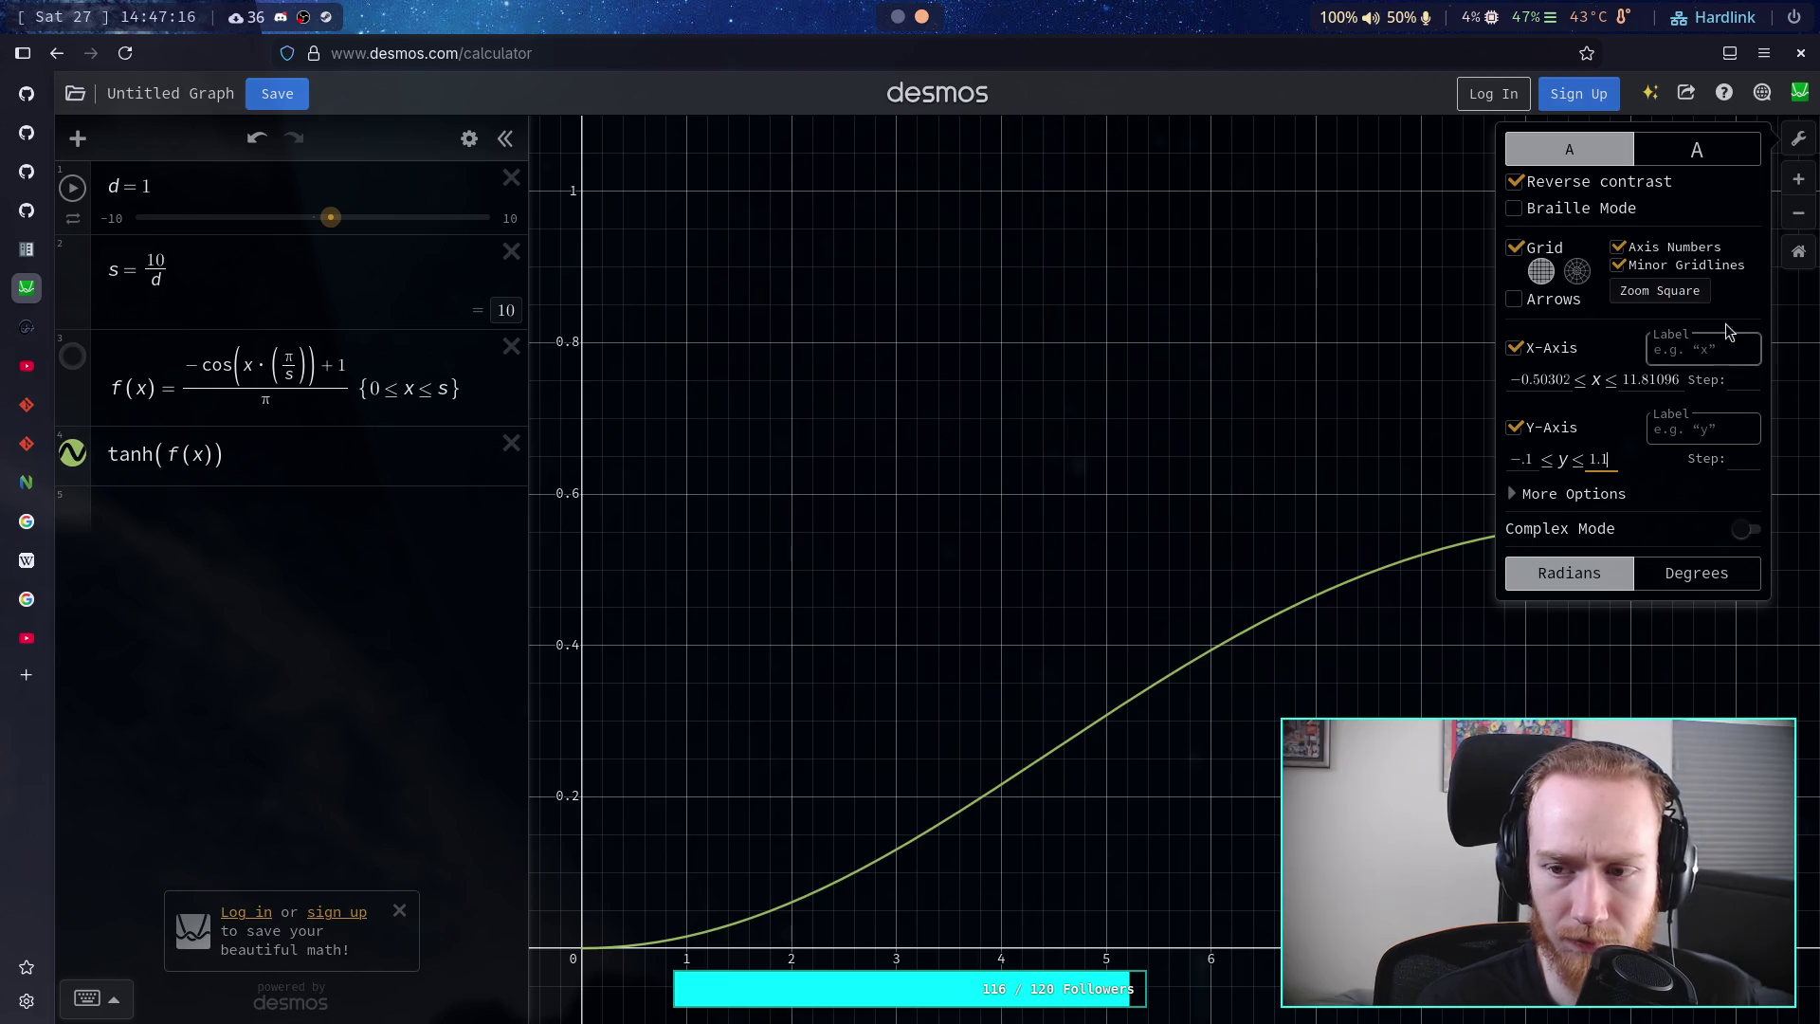
click(1794, 147)
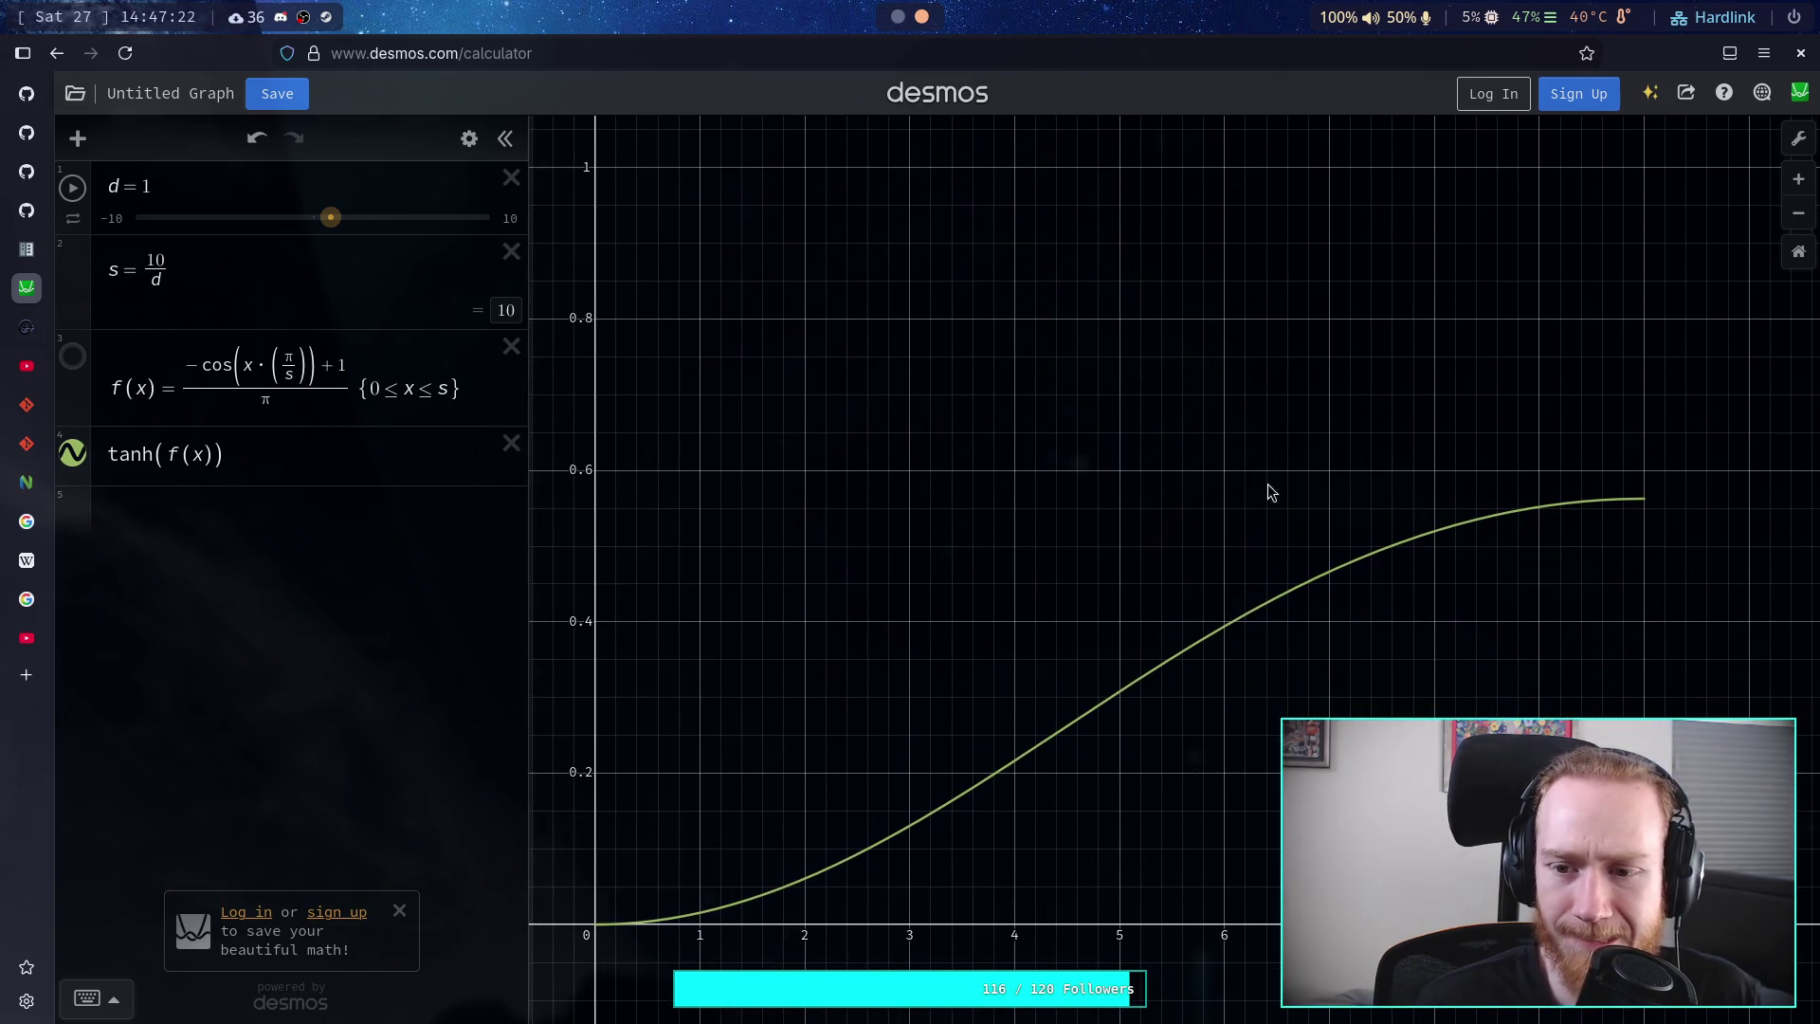
- Read the tanh(f(x)) curve's endpoint near 0.56 at x = 10, then edit its expression
click(1647, 500)
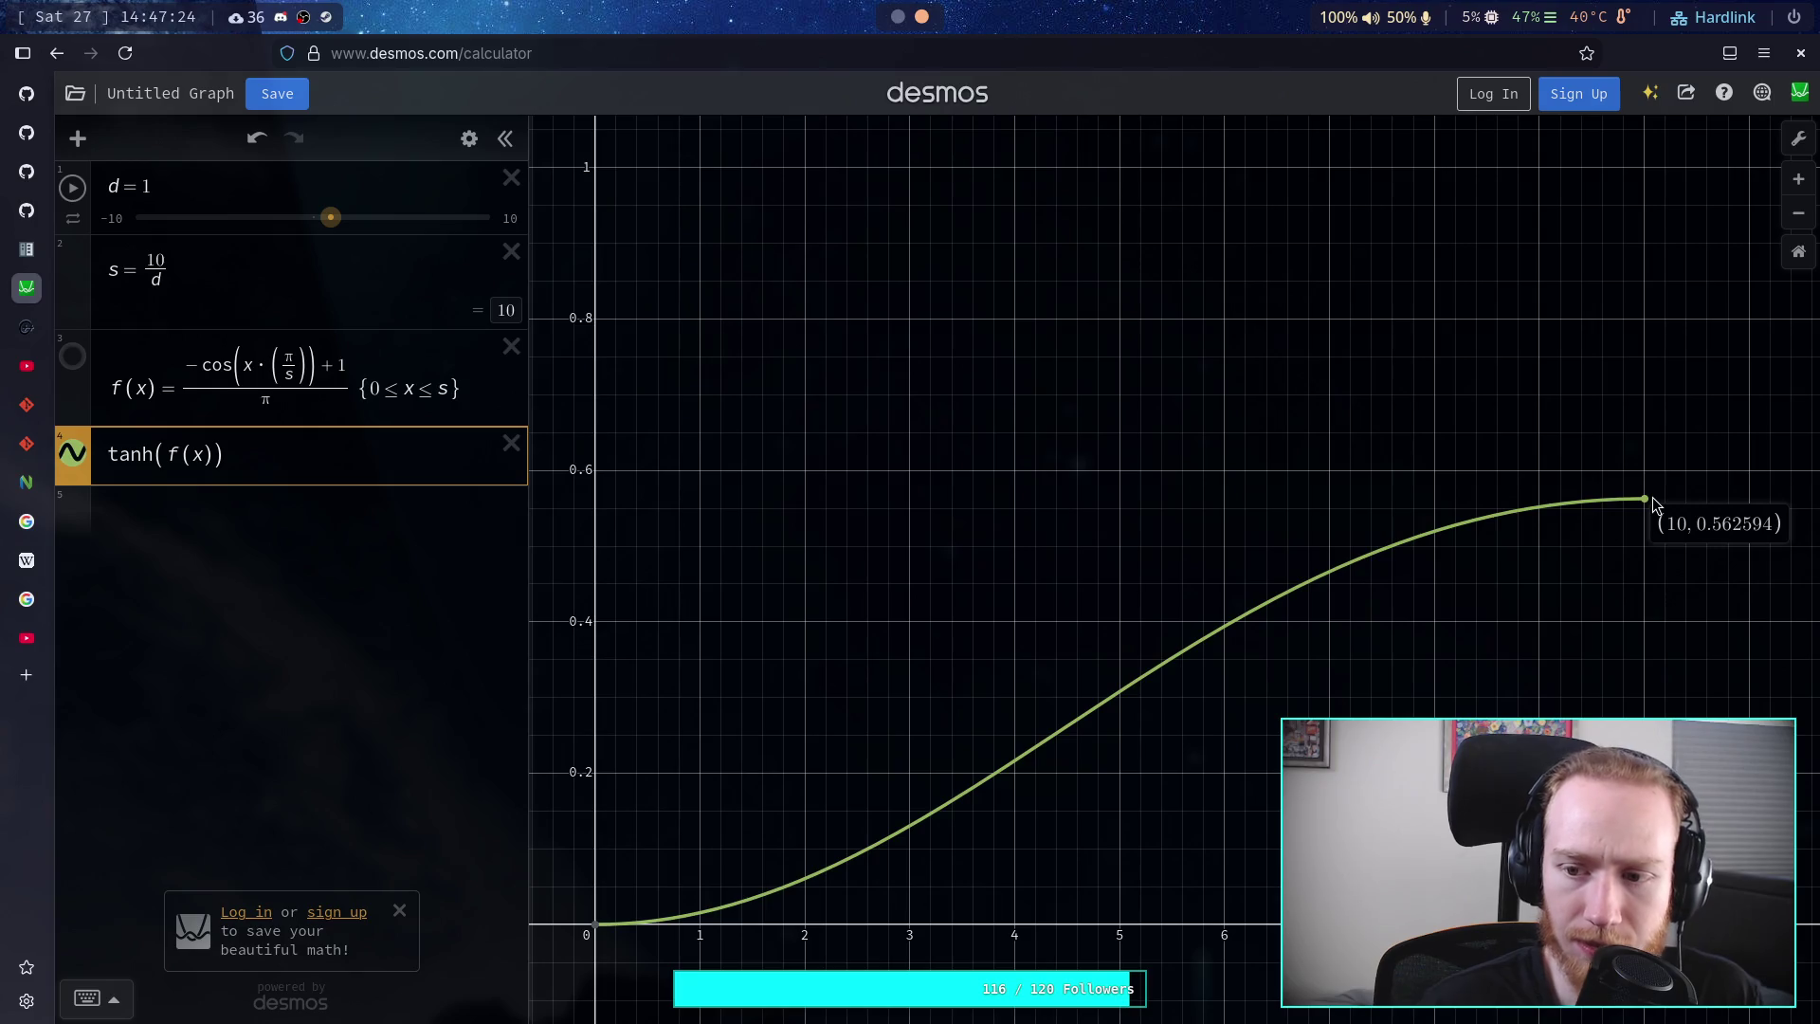
click(1652, 502)
click(269, 451)
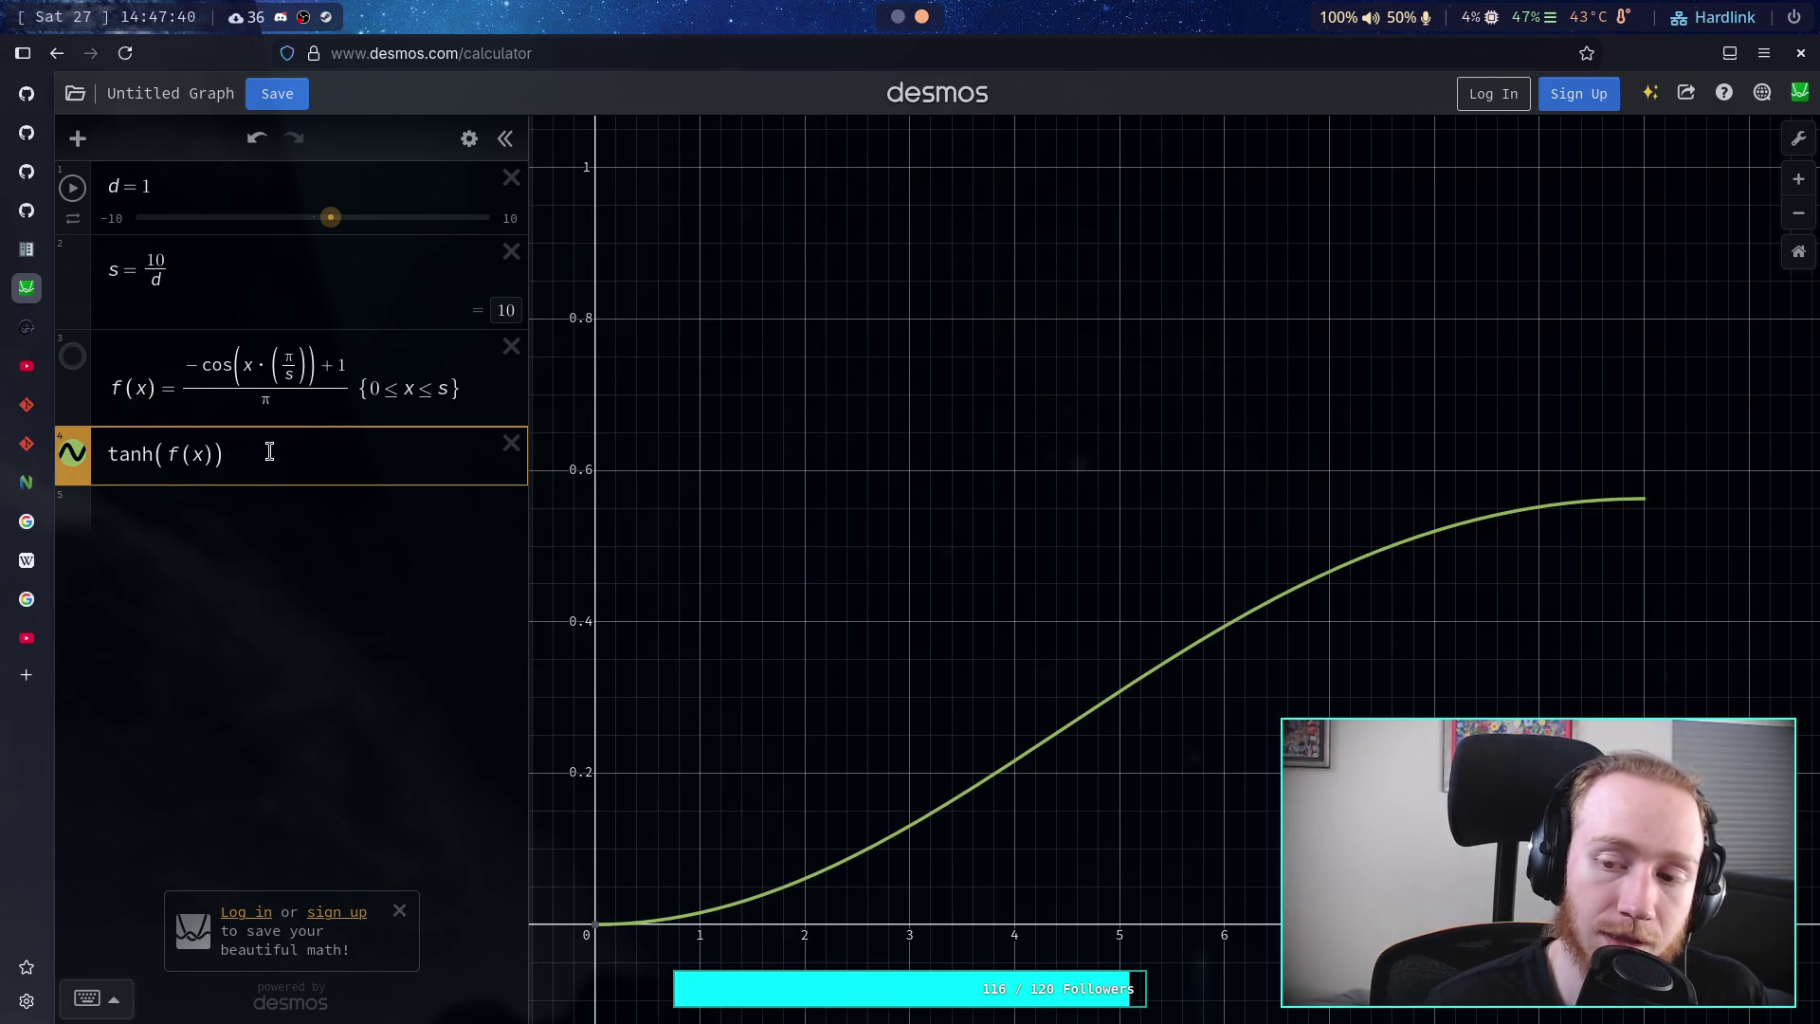
- Change the d slider's lower limit from -10 to 0
drag(330, 218, 325, 217)
click(114, 214)
key(BackSpace)
key(BackSpace)
key(BackSpace)
text(0)
key(Return)
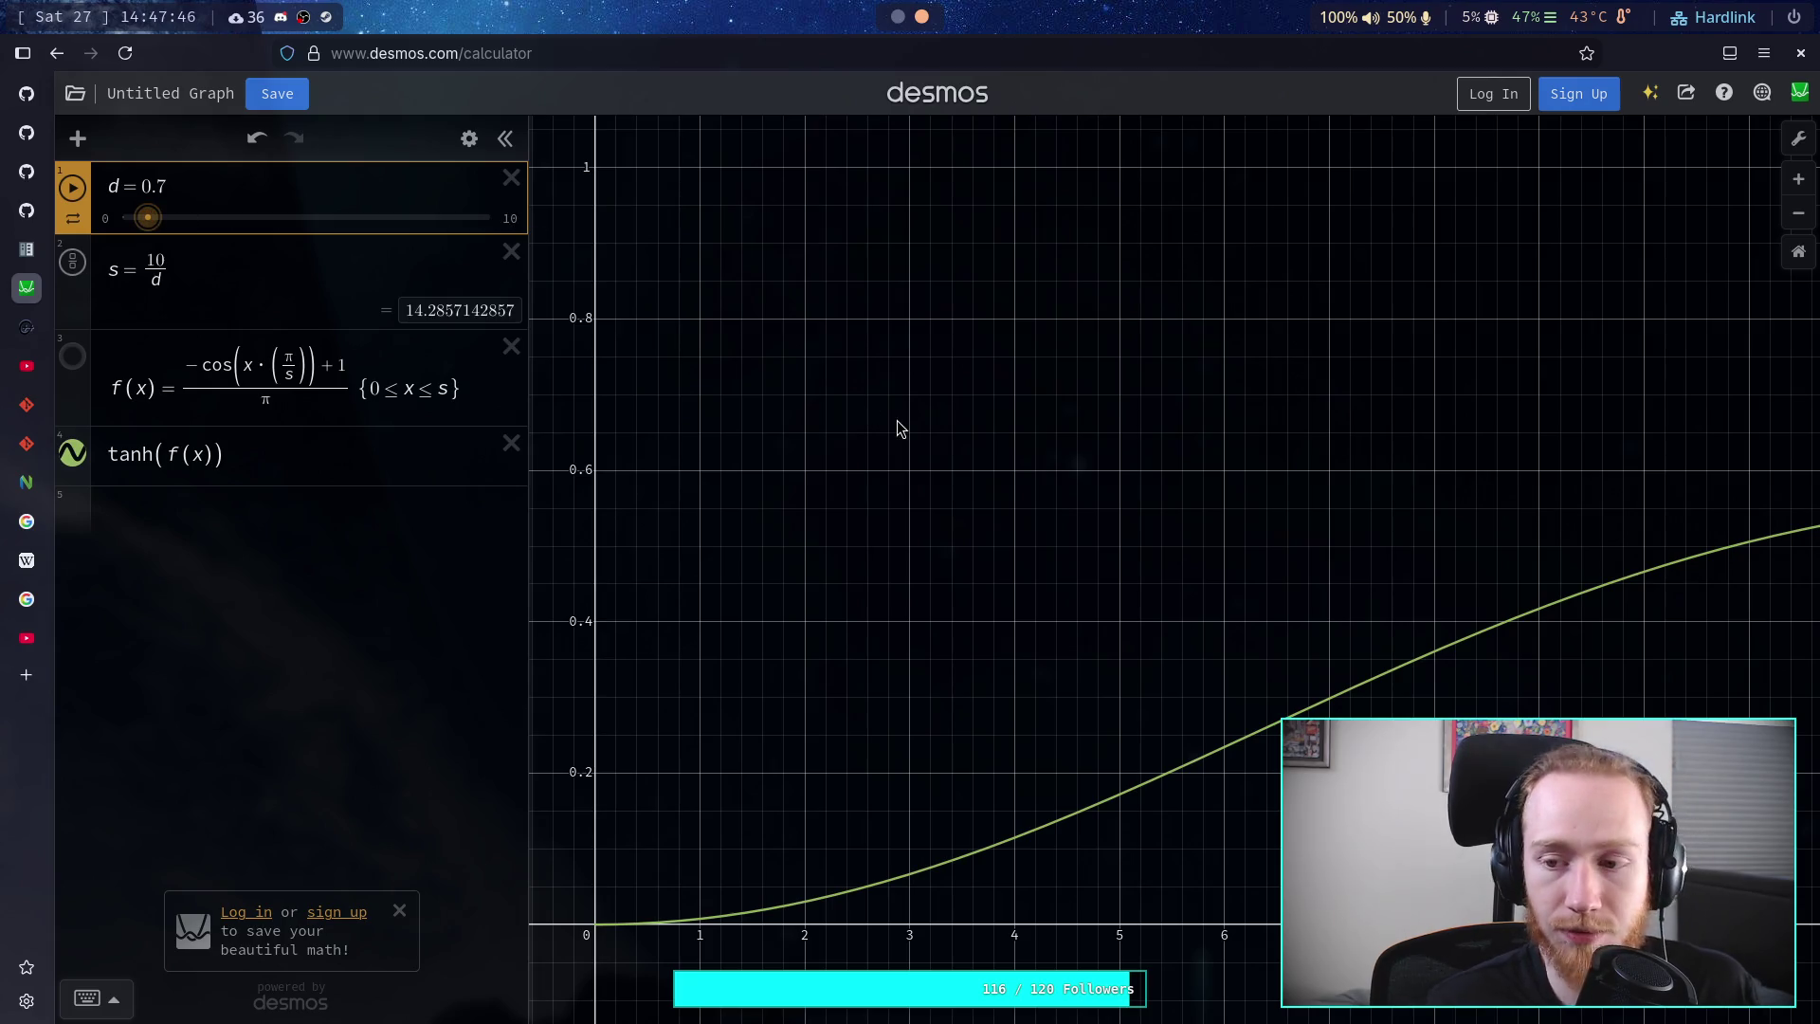
- Drag d through values from 0.57 up to about 8 to see the curve lengthen and shorten
scroll(1118, 505, right, 5)
scroll(1105, 503, right, 3)
drag(147, 218, 140, 218)
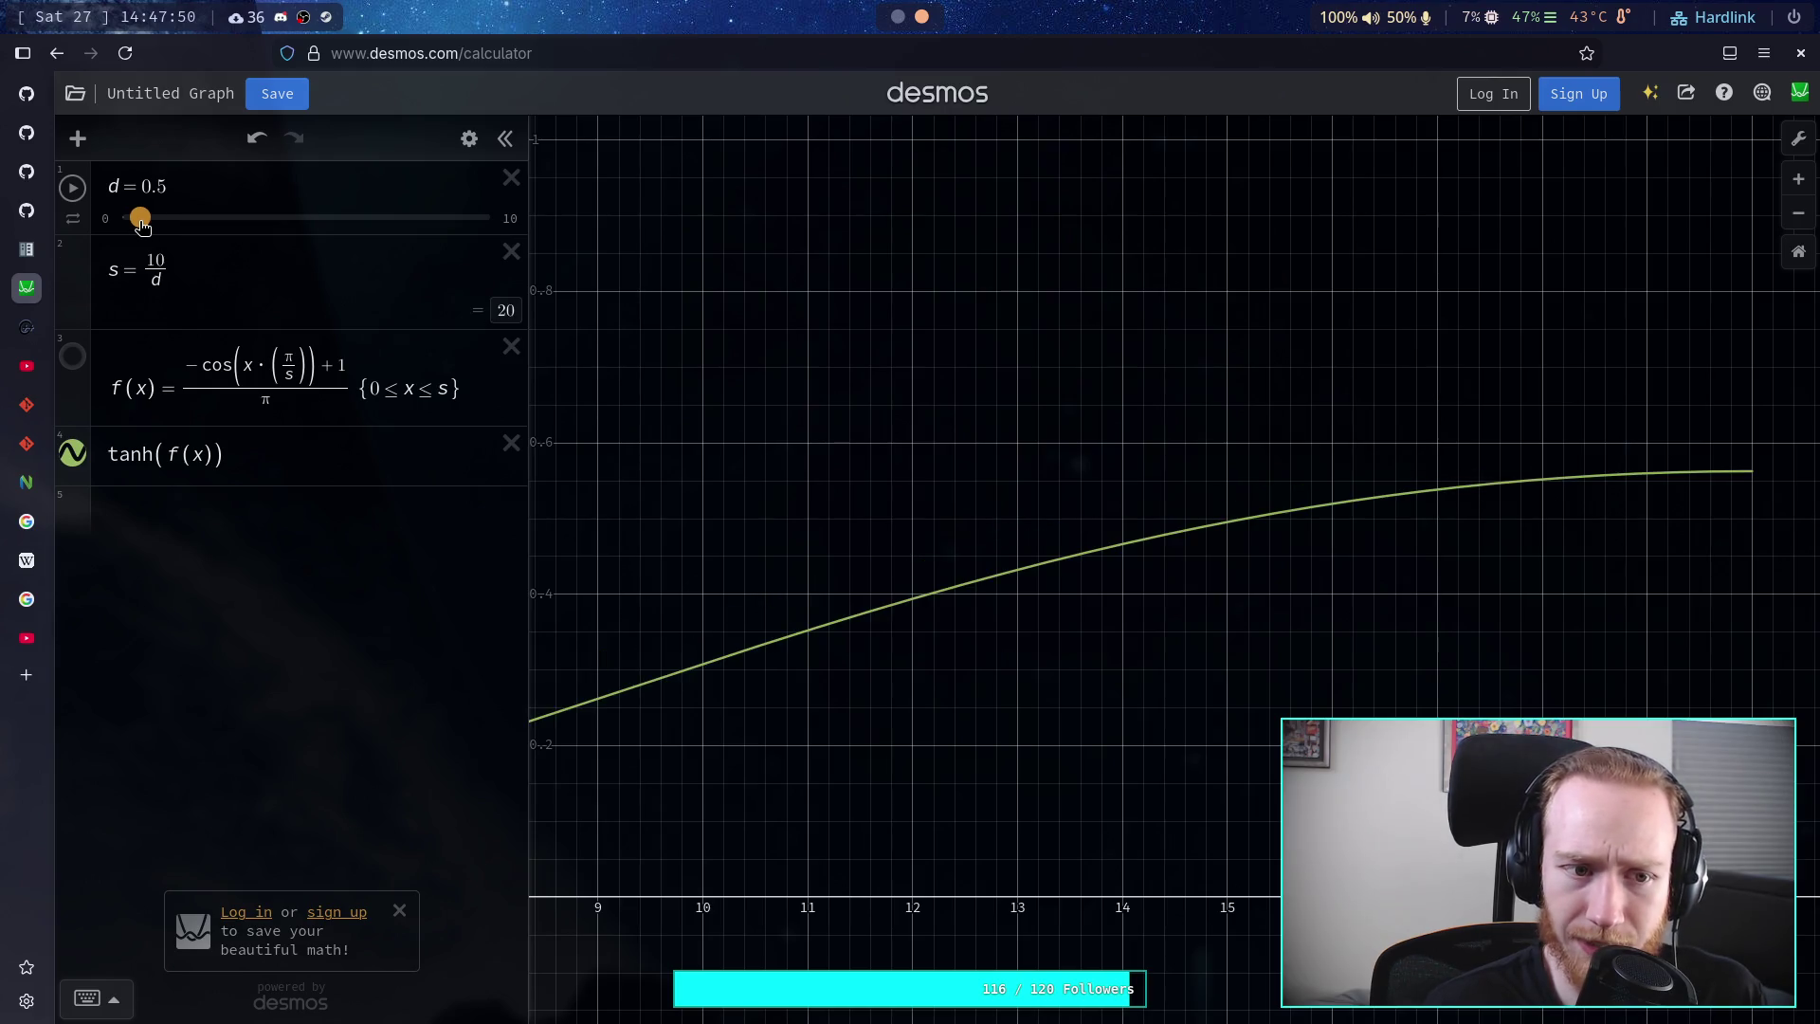
drag(996, 394, 753, 396)
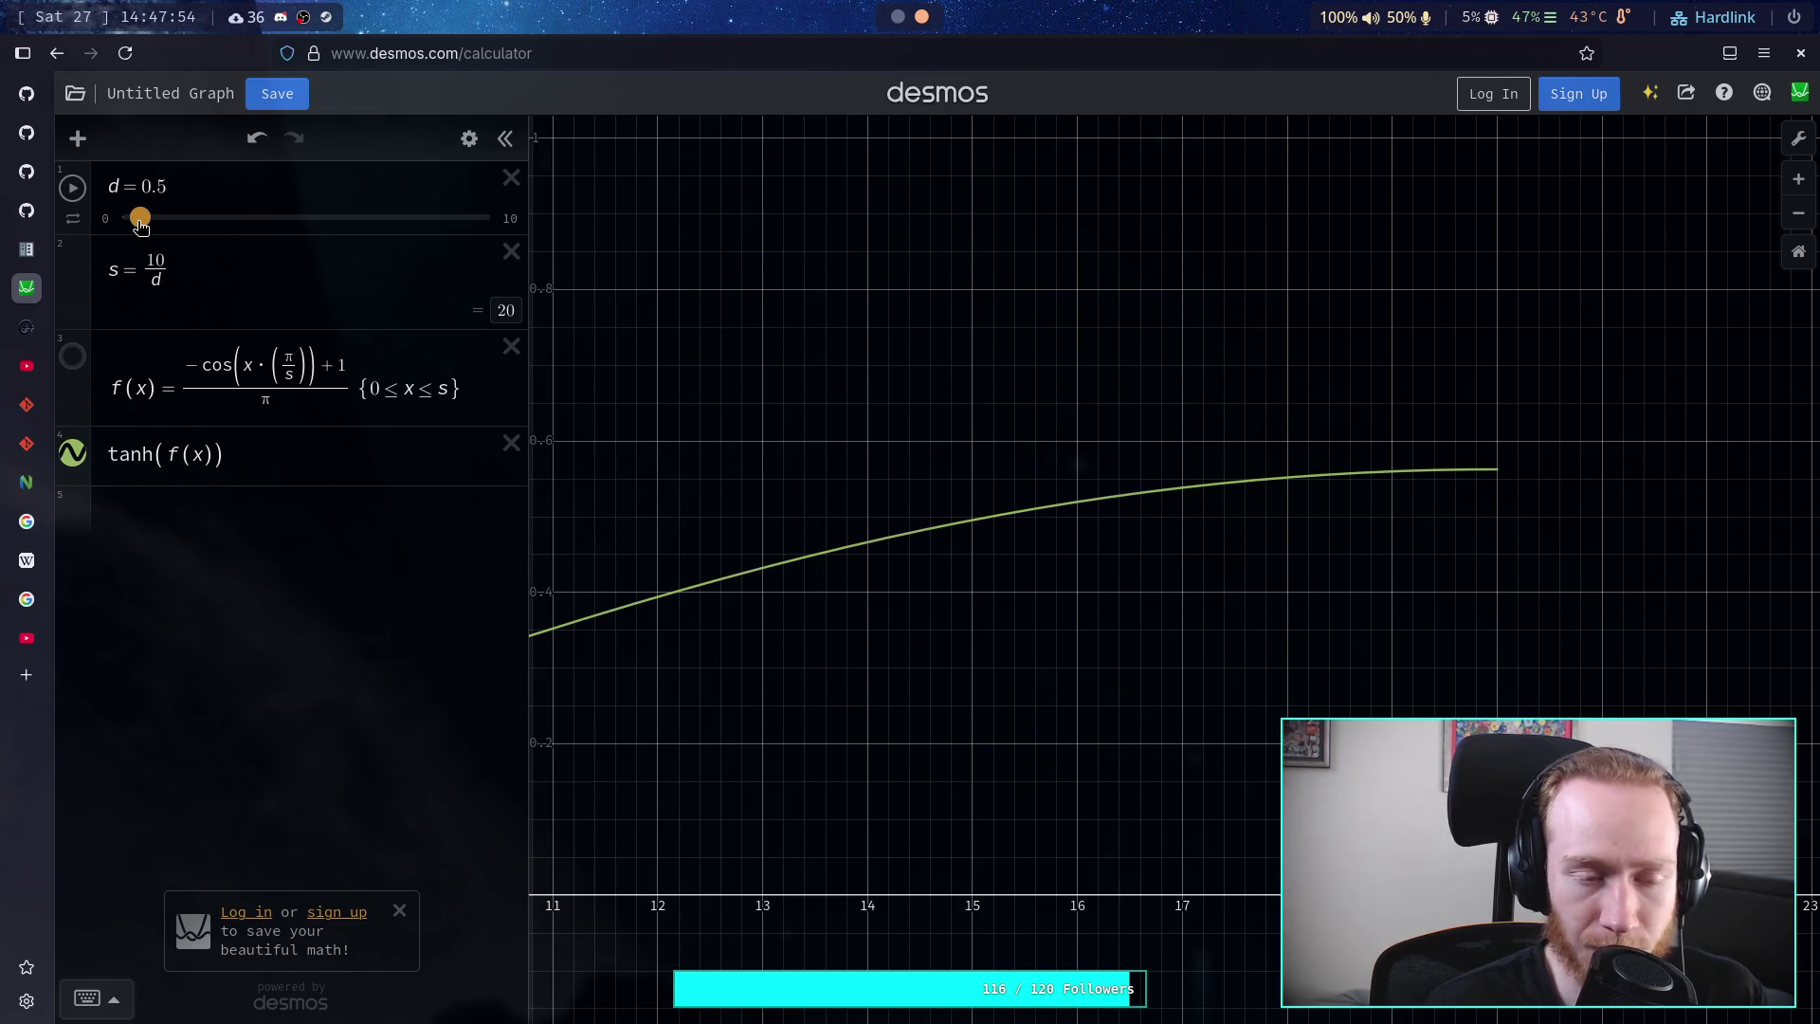
drag(141, 218, 155, 218)
drag(568, 349, 1521, 319)
drag(153, 218, 201, 217)
drag(779, 312, 1077, 293)
drag(211, 221, 493, 213)
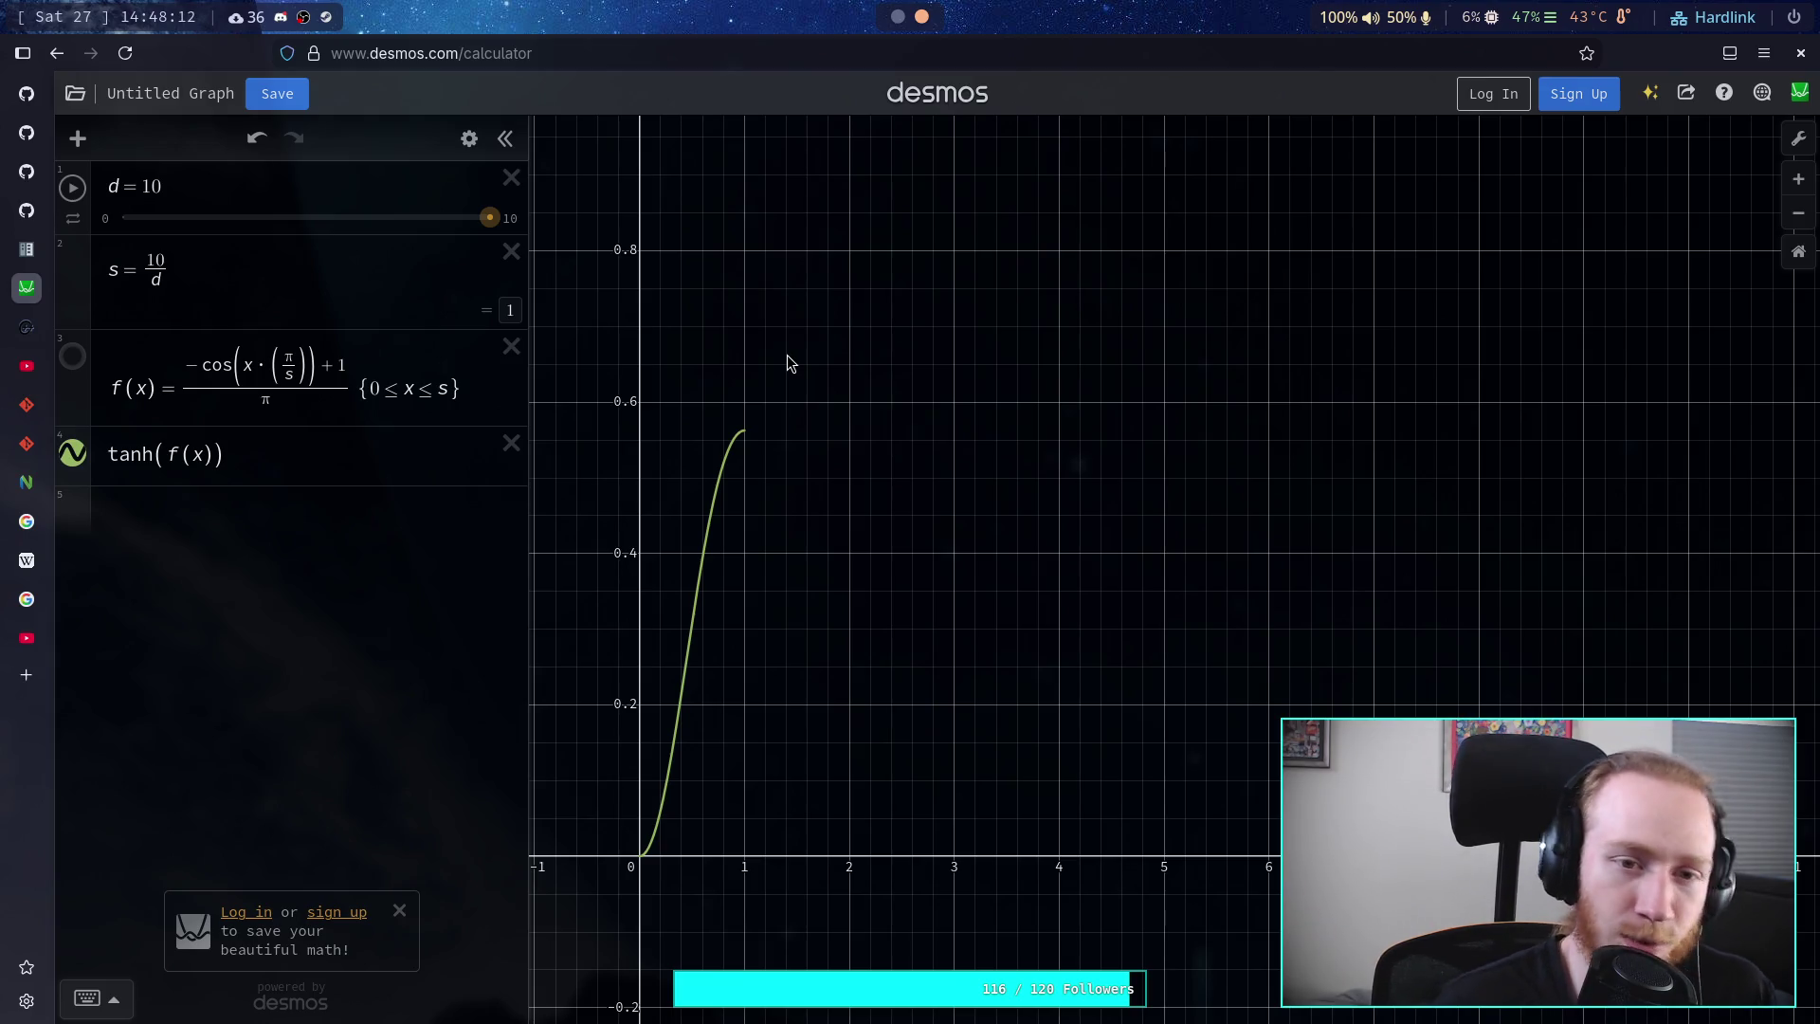
drag(489, 221, 427, 224)
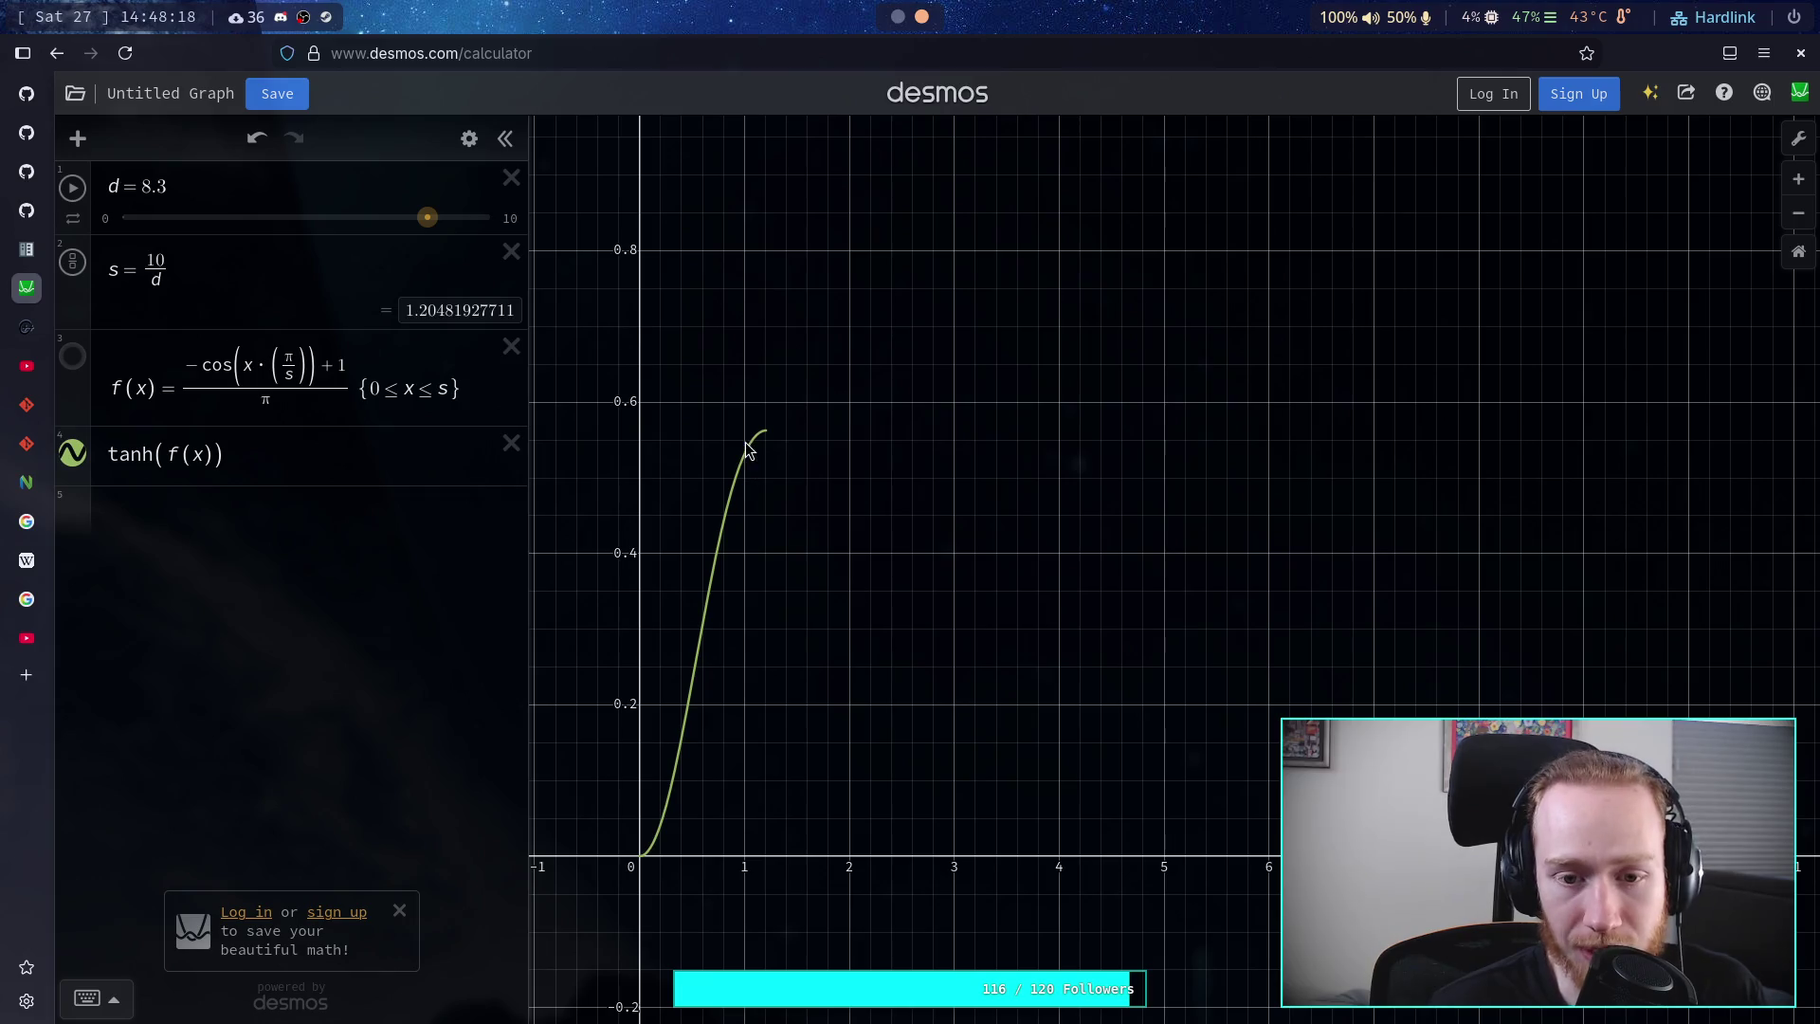
drag(428, 219, 309, 256)
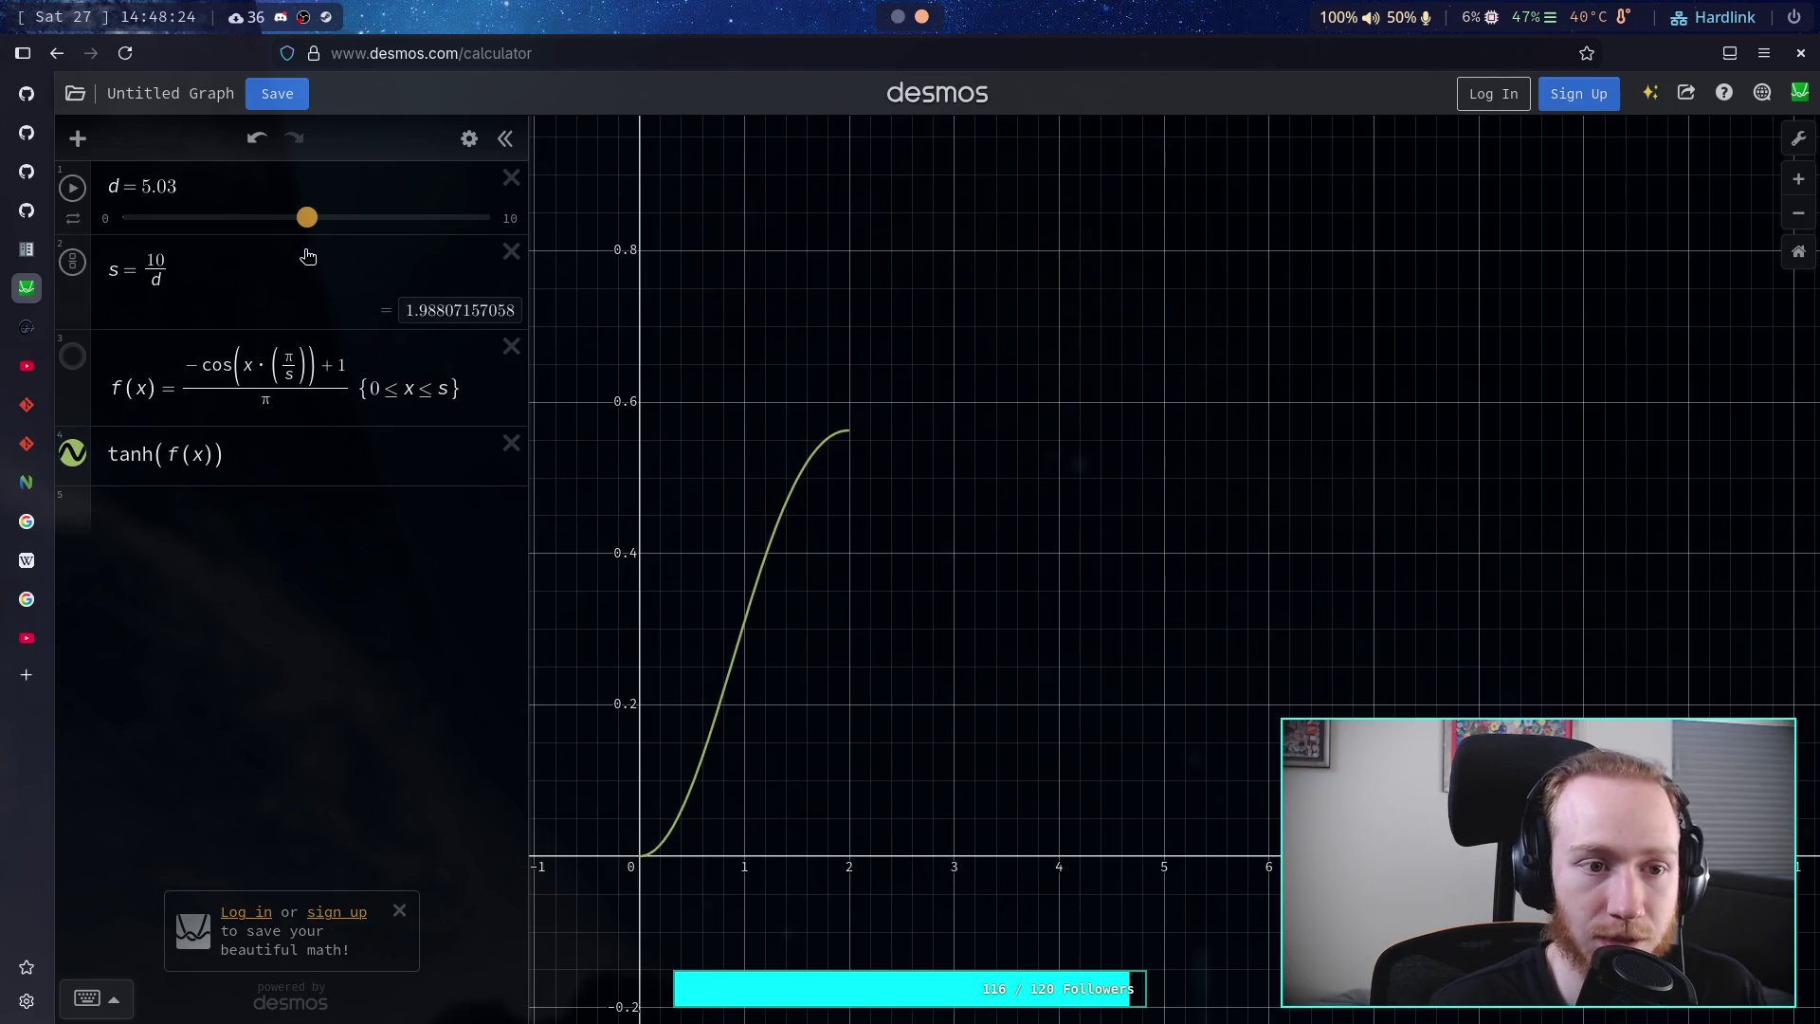
- Set d to 5, then drag it slightly lower
click(235, 181)
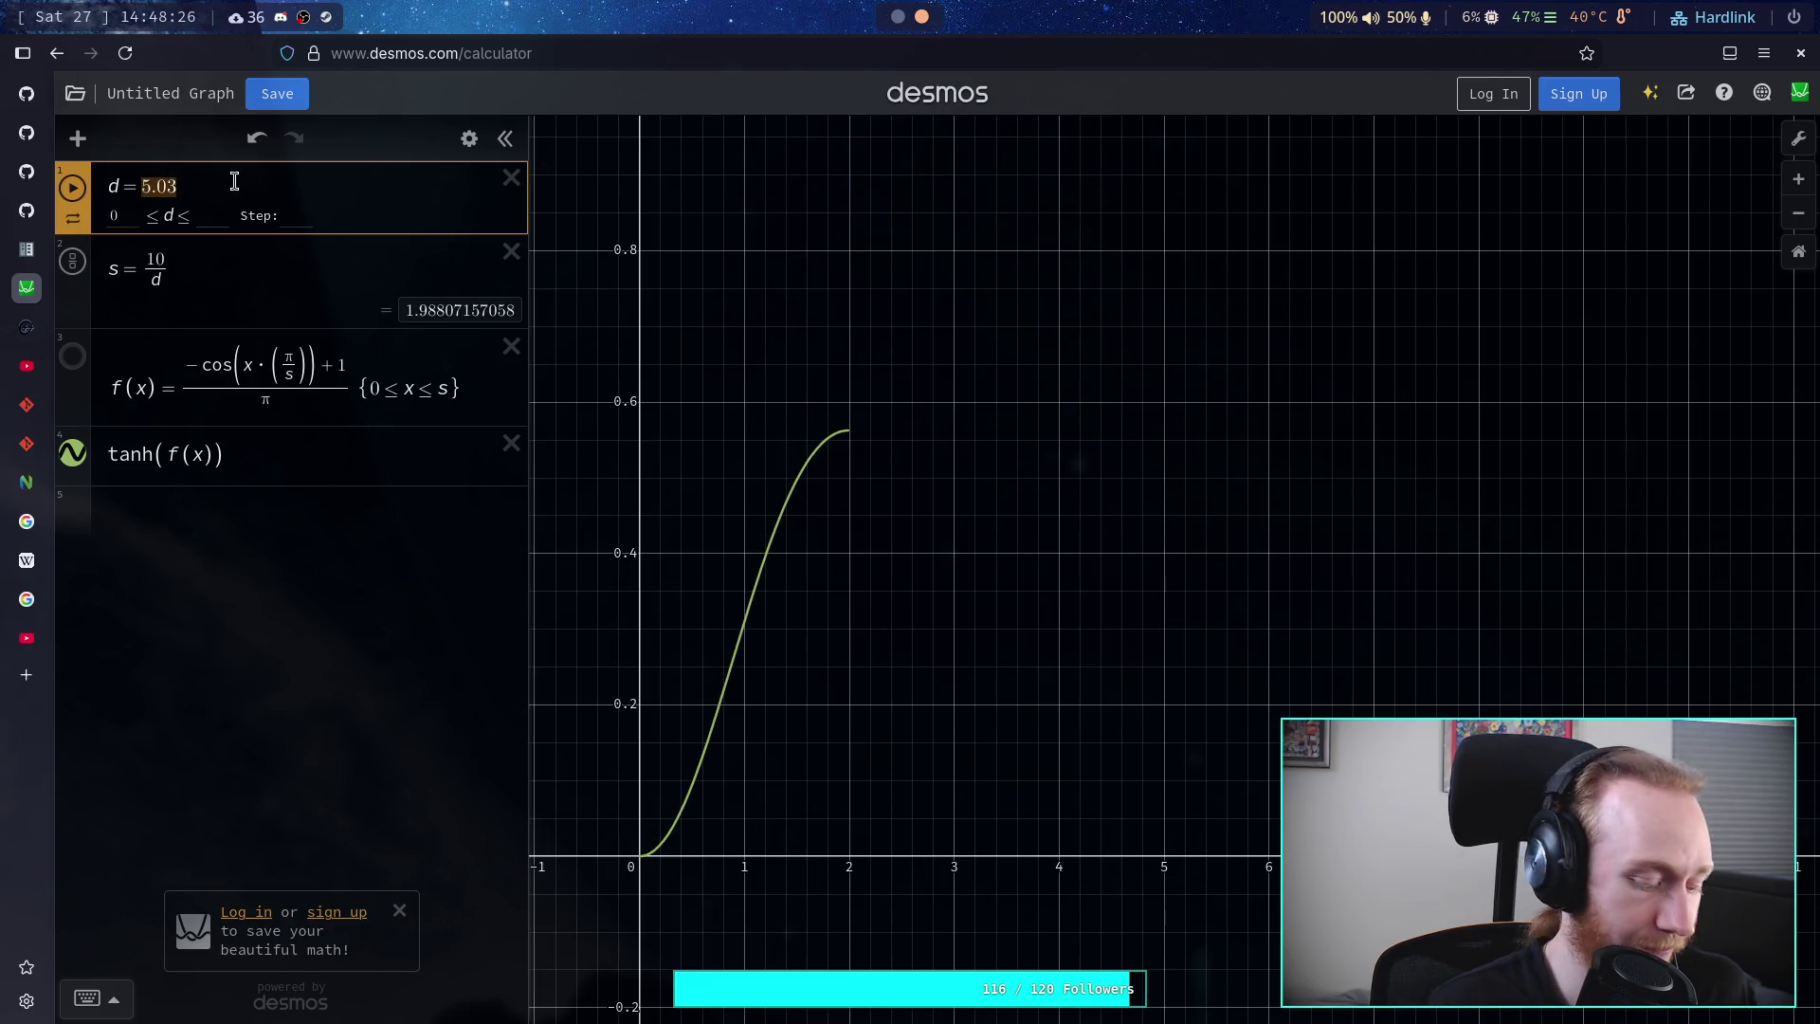
text(5)
key(Return)
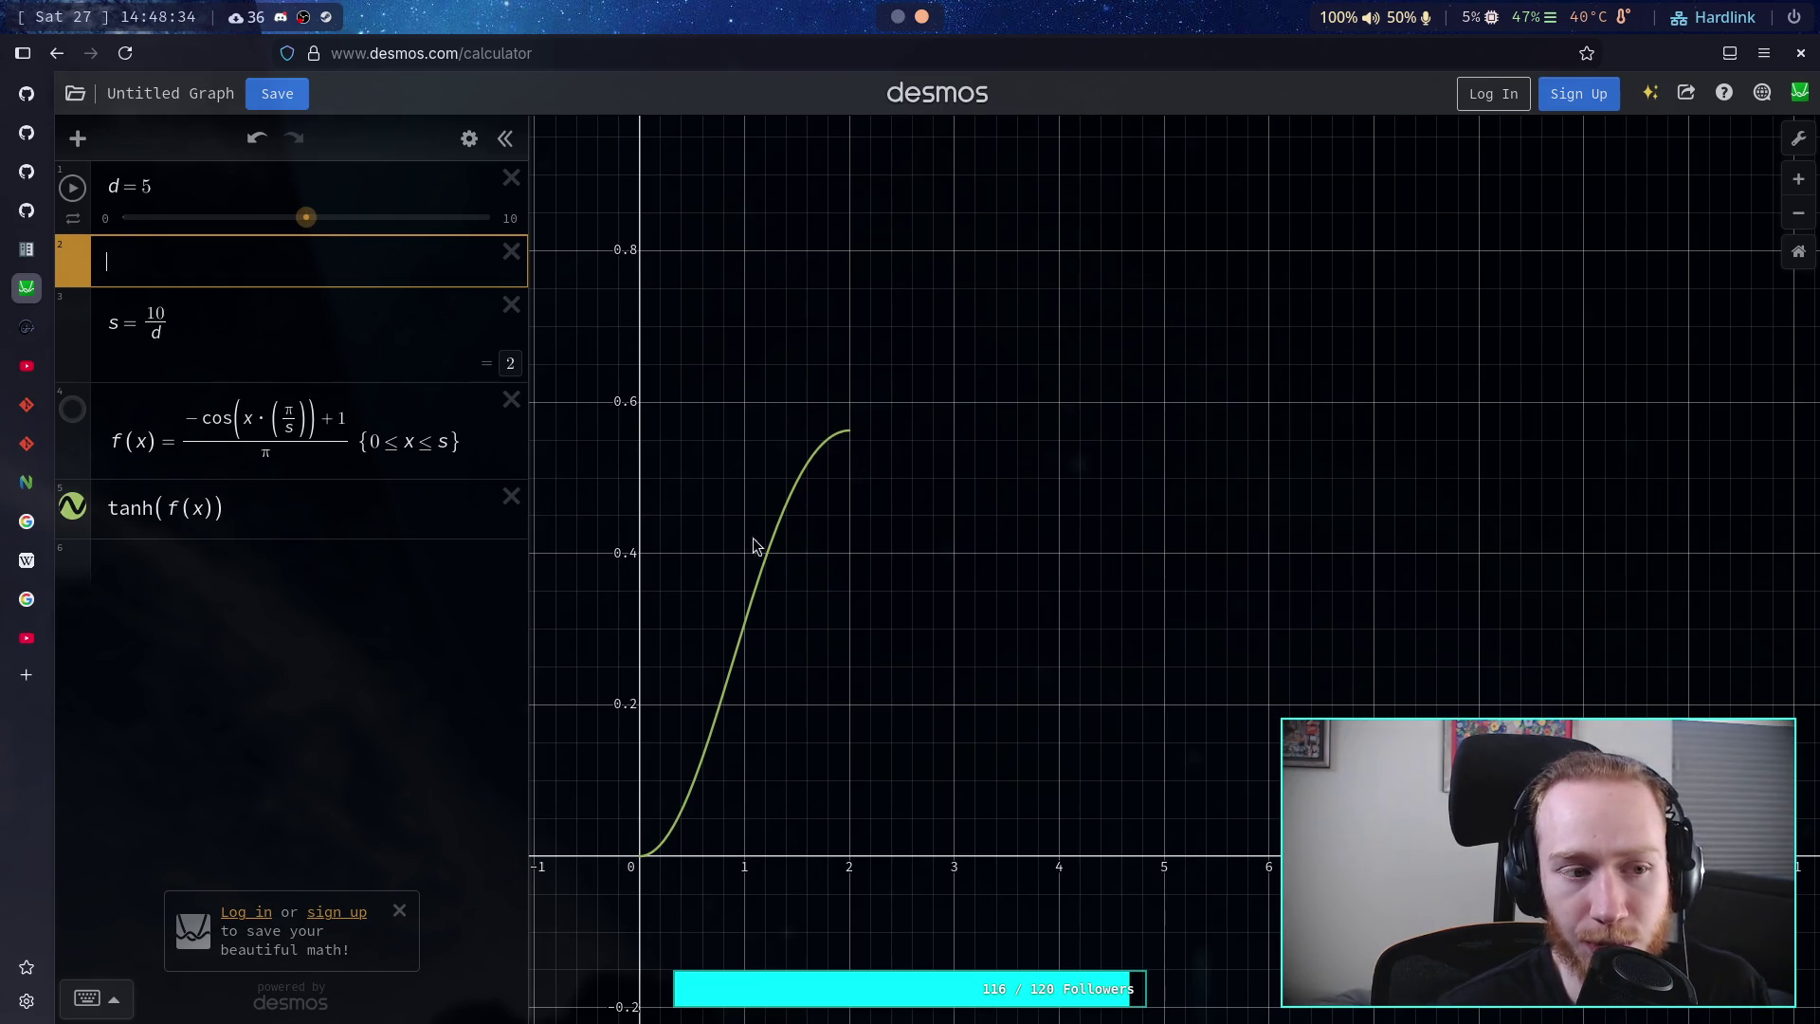
drag(307, 219, 216, 220)
- Trace the tanh curve to x = 1, then start a new function declaration on line 698 in Godot
click(745, 791)
drag(746, 794, 783, 759)
key(super+1)
text(func)
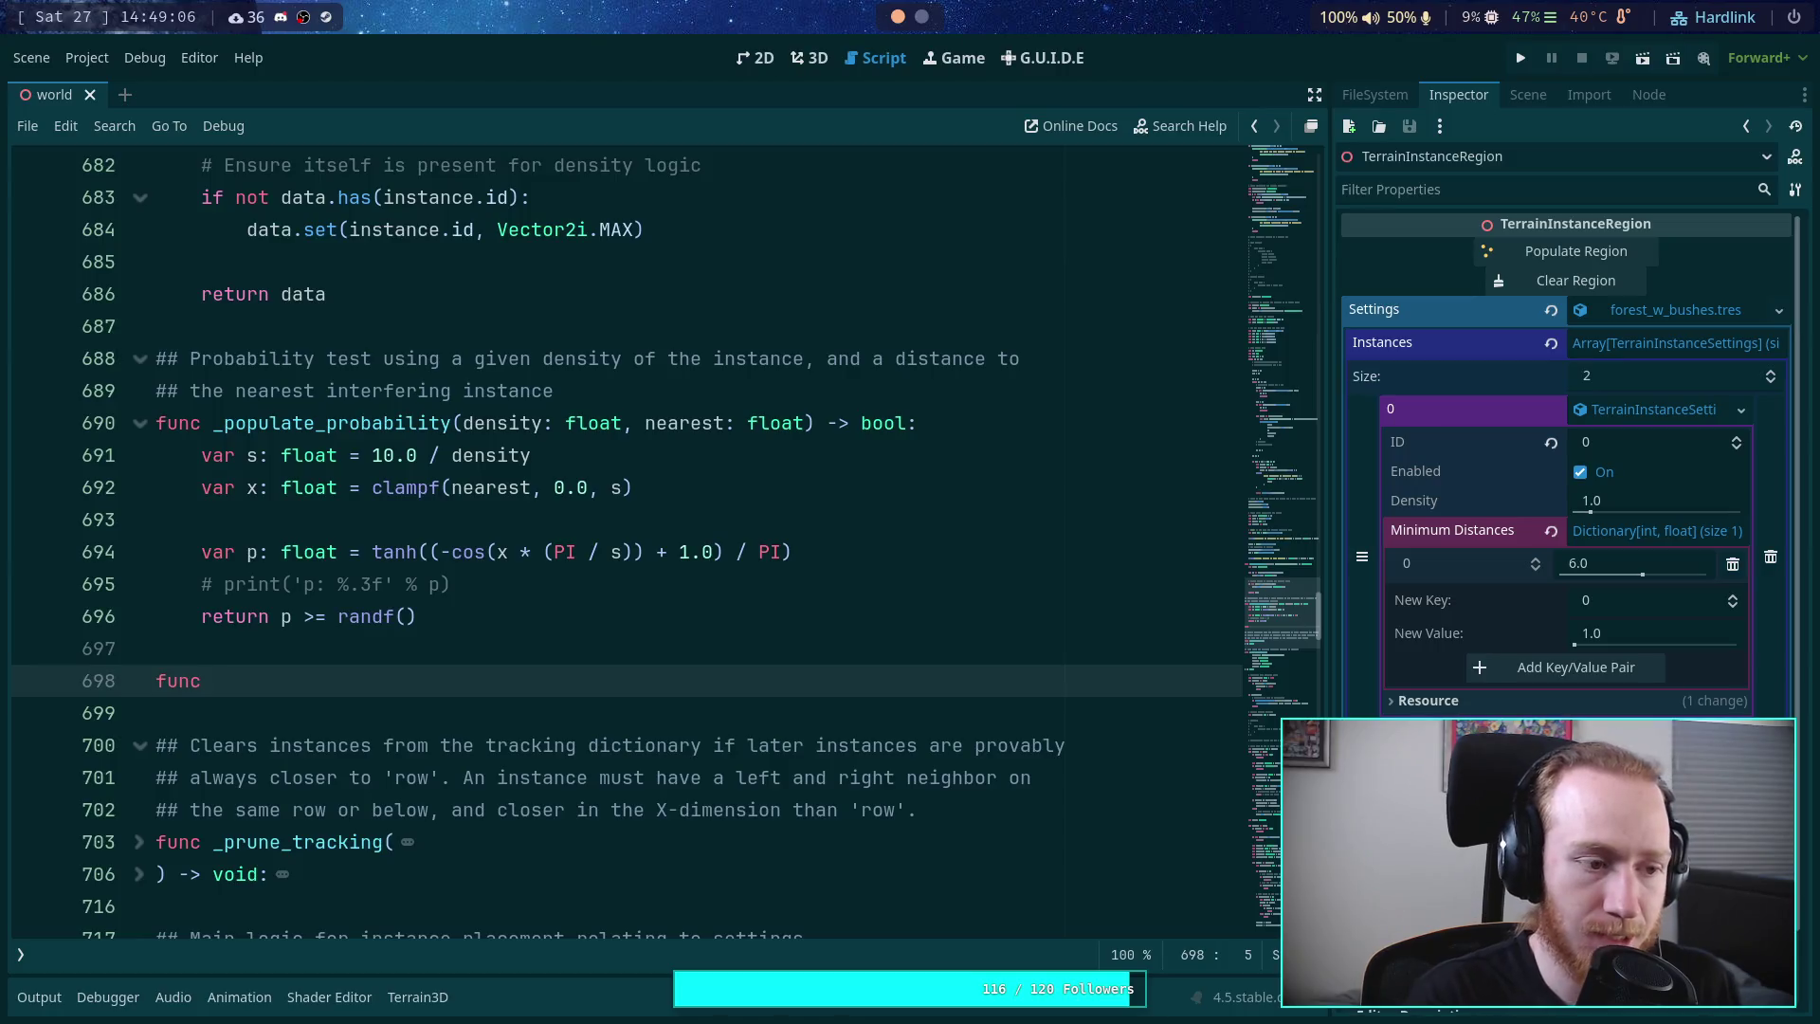
text( _)
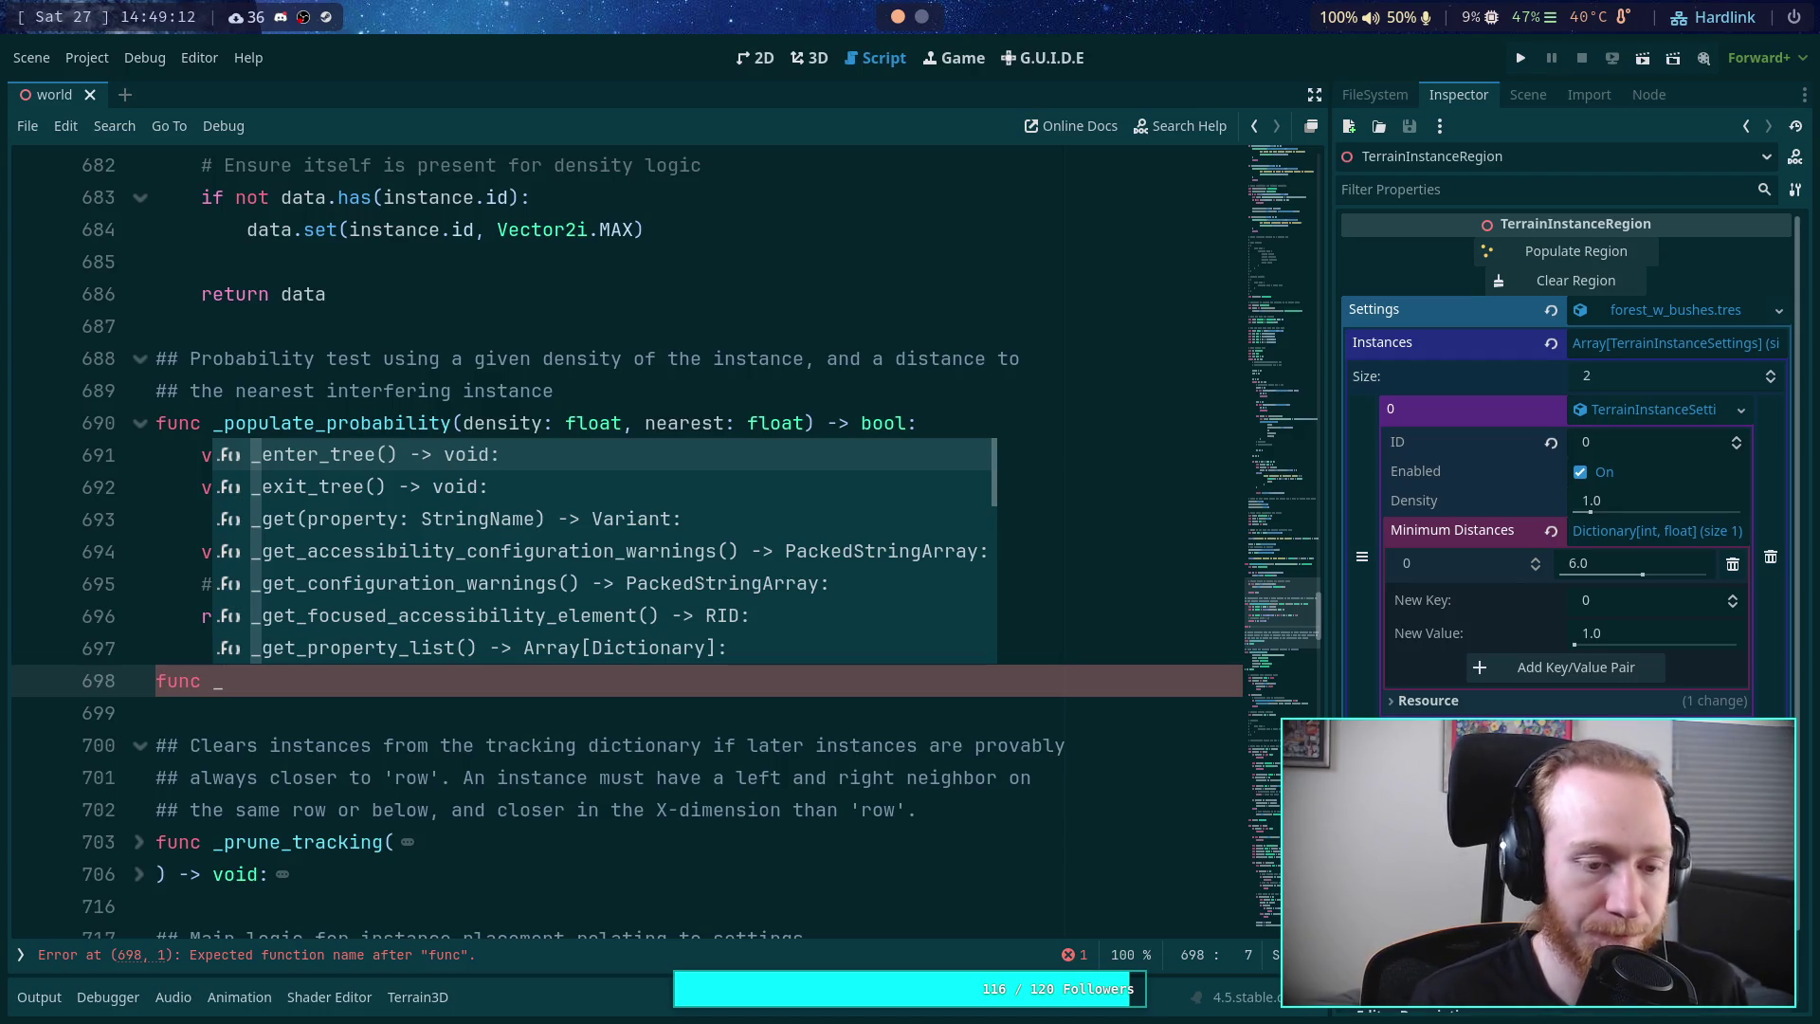
text(max_)
text(dist_pr)
text(ob9])
key(BackSpace)
key(BackSpace)
text(()
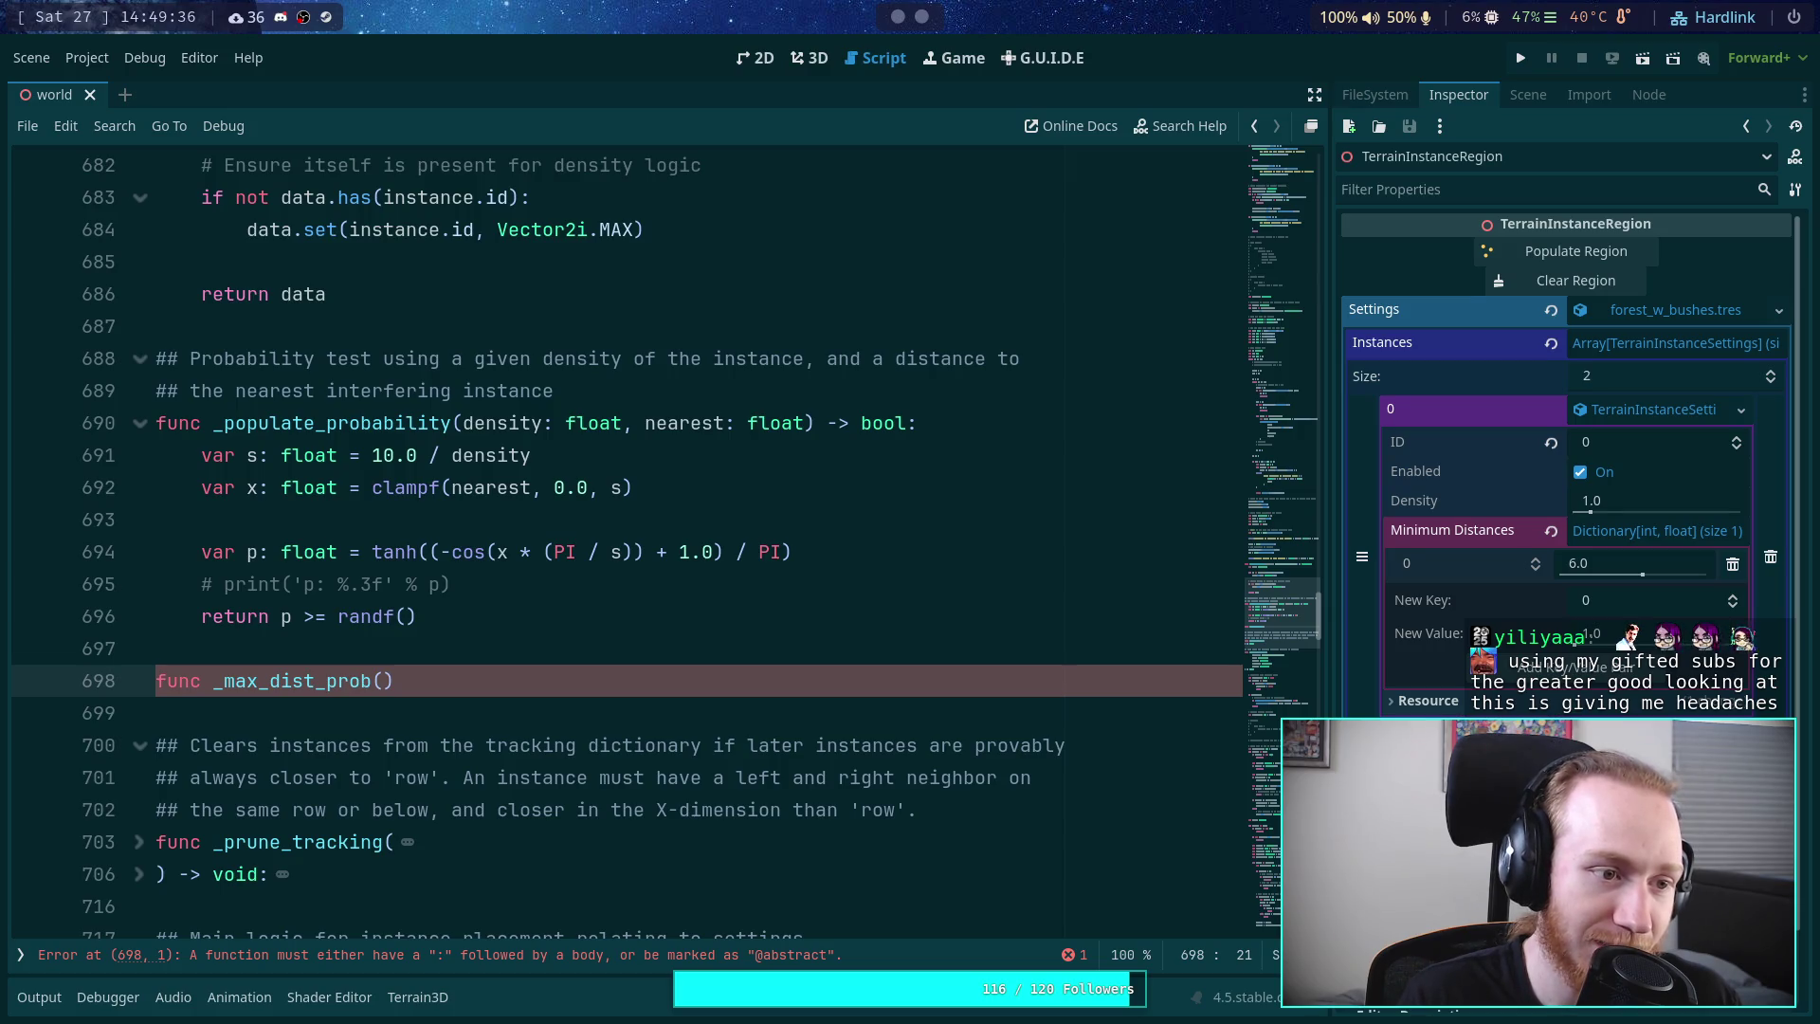
- Fix the name typos so line 698 reads func _max_probability()
key(End)
key(Left)
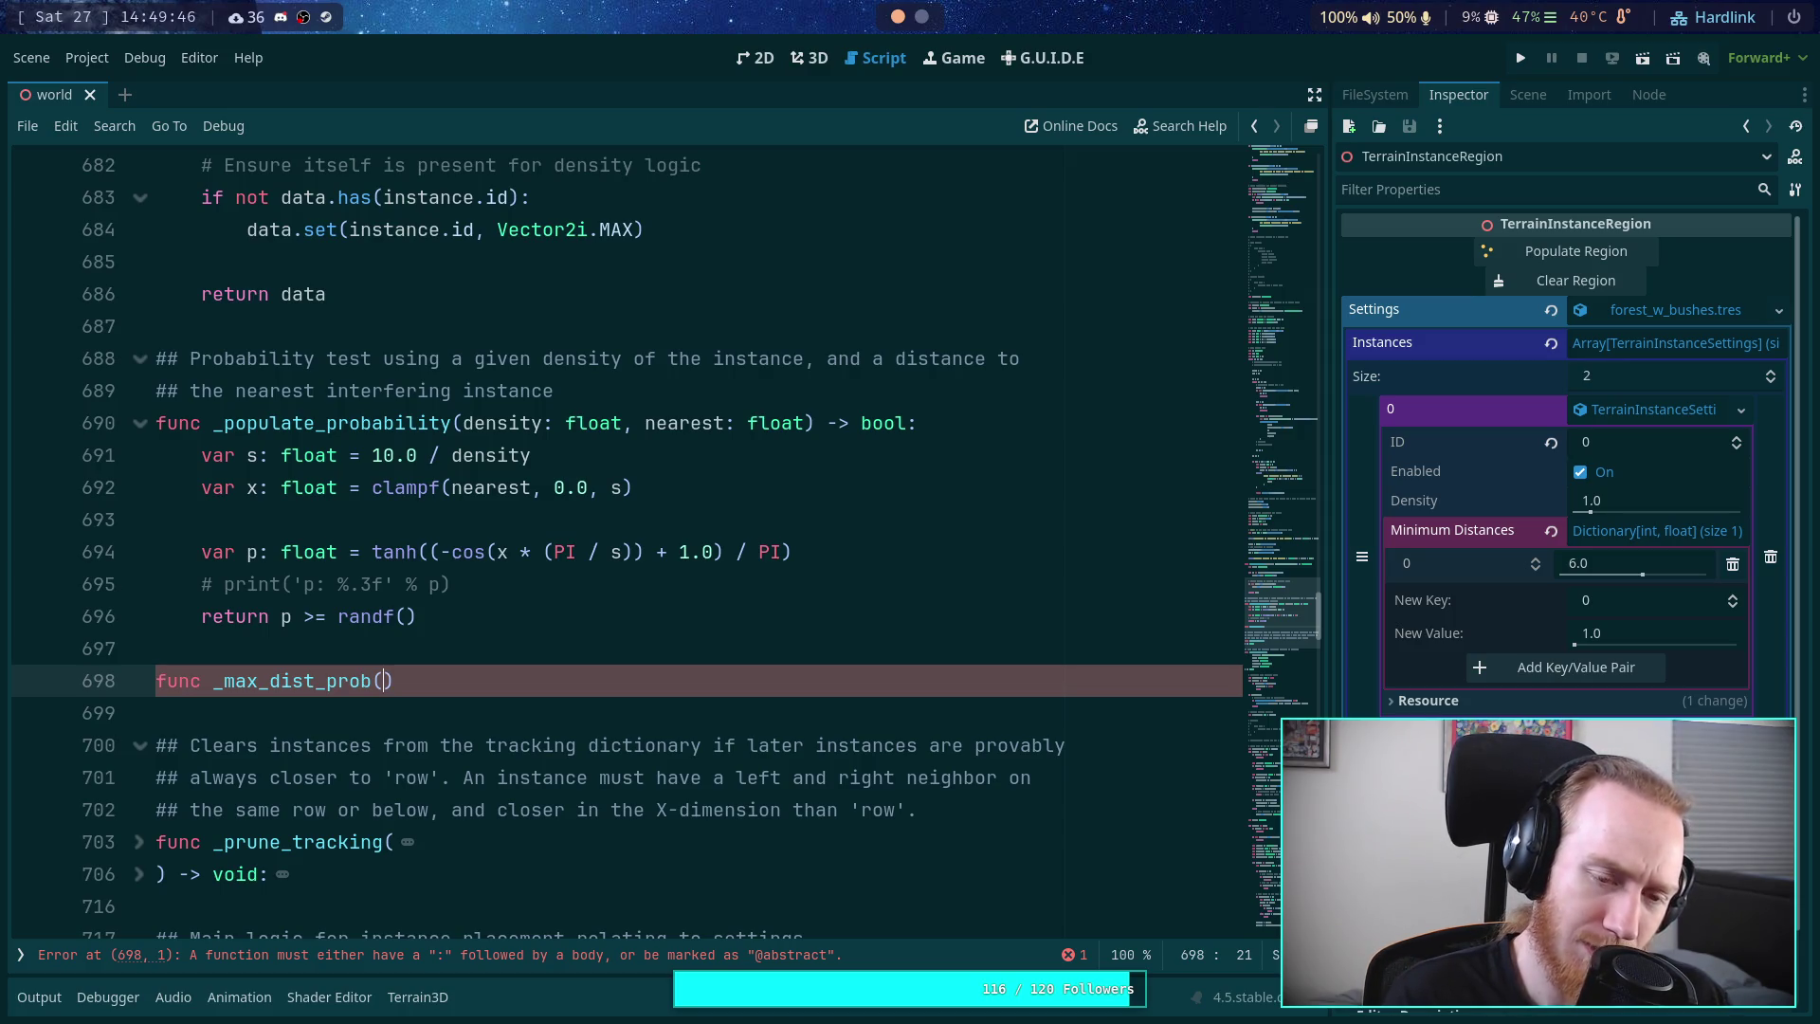
key(Left)
key(Left)
key(Left)
key(BackSpace)
key(BackSpace)
key(BackSpace)
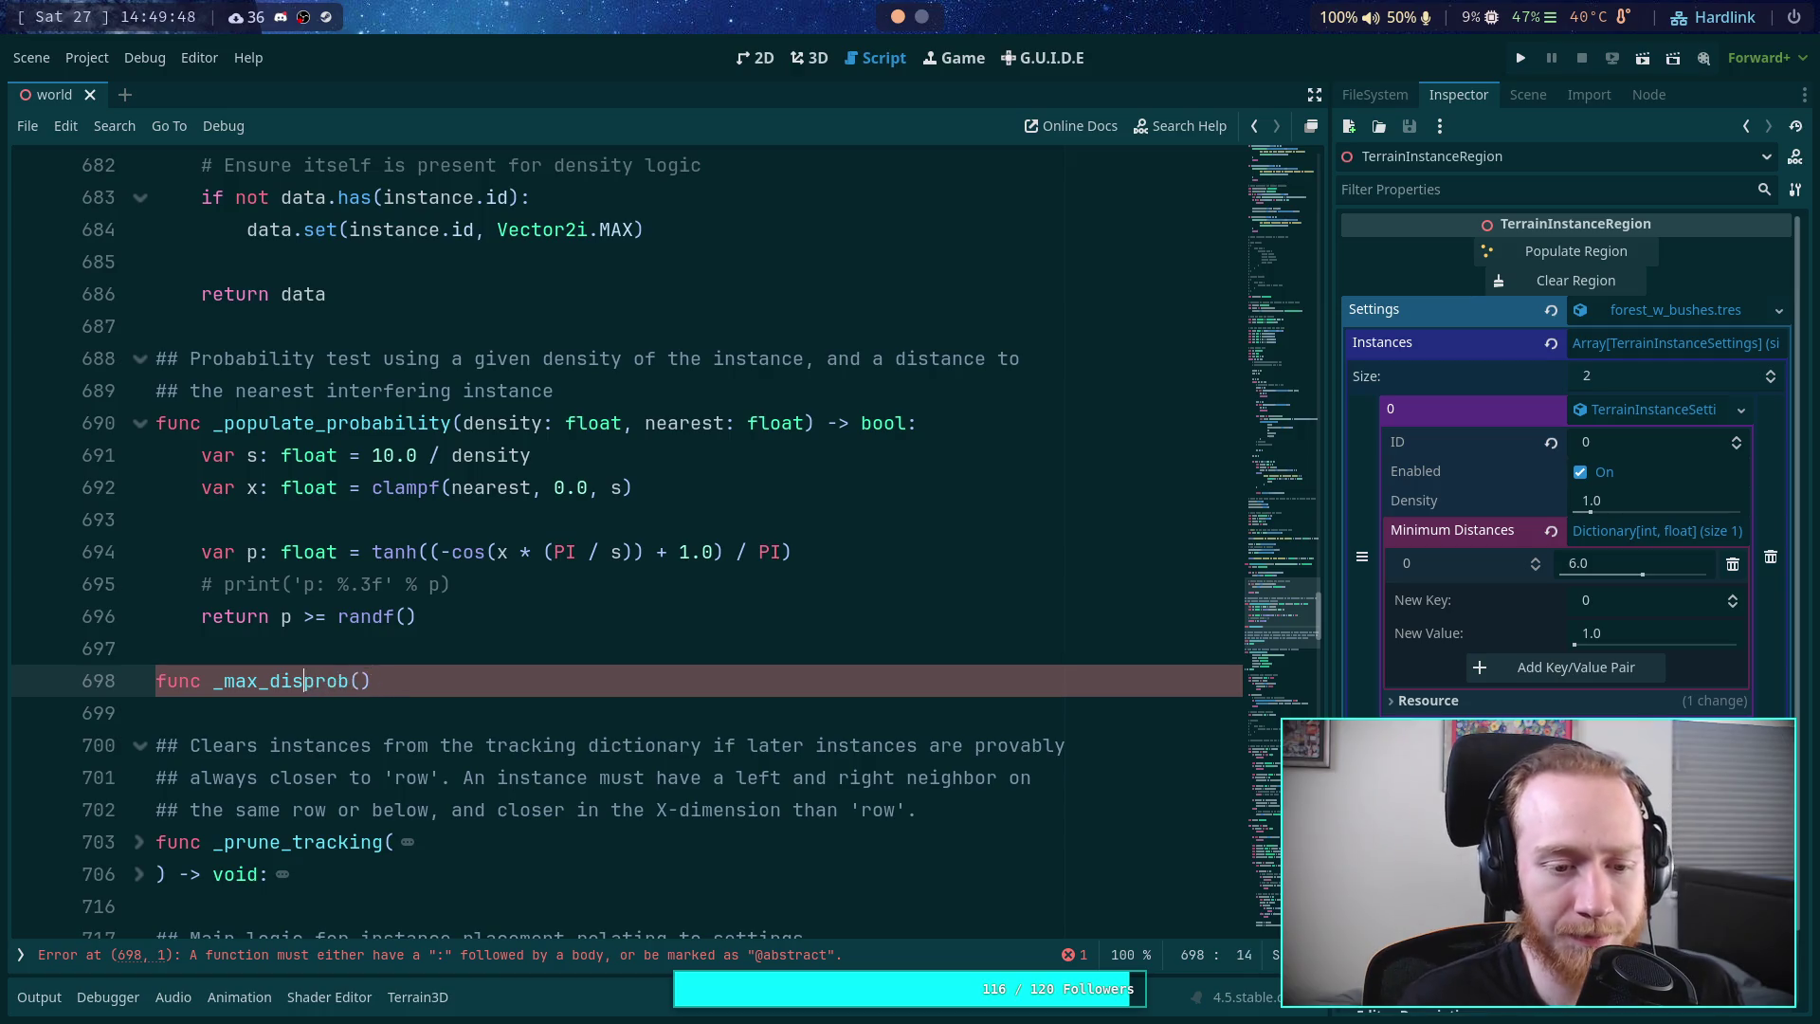
click(303, 681)
text(ability-)
key(BackSpace)
text(_dist)
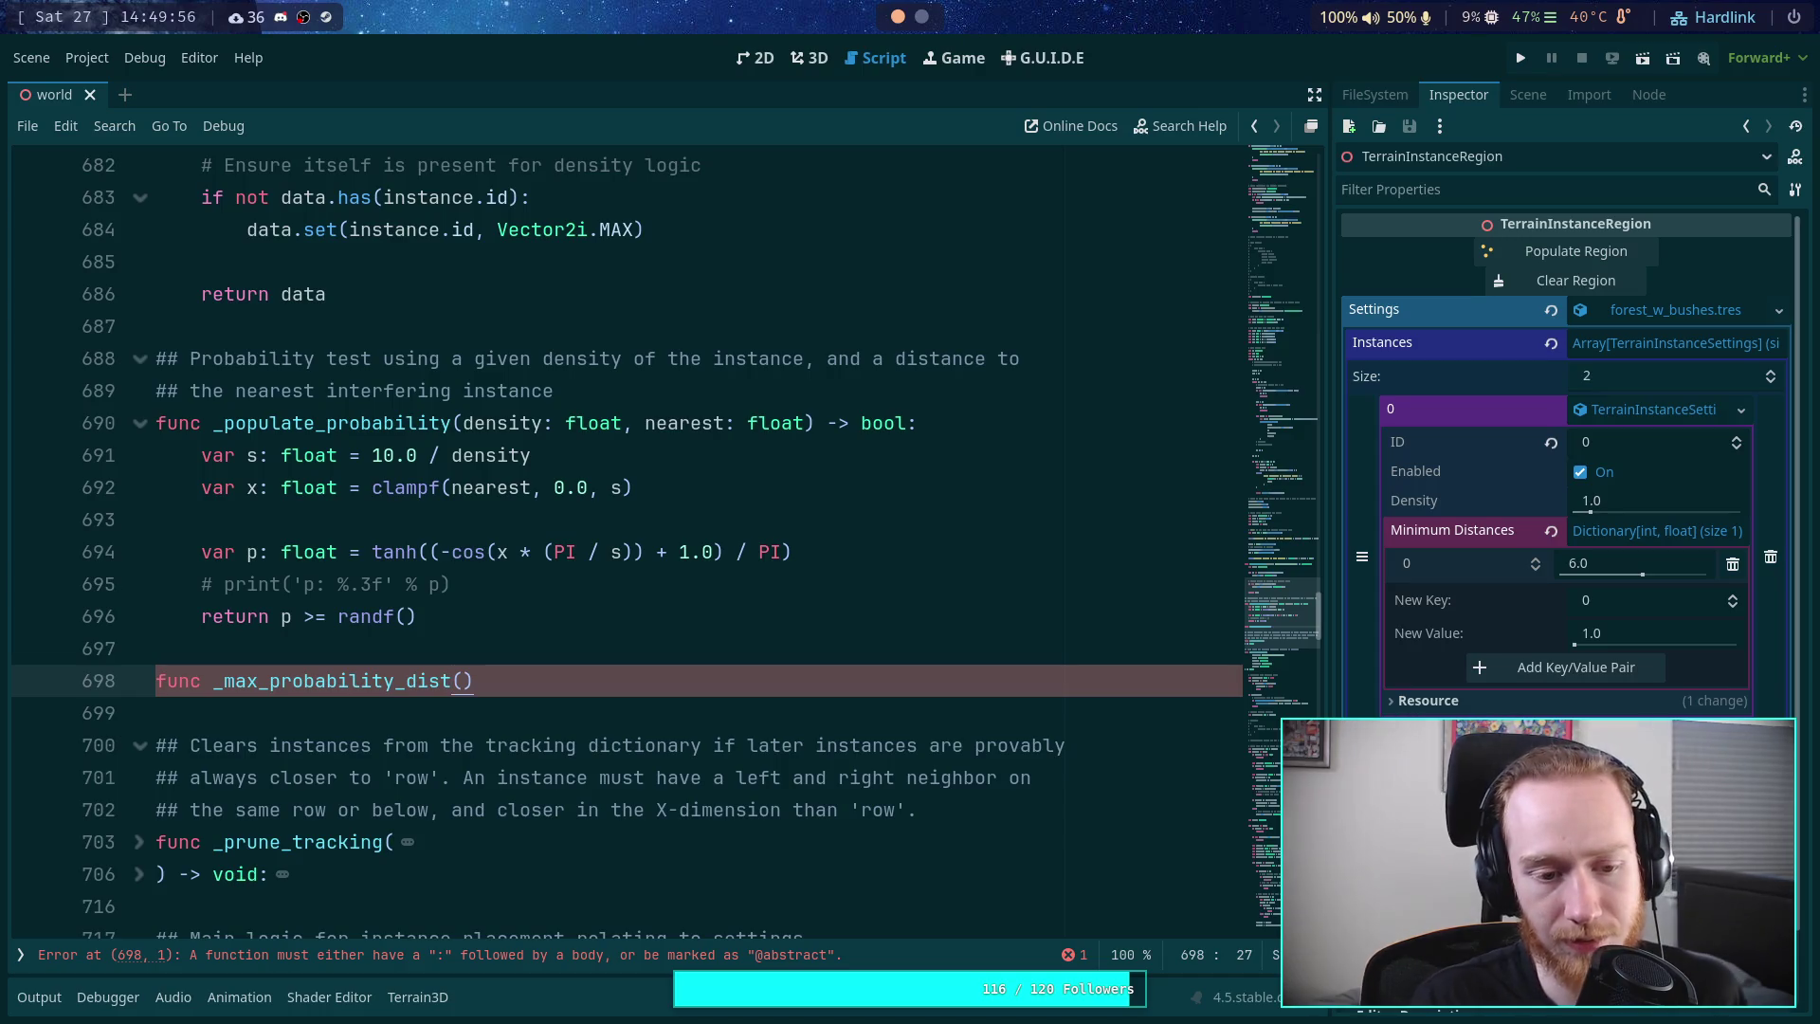
key(BackSpace)
key(BackSpace)
key(BackSpace)
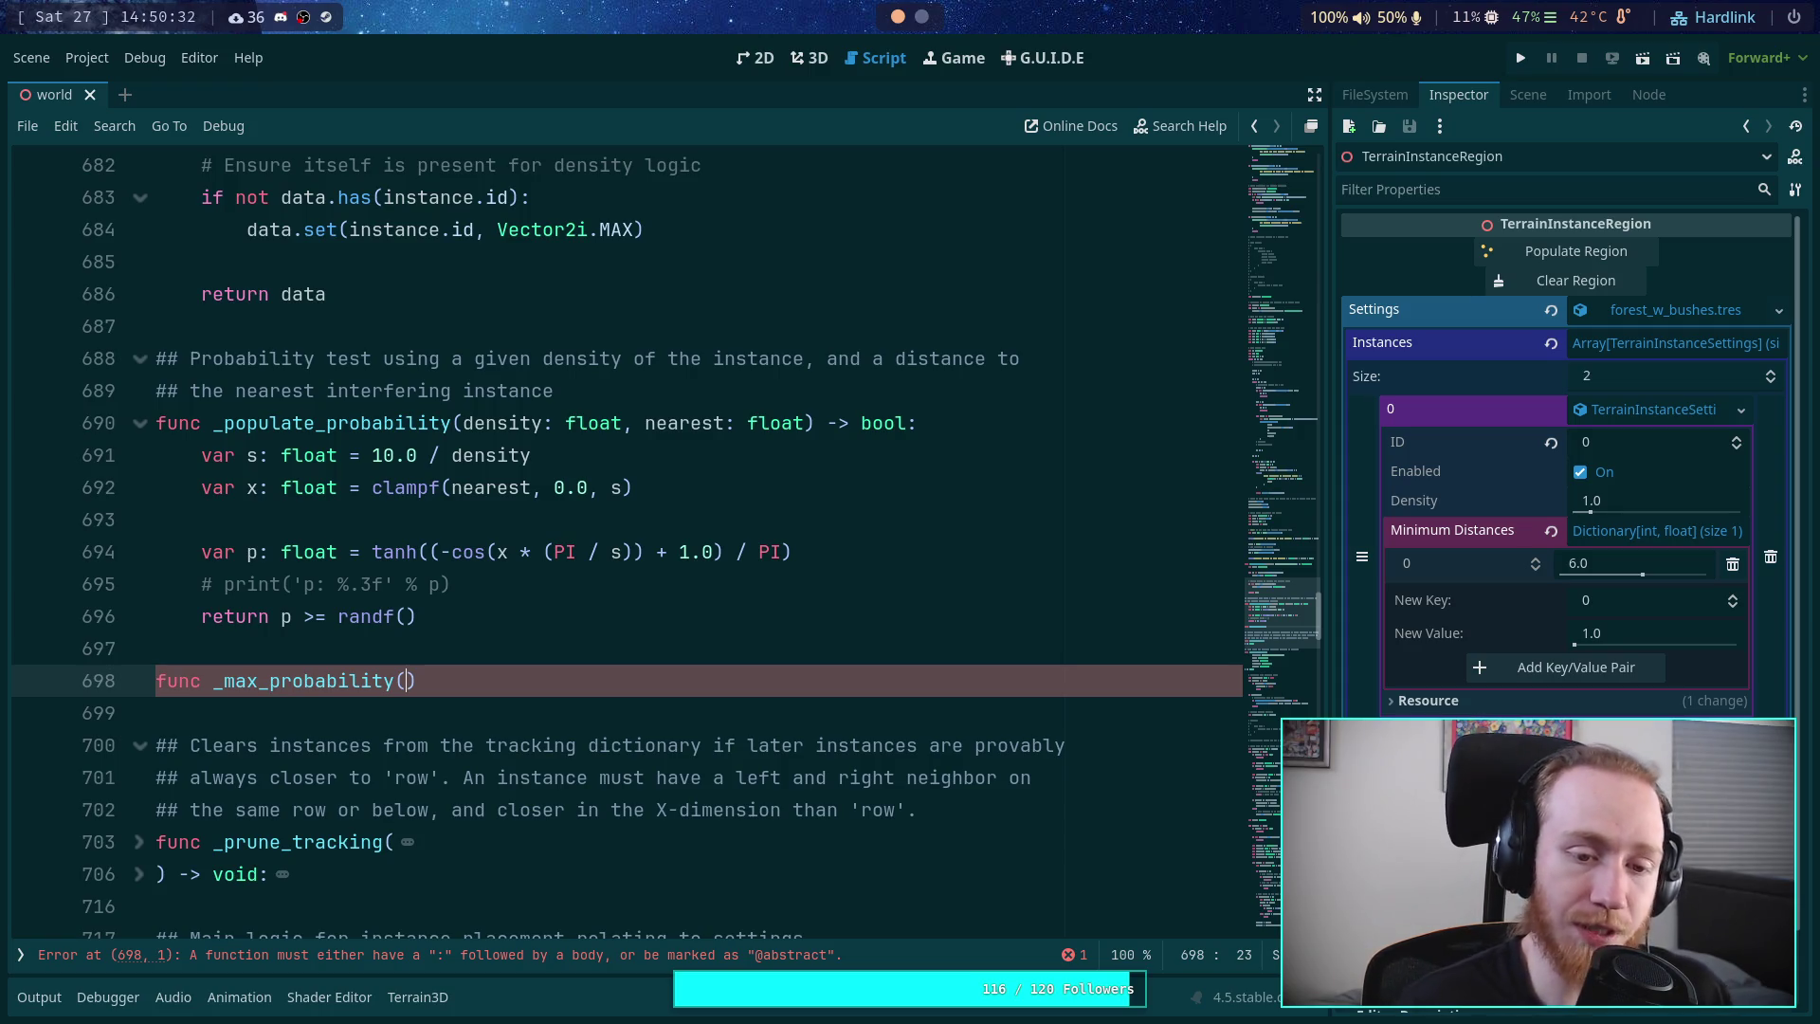
- Give the function a density: float parameter and a float return type
text(density: float0)
key(BackSpace)
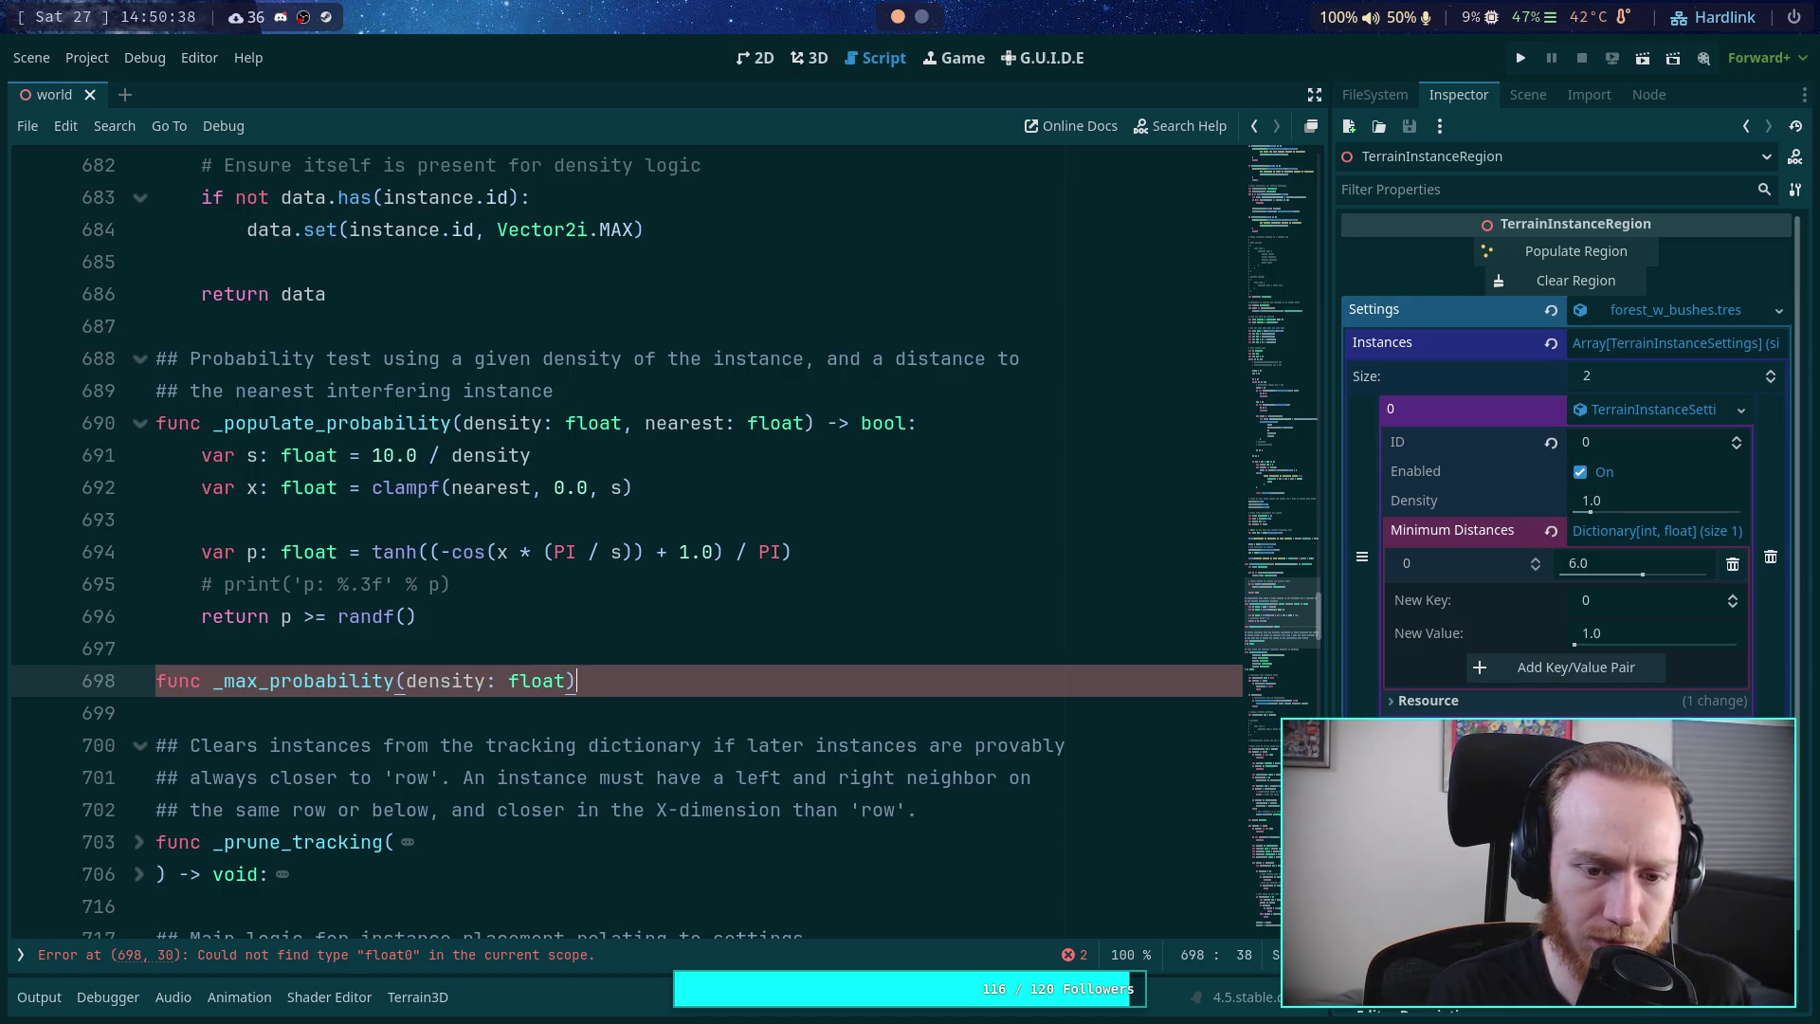
text() -> )
text(int:)
click(658, 680)
key(BackSpace)
text(float)
- Rename it _max_probability_distance and begin a ## Coupled doc comment above it
key(Left)
key(ctrl+Left)
key(ctrl+Left)
key(ctrl+Left)
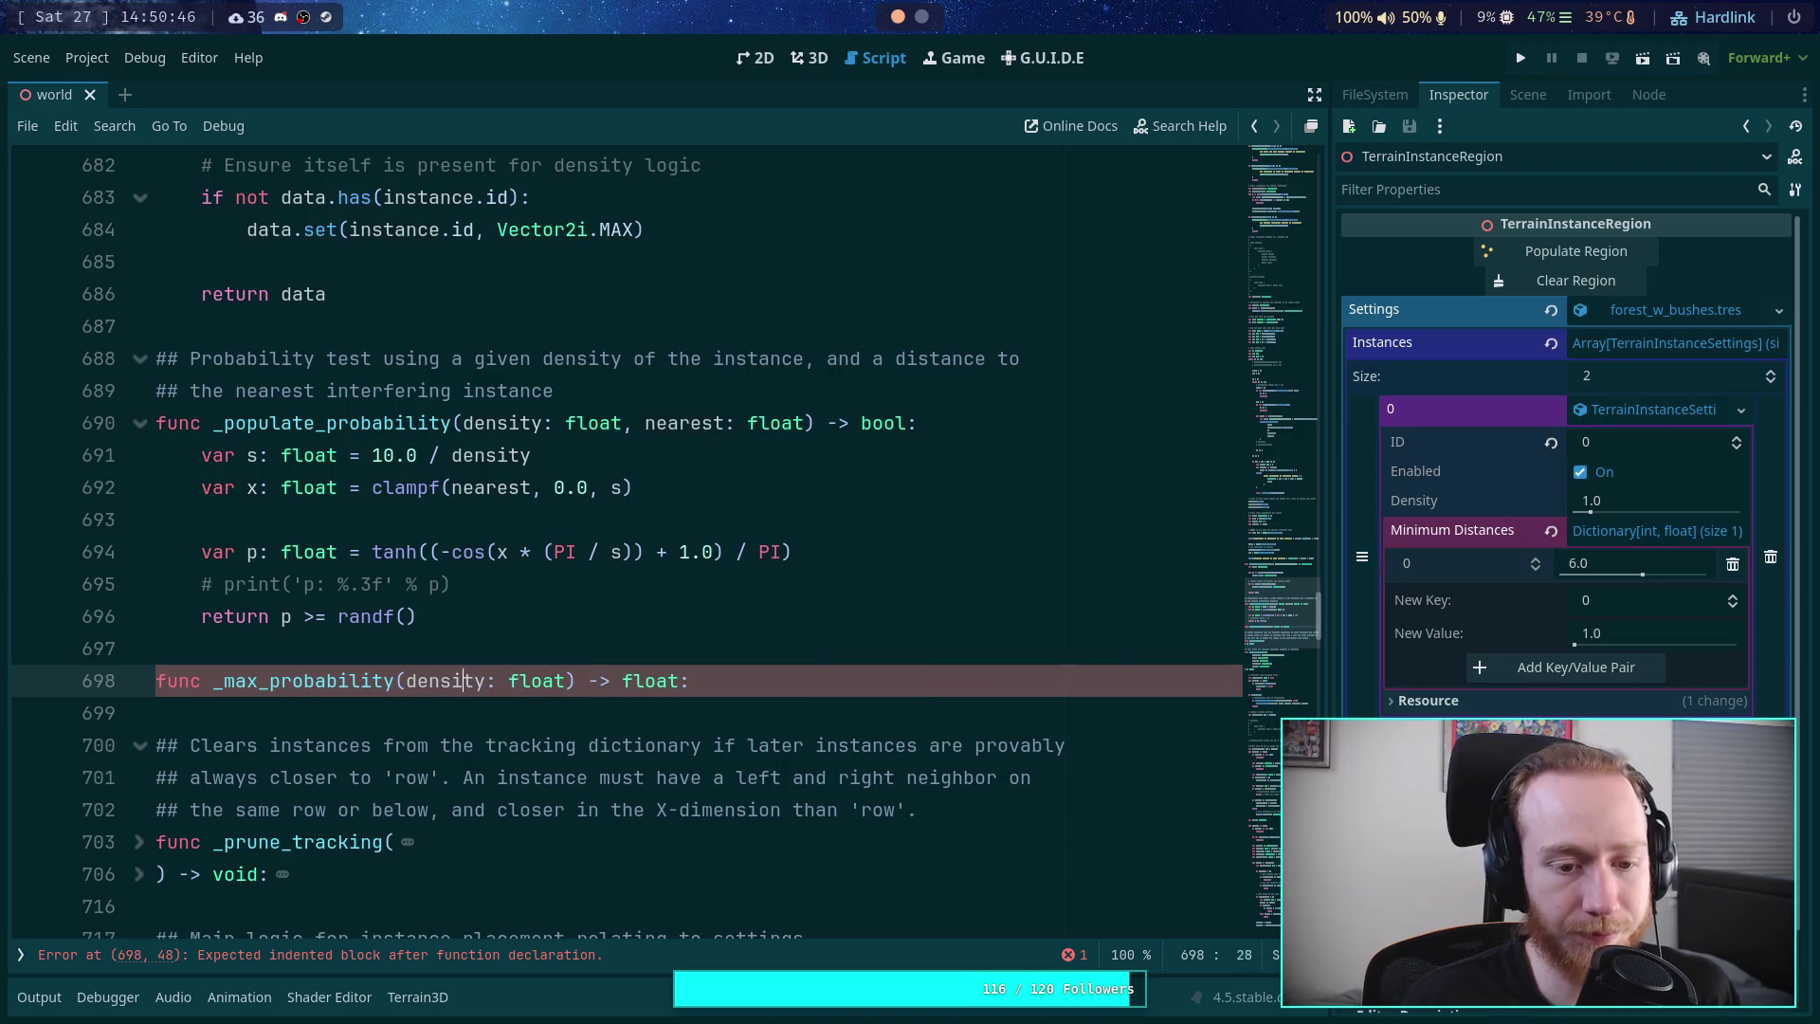
text(_distance)
key(ctrl+shift+Return)
text(## )
text(C)
text(oupu)
- Complete the comment text 'Coupled with _populate_probability()', fixing the hyphen typo and erasing stray test characters
text(d )
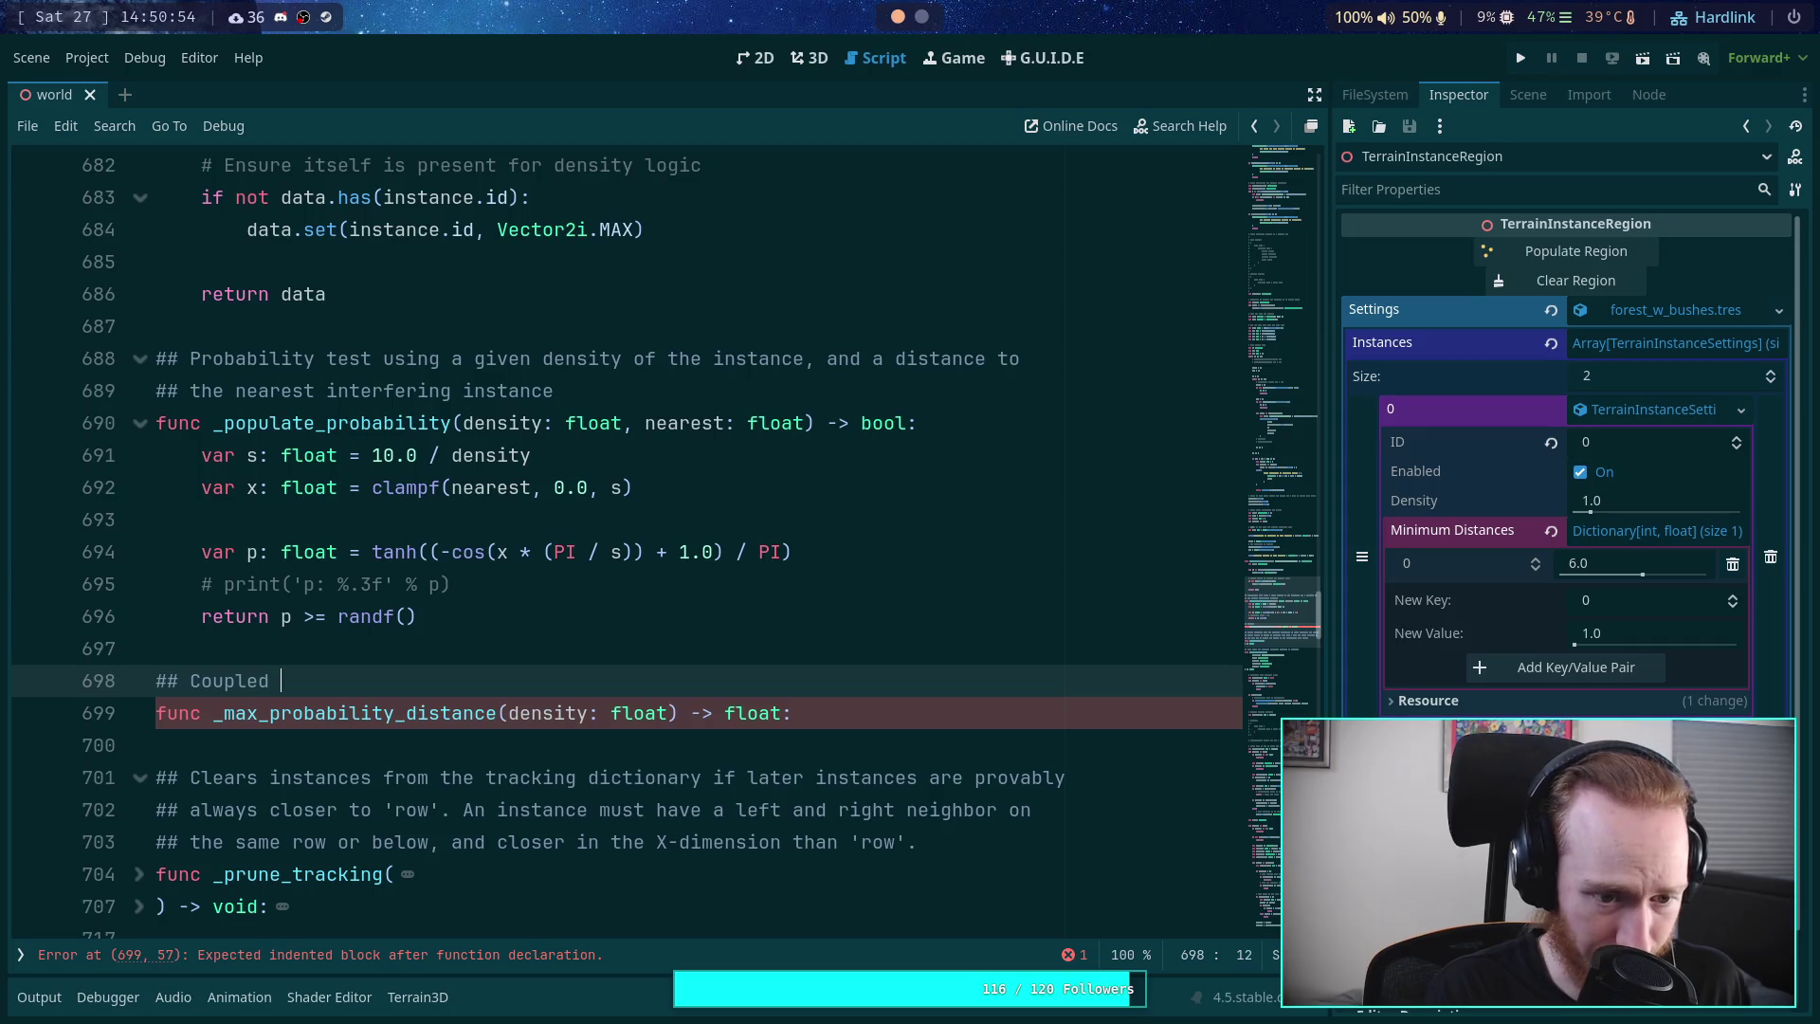
text(with )
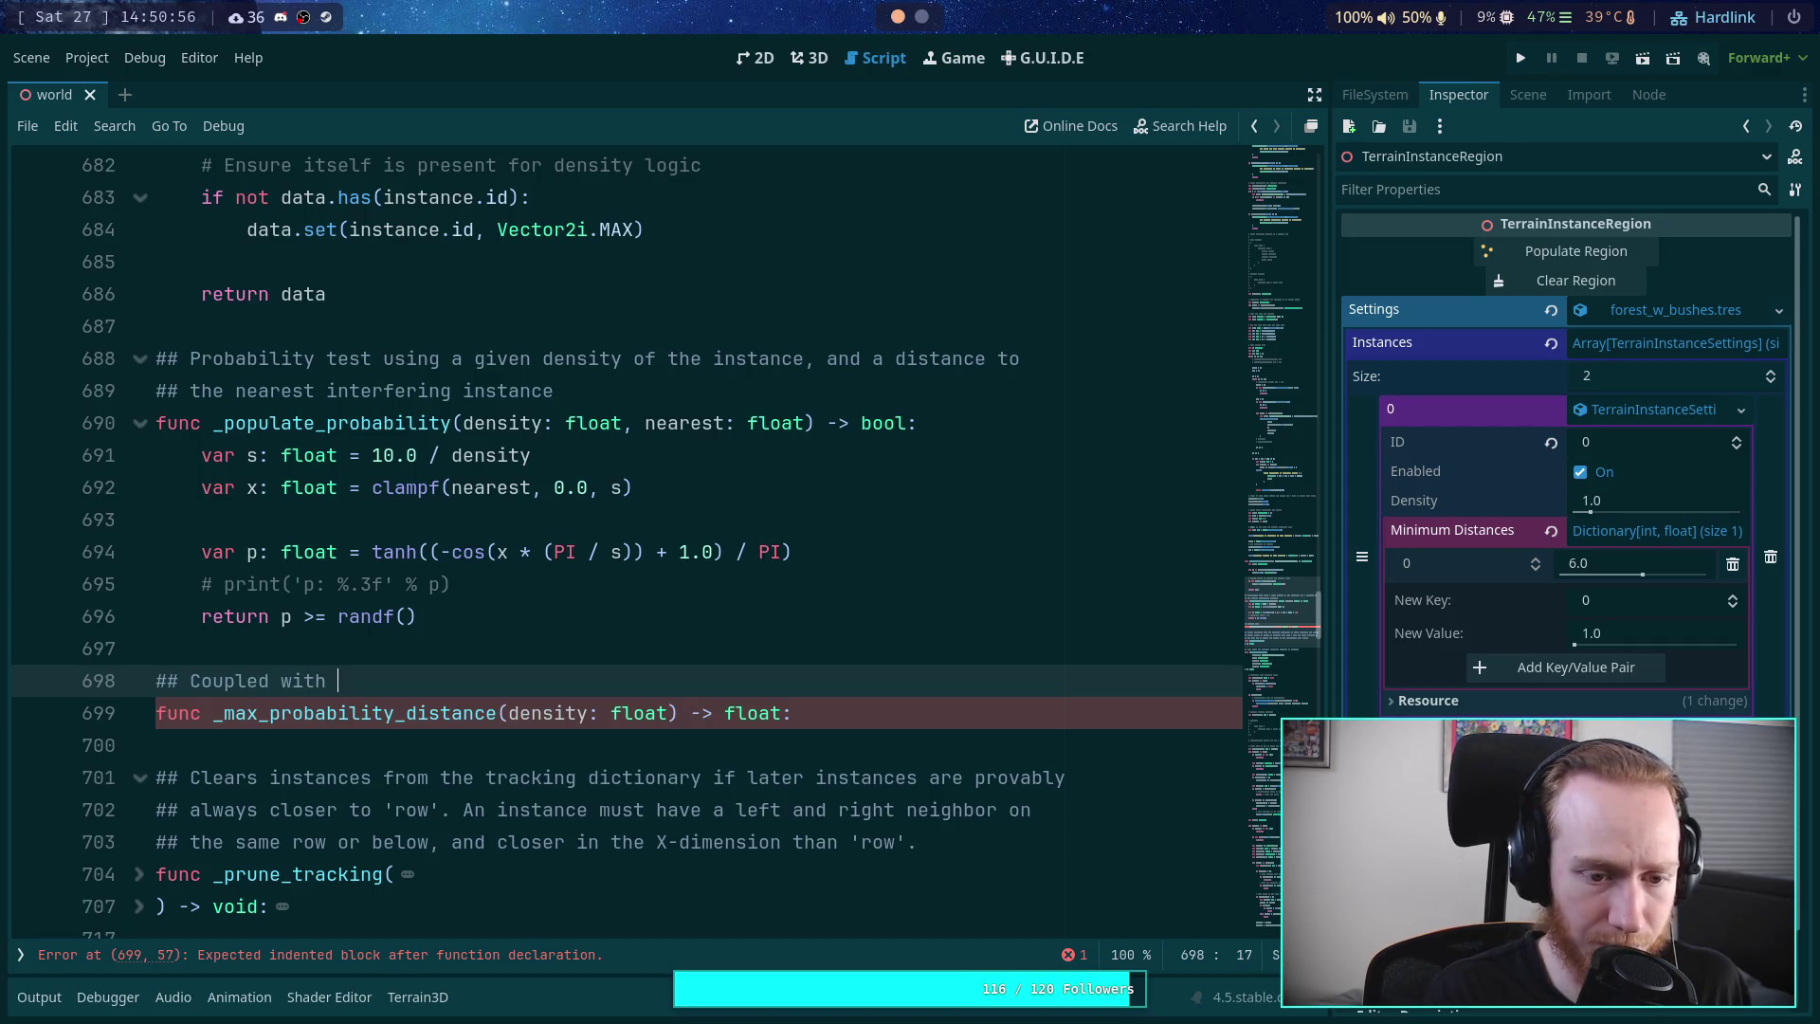
text(_populate-)
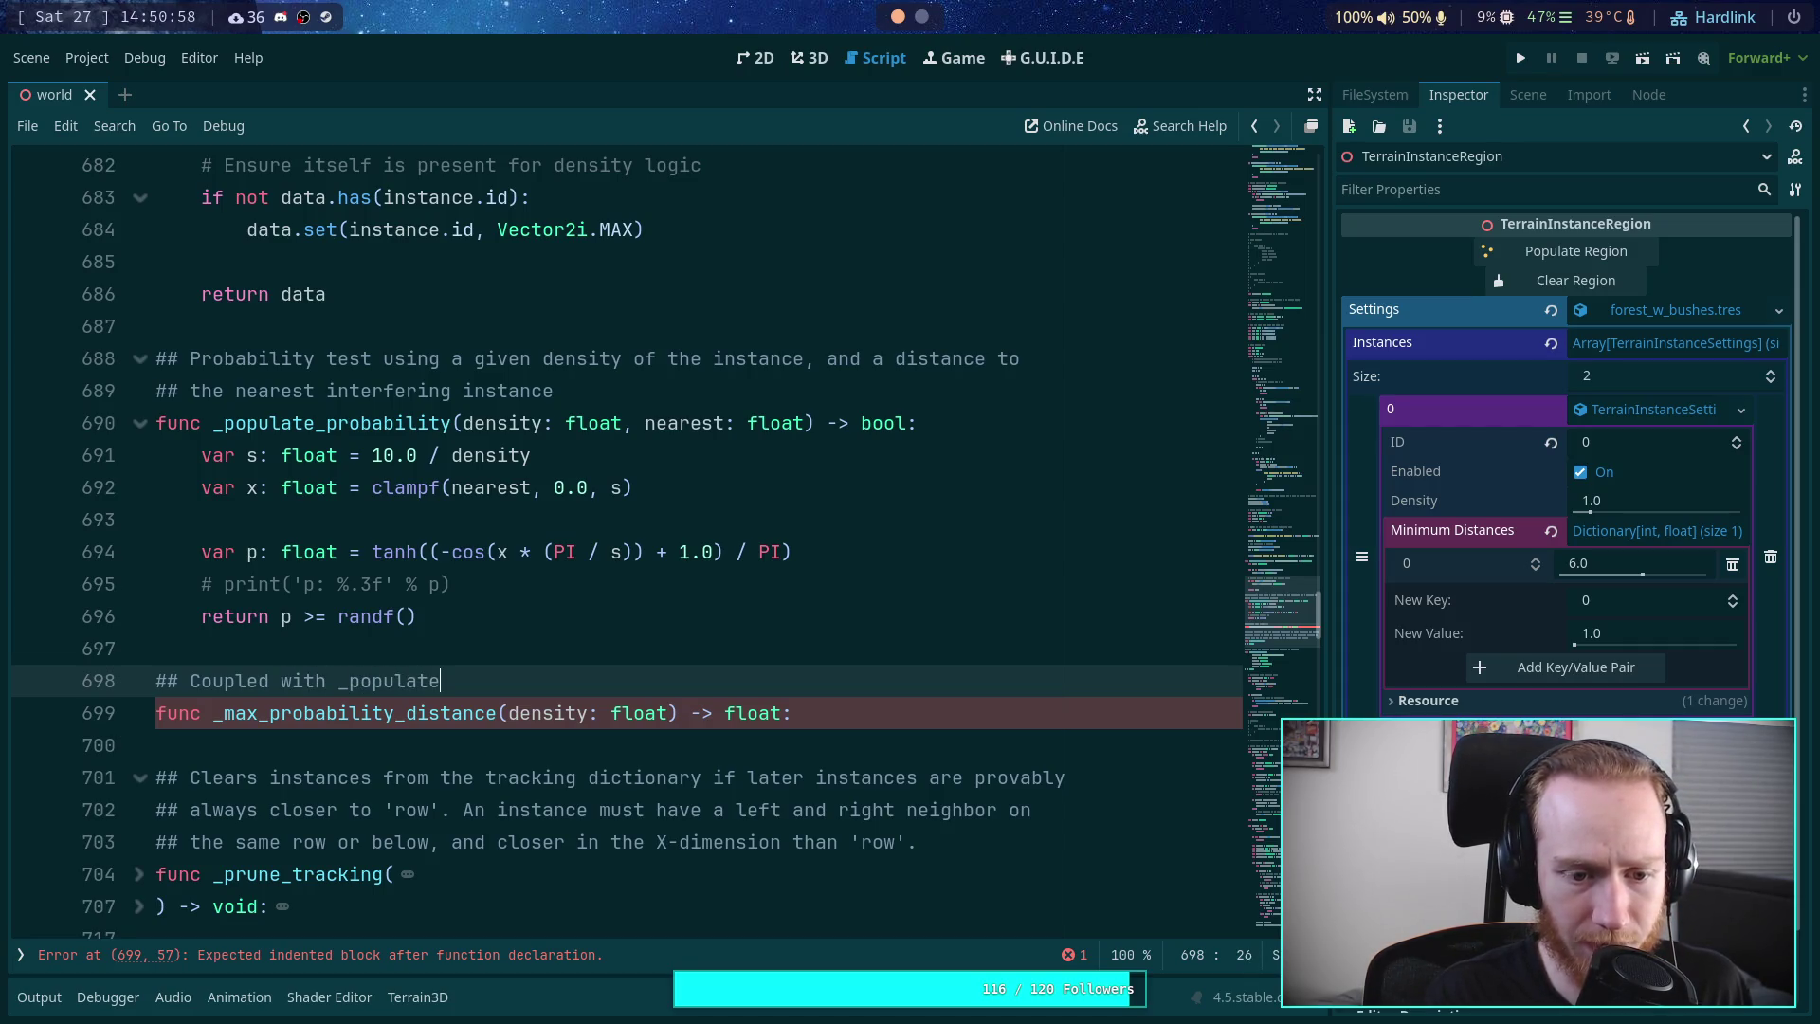
key(BackSpace)
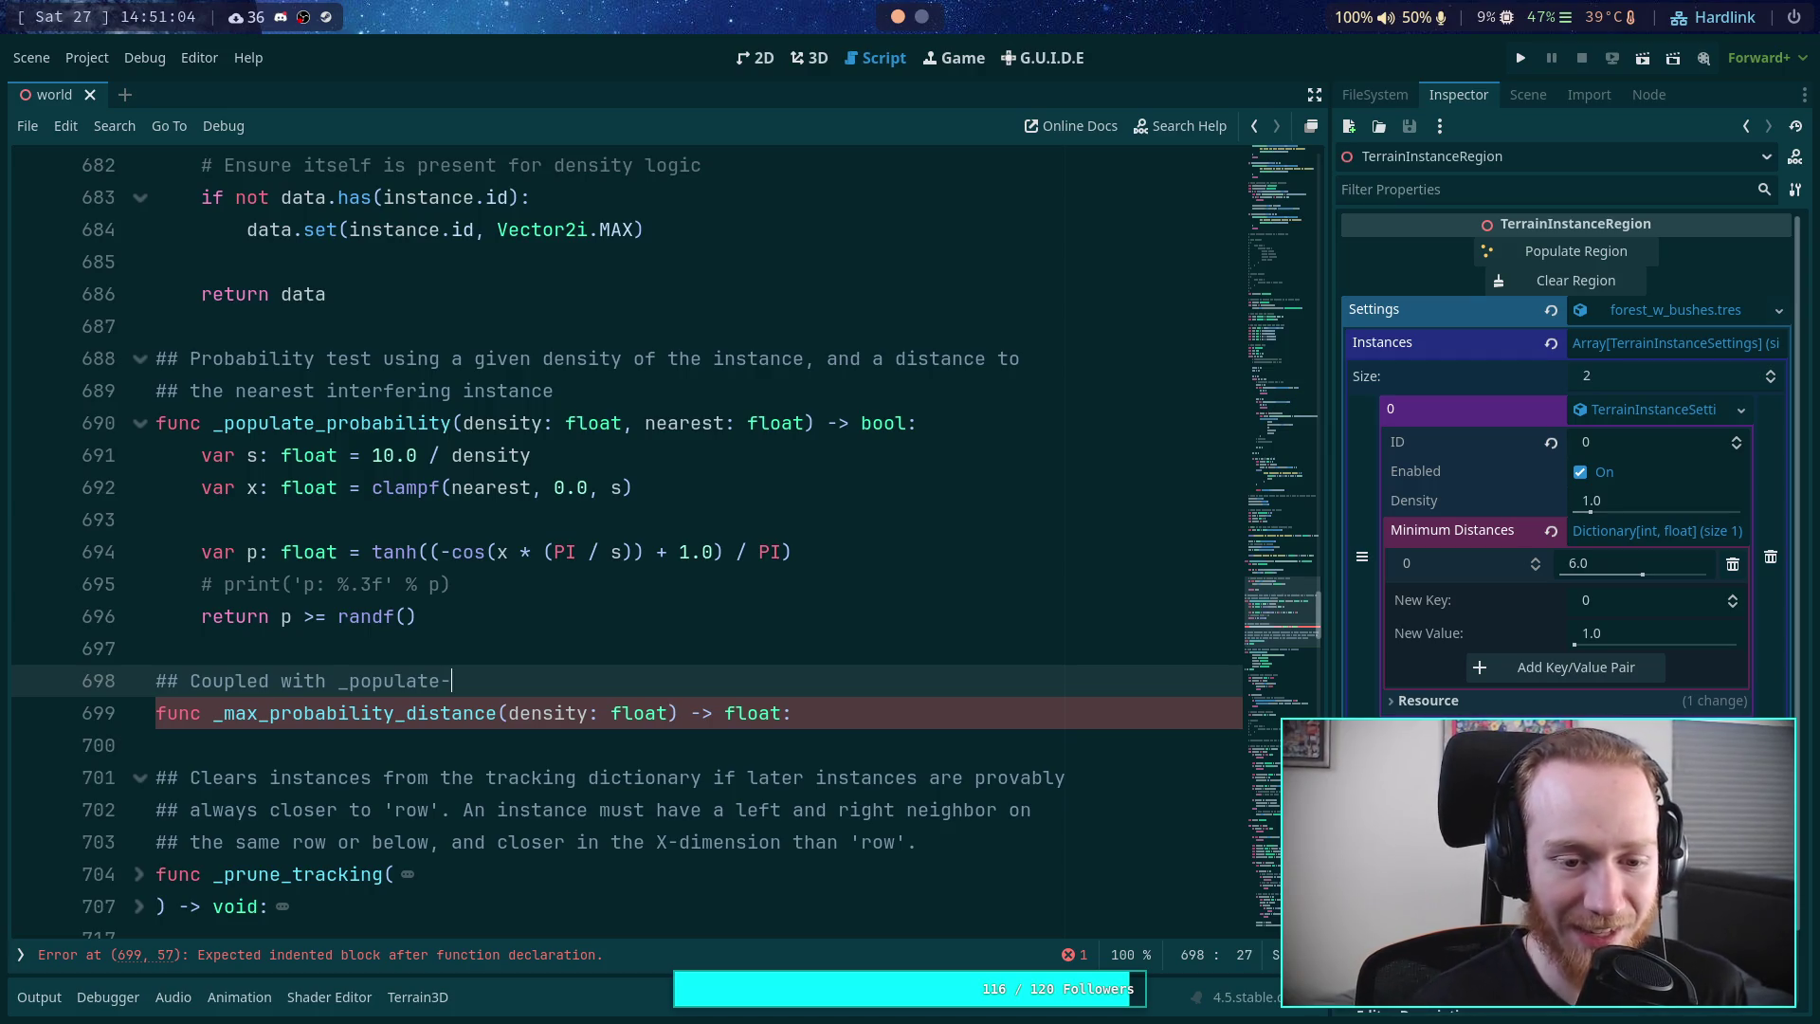
key(BackSpace)
text(_)
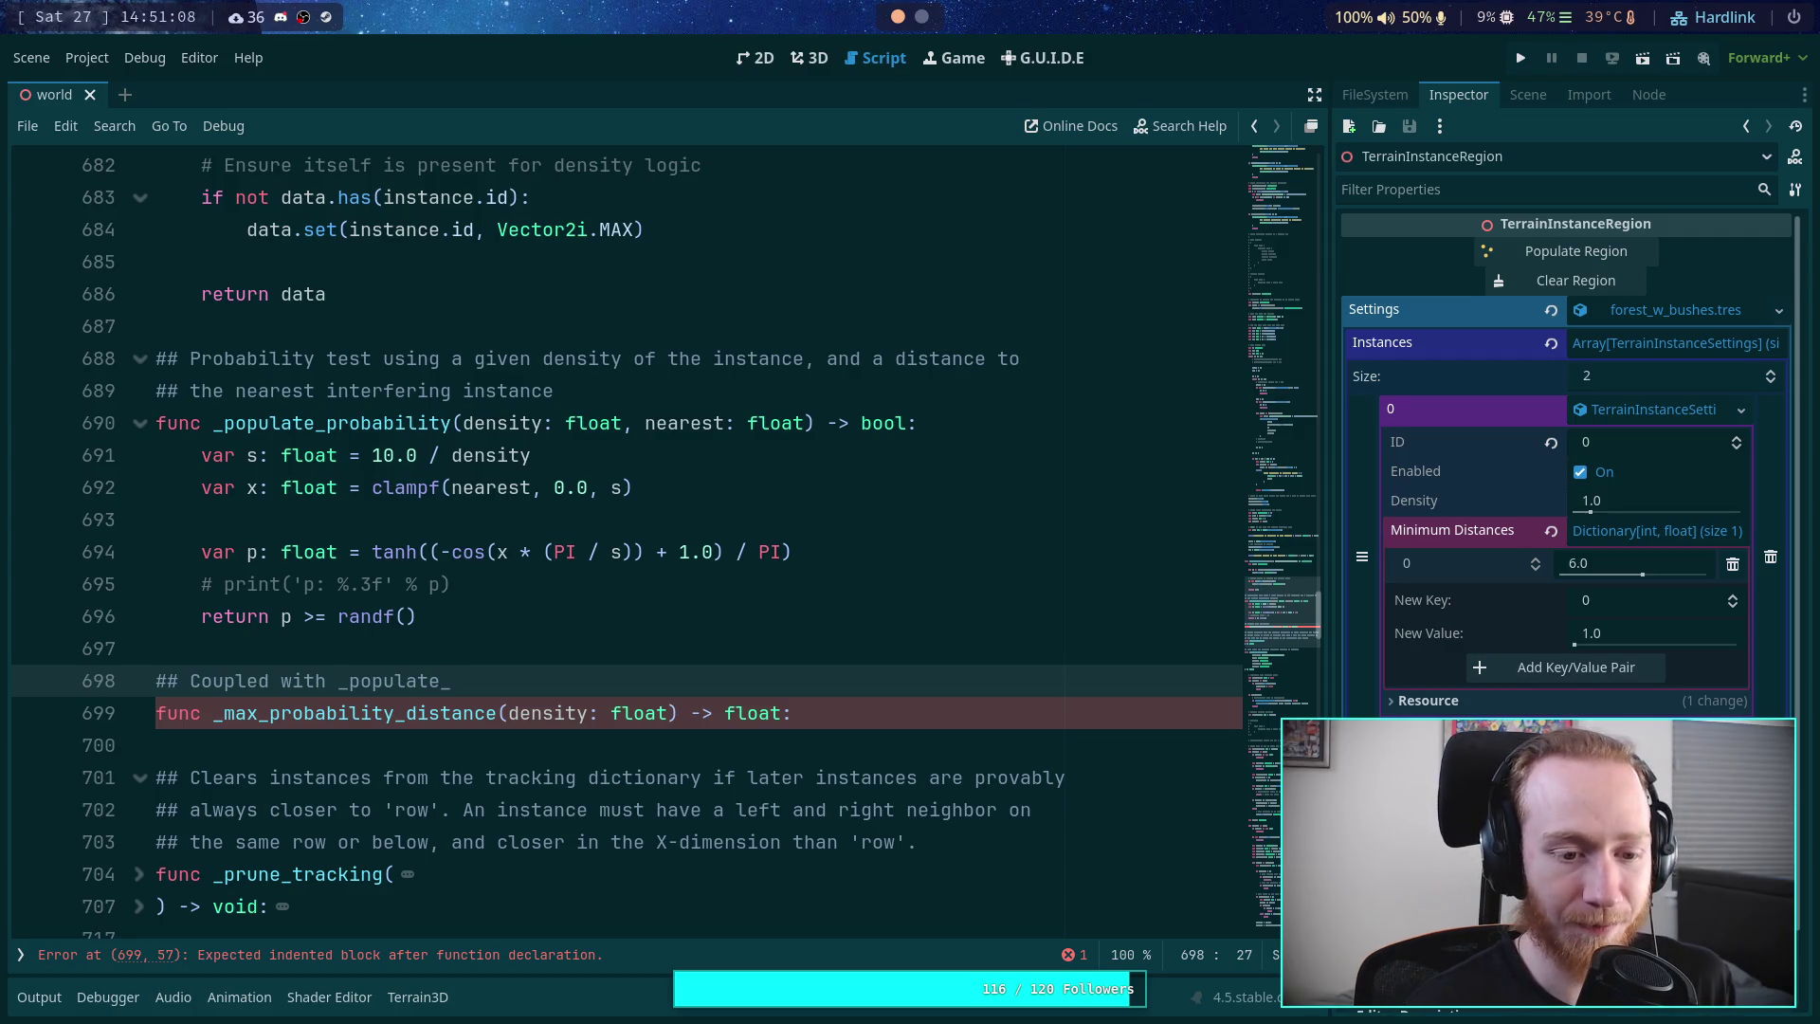
text(pro)
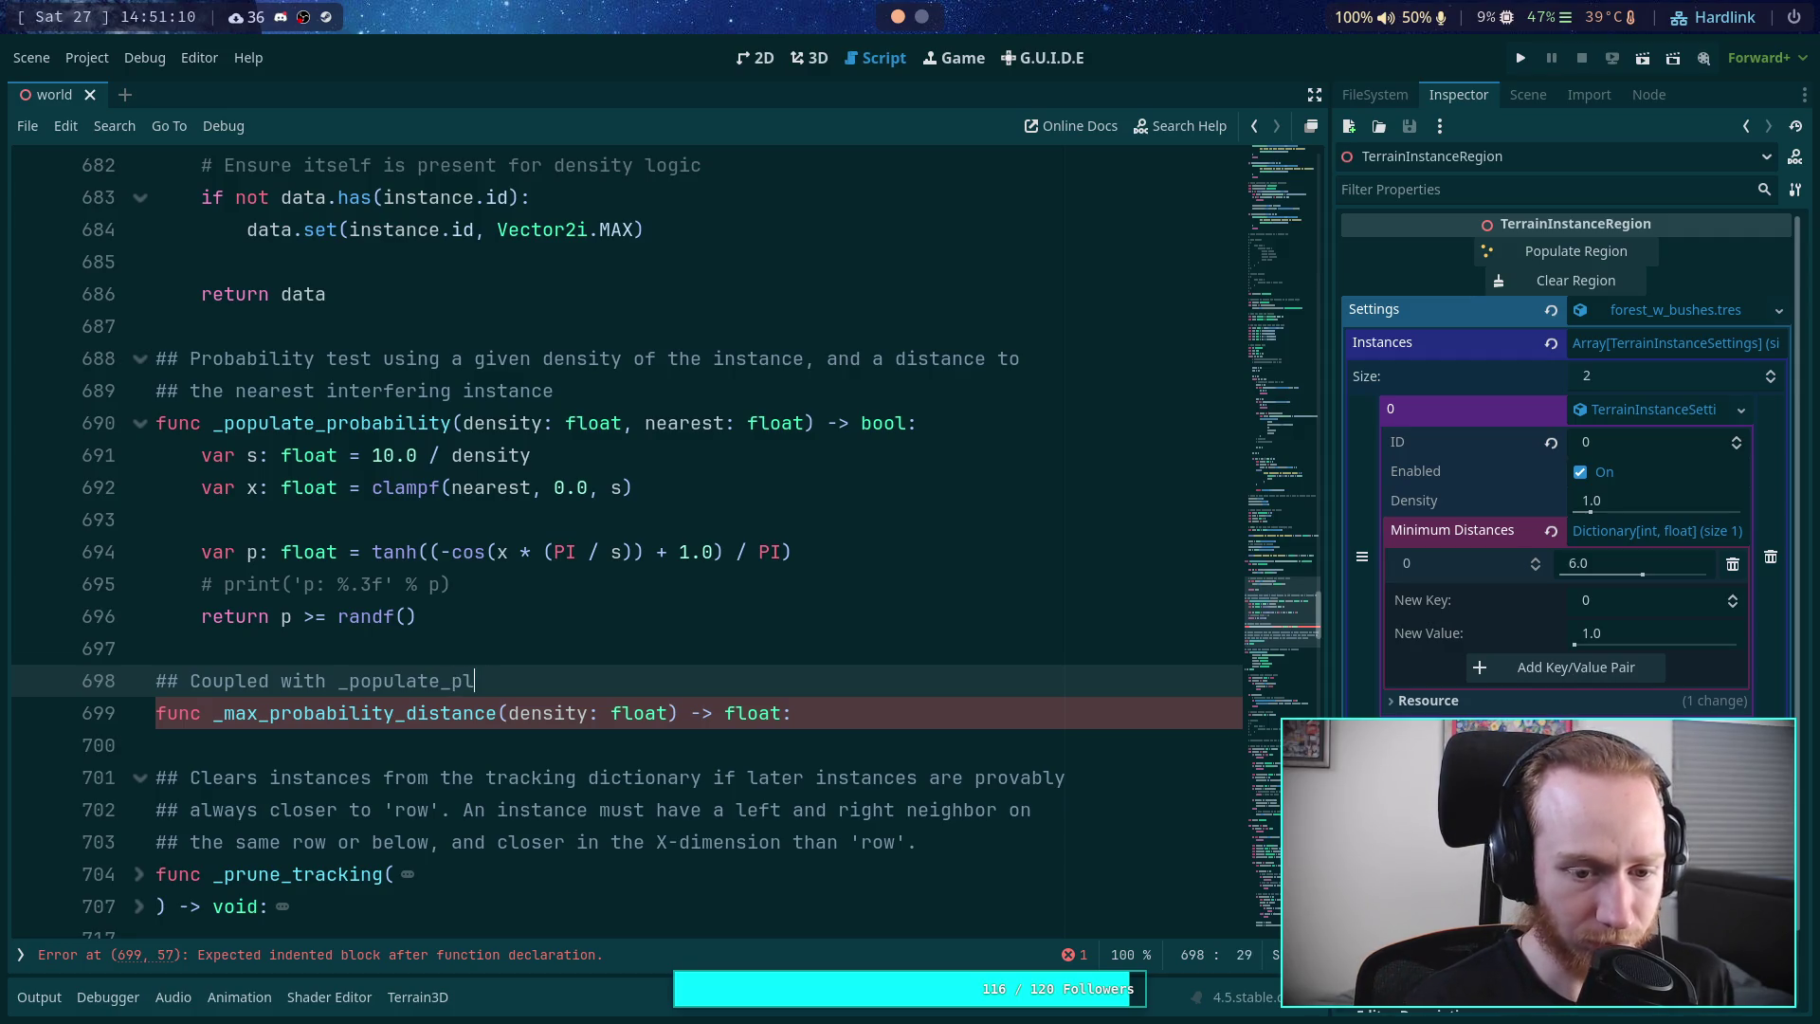
text(babil)
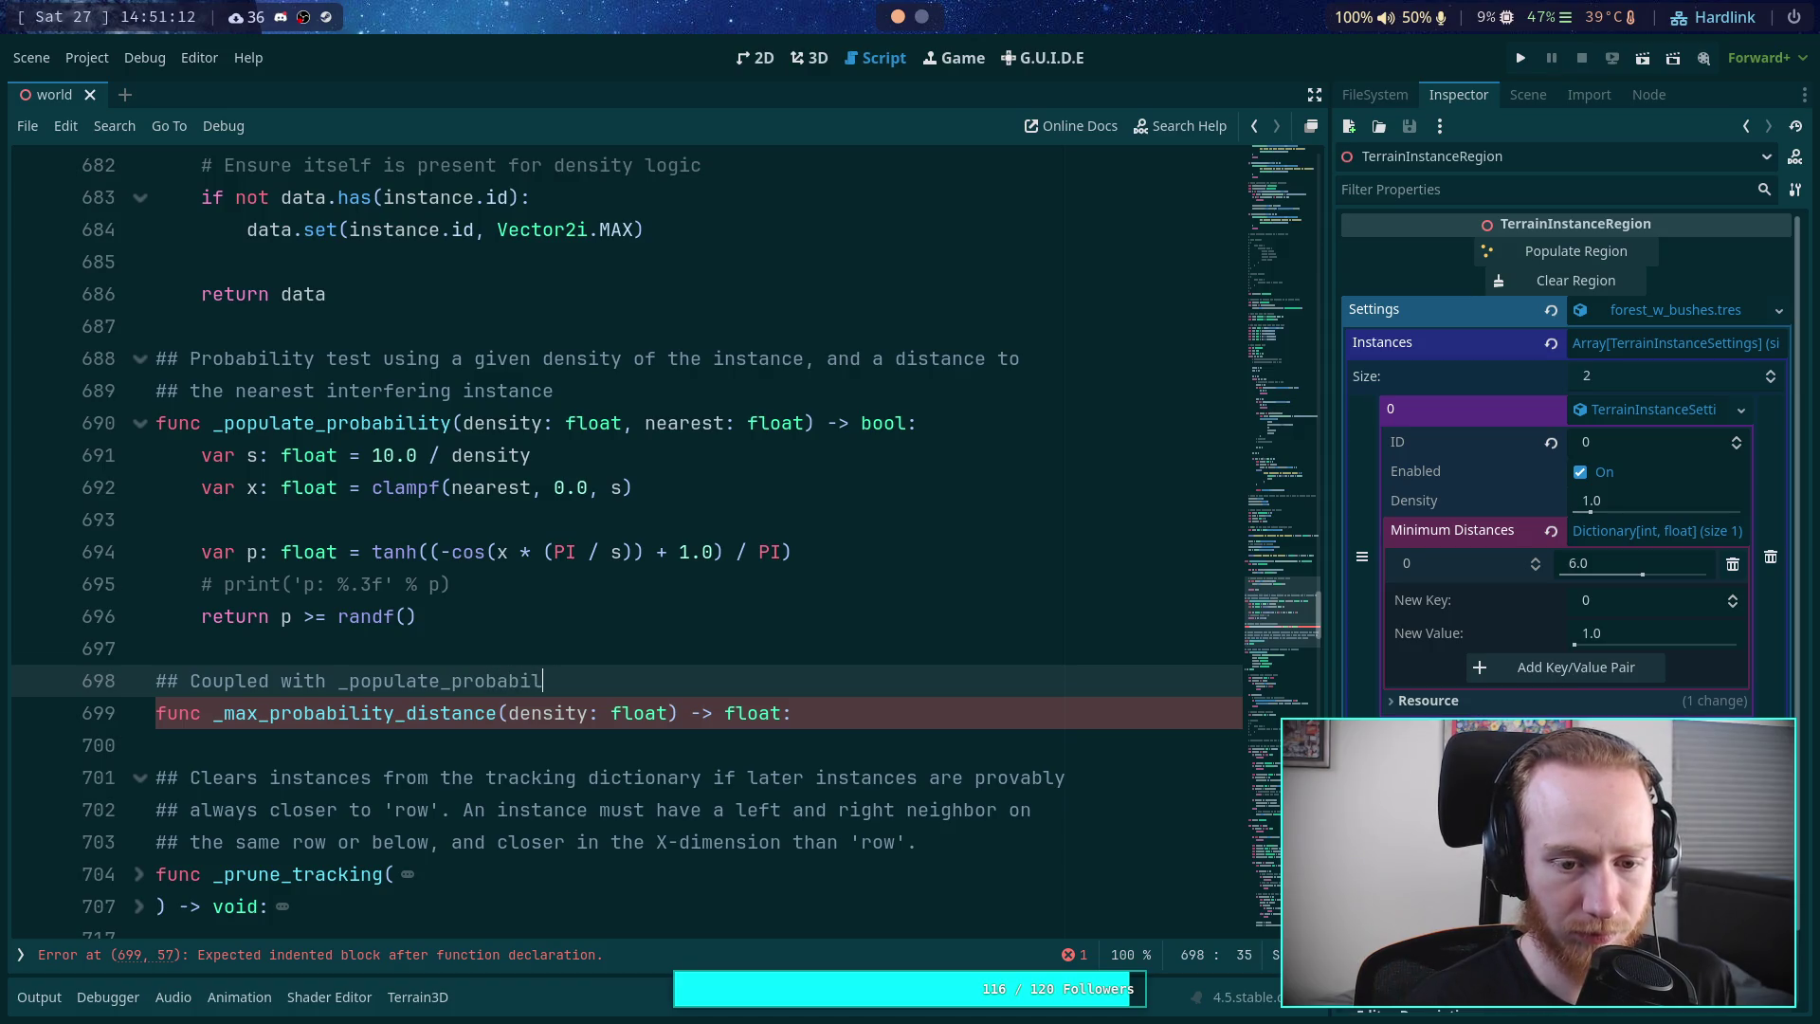
text(ity)
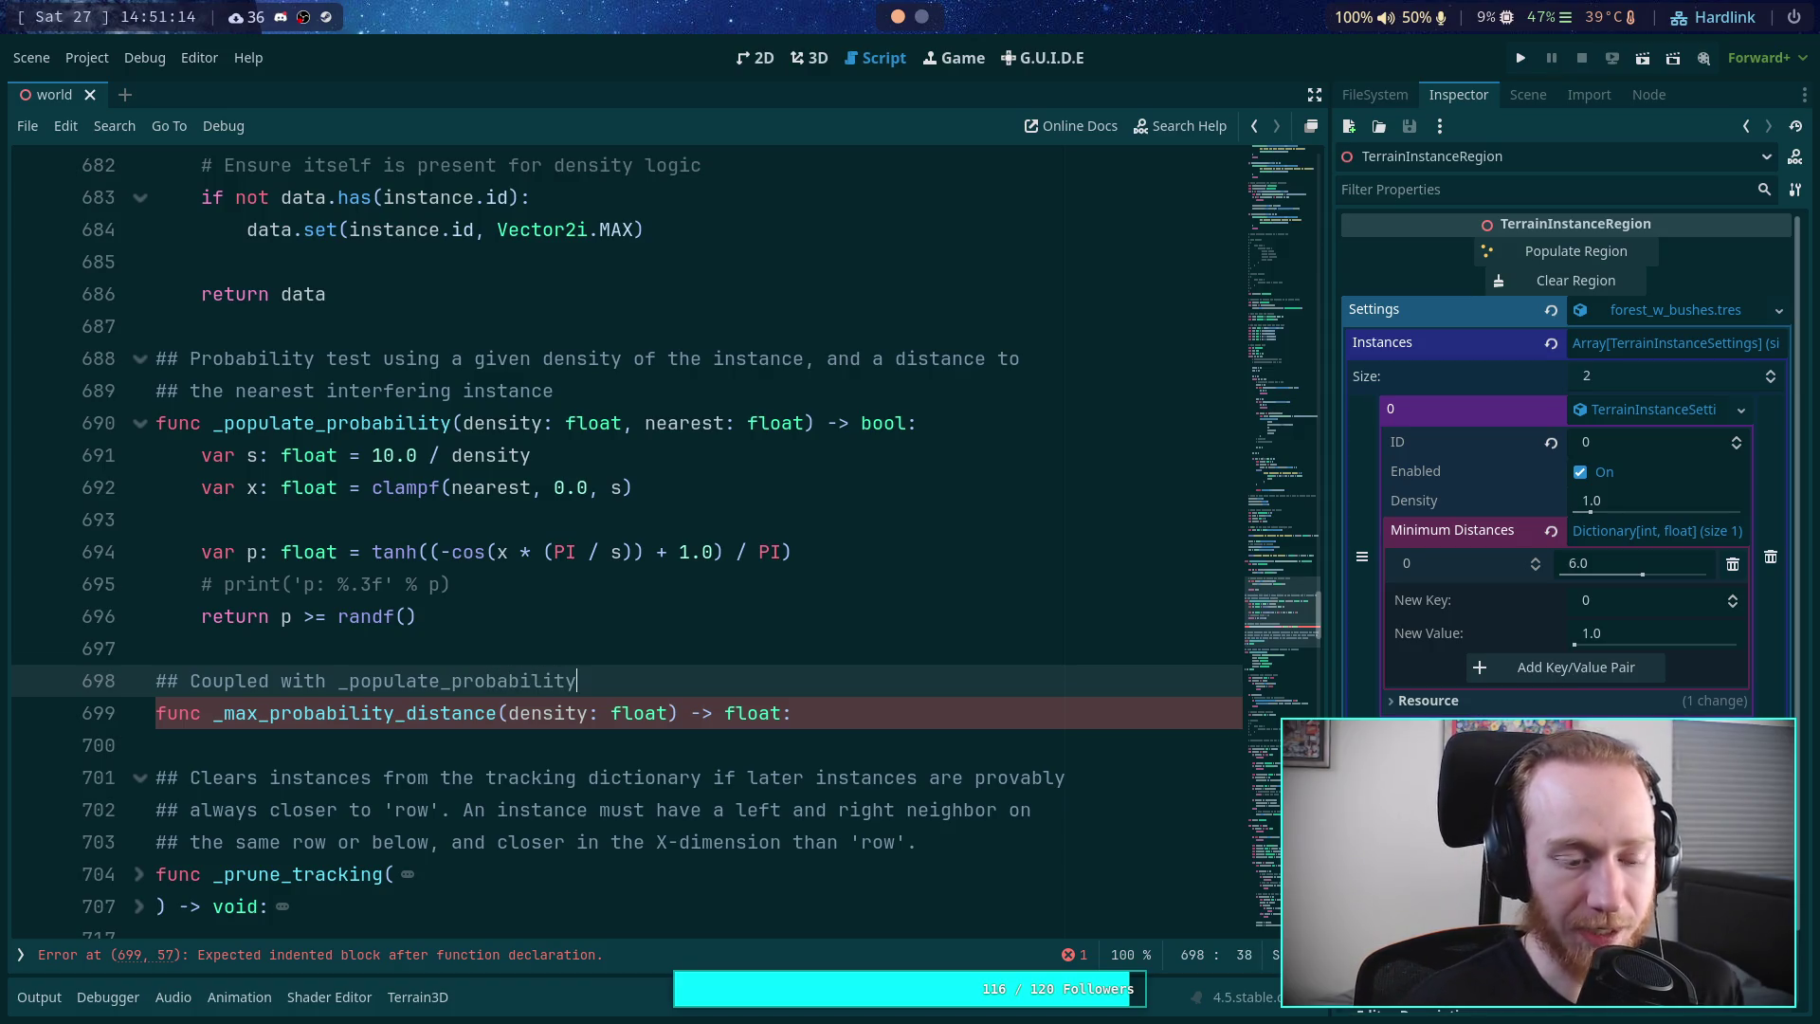
text(())
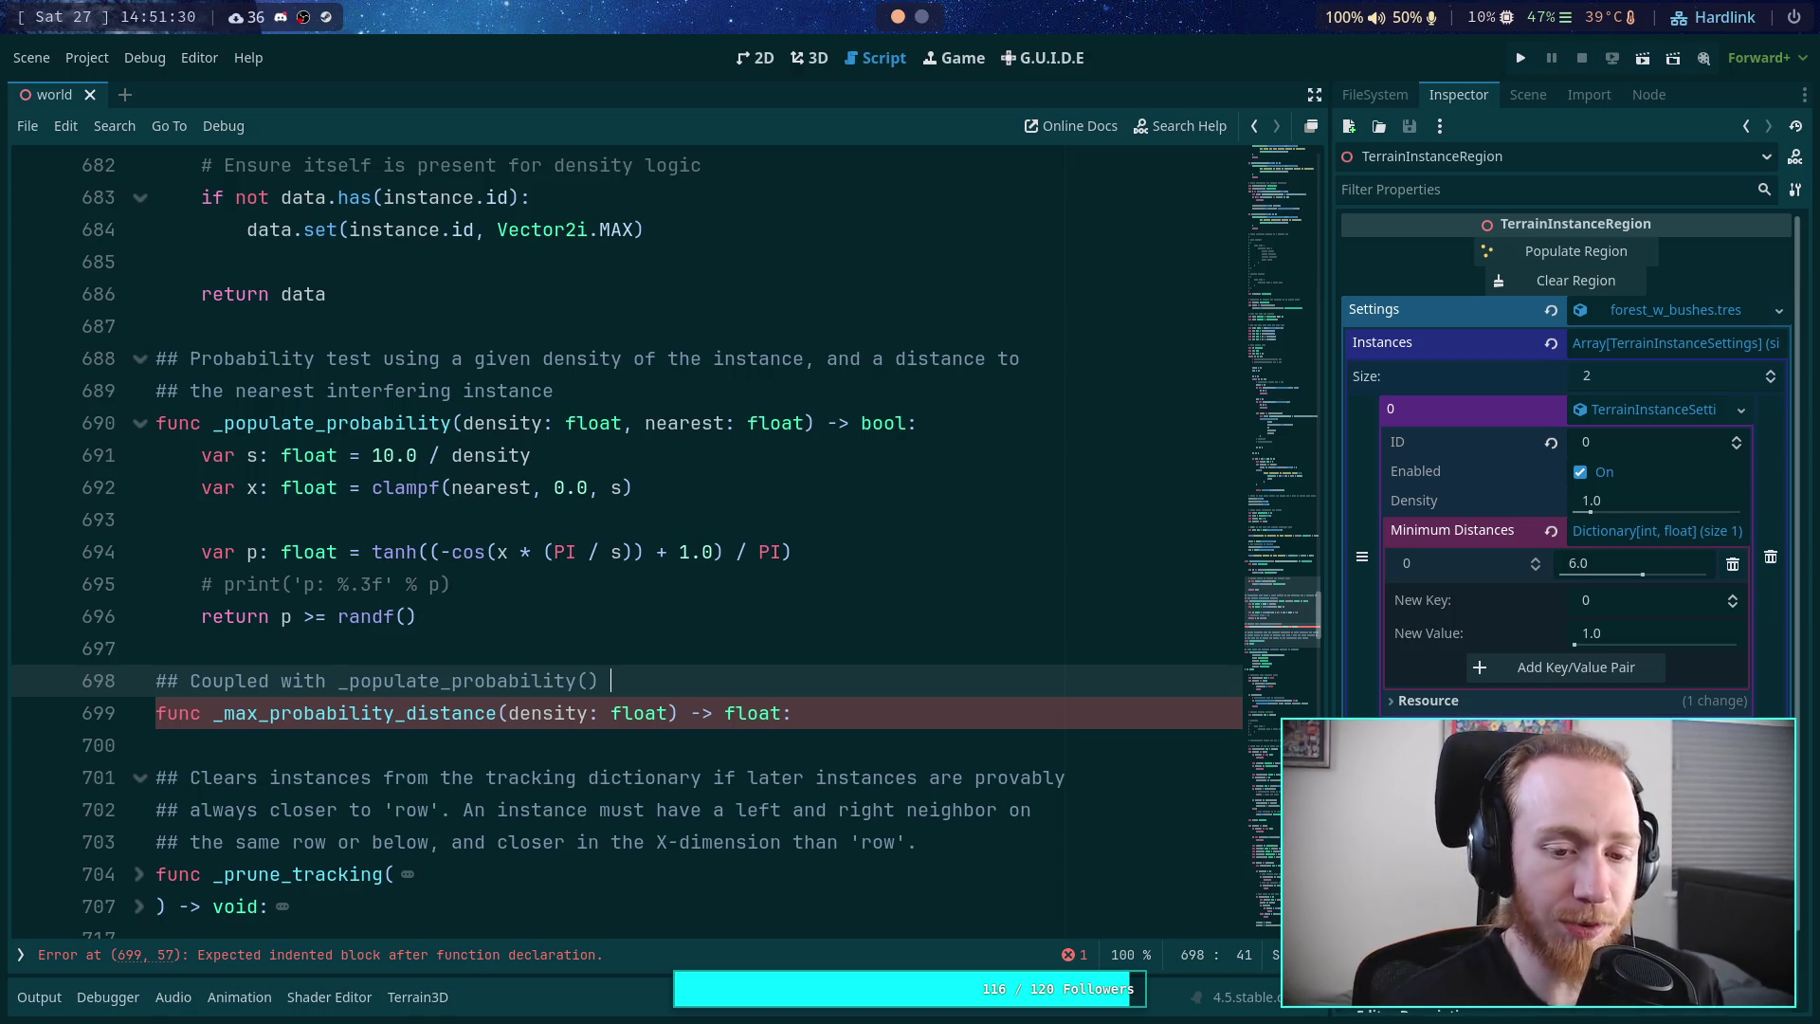
text(aaaaa)
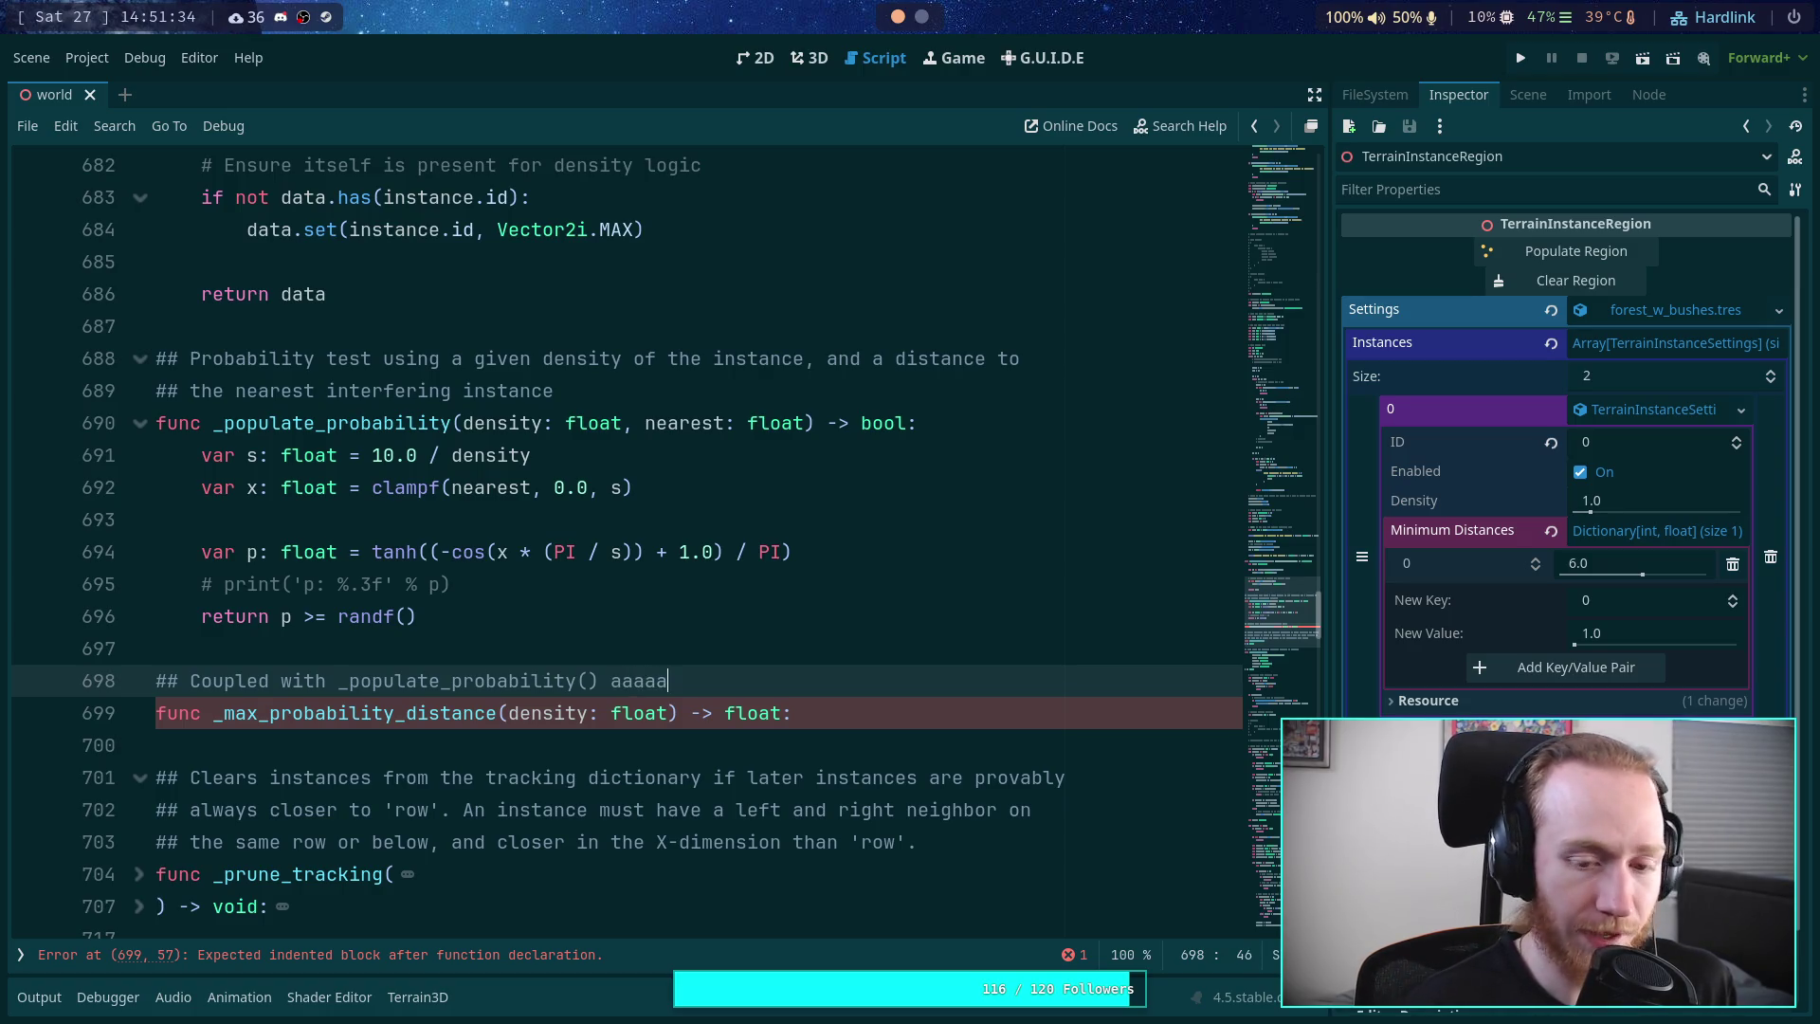
text(cccc)
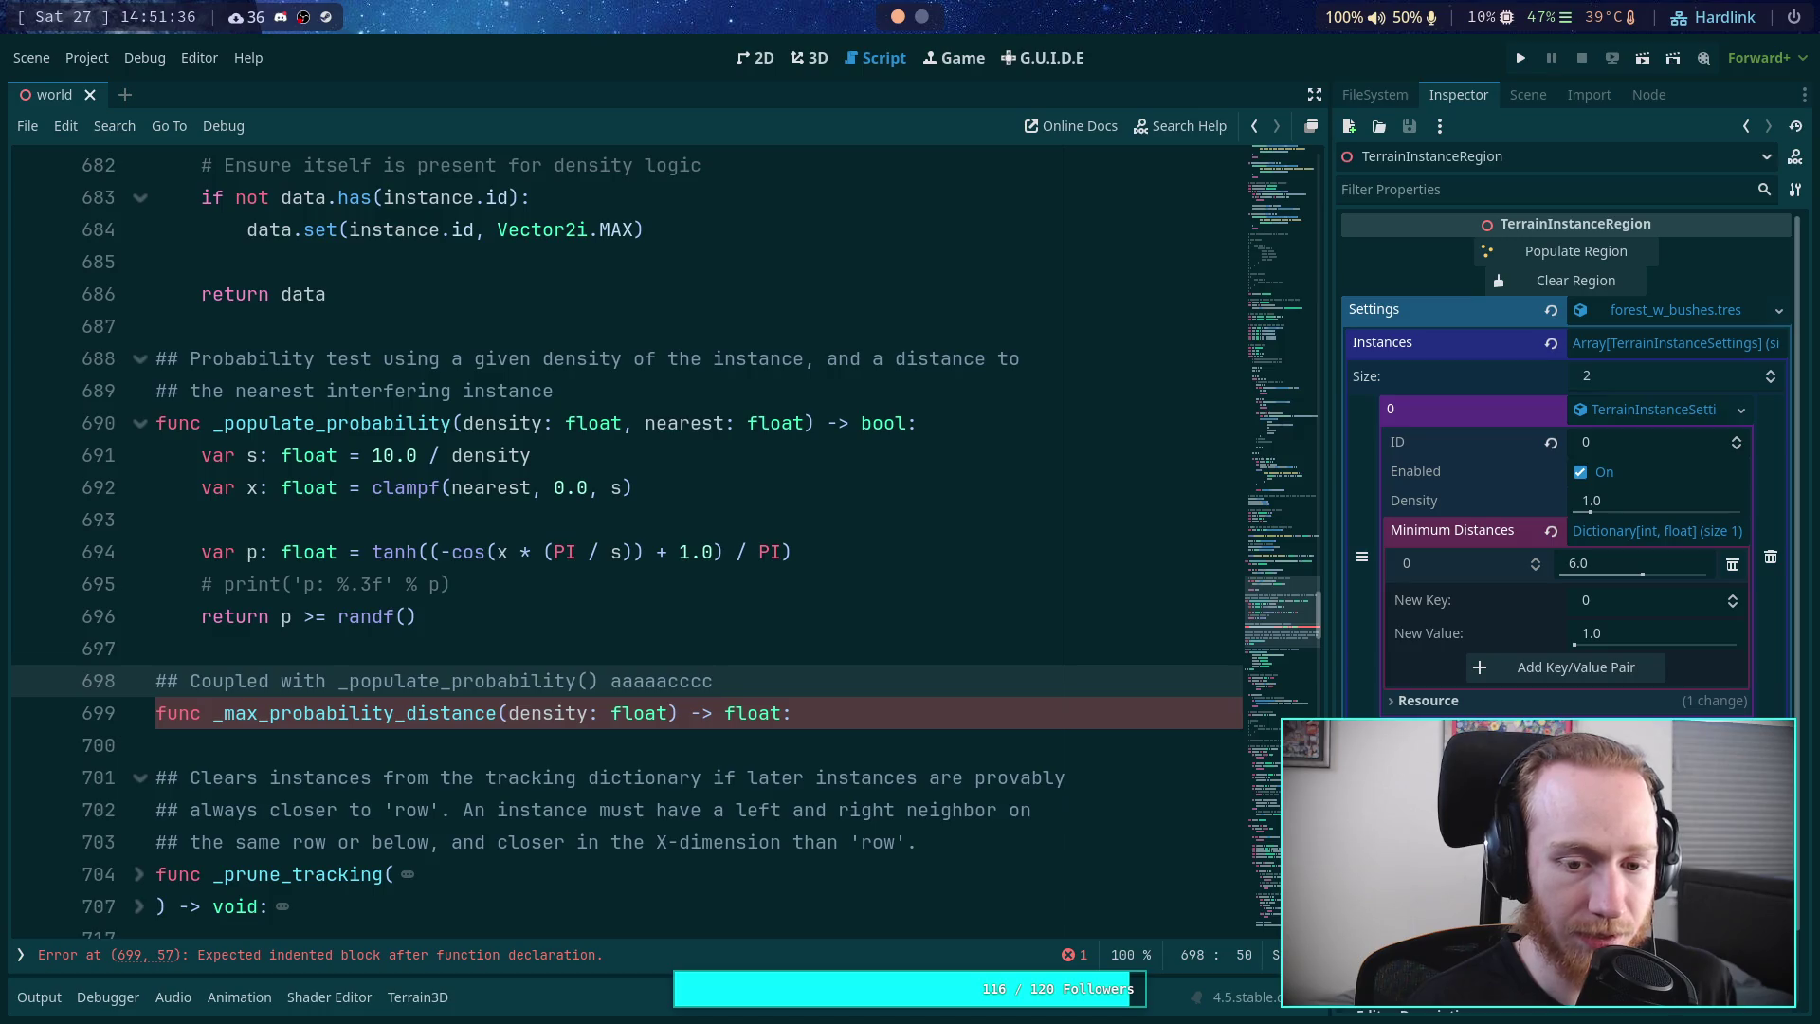
text(ccccccccccc)
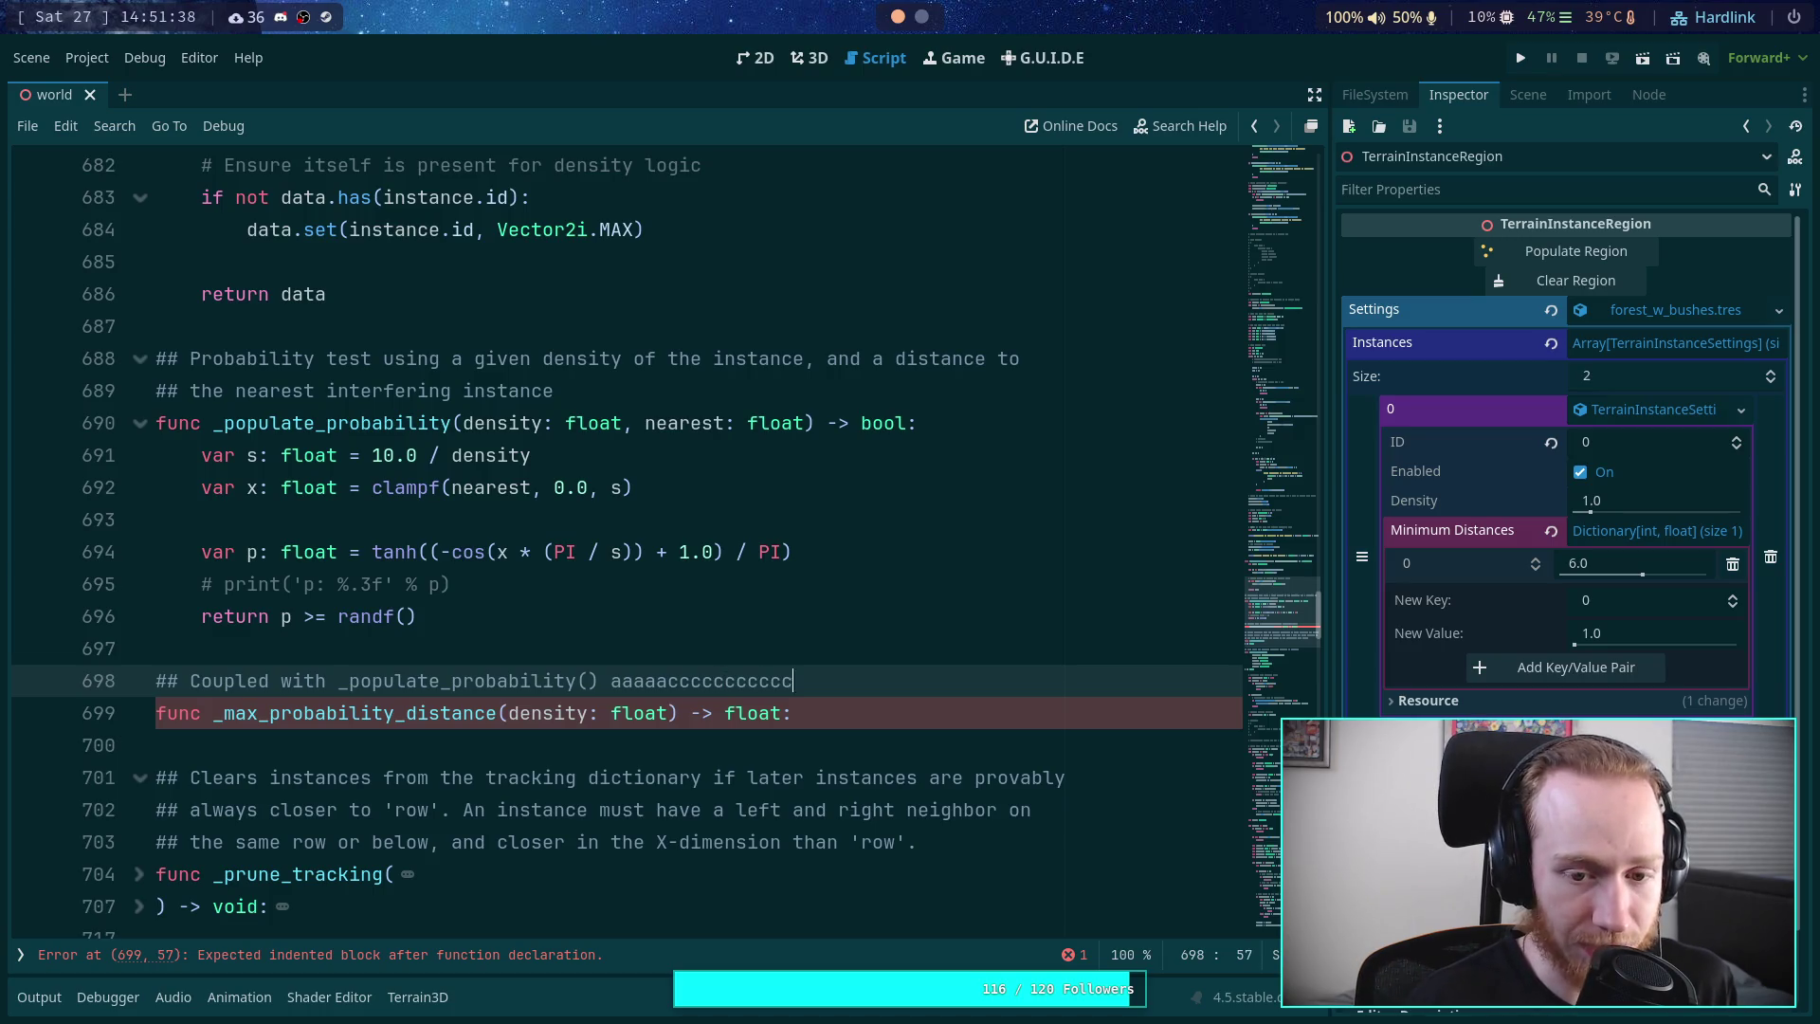
key(BackSpace)
key(BackSpace)
key(BackSpace)
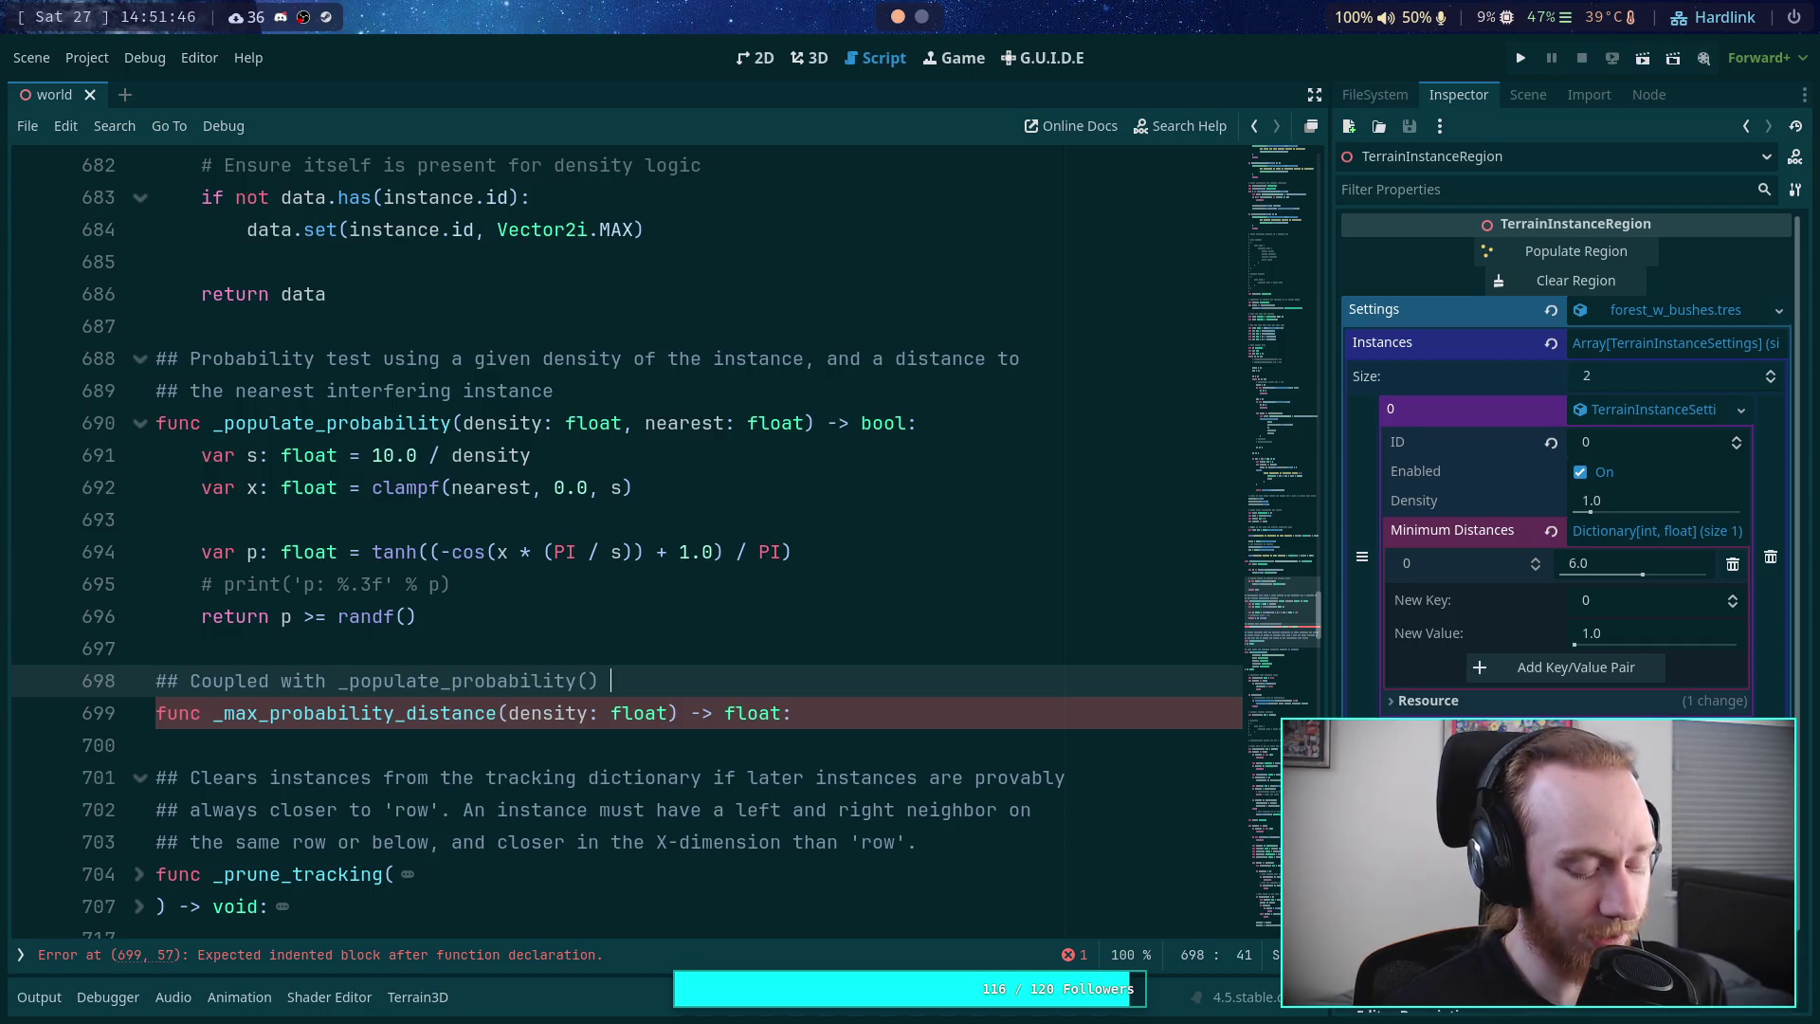
text(fffffff)
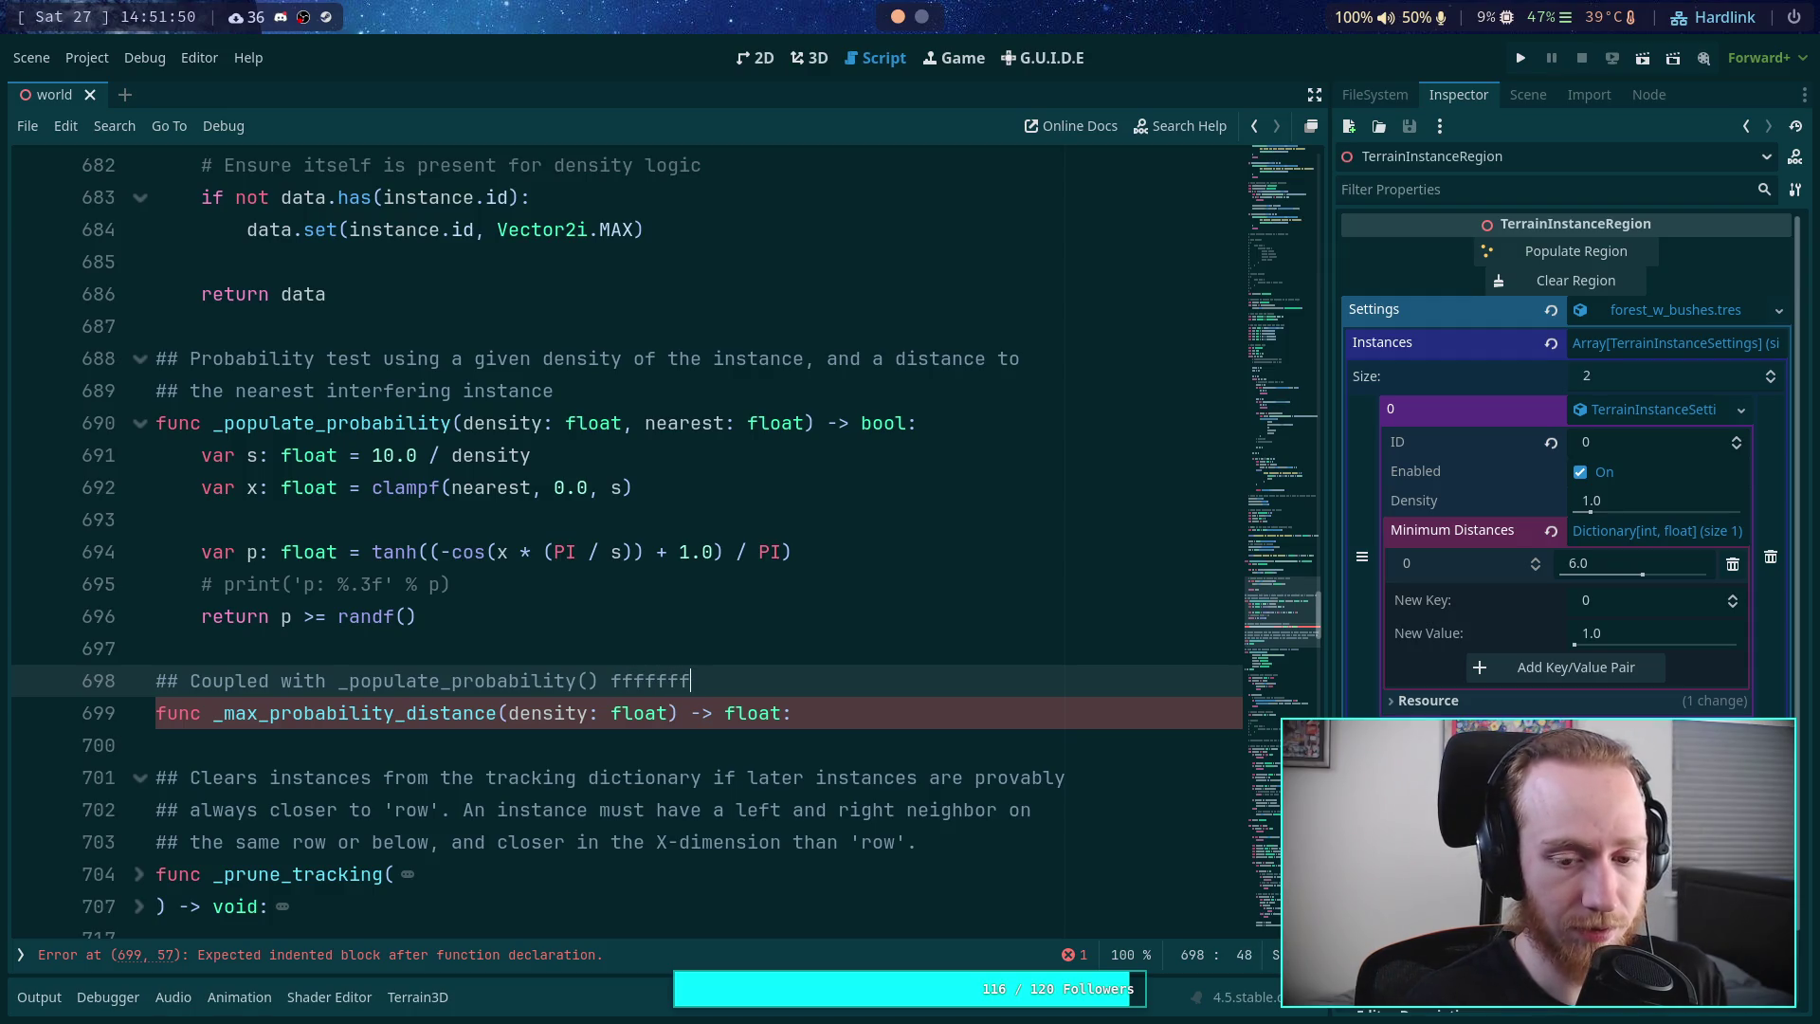
key(BackSpace)
key(BackSpace)
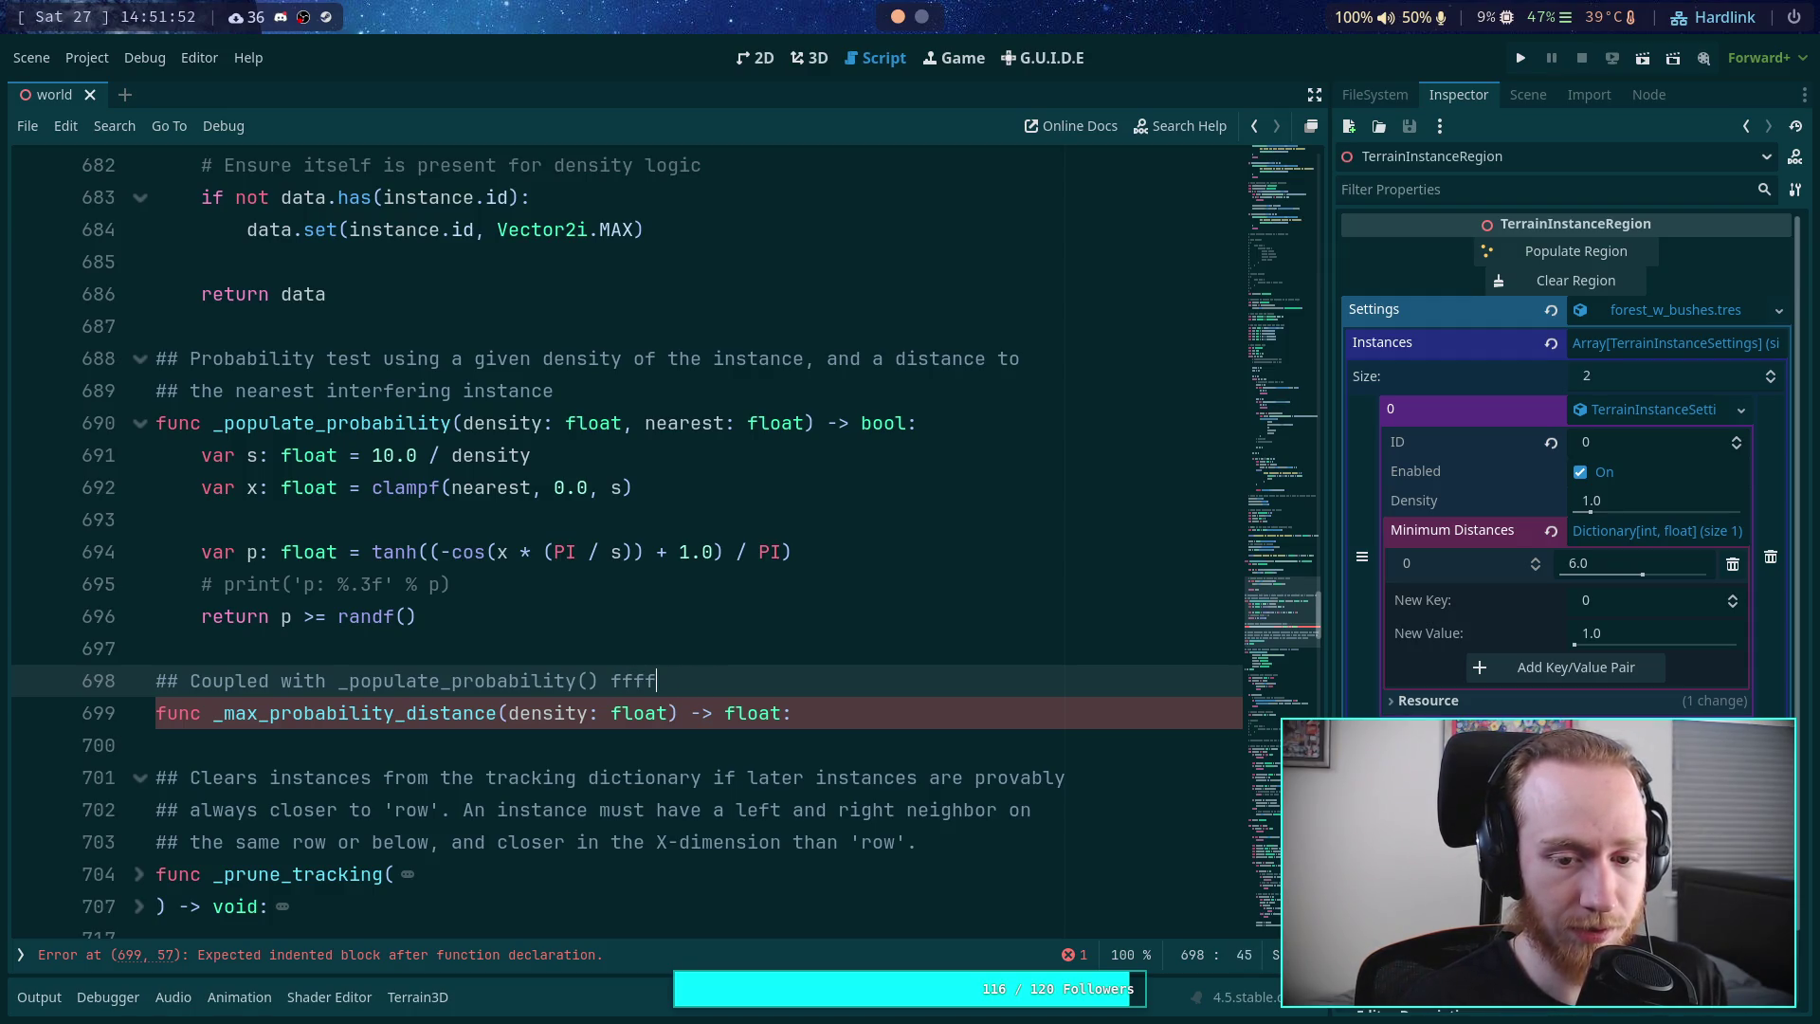
key(BackSpace)
key(BackSpace)
key(BackSpace)
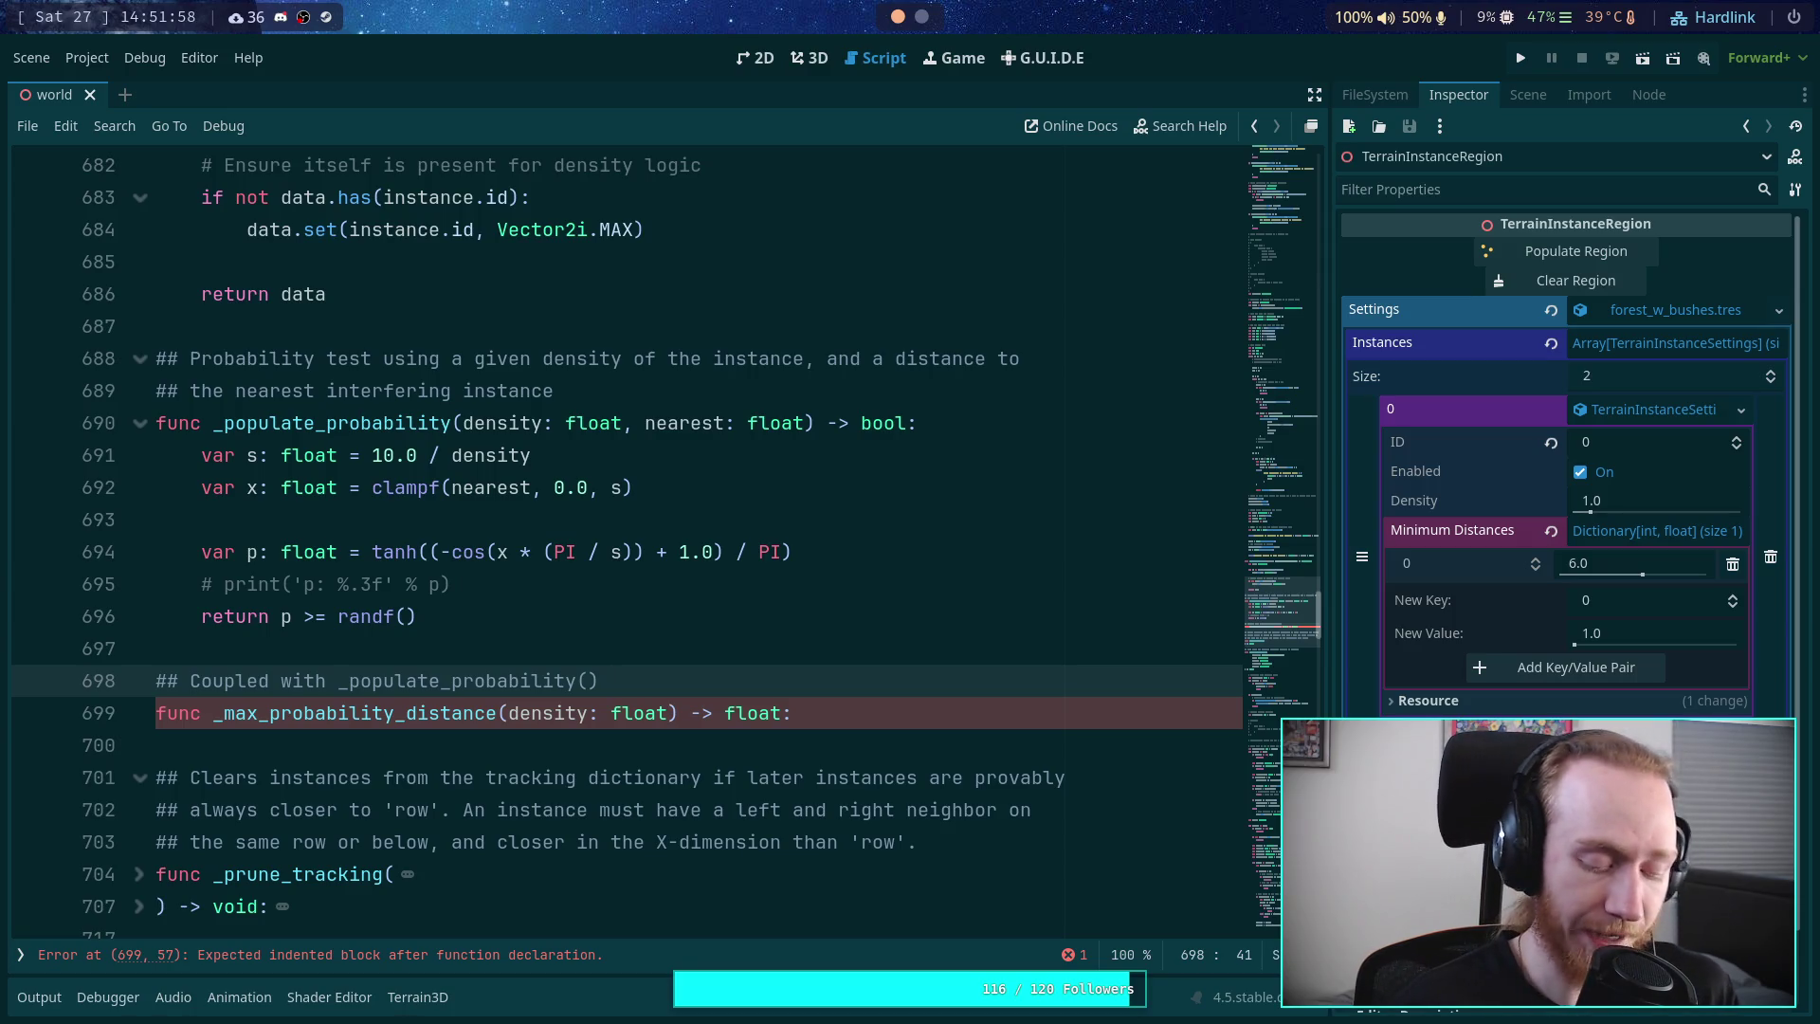
- Extend the doc comment with ', returns a distance needed to scan to' and '## get a density-based probability.'
key(Return)
key(Return)
key(Return)
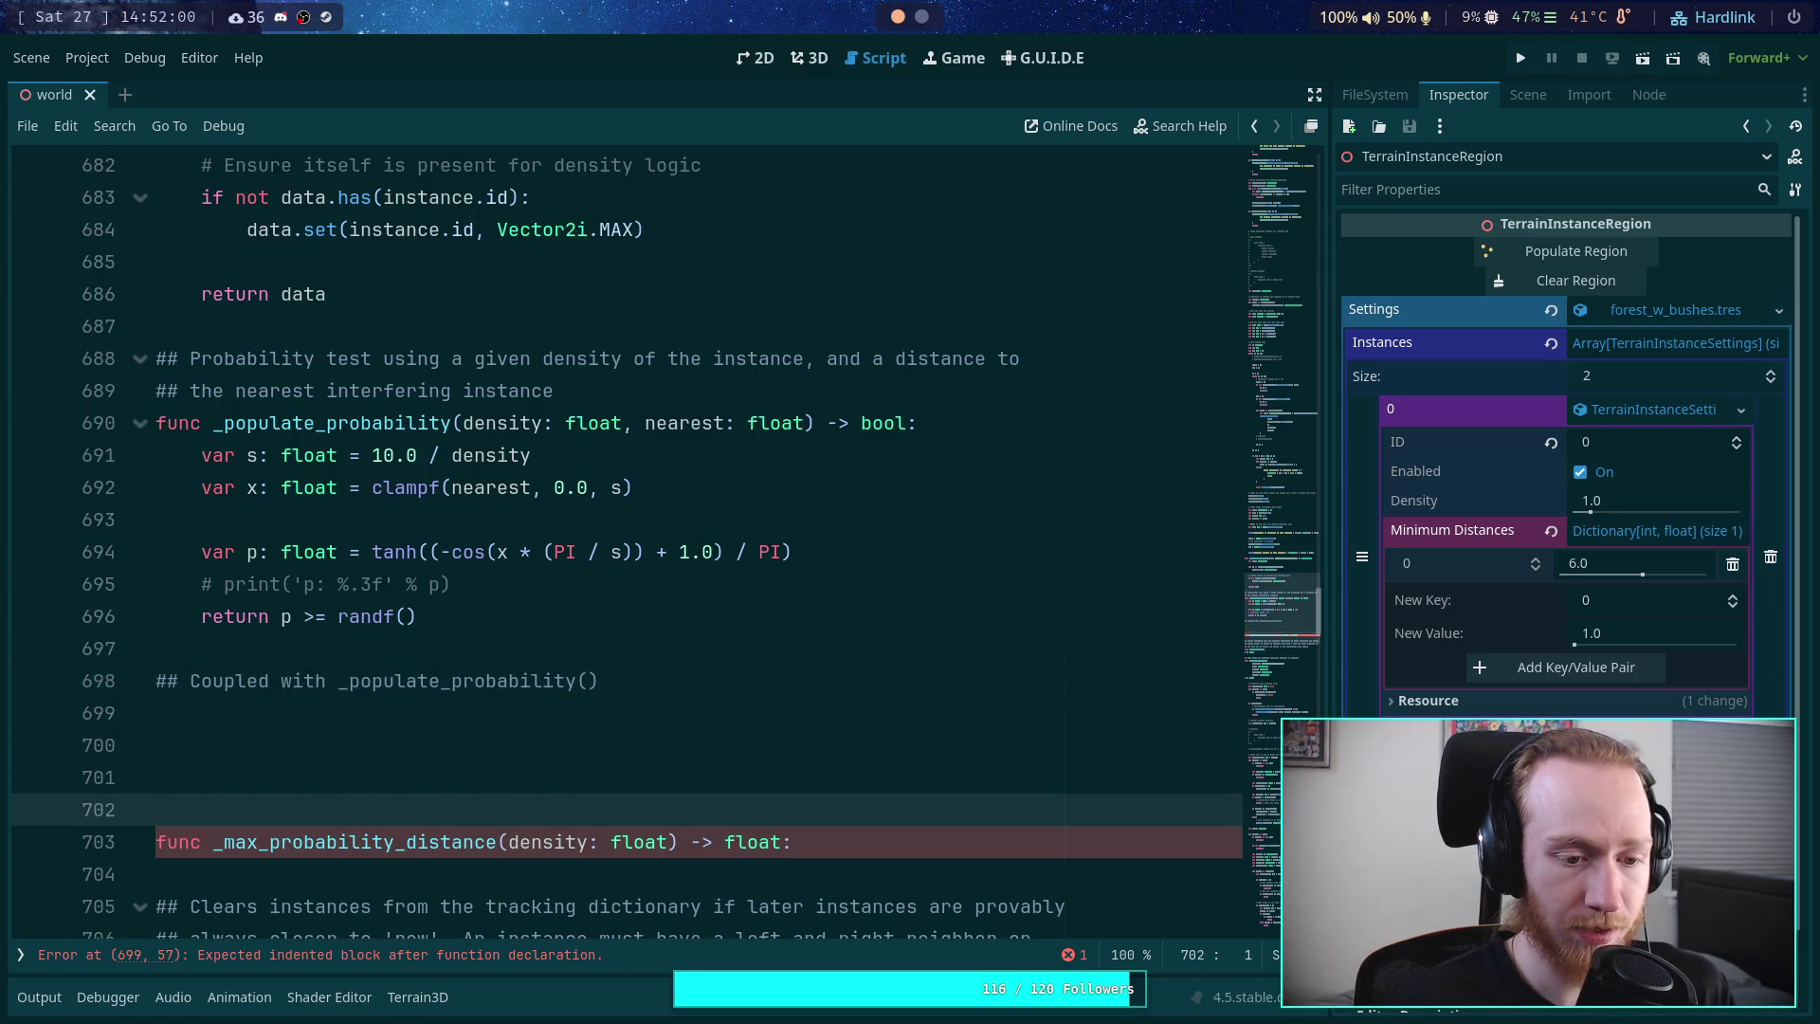
key(BackSpace)
key(BackSpace)
key(BackSpace)
key(Return)
key(Return)
key(Return)
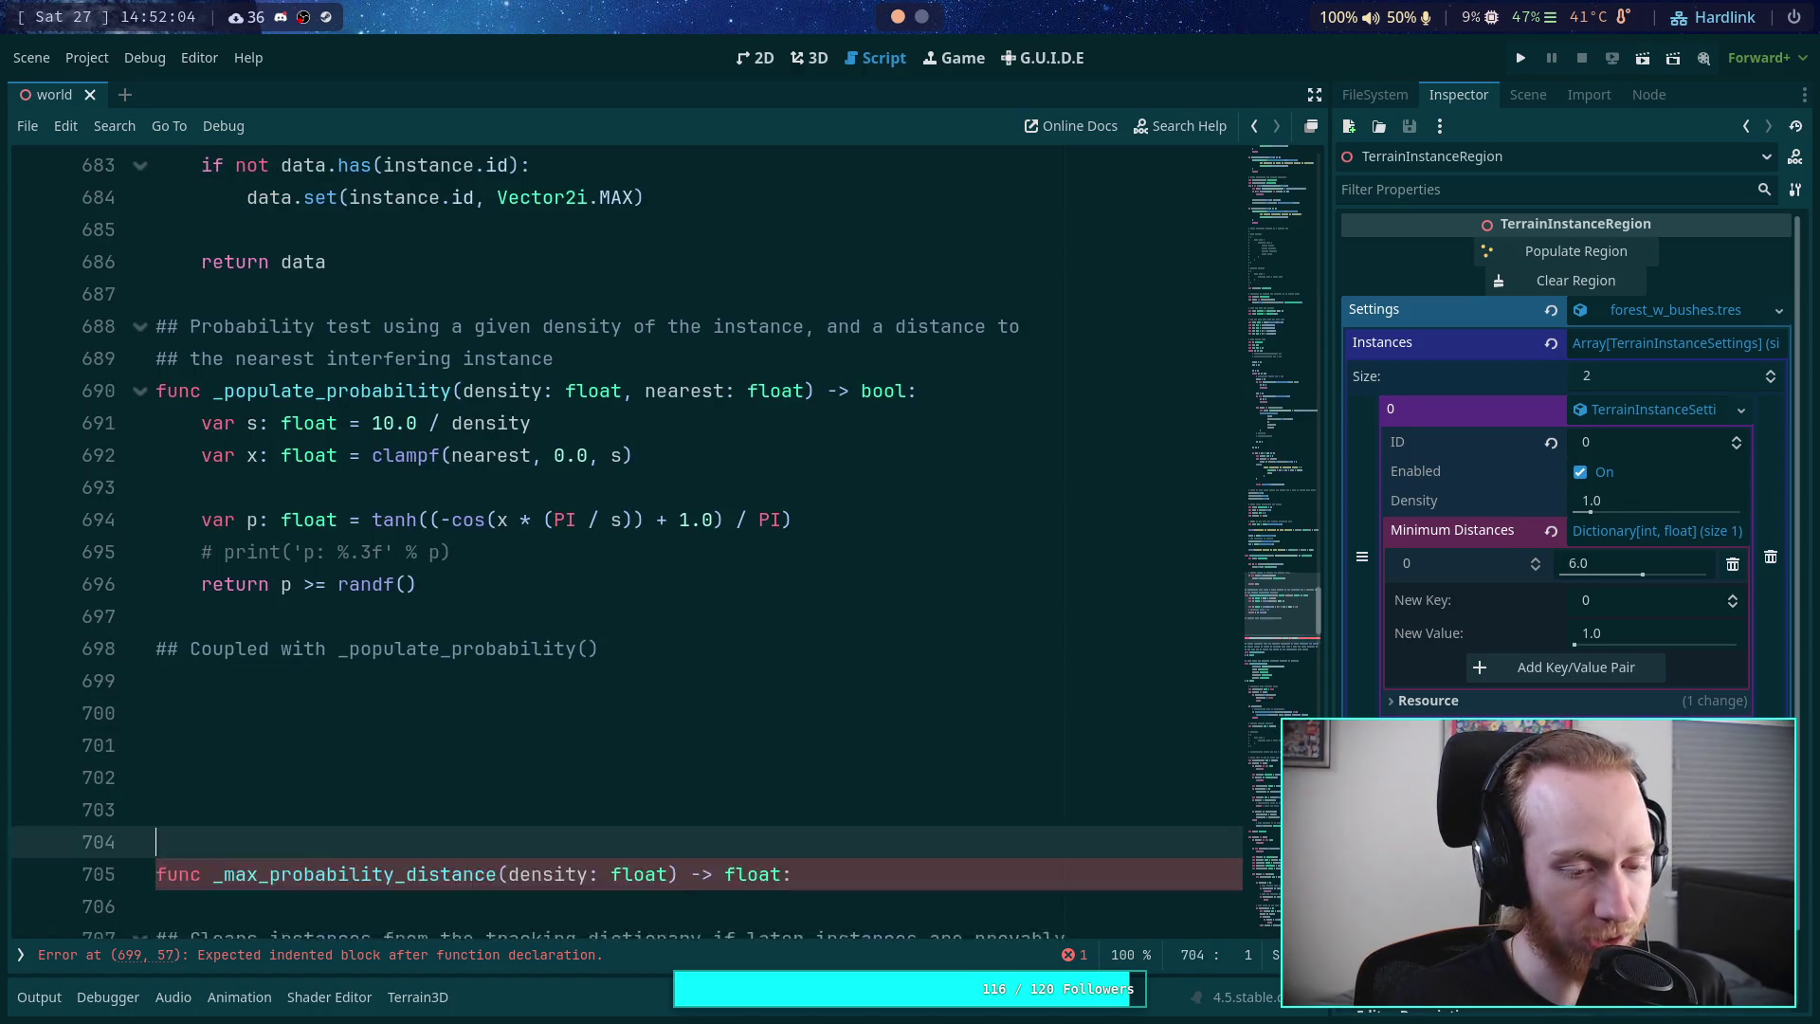
key(BackSpace)
key(BackSpace)
key(BackSpace)
key(Return)
key(Return)
key(BackSpace)
key(BackSpace)
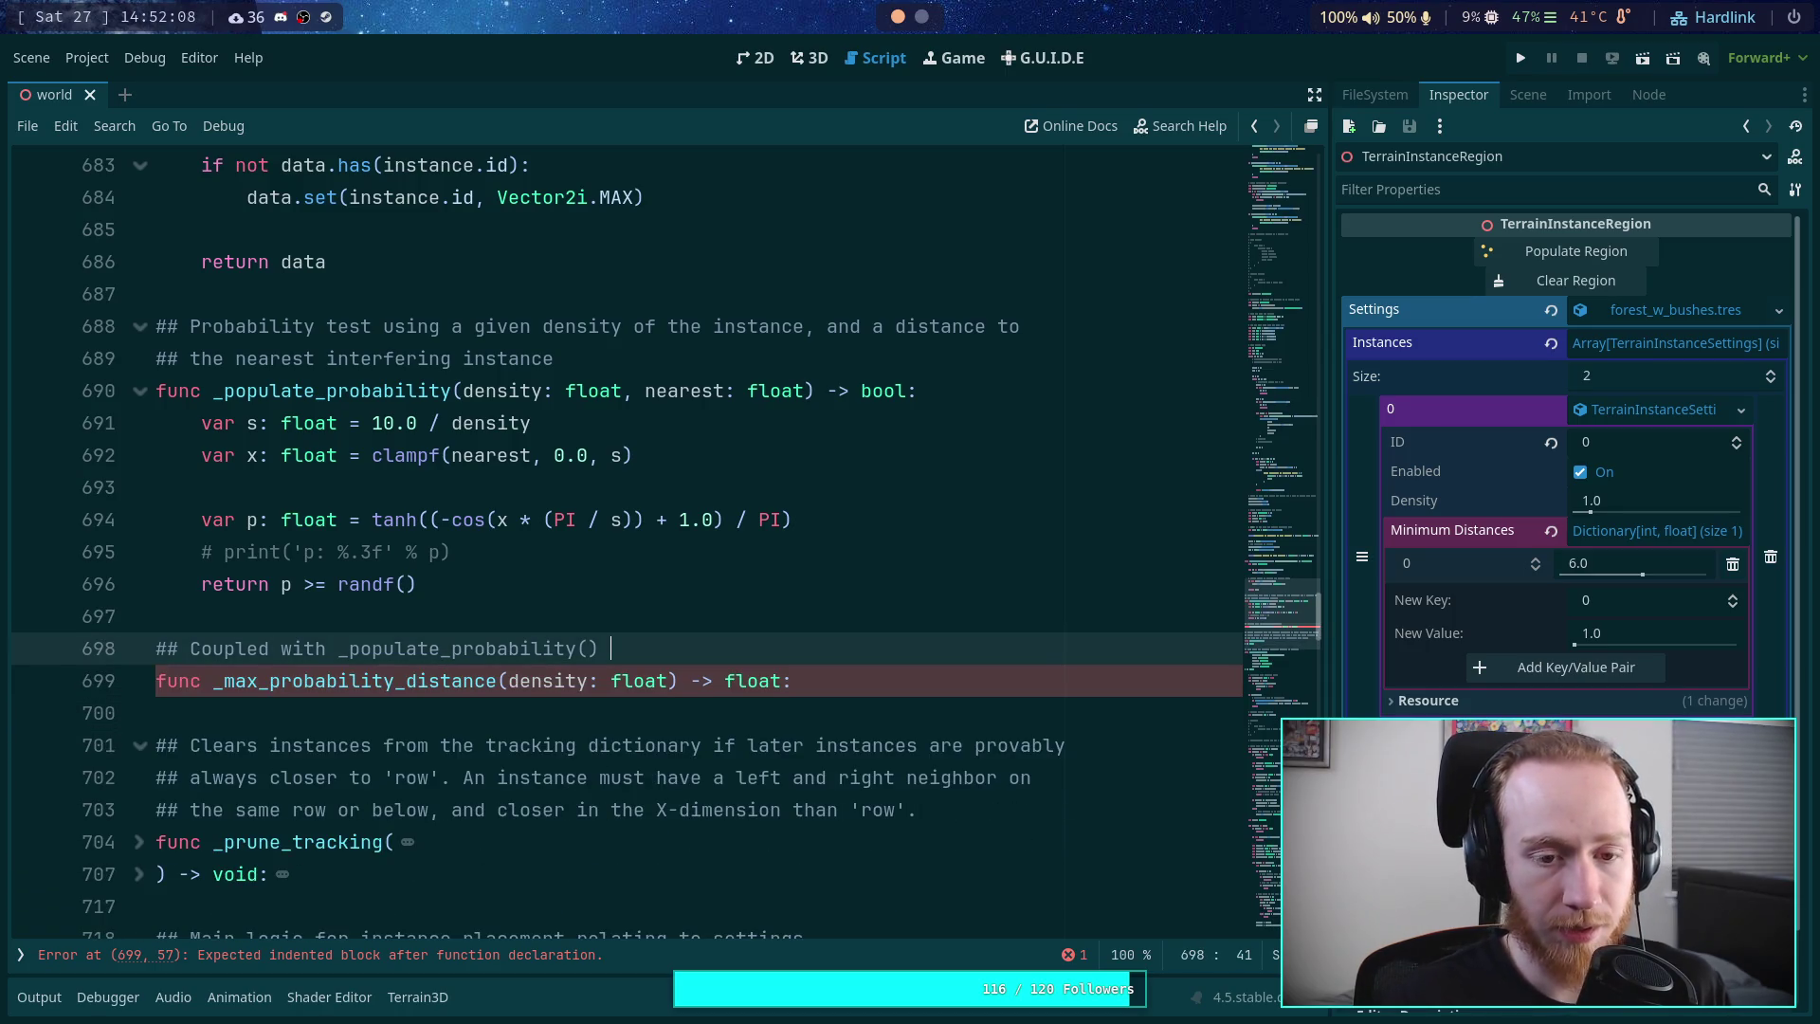
key(BackSpace)
text(, returns a distance needed to )
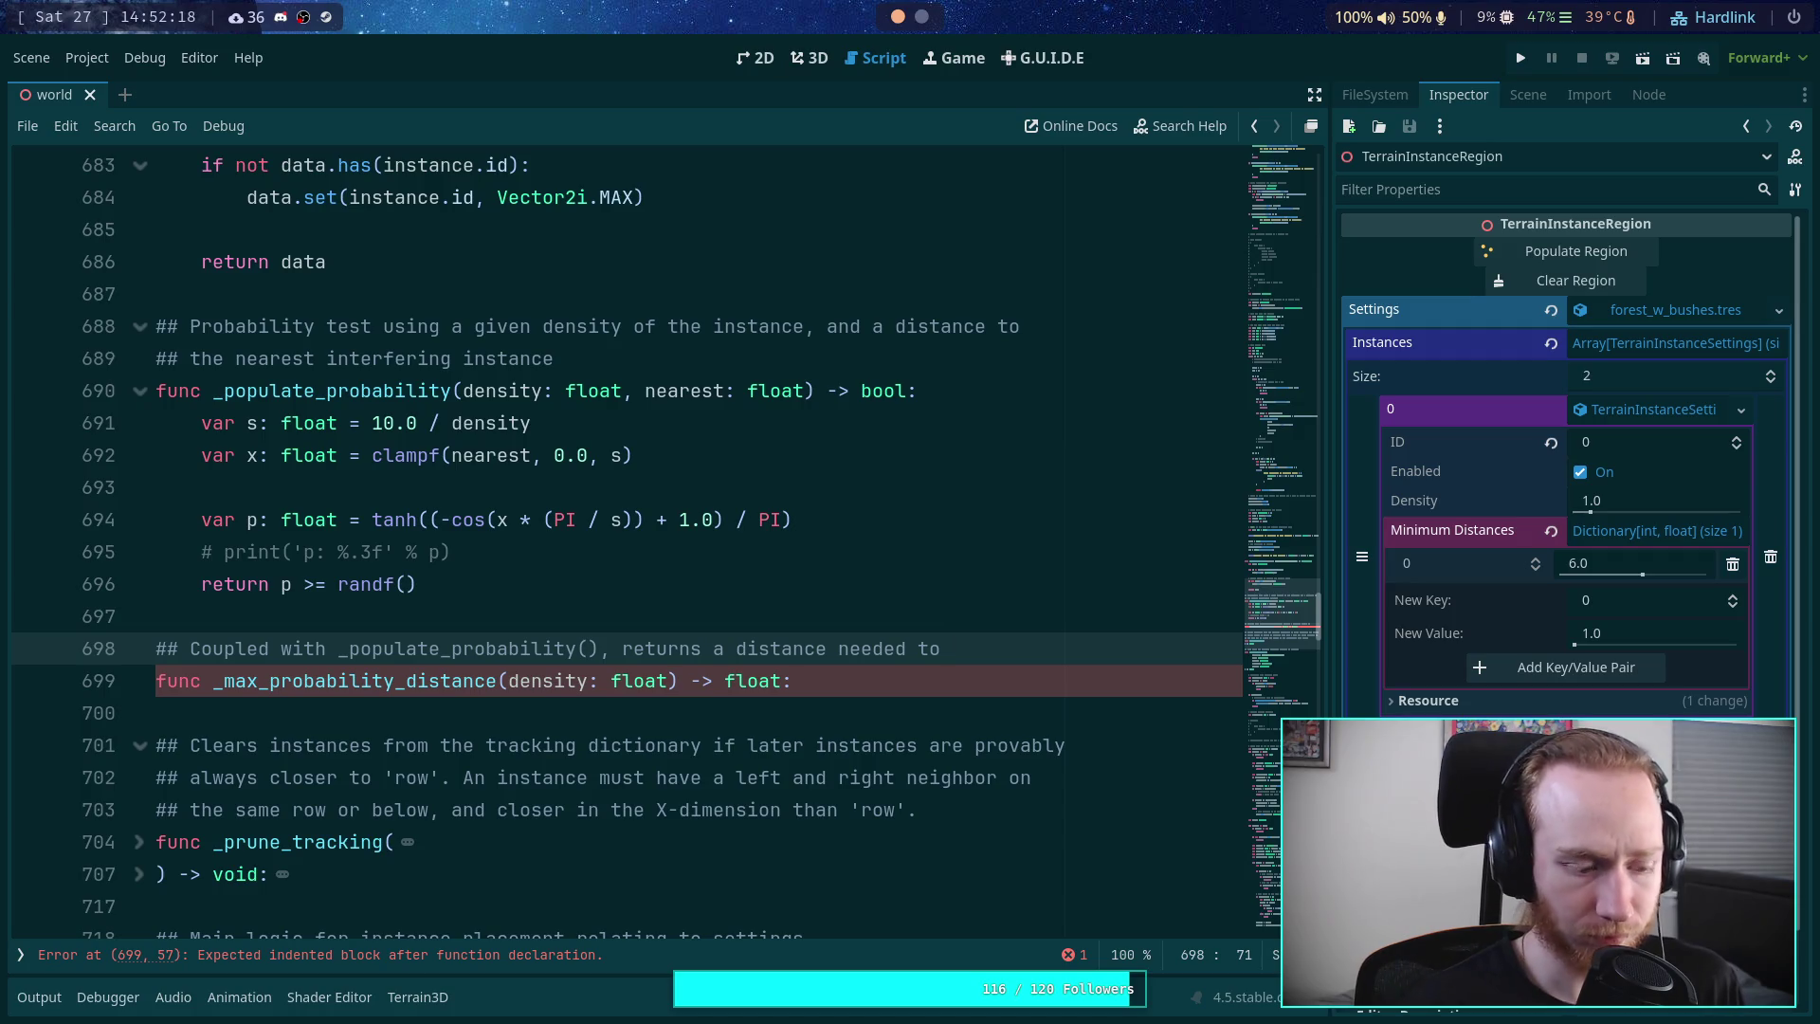
text(scan to)
key(Return)
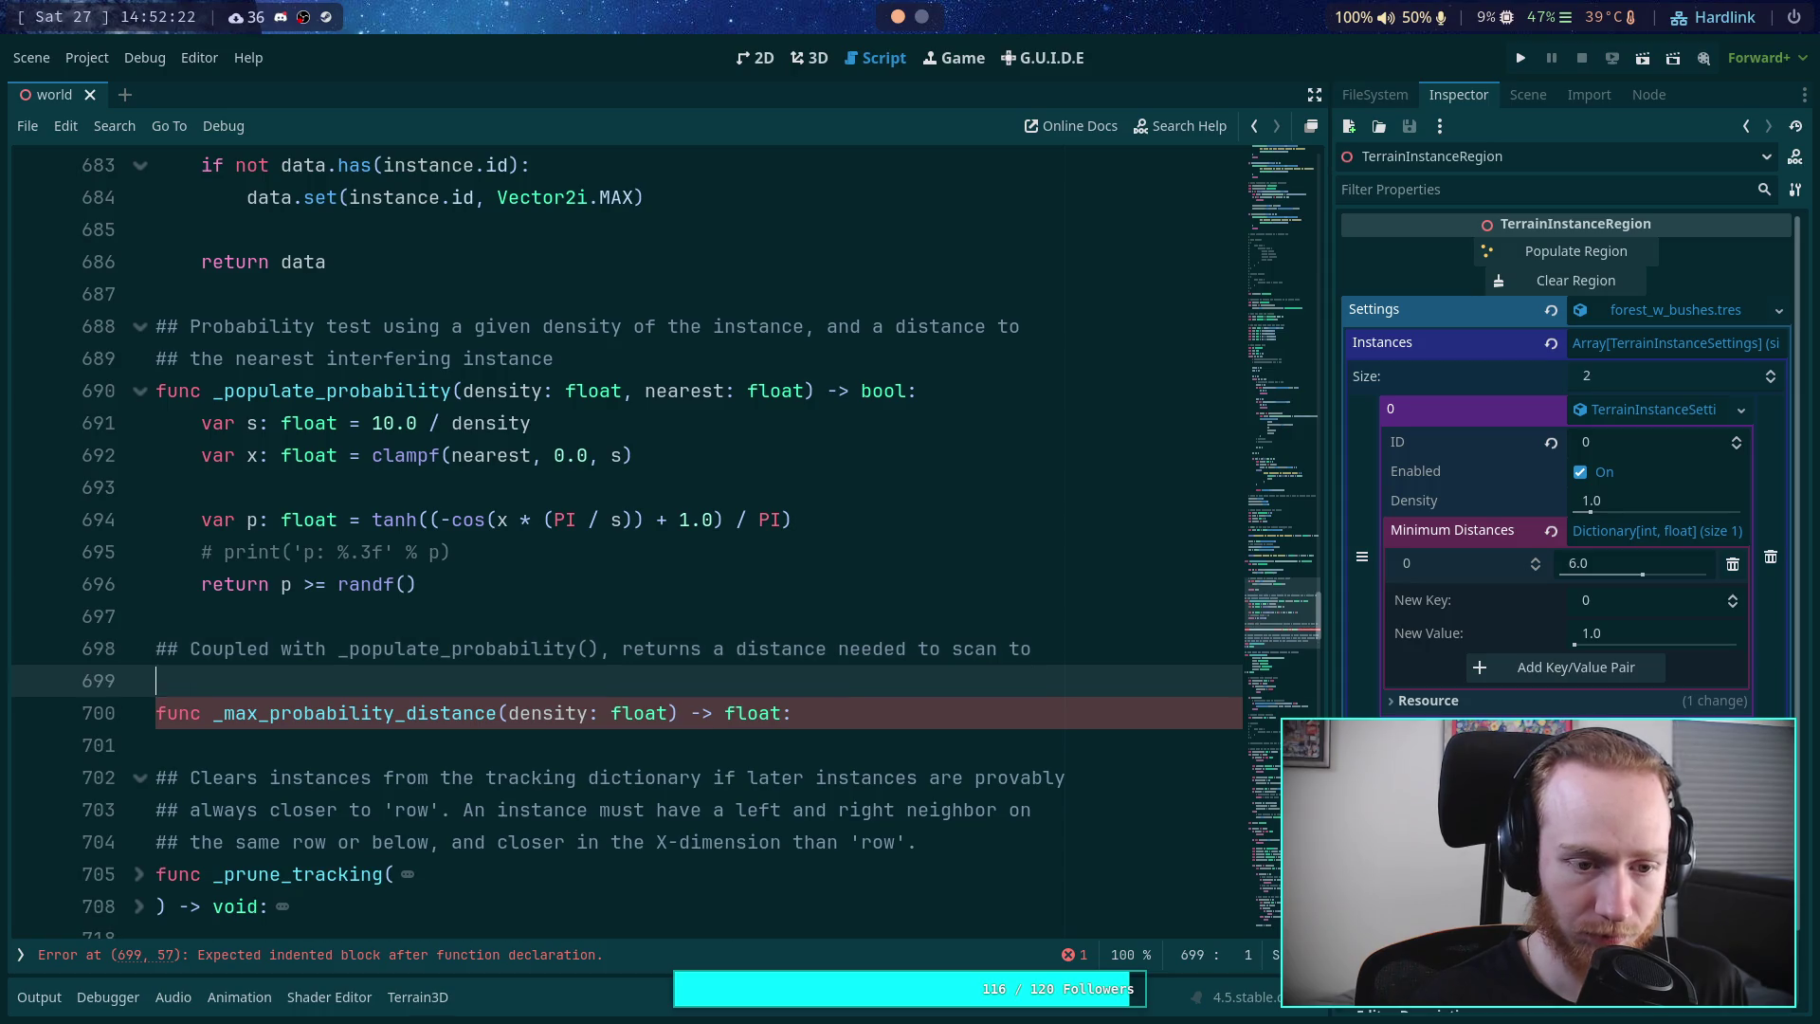
text(3)
key(BackSpace)
text(## )
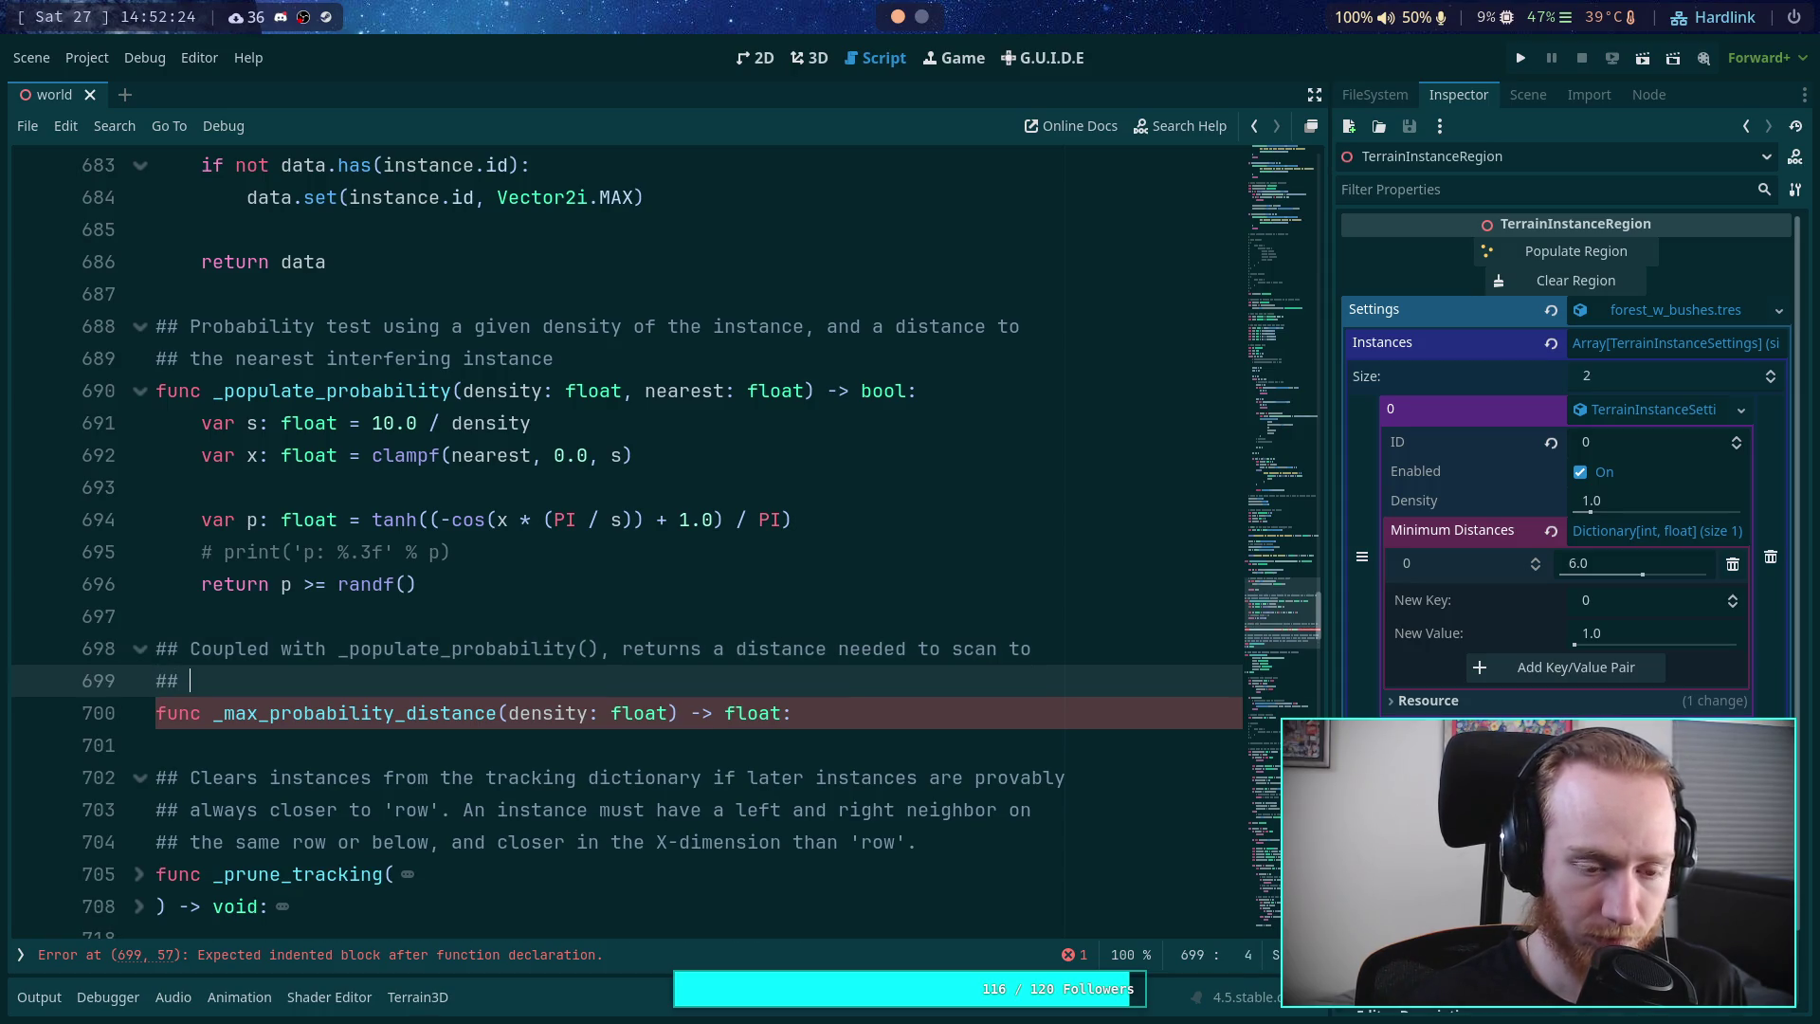
text(get a )
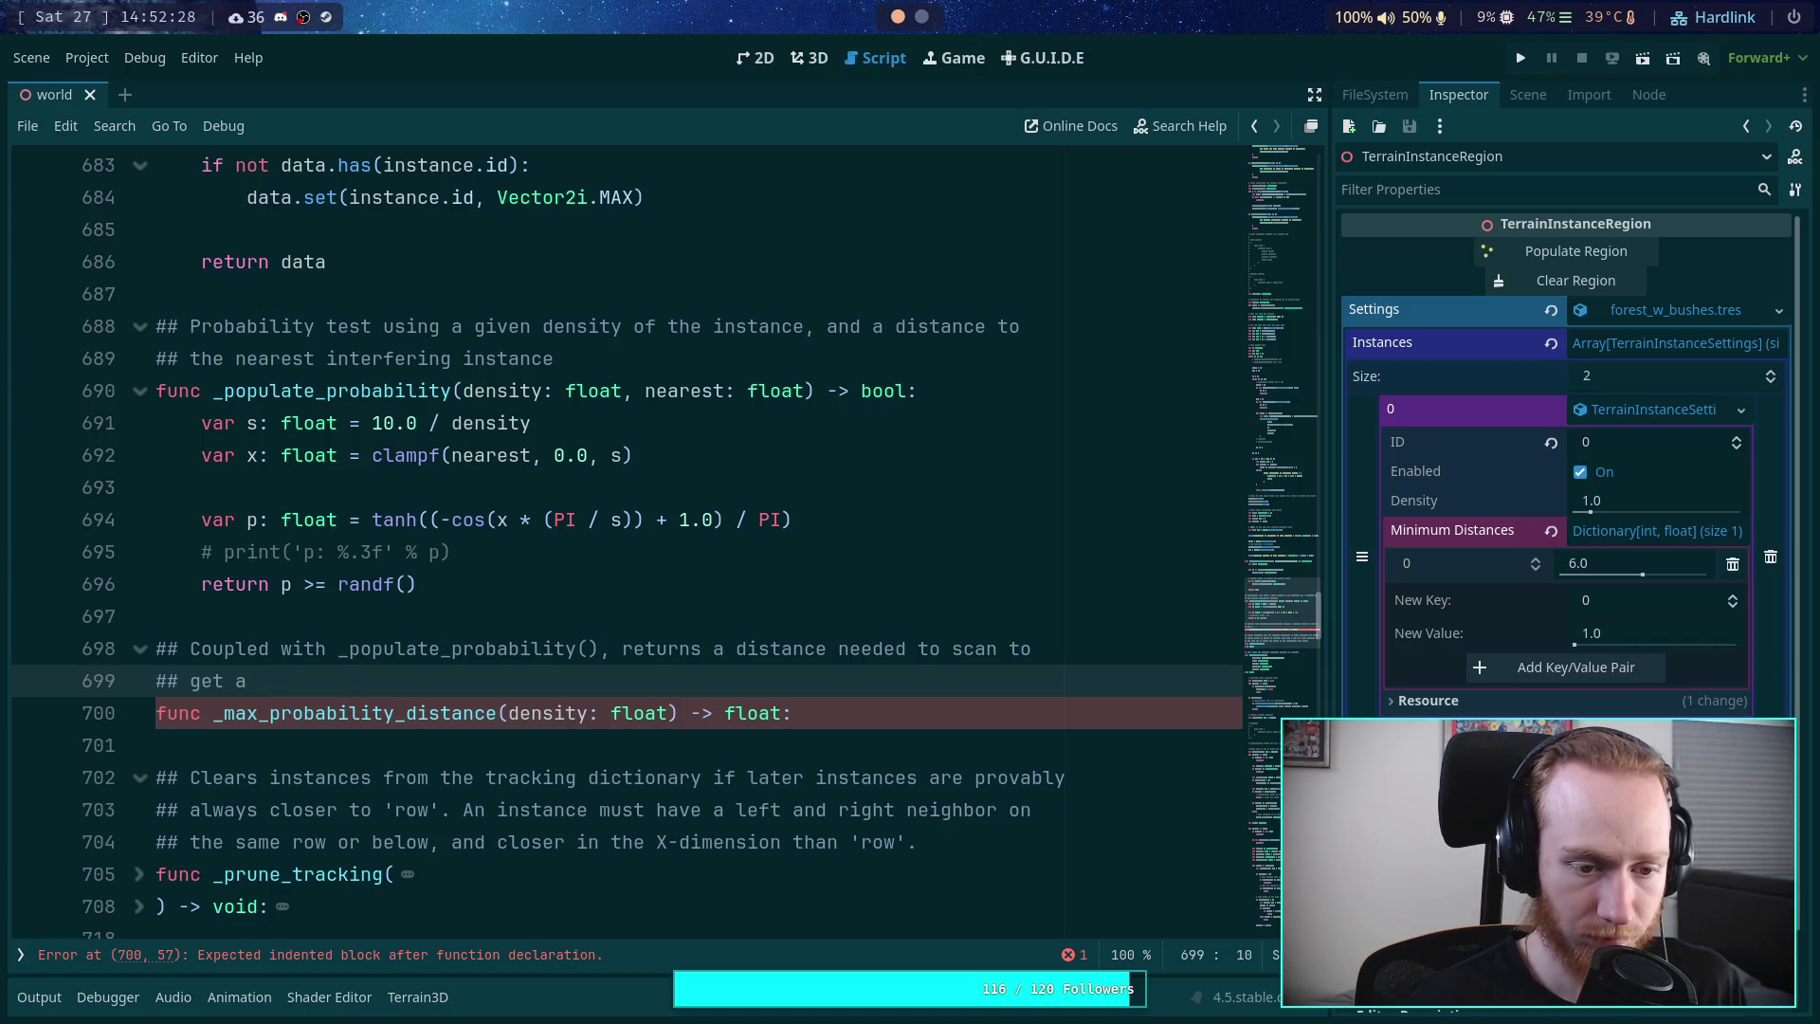
text(density )
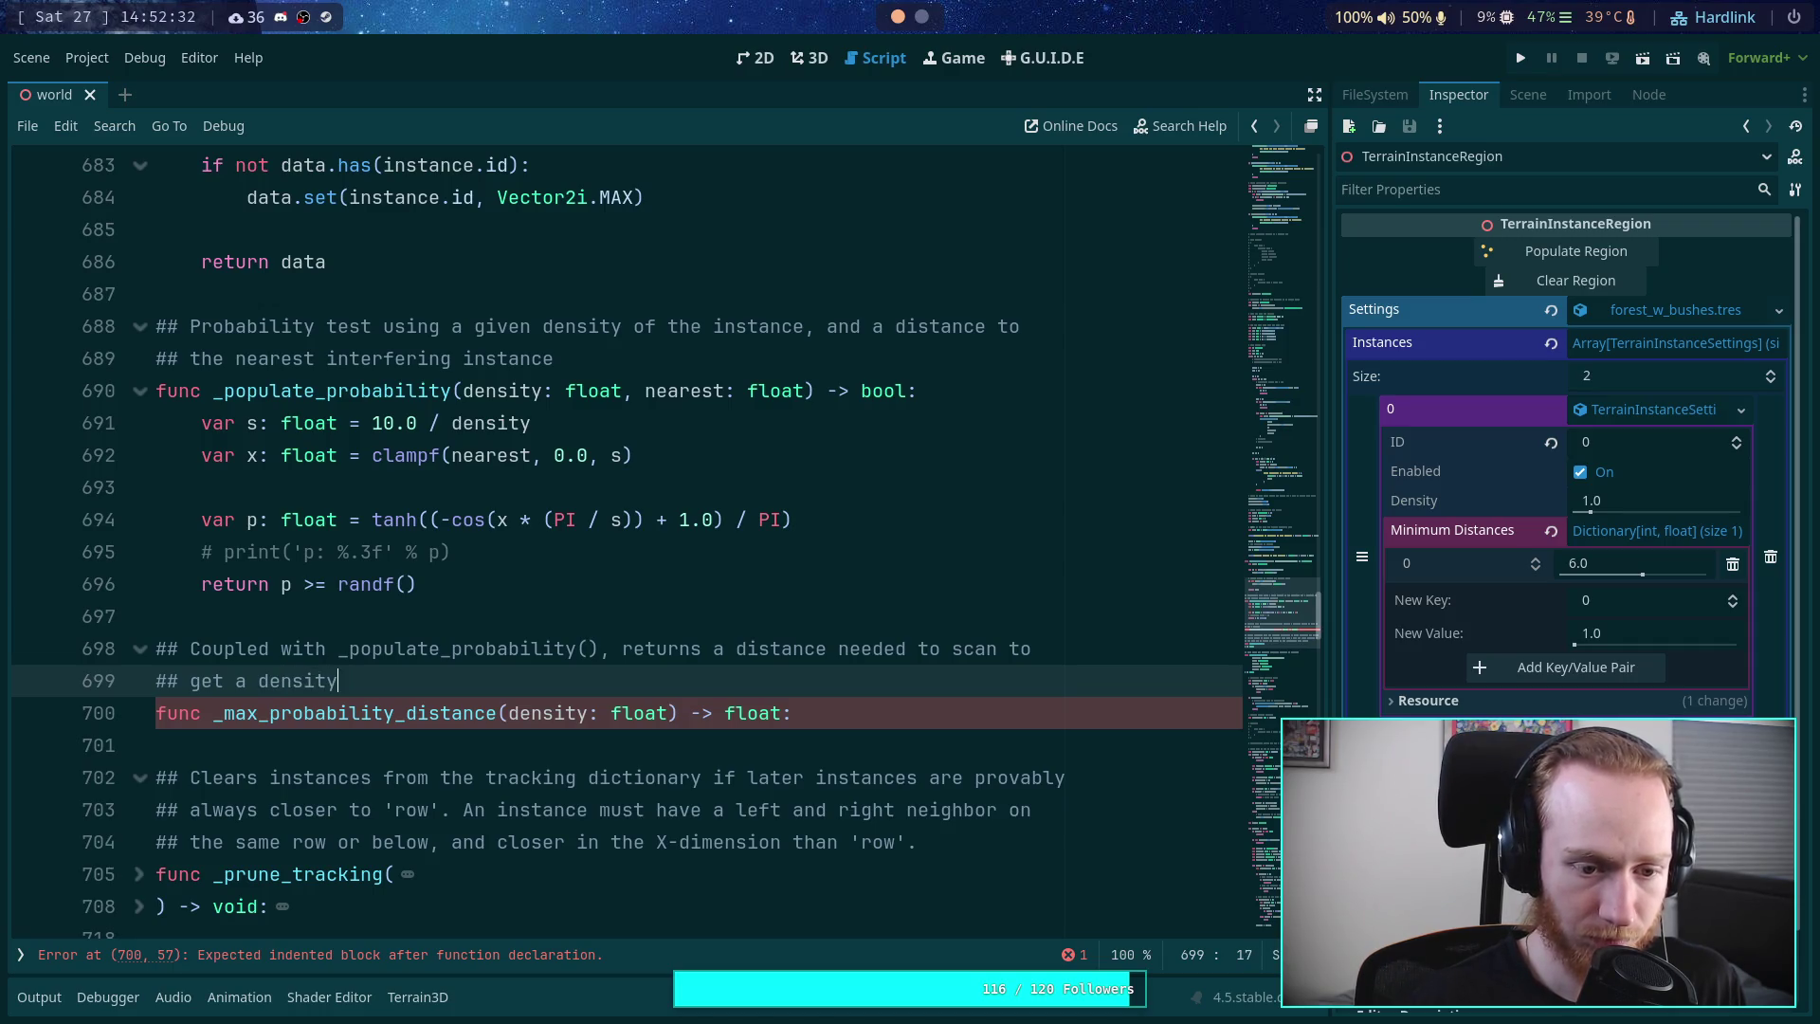
text(-base)
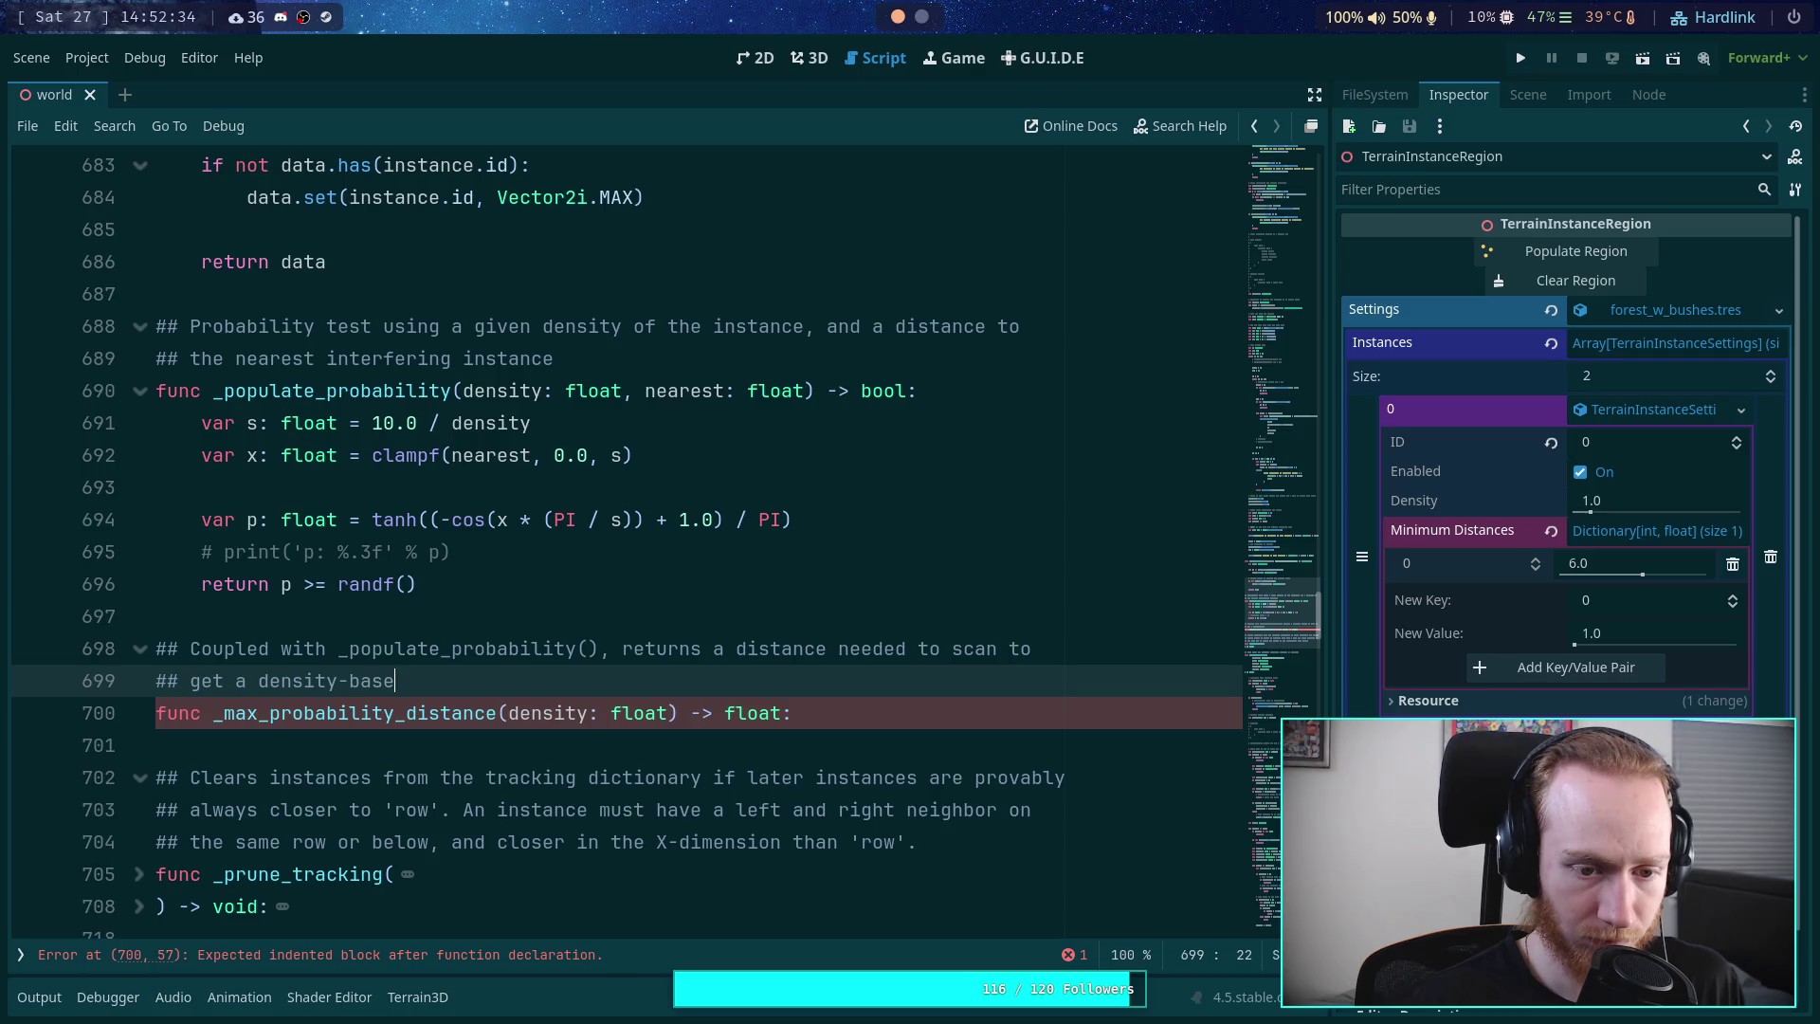
text(d probability.)
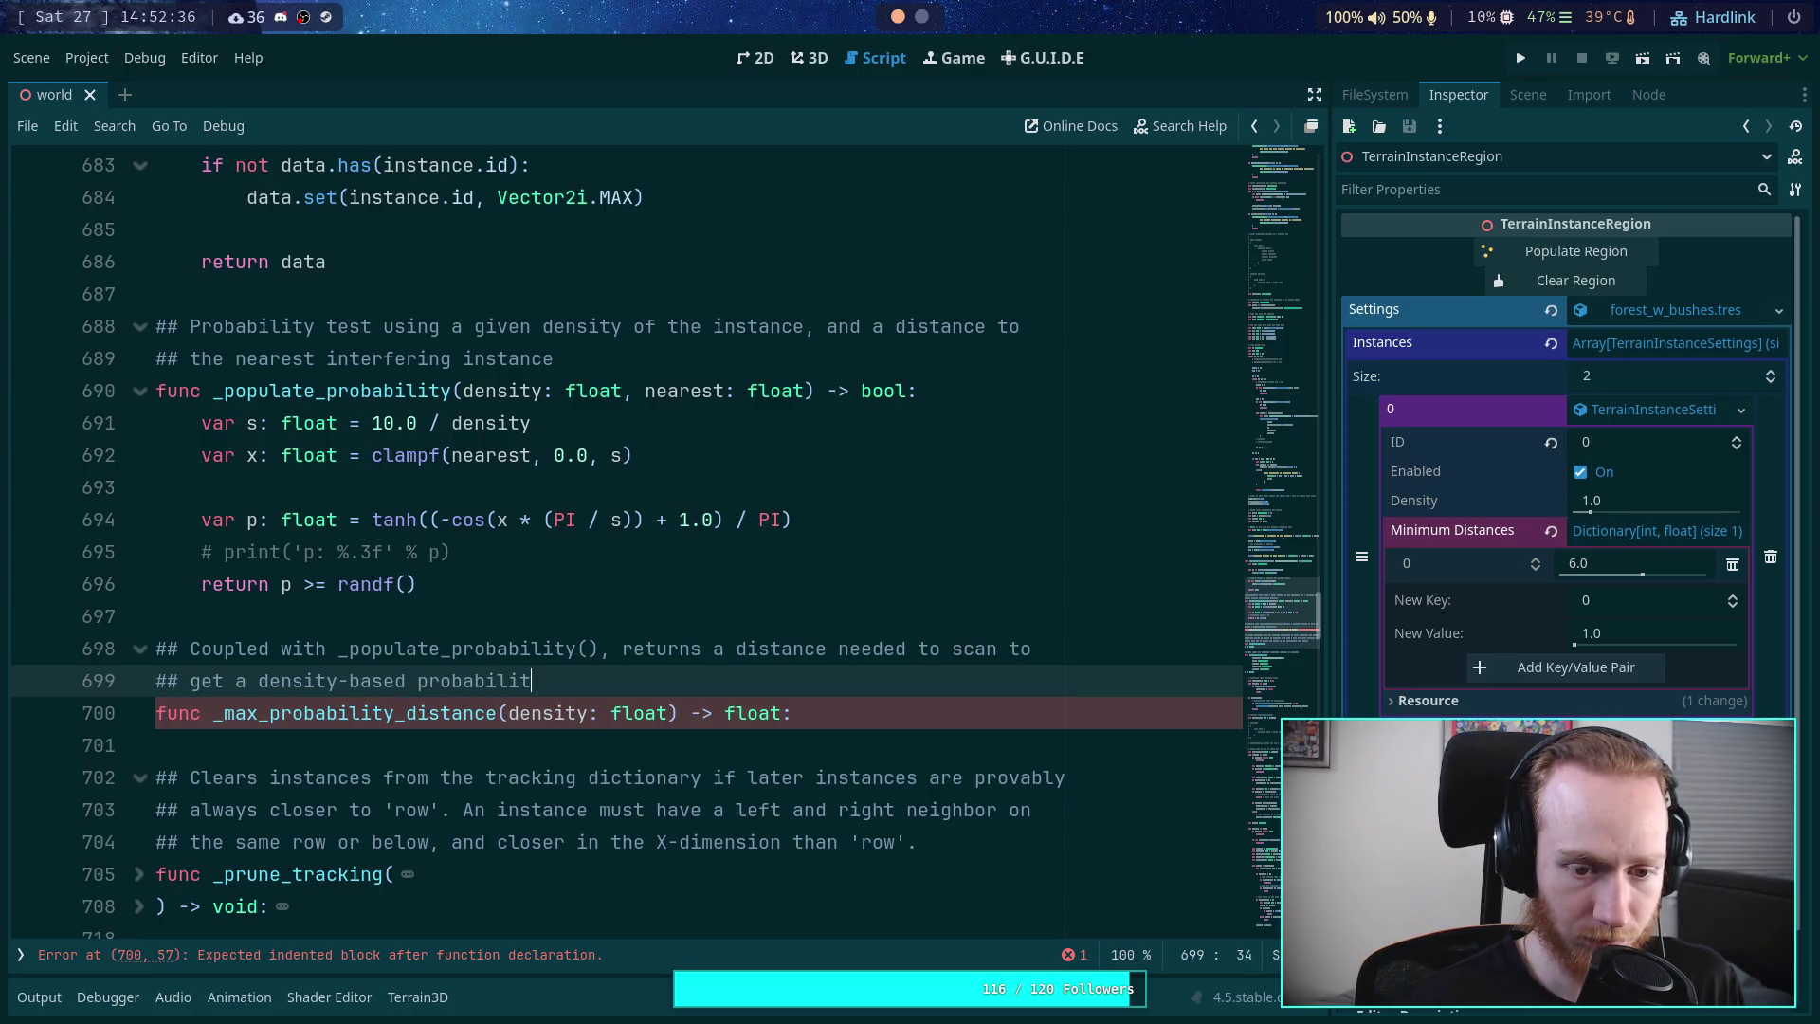
key(BackSpace)
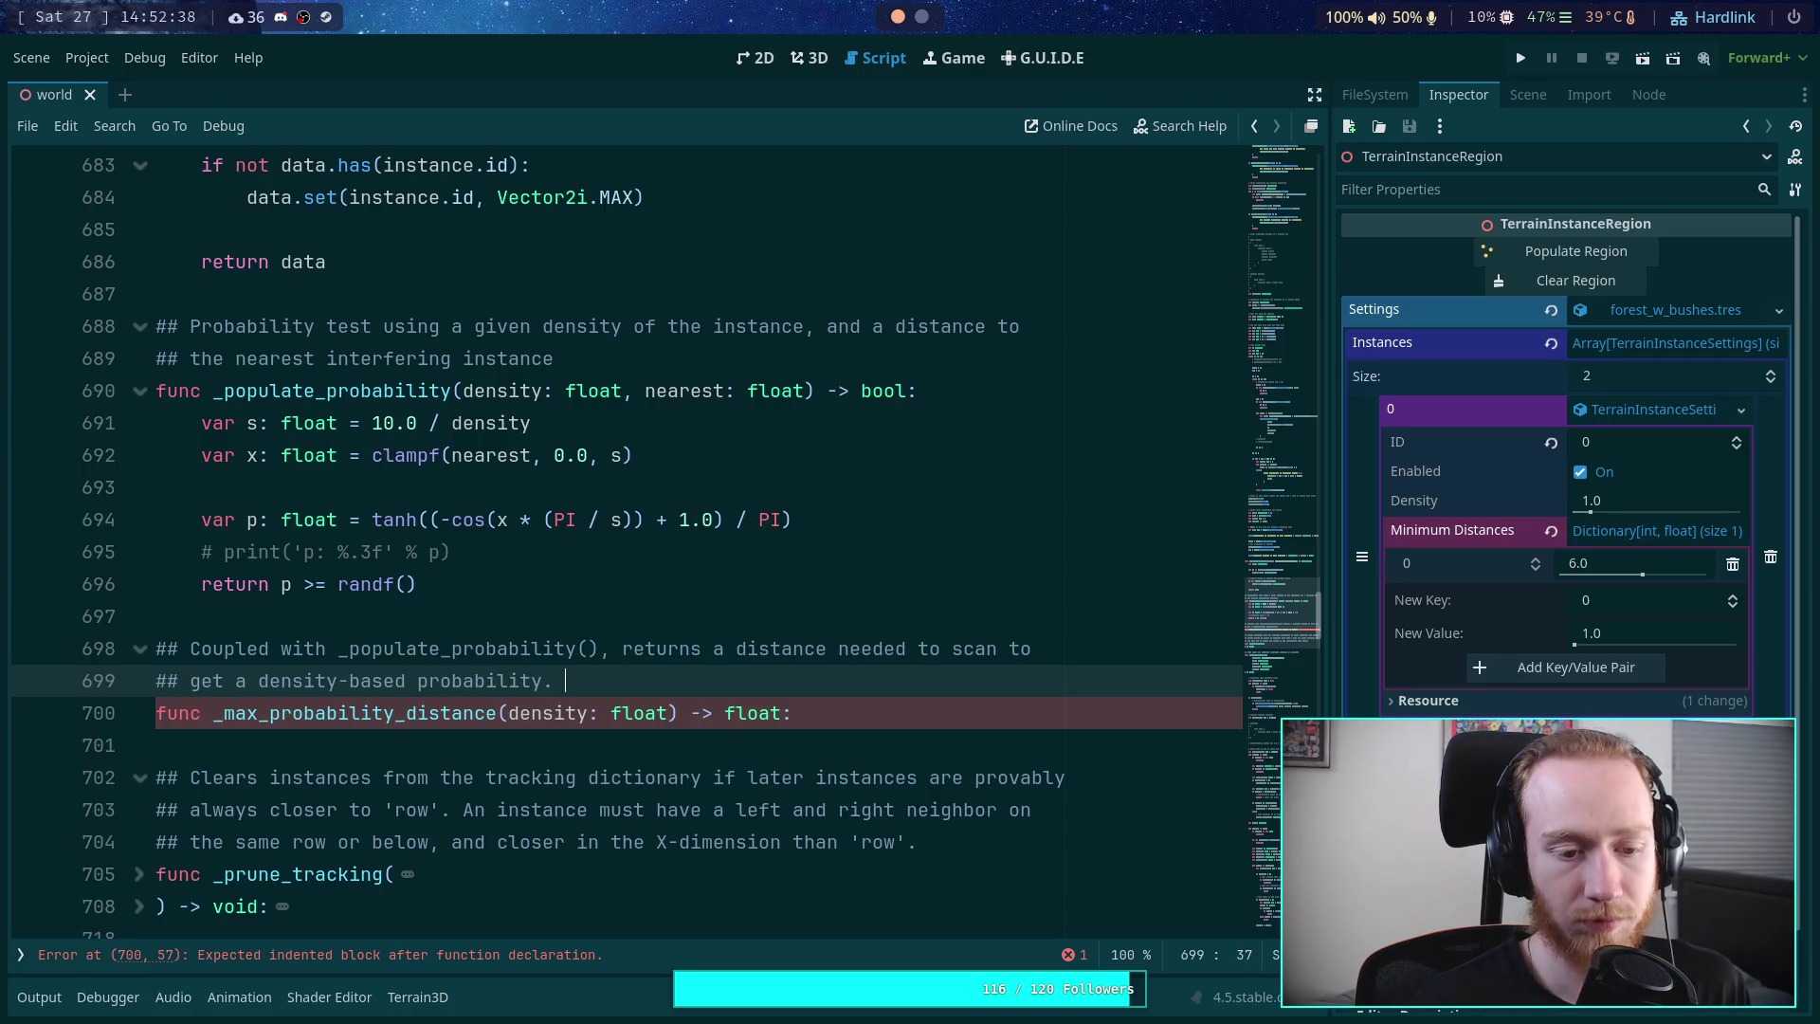
- Give _max_probability_distance the body 'return density / 10.0' and save the script
key(Down)
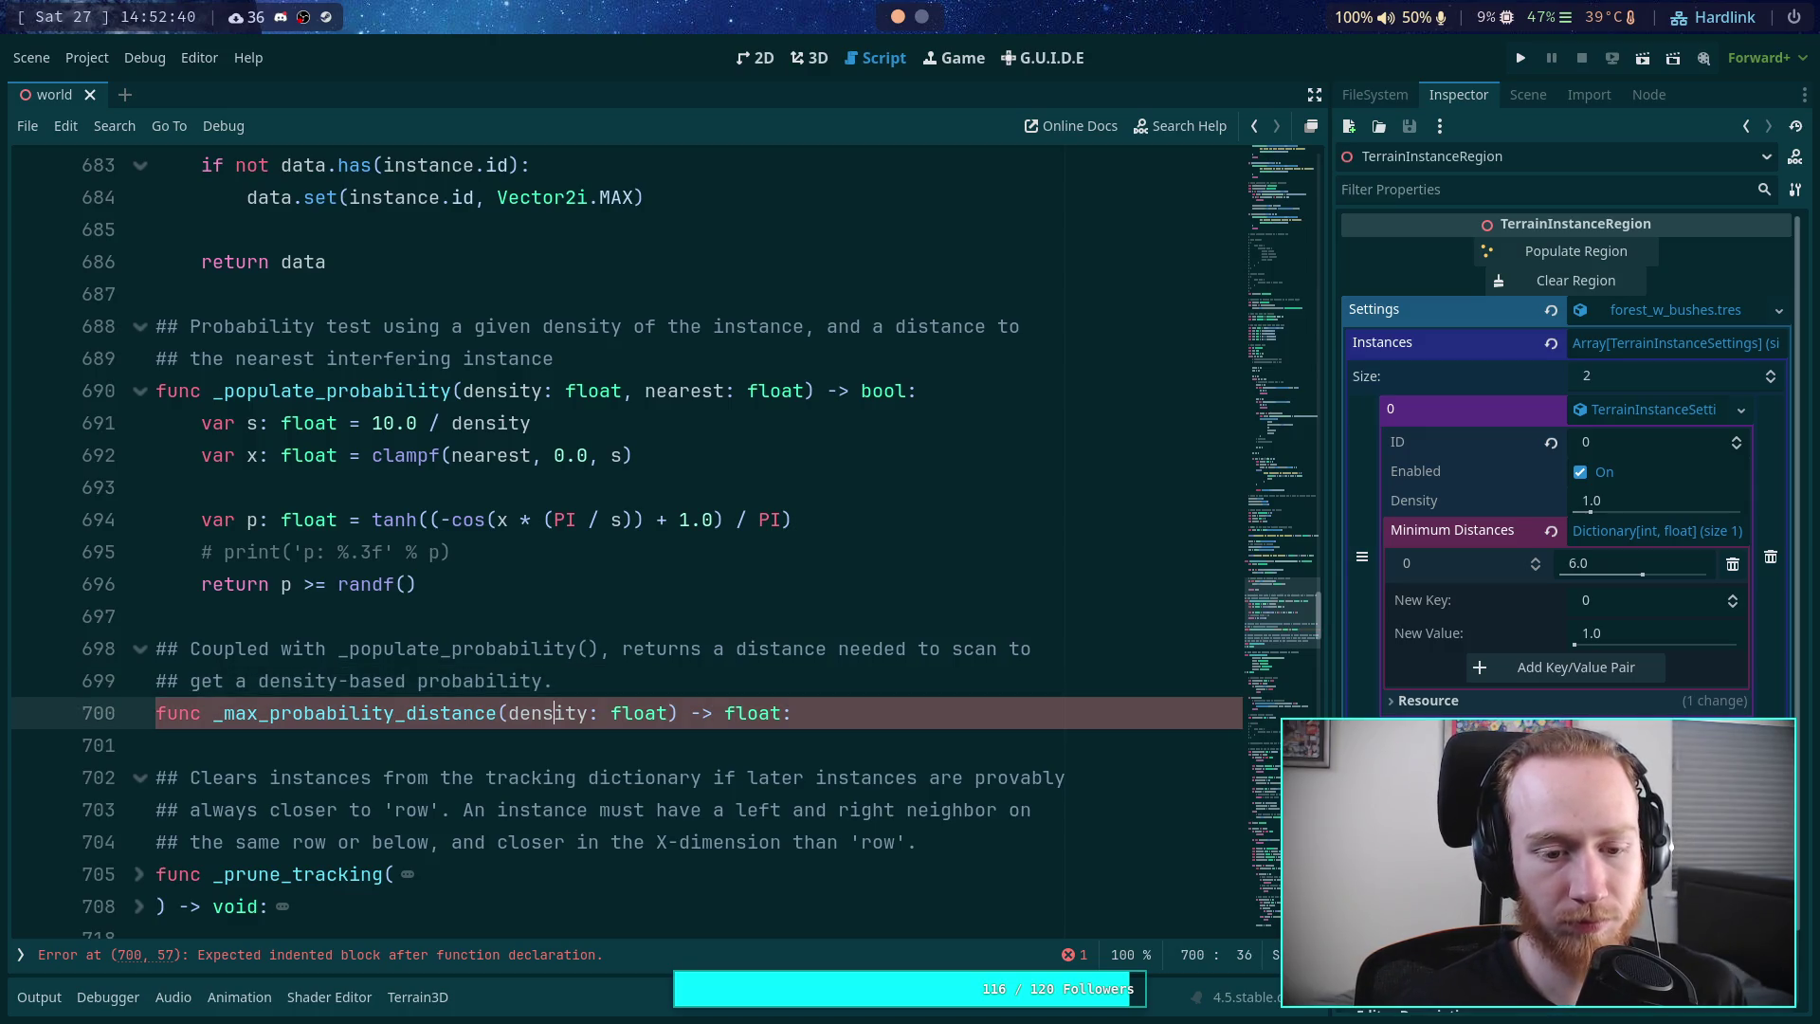
key(End)
key(Return)
text(r)
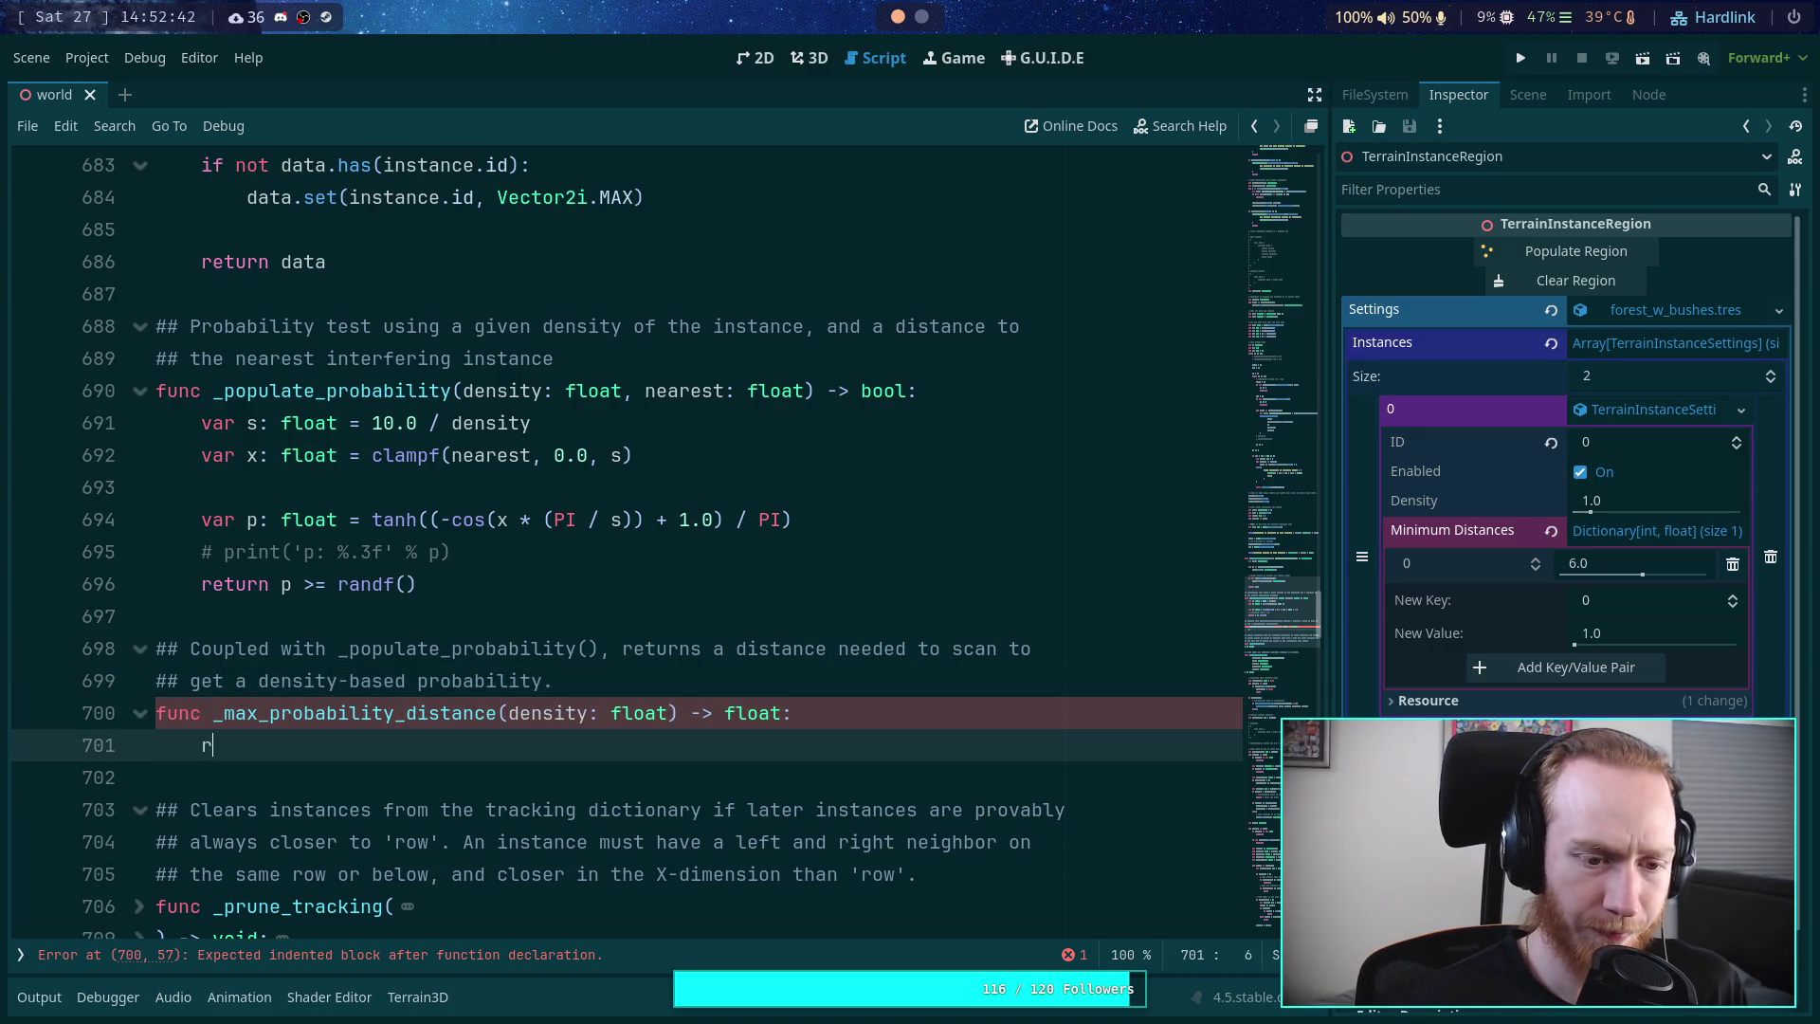
text(eturn)
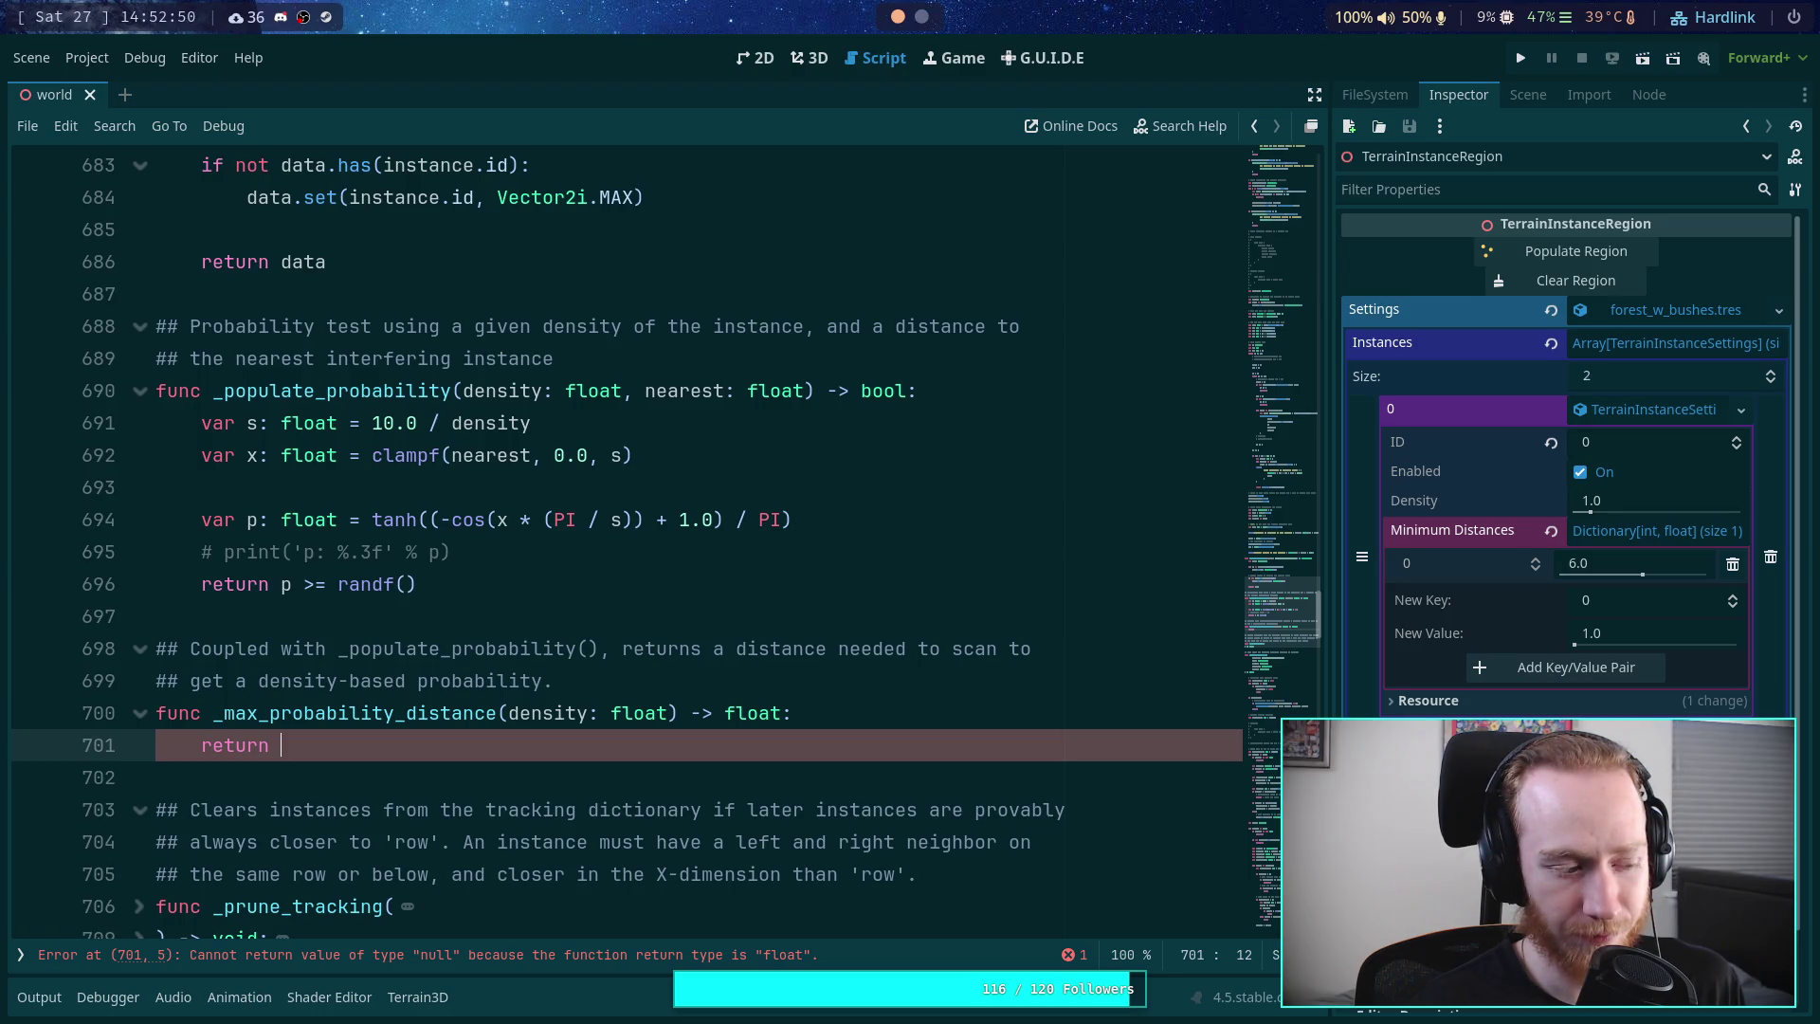
text(d)
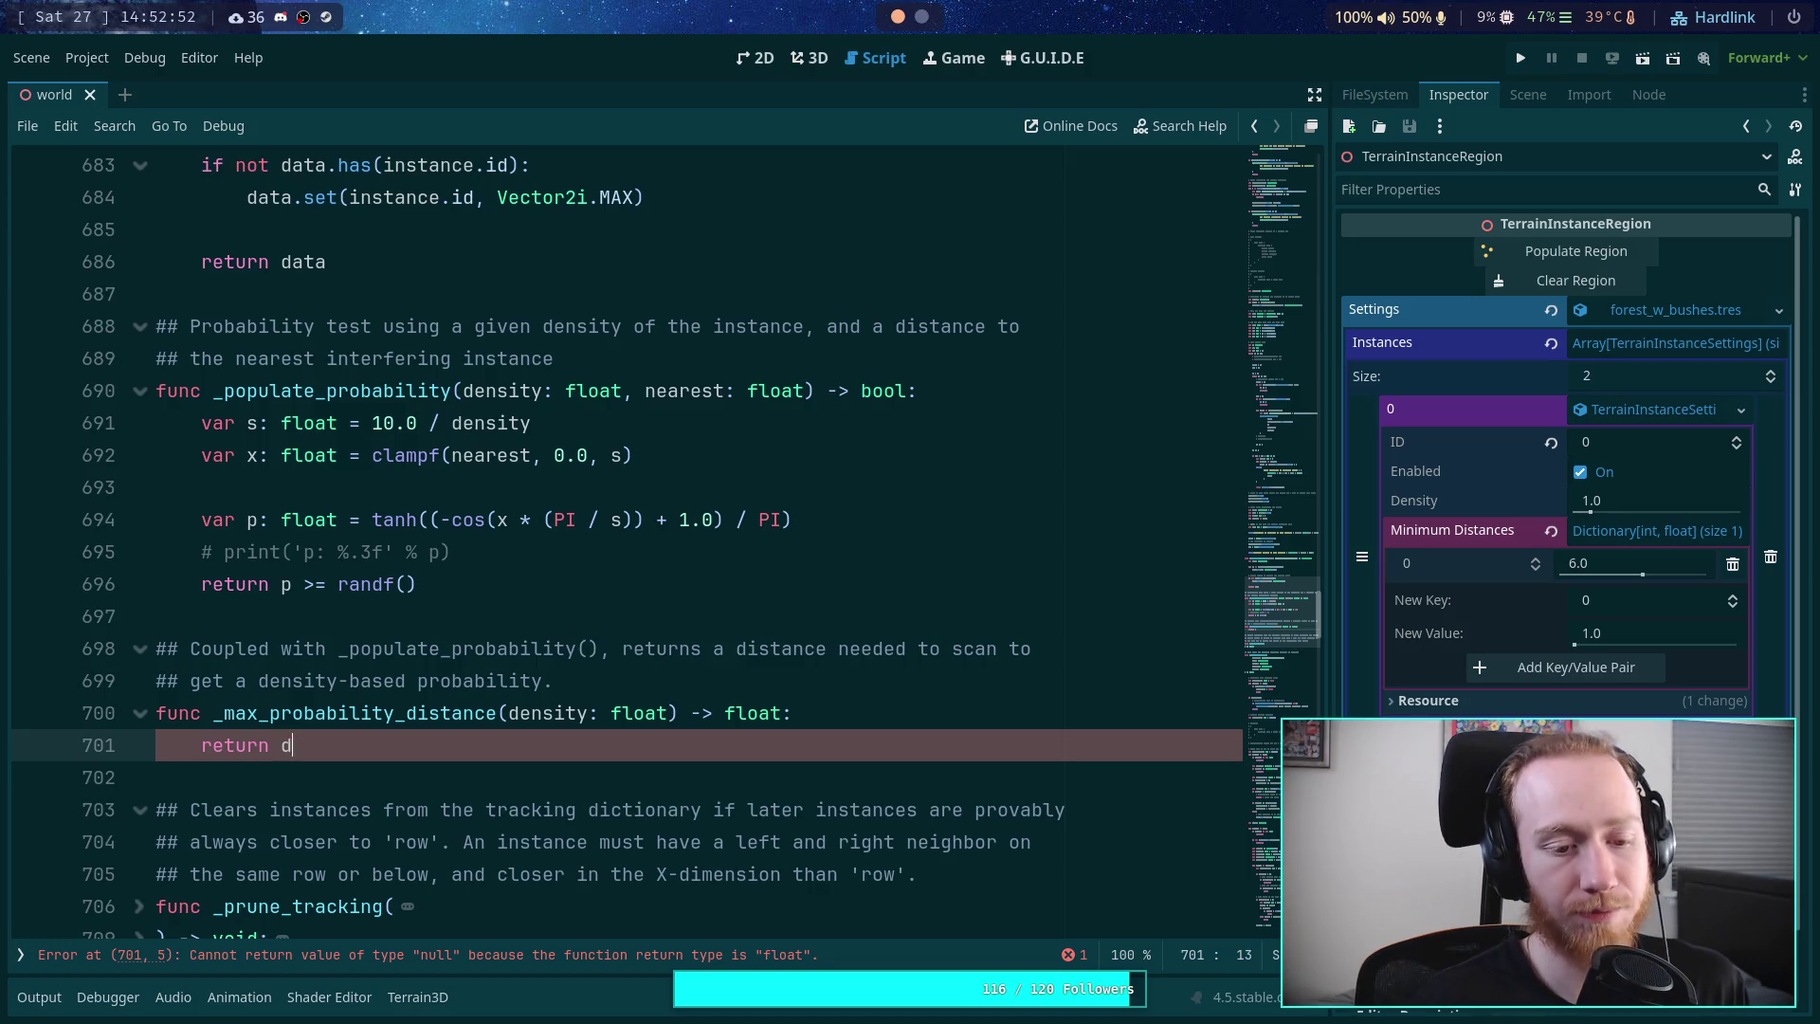
text(ensity / 10.0)
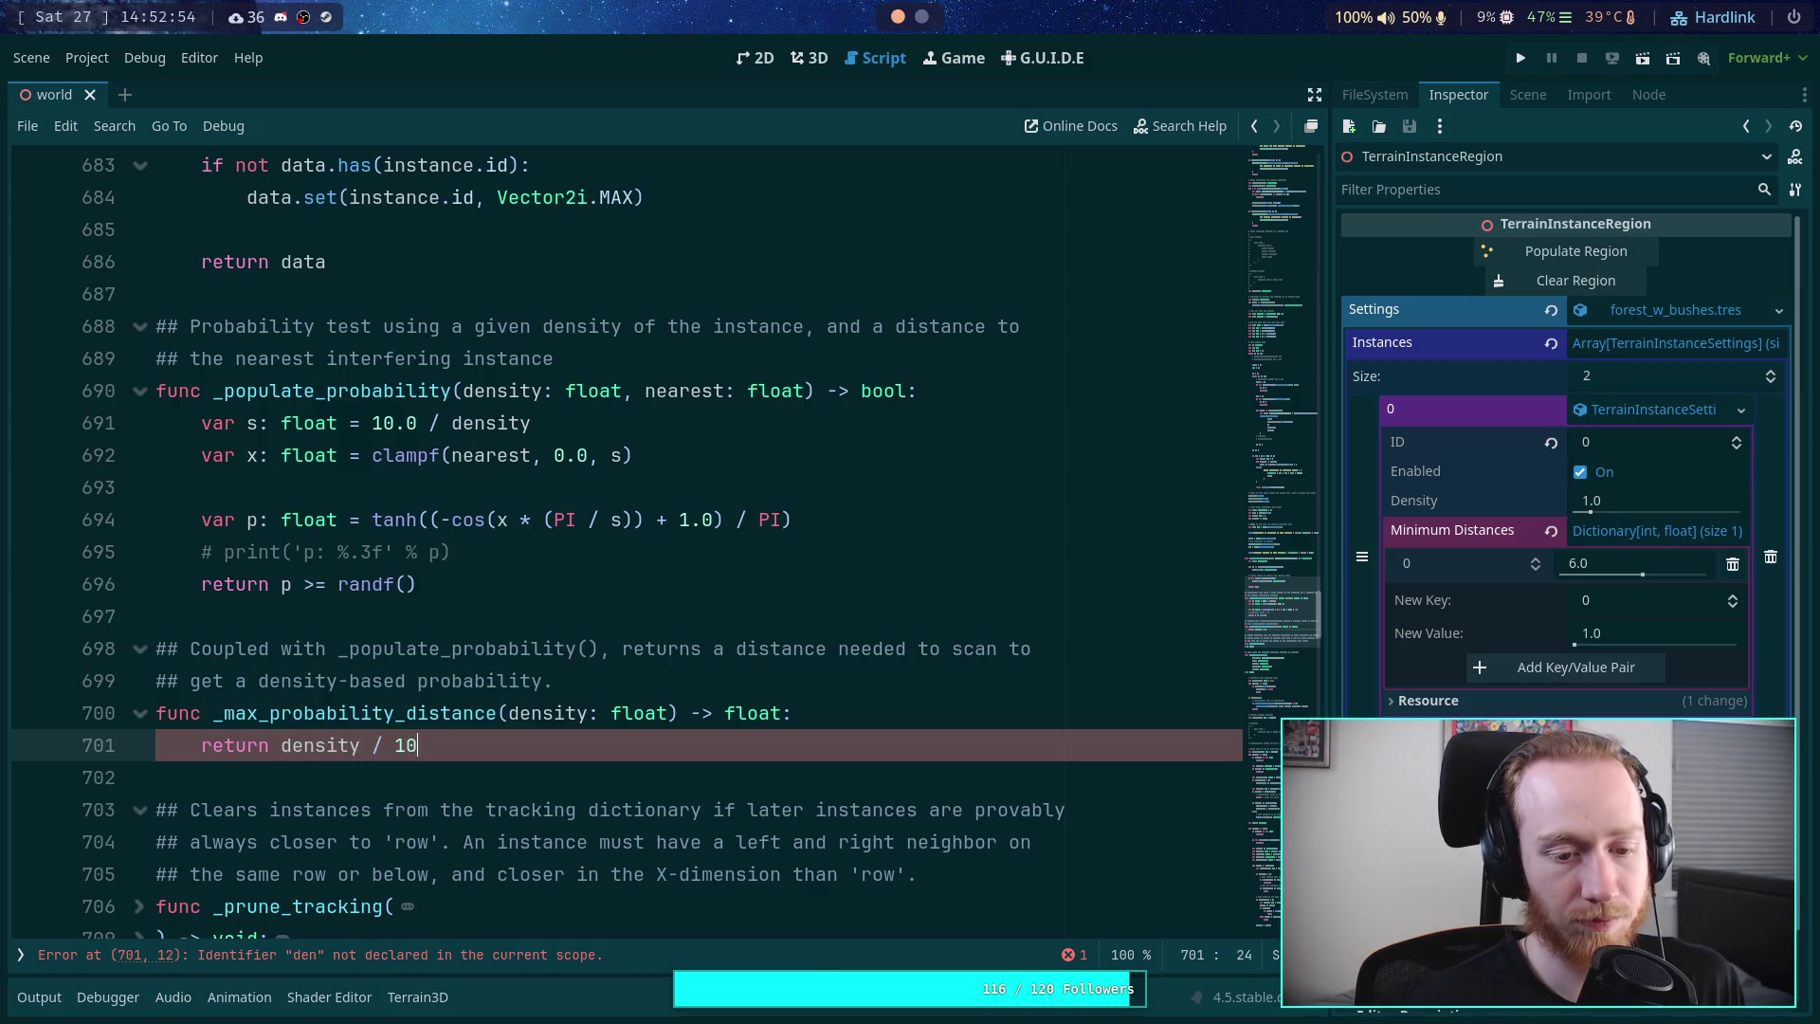
key(ctrl+s)
key(super+2)
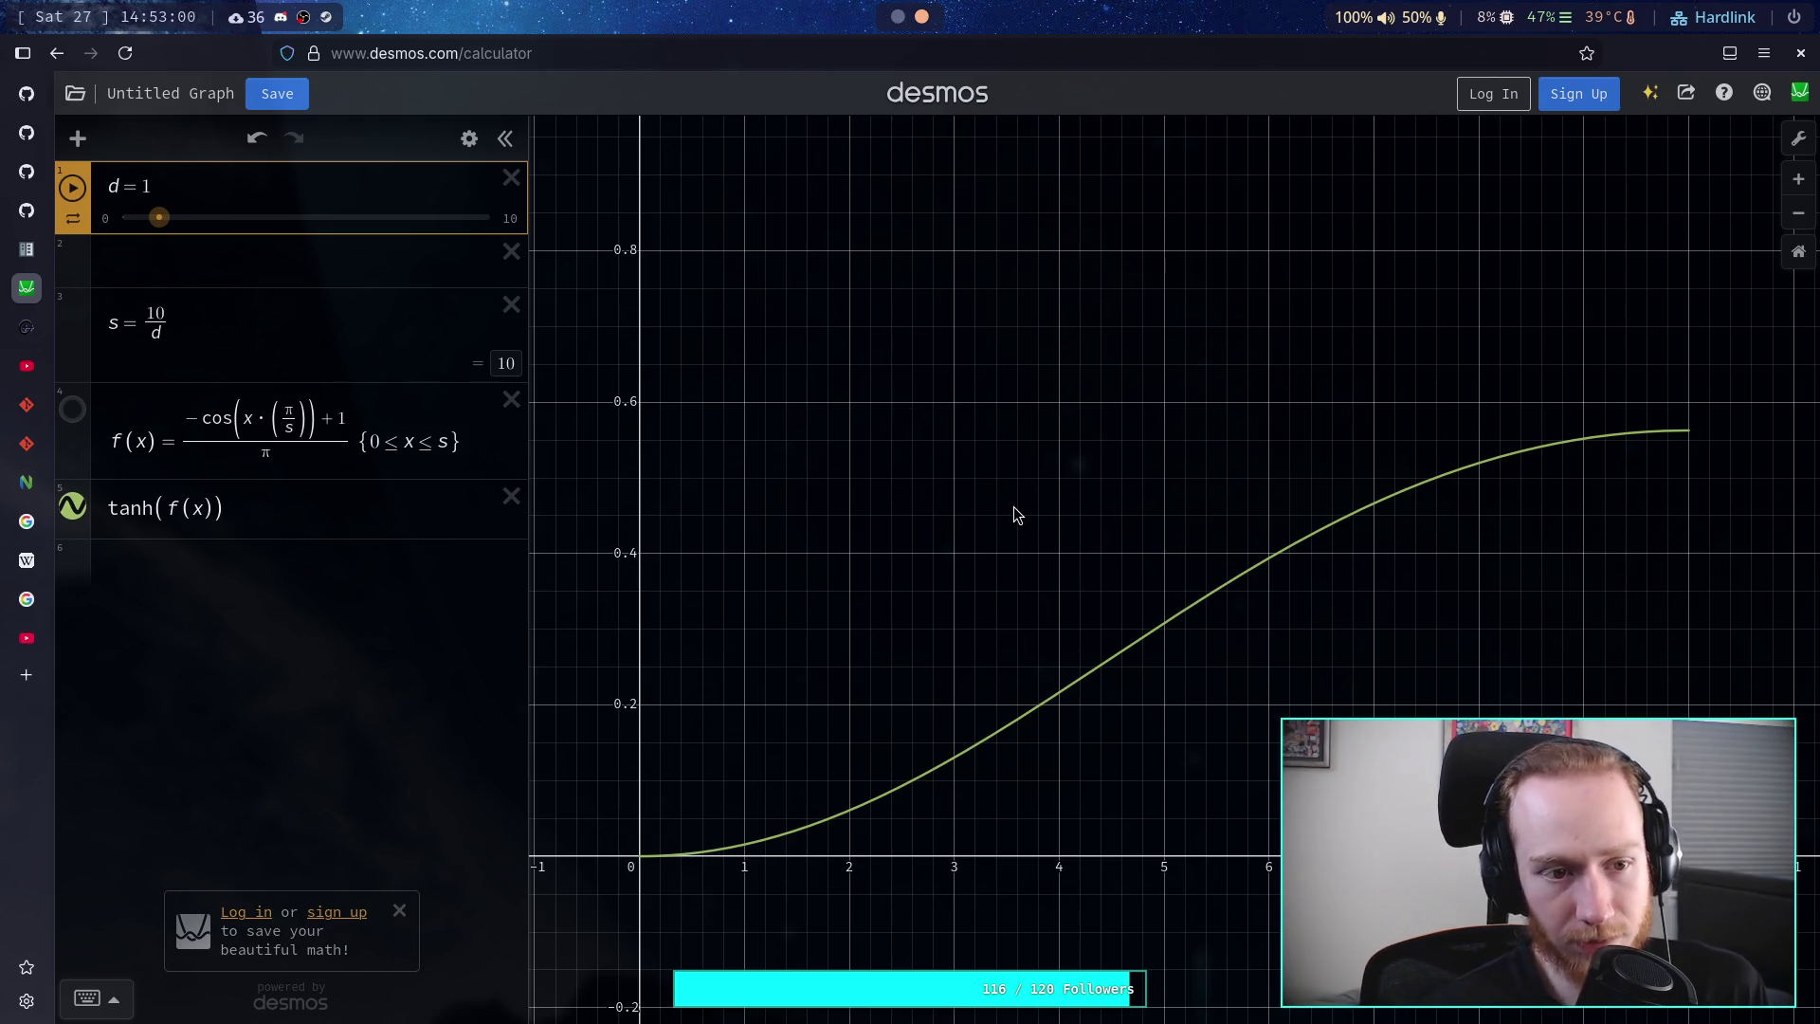
- Set Desmos slider d to about 1.75 (s ≈ 5.71), then begin erasing the return divisor in Godot
mouse_move(172, 228)
mouse_down()
mouse_move(150, 225)
mouse_move(200, 227)
mouse_up()
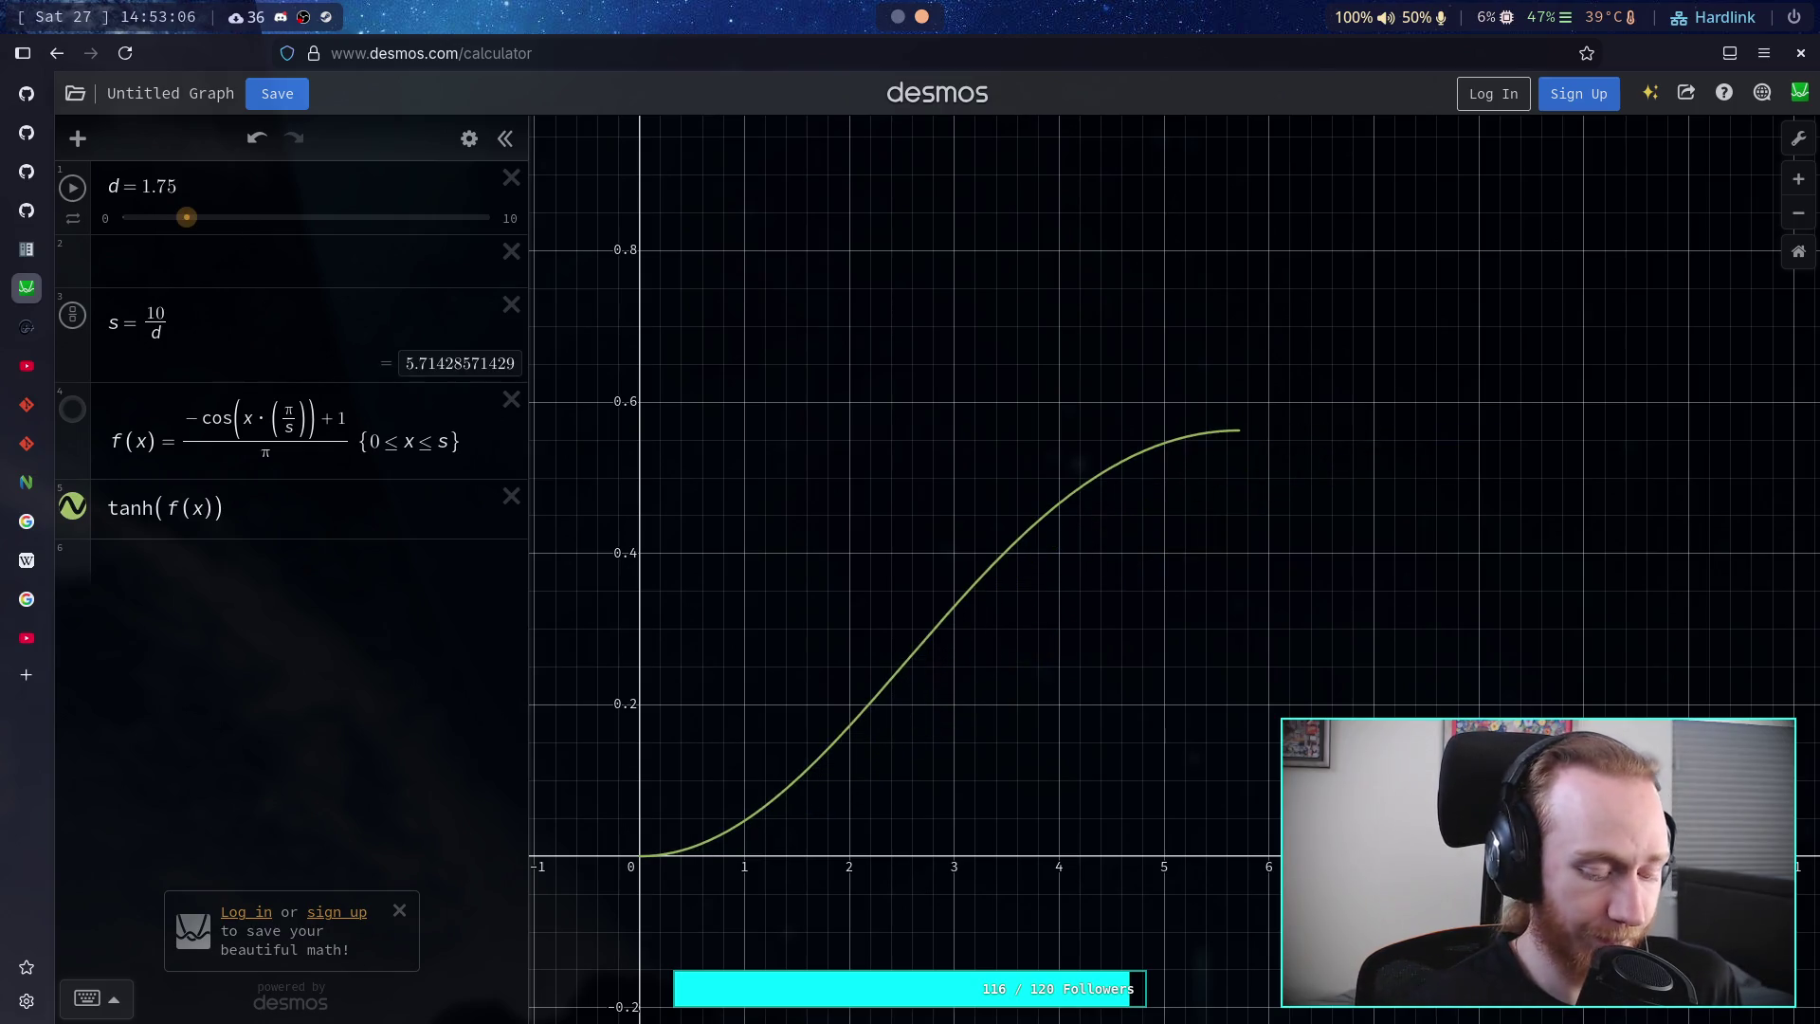
key(super+1)
key(BackSpace)
key(BackSpace)
key(BackSpace)
key(BackSpace)
key(BackSpace)
key(BackSpace)
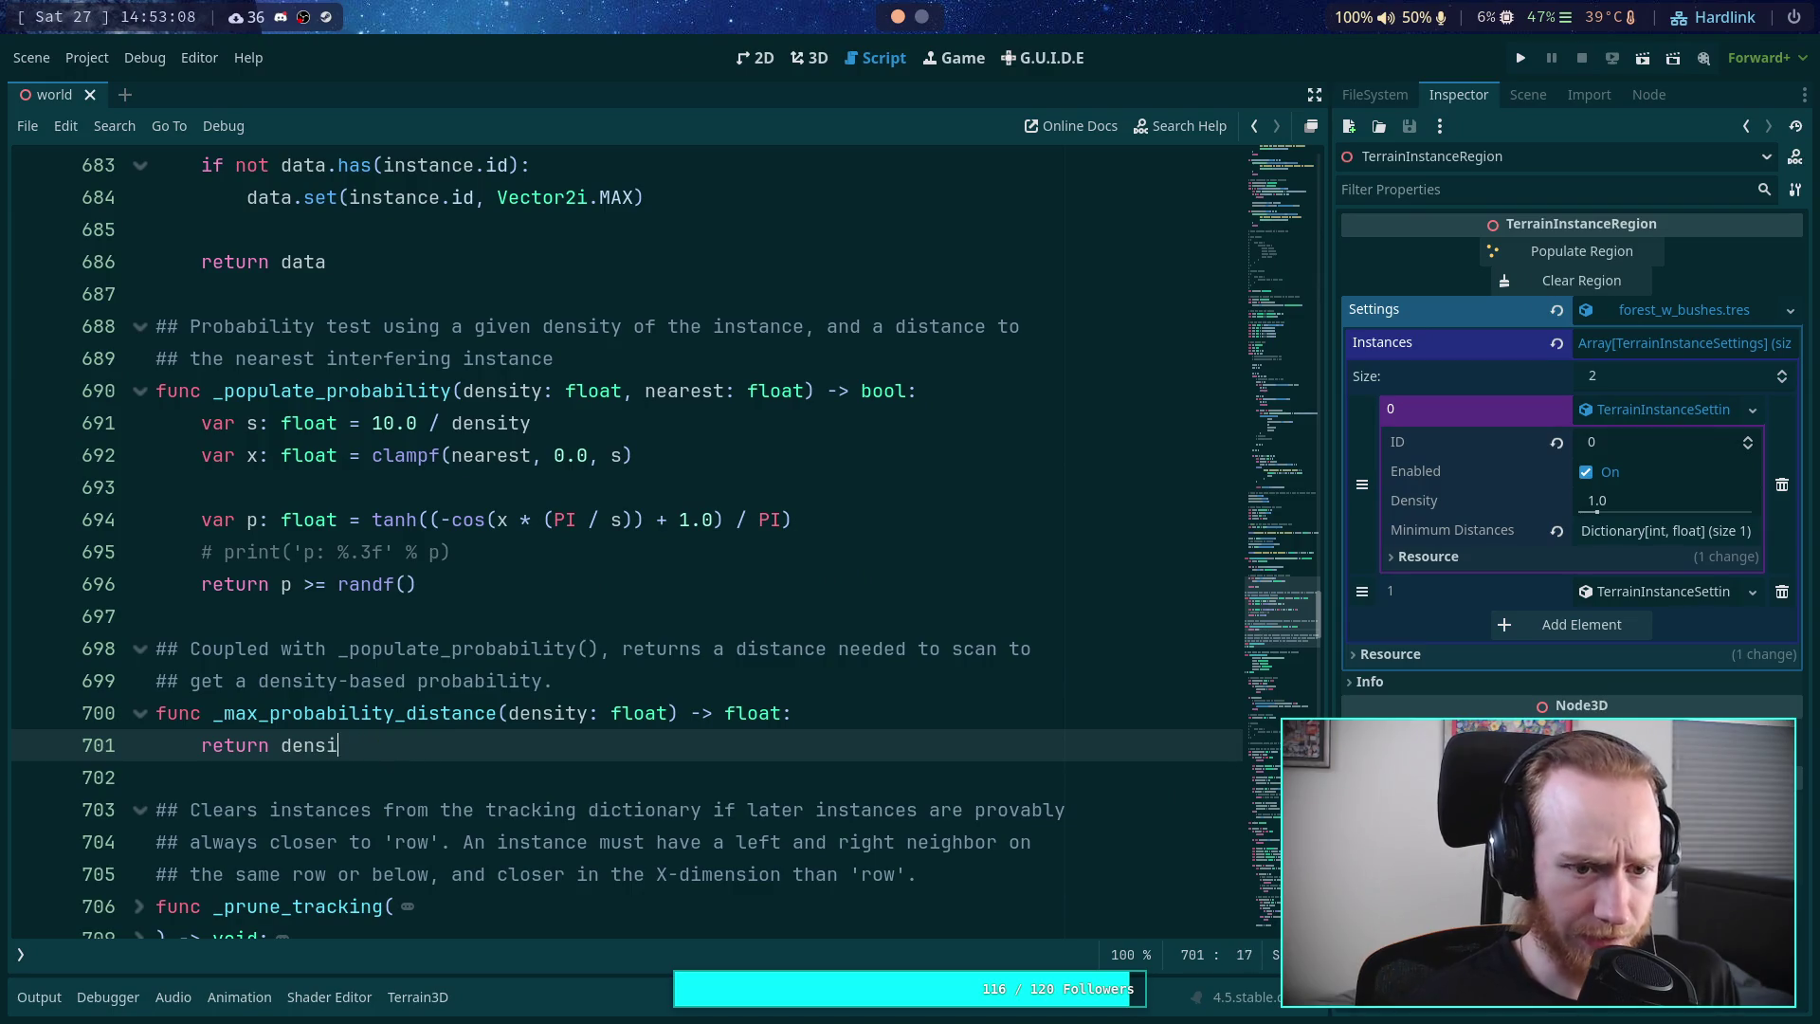
- Make the helper return 10.0 / density and rename it to _probability_distance
text(10.0 / den)
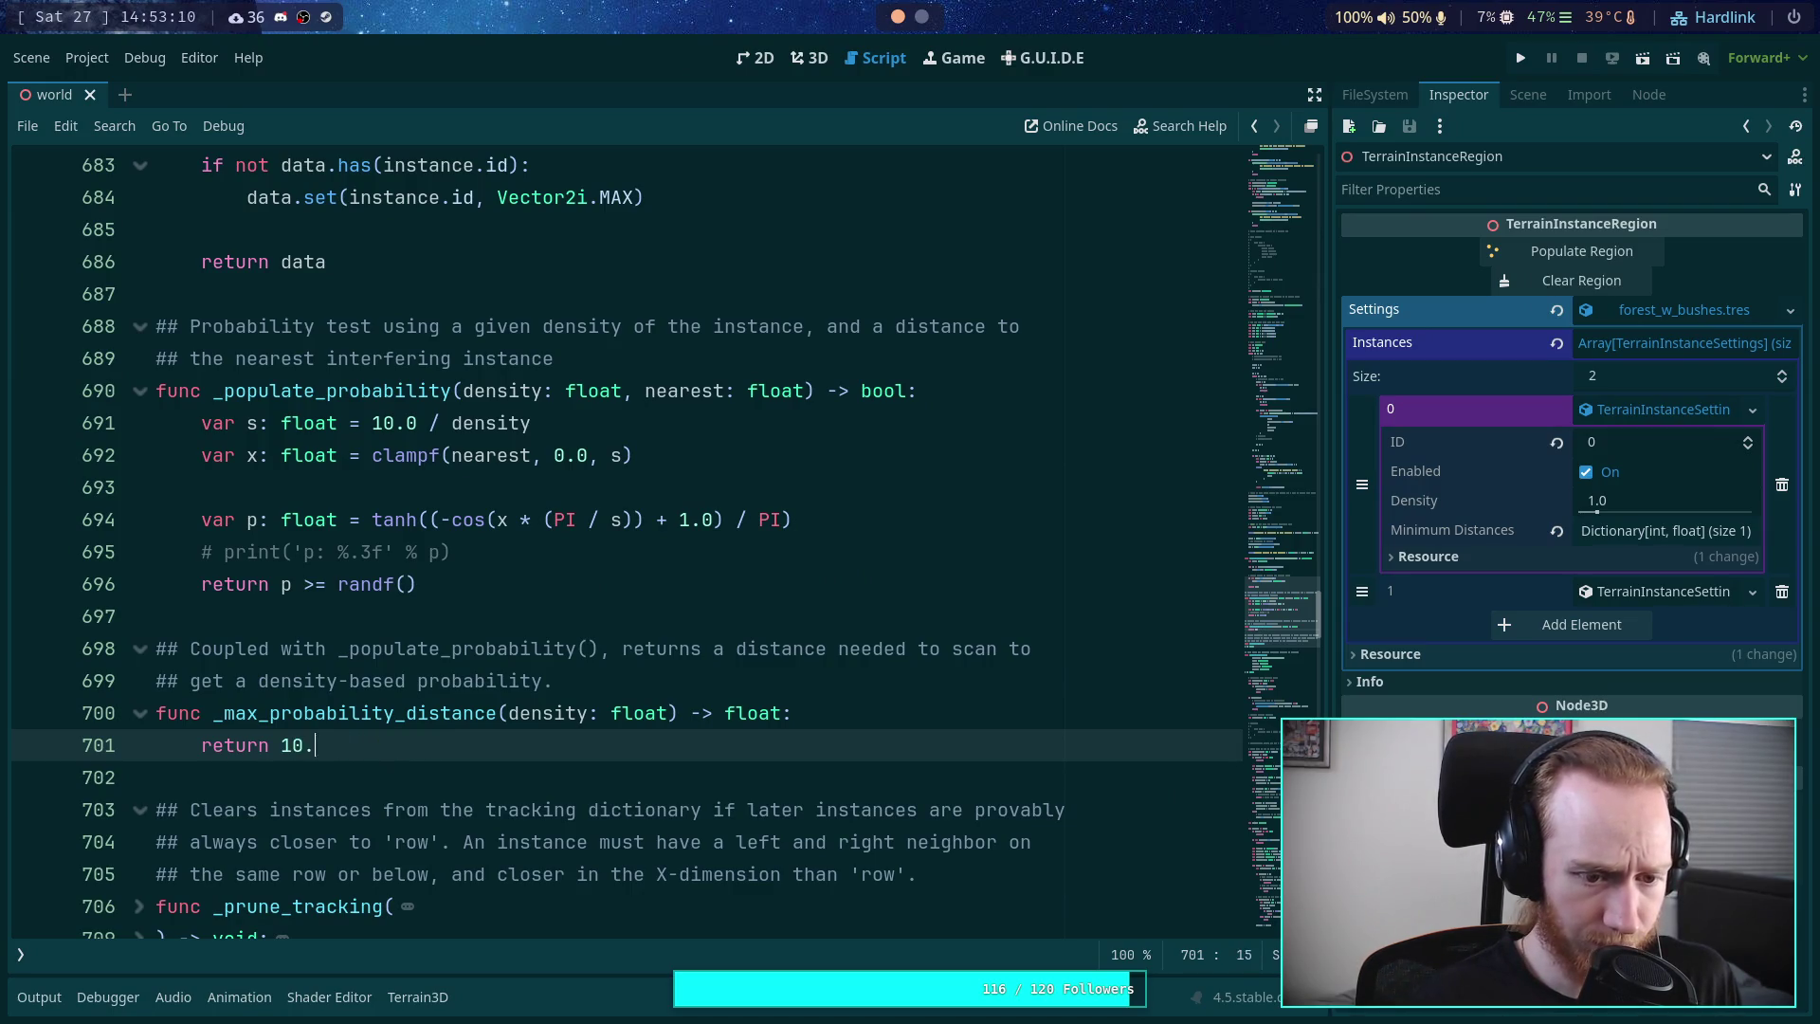
text(sity)
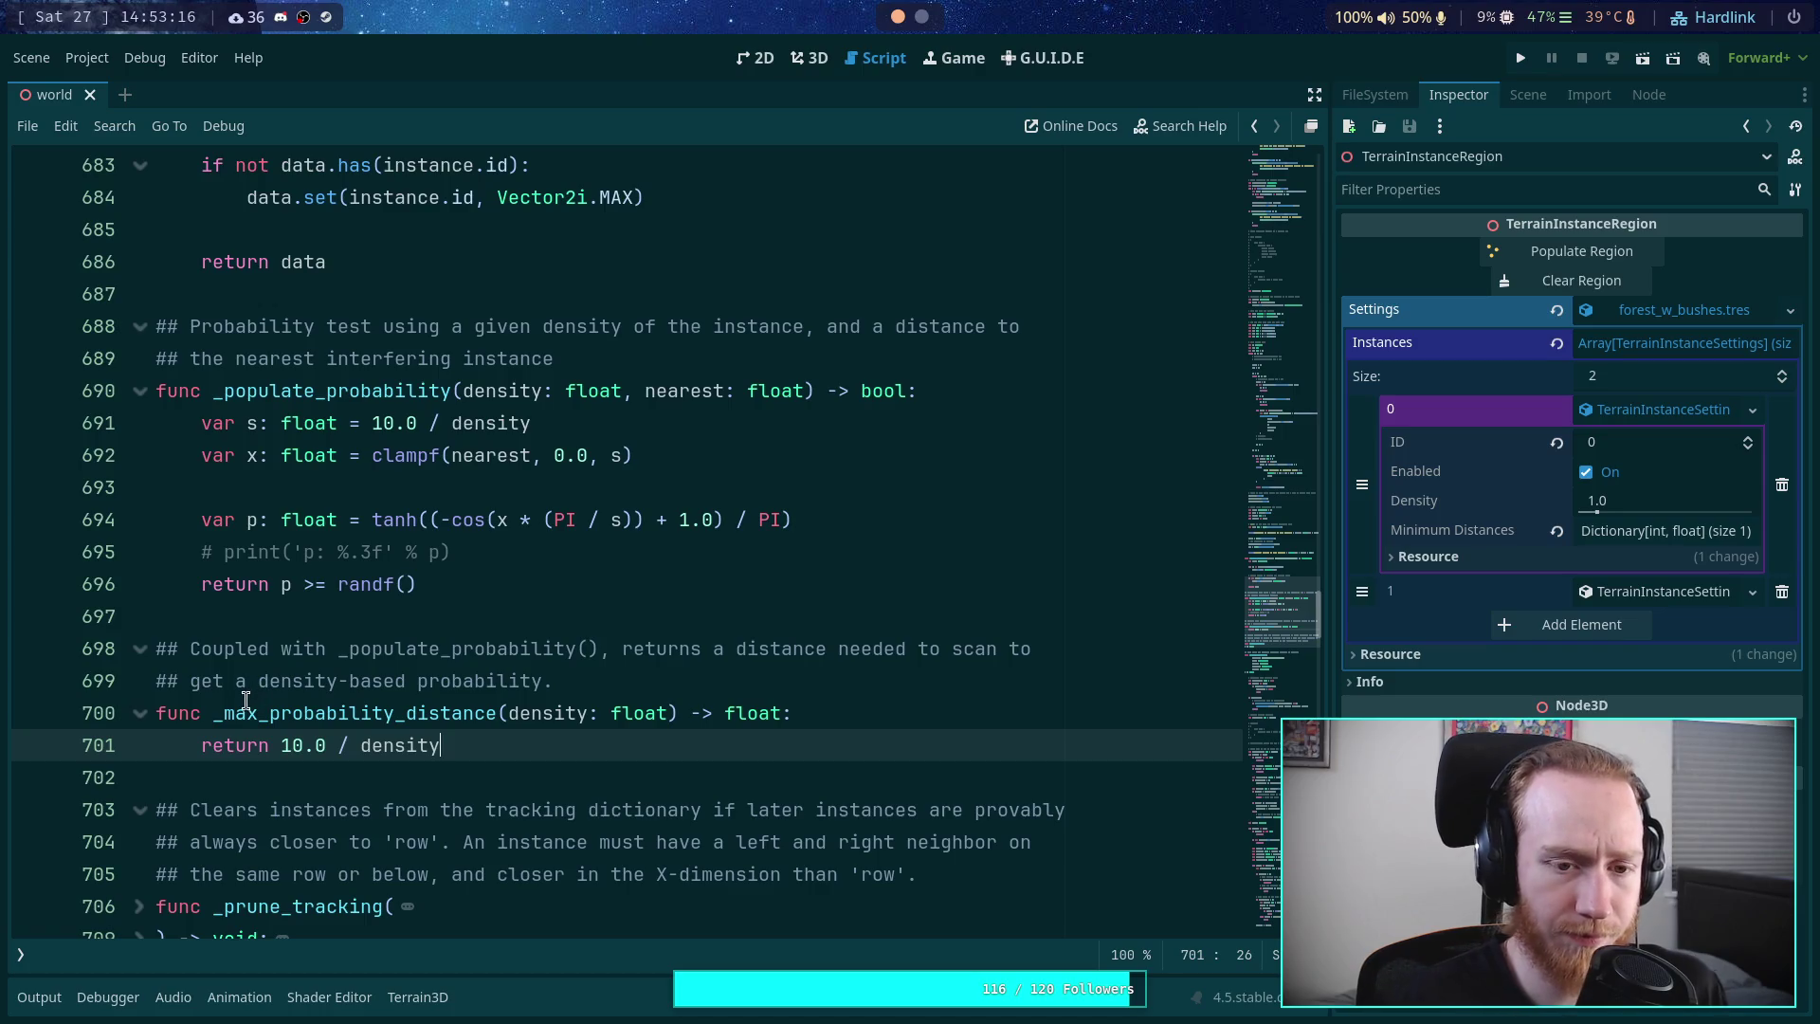
drag(271, 711, 224, 711)
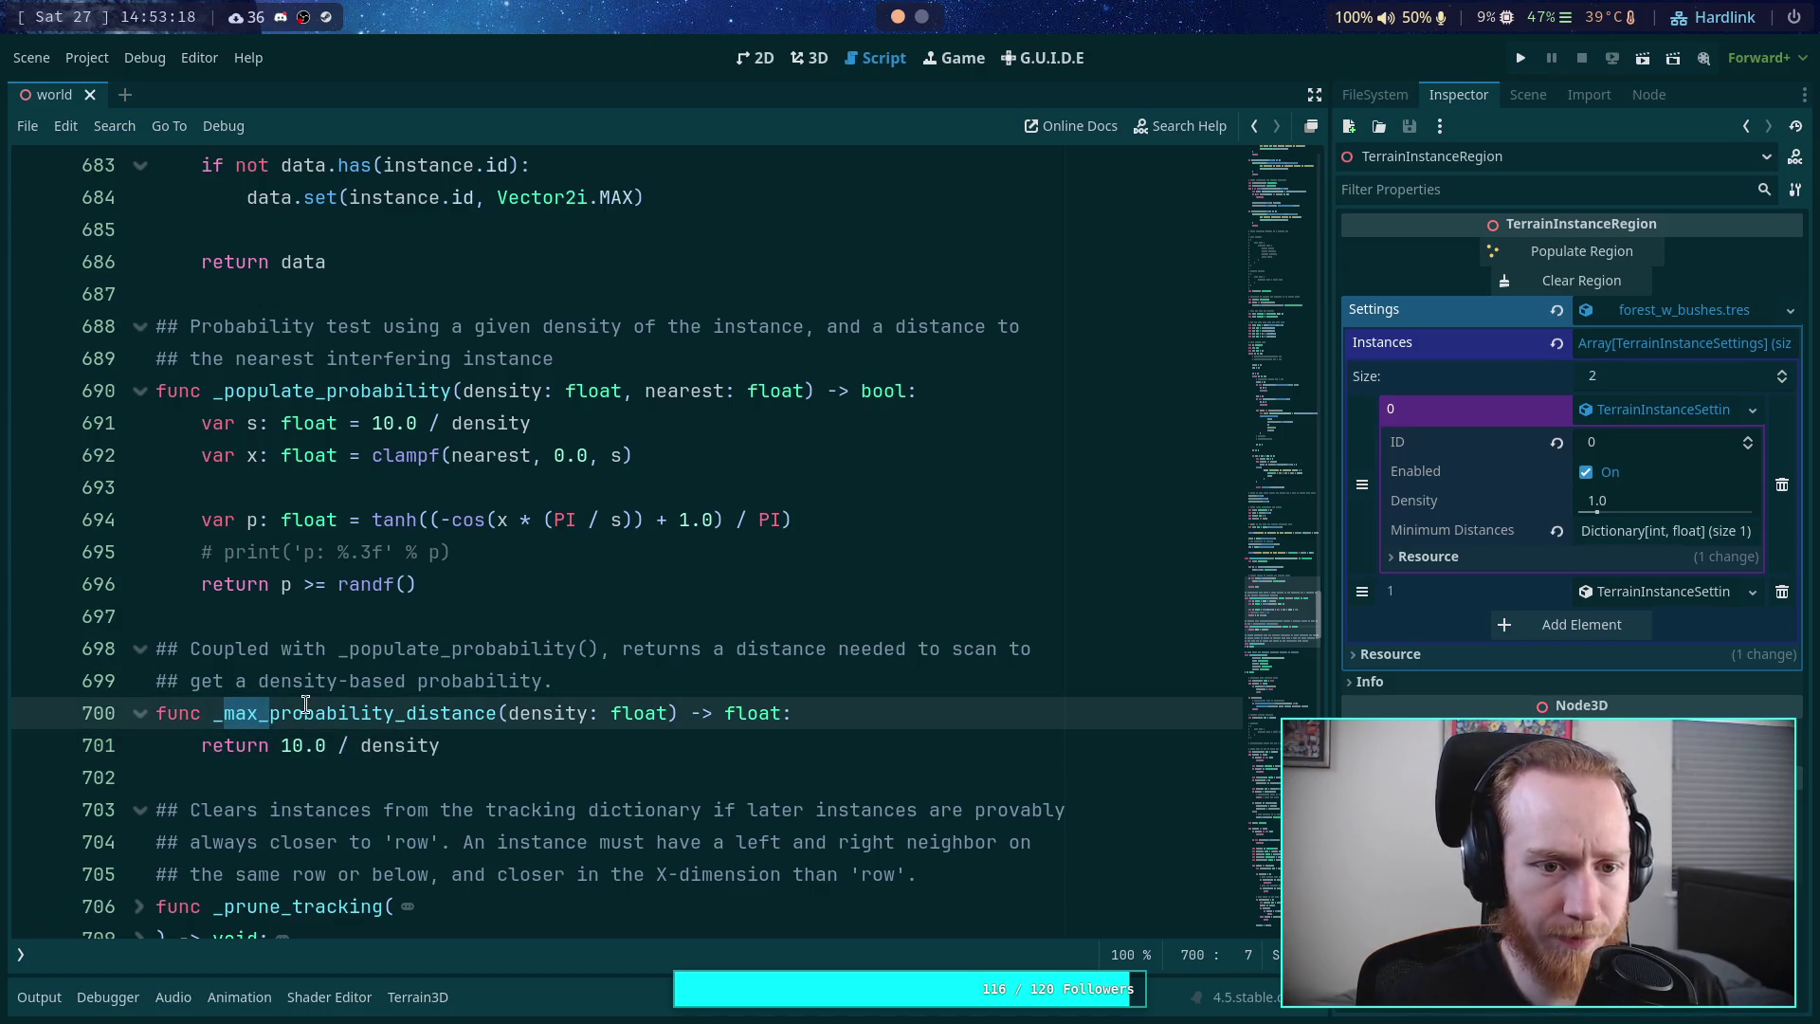
key(BackSpace)
- Compute s in _populate_probability as _probability_distance(density)
drag(545, 422, 372, 423)
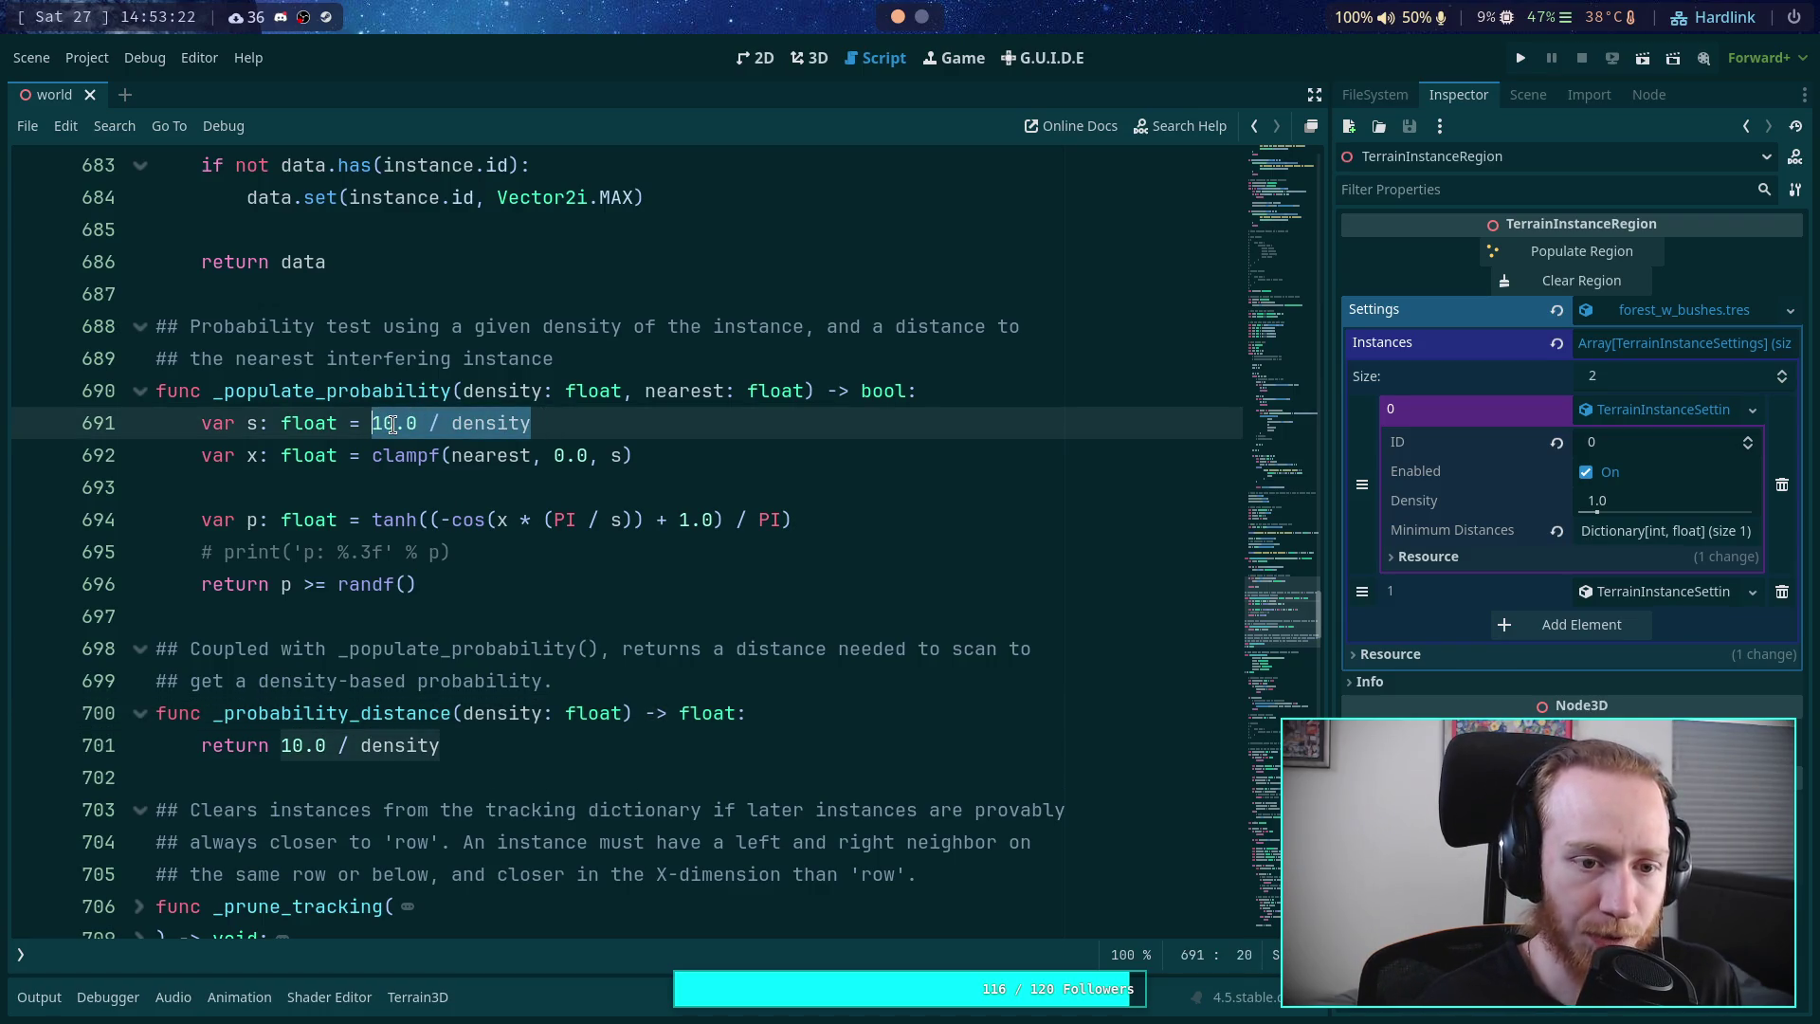
text(_pr)
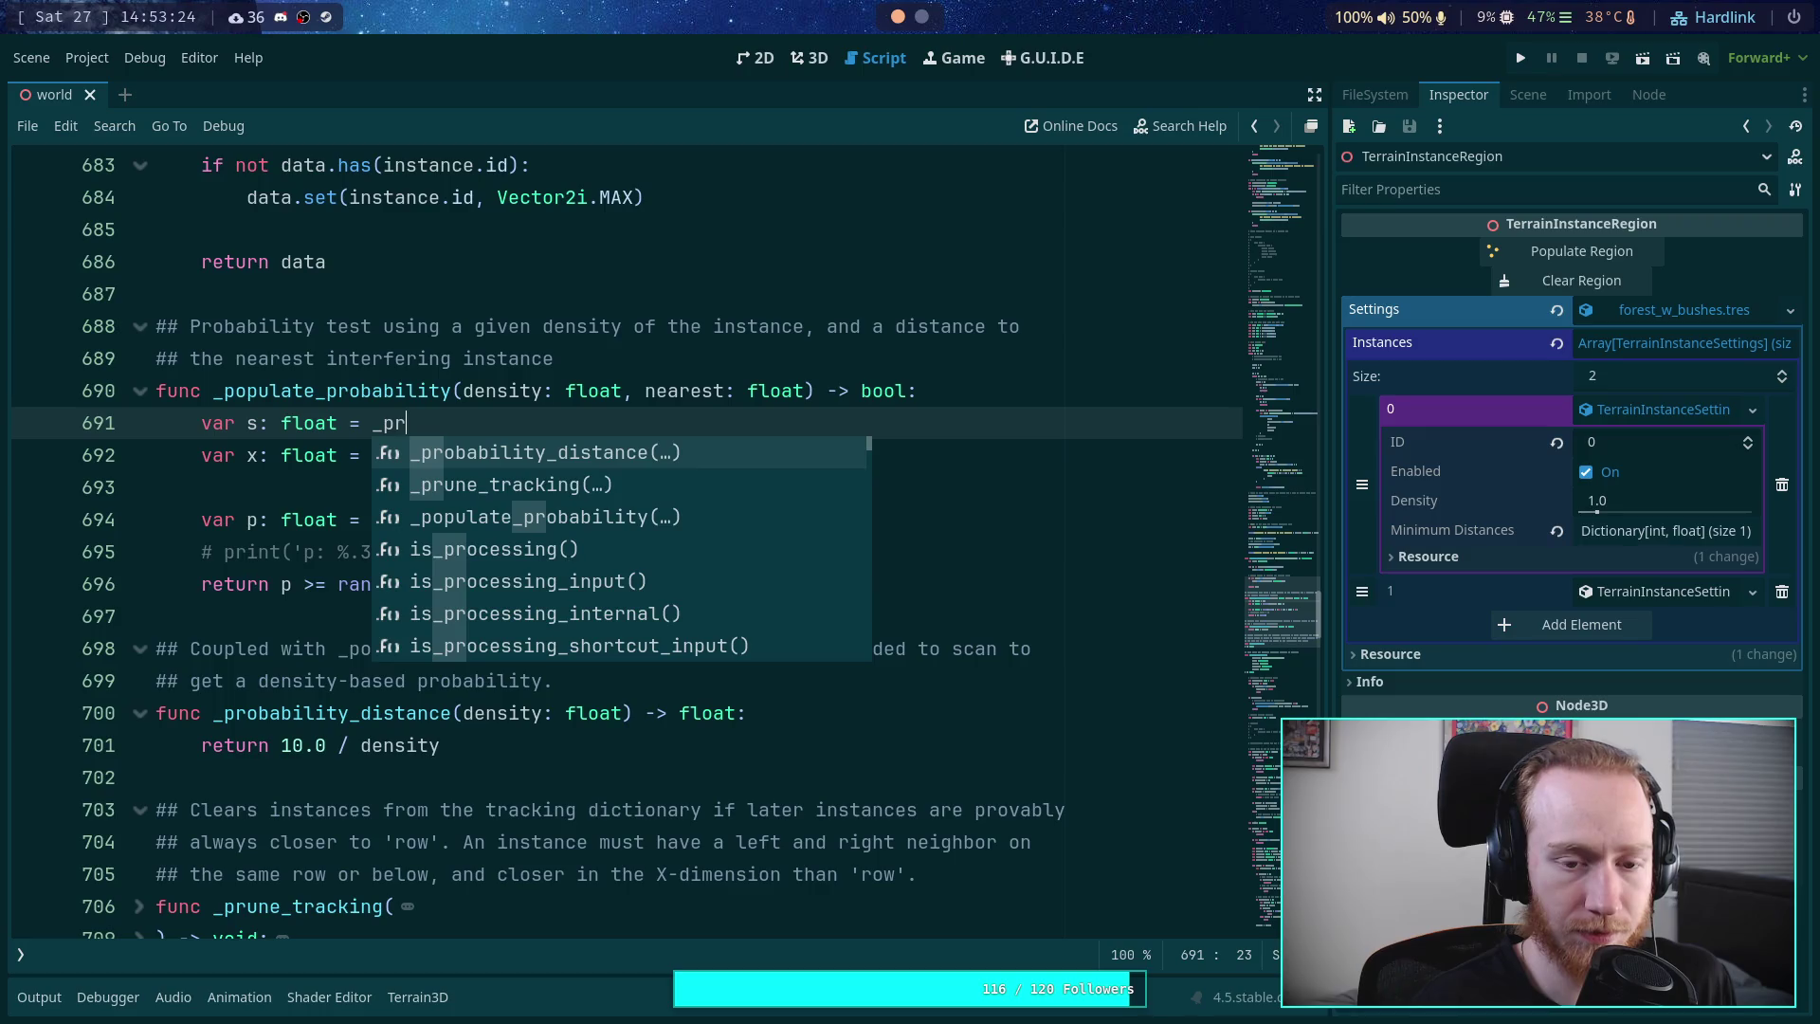
key(Return)
text(density0)
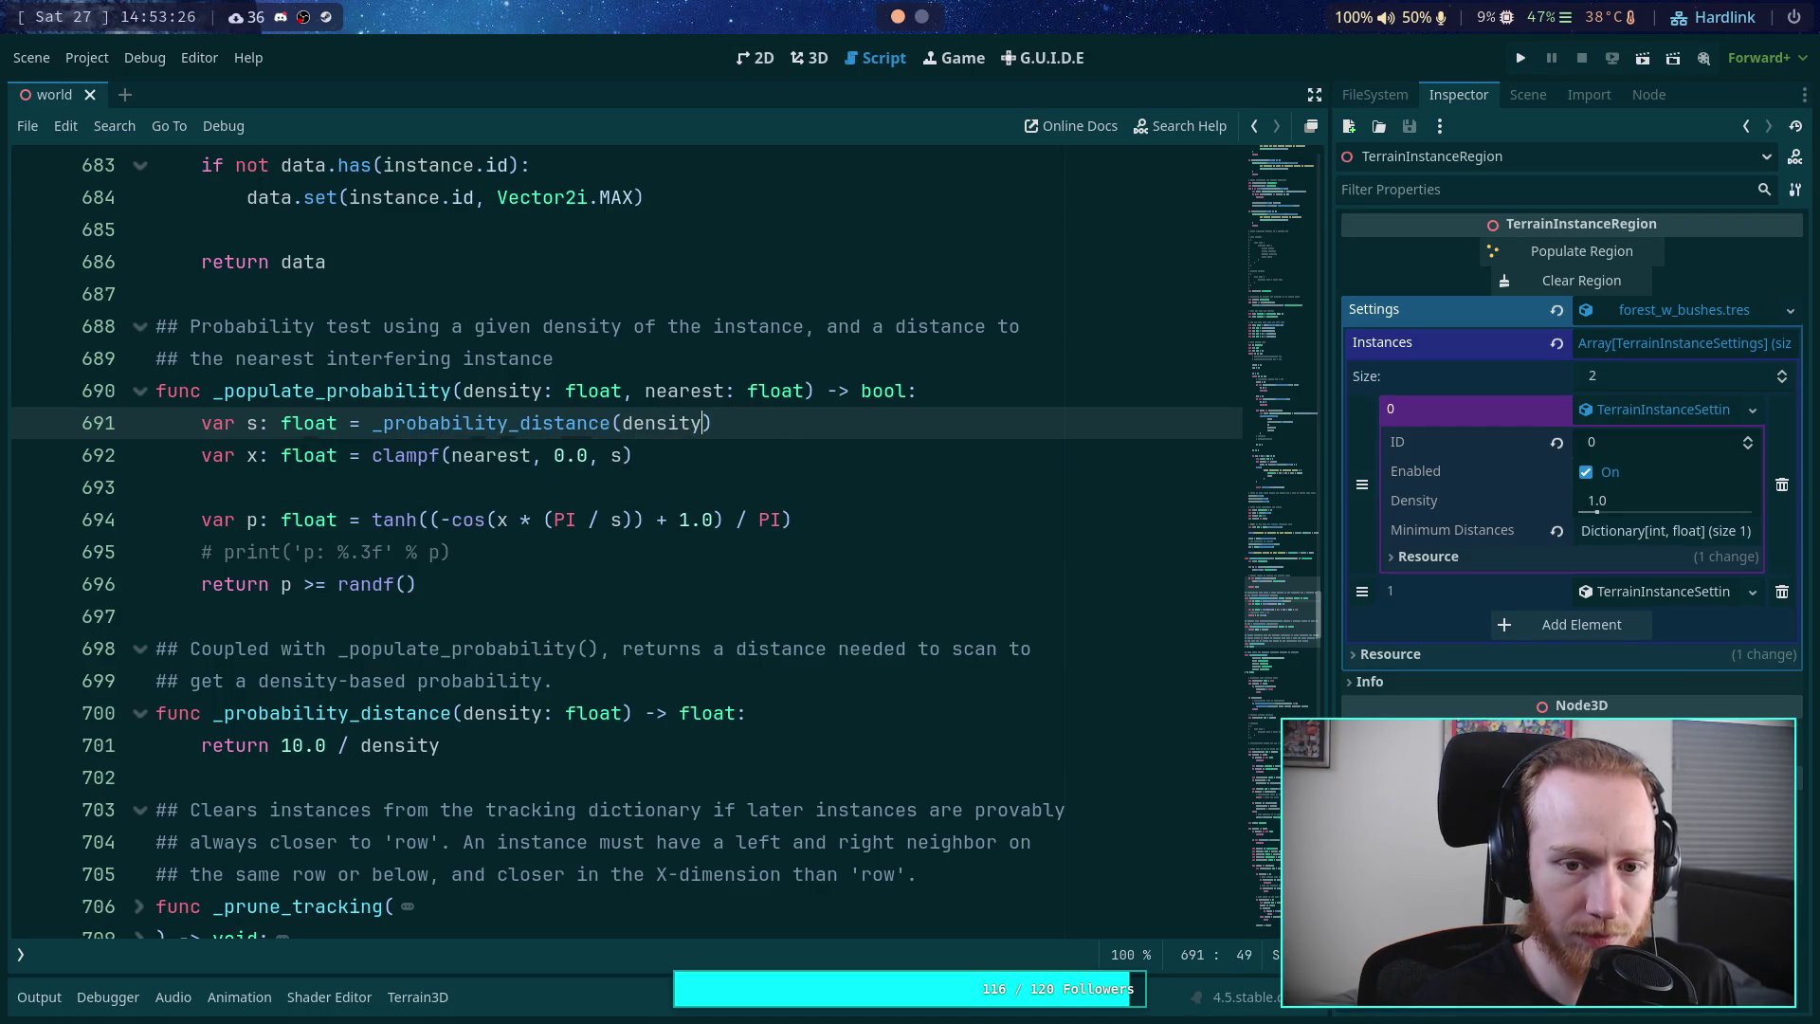
key(BackSpace)
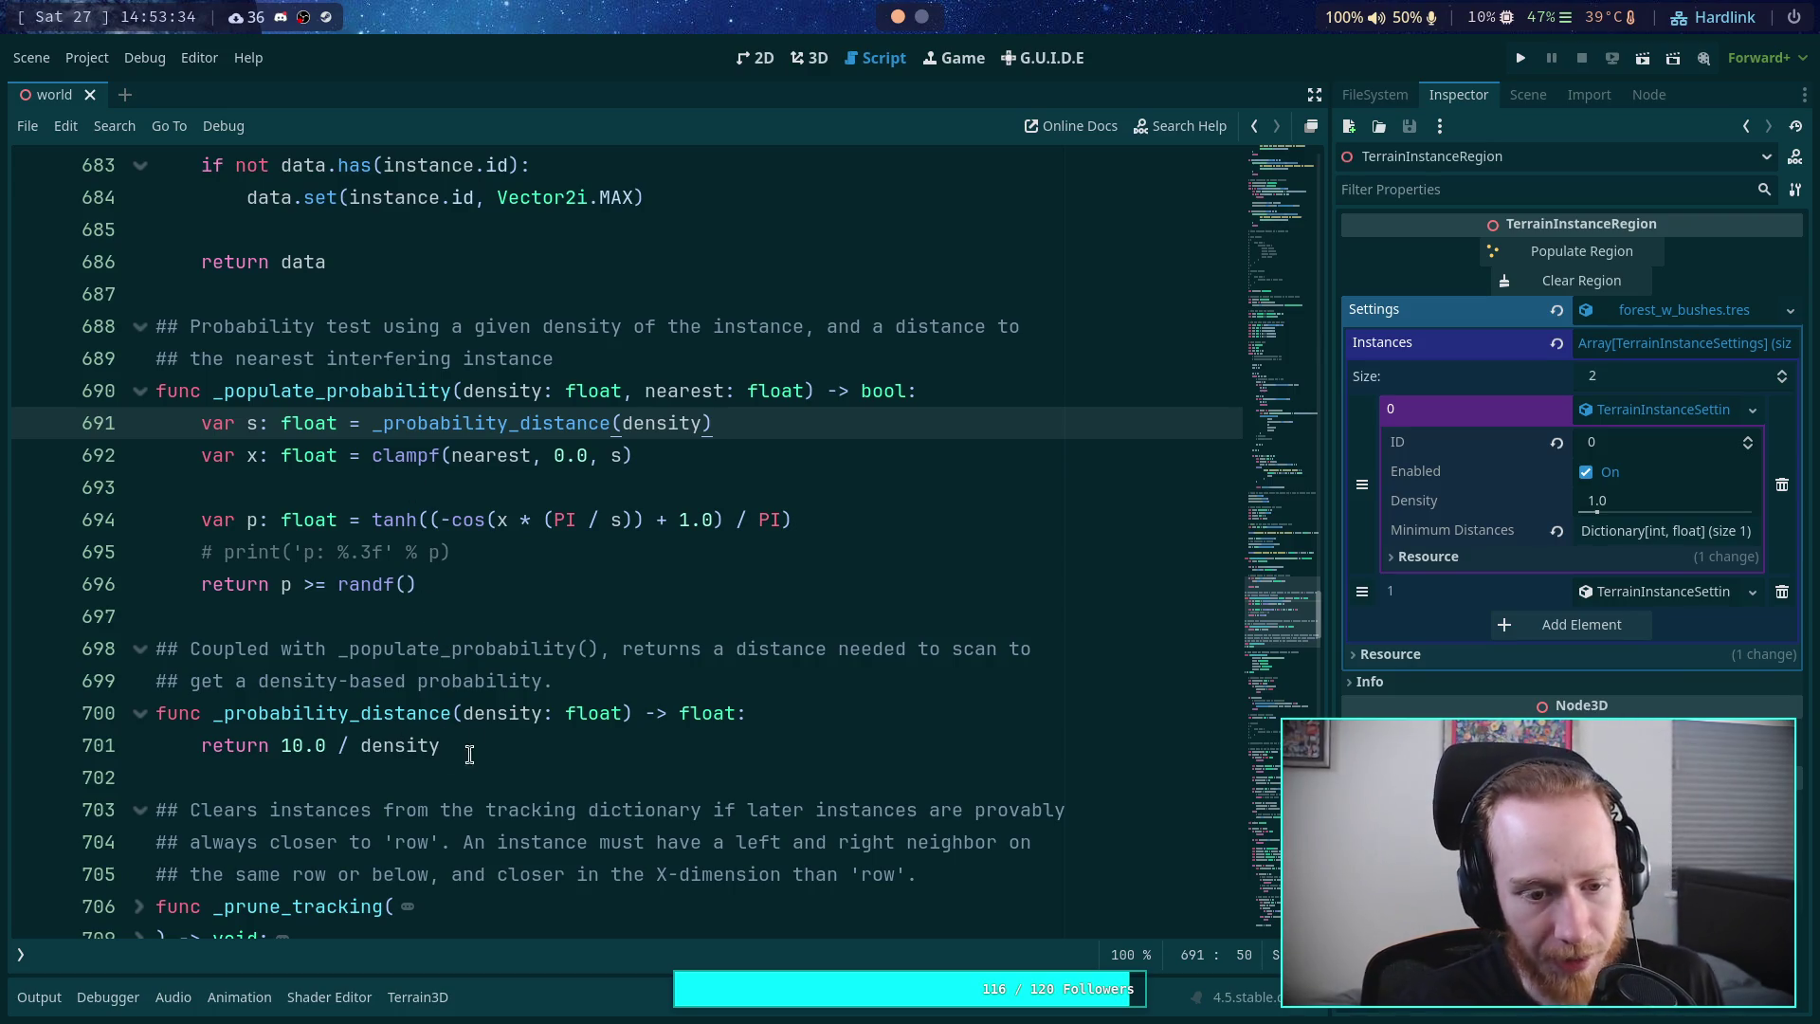
click(312, 745)
click(611, 621)
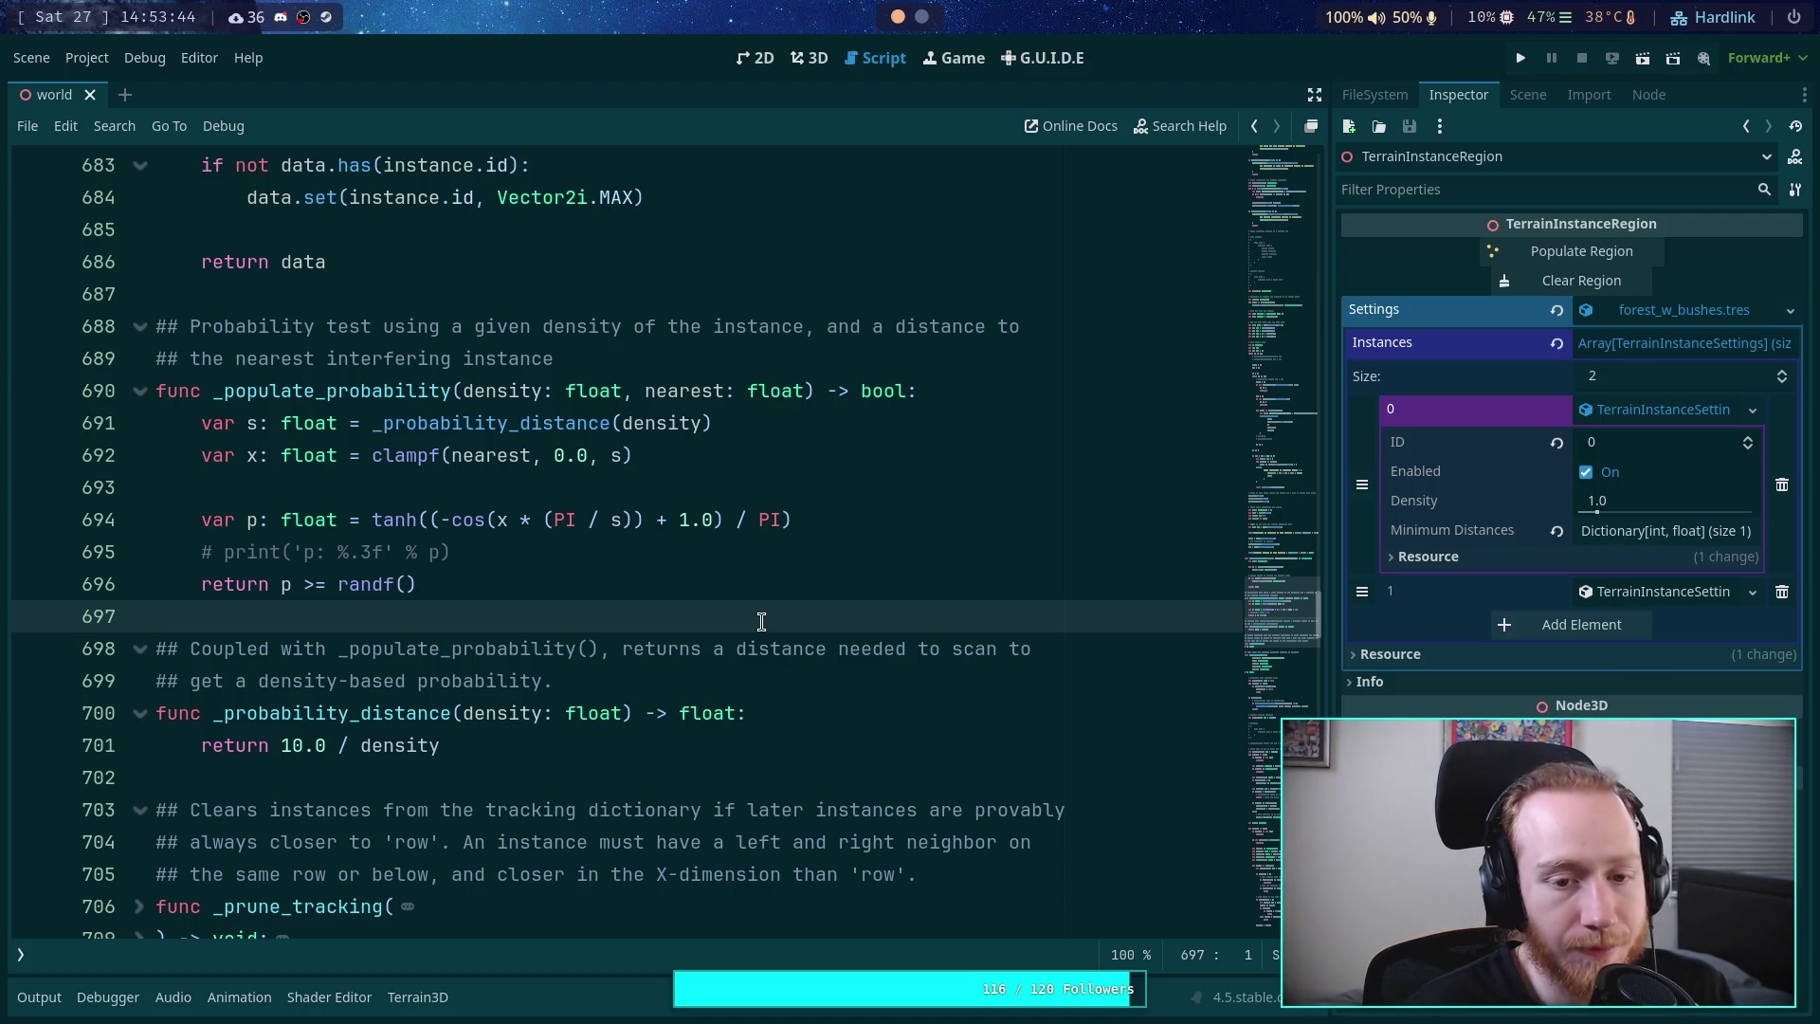
scroll(761, 620, down, 6)
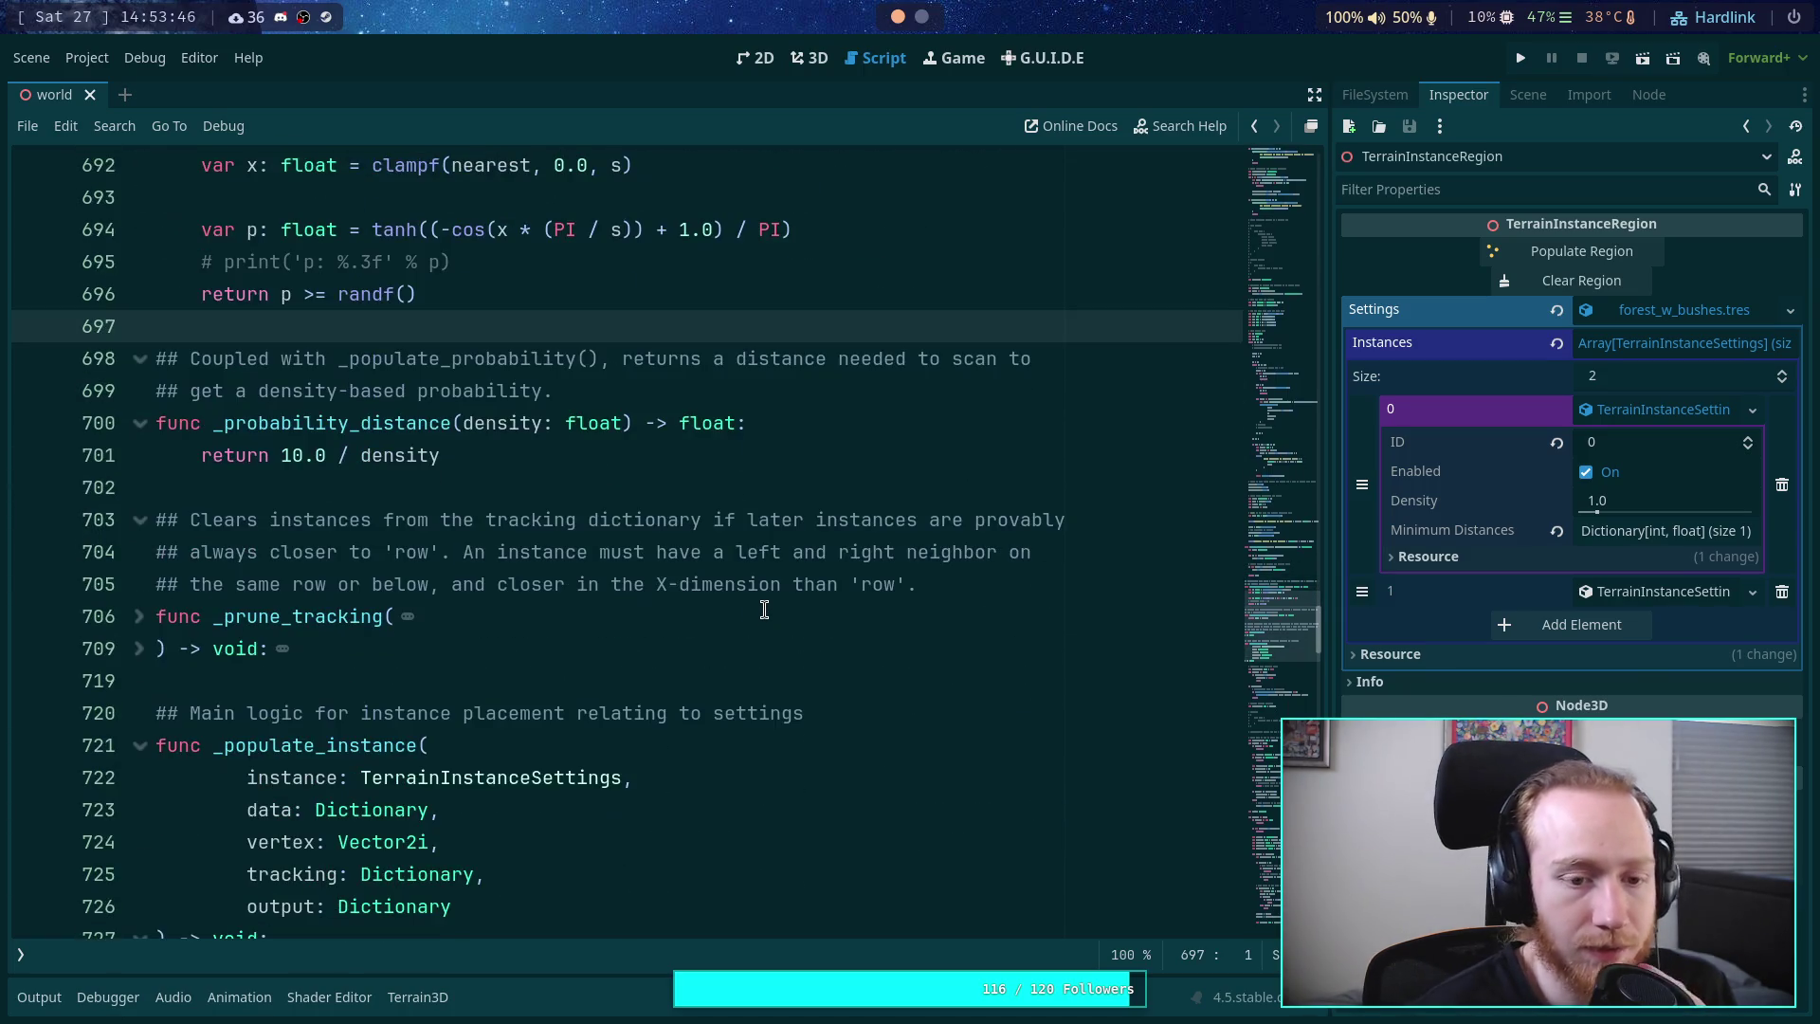
scroll(703, 571, down, 17)
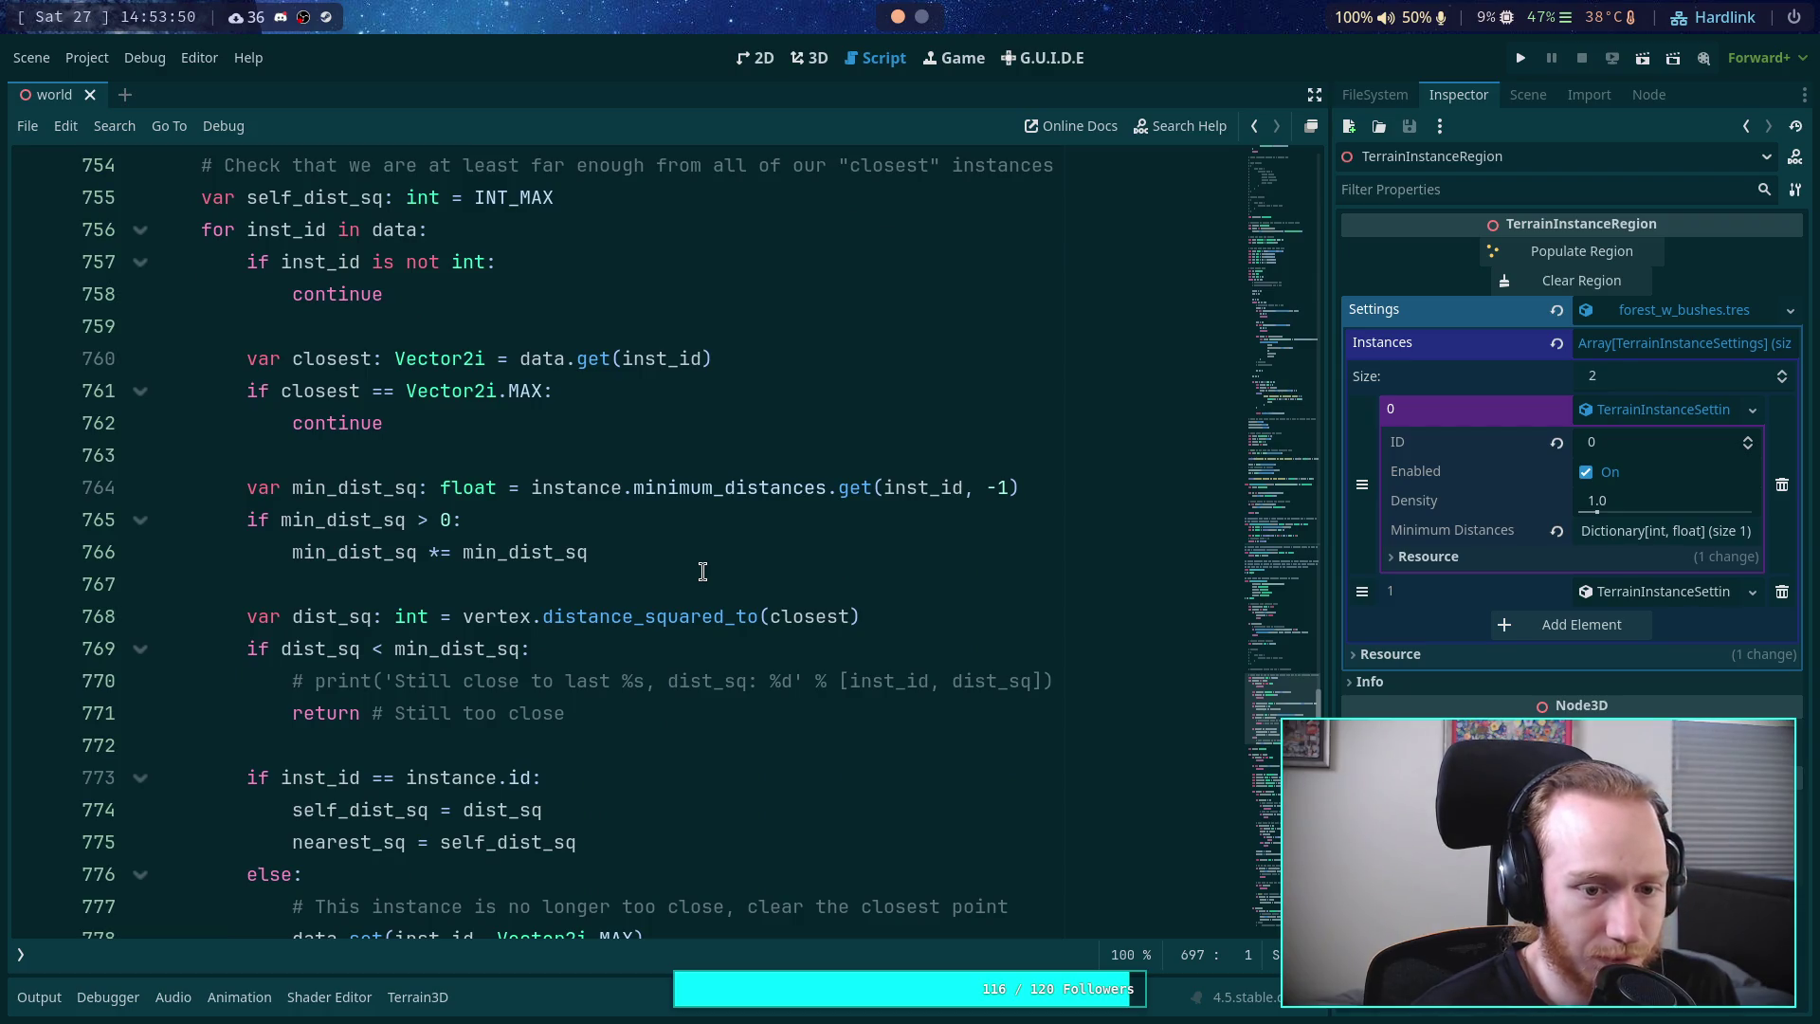
mouse_move(503, 391)
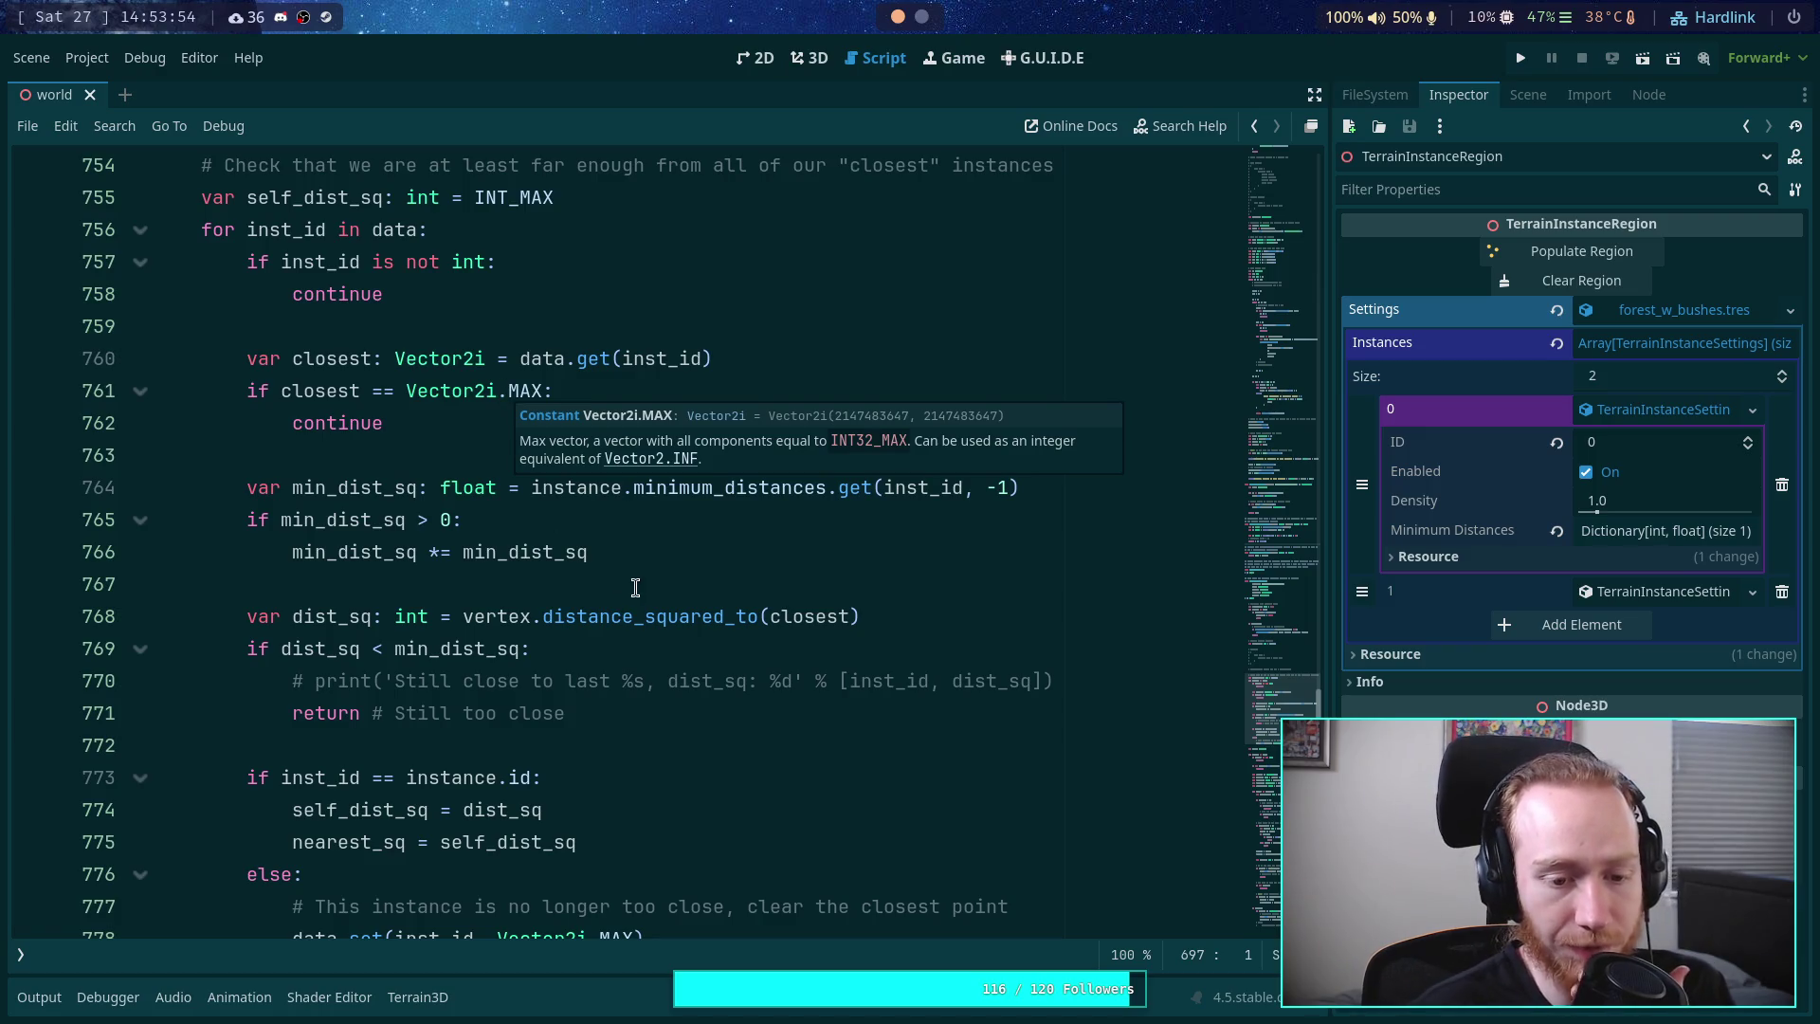
scroll(628, 582, down, 4)
scroll(657, 578, down, 2)
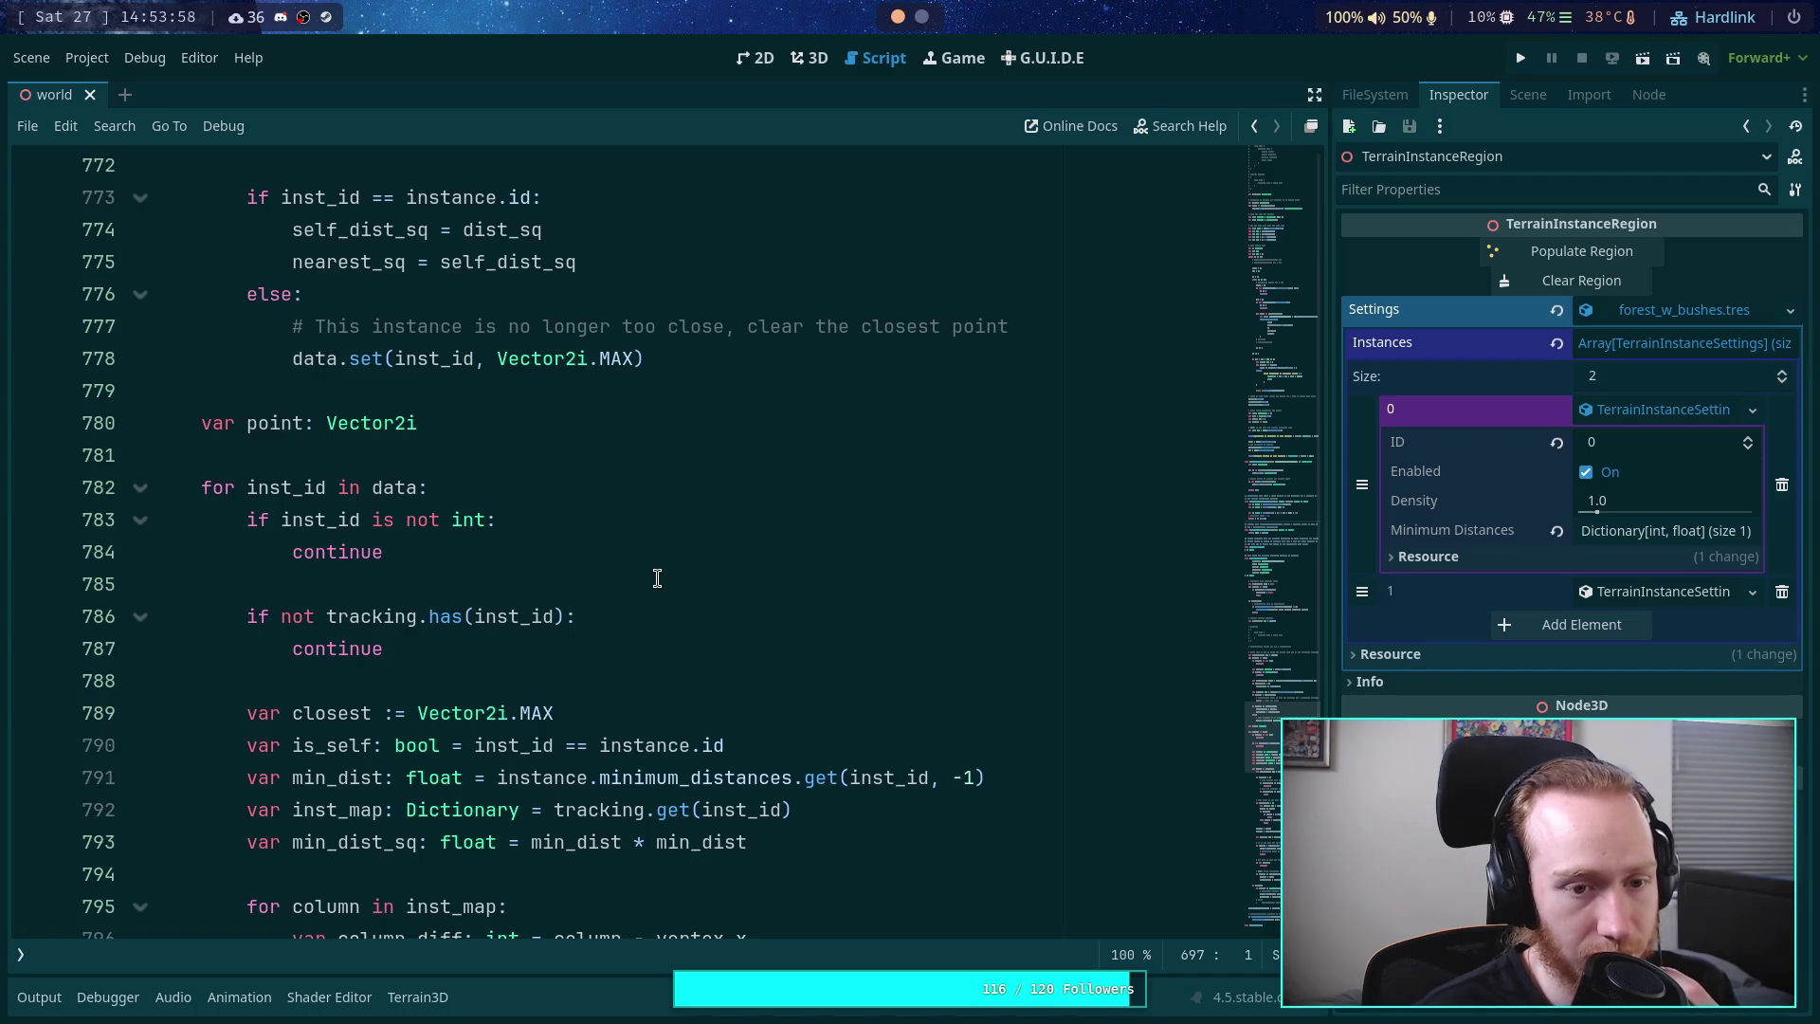
scroll(656, 578, down, 4)
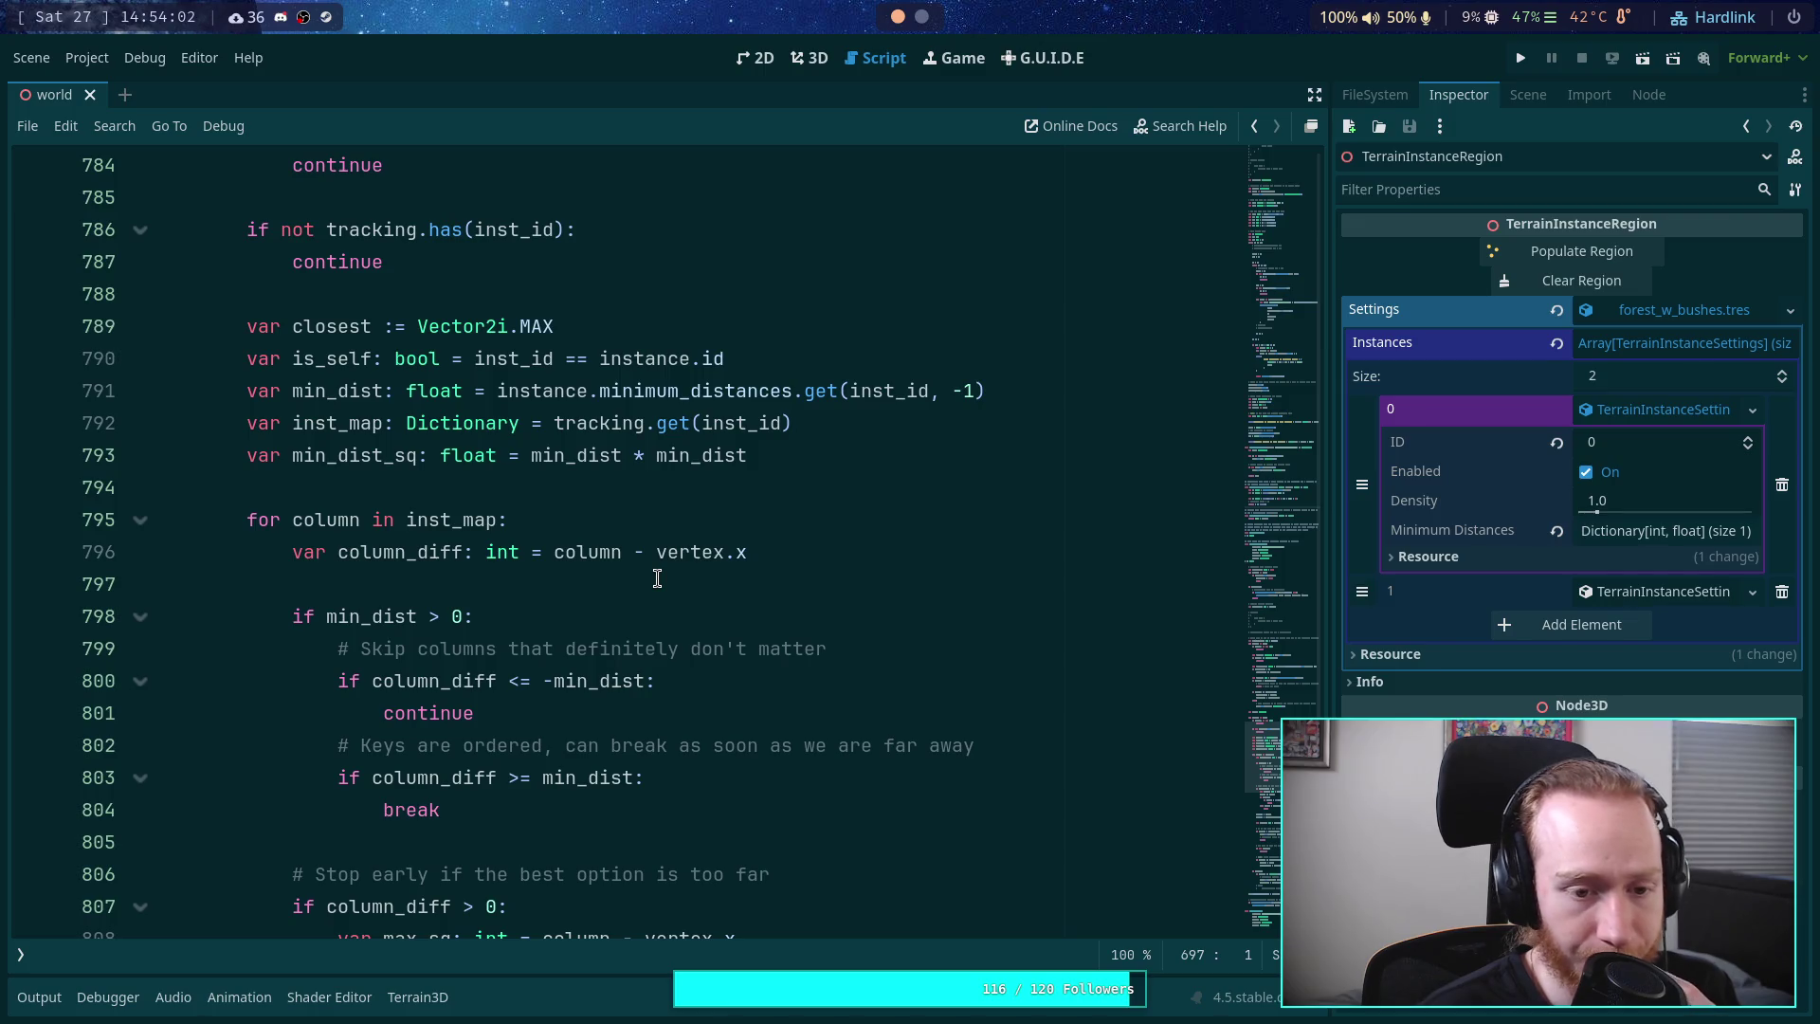
click(311, 611)
double_click(360, 606)
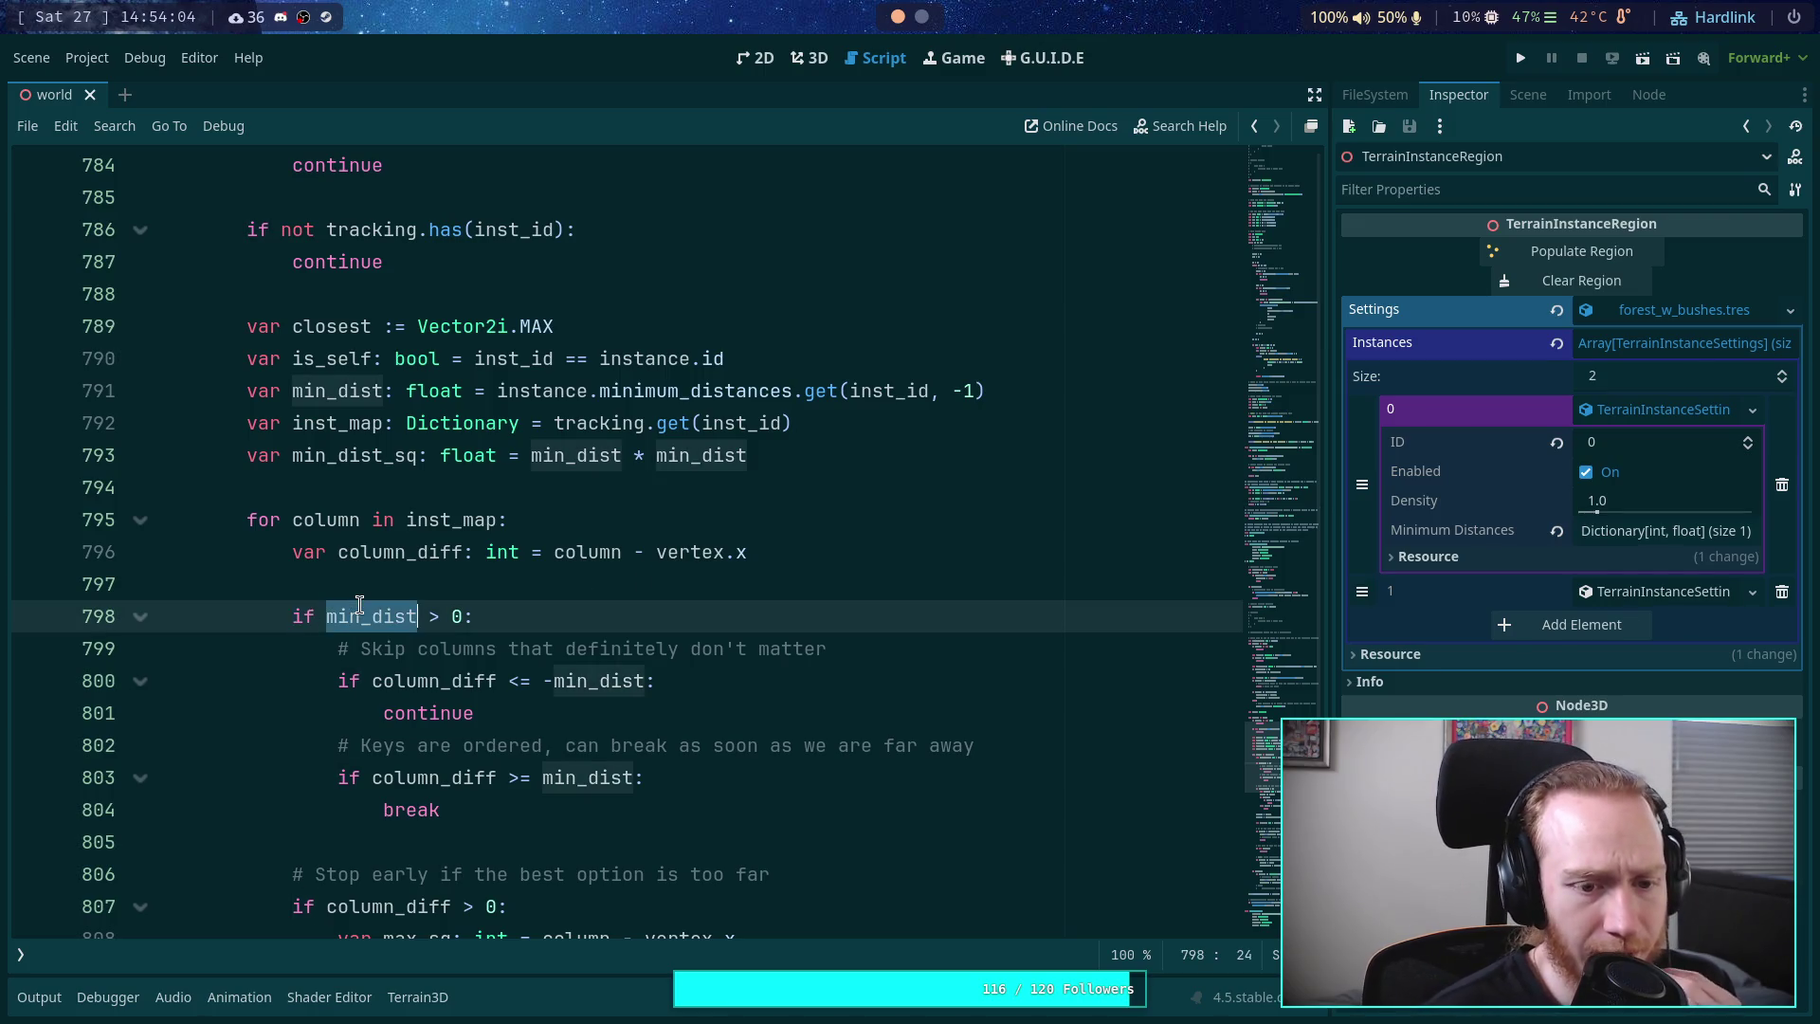
double_click(427, 681)
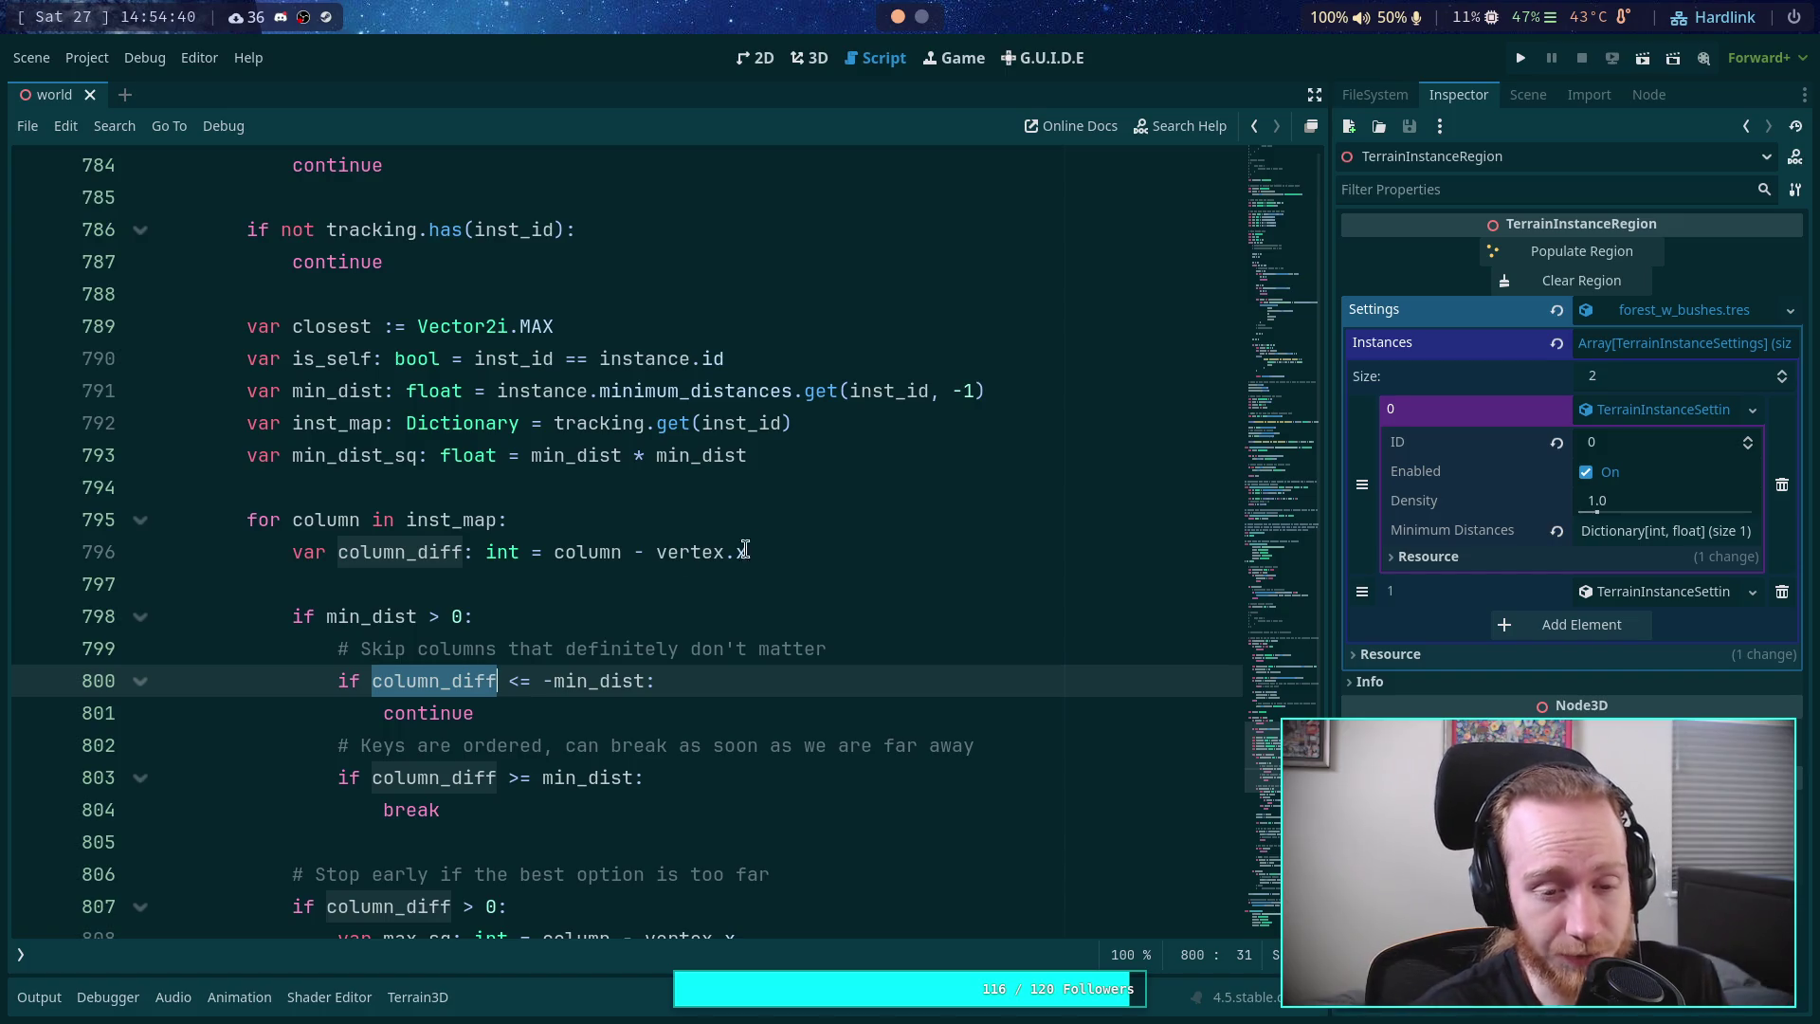
double_click(400, 551)
scroll(635, 647, down, 1)
scroll(635, 647, down, 1)
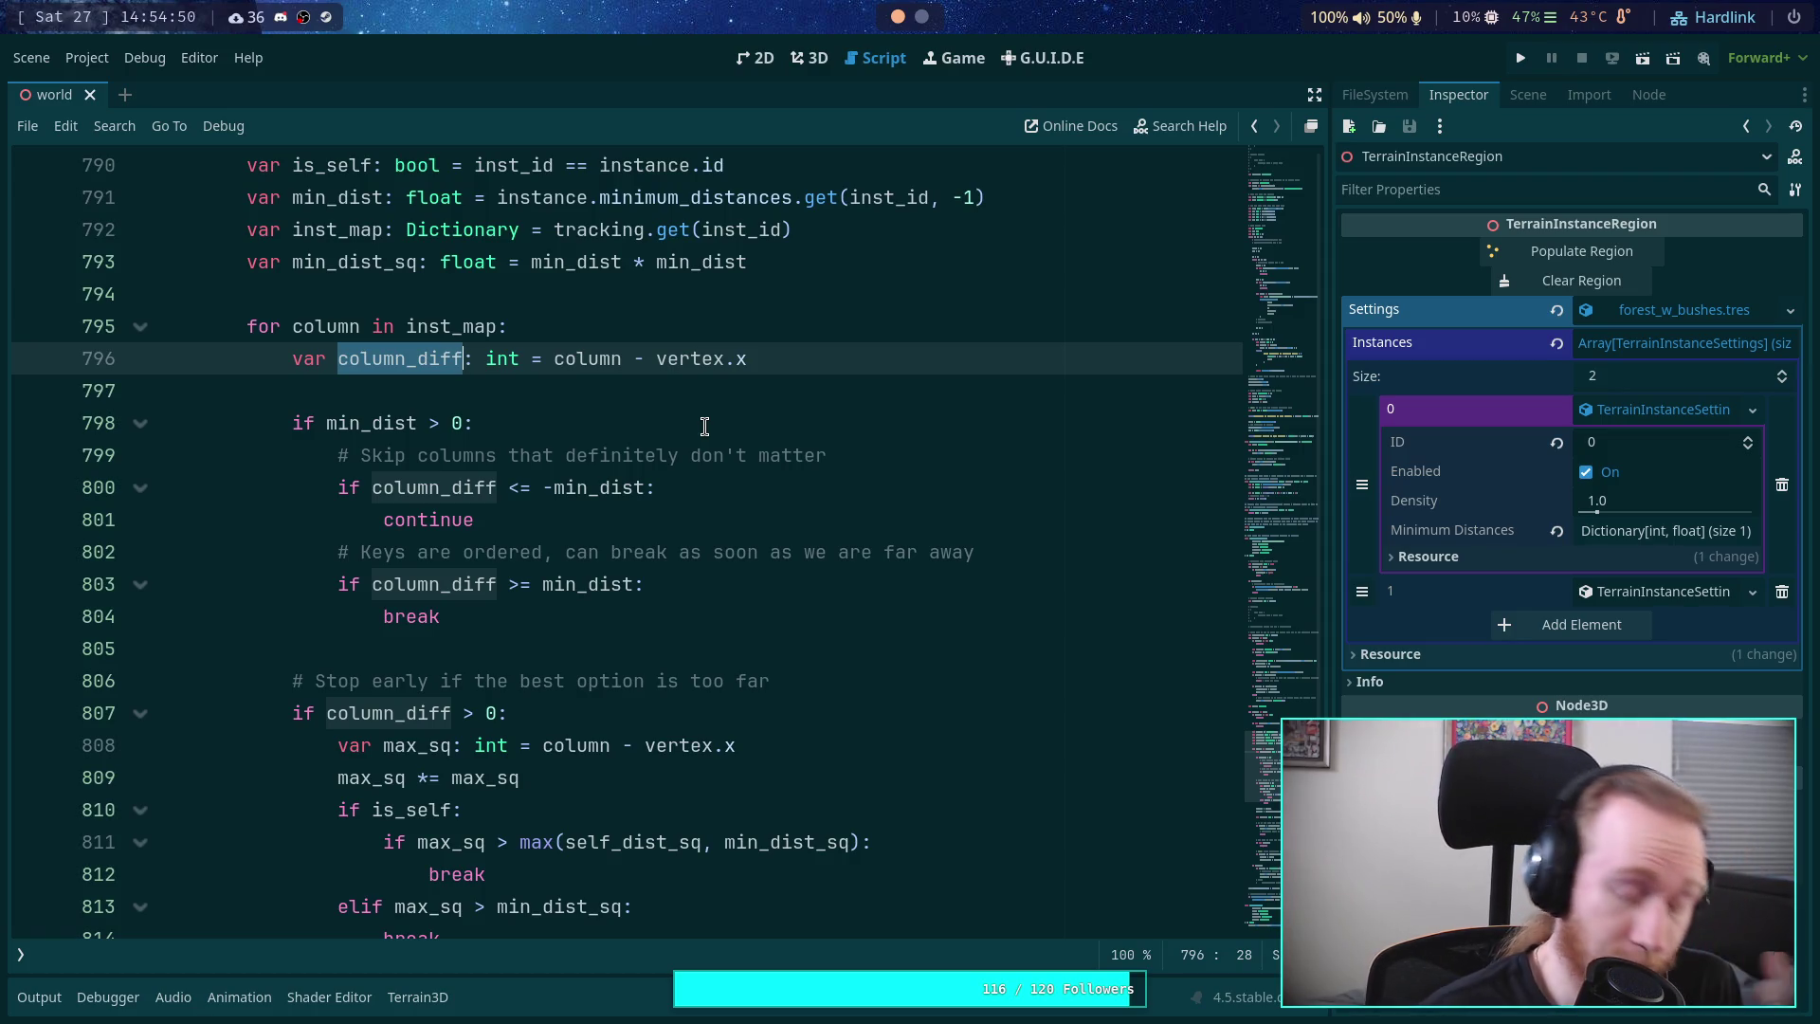
drag(394, 487, 648, 487)
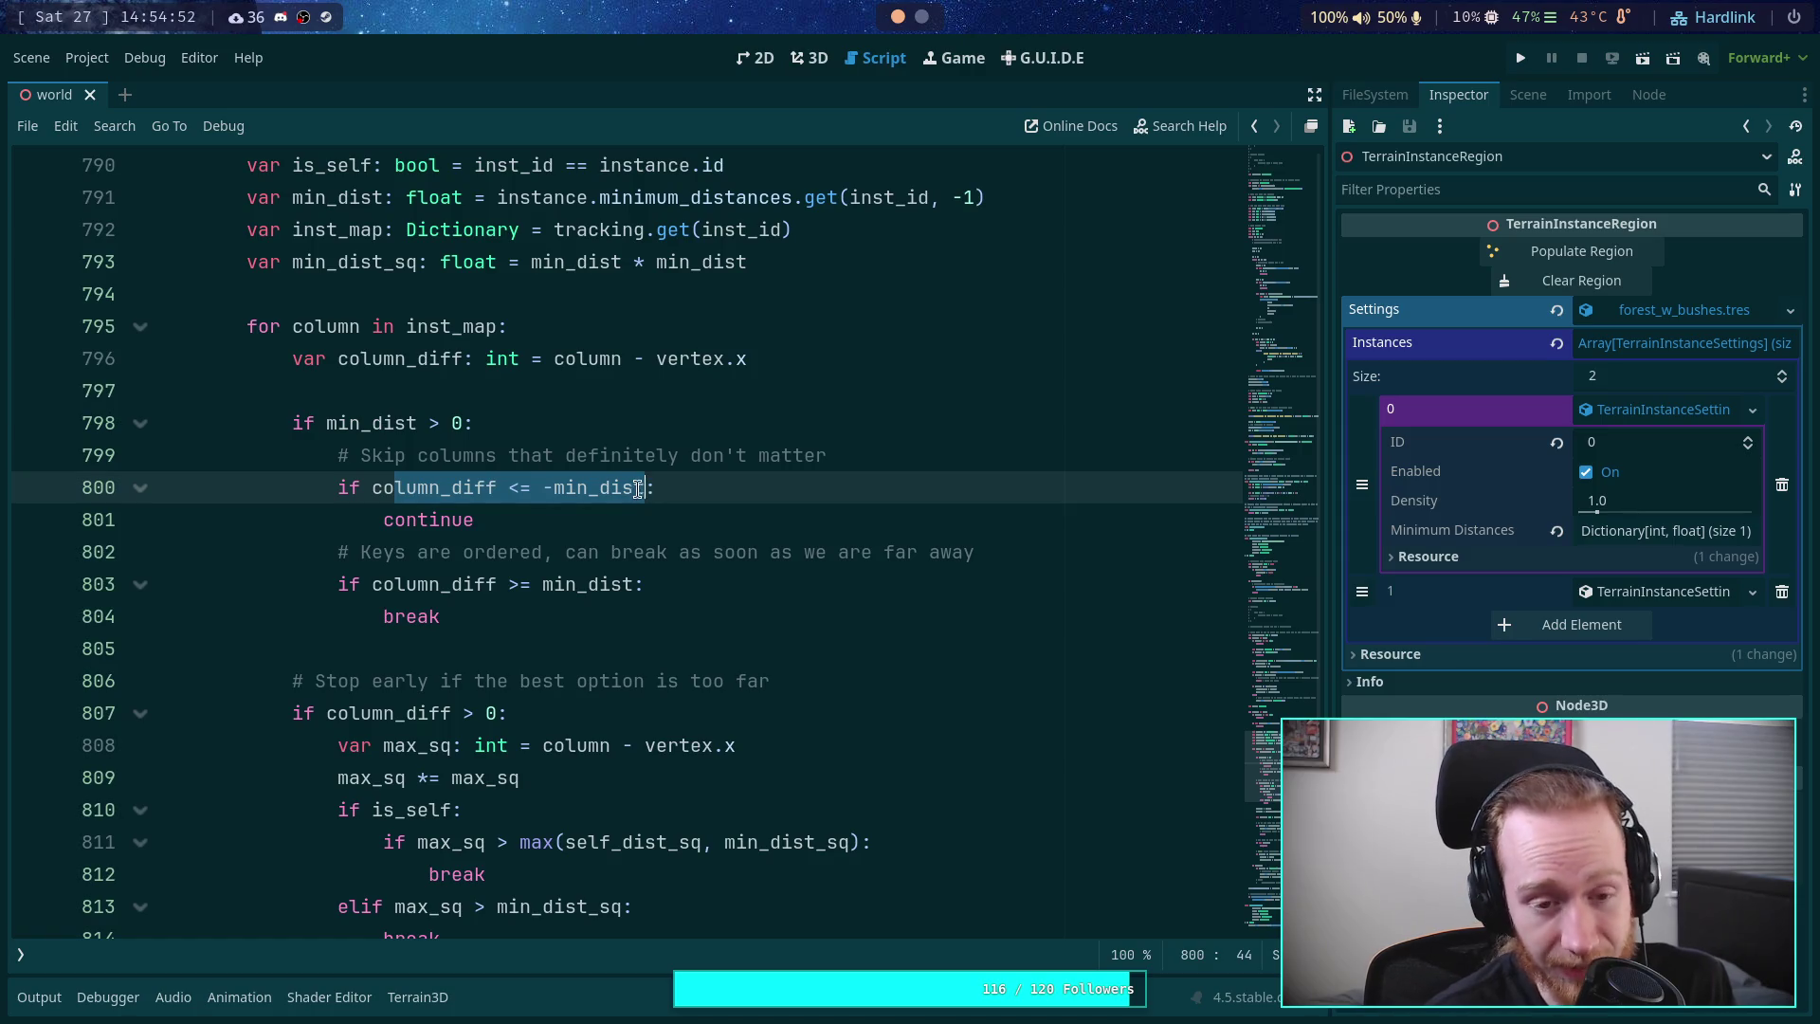
click(405, 485)
double_click(406, 485)
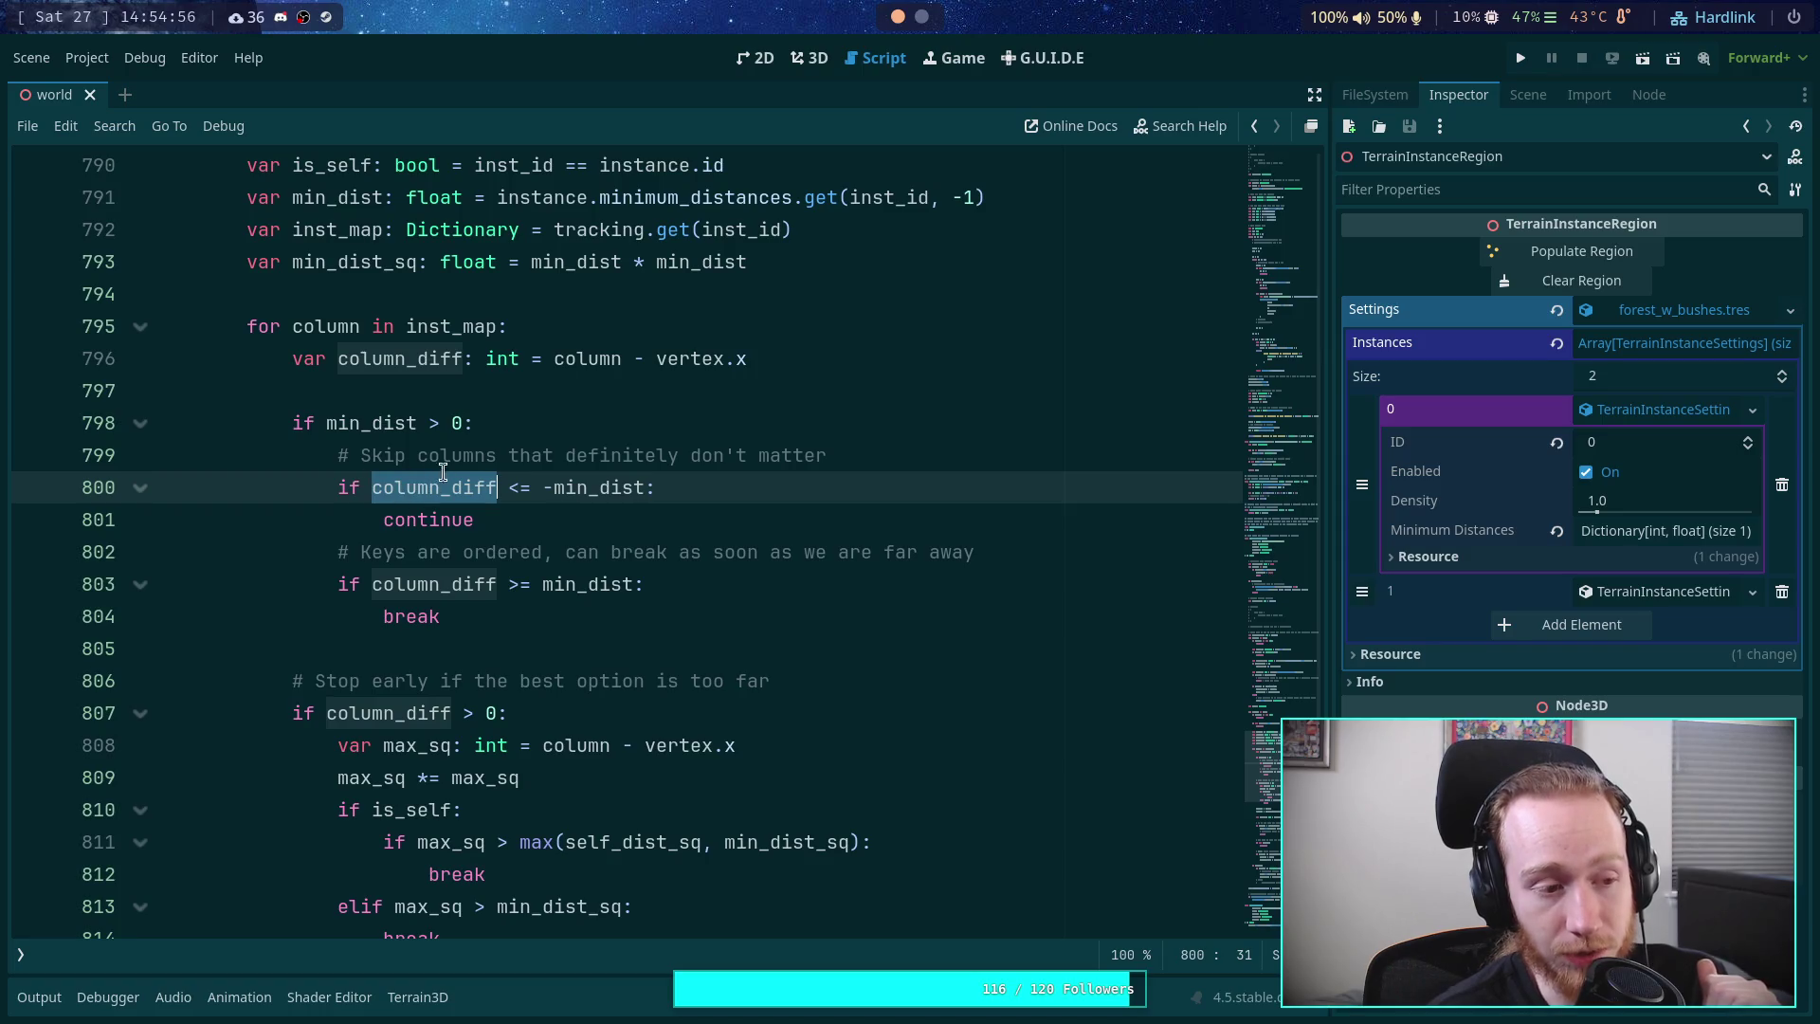
drag(543, 487, 647, 487)
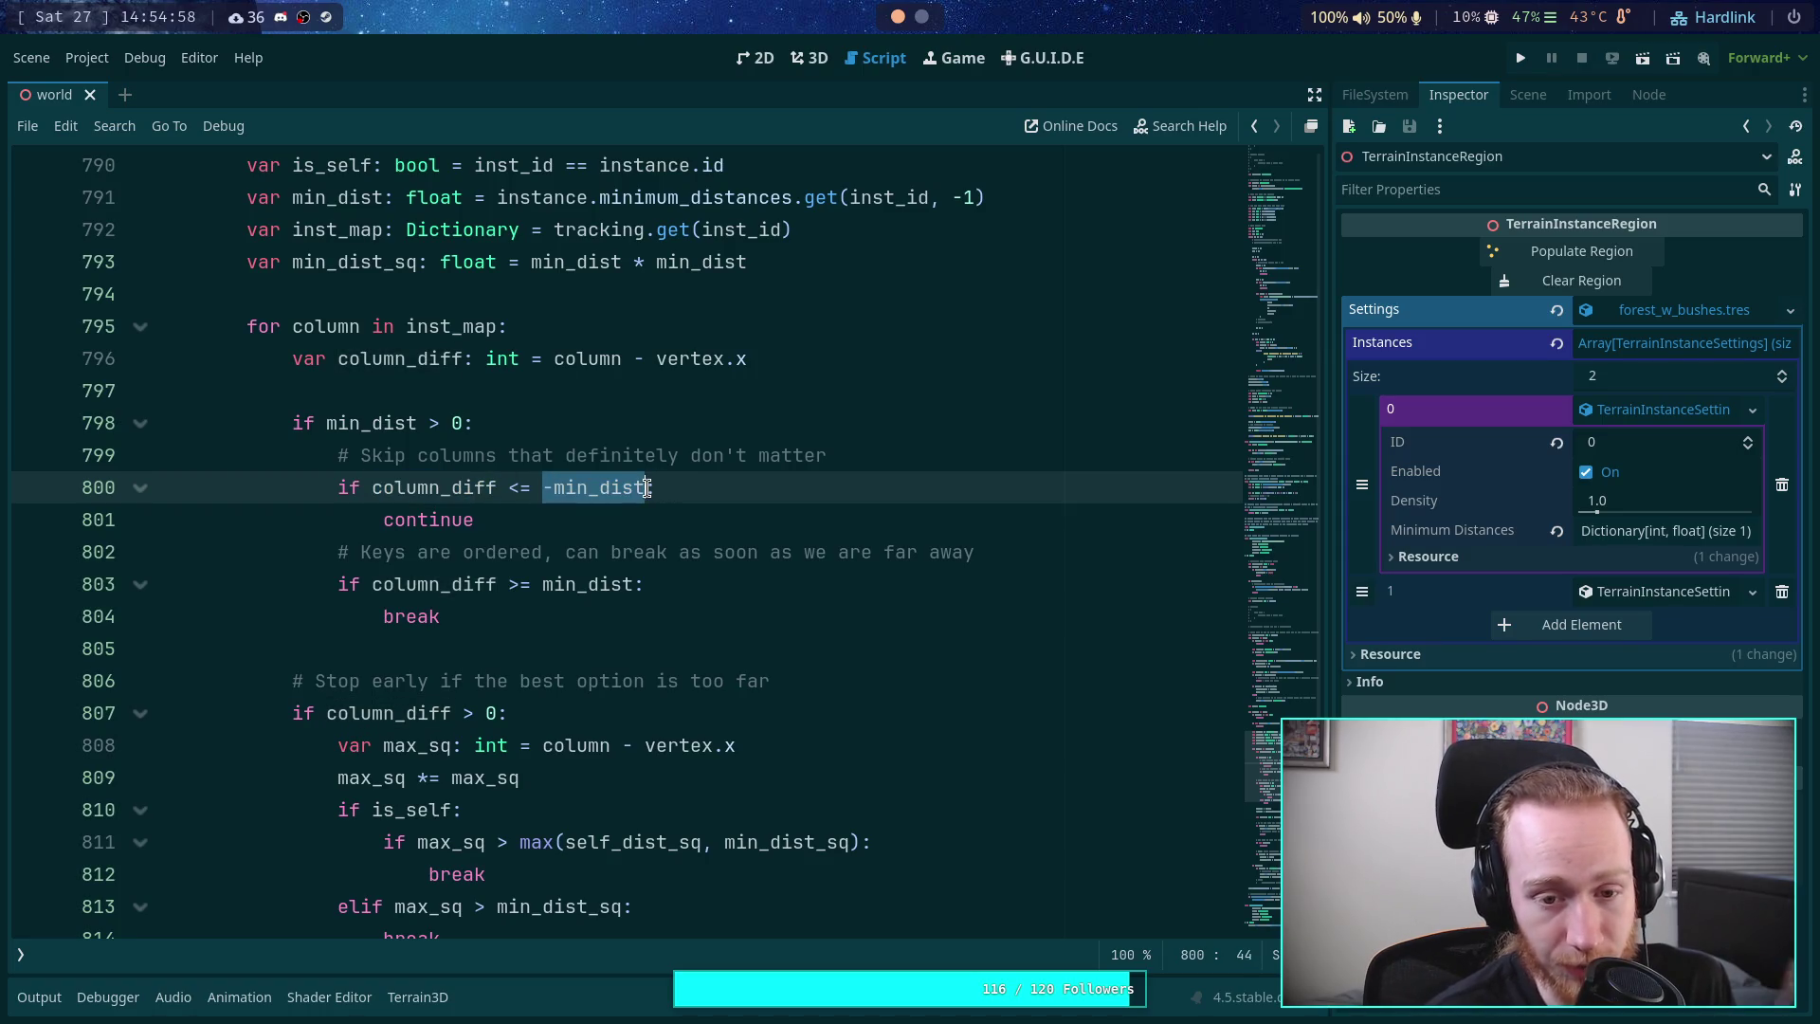
drag(372, 584, 637, 582)
double_click(422, 615)
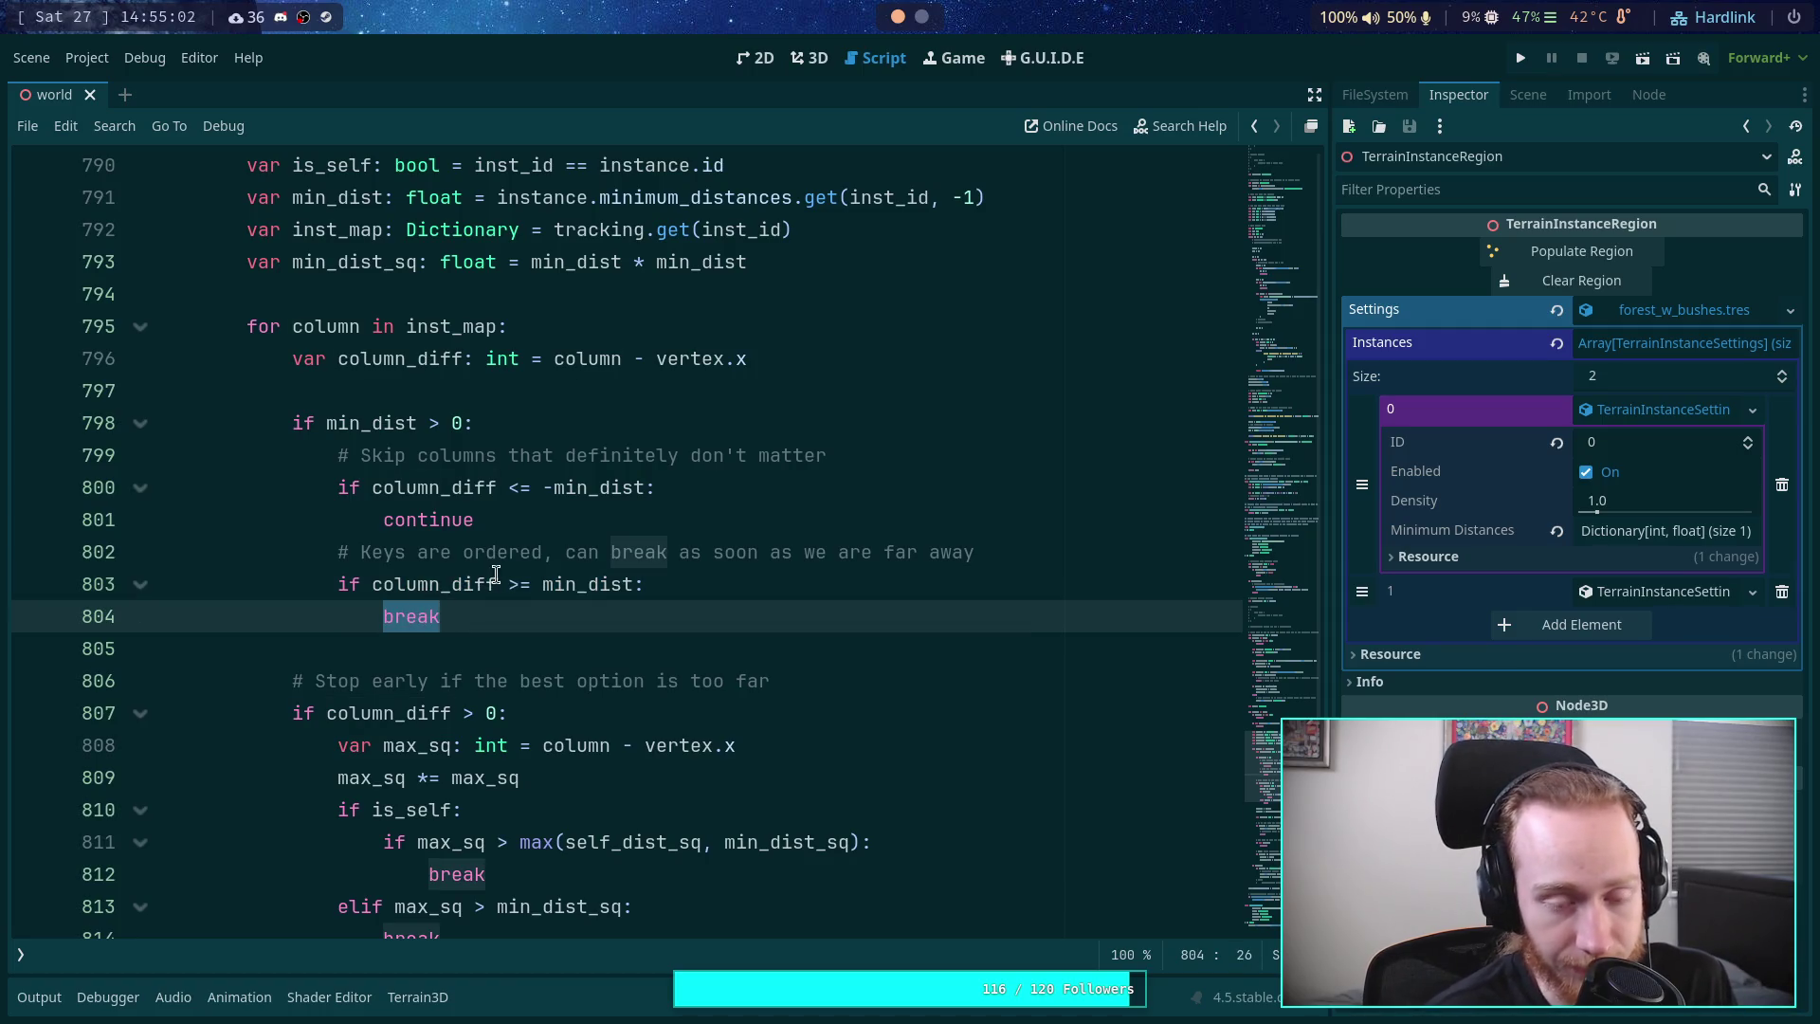
key(Right)
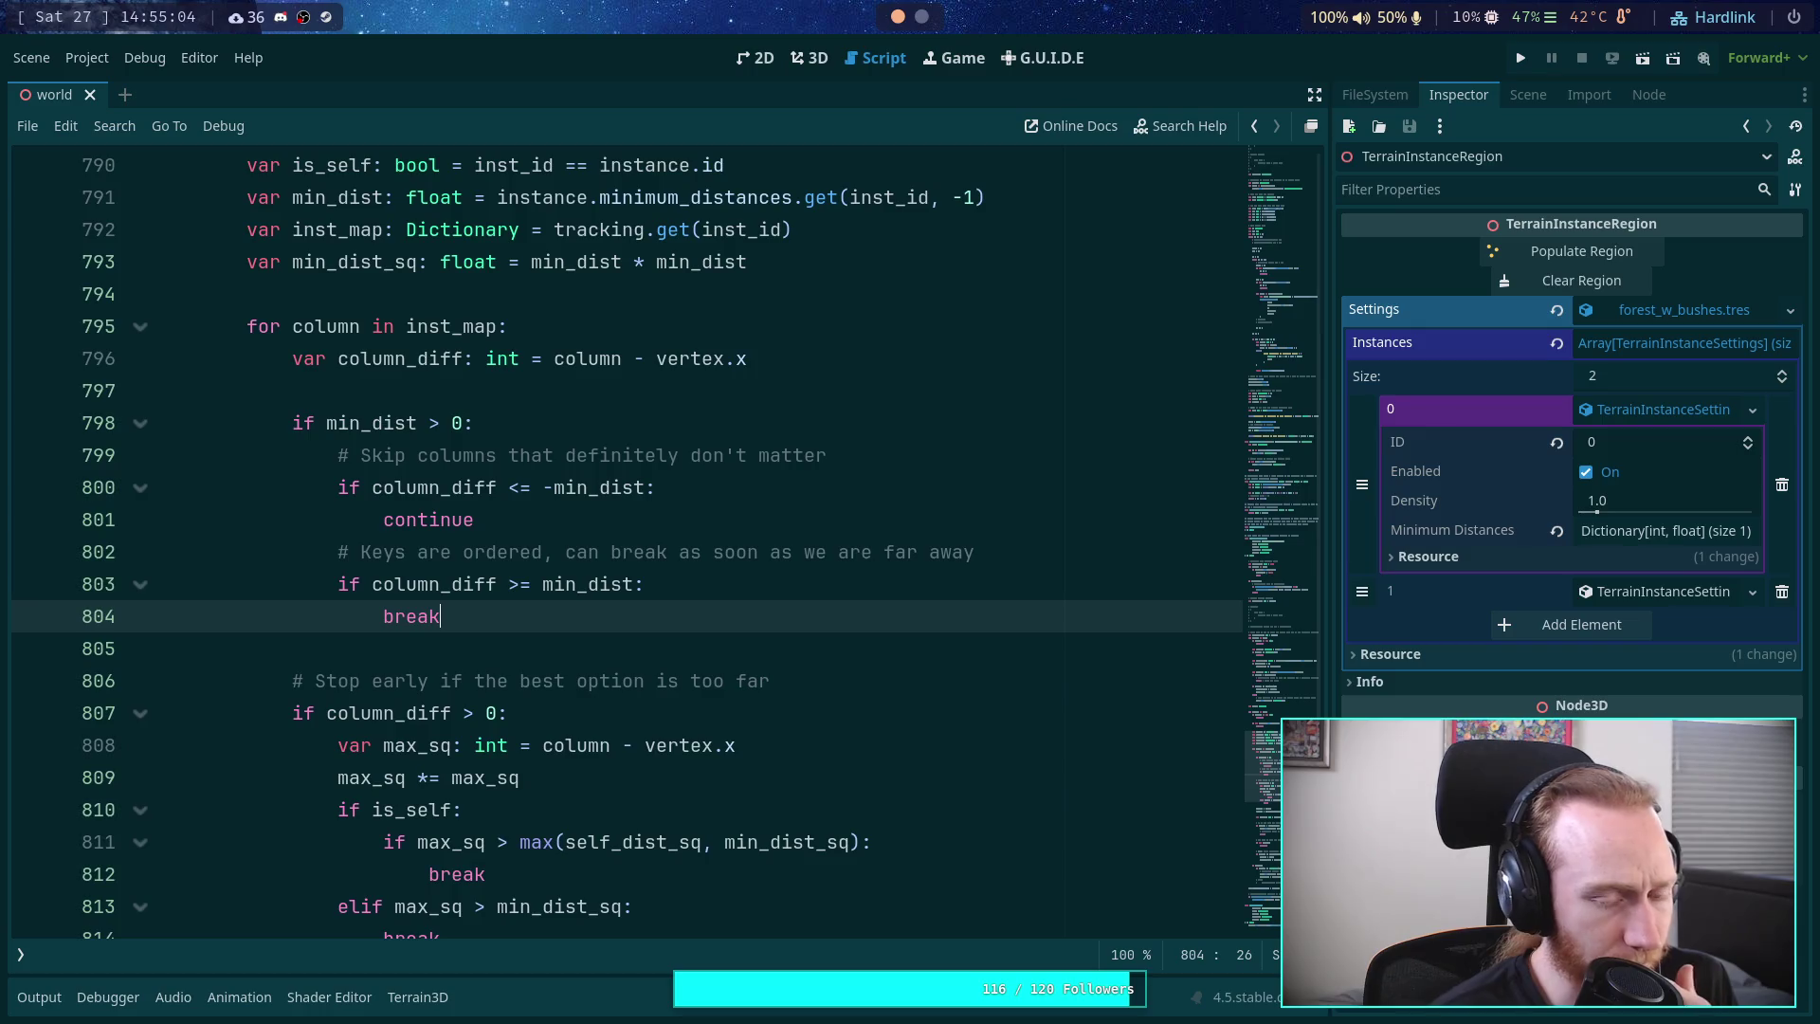
scroll(705, 616, up, 3)
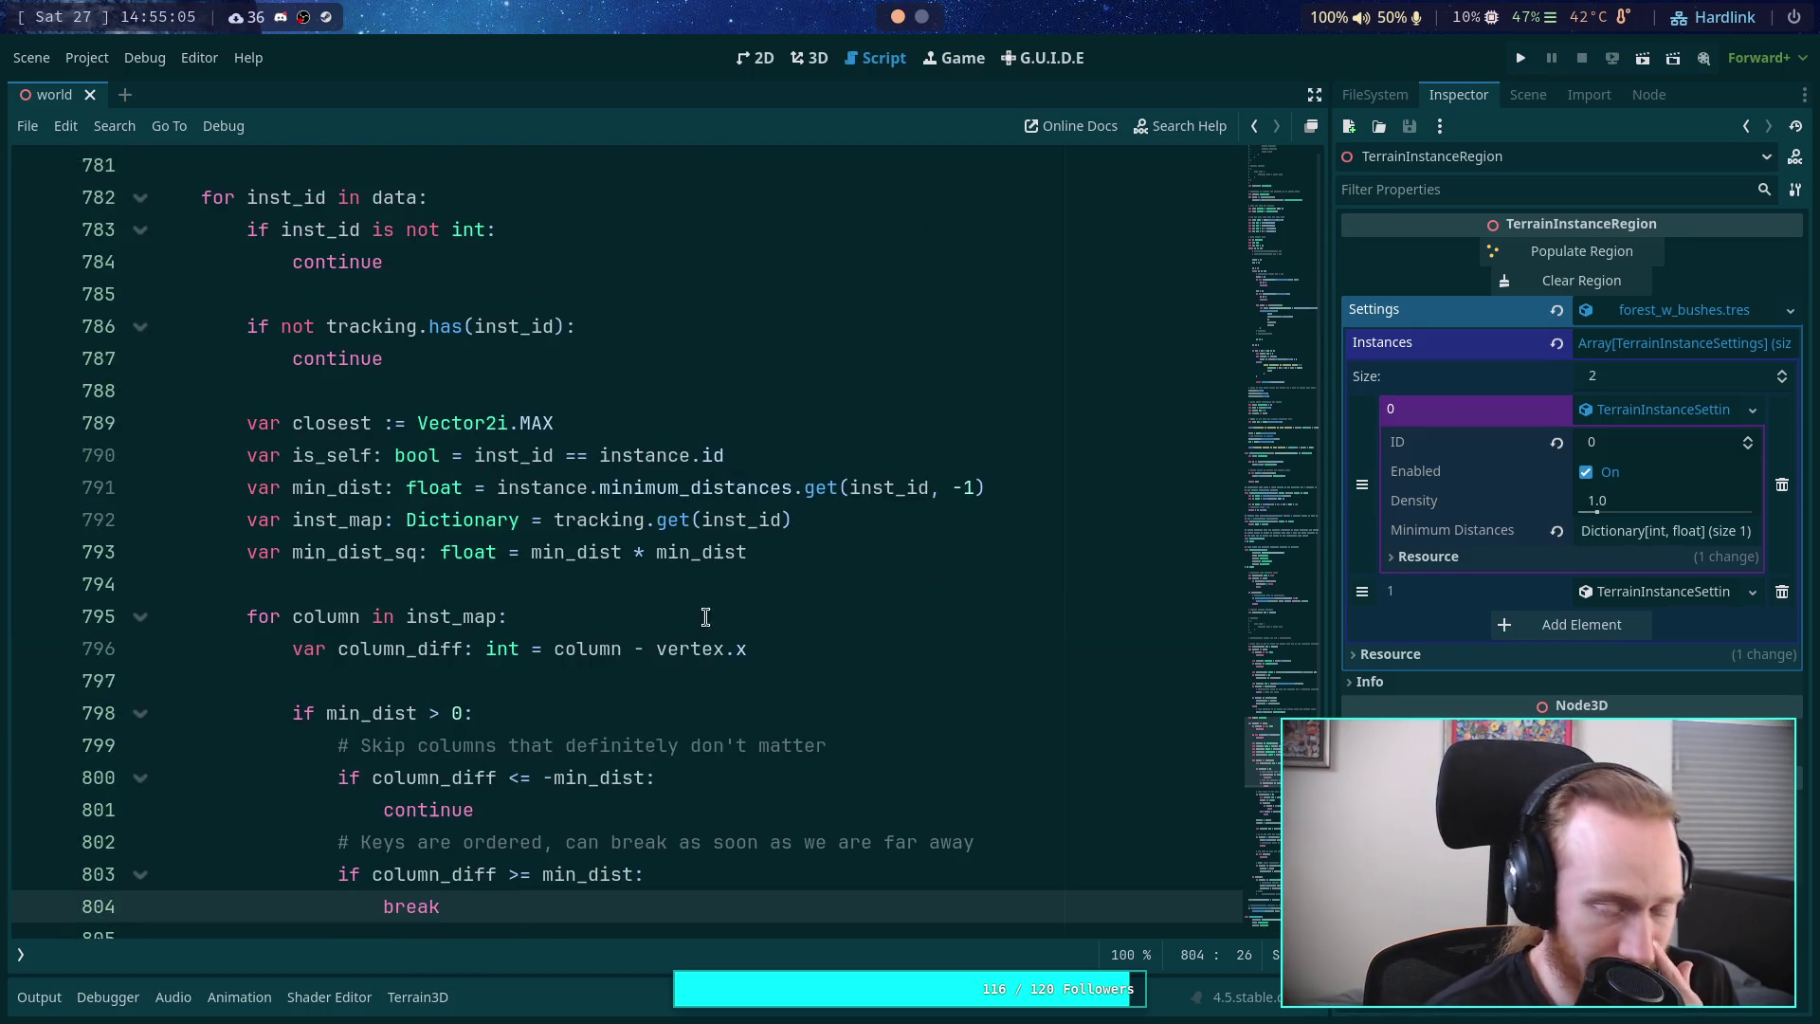
scroll(814, 563, down, 1)
click(796, 581)
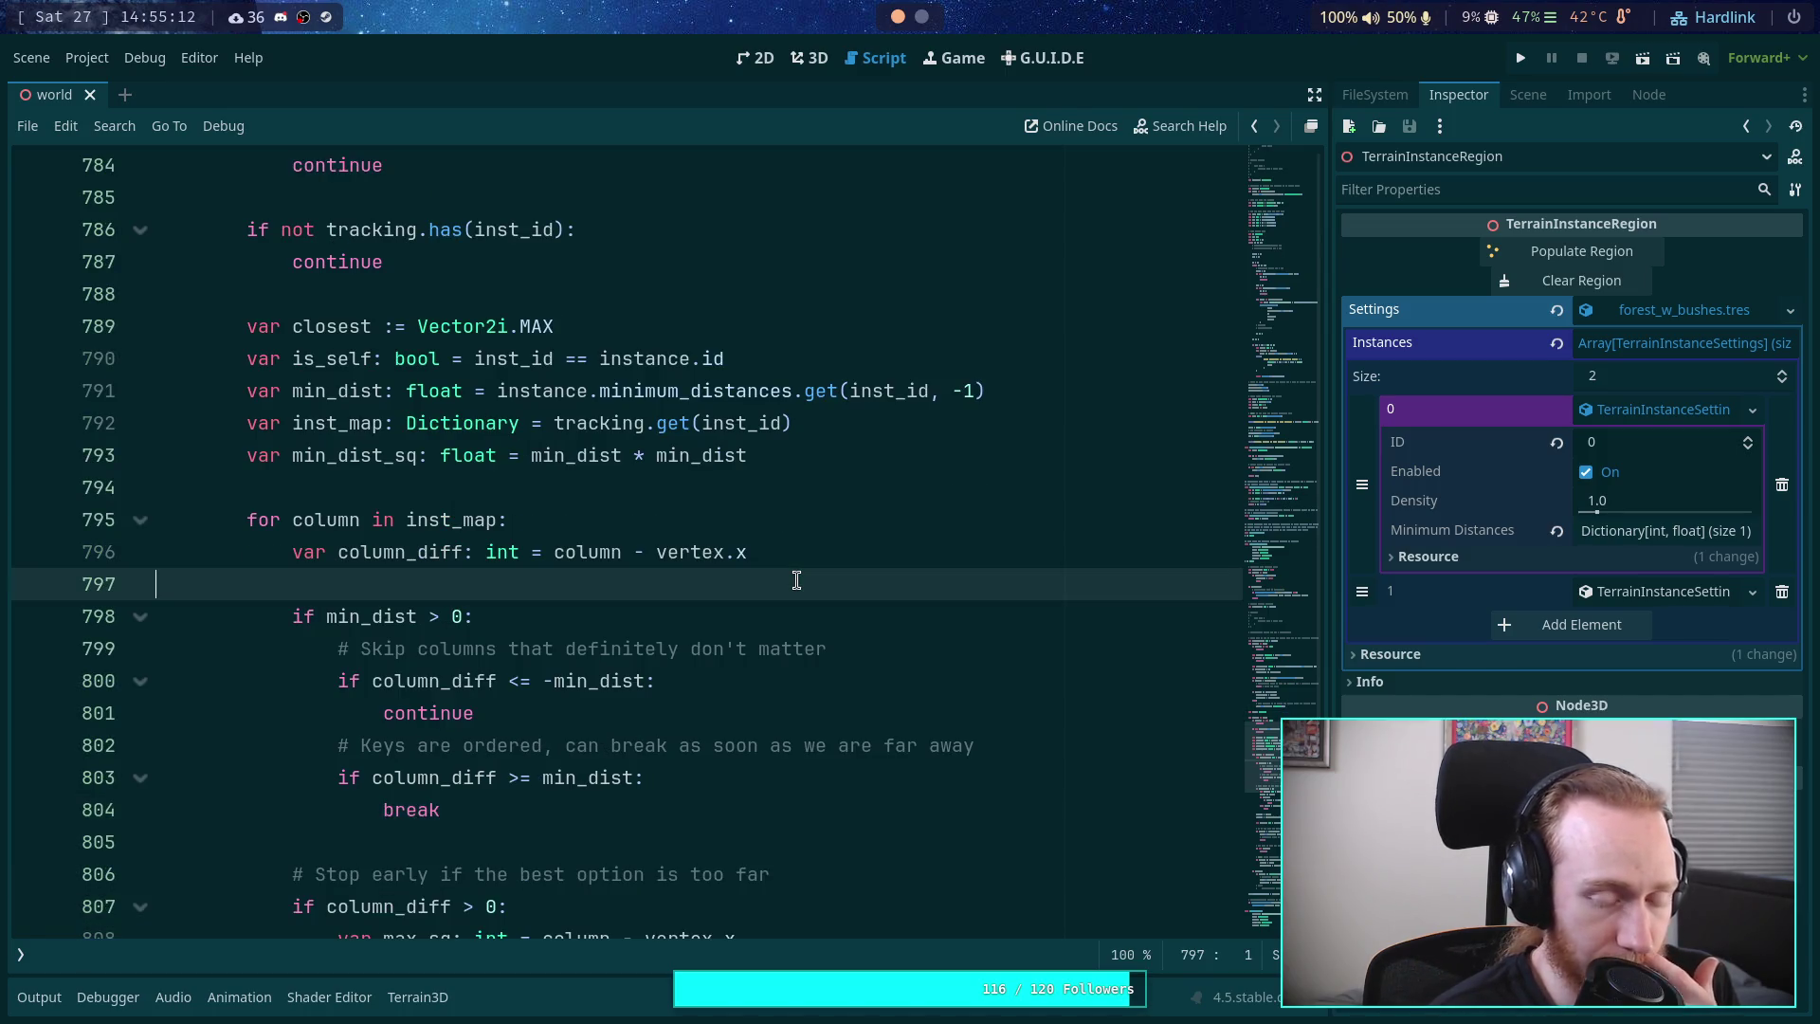
- Add an 'if is_self:' block after line 797 with an unfinished 'if column_diff' condition inside
key(Return)
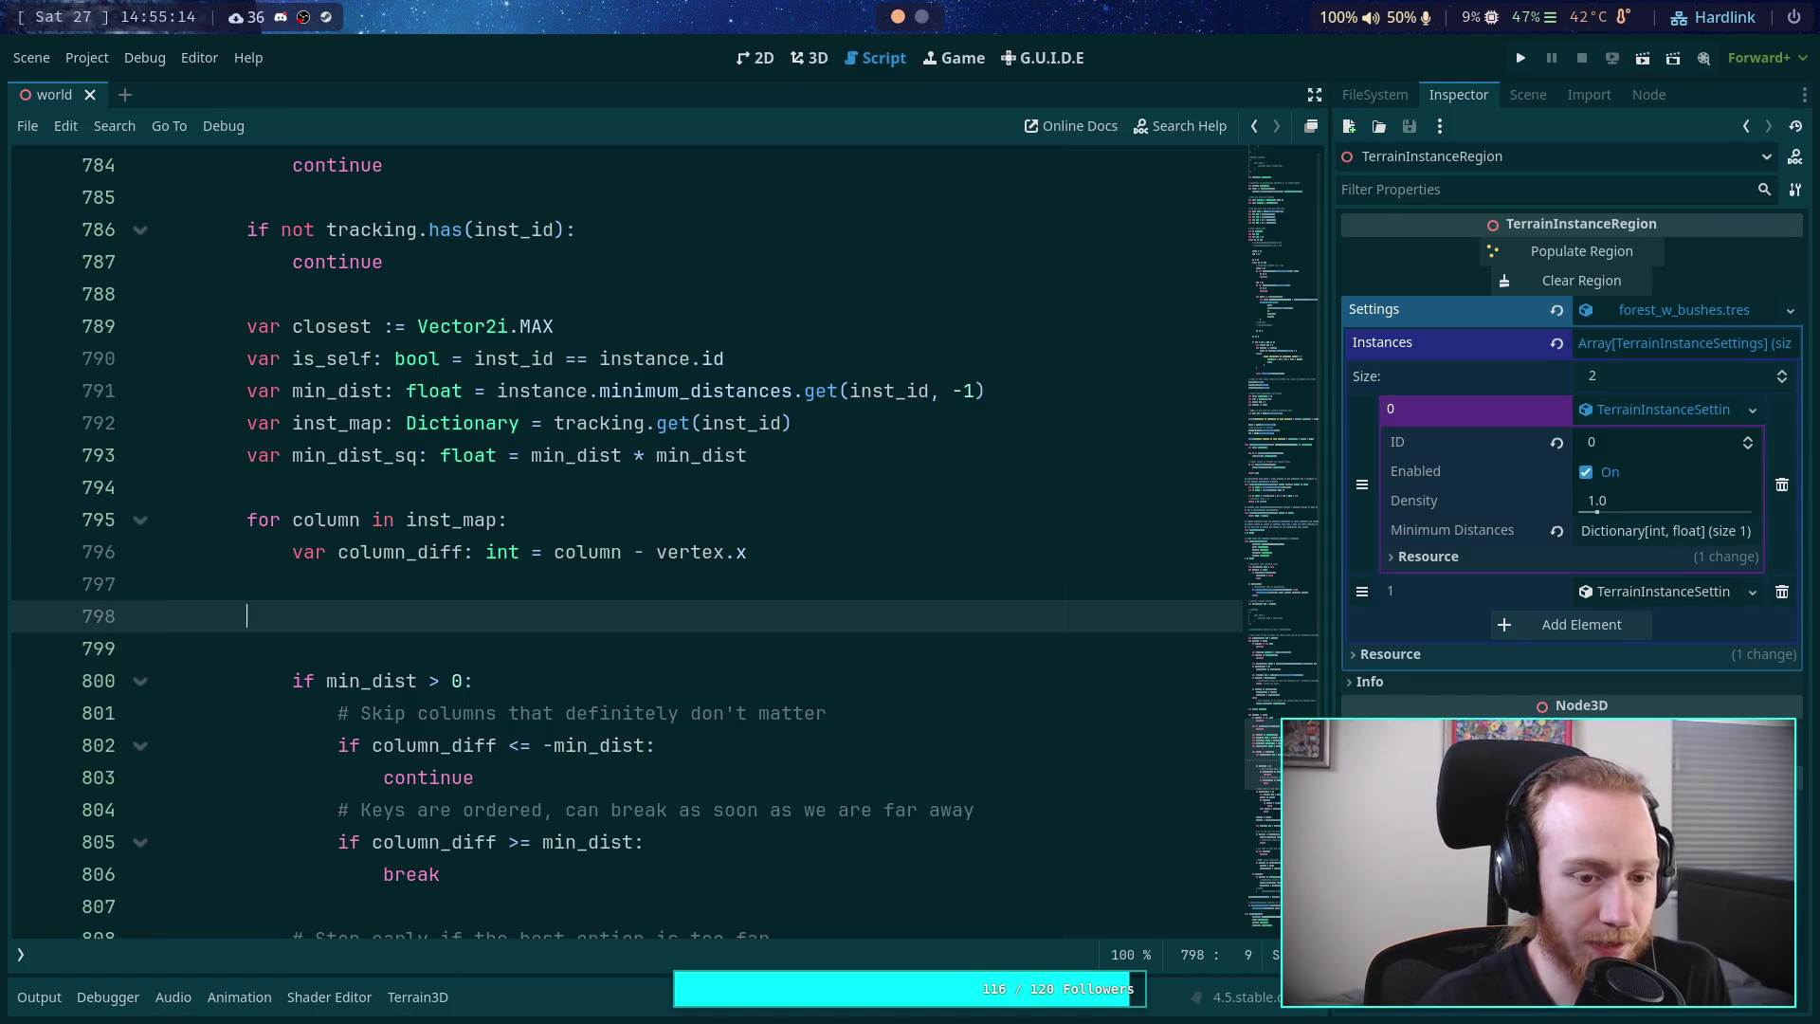
text(if is_sel)
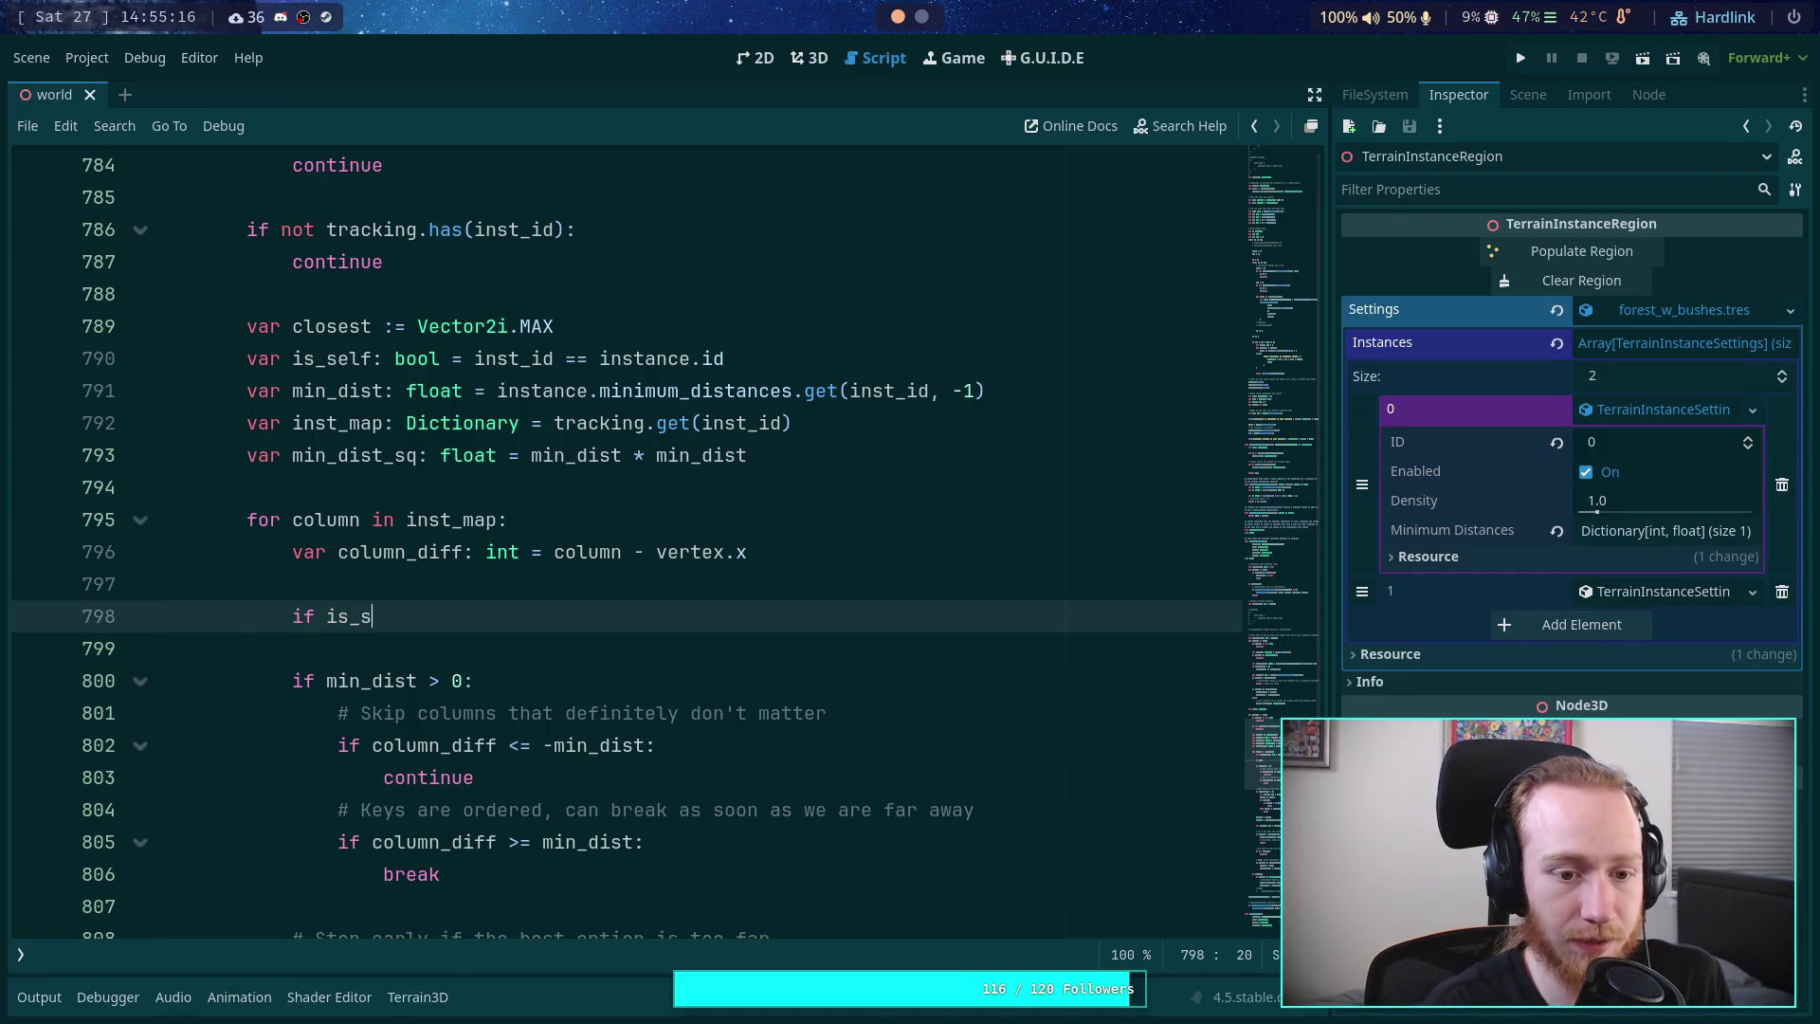
key(Return)
text(:)
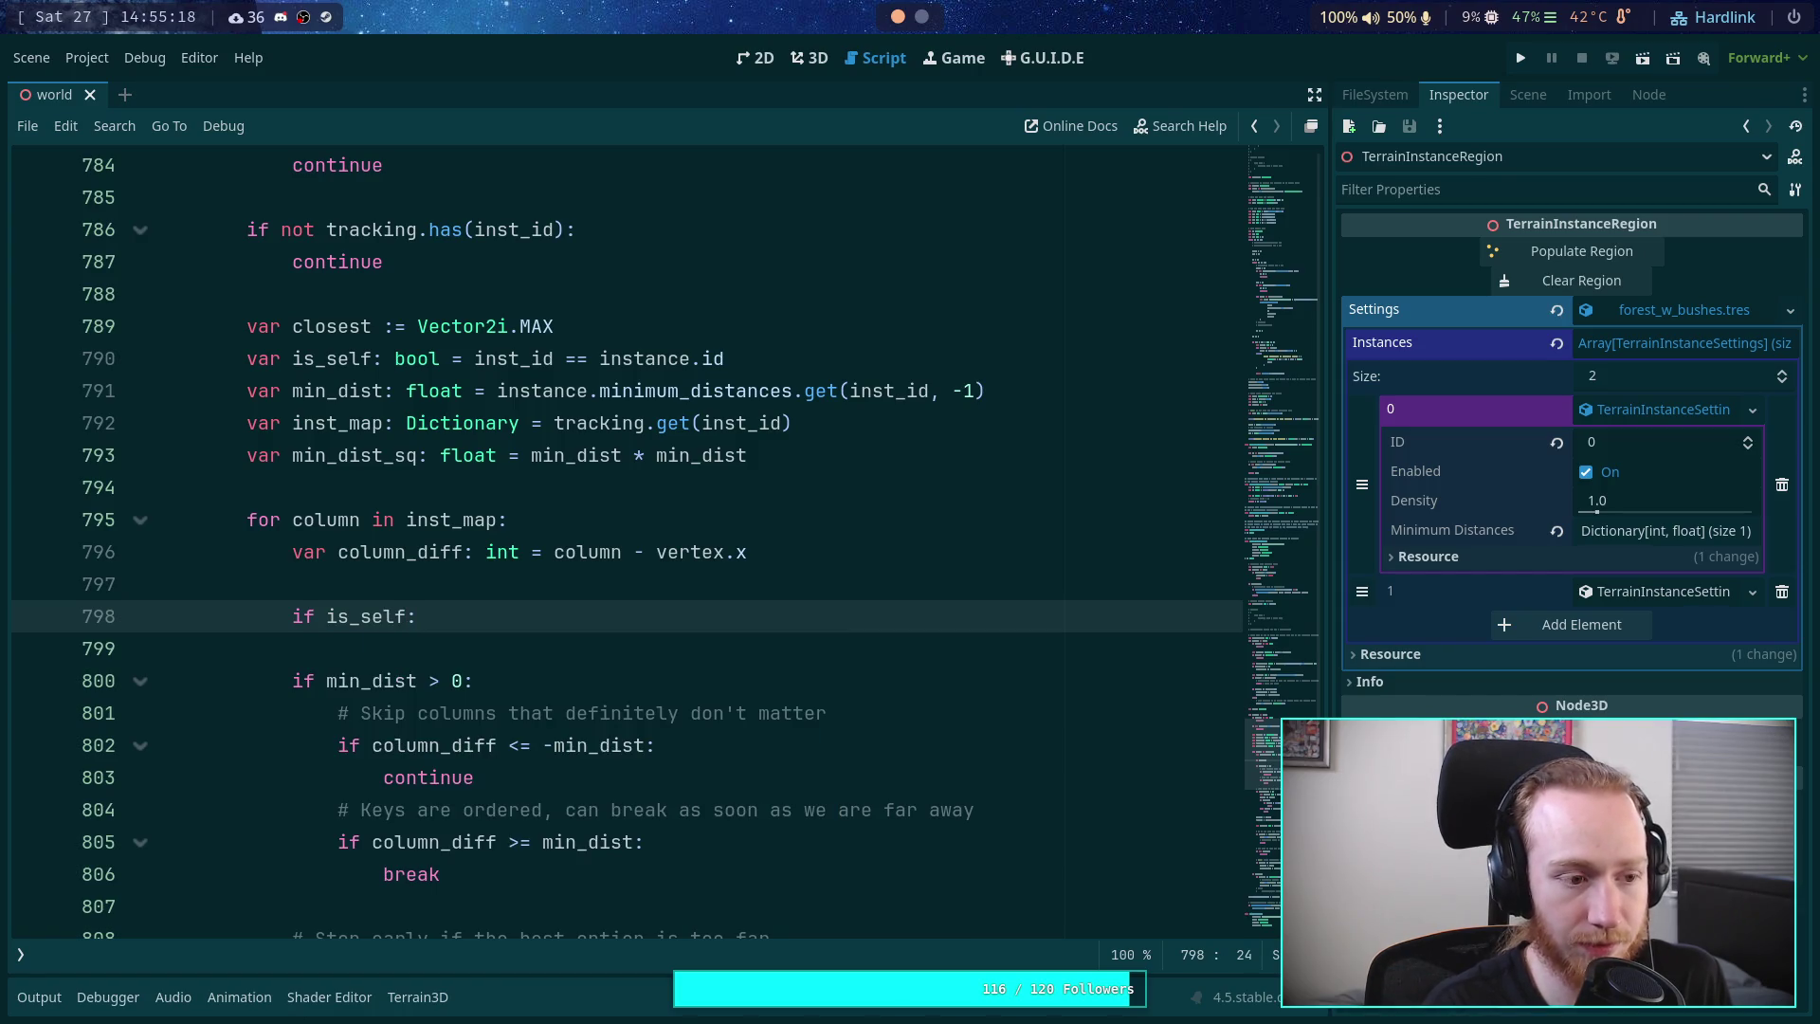
key(Return)
text(if colum)
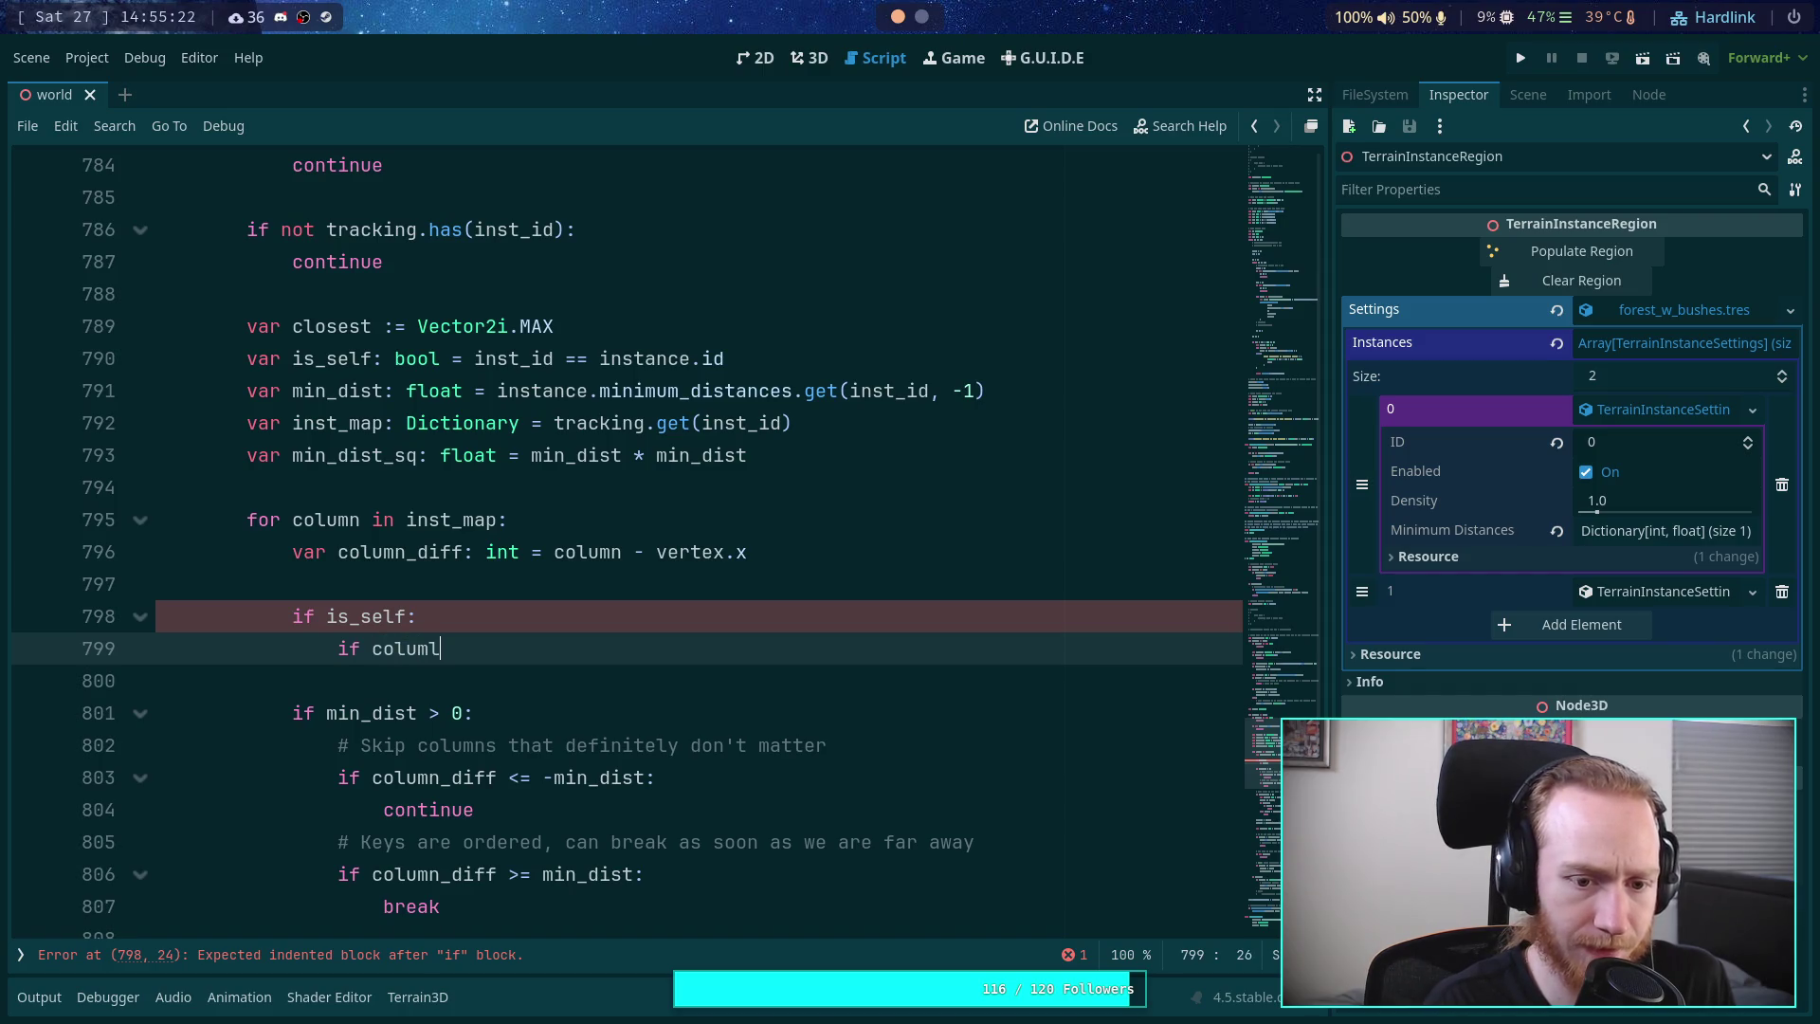
text(n-di)
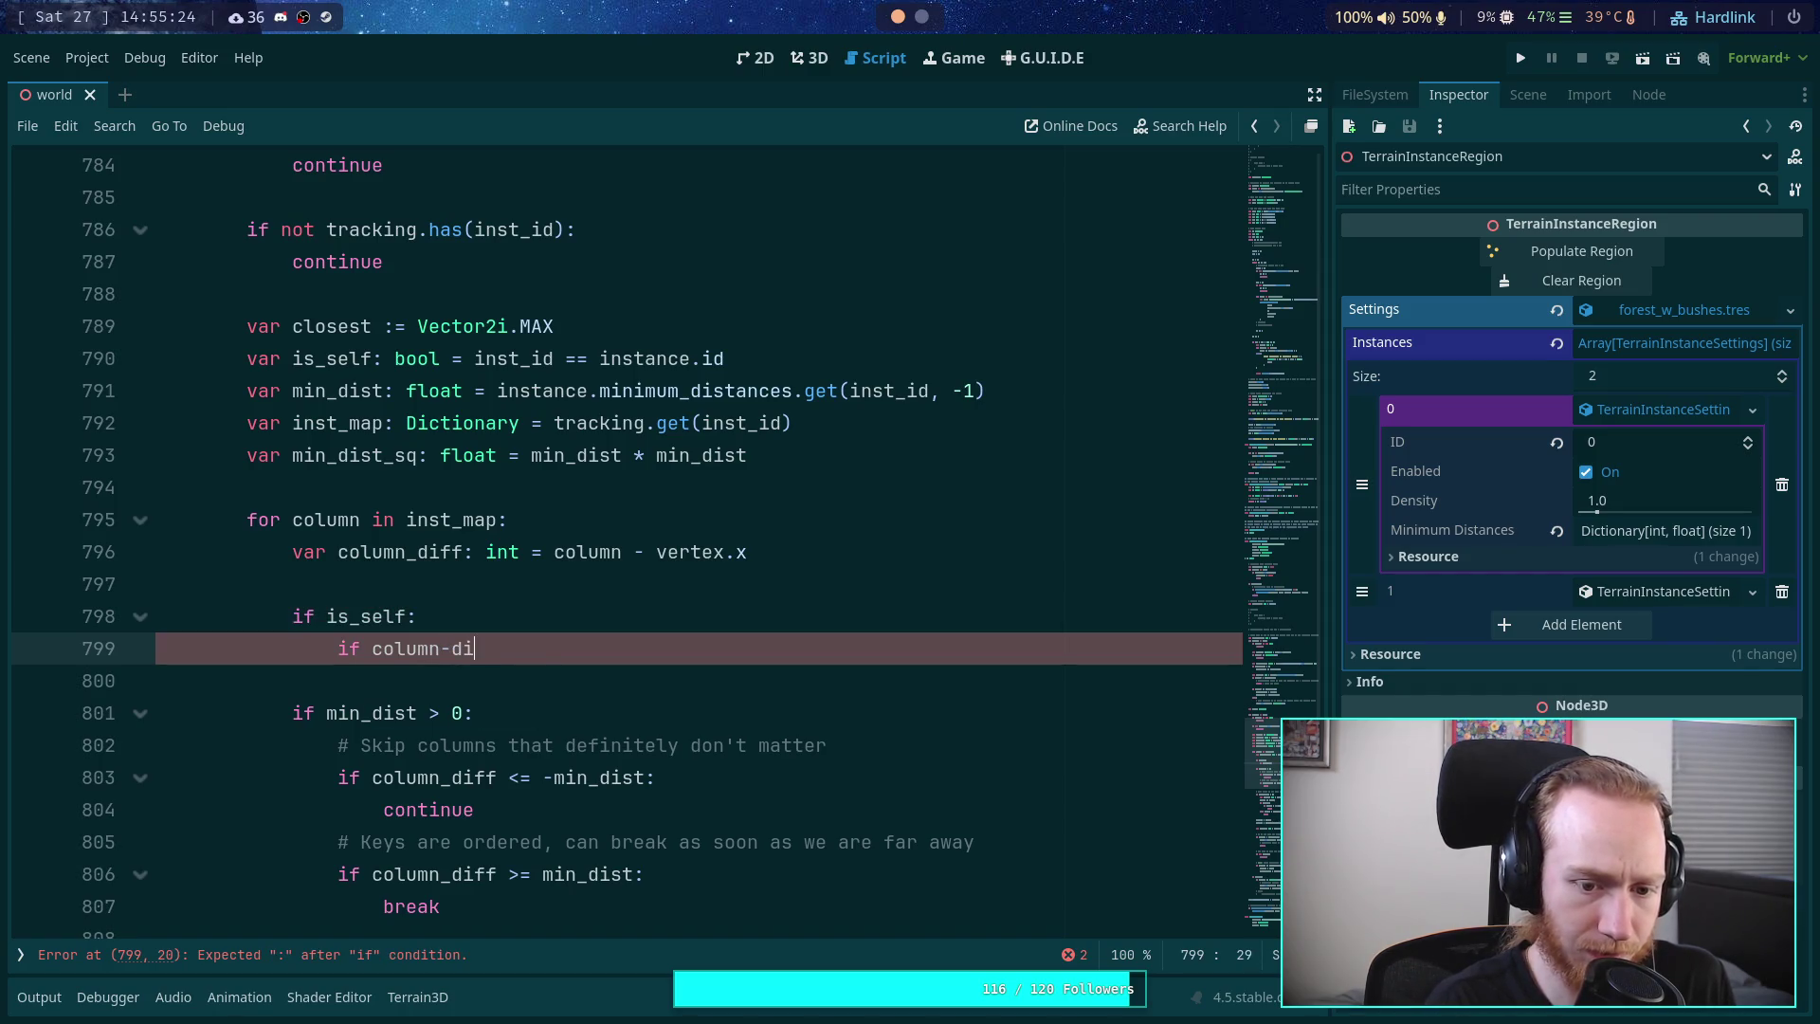
key(BackSpace)
key(BackSpace)
key(BackSpace)
text(_diff)
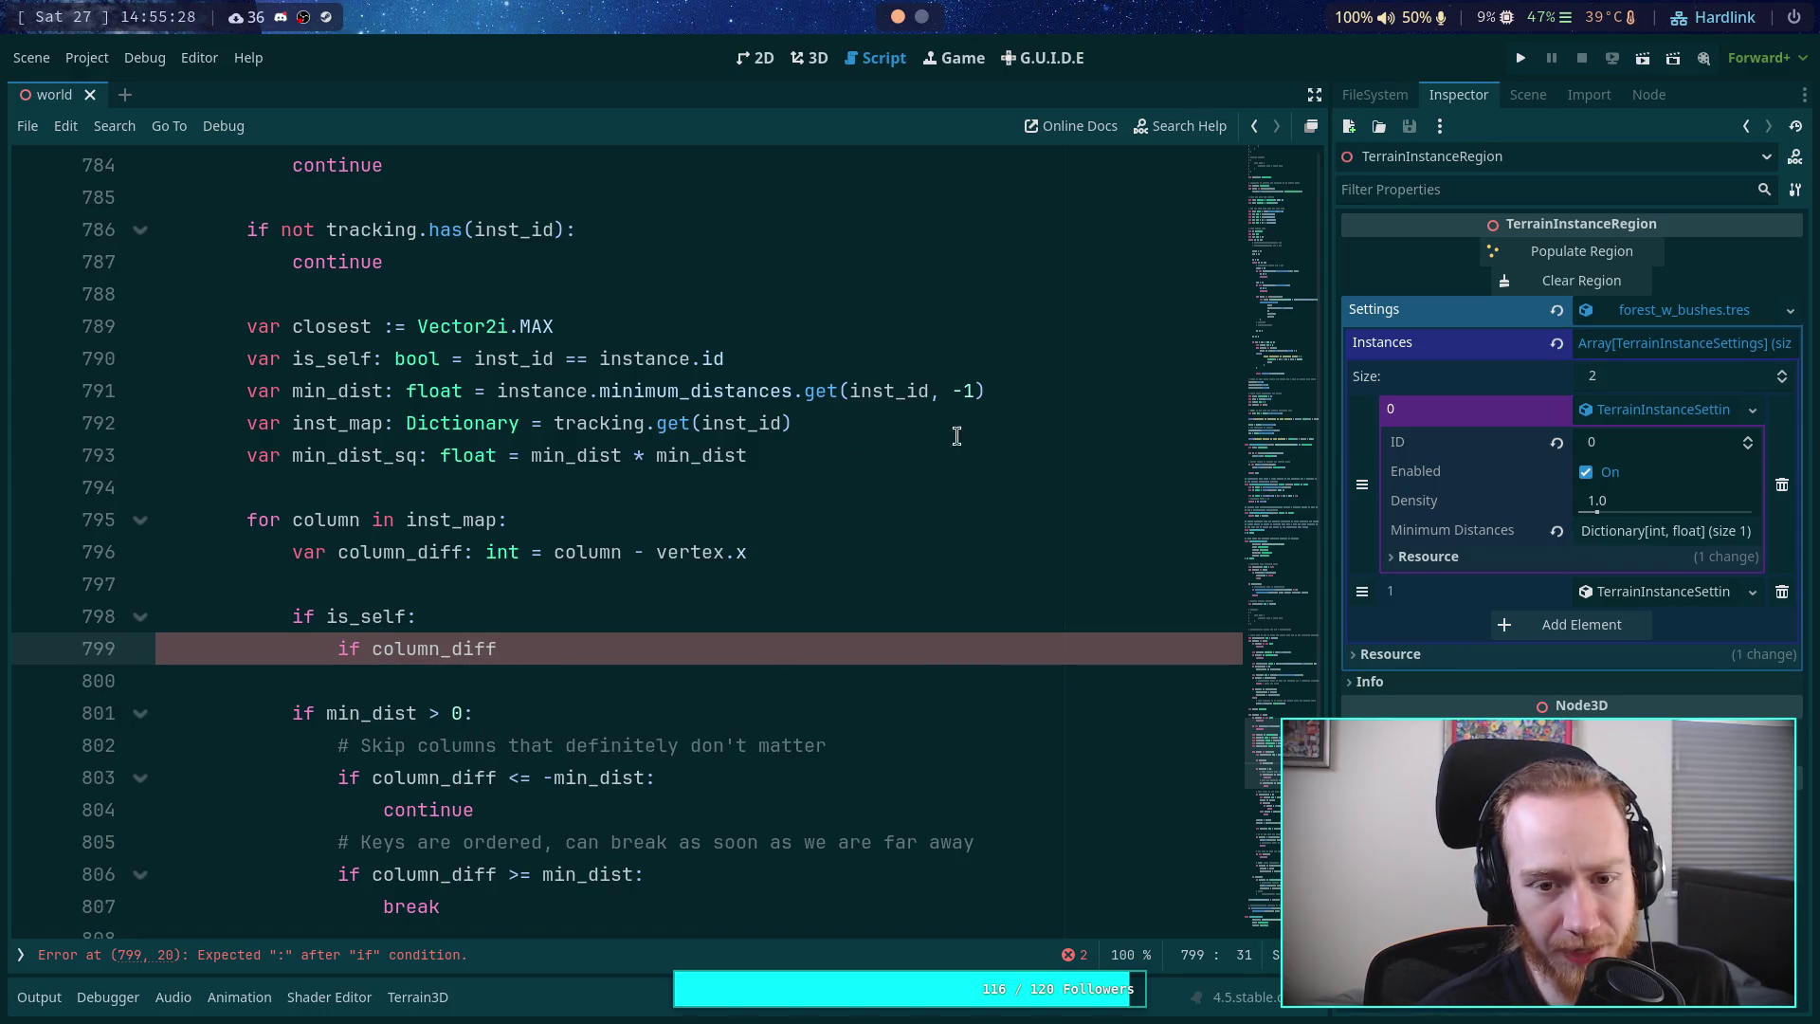
- Scroll through the script and select 'instance' on line 850 for reference
scroll(599, 504, up, 4)
scroll(599, 504, up, 3)
scroll(713, 538, down, 18)
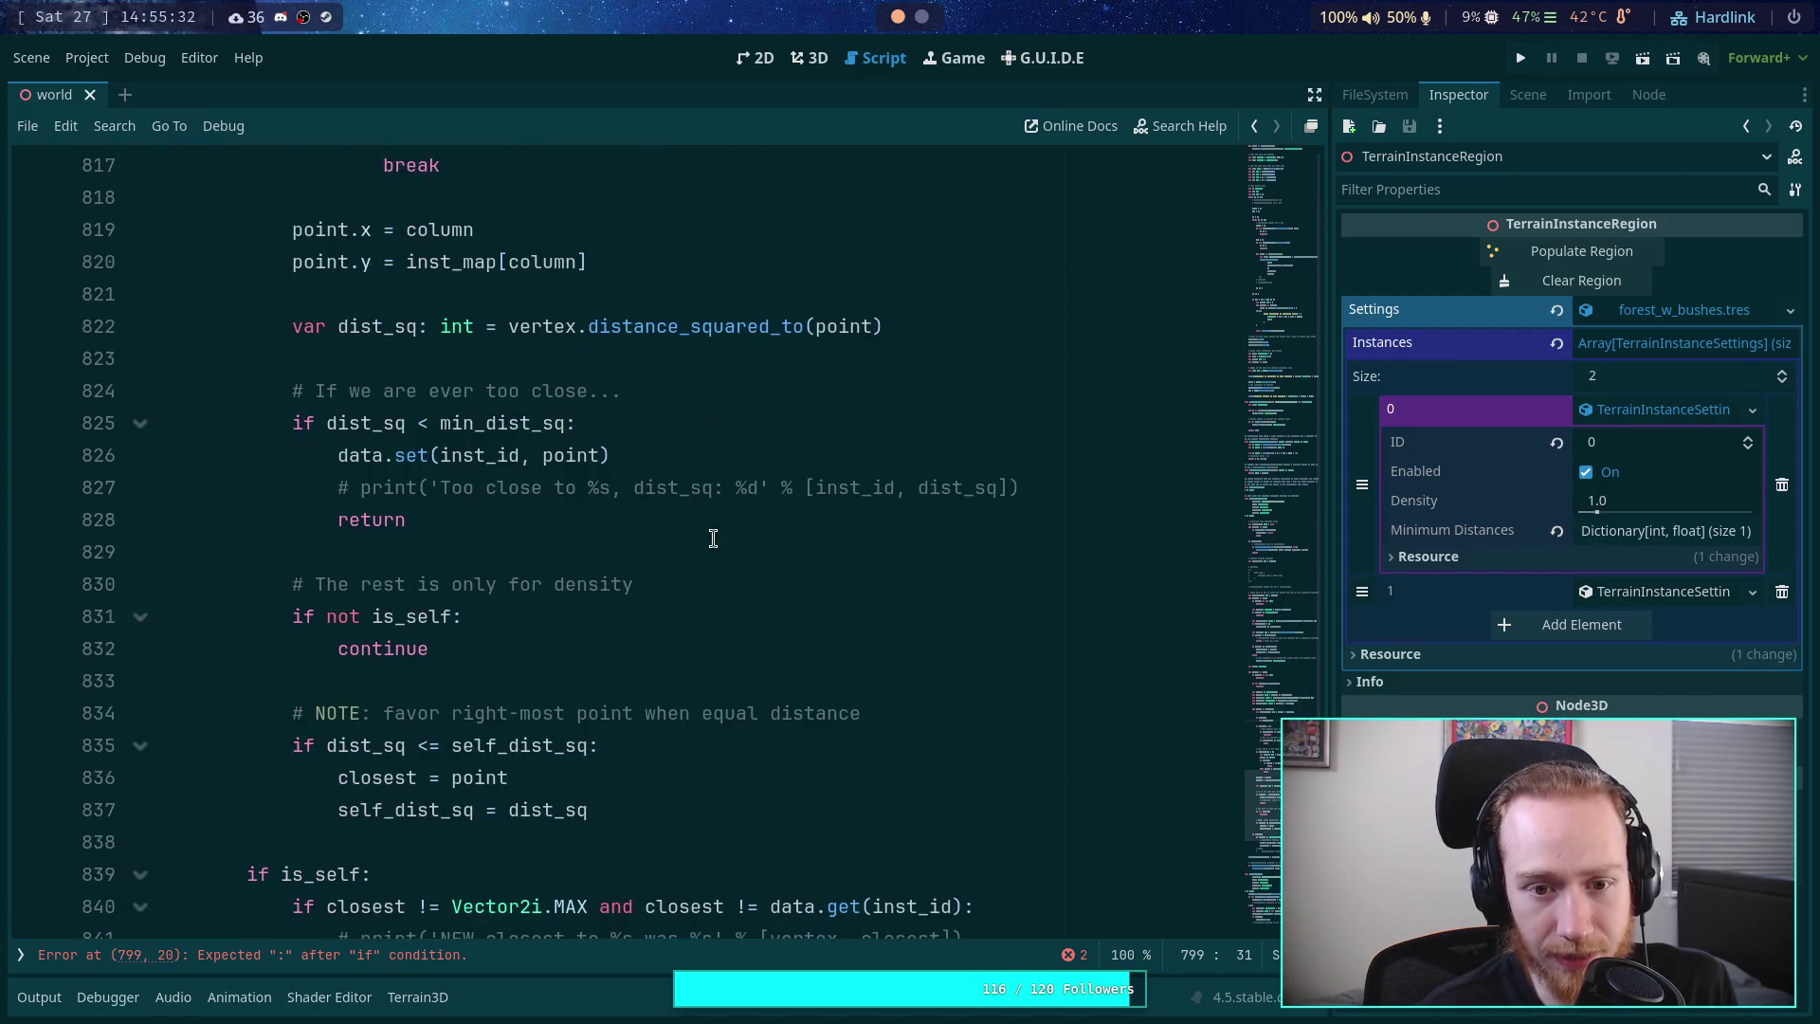
scroll(713, 538, down, 3)
scroll(712, 538, down, 2)
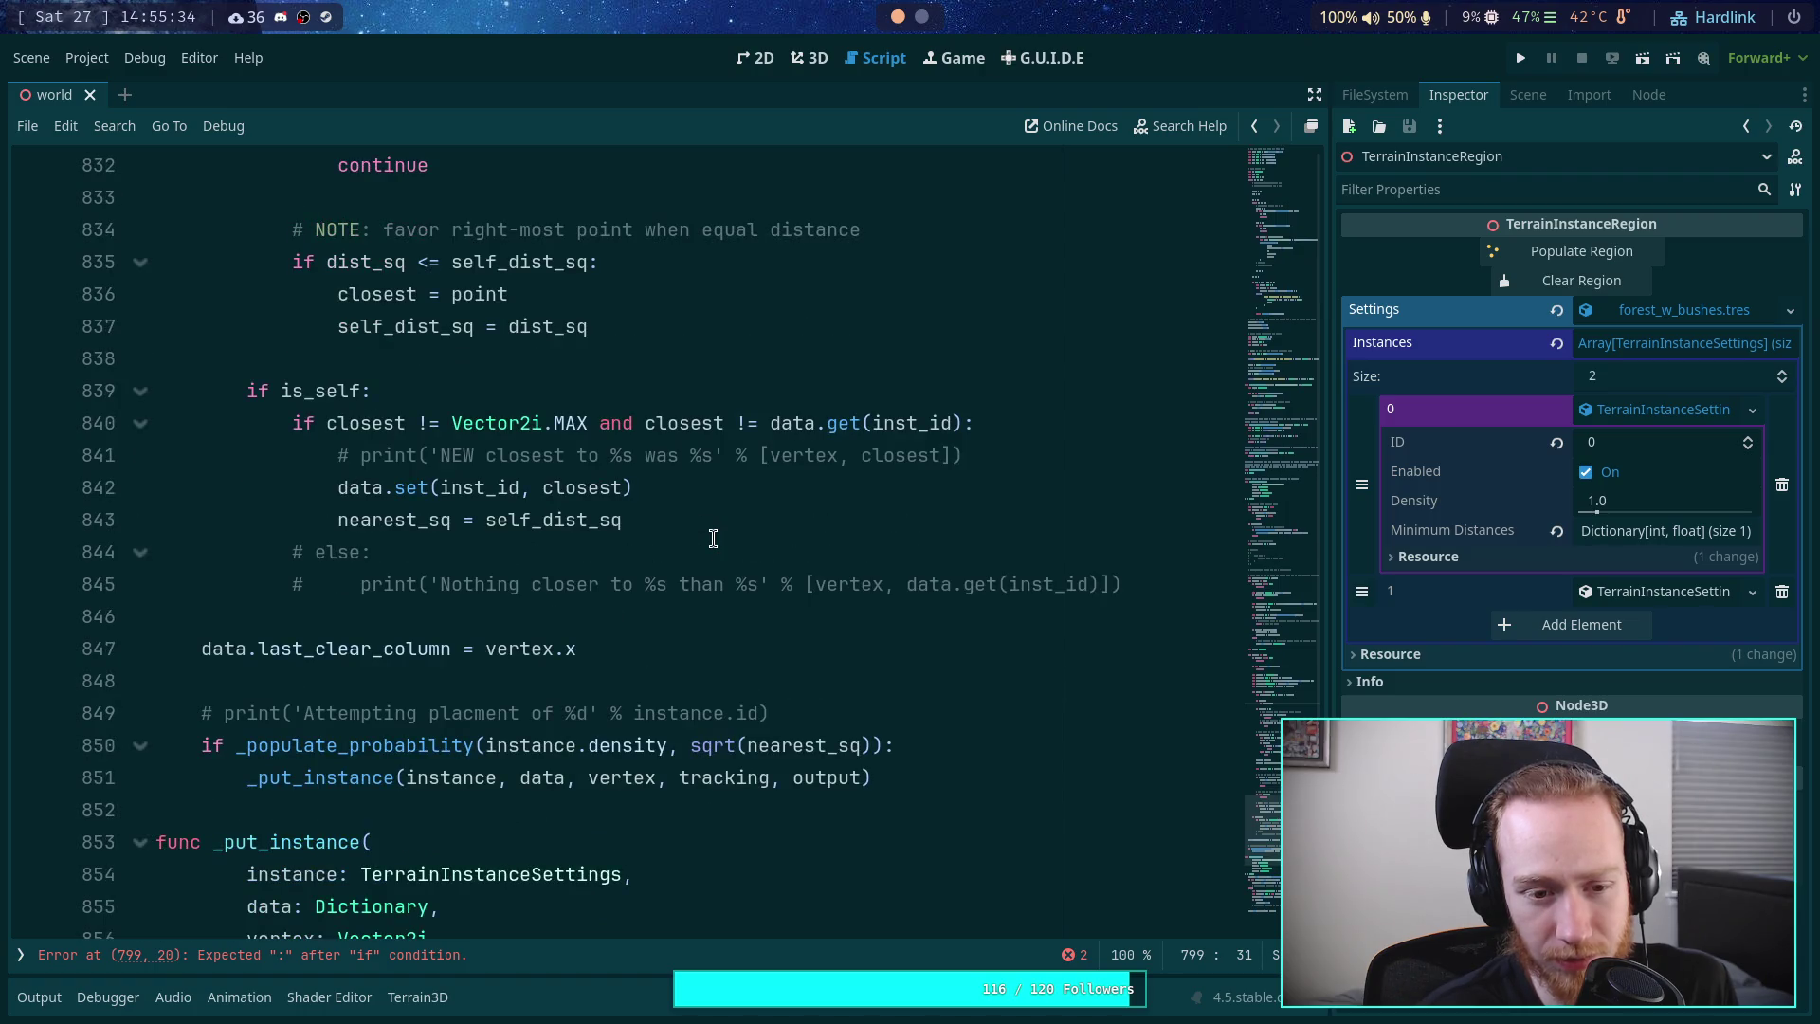
scroll(713, 538, down, 1)
double_click(495, 652)
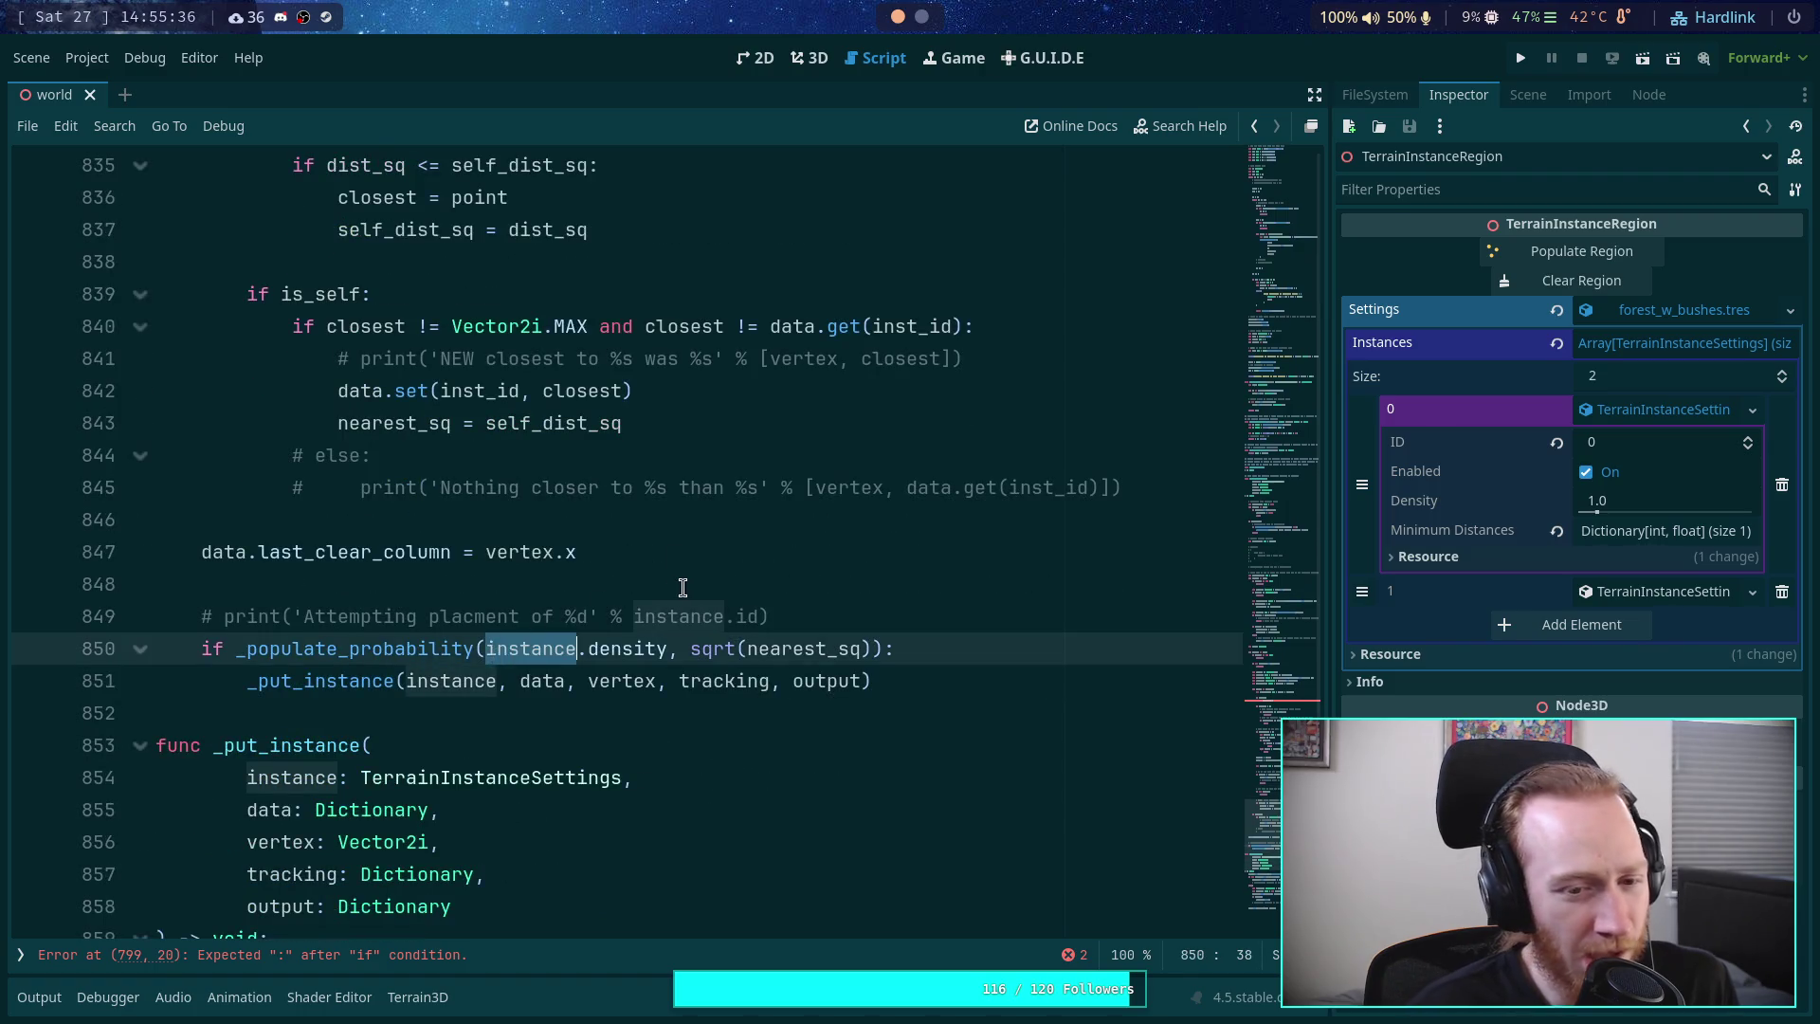
scroll(683, 586, up, 4)
scroll(690, 510, up, 7)
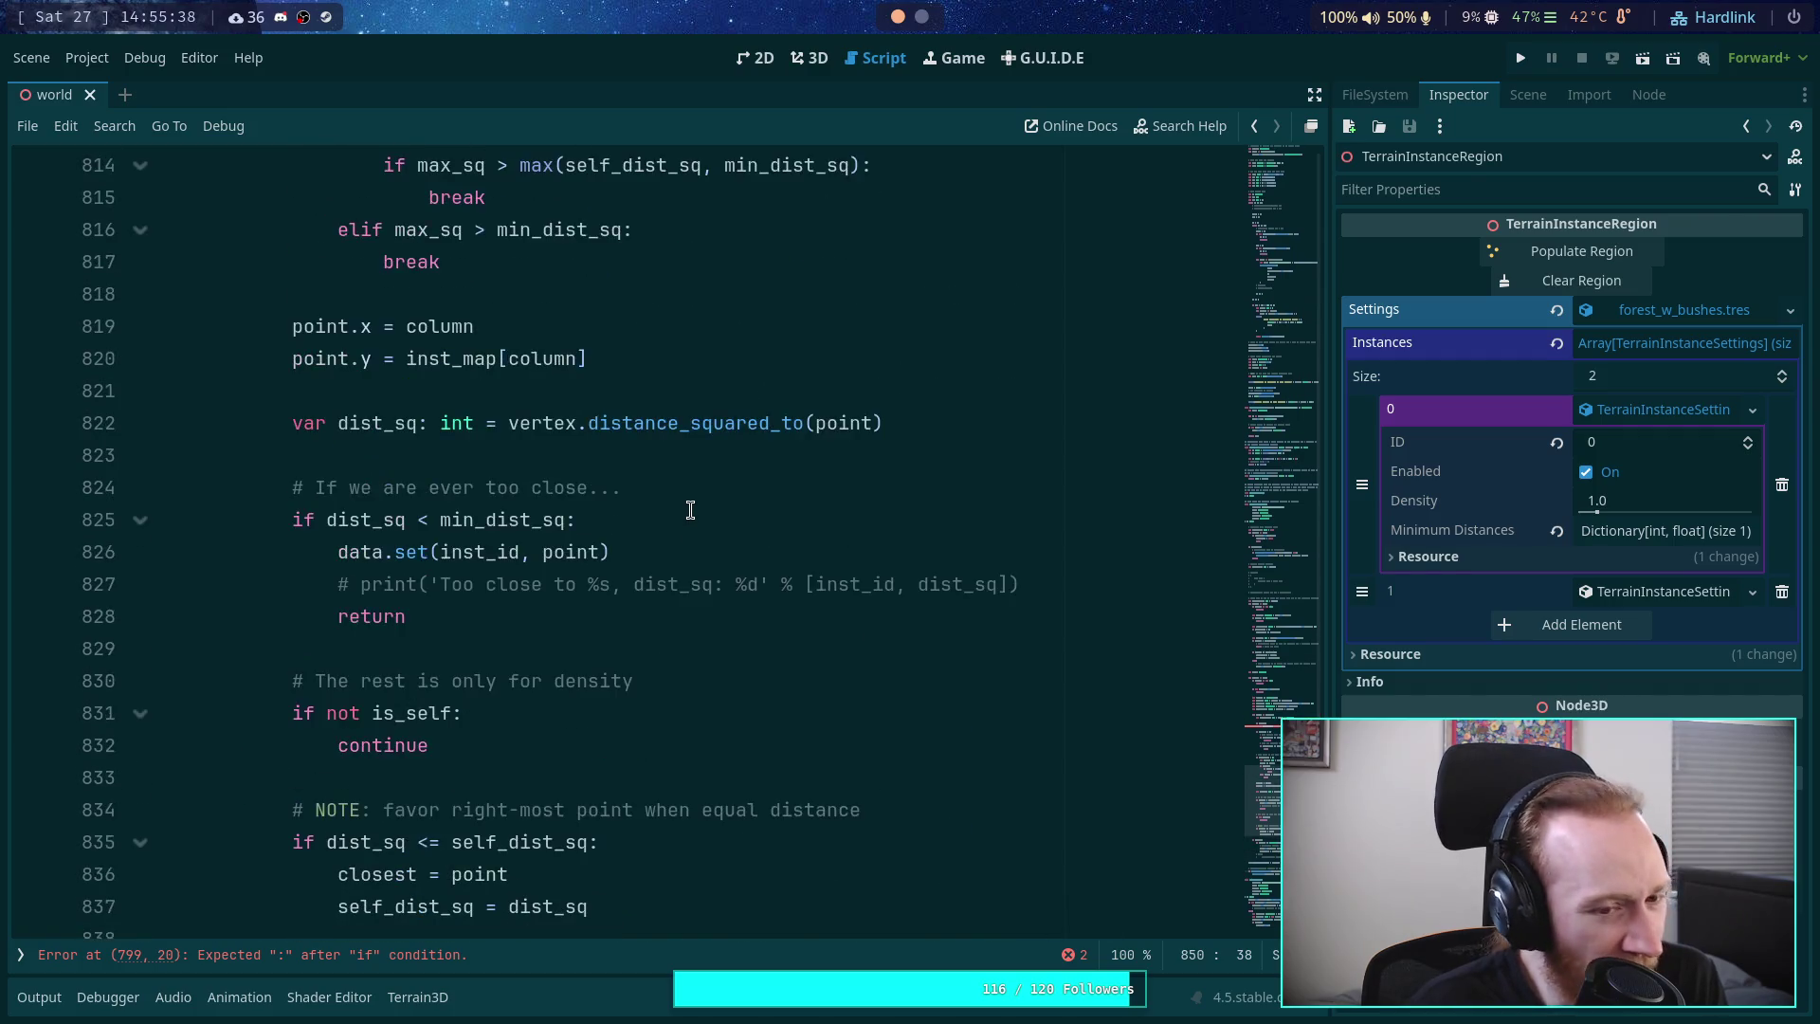
scroll(690, 510, up, 5)
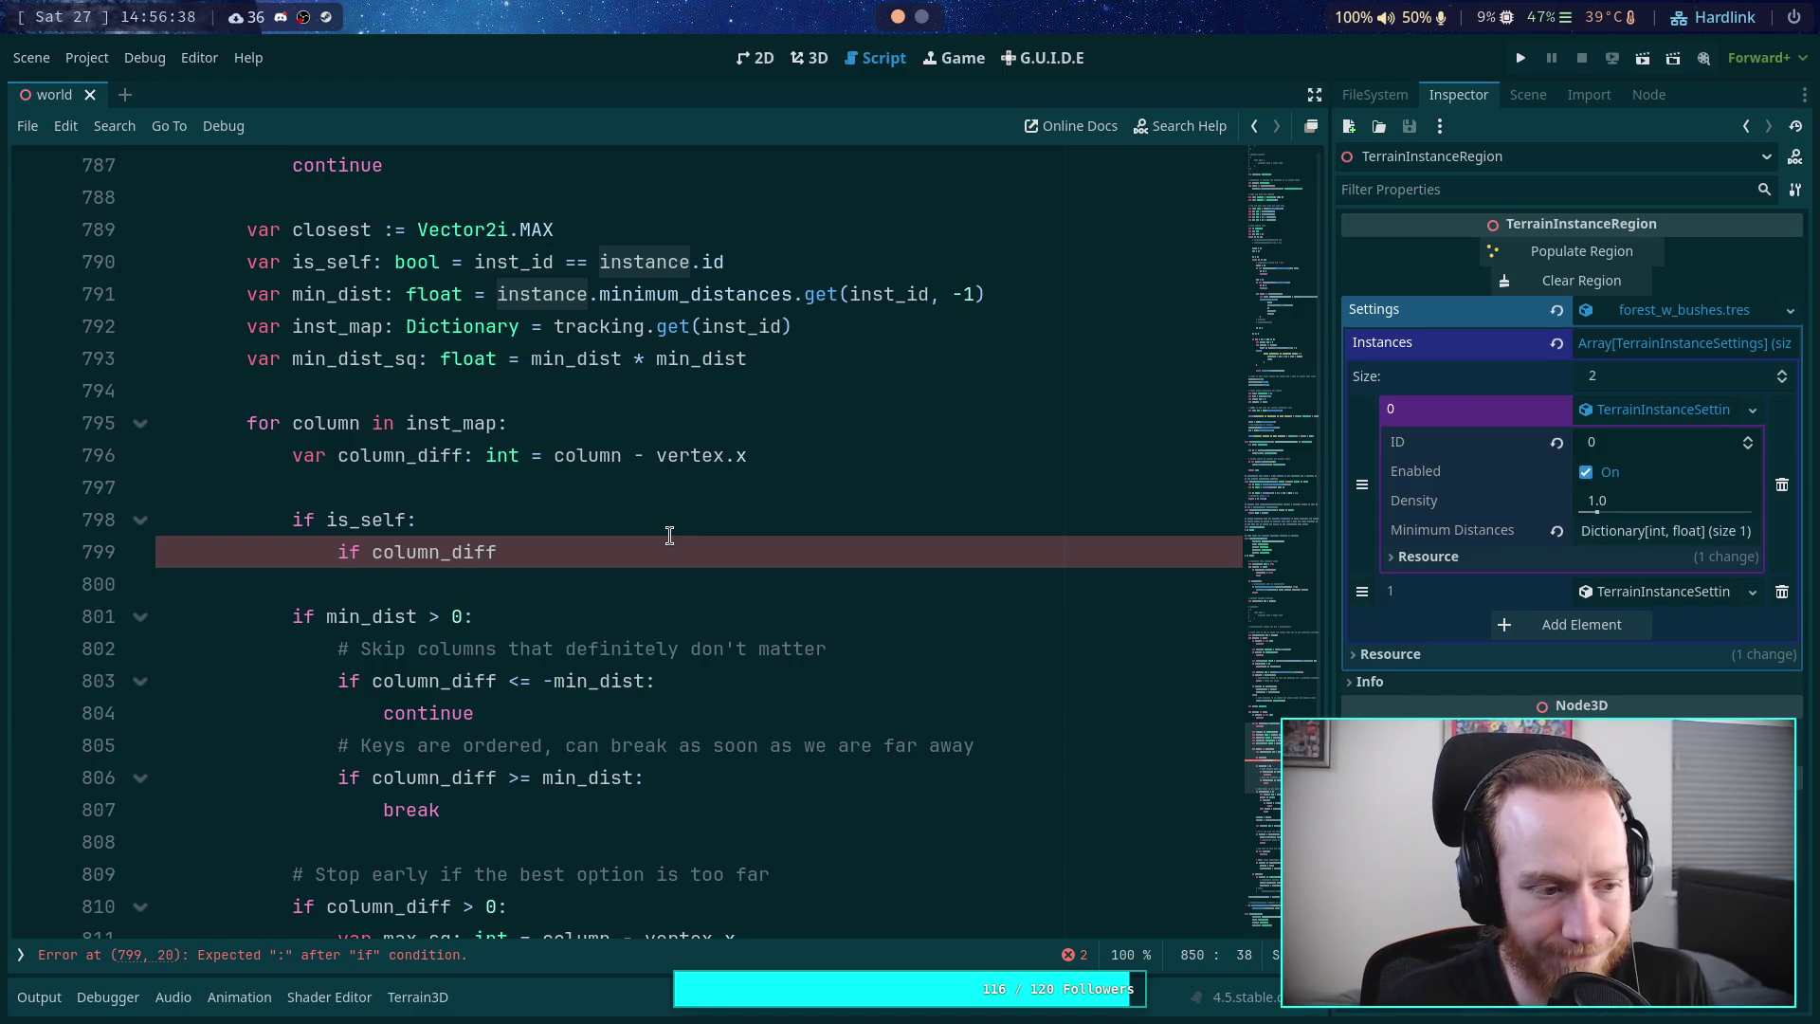
scroll(670, 536, up, 15)
scroll(673, 566, up, 6)
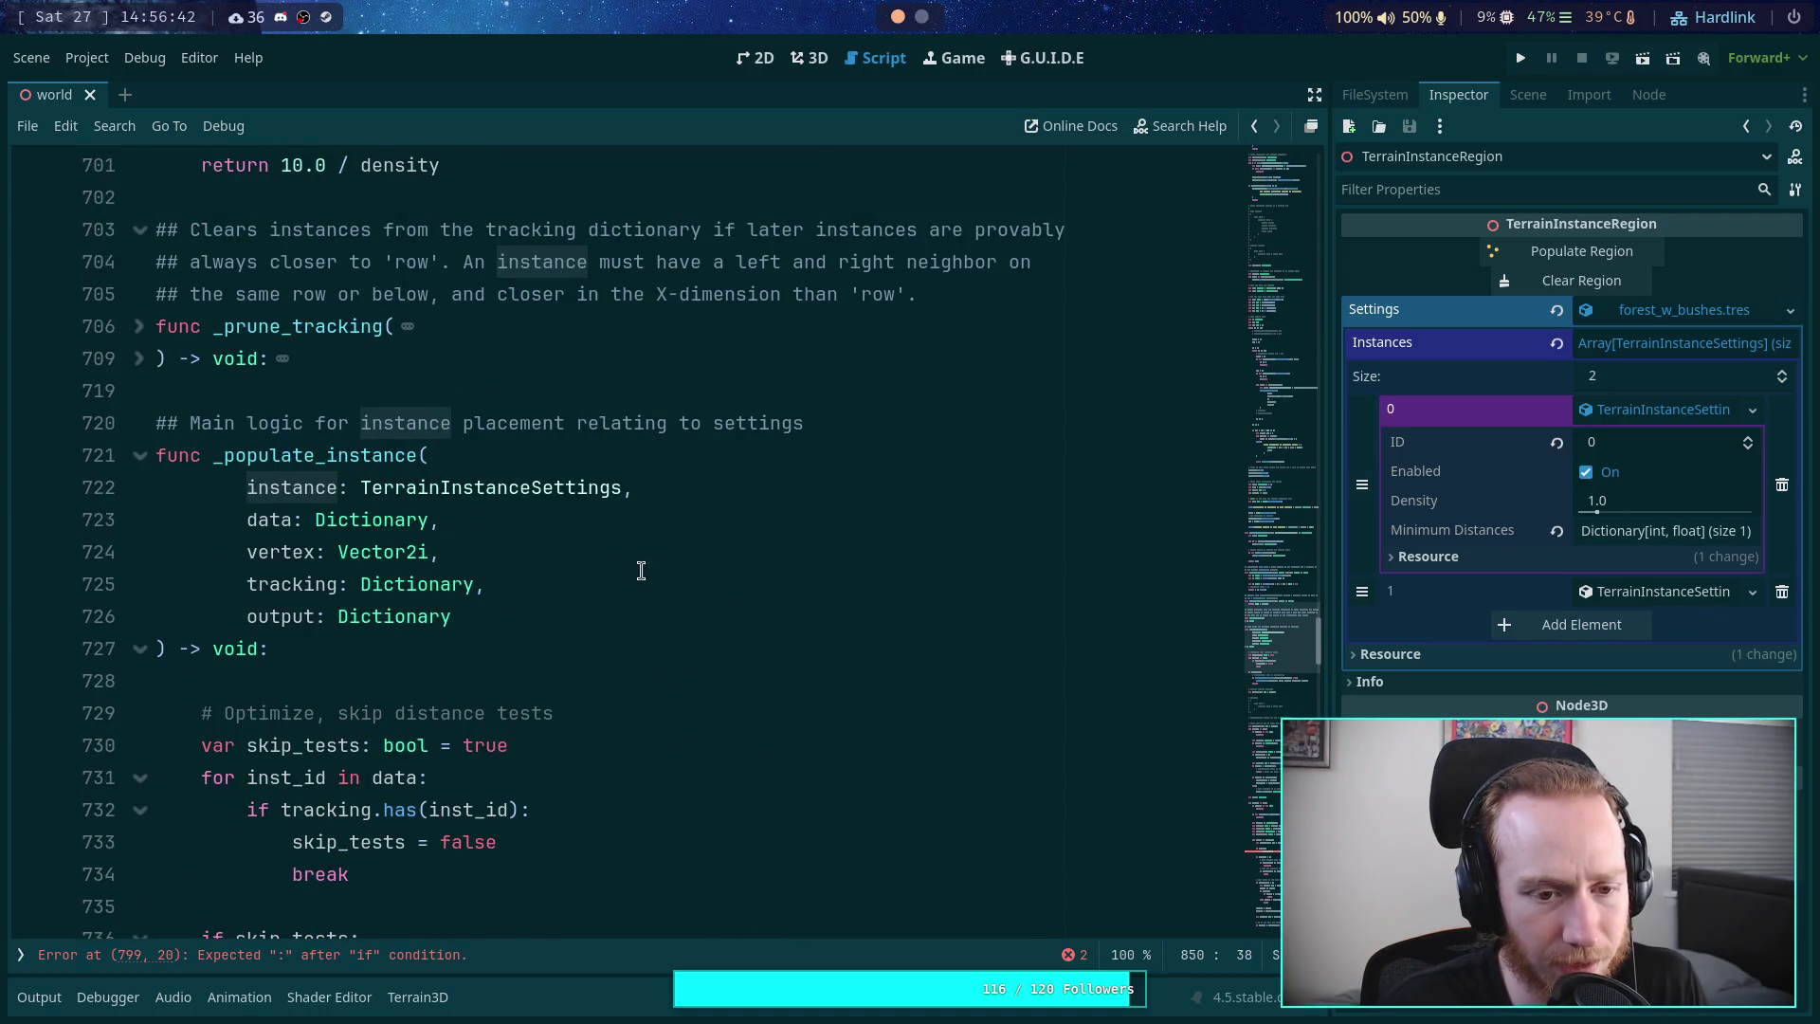
double_click(273, 521)
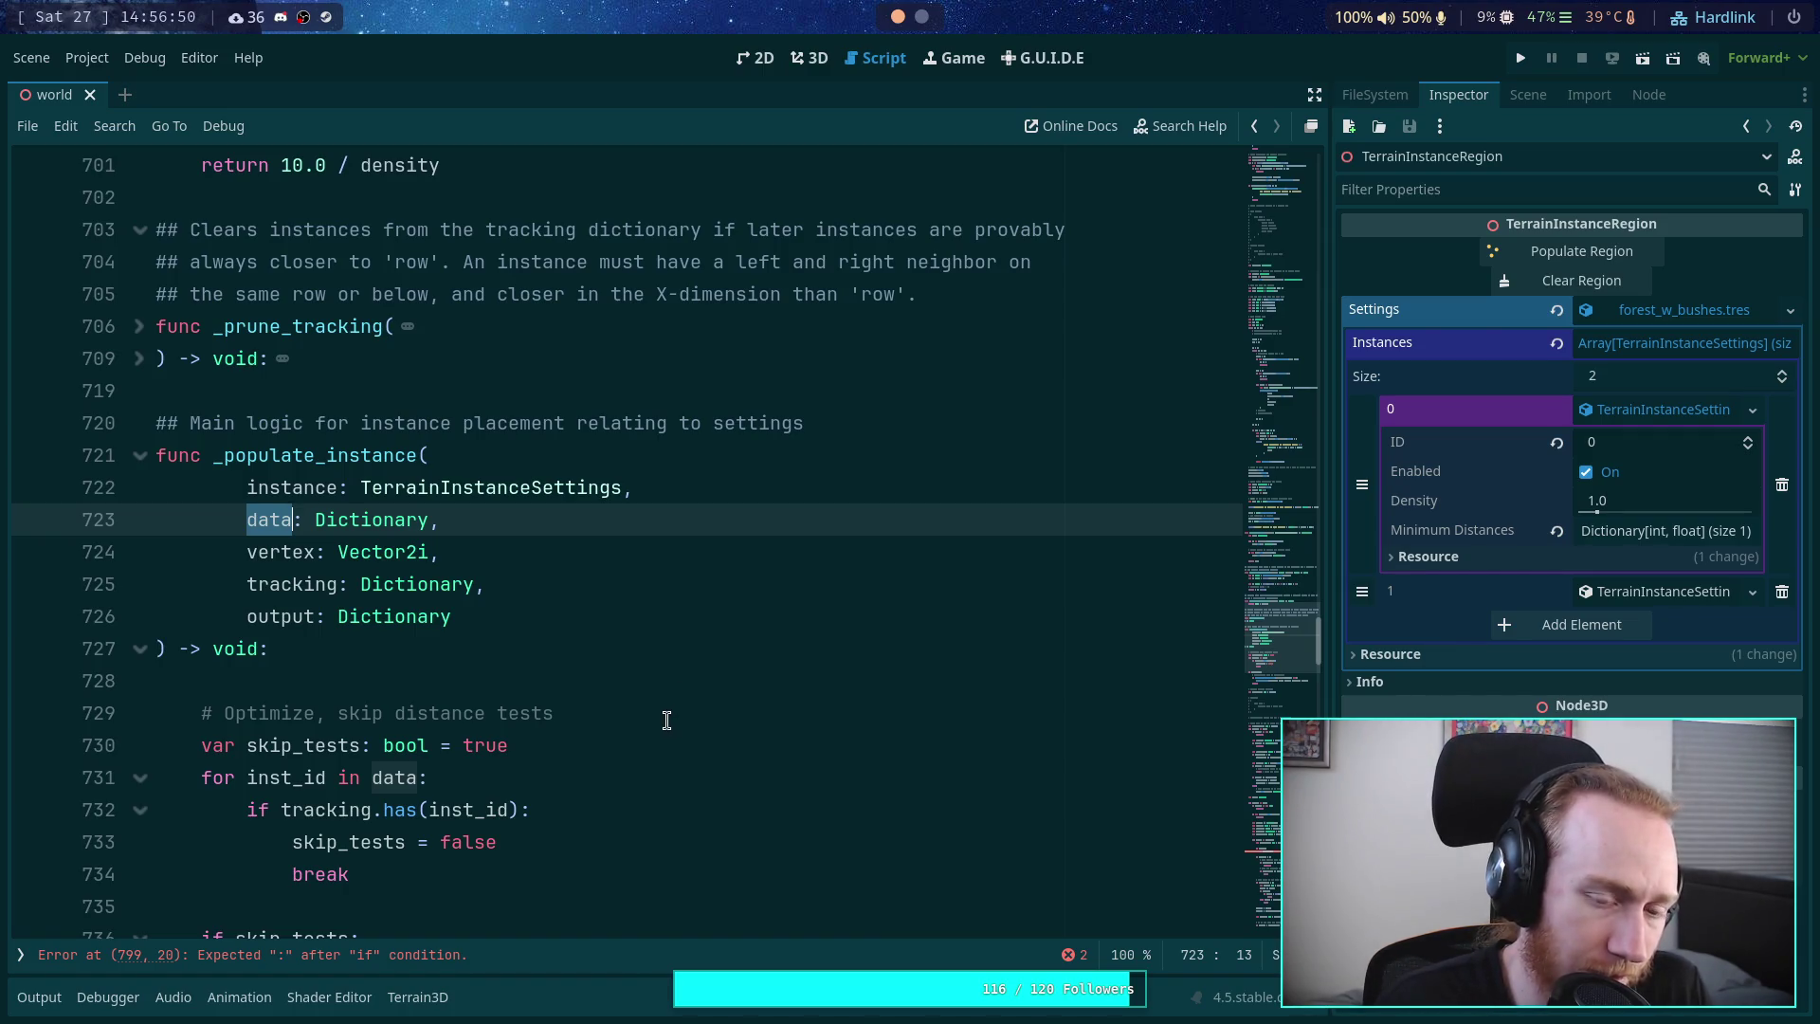
scroll(667, 720, up, 4)
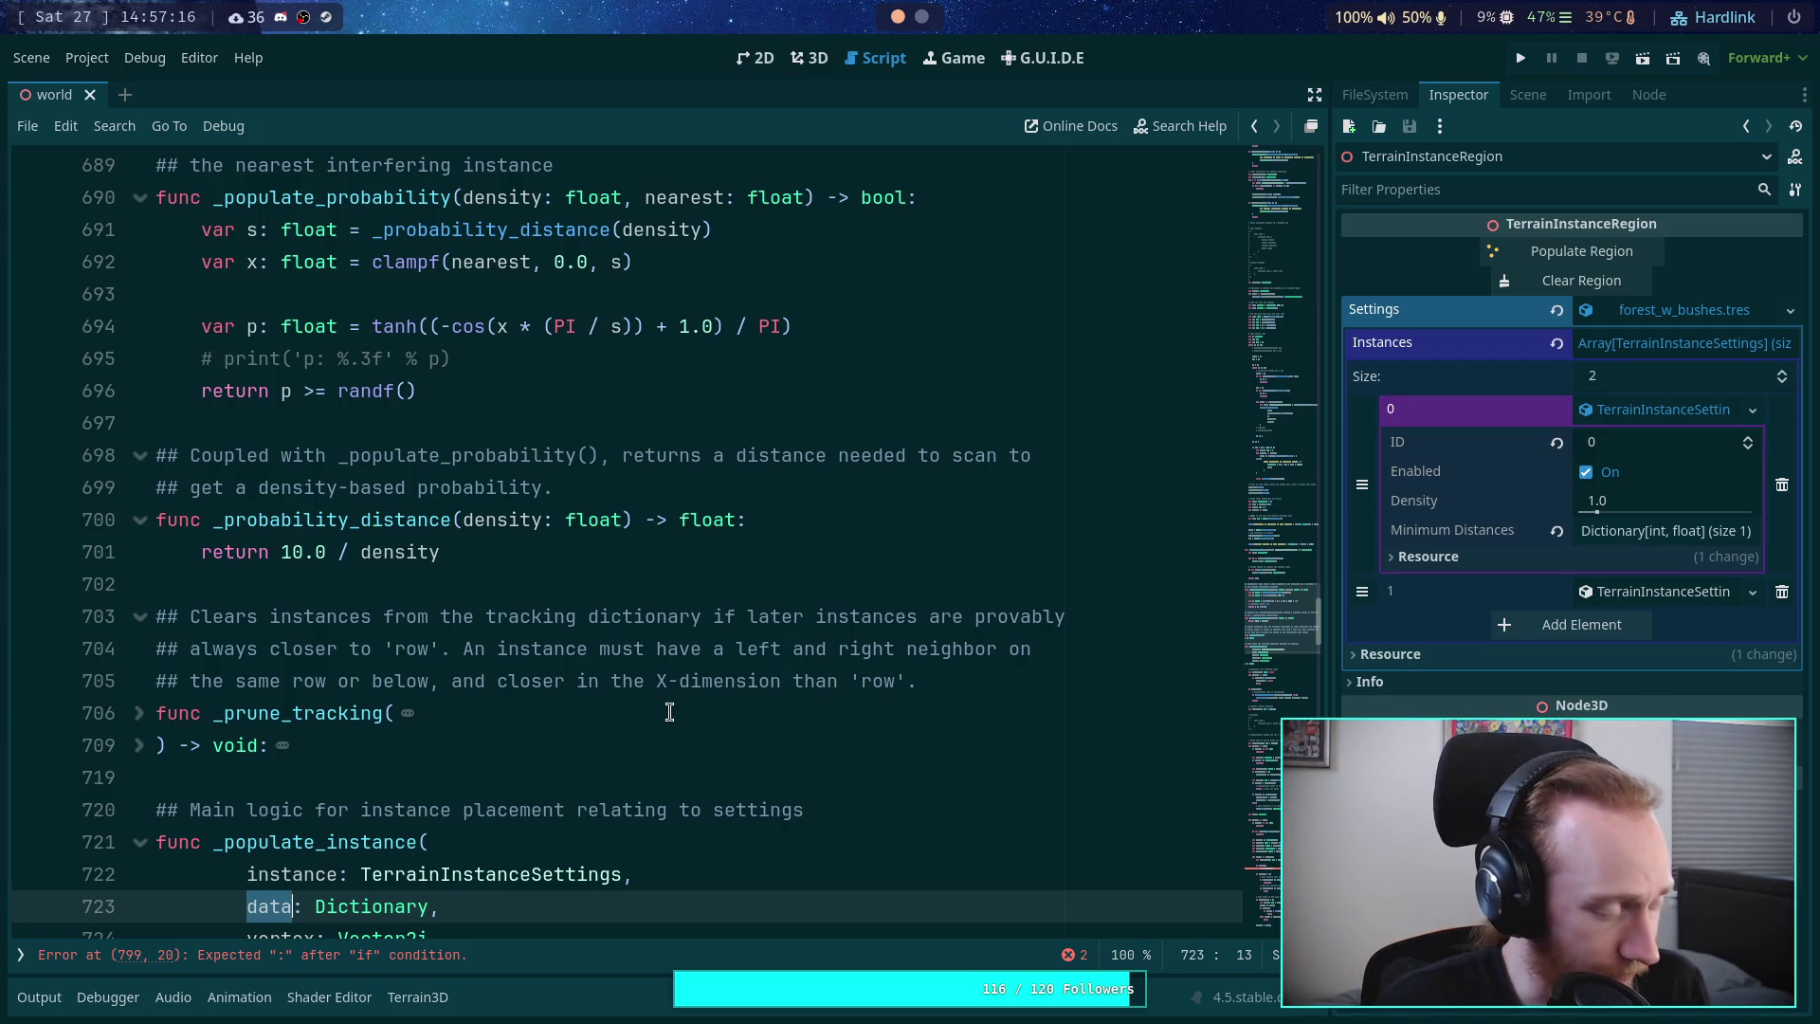
scroll(670, 712, up, 4)
scroll(669, 712, up, 4)
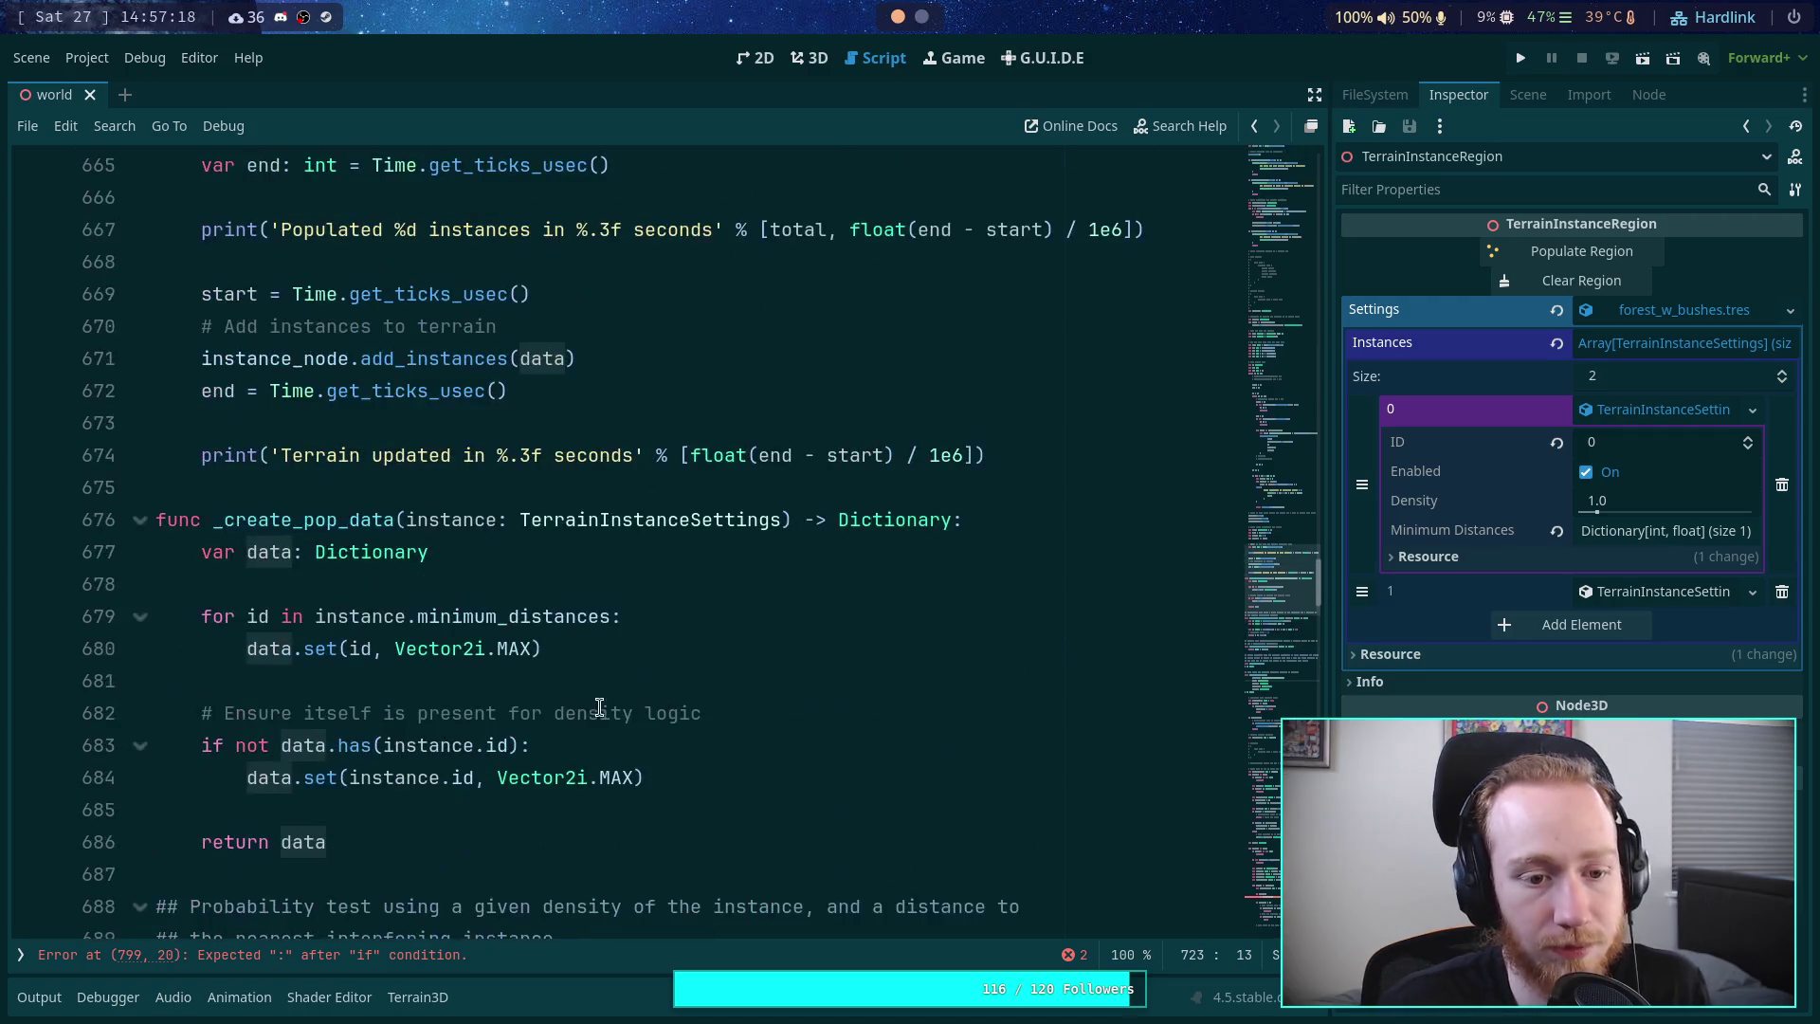
click(506, 605)
scroll(566, 642, up, 9)
scroll(566, 642, up, 10)
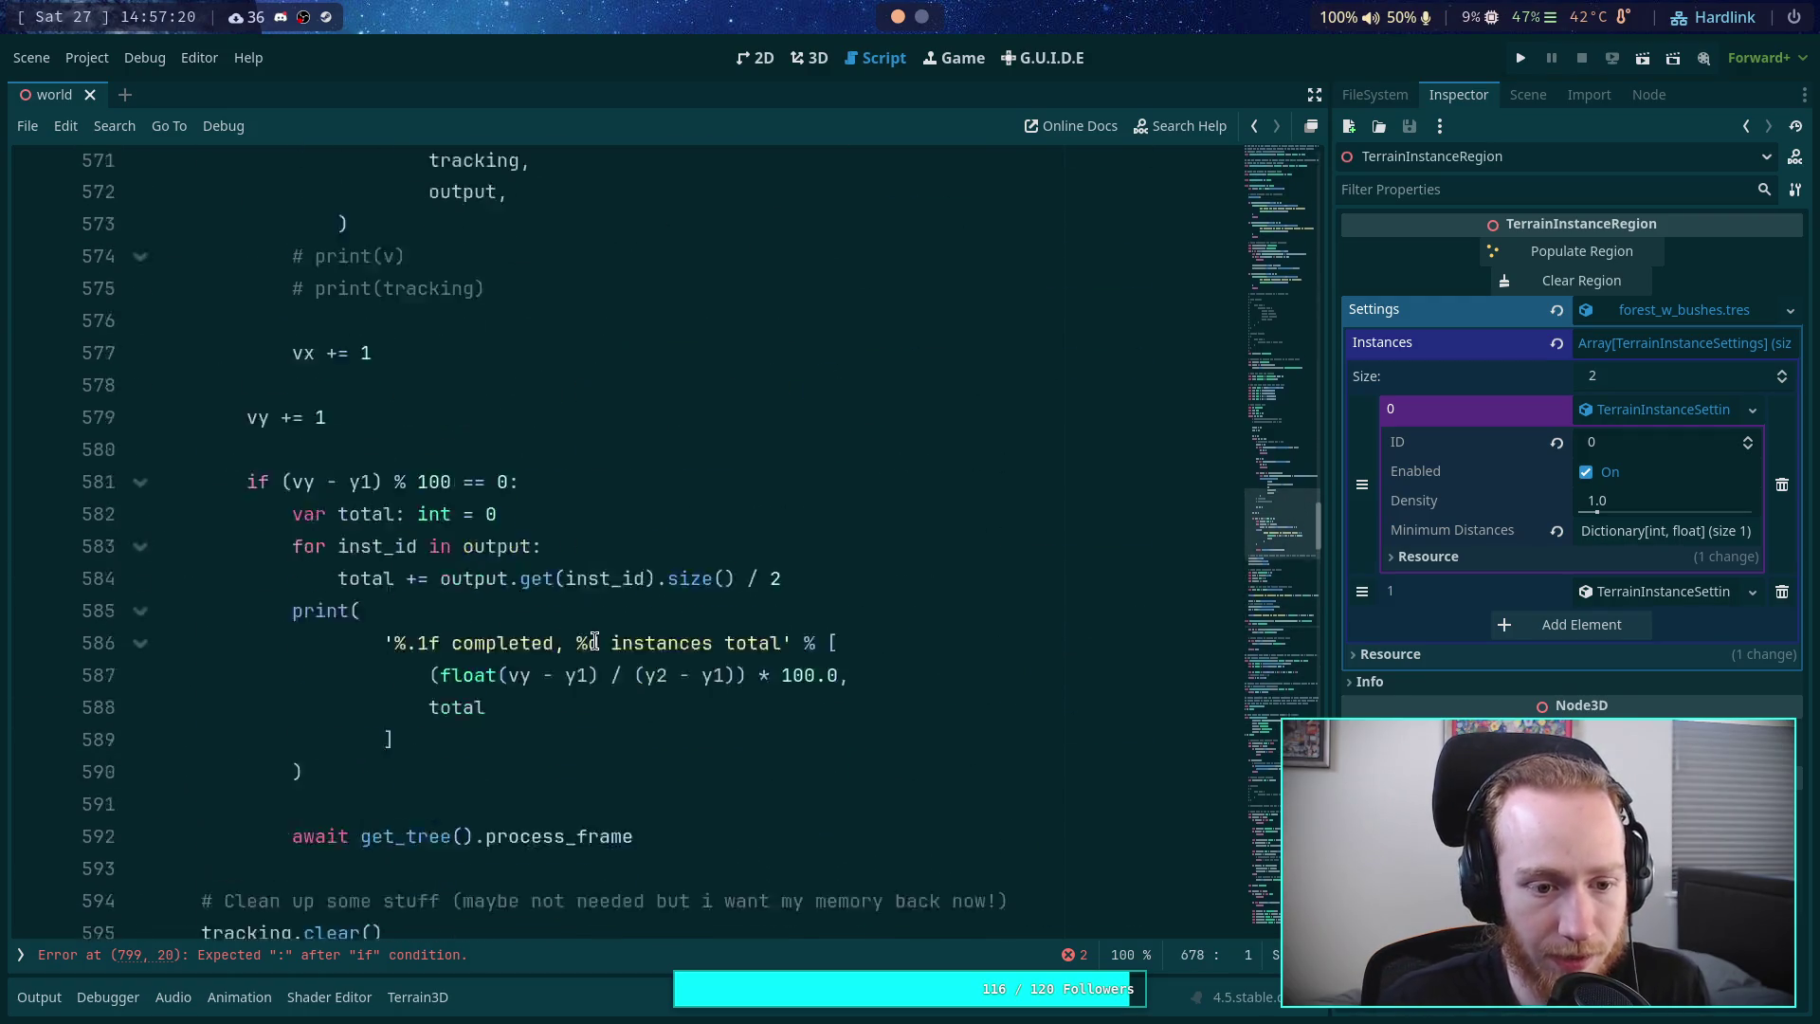
scroll(595, 625, up, 3)
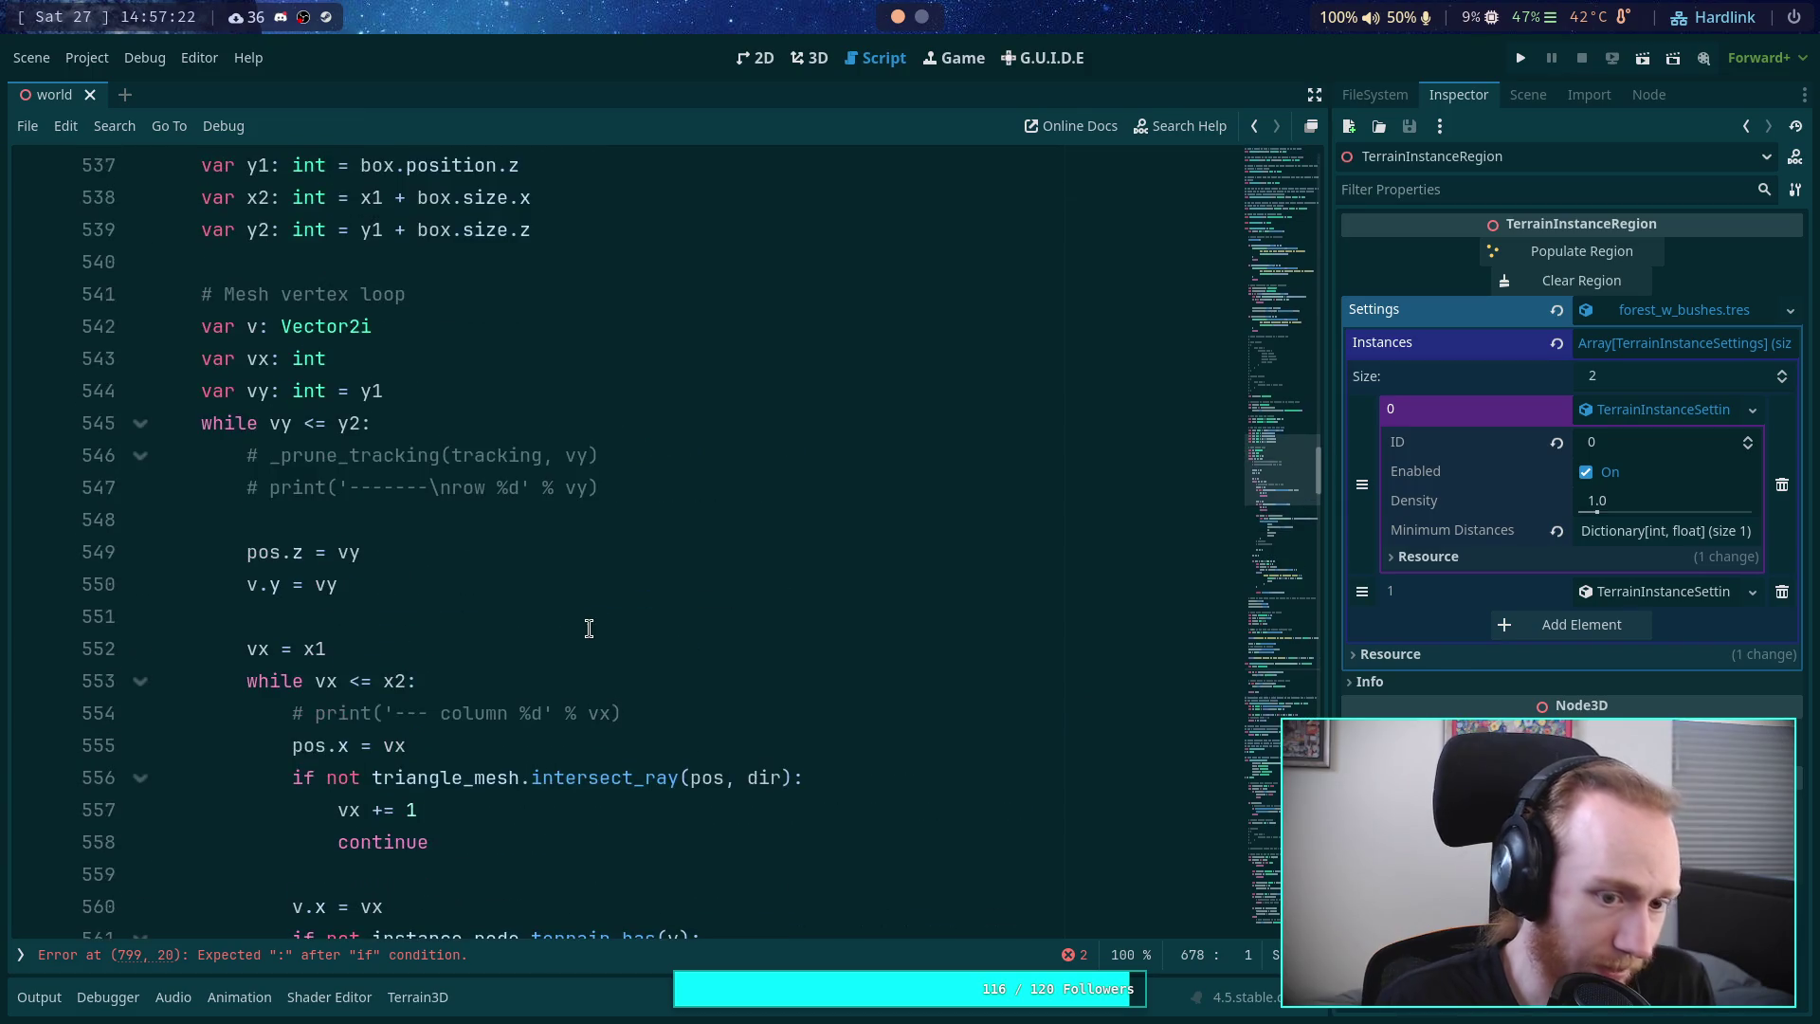
scroll(465, 655, down, 3)
scroll(461, 633, up, 3)
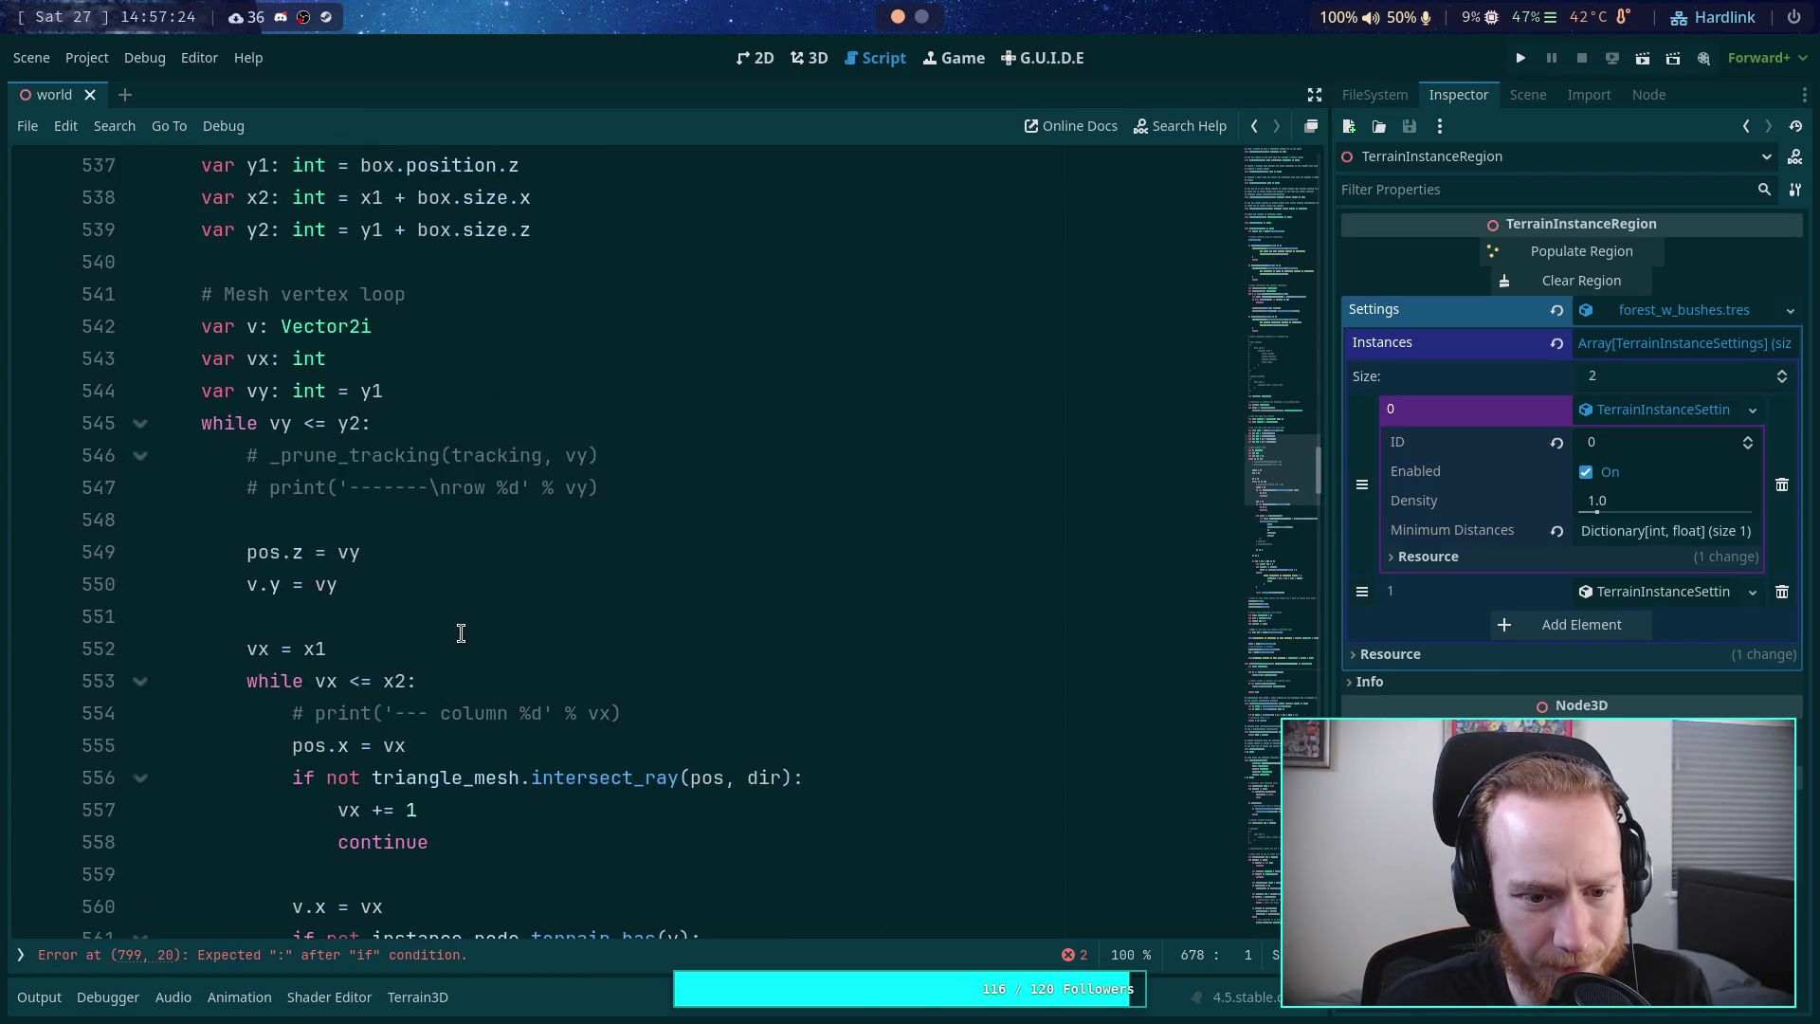
scroll(460, 633, down, 9)
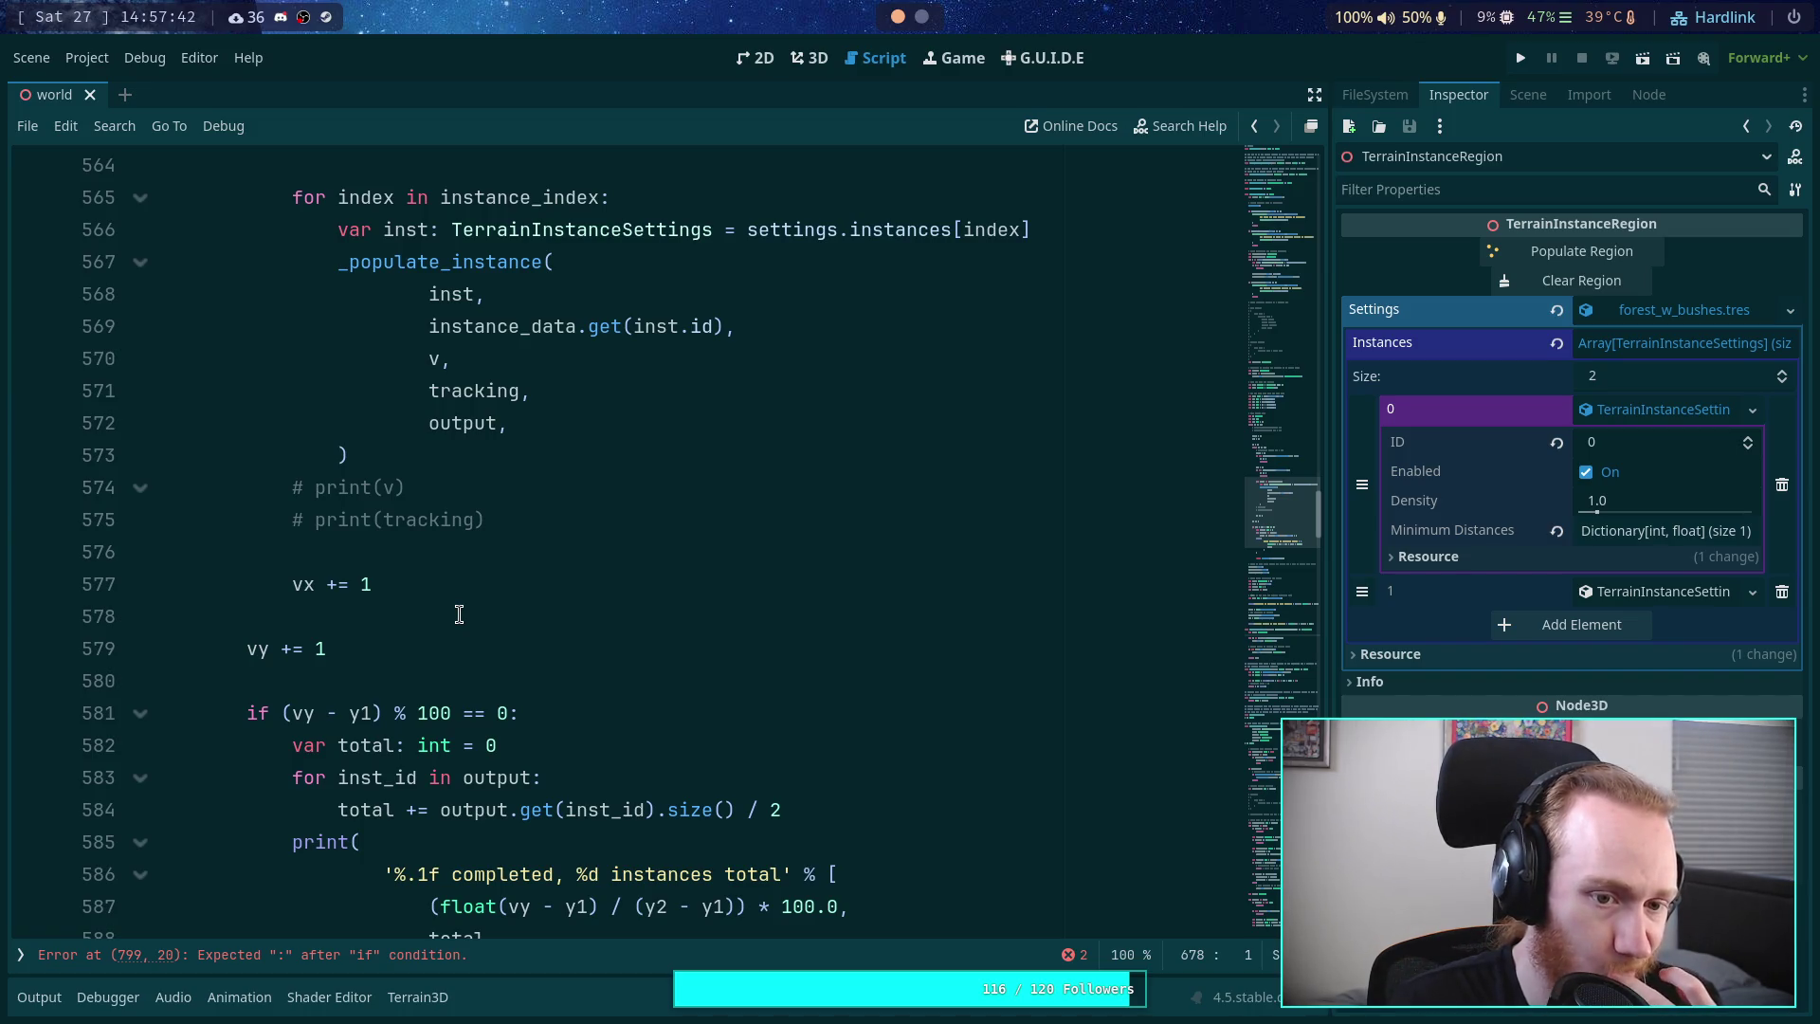
scroll(459, 615, down, 4)
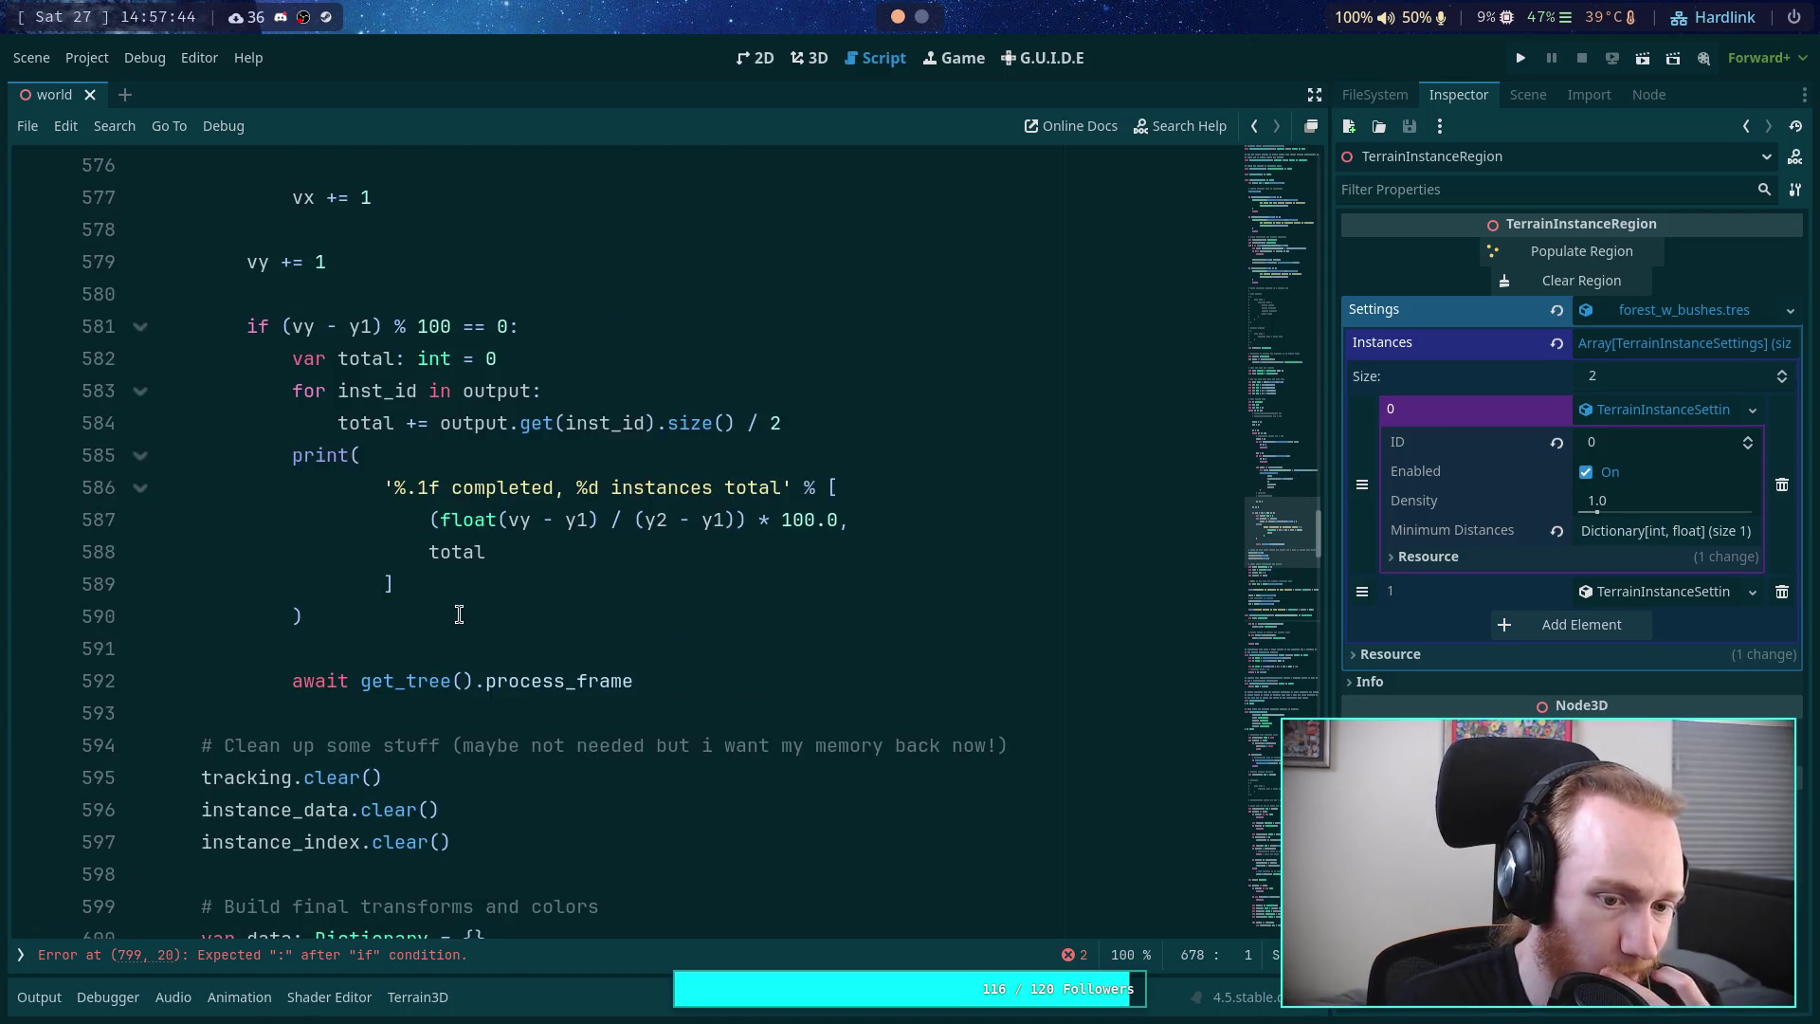
scroll(469, 646, up, 13)
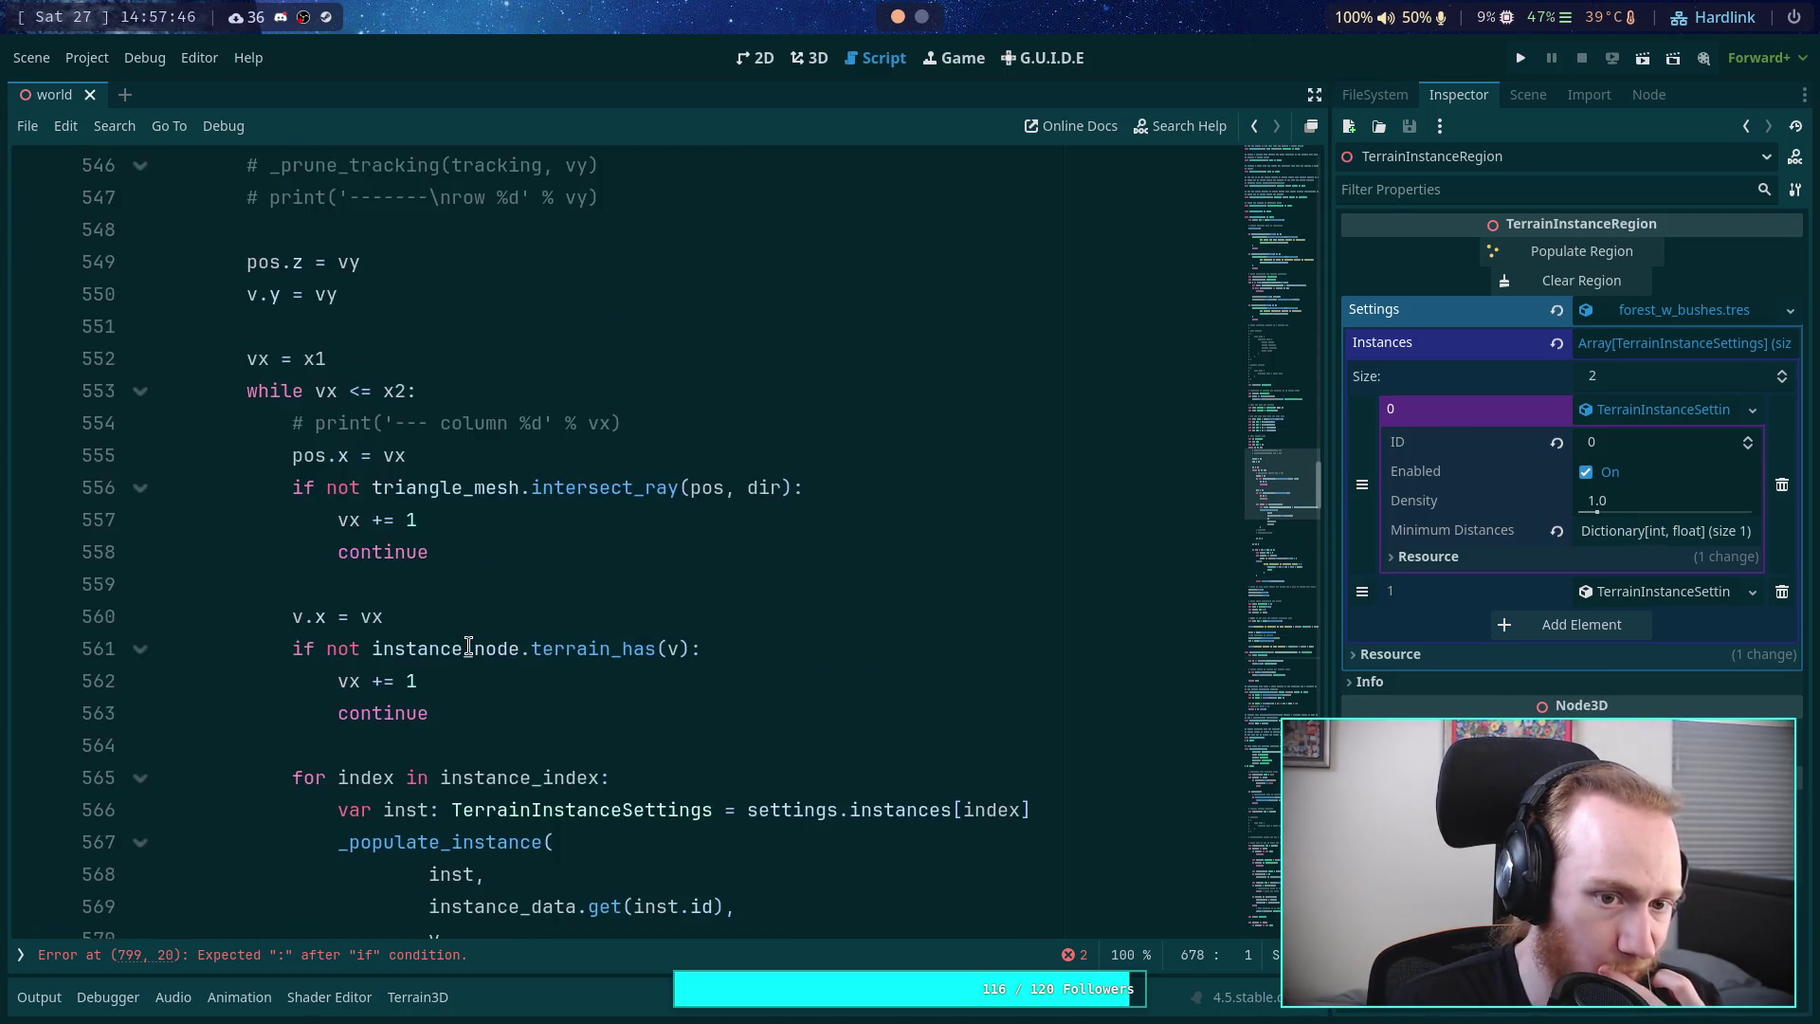
scroll(468, 646, down, 3)
scroll(469, 645, up, 2)
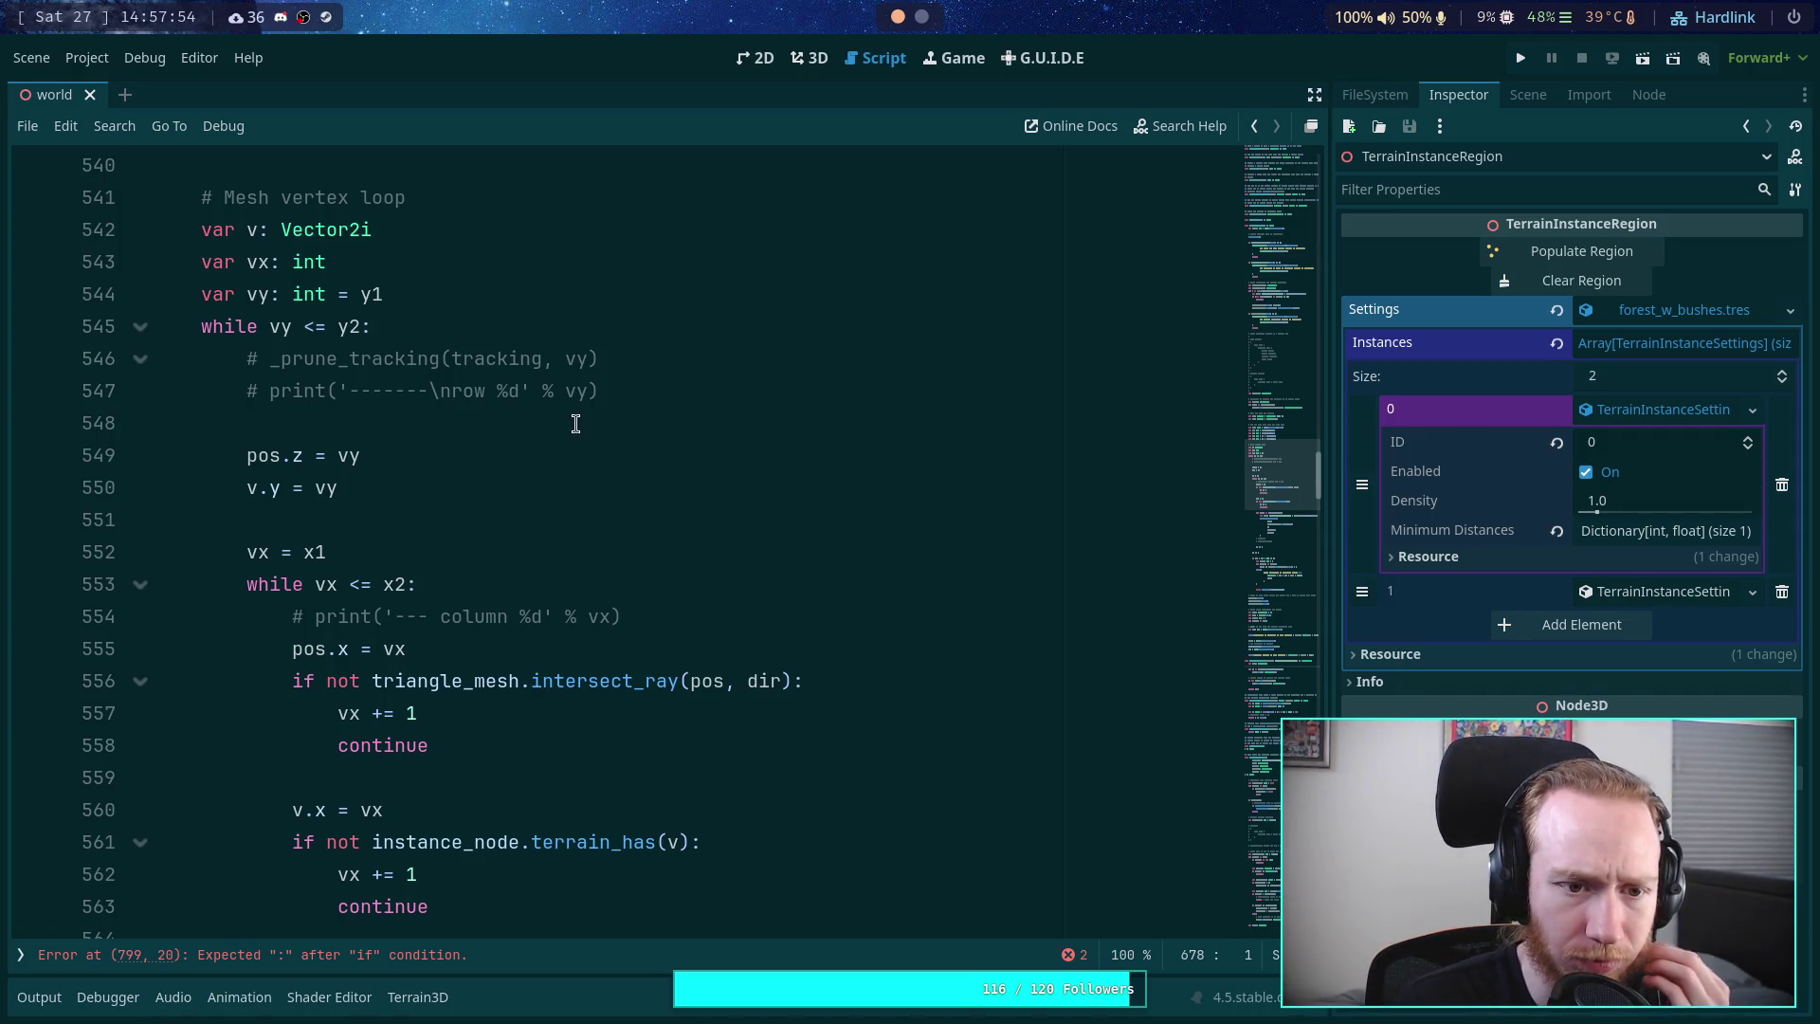
click(698, 386)
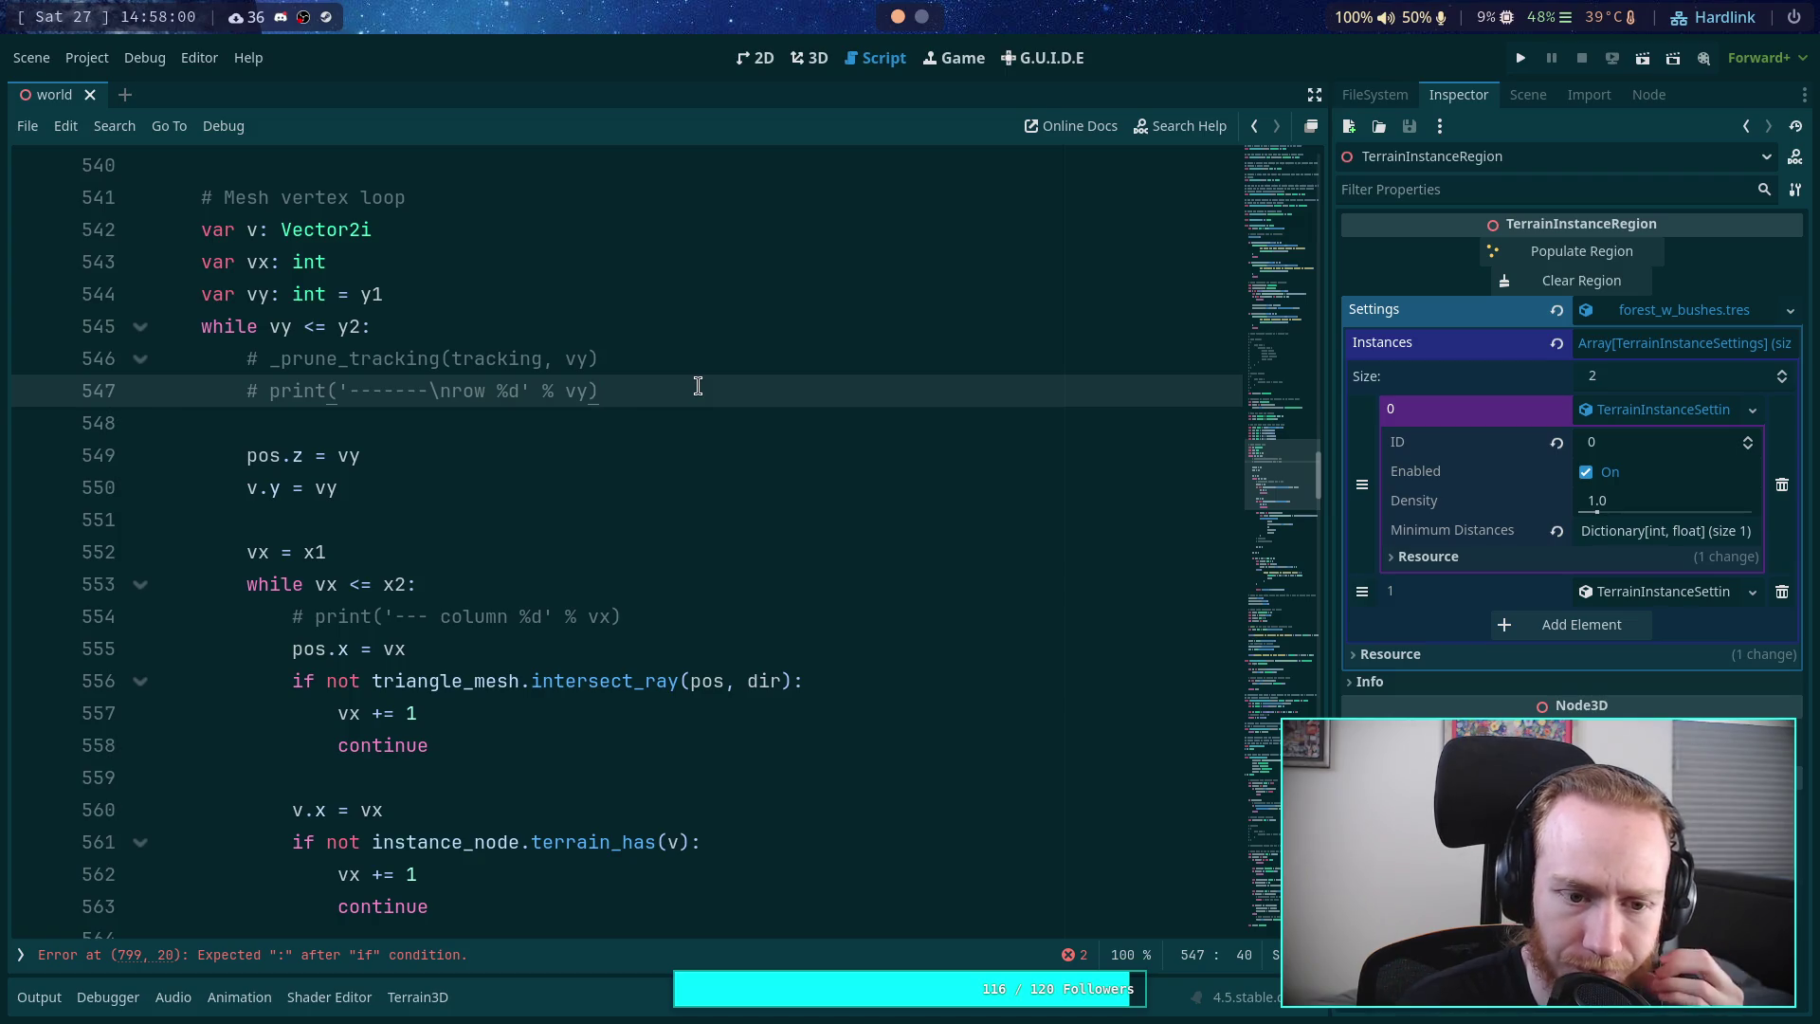
- Insert a _next_data_row() call at the start of the row loop on line 547
key(Up)
key(Return)
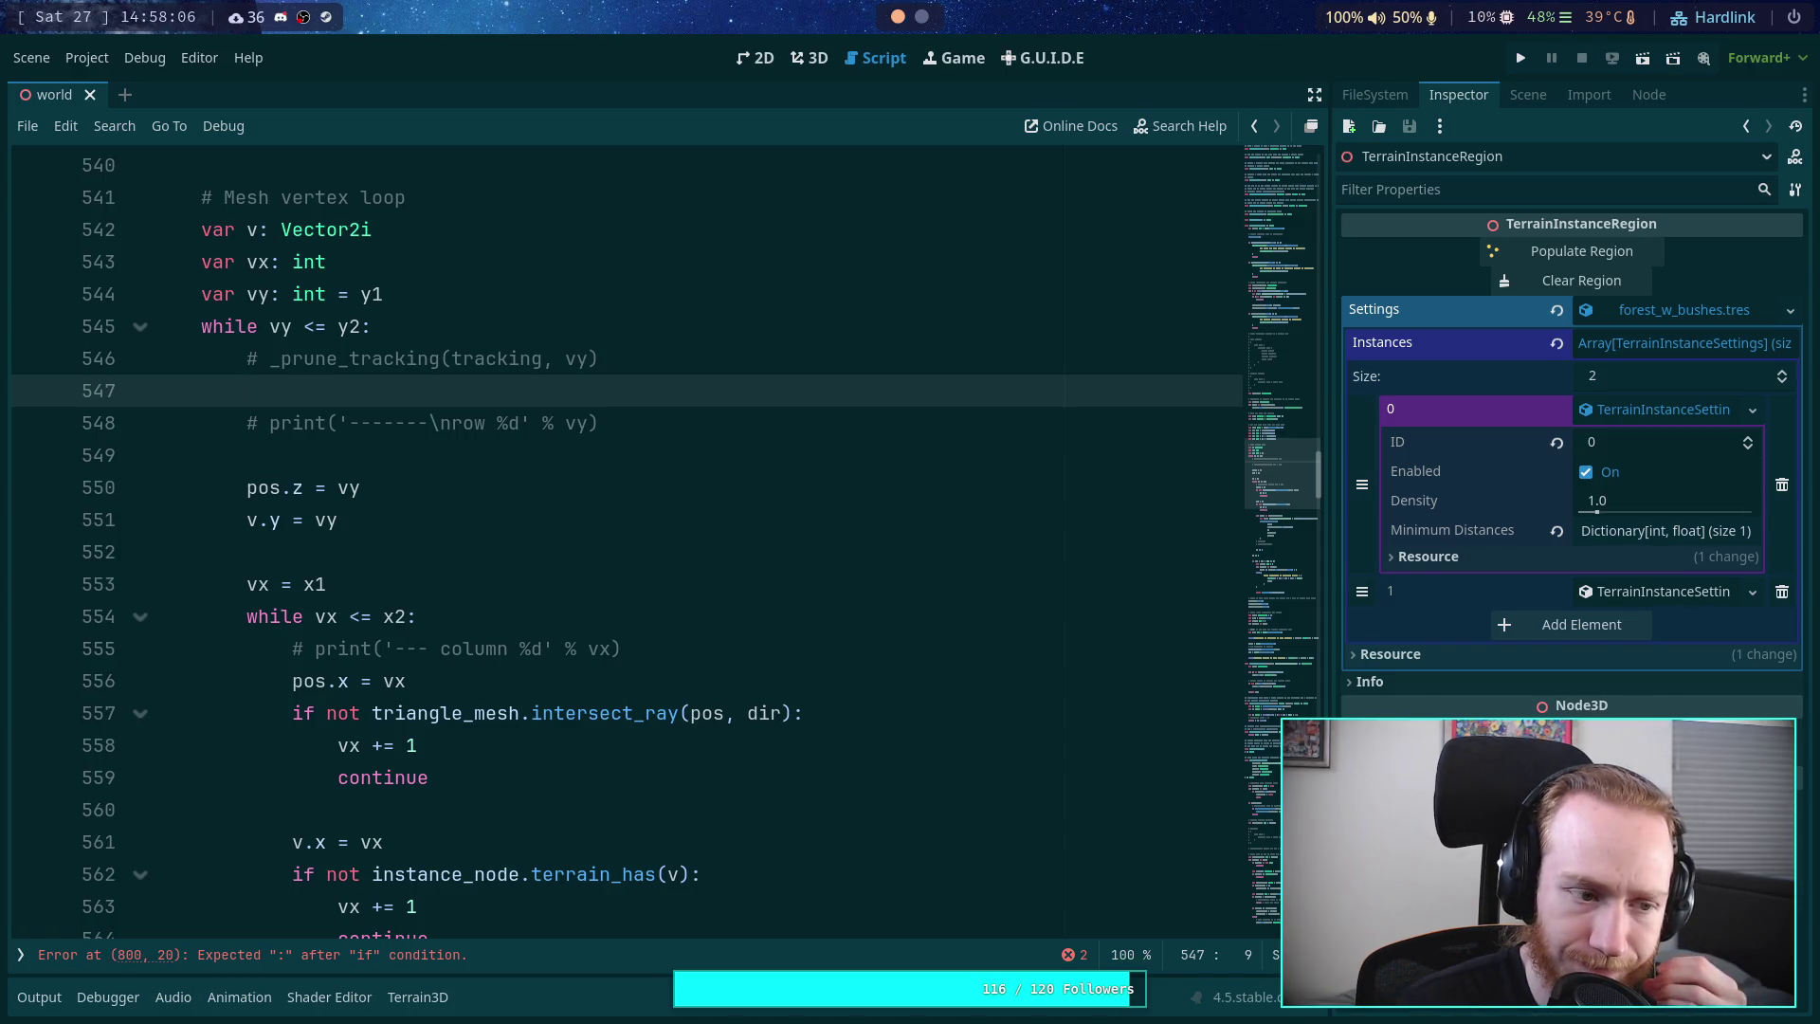
text(_)
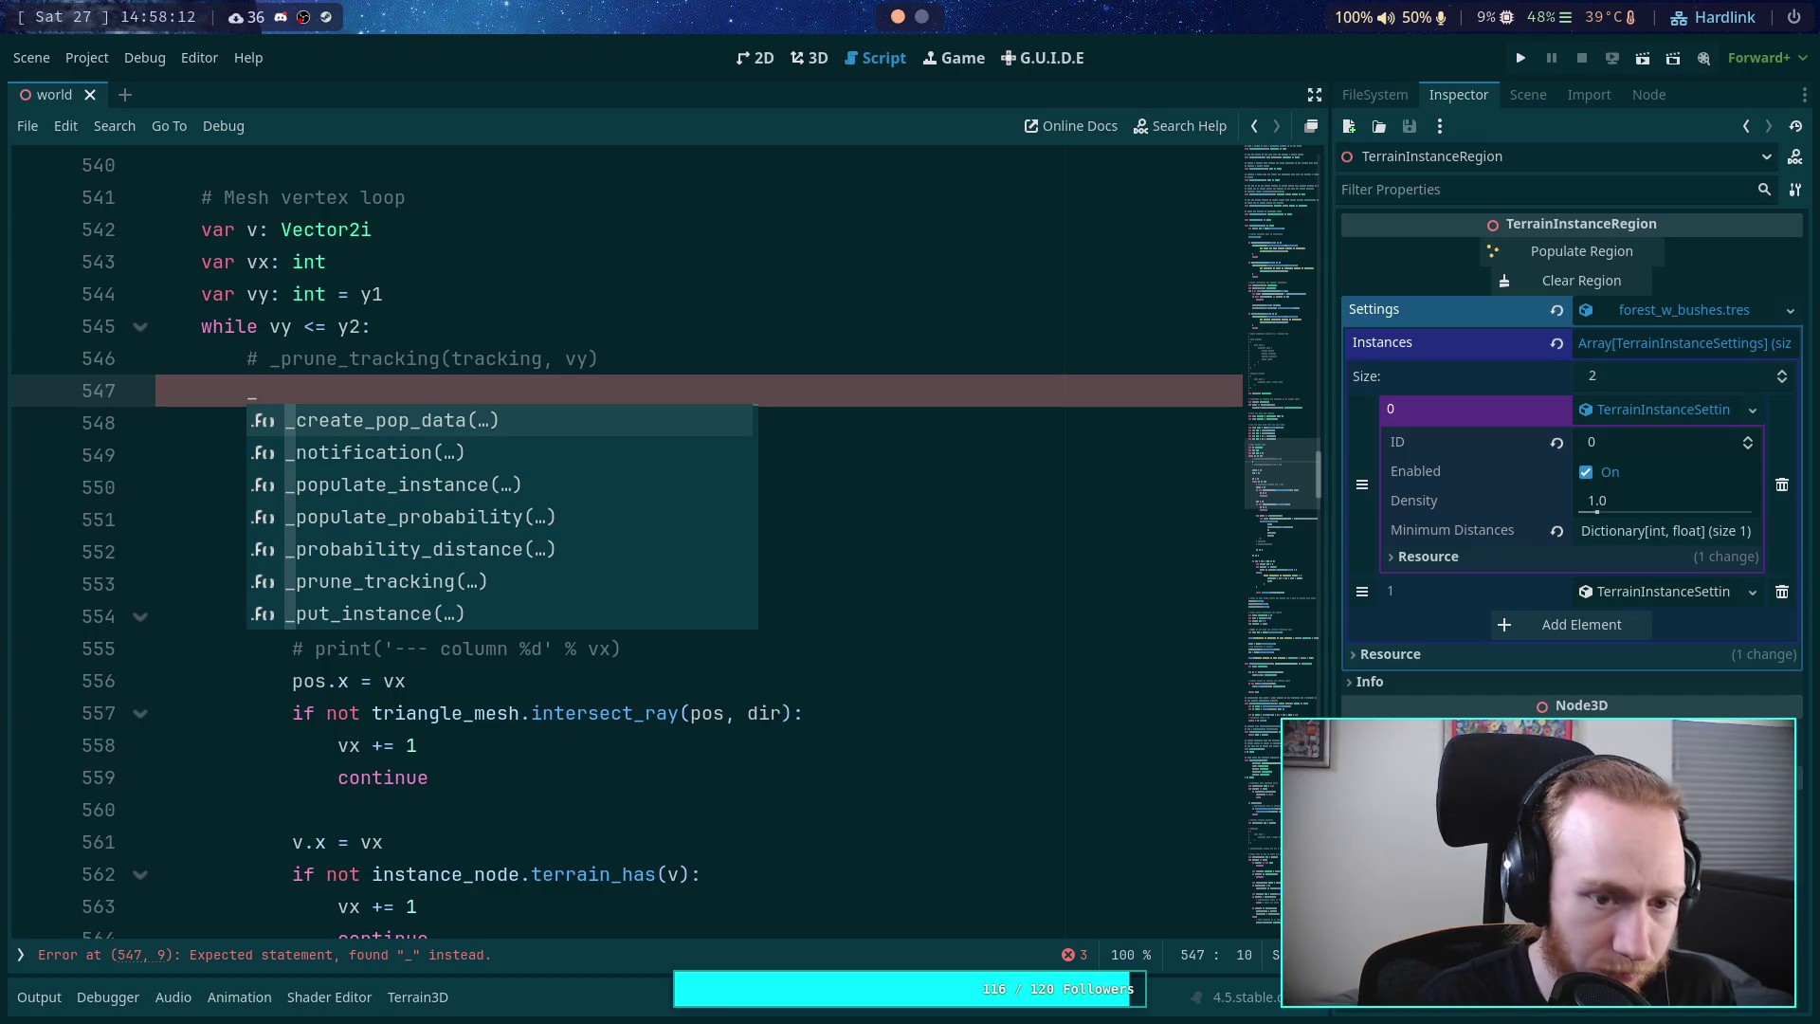
text(next-)
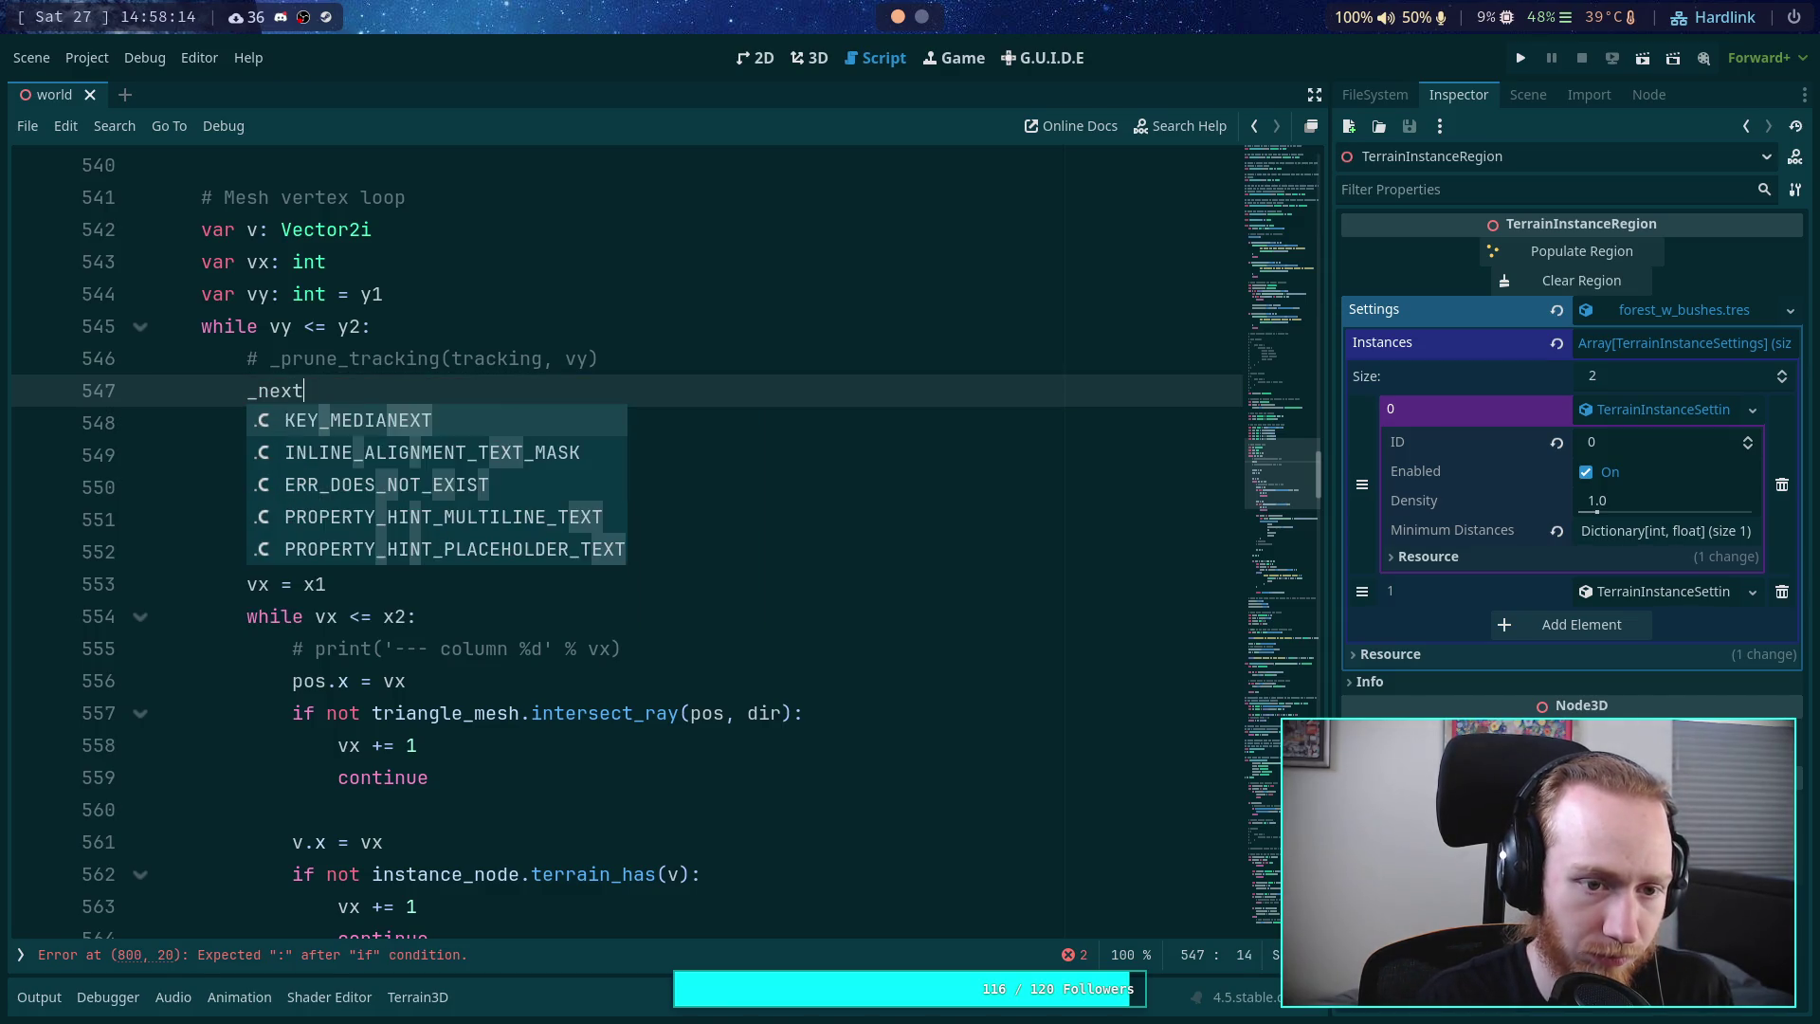
key(BackSpace)
text(_data)
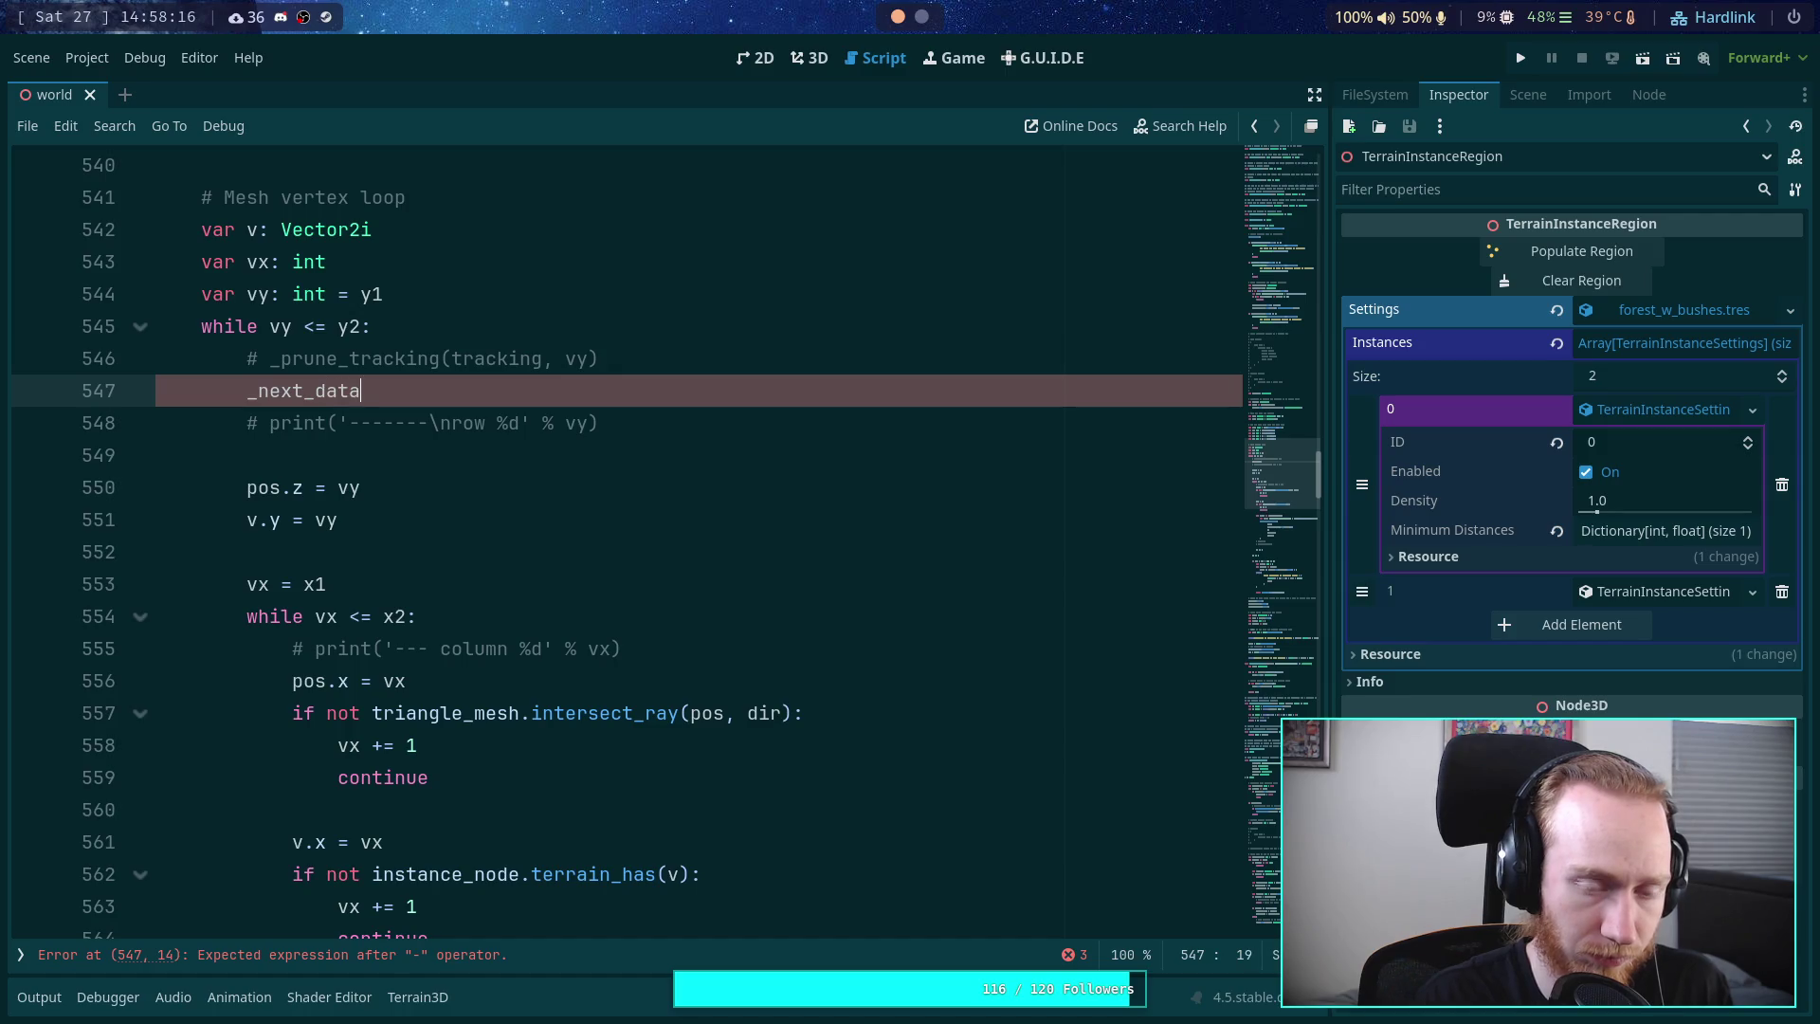
text(_ro)
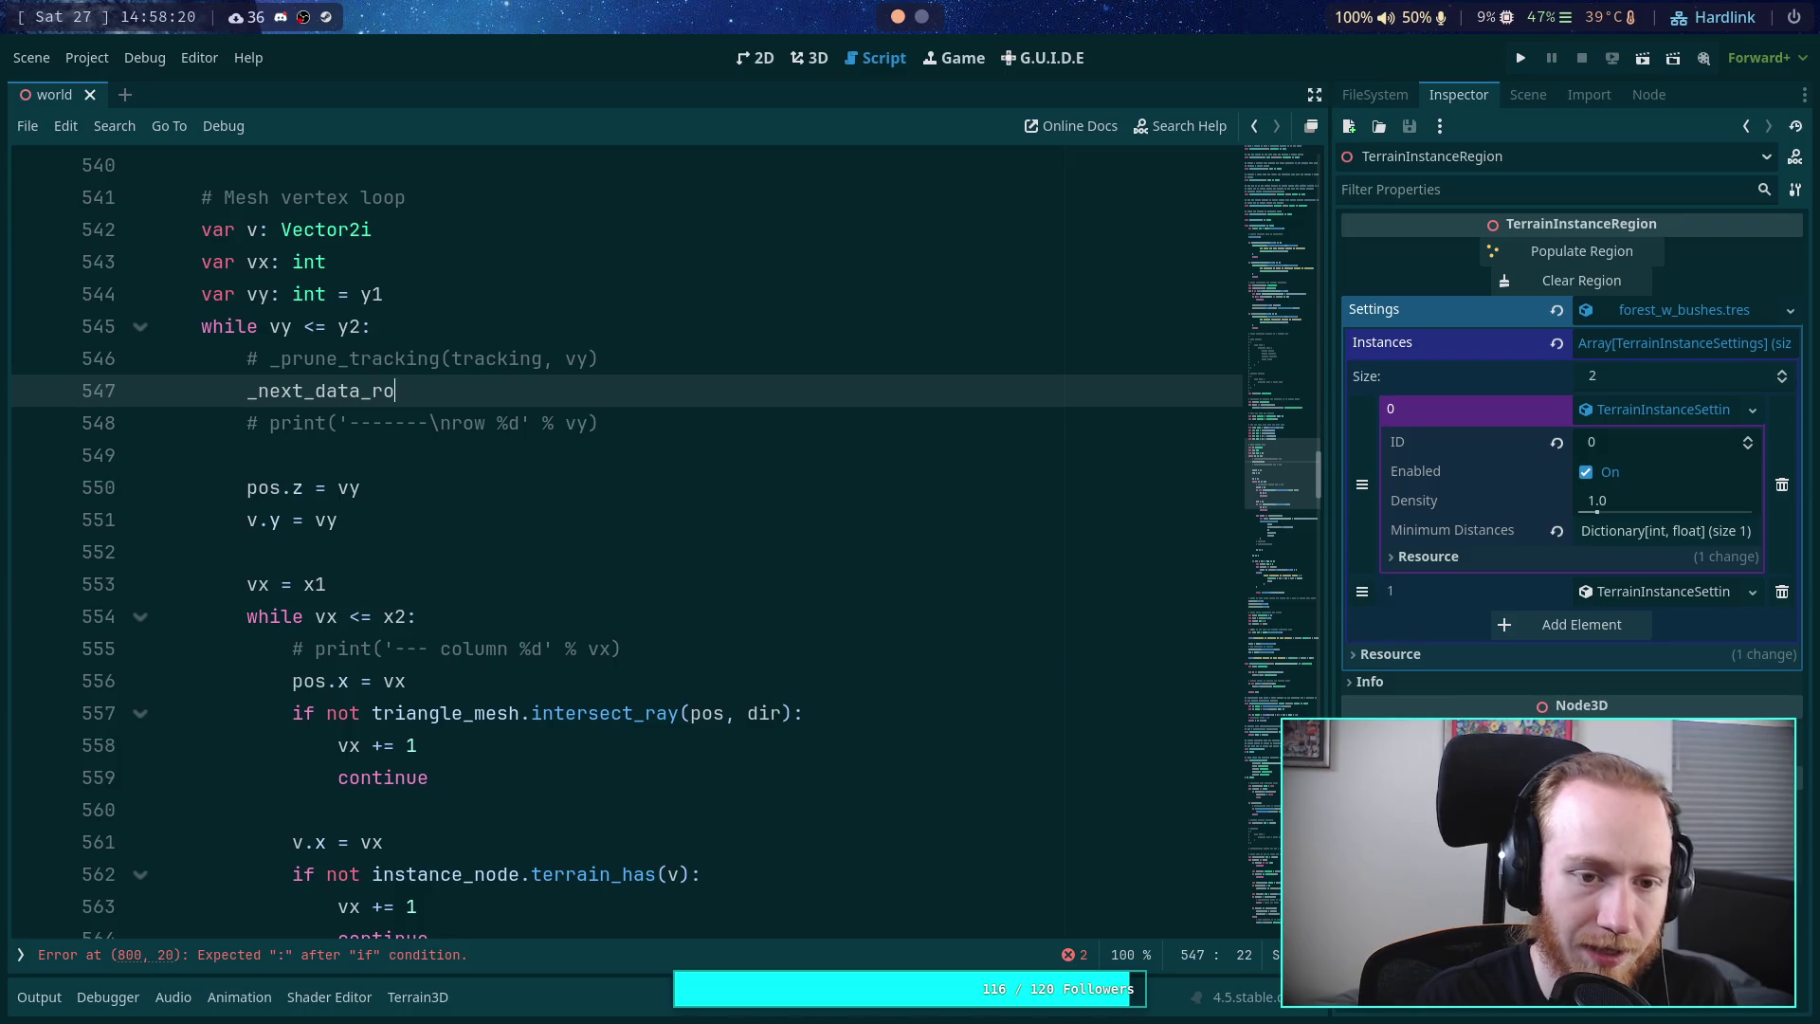
text(W)
key(BackSpace)
text(w()
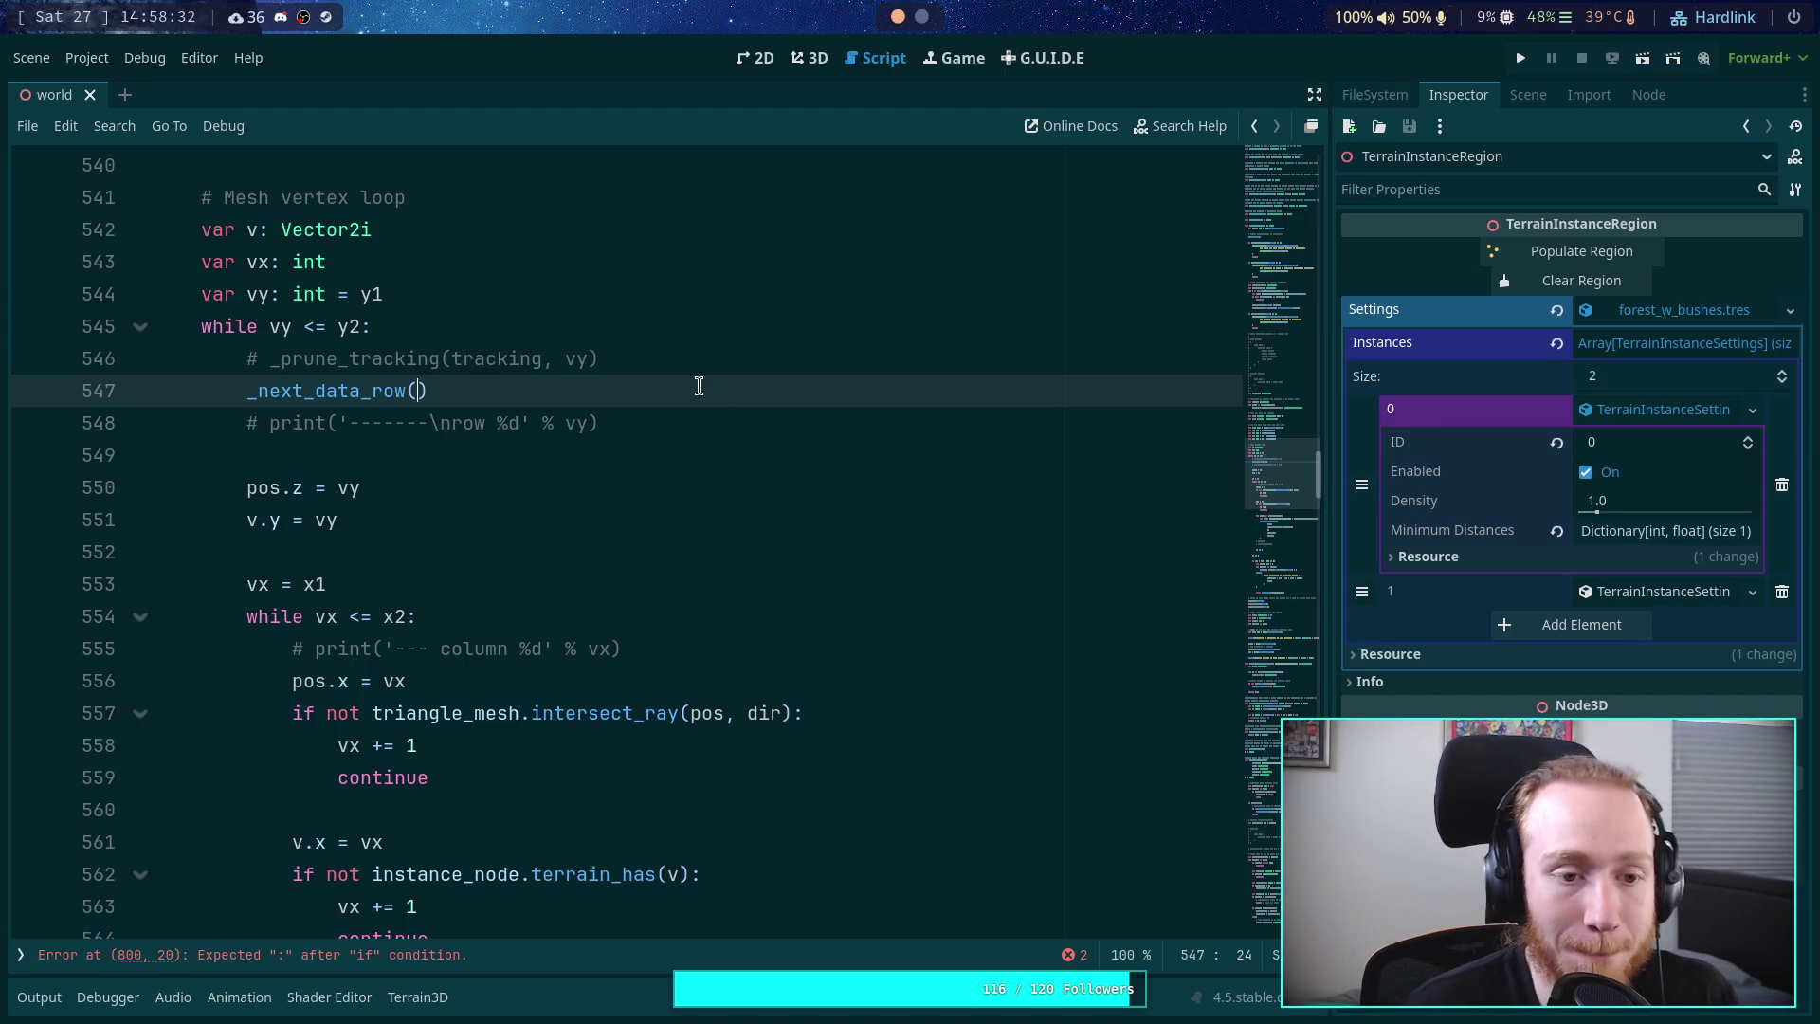
- Move the commented-out print above the prune comment, add separating blank lines, and save
scroll(583, 489, up, 4)
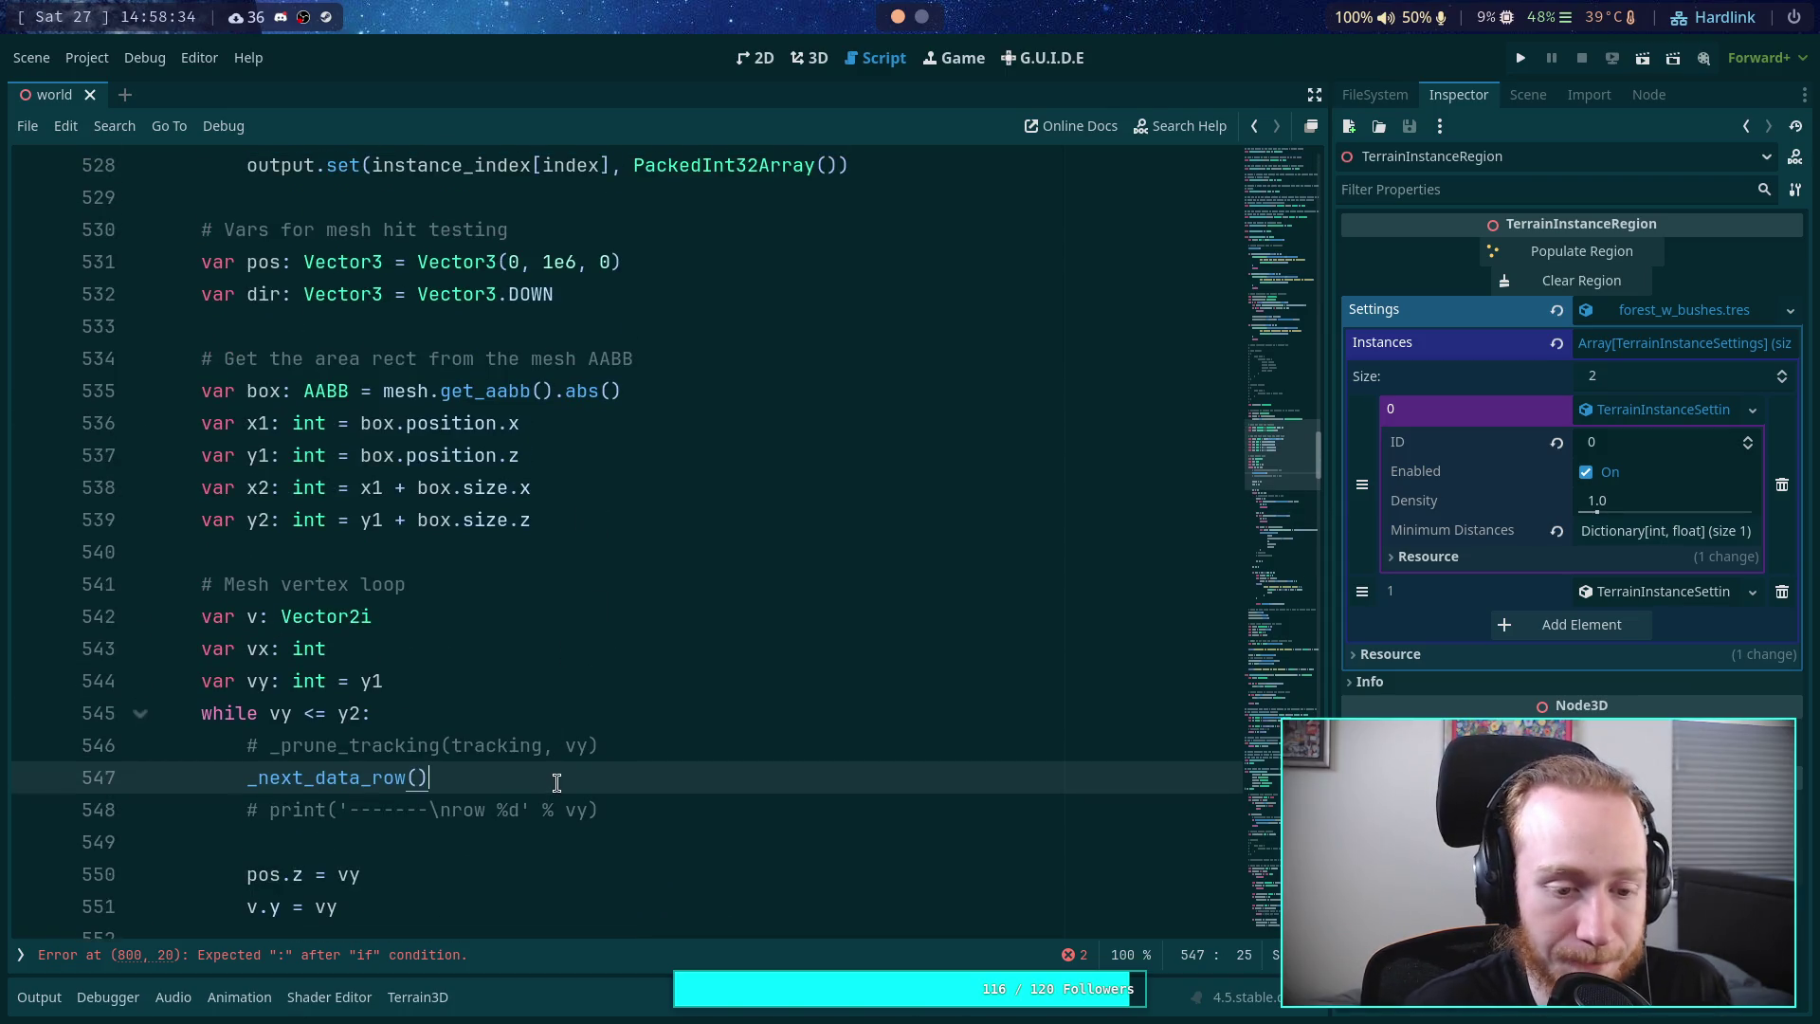
click(558, 778)
key(Return)
click(663, 836)
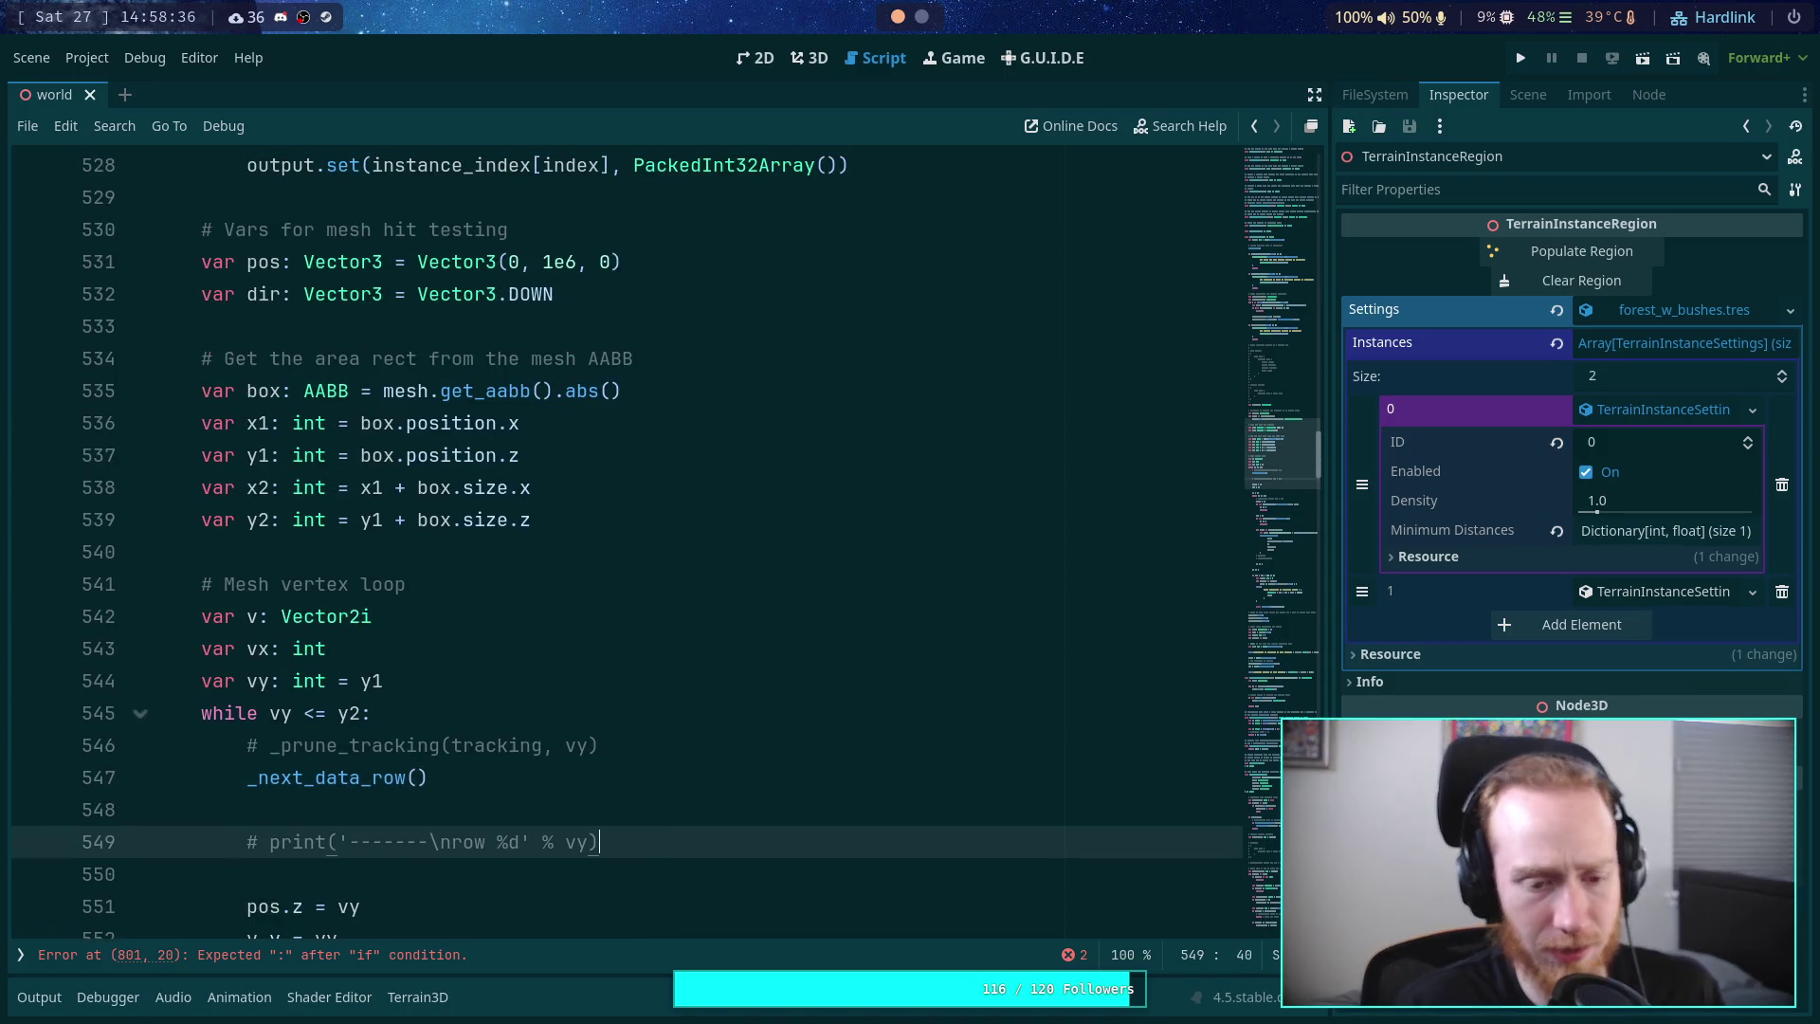
key(alt+Up)
key(alt+Up)
key(alt+Up)
key(Down)
click(600, 745)
key(Return)
key(Down)
key(Down)
key(Return)
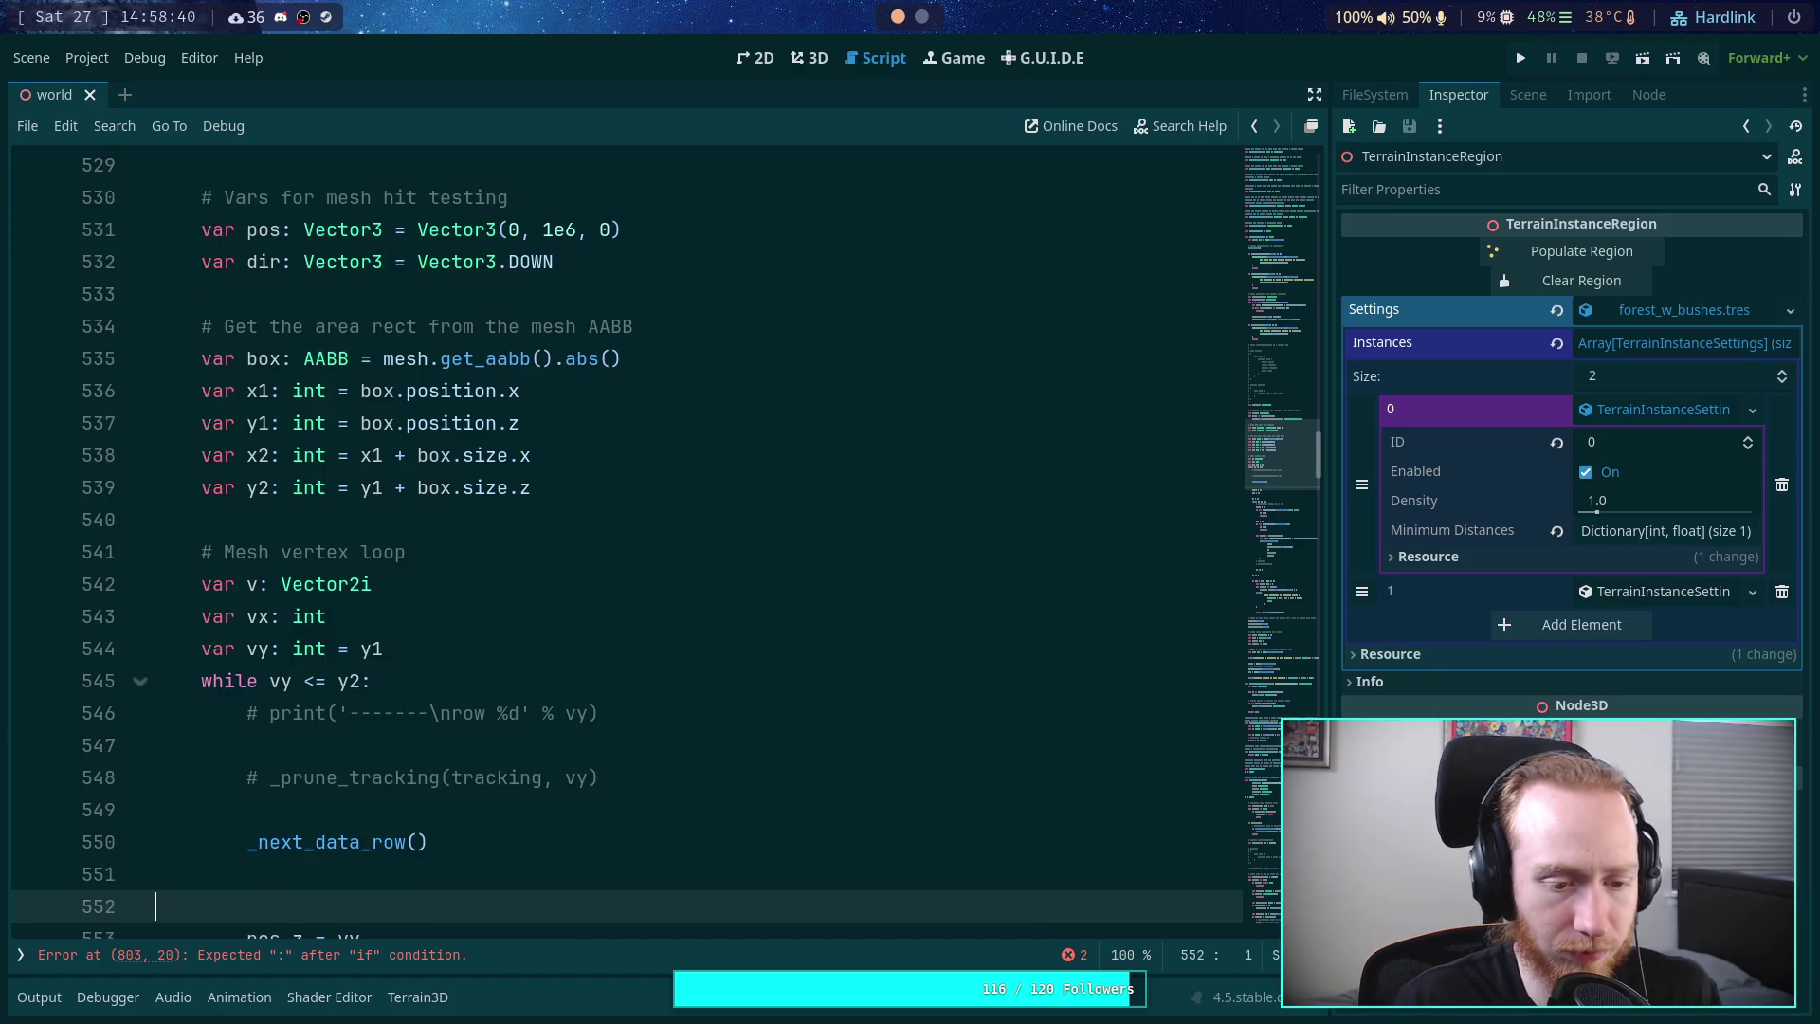
key(Down)
key(ctrl+s)
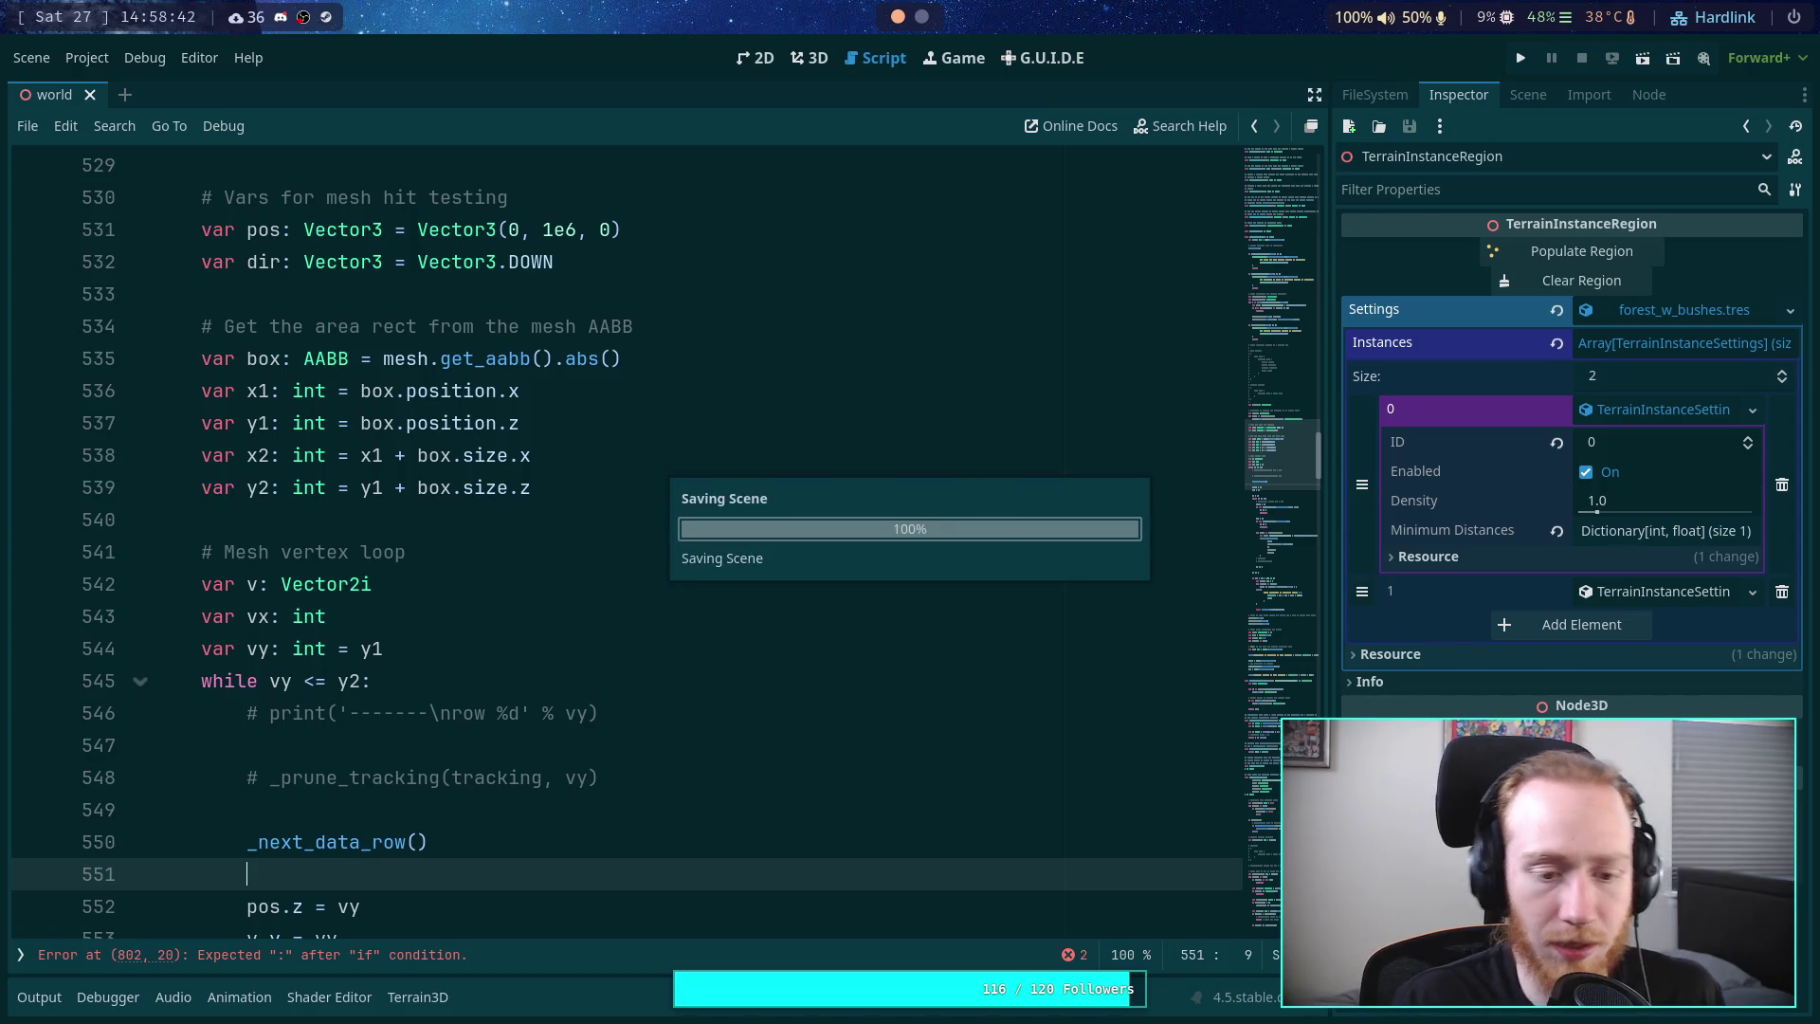
click(412, 826)
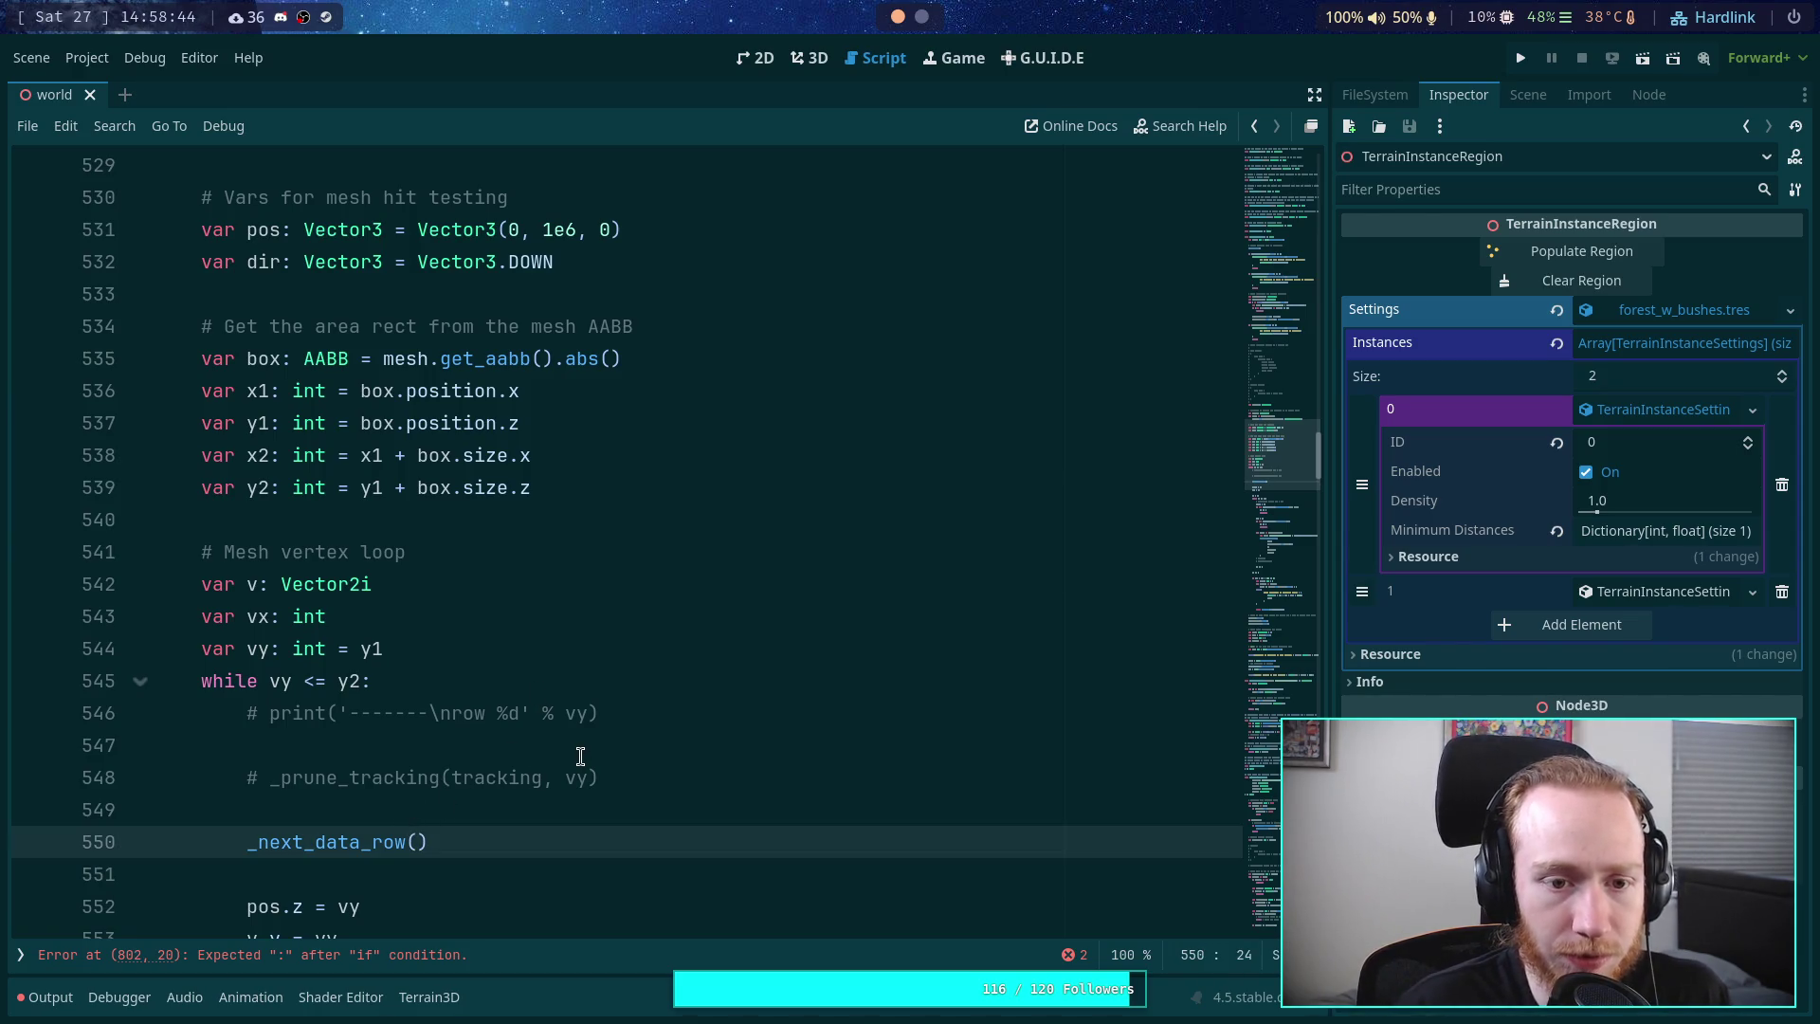
- Complete the call as _next_data_row(instance_data), after checking the variable name above
scroll(573, 754, up, 5)
scroll(524, 747, up, 10)
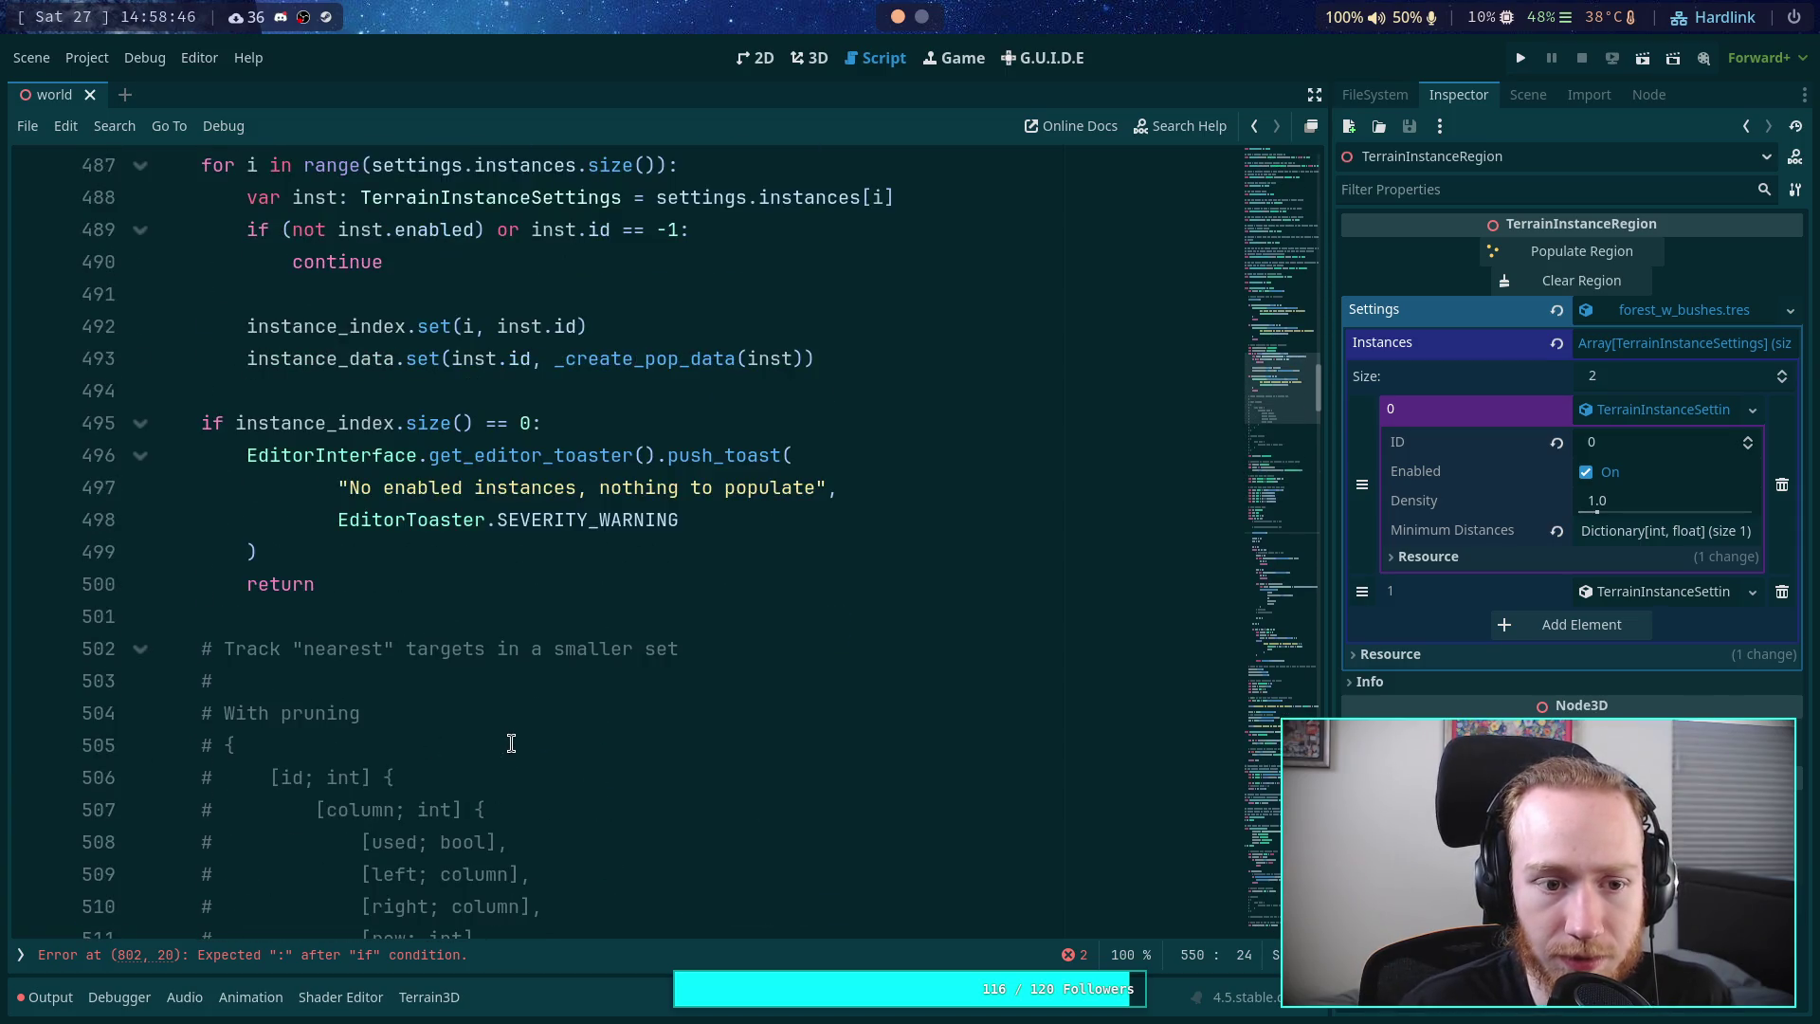
scroll(511, 739, up, 2)
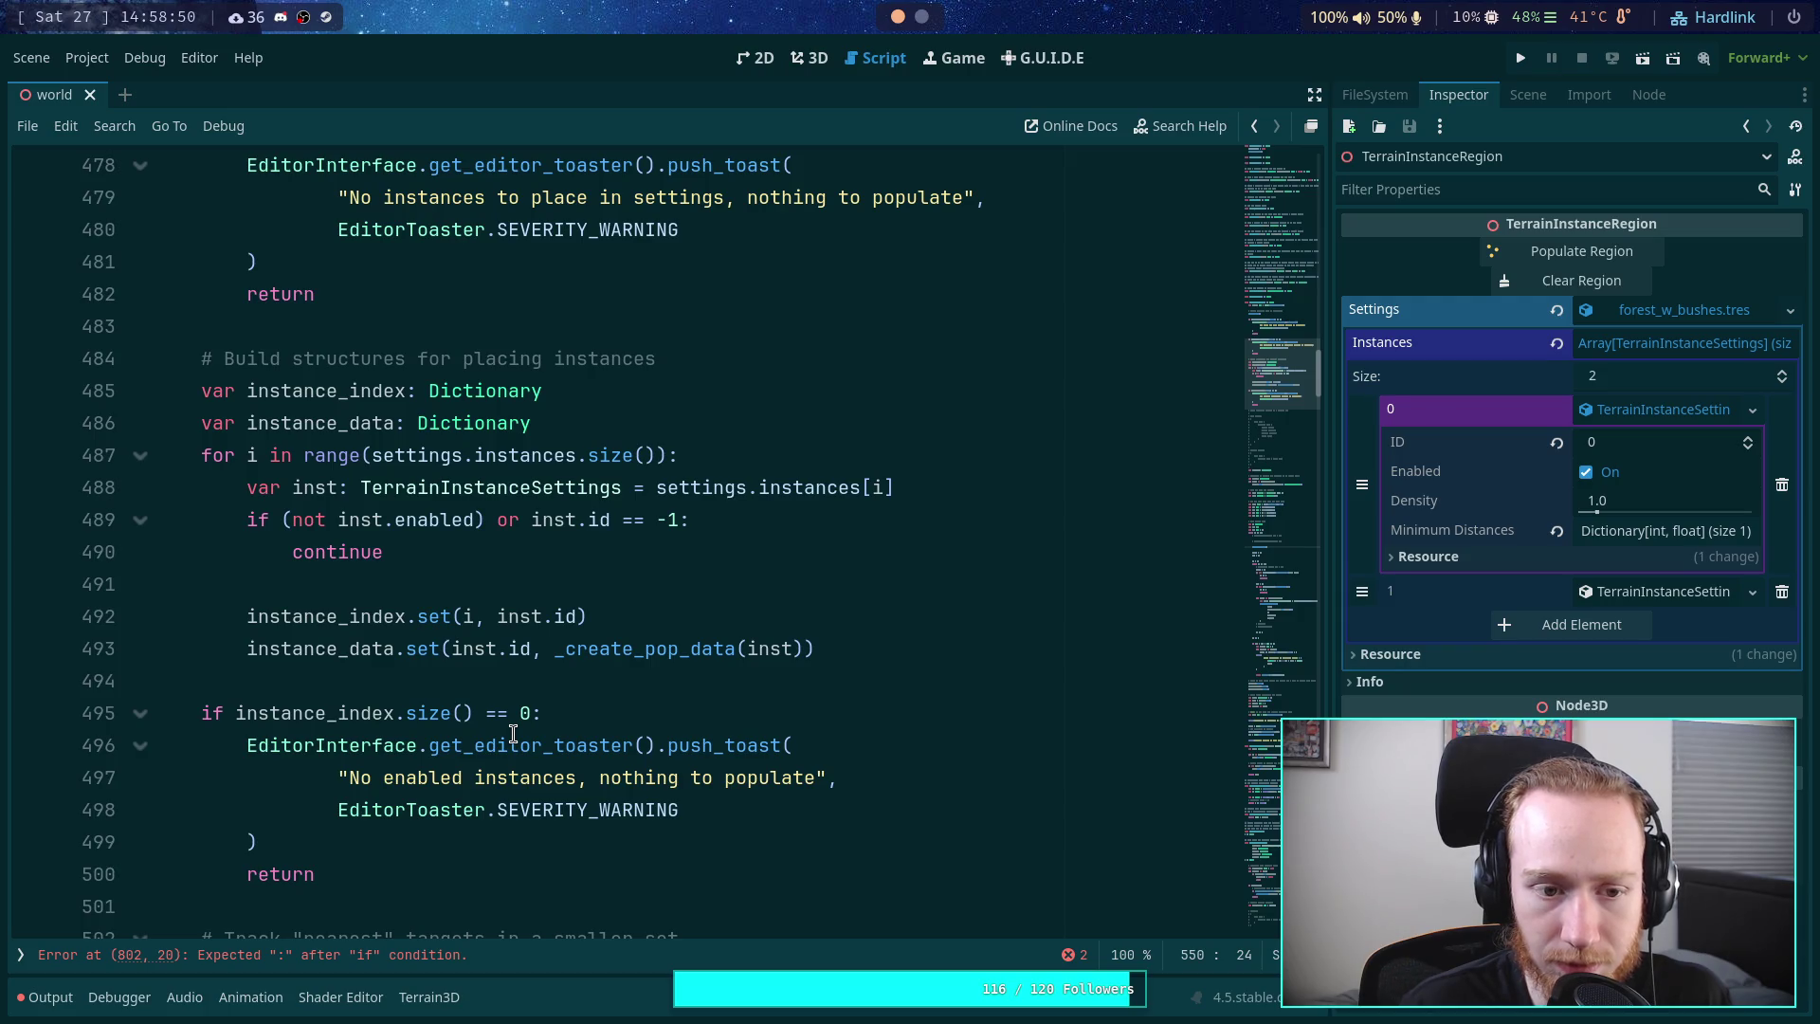
scroll(513, 732, down, 19)
text(instance-dat)
key(BackSpace)
key(BackSpace)
key(BackSpace)
text(_data)
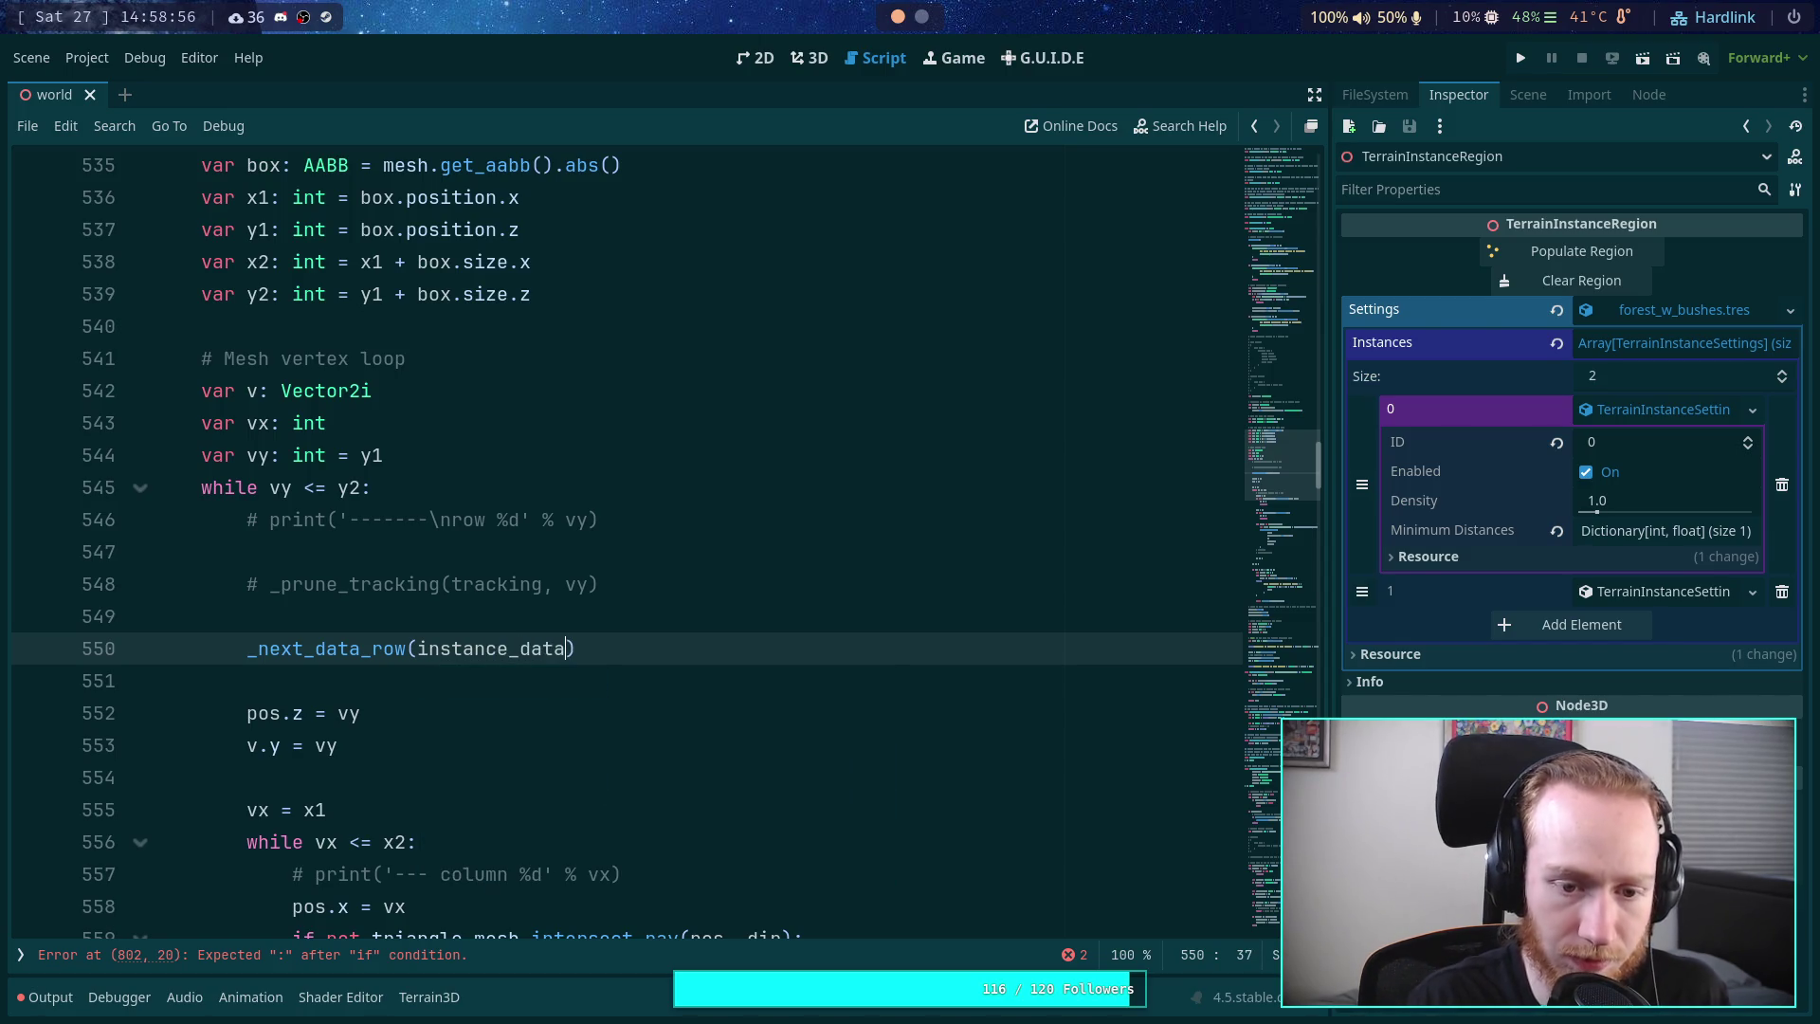
scroll(634, 654, down, 4)
click(637, 653)
scroll(598, 670, down, 2)
scroll(578, 654, up, 5)
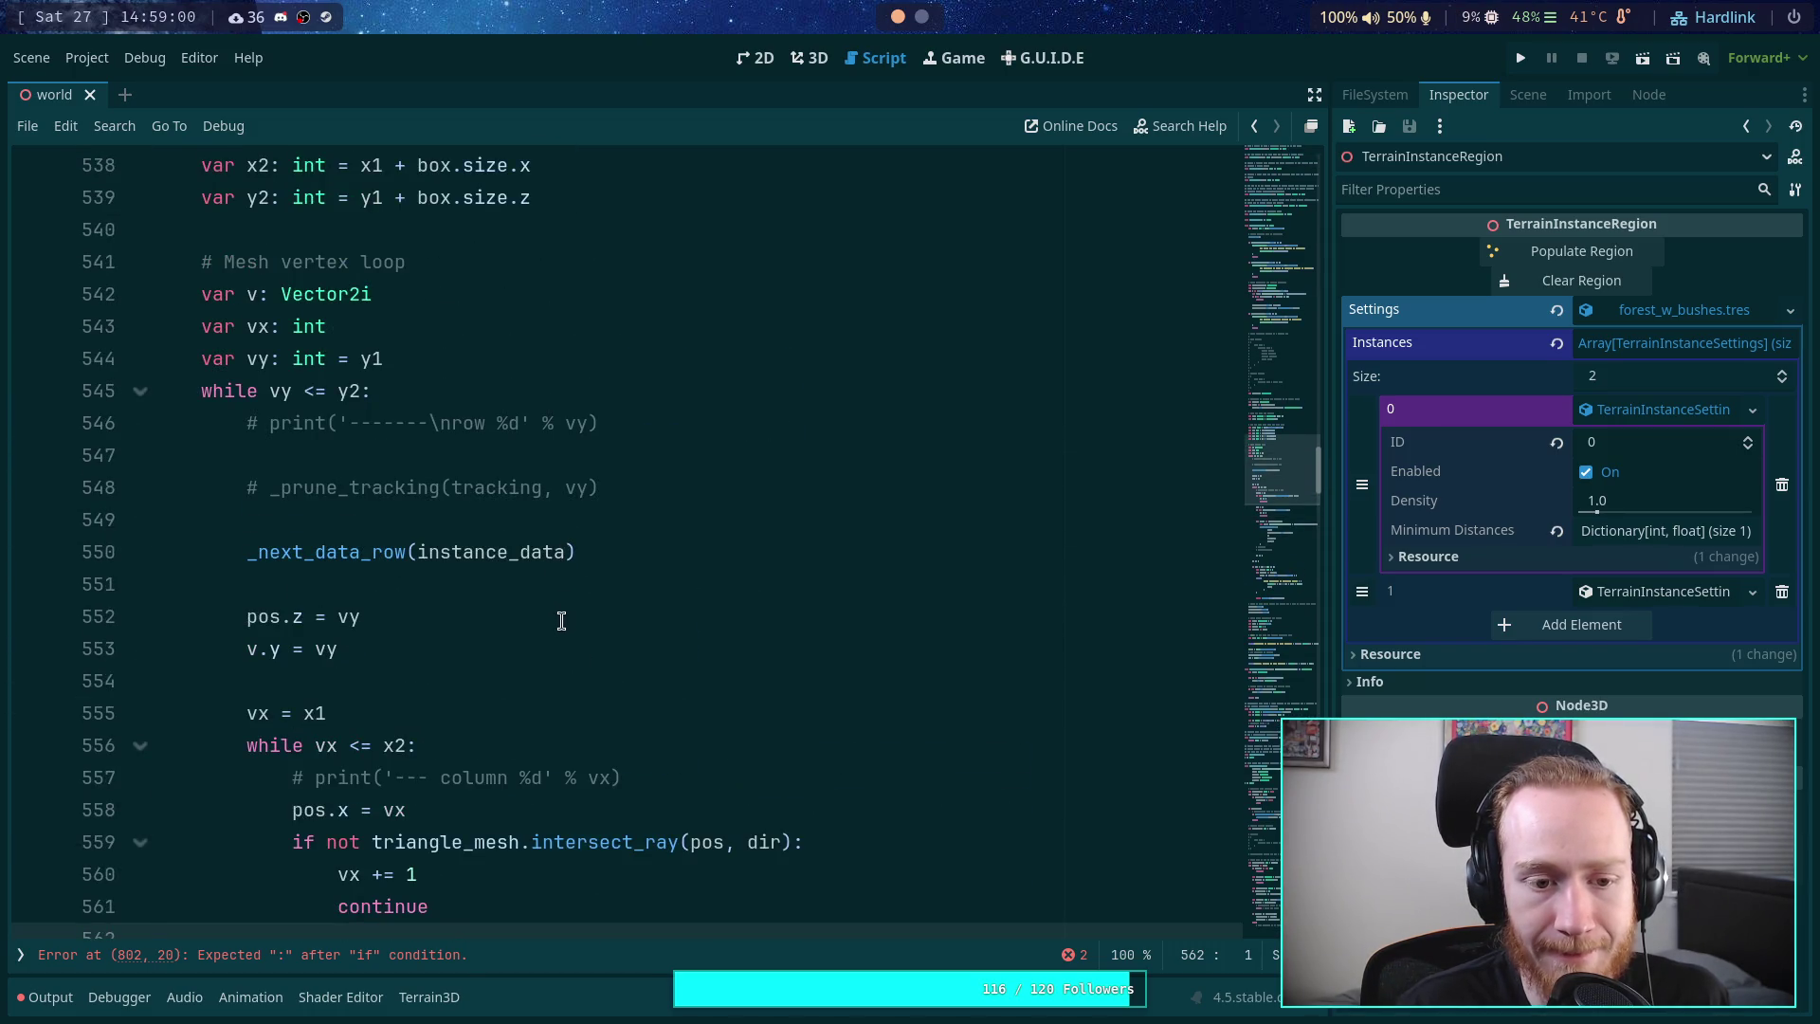
scroll(561, 618, up, 8)
scroll(568, 607, down, 5)
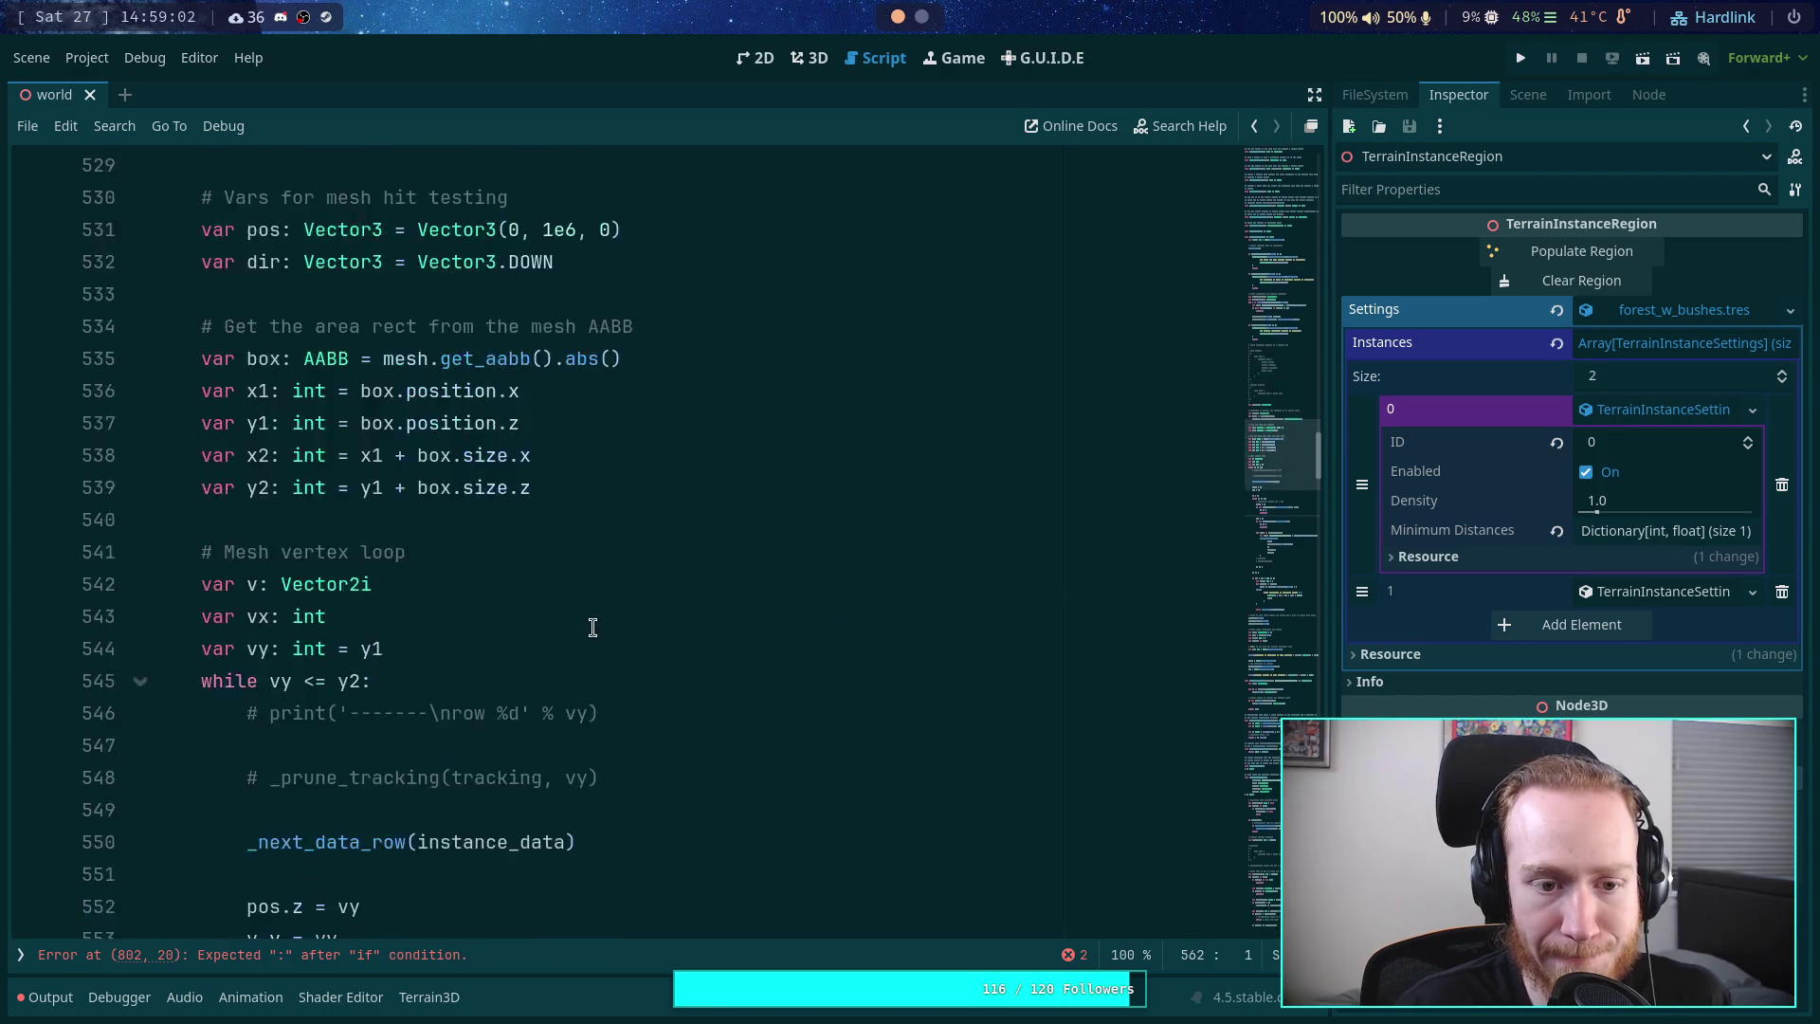
scroll(592, 624, down, 20)
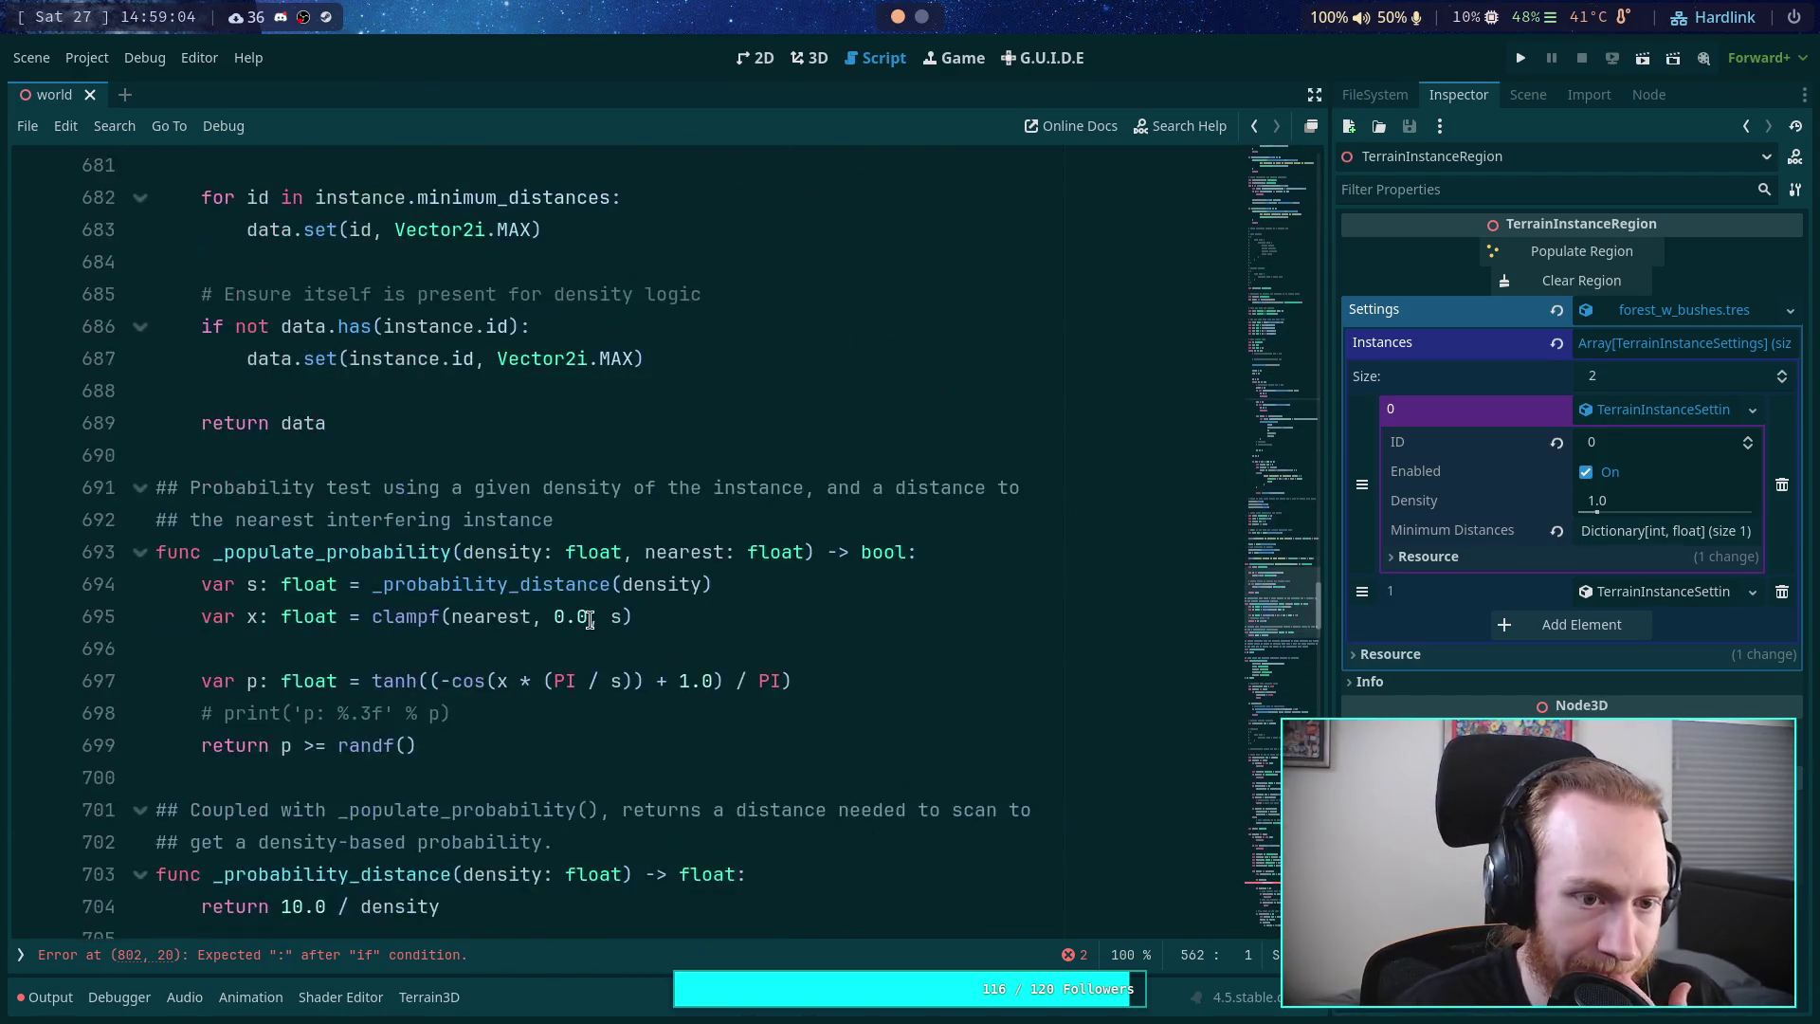
scroll(590, 620, up, 3)
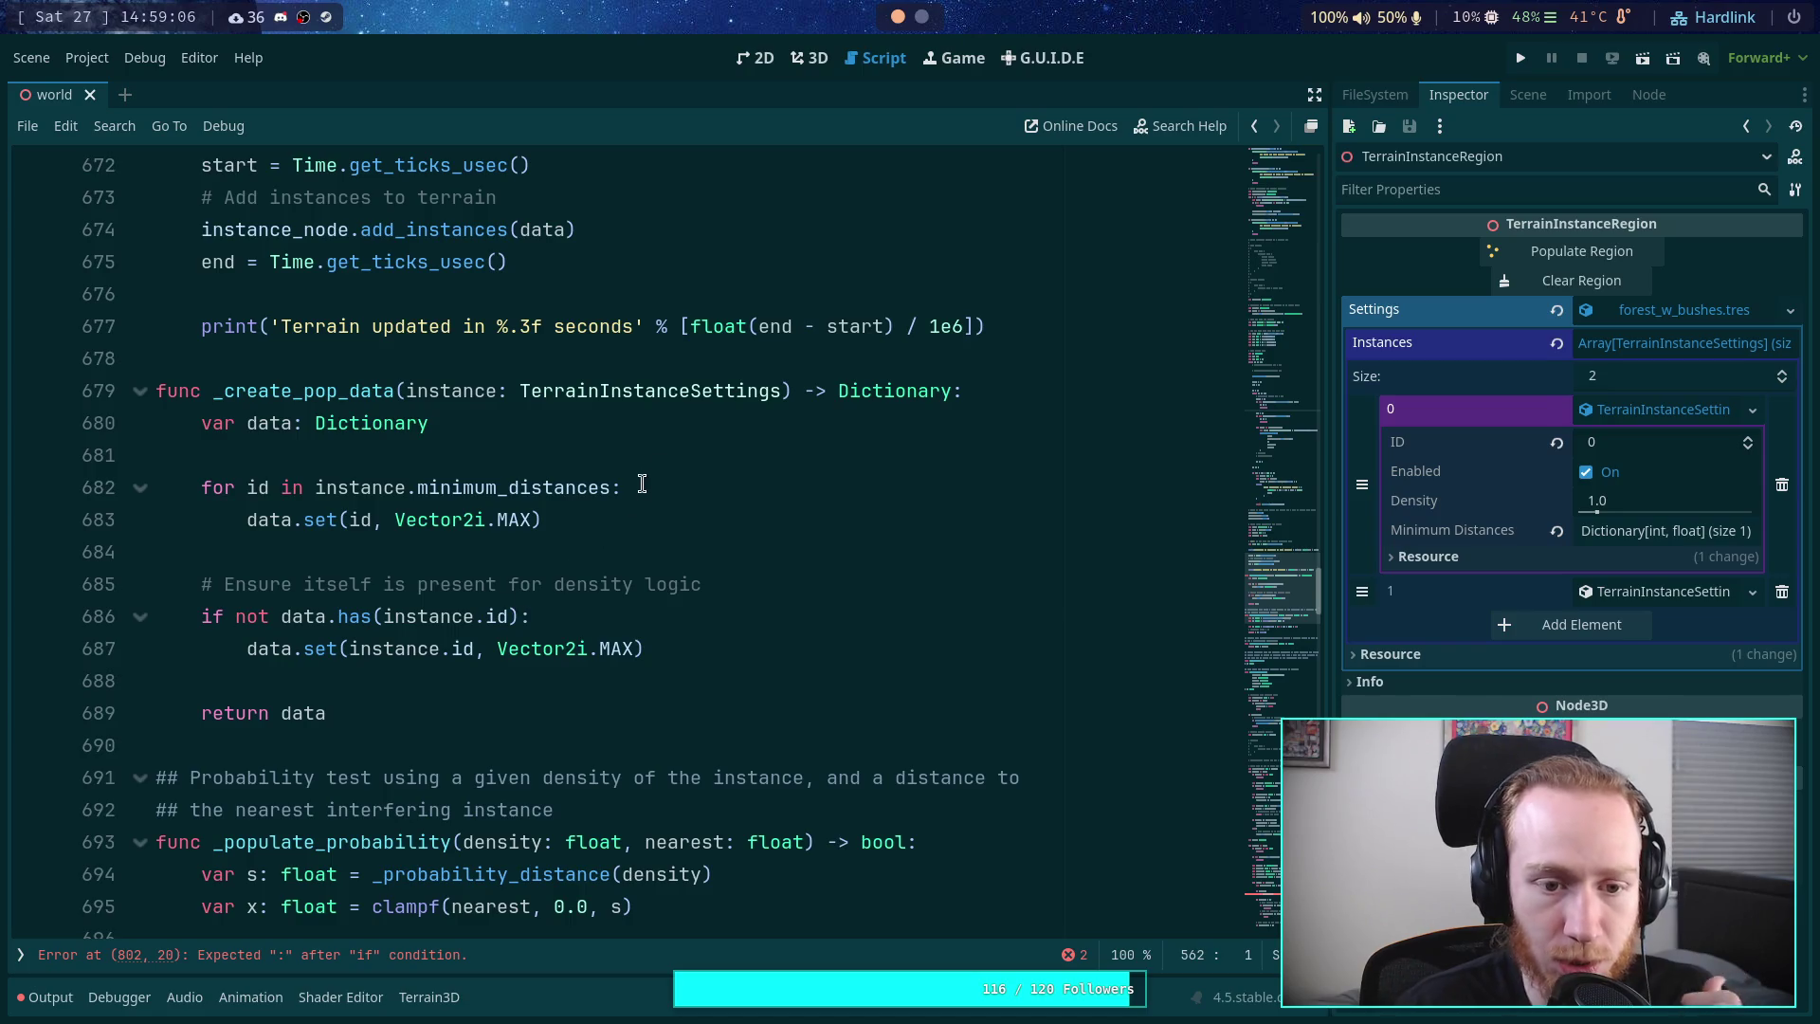
- Give the data declaration on line 680 an empty dictionary initializer
click(674, 455)
key(Return)
key(BackSpace)
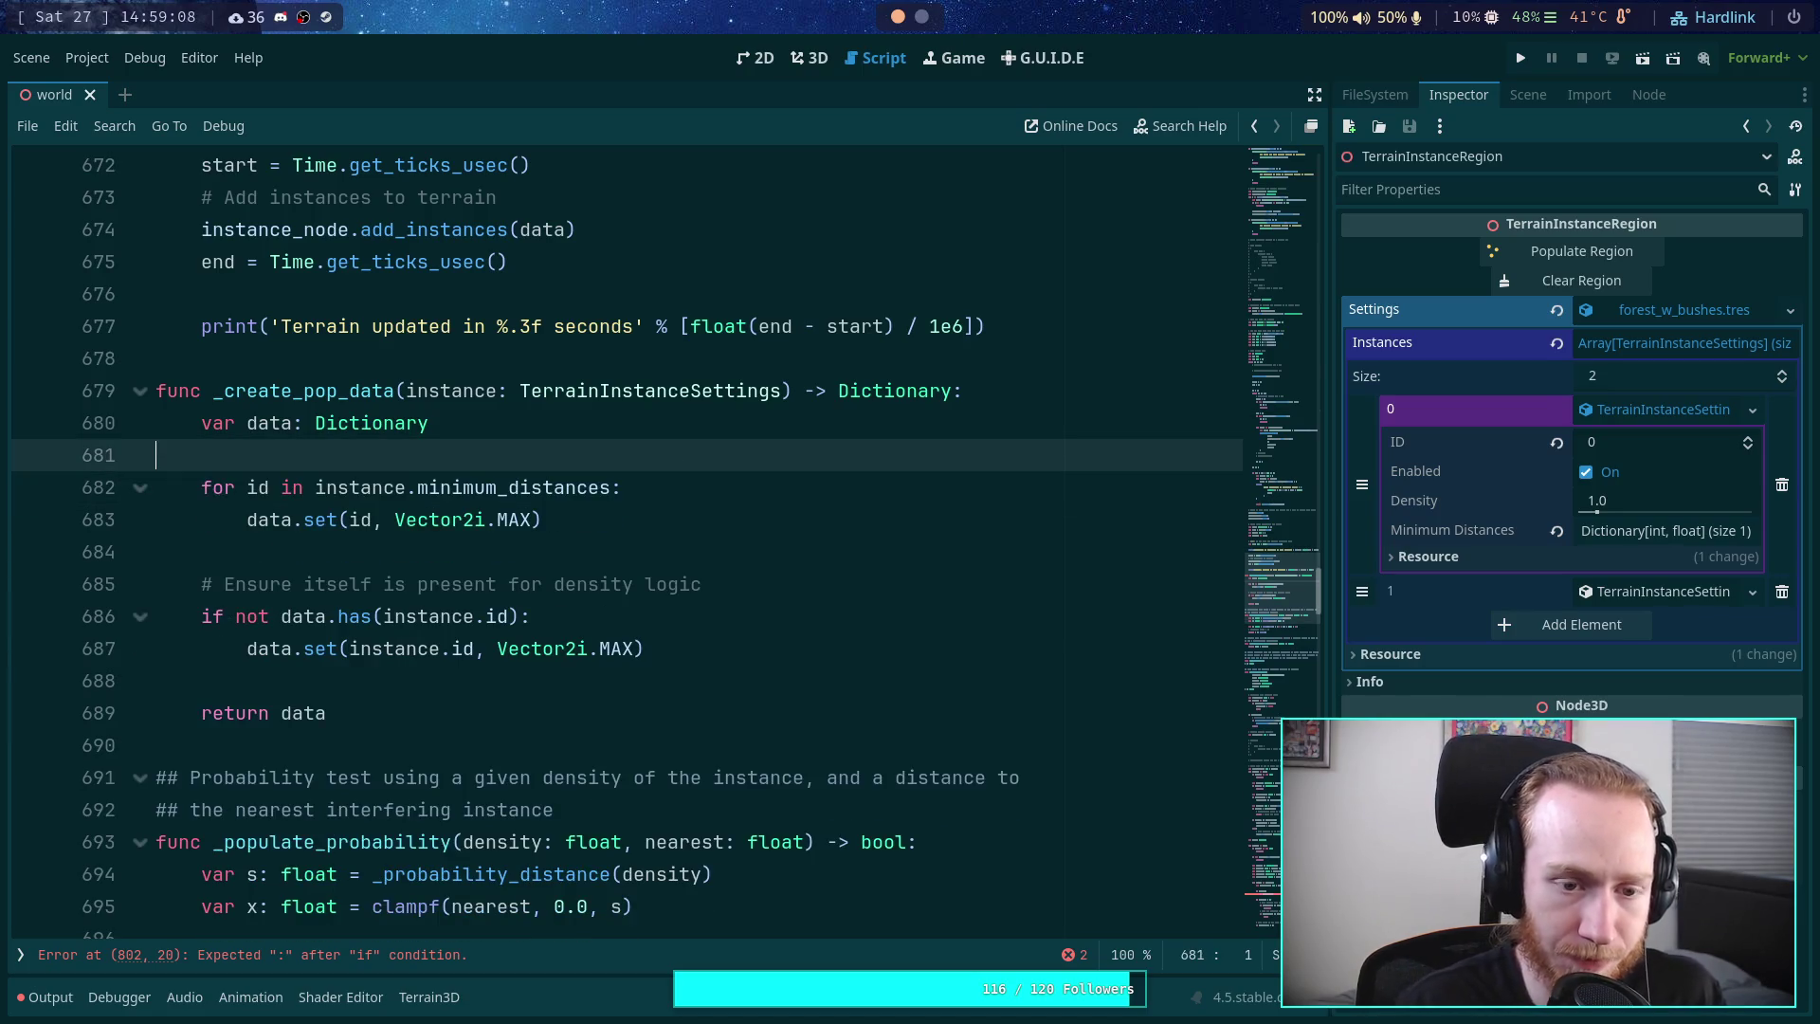
click(546, 423)
text(= ?)
key(BackSpace)
text({)
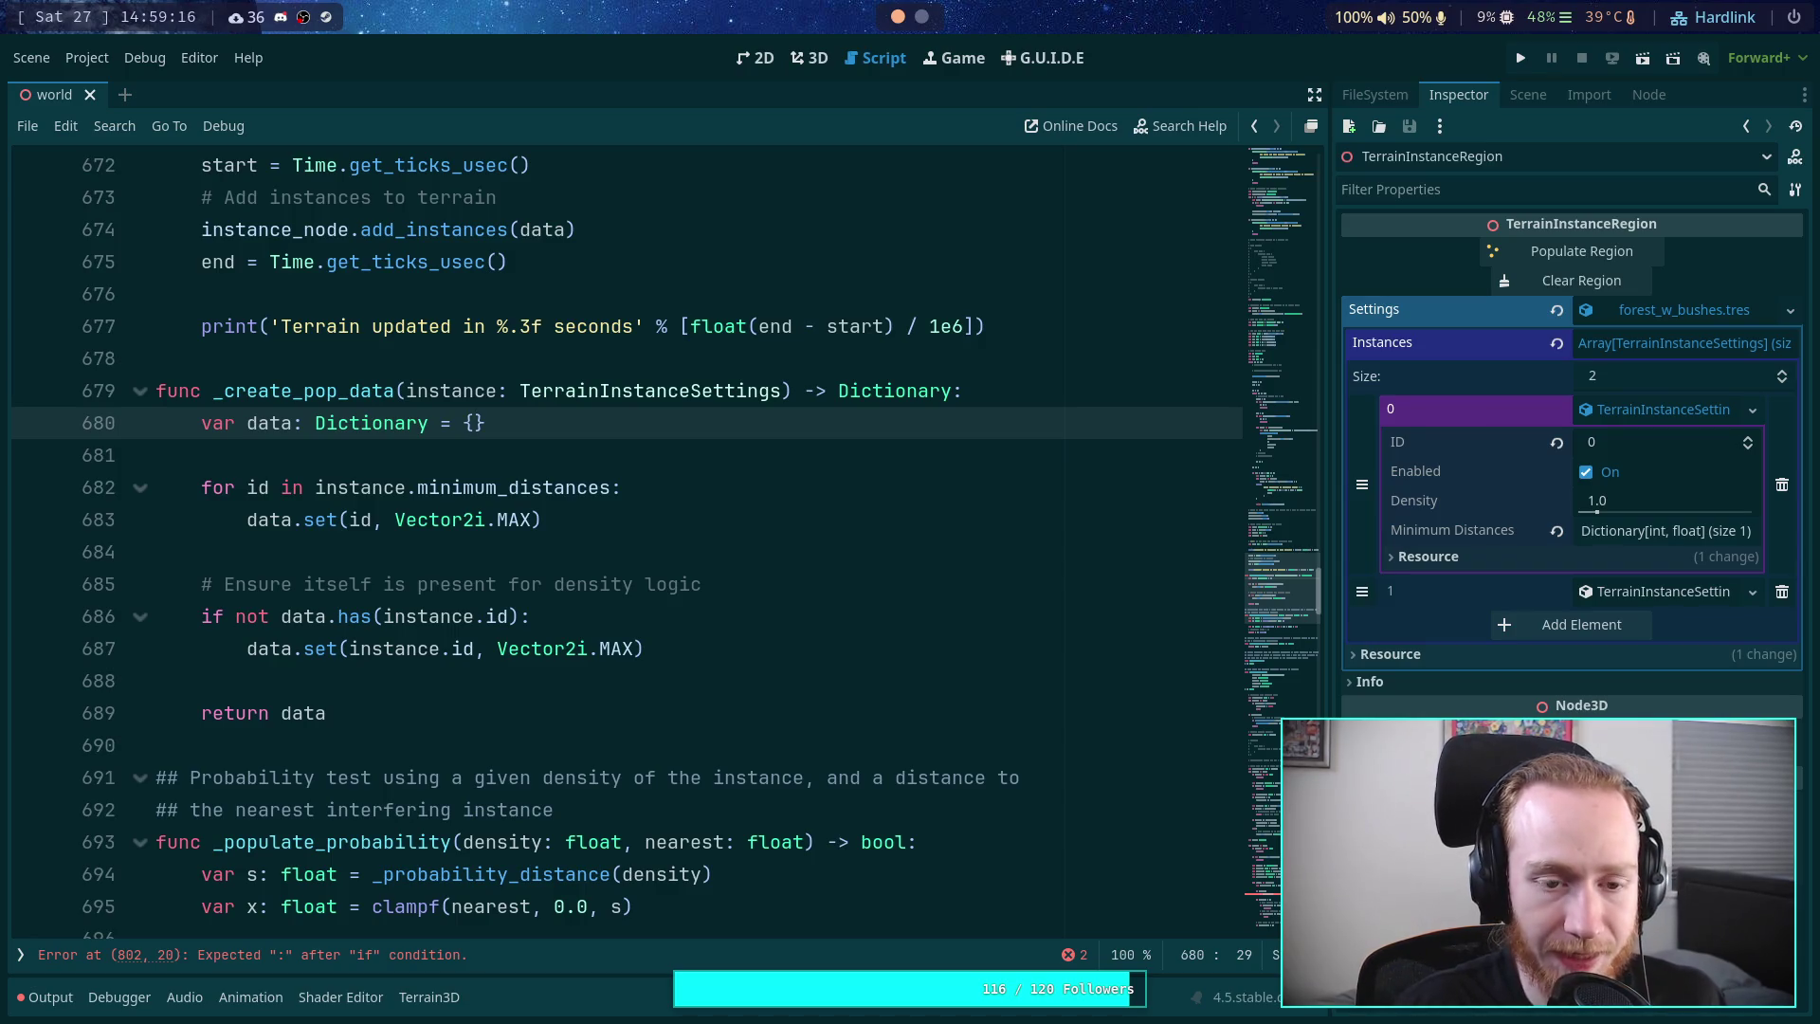
key(Left)
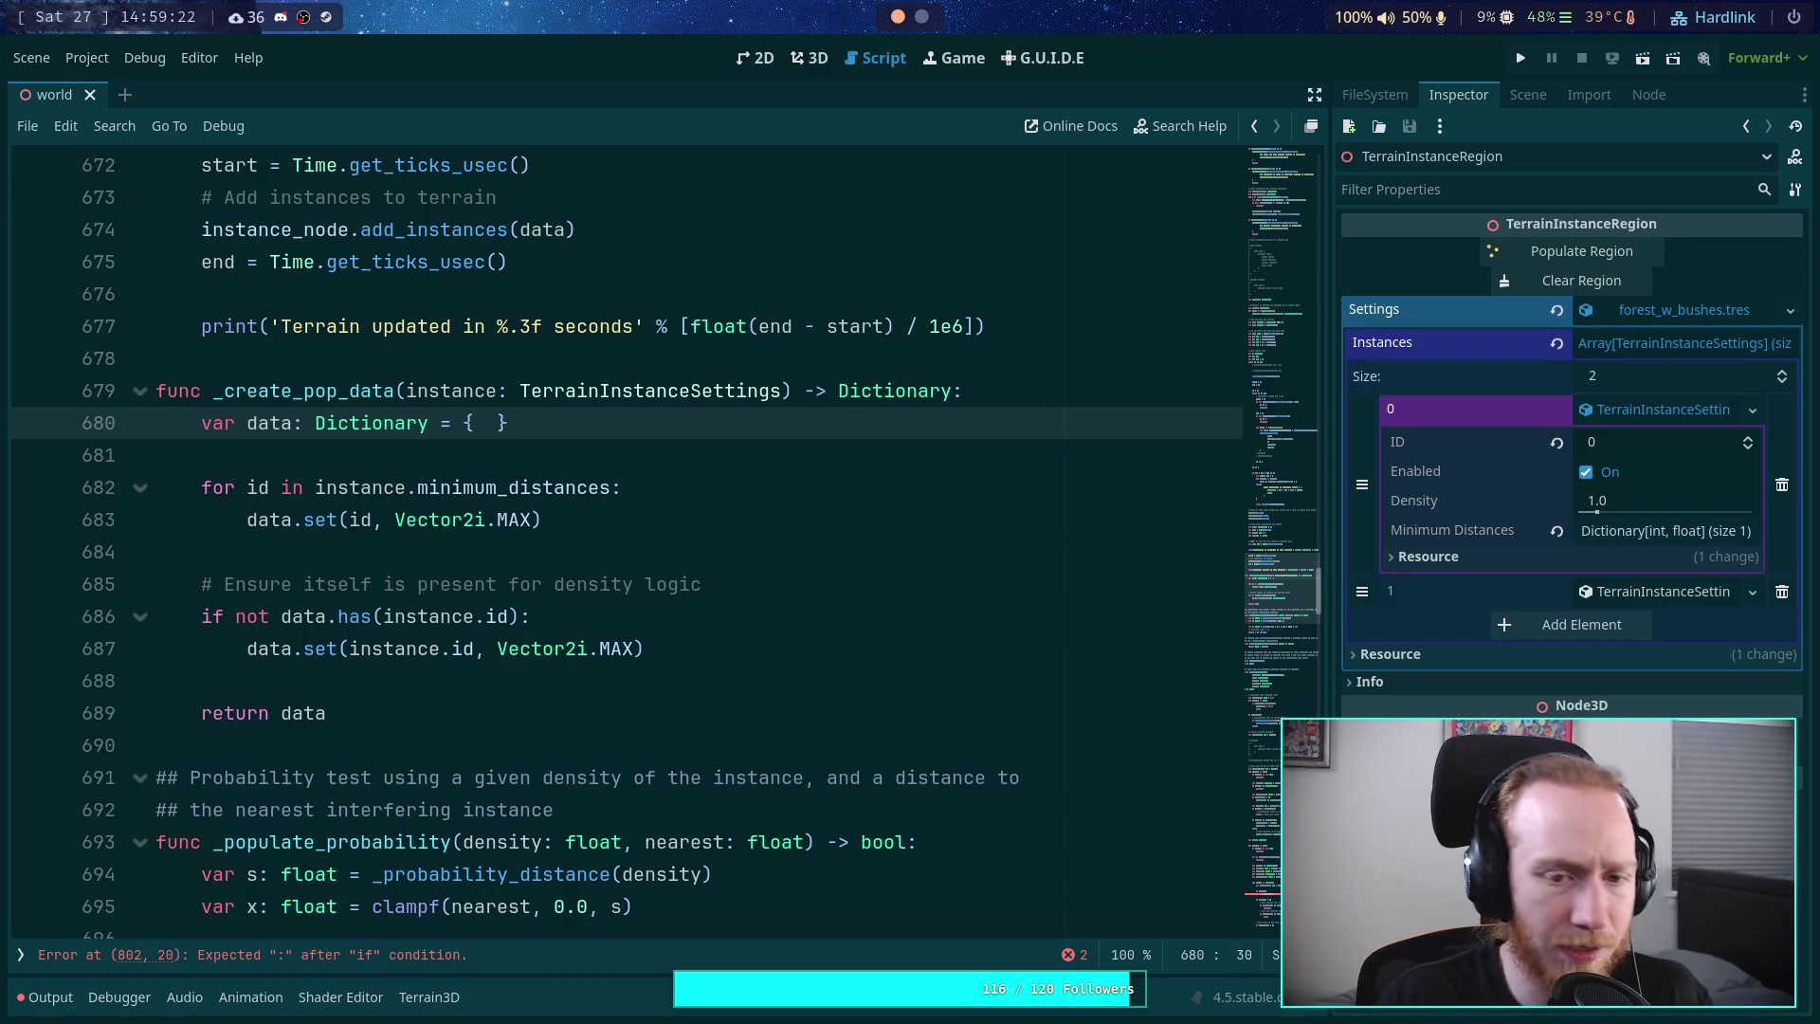
- Declare 'var near: Dictionary' on the line below the data declaration
key(ctrl+Return)
text(var )
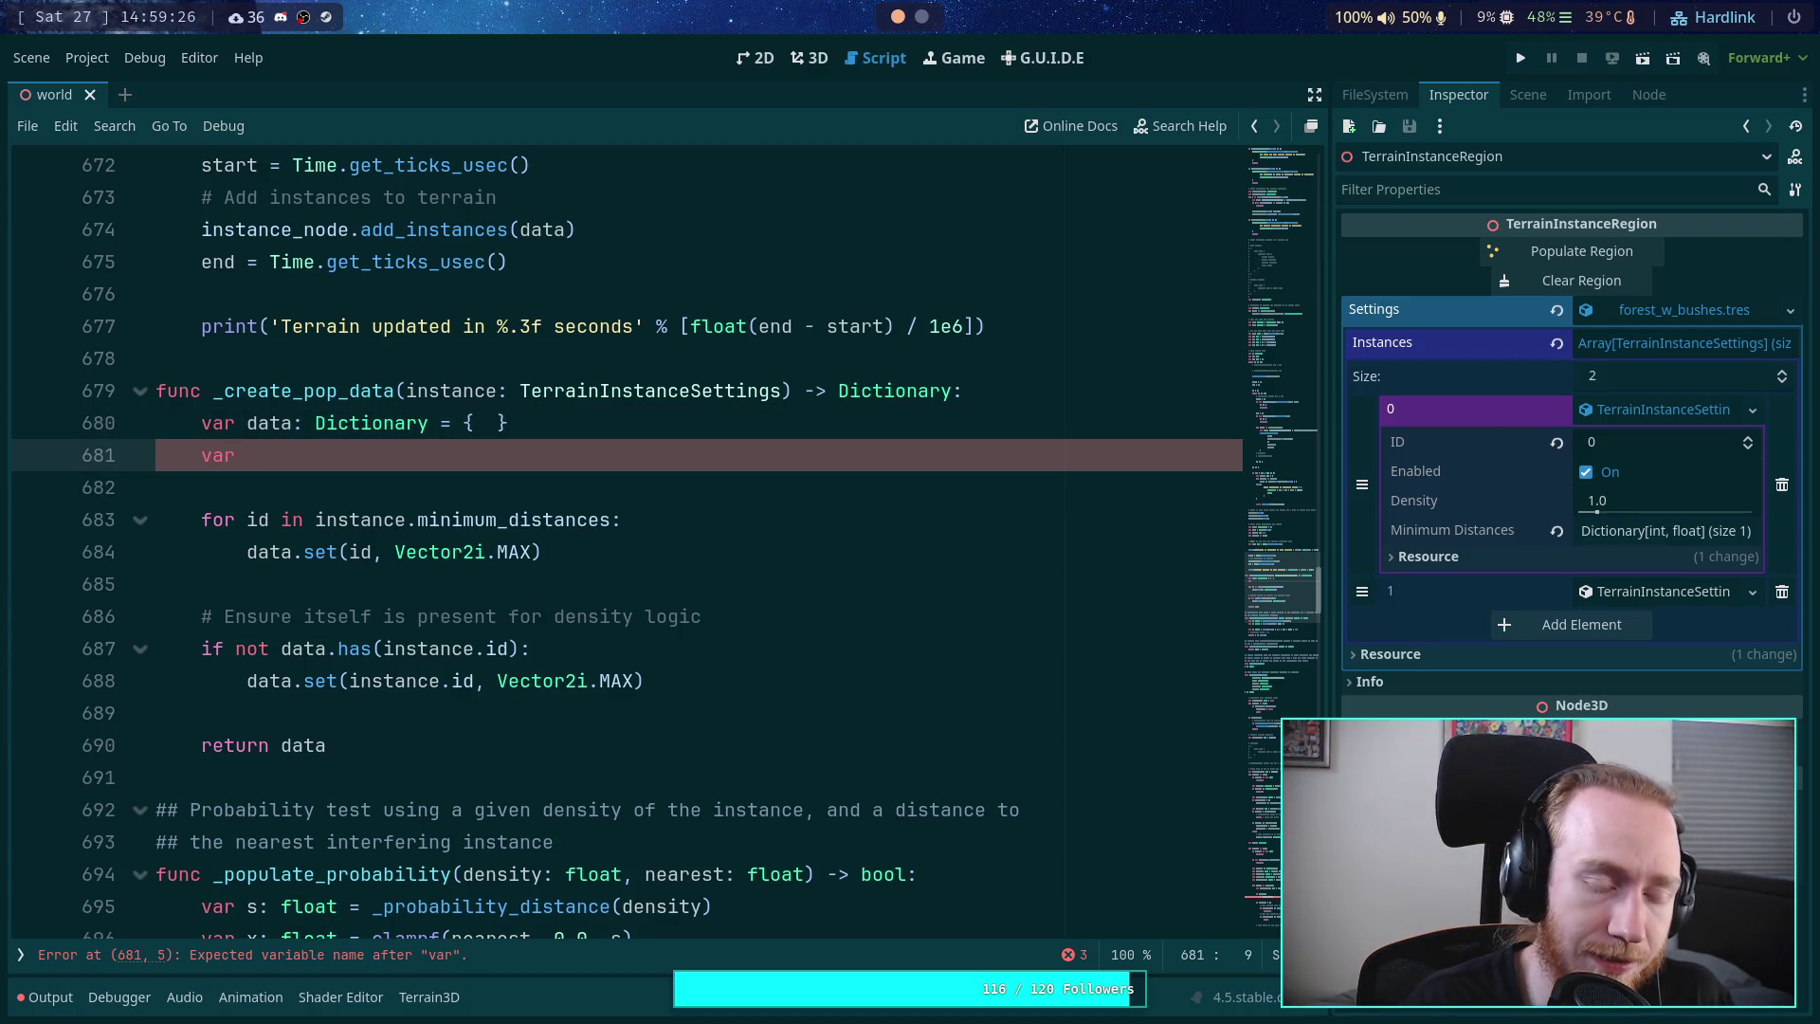
text(near)
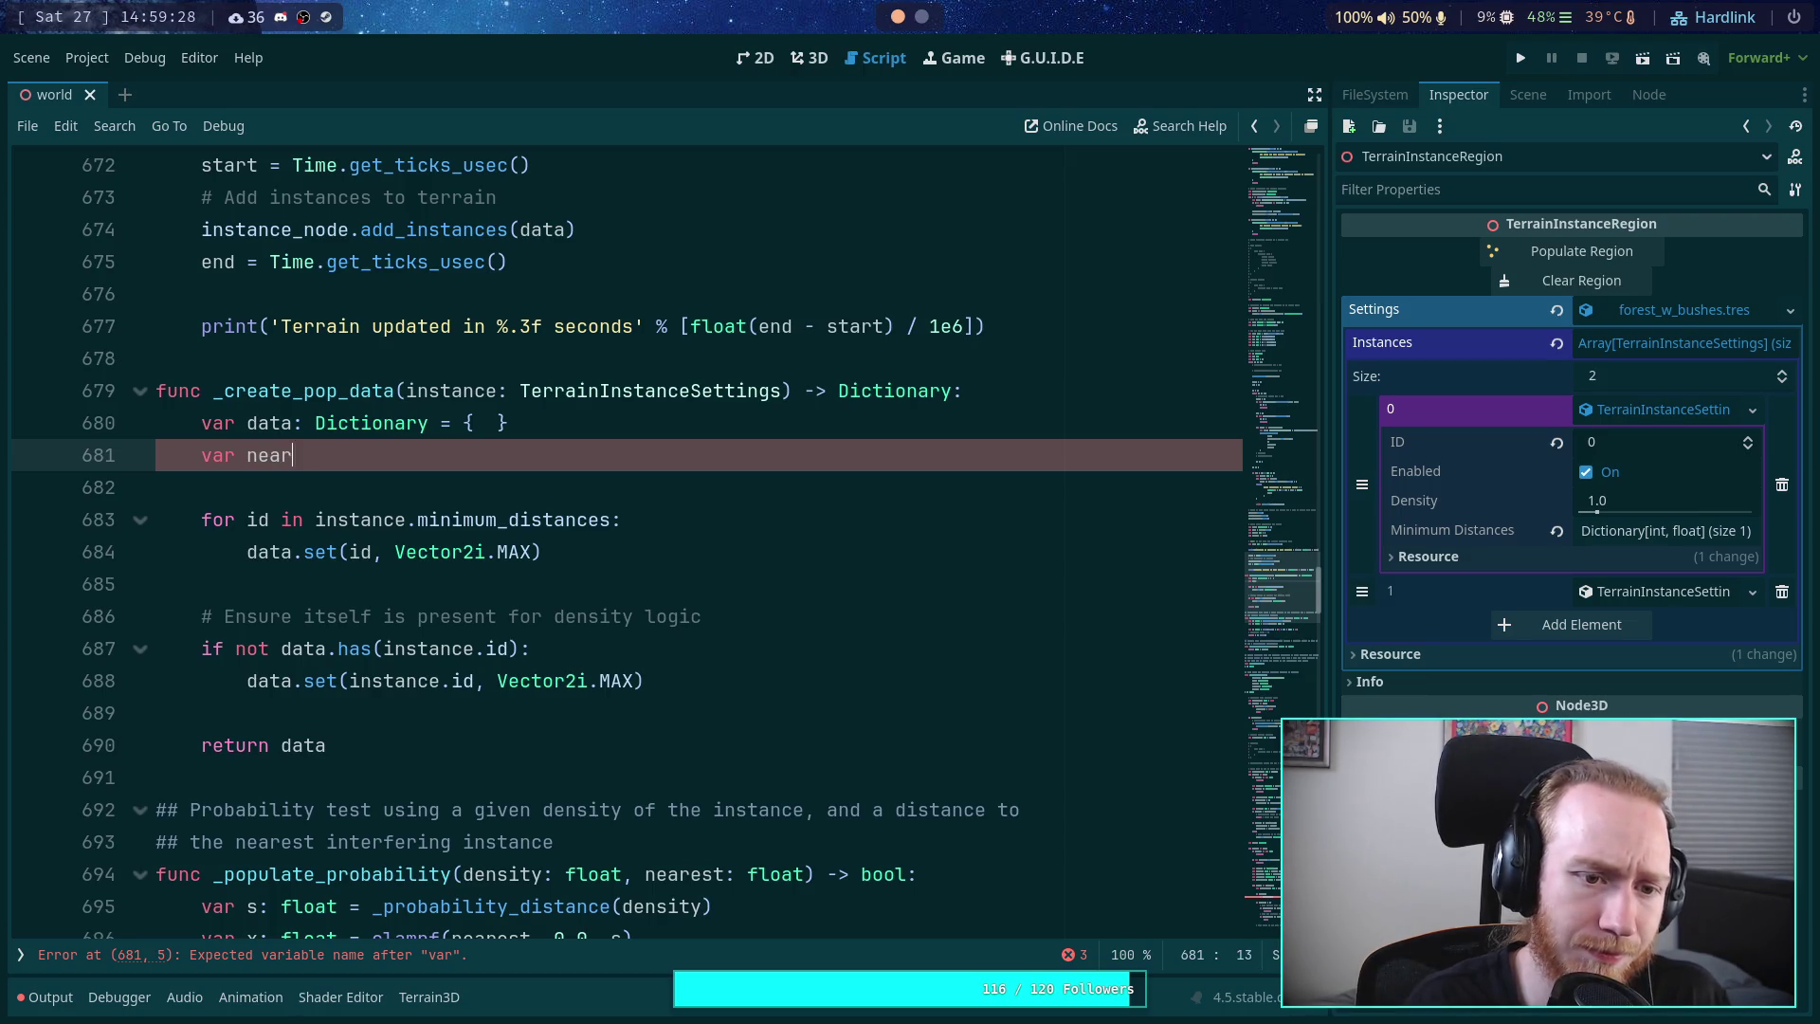
text( Dic)
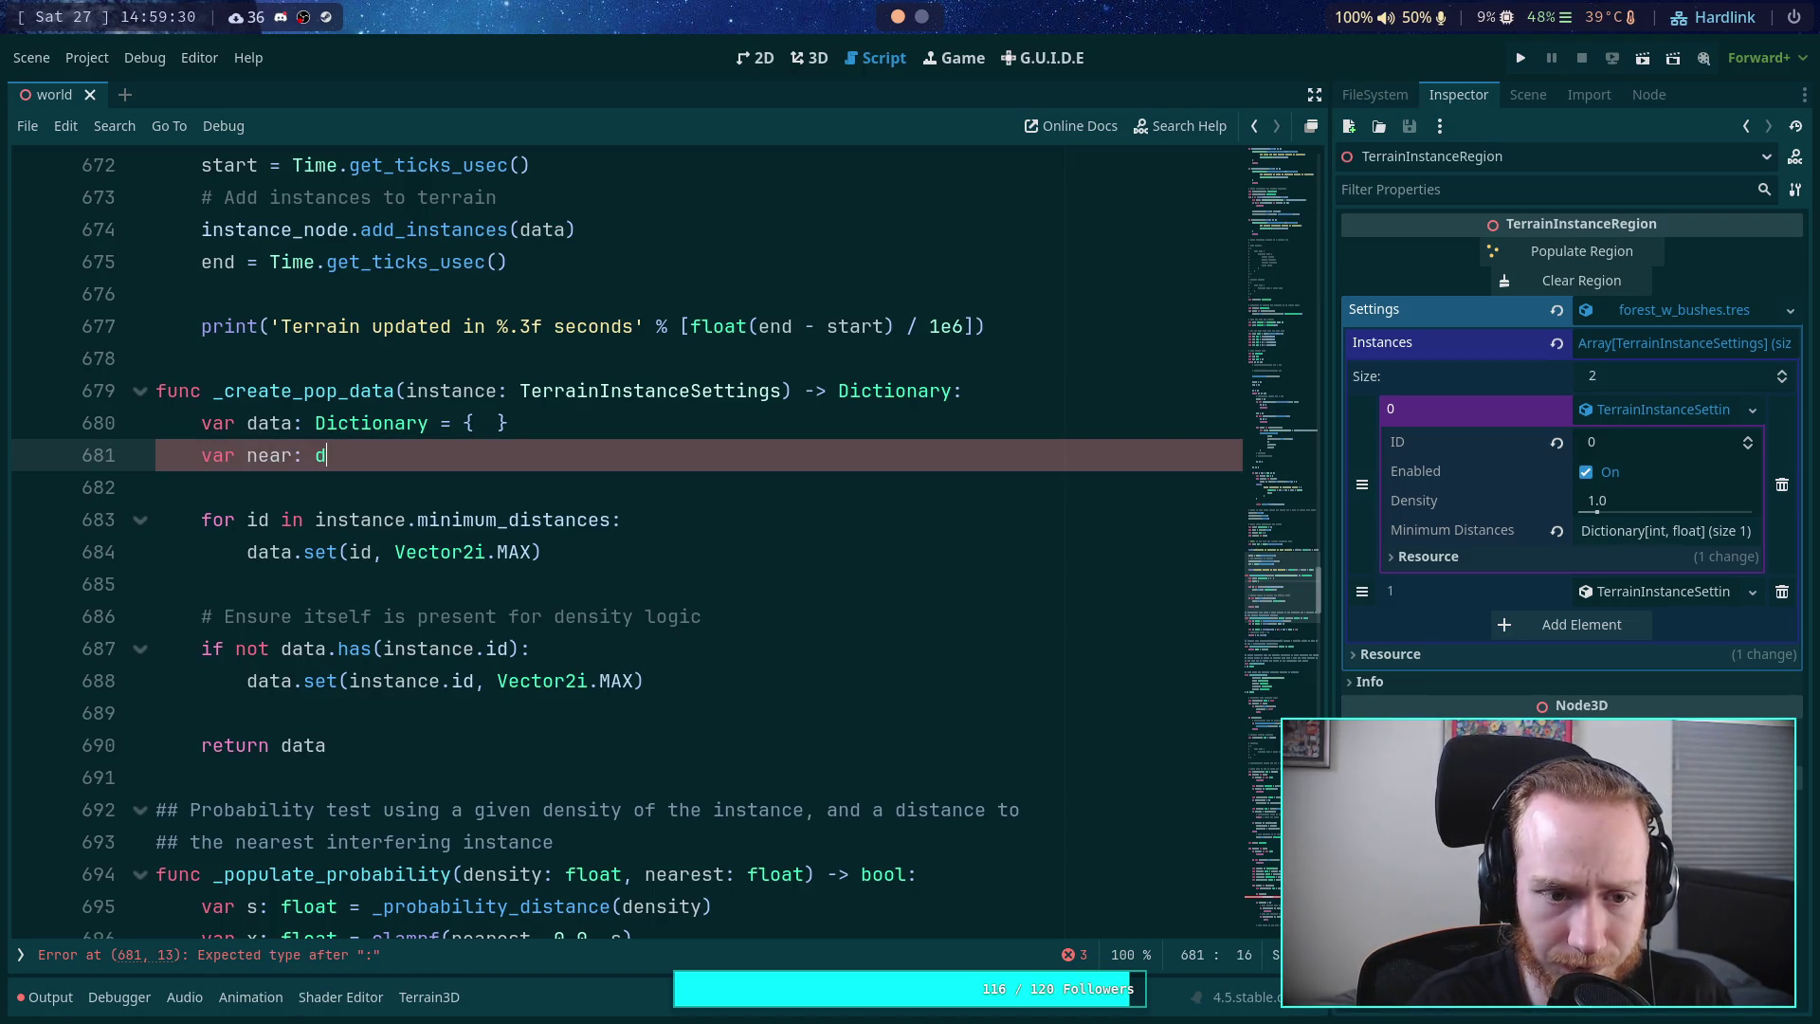
key(BackSpace)
key(BackSpace)
key(BackSpace)
text(Dci)
key(BackSpace)
key(BackSpace)
text(cti)
key(BackSpace)
key(BackSpace)
key(BackSpace)
text(ictionry)
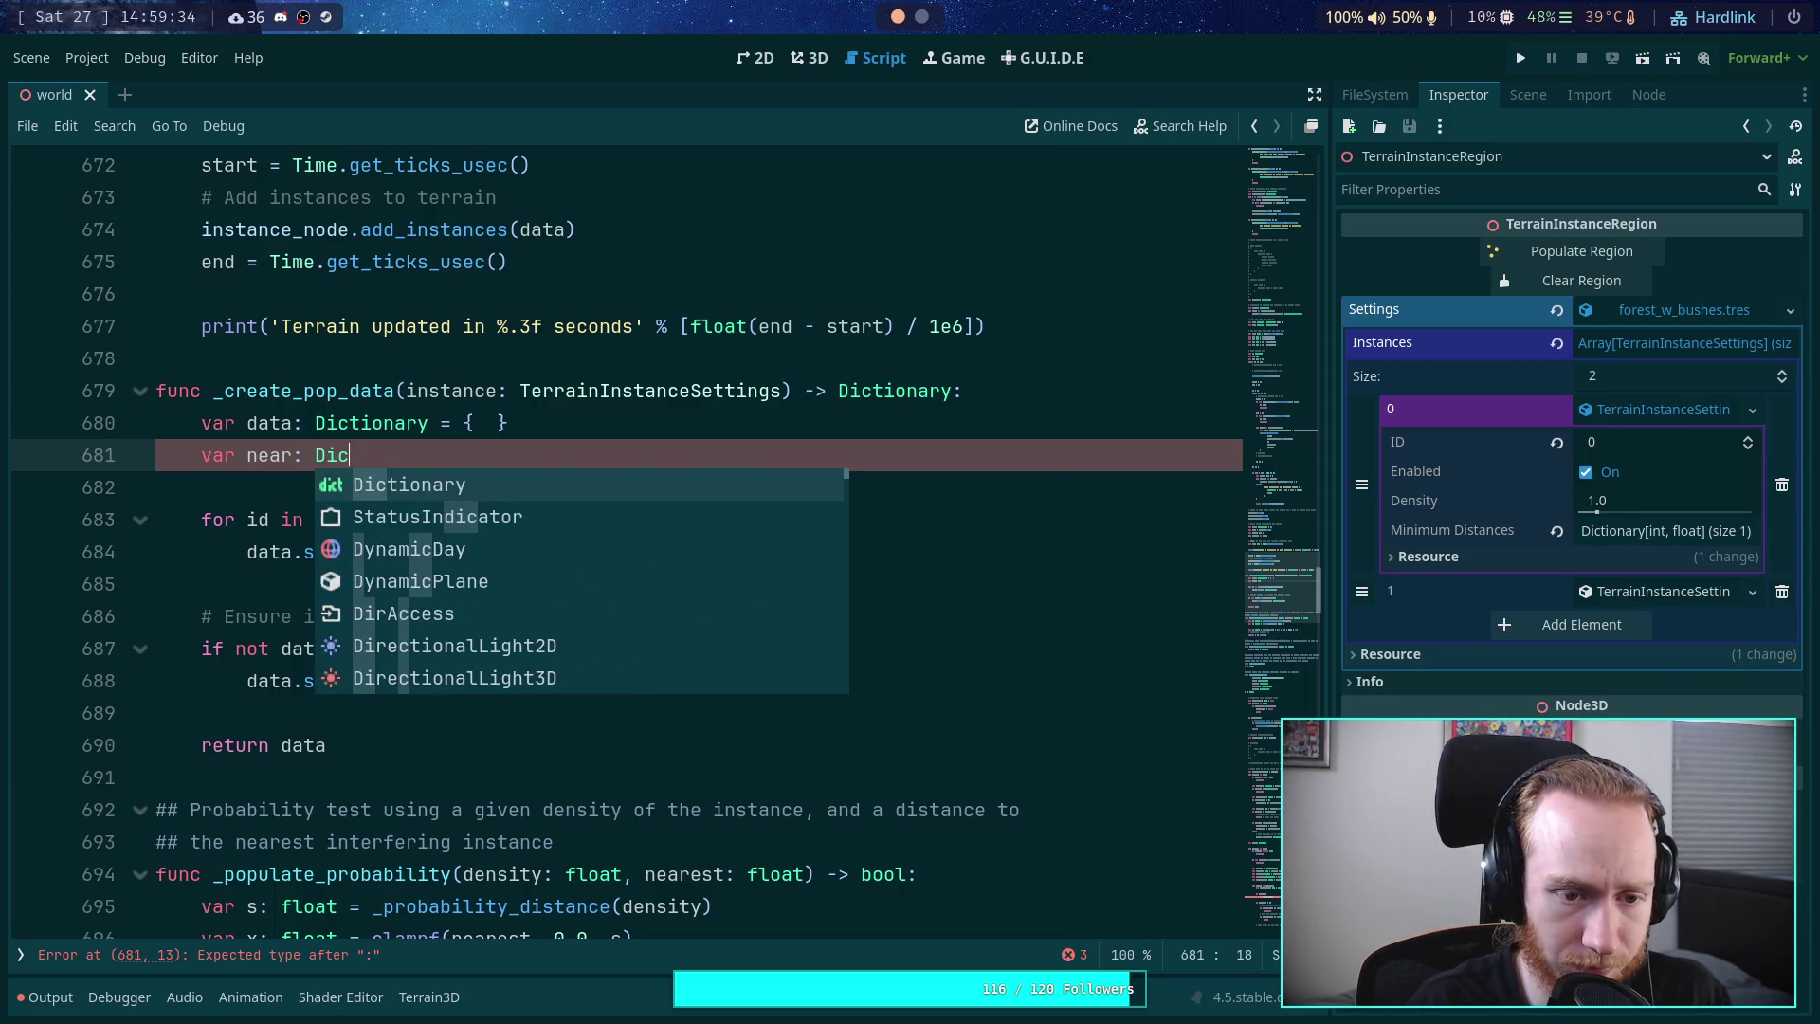
key(Return)
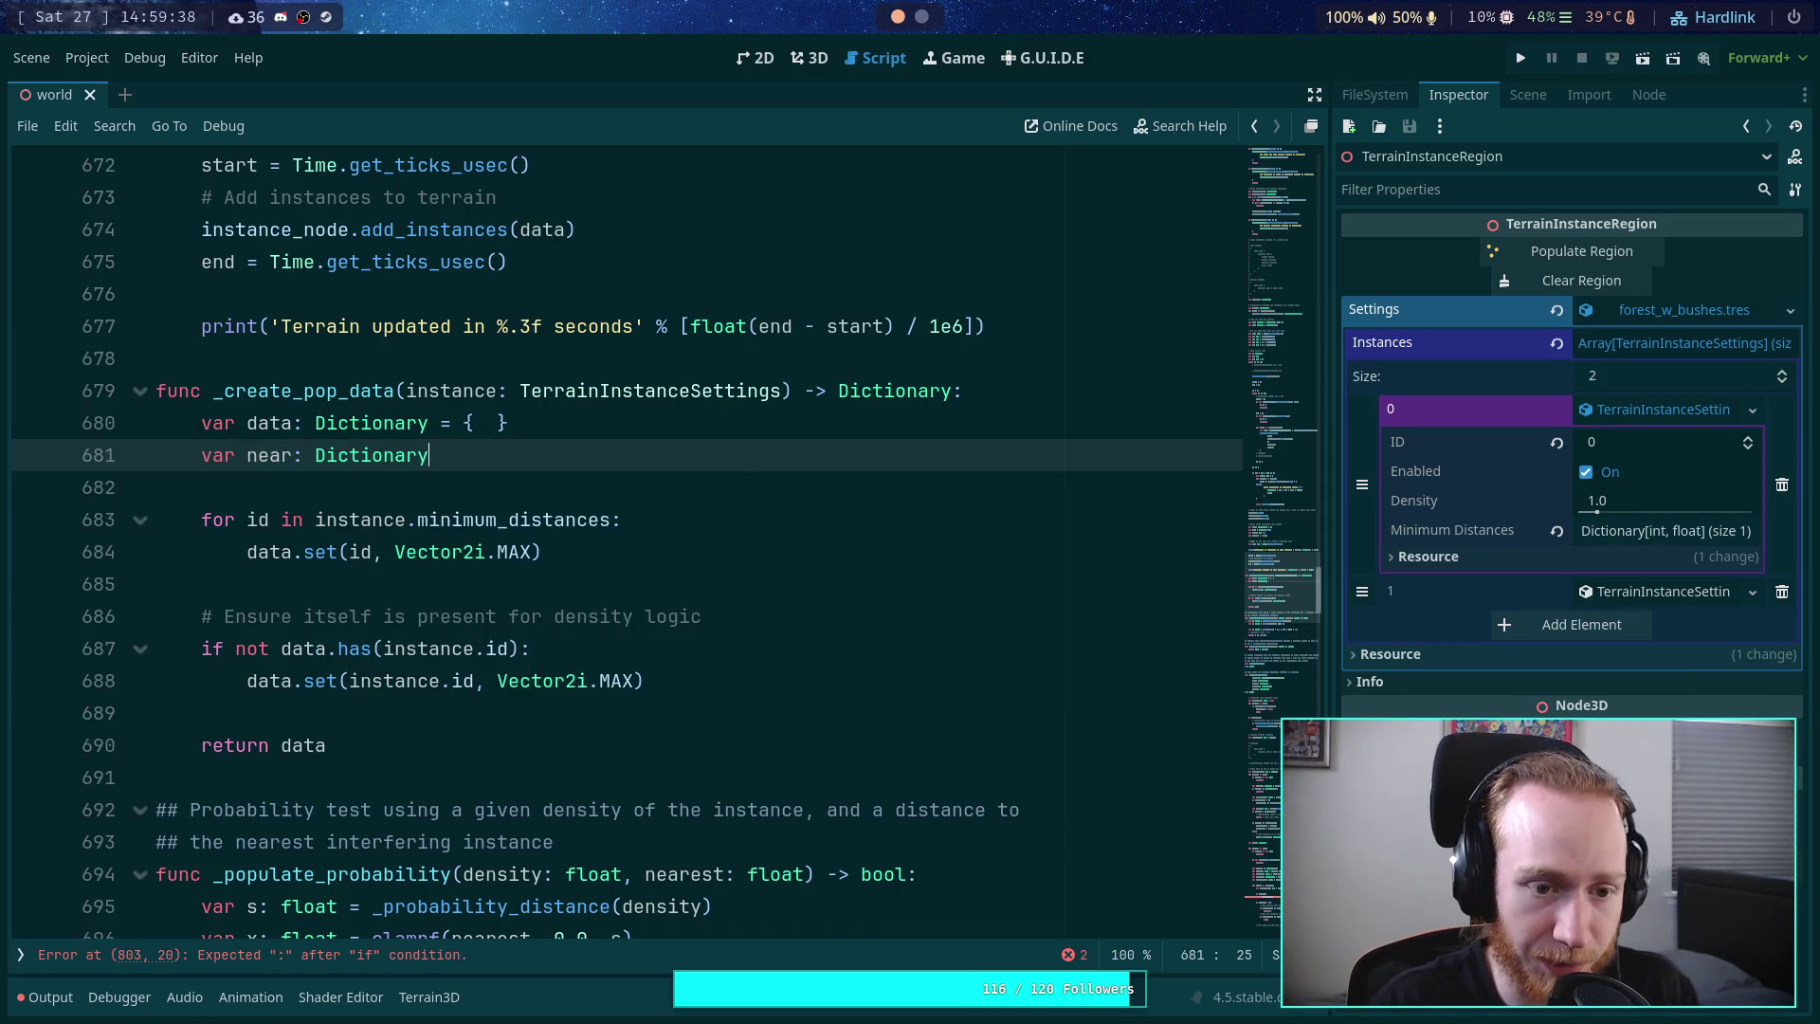
text(aaa)
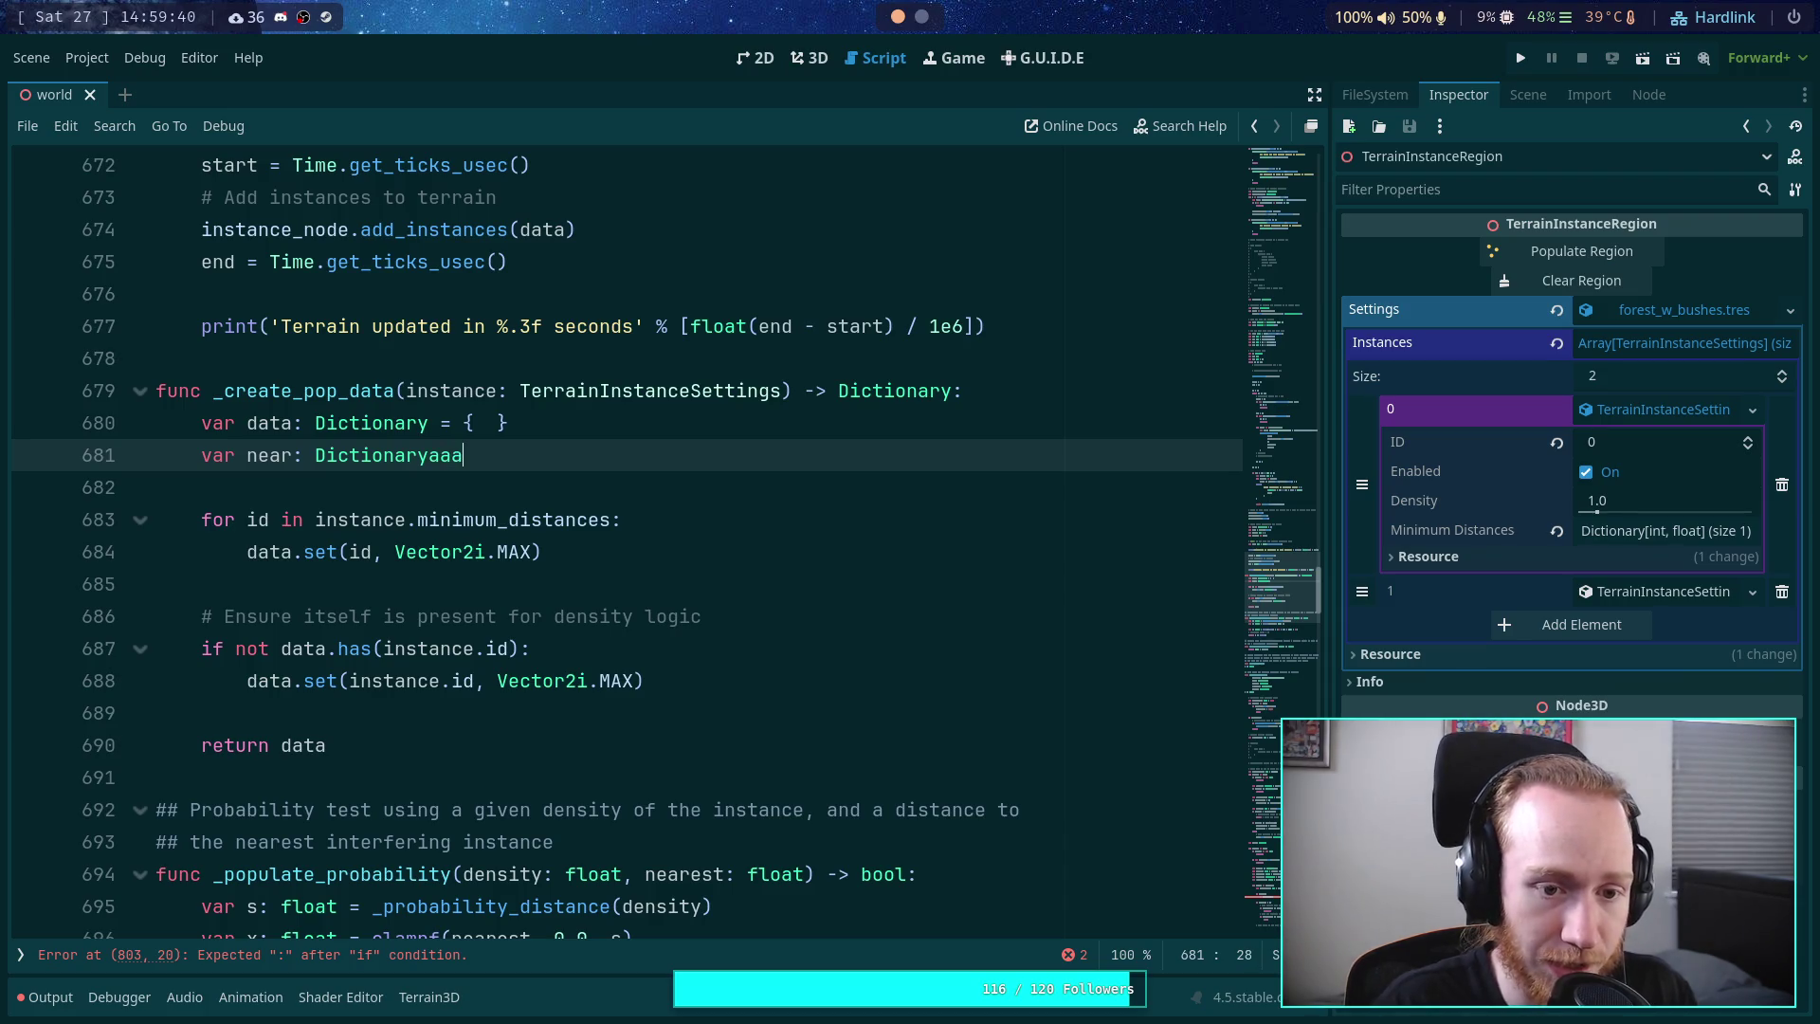
text(aaaaaaaaaaaaaaa)
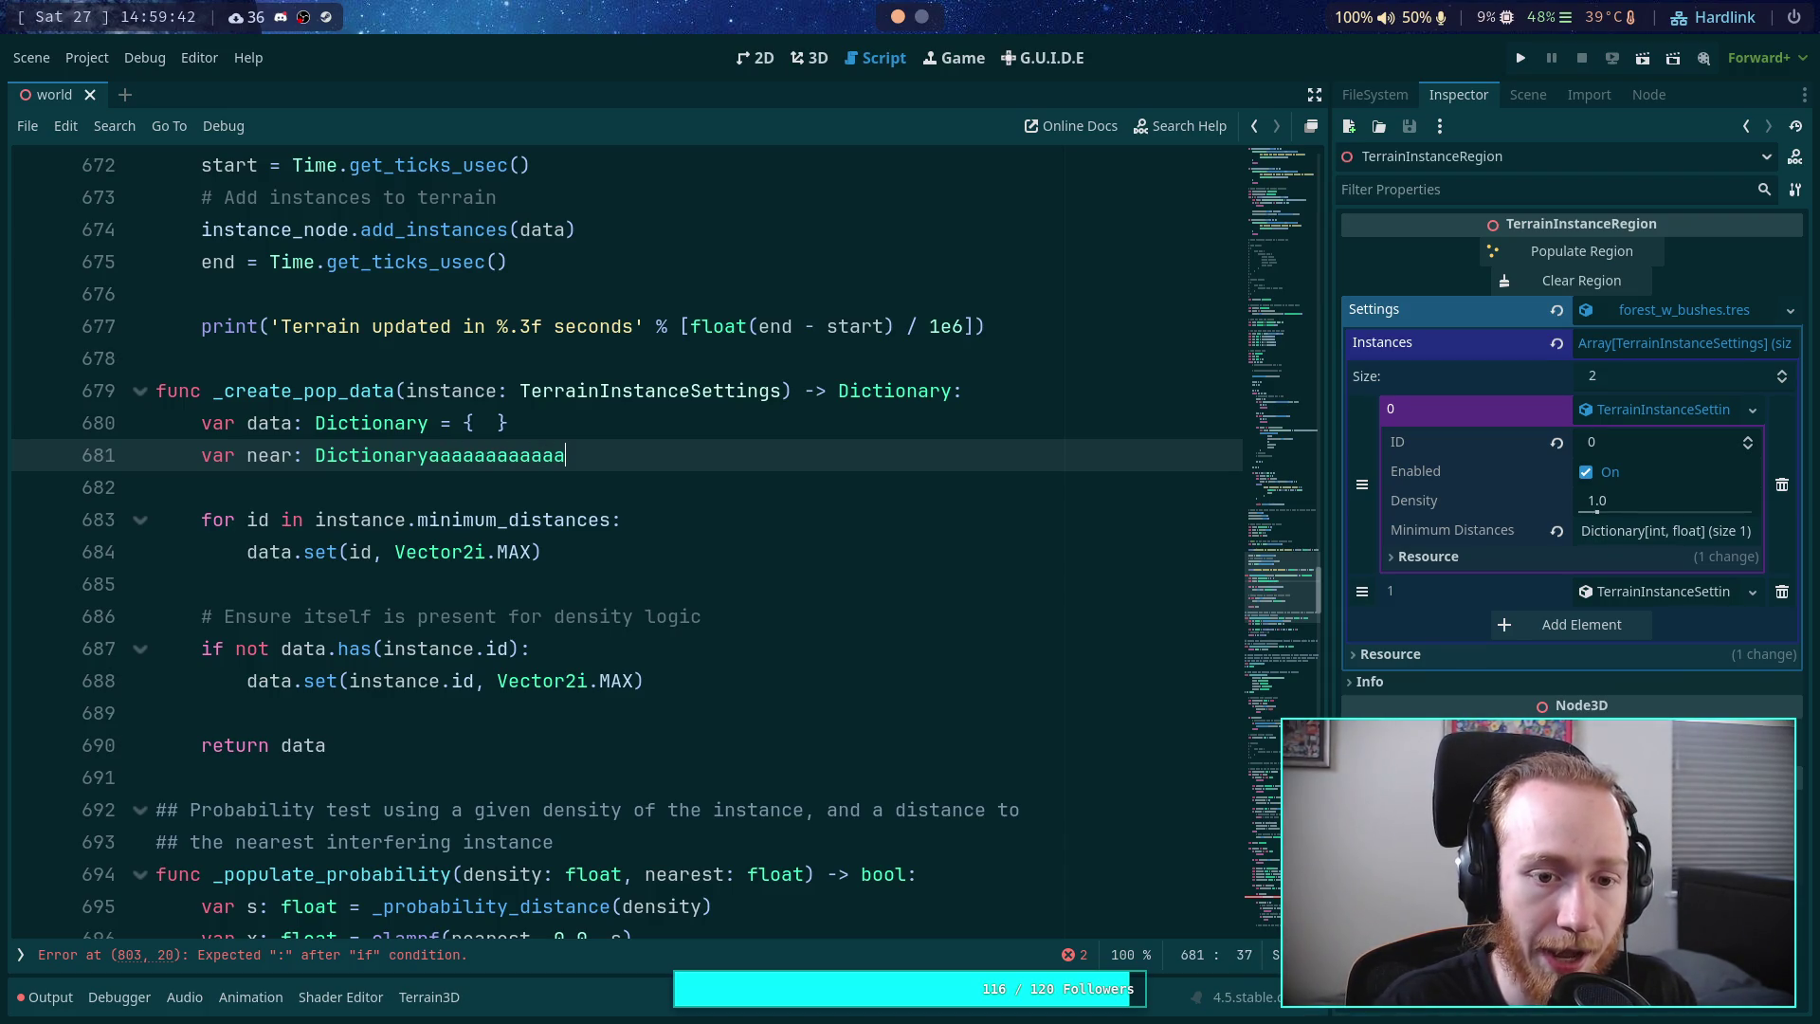
key(BackSpace)
key(BackSpace)
key(BackSpace)
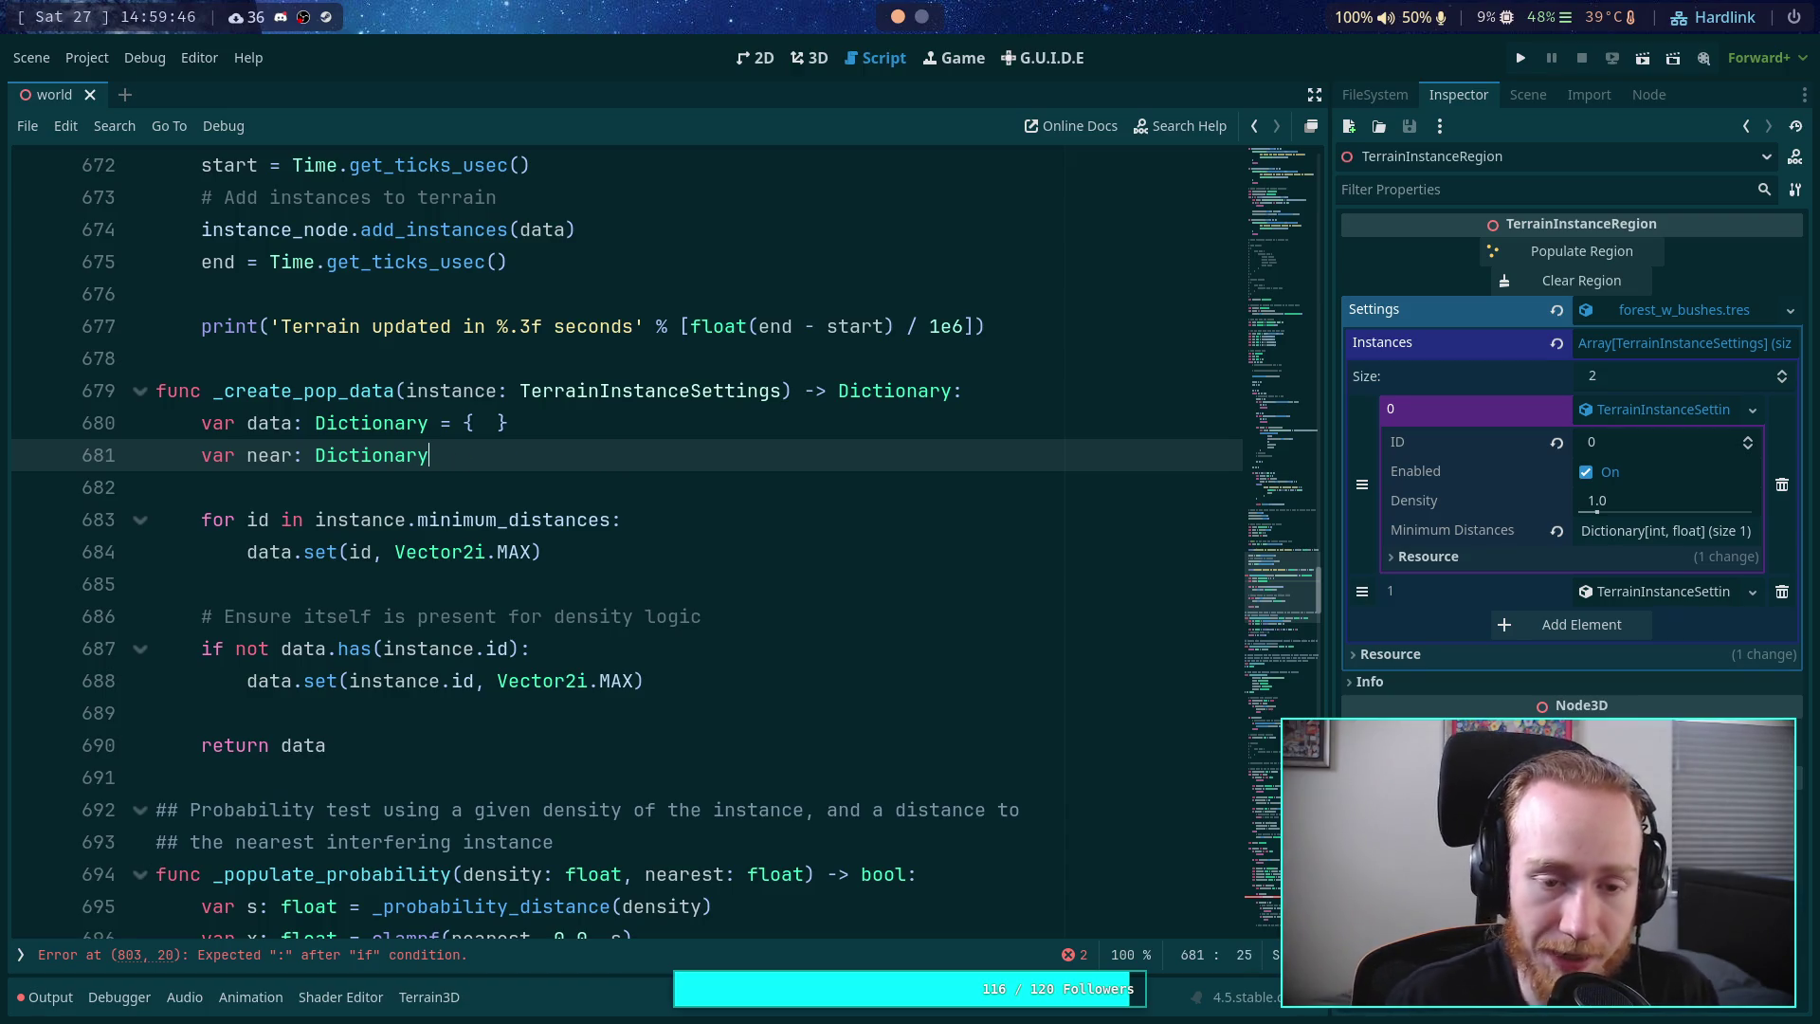
- Set data's initializer to { last_column: INT_MAX }
click(485, 426)
key(BackSpace)
key(BackSpace)
key(BackSpace)
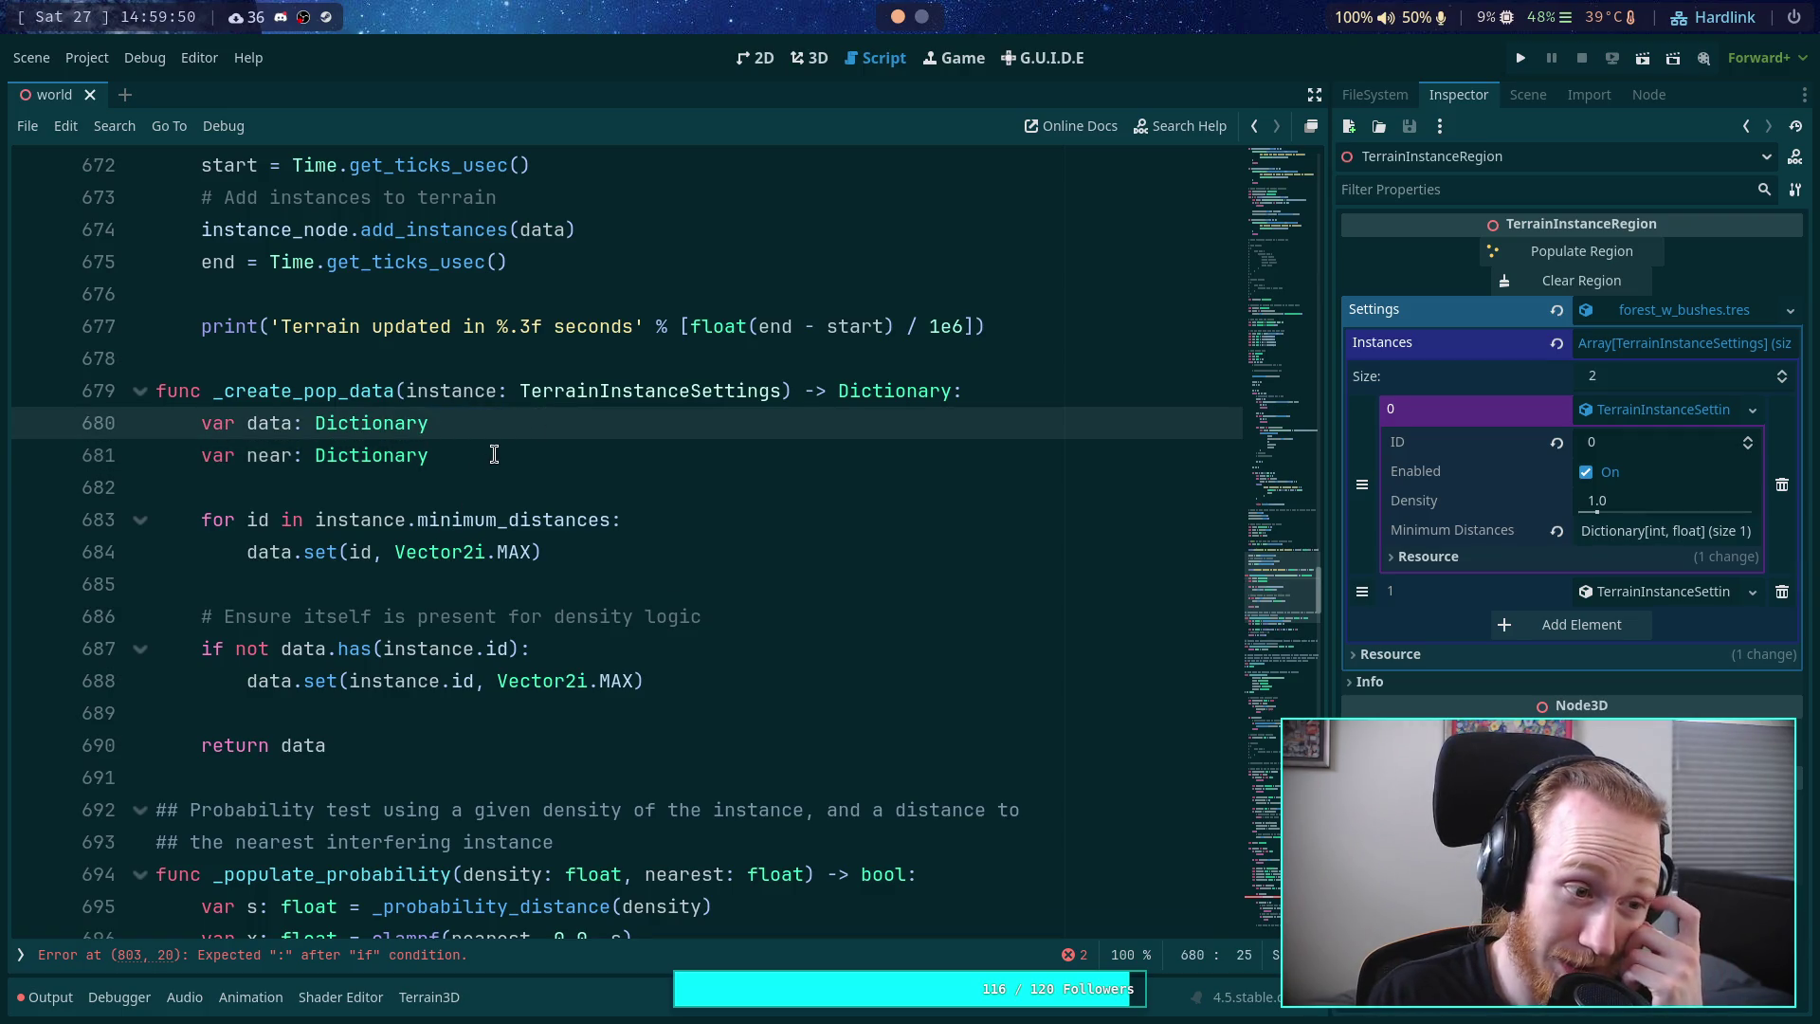
text( = {)
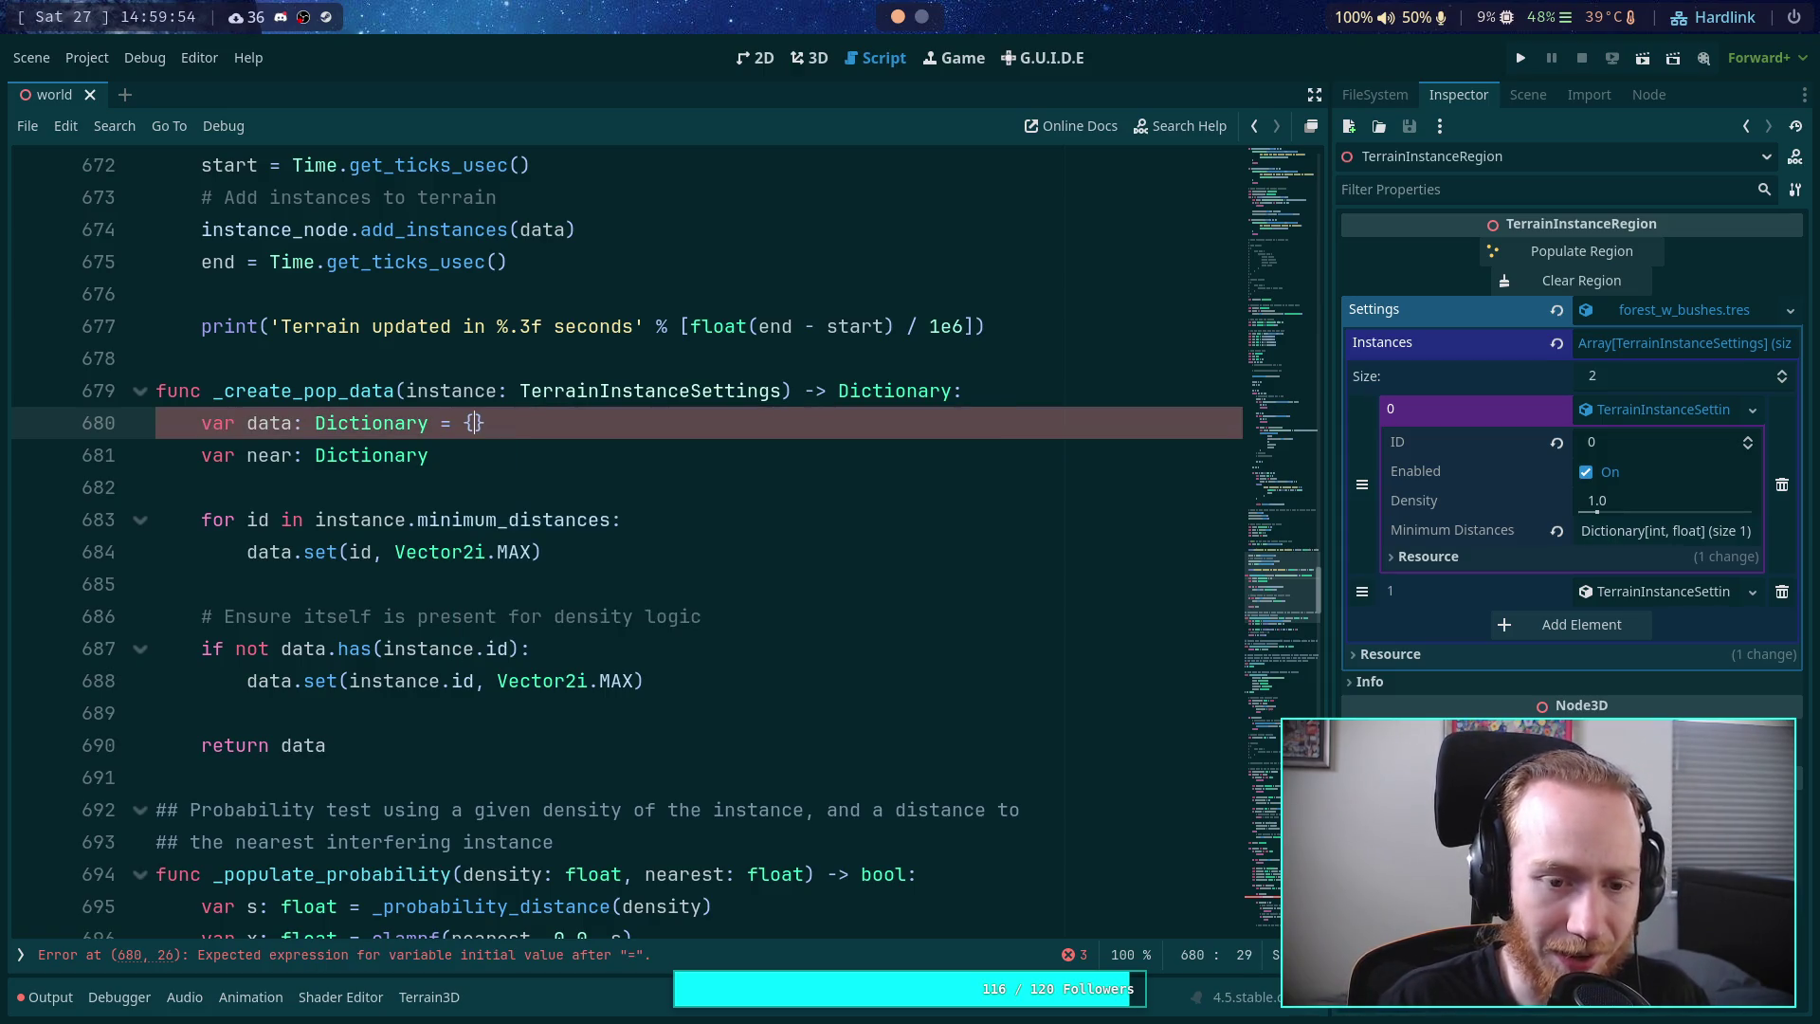
key(Left)
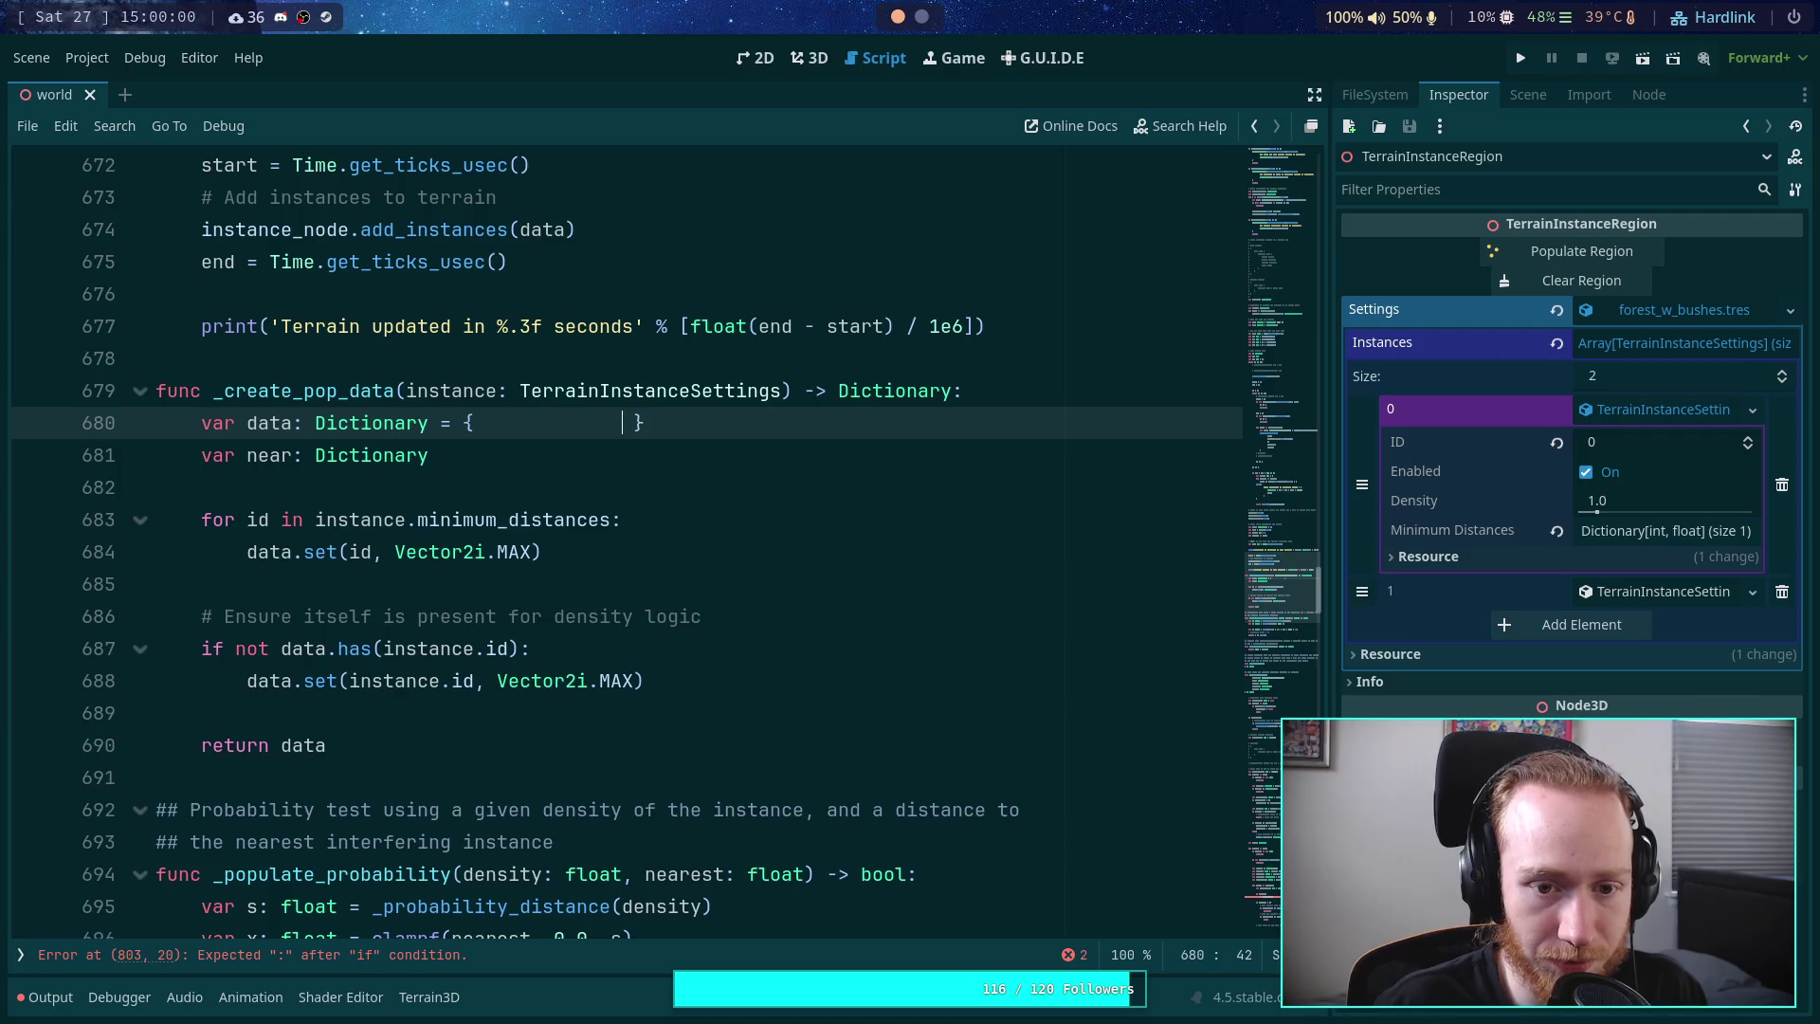
key(BackSpace)
key(BackSpace)
key(BackSpace)
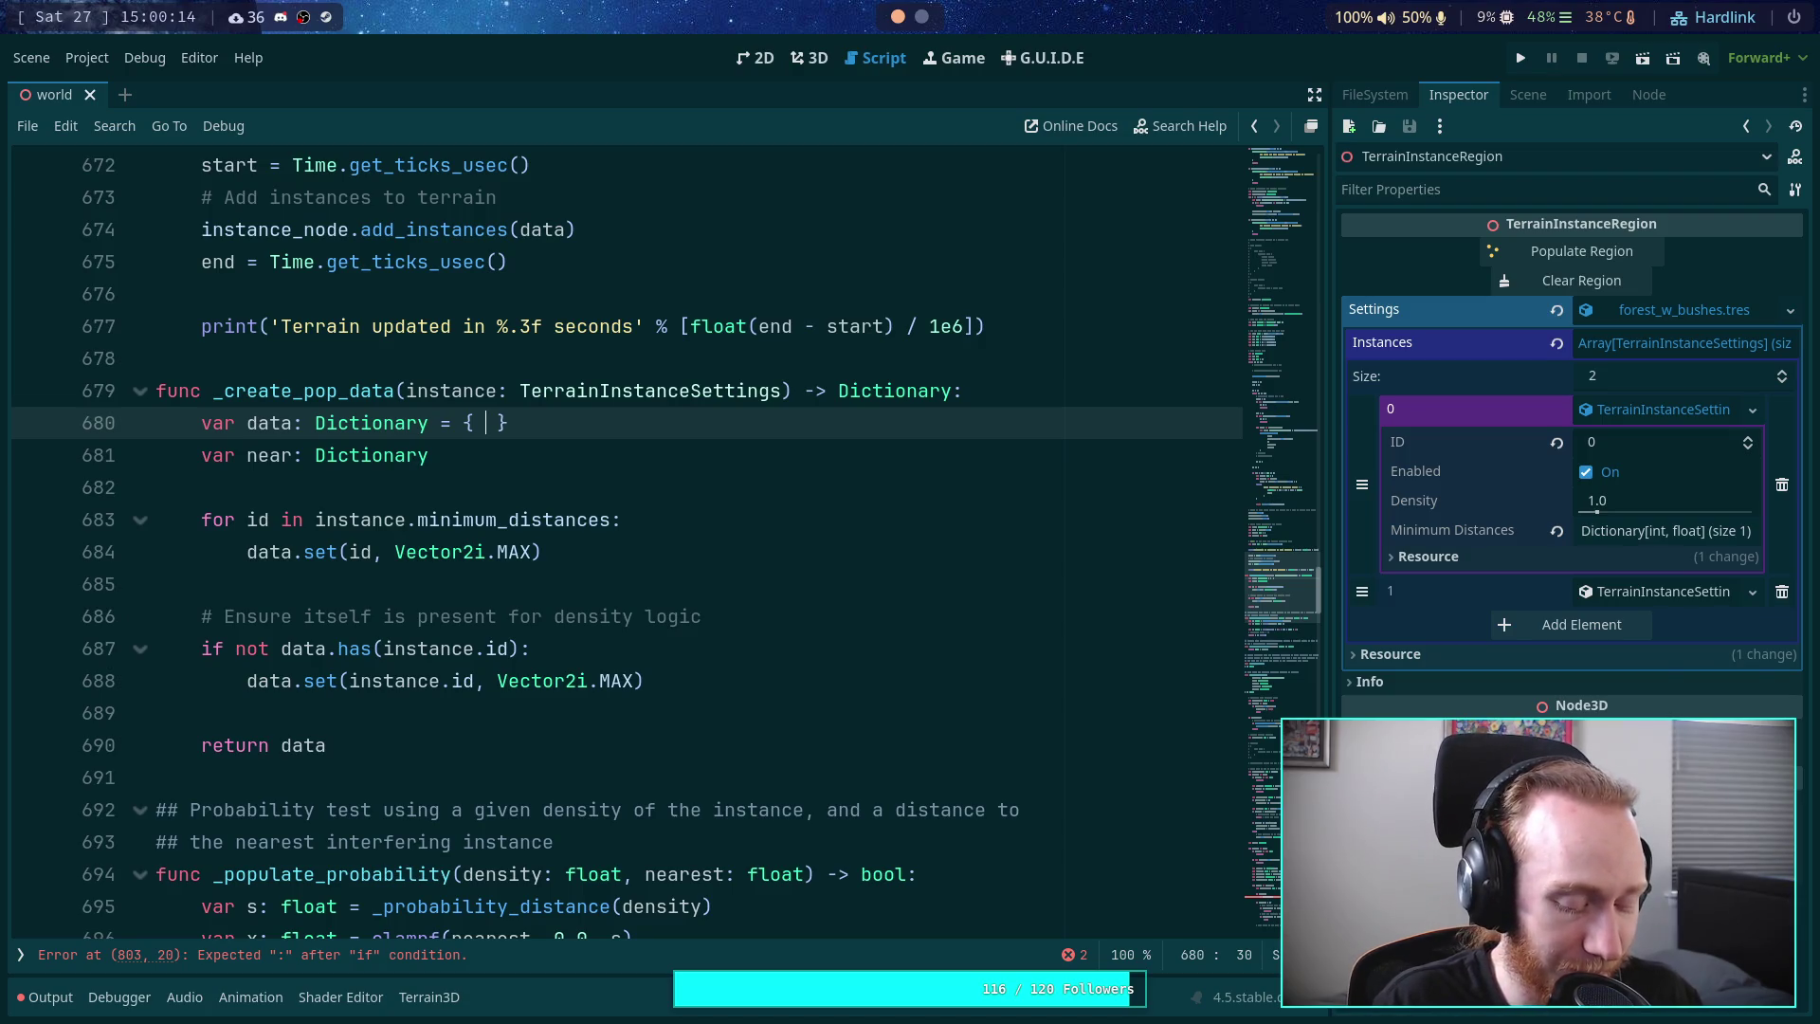
text(.)
key(BackSpace)
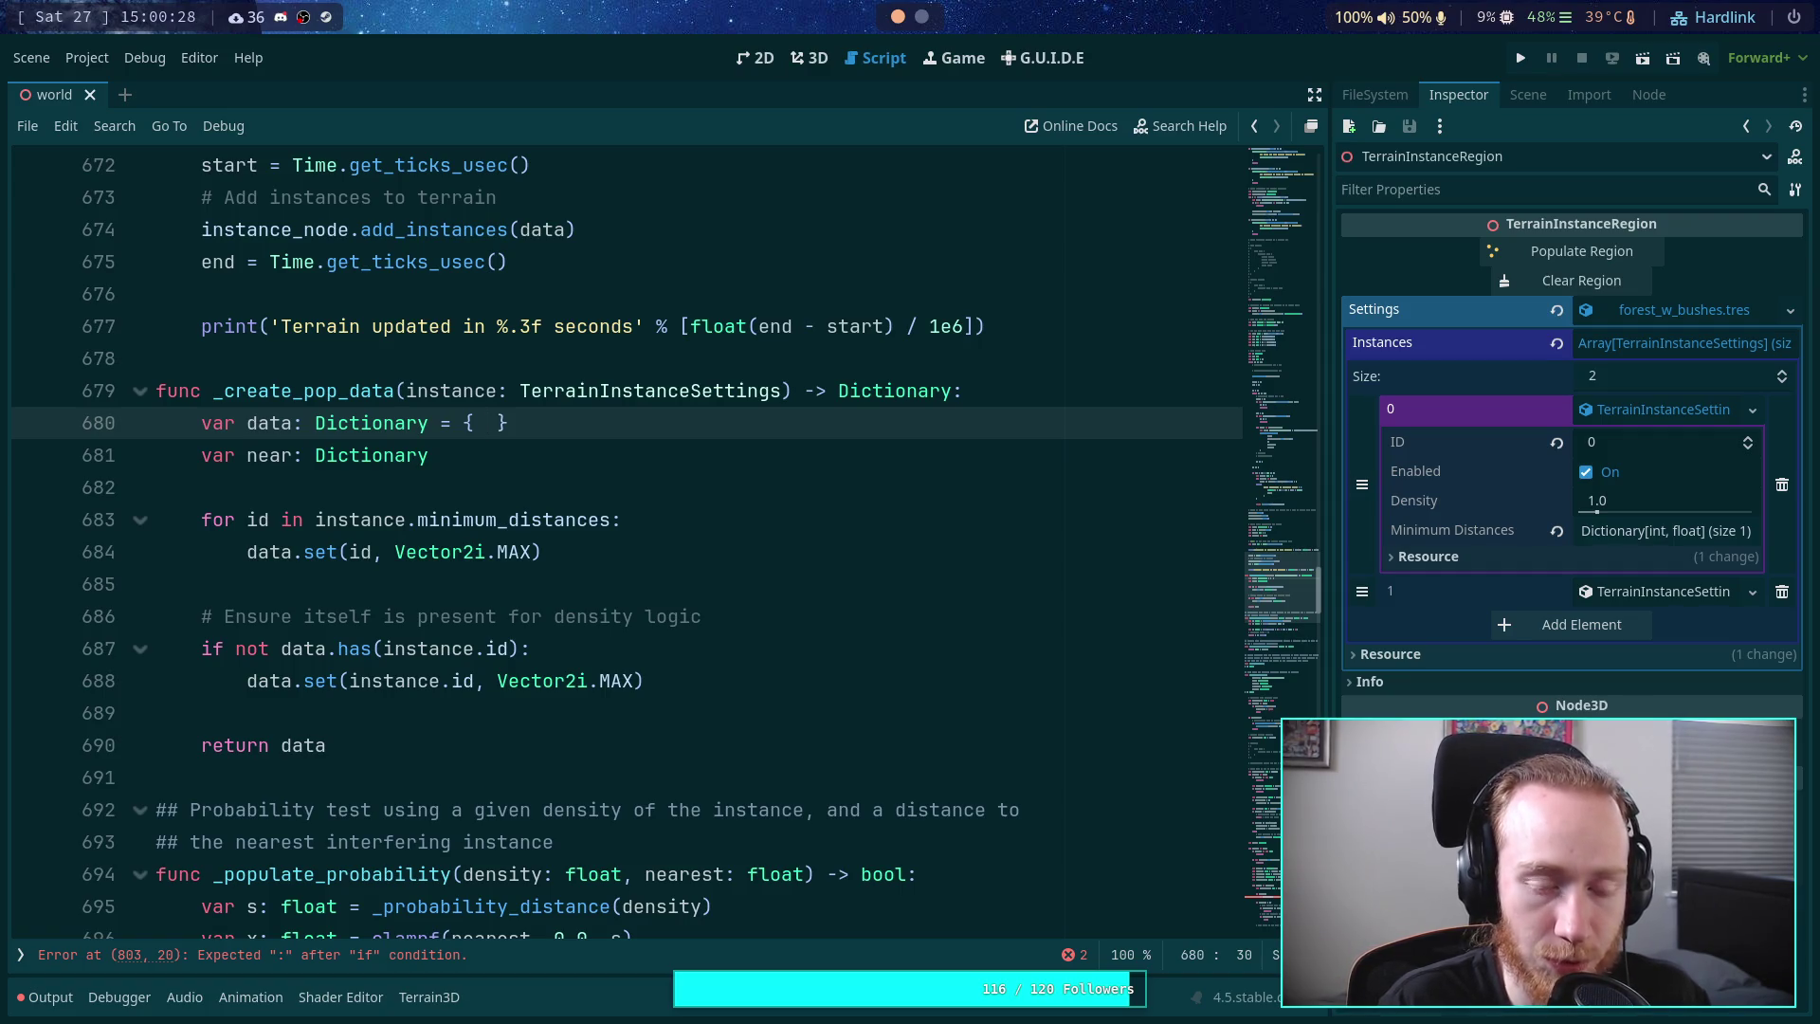
text(ooe])
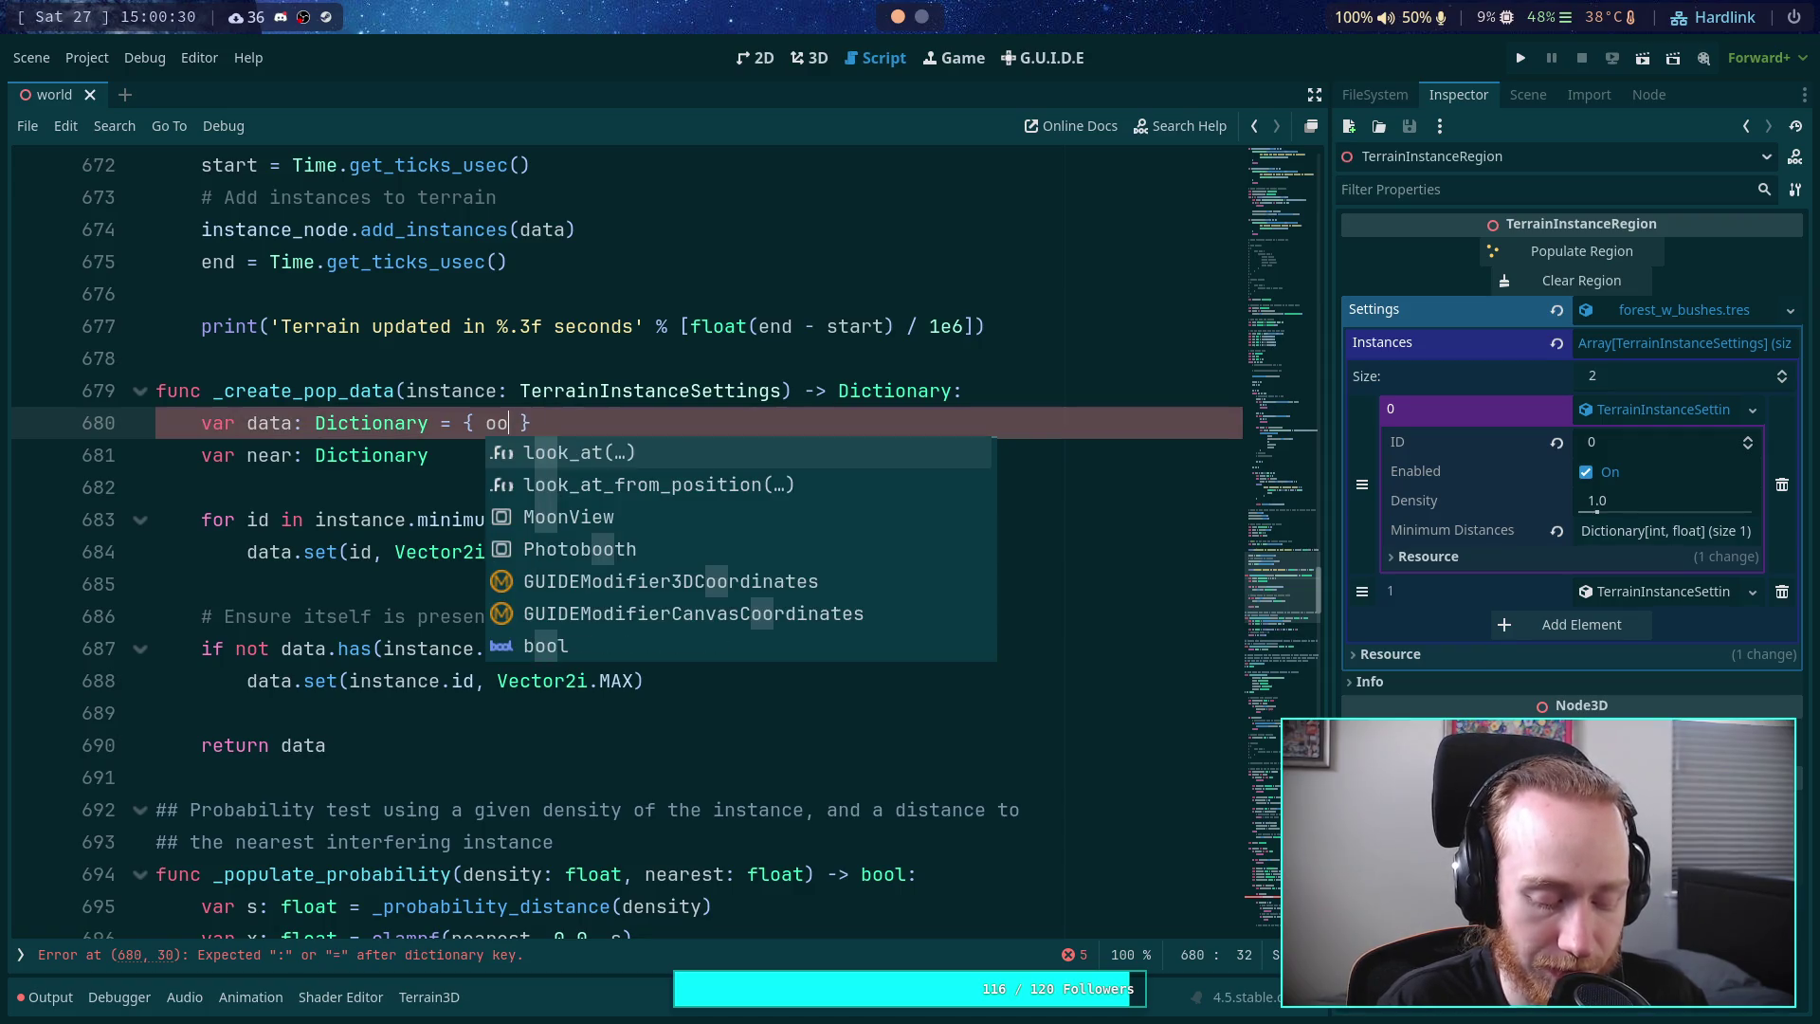
key(BackSpace)
key(BackSpace)
key(BackSpace)
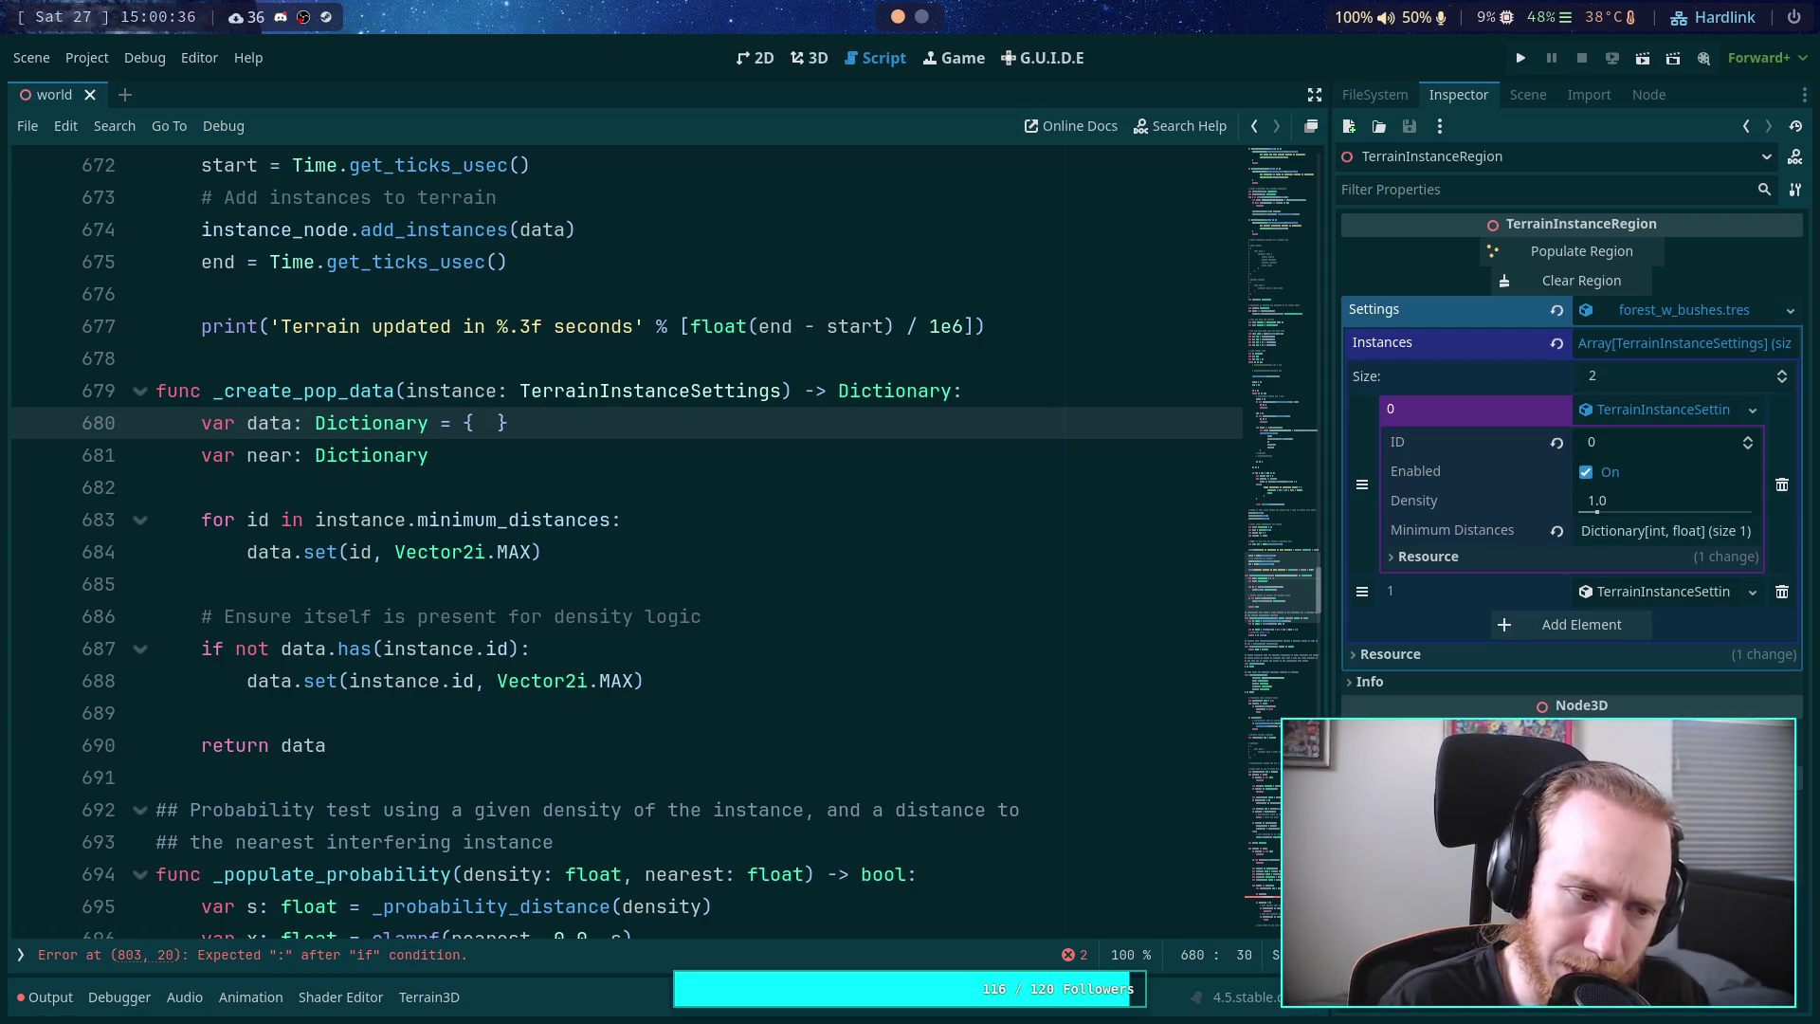
text(last)
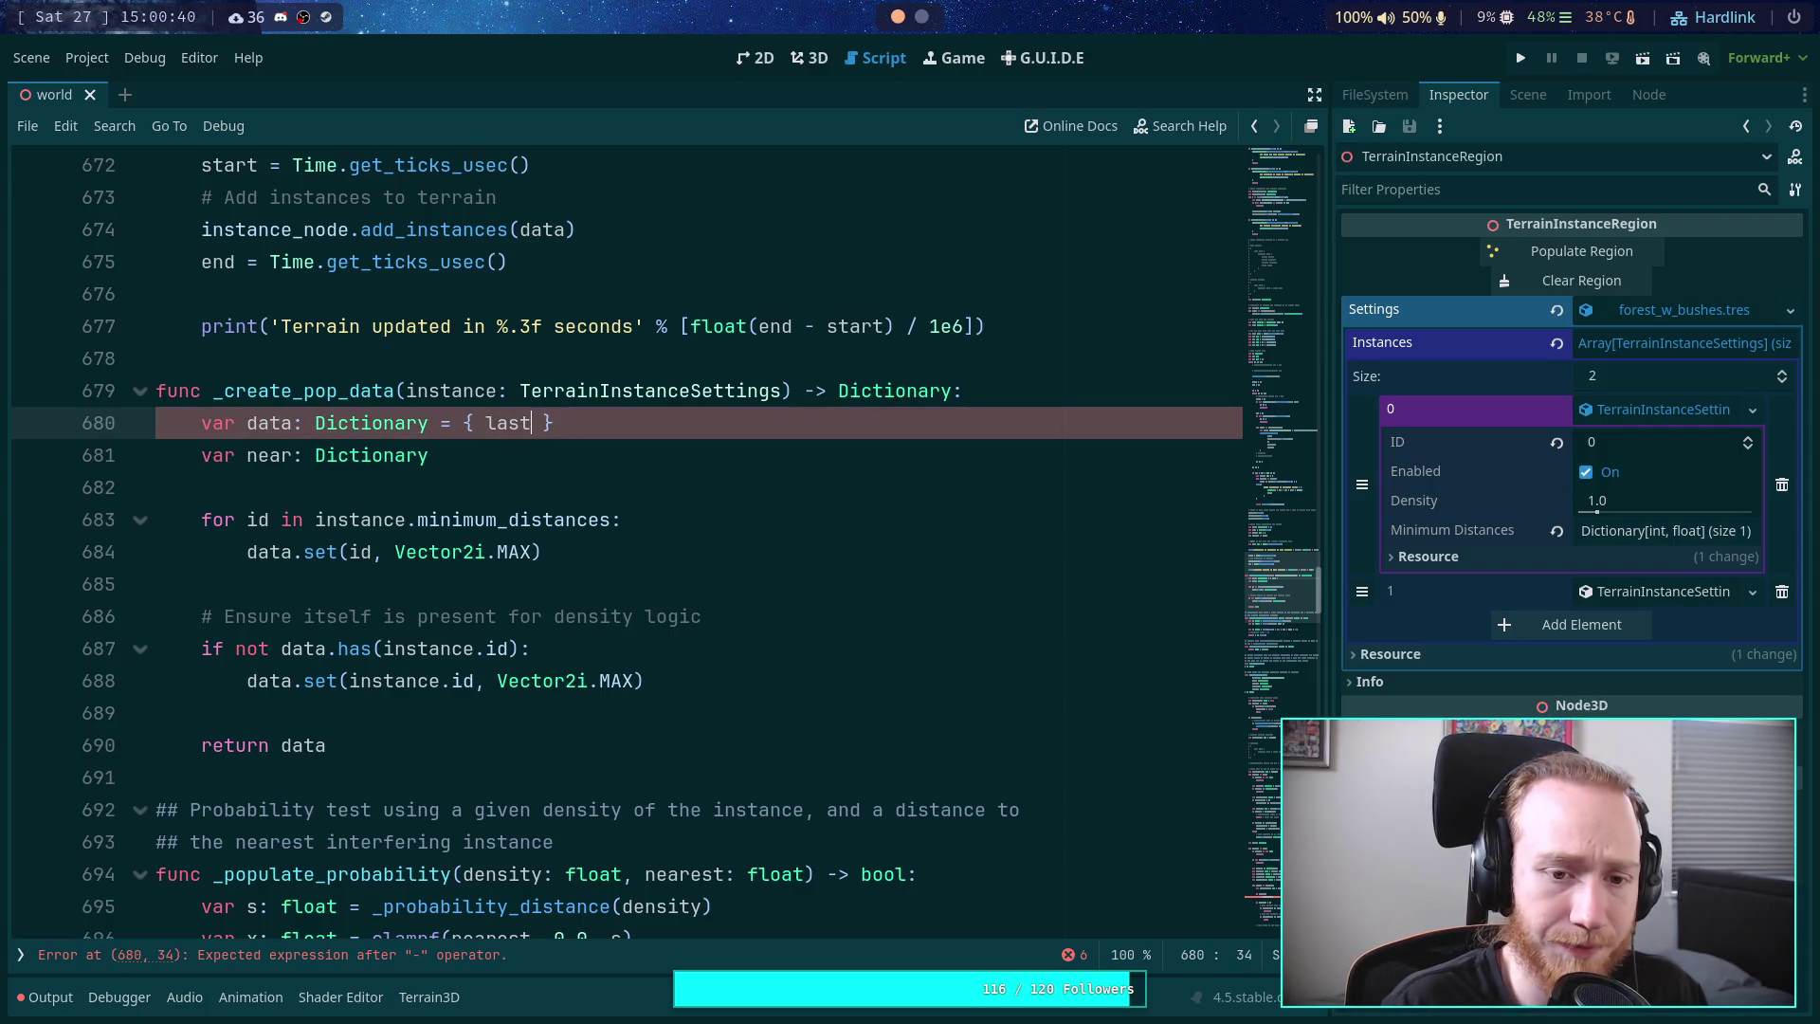
text(_column: INT_MAX)
click(493, 455)
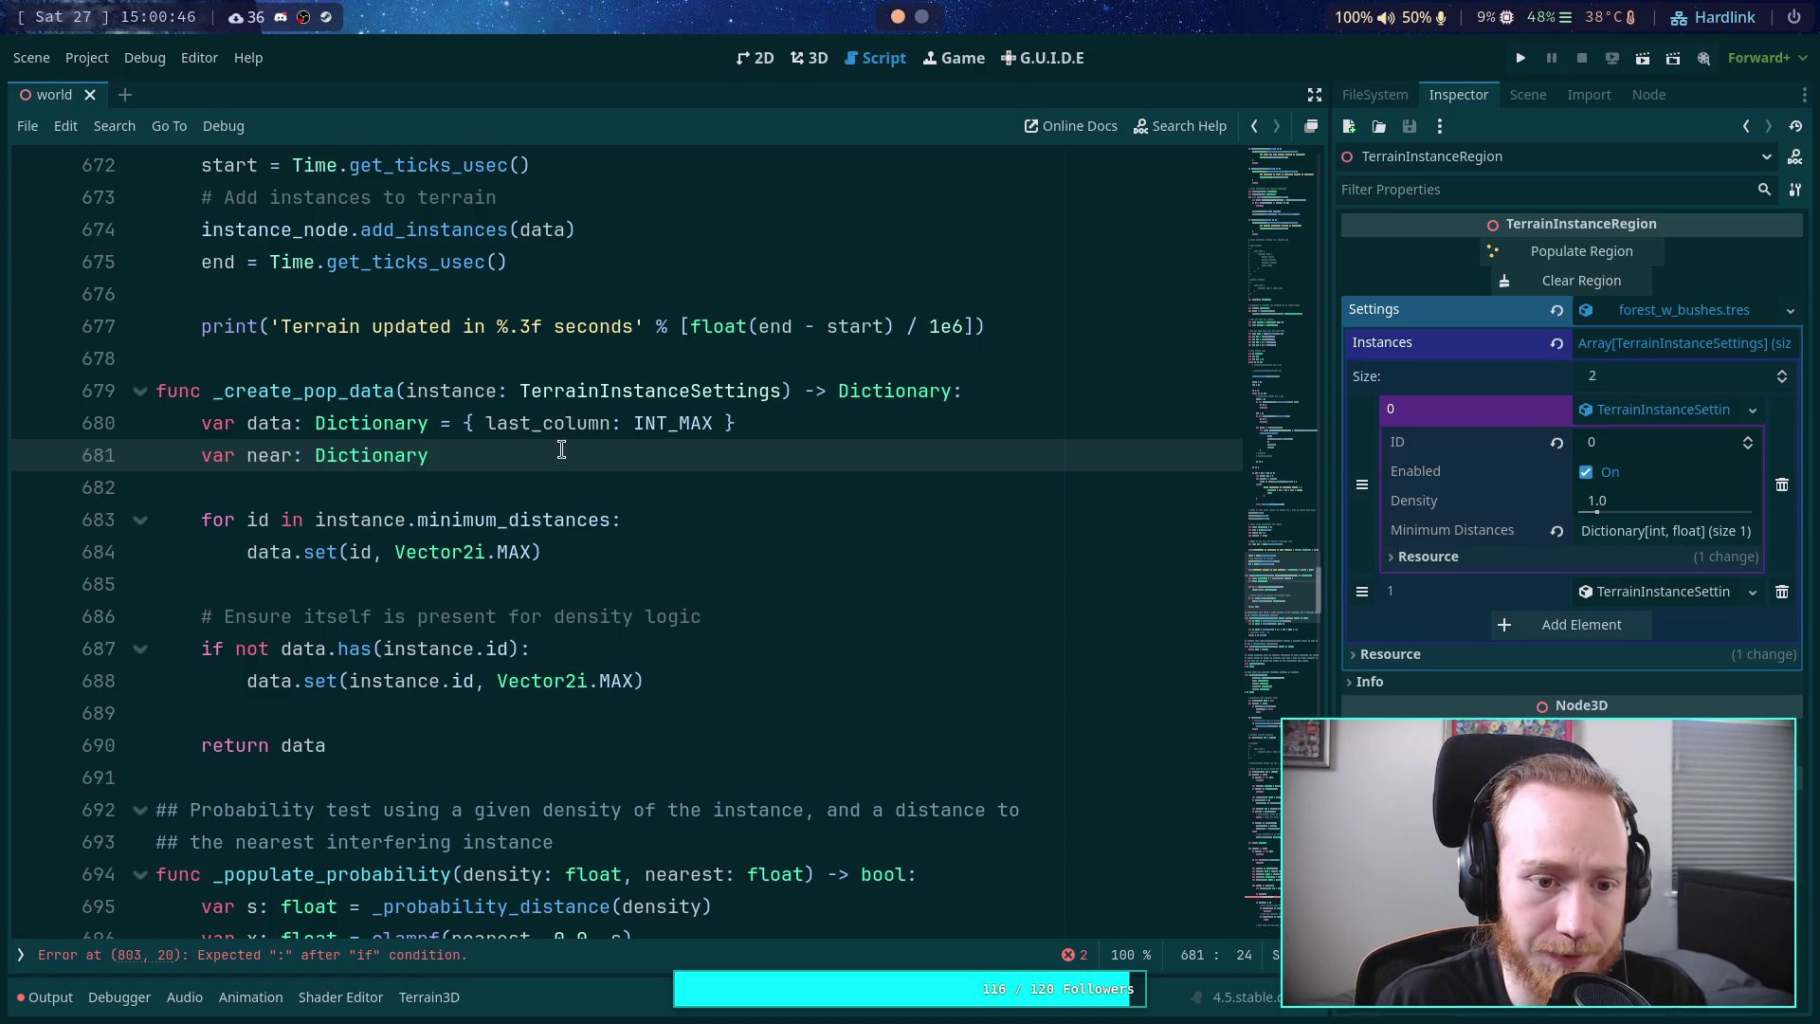
- Change data.set to near.set on lines 684 and 688
double_click(275, 550)
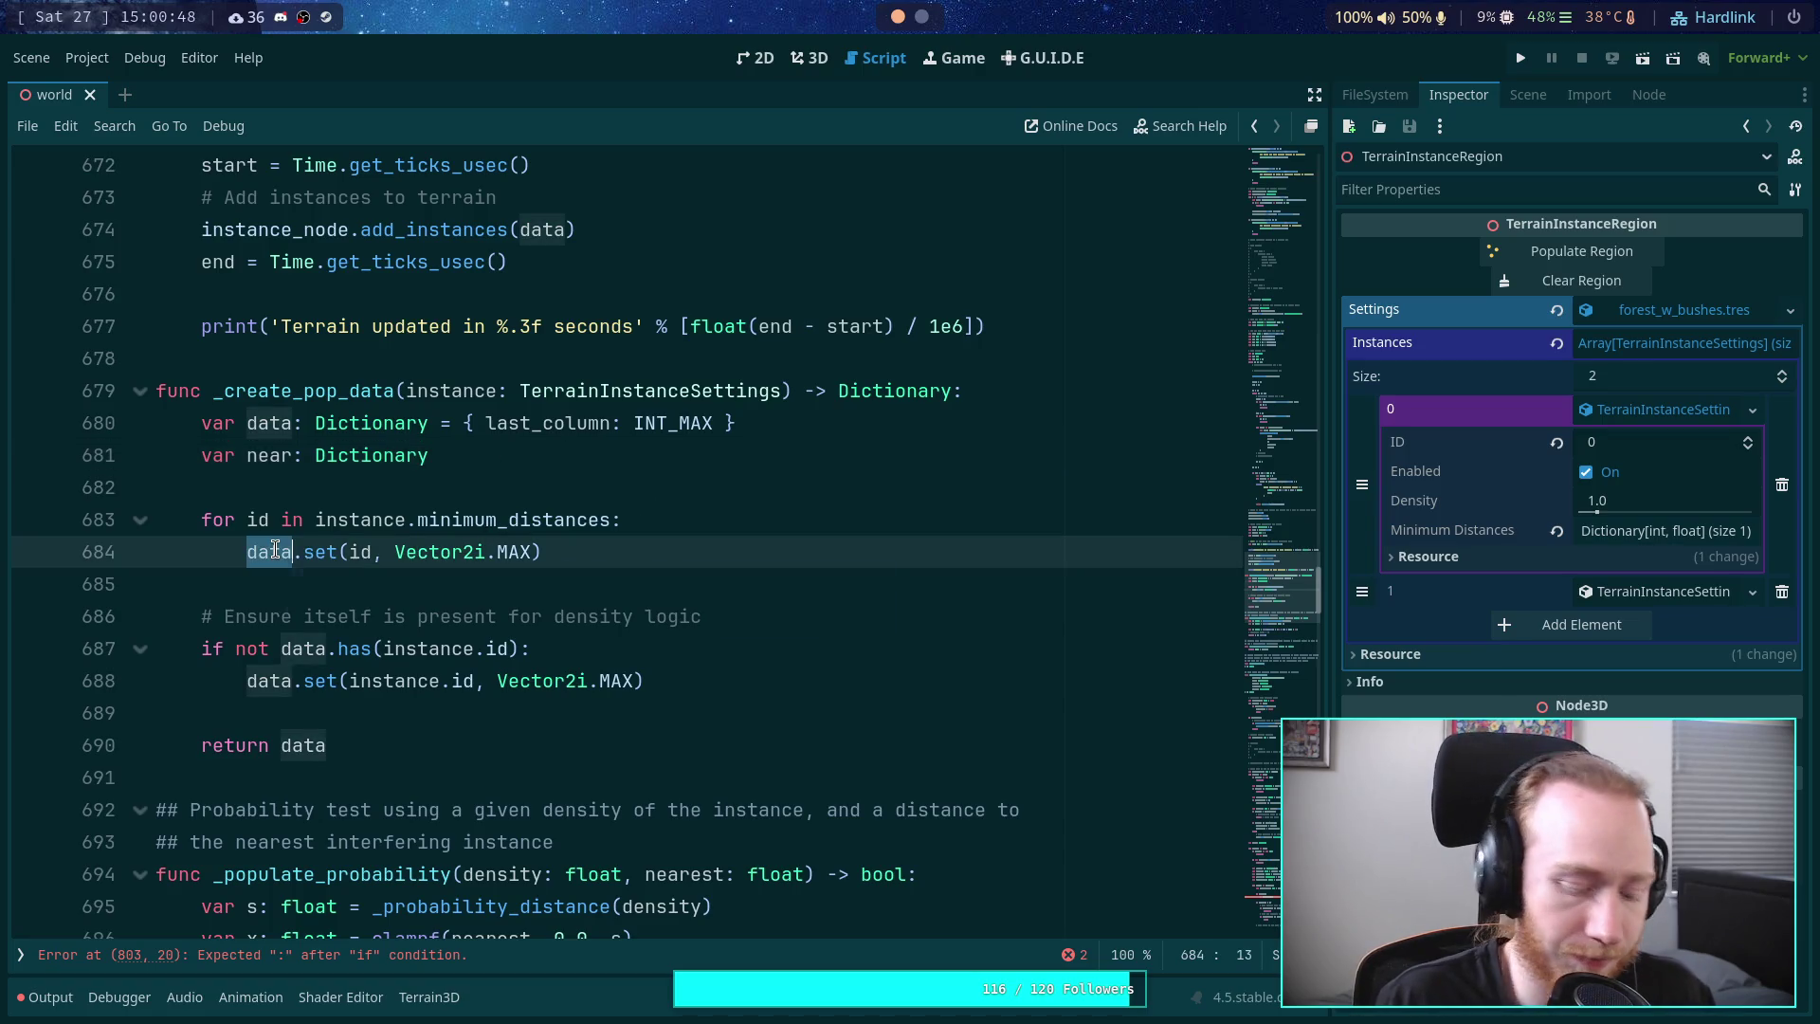
text(near)
key(Escape)
double_click(256, 681)
text(n)
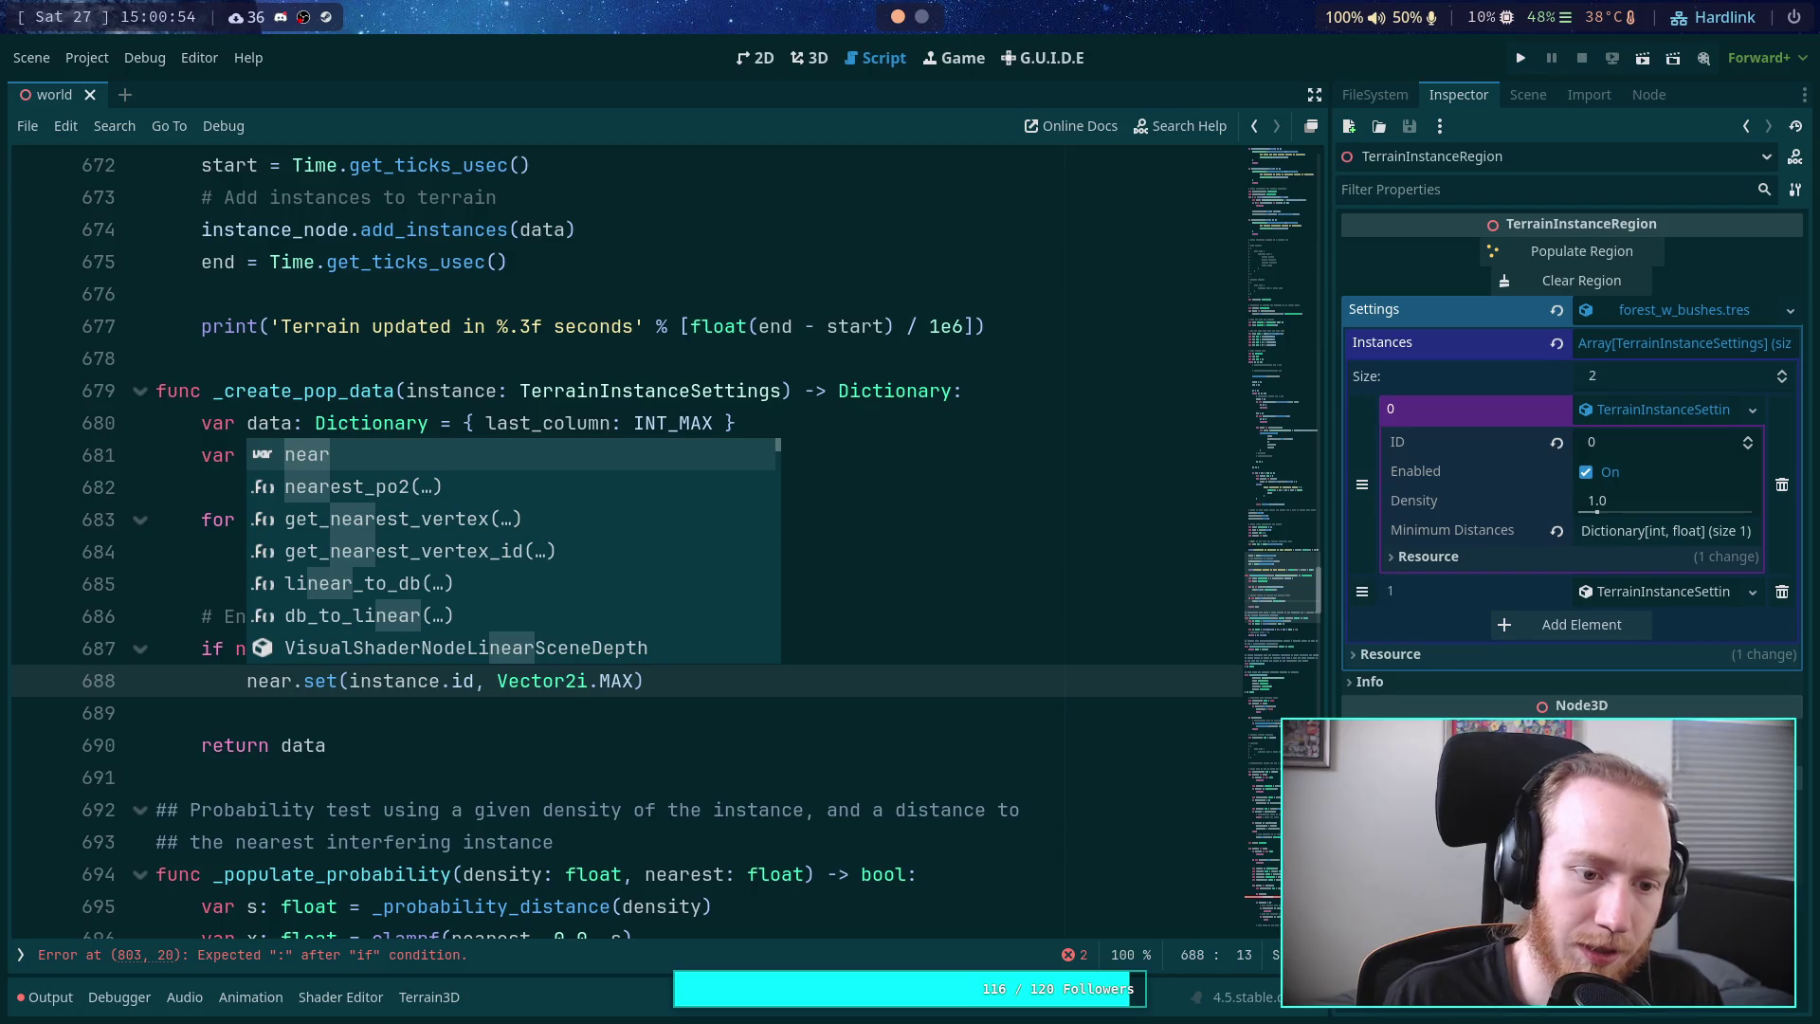
- Add 'data.near = near' just before the return statement
click(338, 713)
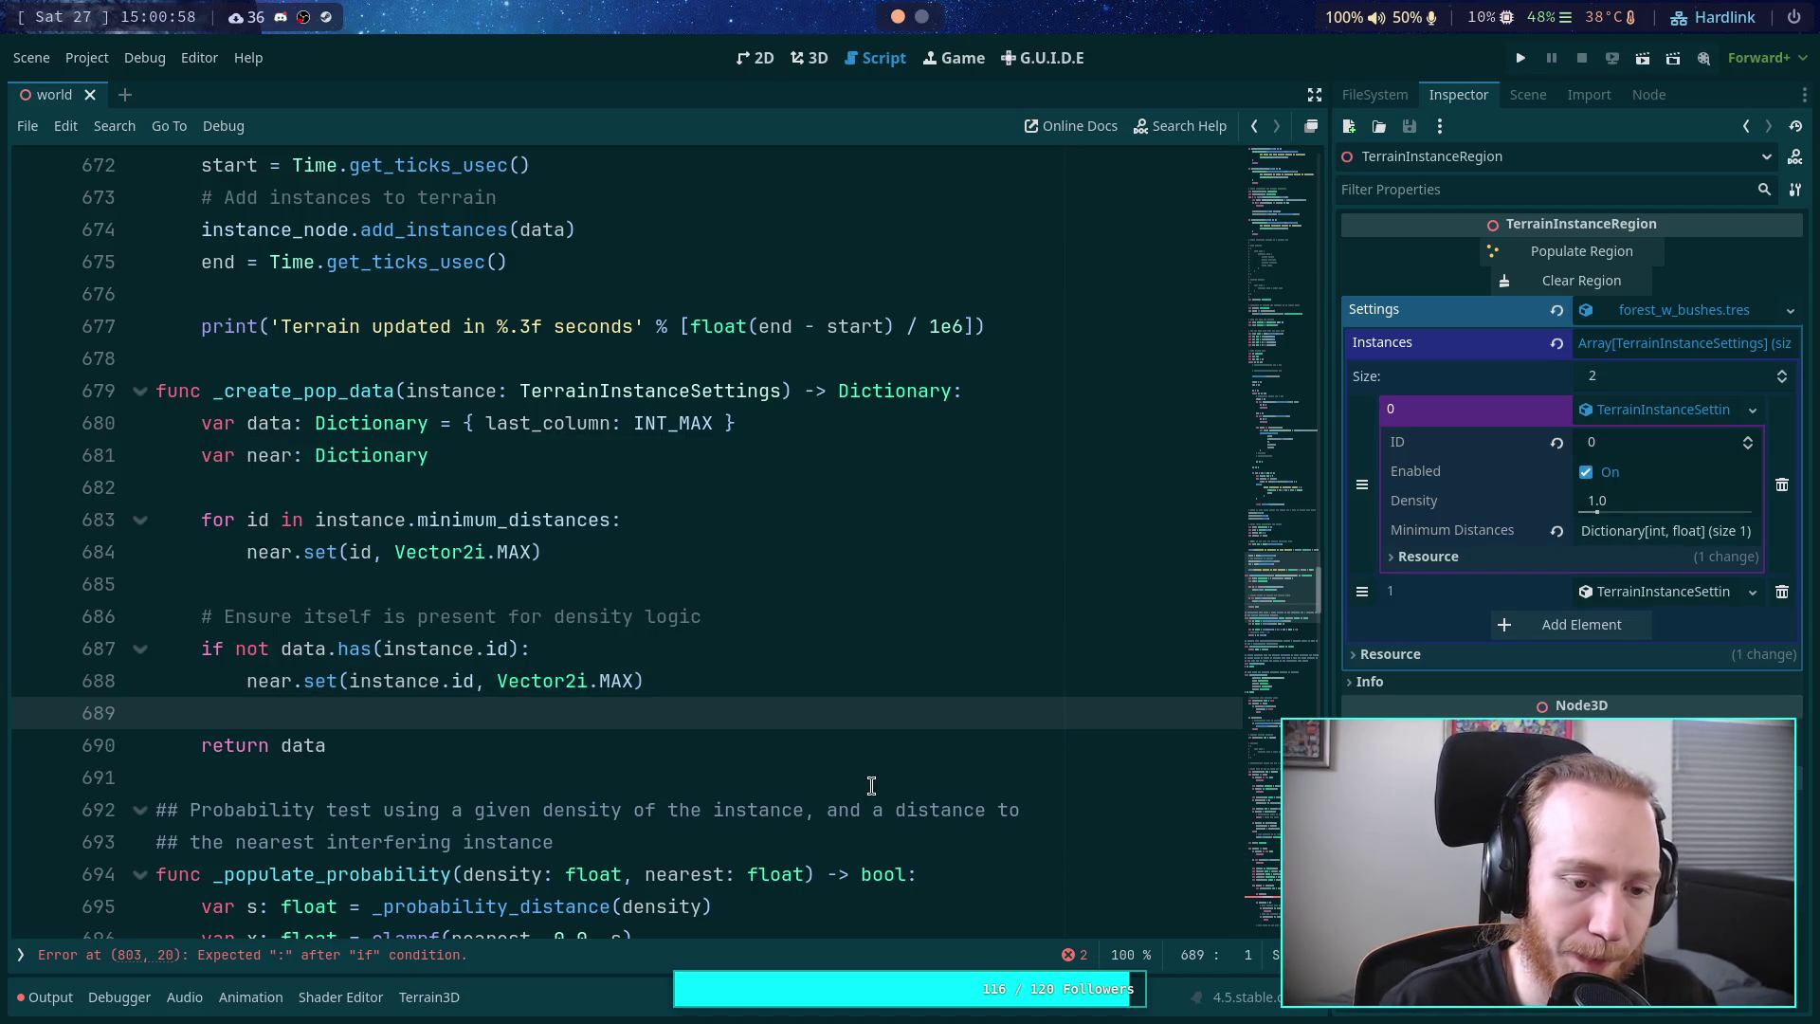
key(Return)
key(Return)
key(Up)
text(data.near = n)
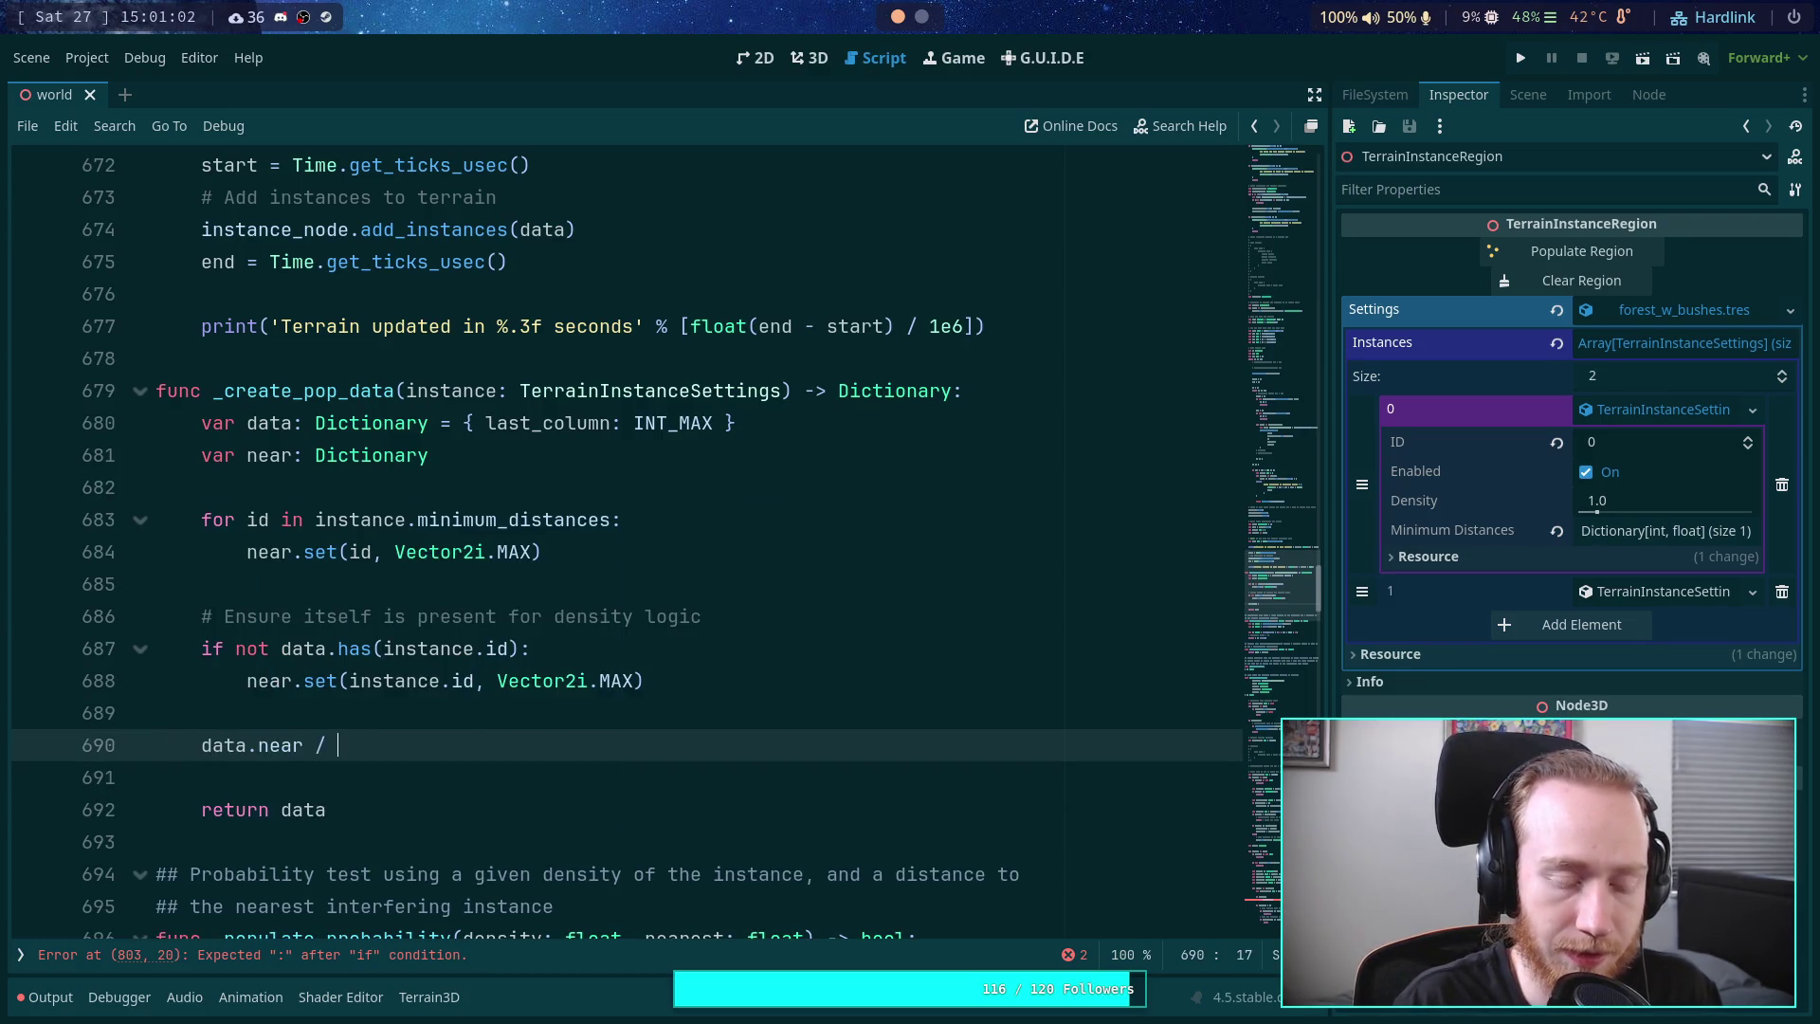
text(ear)
key(Escape)
key(Delete)
- Start a new 'func _' declaration below 'return data'
scroll(459, 722, down, 1)
click(514, 674)
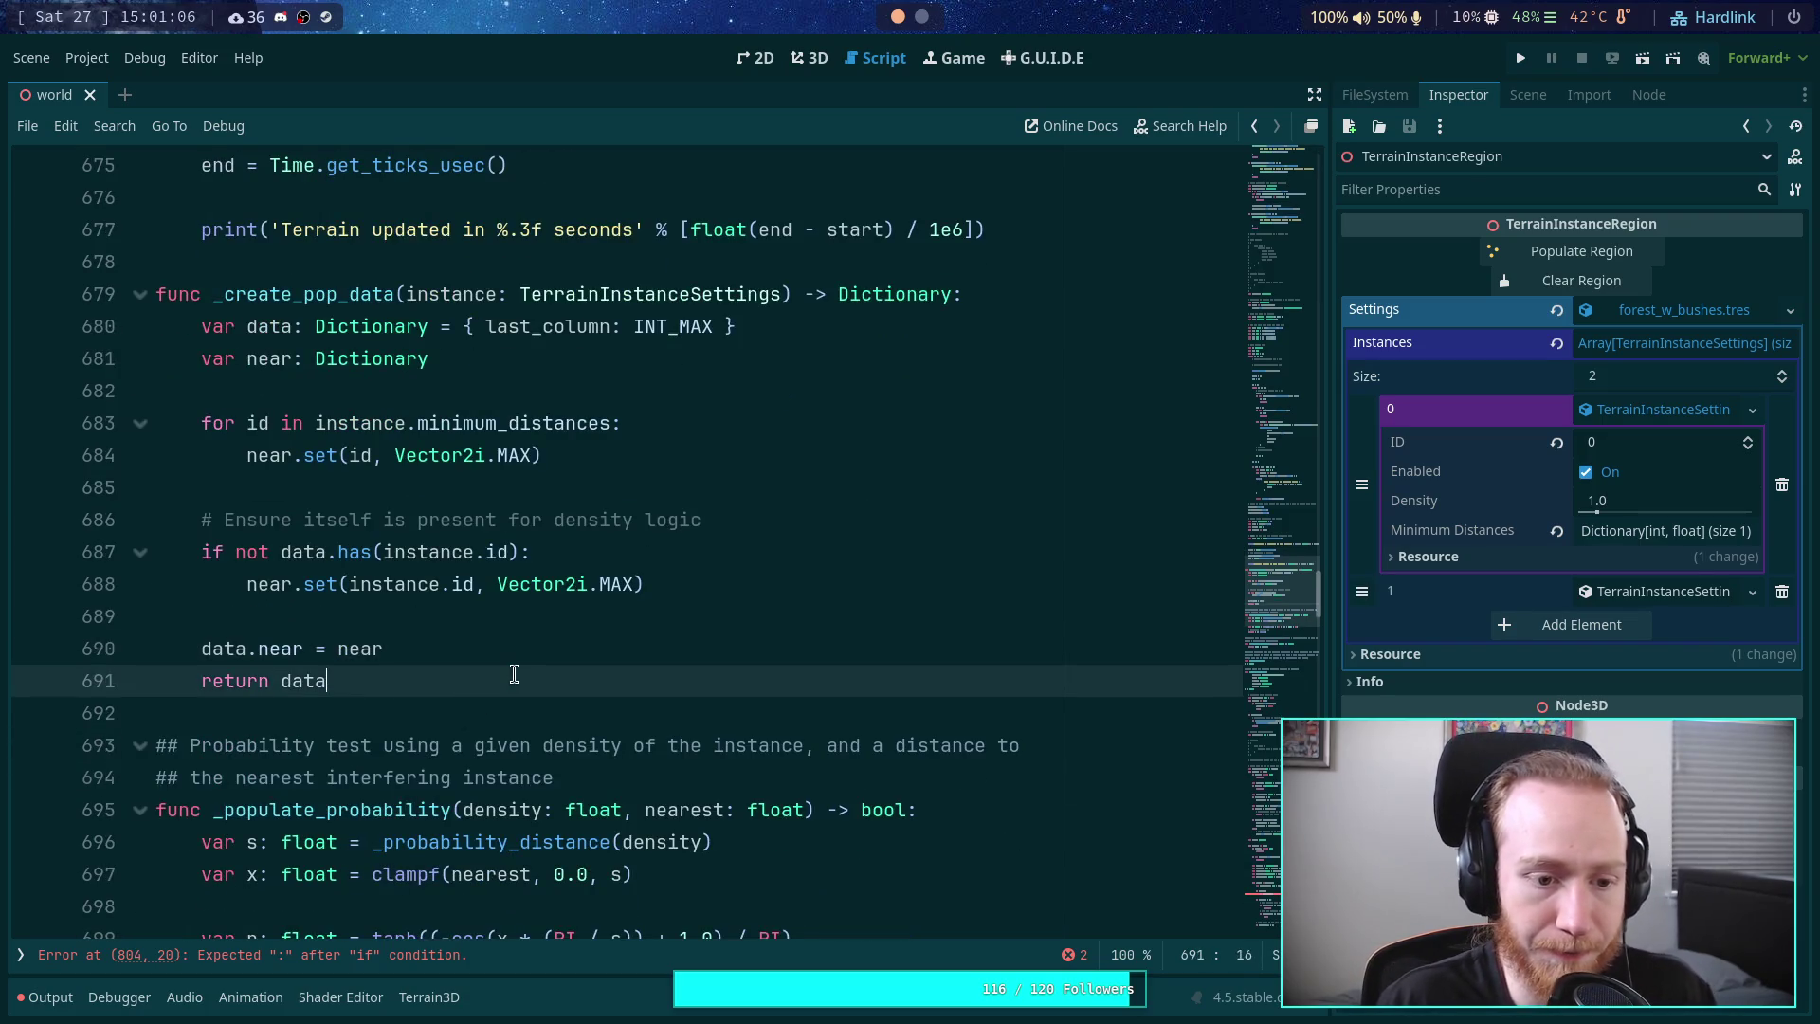
key(Return)
key(Return)
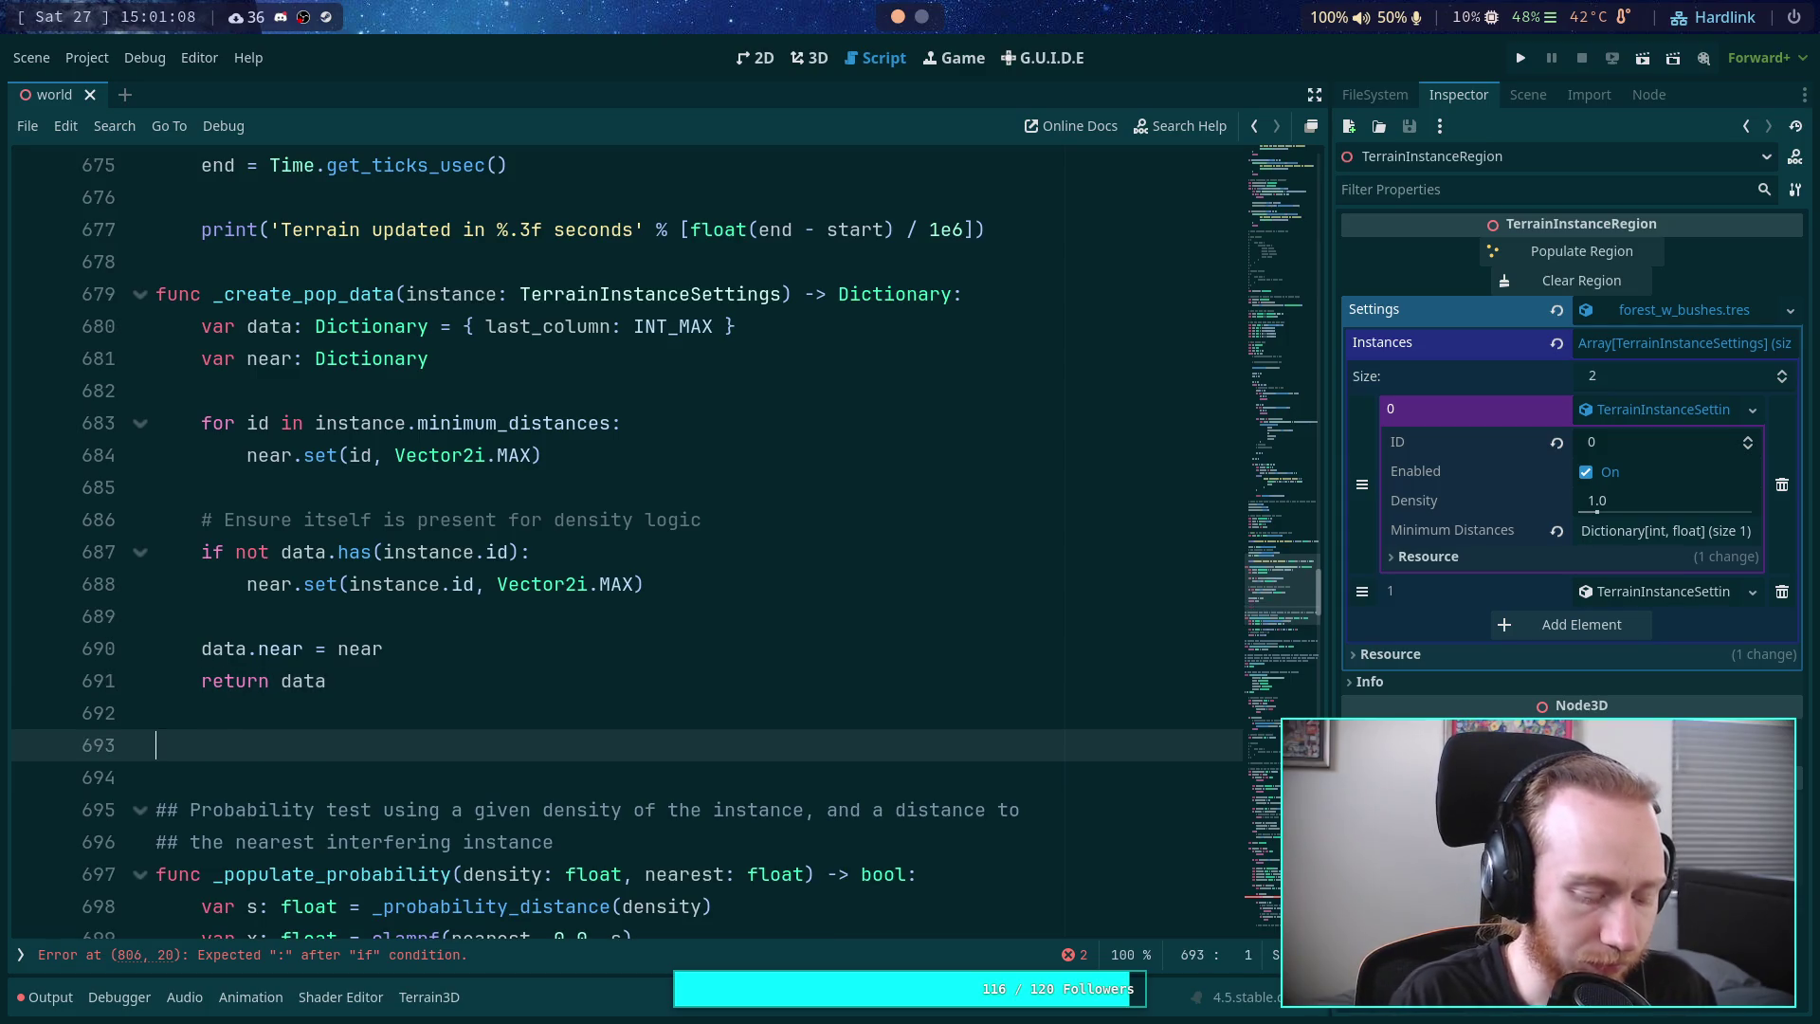
text(func _)
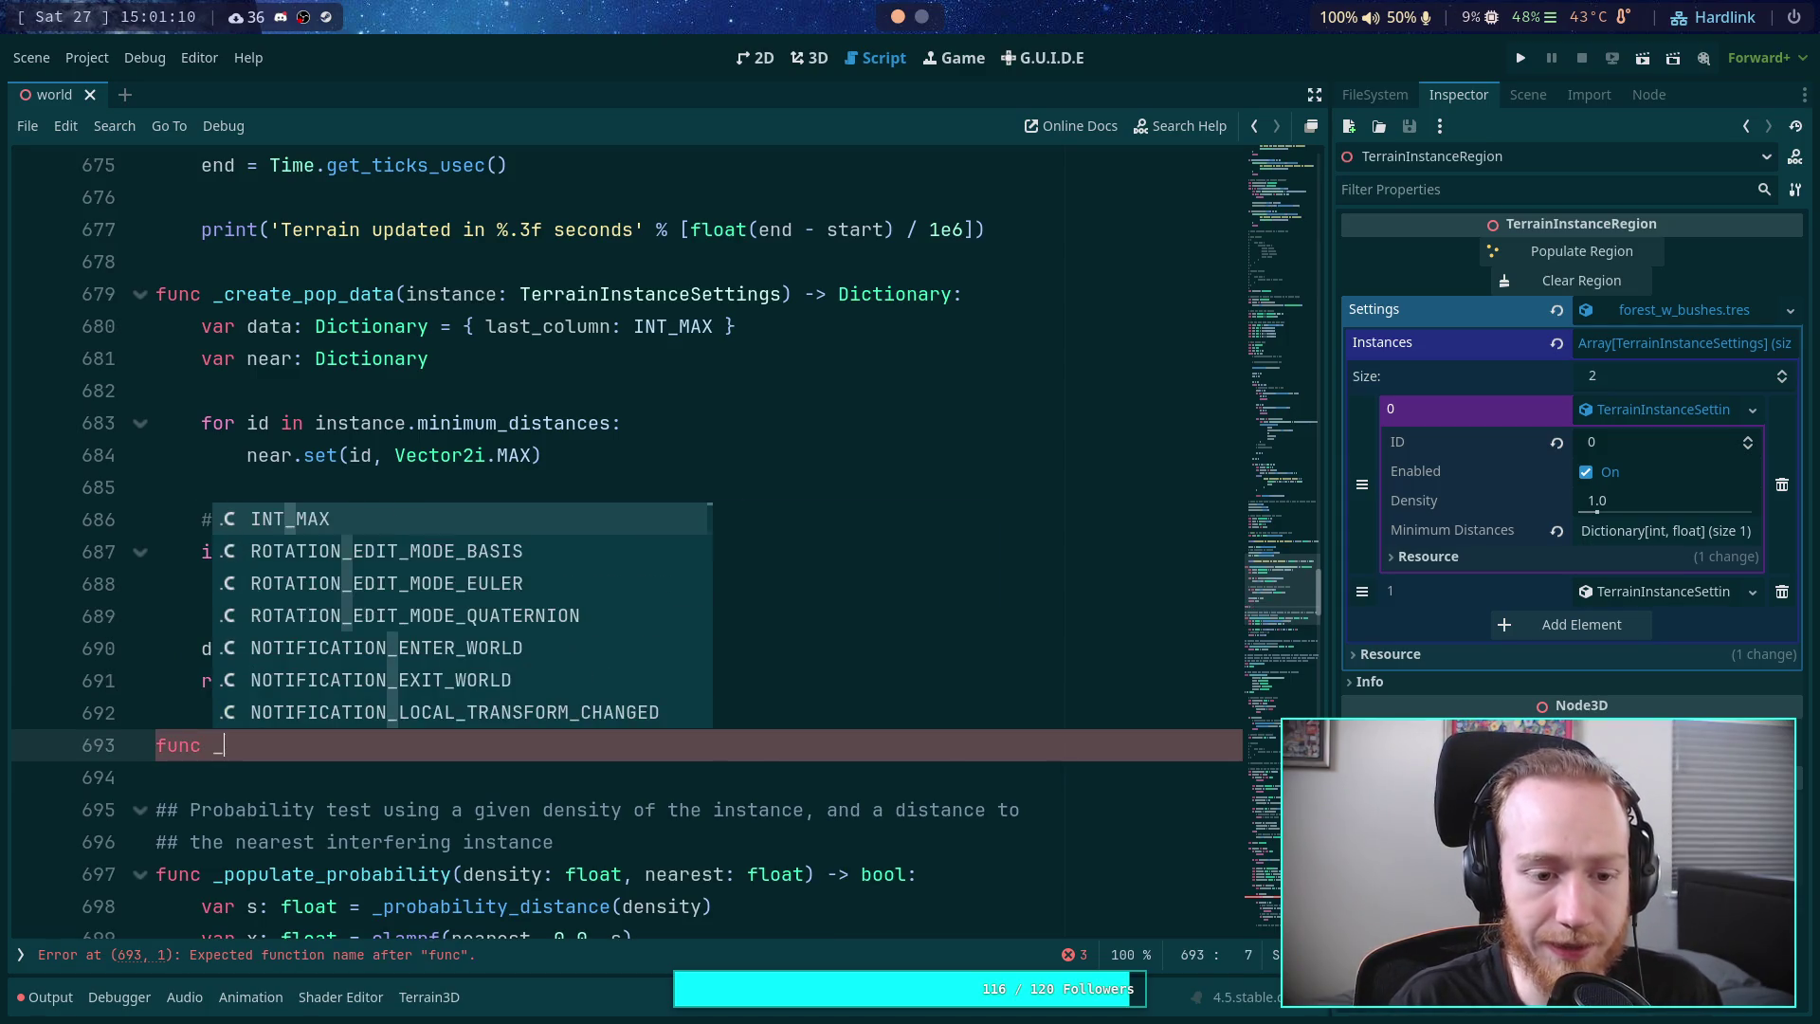
- Declare func _next_data_row(instance_data: Dictionary) -> void: on line 693 with a pass body
click(531, 326)
scroll(513, 482, up, 20)
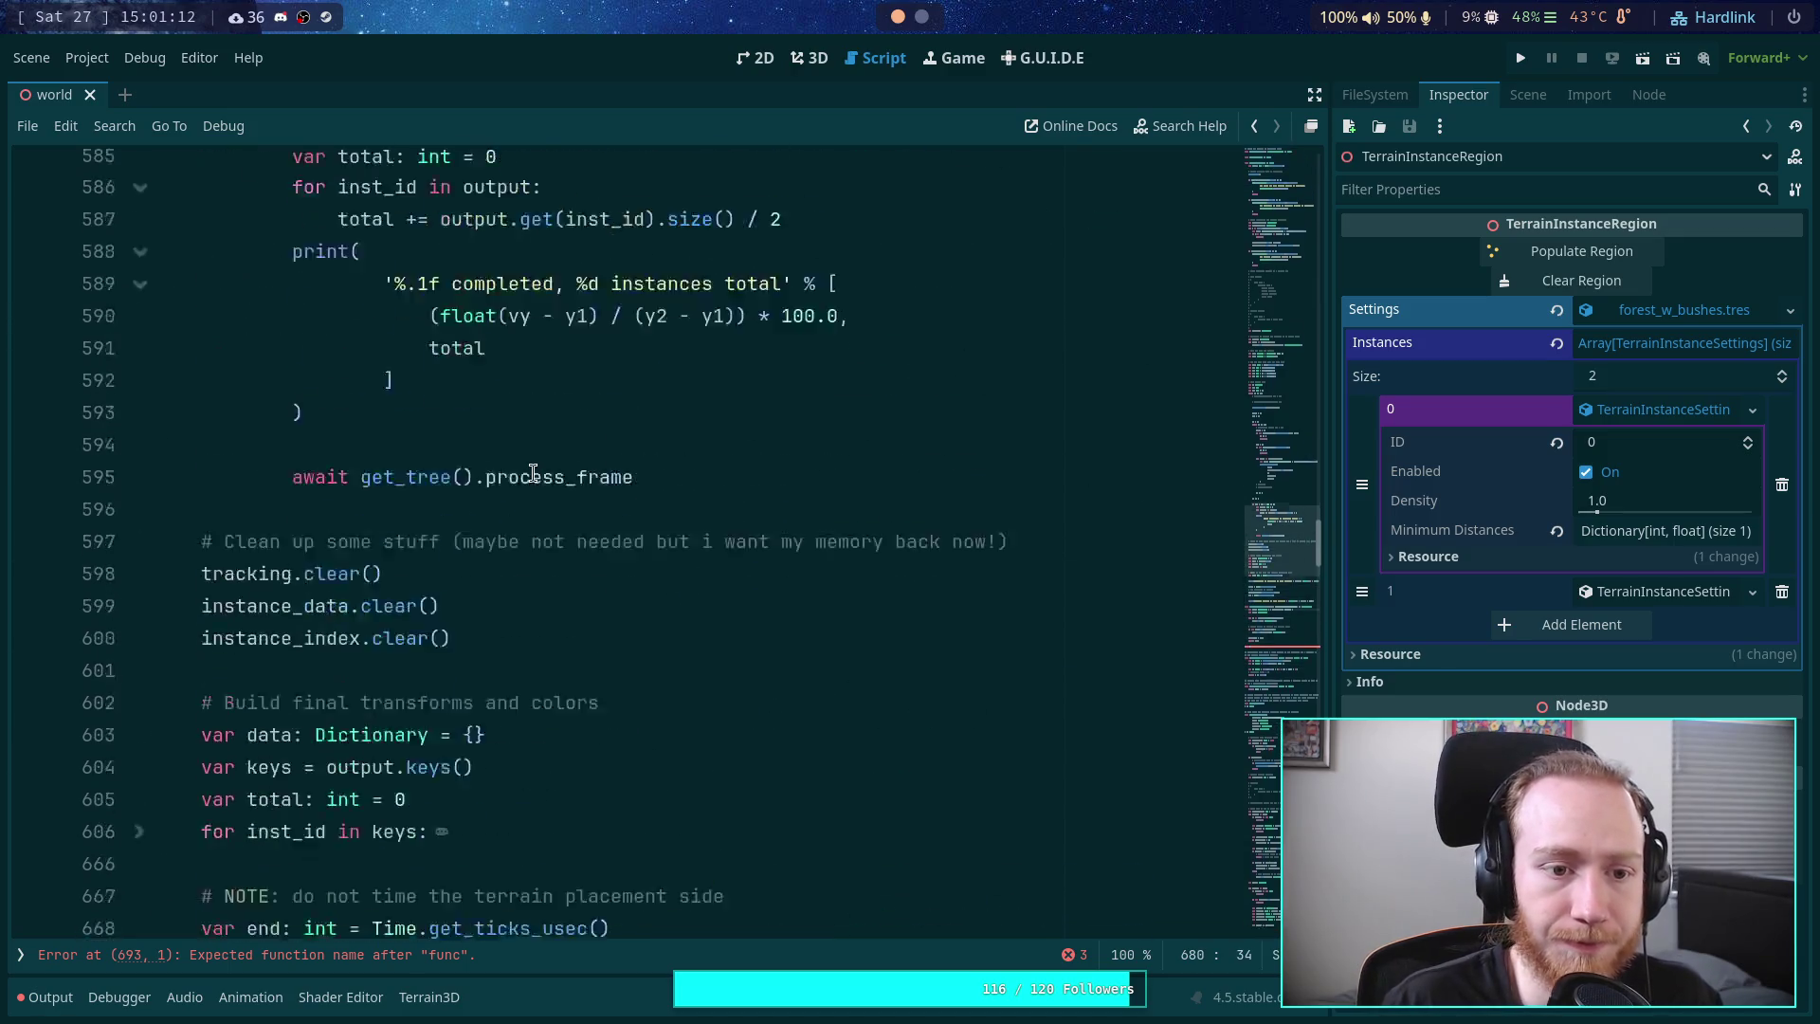
scroll(513, 481, up, 4)
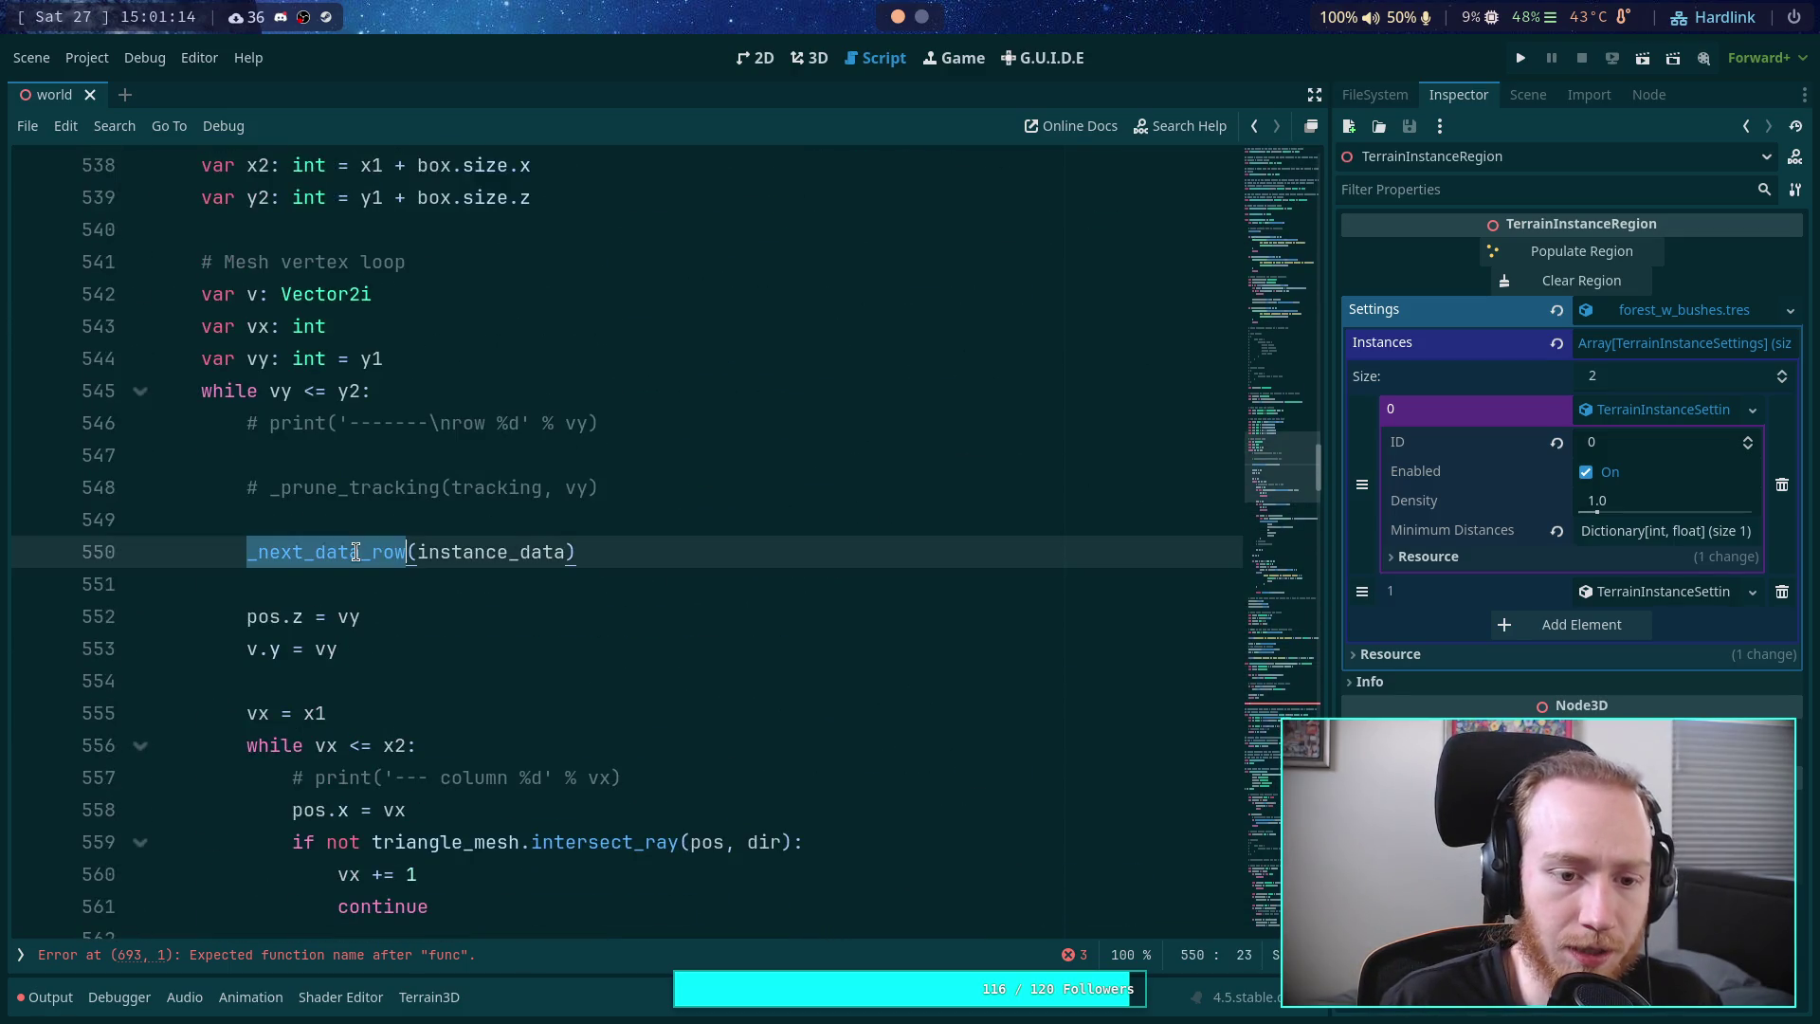
drag(649, 549, 240, 552)
key(ctrl+c)
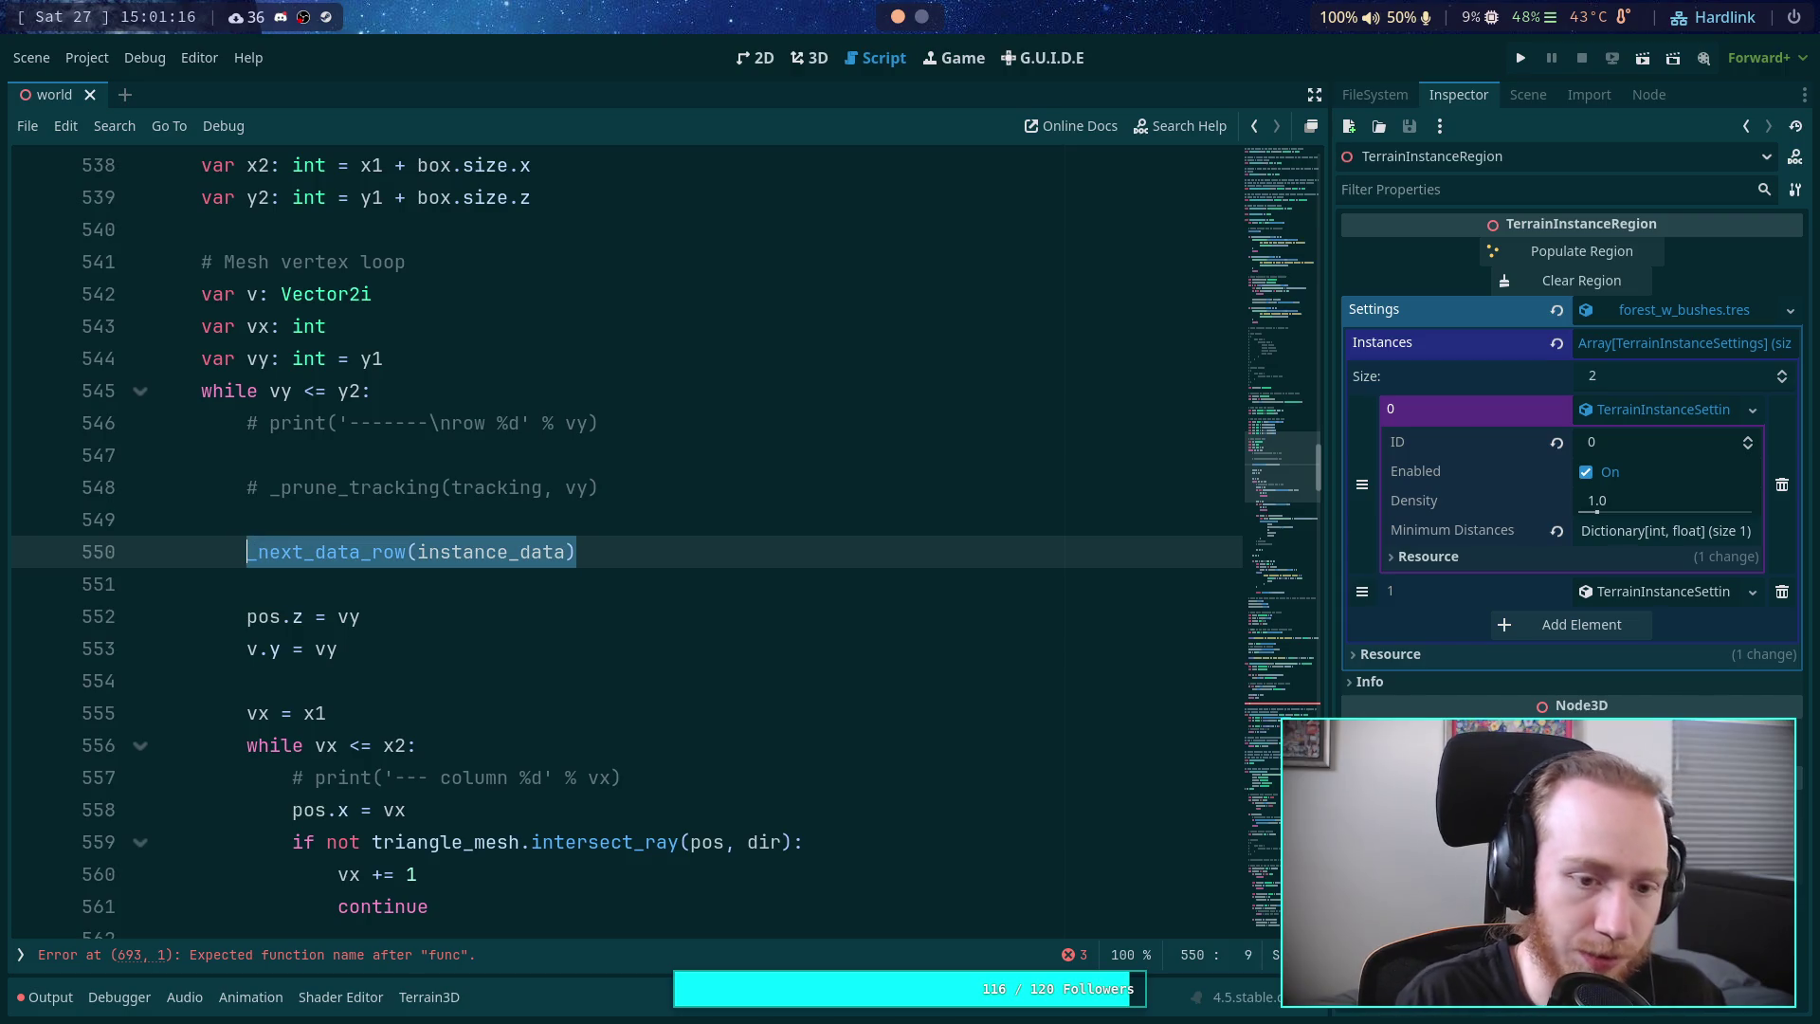
scroll(317, 642, down, 20)
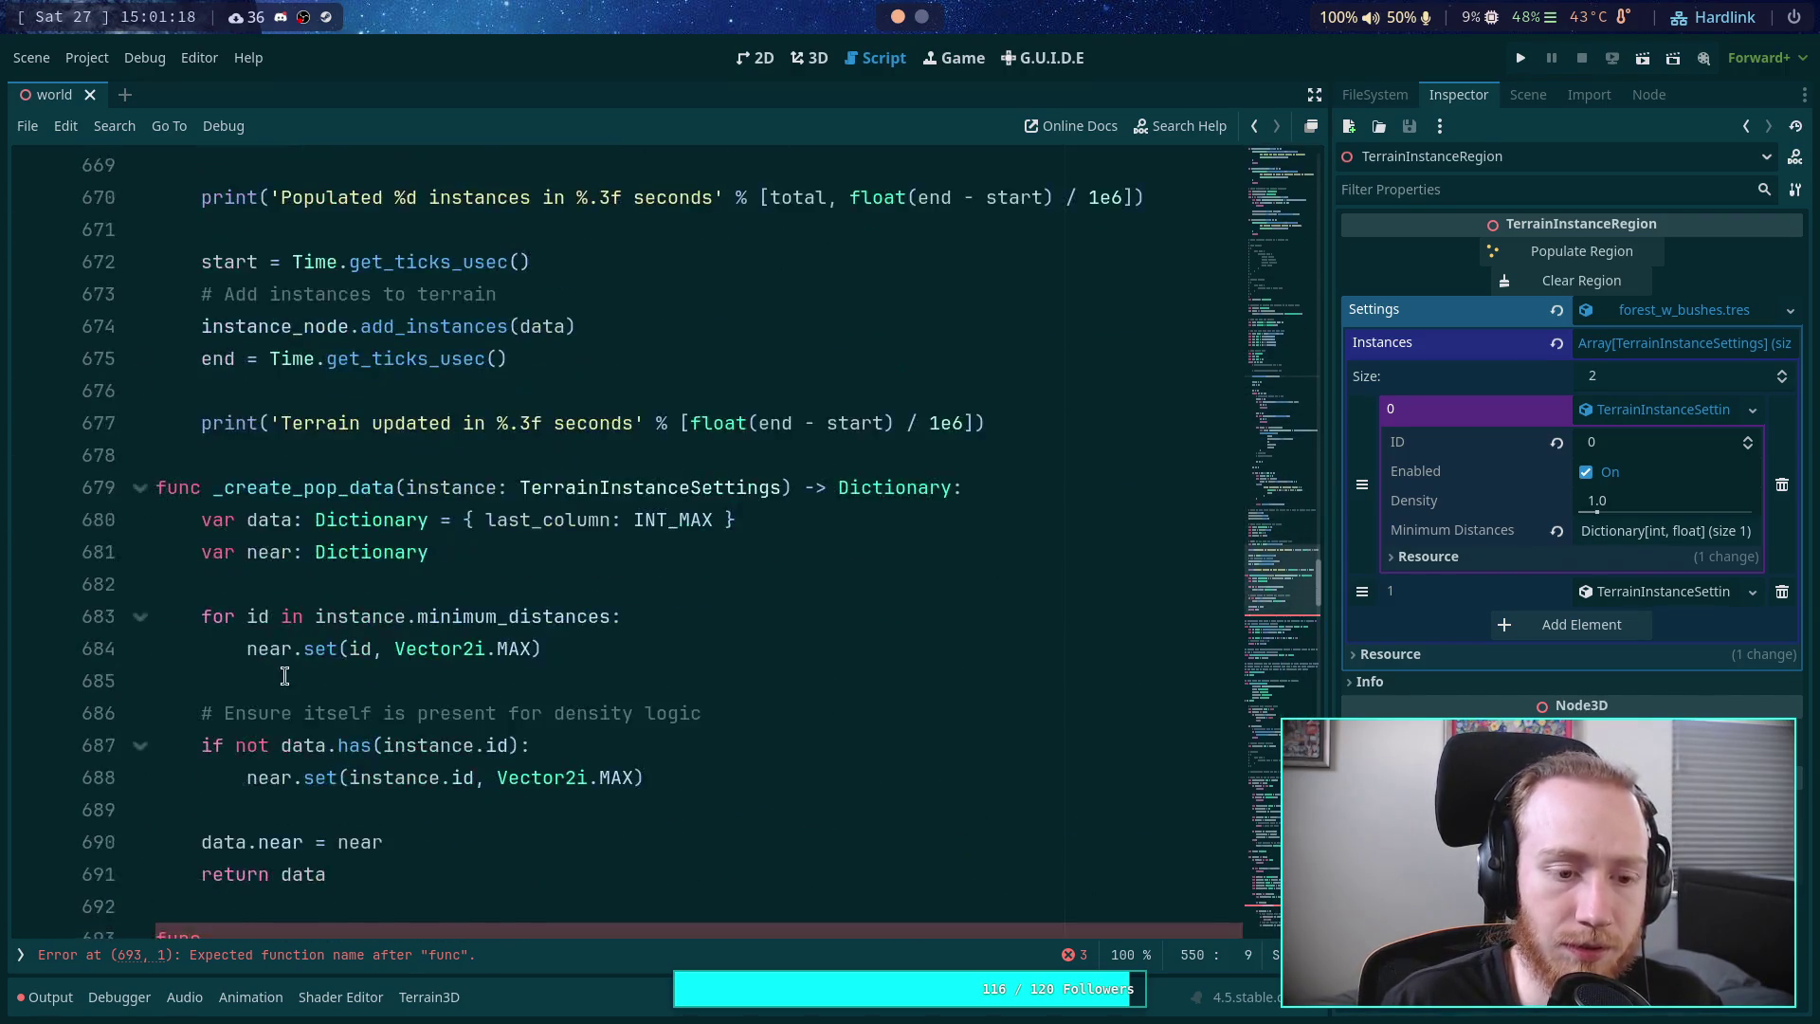
key(ctrl+v)
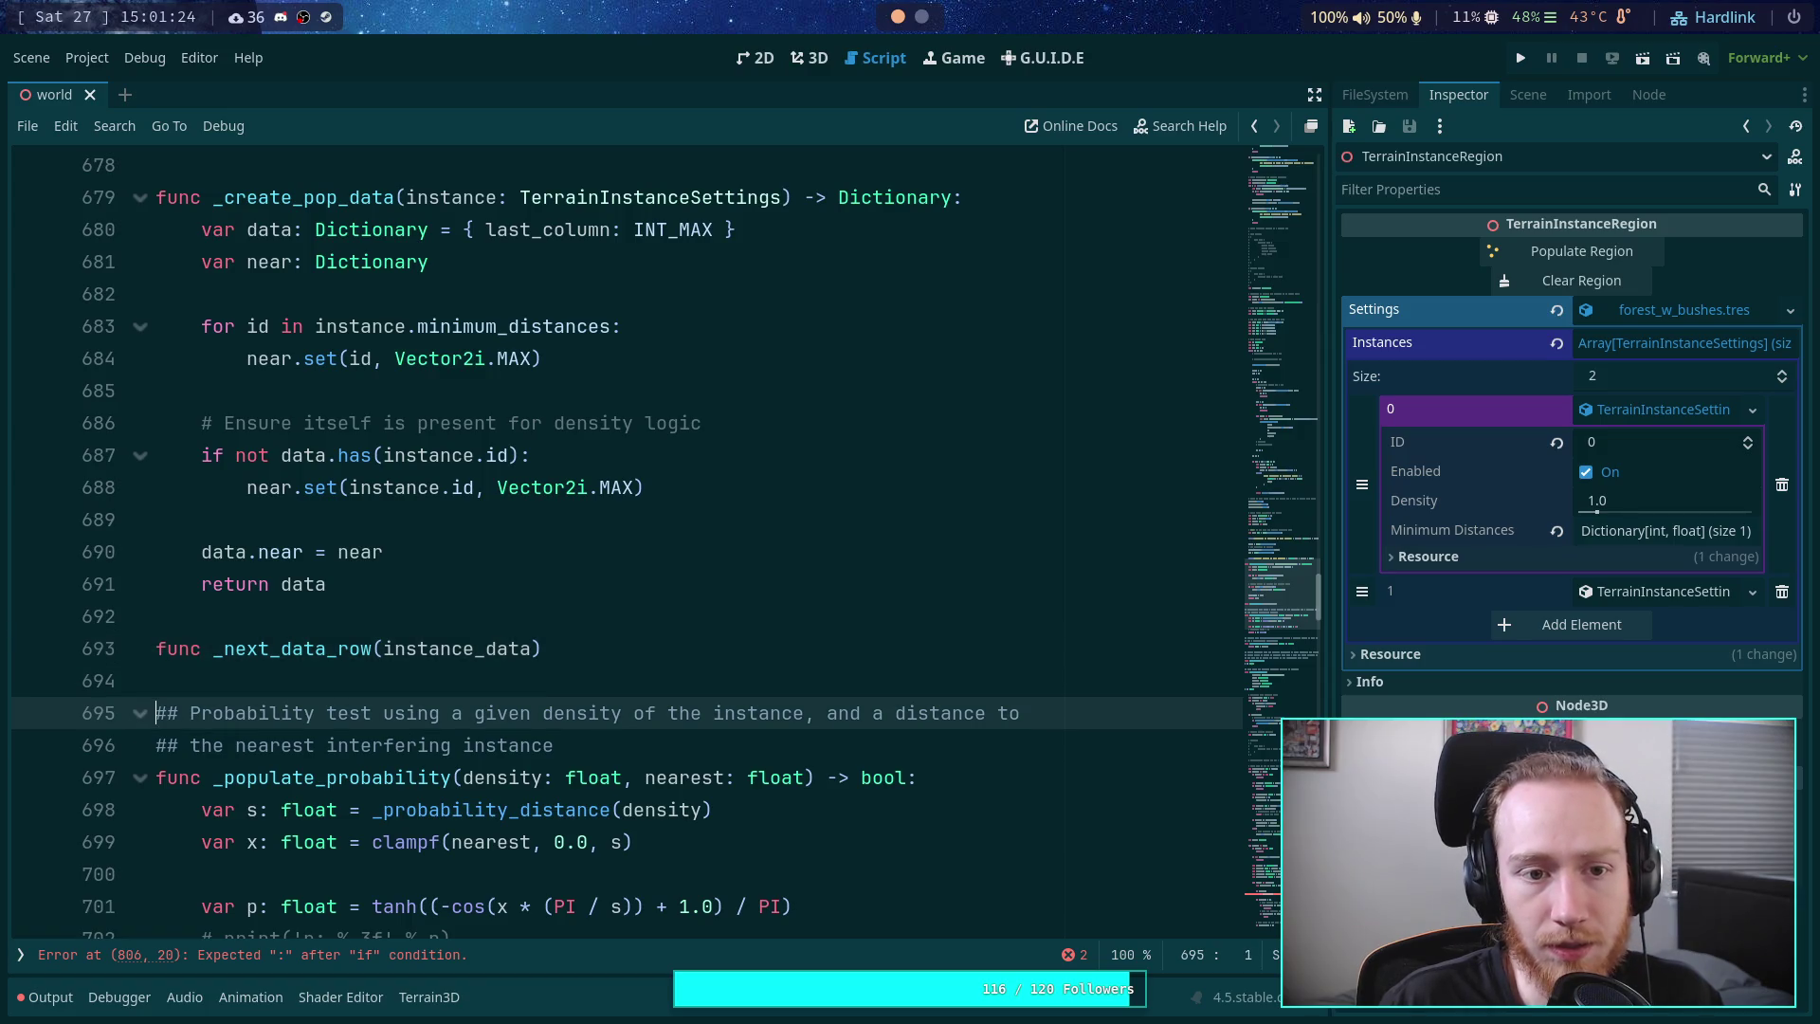
click(540, 648)
text(: Dic)
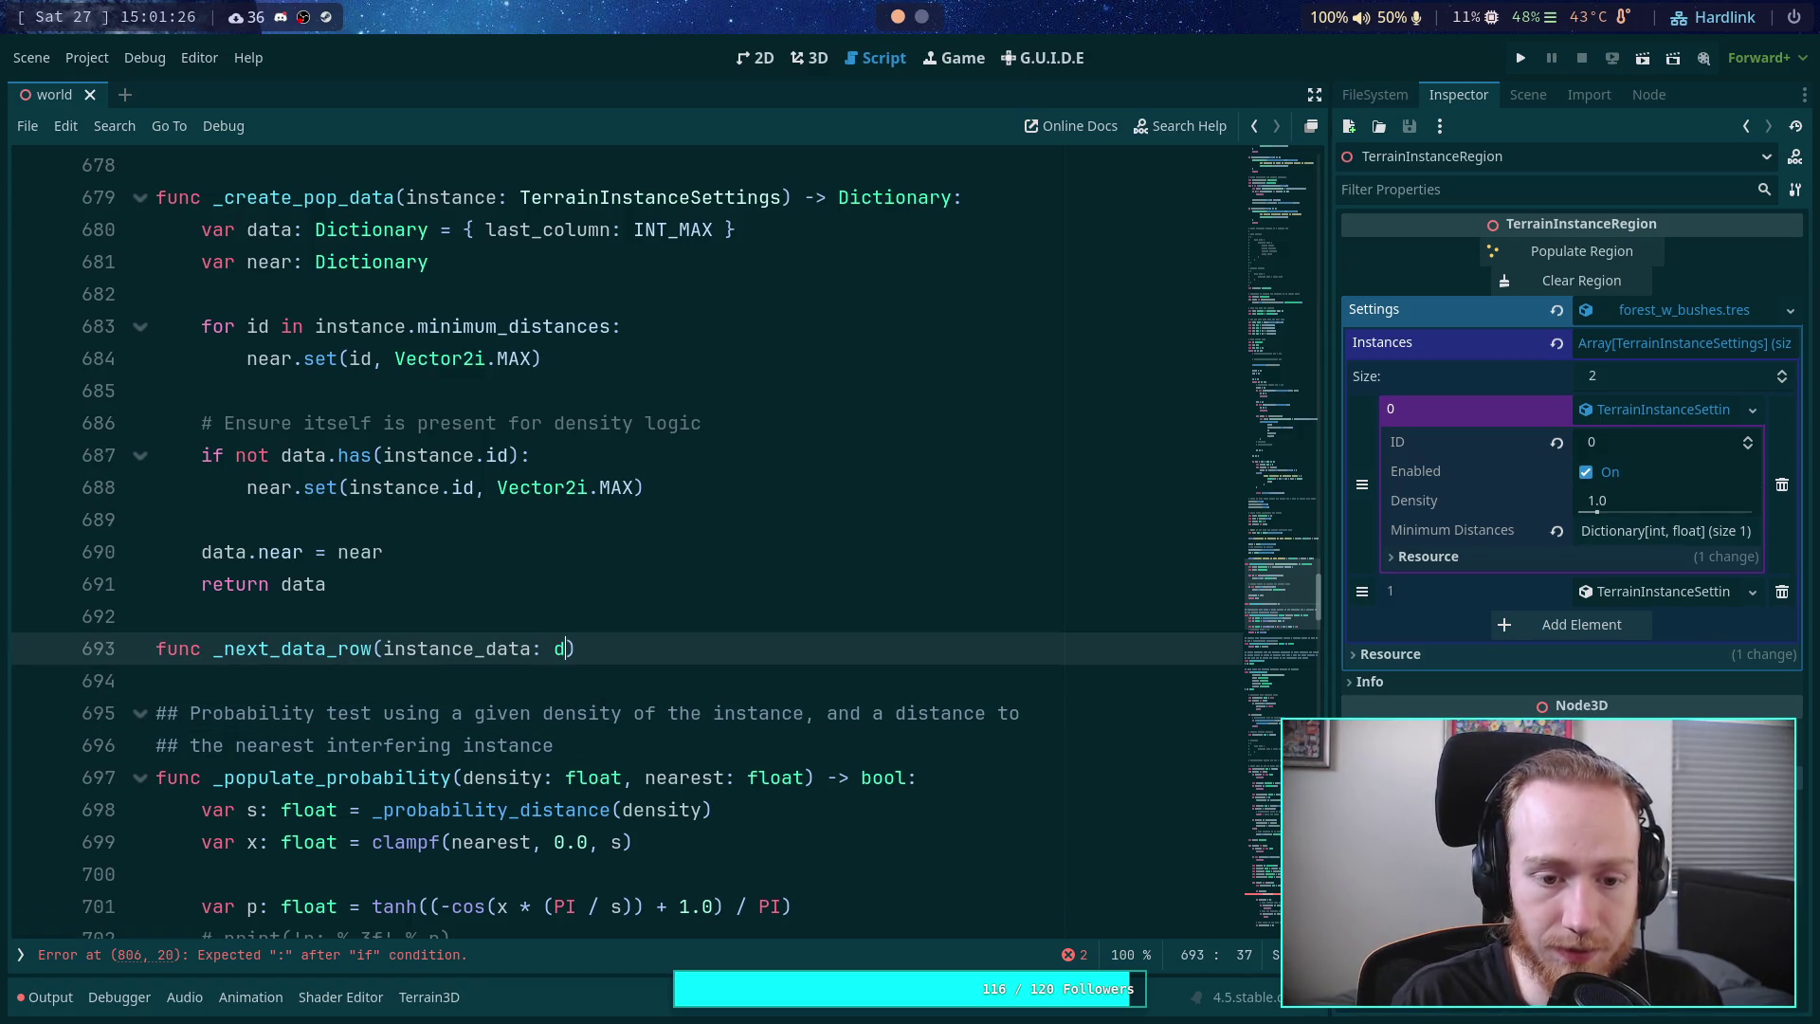
text(tionary) -> )
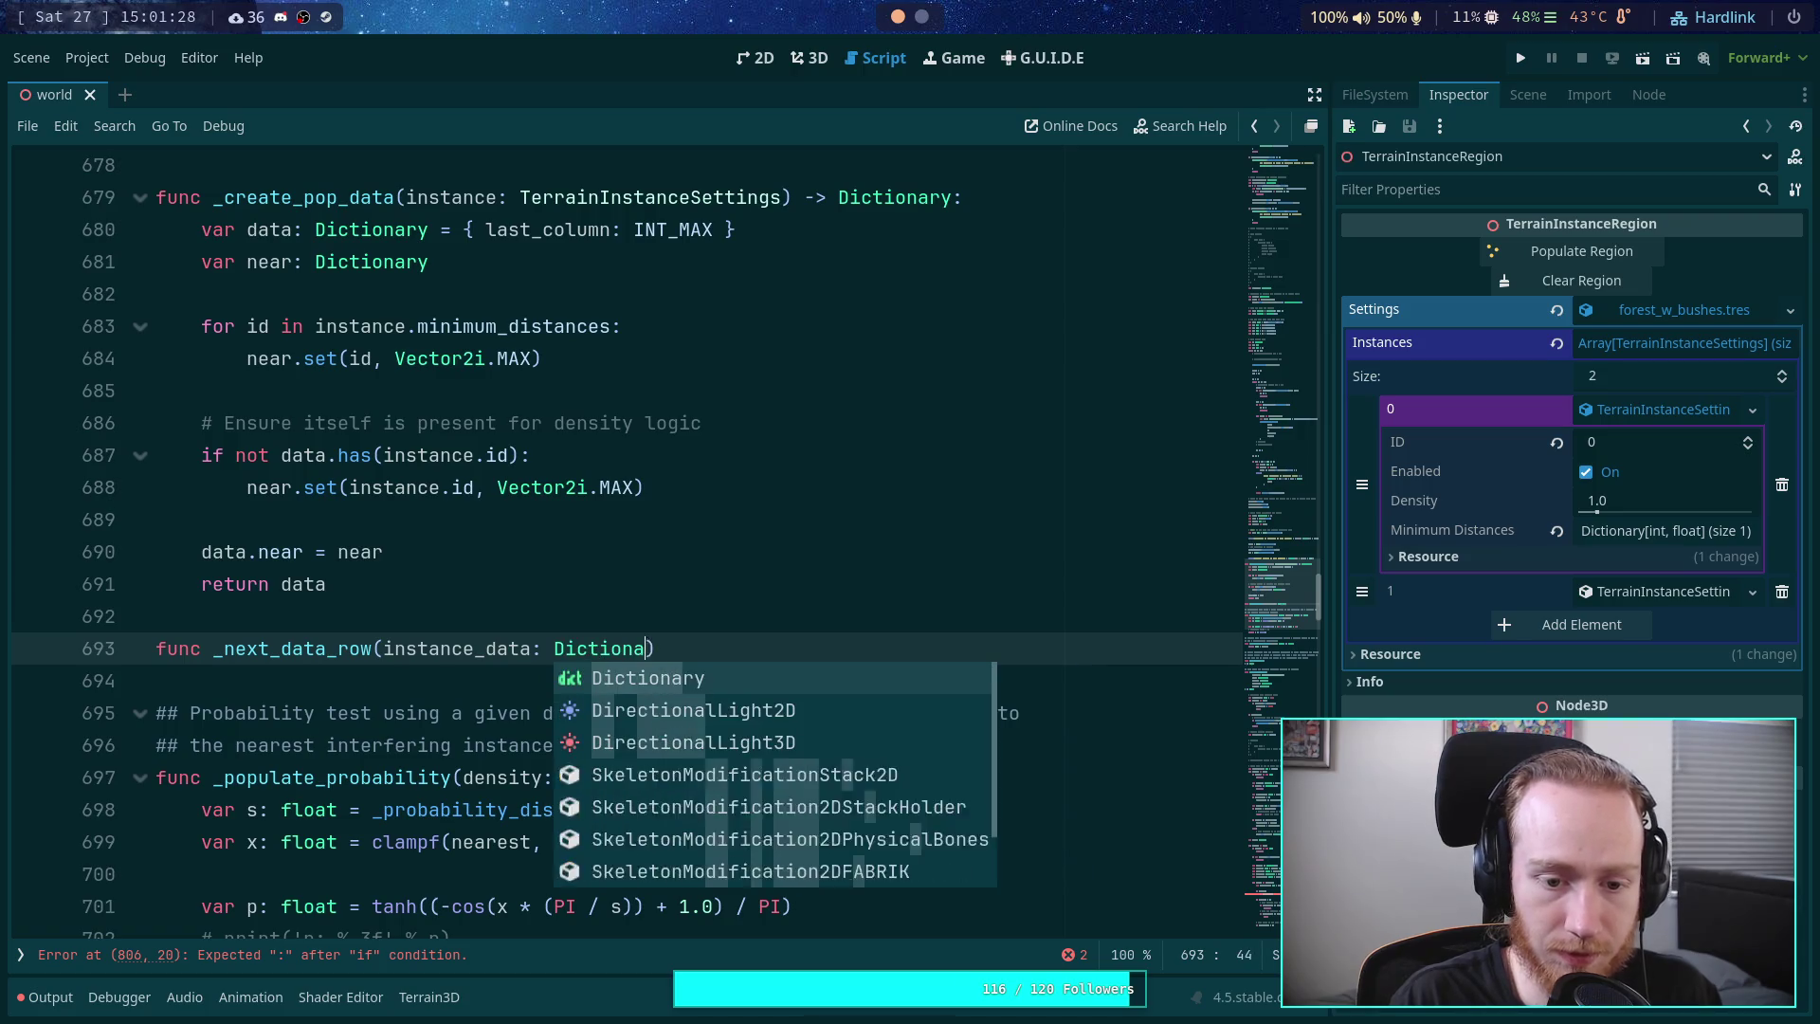
text(void:)
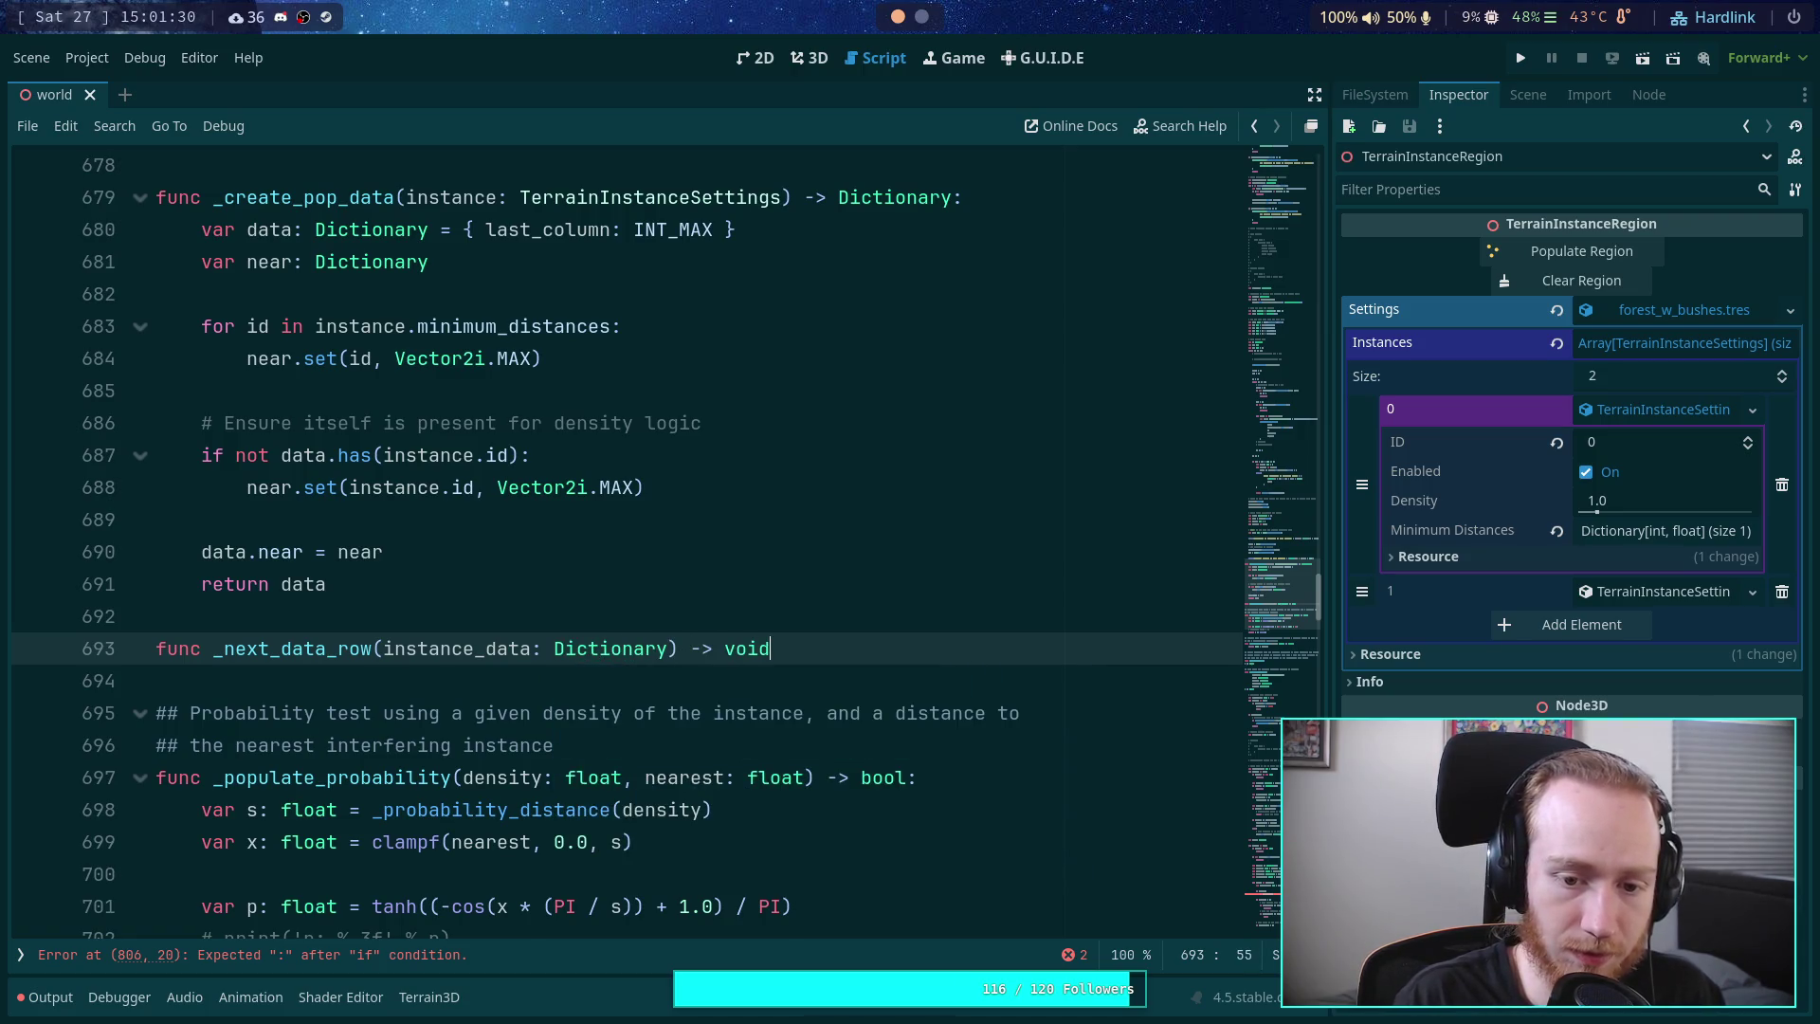
key(Return)
text(pass)
- Check the inst.id usage near line 493, then return to the _next_data_row body line
scroll(307, 615, up, 5)
scroll(307, 615, up, 20)
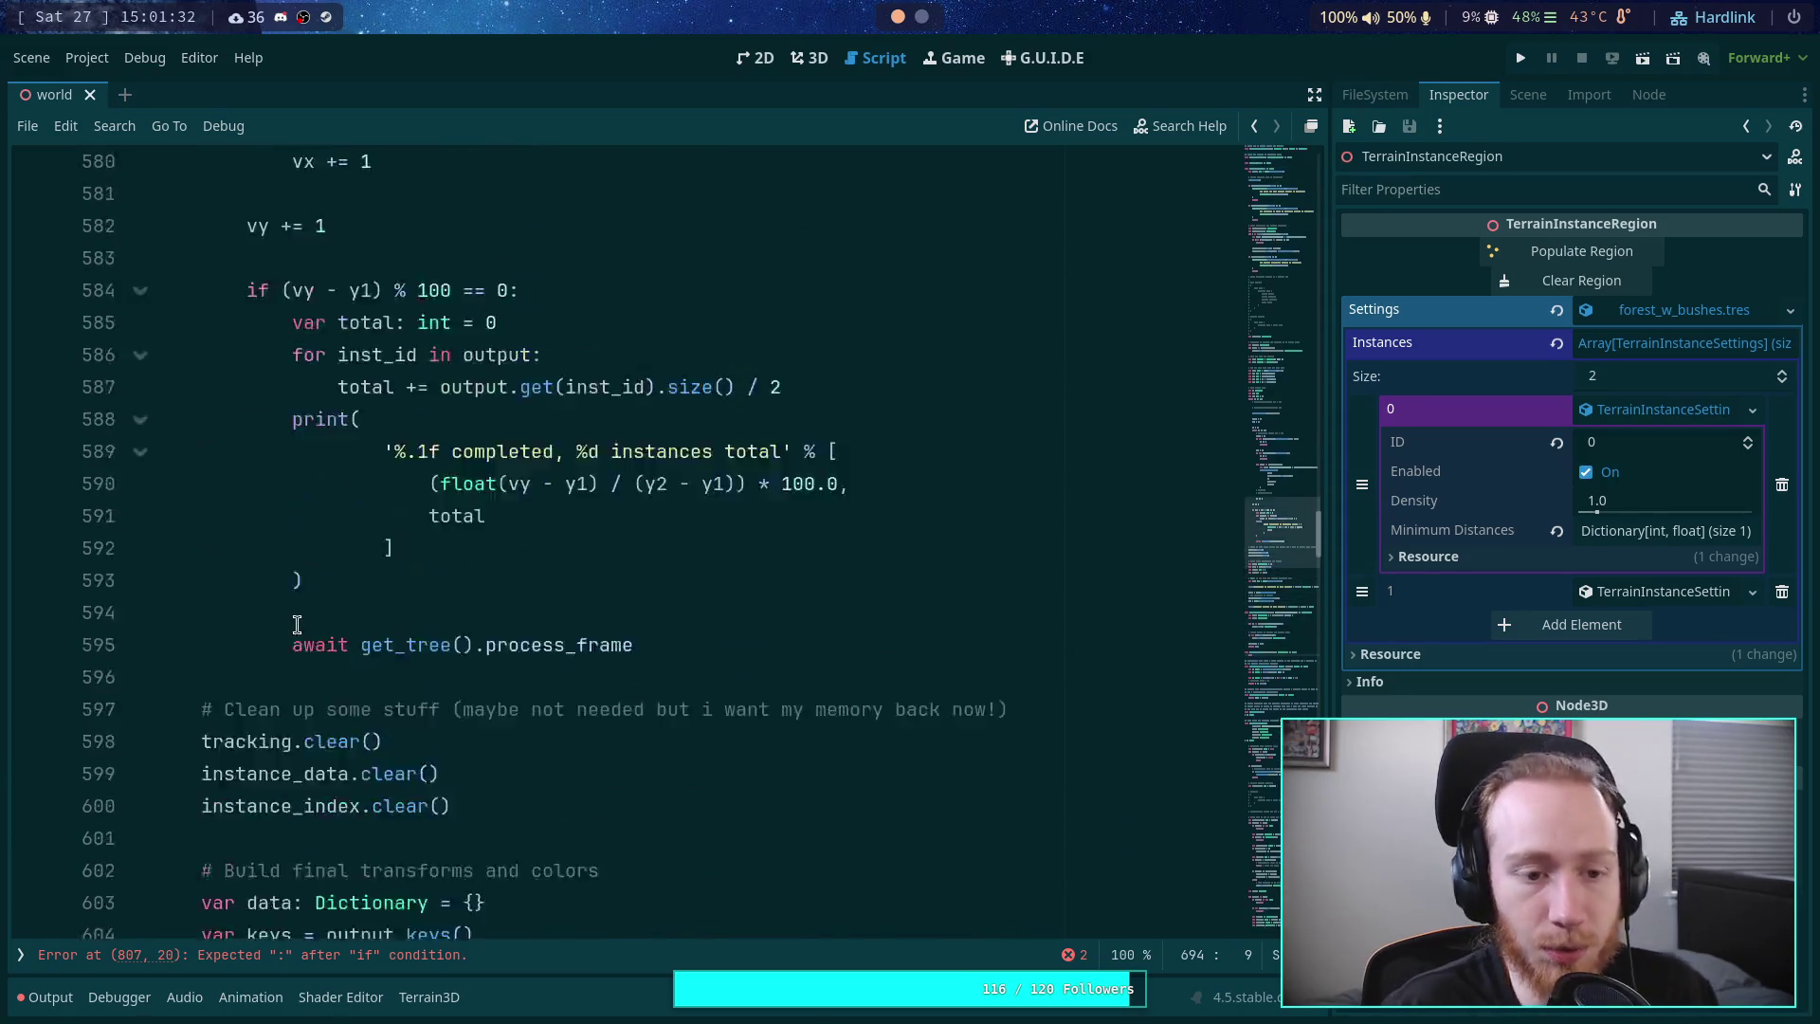
scroll(314, 603, up, 10)
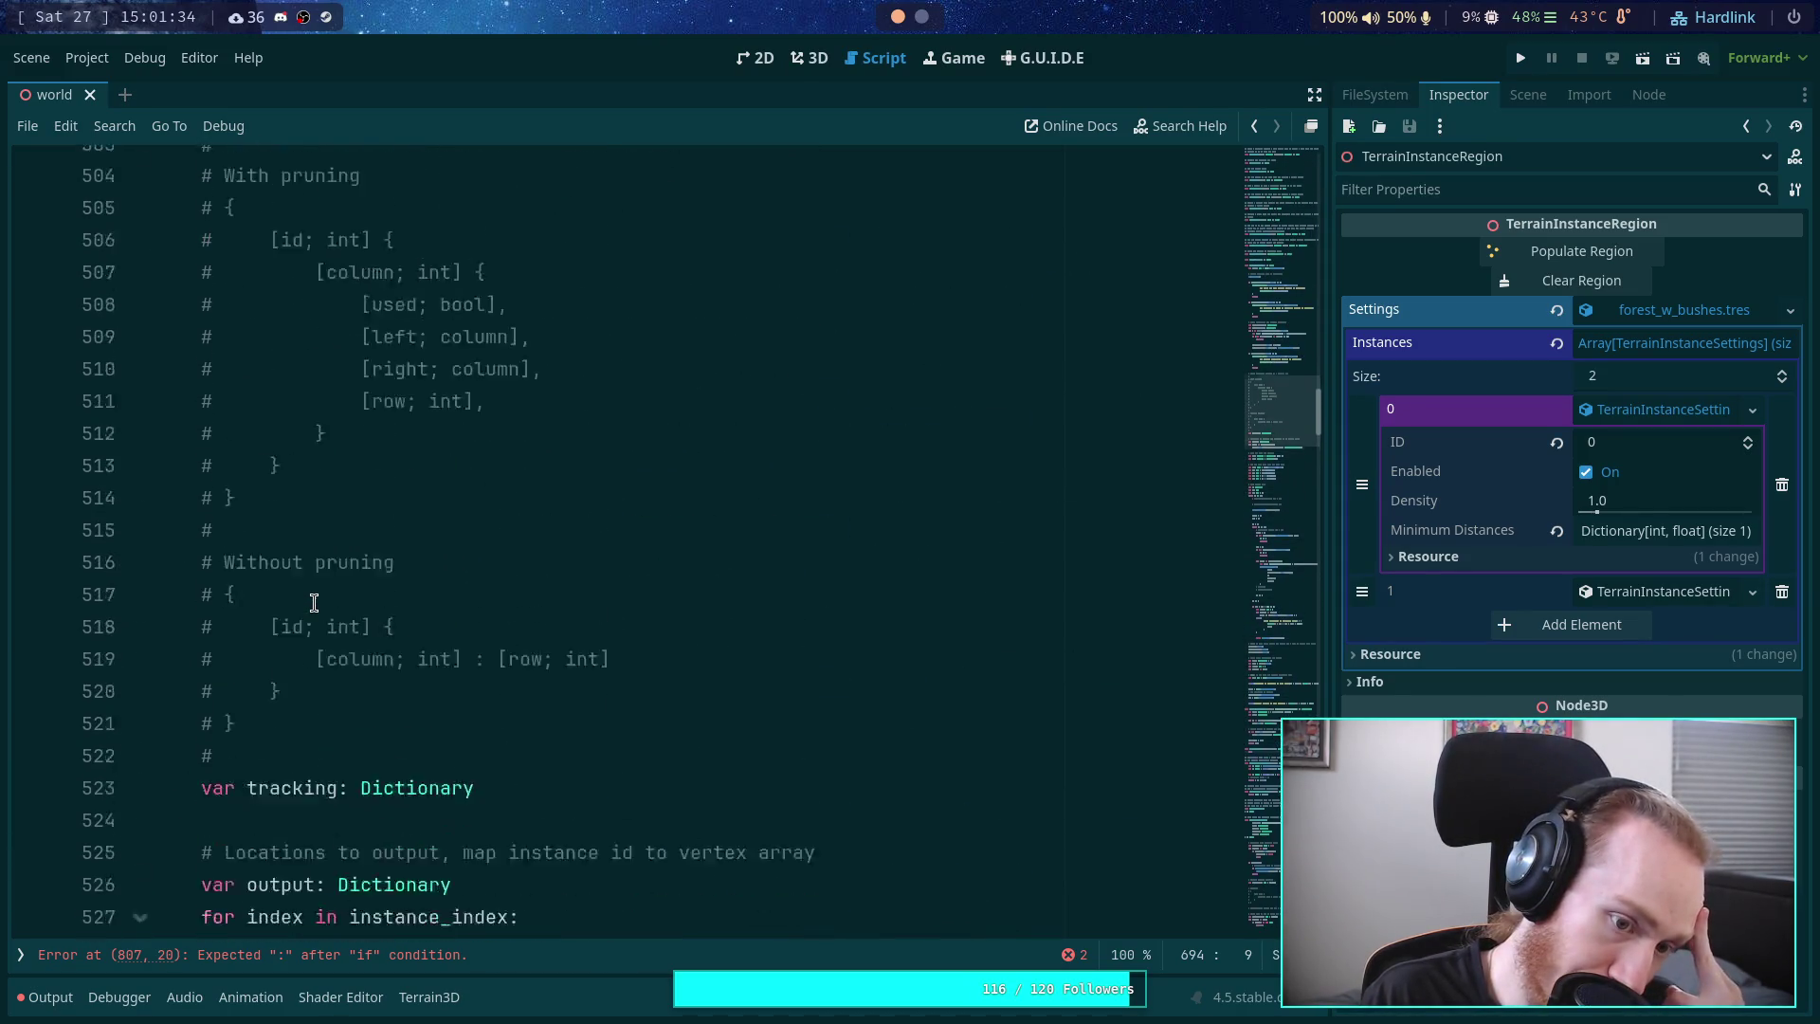
scroll(341, 528, up, 1)
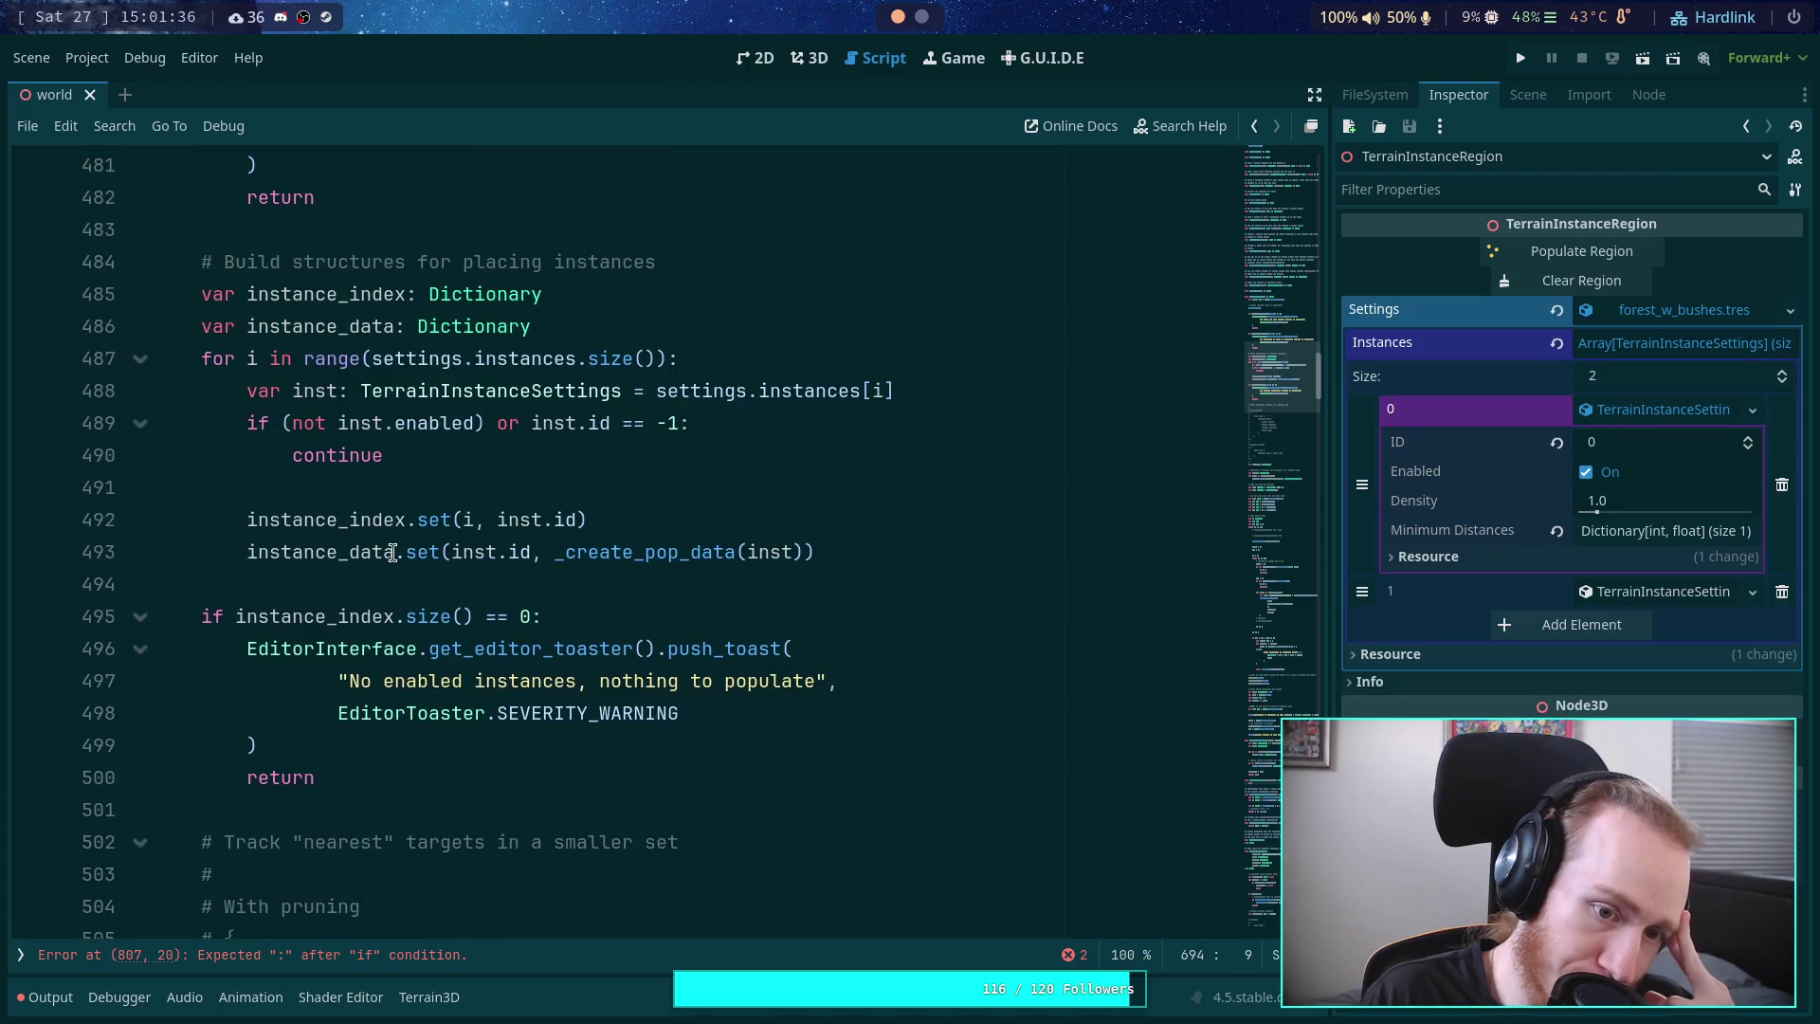
drag(454, 552, 858, 569)
click(473, 552)
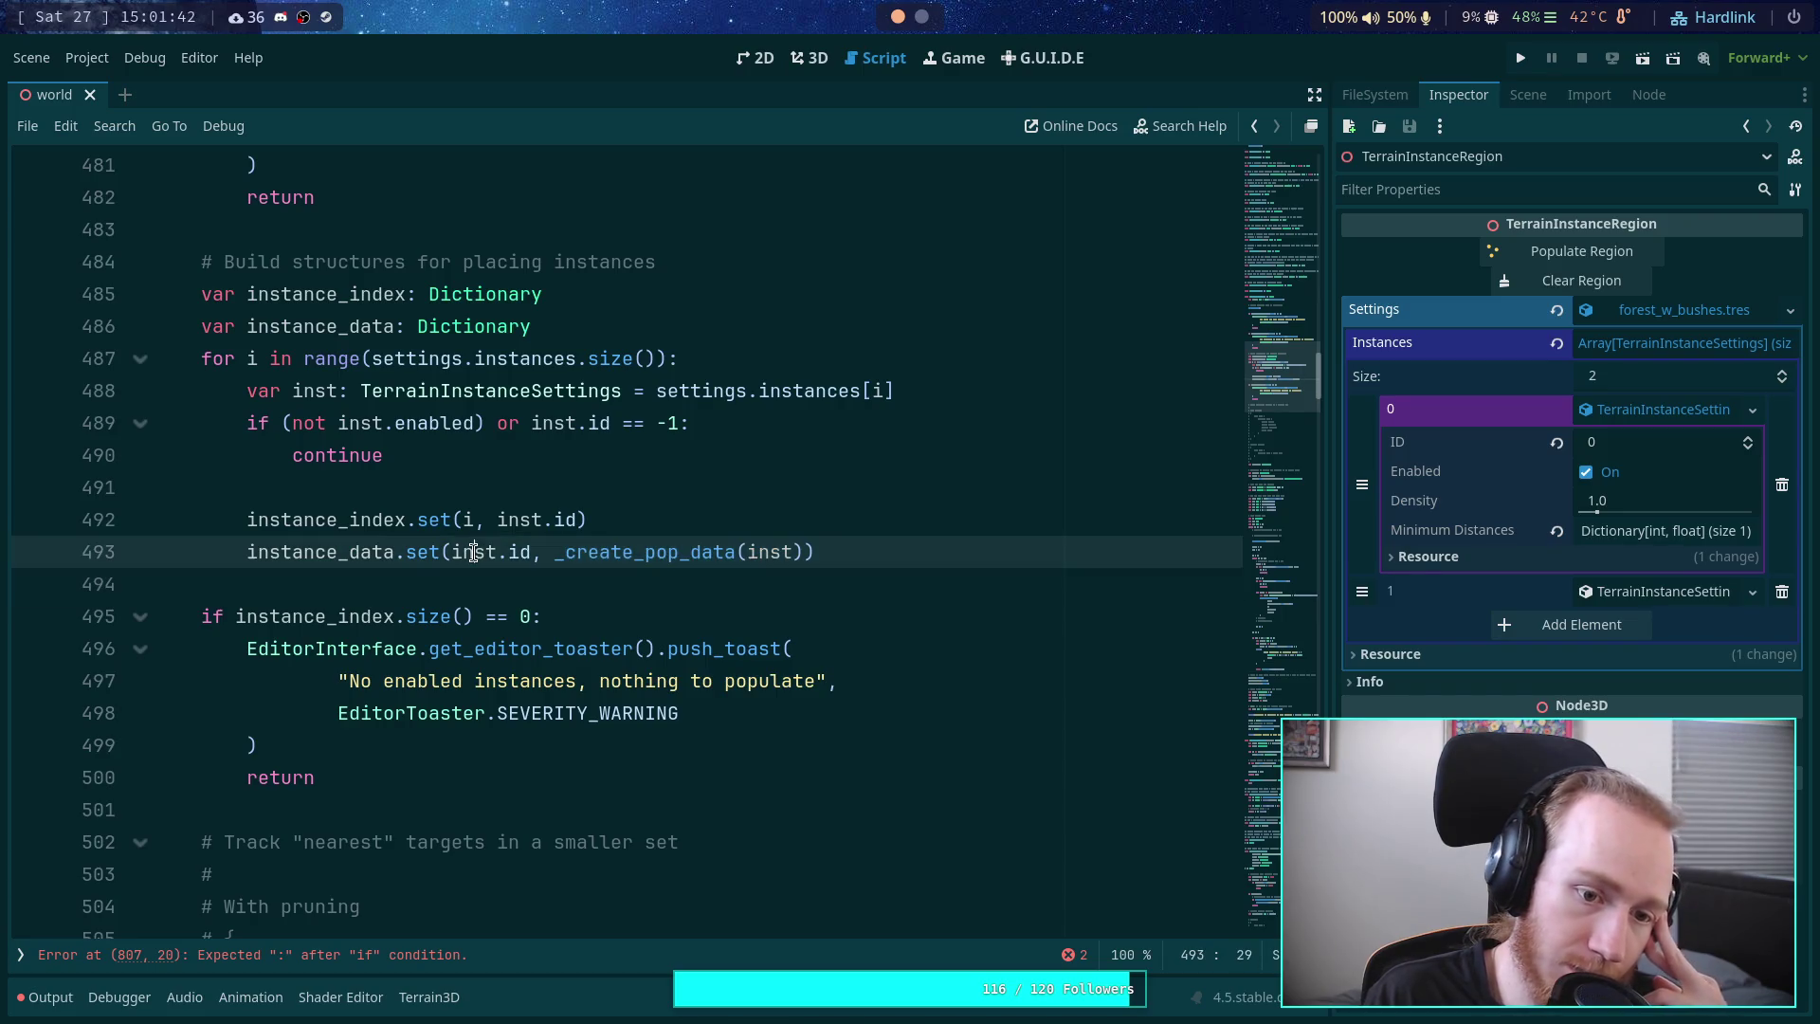
scroll(621, 583, down, 3)
scroll(611, 645, down, 20)
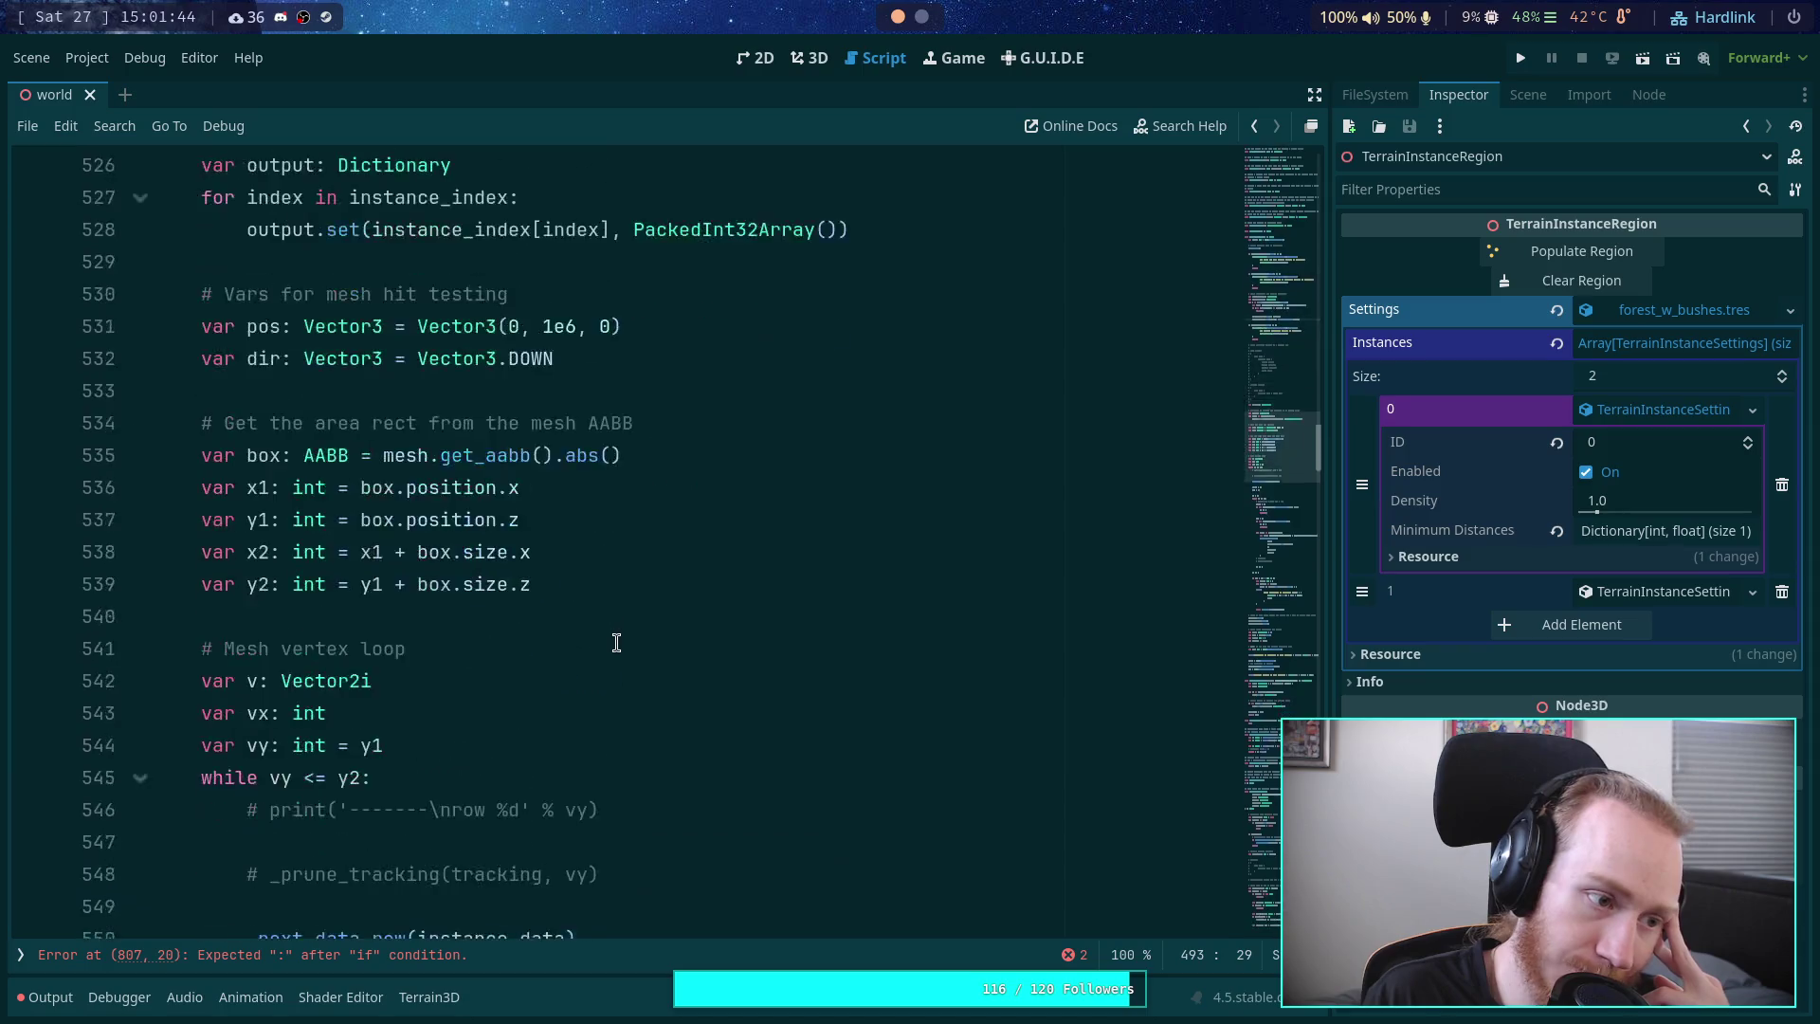
scroll(616, 643, down, 20)
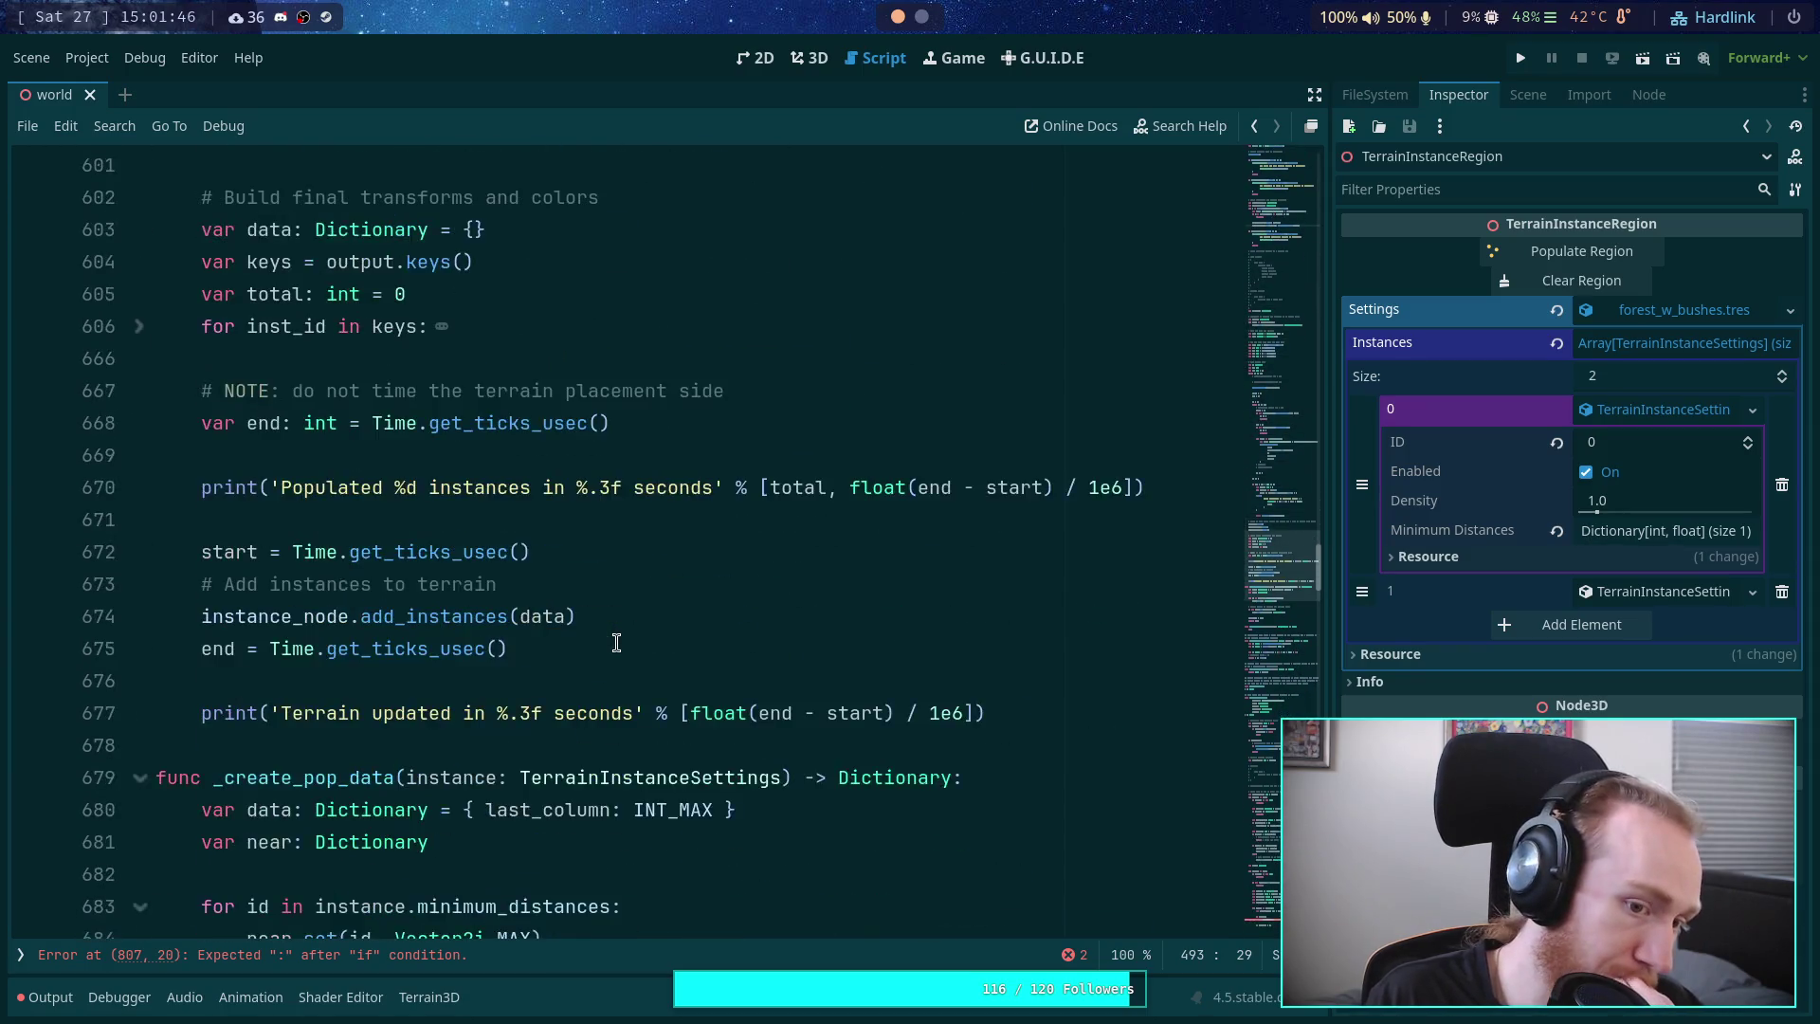
scroll(393, 448, up, 1)
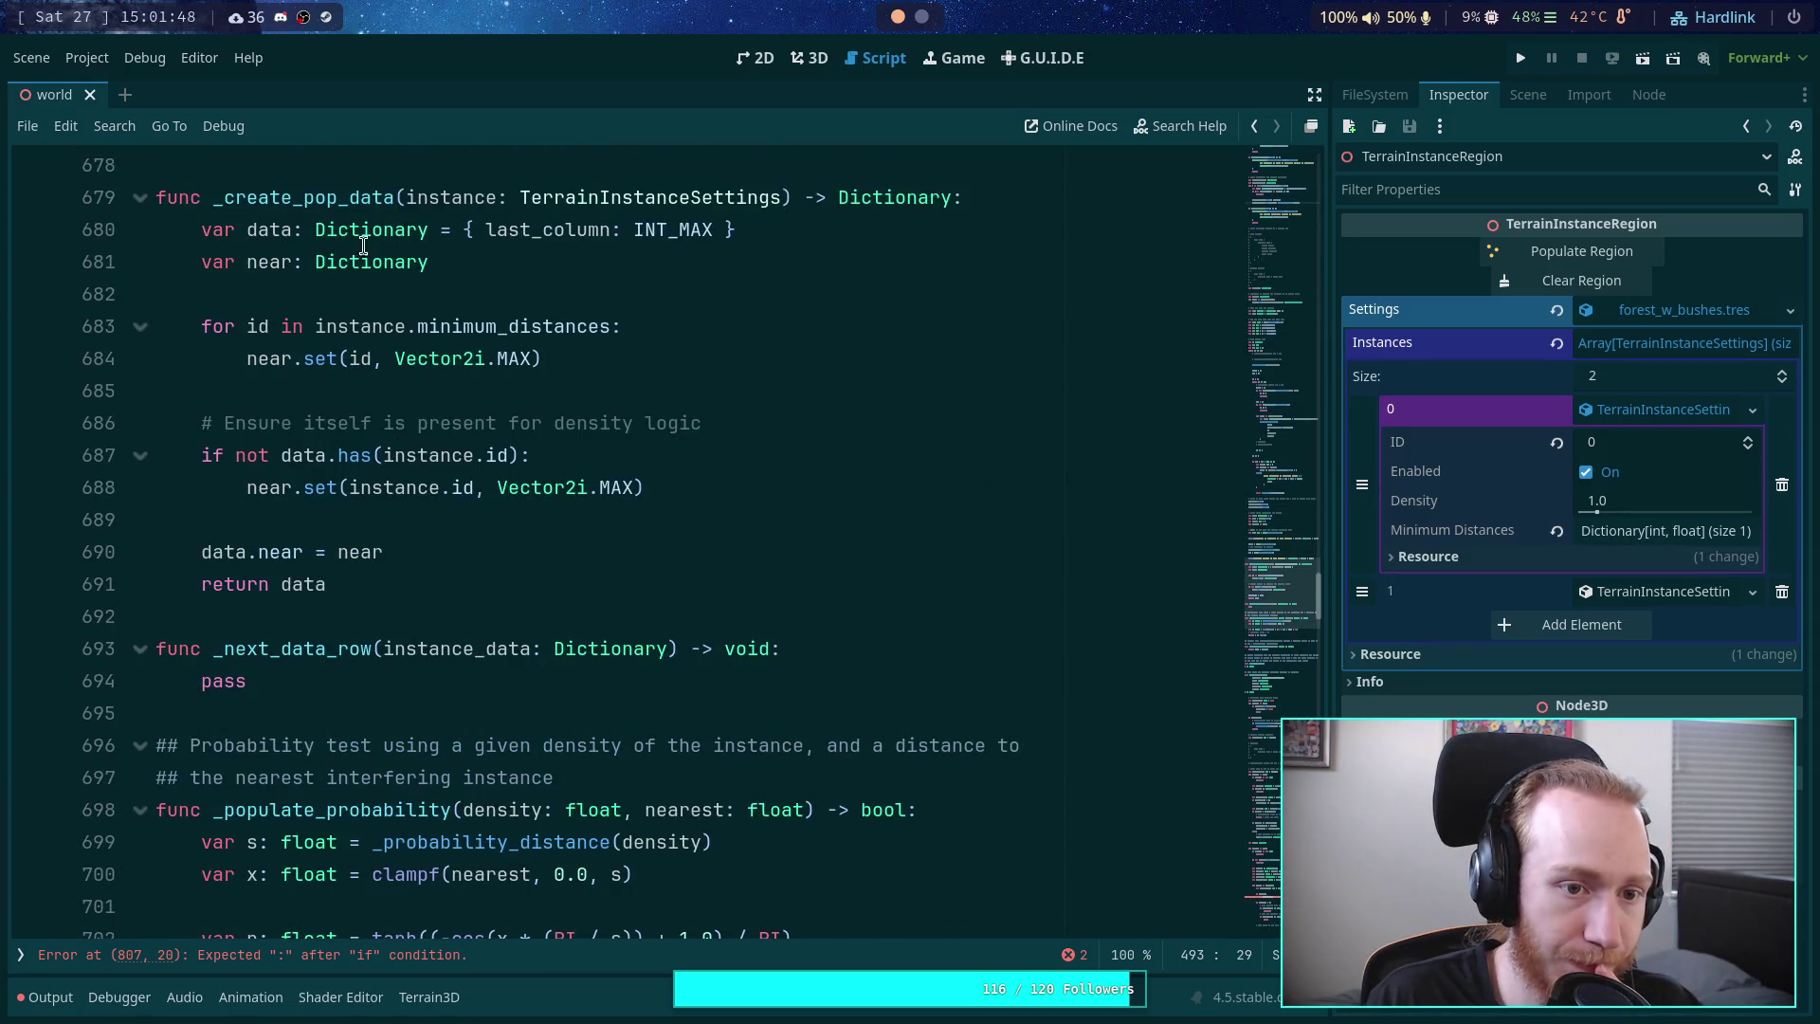
click(248, 681)
- Replace the pass placeholder with a for inst_id in instance_data: loop
key(BackSpace)
key(BackSpace)
key(BackSpace)
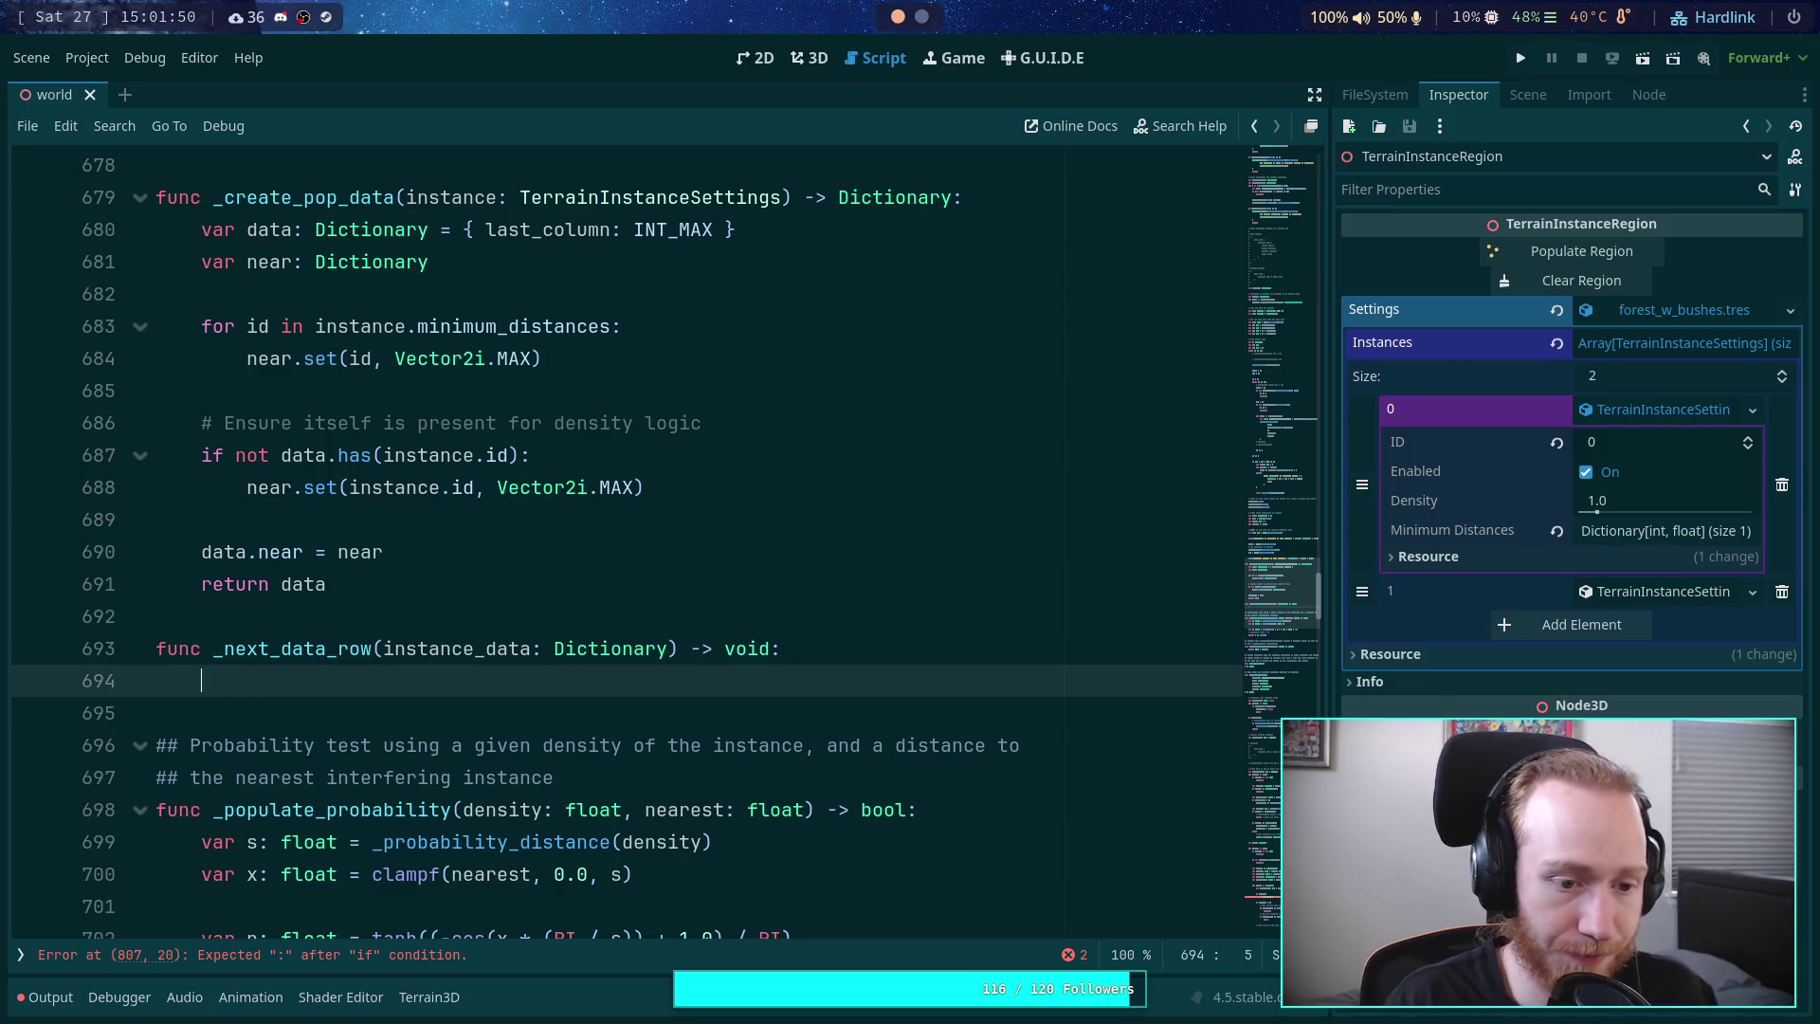
text(for inst)
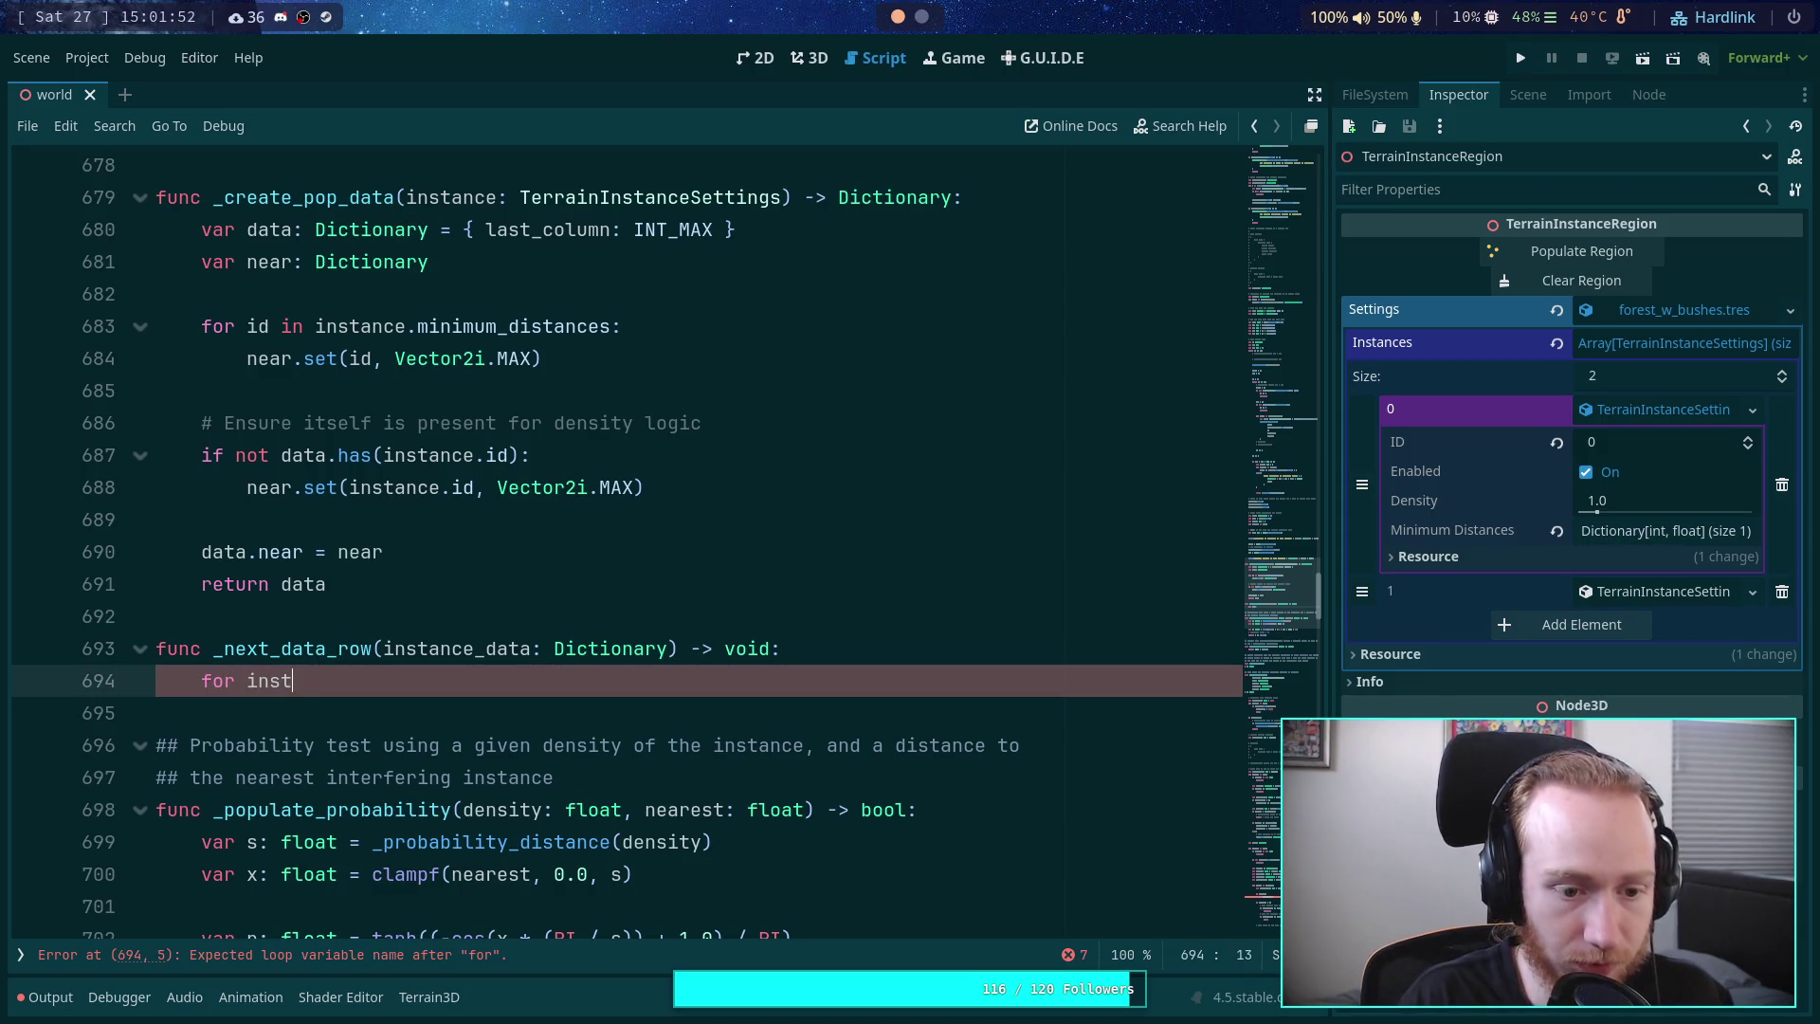
text(_idinstance_da)
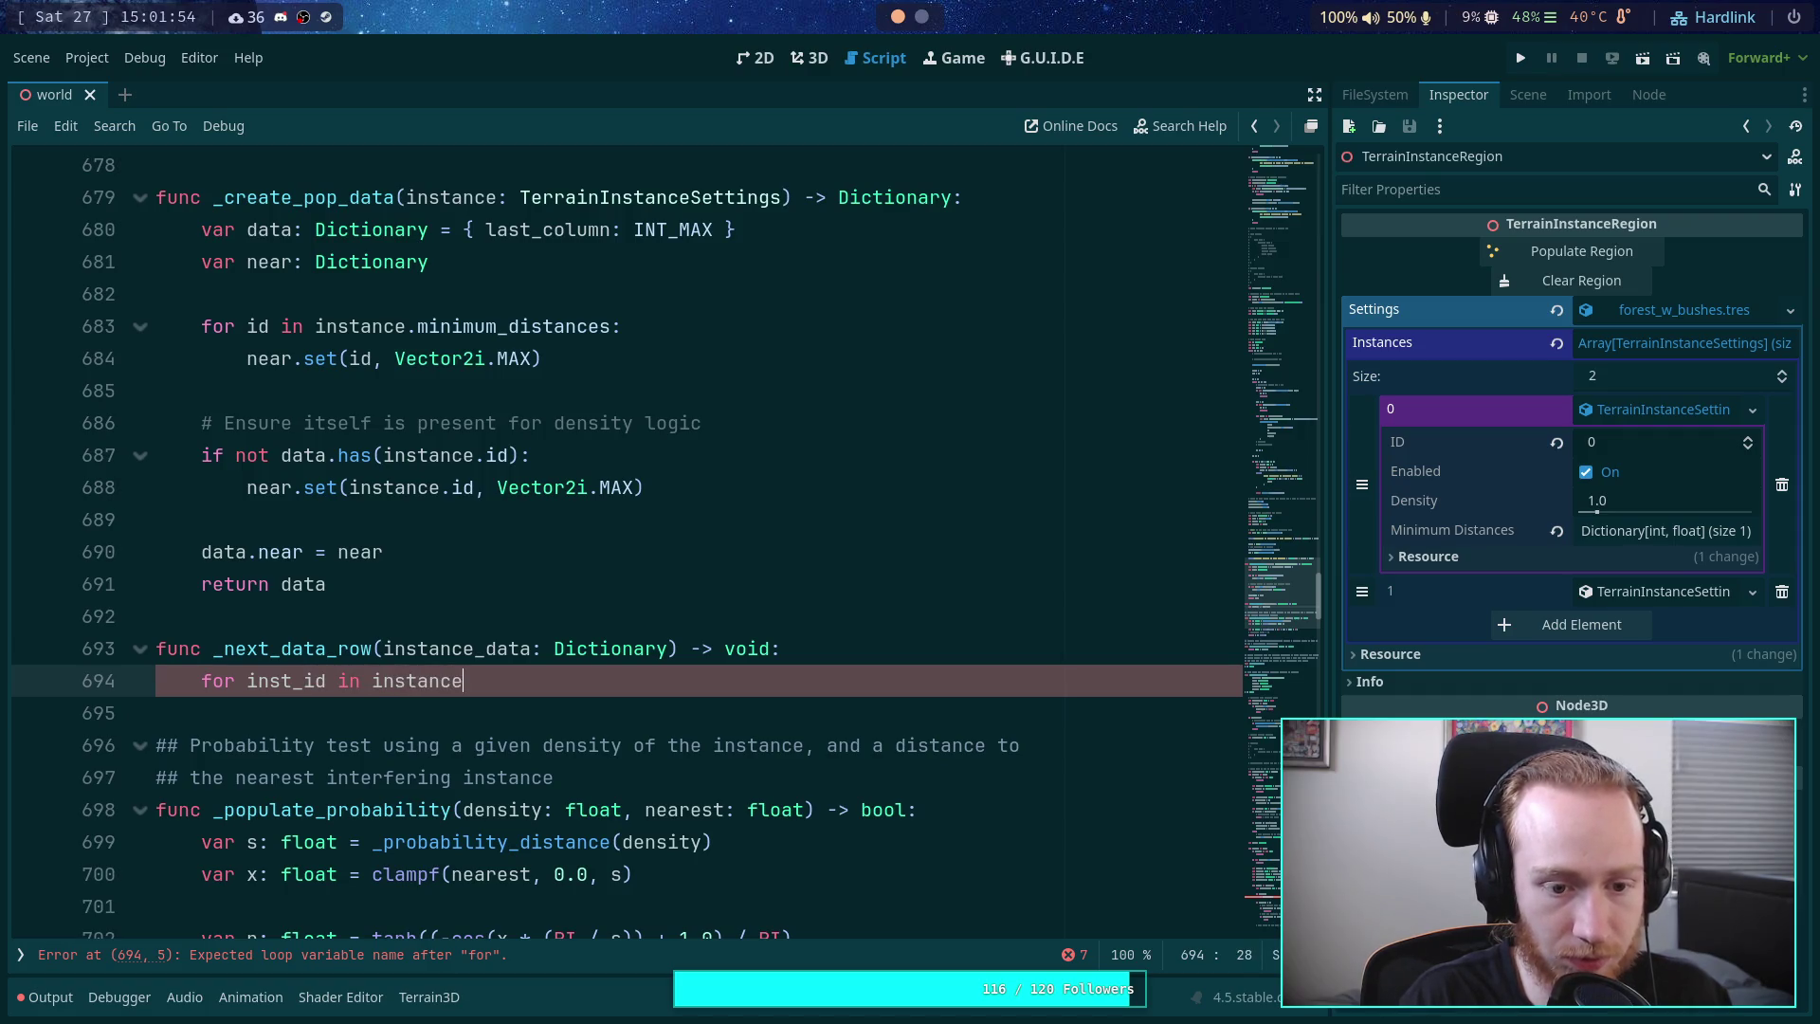
key(BackSpace)
key(BackSpace)
key(BackSpace)
text(_data;)
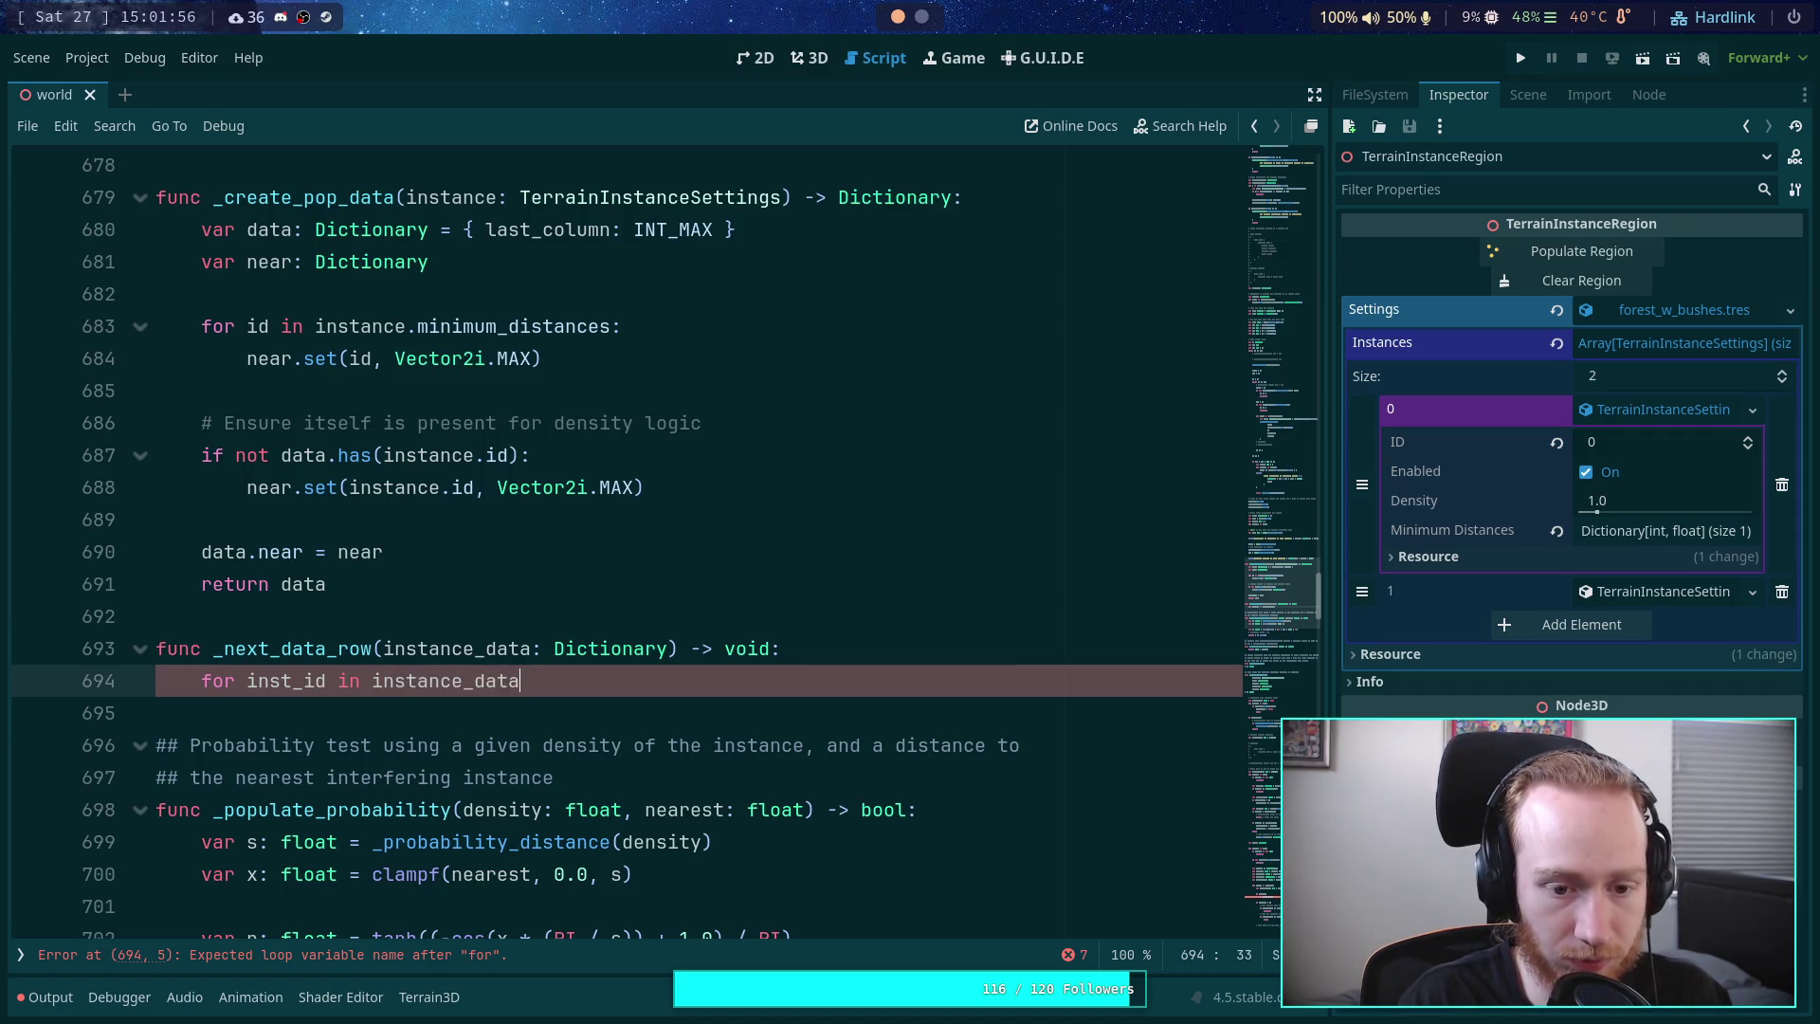
key(Return)
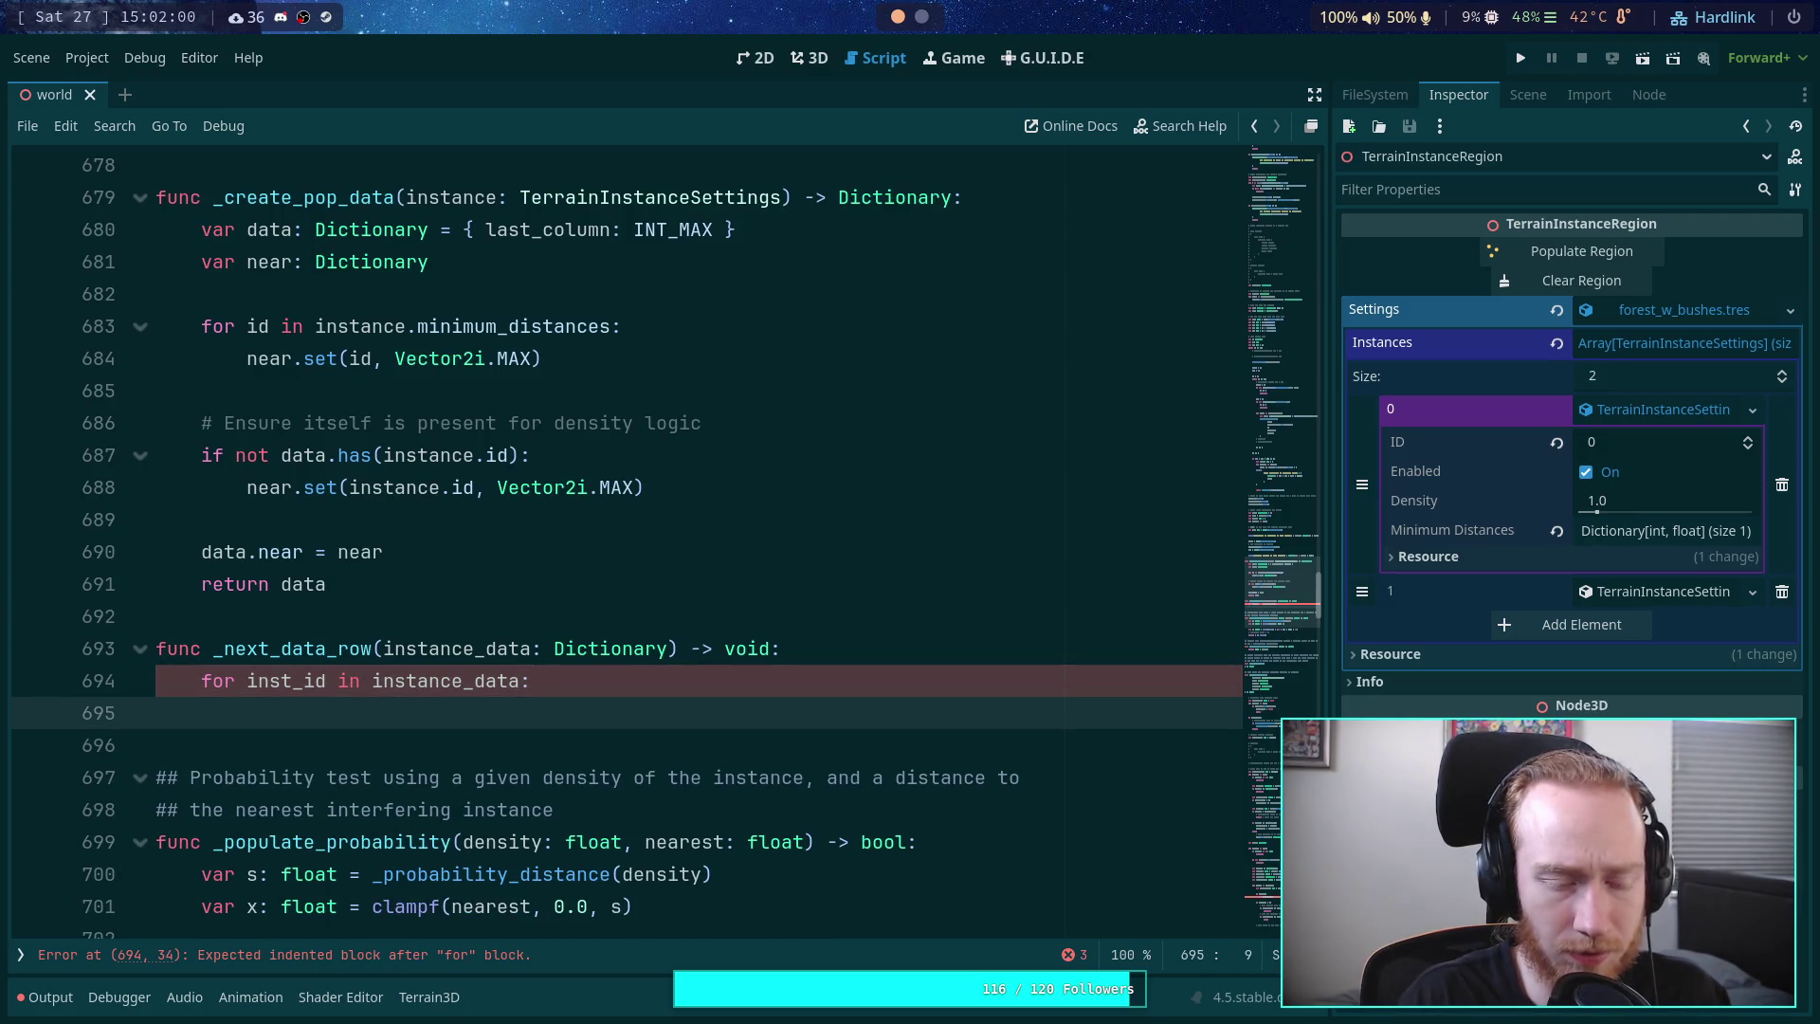
- Inside the loop, set instance_data.get(inst_id).last_column = INT_MAX
text(instane)
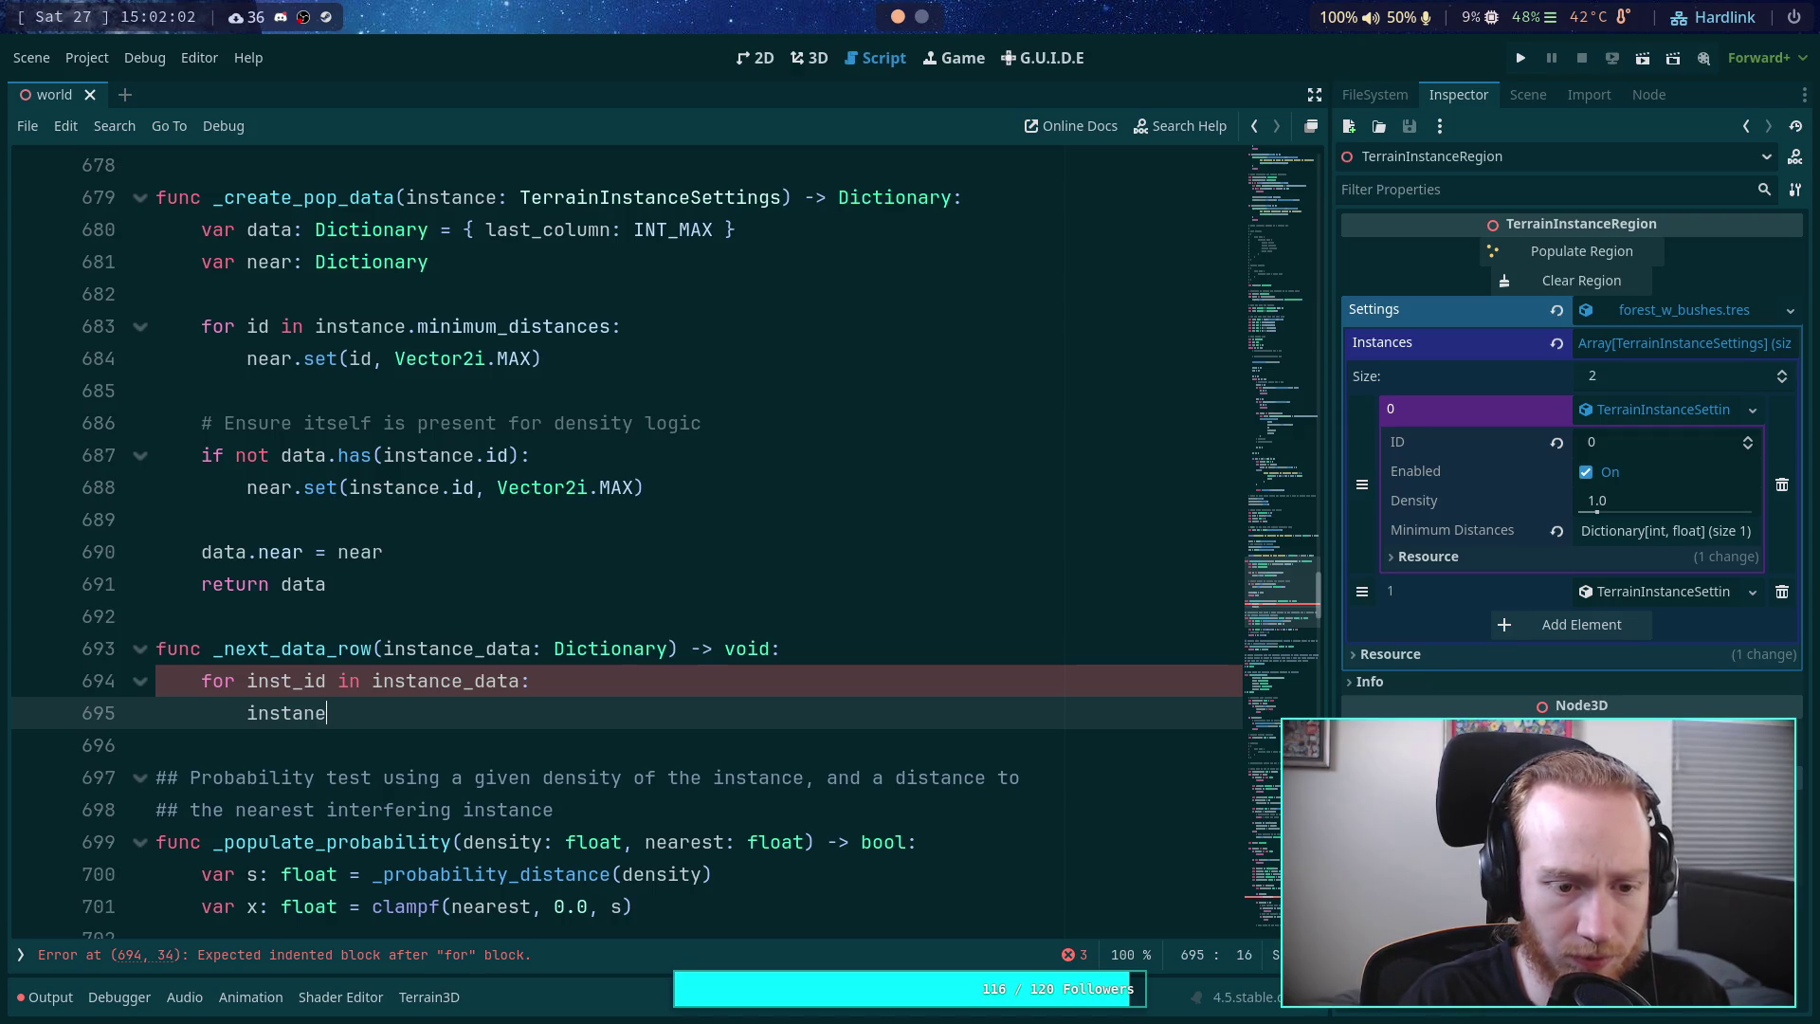
key(BackSpace)
text(ce_da)
text(tat)
text([inst_id)
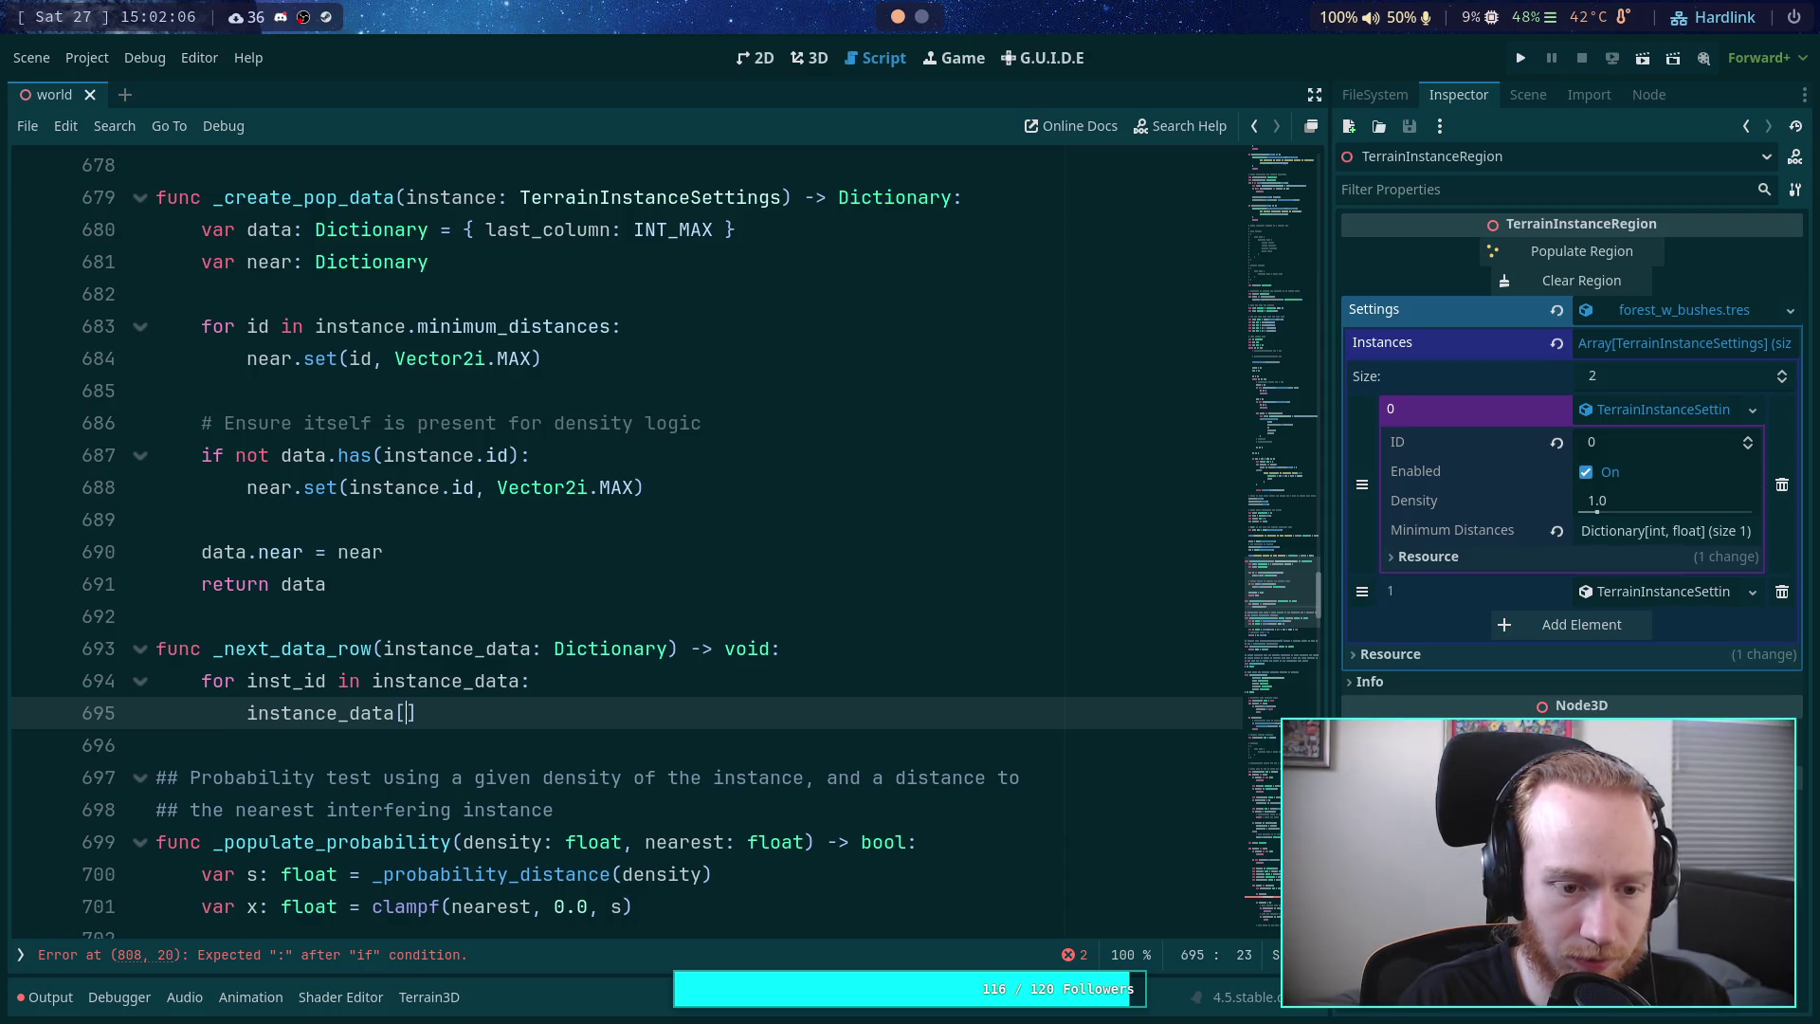
key(BackSpace)
key(BackSpace)
key(BackSpace)
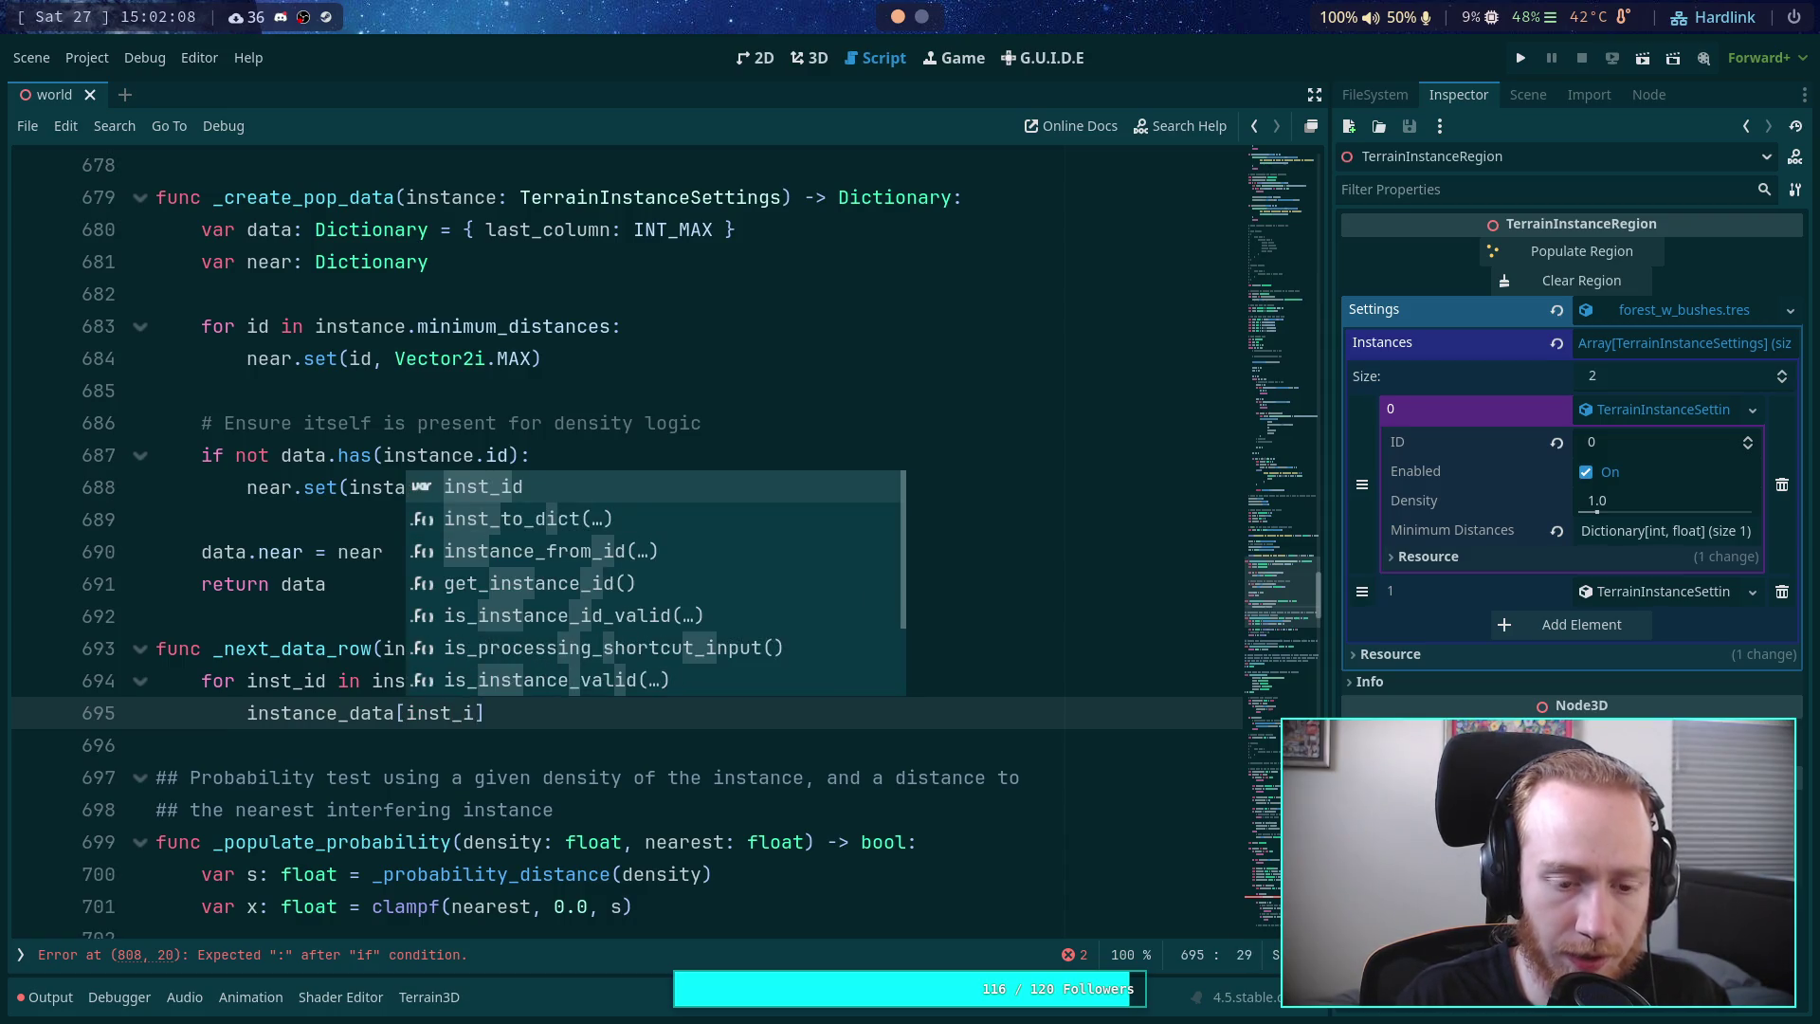
text(.get)
text((in)
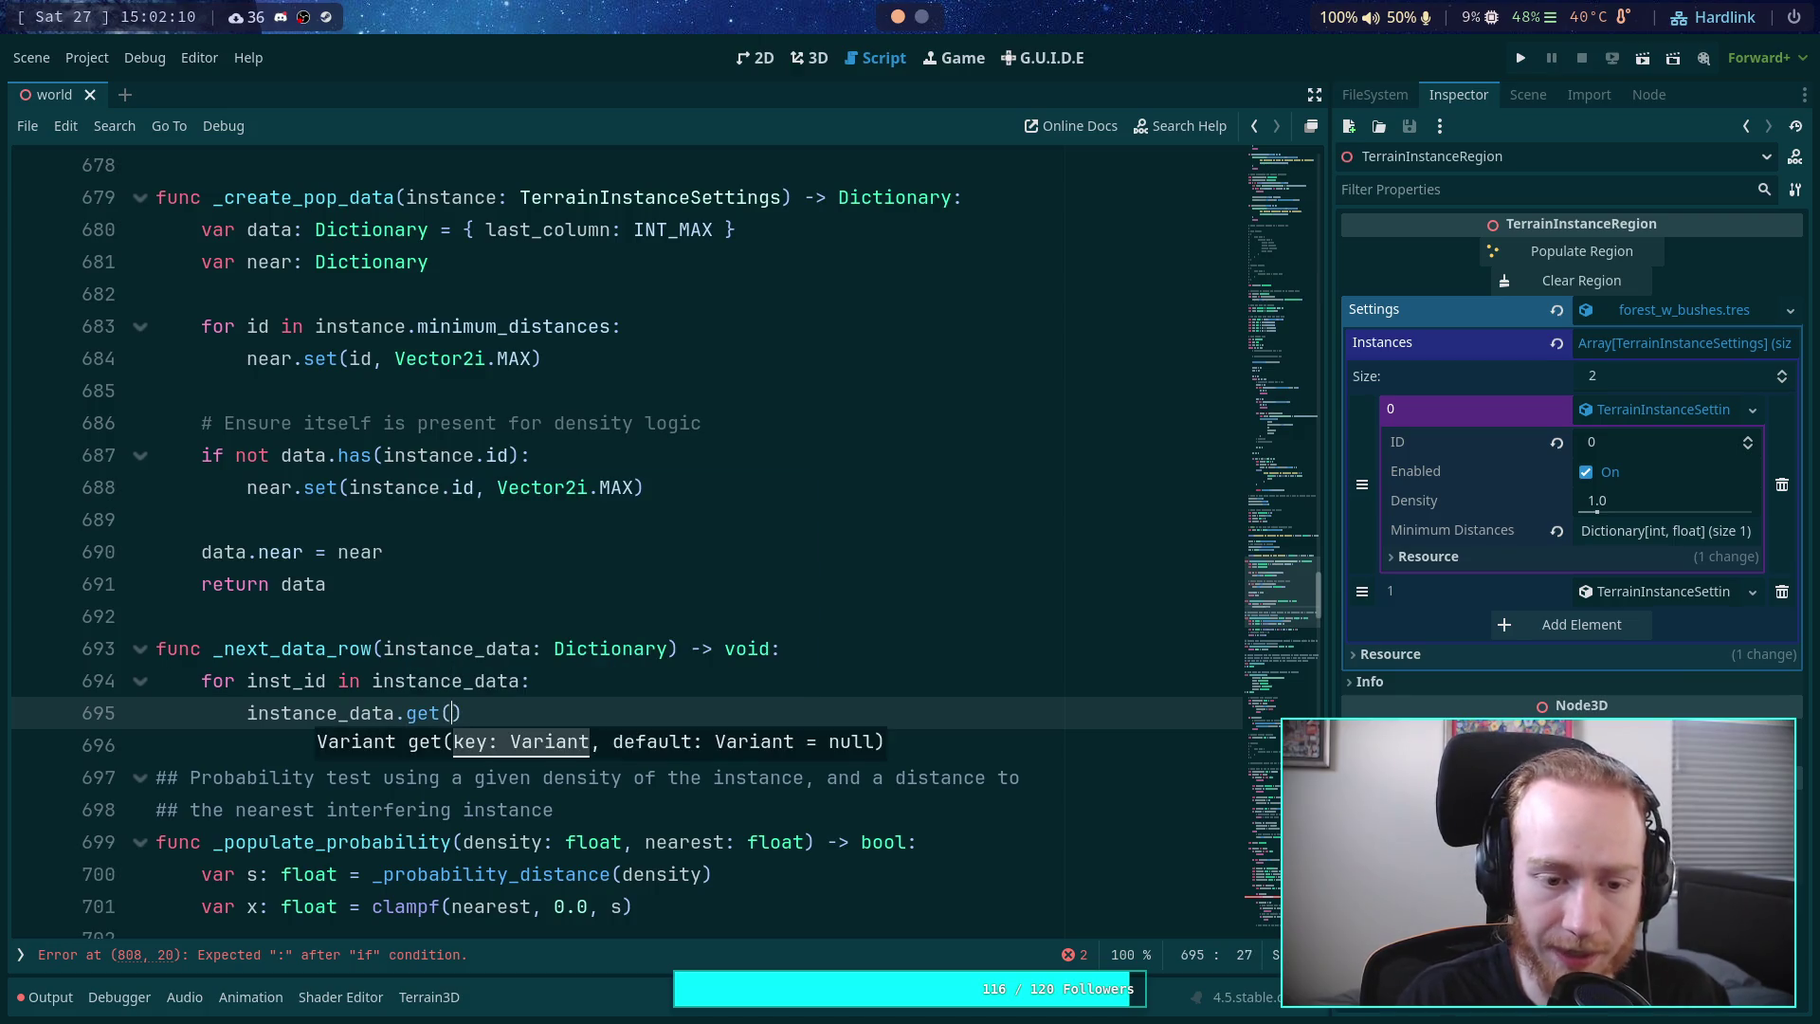
text(st_id0)
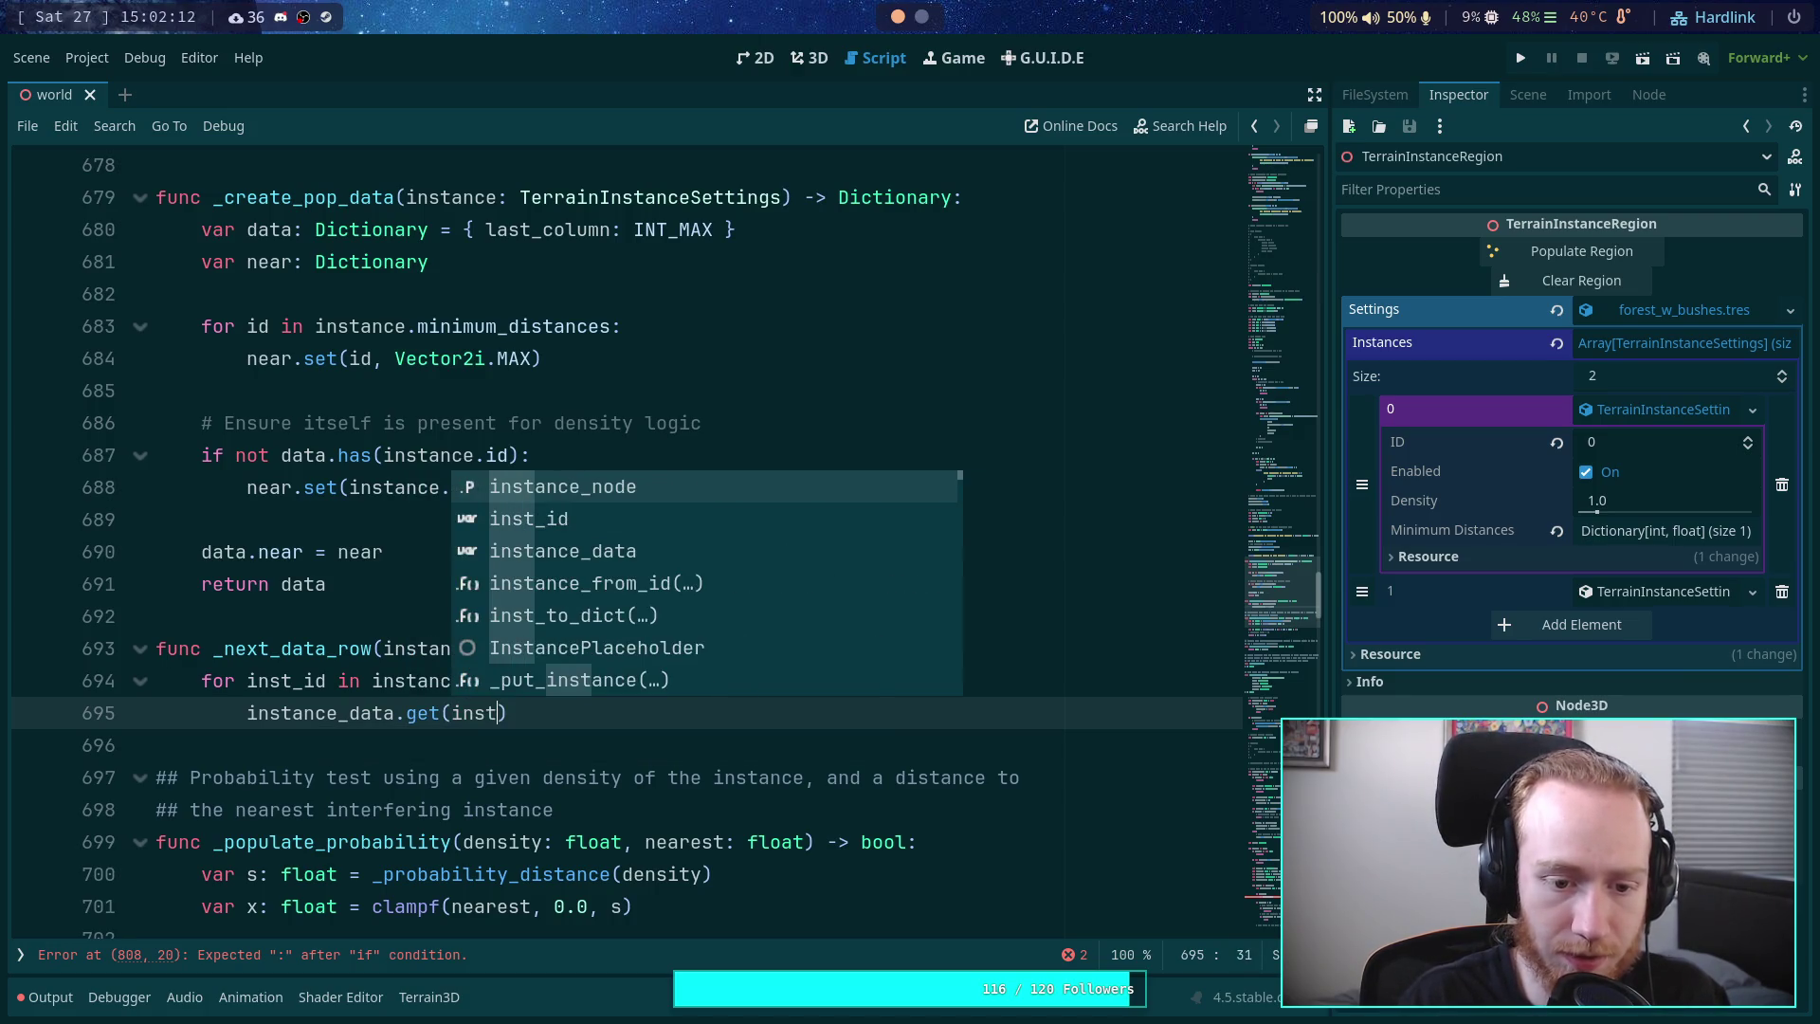
key(BackSpace)
text().)
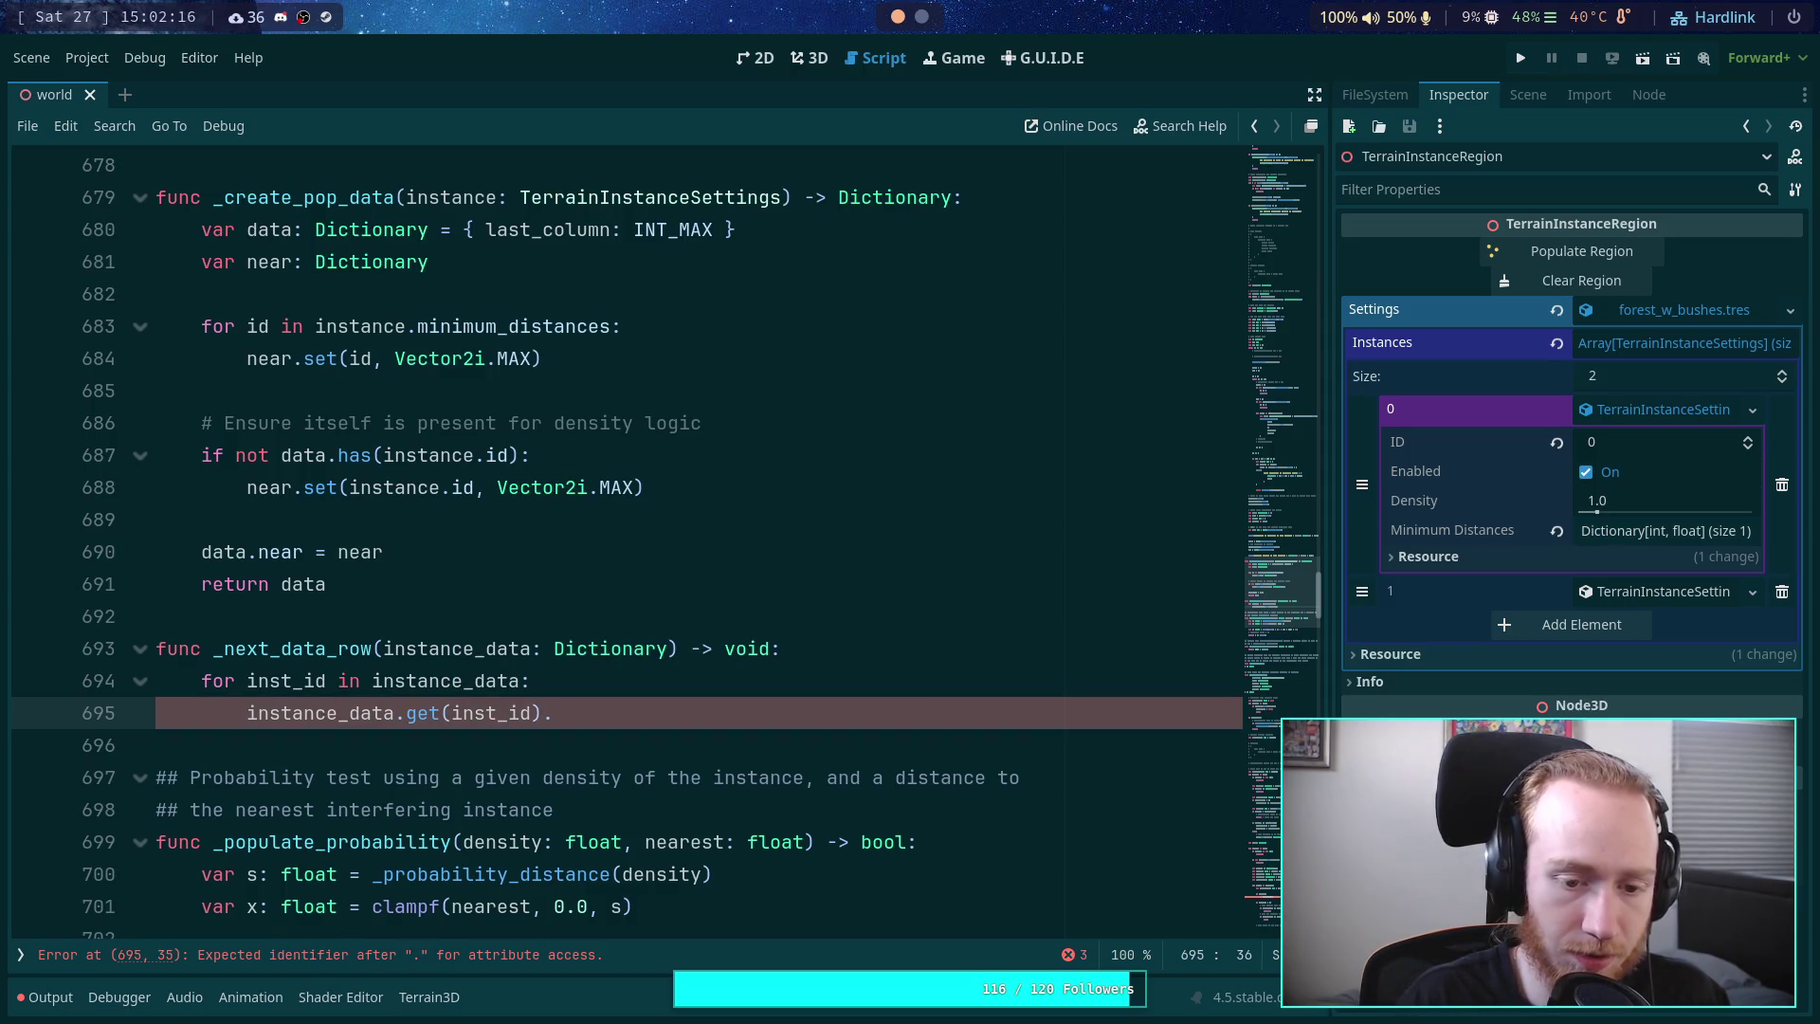
text(near)
key(BackSpace)
key(BackSpace)
key(BackSpace)
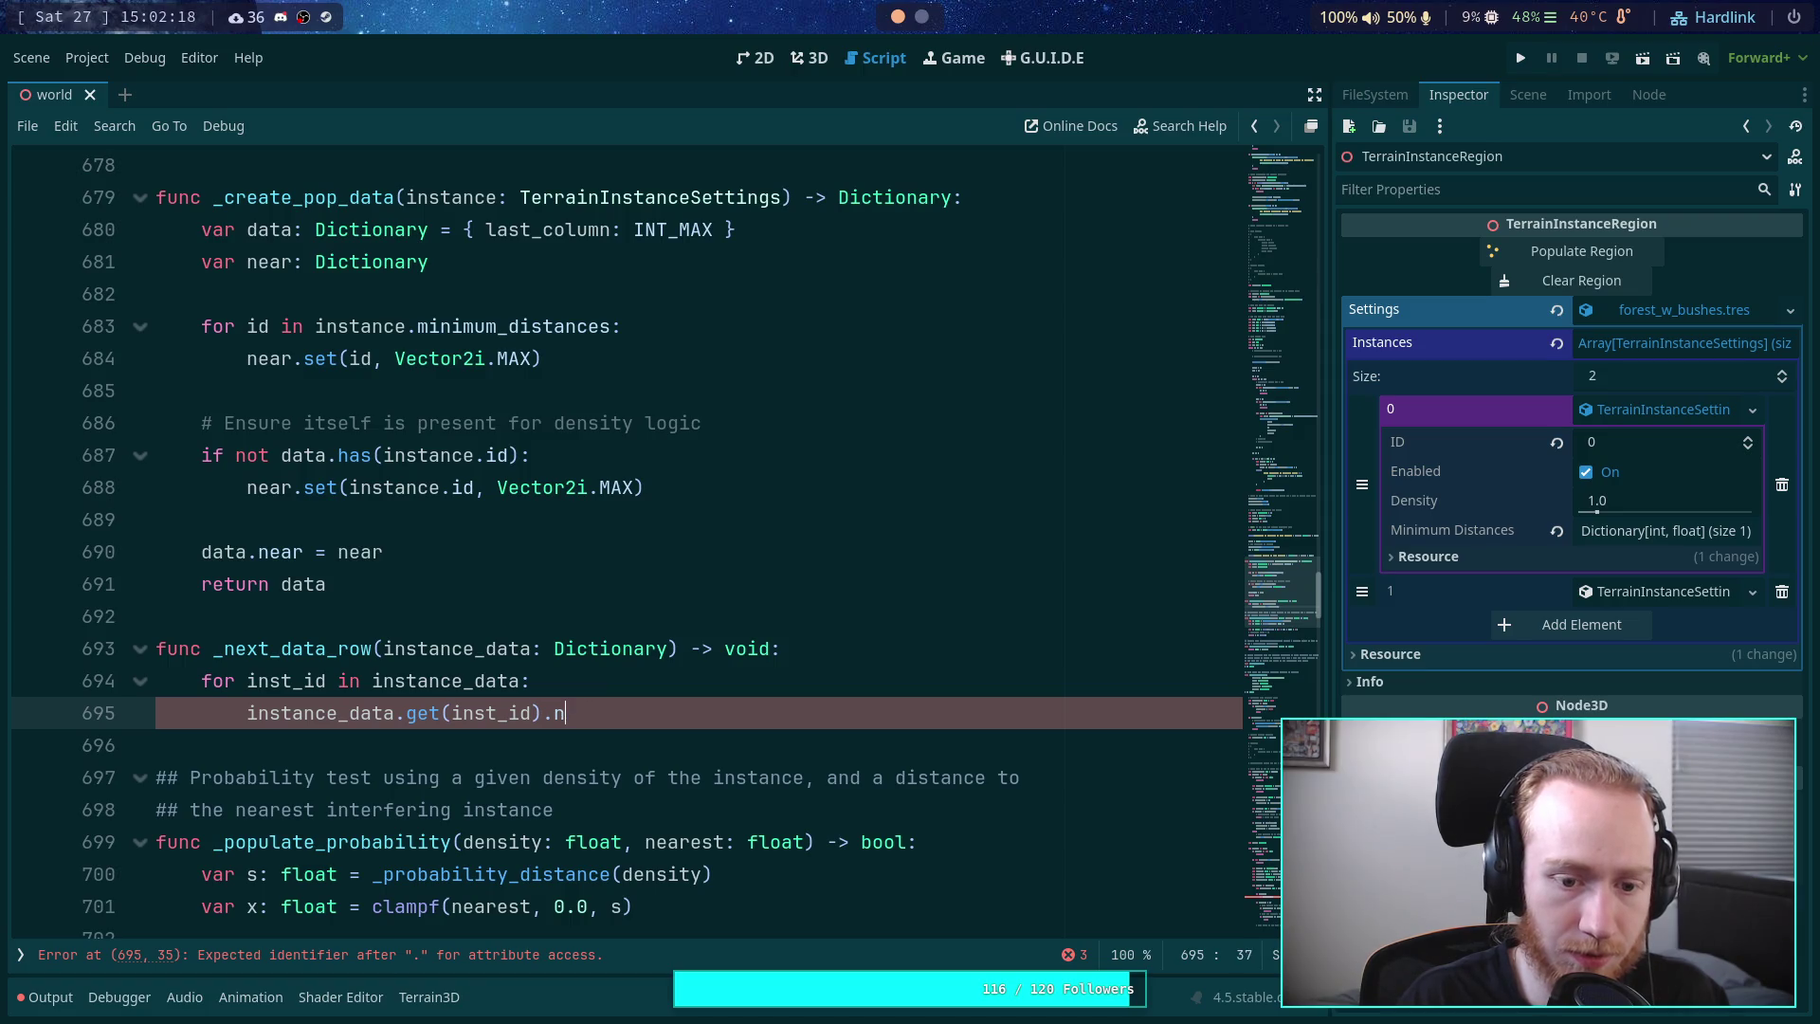
text(last_co)
text(lumn )
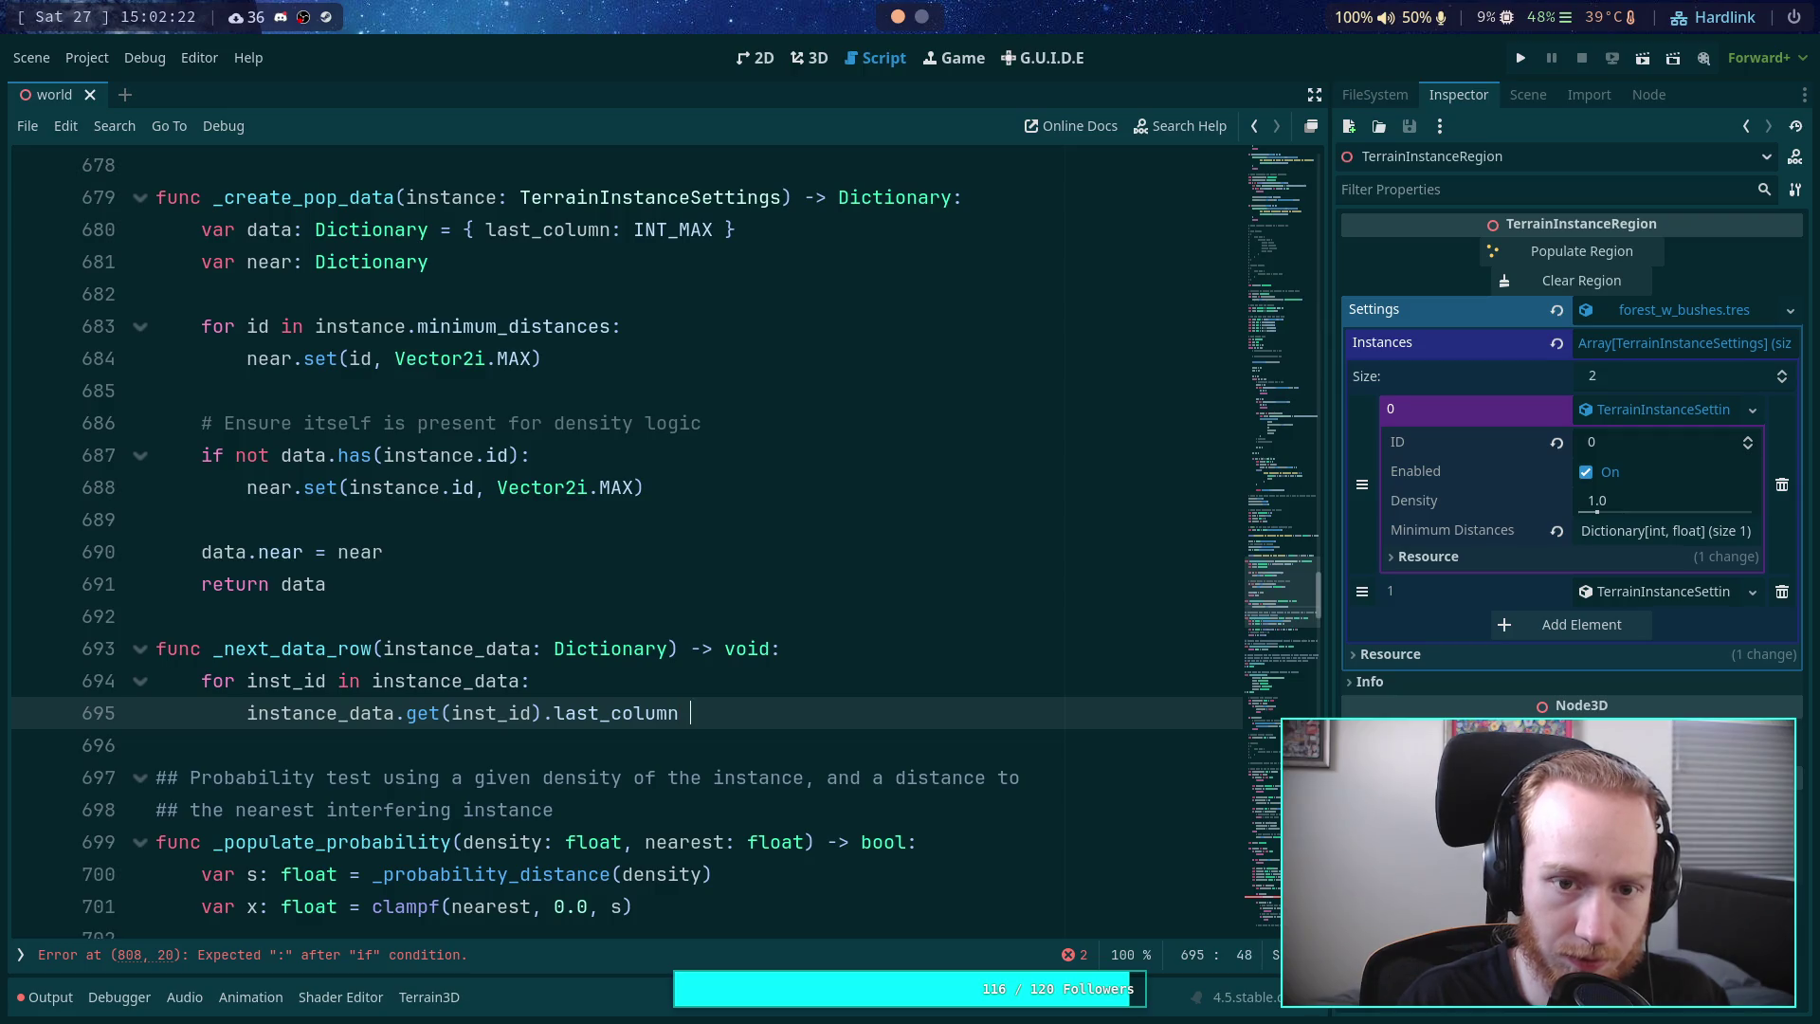
text(=/)
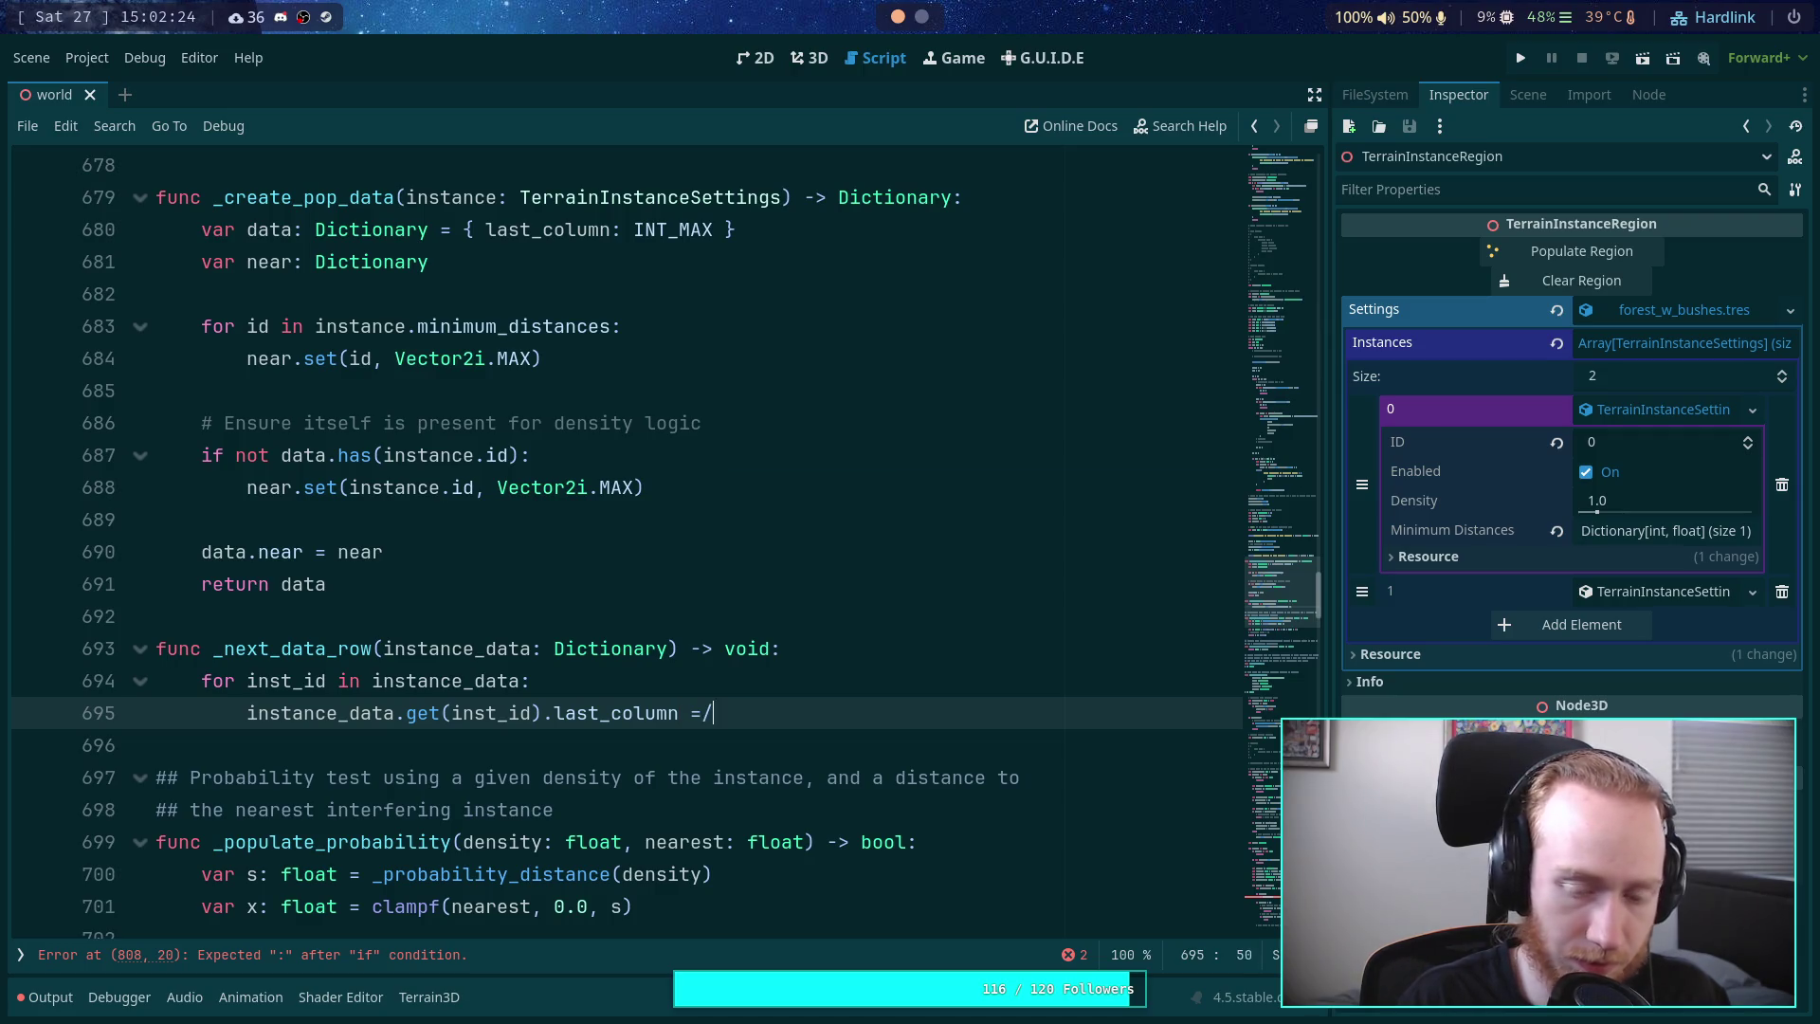
text(INT)
key(Return)
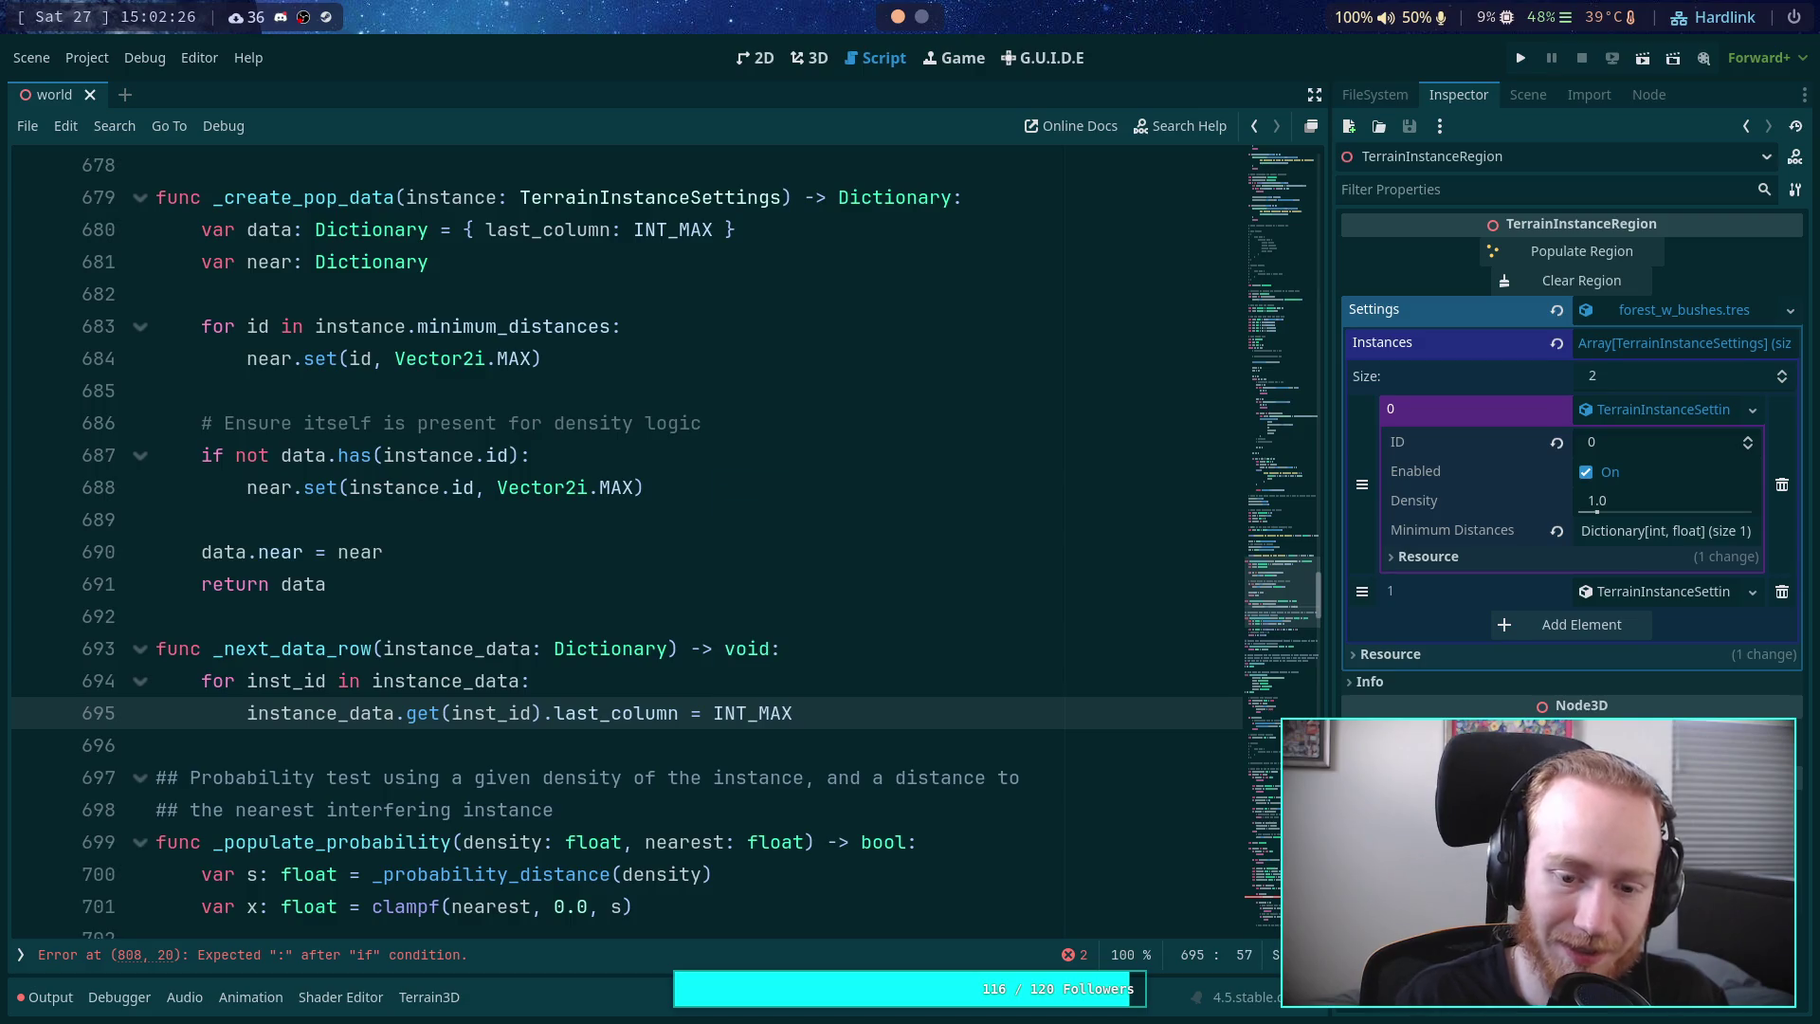
- Save the scene and script, and fold the _next_data_row function
key(ctrl+s)
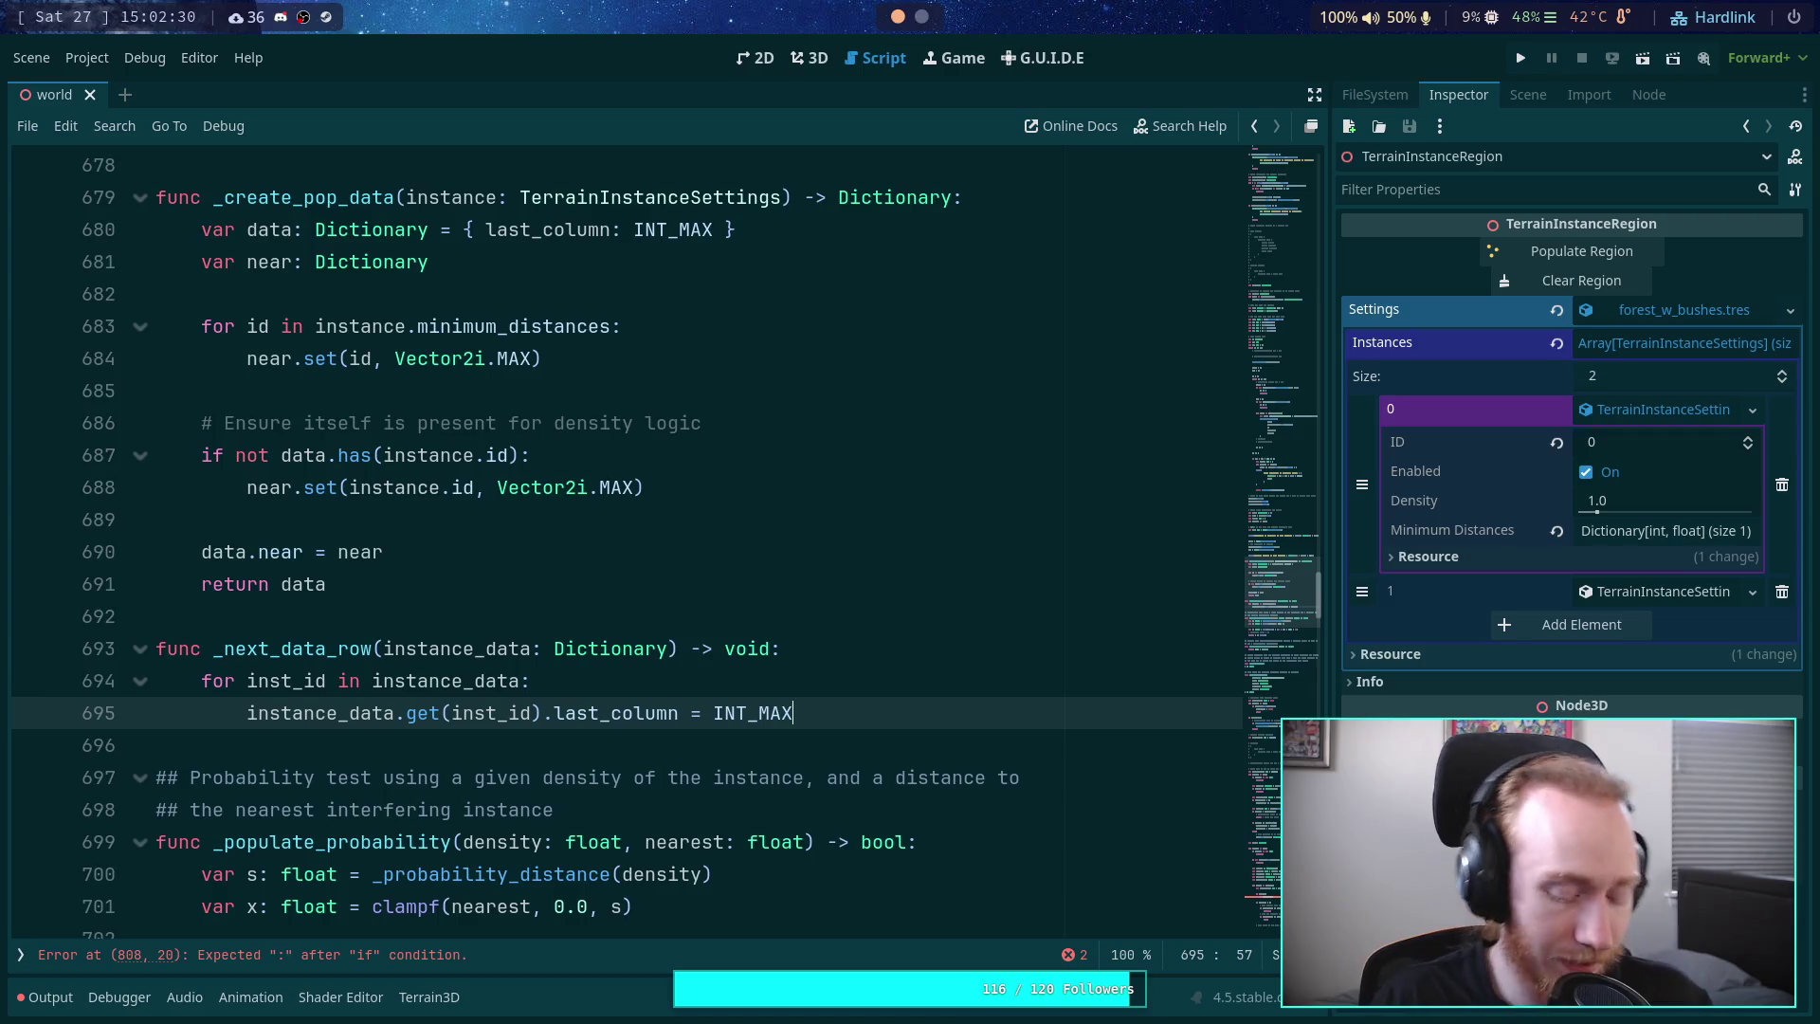
key(ctrl+s)
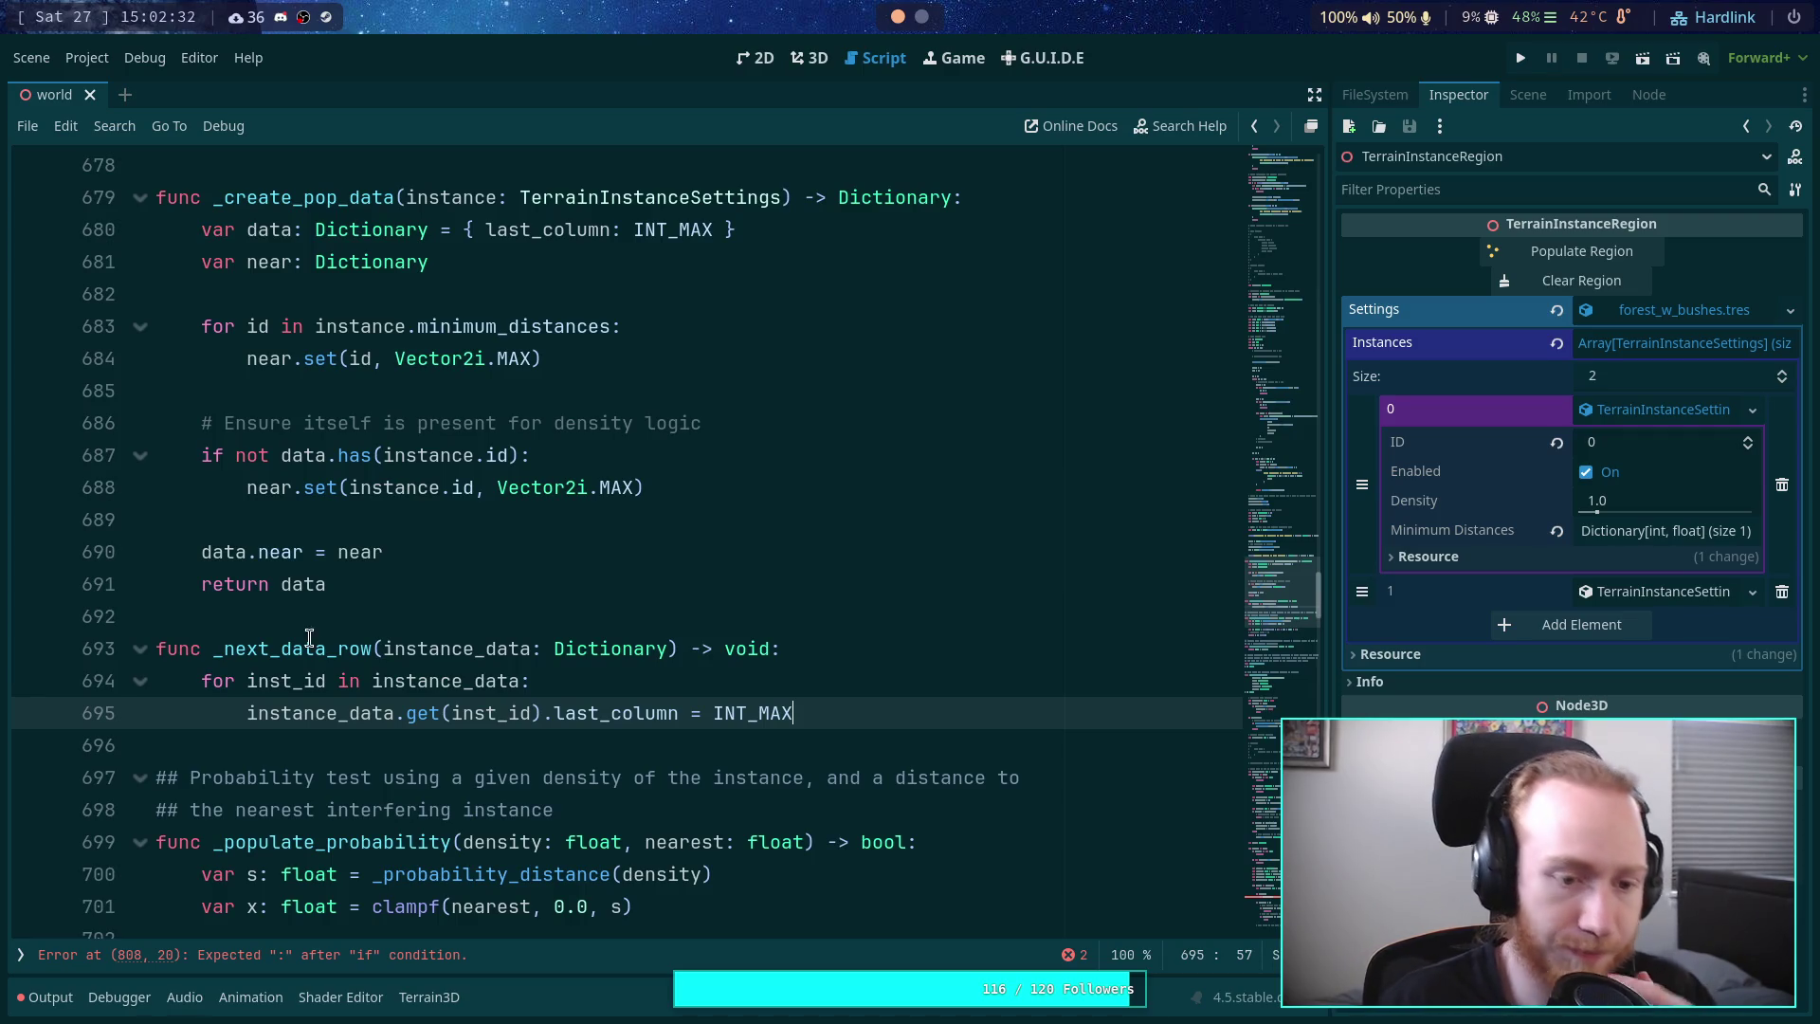
click(139, 654)
- Fold _create_pop_data and put the caret on the blank lines below the folded functions
click(139, 201)
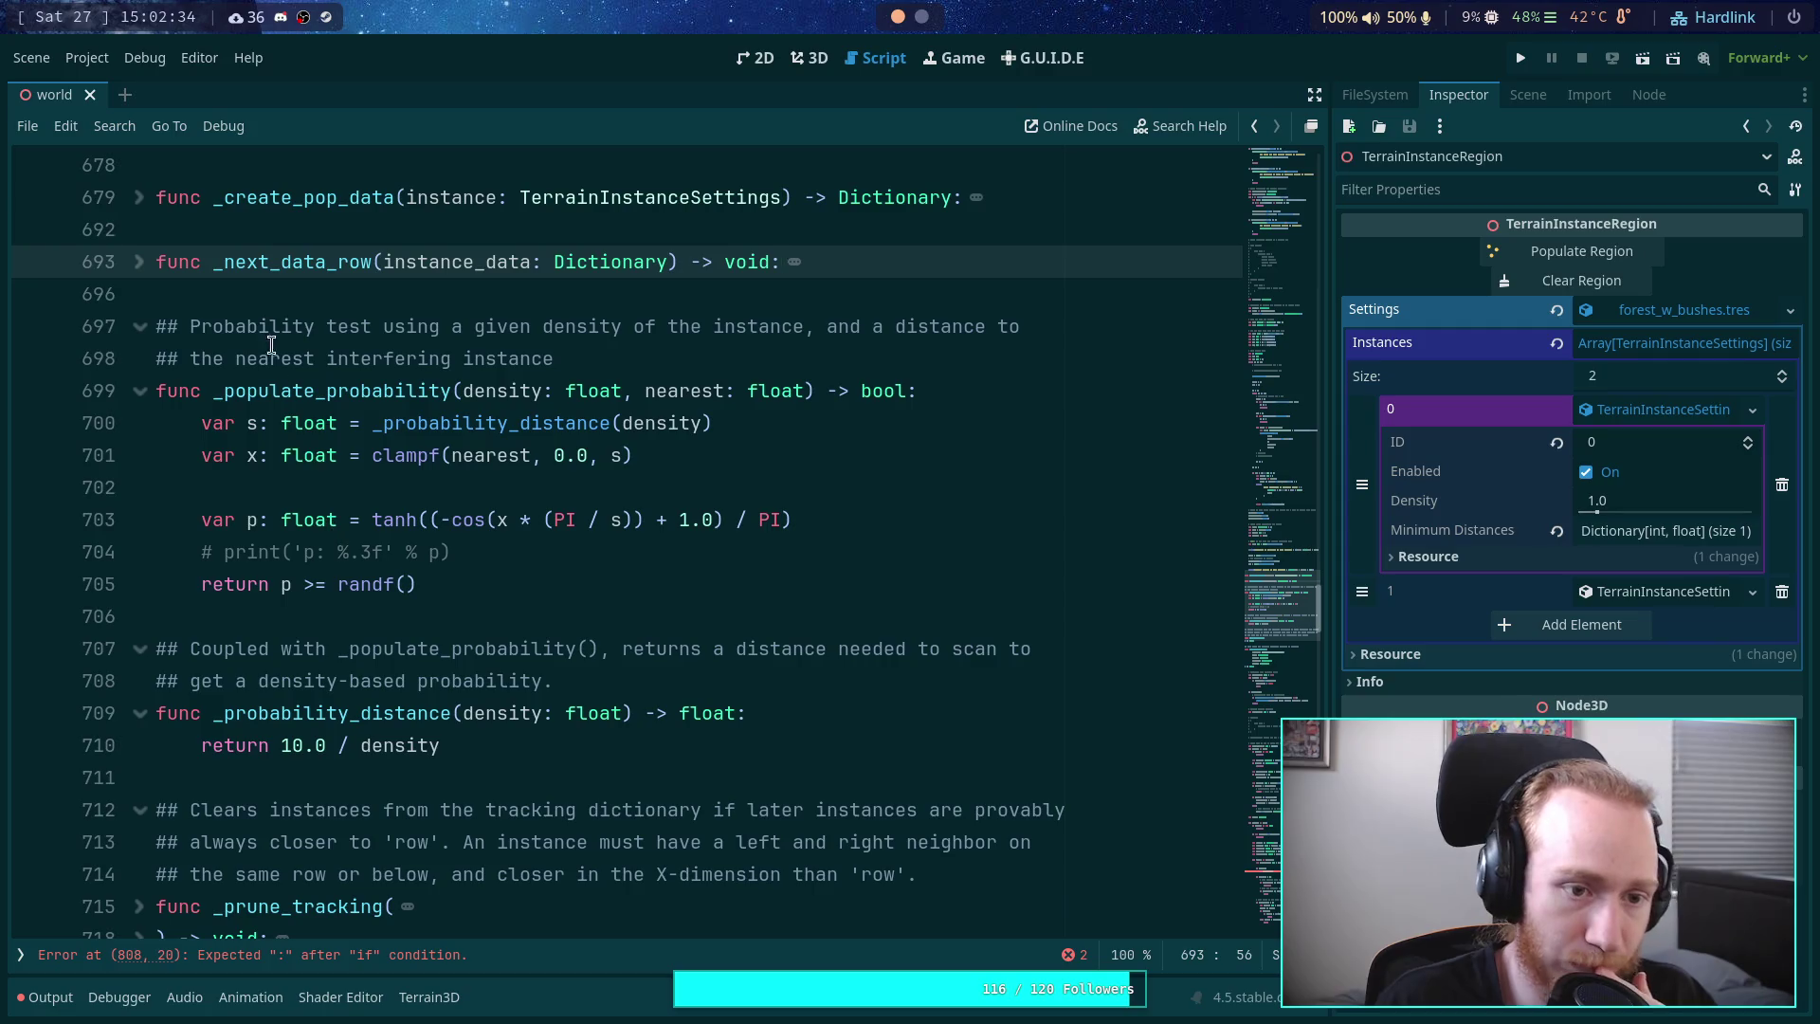
click(270, 301)
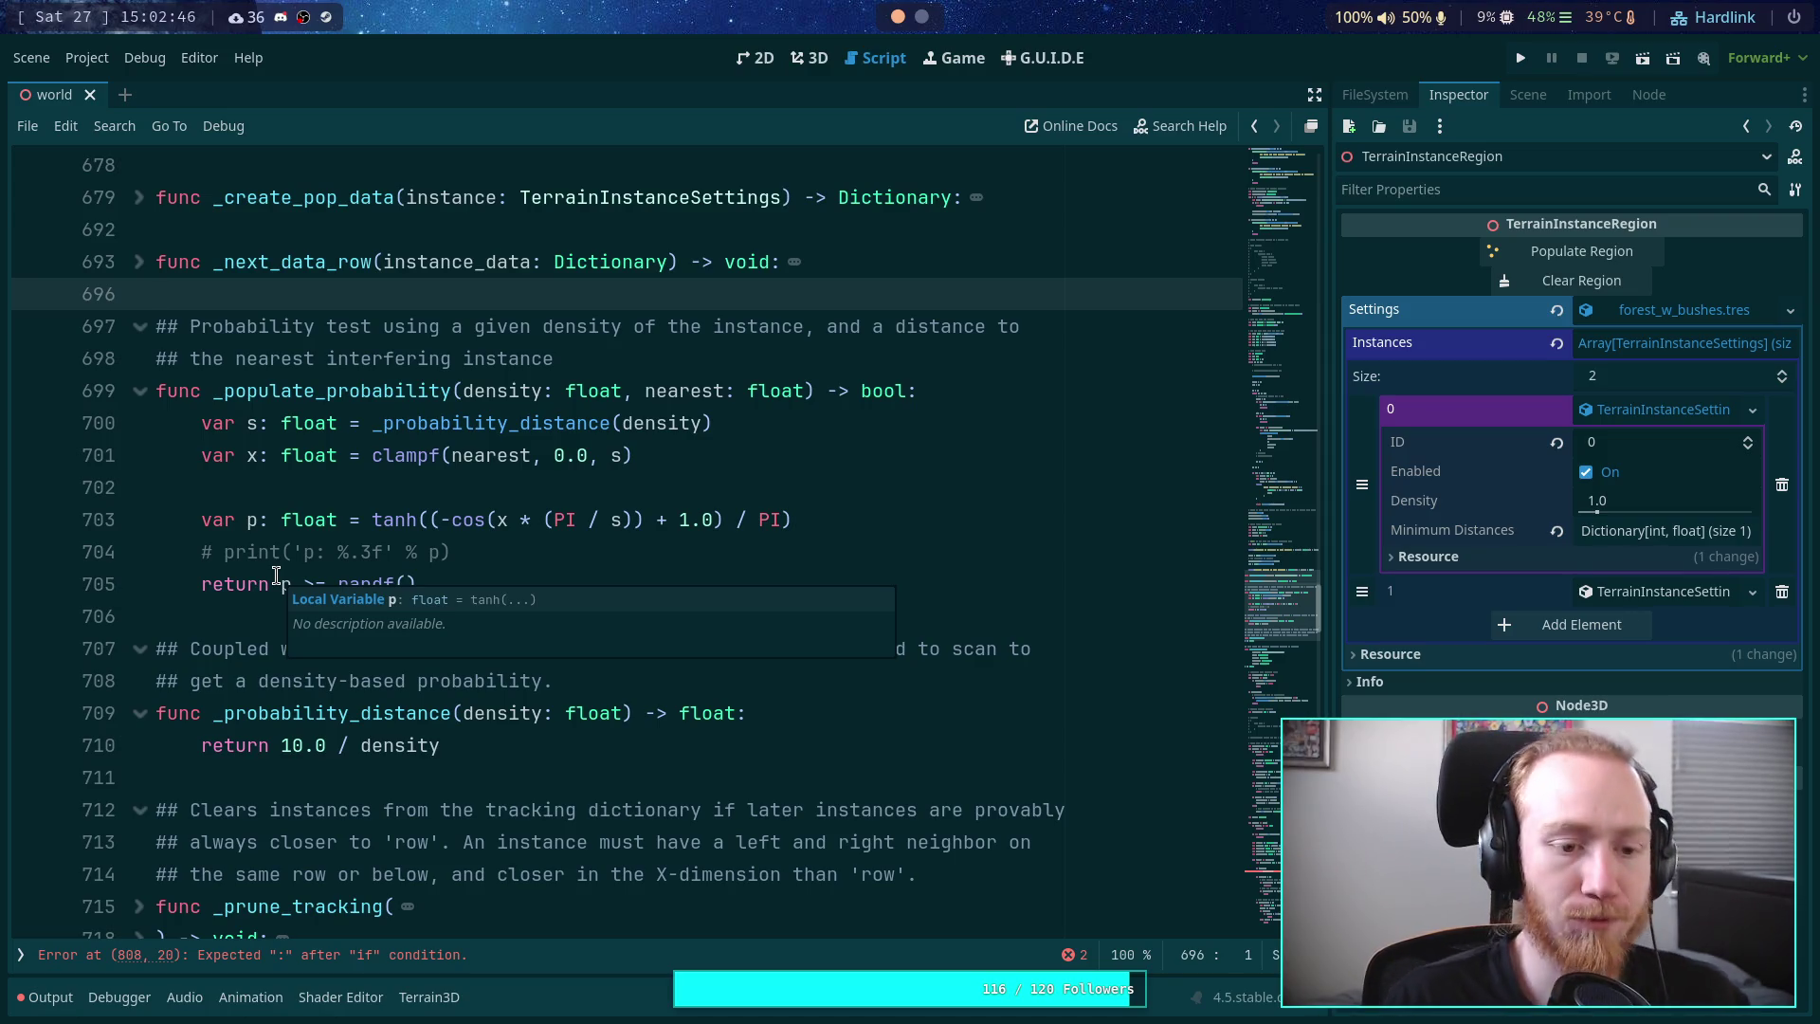
click(327, 618)
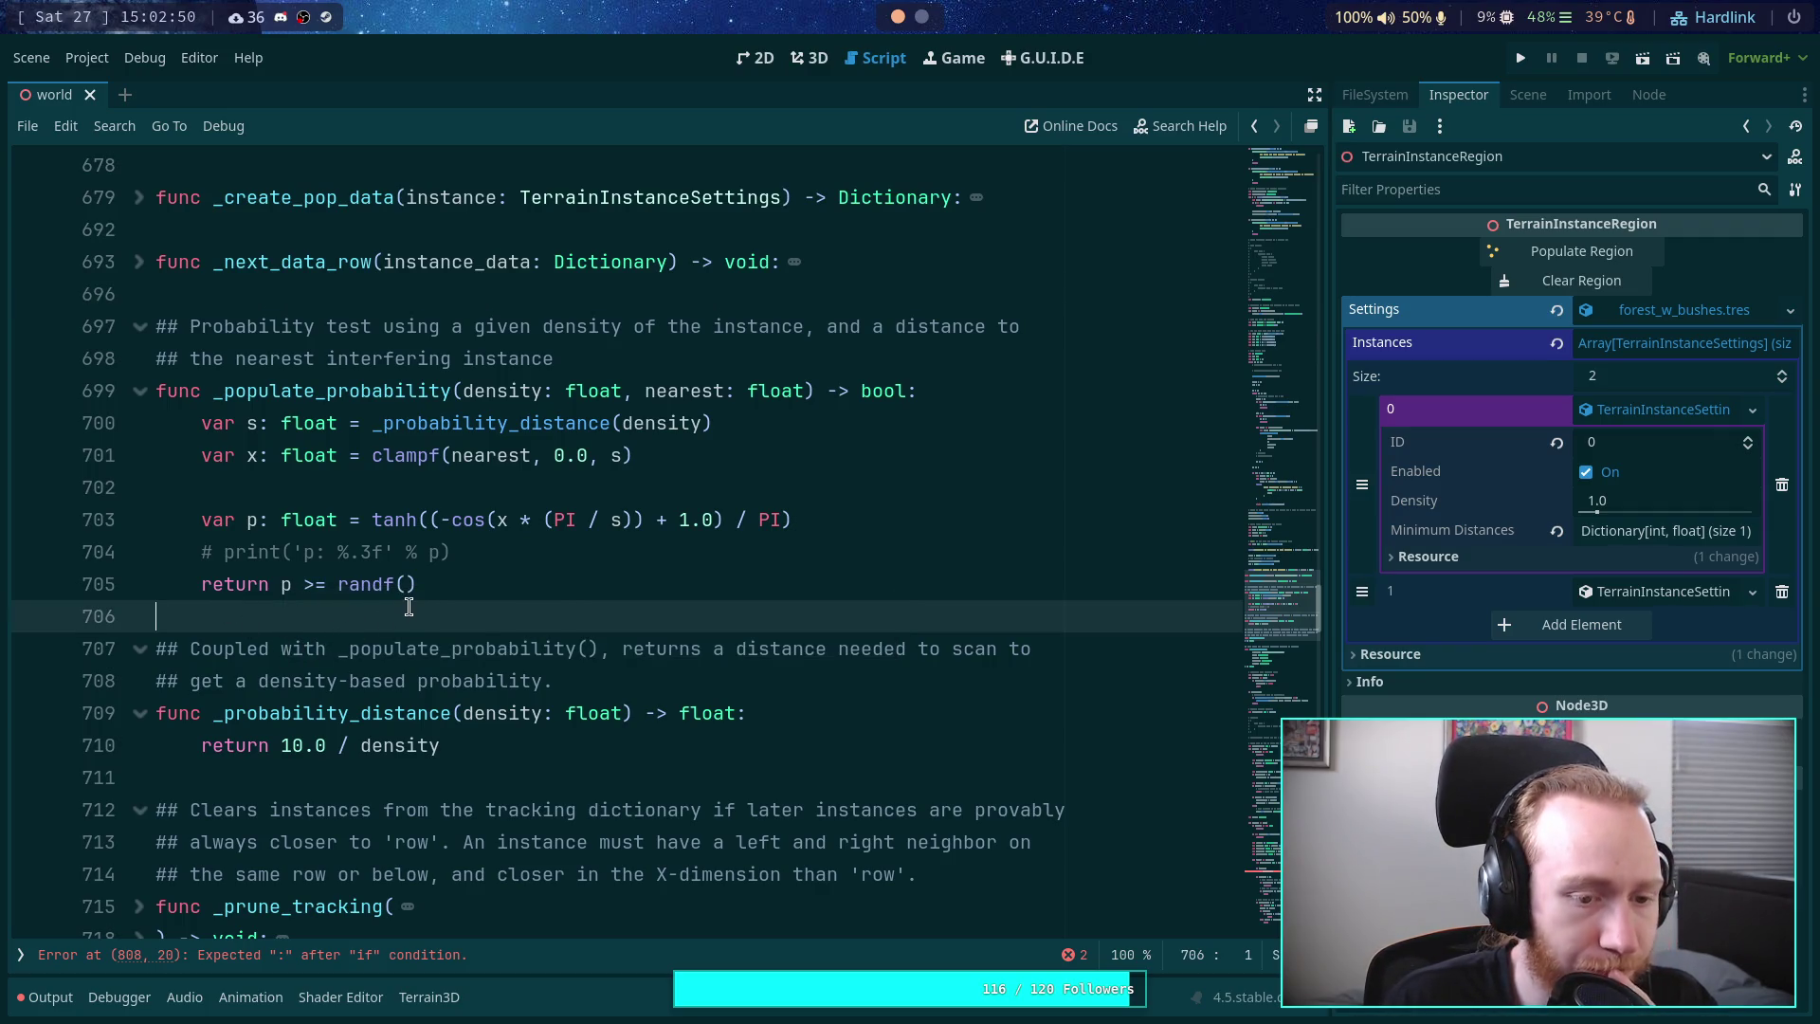
- Go to the per-instance column scan loop and place the caret on empty line 790
scroll(409, 606, down, 15)
scroll(409, 607, down, 3)
scroll(409, 606, down, 4)
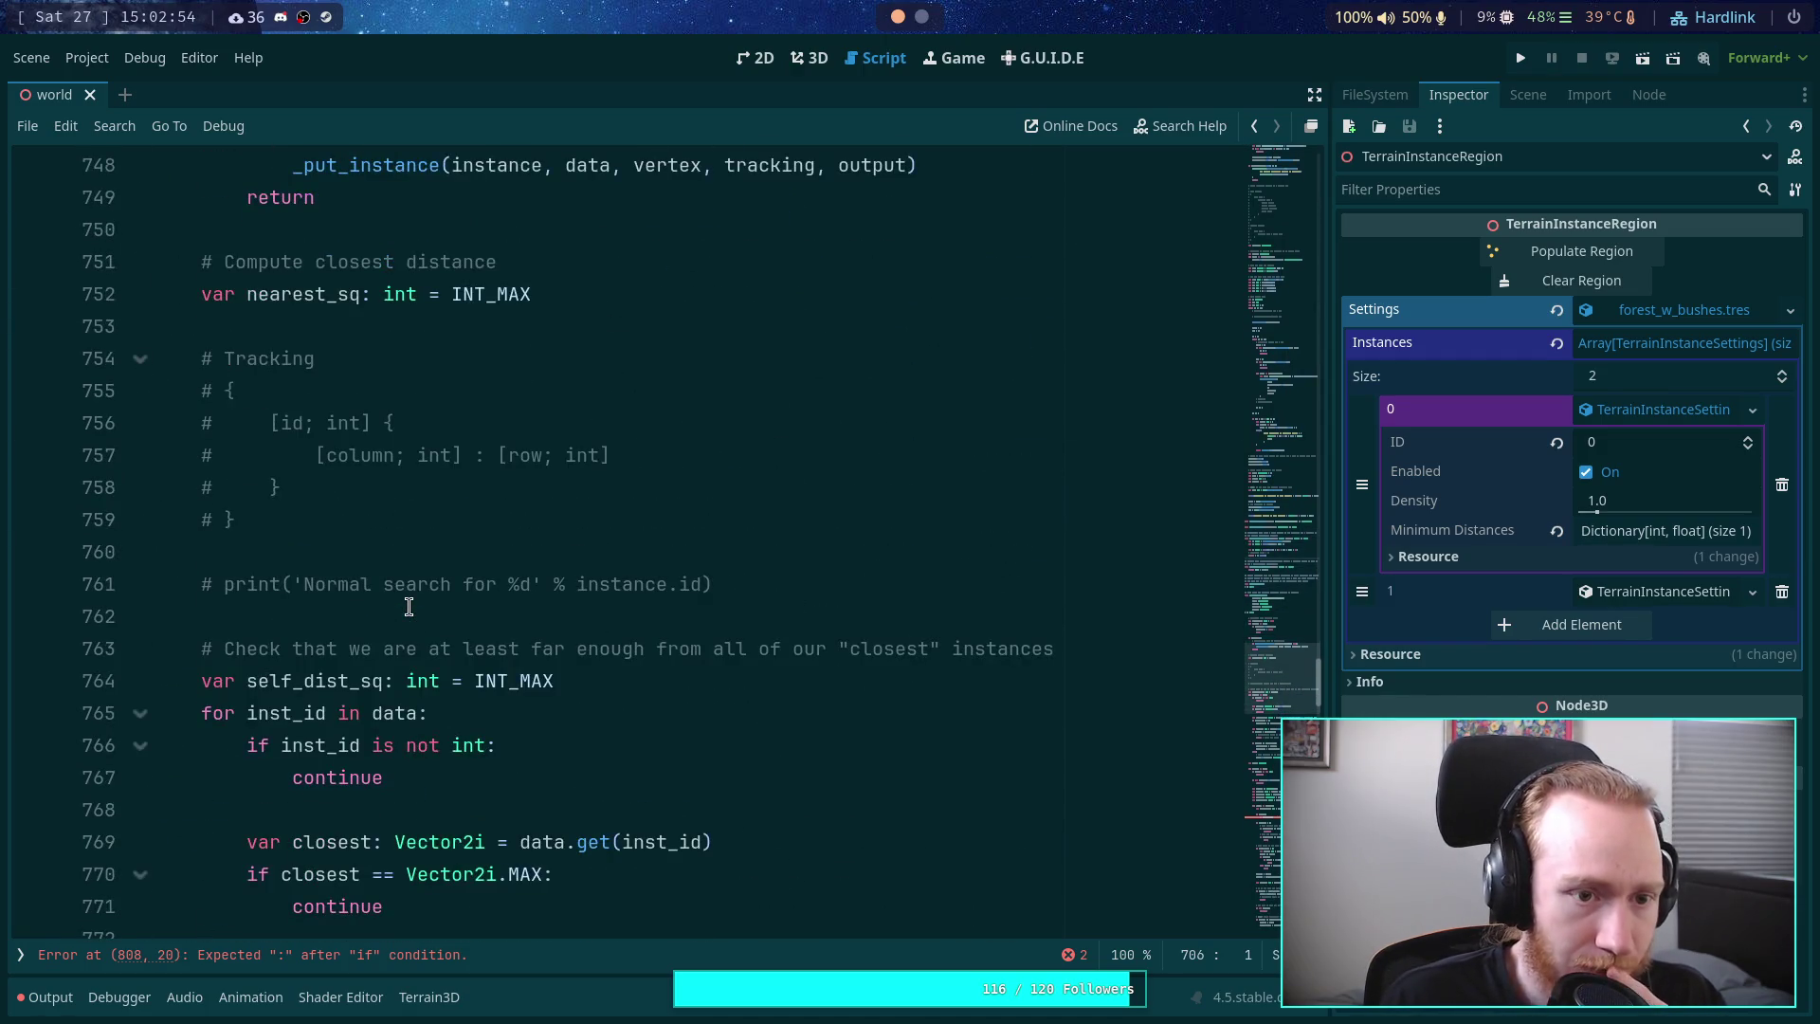
scroll(408, 607, up, 4)
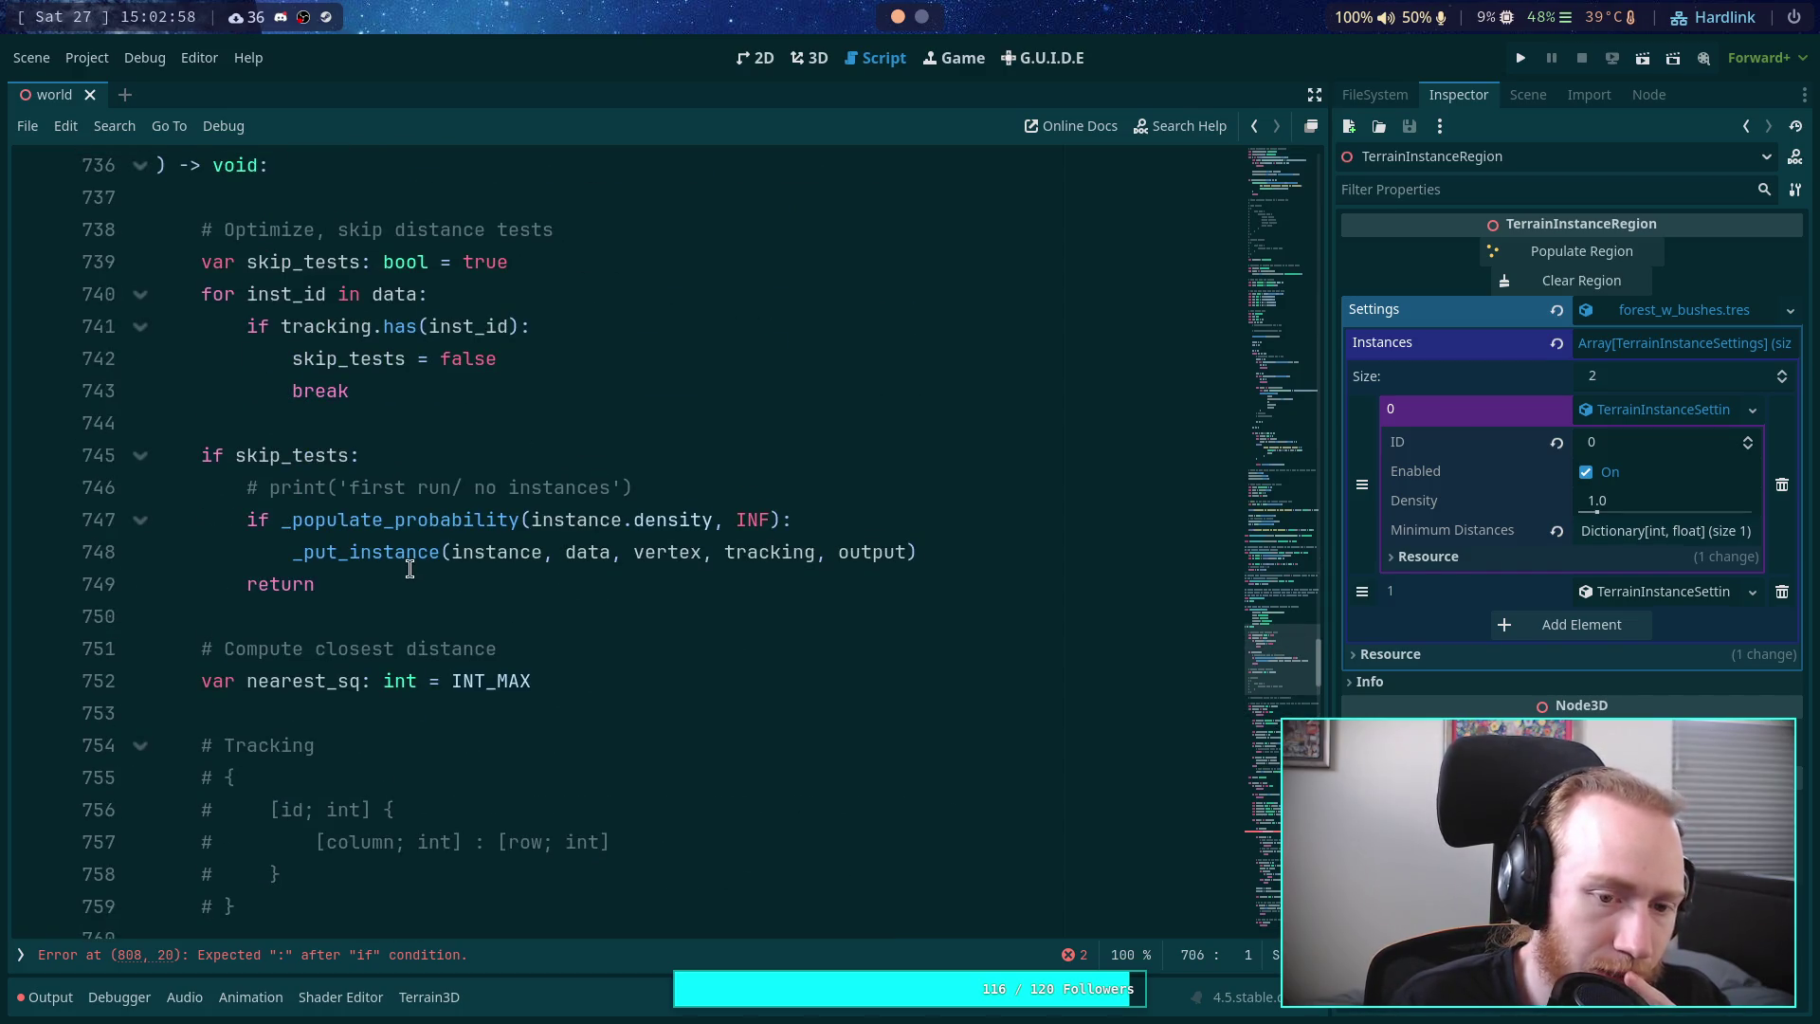
scroll(409, 569, down, 3)
scroll(410, 568, down, 3)
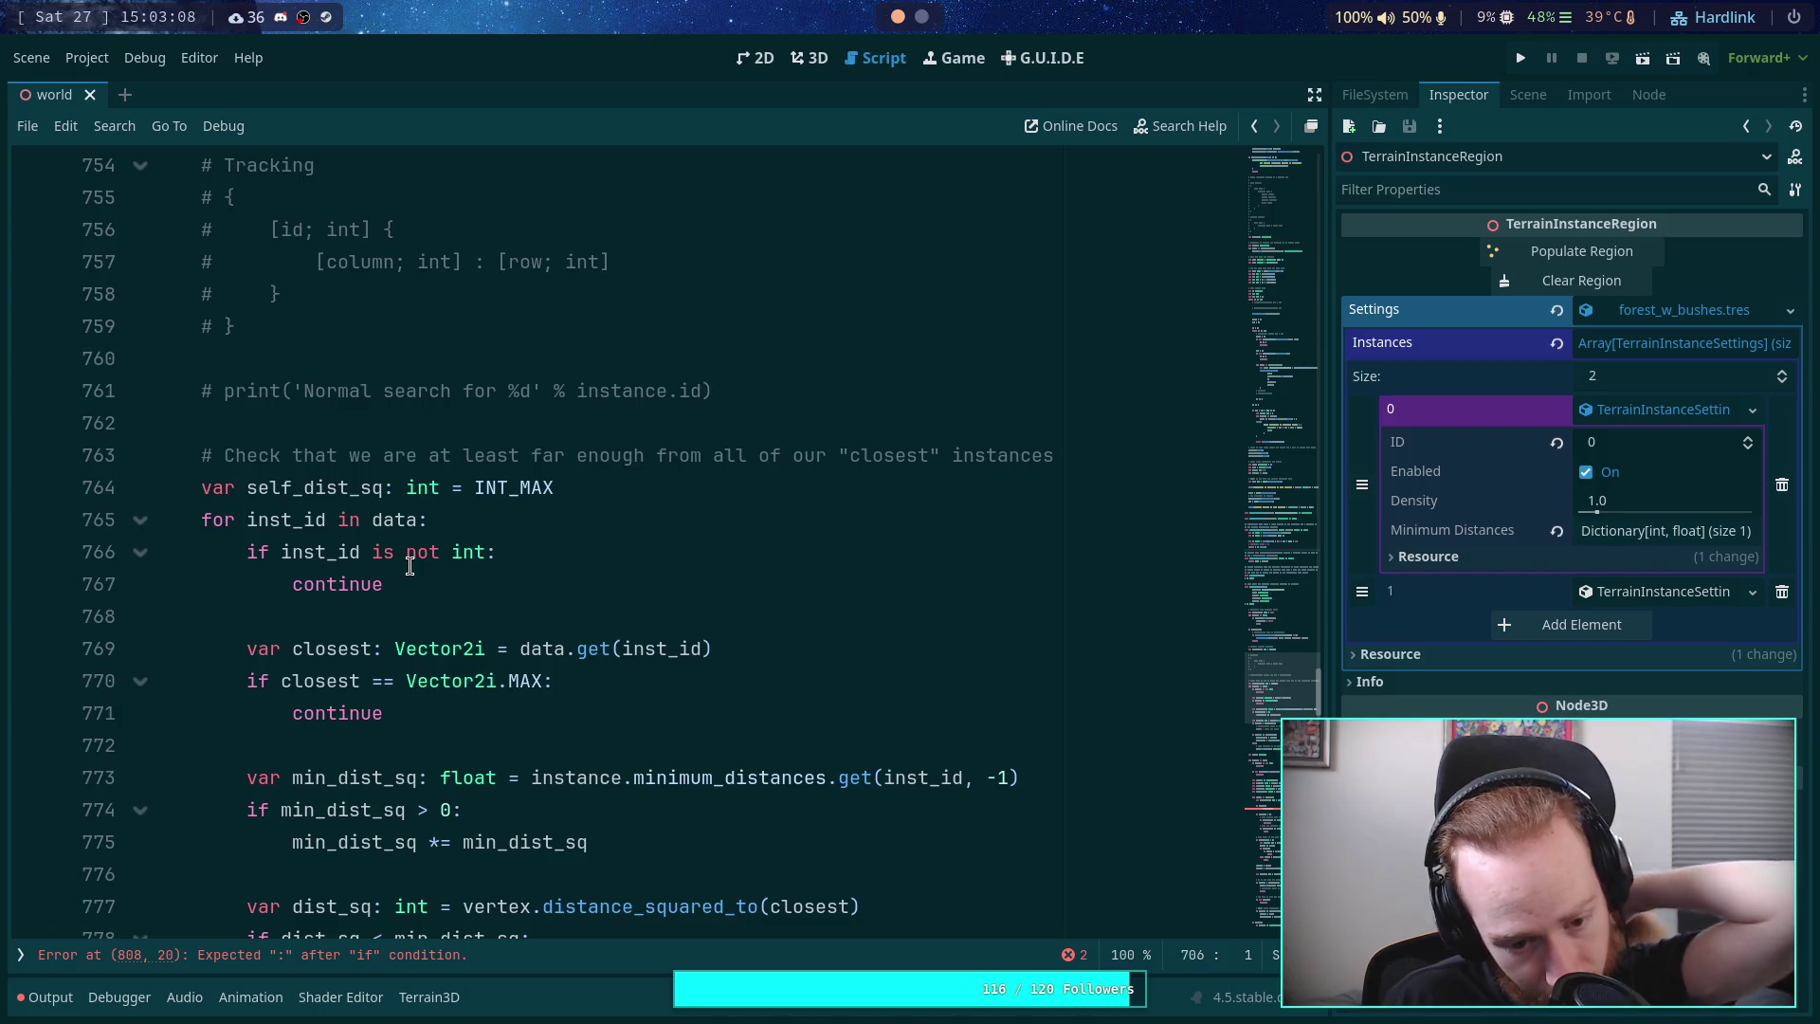
scroll(518, 571, down, 4)
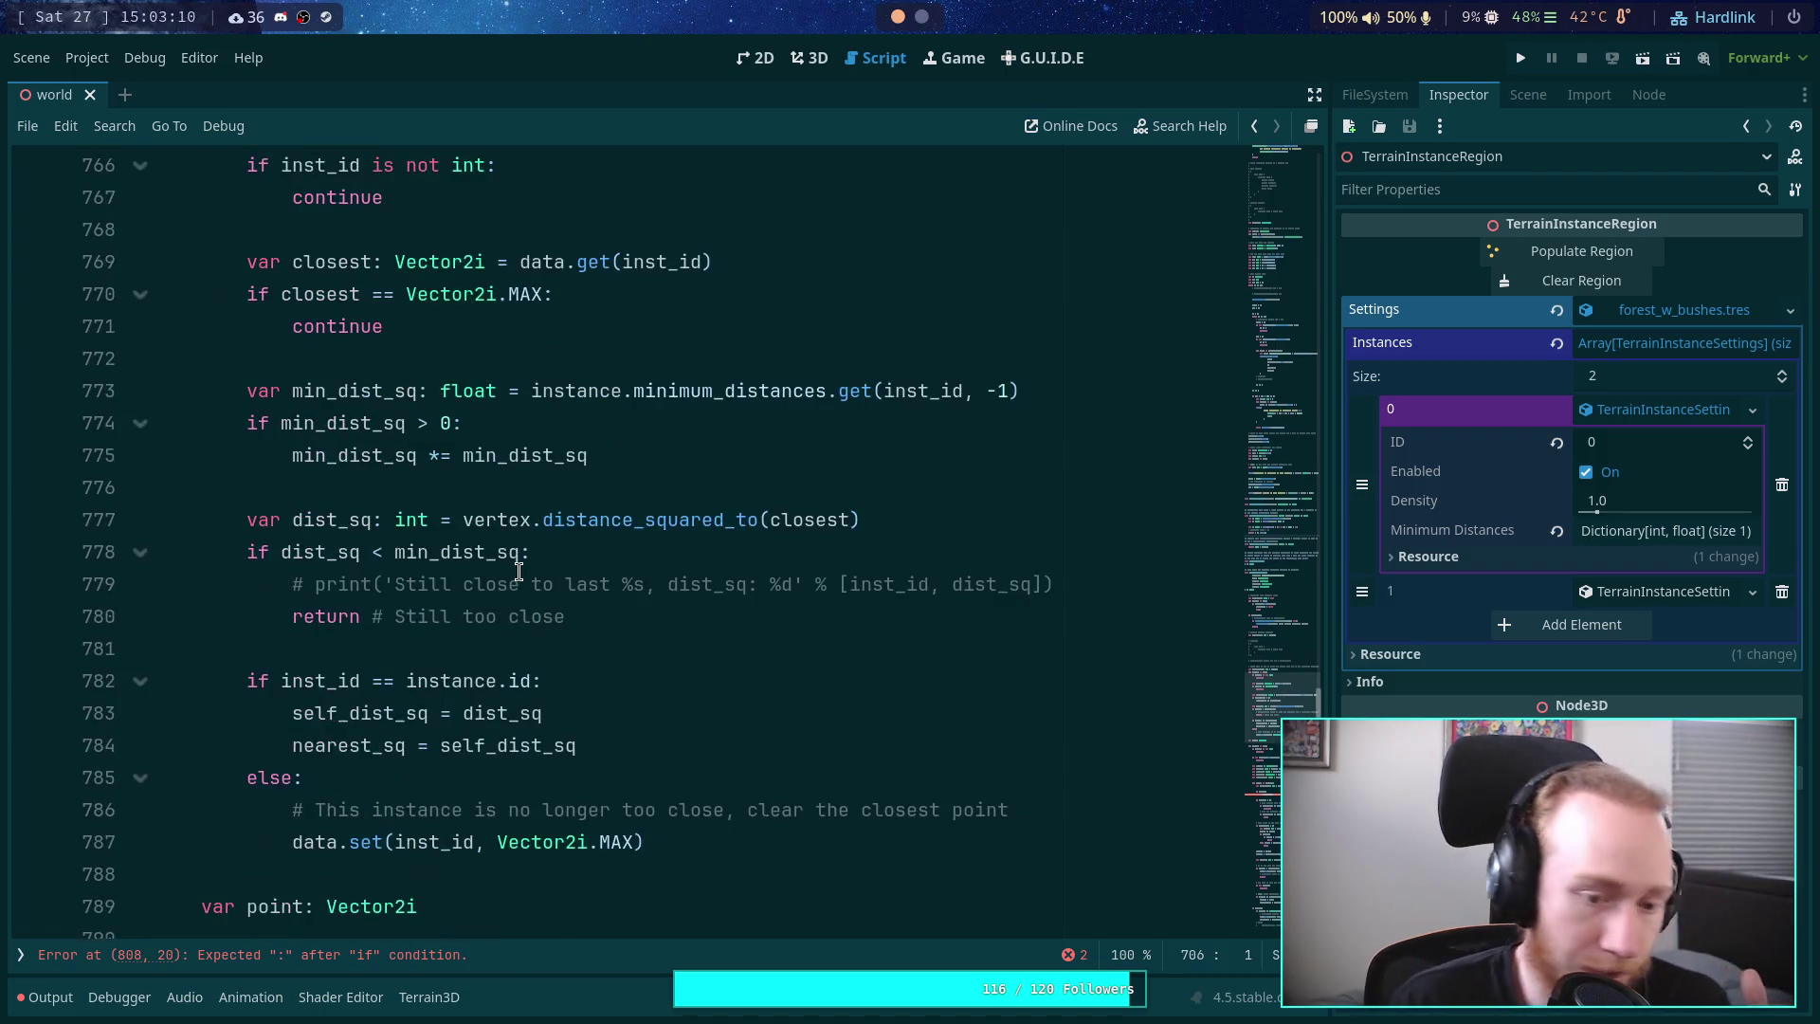
mouse_move(501, 514)
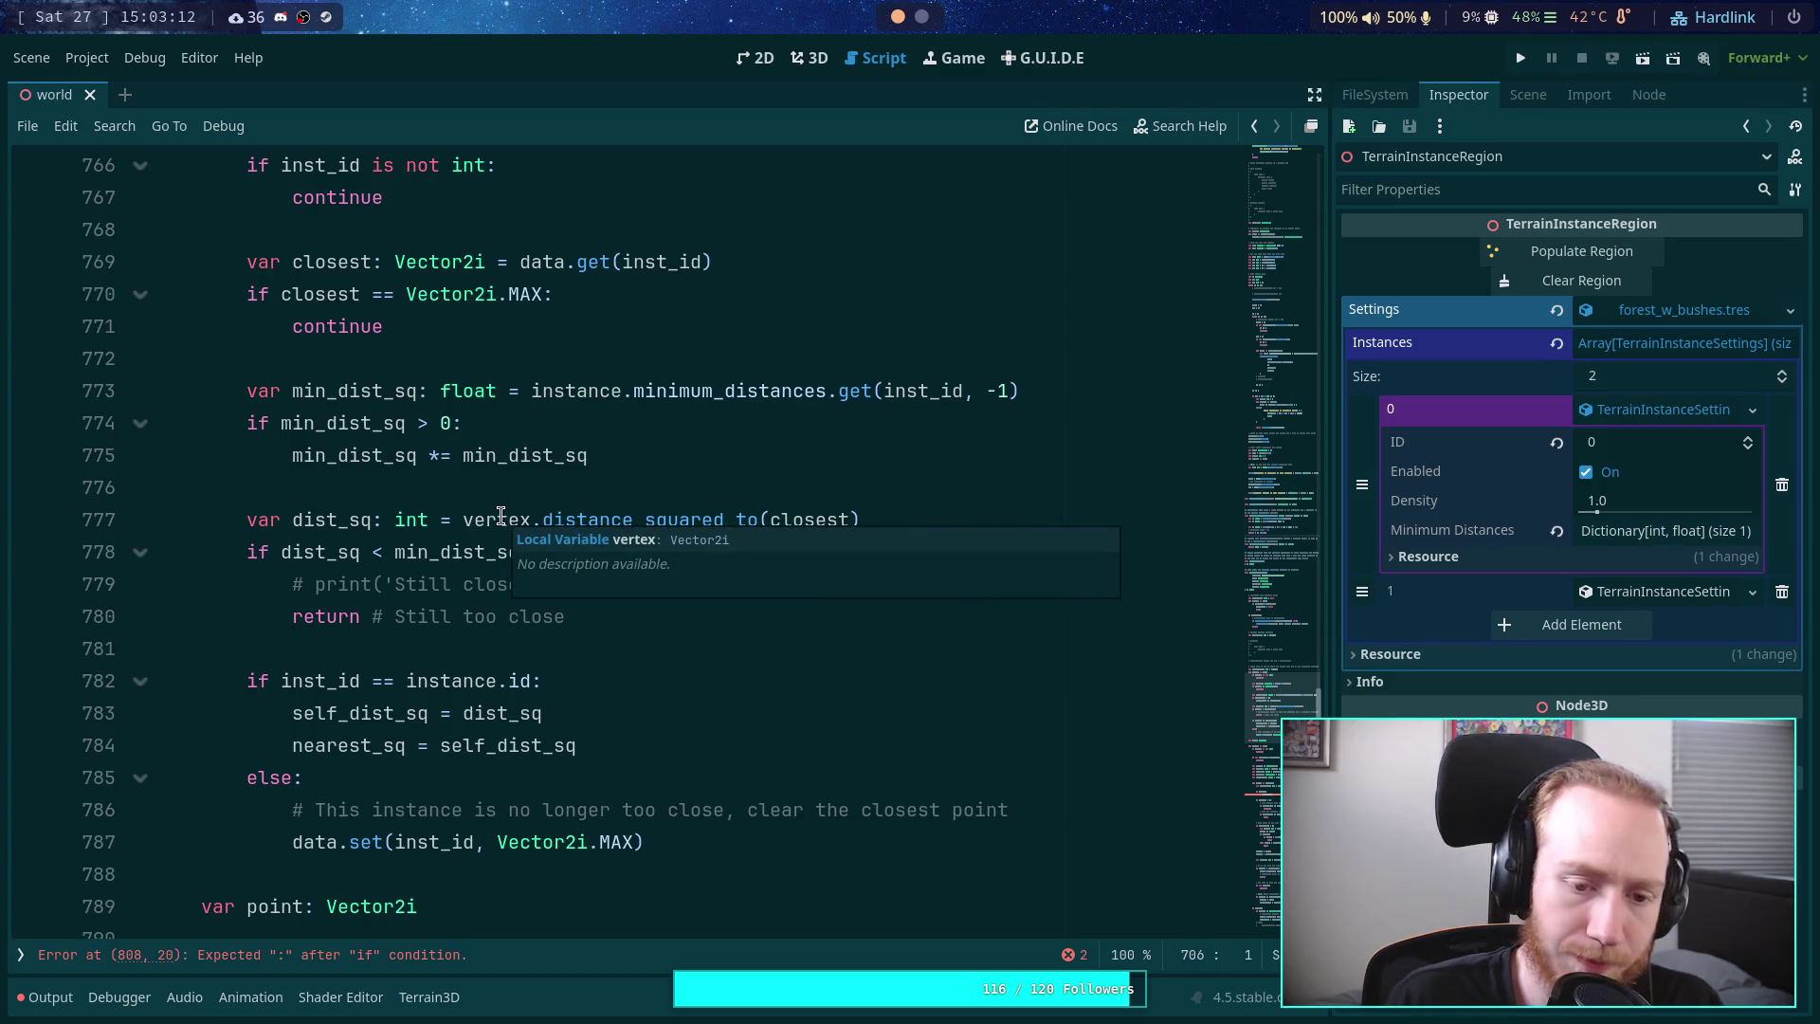
scroll(501, 530, down, 2)
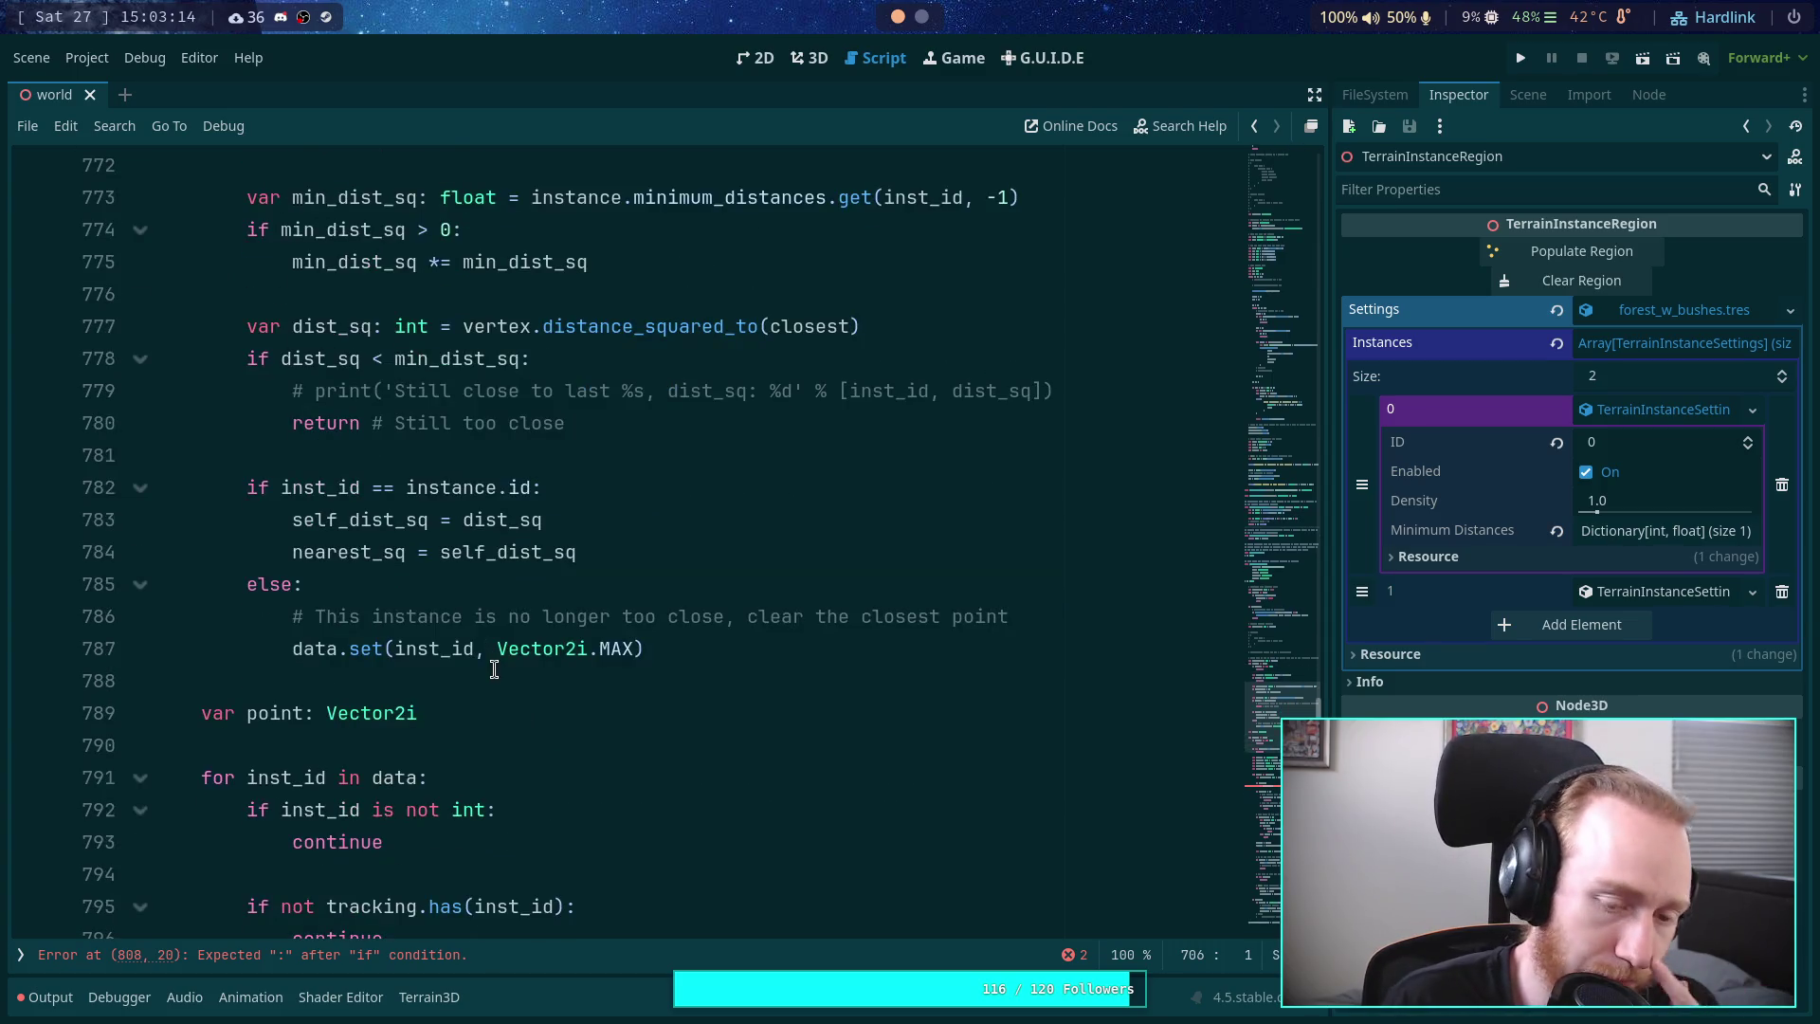
scroll(497, 656, down, 2)
scroll(398, 626, down, 2)
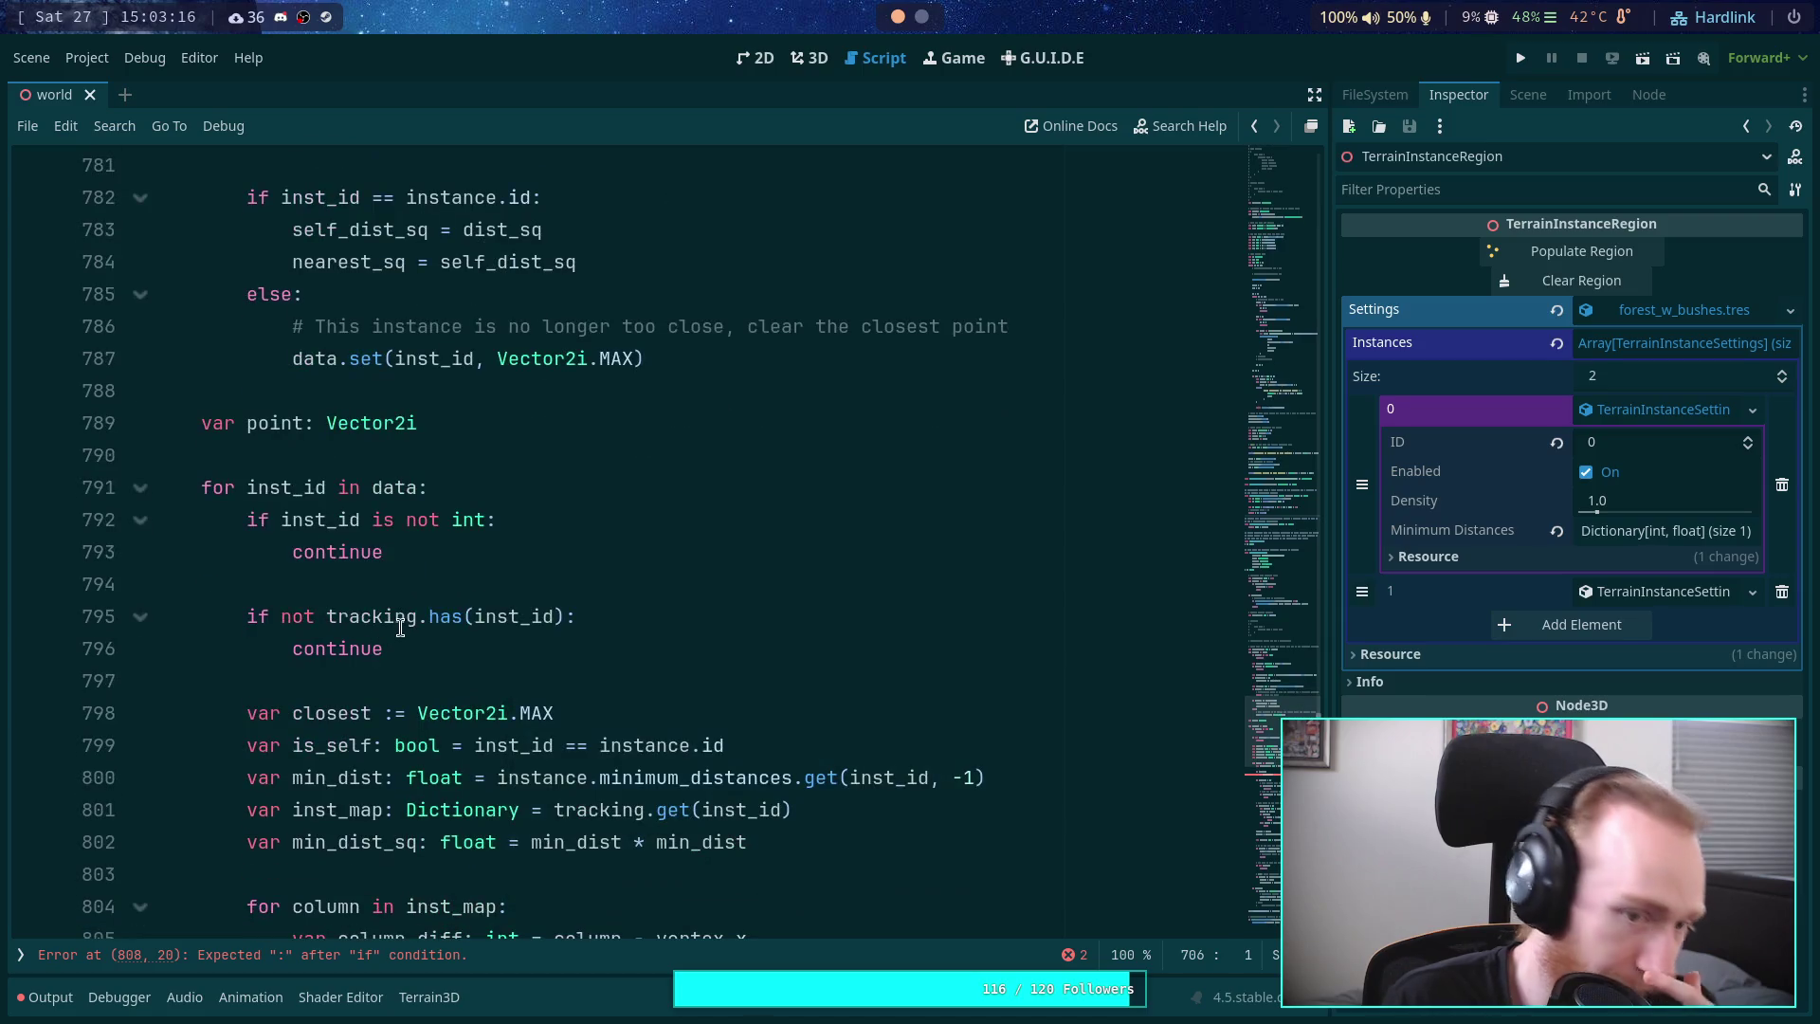
scroll(568, 625, down, 2)
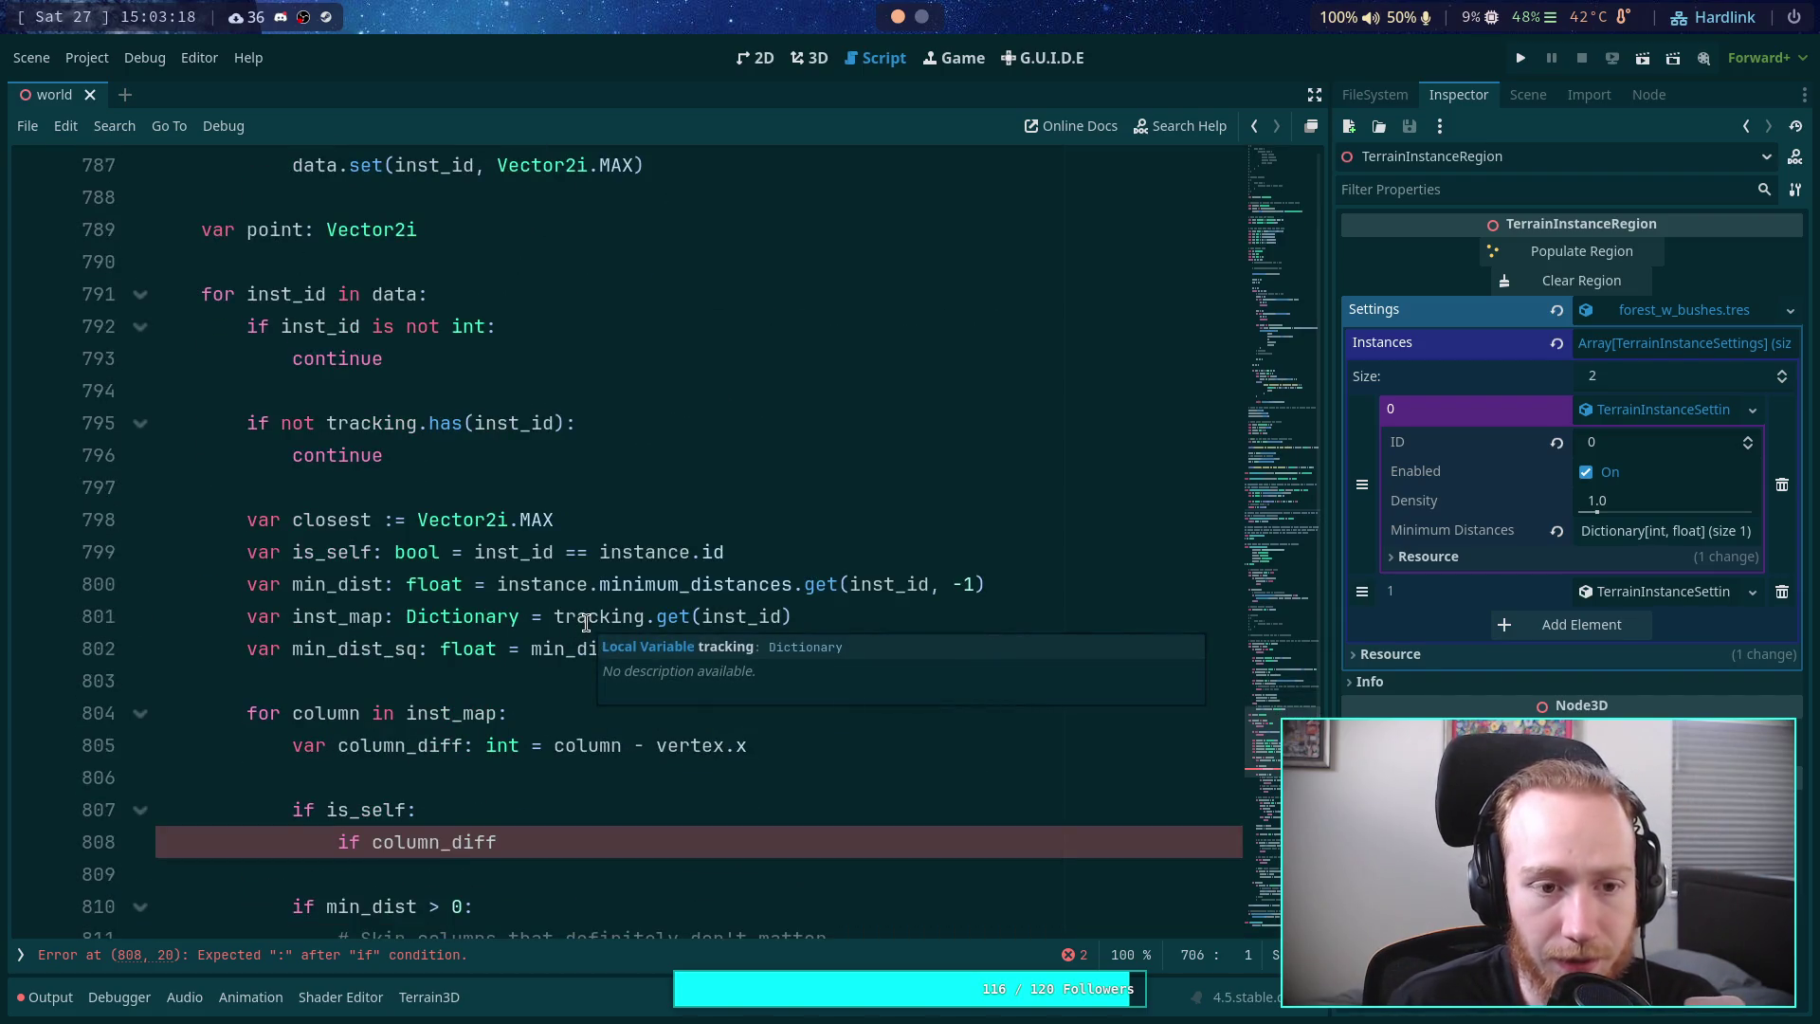
scroll(478, 381, up, 1)
click(548, 346)
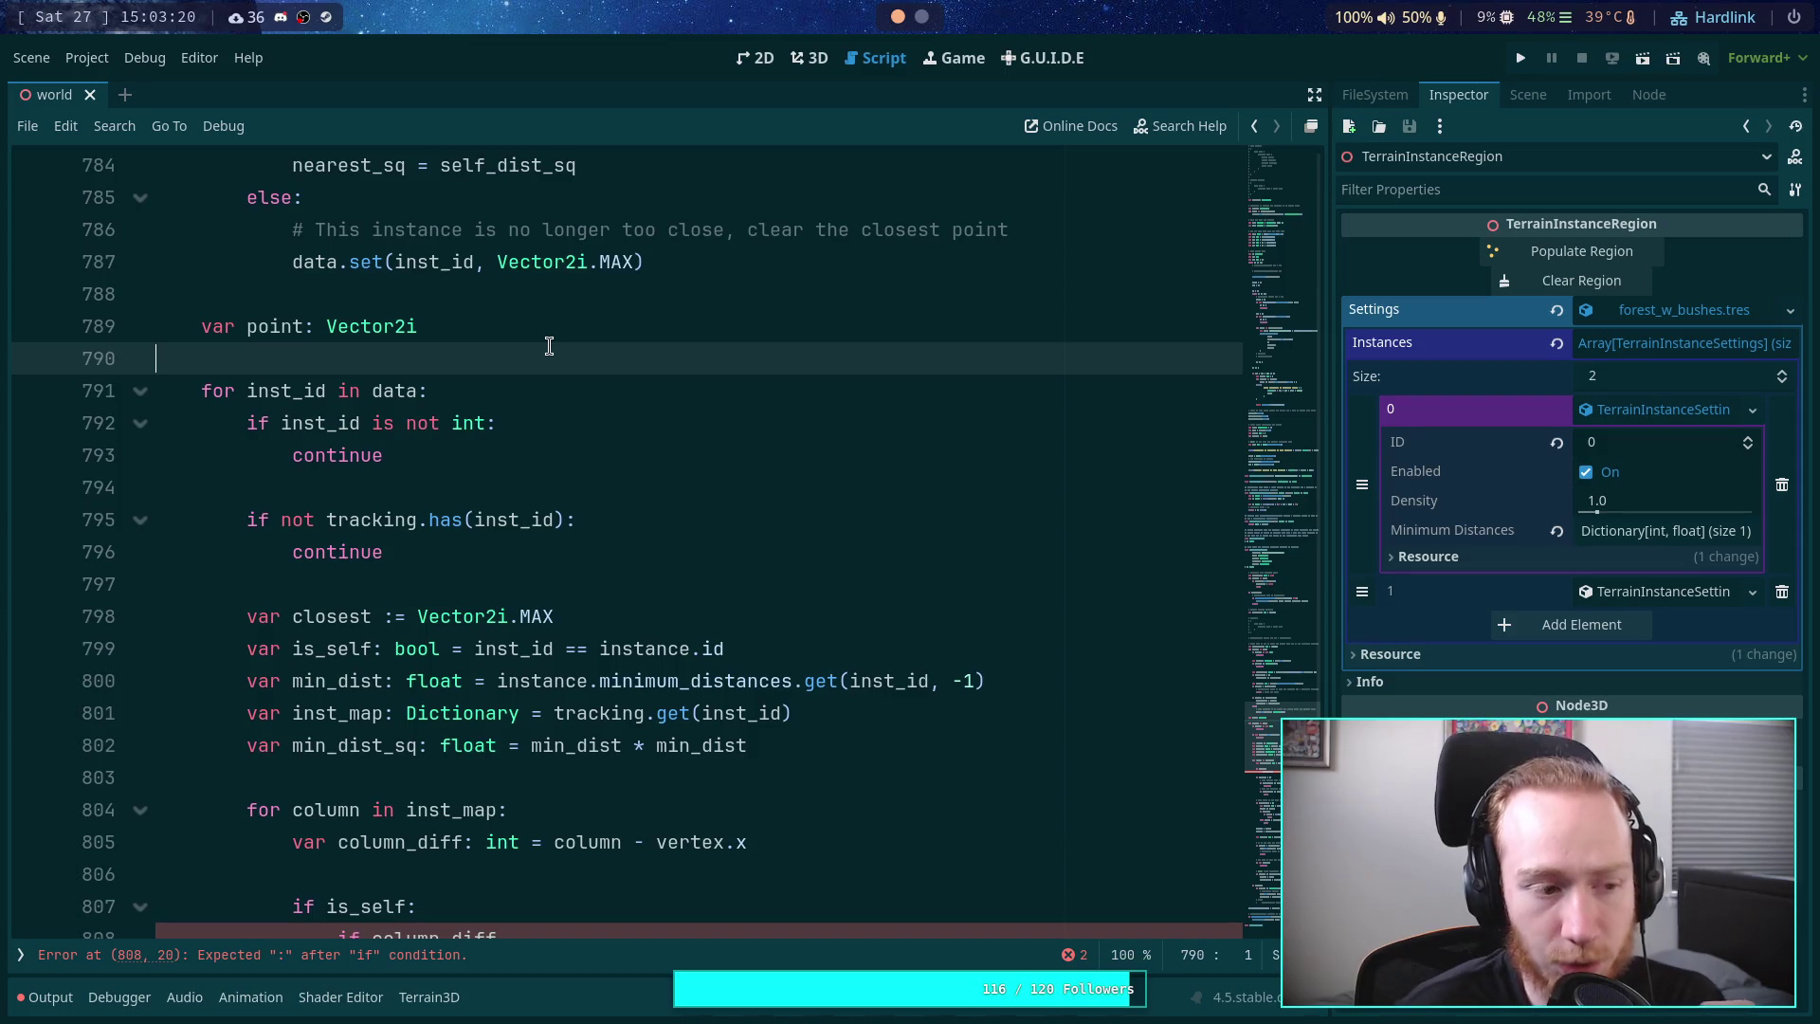
- Start a var max_density_dist: float declaration on line 790
key(Return)
key(Return)
key(Up)
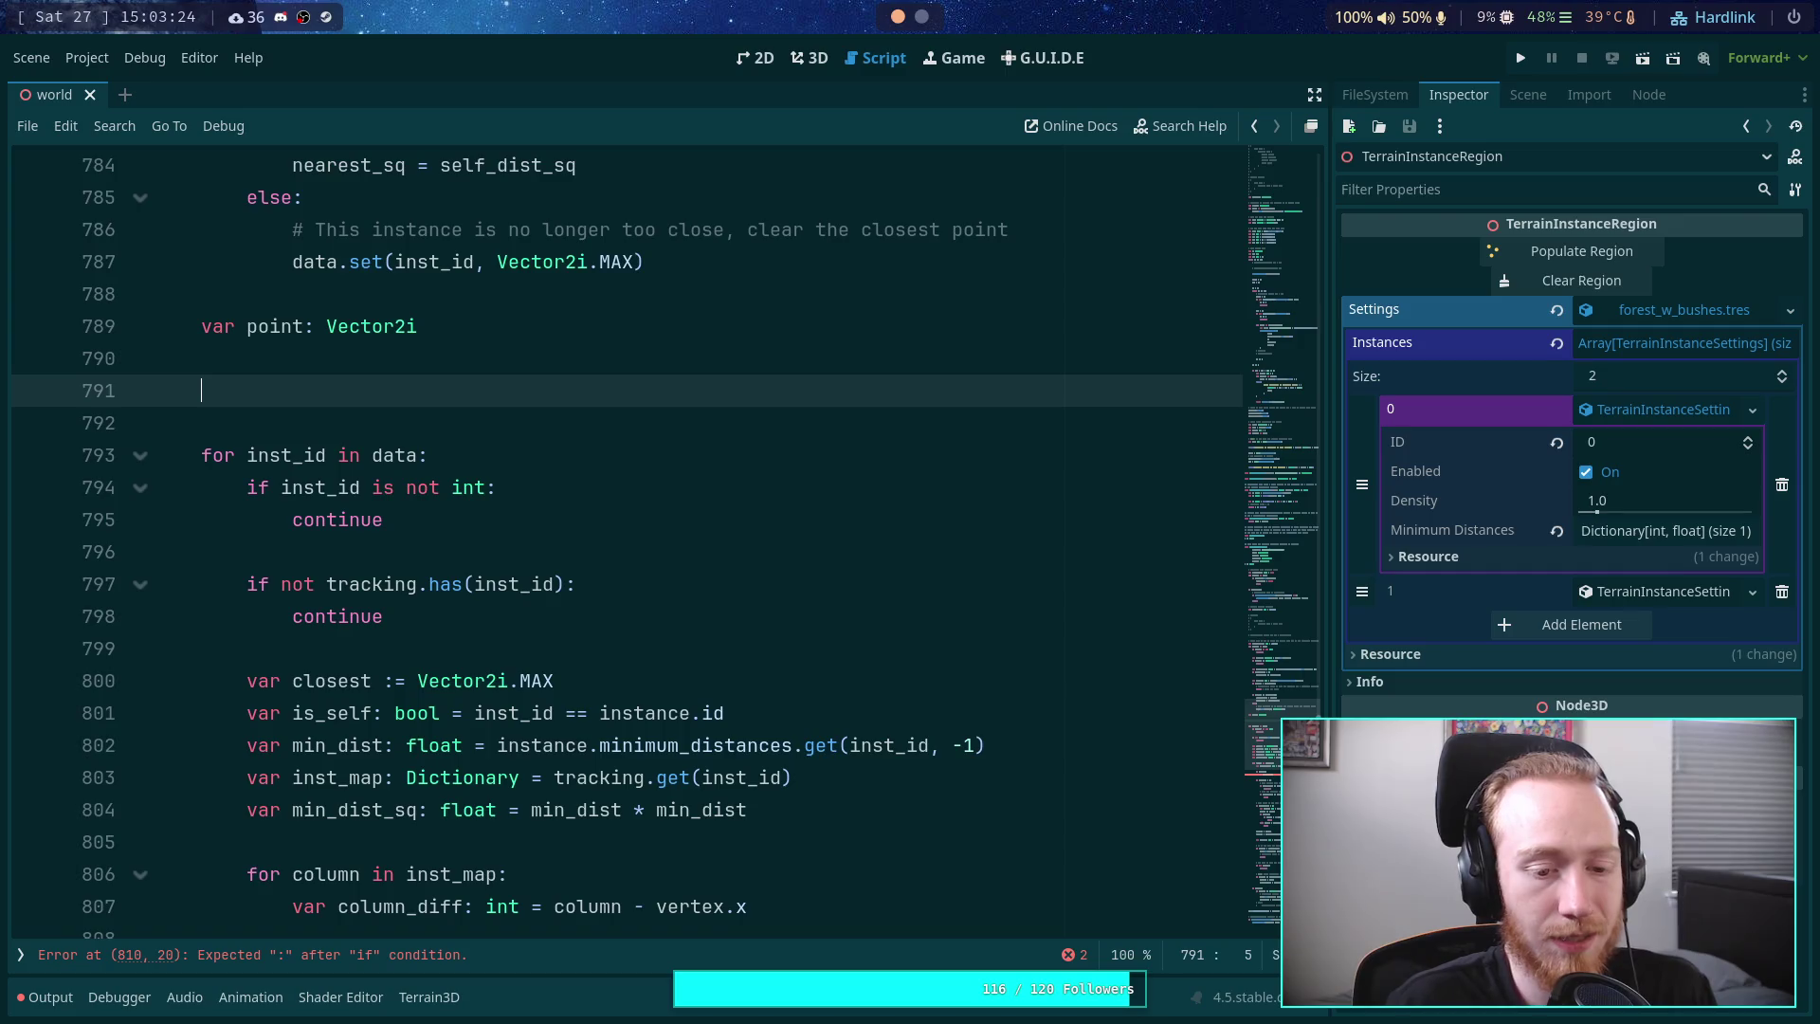
key(BackSpace)
text(var)
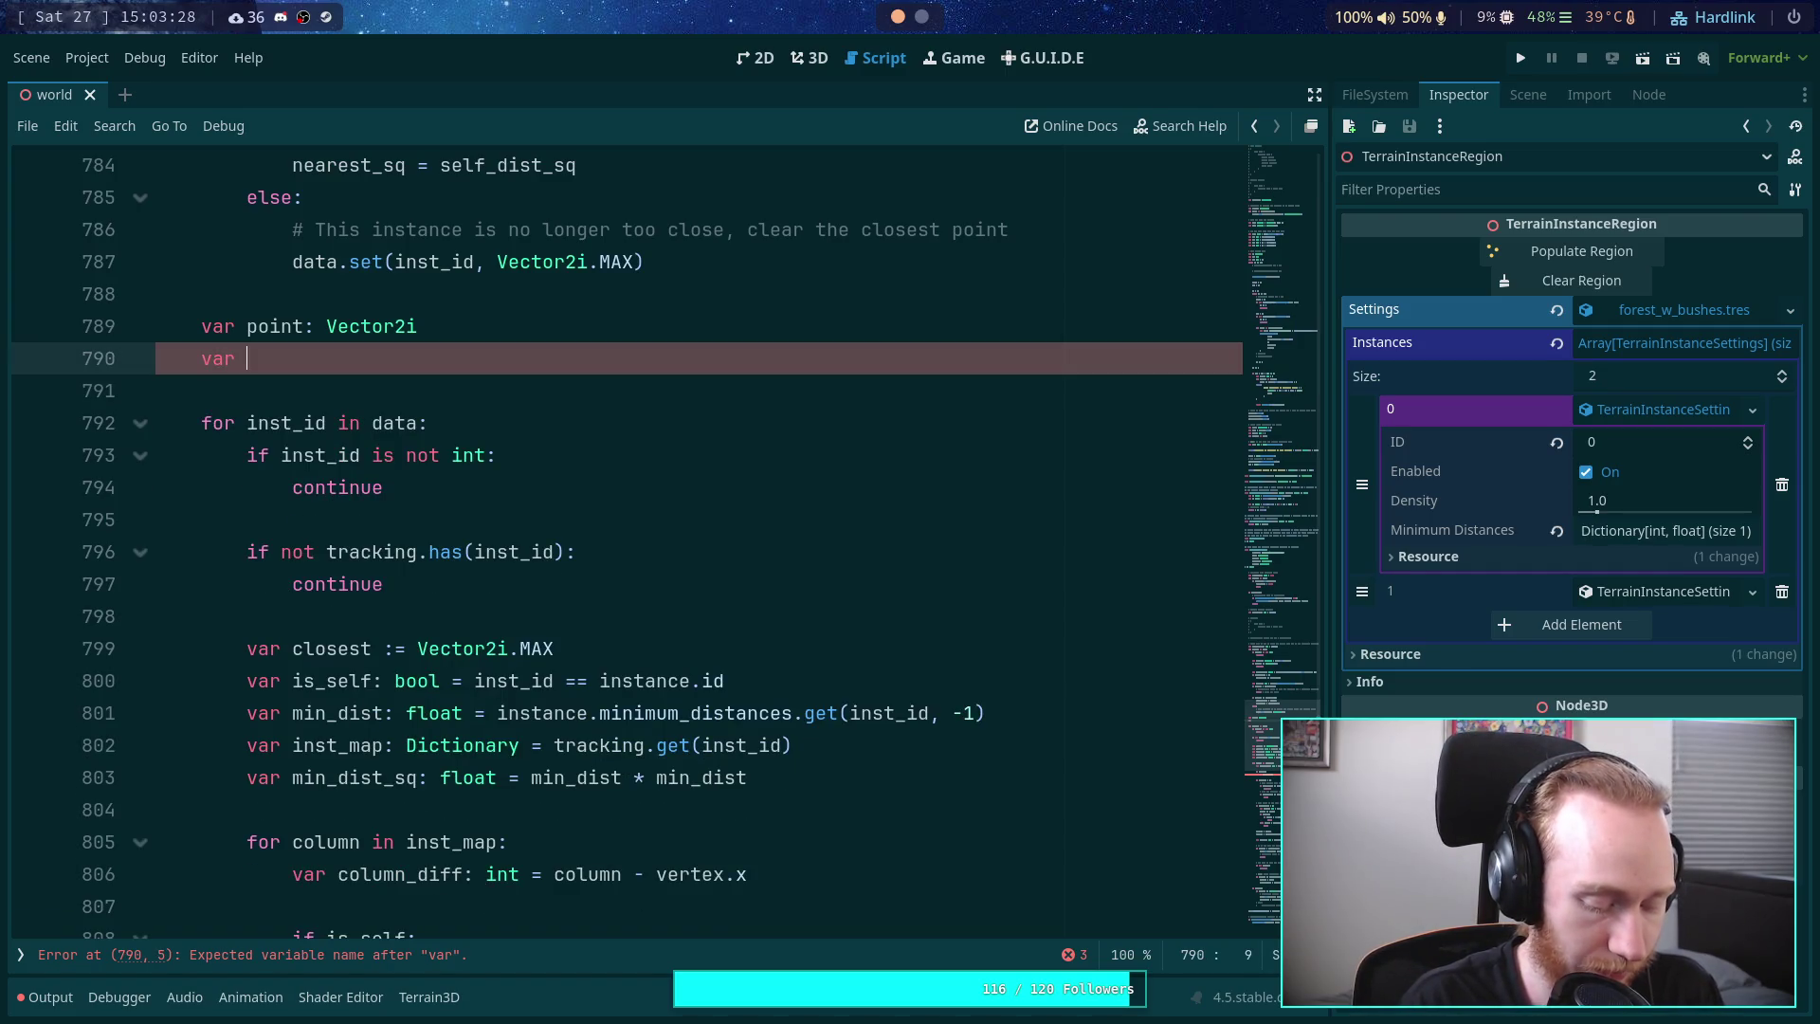
text(max-)
key(BackSpace)
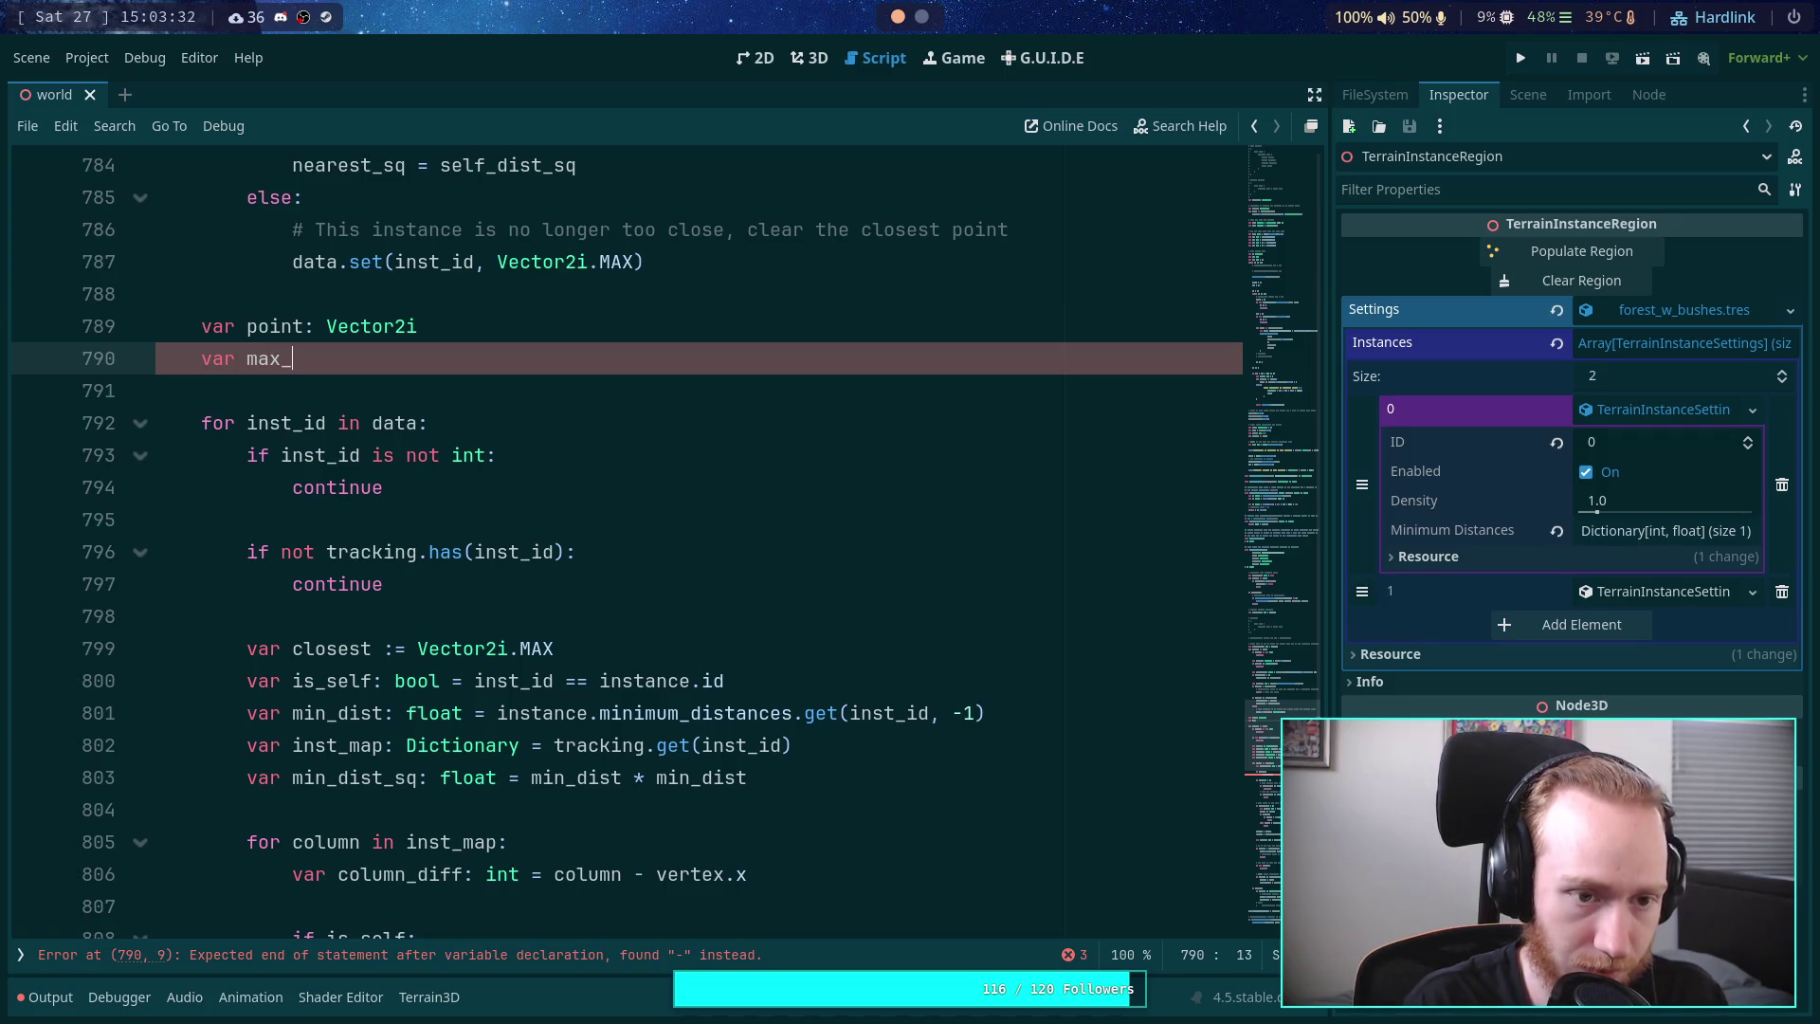
text(rob_)
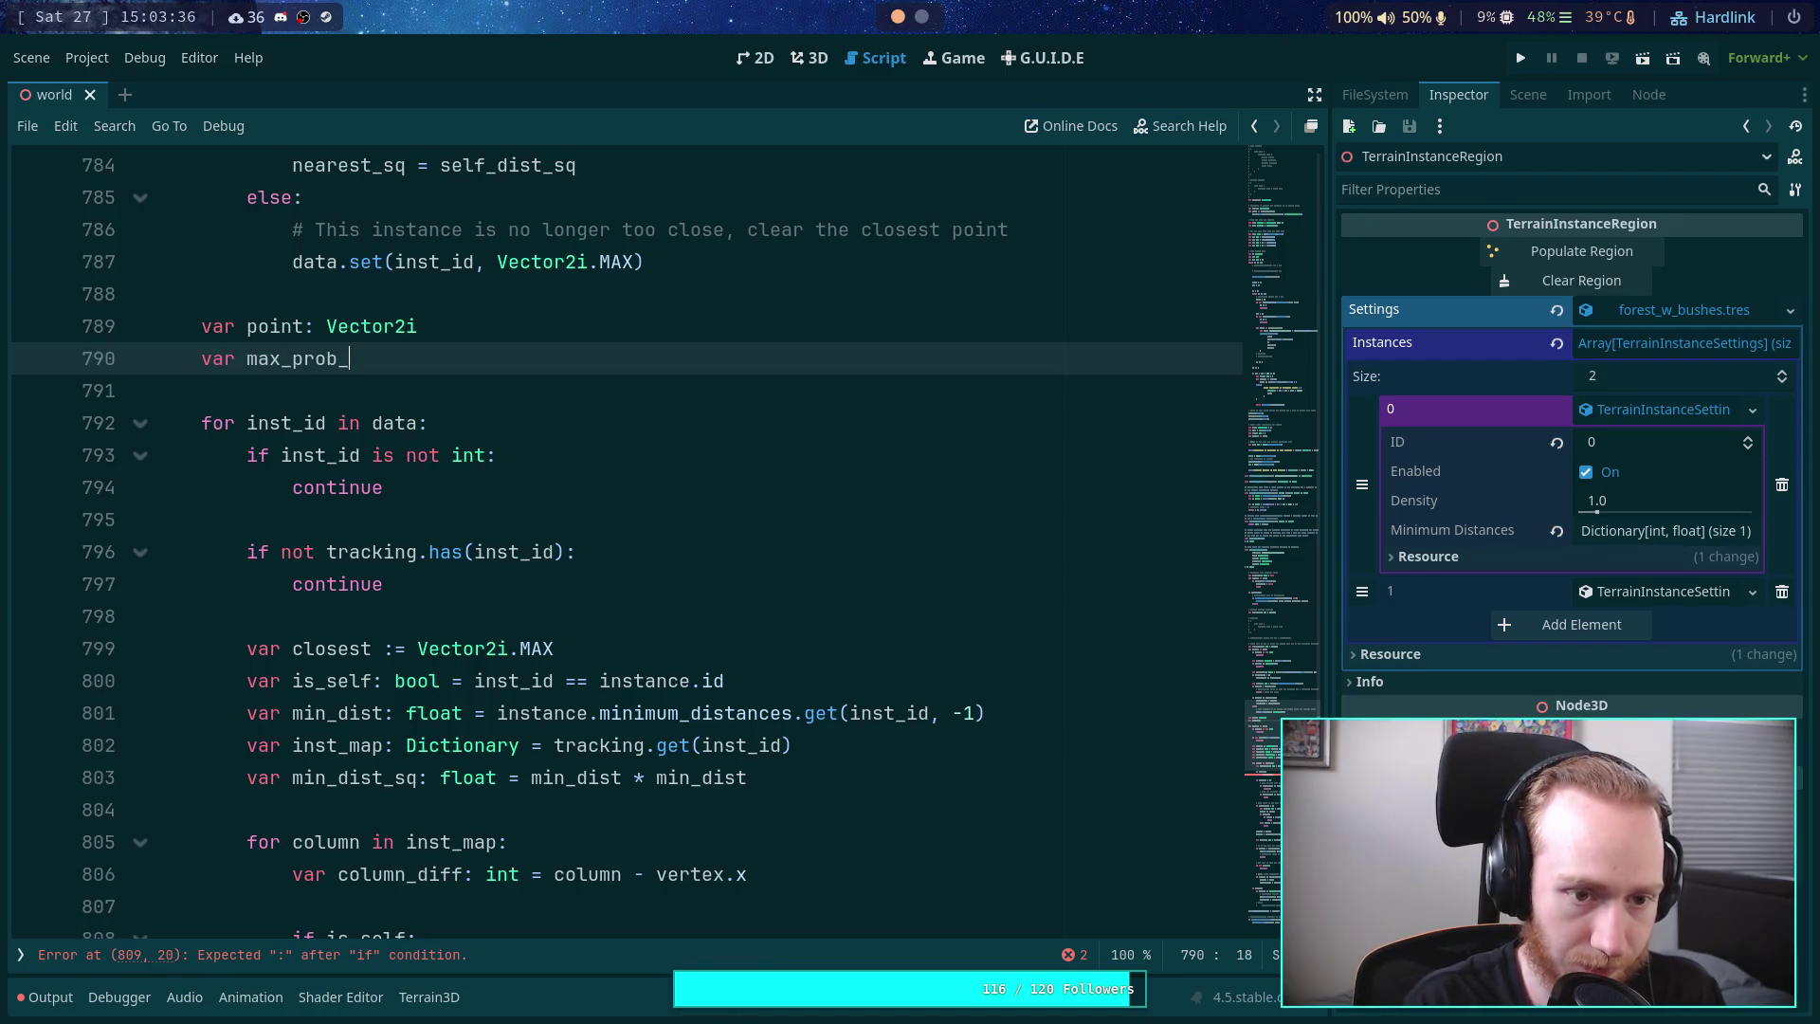
key(BackSpace)
key(BackSpace)
key(BackSpace)
text(di)
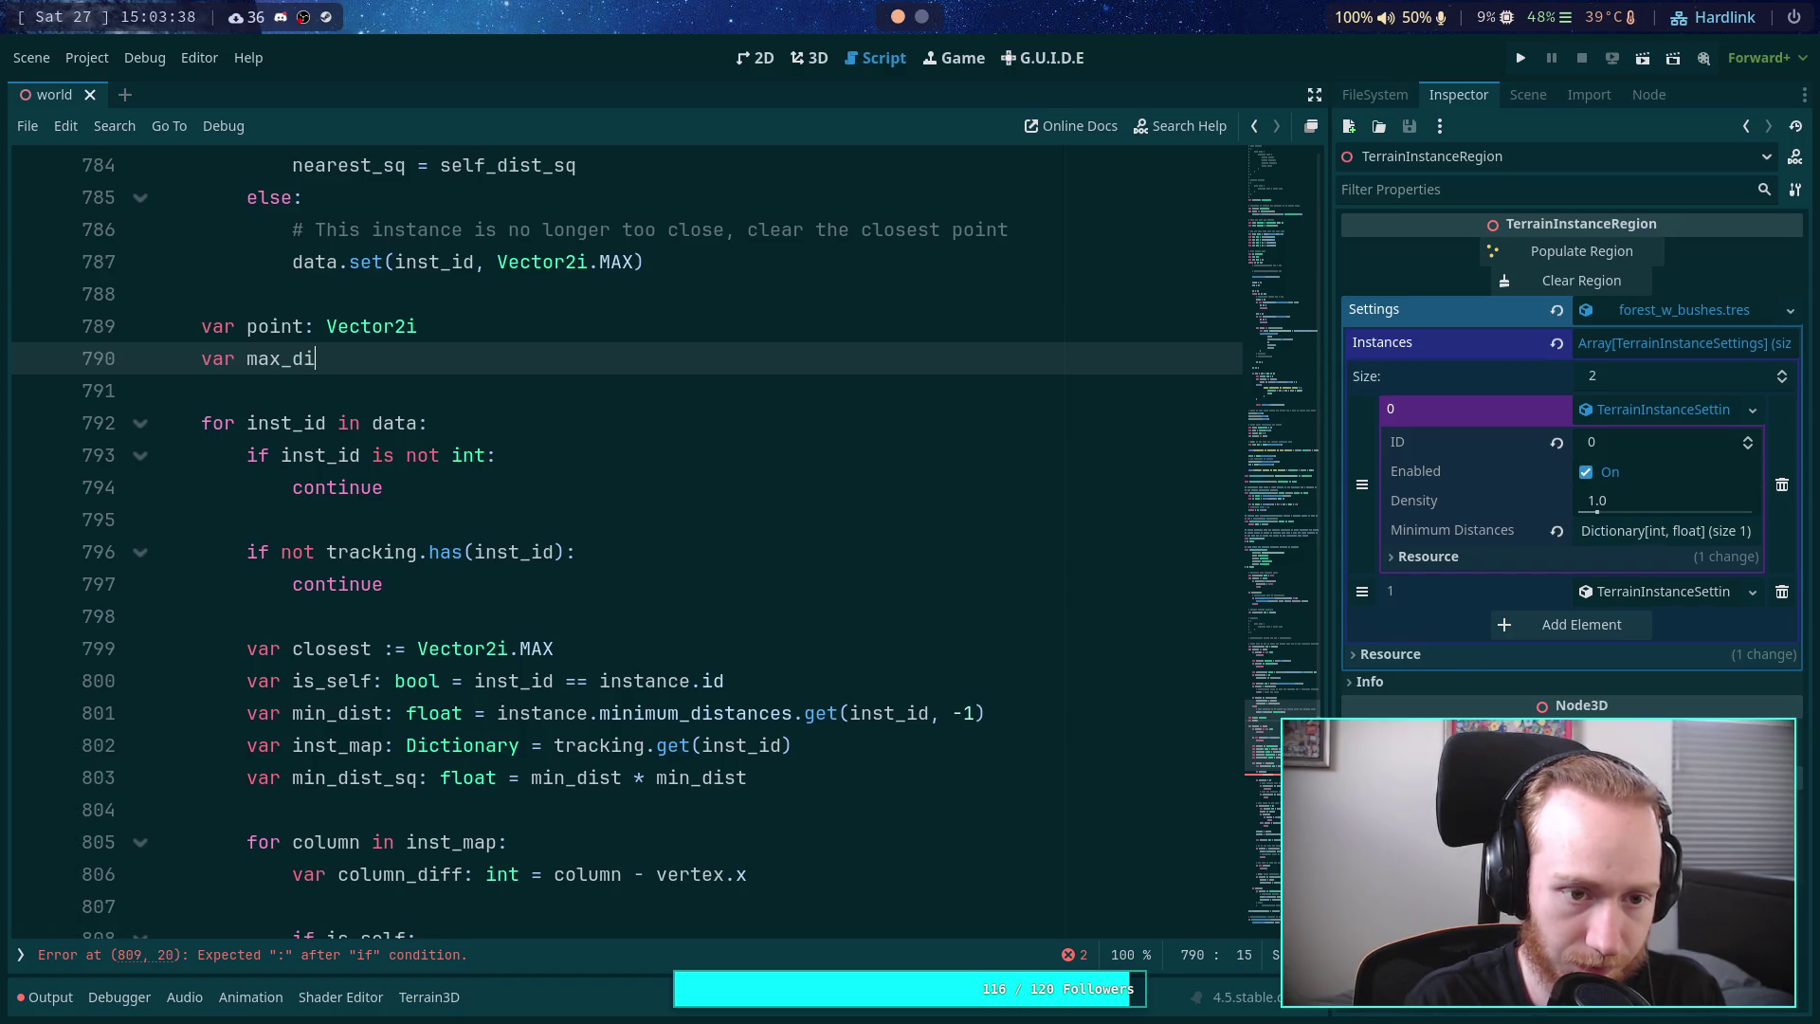
text(ensity-)
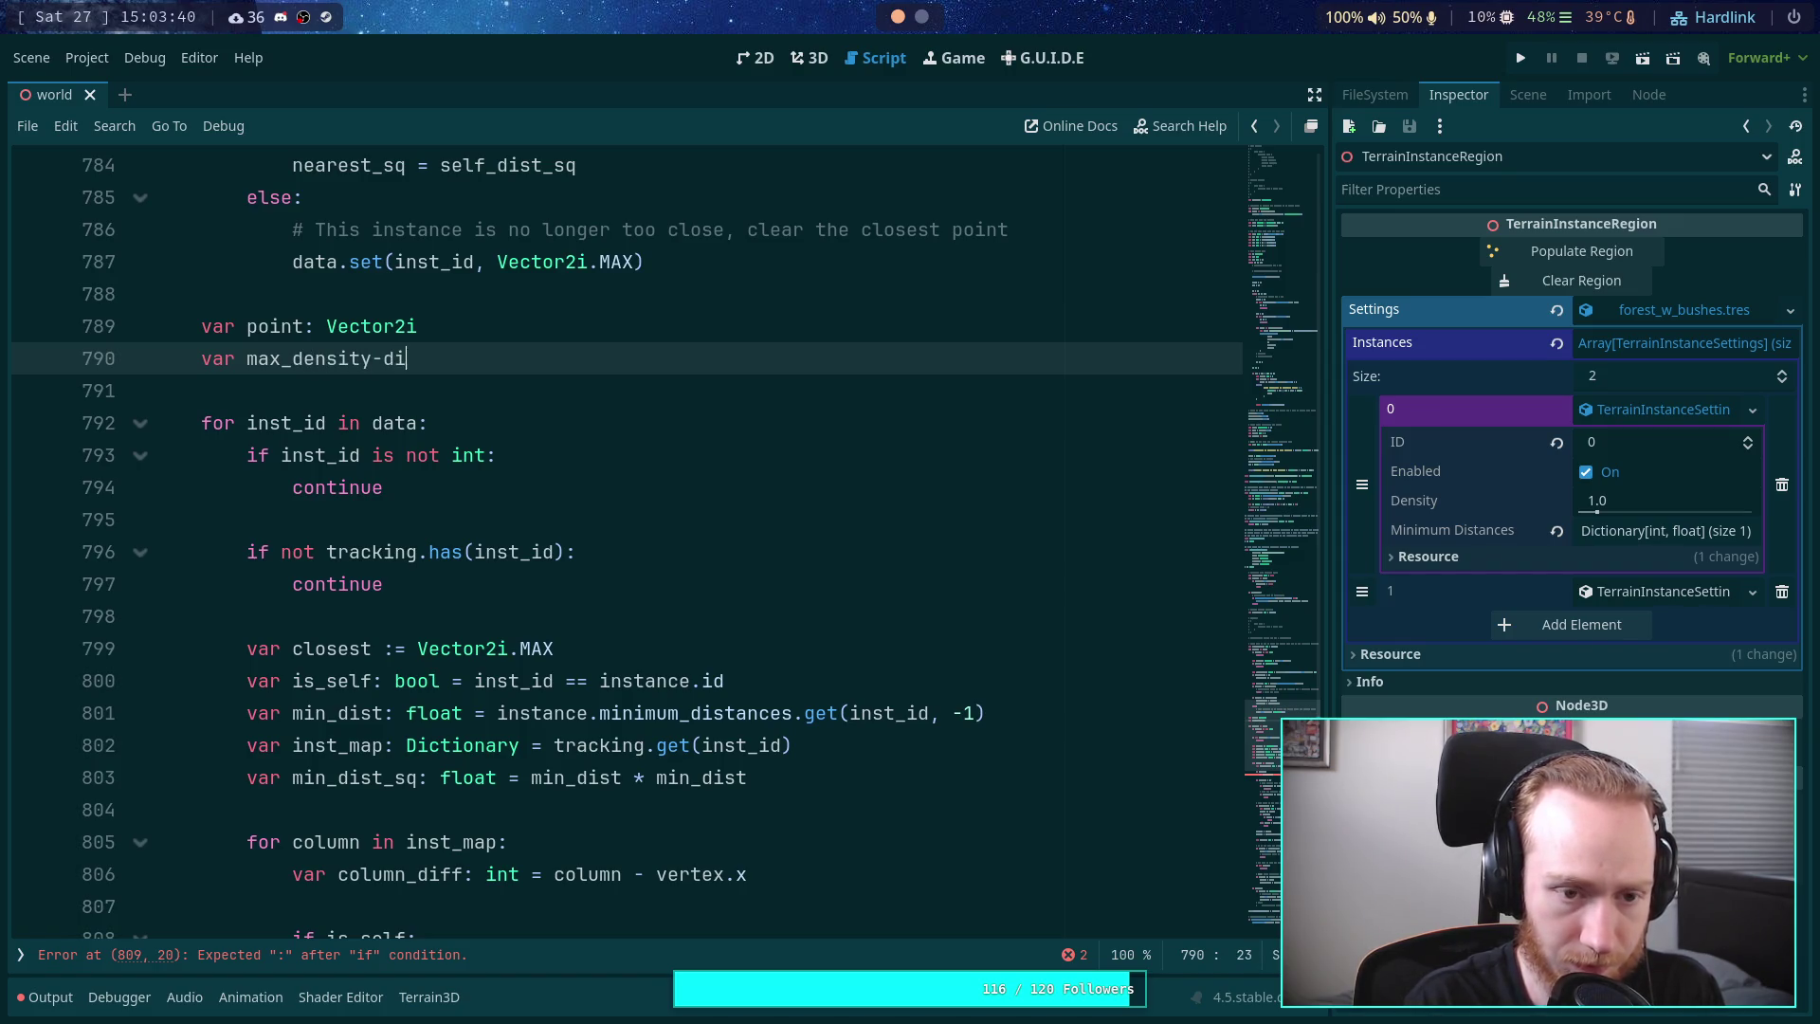
key(BackSpace)
text(_)
text(dist)
text(fl)
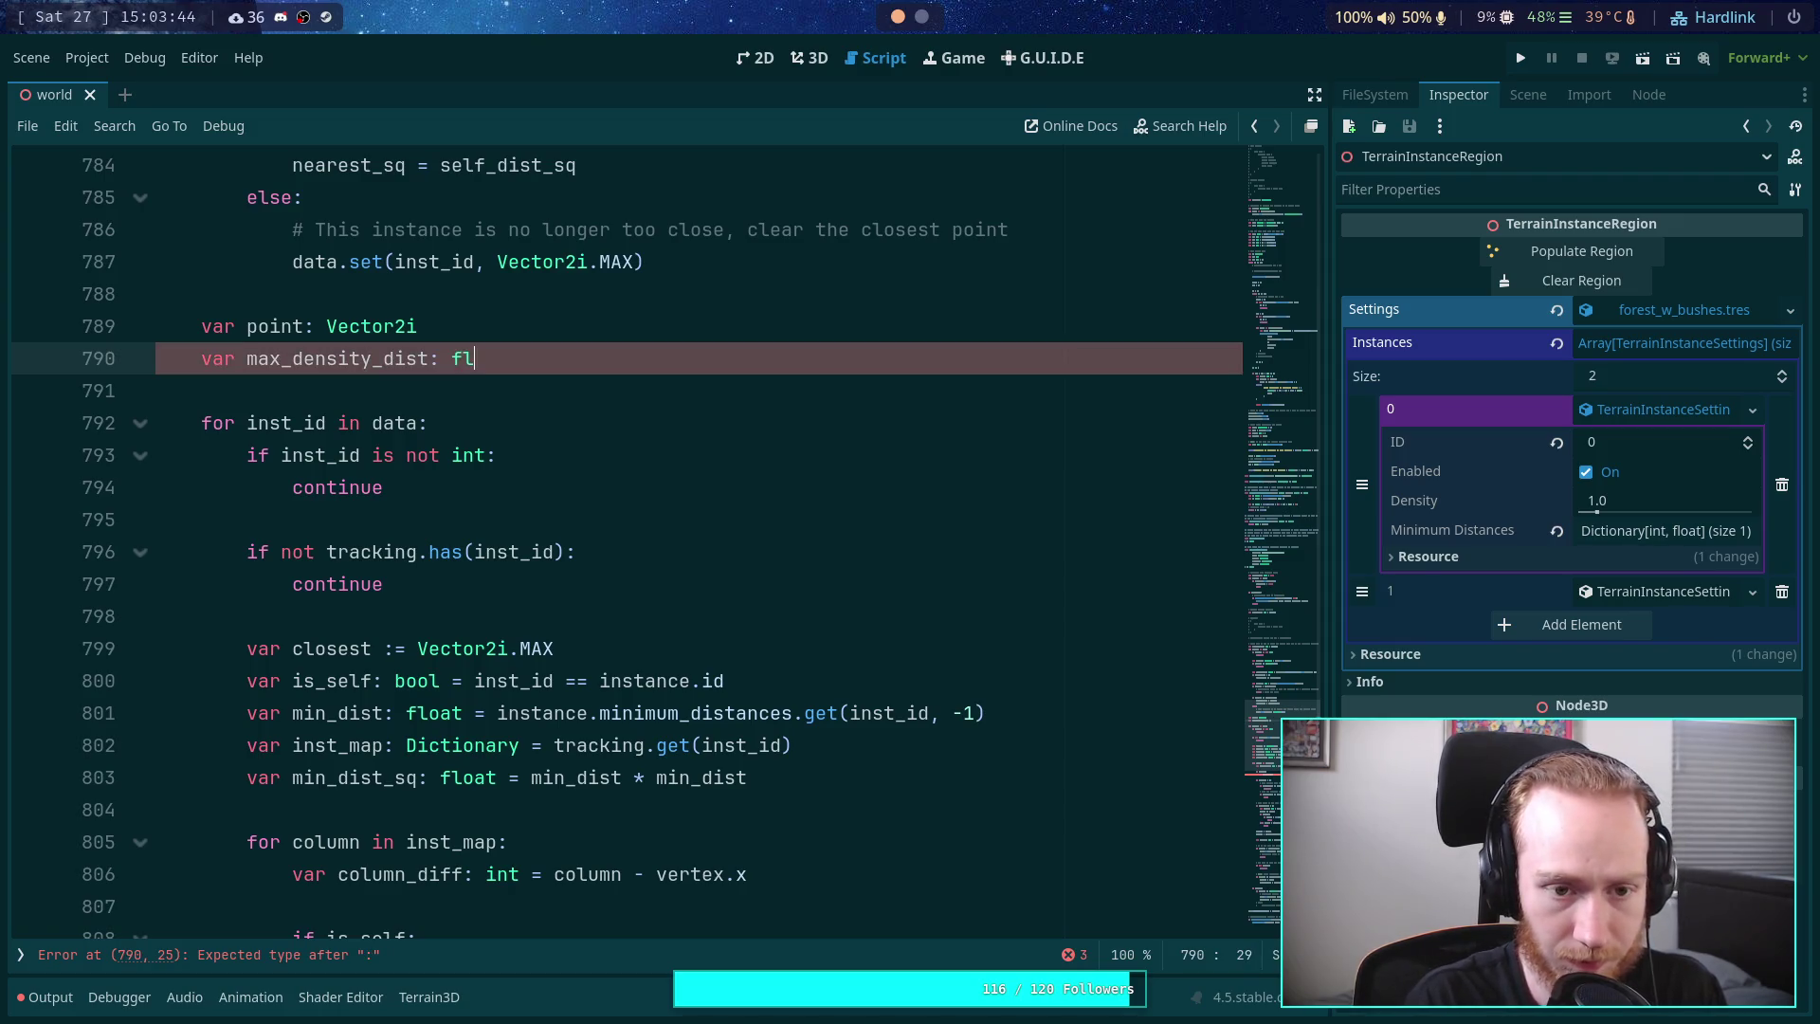
text(oat = -)
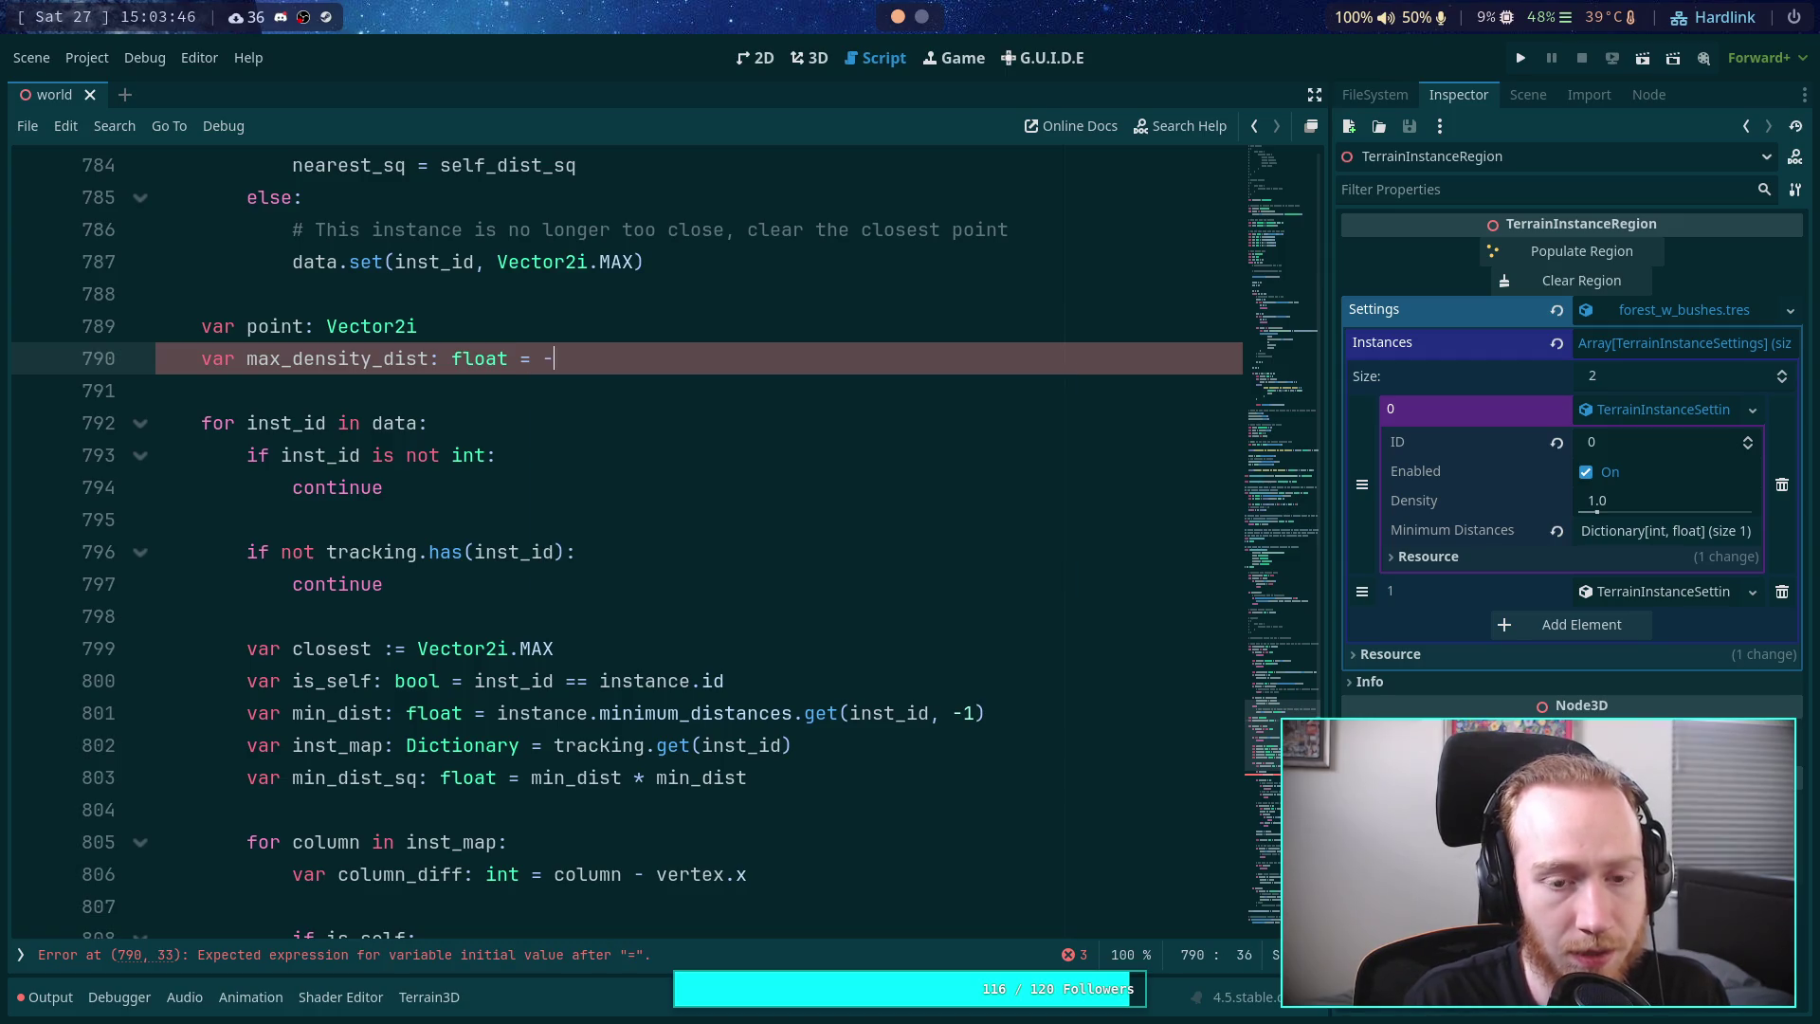
text(-)
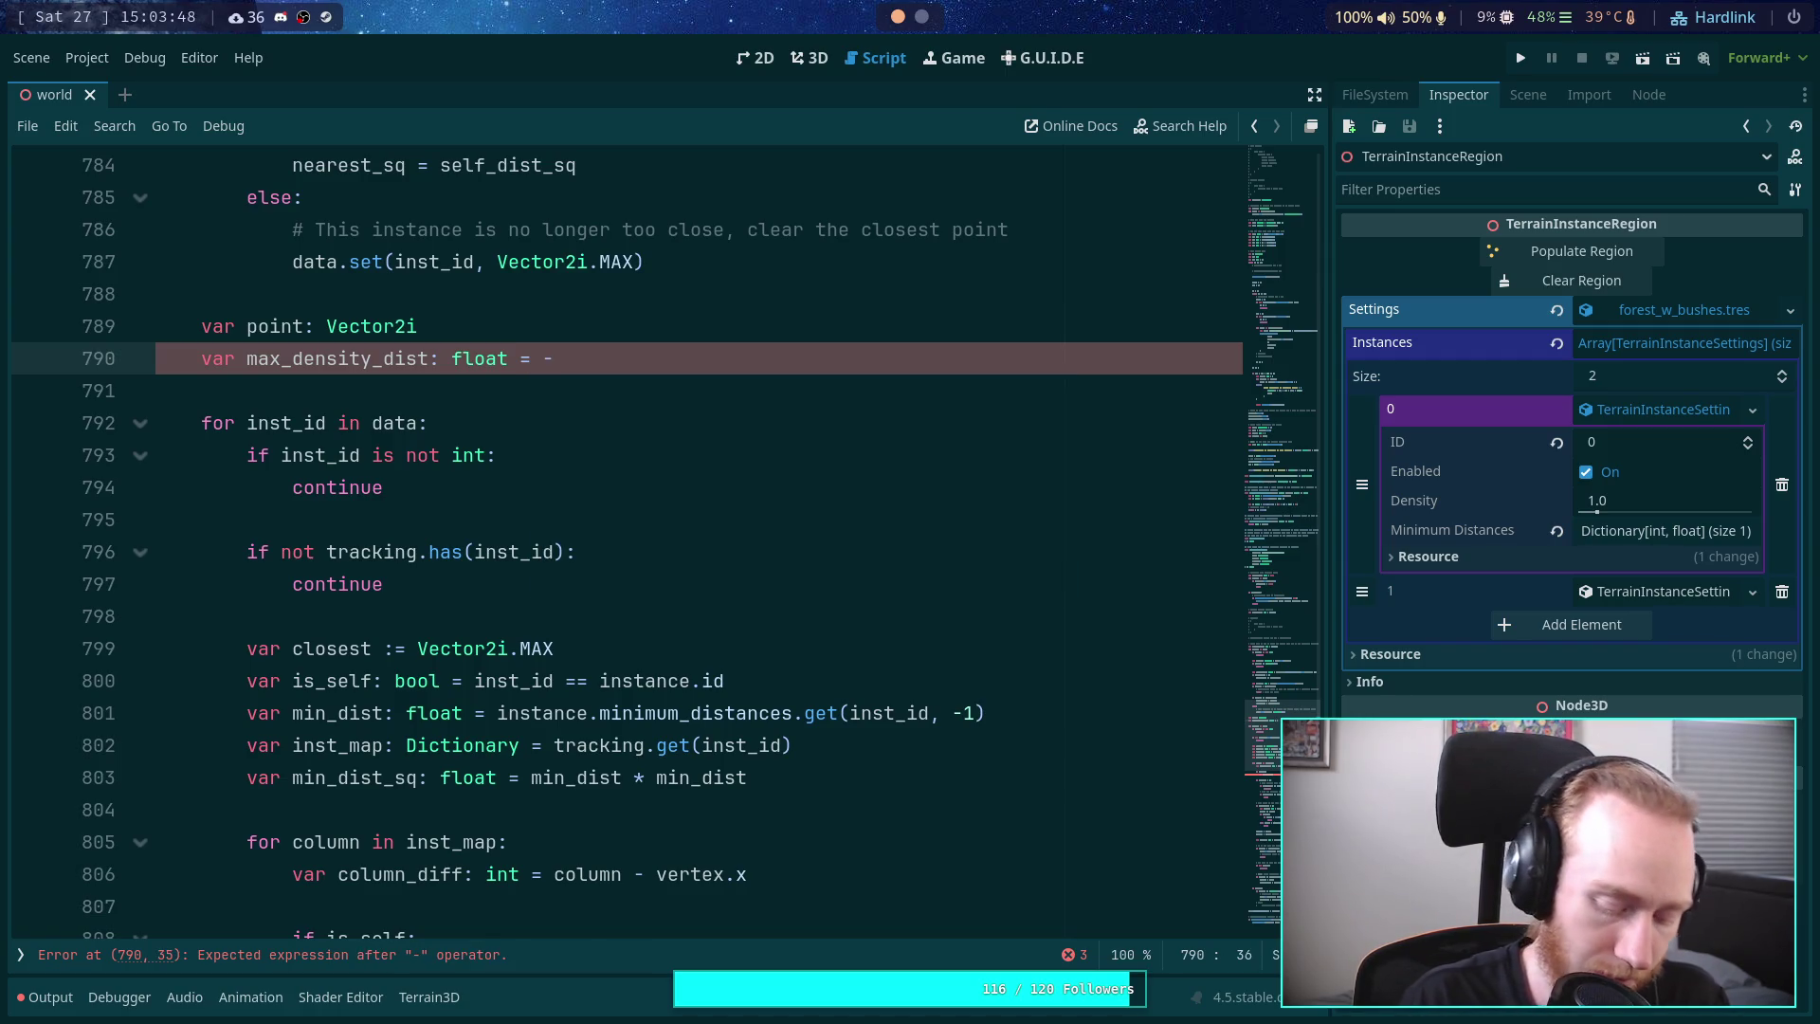
- Initialise max_density_dist with _probability_distance(instance.density), chosen from autocomplete
key(BackSpace)
key(BackSpace)
key(BackSpace)
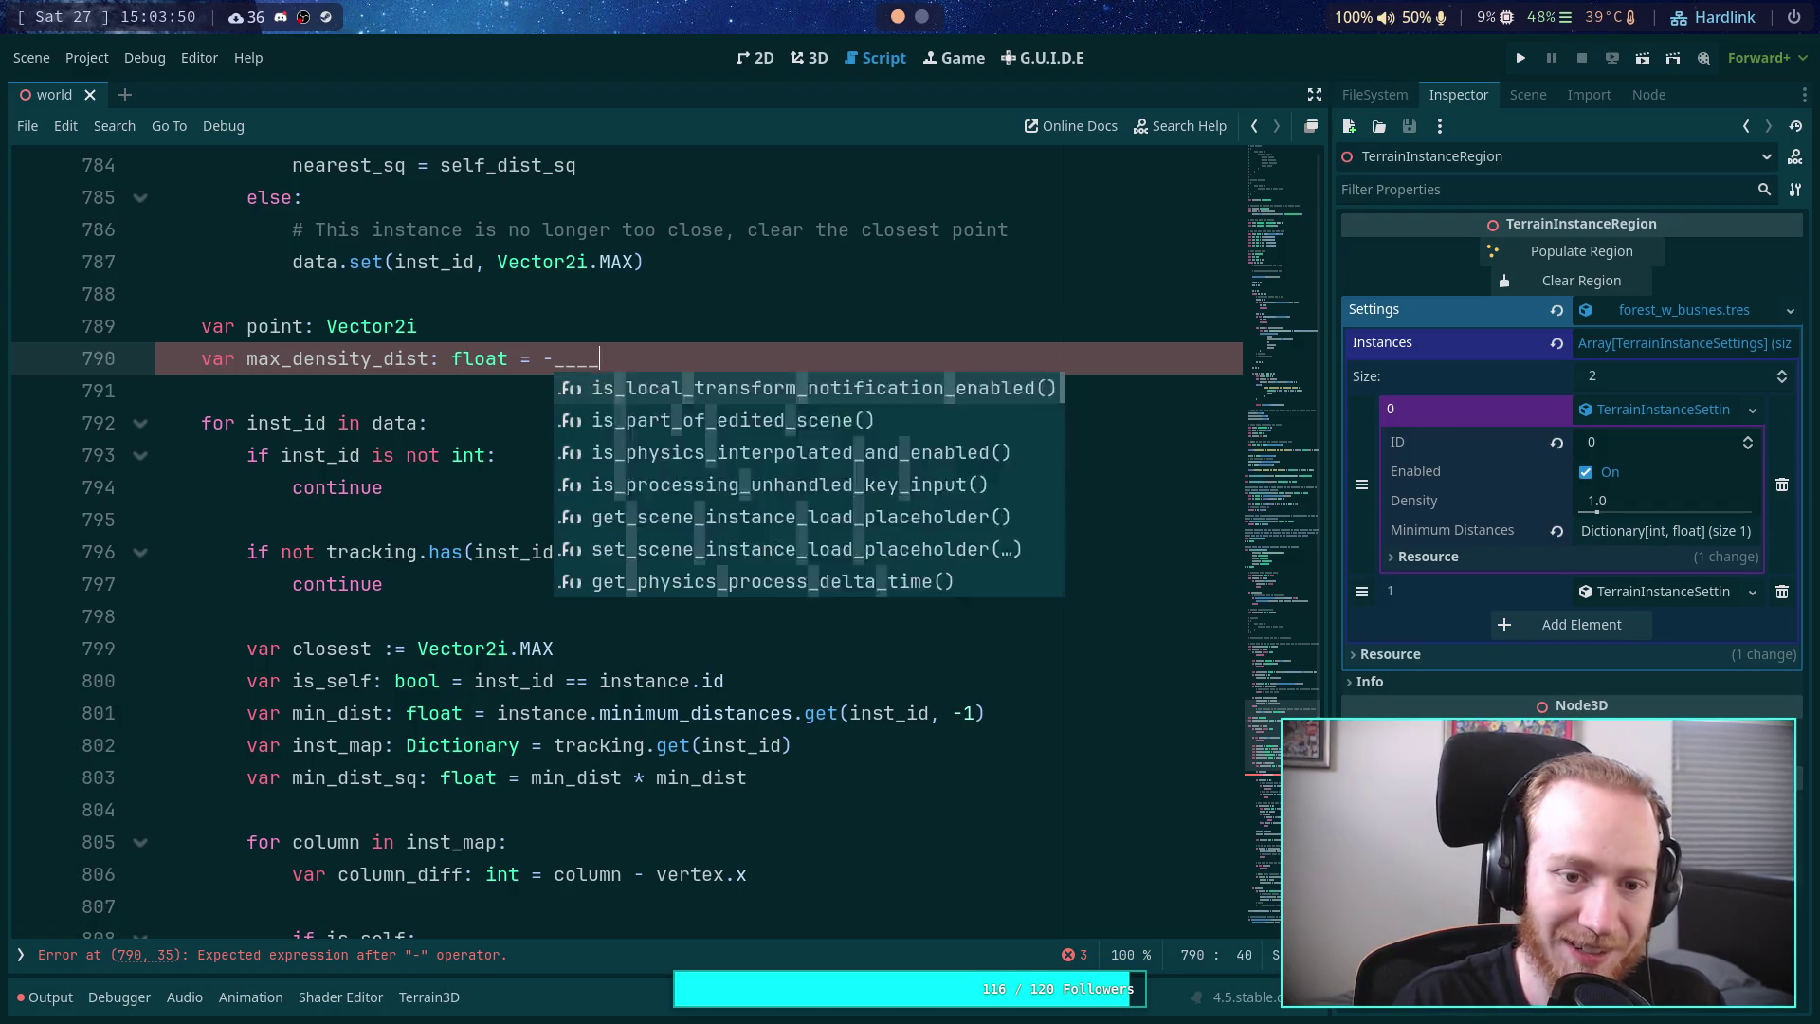
text(_)
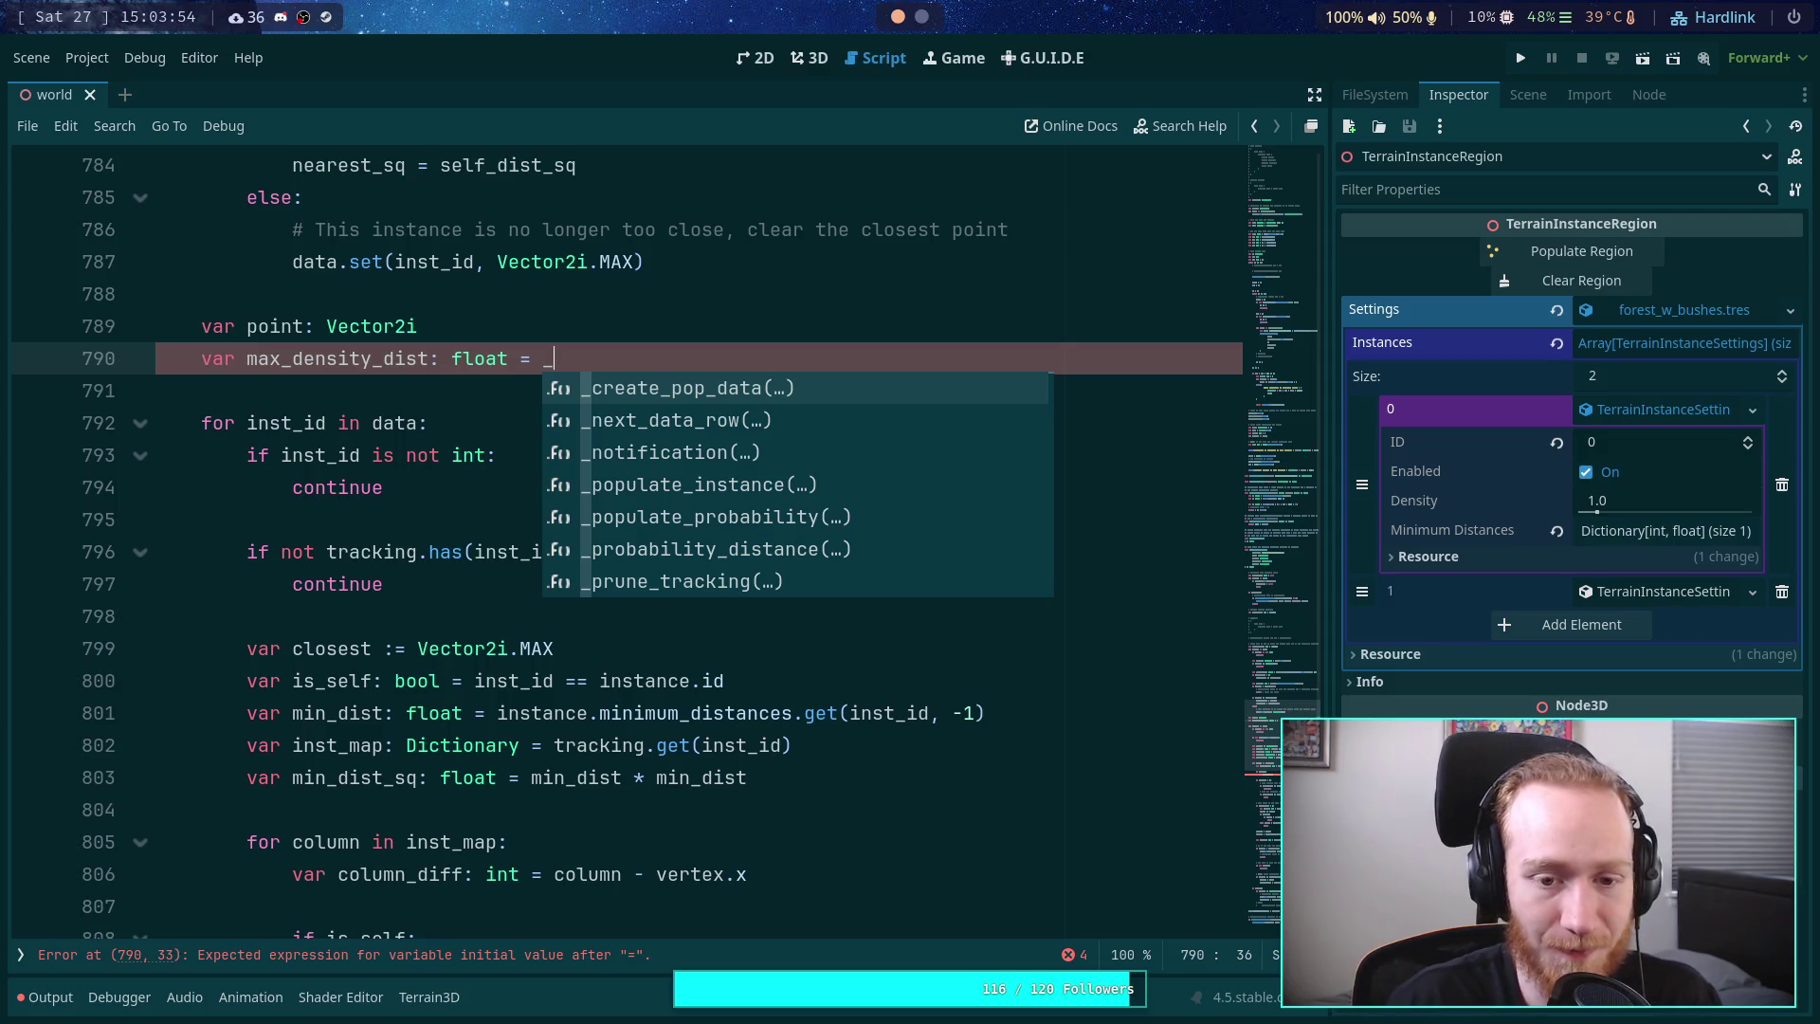
key(Down)
key(Down)
key(Down)
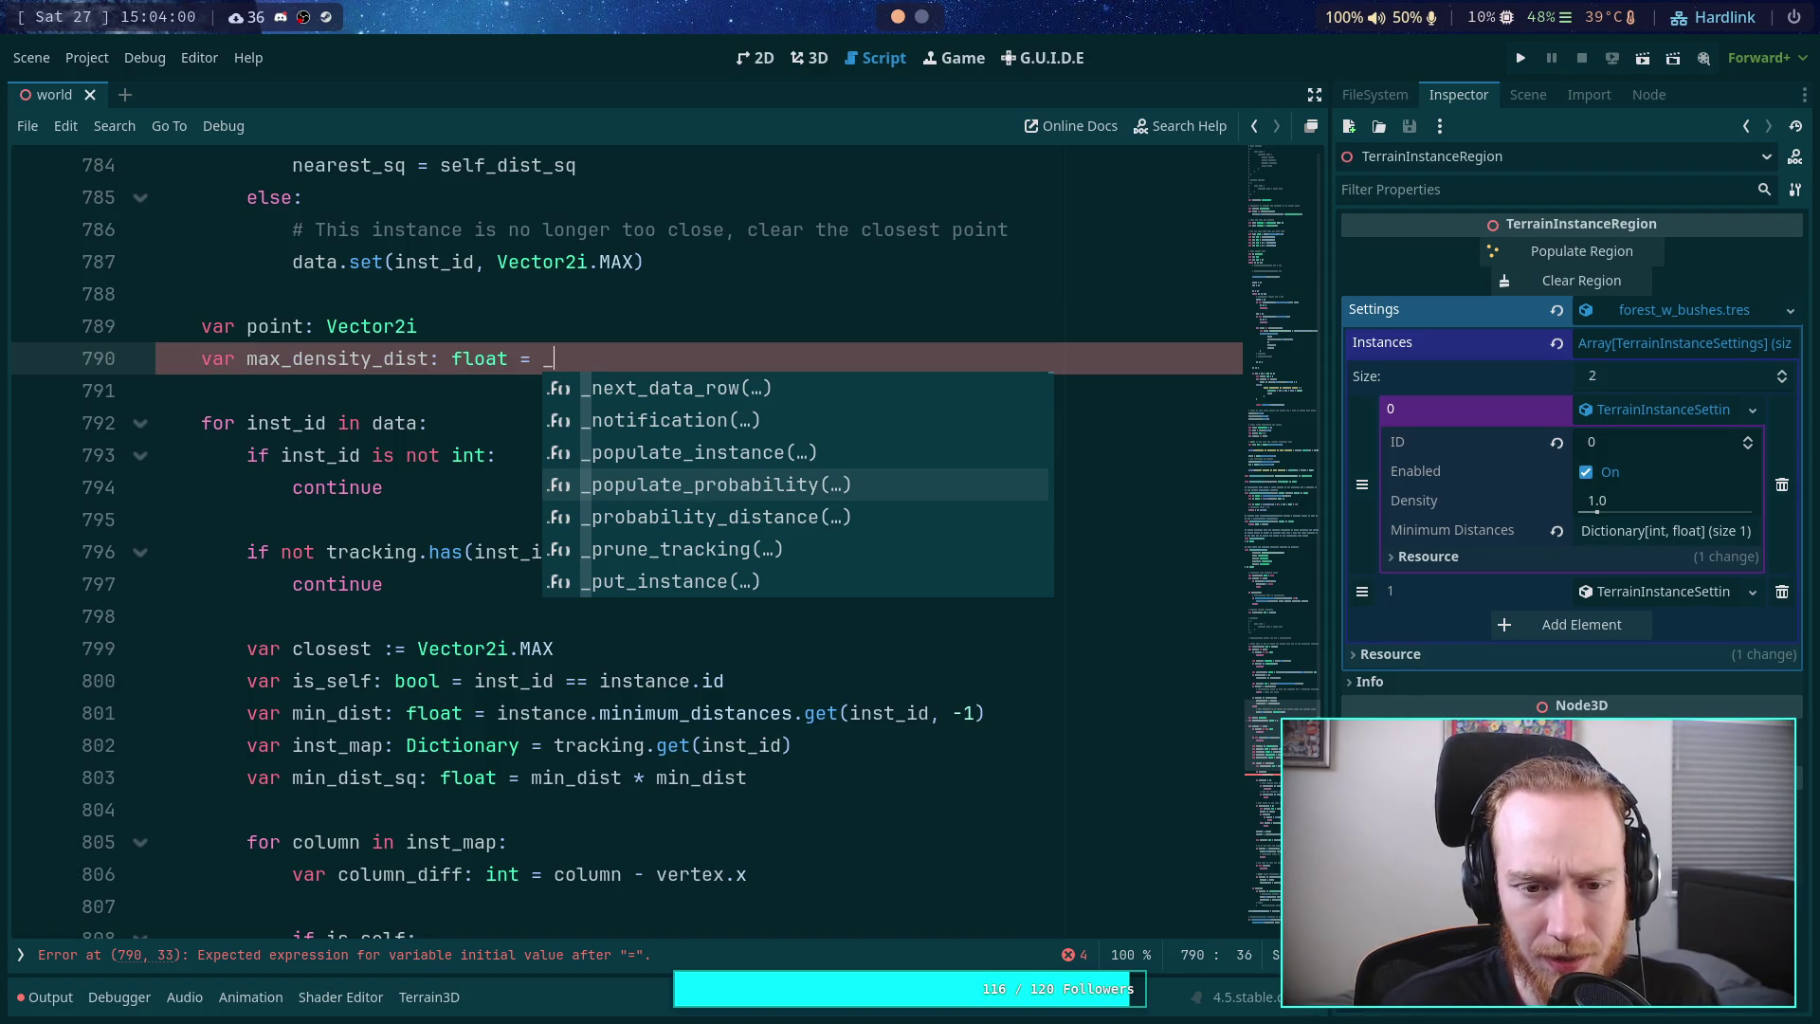
key(Down)
key(Return)
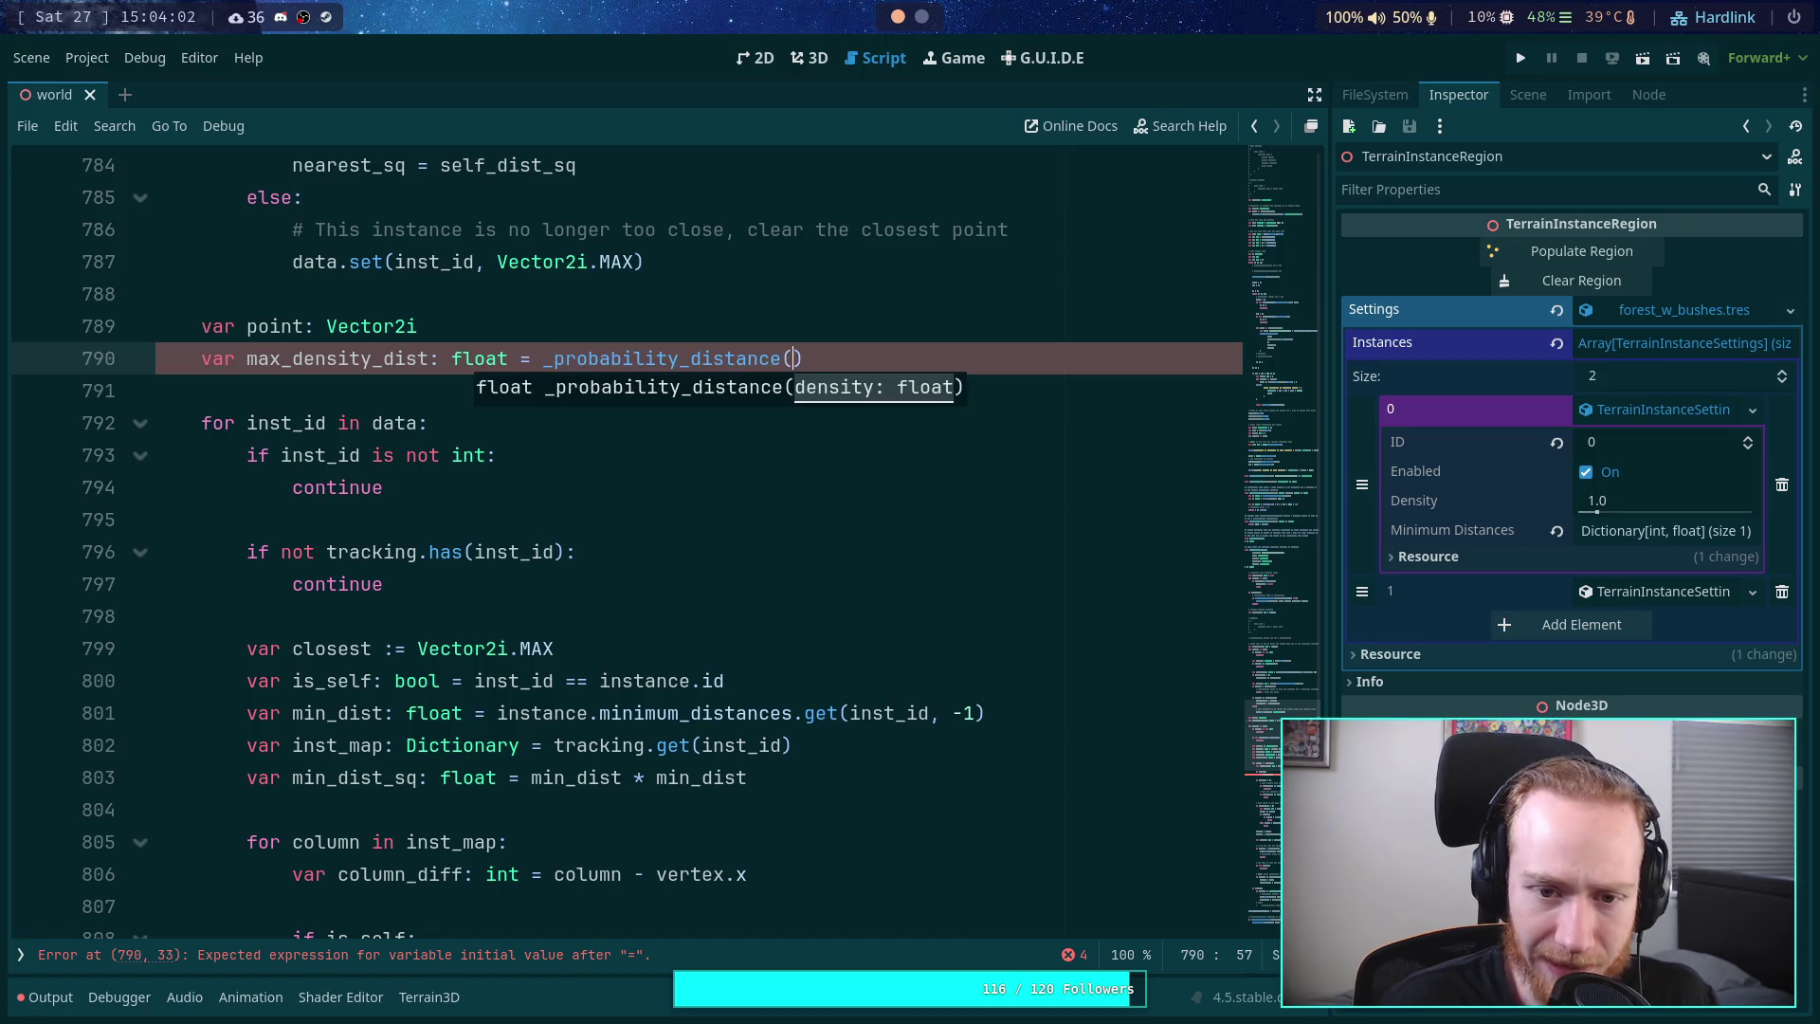
text(instance.d)
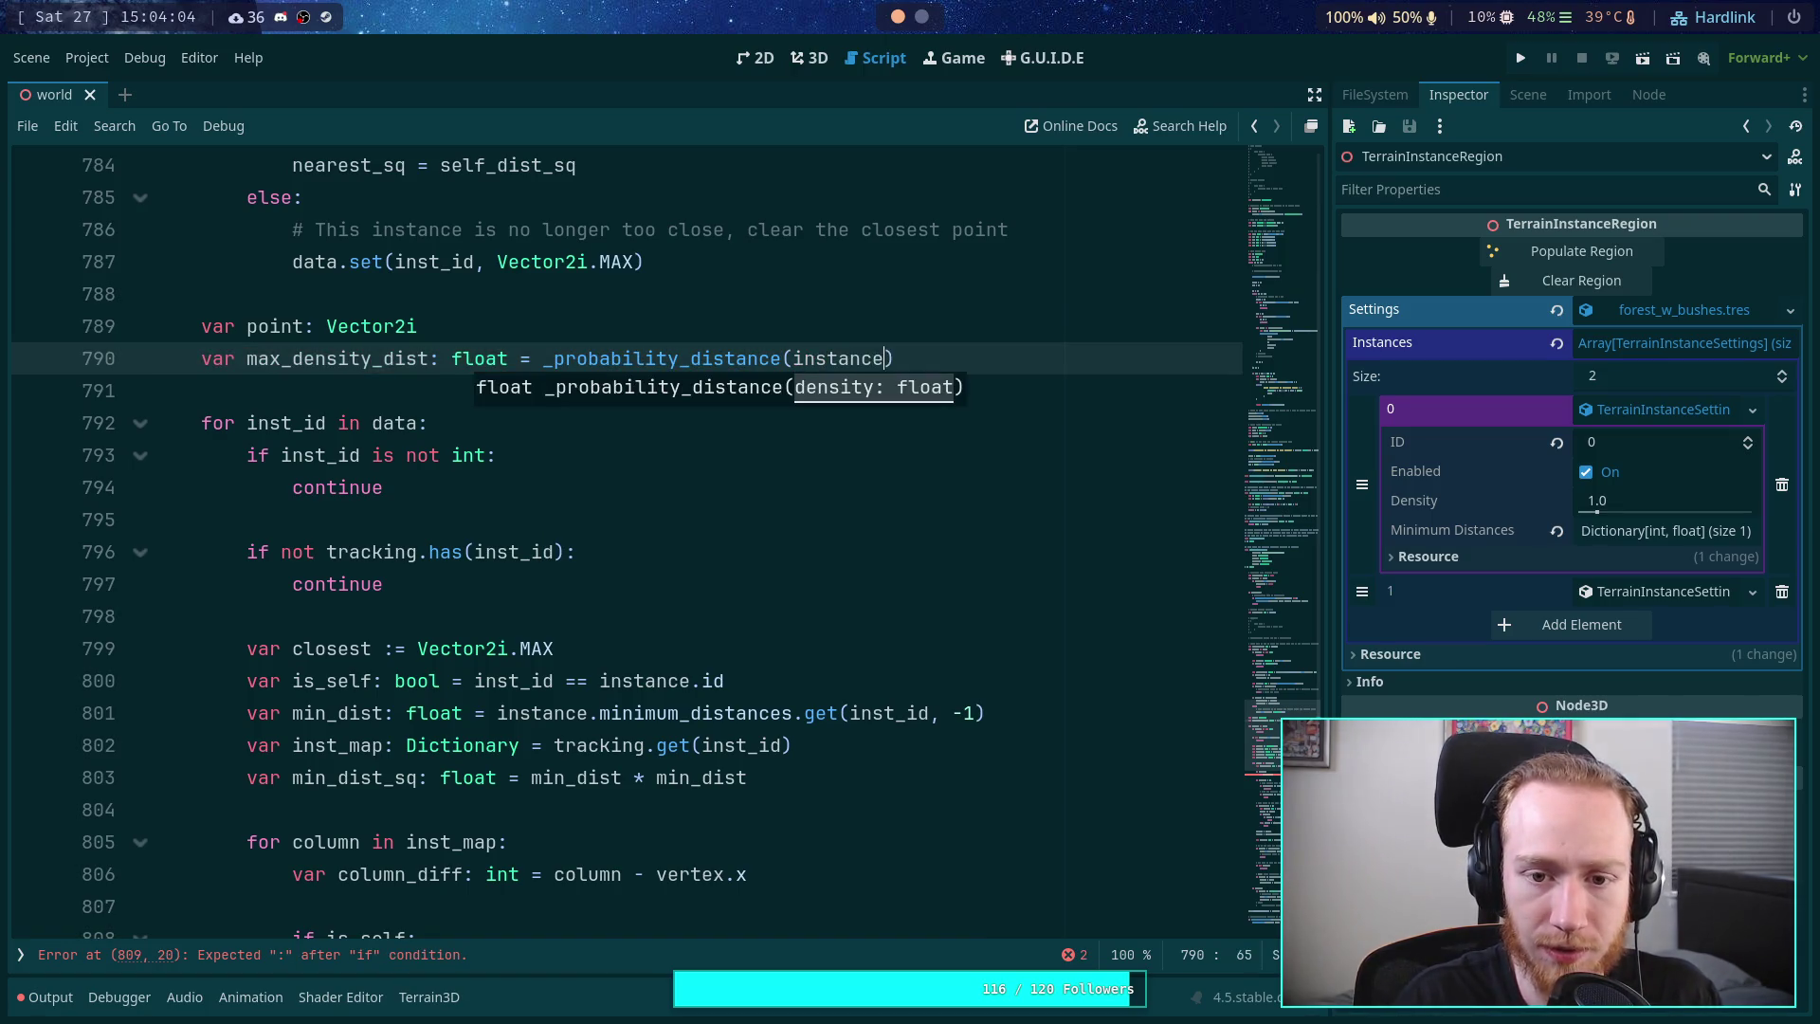
text(ensity)
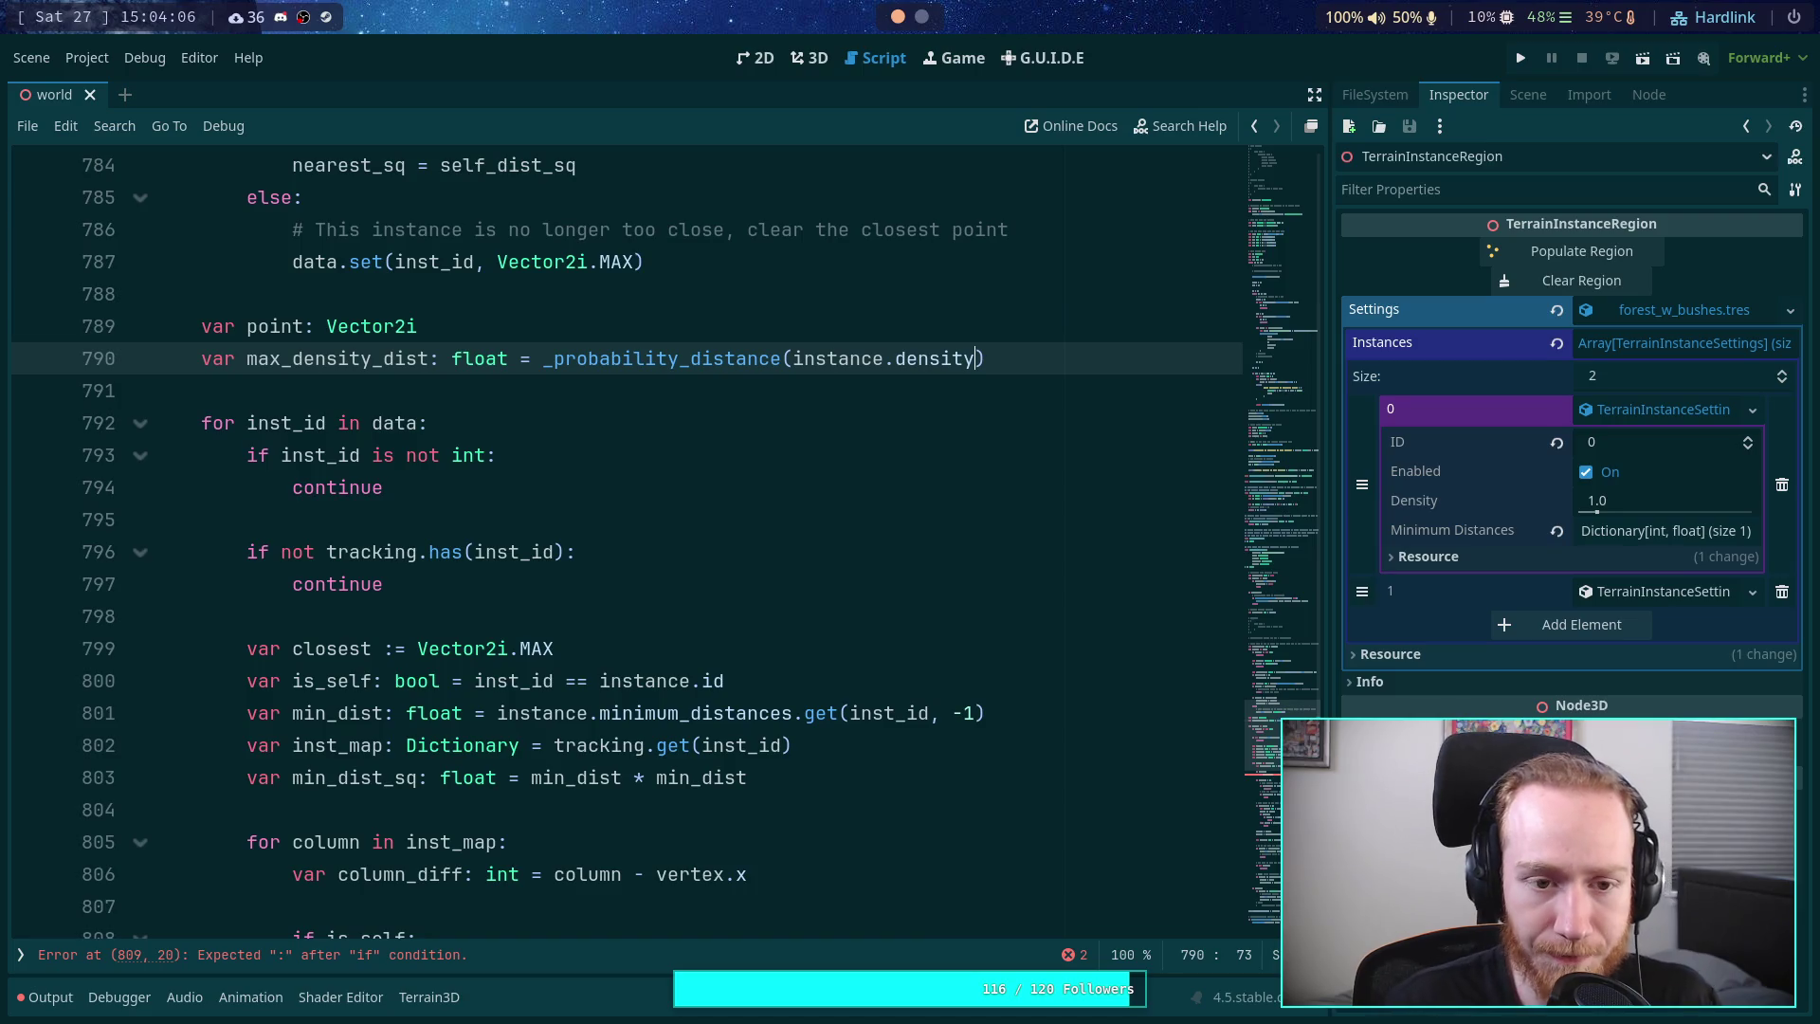
key(Down)
key(Down)
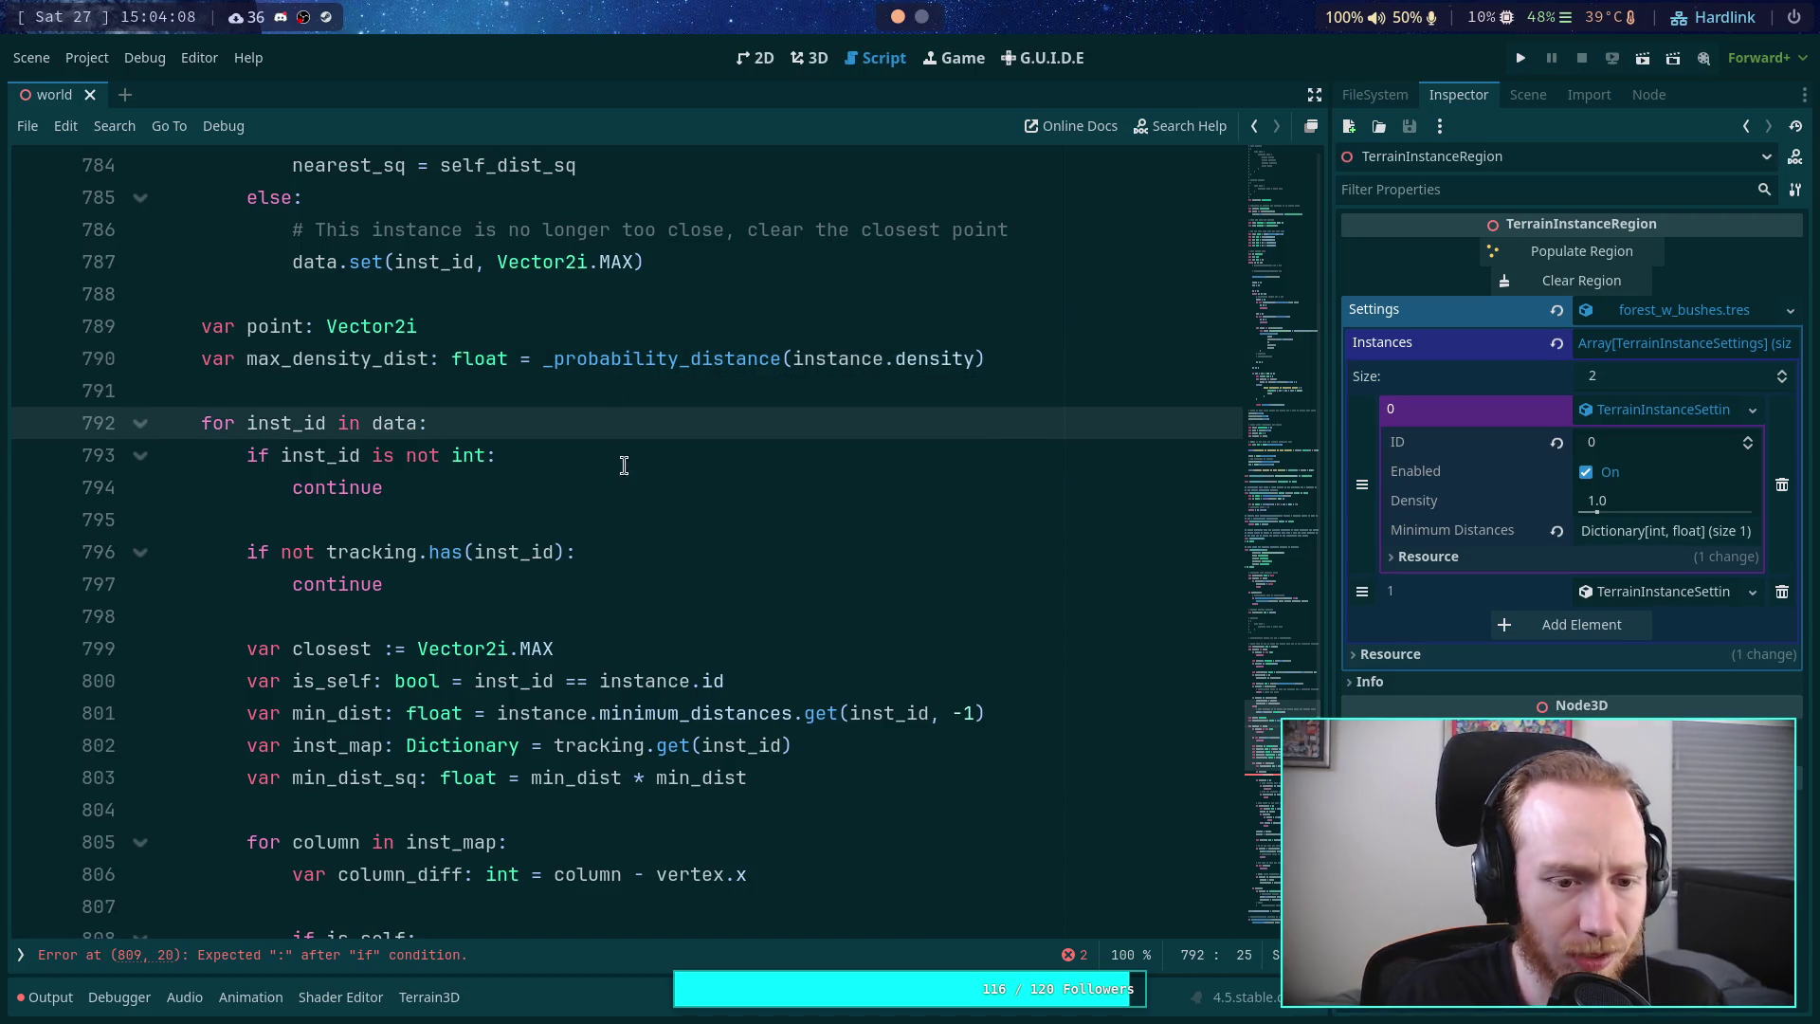
scroll(702, 512, down, 1)
- Delete '_clear' from data.last_clear_column on line 857 so it reads data.last_column
drag(383, 487, 244, 455)
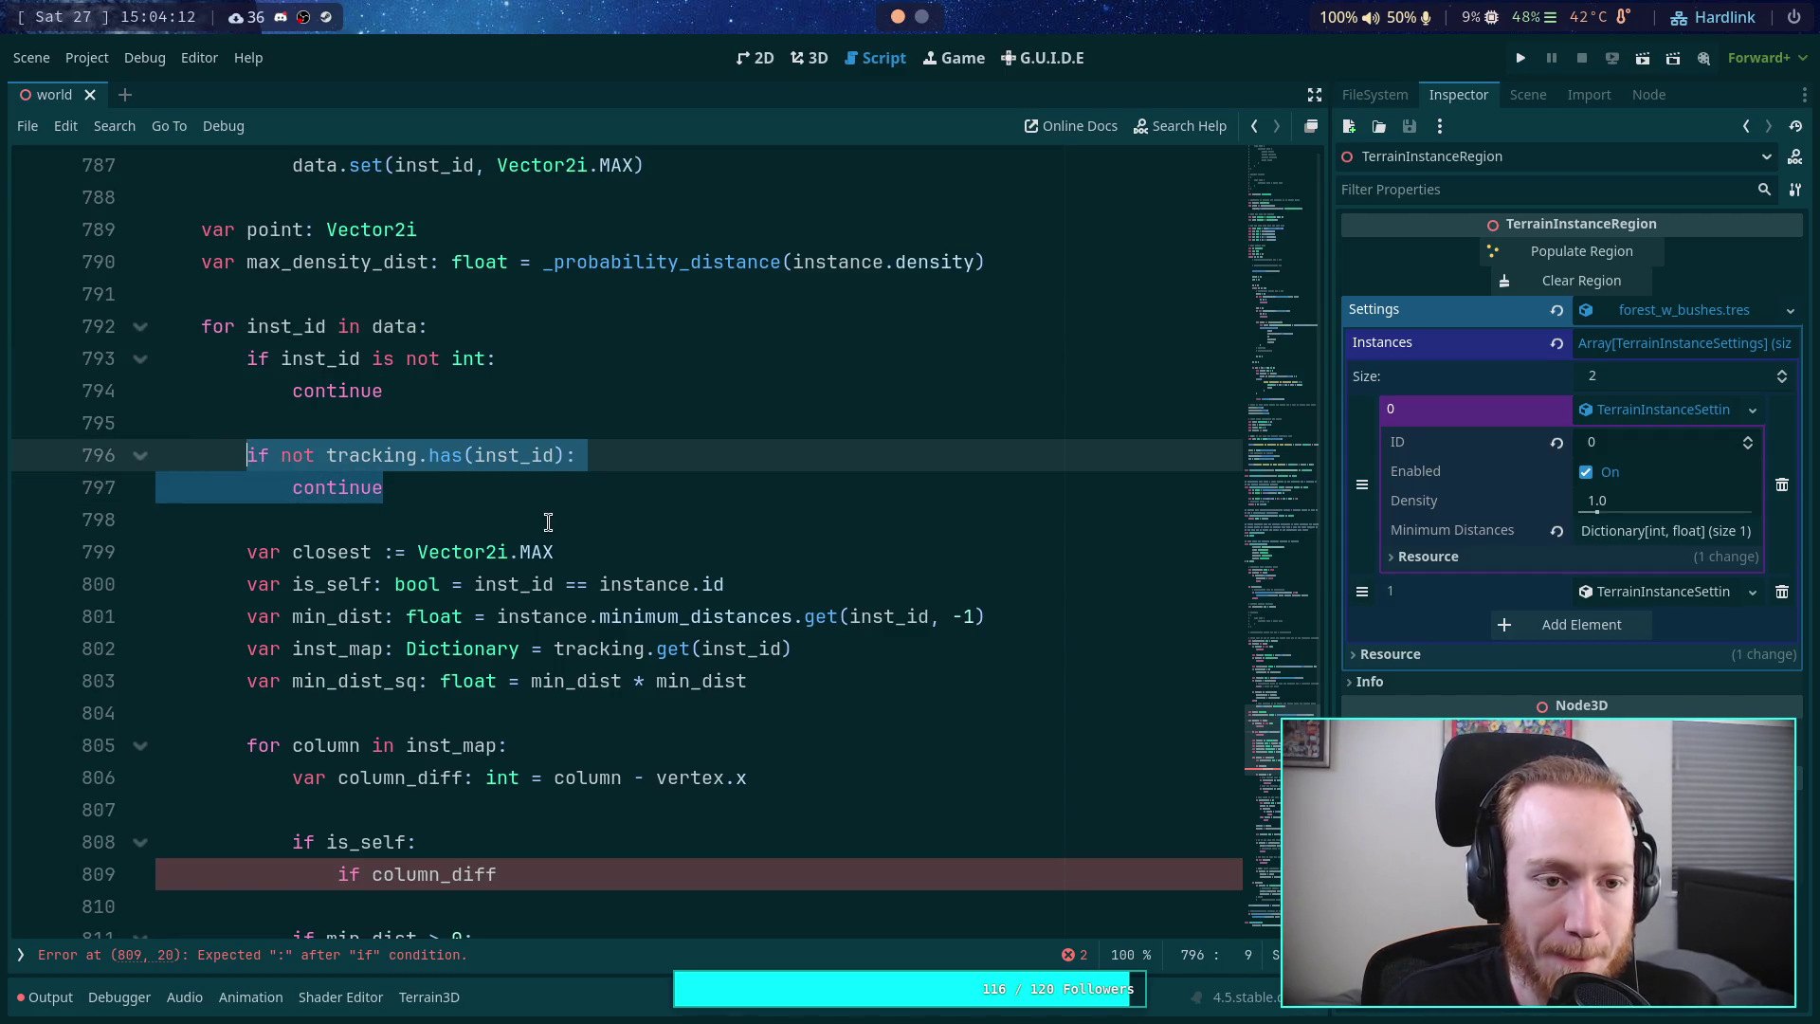
scroll(546, 547, down, 6)
scroll(546, 546, down, 7)
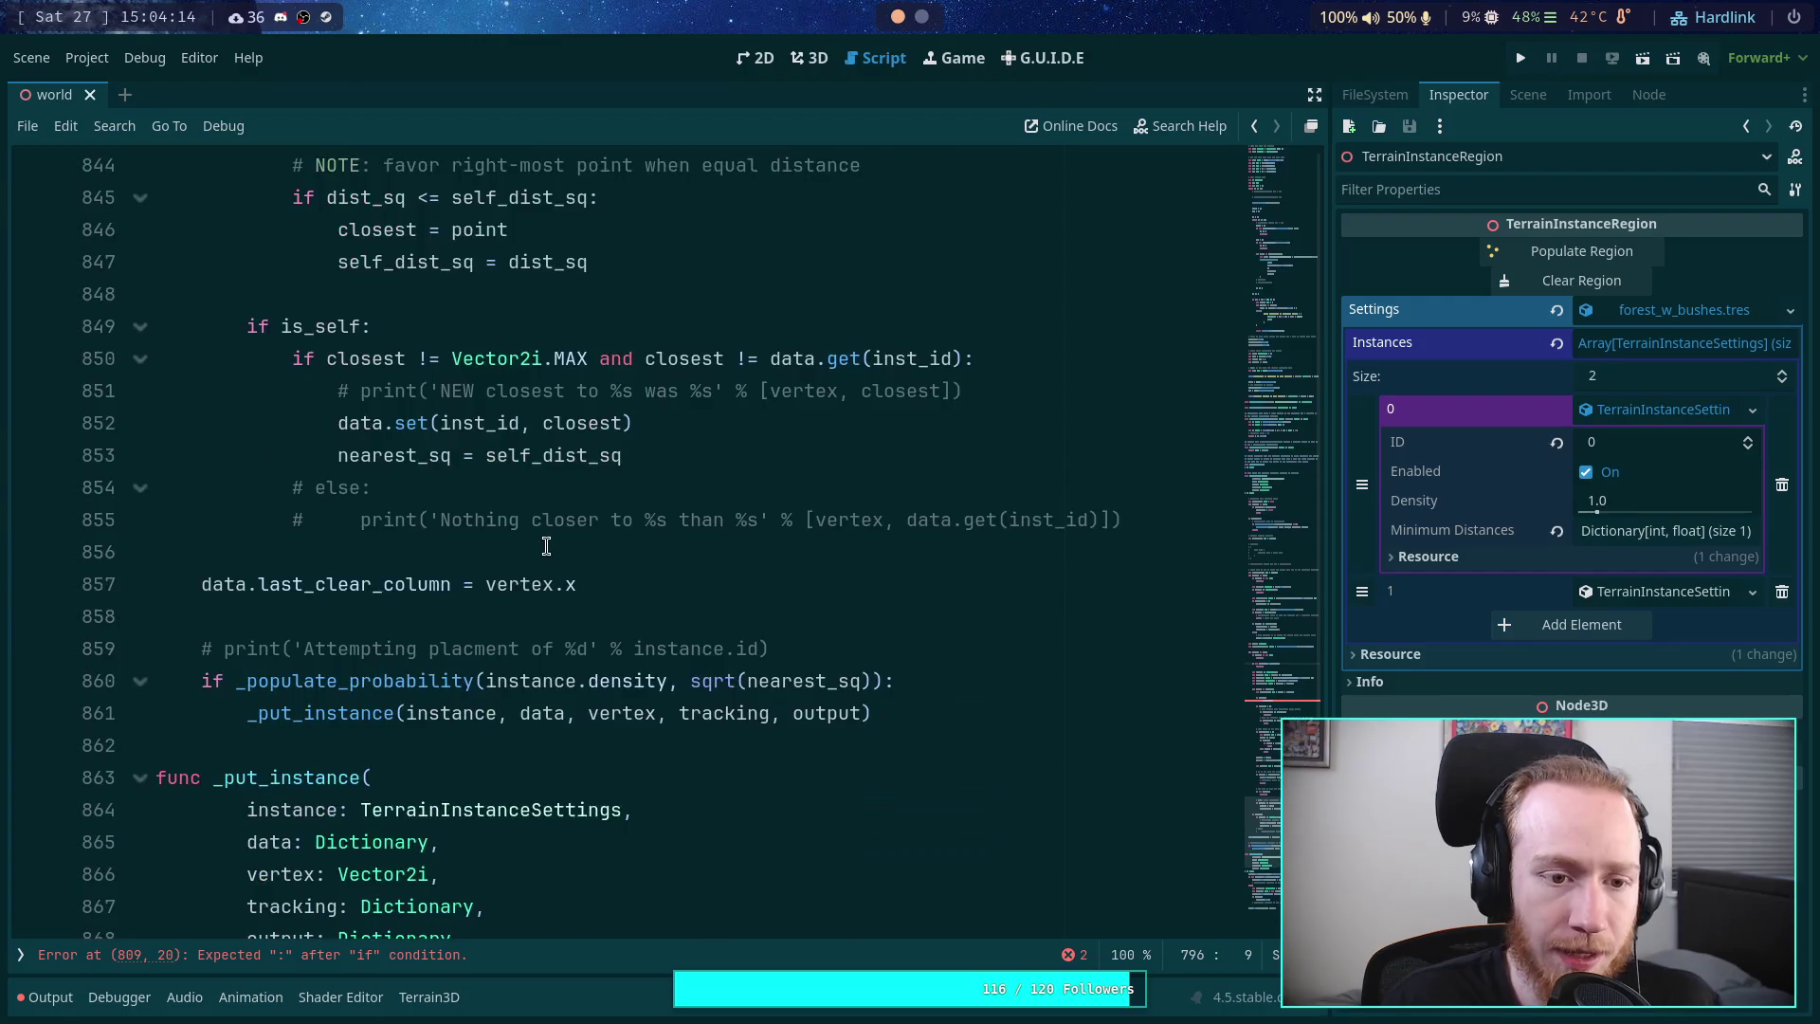
click(309, 491)
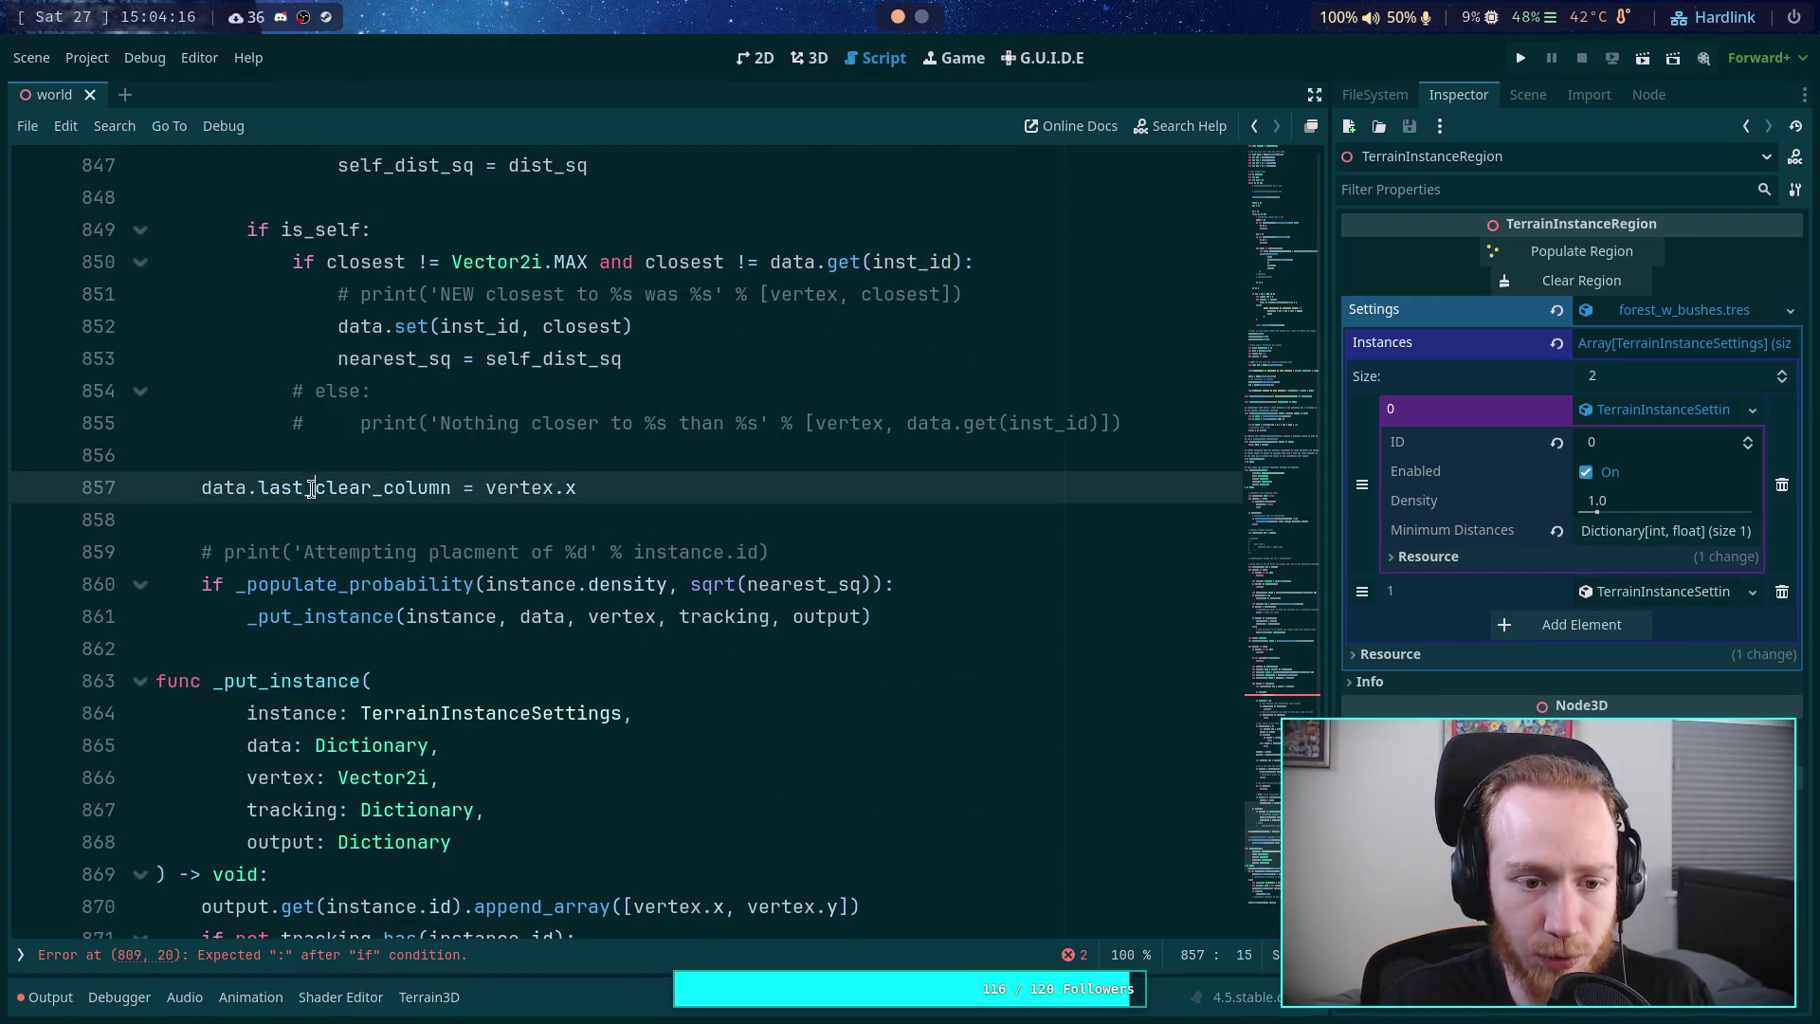
double_click(311, 491)
drag(386, 490, 303, 490)
key(BackSpace)
text(_)
- Return to line 809 and place the caret after the unfinished column_diff condition
scroll(443, 498, up, 3)
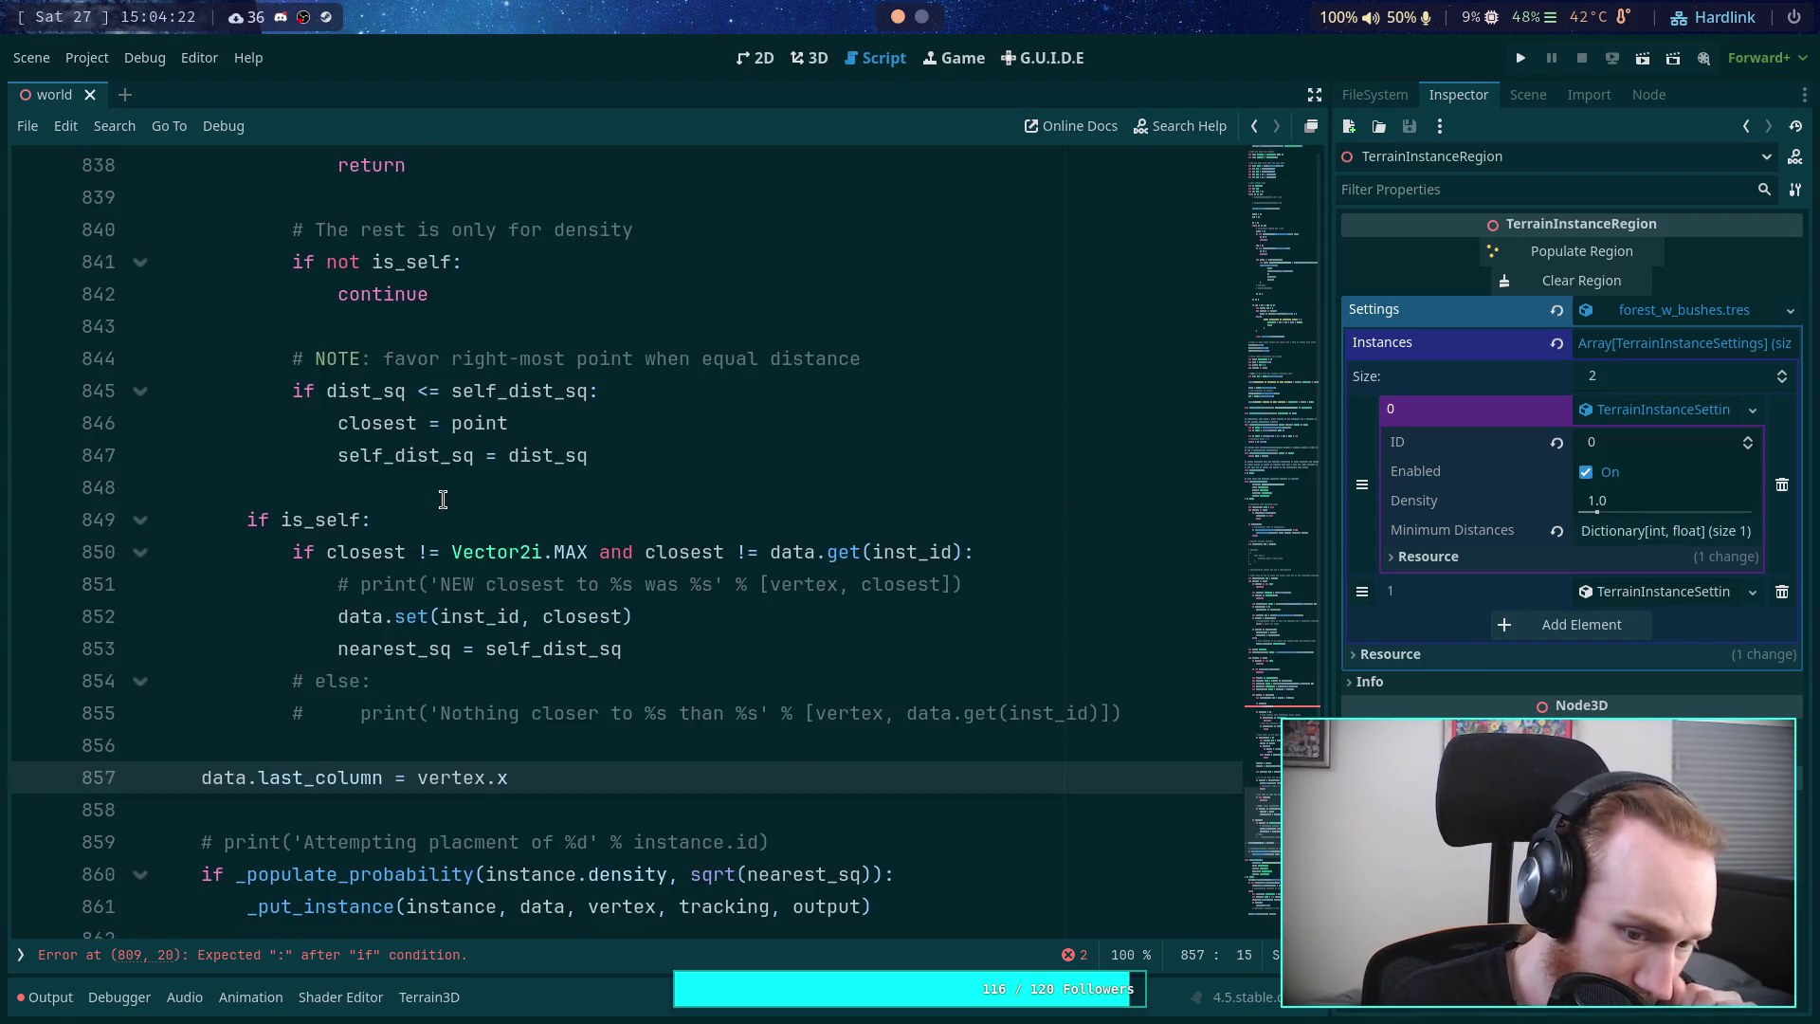
scroll(472, 515, up, 15)
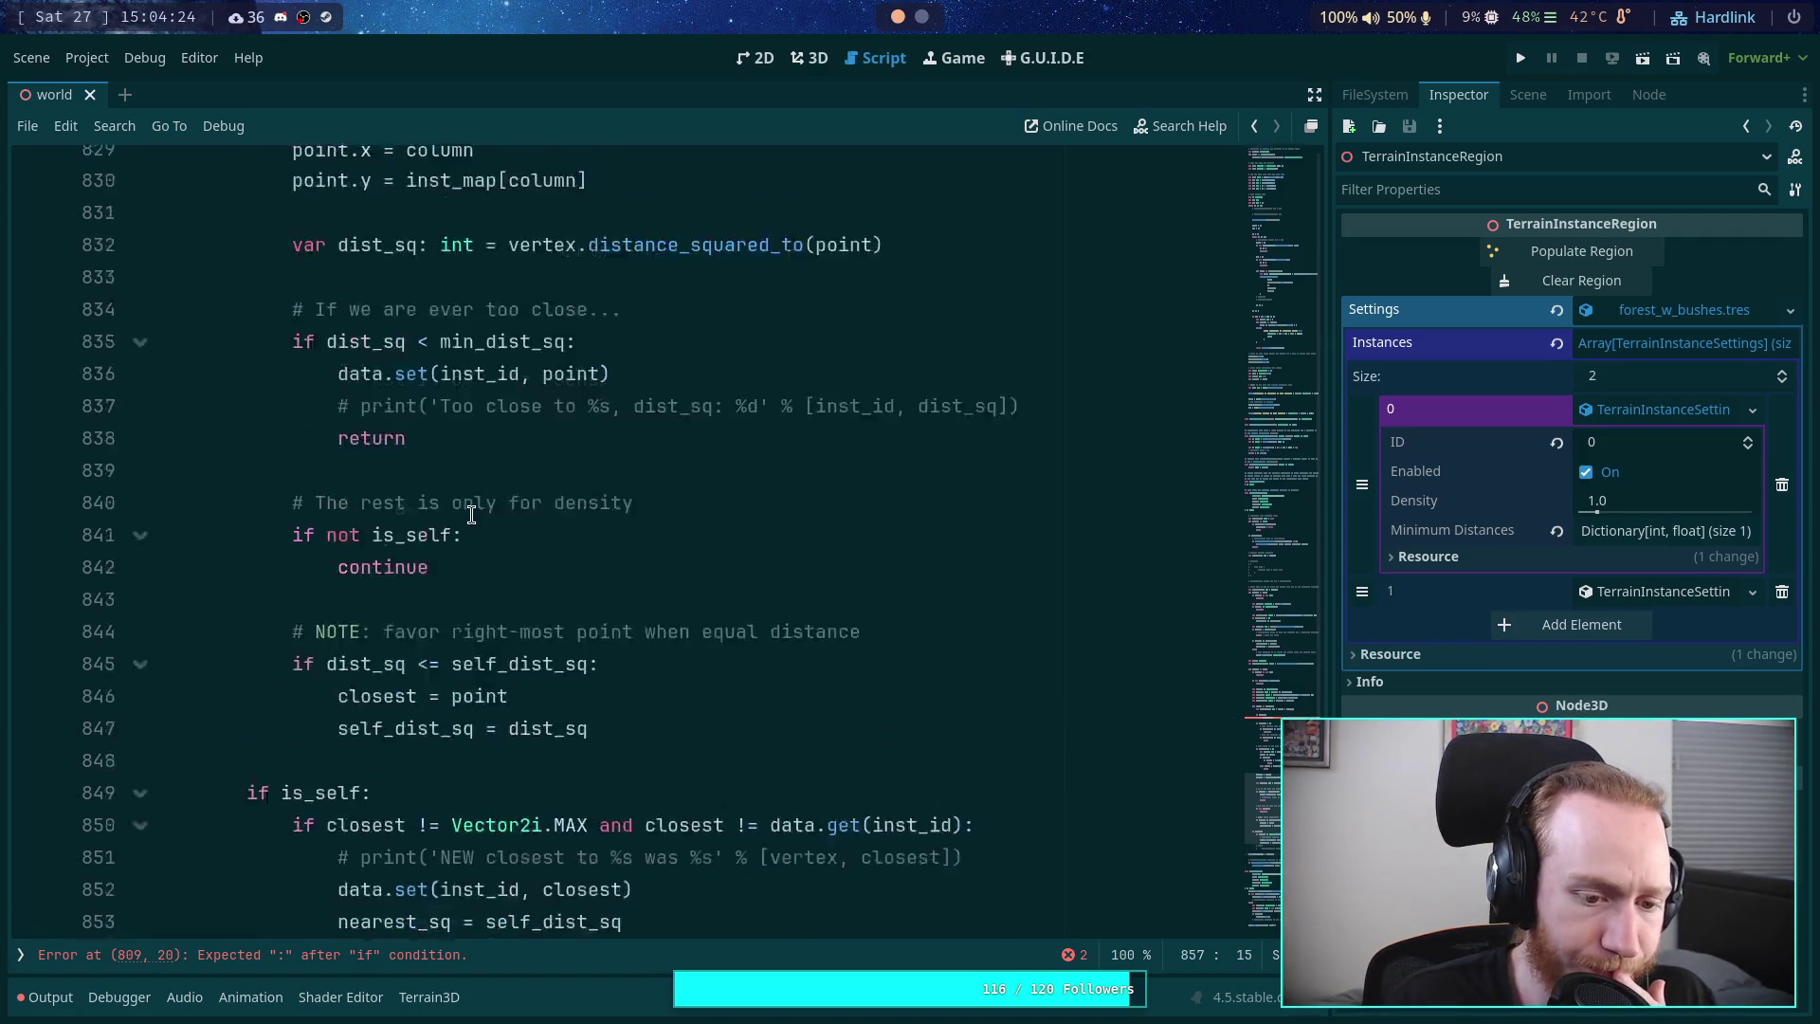
click(431, 520)
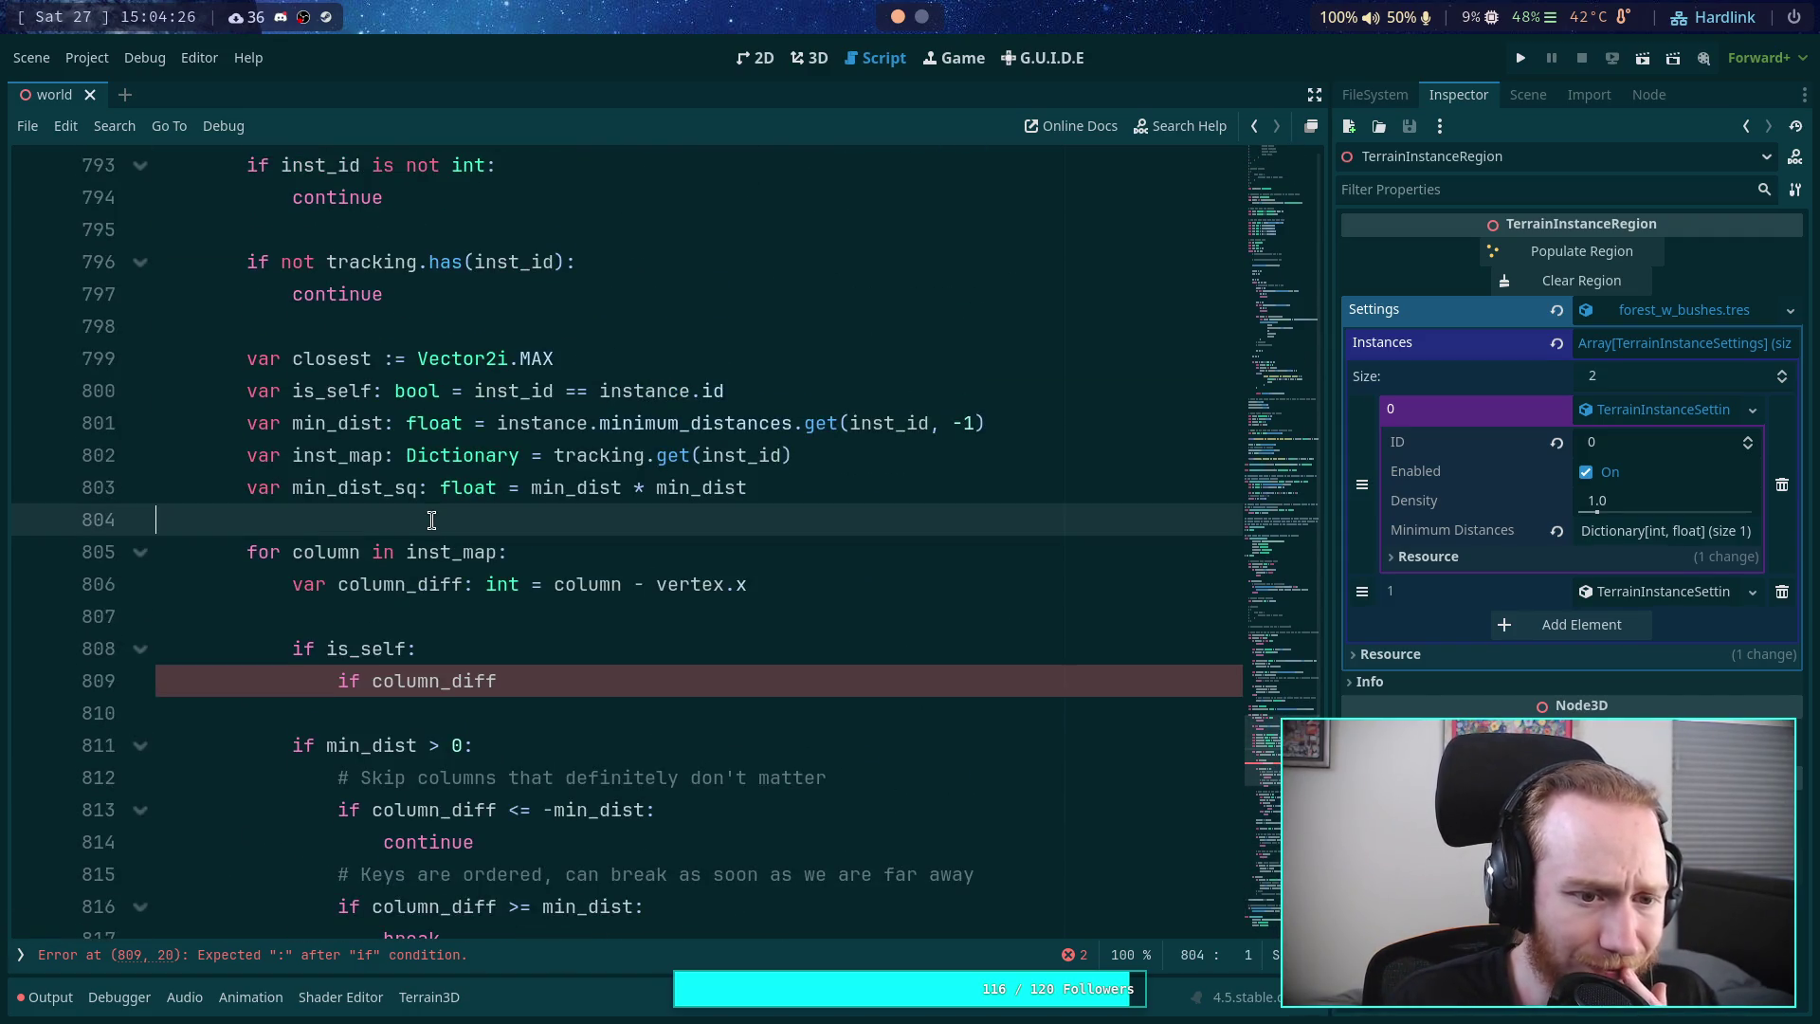
scroll(431, 520, up, 1)
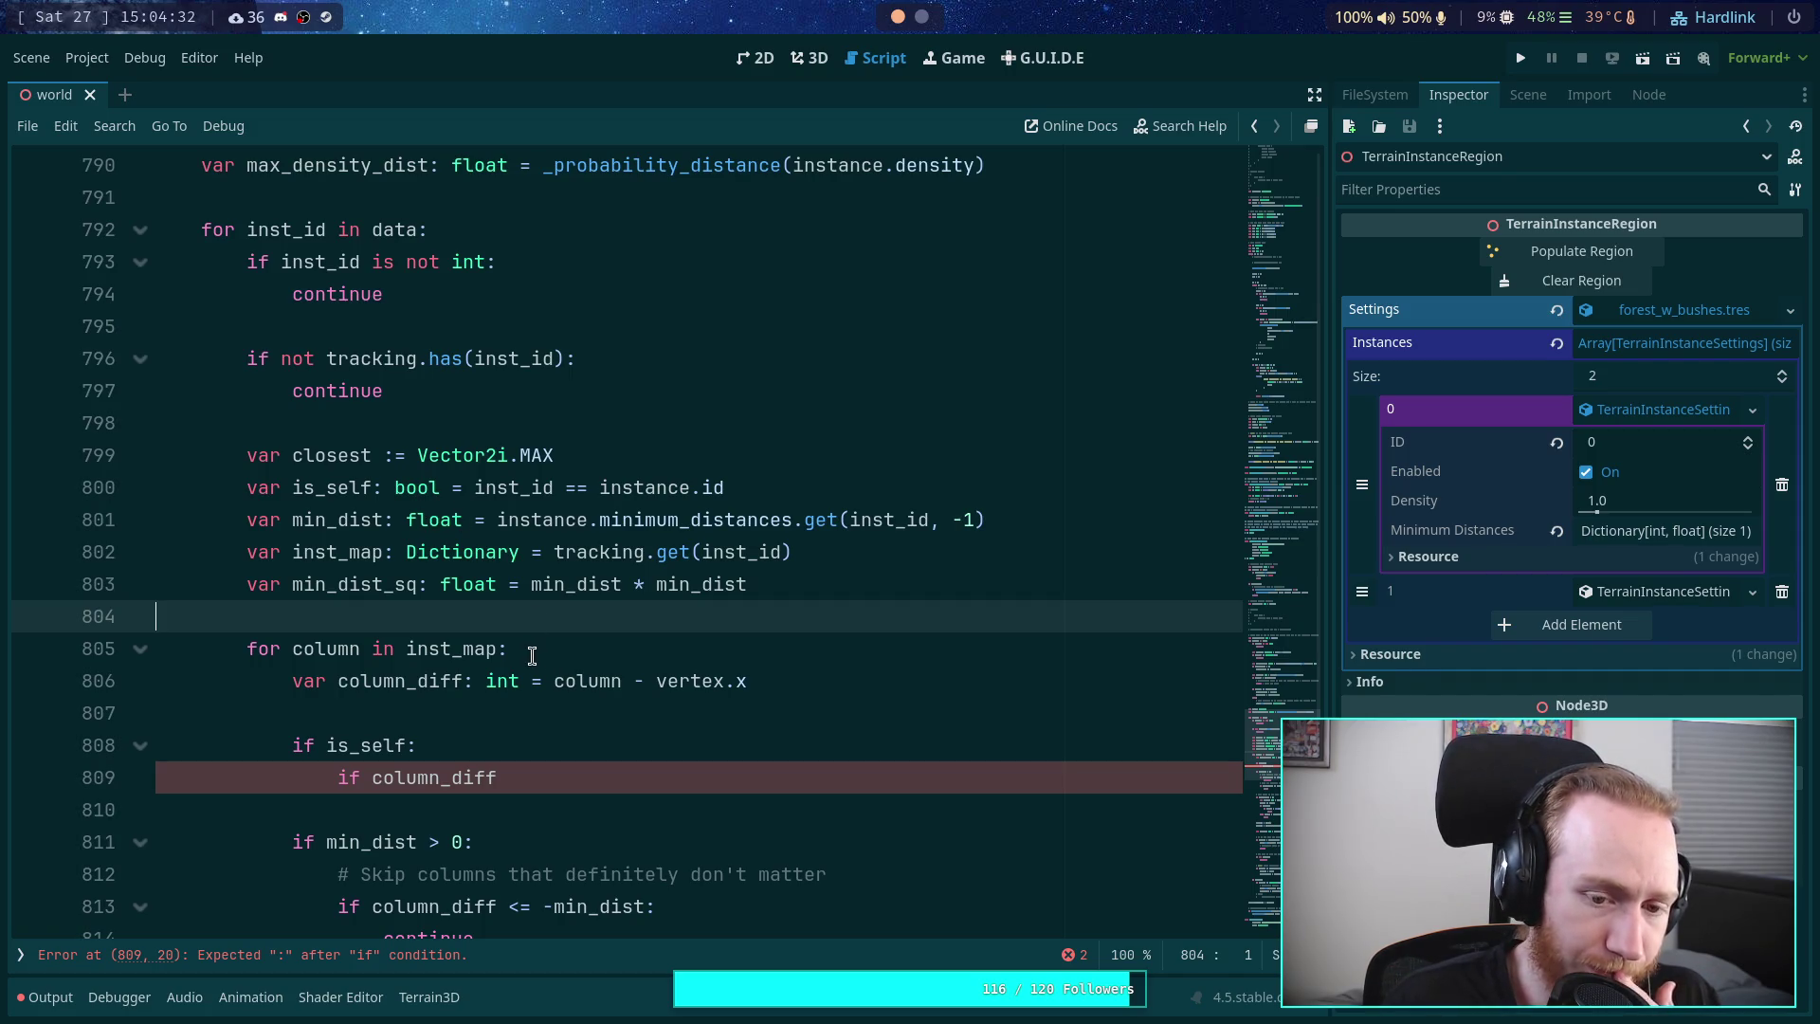
click(614, 770)
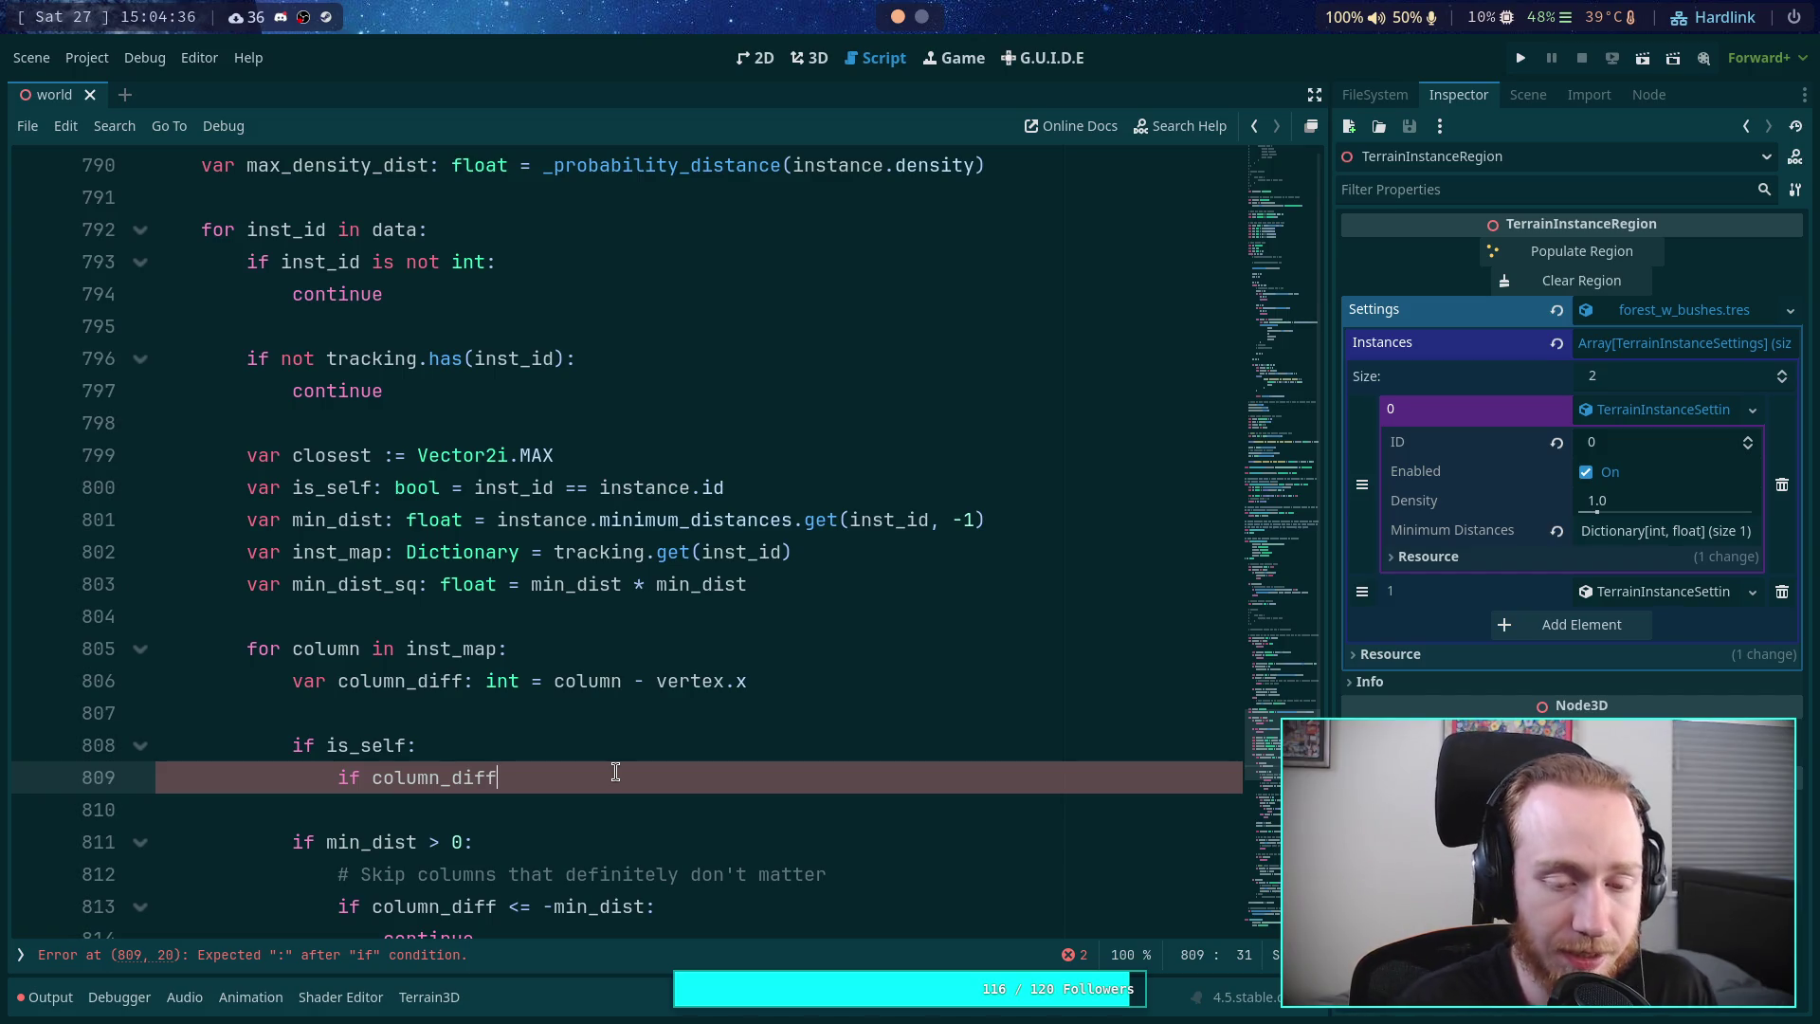
- Complete the is_self check as column_diff <= -max_density_dist, then review the min_dist > 0 block
text(<= -max_density_dist:)
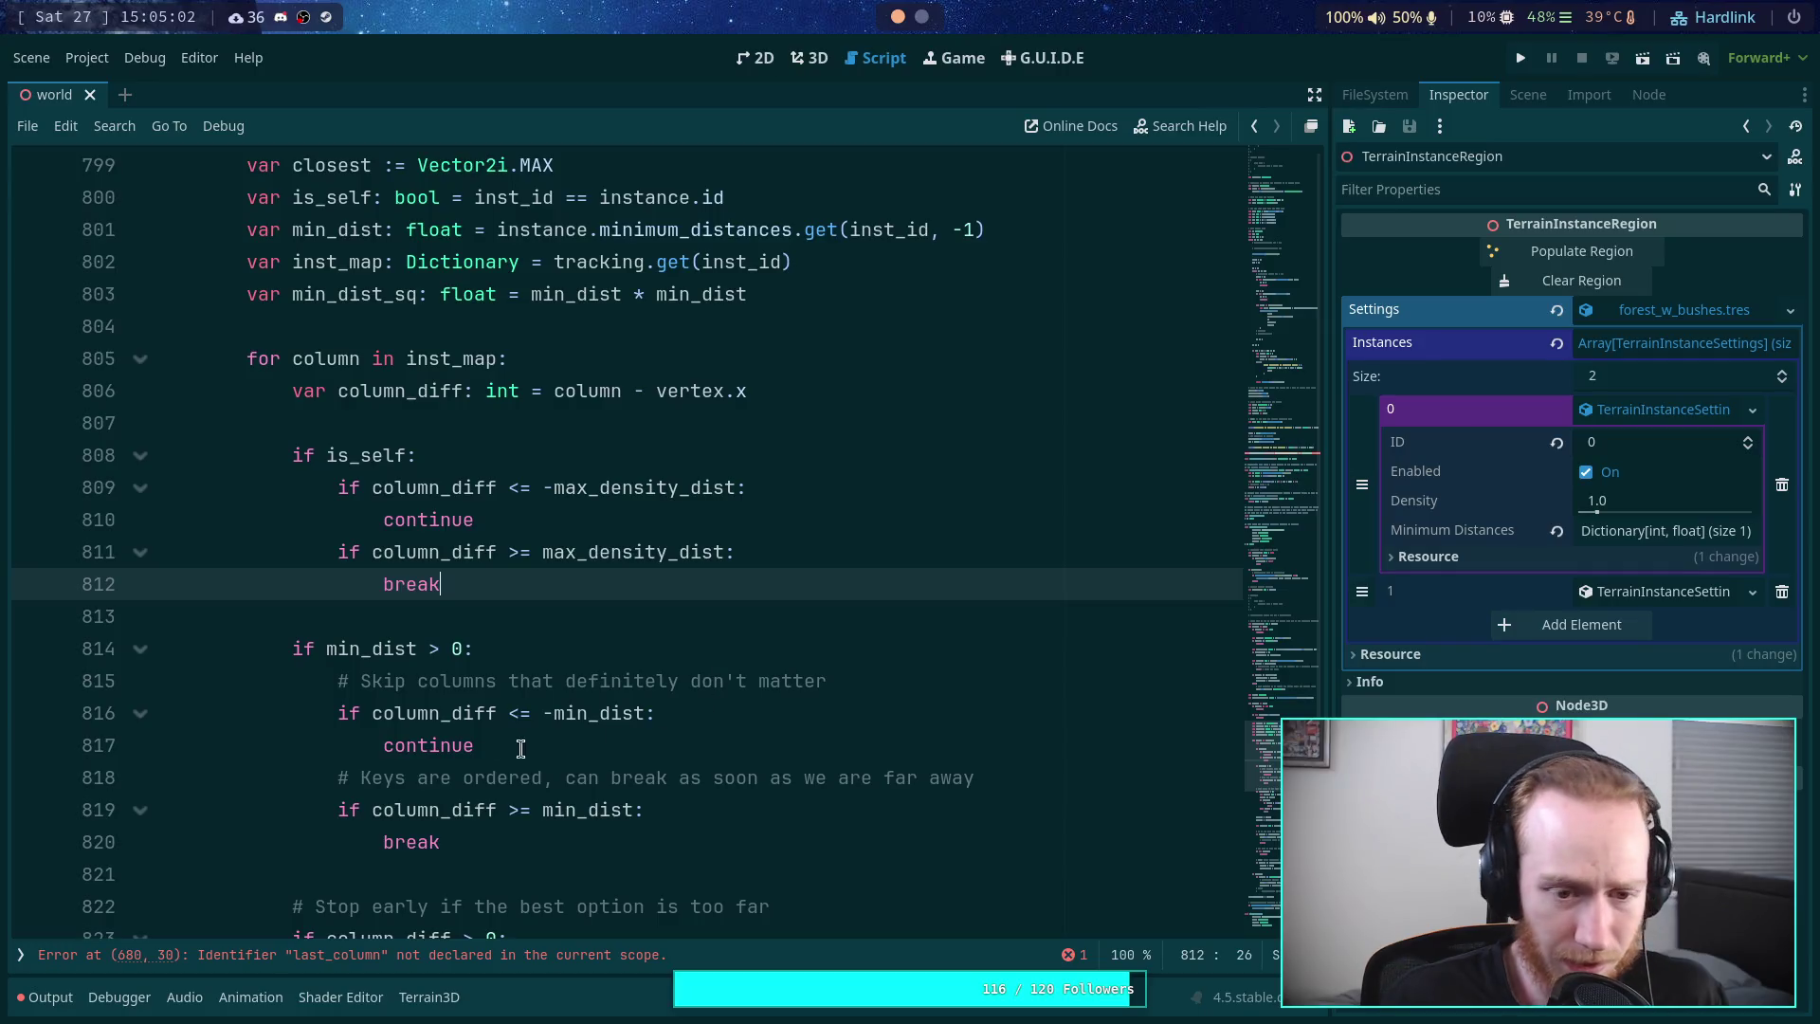
drag(511, 745, 336, 682)
click(576, 764)
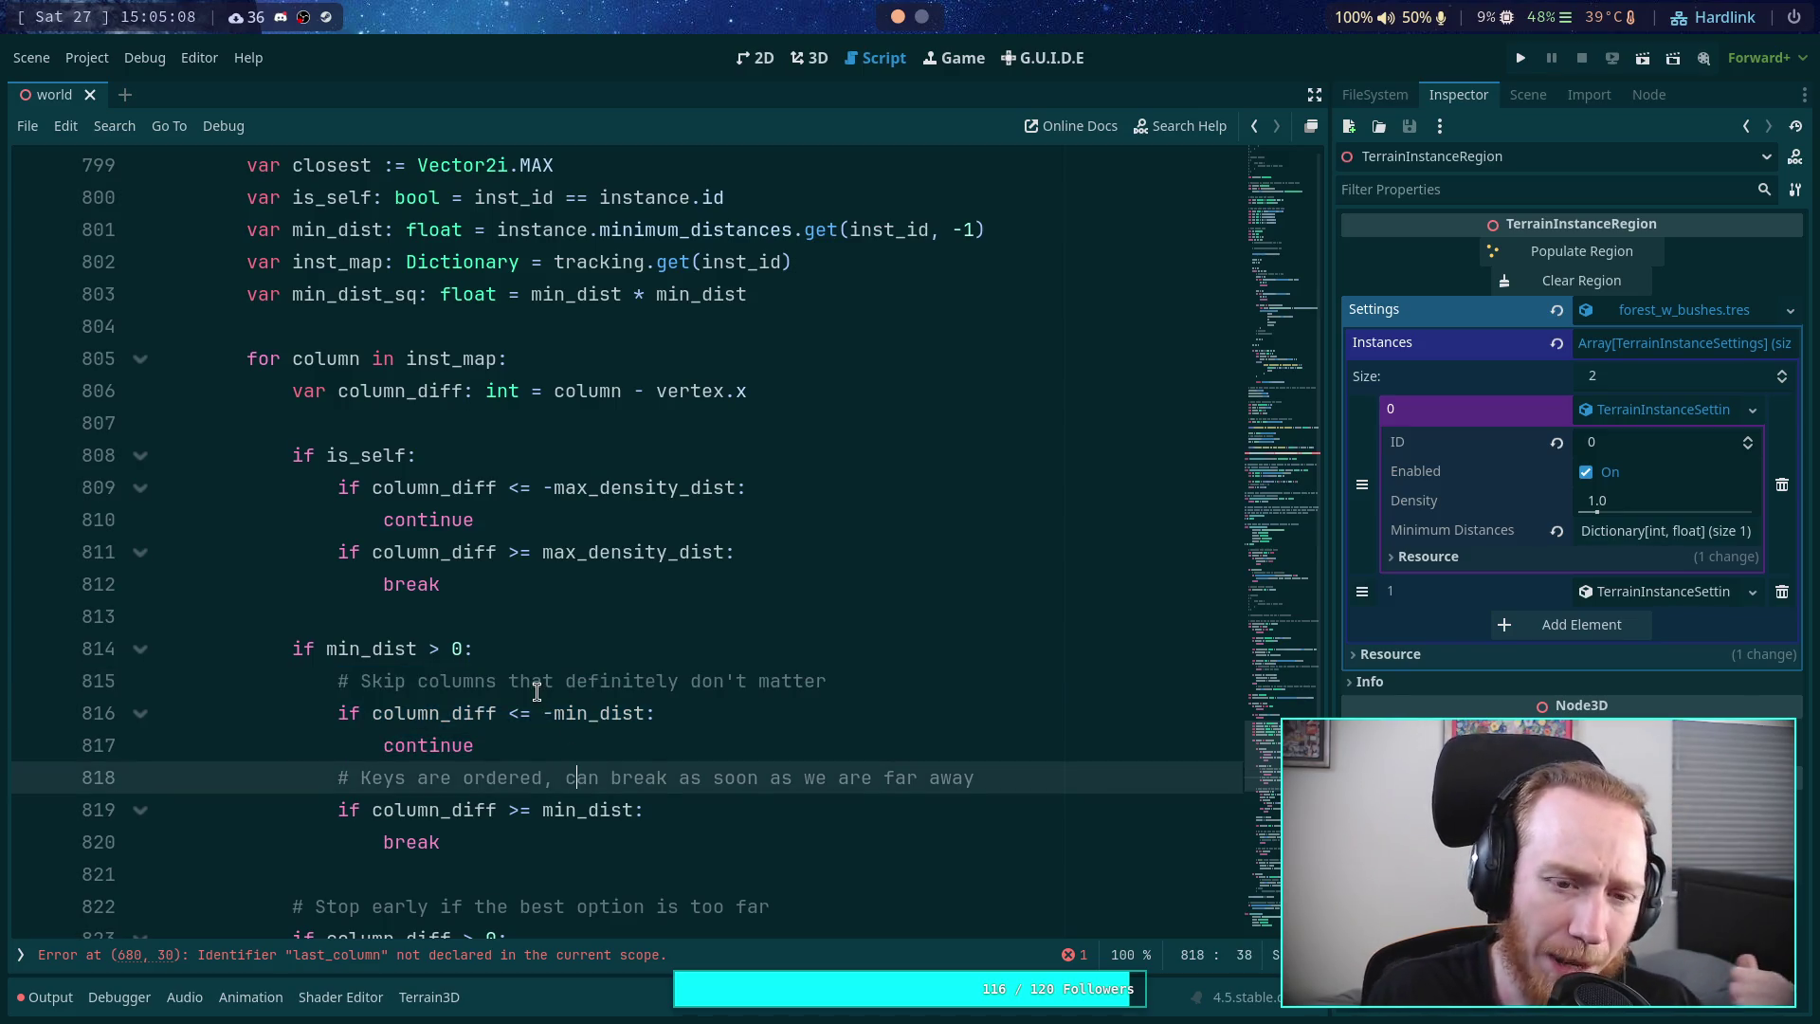
drag(339, 487, 755, 487)
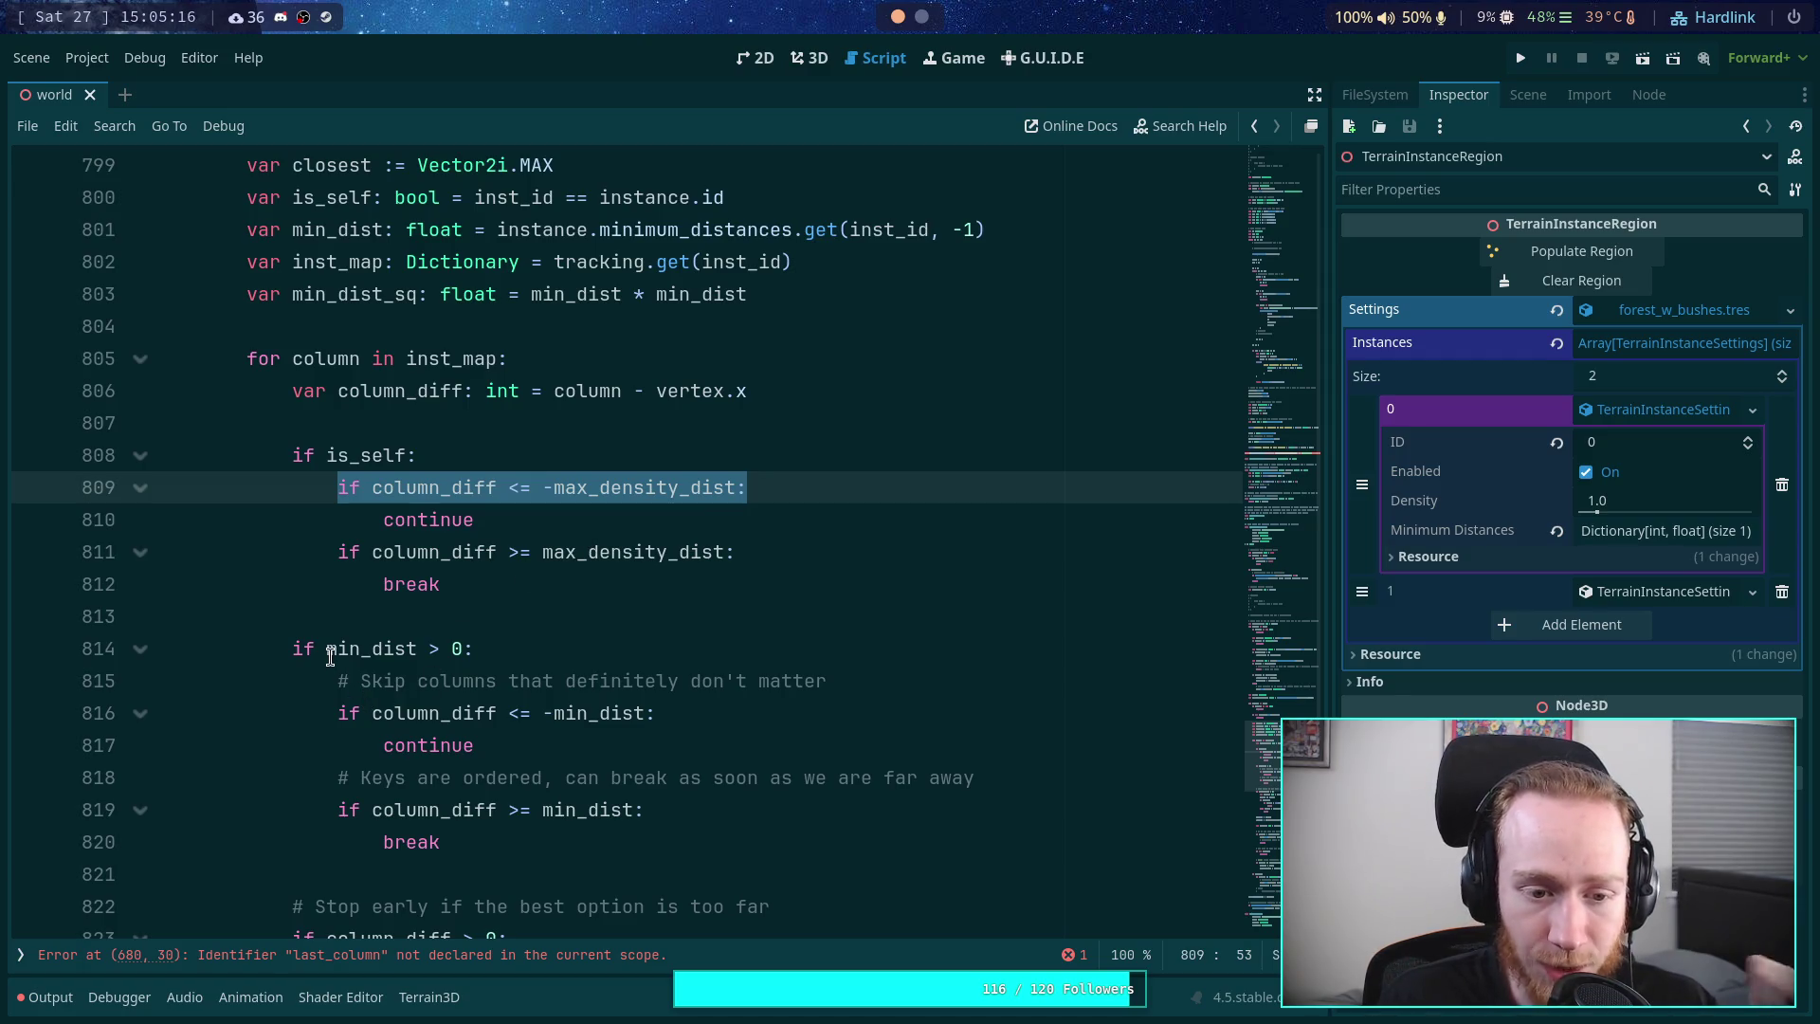
mouse_move(330, 657)
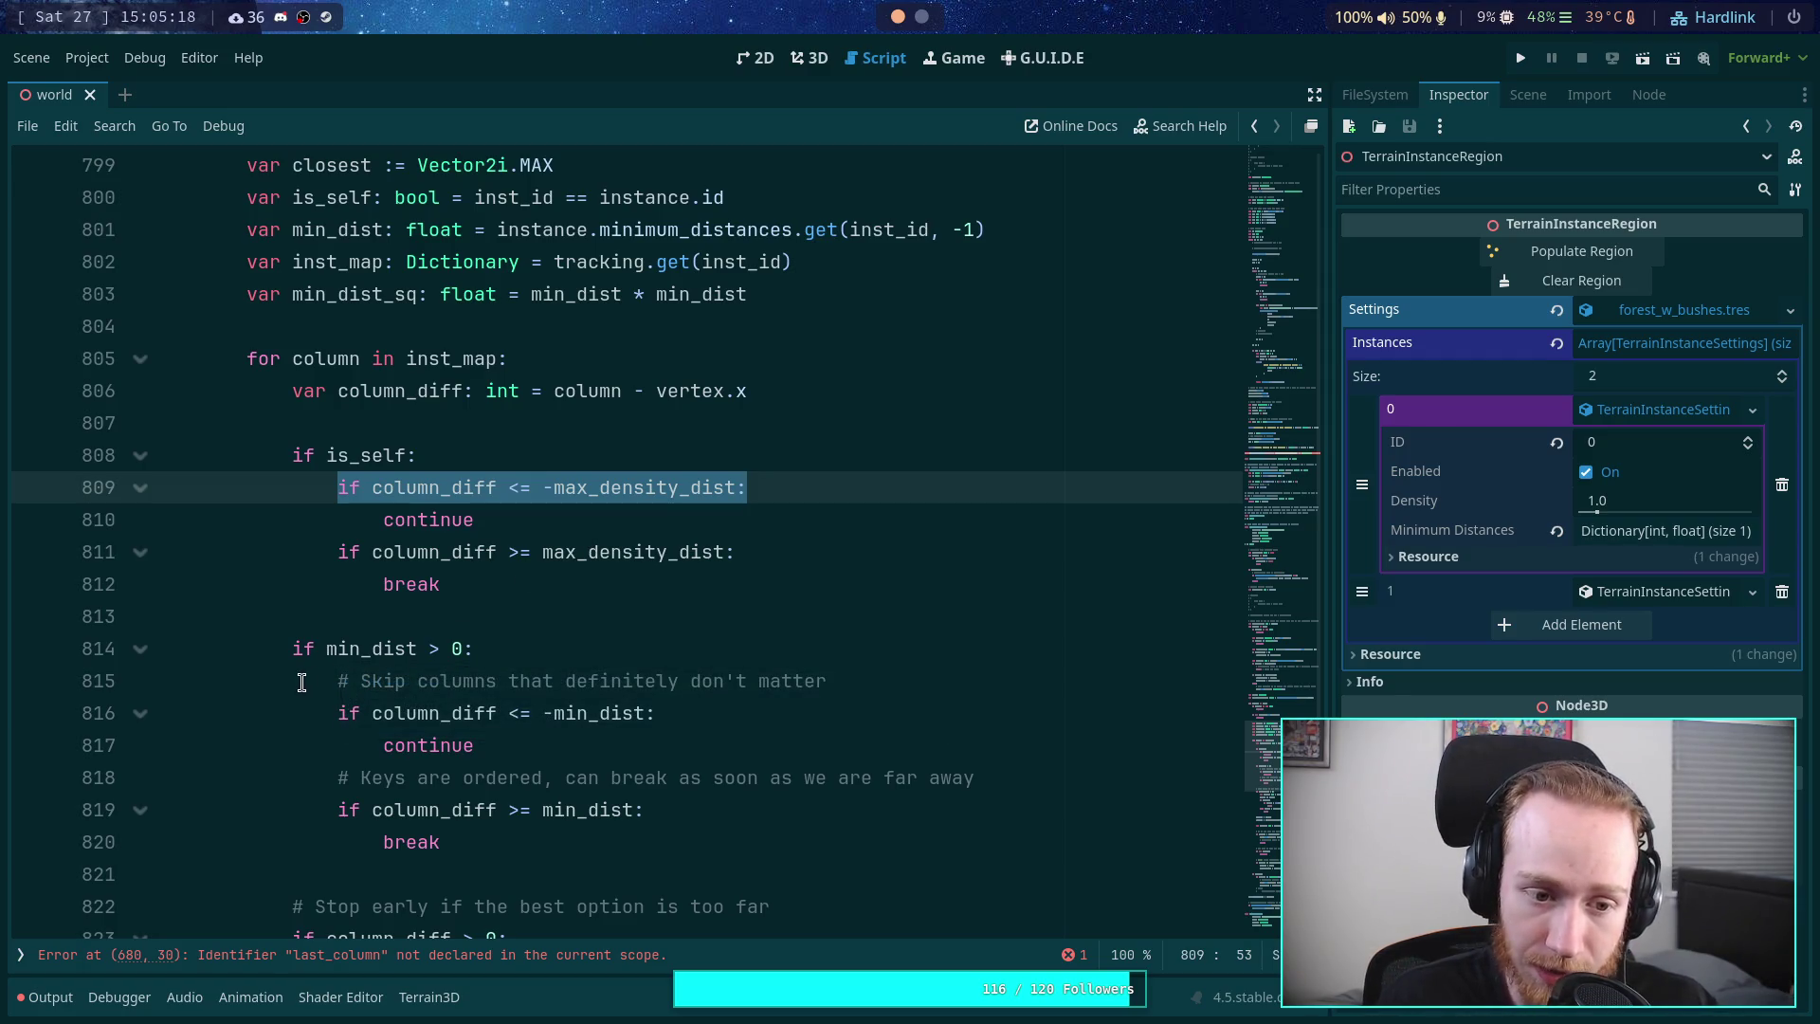
mouse_move(284, 651)
mouse_down()
mouse_move(487, 808)
mouse_move(496, 836)
mouse_up()
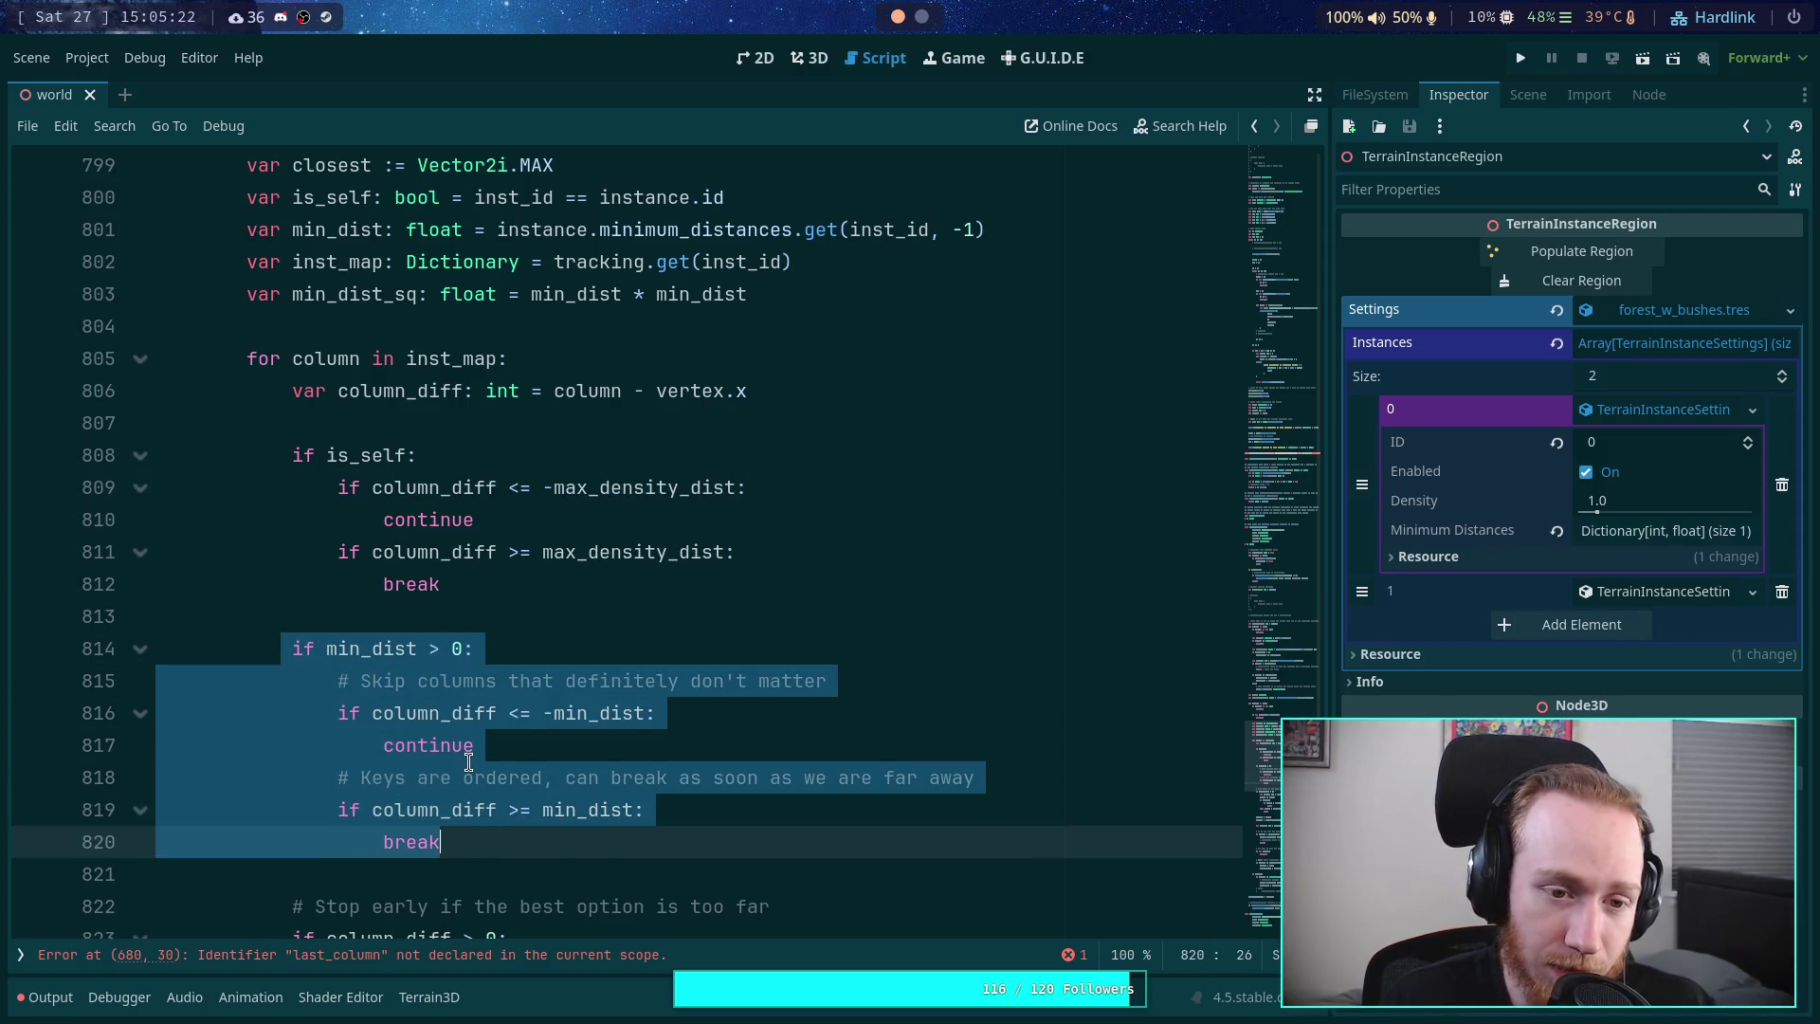
click(468, 762)
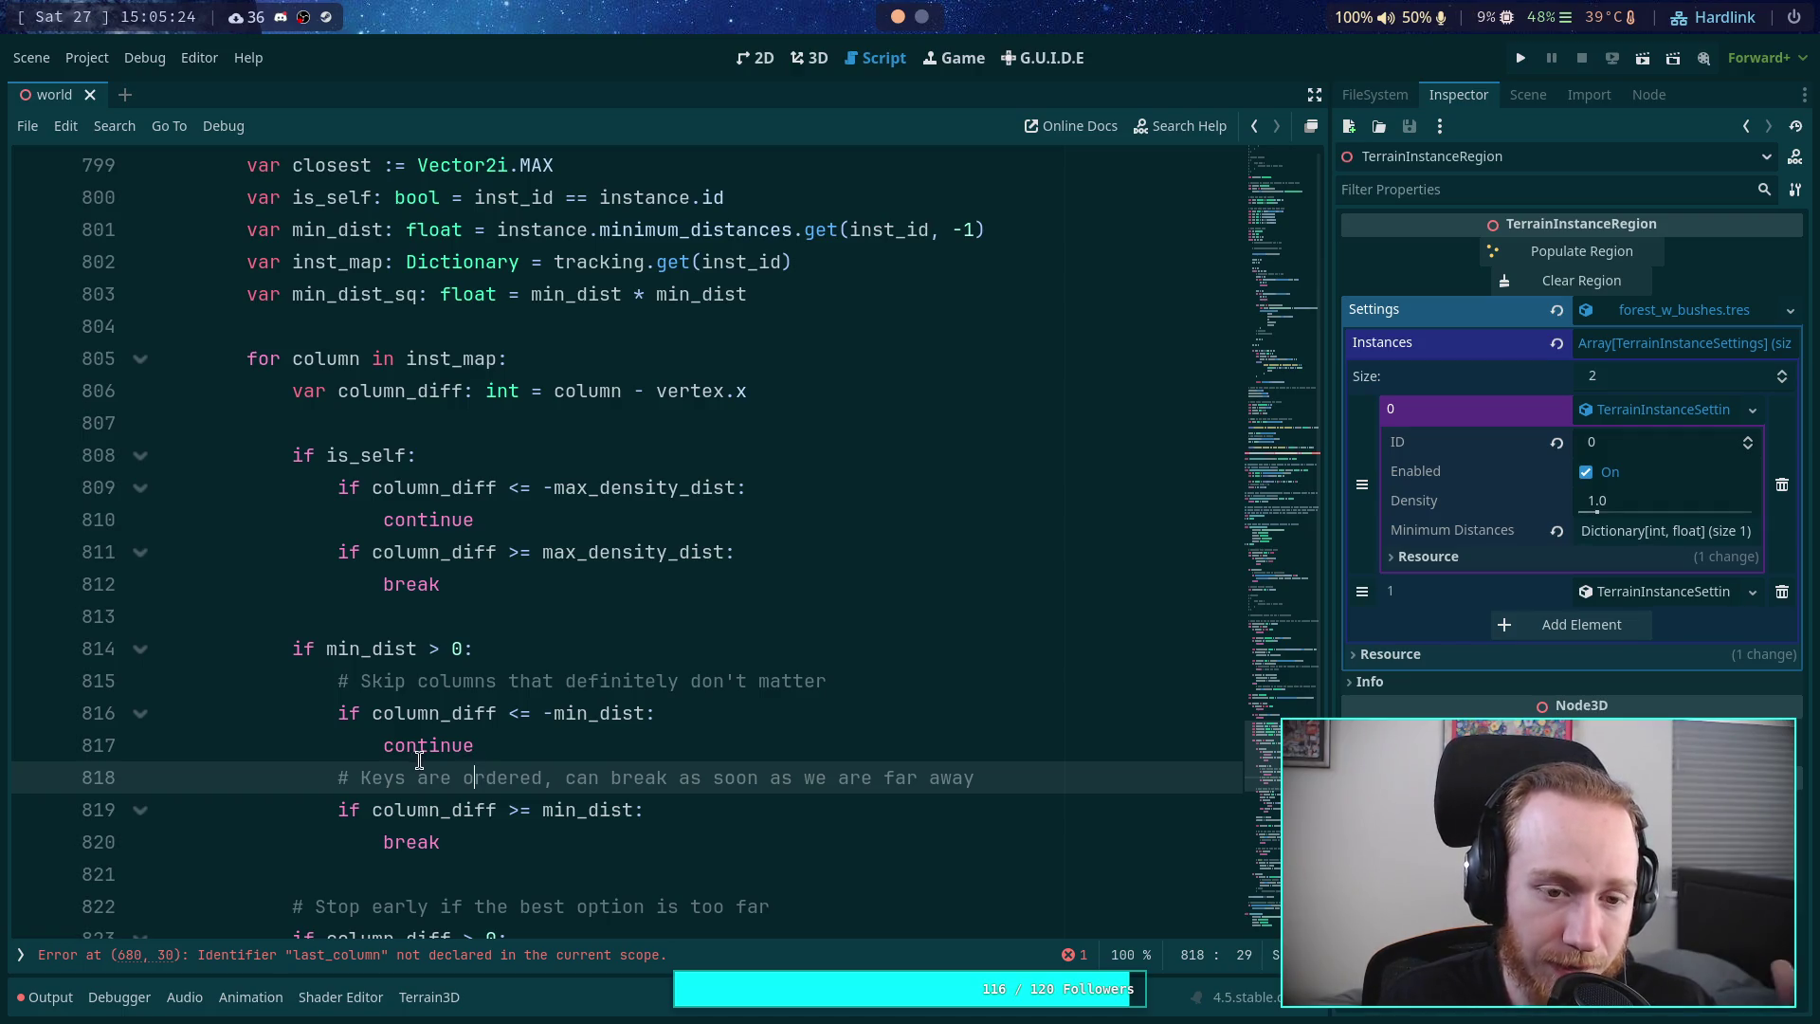
click(485, 616)
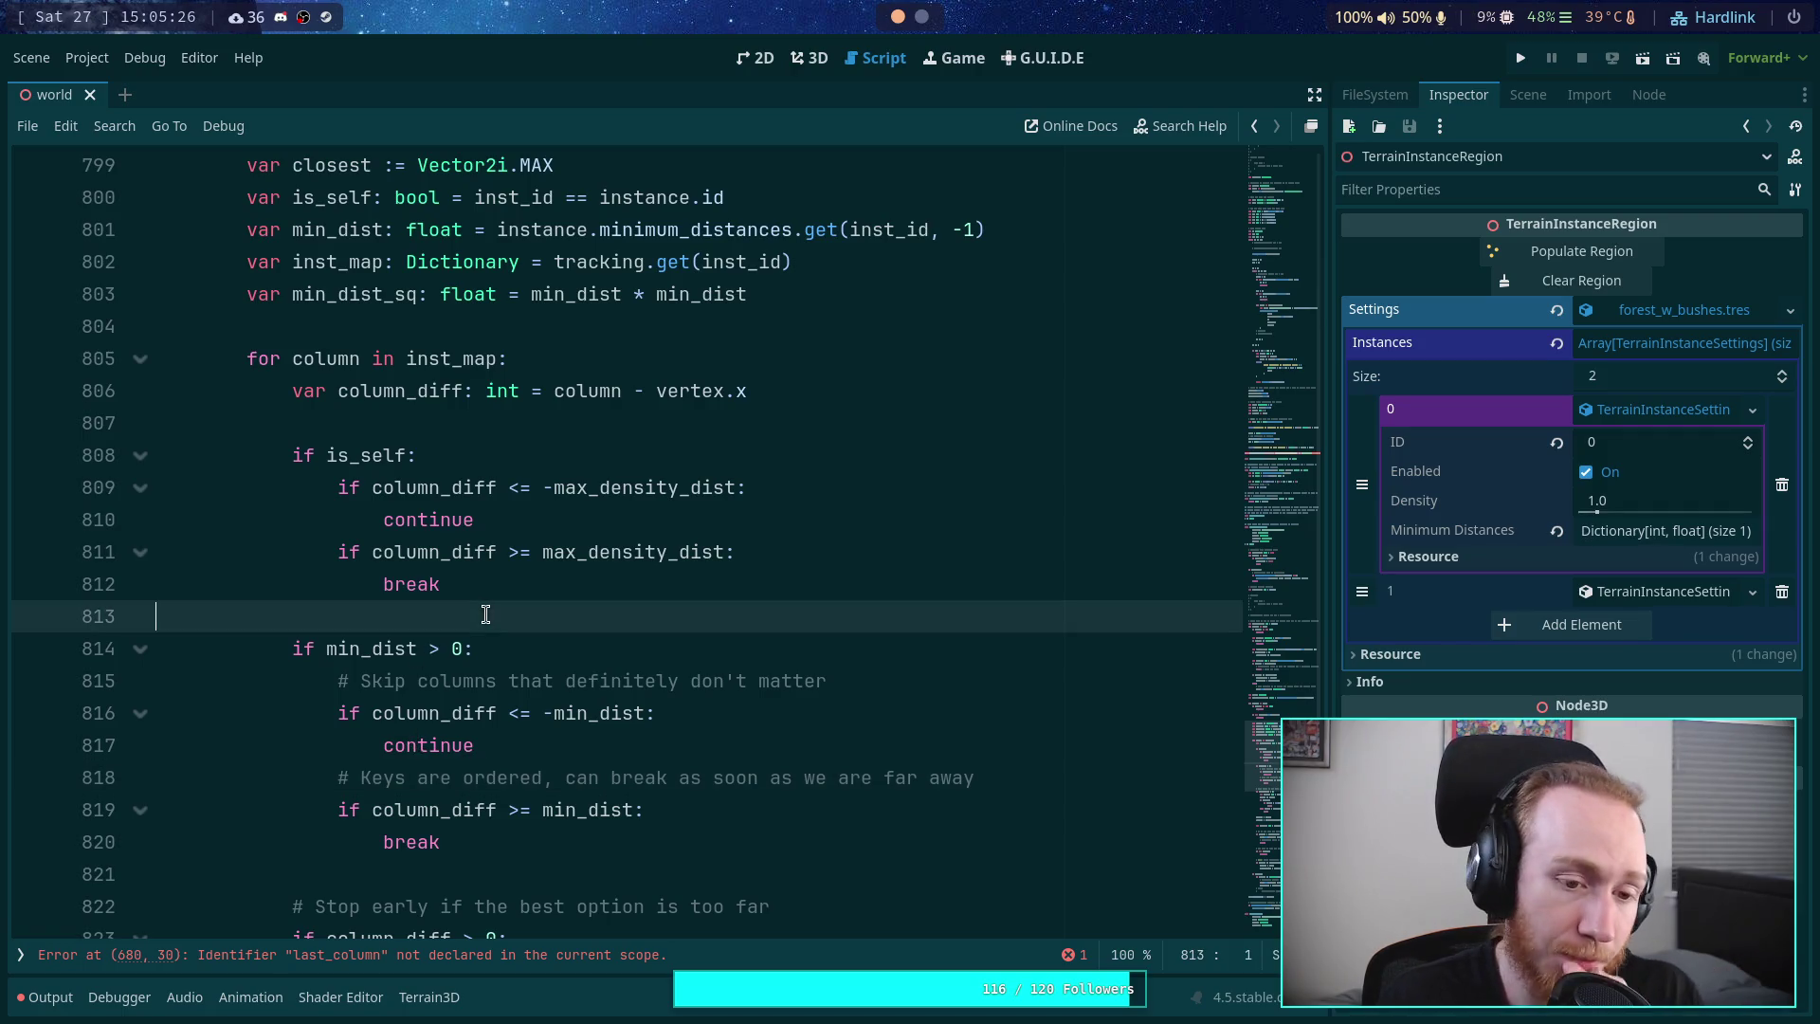
- Change if min_dist > 0 to elif min_dist > 0 and remove the blank line above it
click(284, 649)
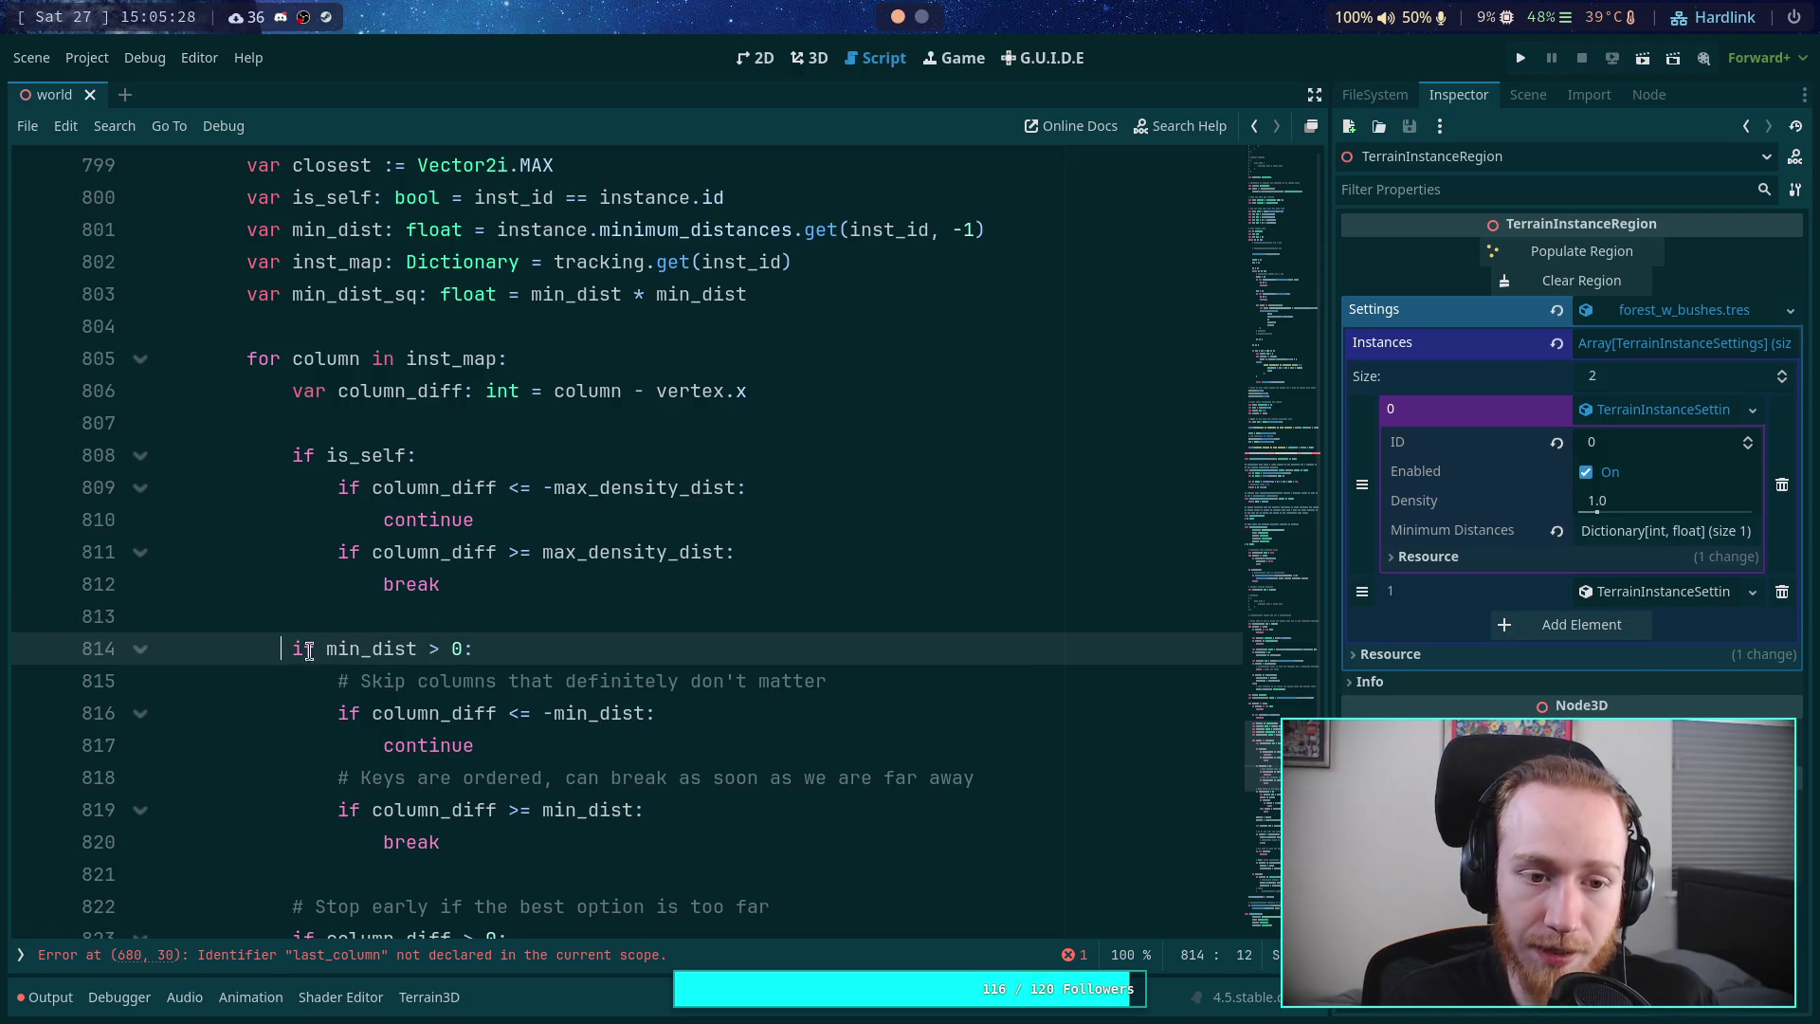
text(el)
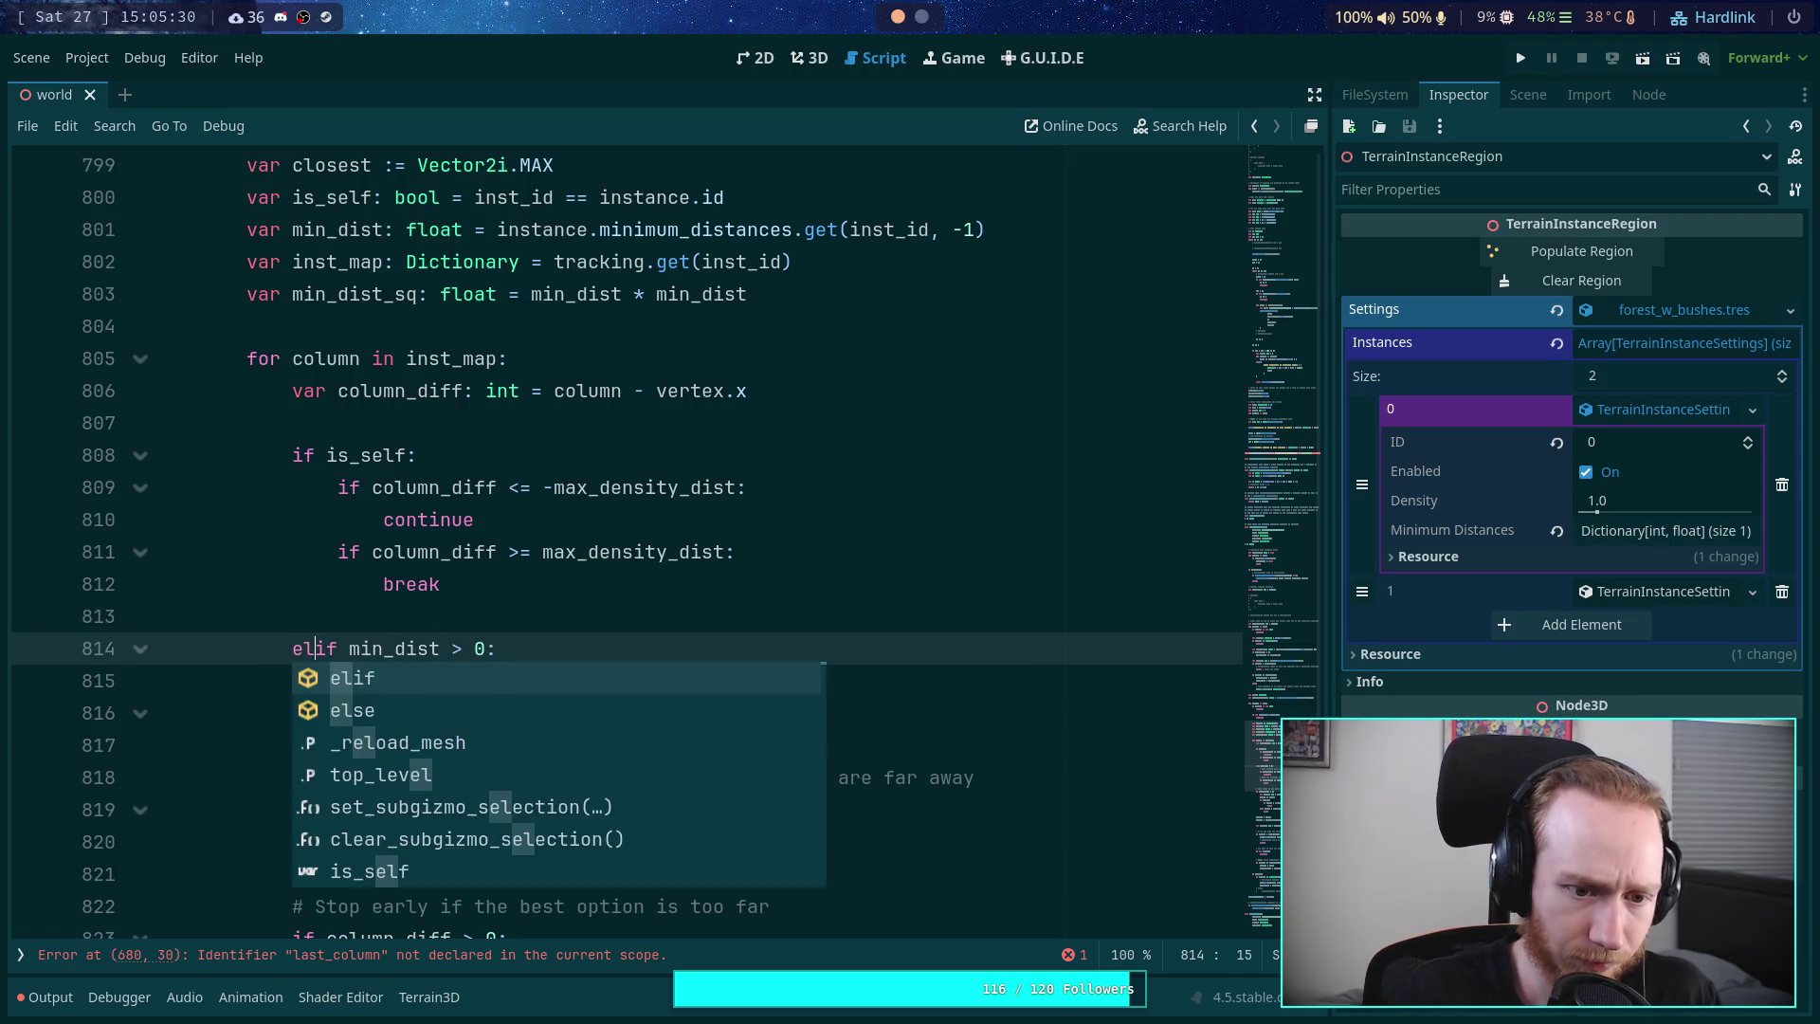
key(Escape)
key(Up)
key(BackSpace)
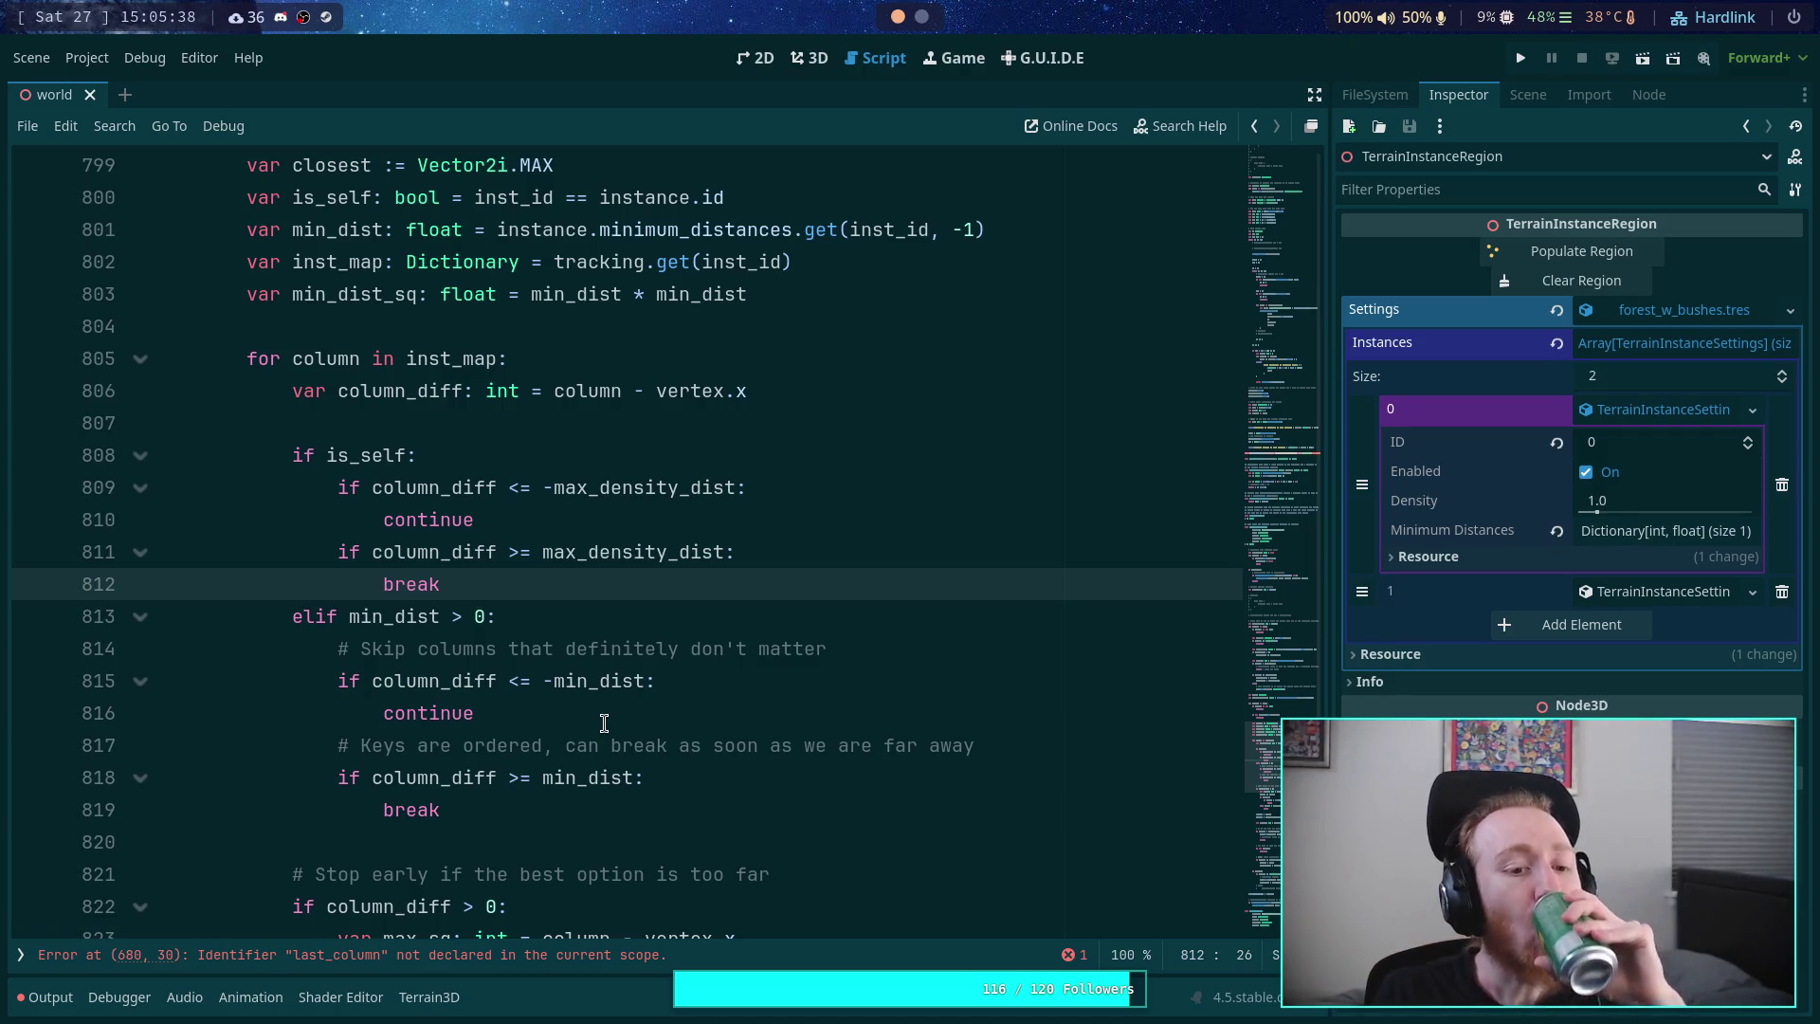
drag(315, 618, 485, 617)
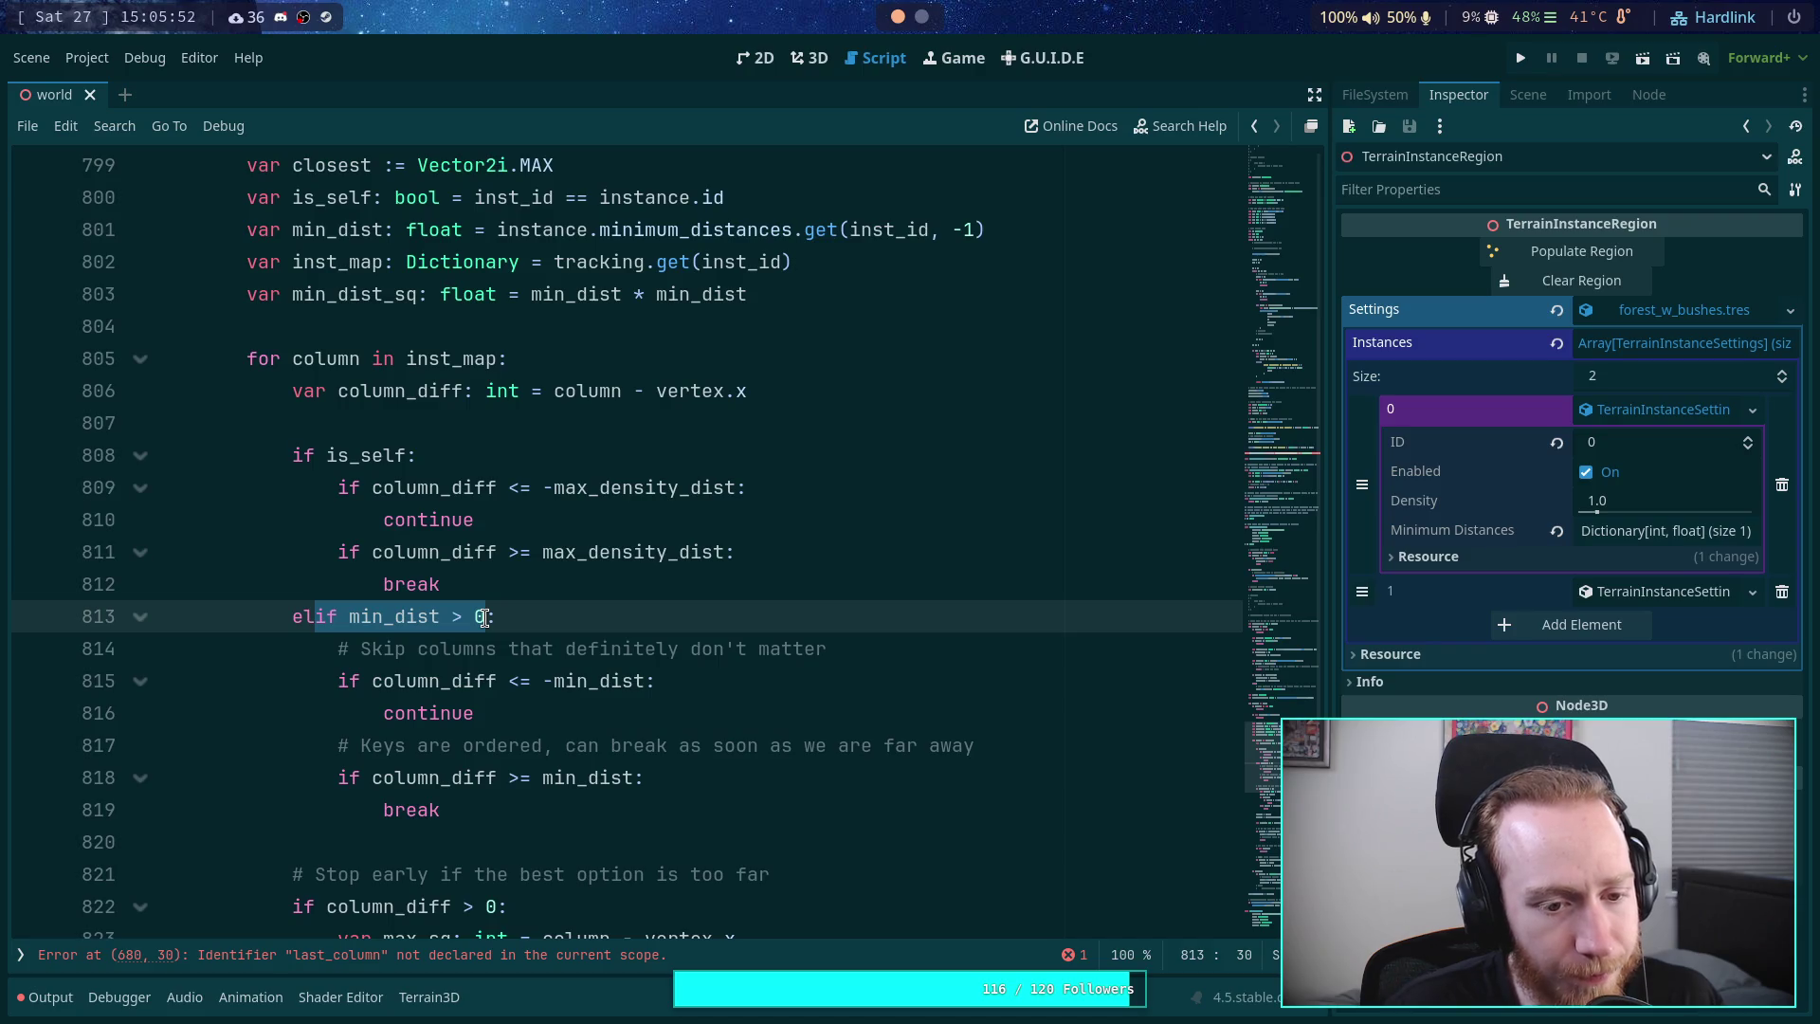
click(654, 532)
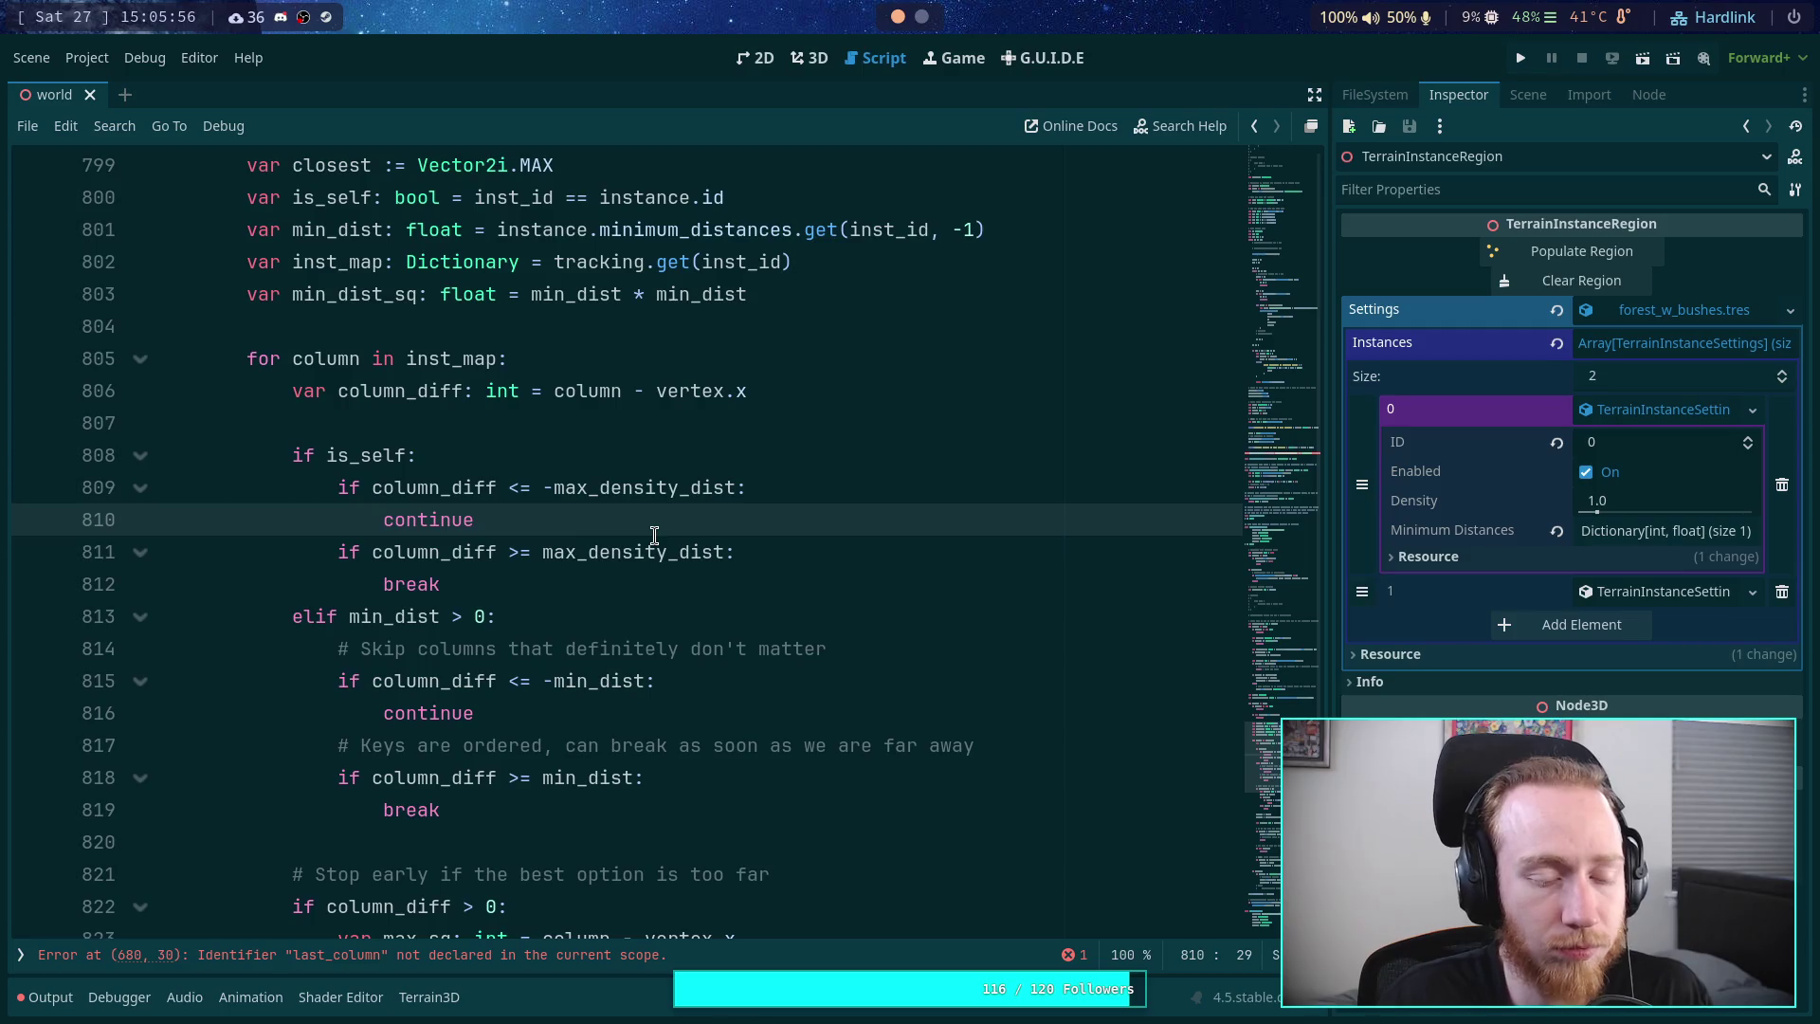
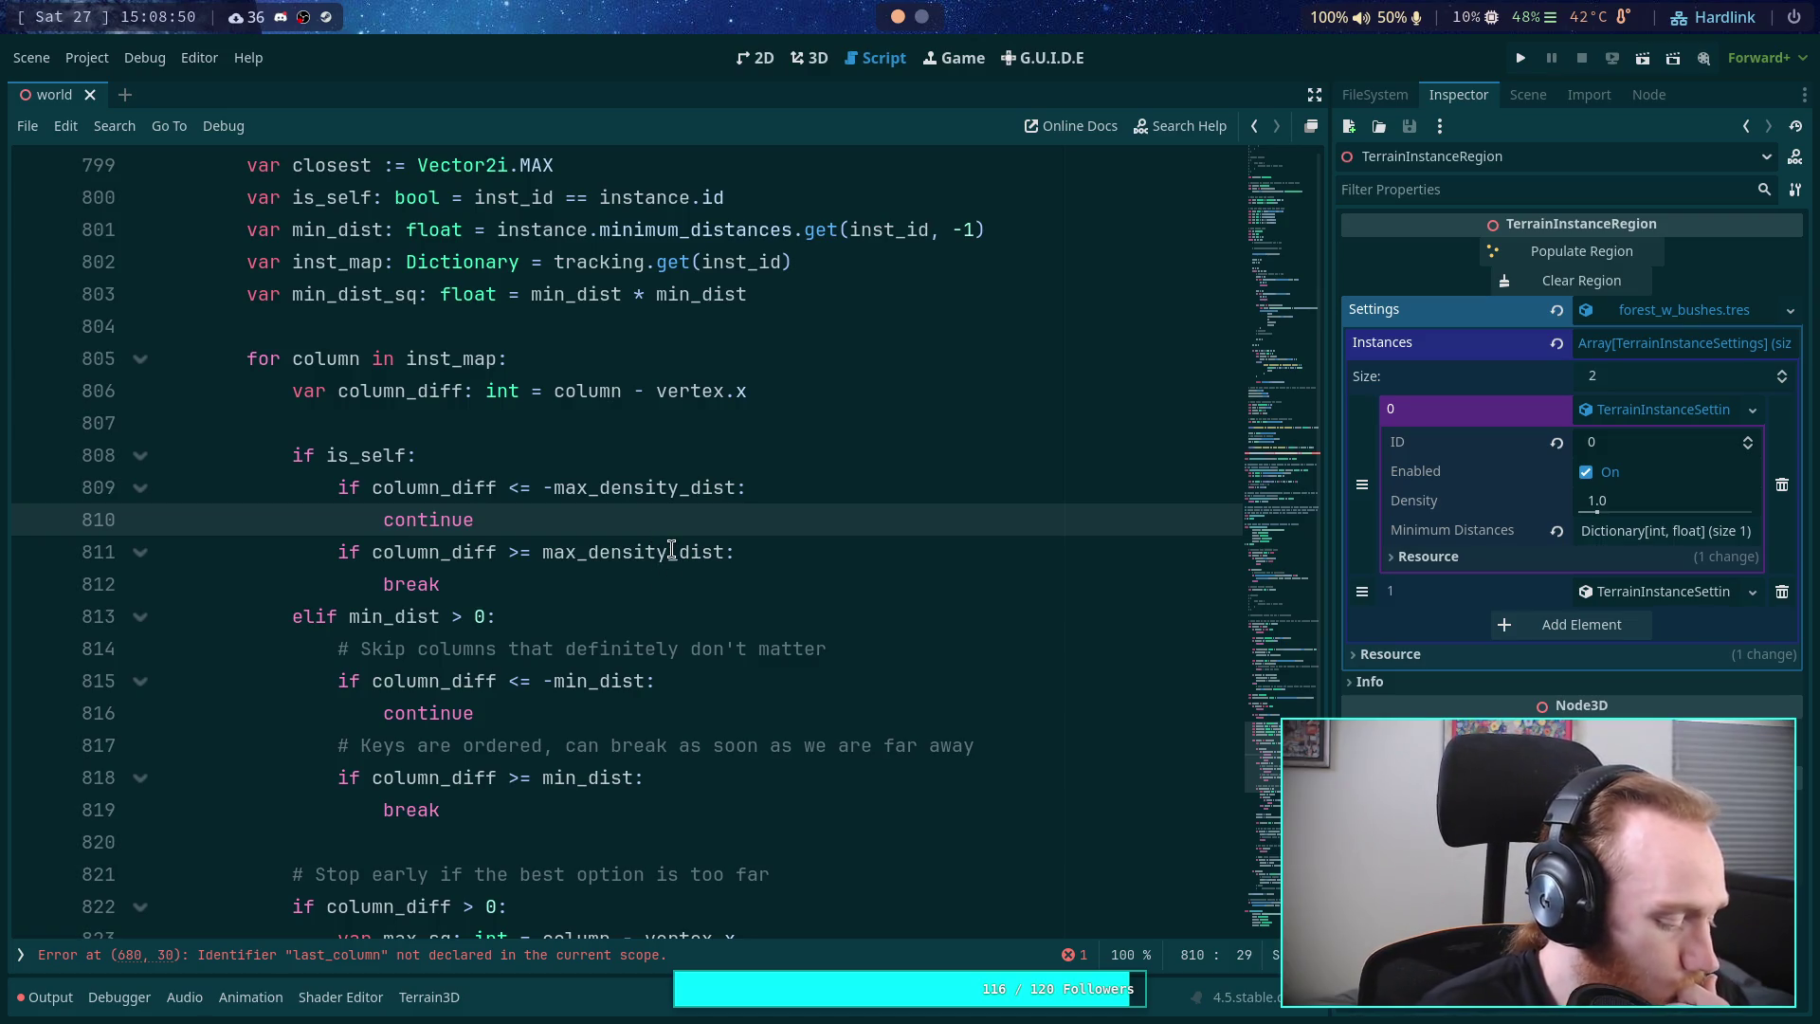
- Highlight every use of the closest variable to see where the check loop uses it
mouse_move(671, 550)
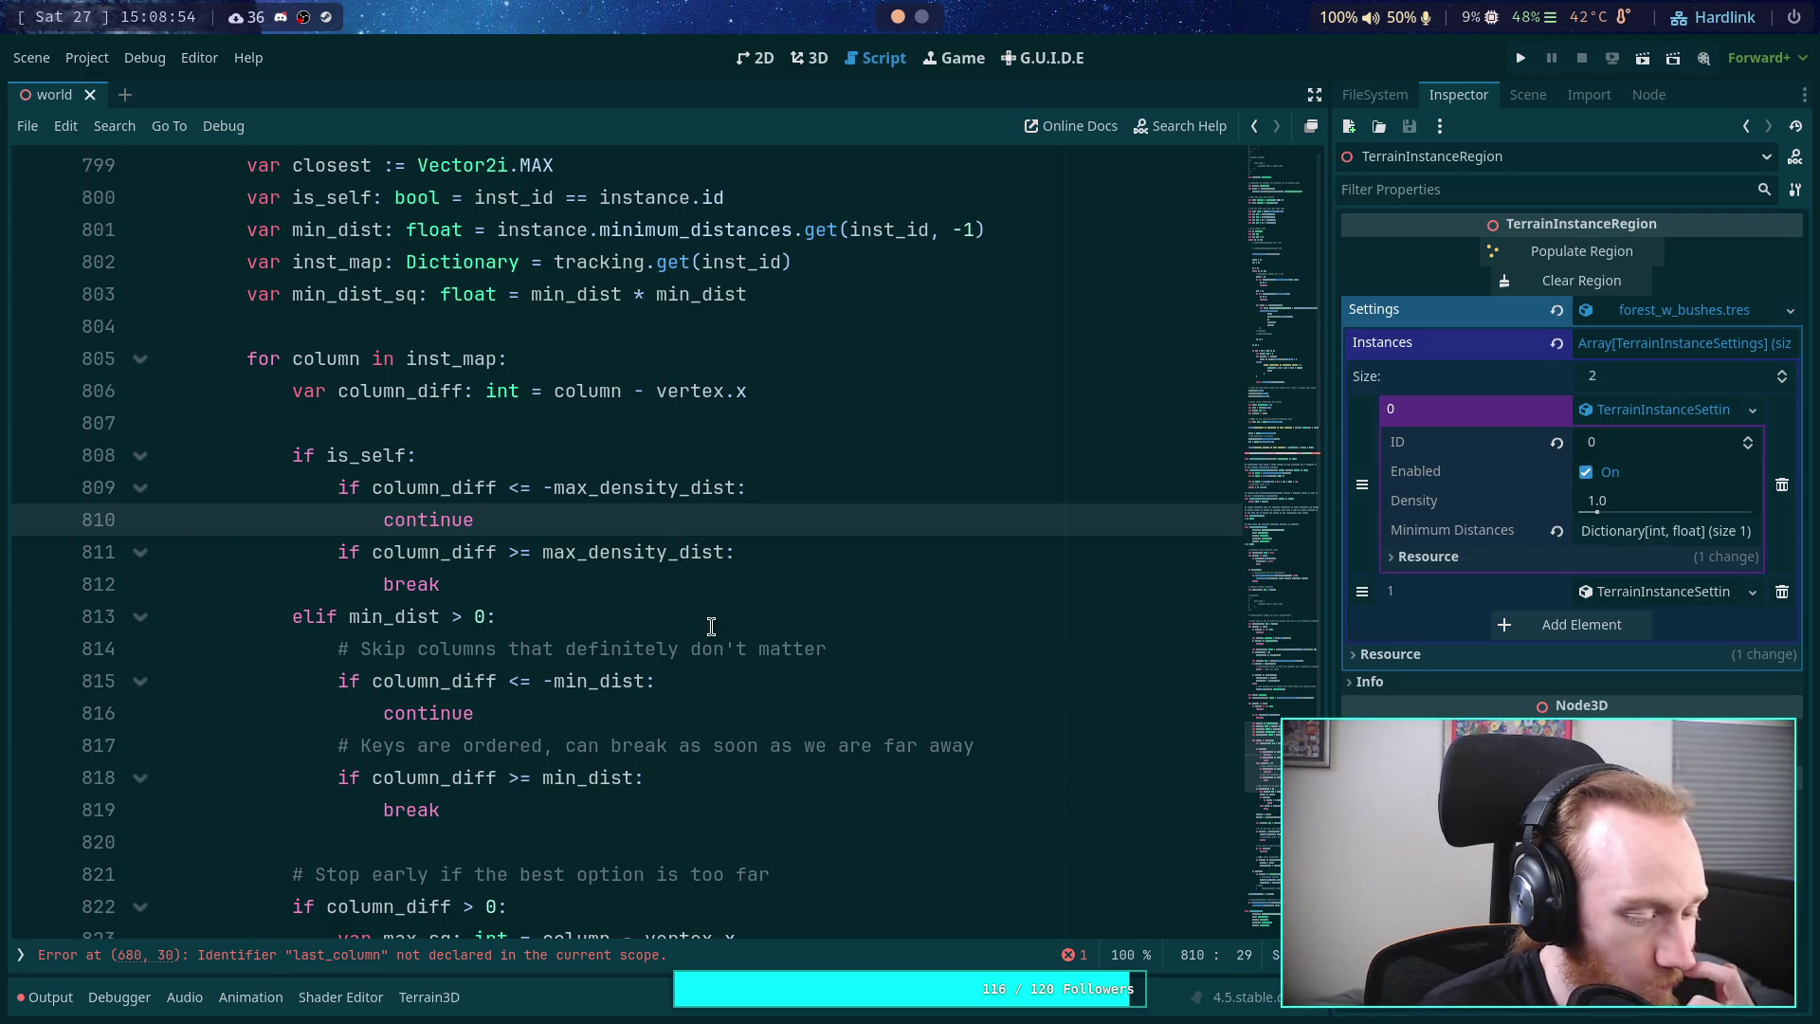
scroll(710, 625, up, 15)
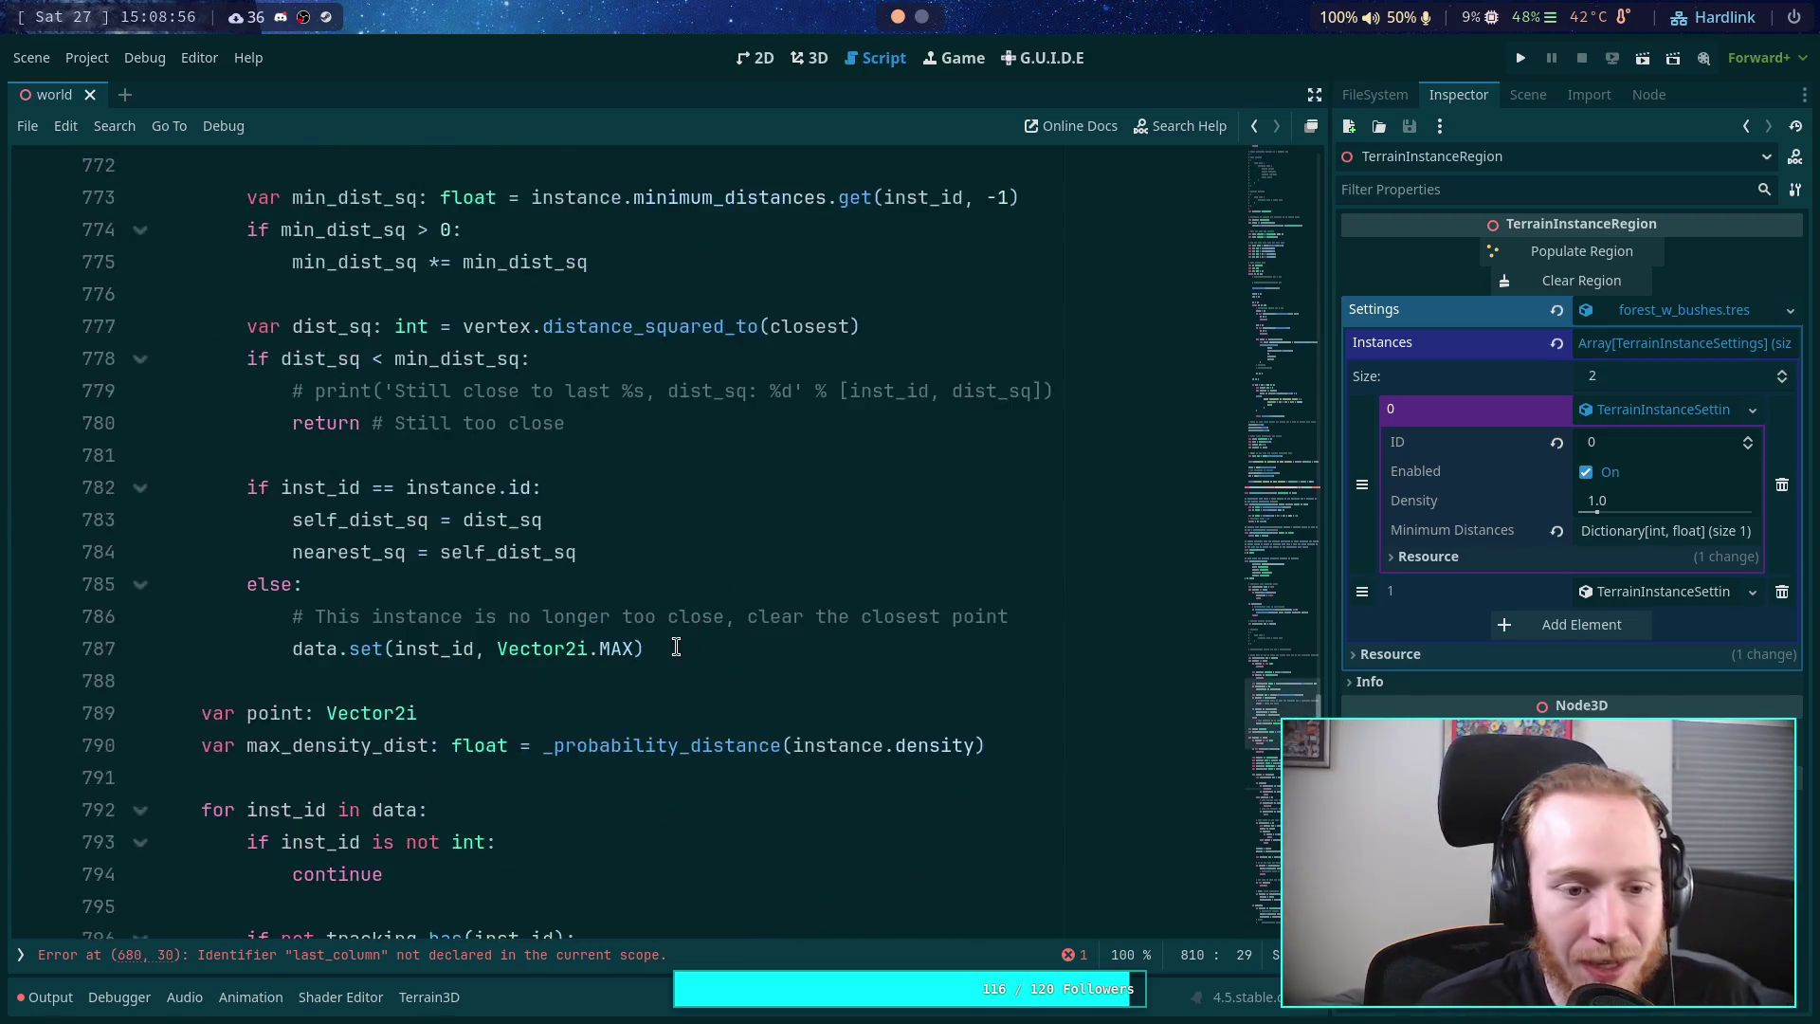
scroll(316, 532, down, 3)
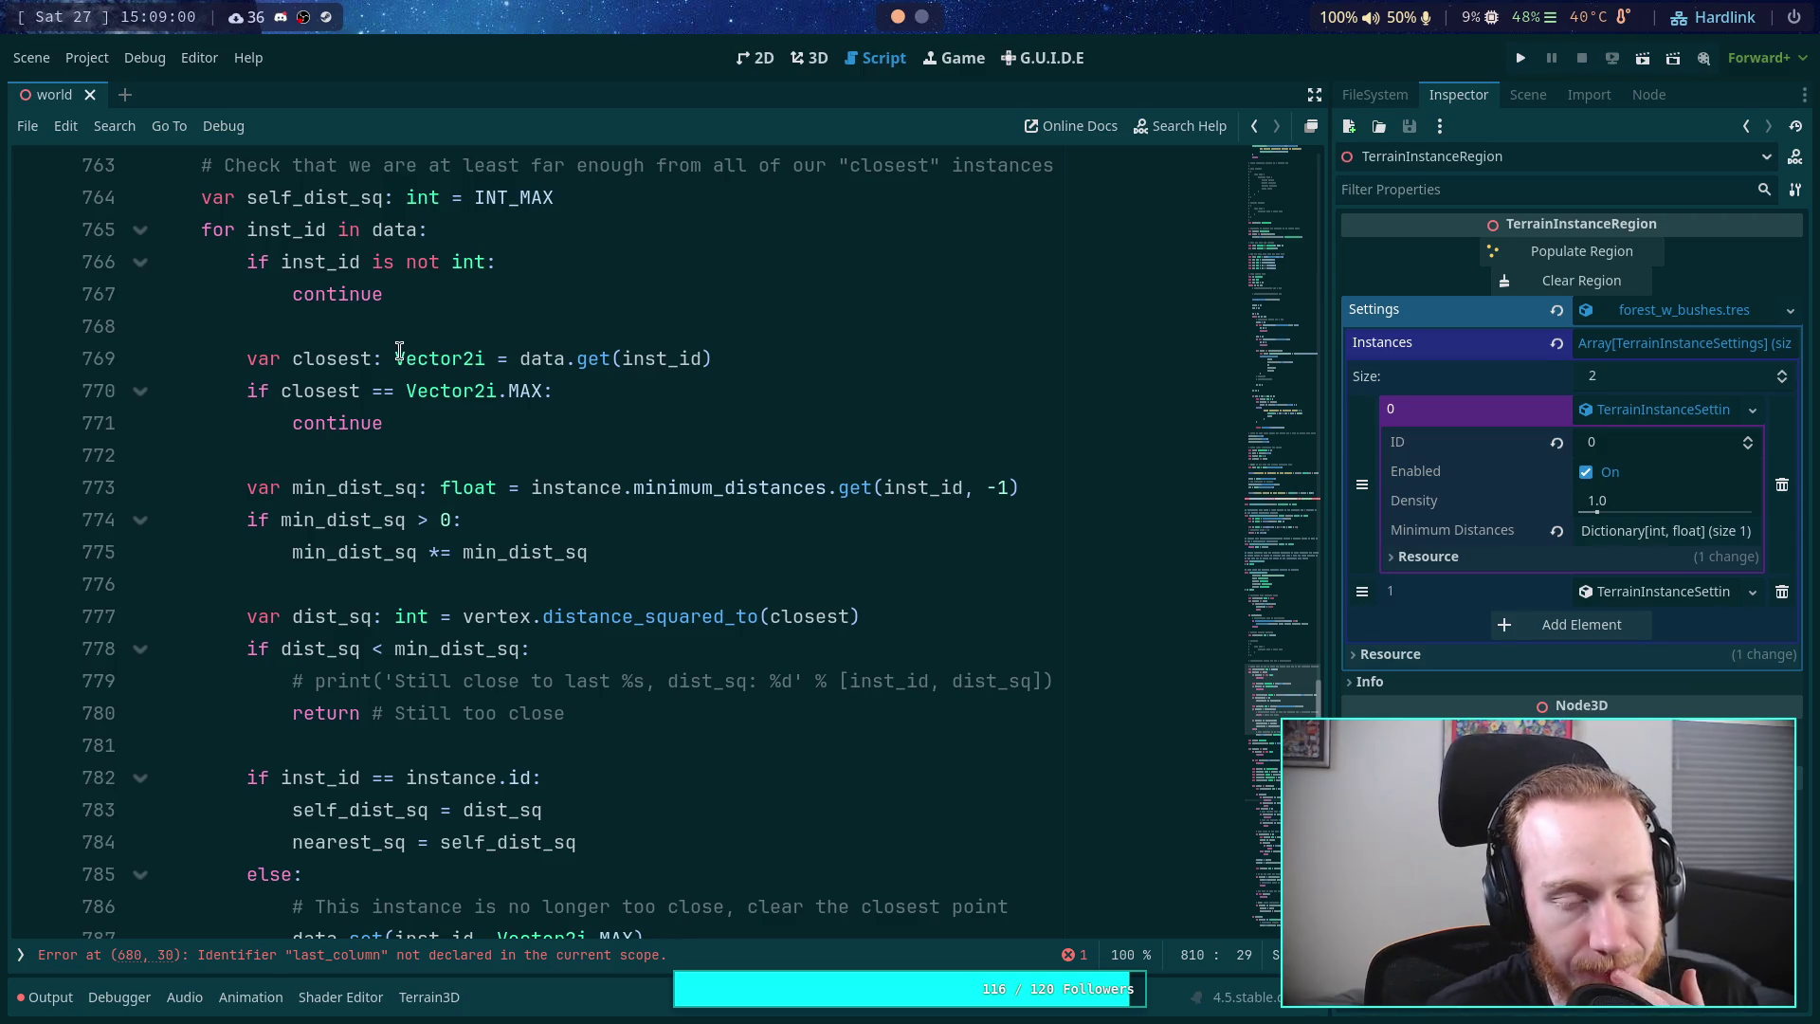
mouse_move(396, 345)
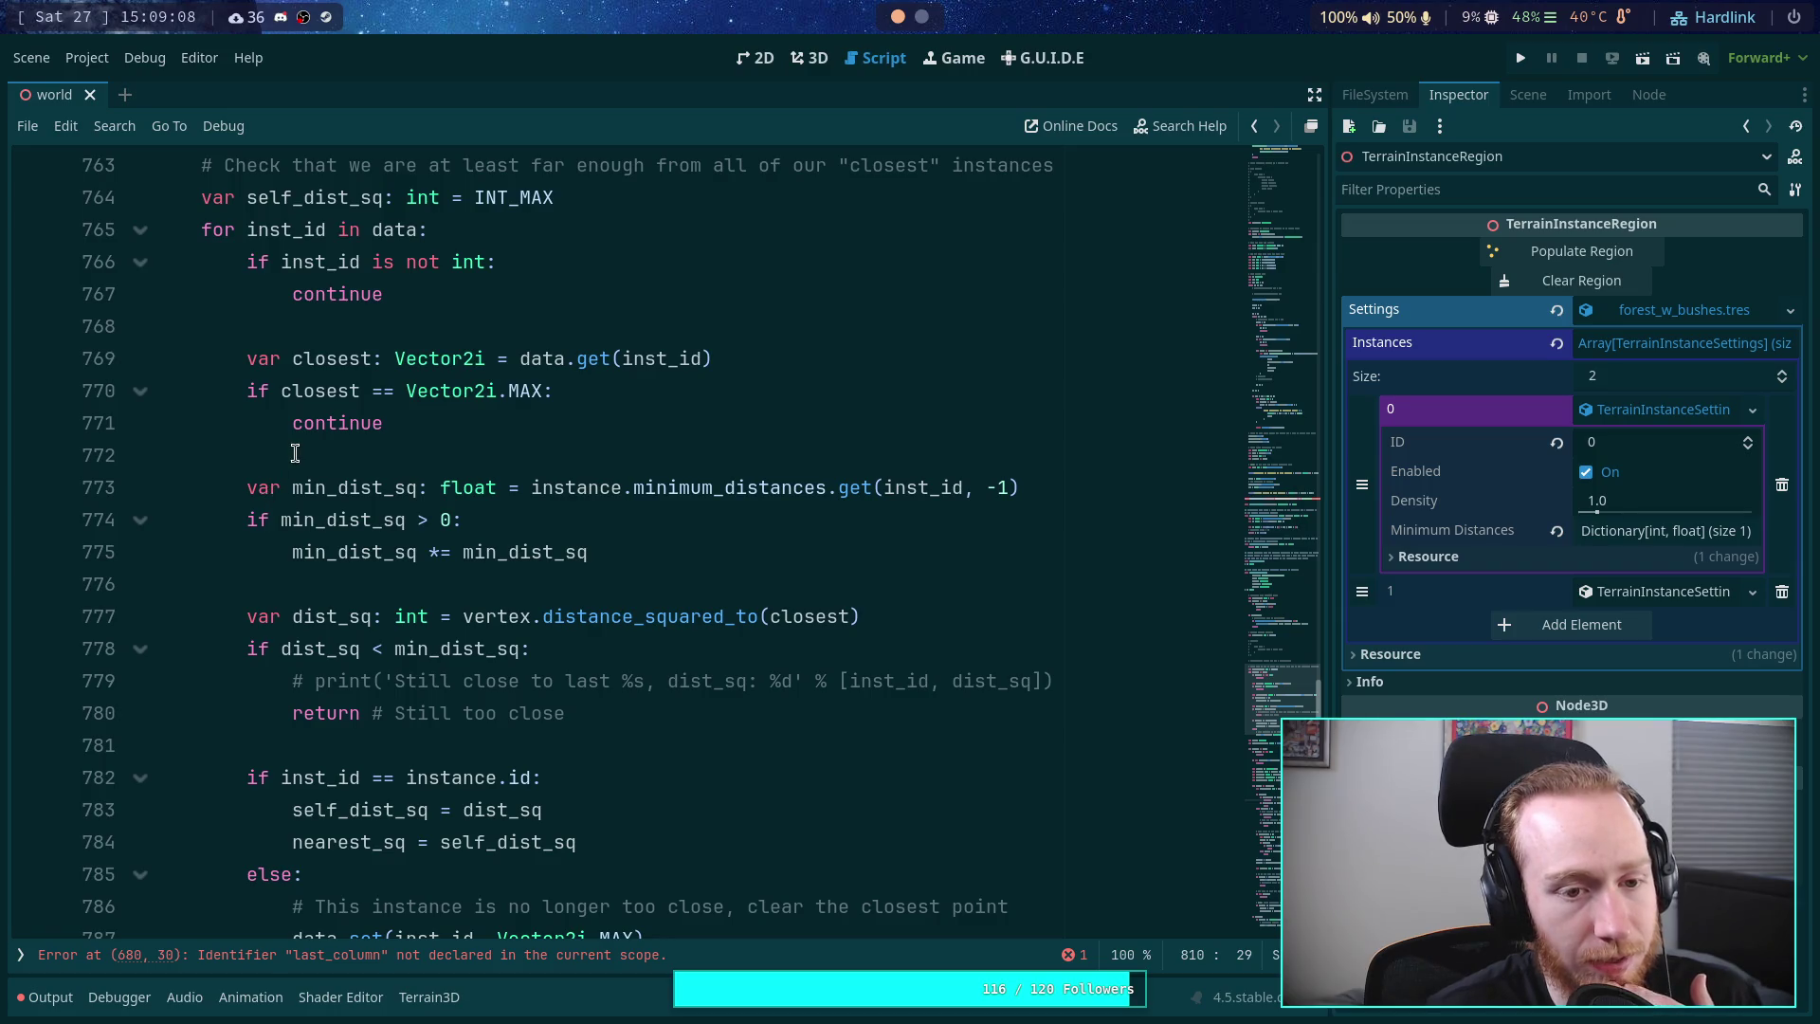
double_click(298, 425)
double_click(327, 391)
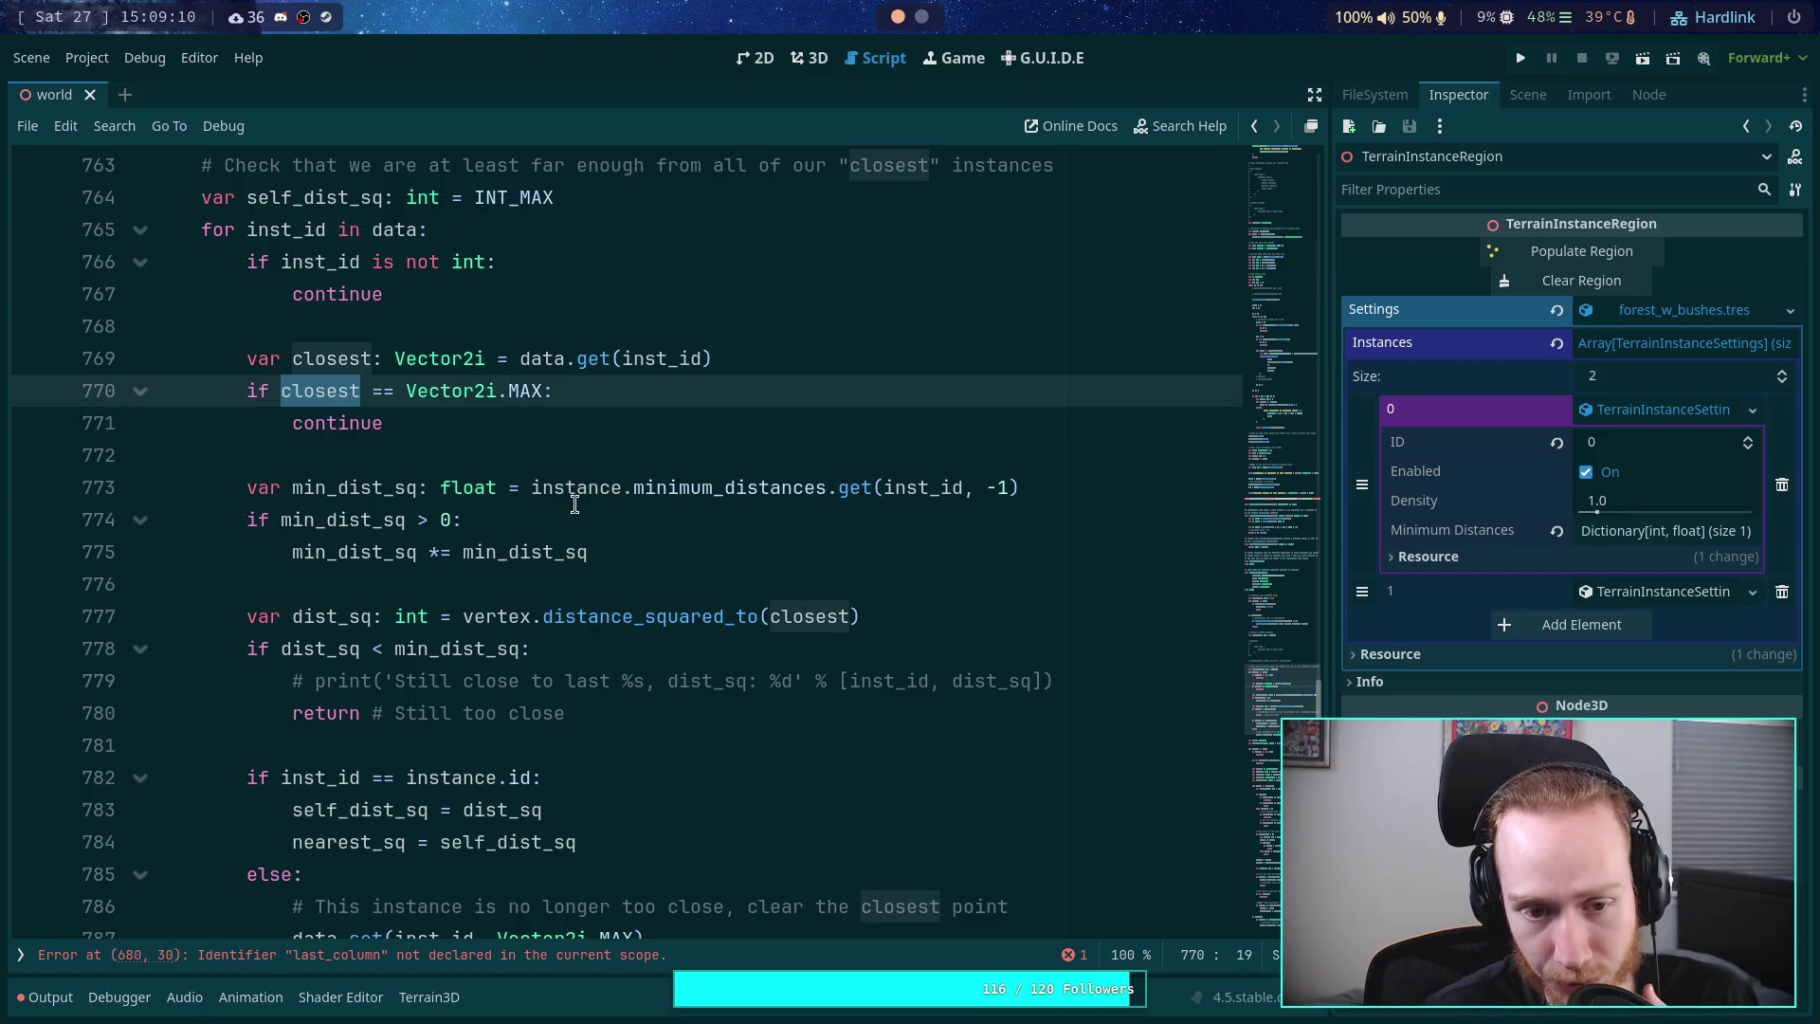
mouse_move(575, 494)
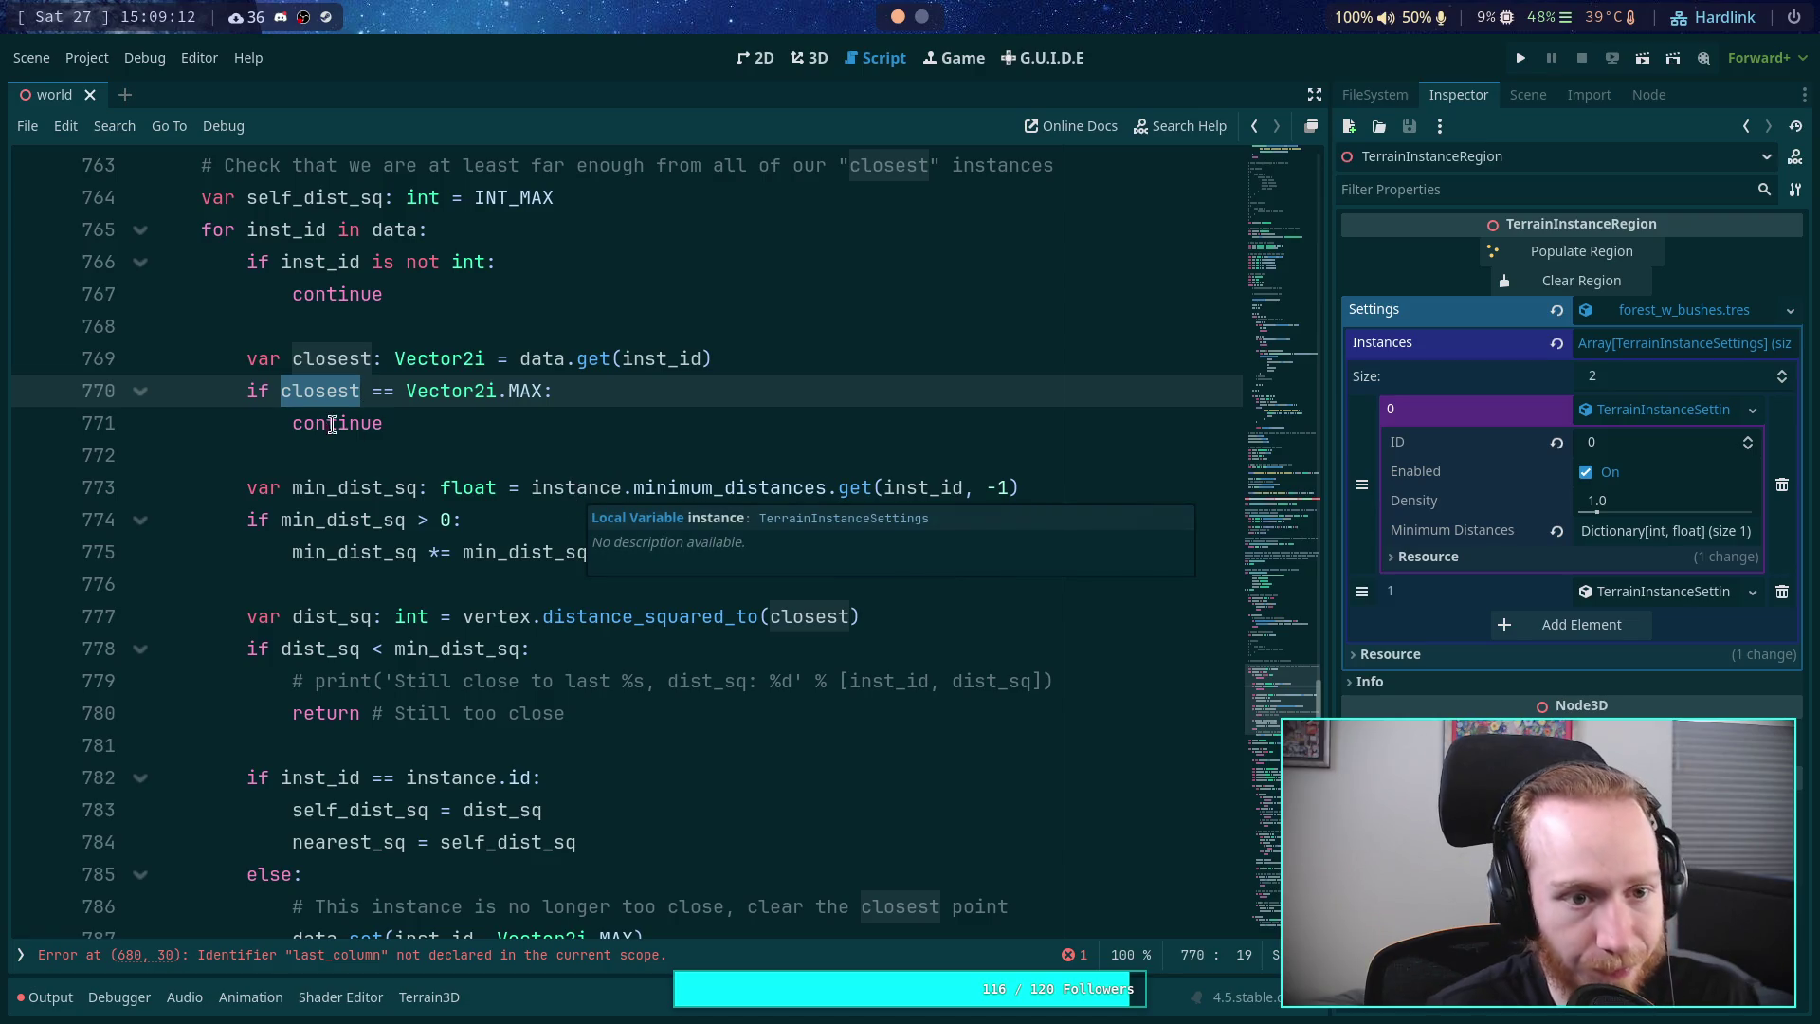
scroll(347, 432, down, 6)
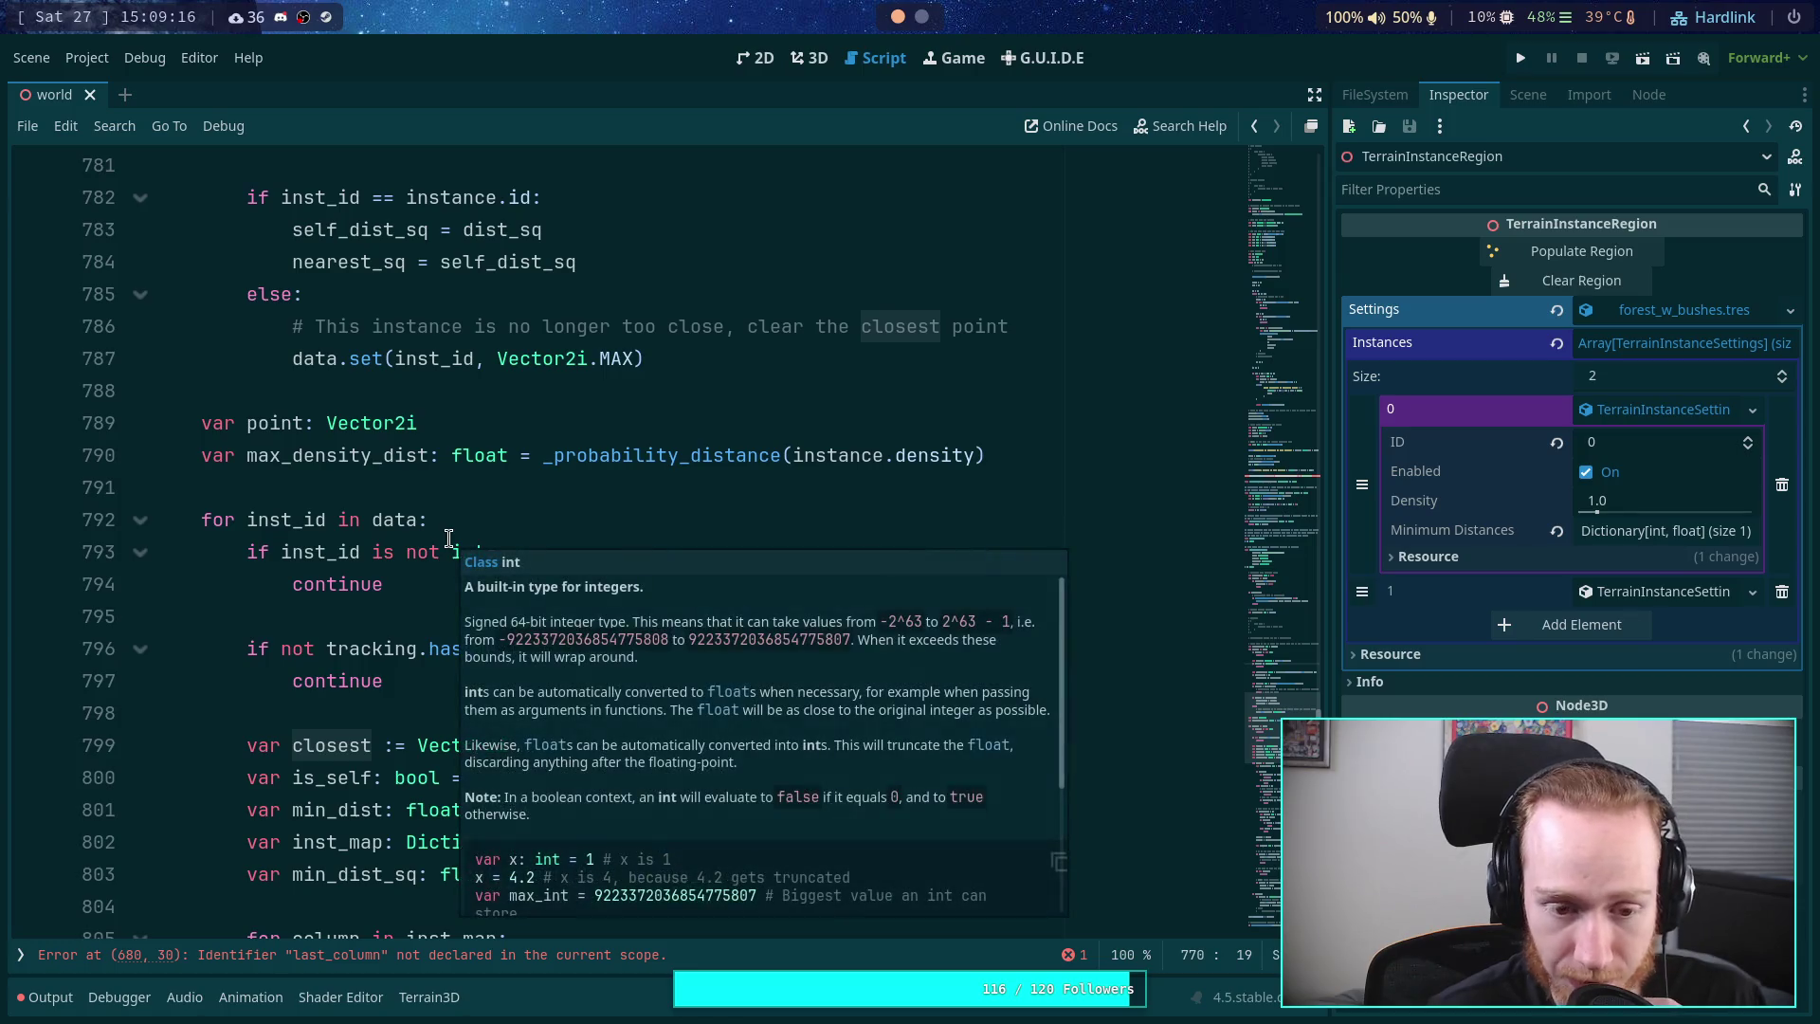
scroll(400, 527, up, 7)
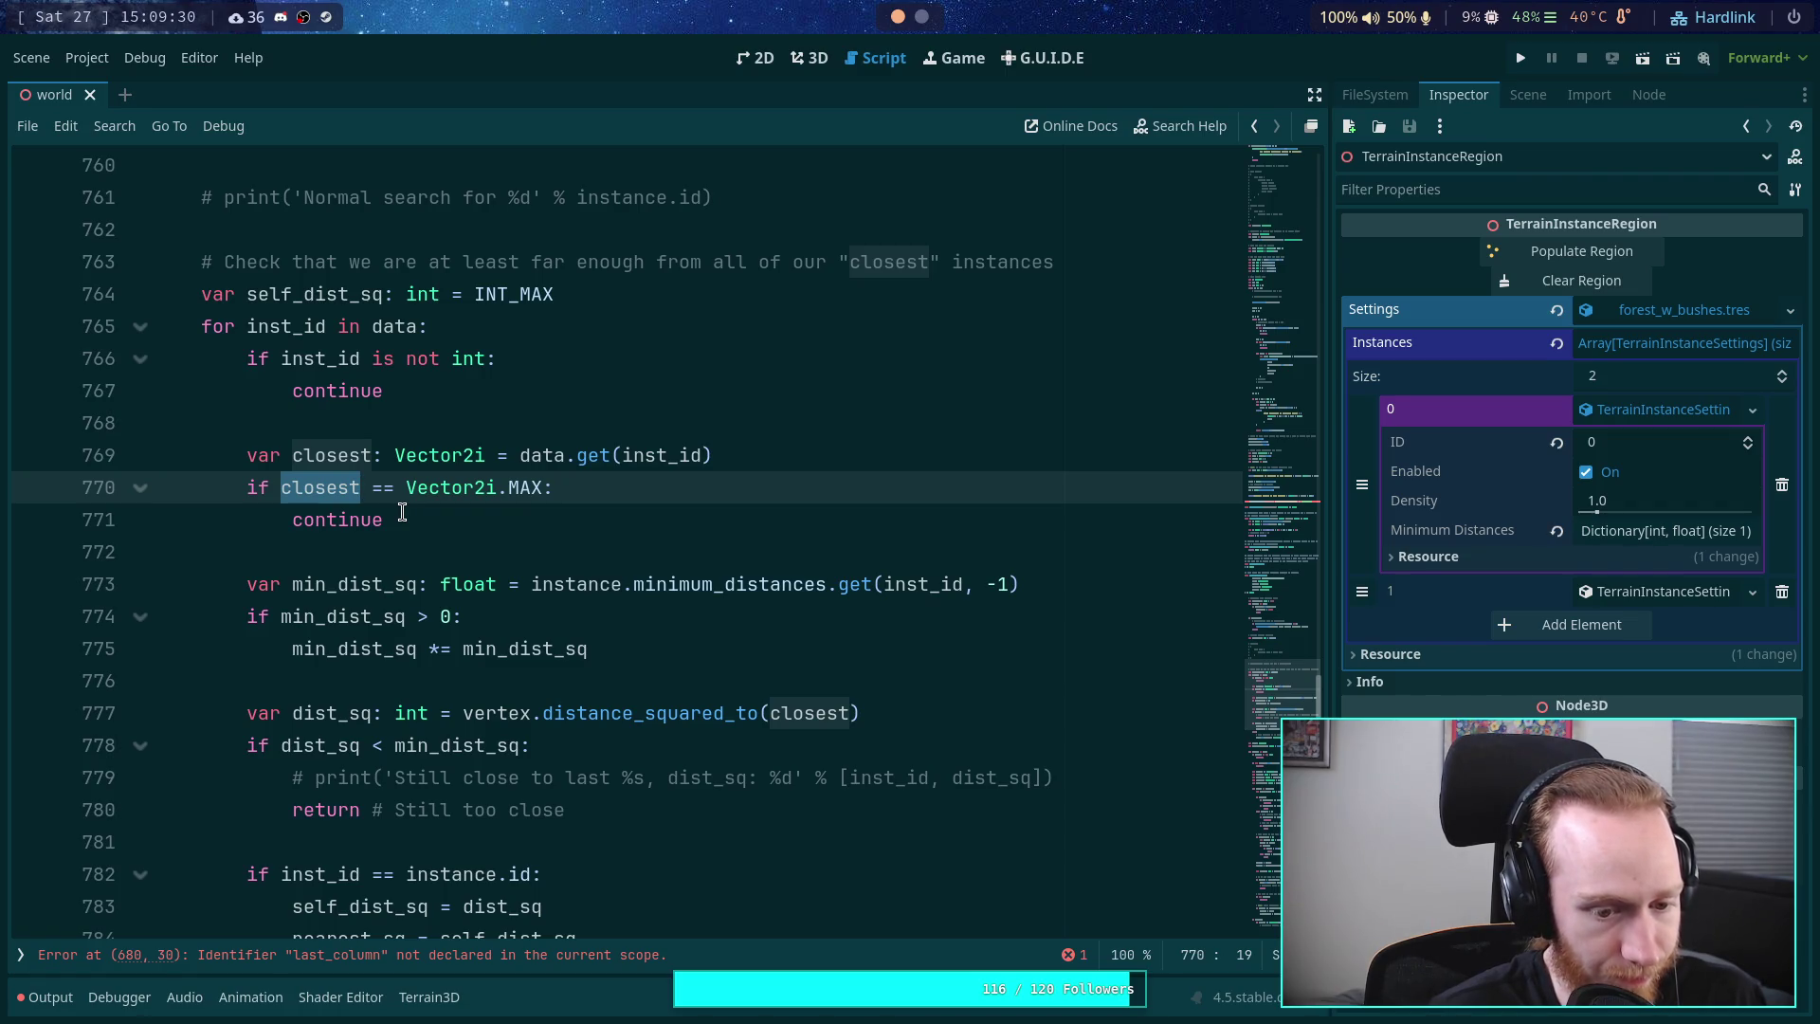
- Delete the closest-distance check loop and its leftover blank line
click(289, 427)
drag(205, 268, 315, 390)
click(315, 390)
mouse_move(186, 314)
mouse_down()
mouse_move(474, 489)
mouse_move(611, 648)
mouse_move(758, 637)
mouse_up()
key(BackSpace)
scroll(689, 658, up, 4)
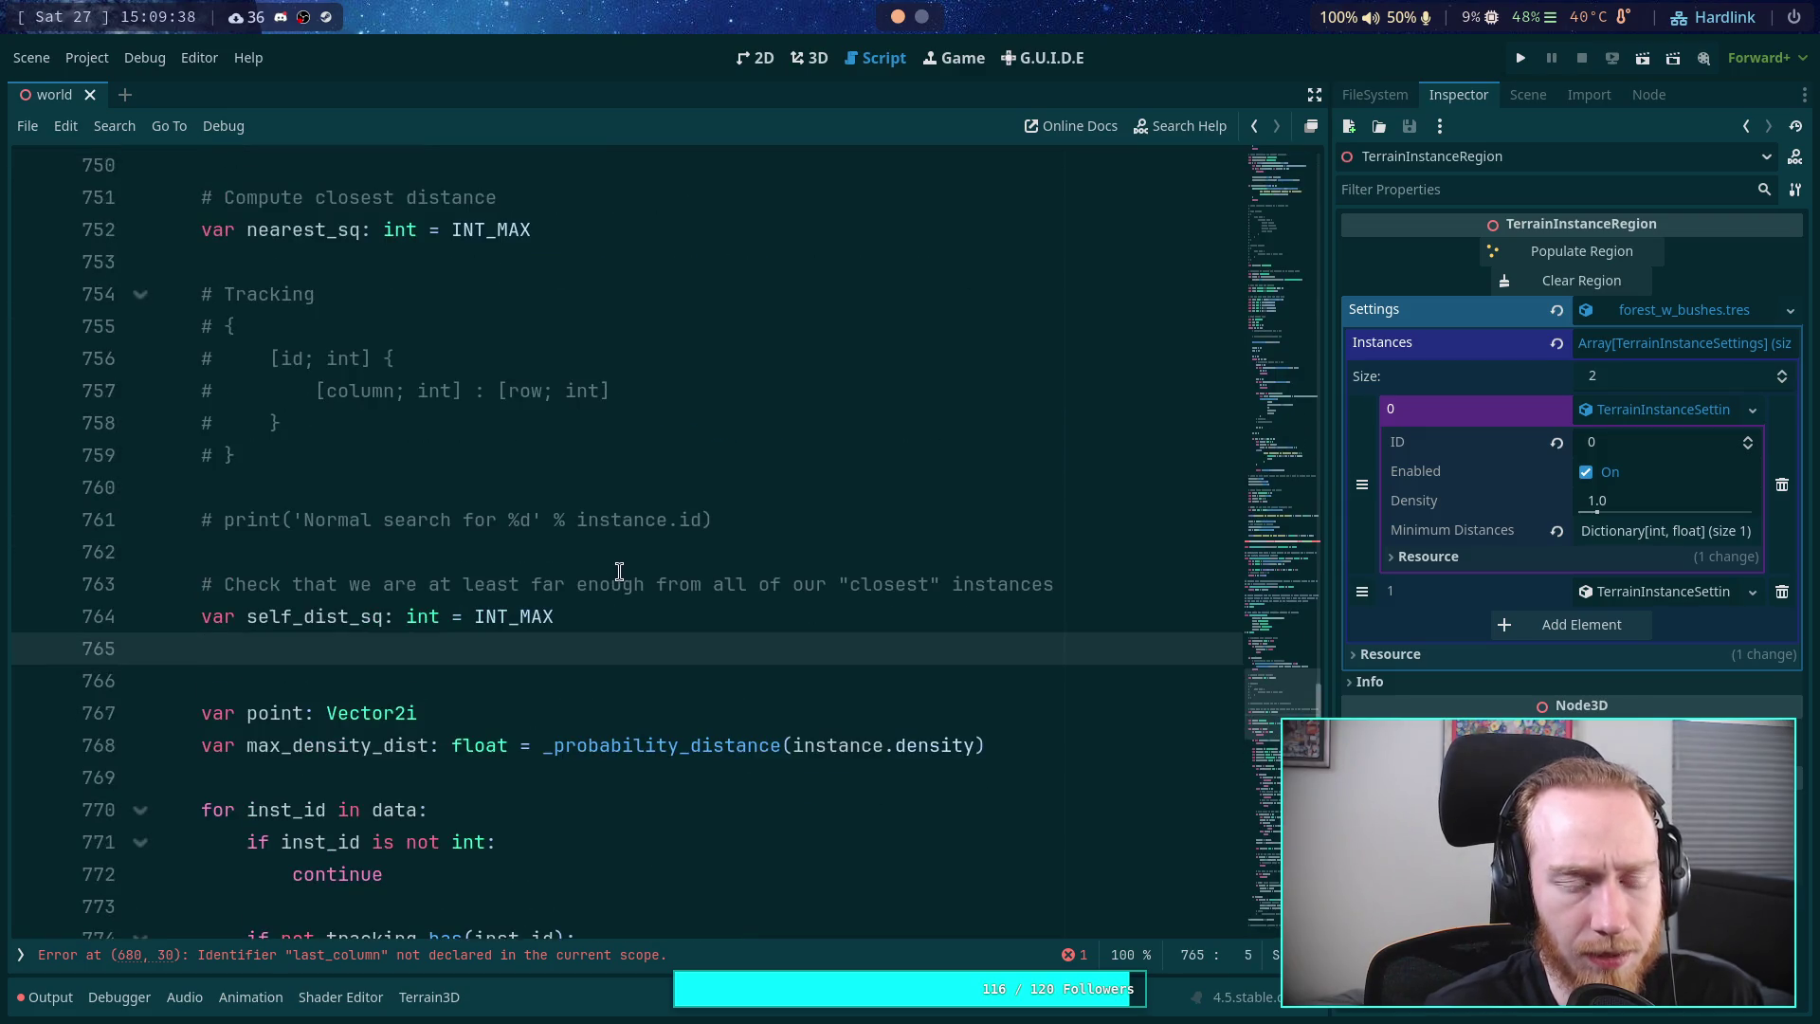
key(BackSpace)
scroll(697, 588, up, 1)
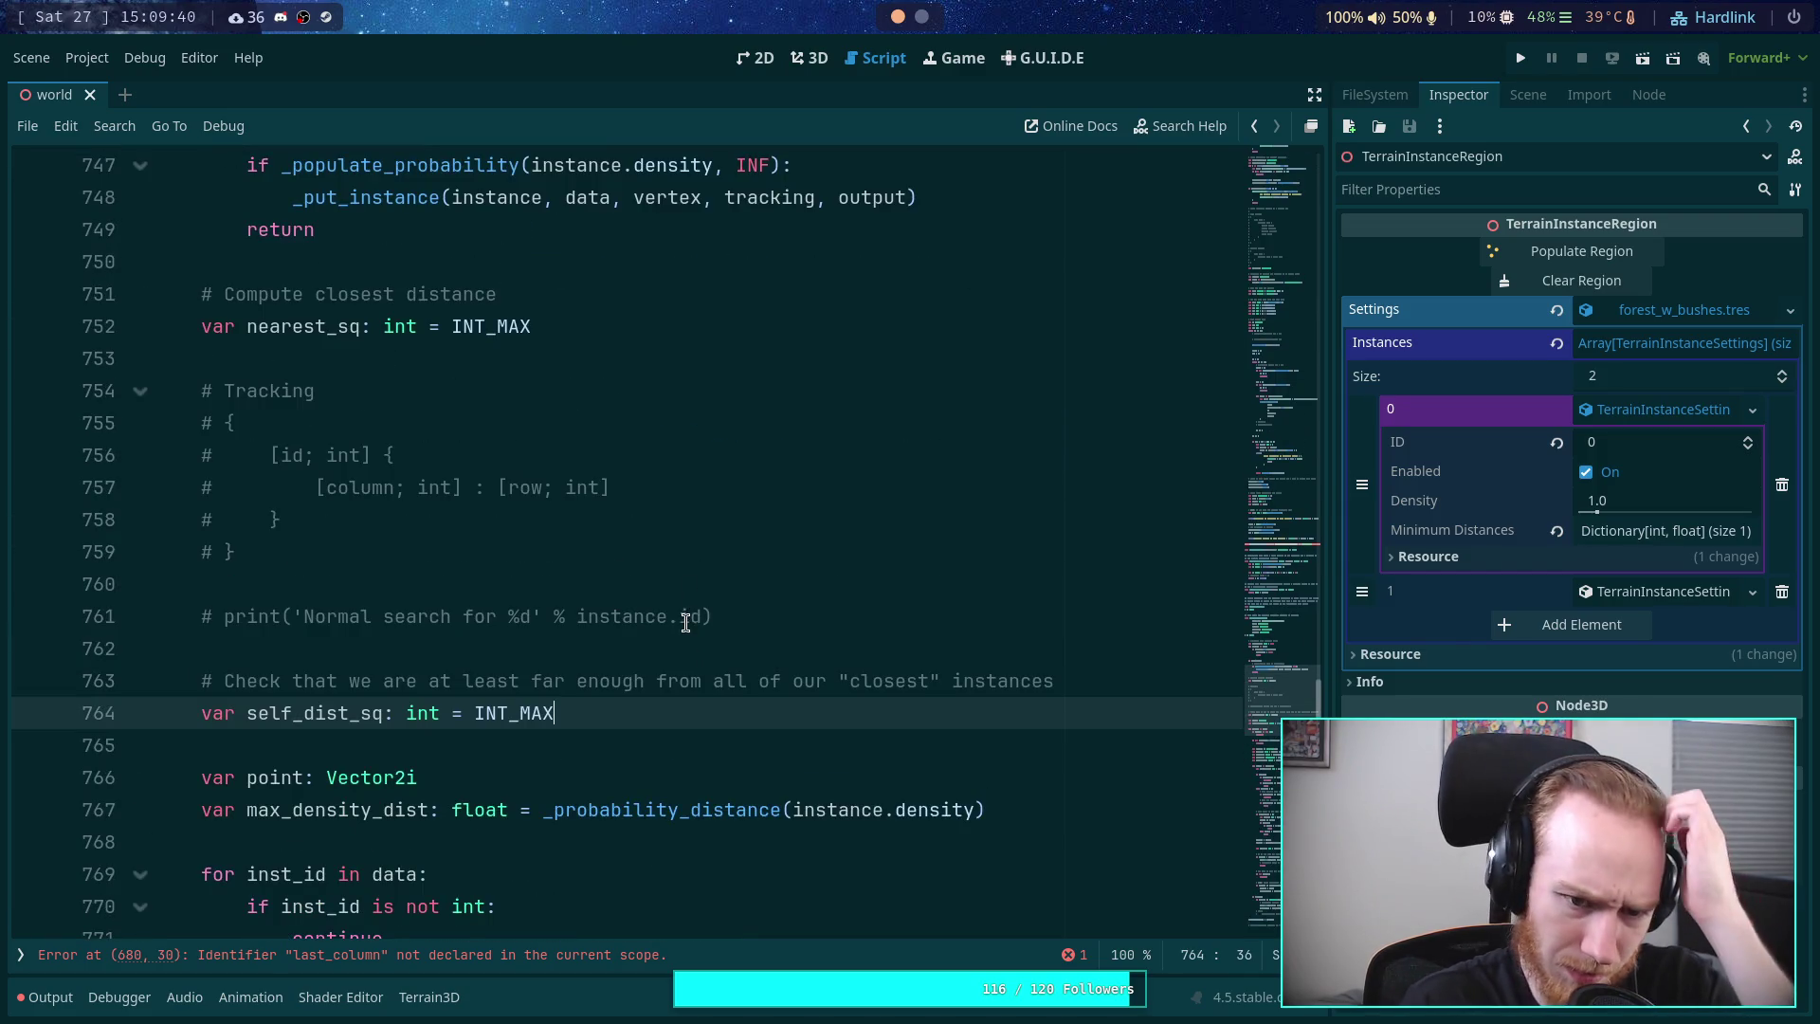
- Delete the commented-out Normal search print line and the blank lines around it
click(760, 605)
triple_click(760, 606)
key(BackSpace)
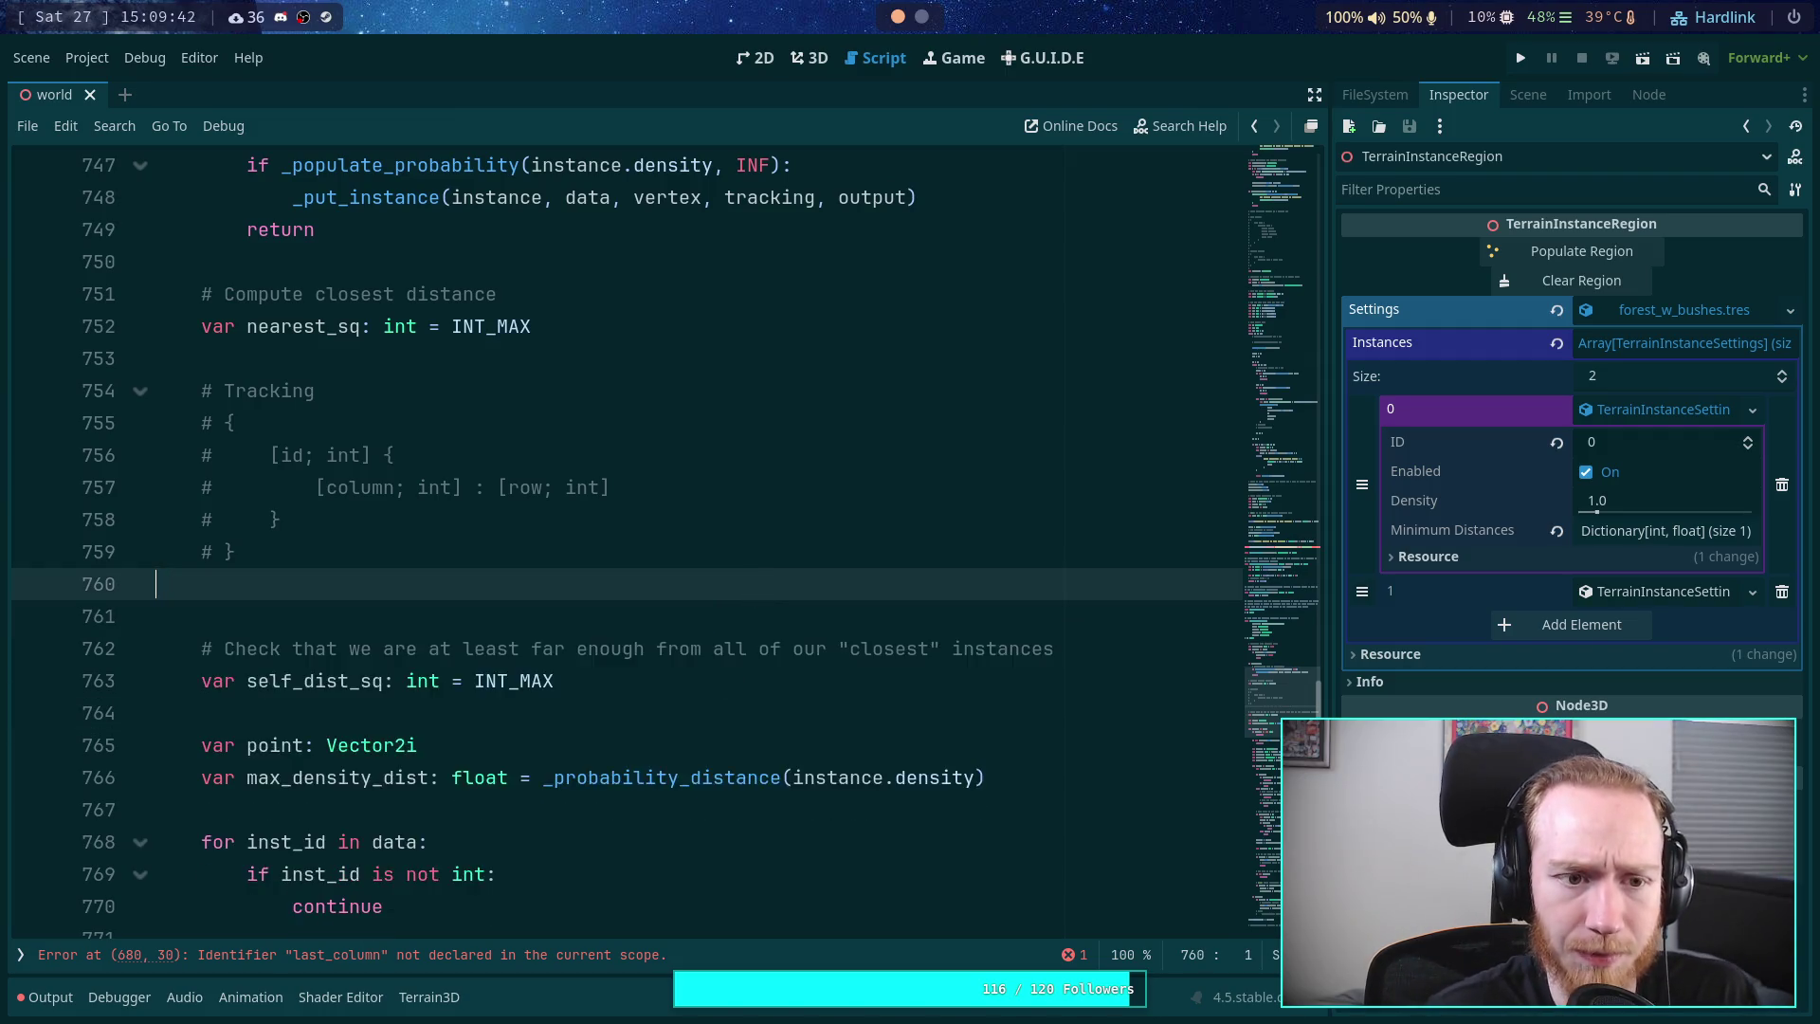
key(BackSpace)
key(BackSpace)
scroll(719, 594, up, 5)
scroll(718, 594, down, 20)
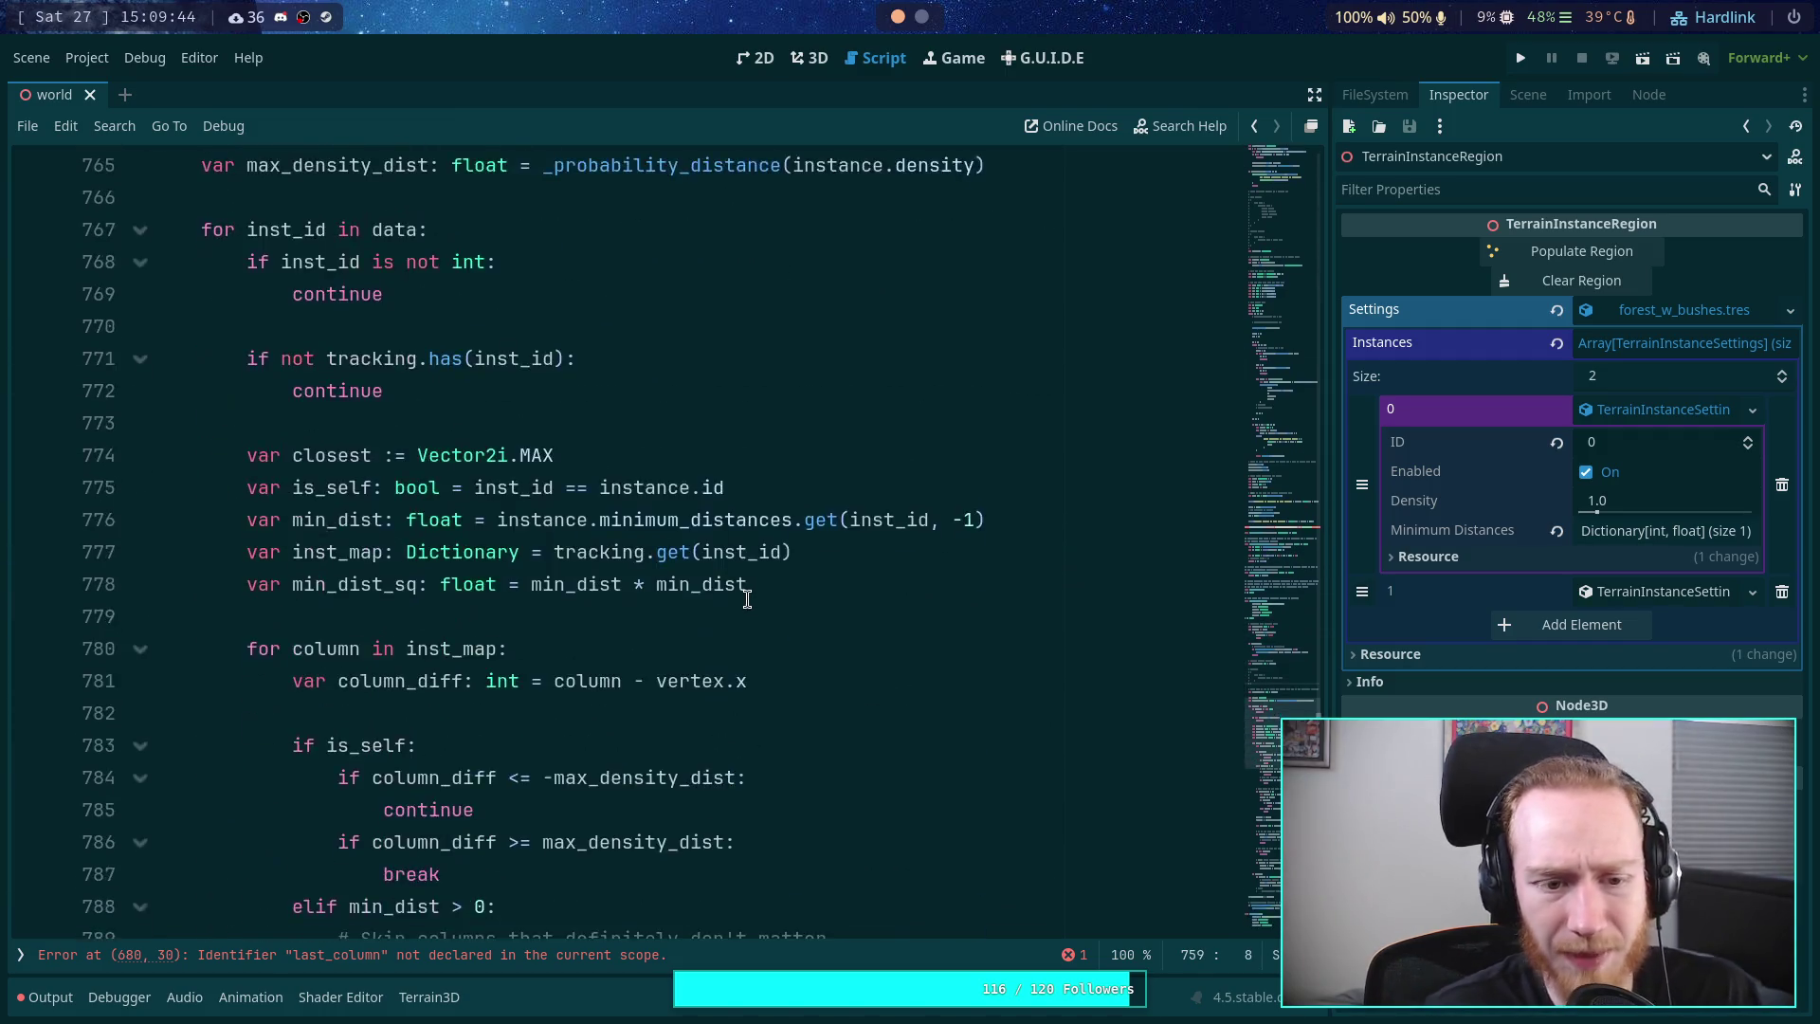
scroll(703, 686, down, 7)
scroll(679, 691, up, 4)
scroll(678, 691, up, 9)
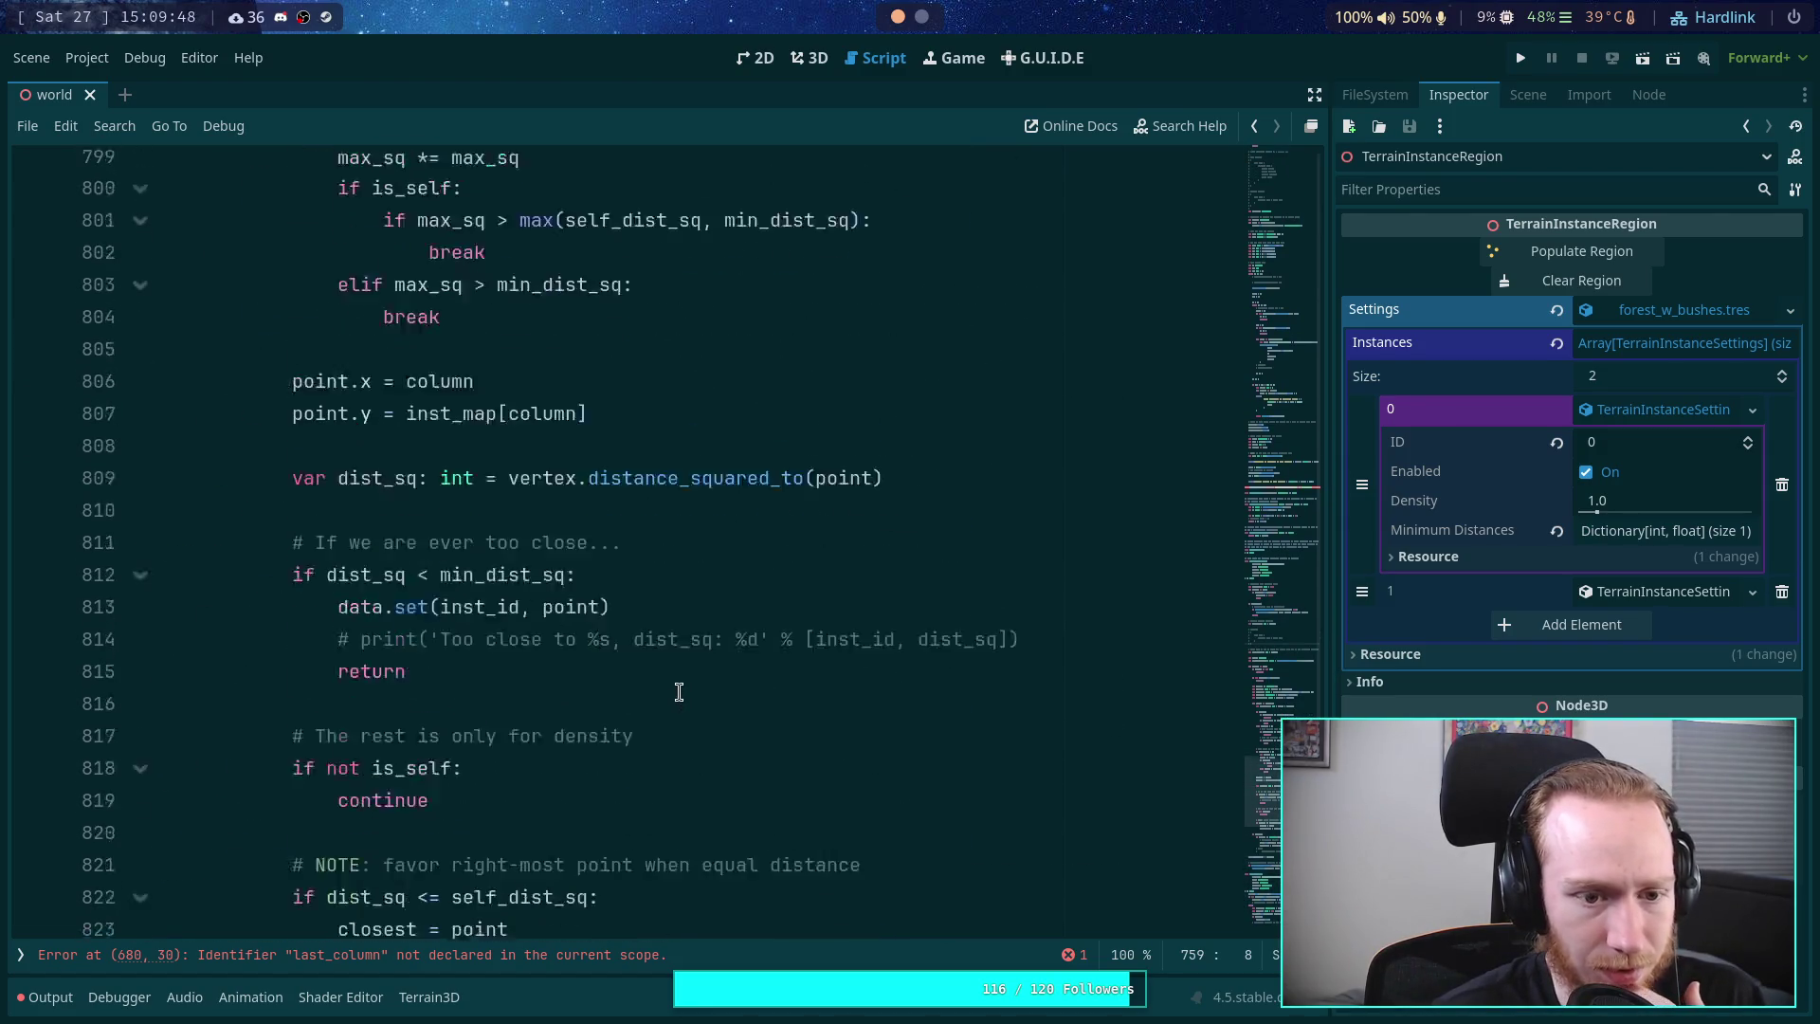
scroll(679, 691, up, 3)
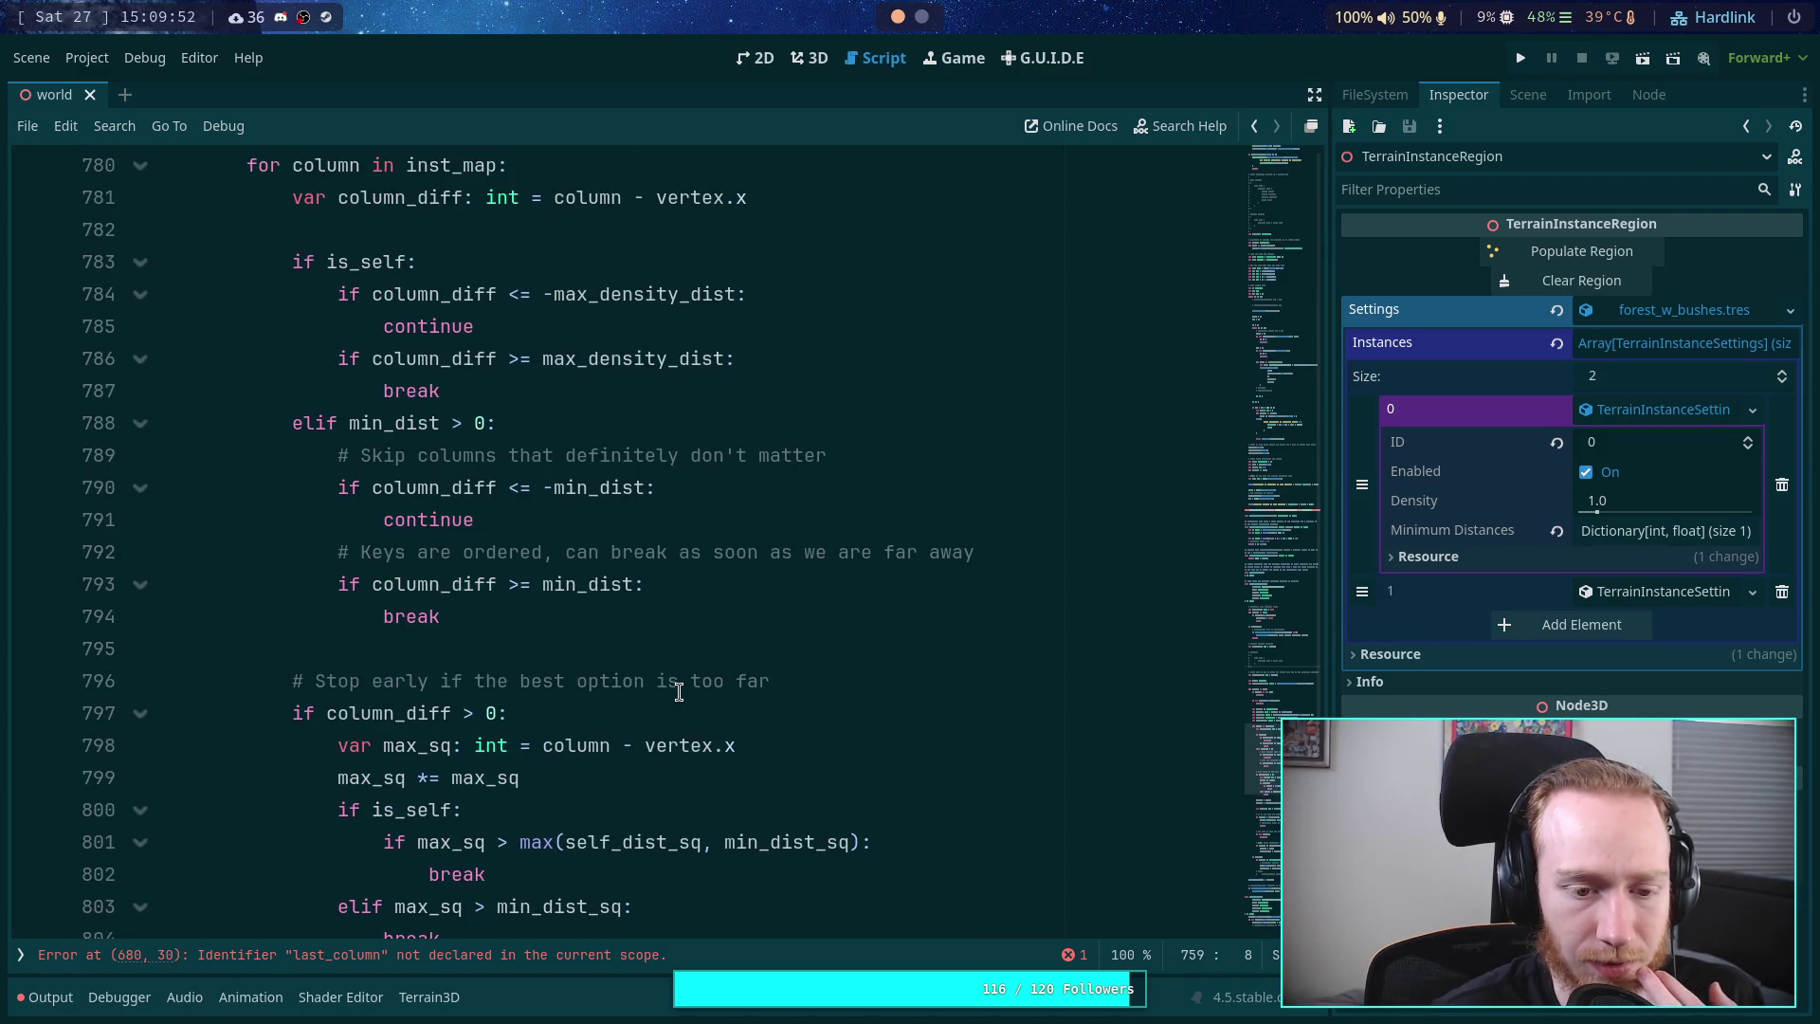
scroll(679, 691, up, 14)
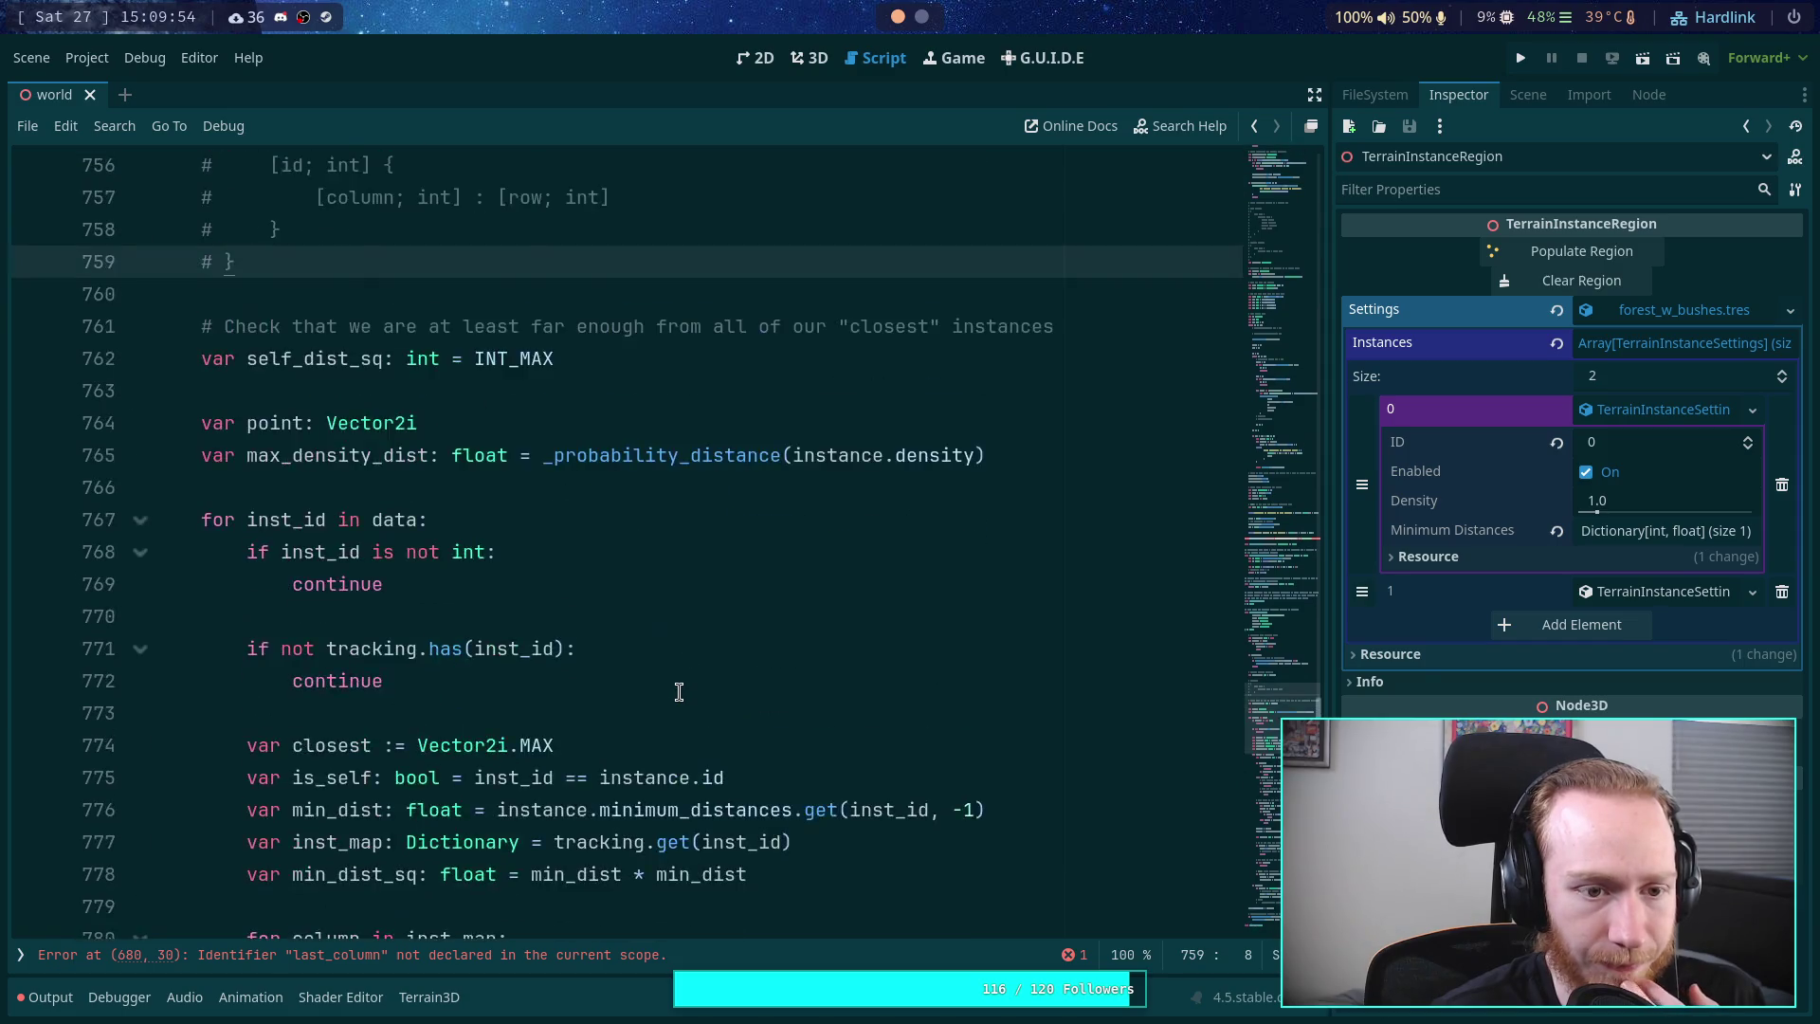
scroll(675, 692, up, 6)
scroll(699, 683, down, 5)
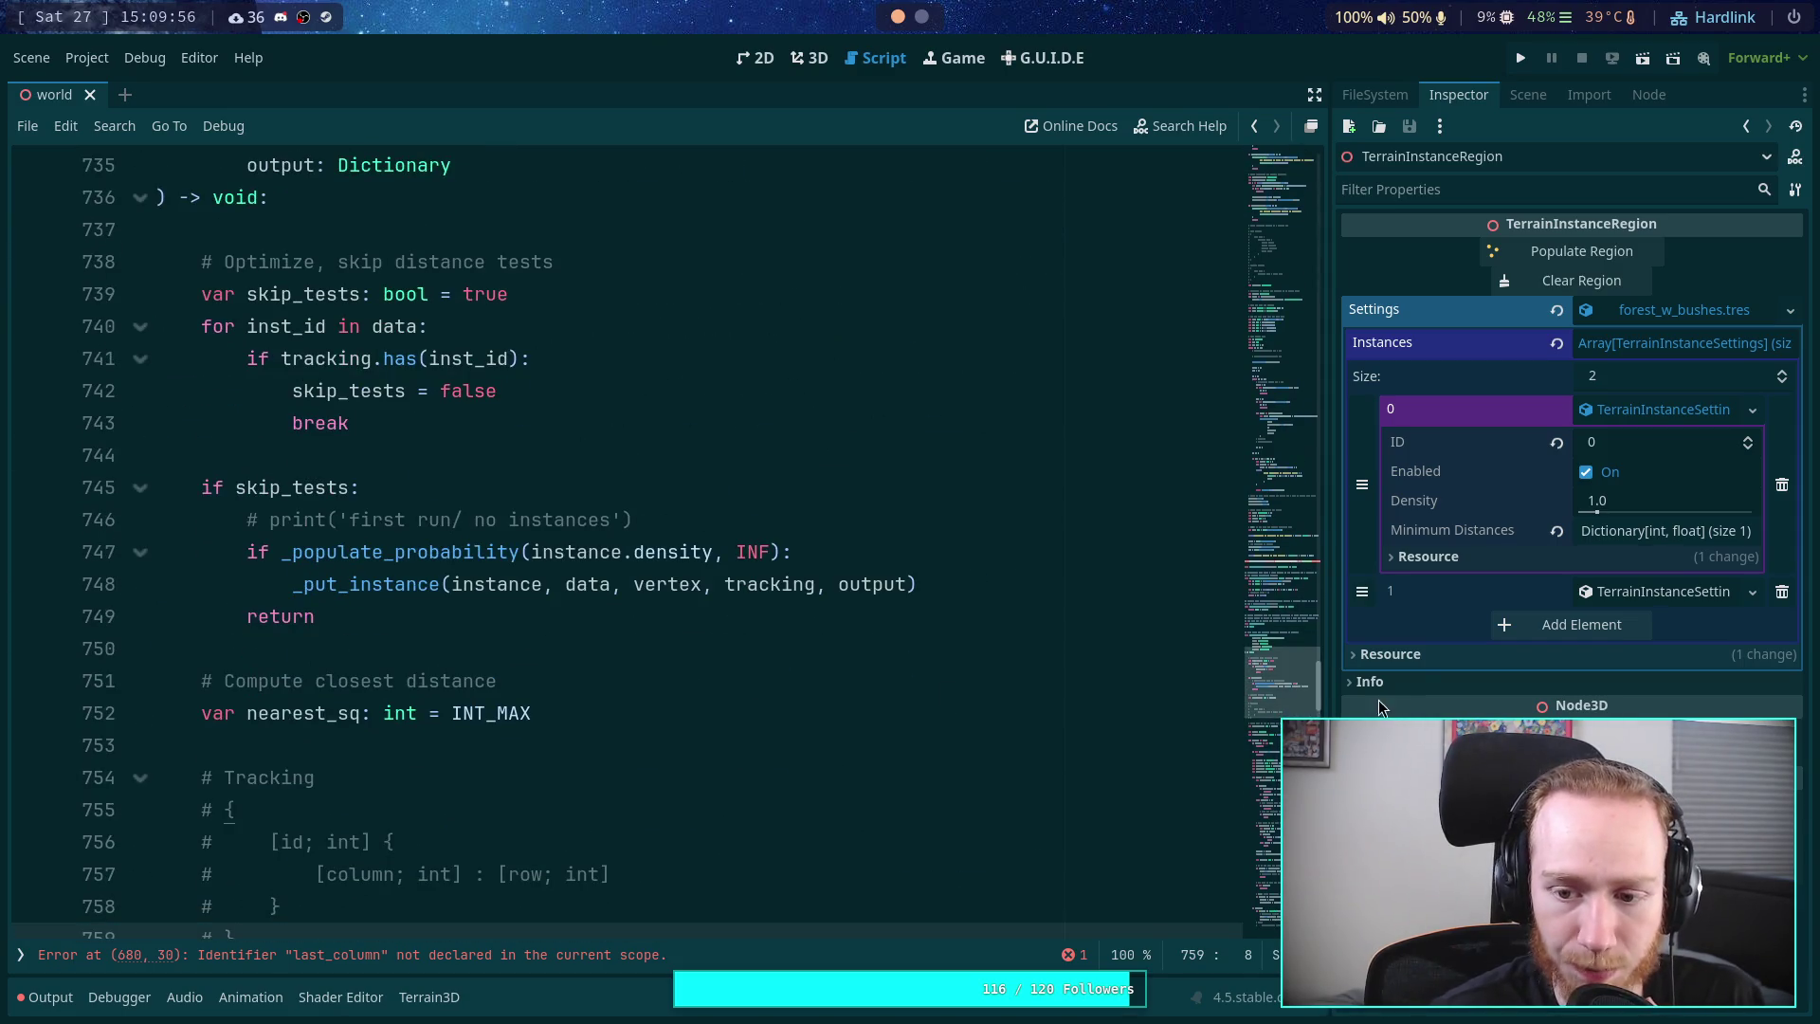
- Widen the script editor and insert blank lines below the Tracking comment
drag(1331, 688, 1407, 690)
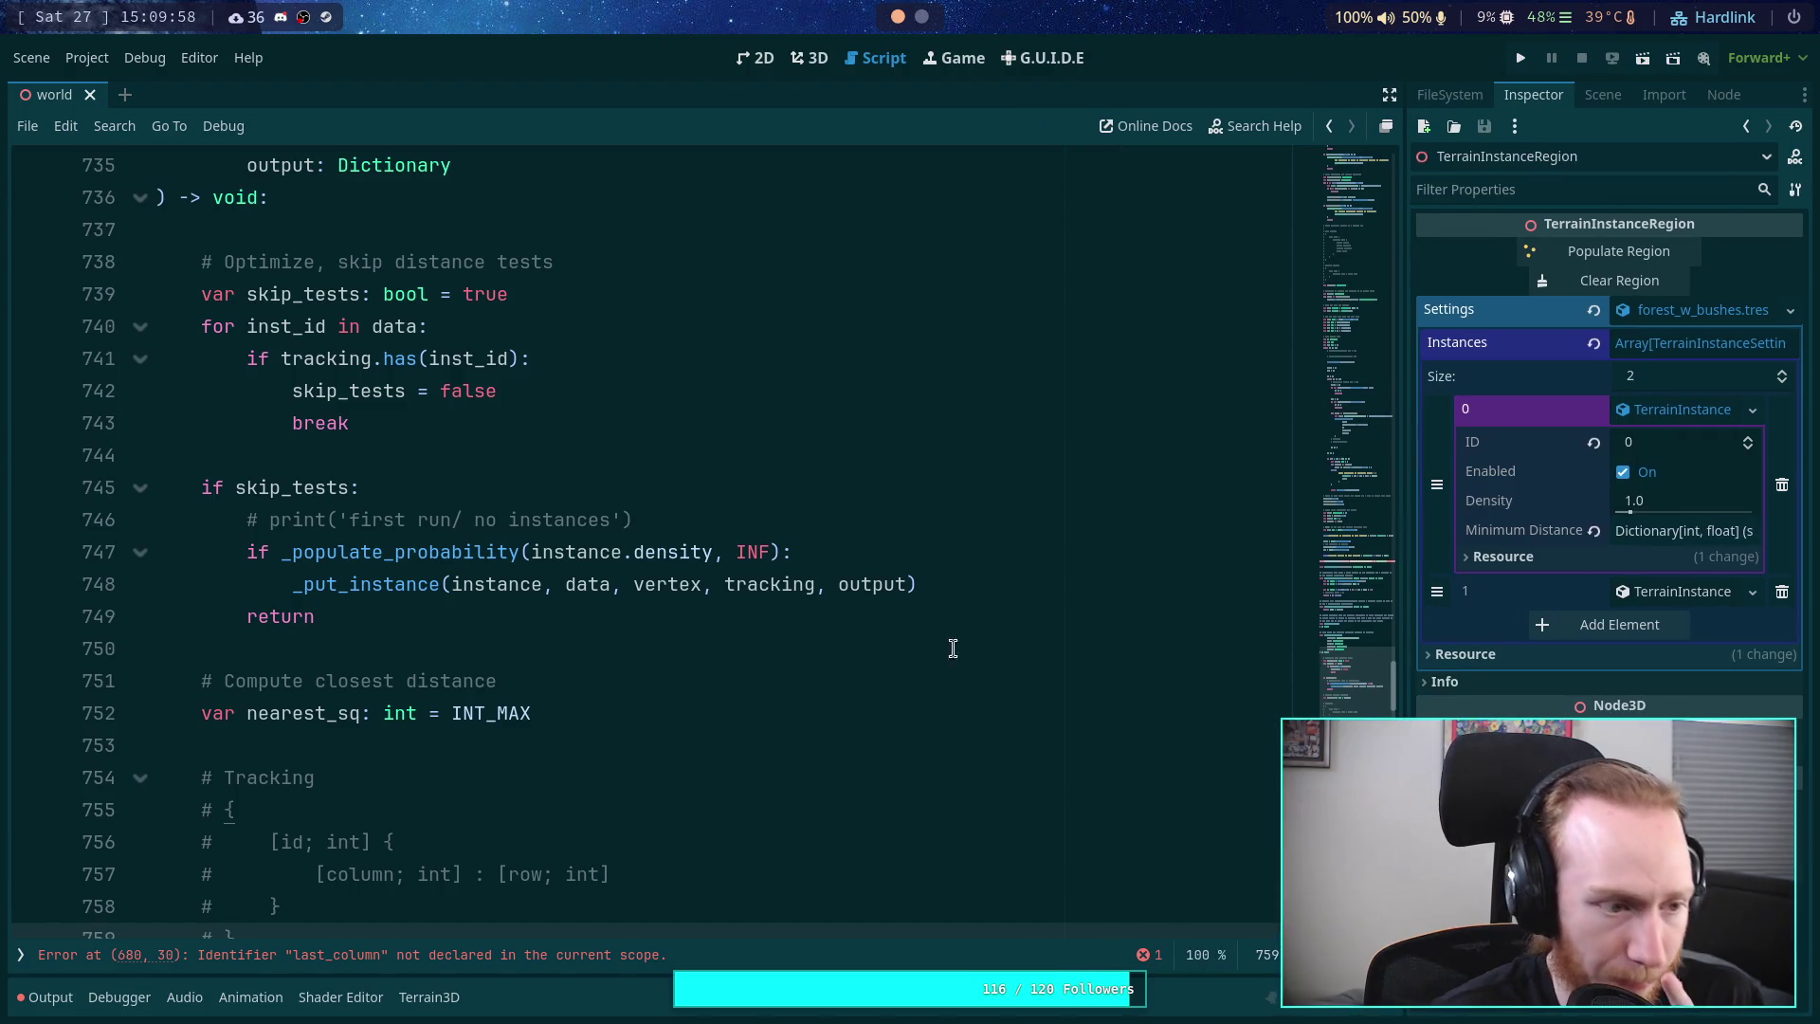
scroll(866, 631, down, 4)
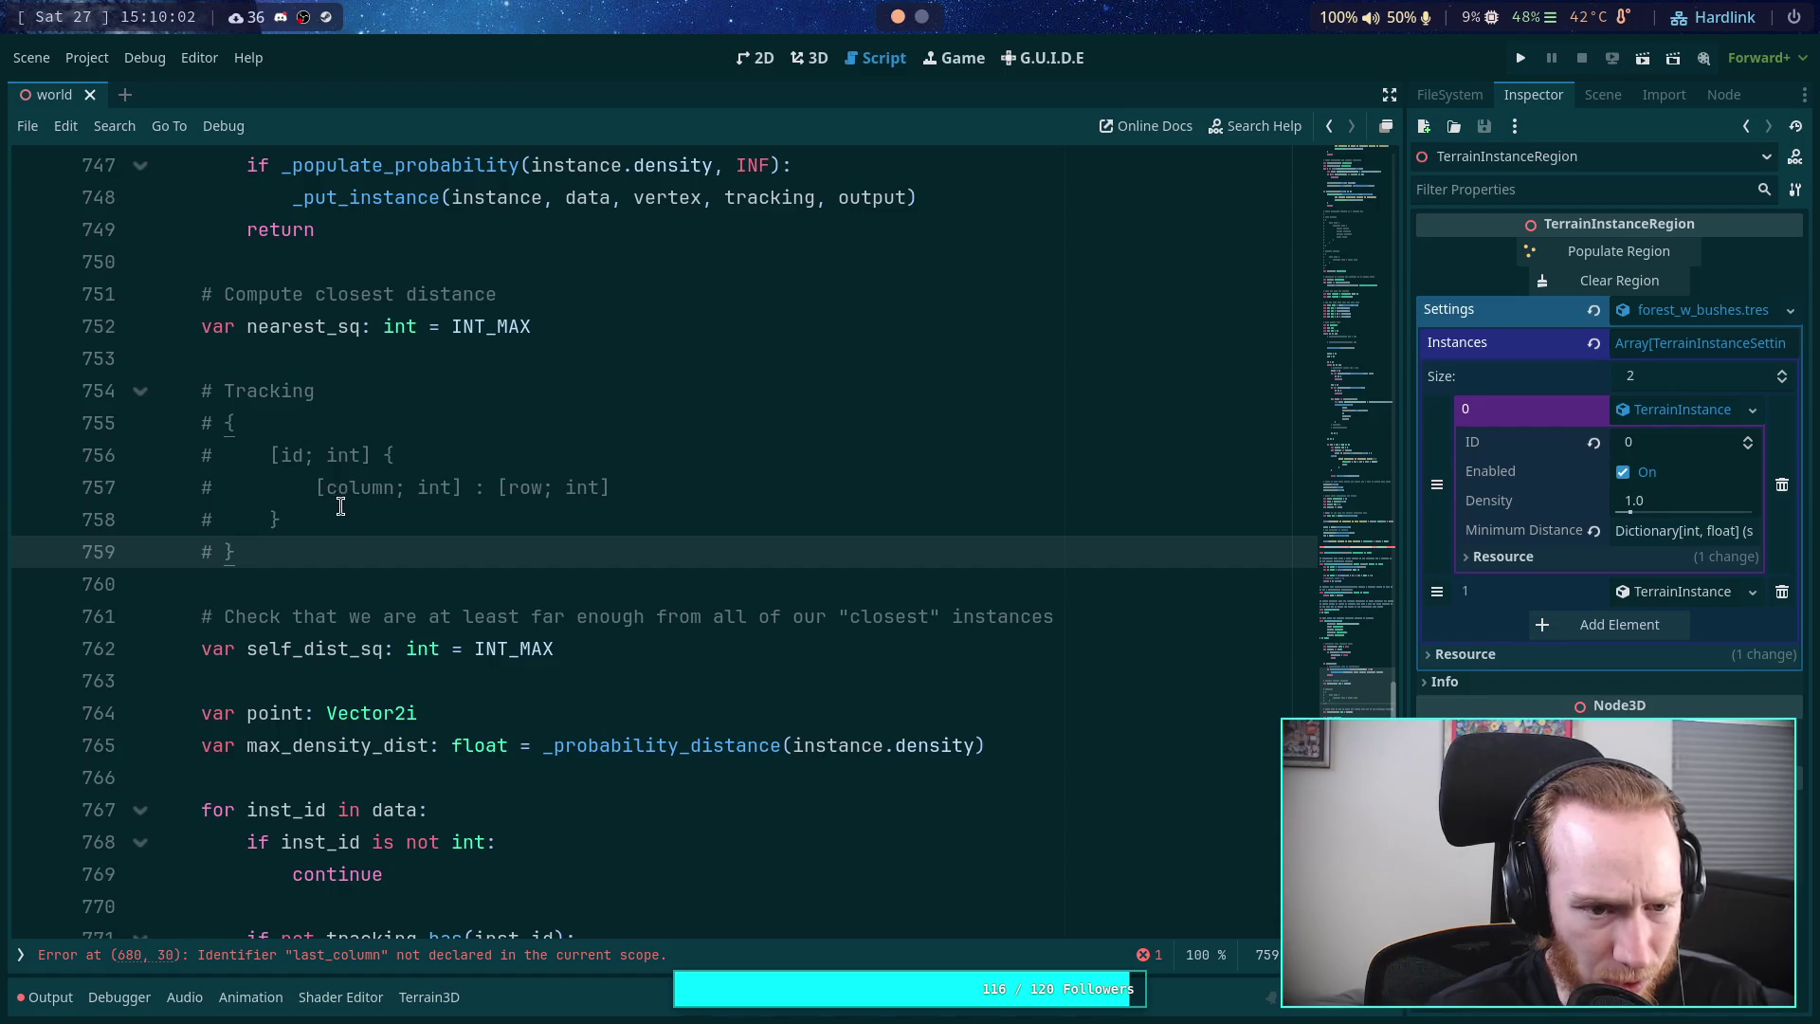
key(Return)
key(Return)
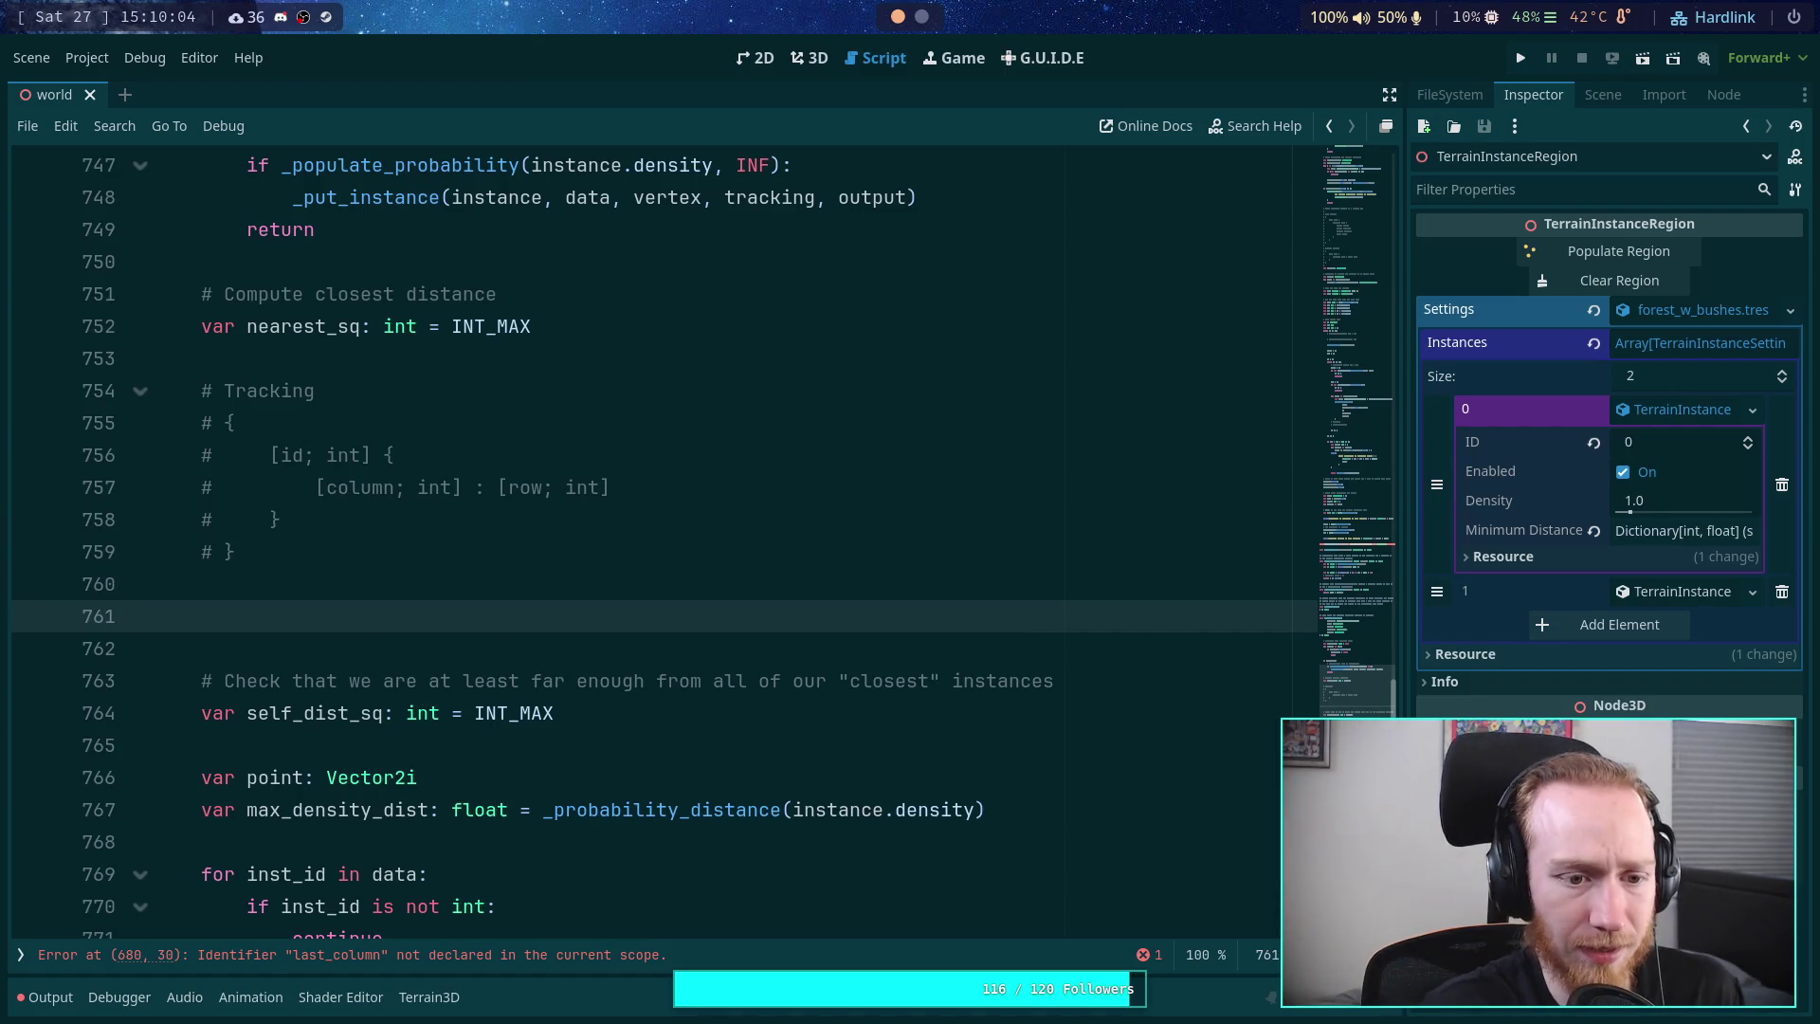
- Start a '# Data' comment block with opening and closing braces and an empty line inside
text(# Data)
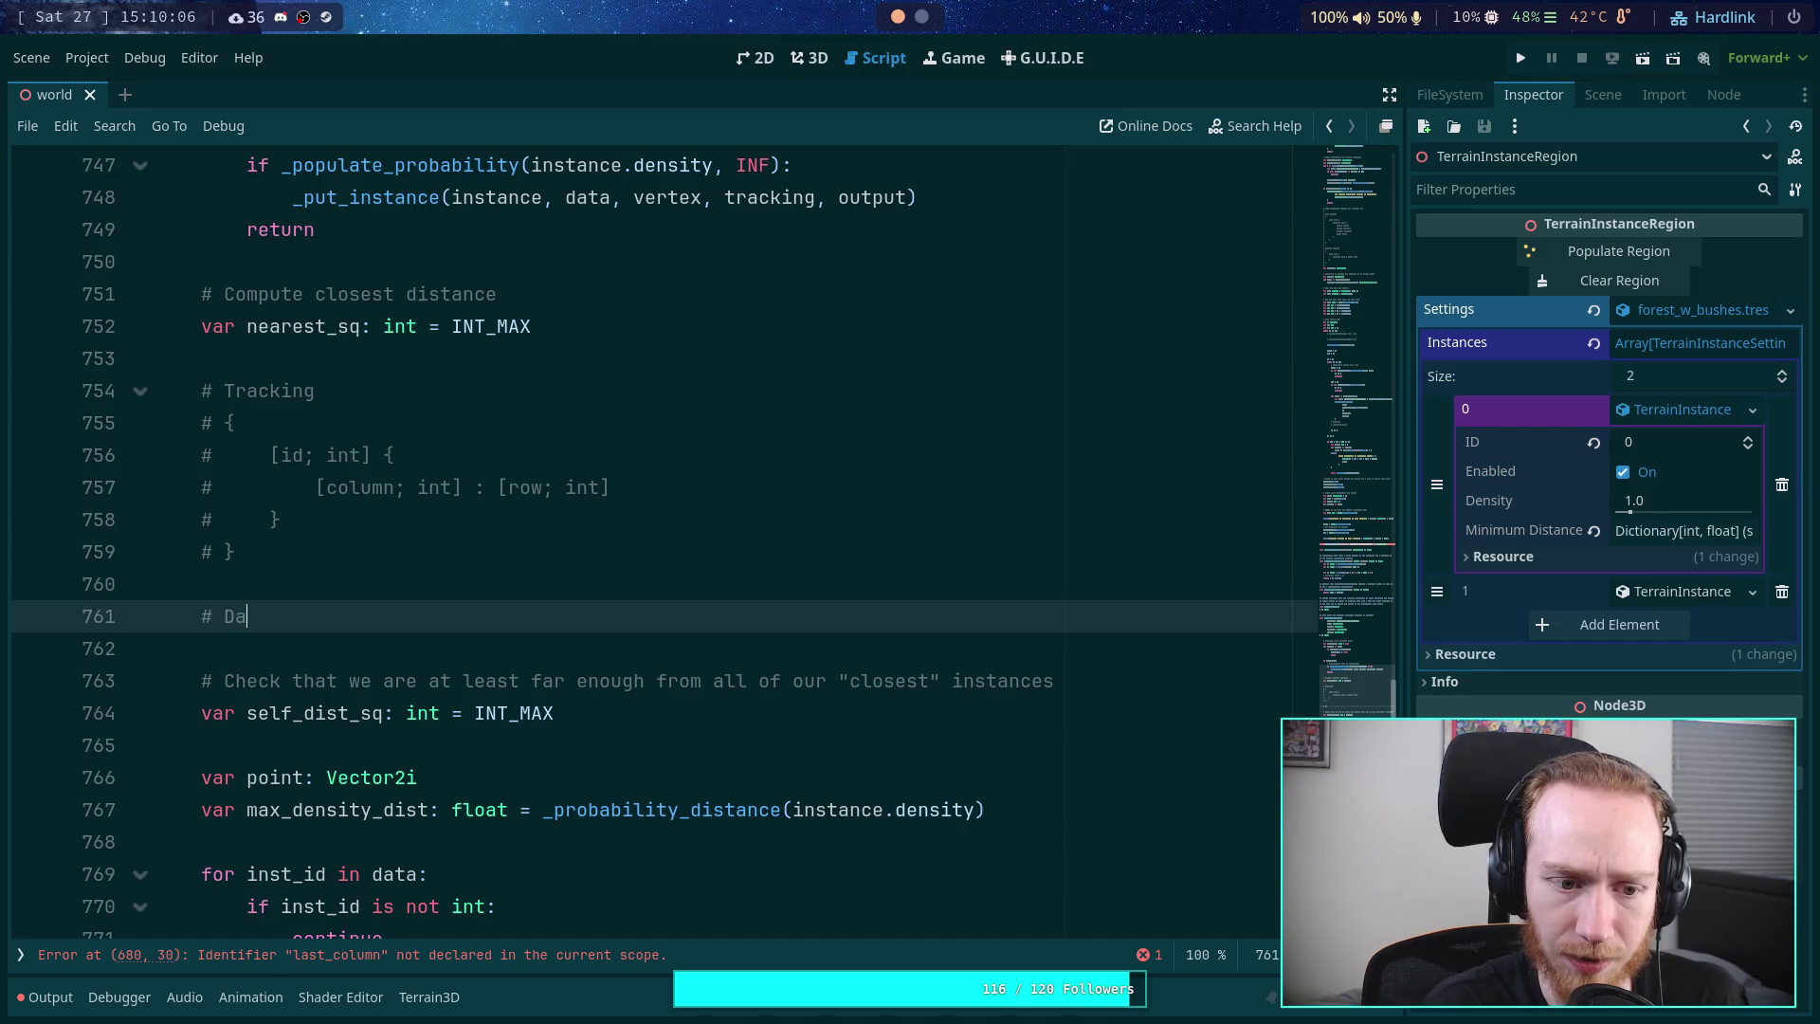
key(Return)
text(#)
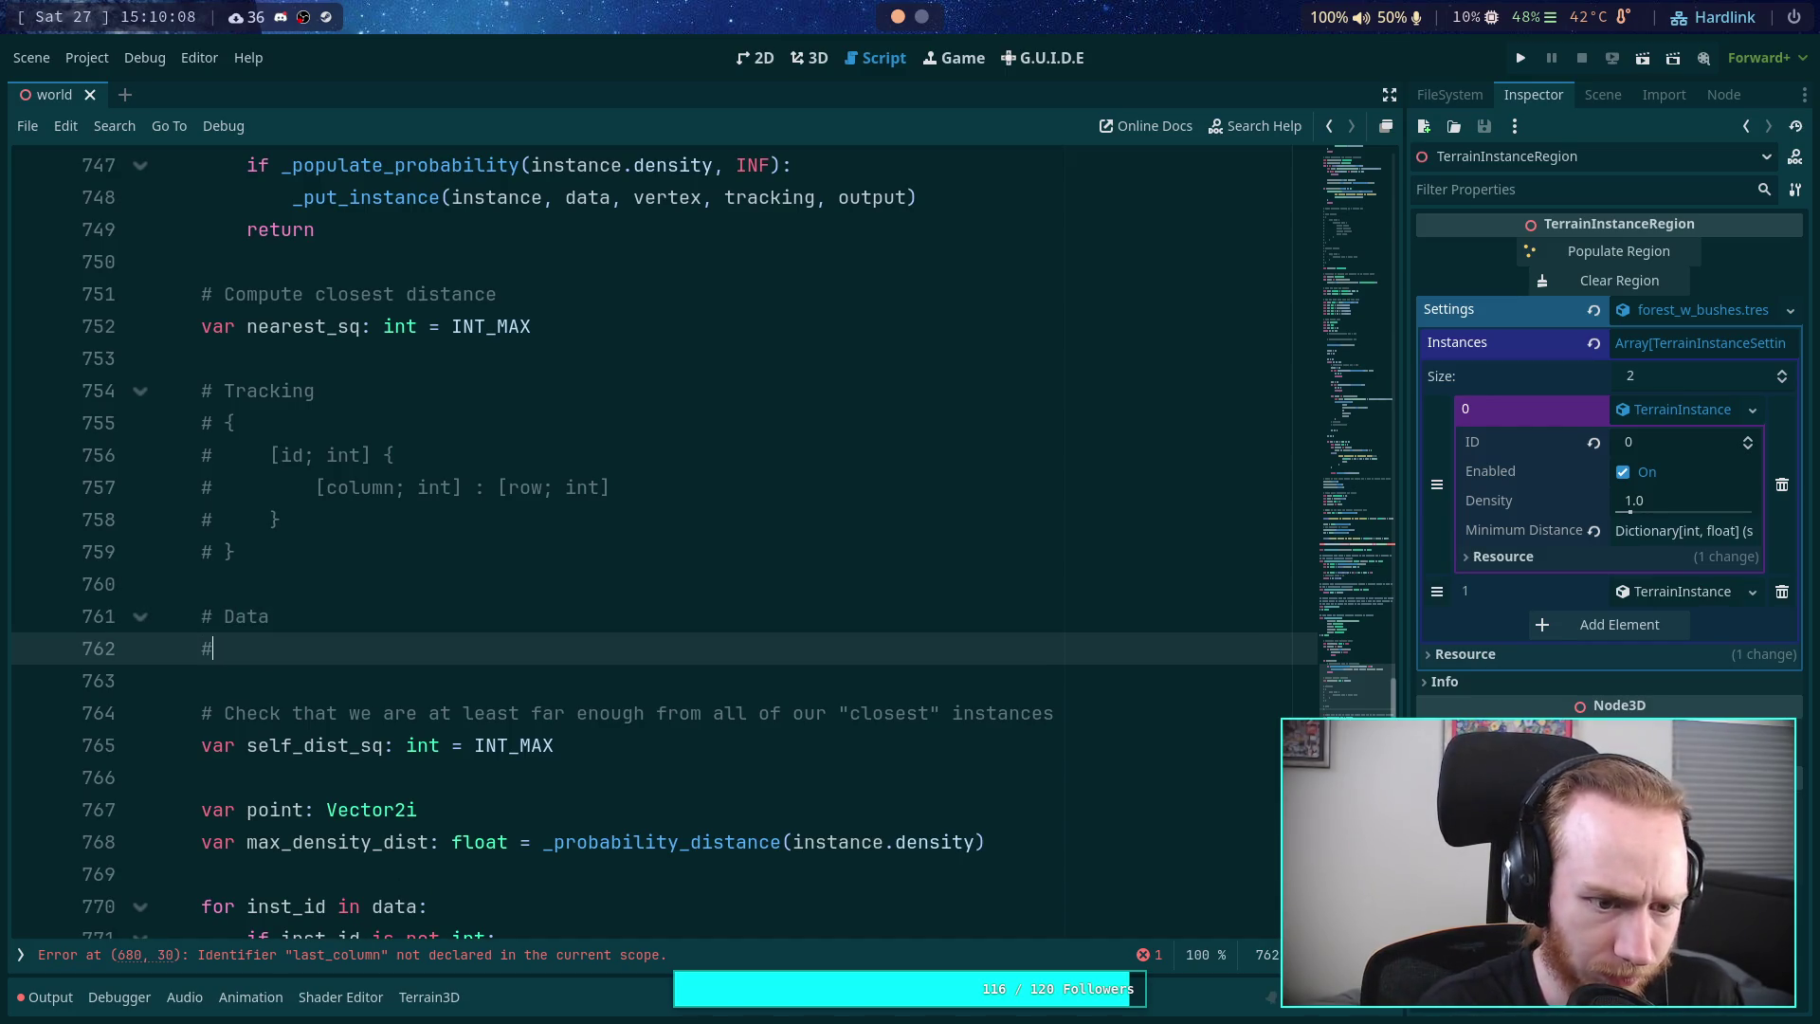
key(Return)
text(#)
key(Up)
text({)
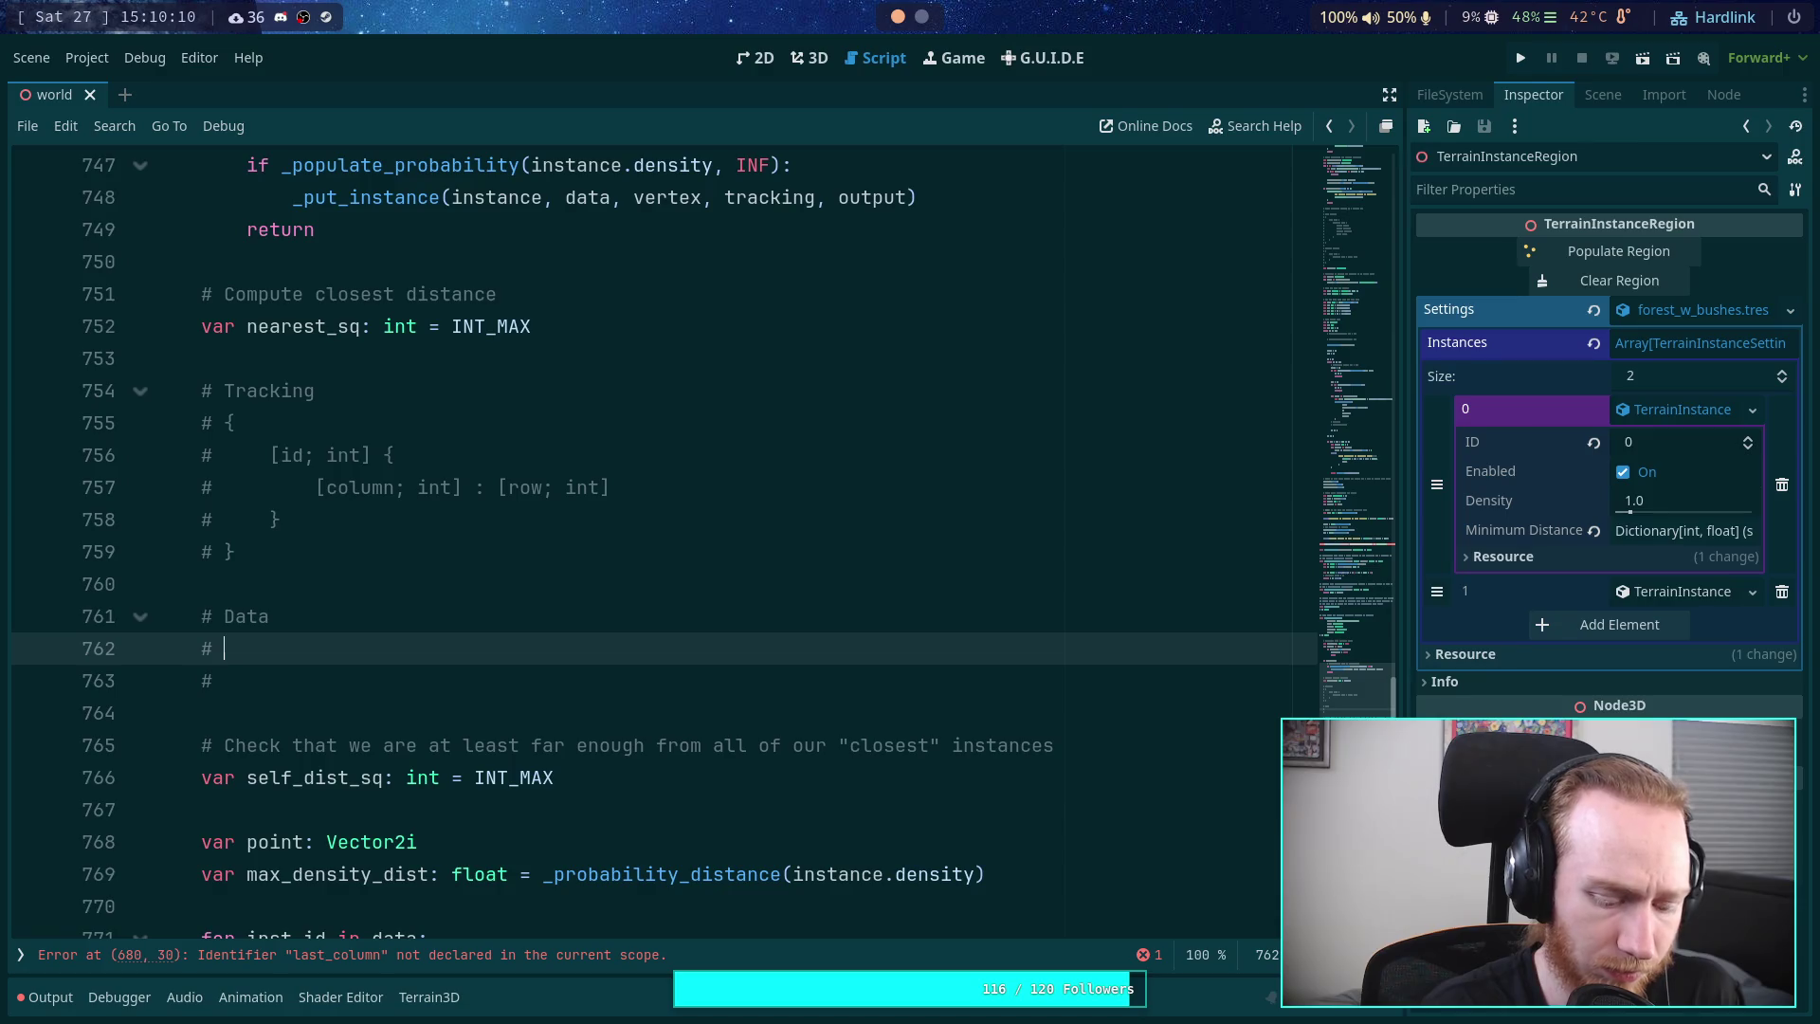
key(Return)
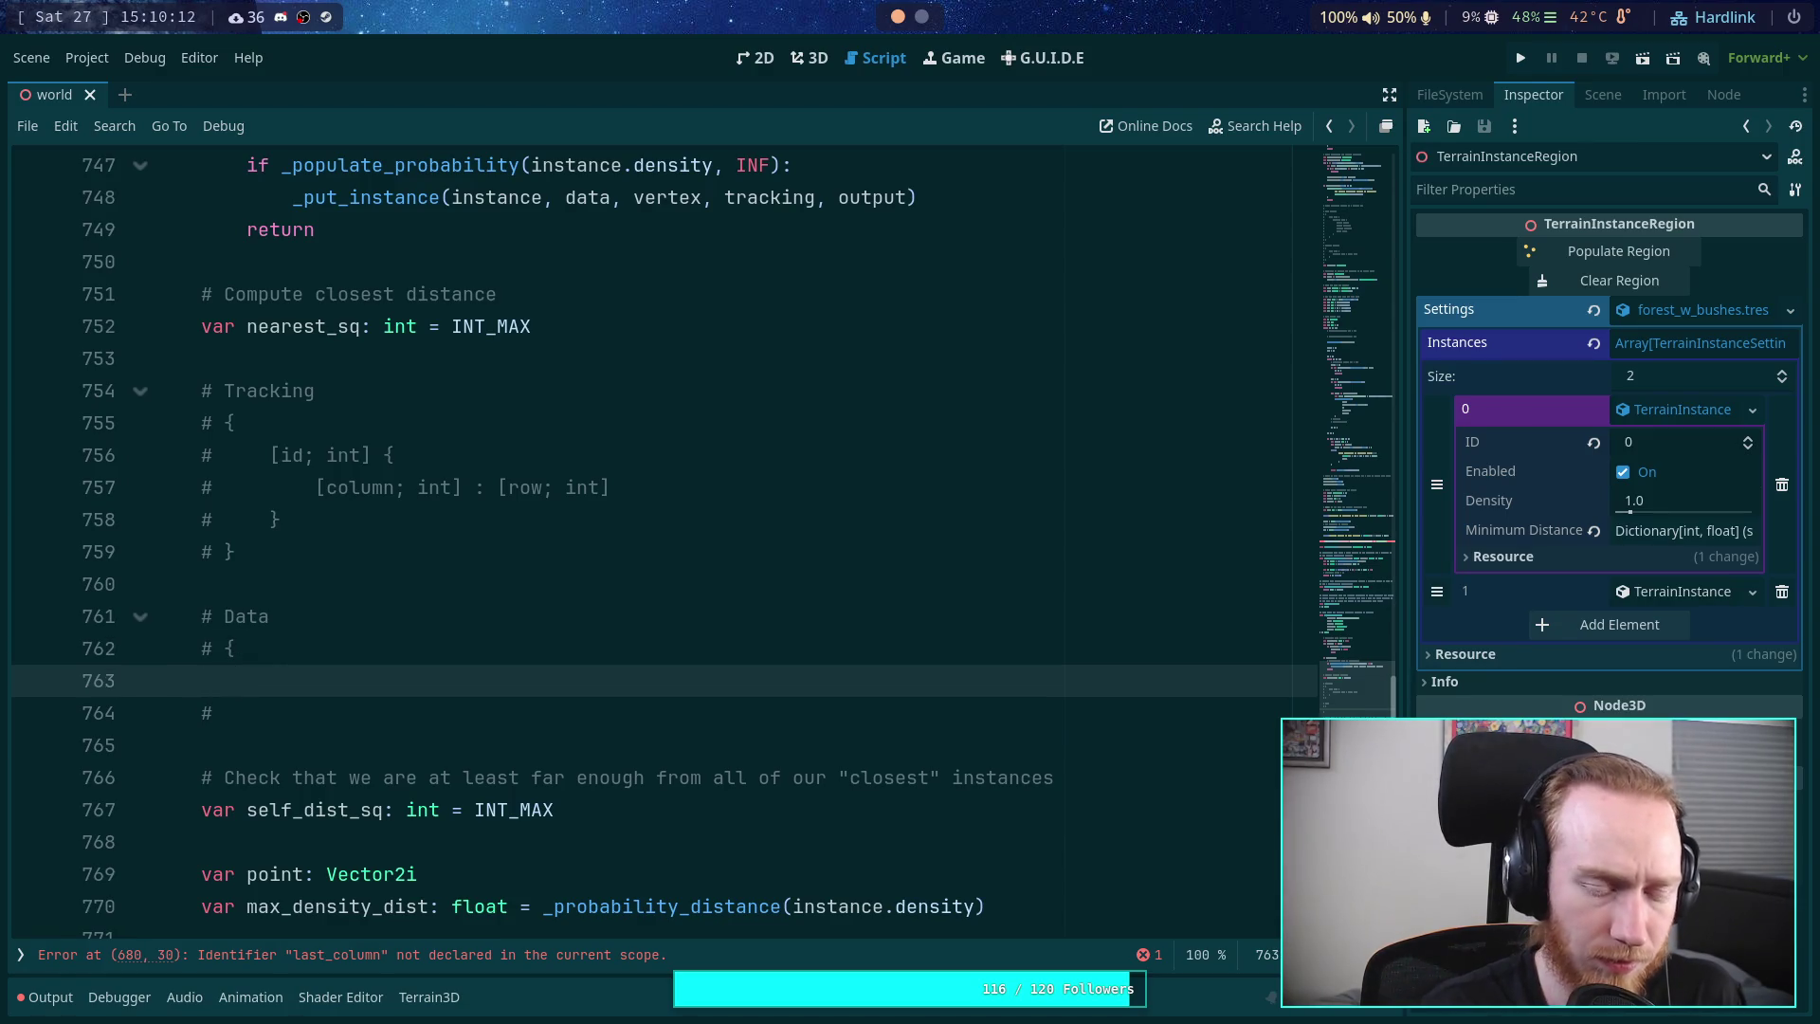
key(BackSpace)
key(Down)
text(})
key(Up)
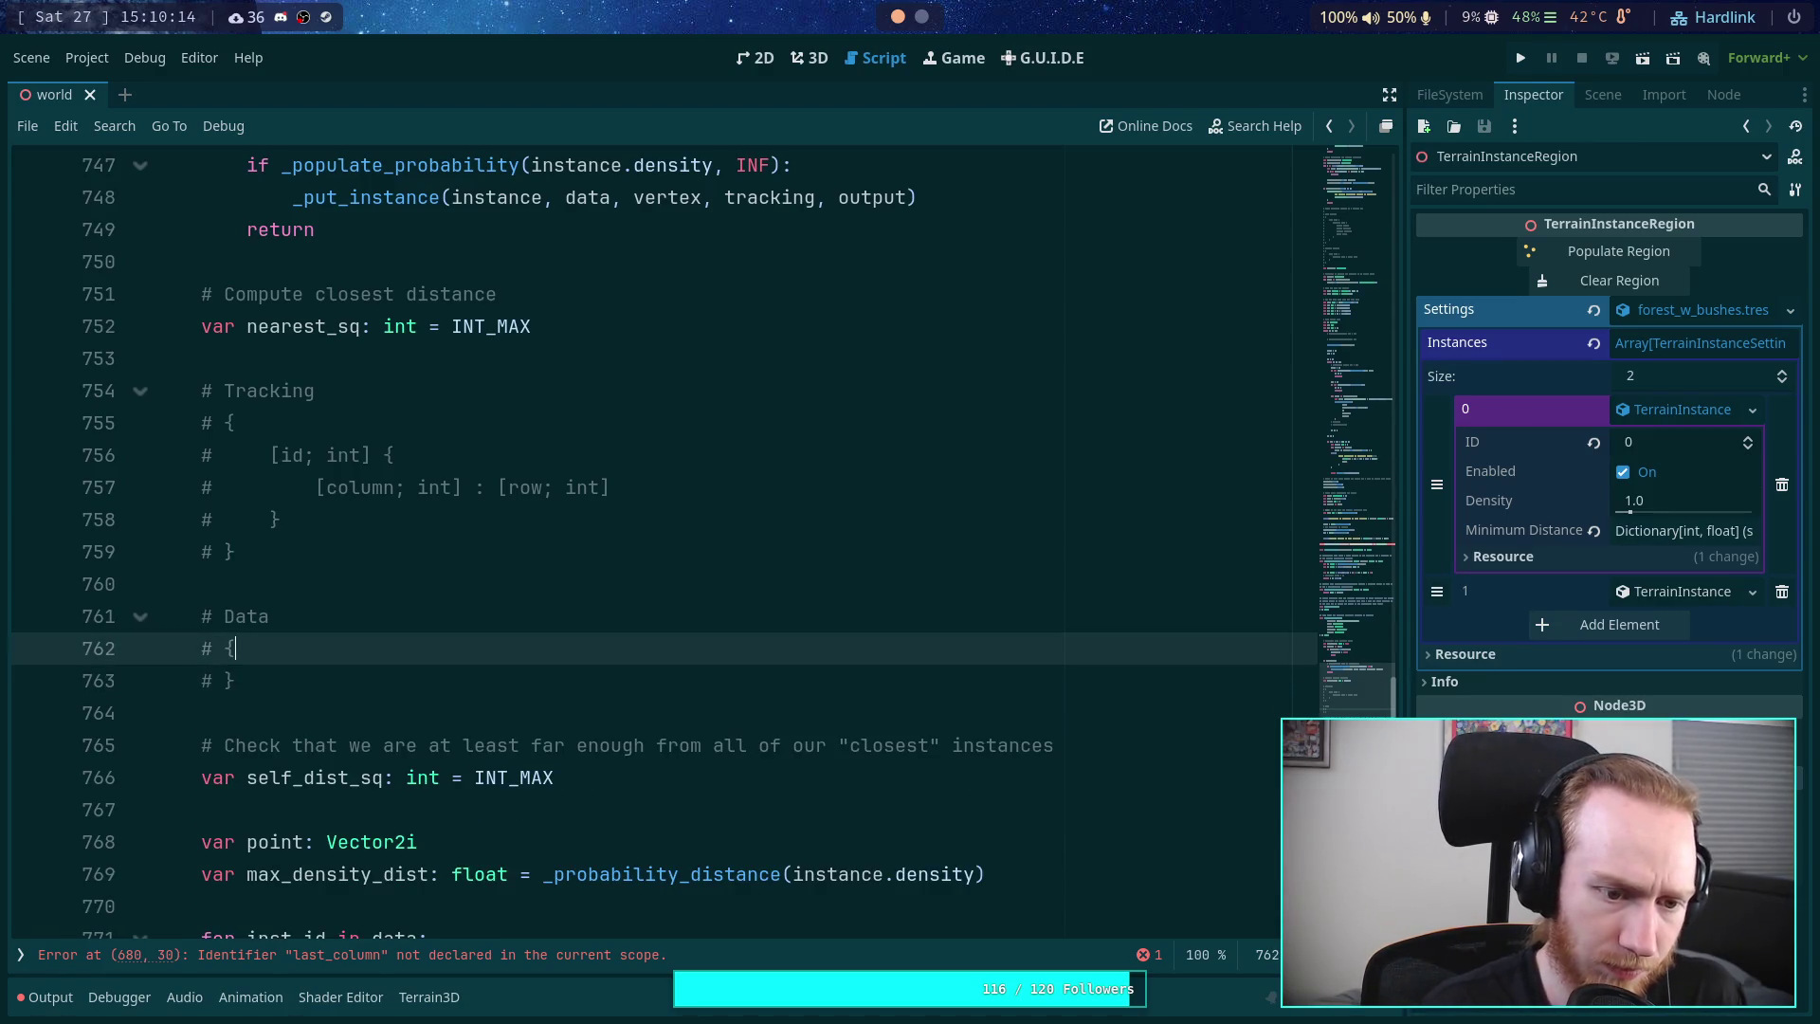
key(Return)
text(#)
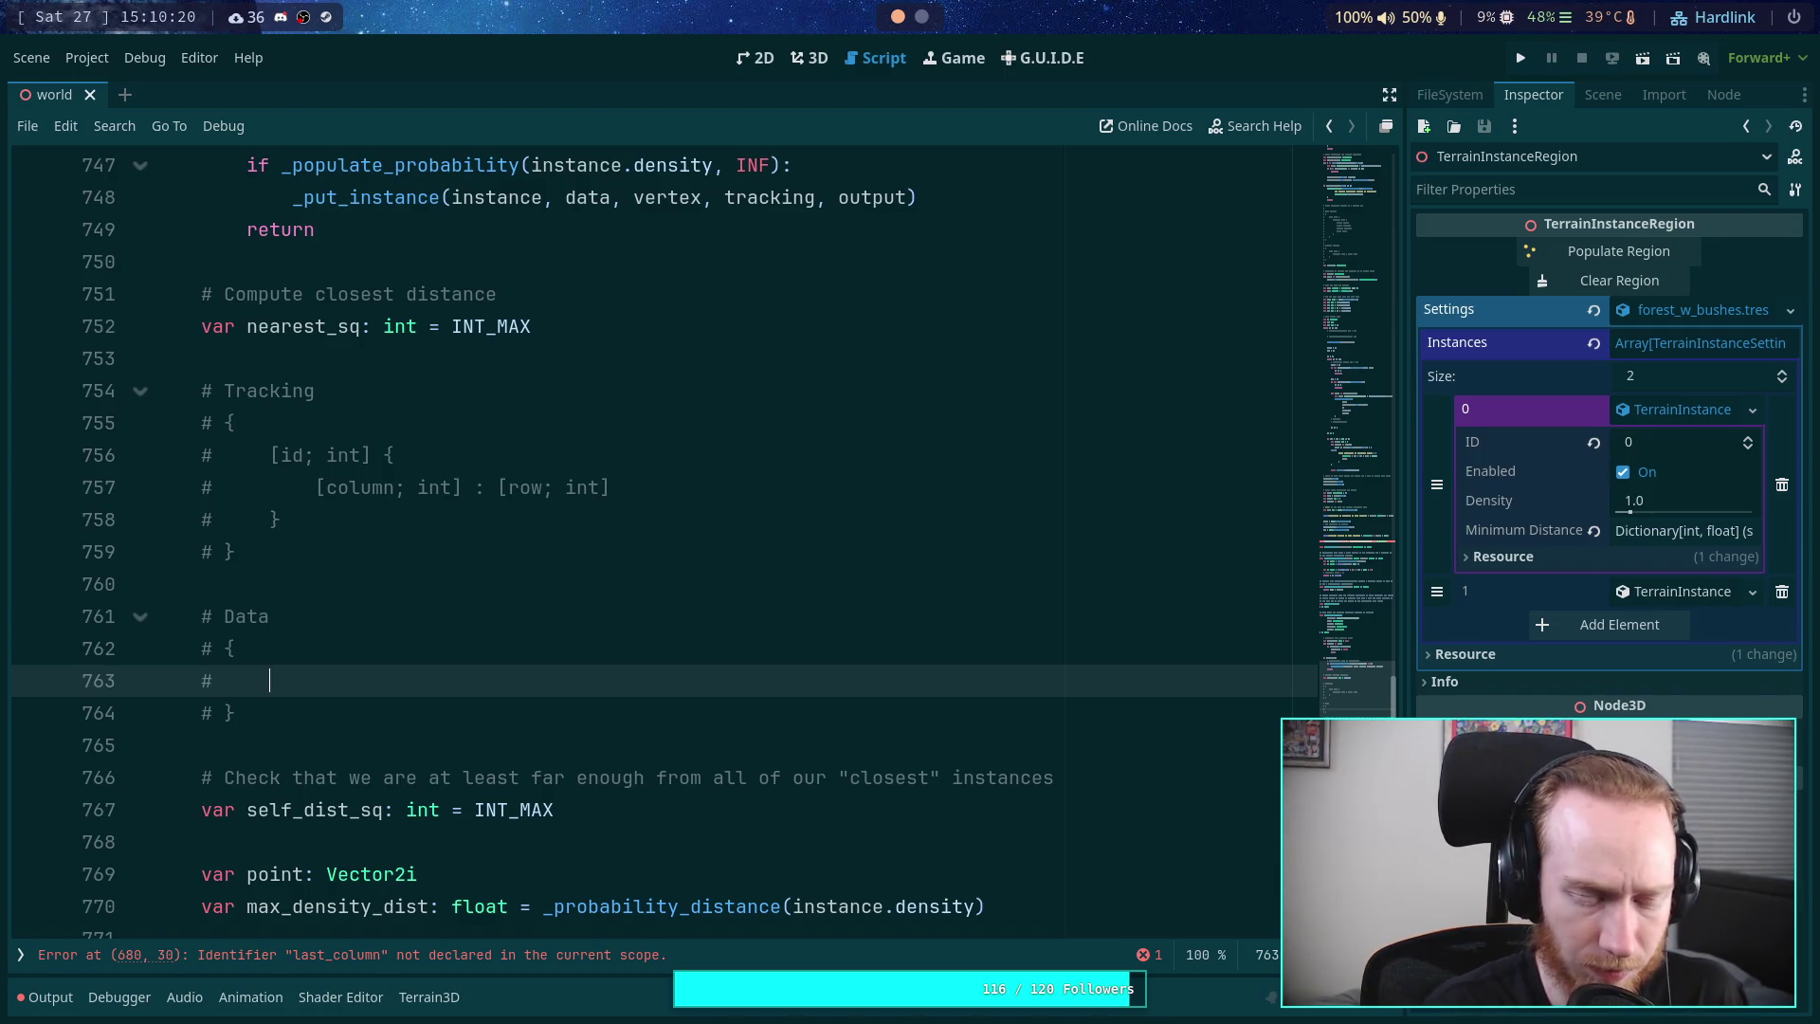
- Add 'last_column: int,' as the first entry inside the Data braces
text(neare)
key(BackSpace)
key(BackSpace)
key(BackSpace)
key(BackSpace)
text(last_c)
key(BackSpace)
key(BackSpace)
text(_column)
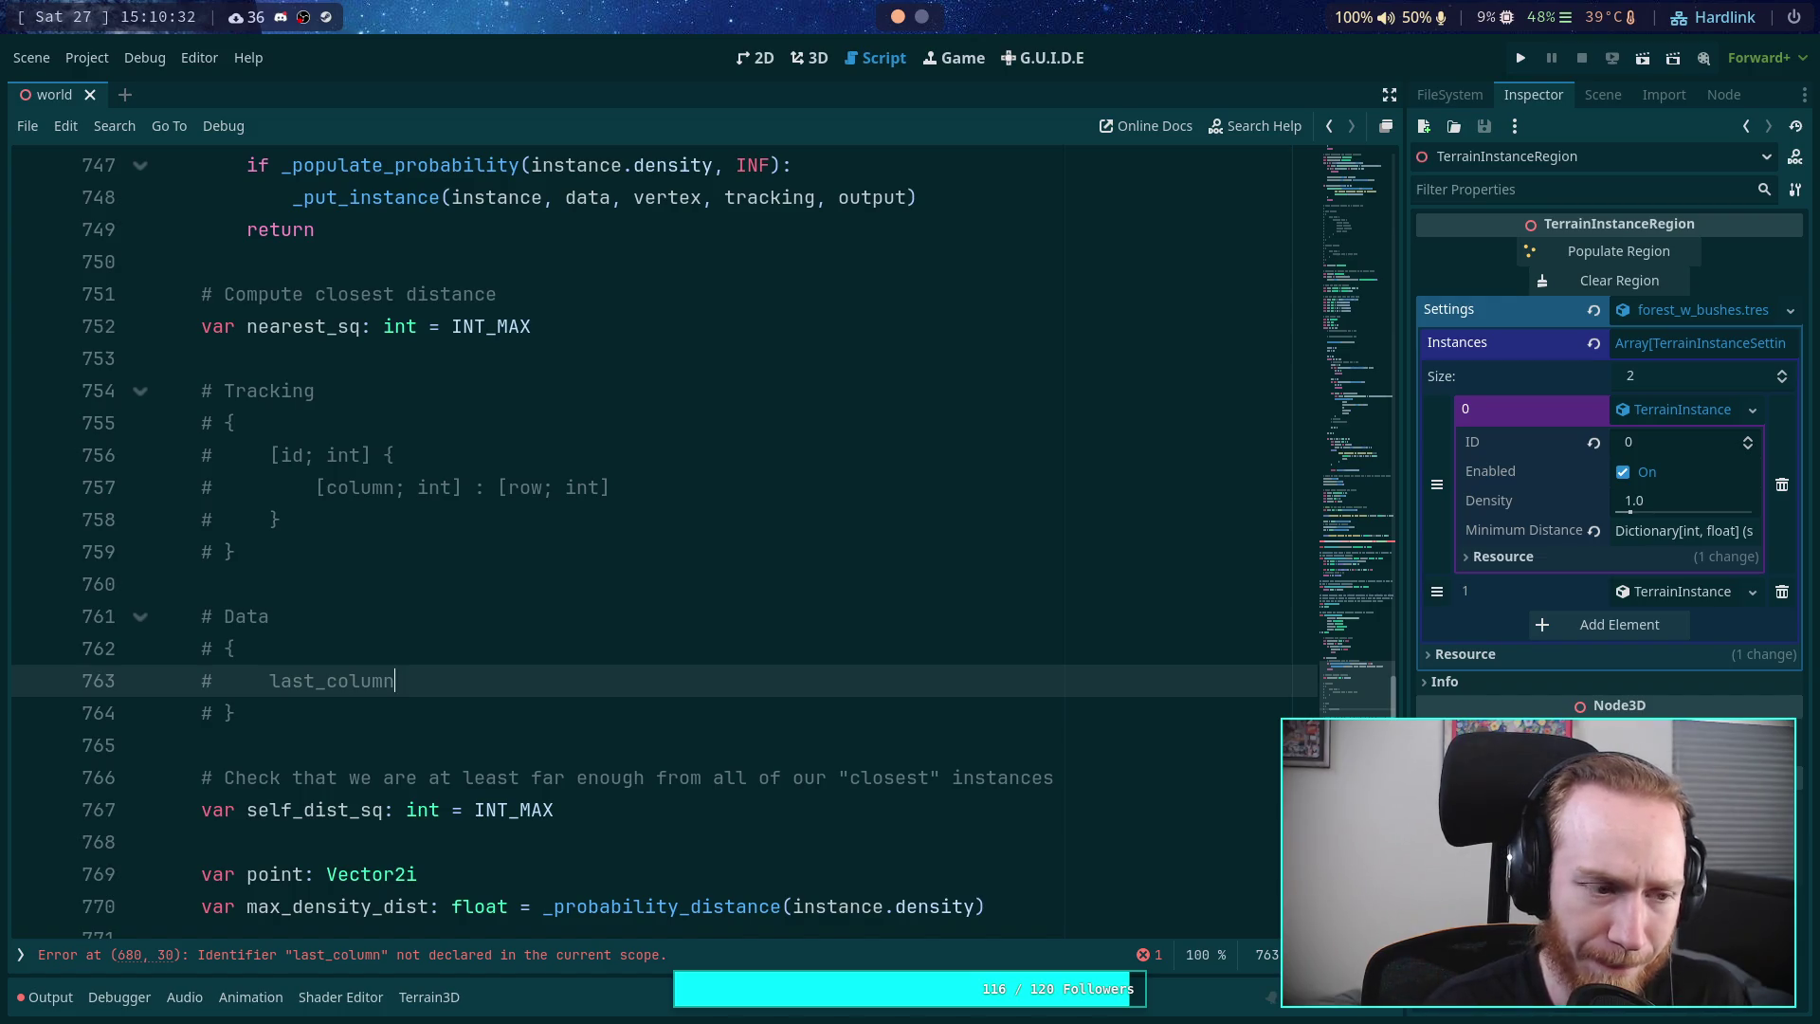
text(: int)
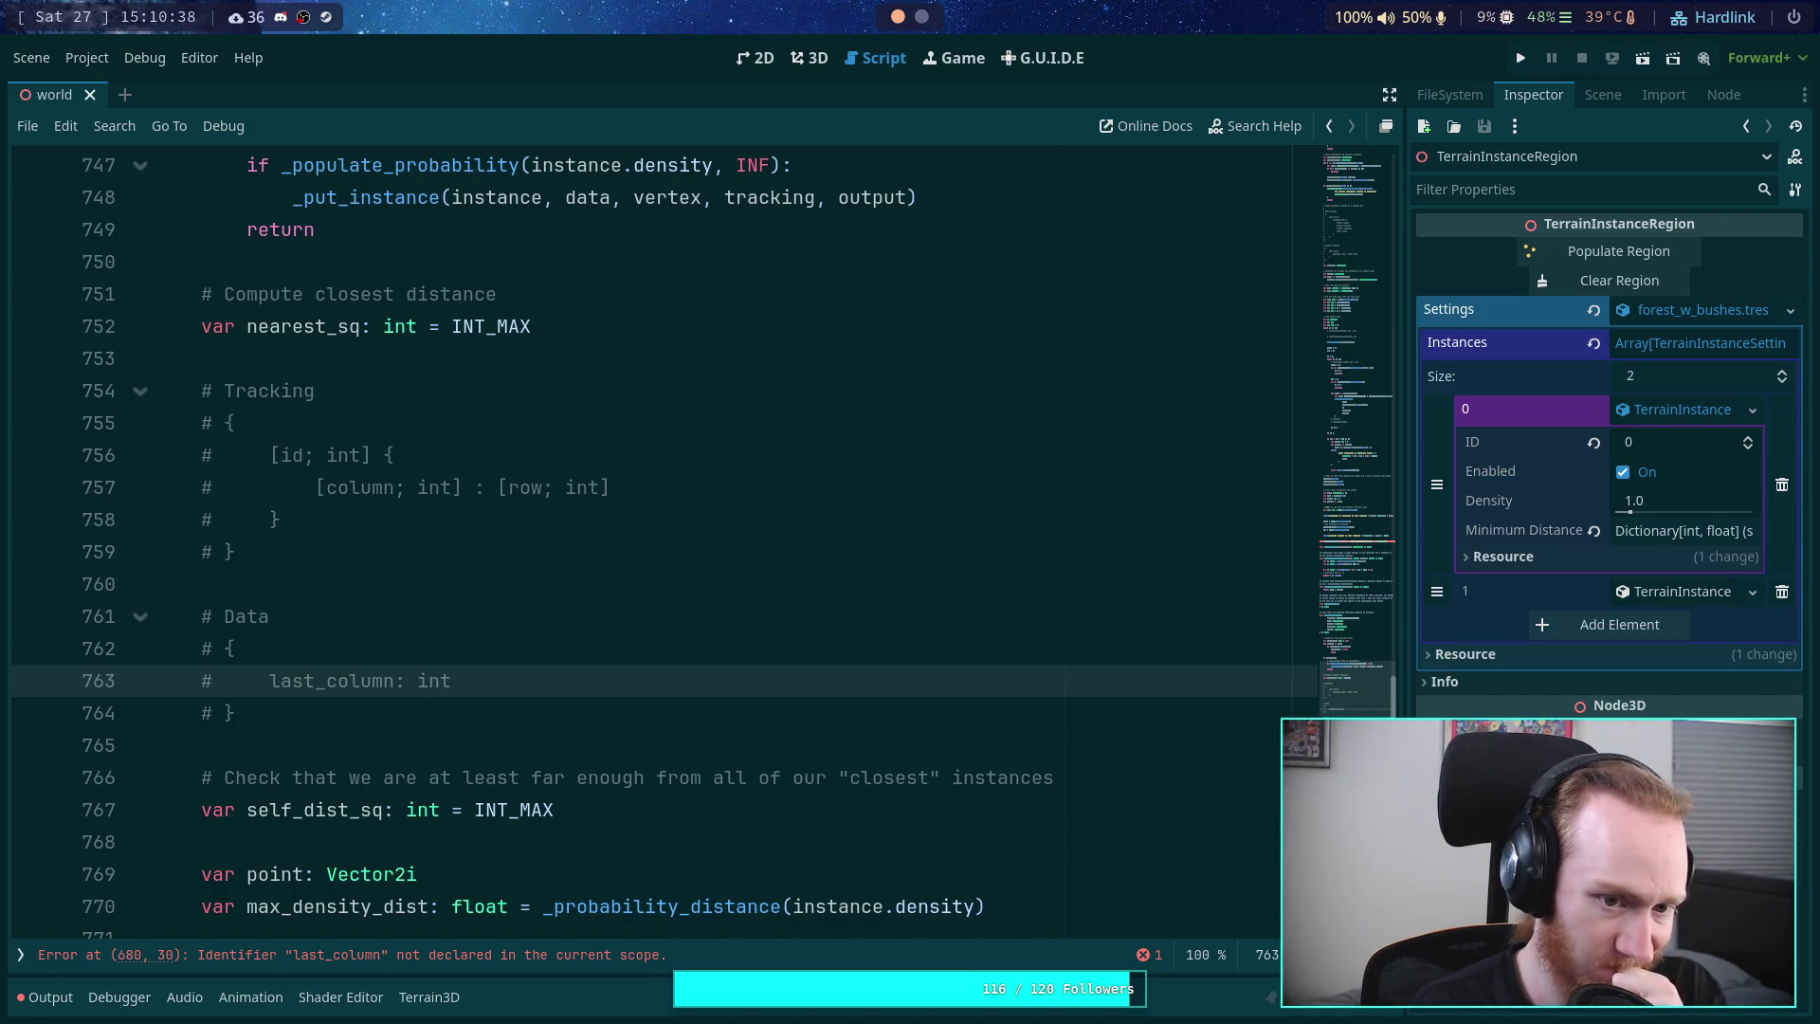
text(,)
key(Return)
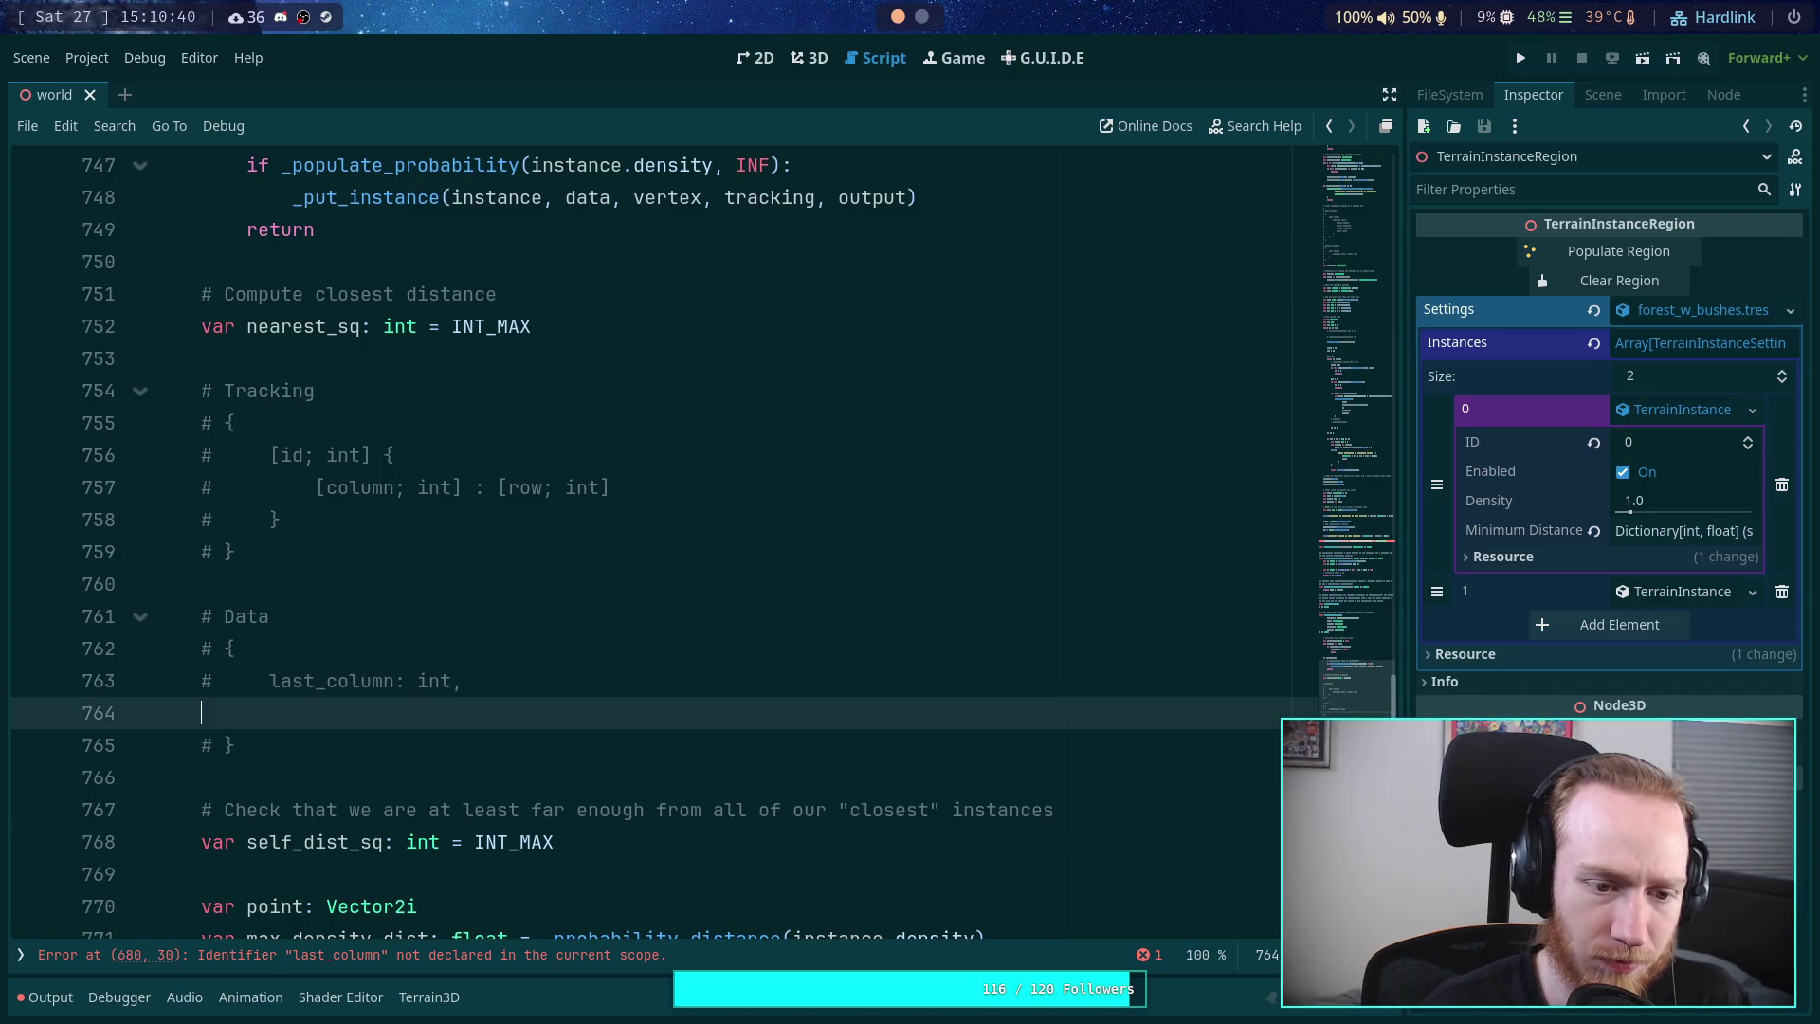
- Add a 'near: { }' entry to the comment with an '[id; int]' key line inside
text(#  near:)
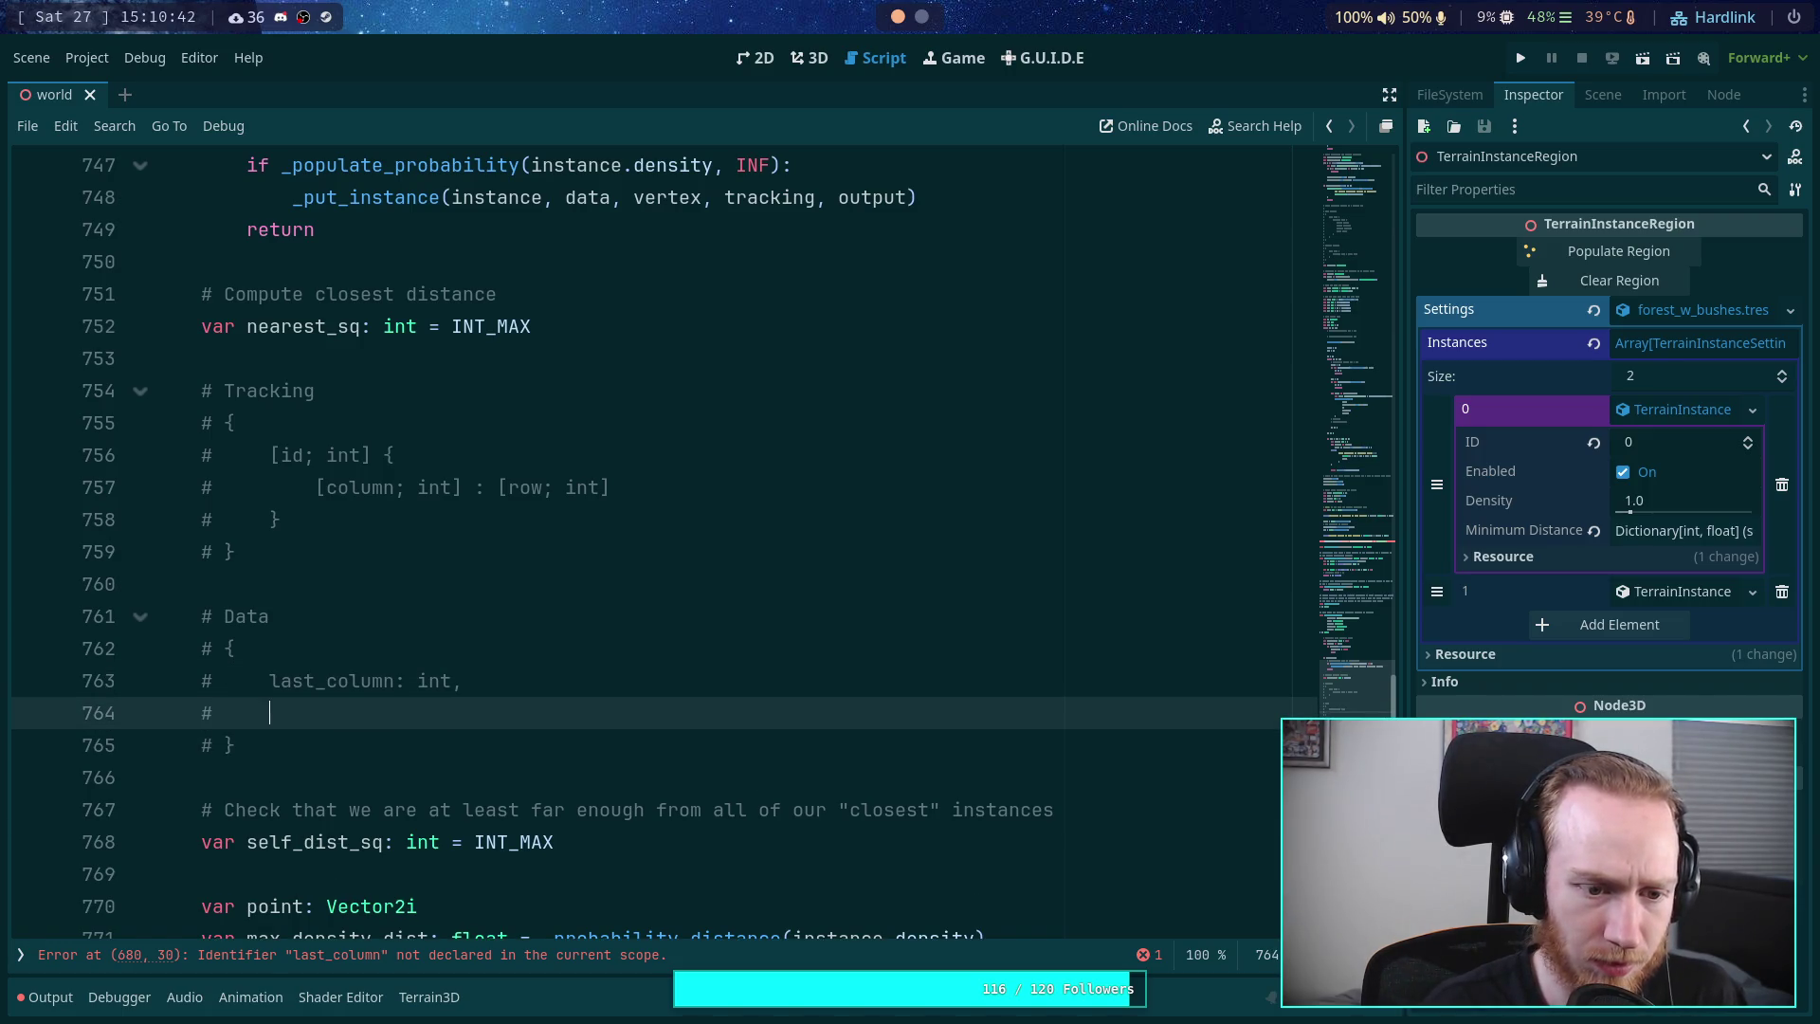
text( {)
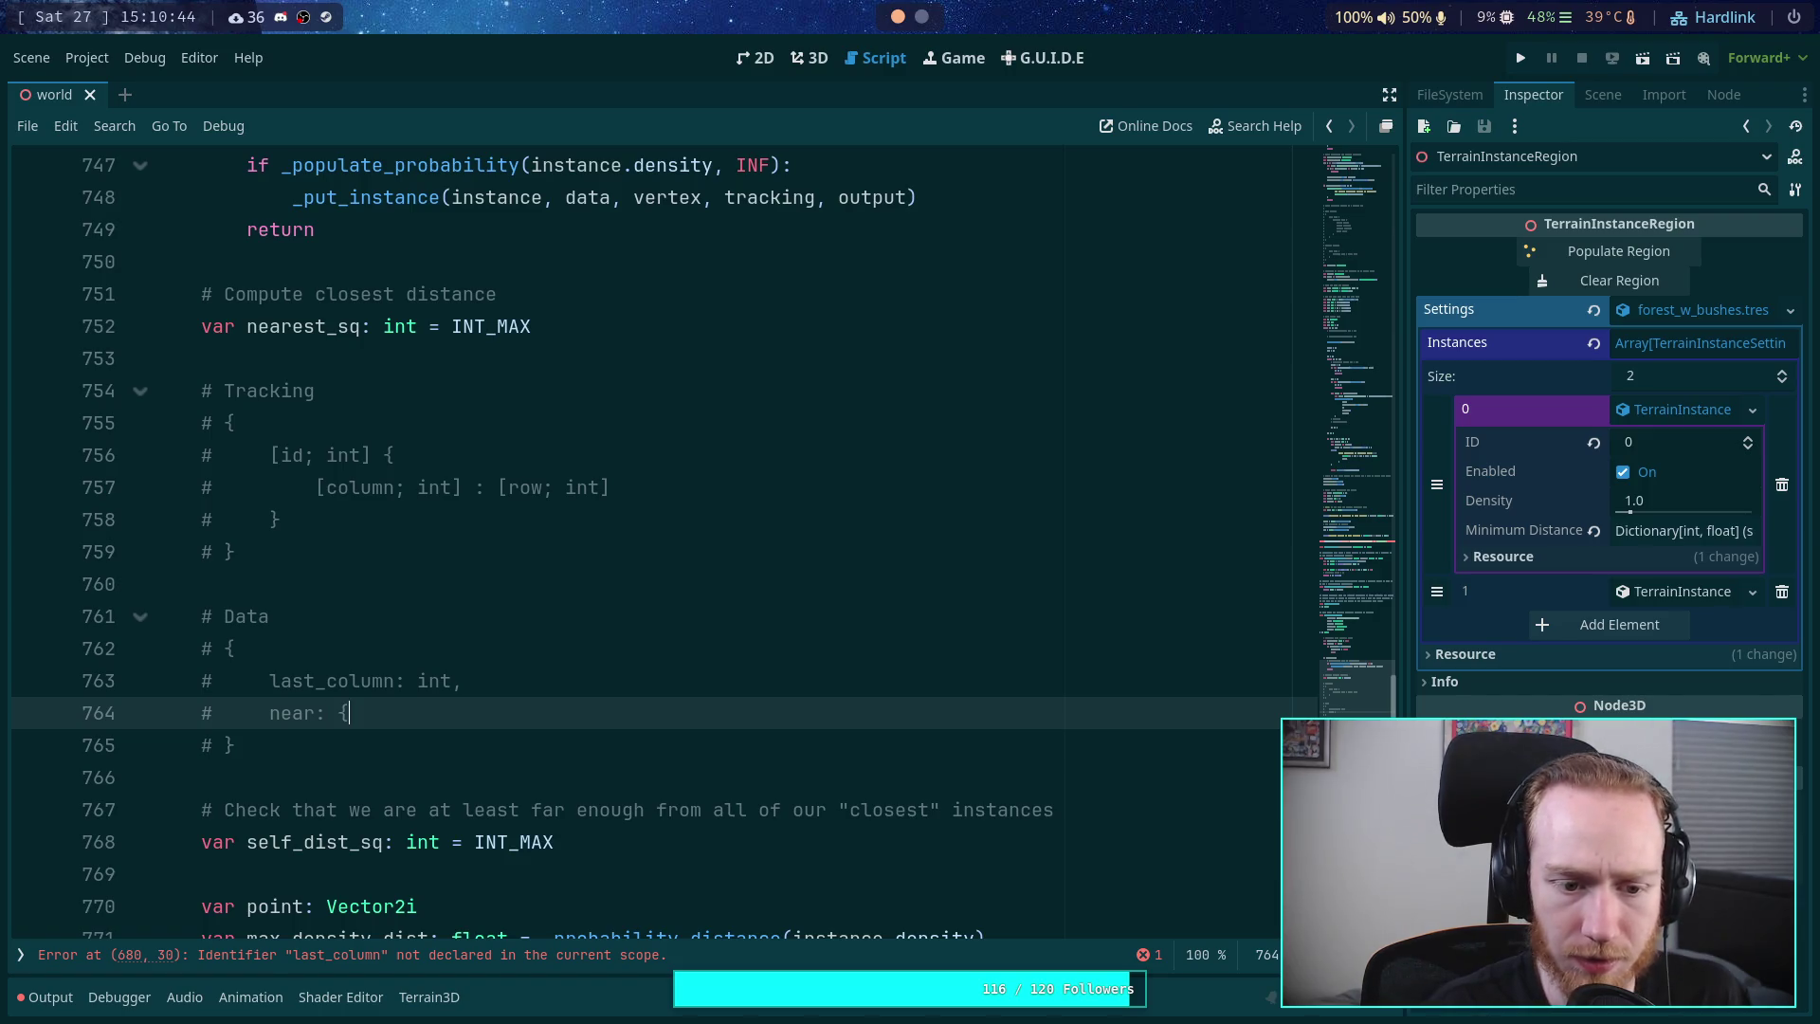
key(Return)
text(#)
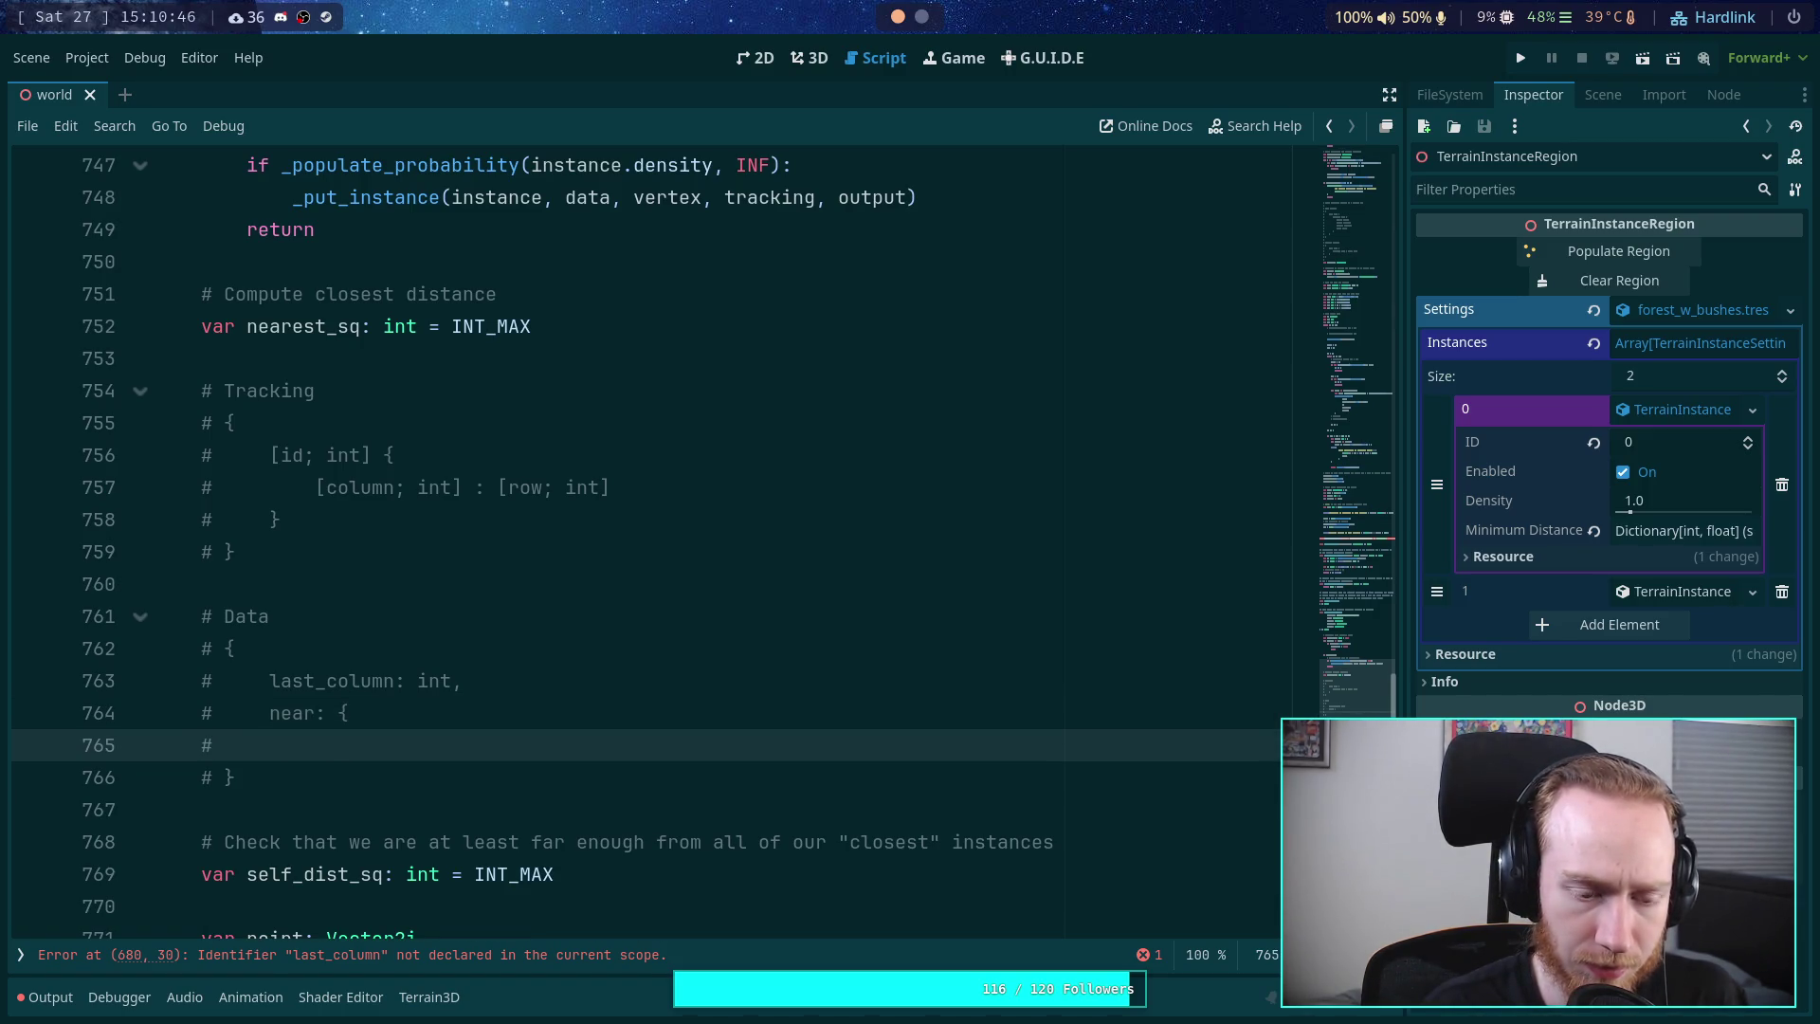
key(Return)
text(#)
key(Tab)
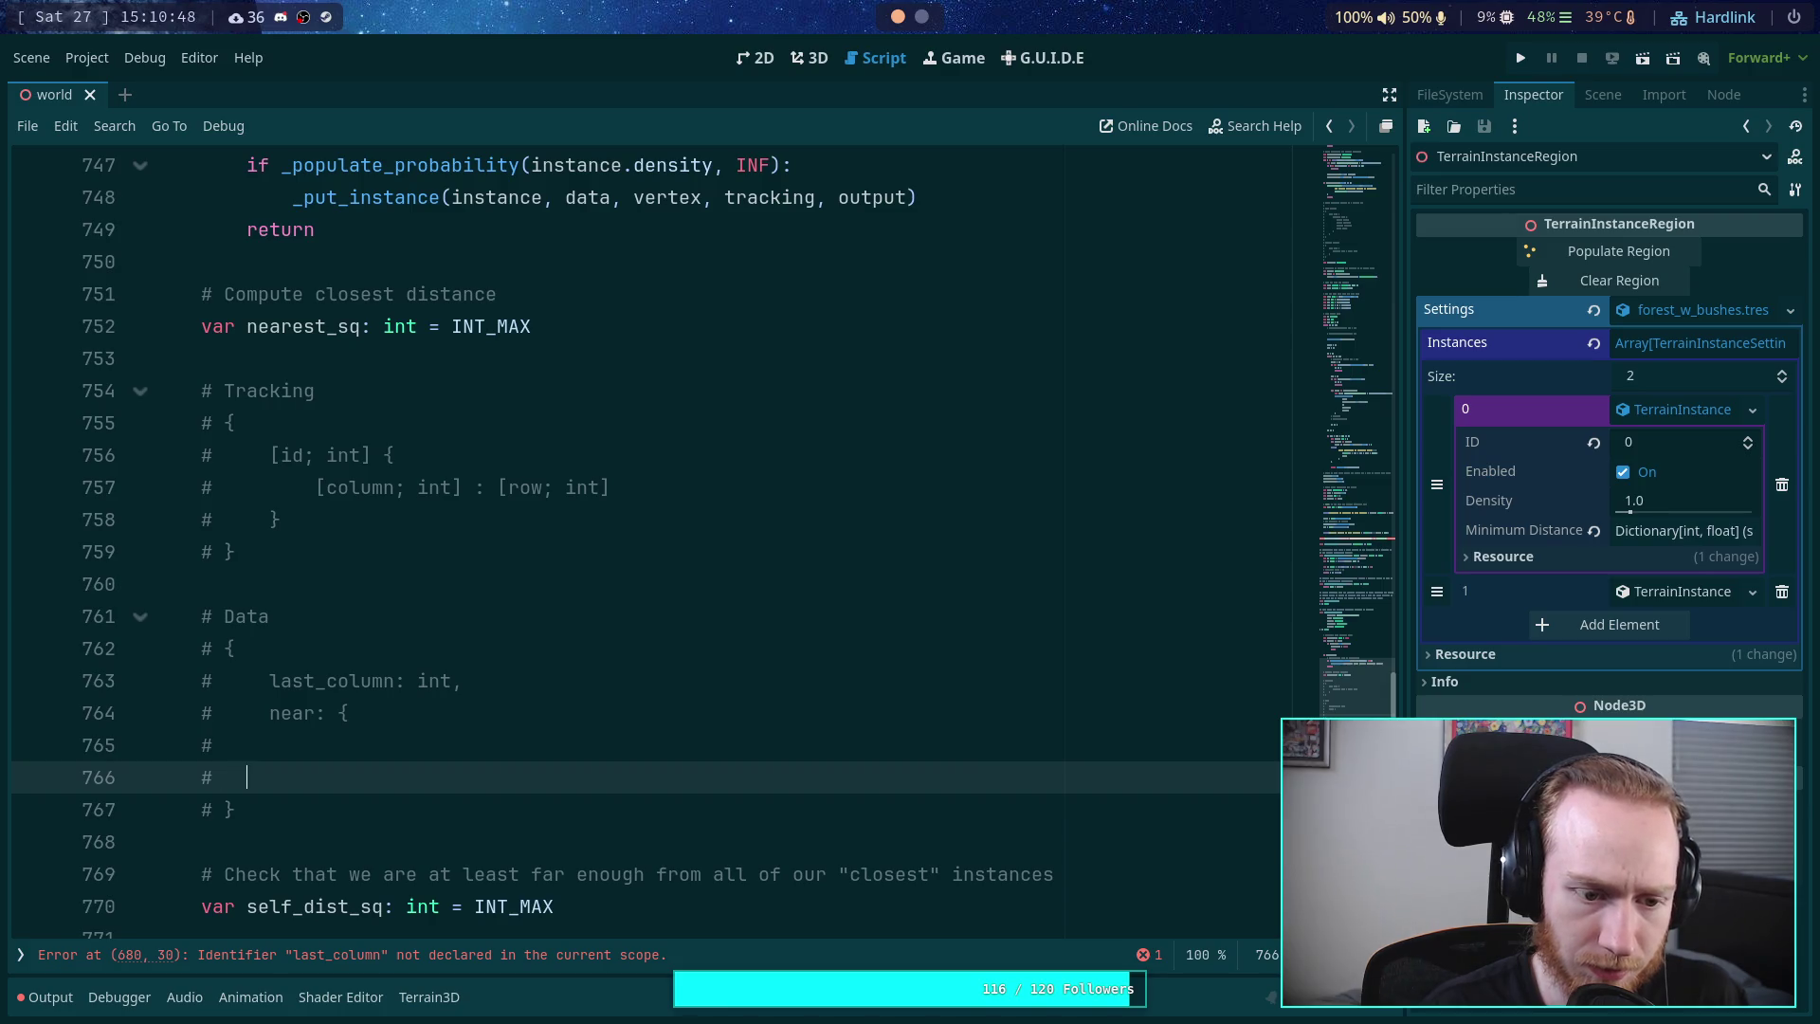
text(})
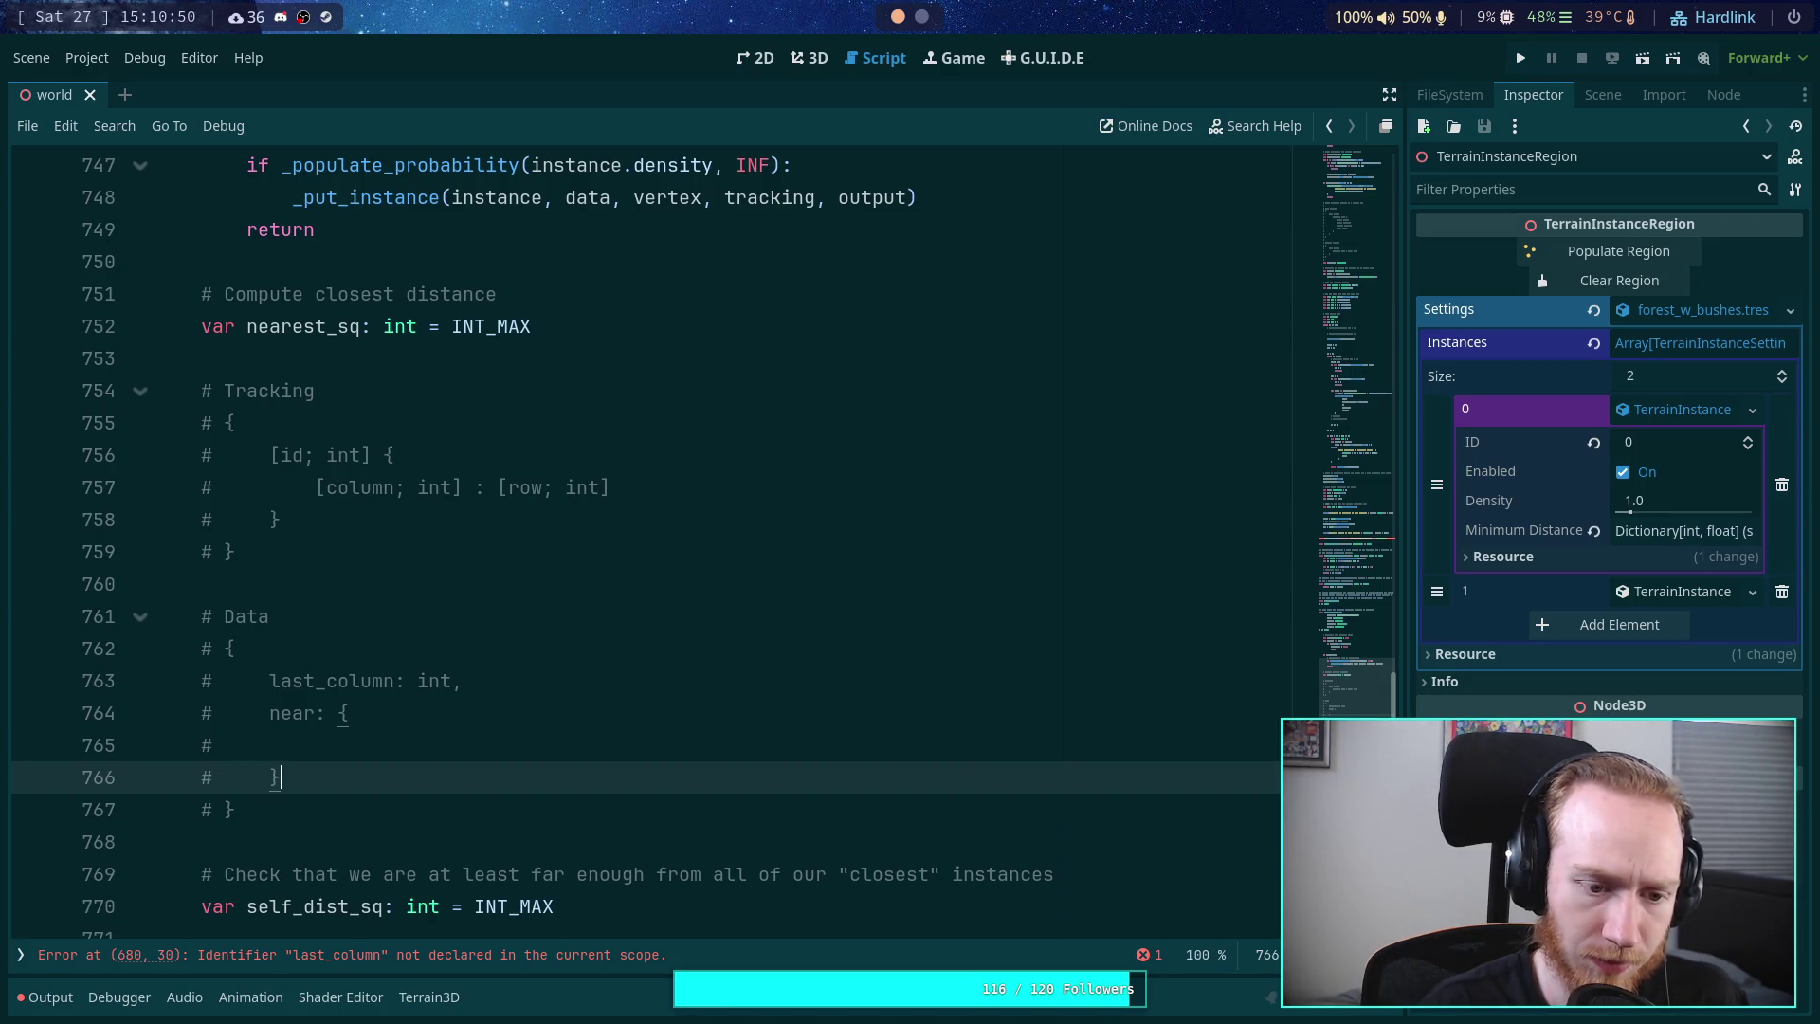
click(225, 745)
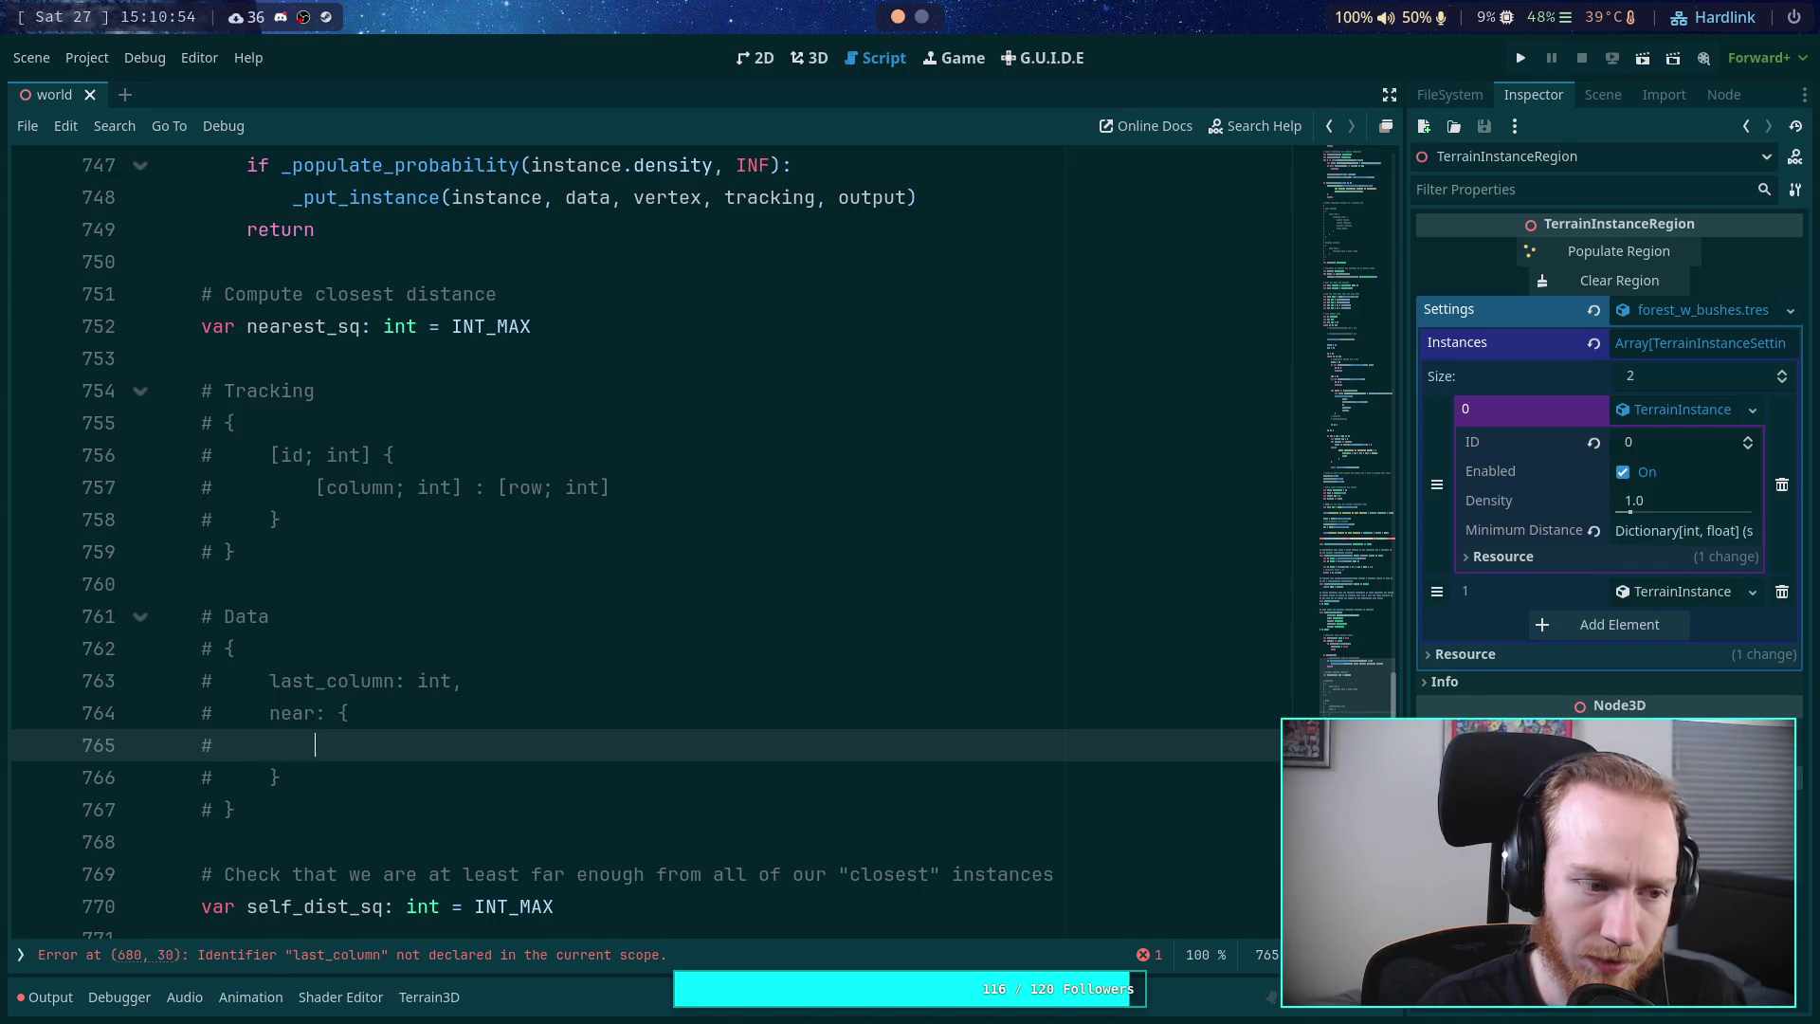
text([id; )
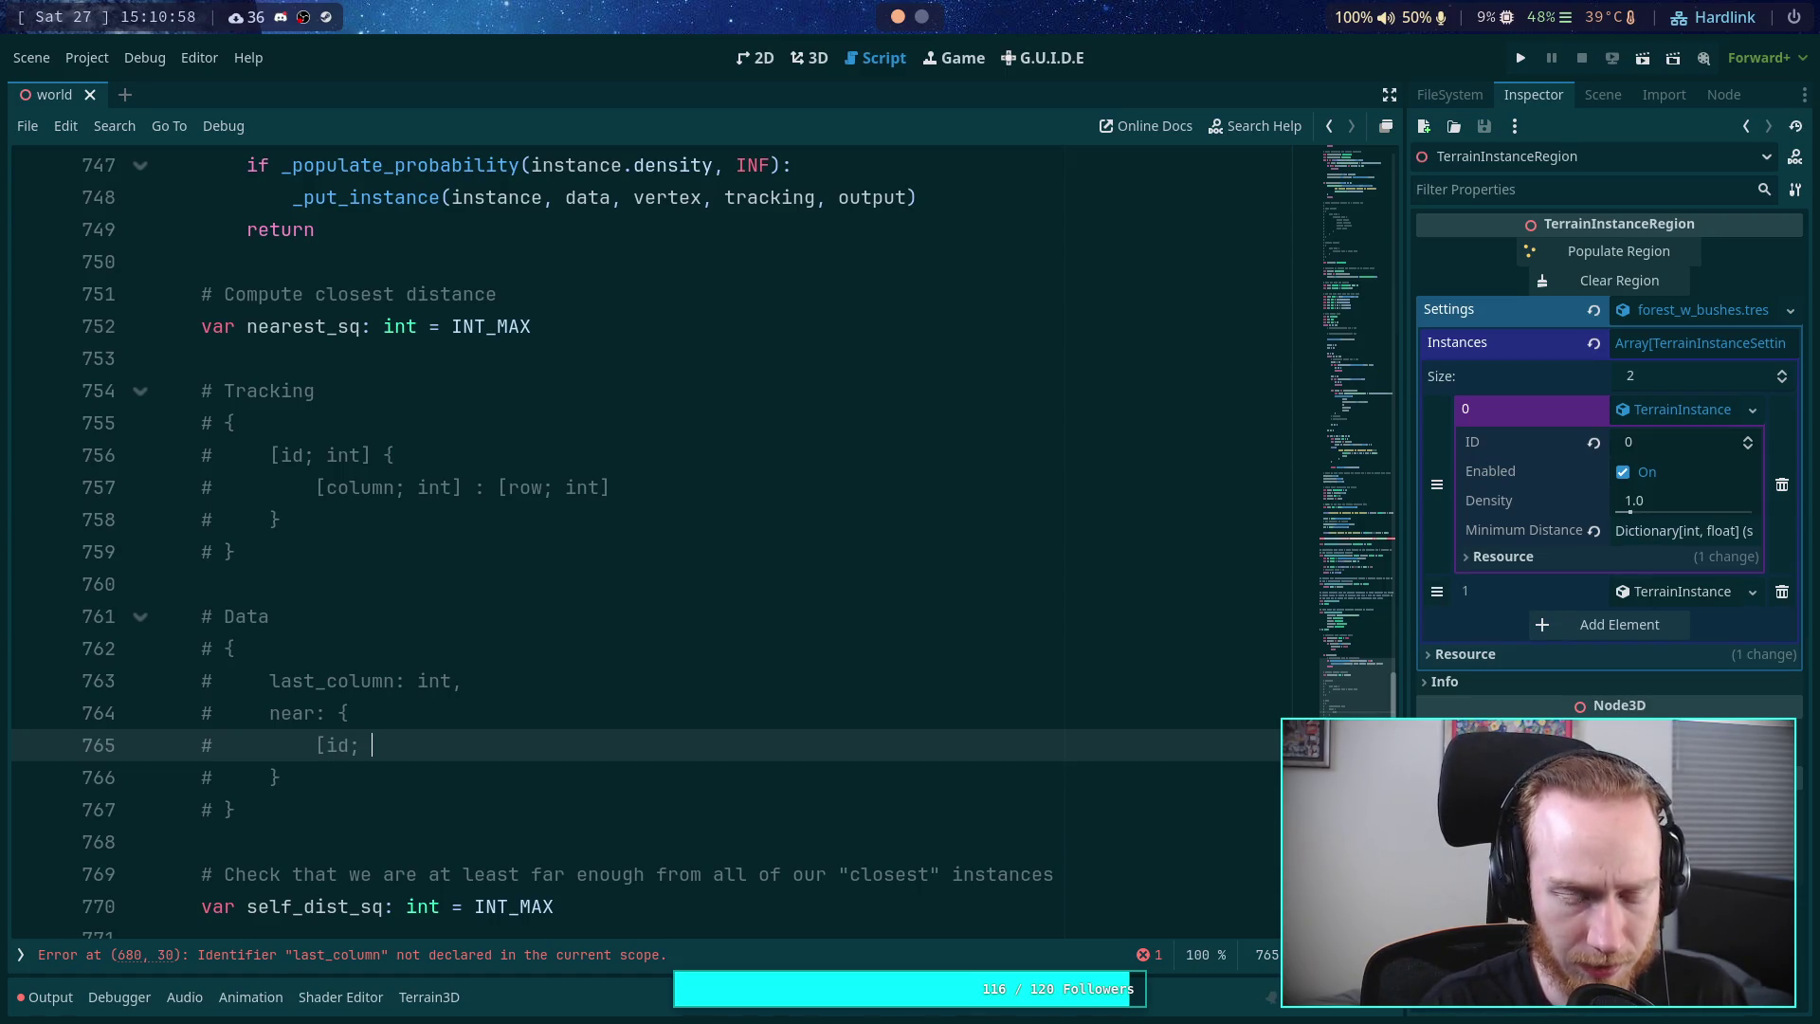
text(int] :)
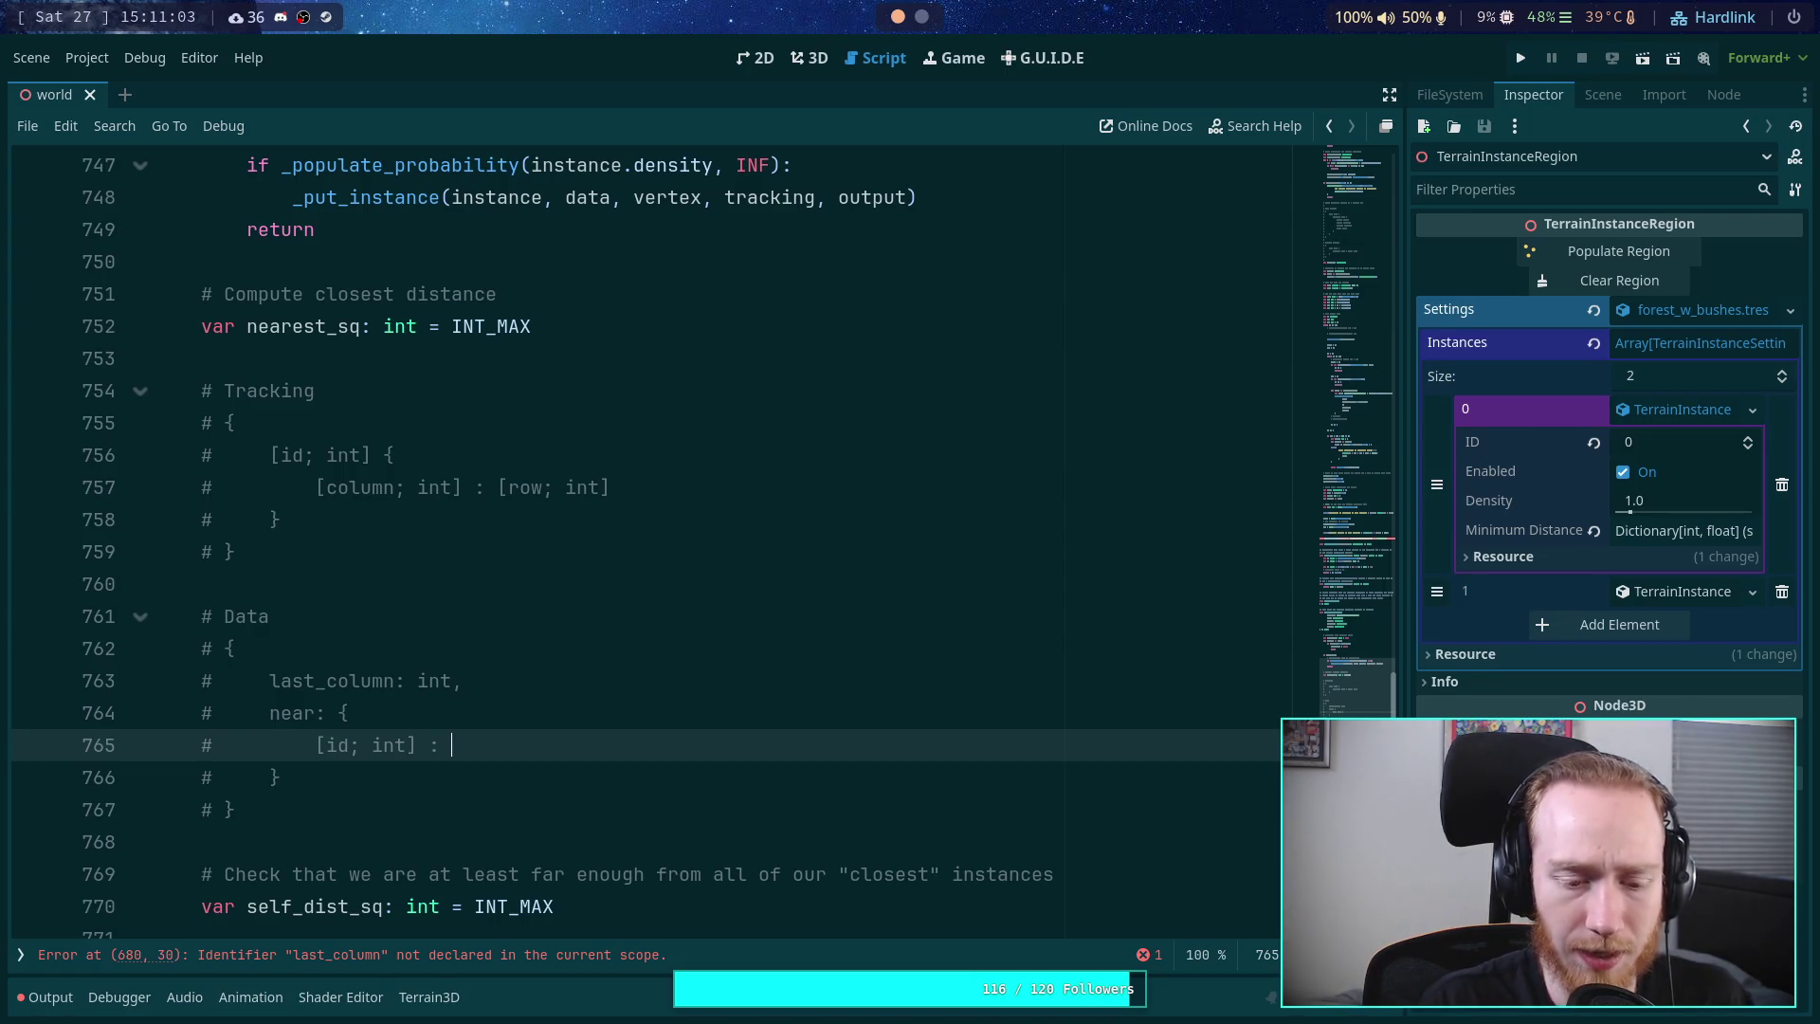
- In _create_pop_data, change 'last_column: INT_MAX' to 'last_column = INT_MAX' on line 680
scroll(603, 470, down, 6)
scroll(603, 470, up, 5)
scroll(603, 470, up, 20)
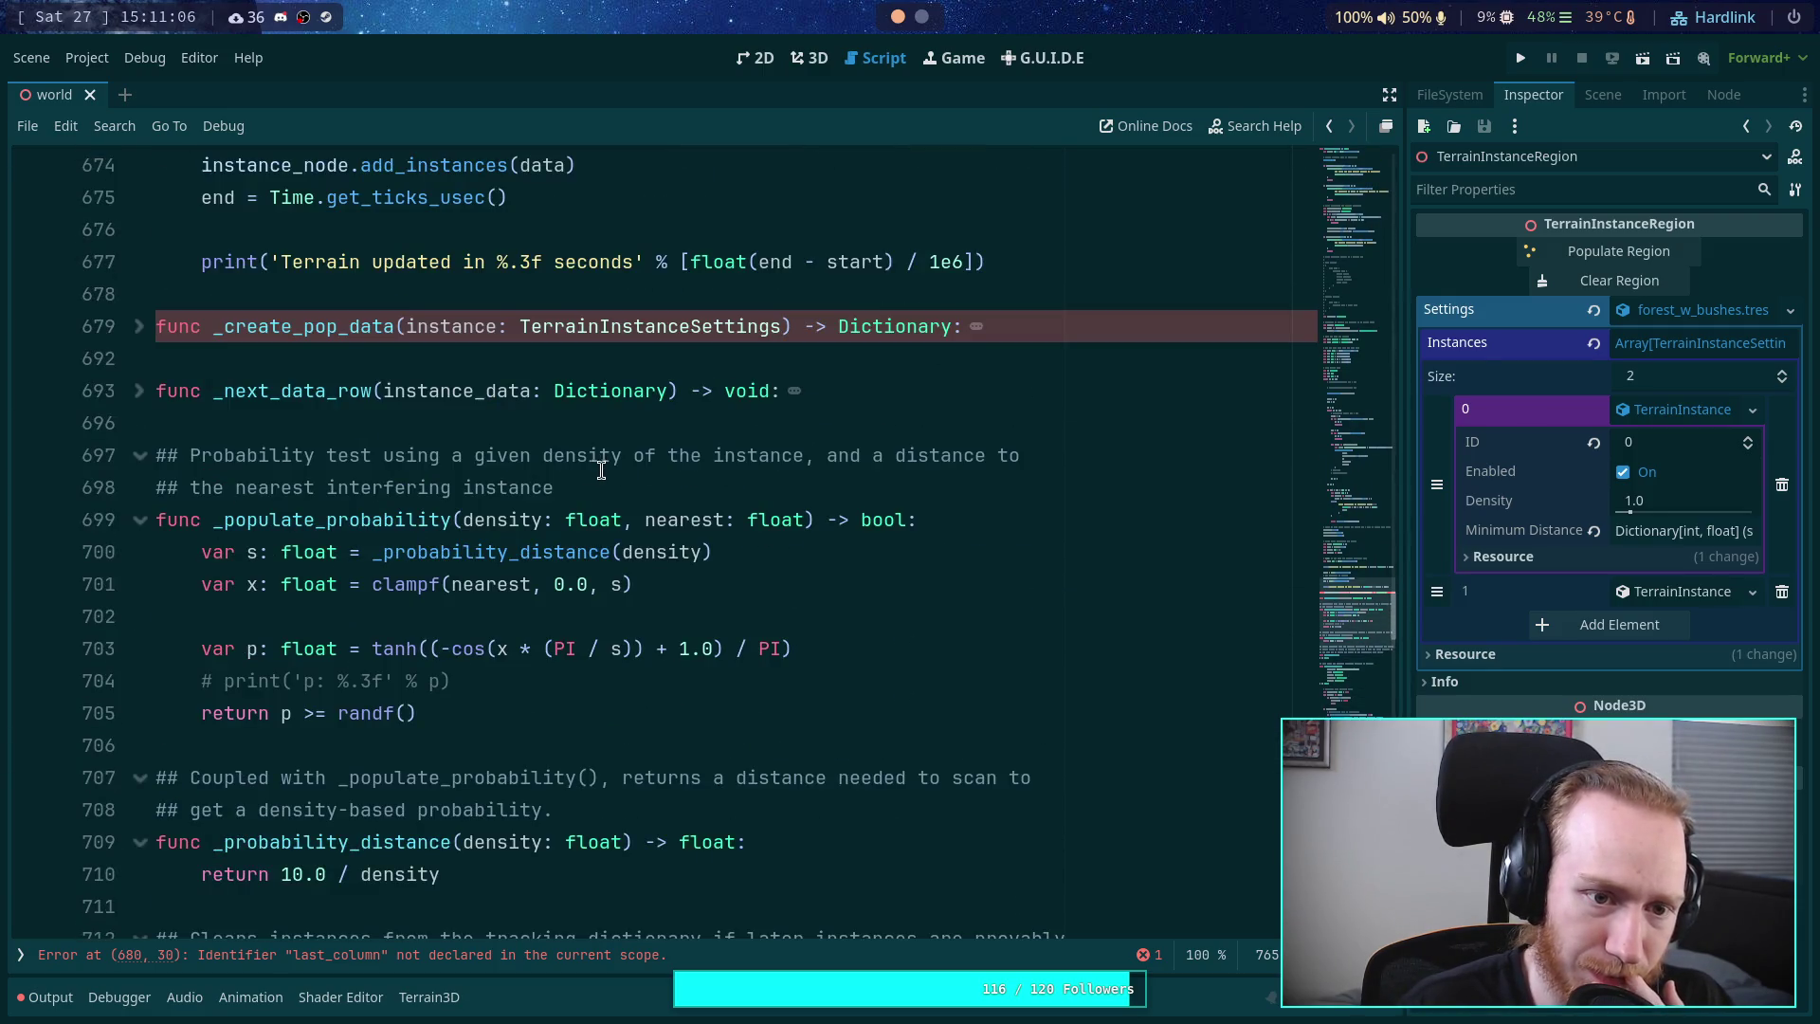
click(139, 519)
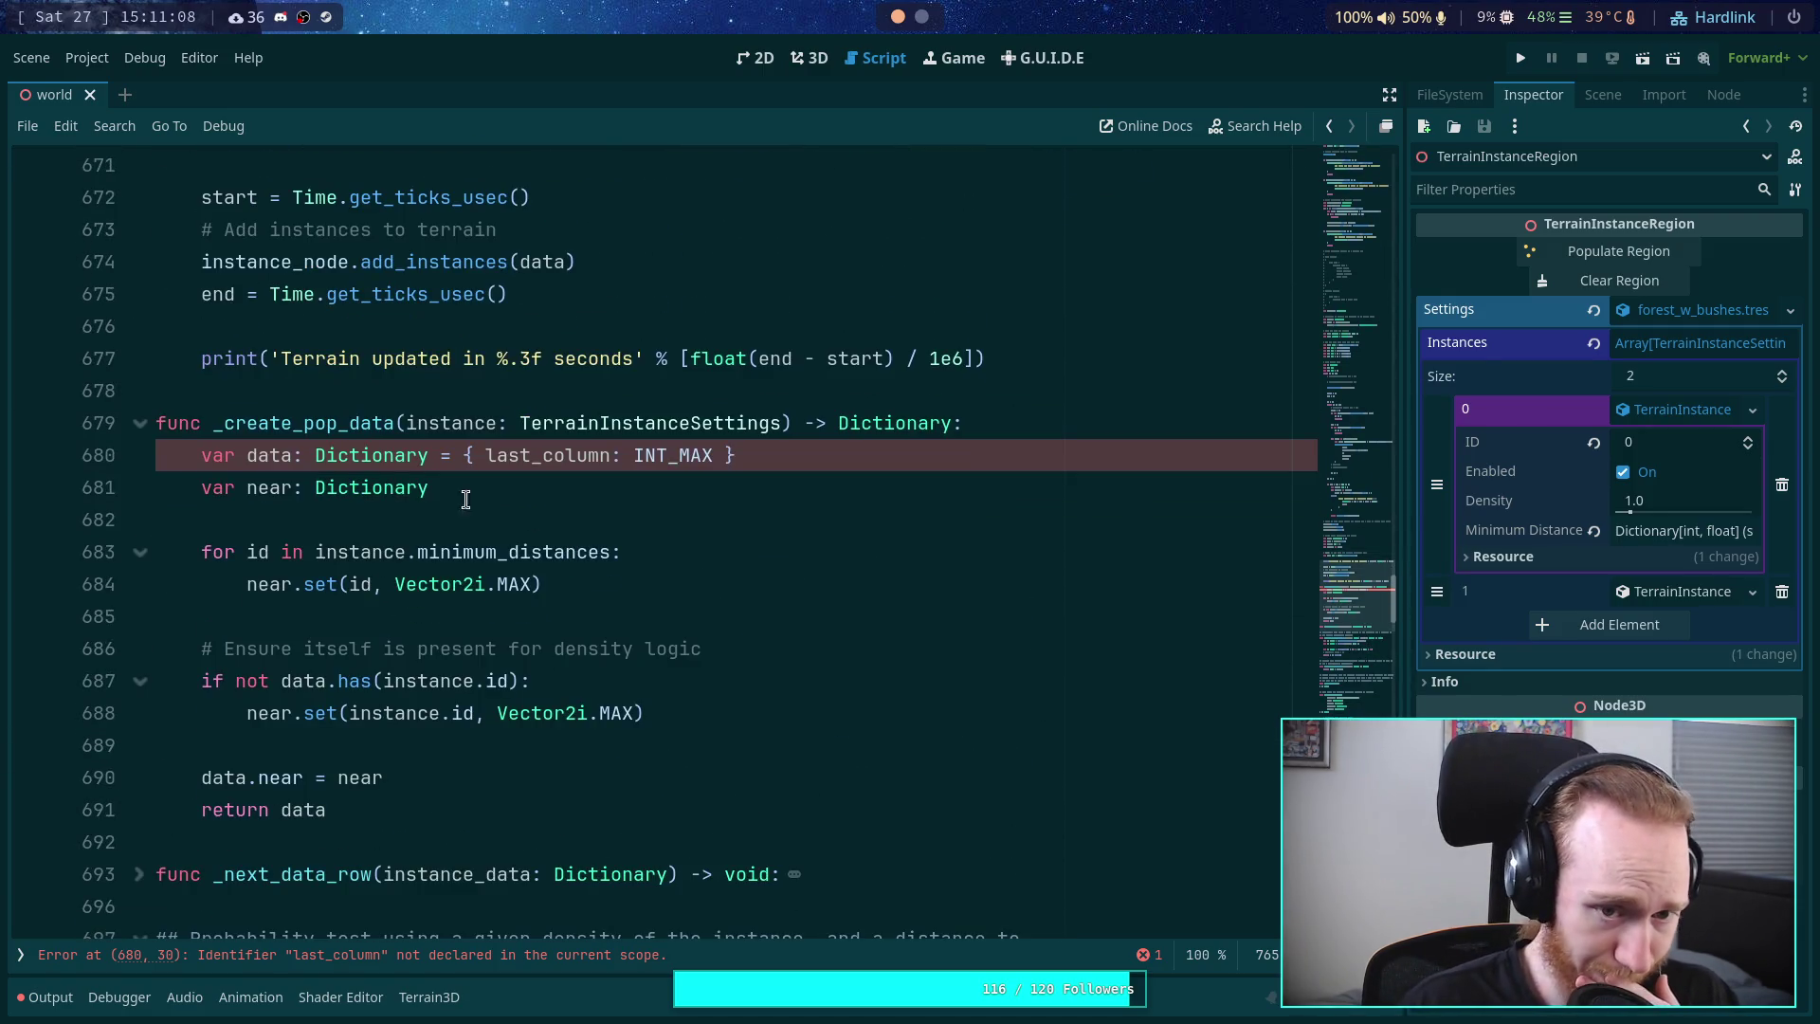
scroll(605, 474, down, 1)
click(617, 458)
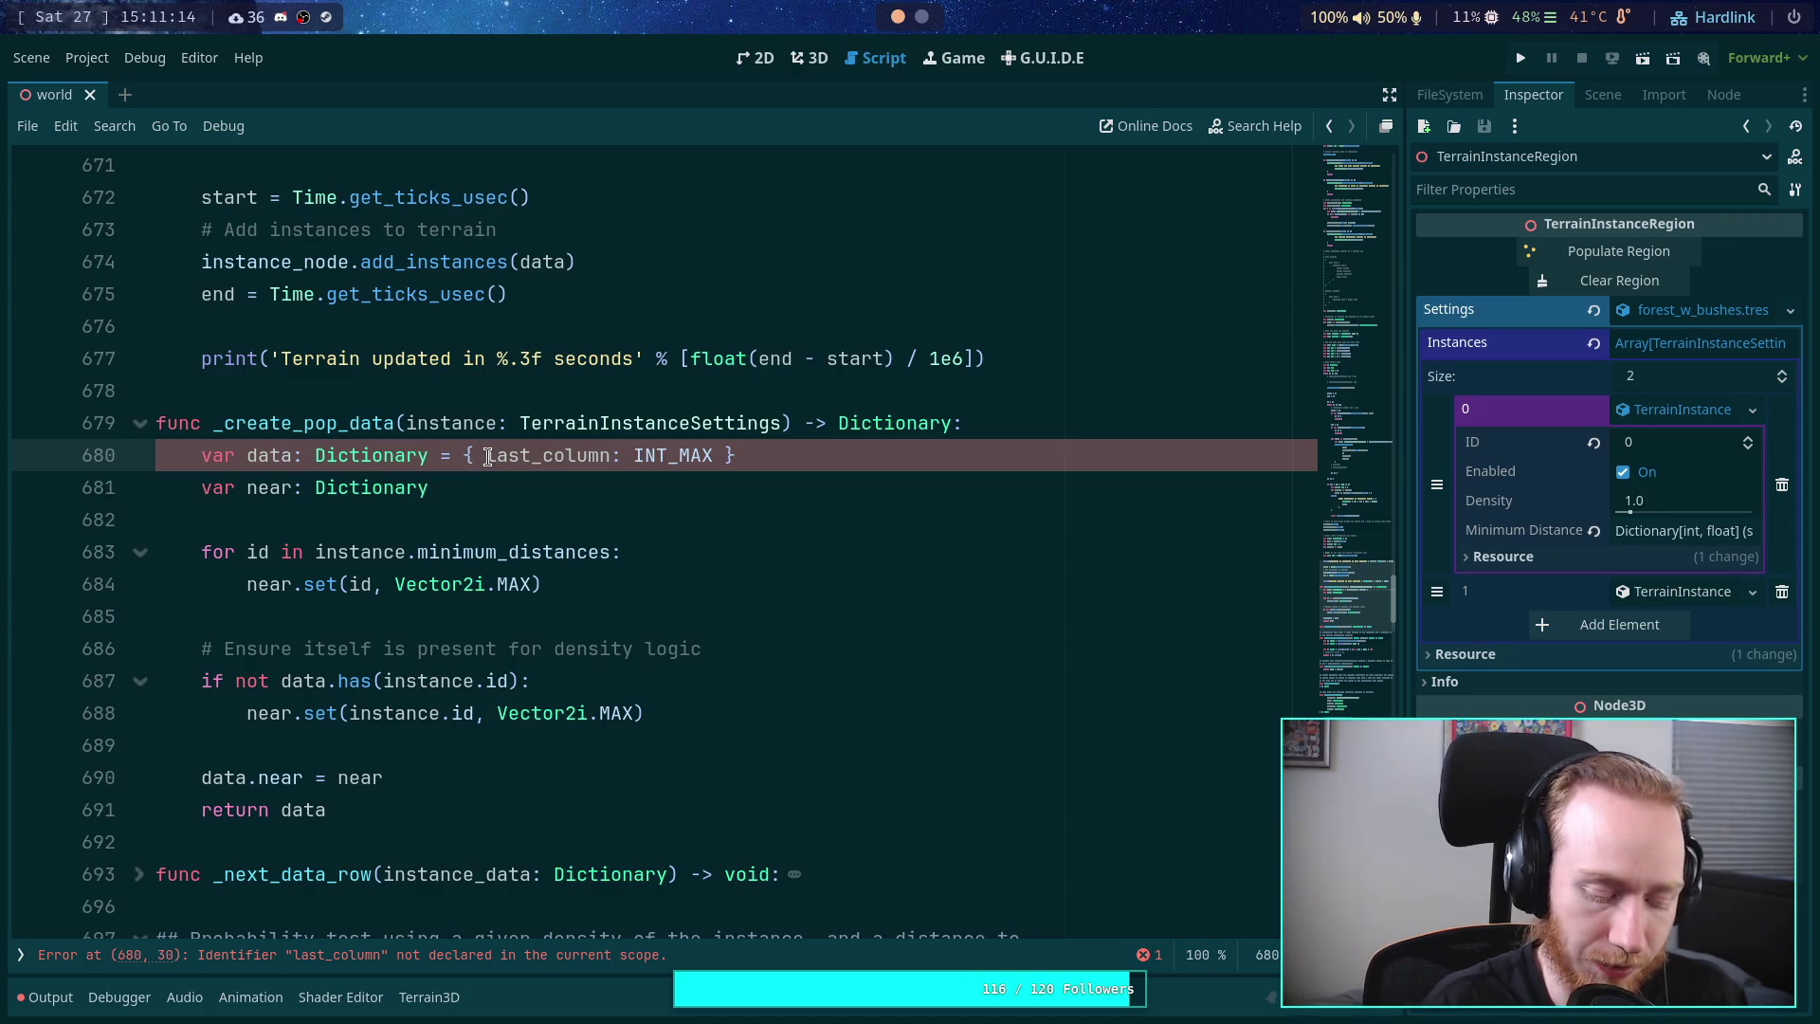
key(BackSpace)
text(=)
click(526, 522)
- Fold _create_pop_data, _populate_probability and _probability_distance, then return to the near entry on line 765
scroll(526, 522, down, 2)
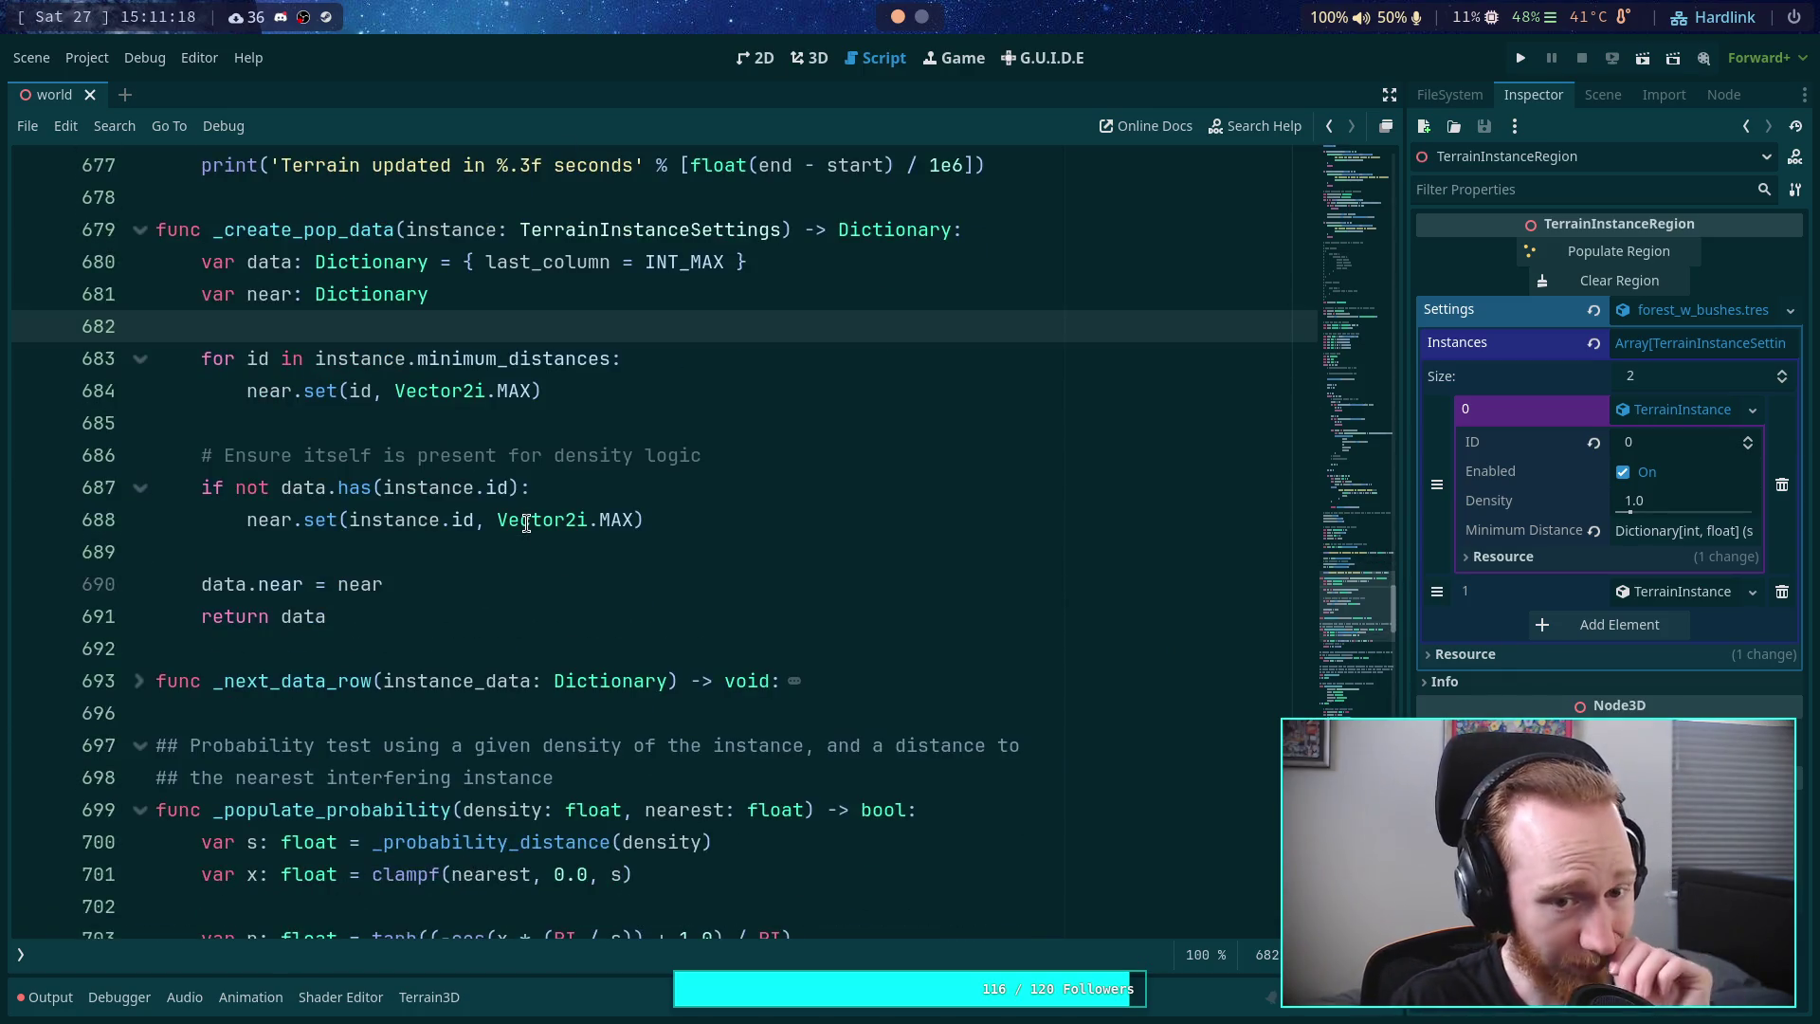
scroll(559, 512, down, 10)
scroll(559, 512, down, 8)
scroll(559, 512, up, 20)
click(139, 520)
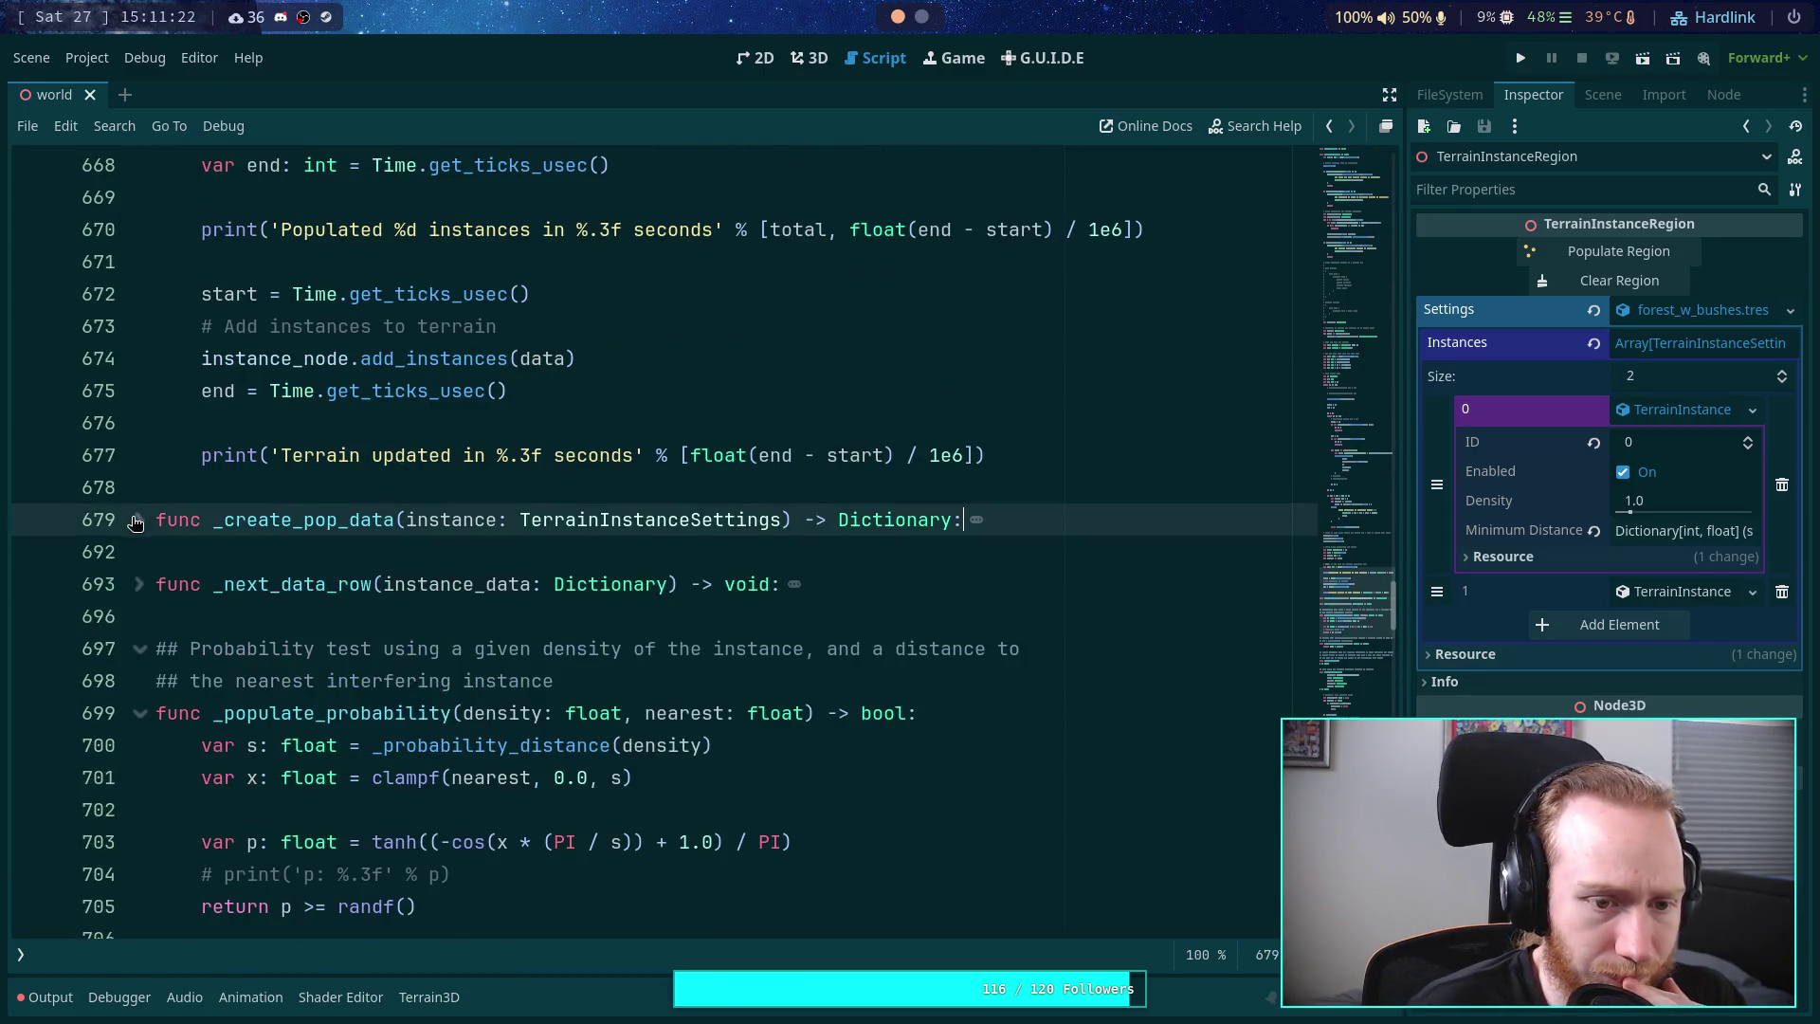
scroll(352, 555, down, 8)
scroll(237, 569, up, 5)
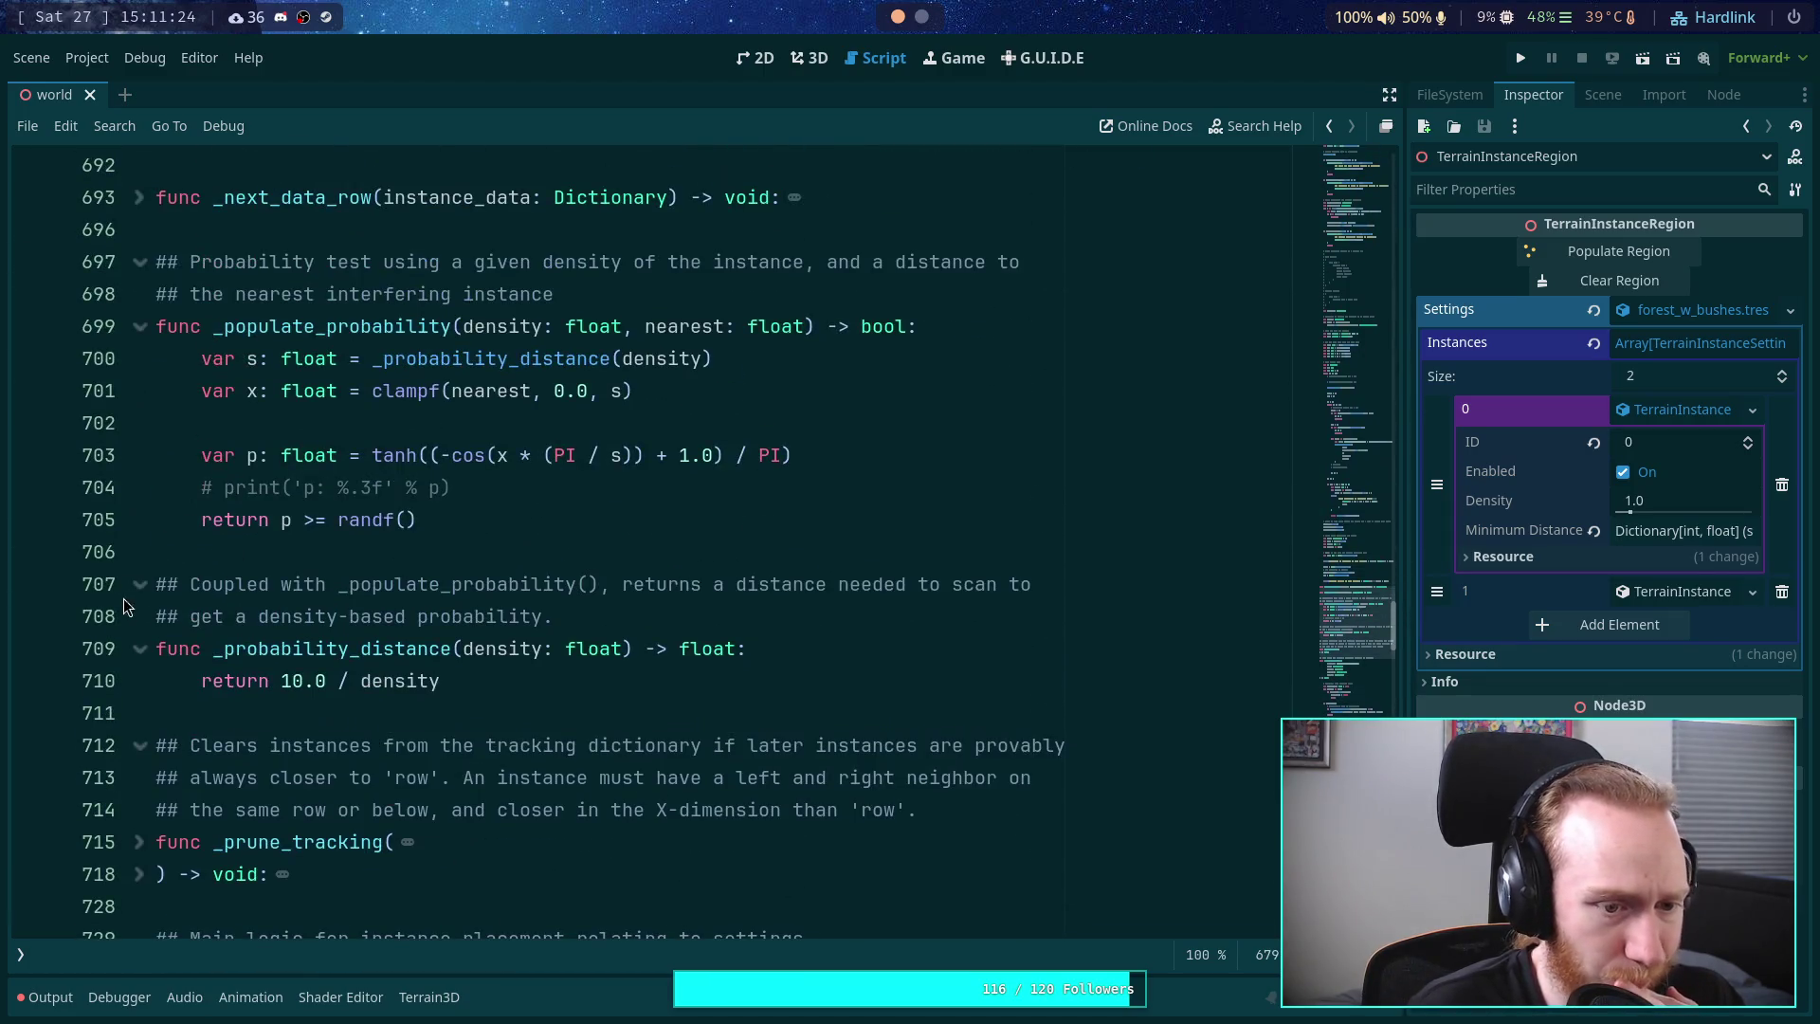
click(139, 617)
click(139, 345)
scroll(497, 581, down, 1)
scroll(498, 581, down, 10)
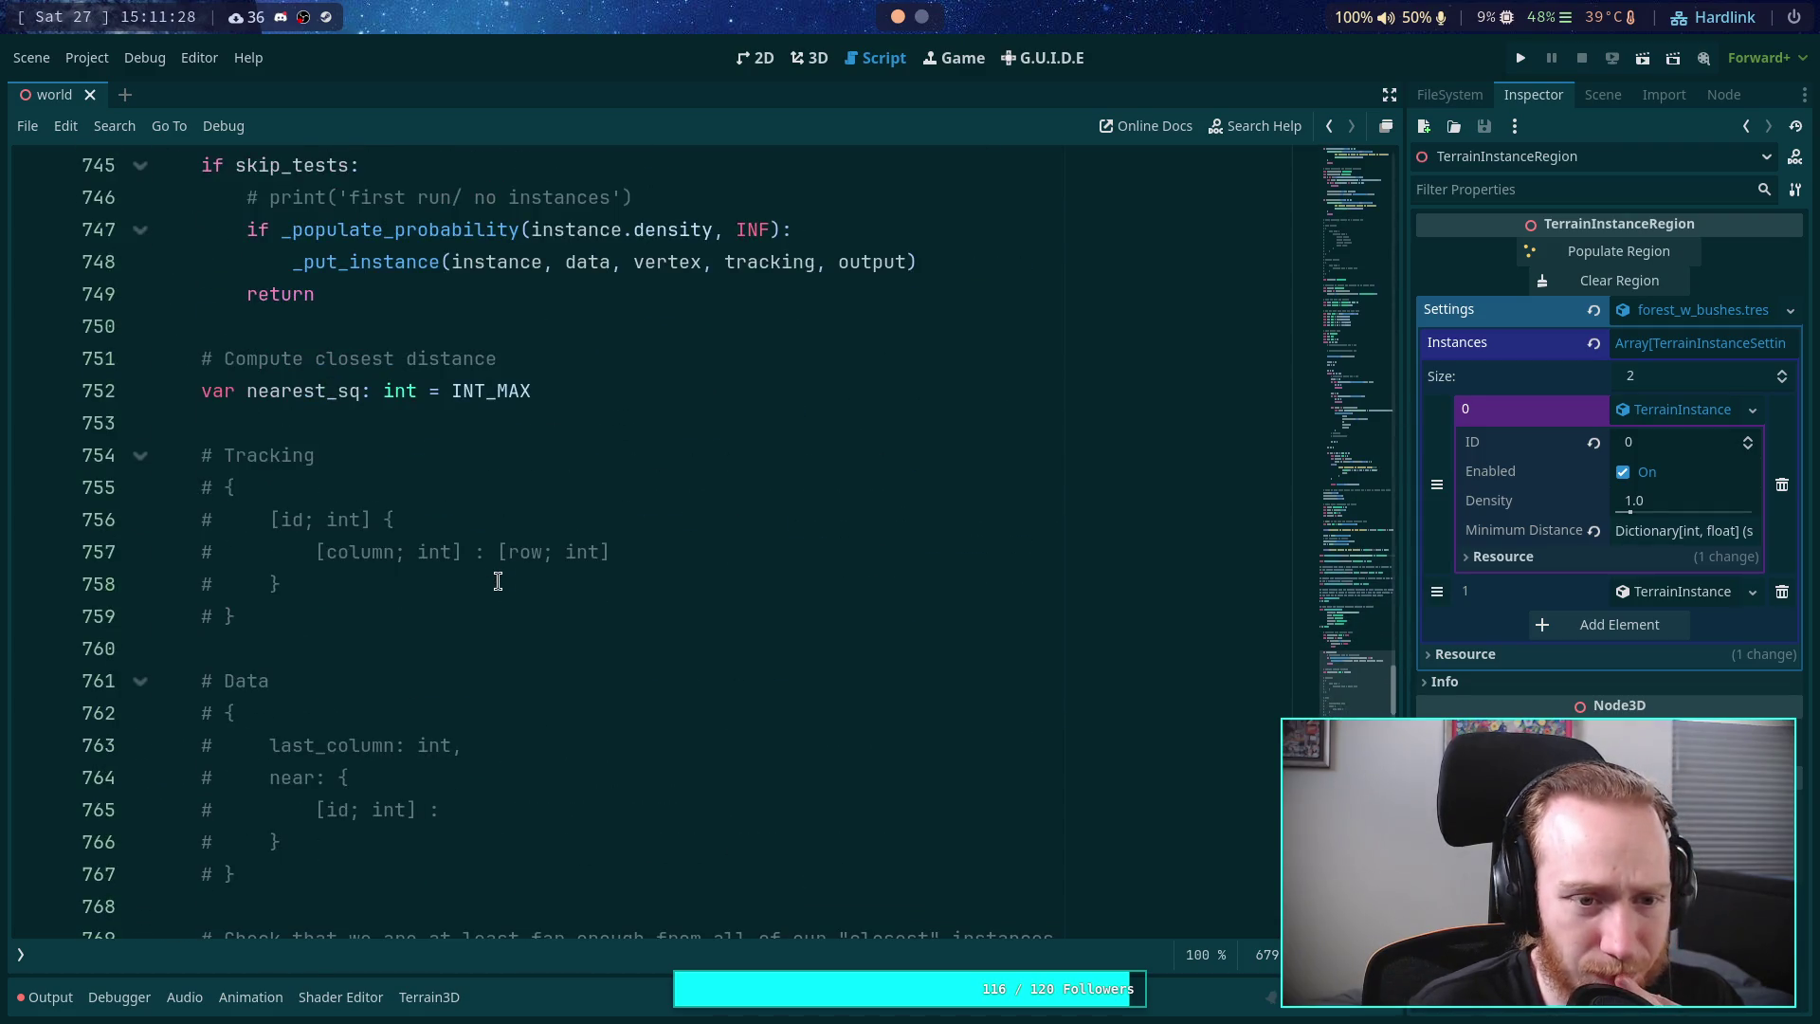
scroll(497, 581, down, 3)
scroll(569, 664, up, 2)
click(610, 715)
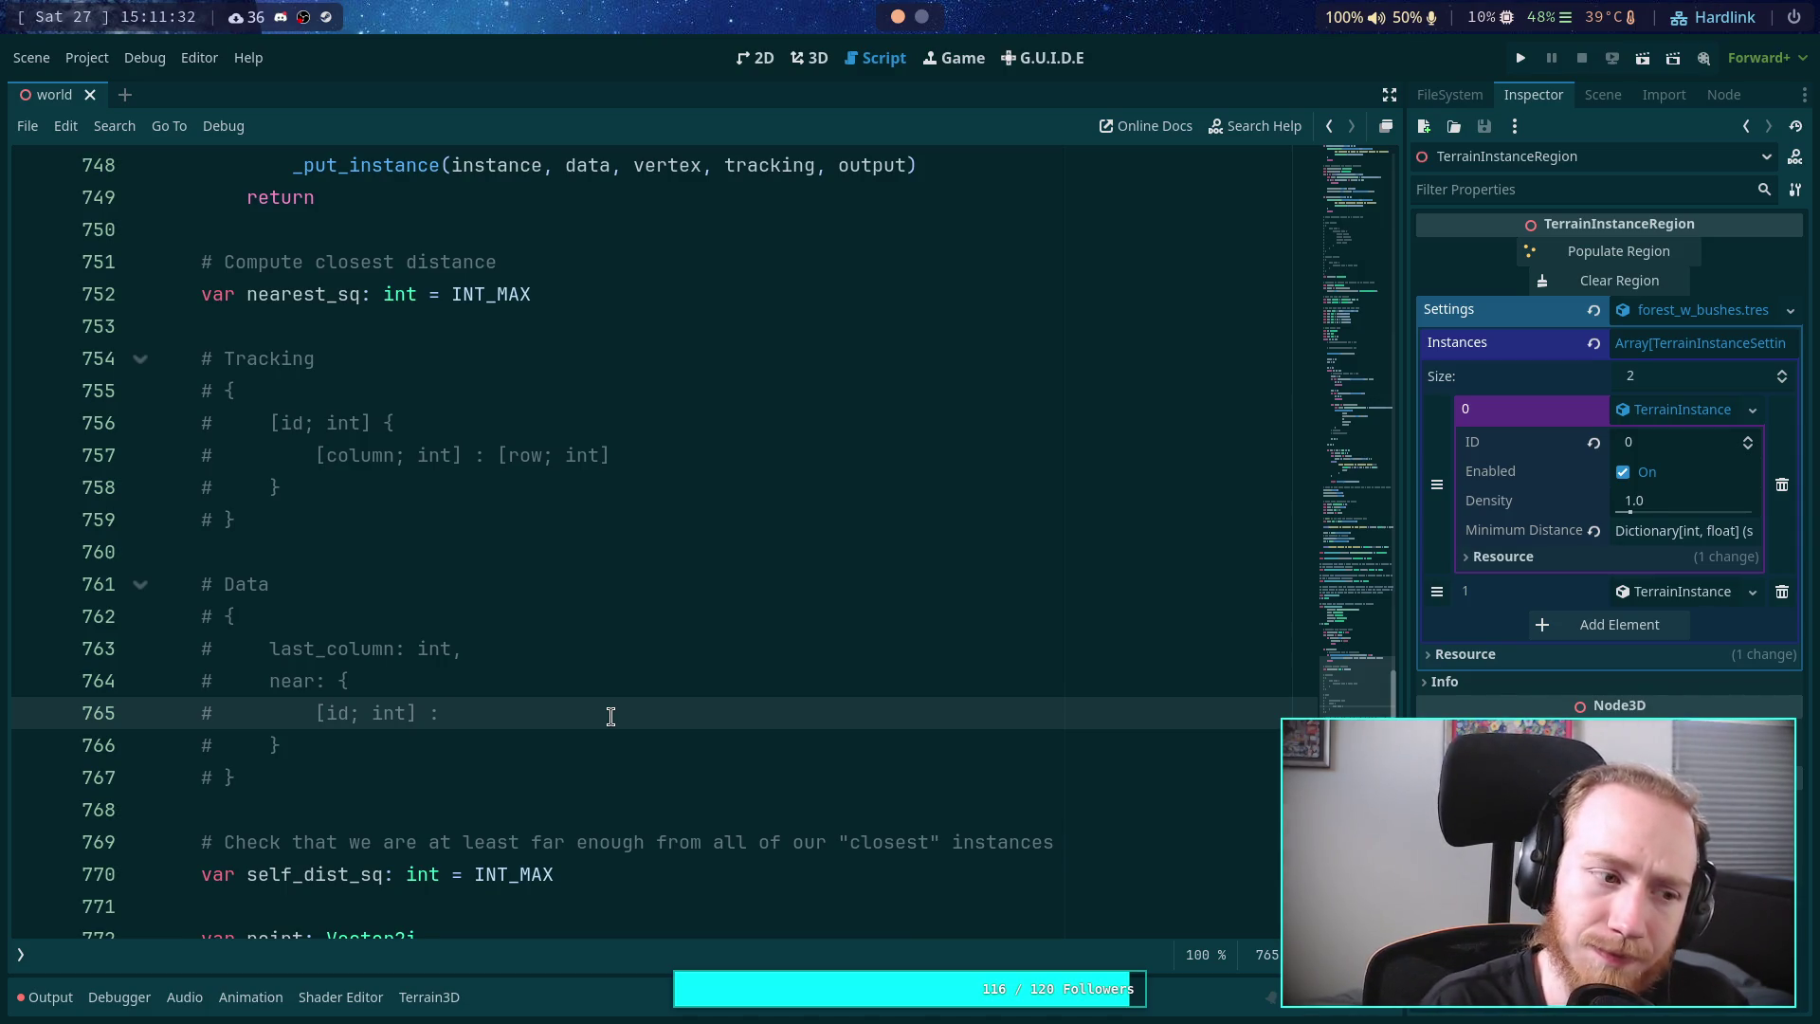
- Type the near map's values as Vector2i and delete the closest-instances check comment
text(Vector2i)
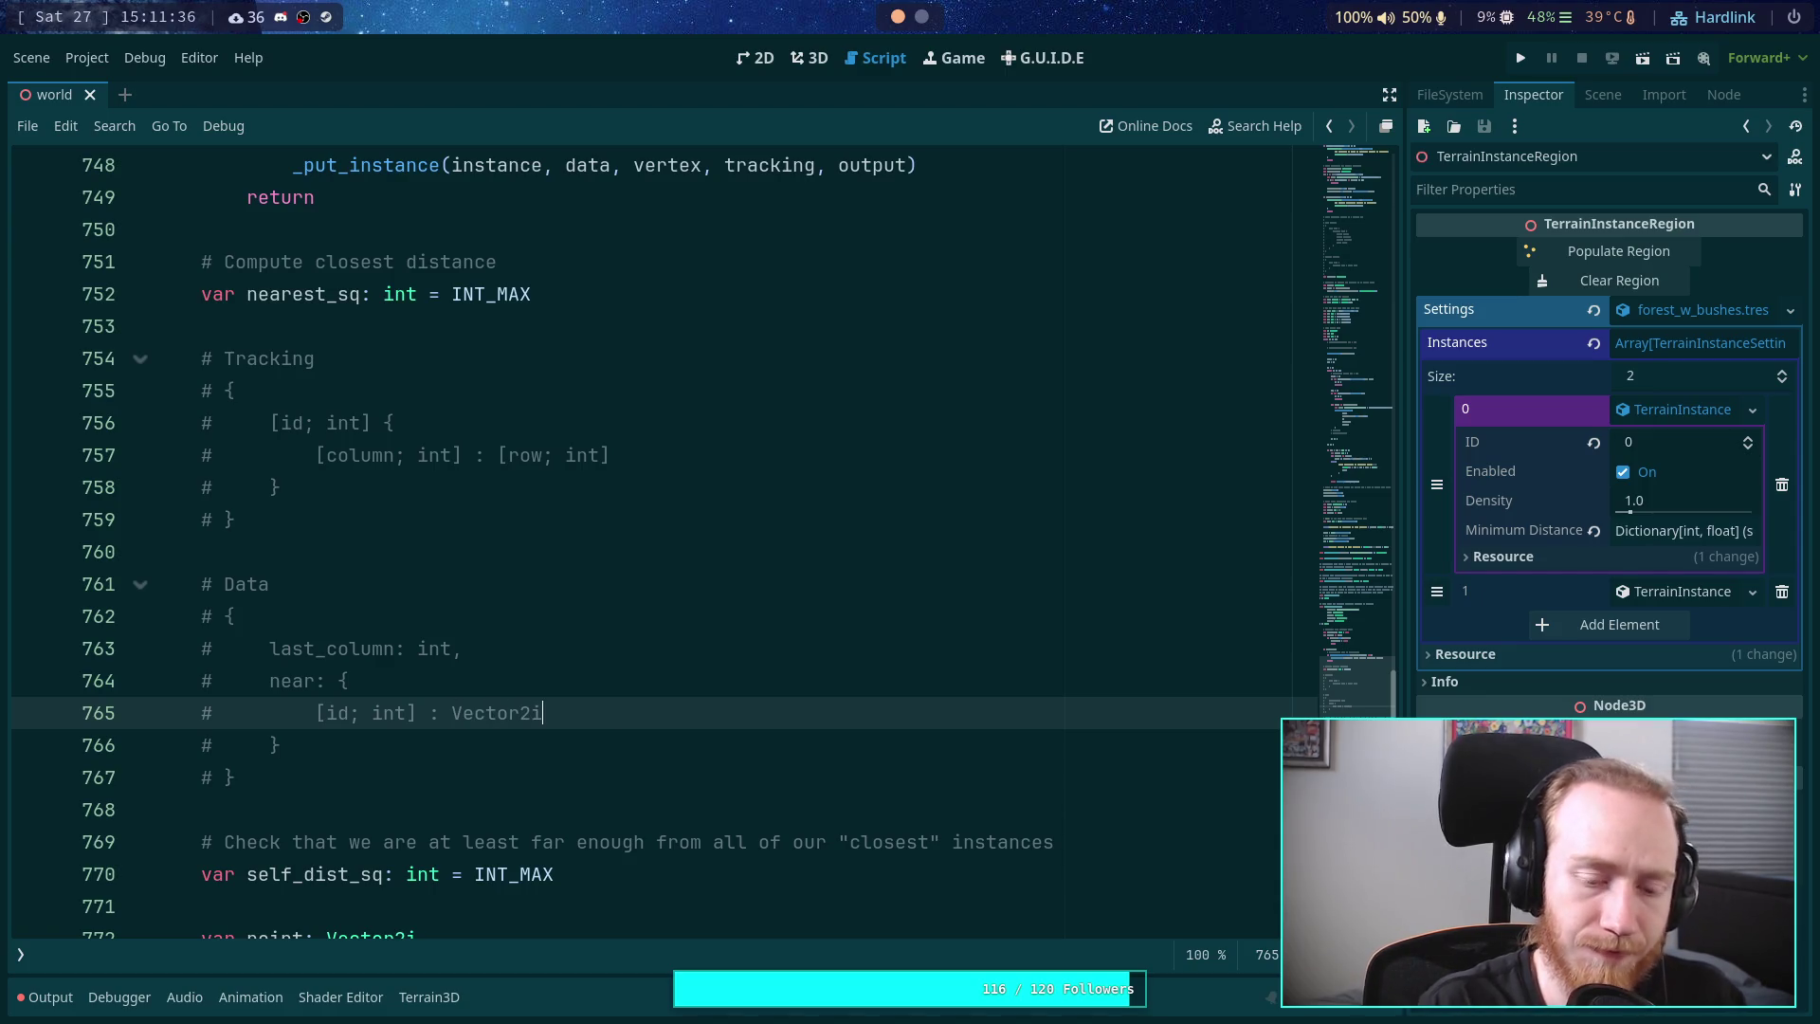
click(564, 819)
scroll(585, 794, down, 3)
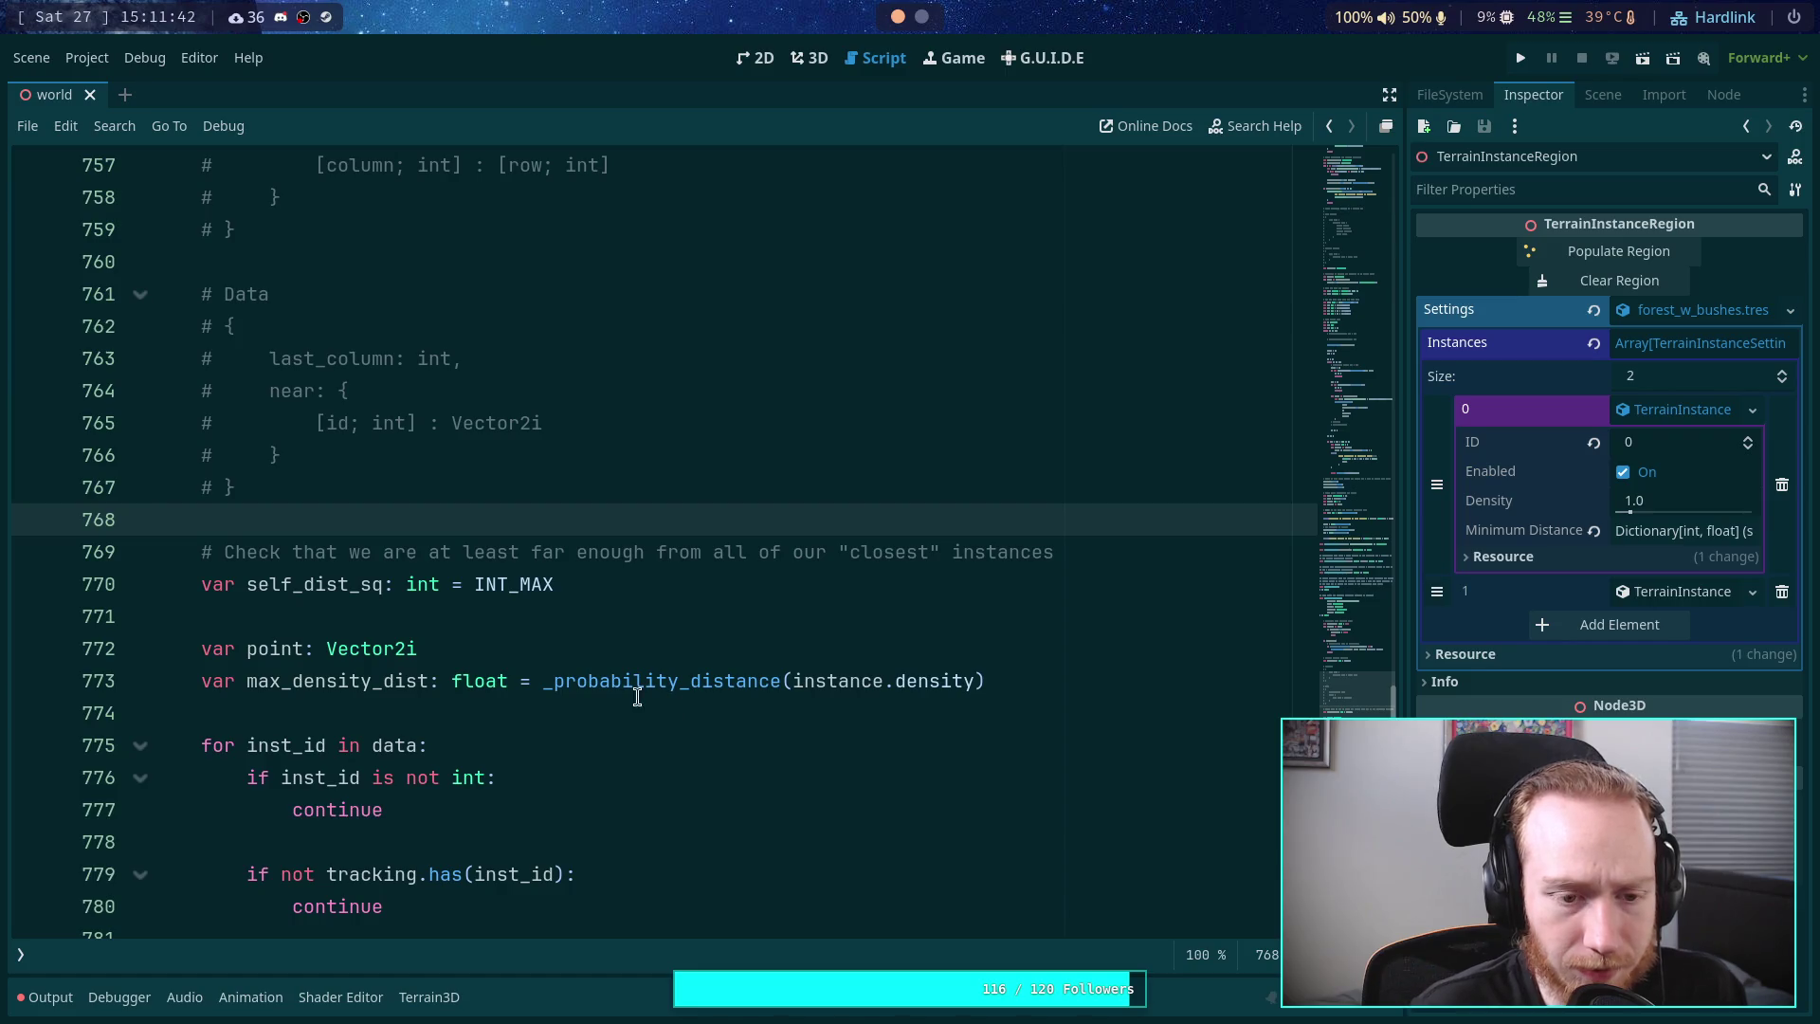
drag(1075, 541, 1076, 531)
key(BackSpace)
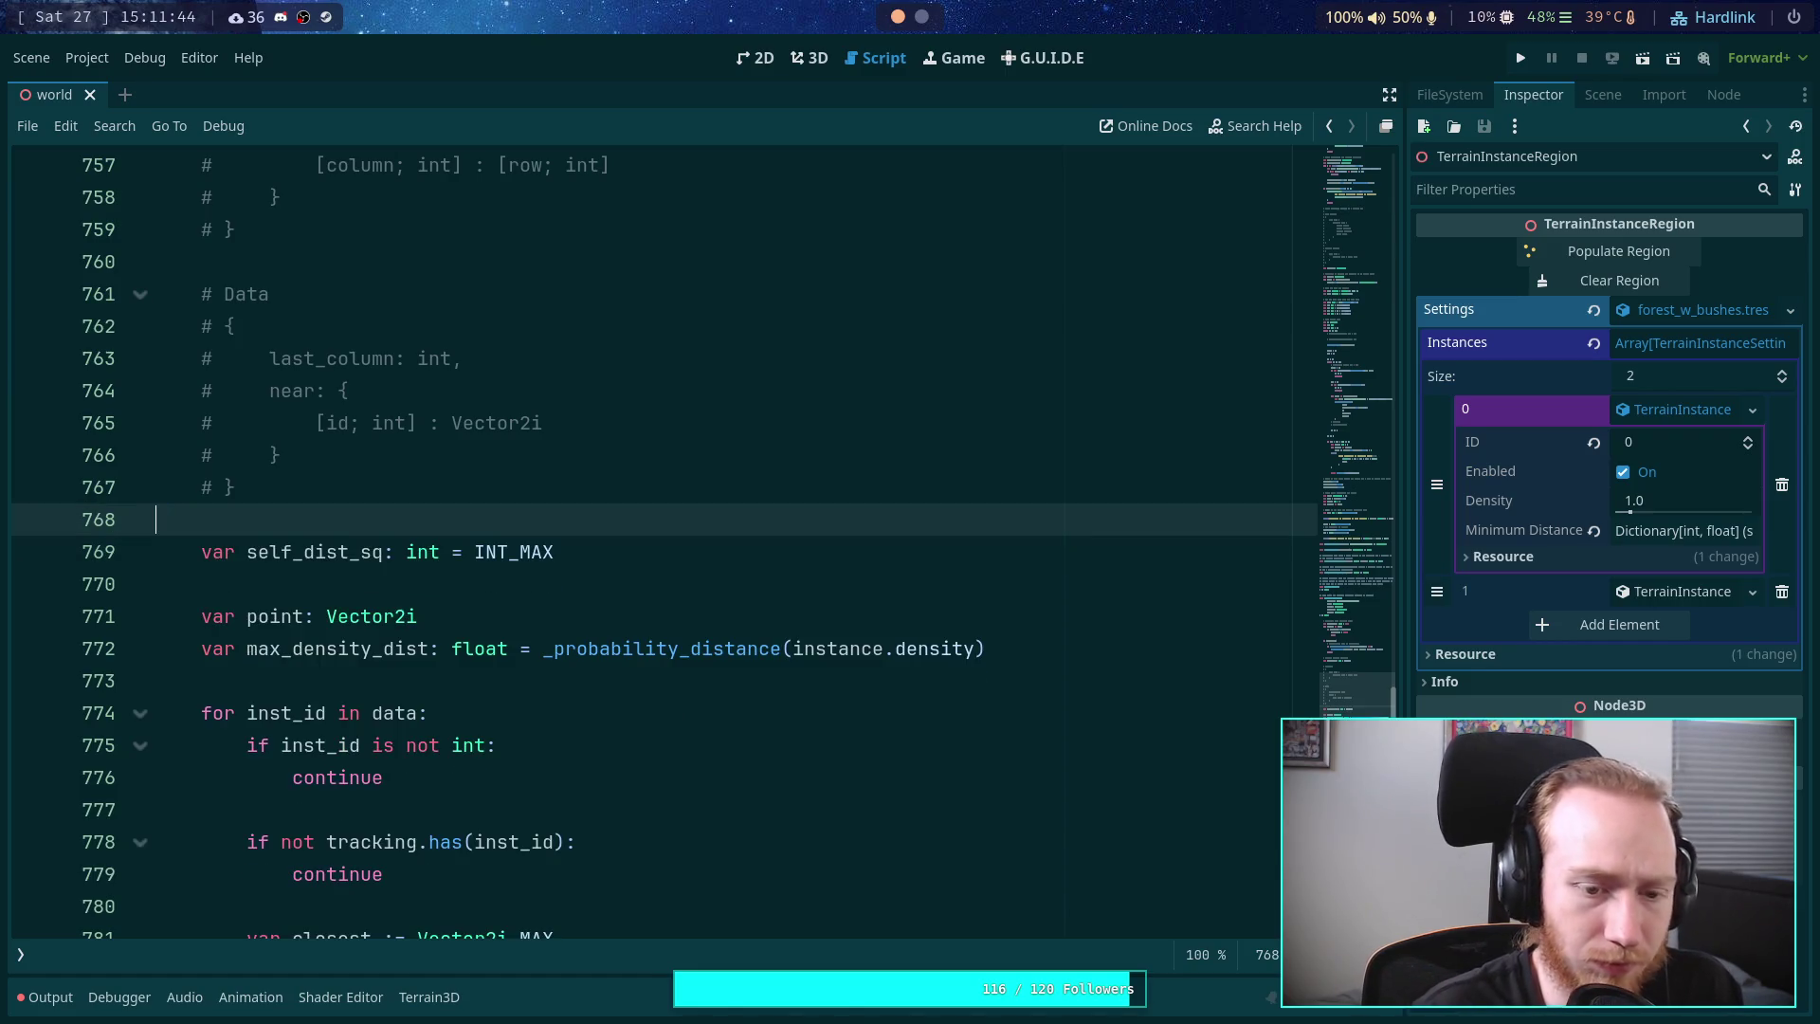
key(Down)
key(Down)
key(Down)
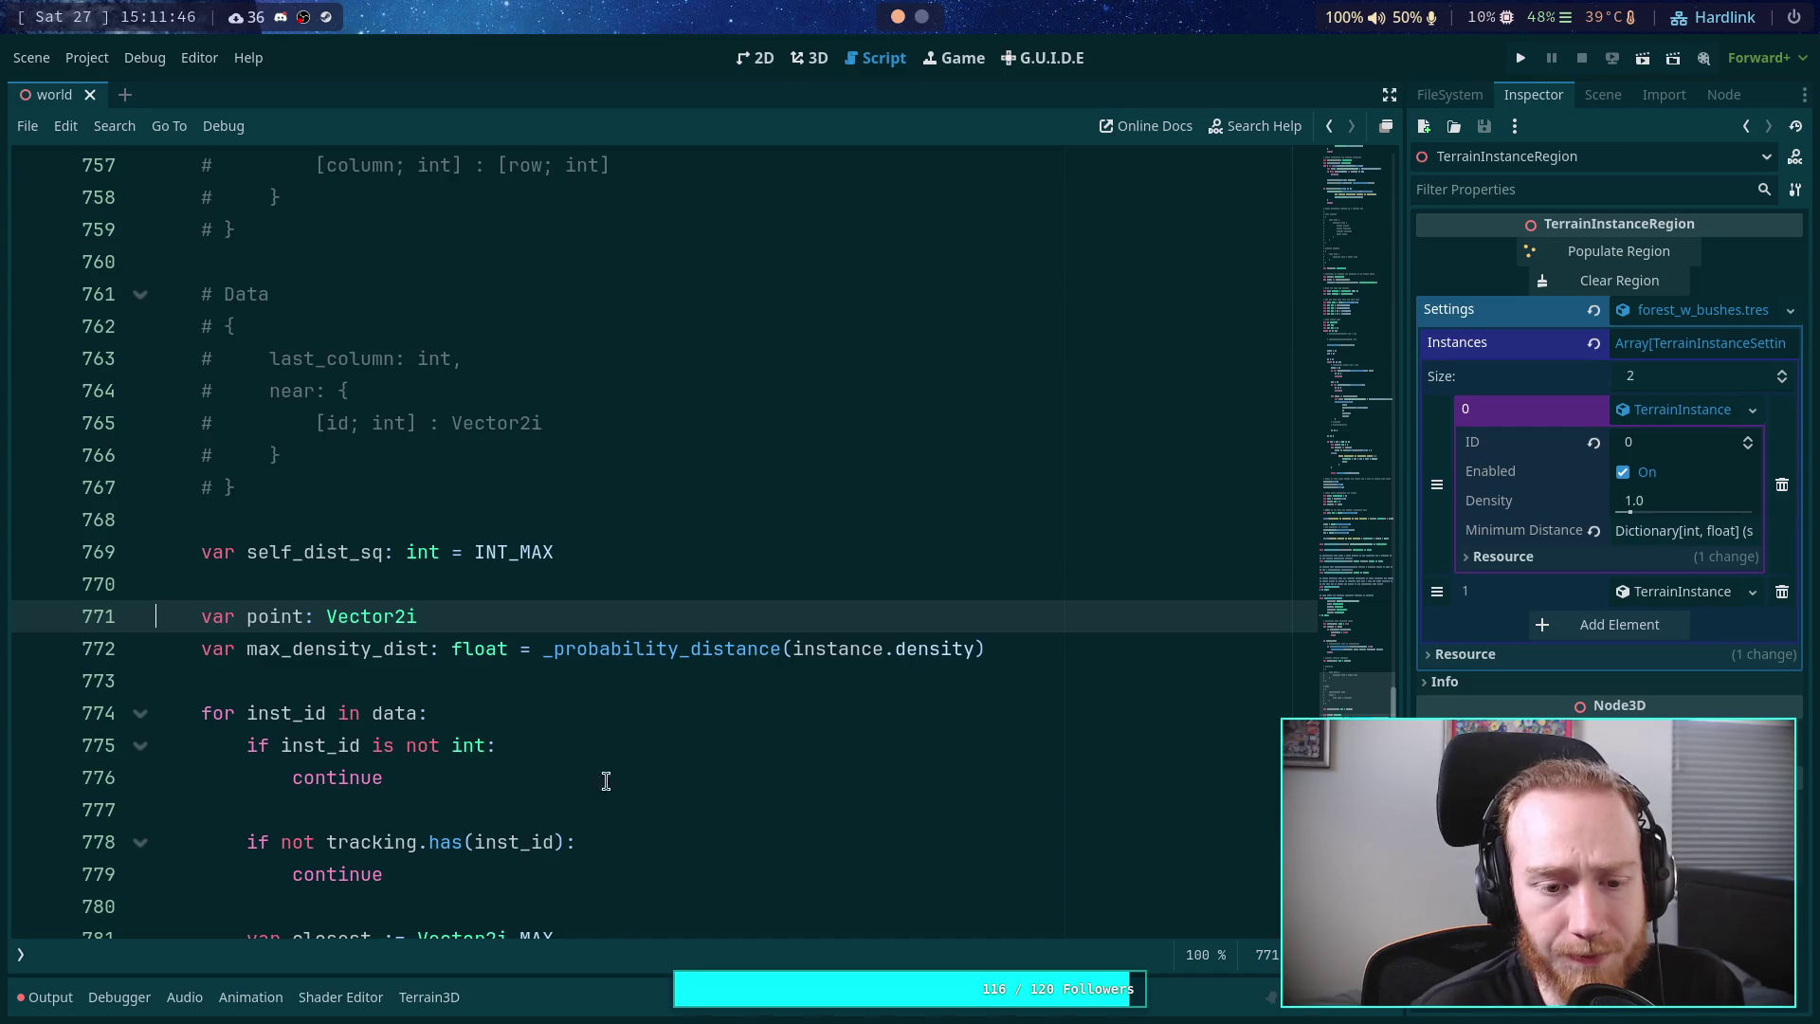
- Make the loop iterate 'data.near' and delete the 'if inst_id is not int' check lines
click(406, 712)
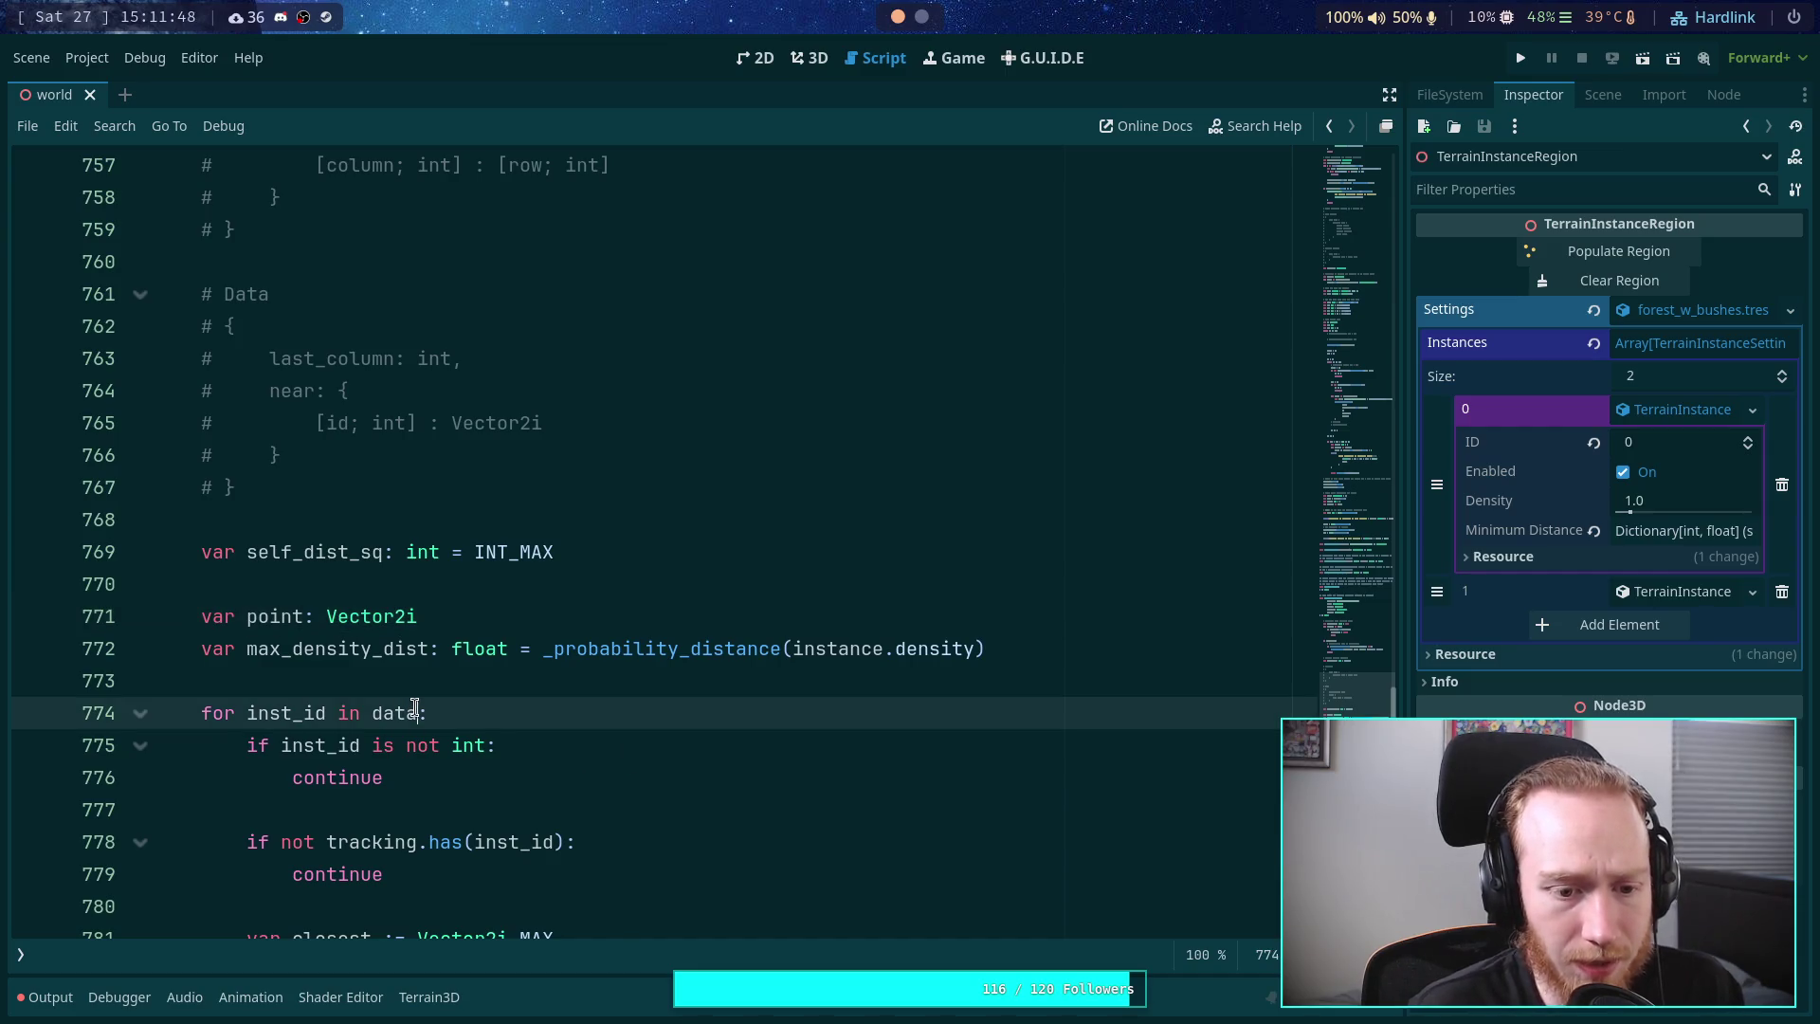
text(.noa)
key(BackSpace)
key(BackSpace)
text(ear)
mouse_move(436, 777)
mouse_down()
mouse_move(556, 756)
mouse_move(601, 723)
mouse_up()
key(BackSpace)
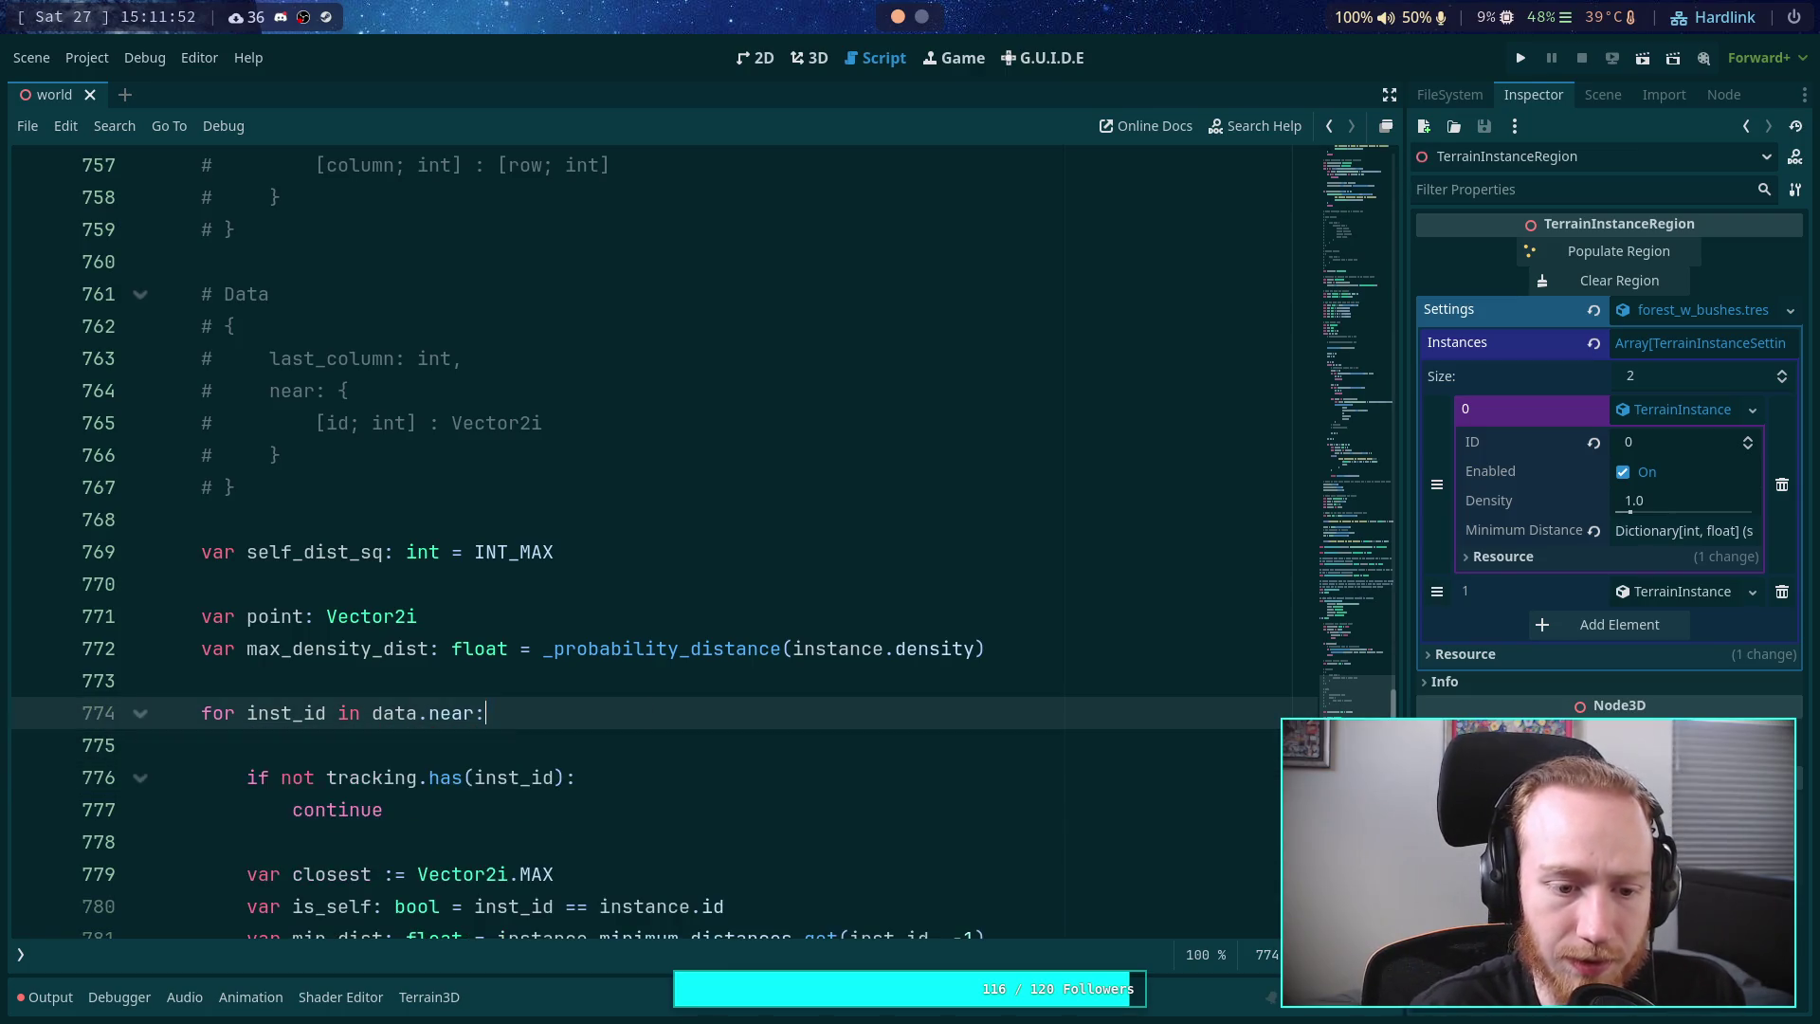
click(606, 730)
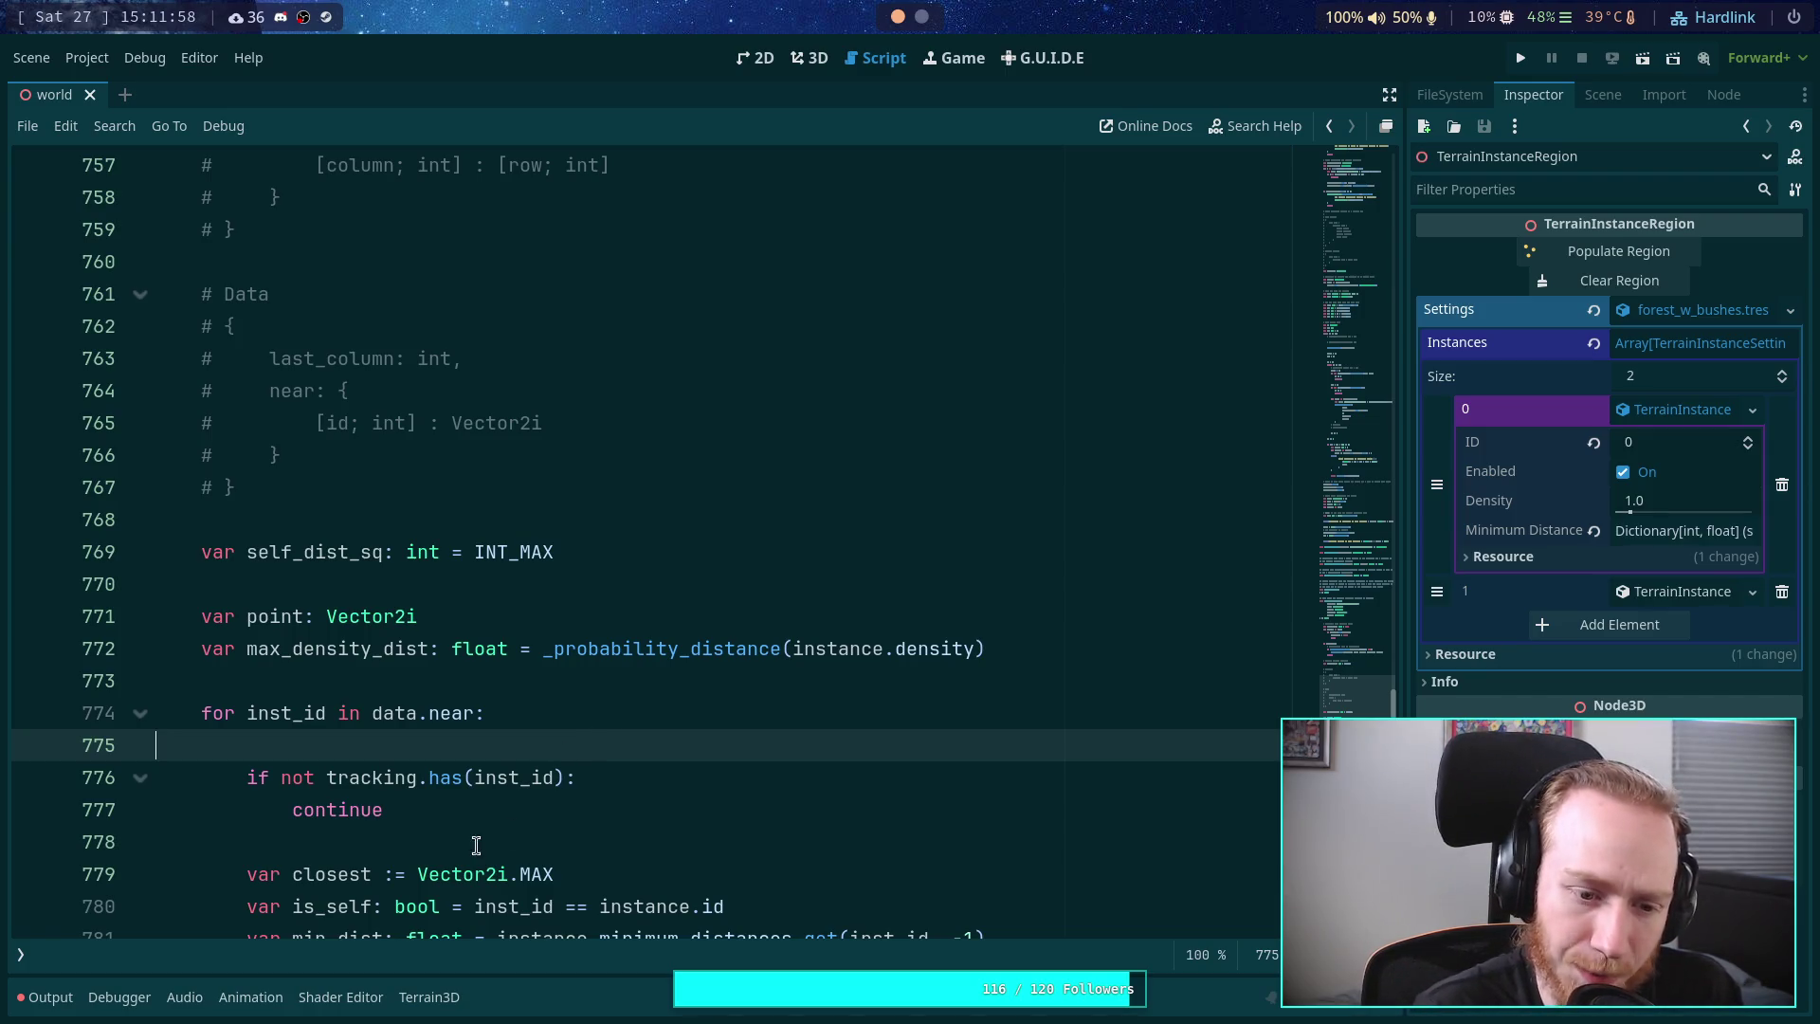
click(564, 813)
scroll(691, 787, down, 1)
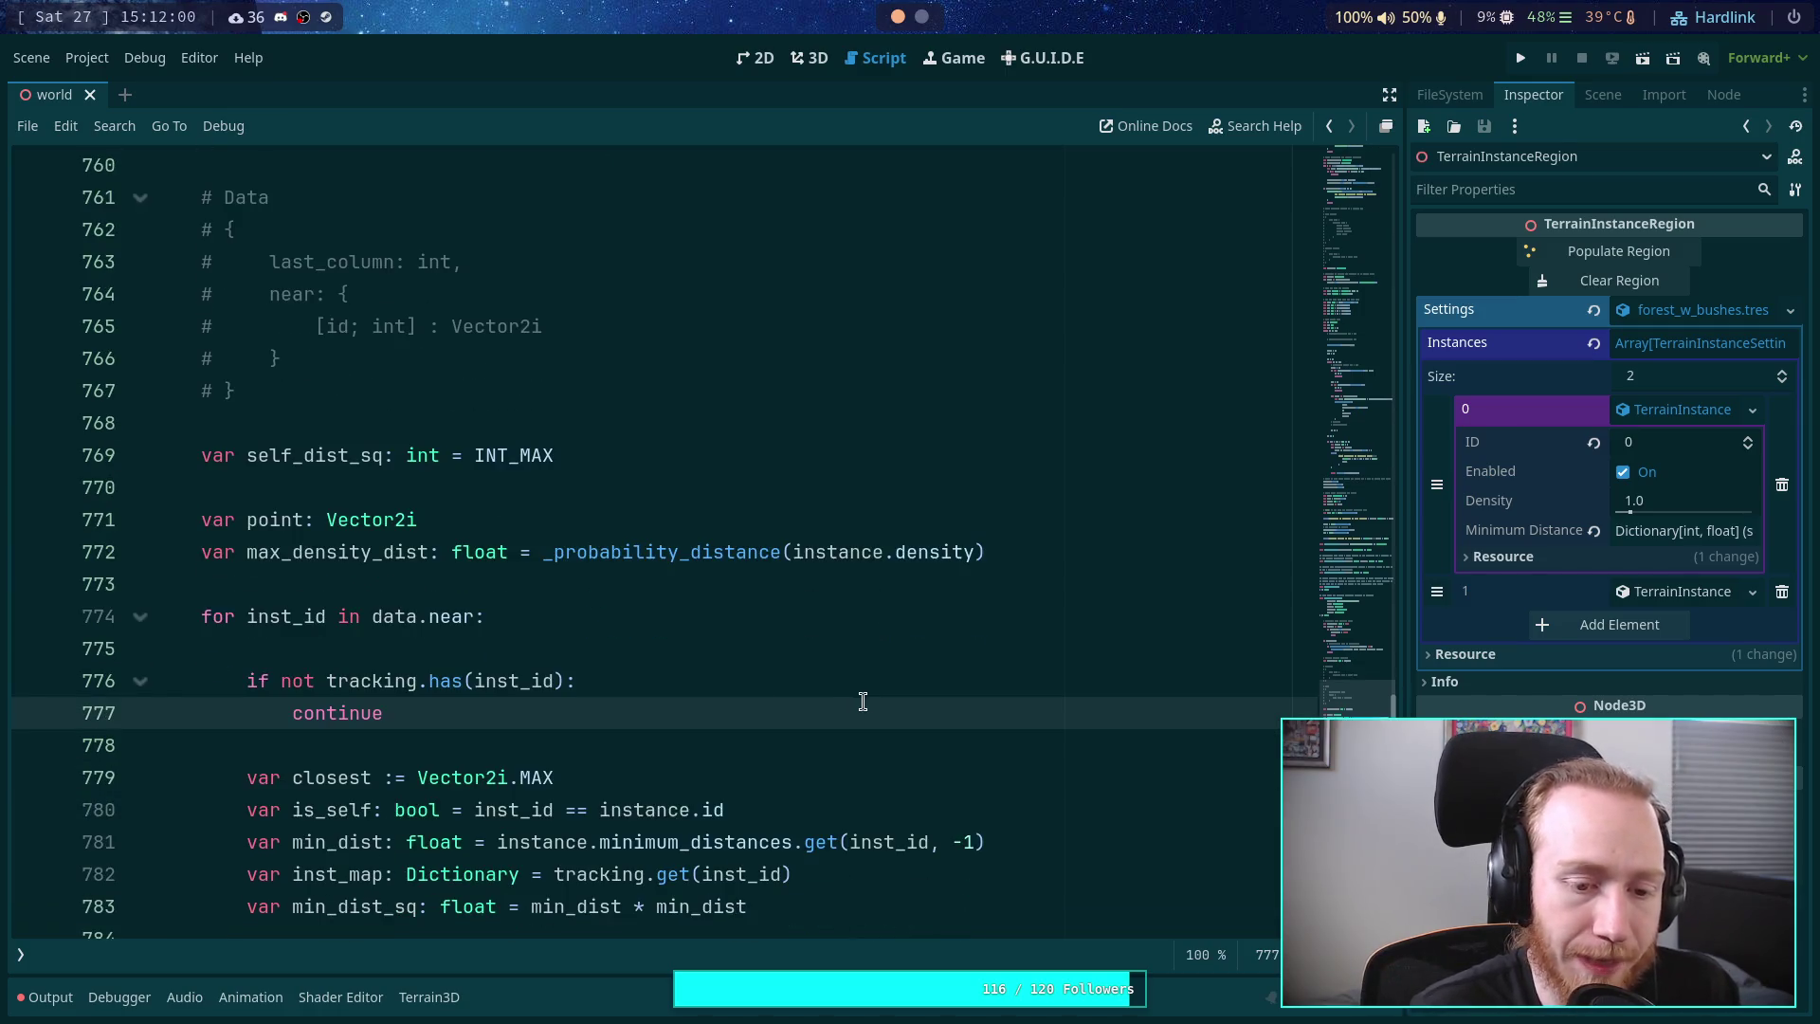
- Open blank lines at the loop start and rename the existing closest variable to new_closest
key(Up)
key(Up)
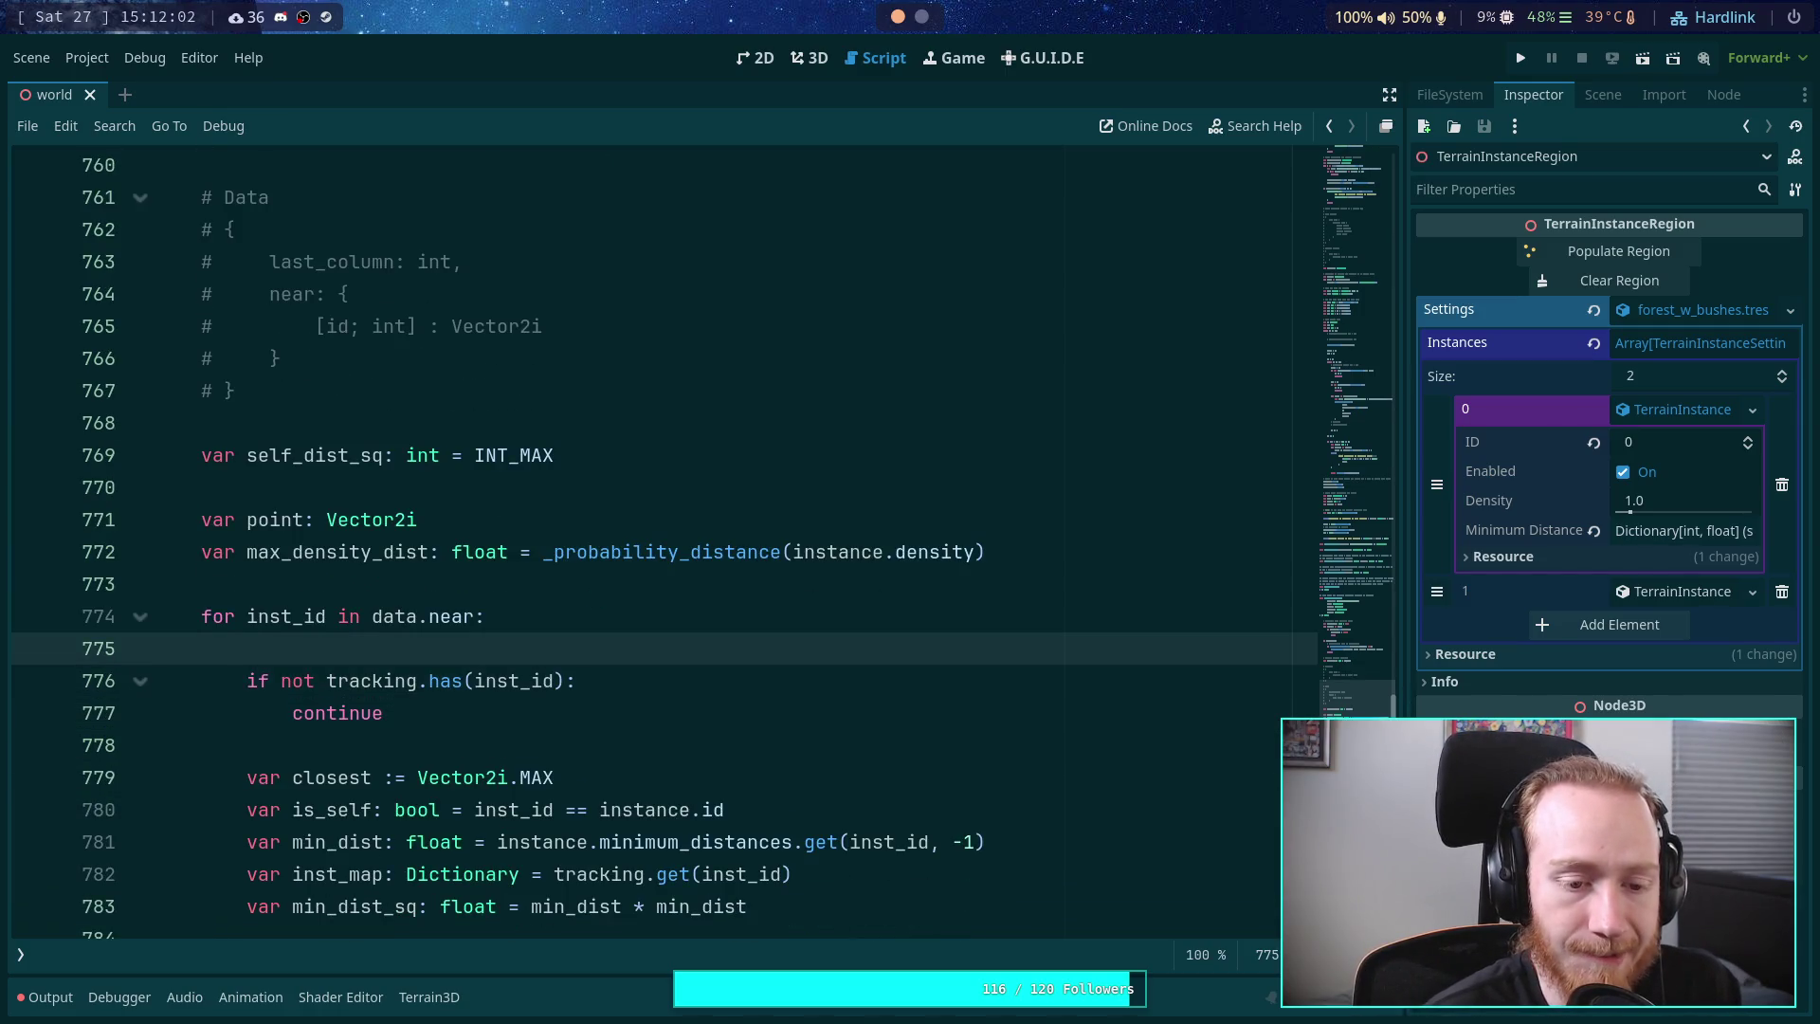
key(Return)
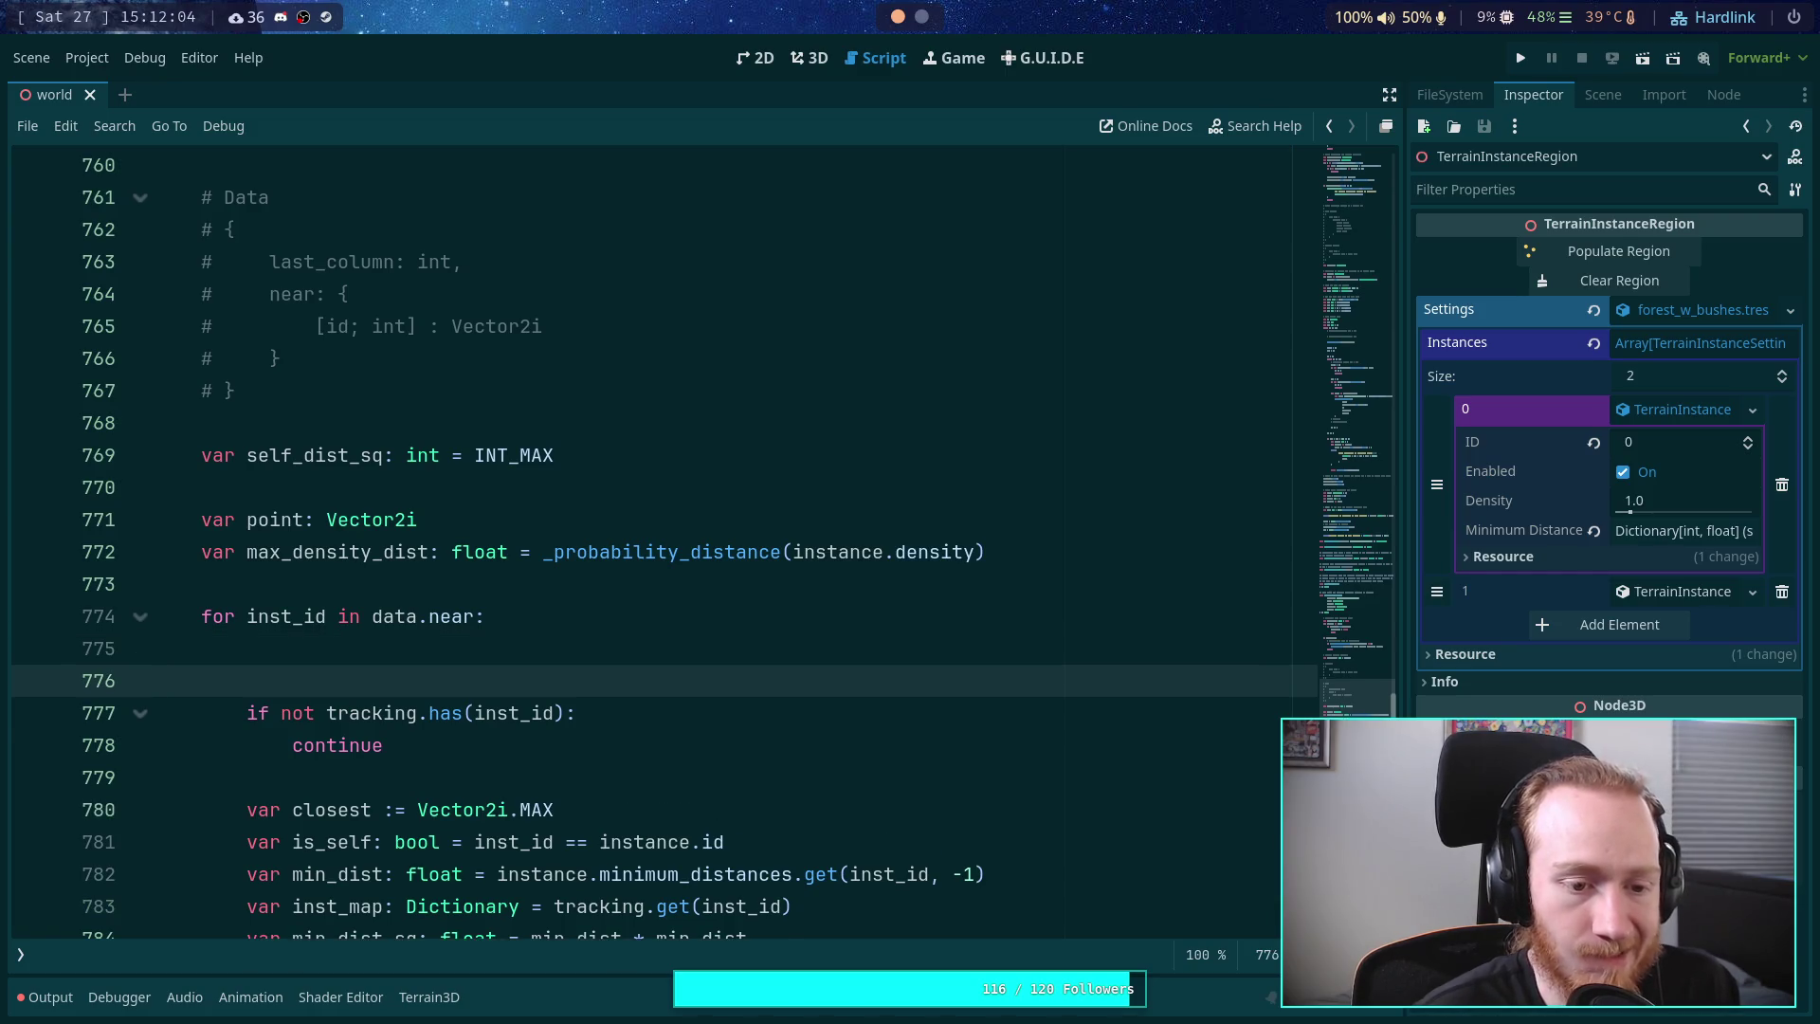
key(Return)
key(Up)
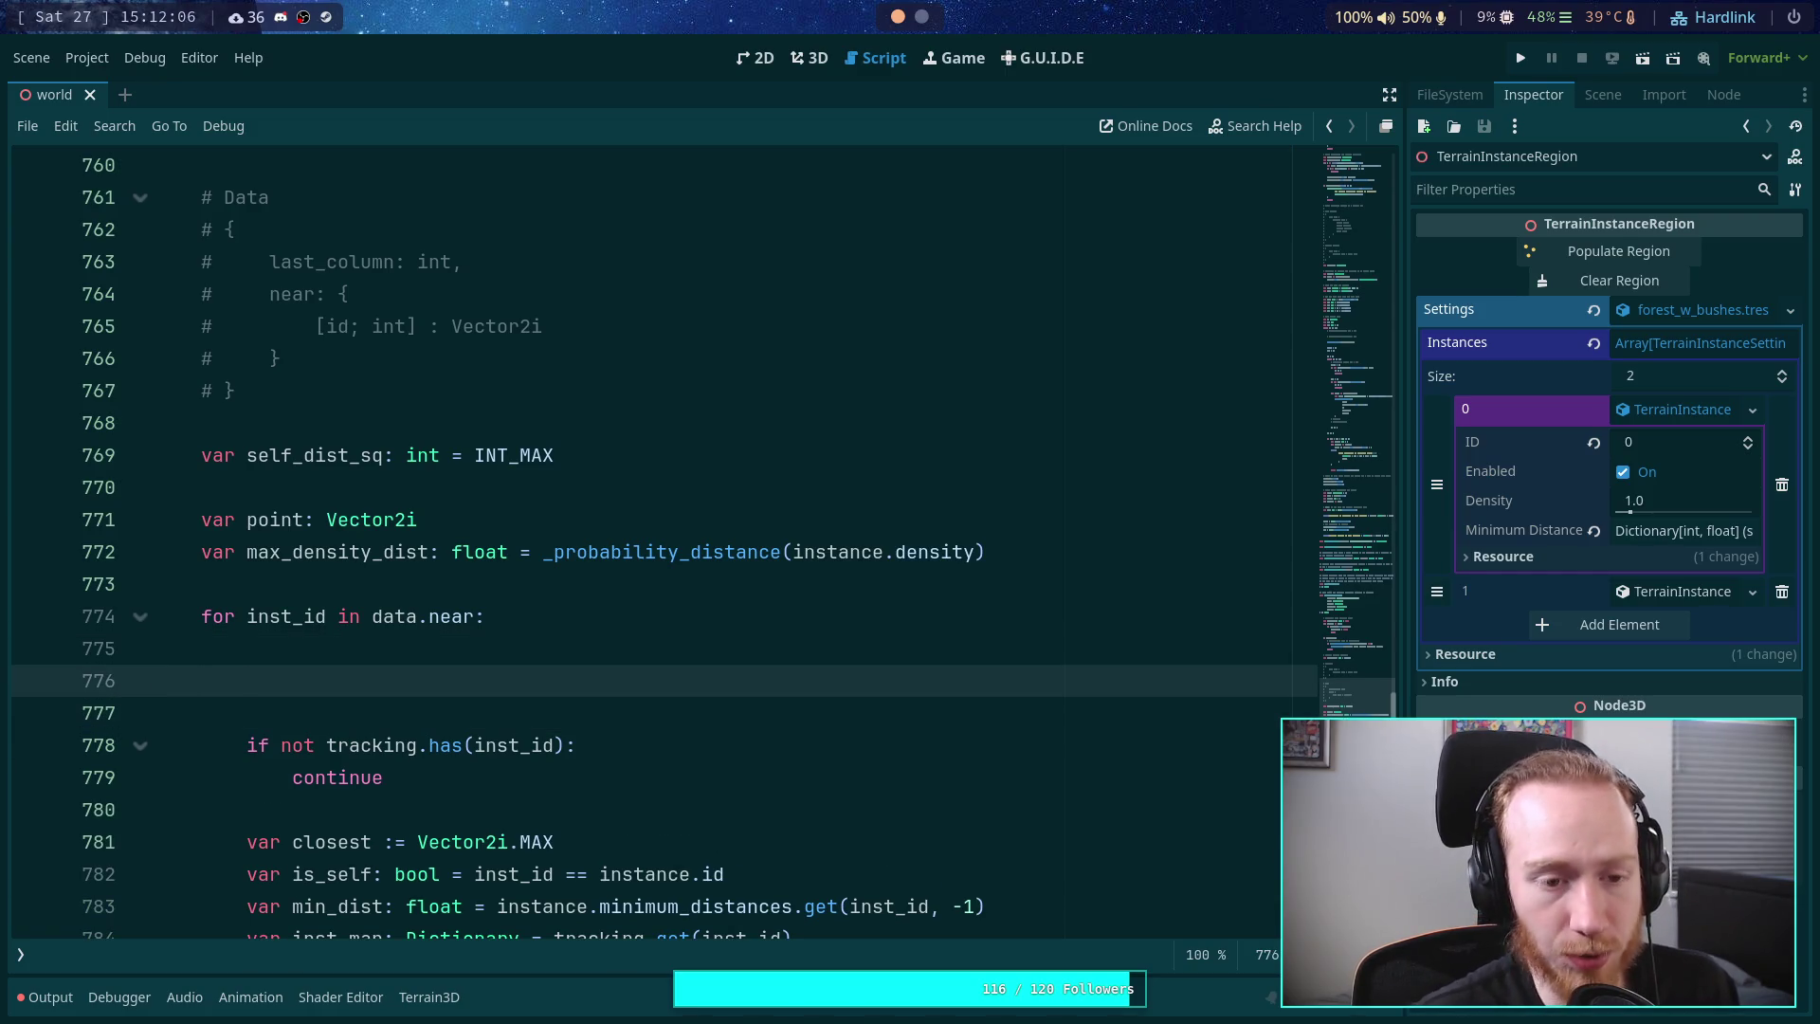
text(if)
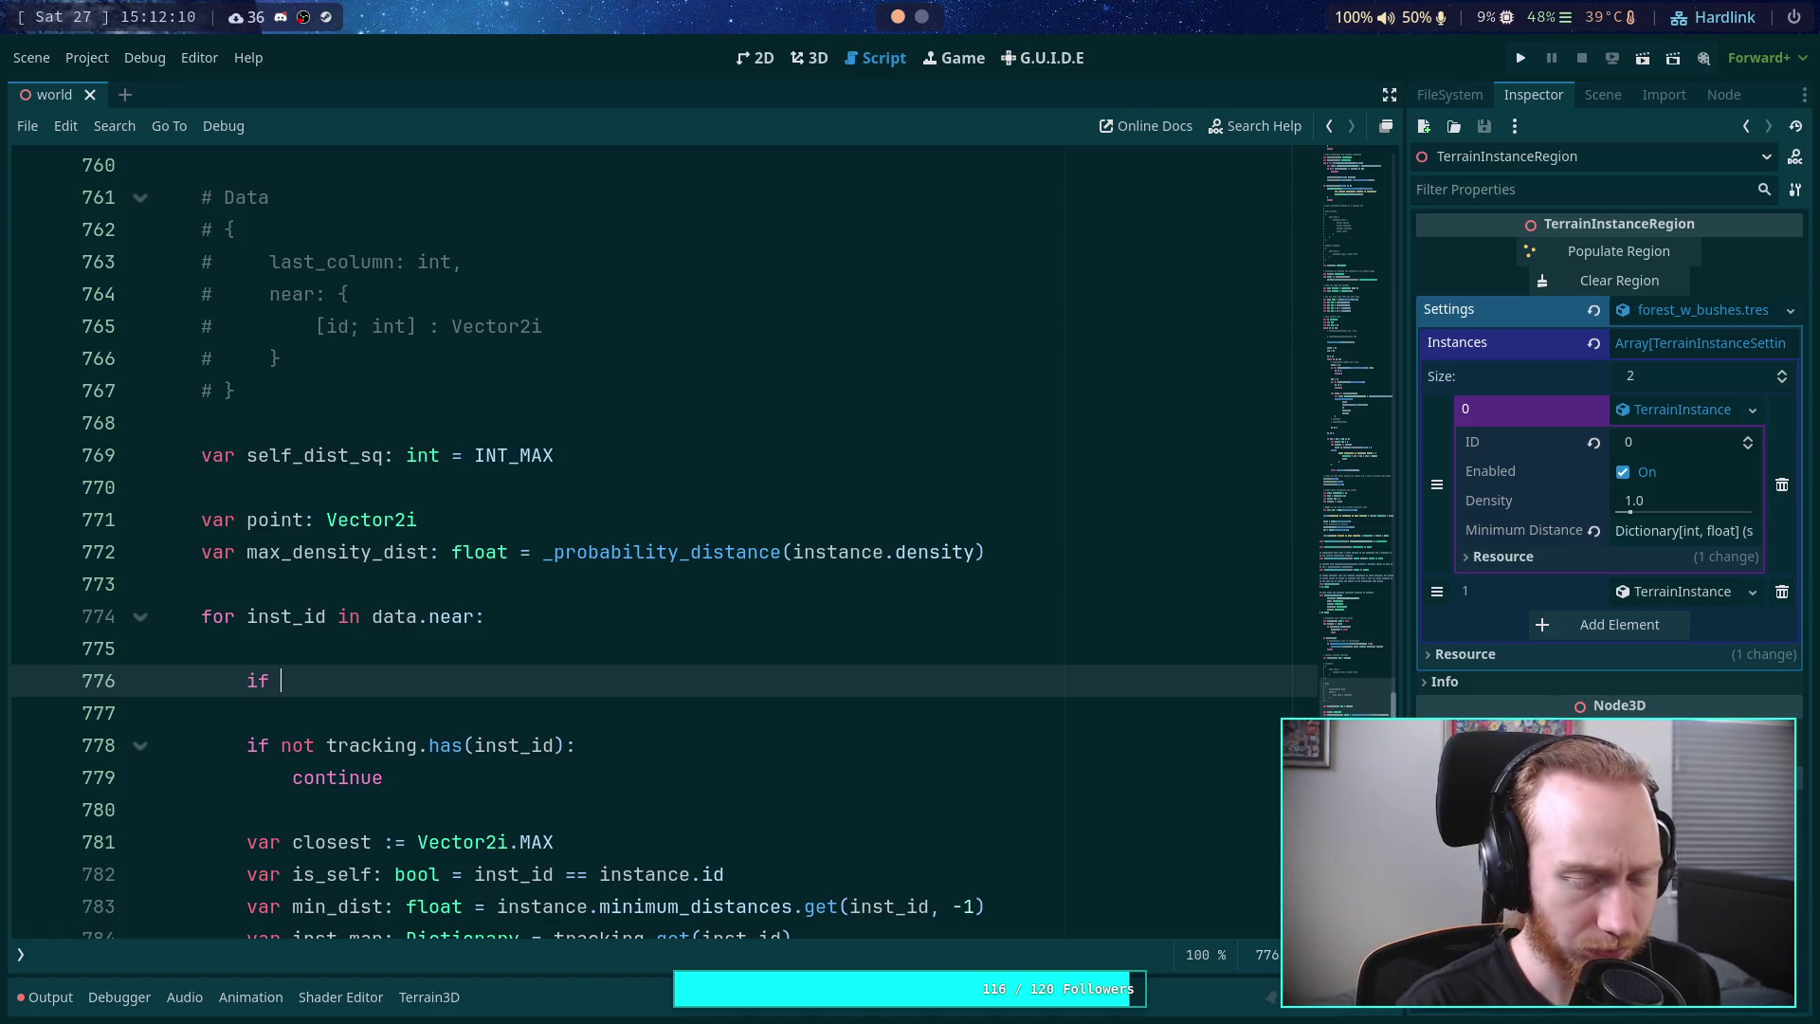
key(BackSpace)
key(BackSpace)
text(var)
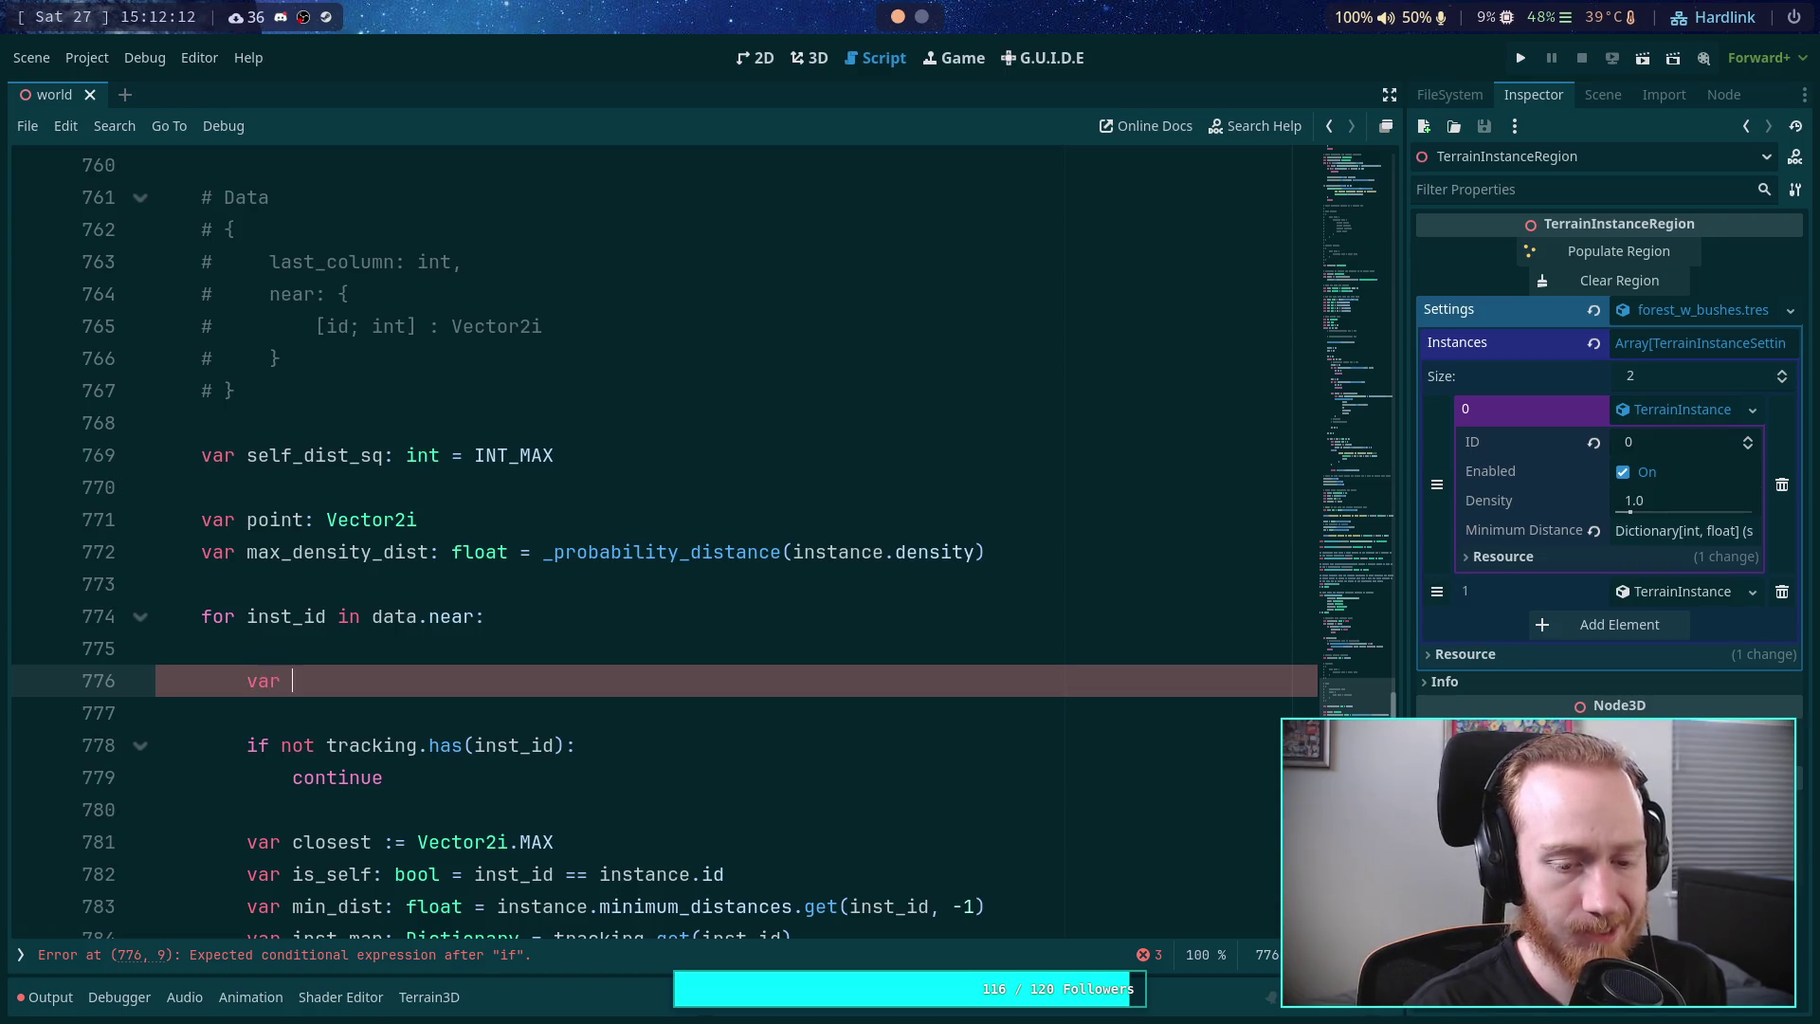
click(289, 850)
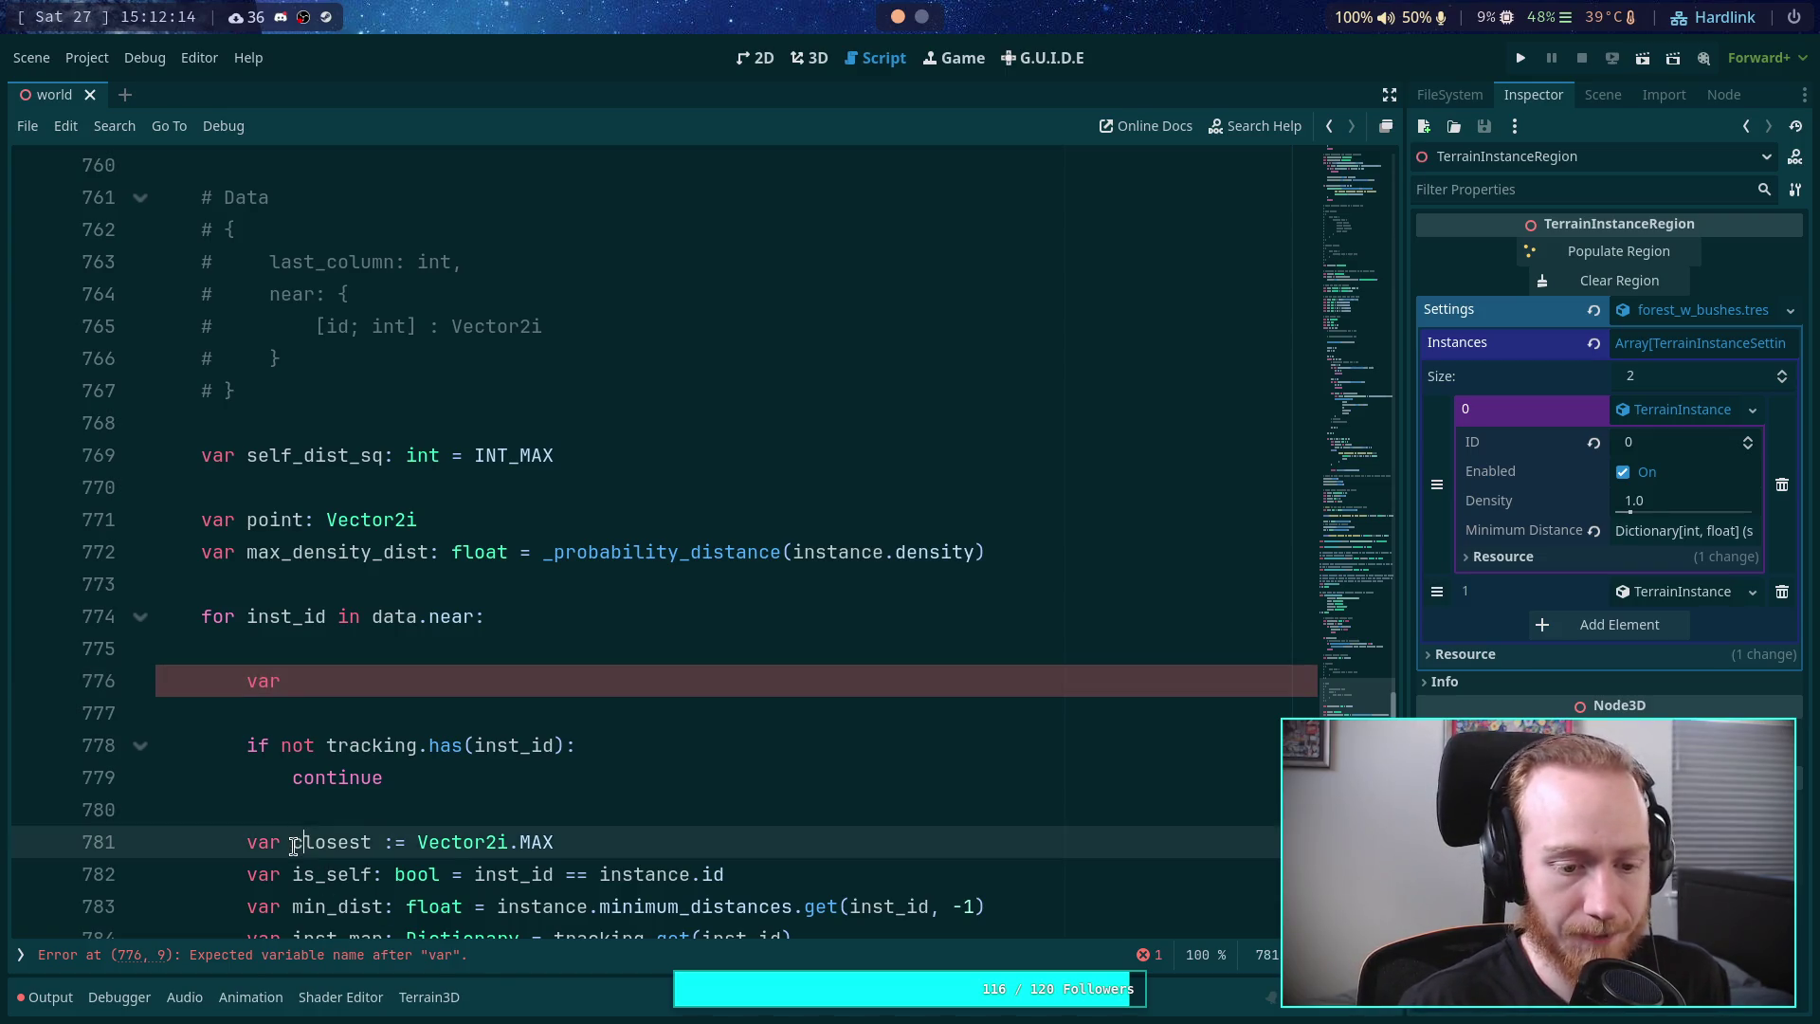
text(new-)
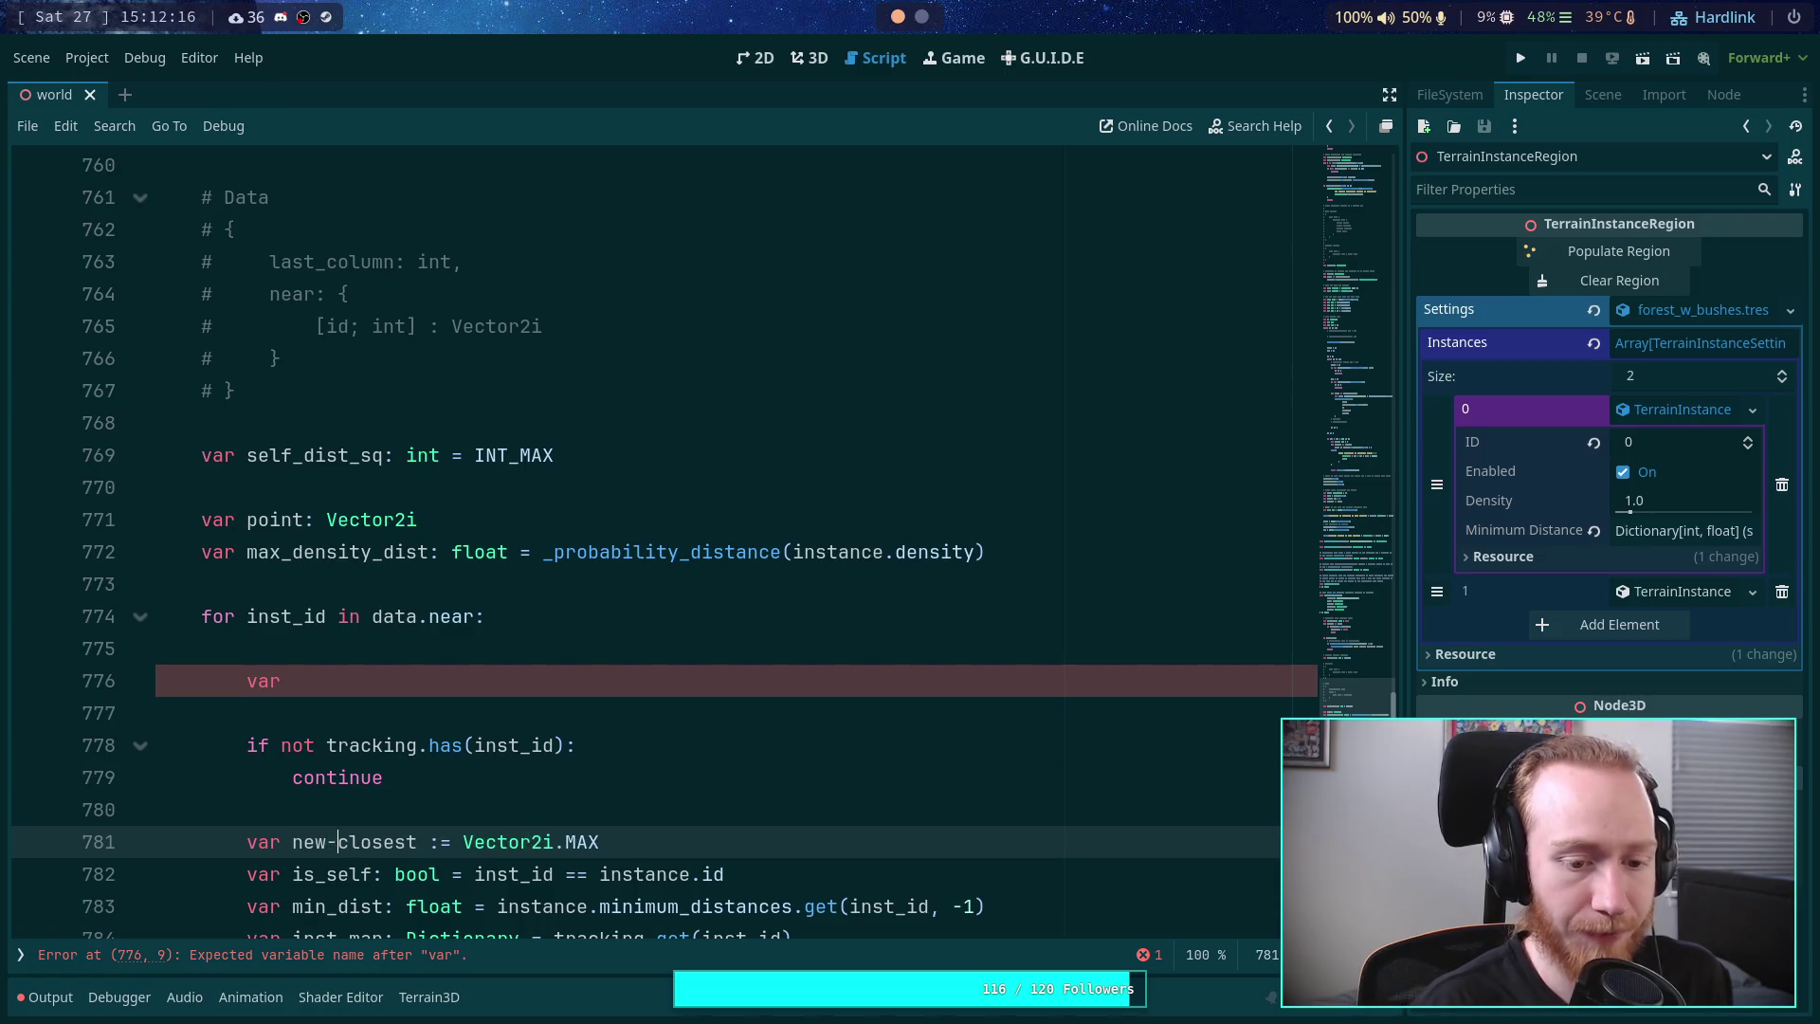
text(_)
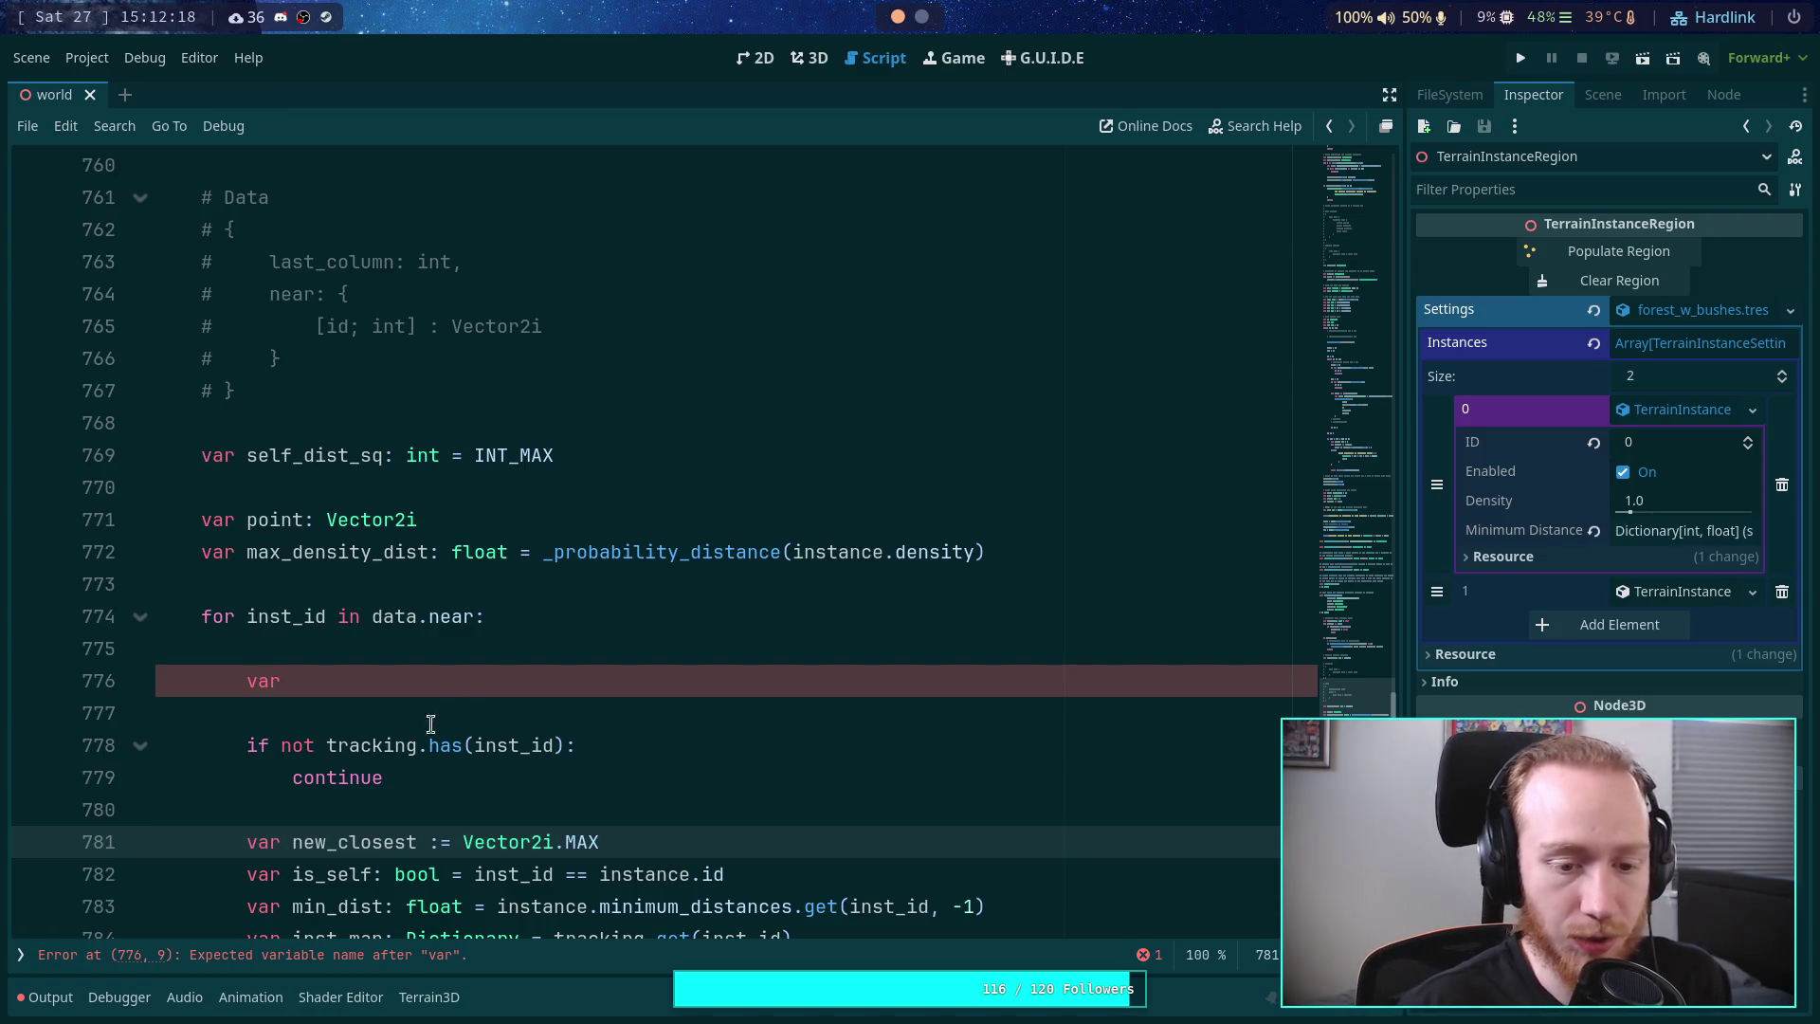
- Declare 'var closest: Vector2i = data.near.get(inst_id)' and begin an 'if closest !=' check below
click(490, 671)
text(clos)
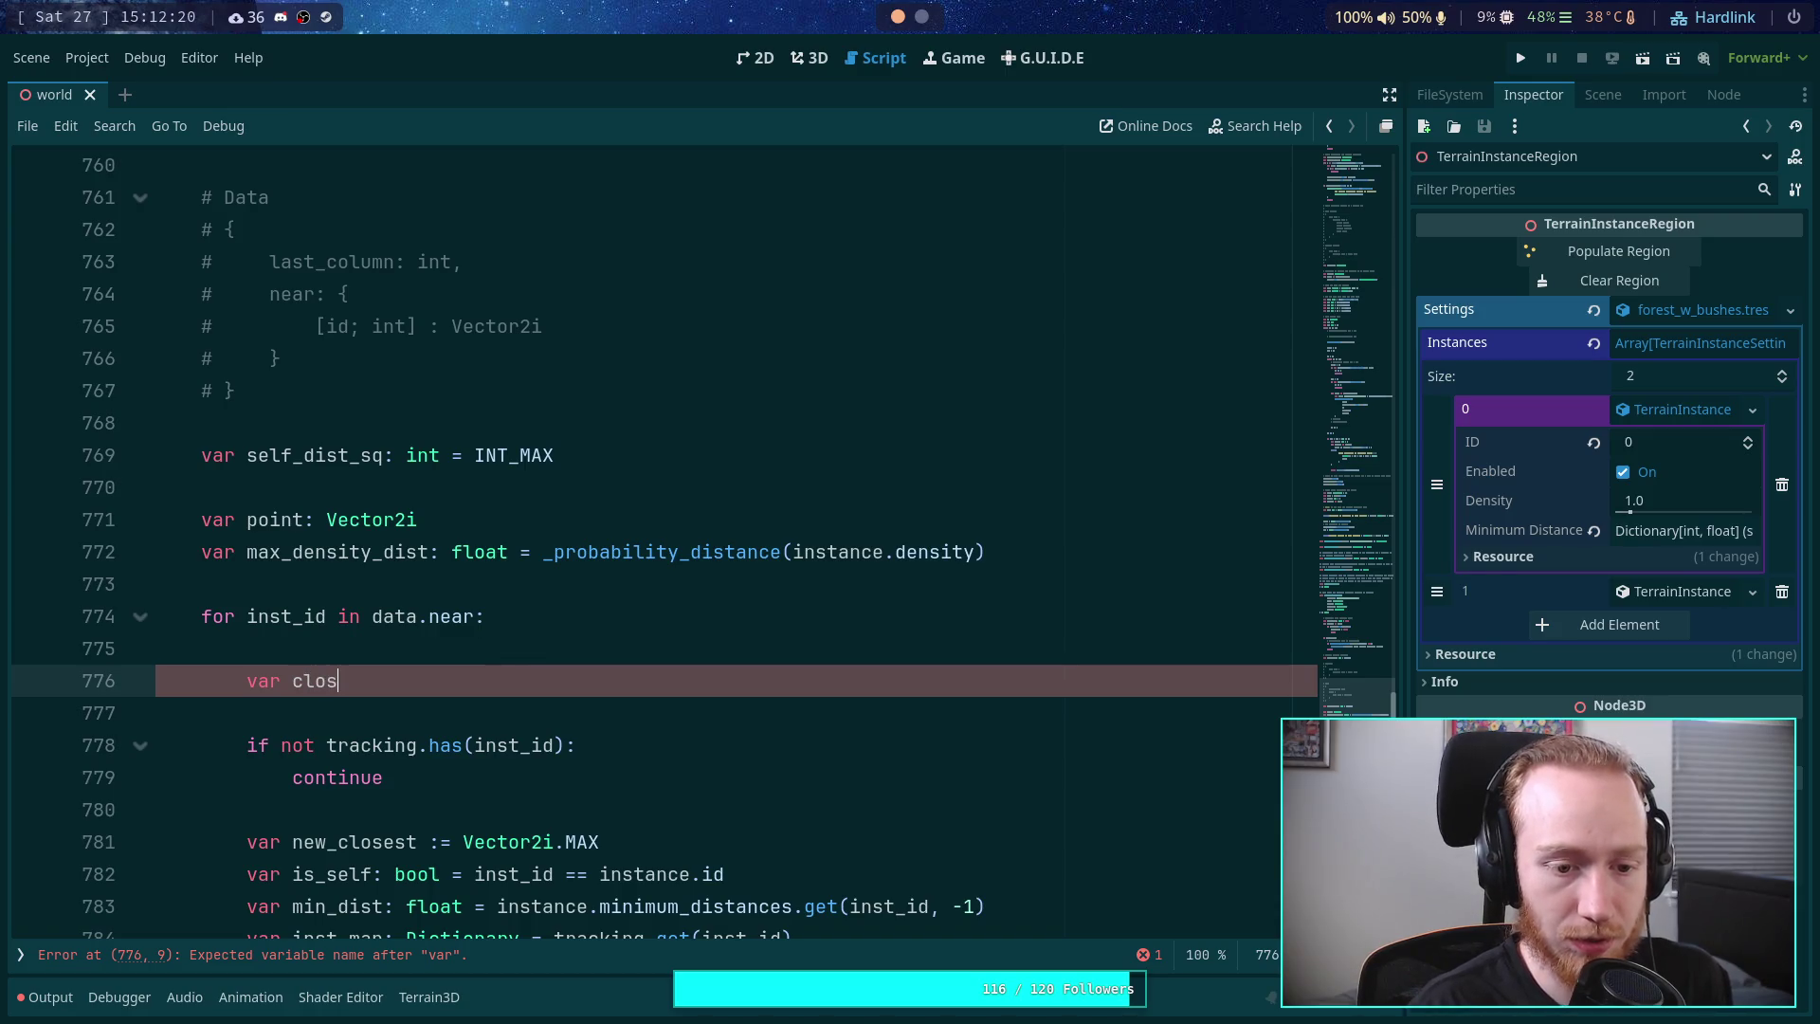
text(estvec)
key(BackSpace)
key(BackSpace)
key(BackSpace)
text(Vector2i)
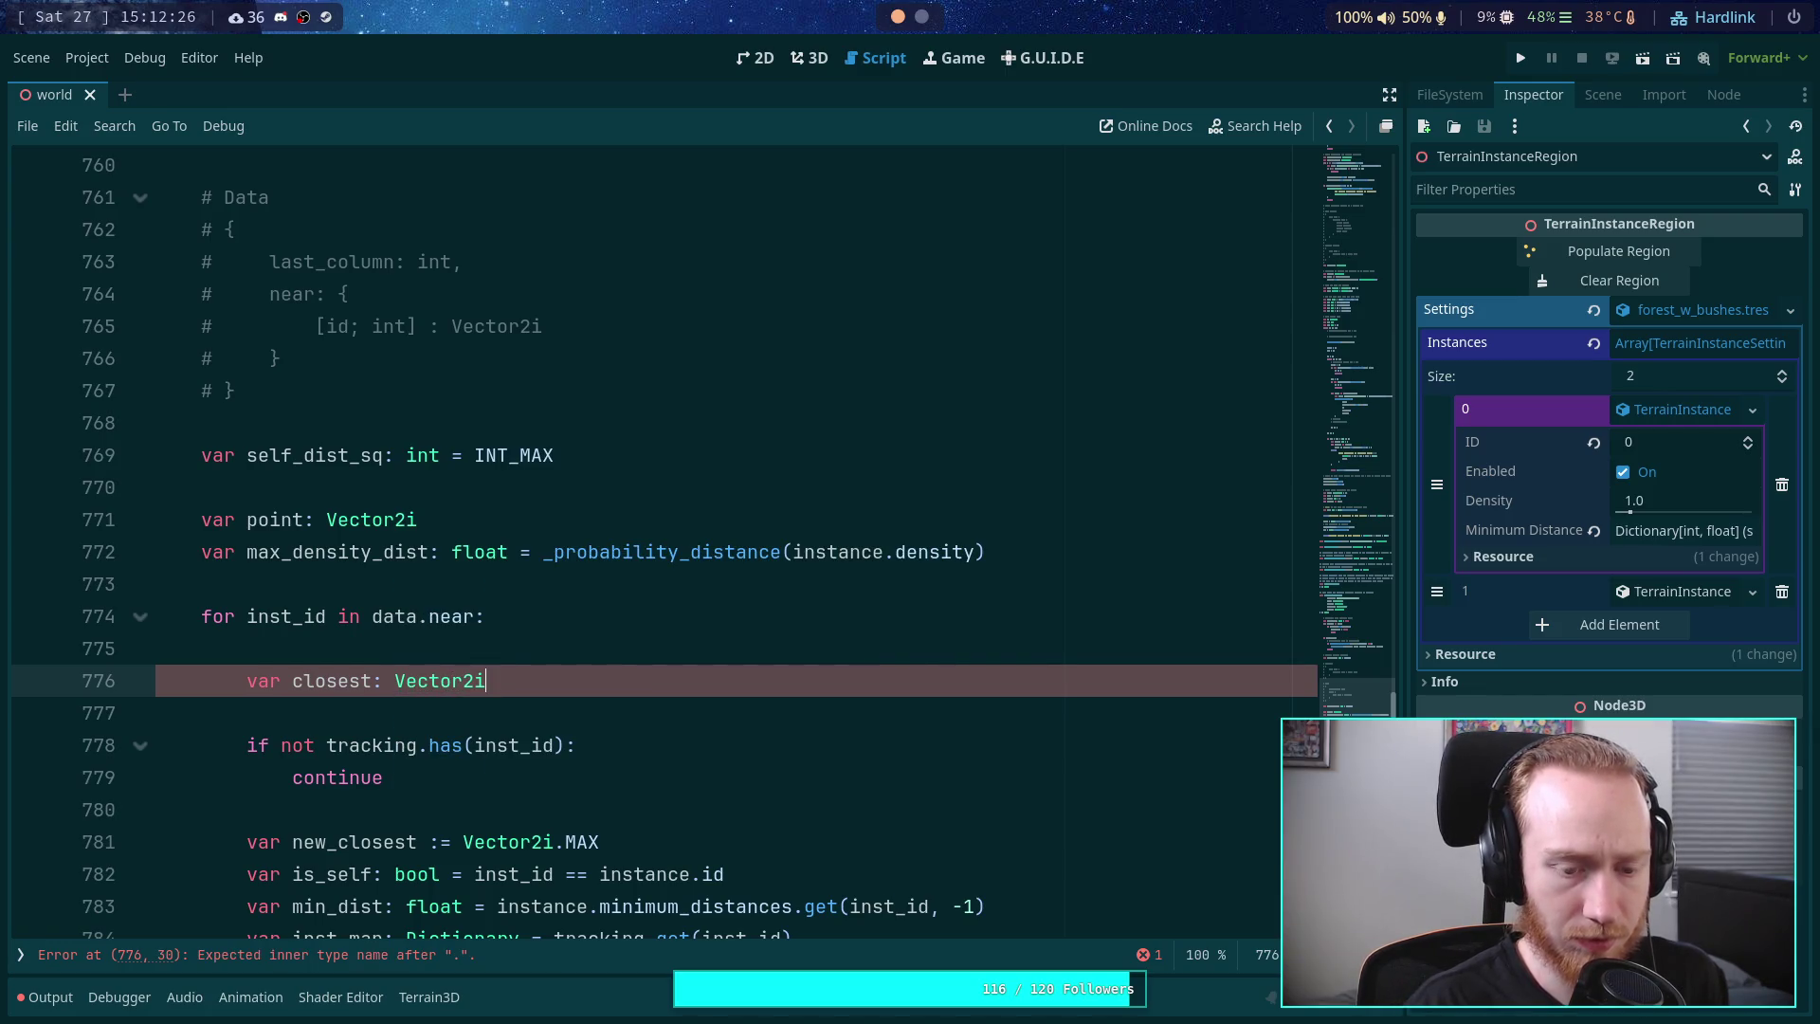
text(. = data.near)
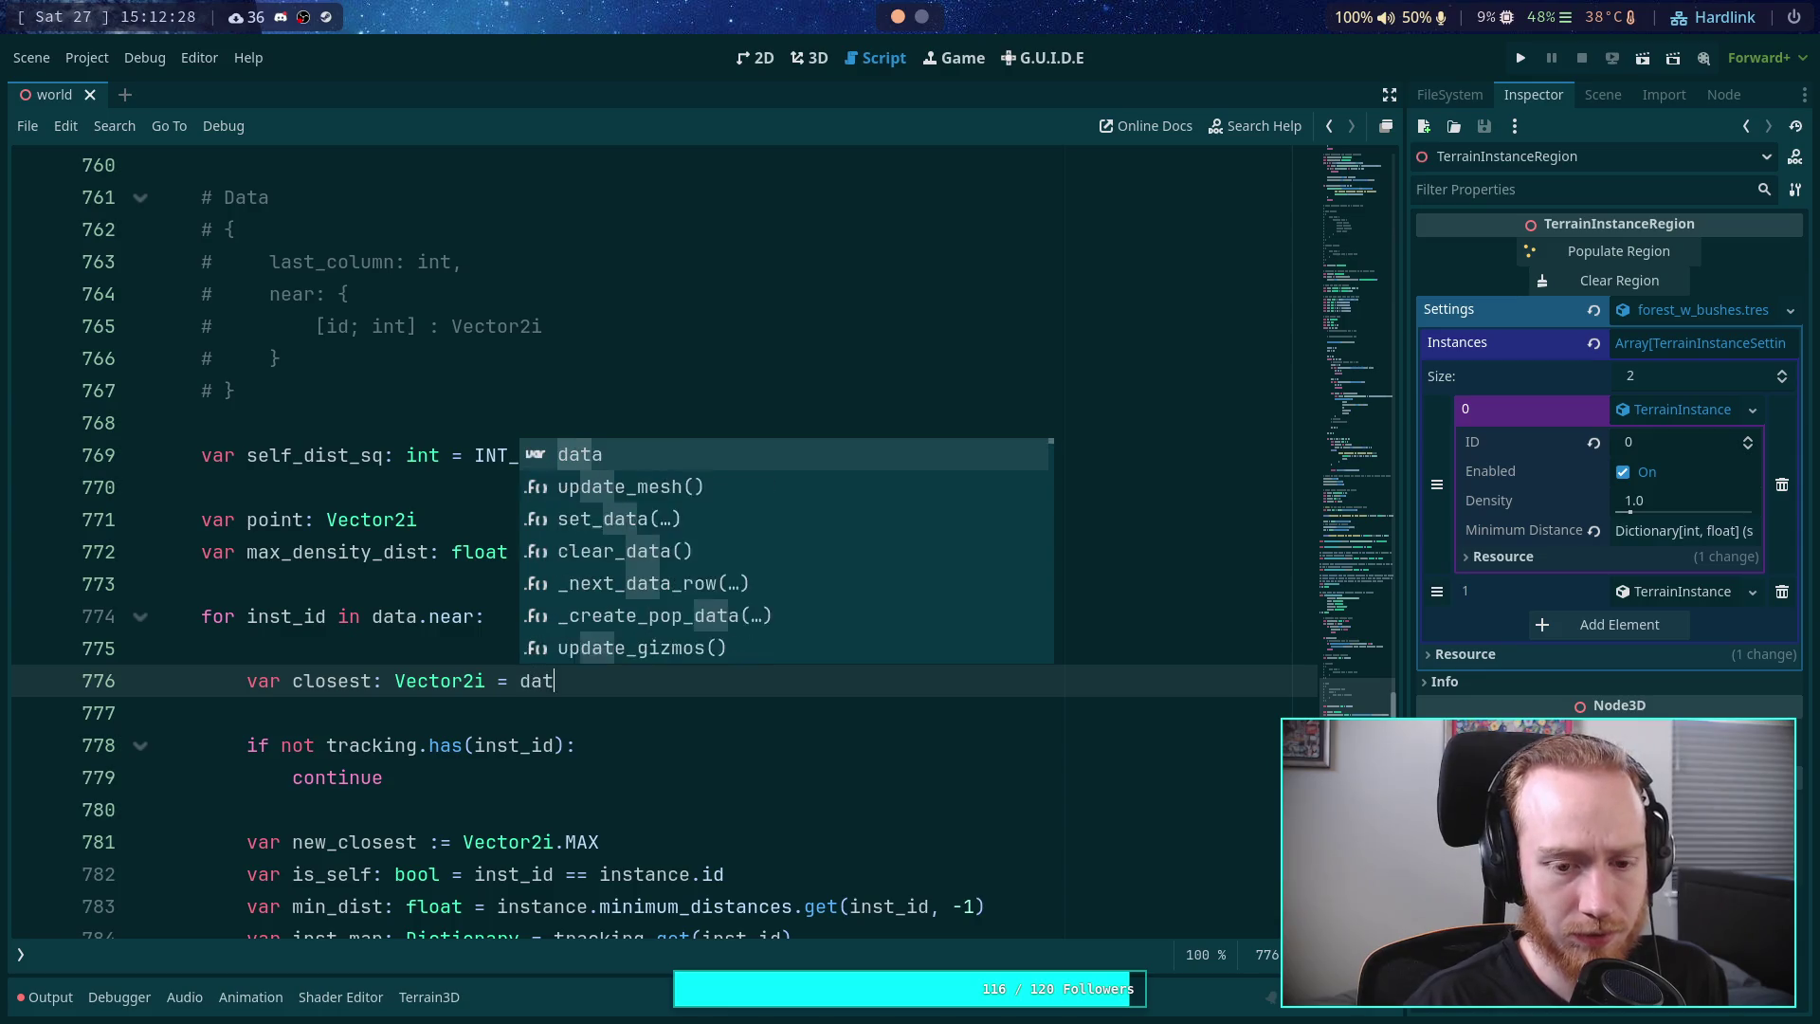
text([inst_id])
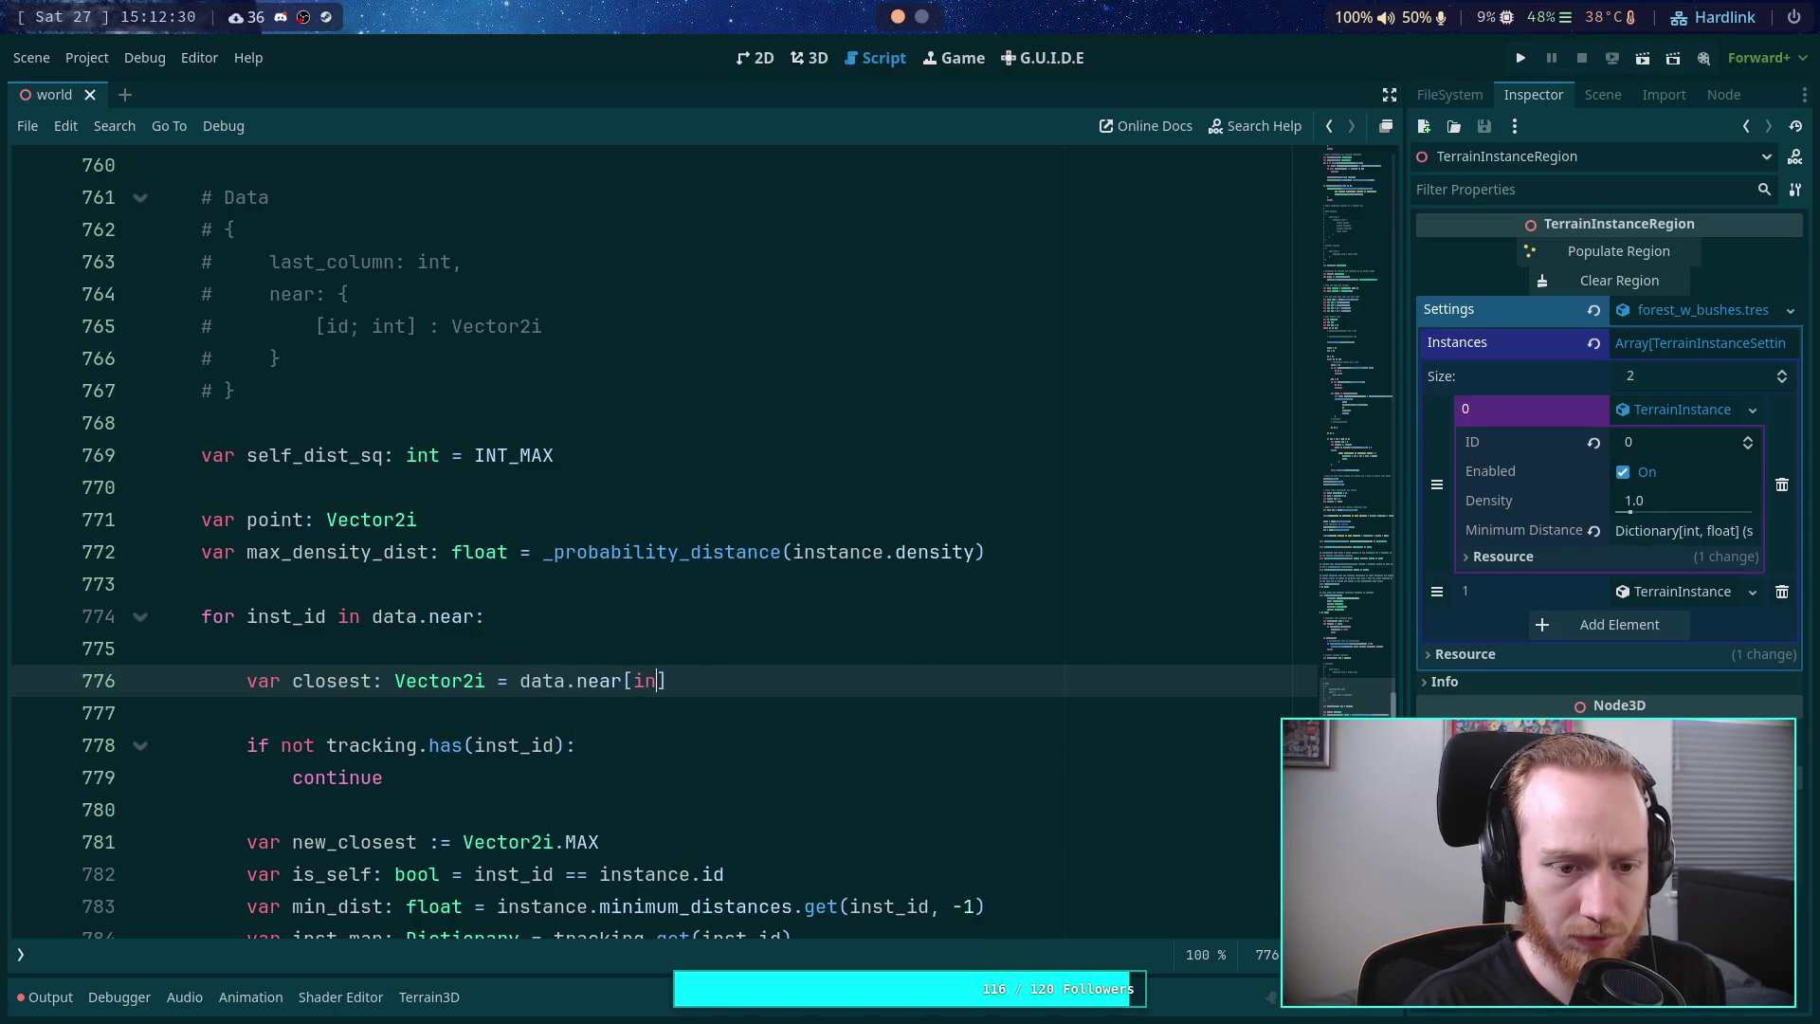
key(BackSpace)
key(ctrl+BackSpace)
key(BackSpace)
text(.gc)
text(t()
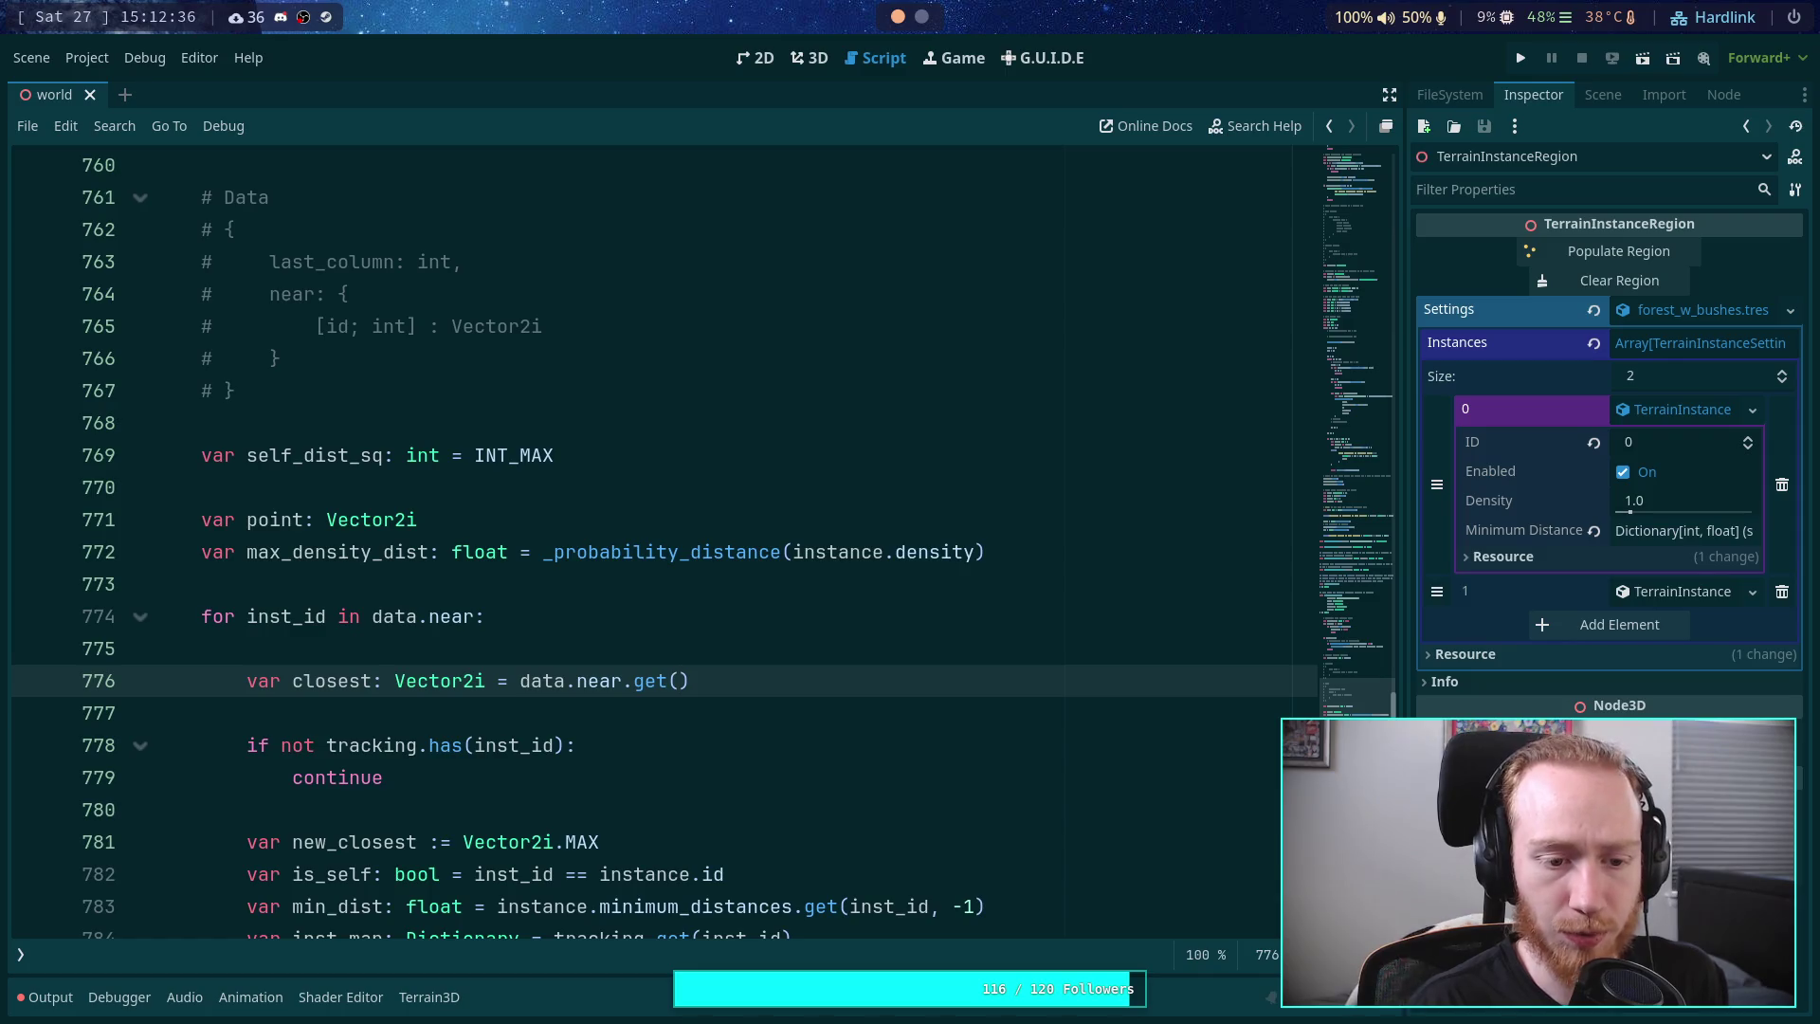
text(is)
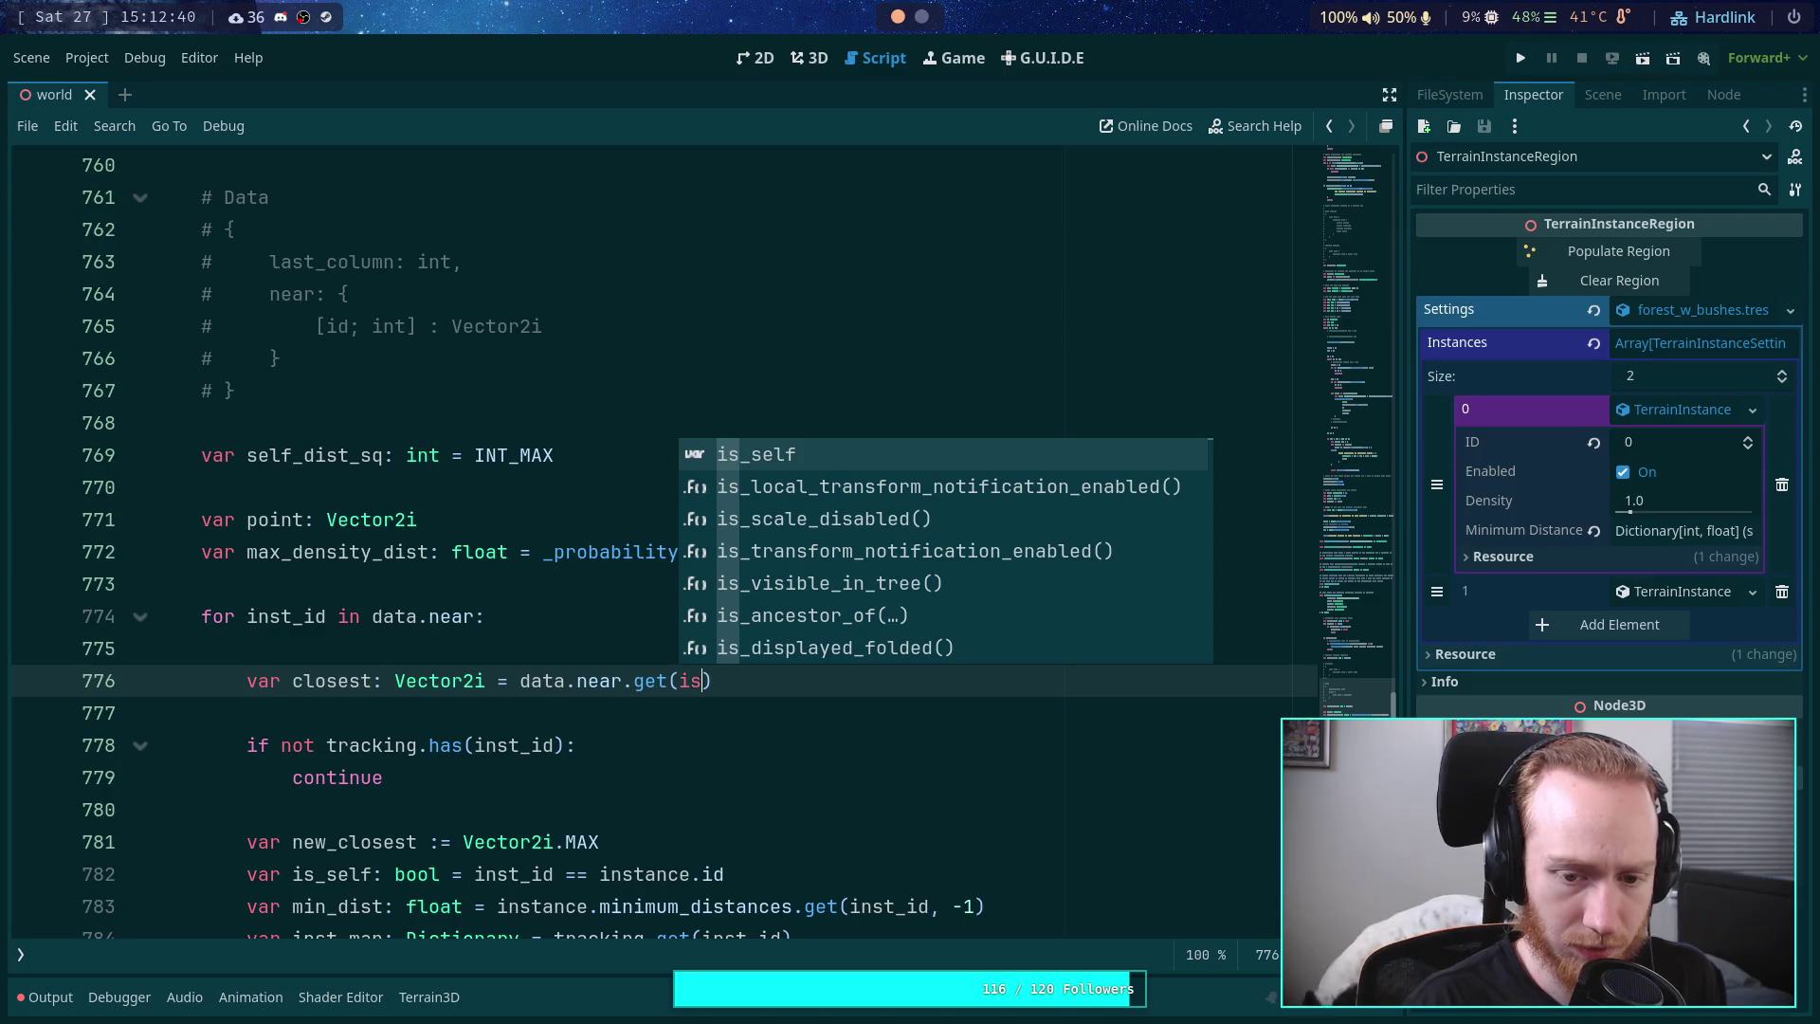
text(nst)
key(BackSpace)
key(BackSpace)
key(BackSpace)
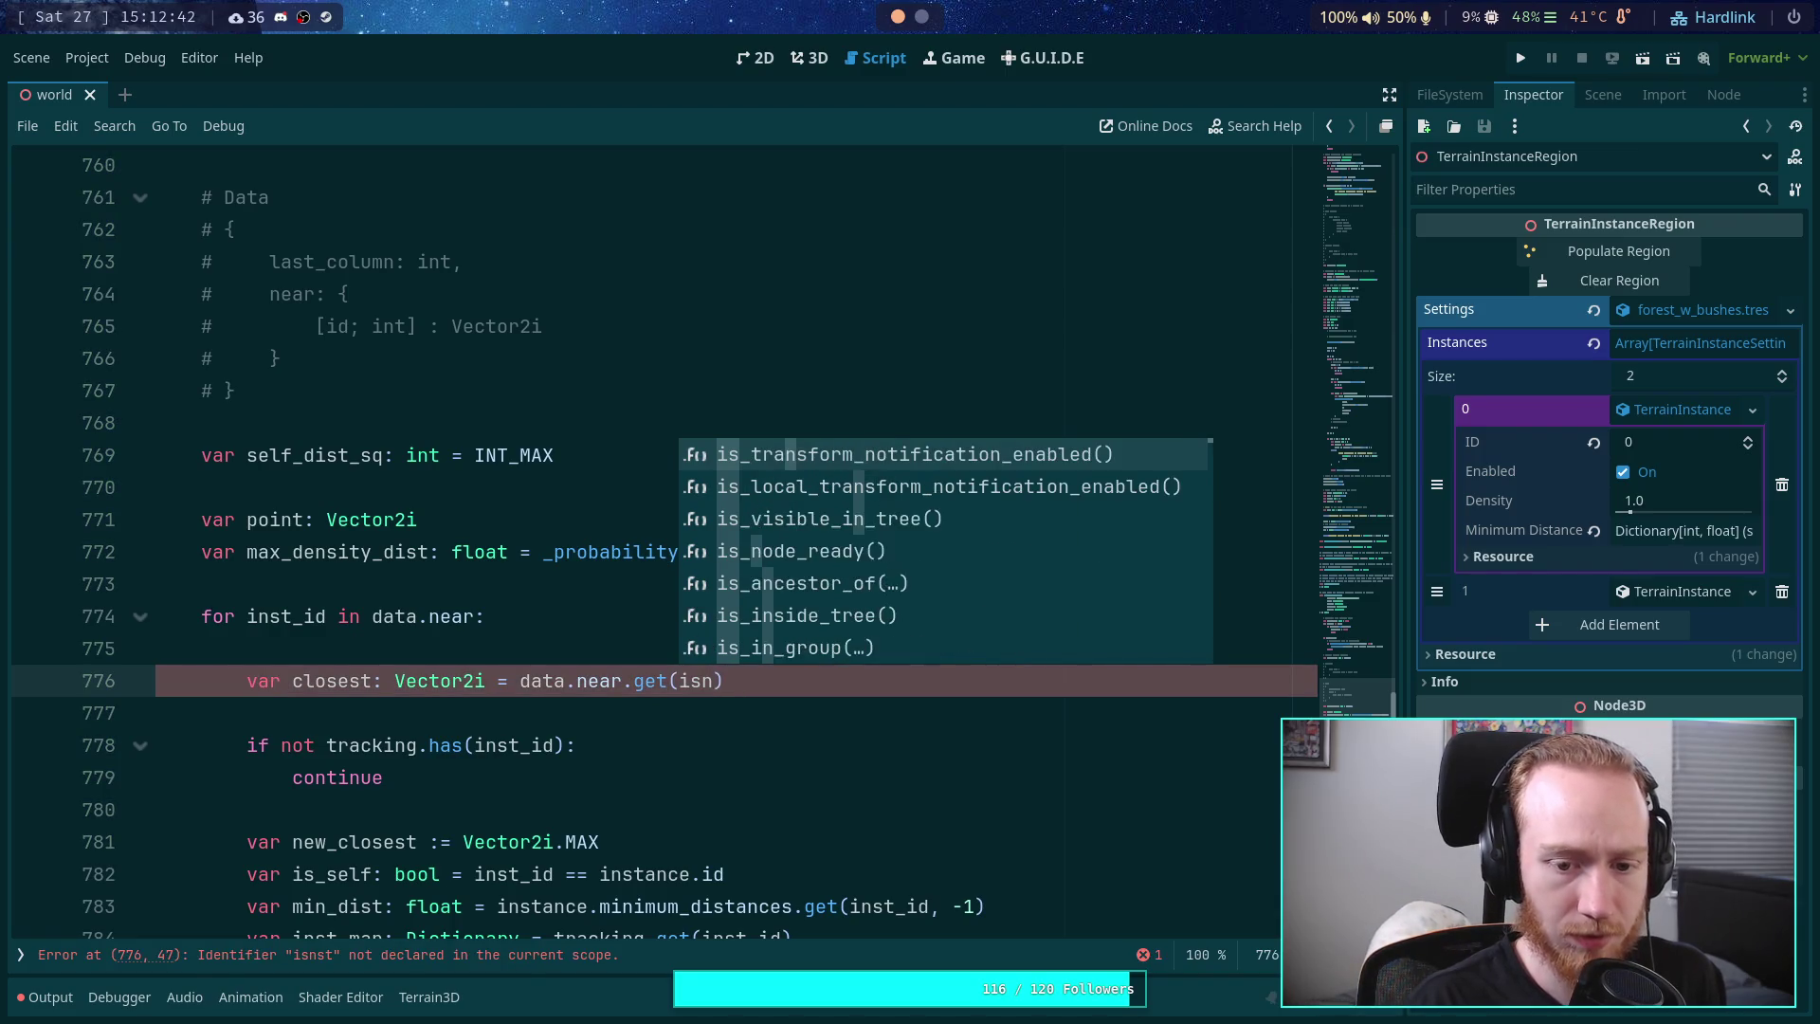
key(BackSpace)
text(nst_id)
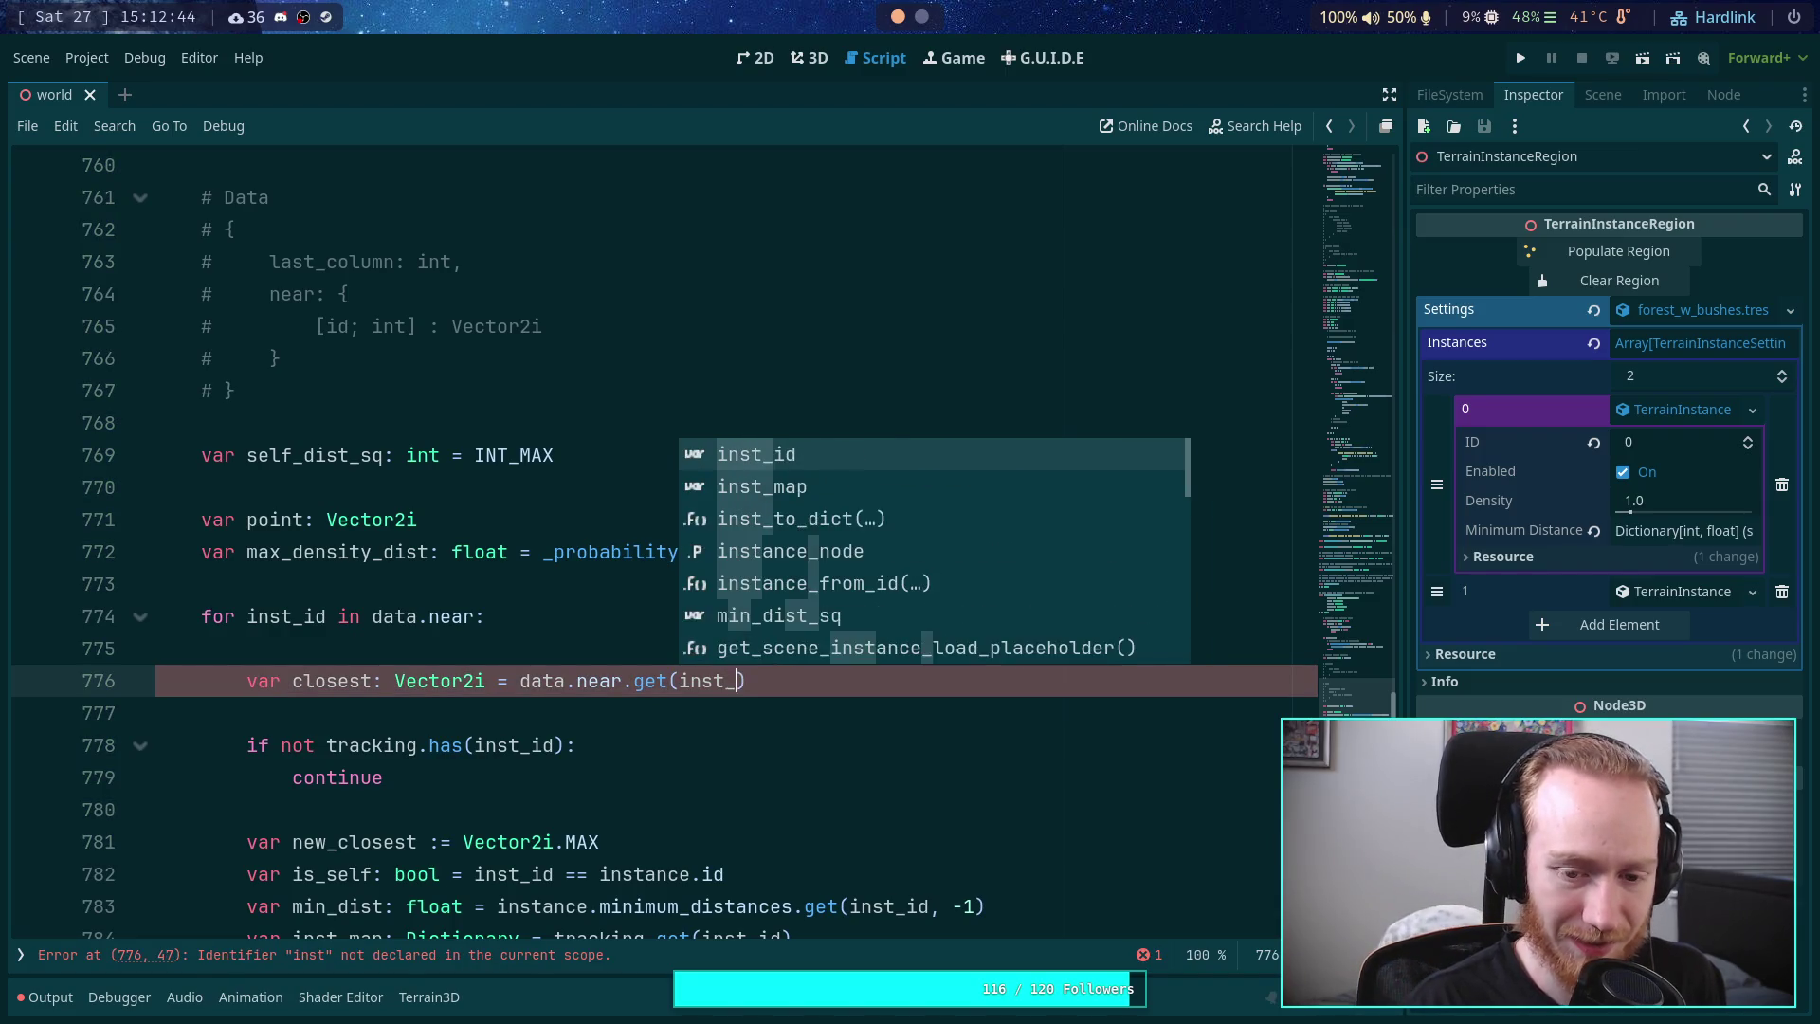
key(End)
key(Return)
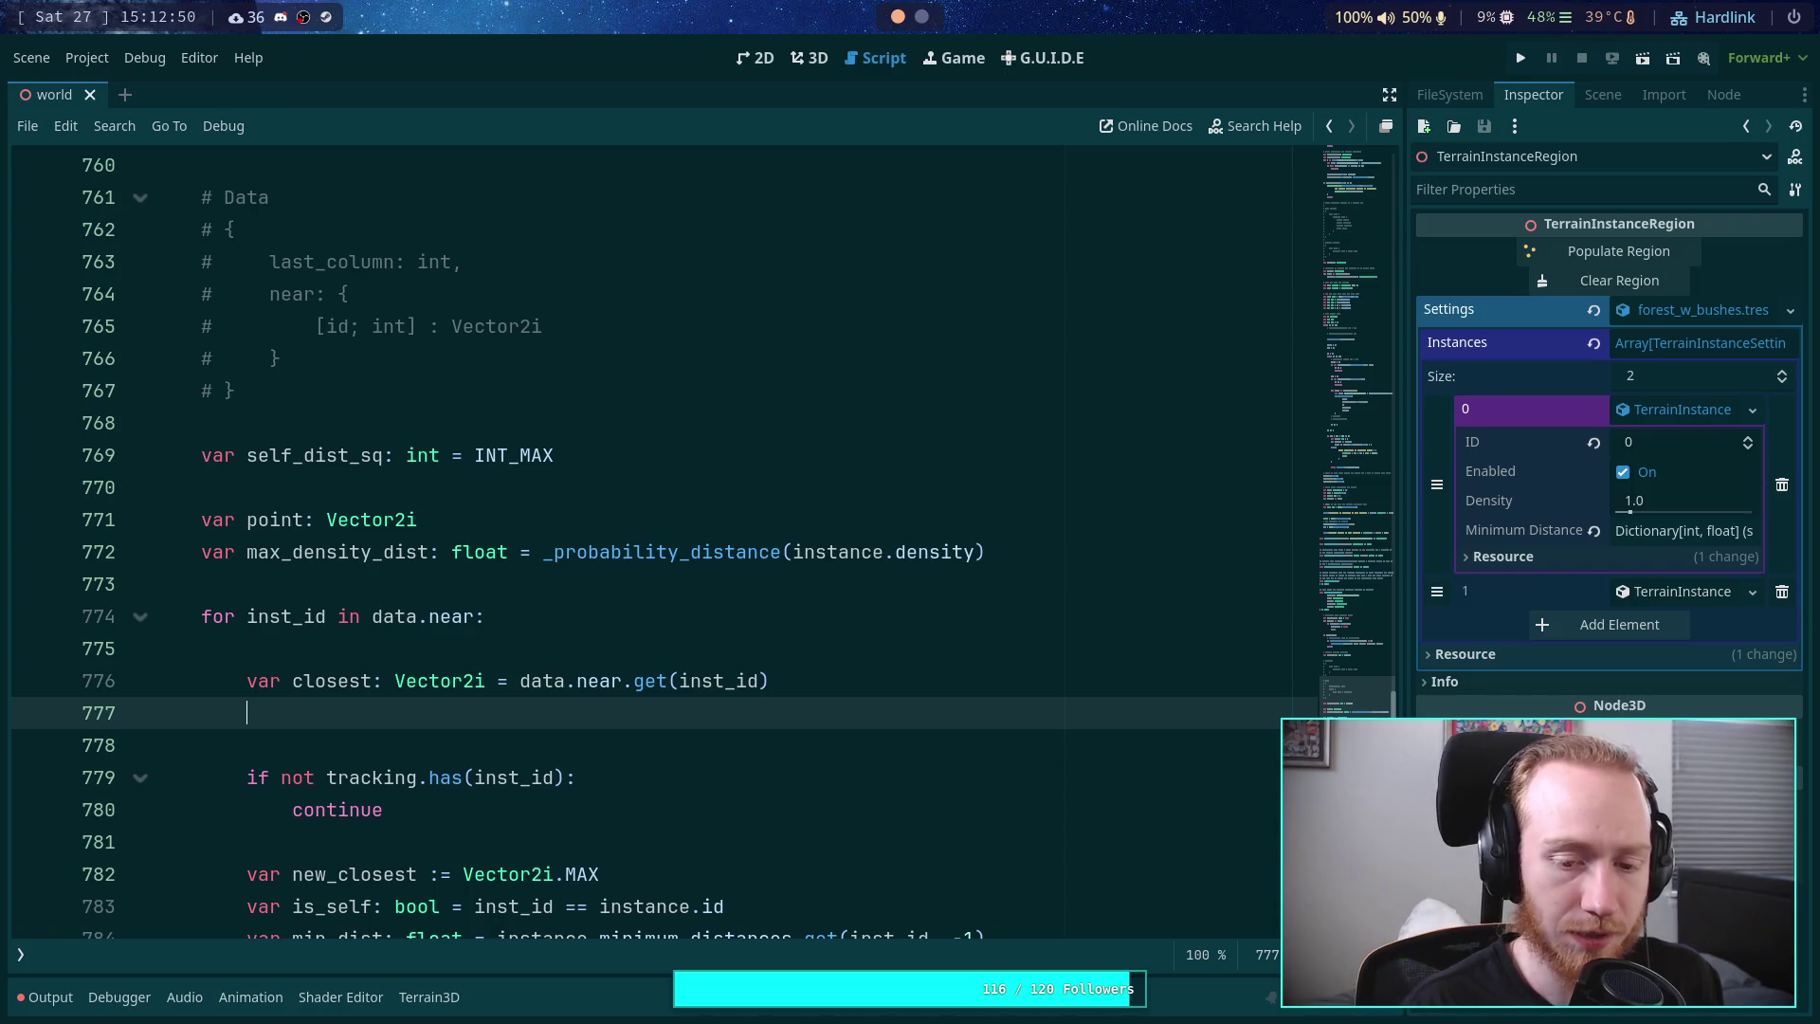
text(if clos)
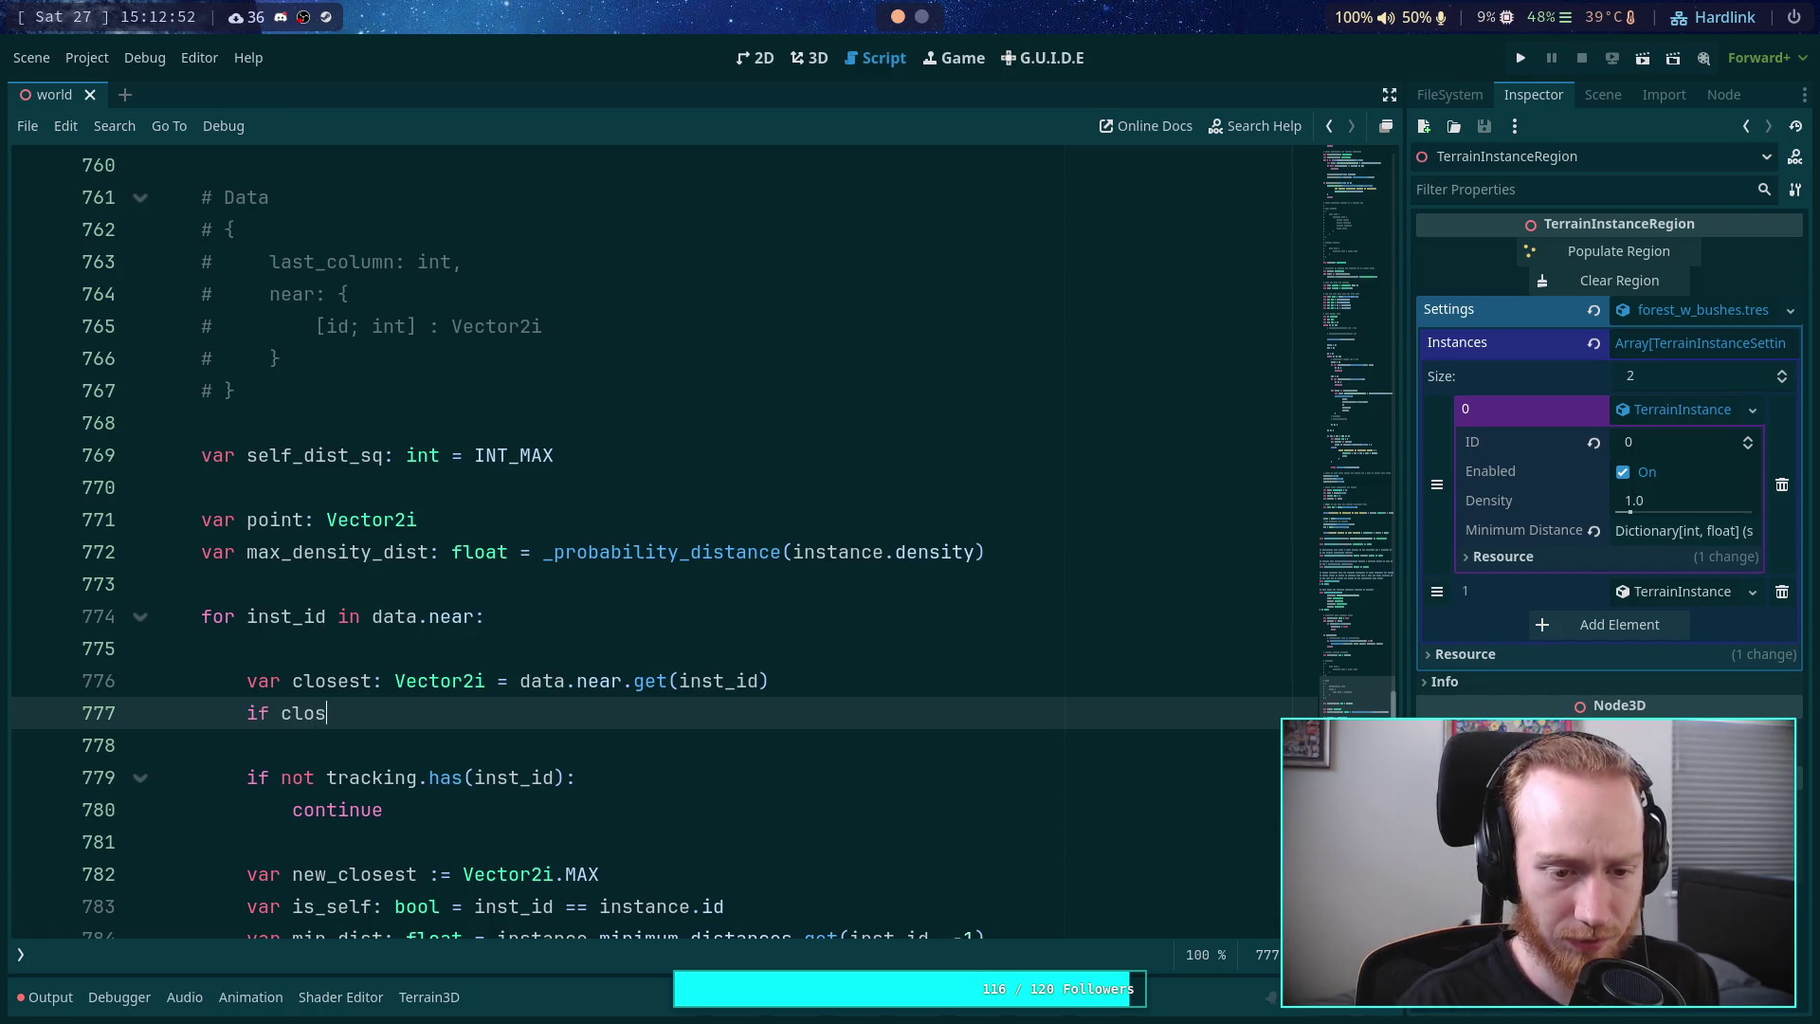
text(est != ve)
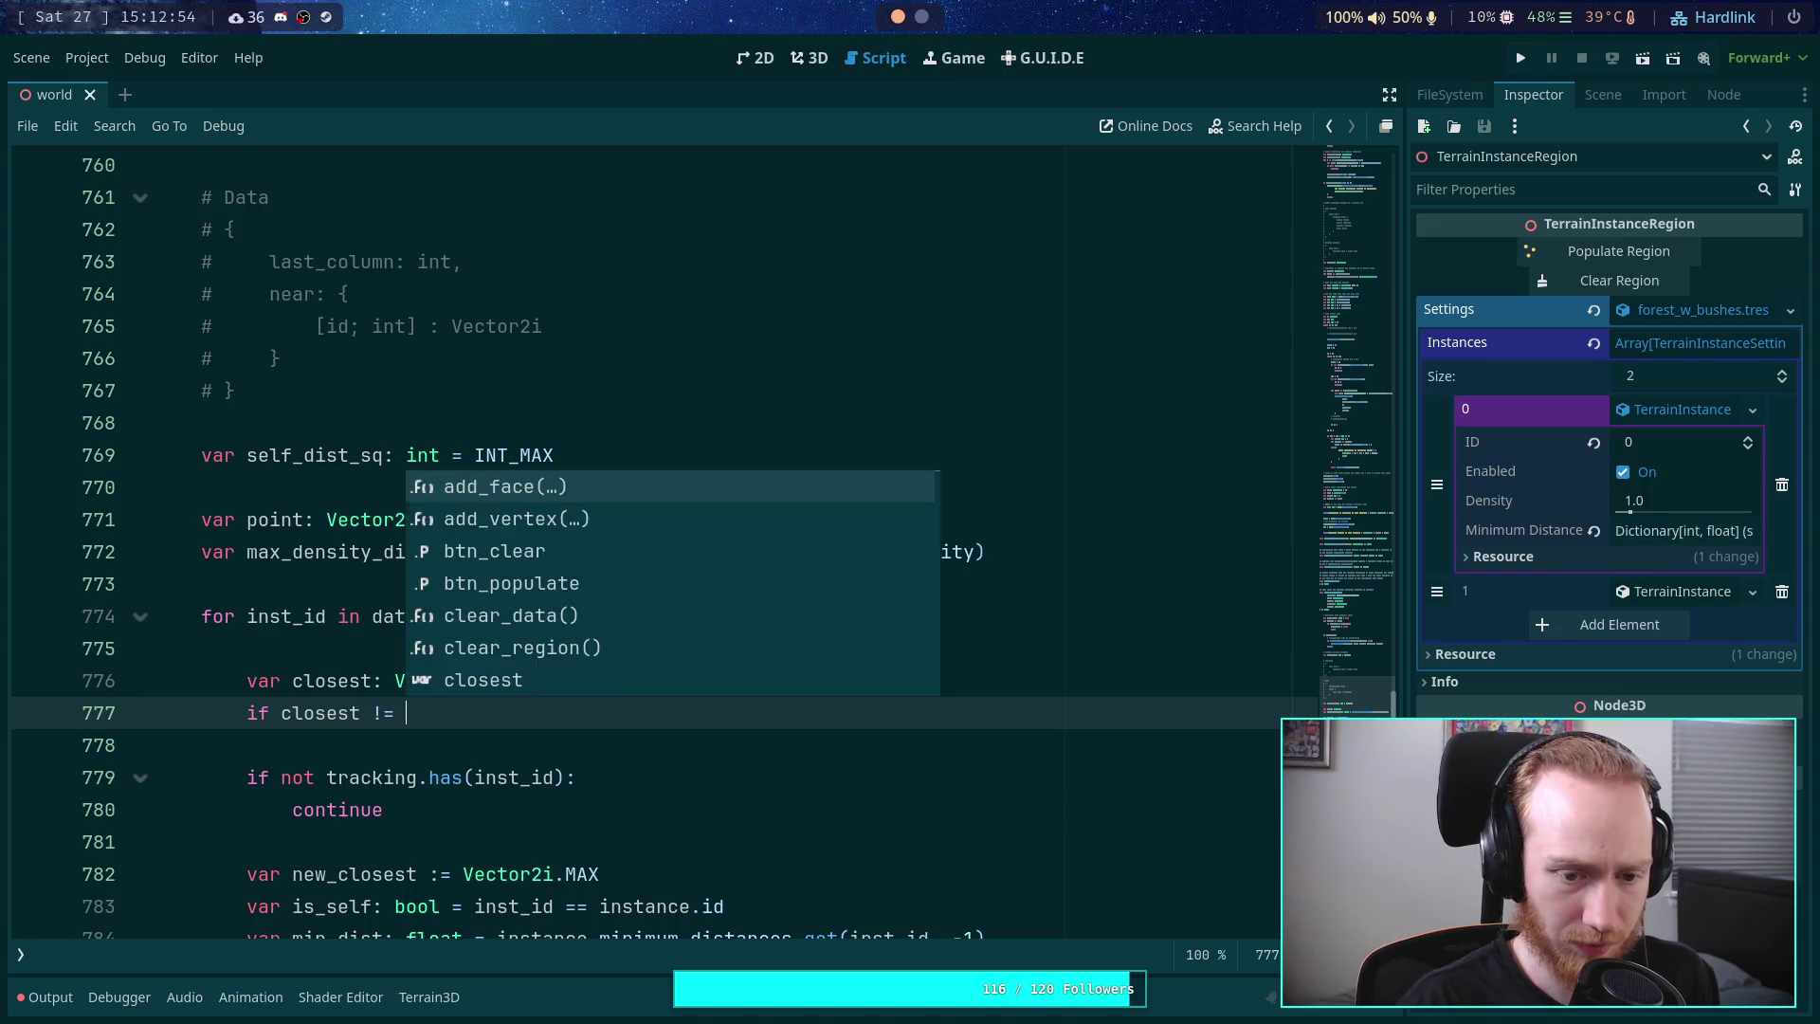
- Finish the condition as 'if closest != Vector2i.MAX:' and open its empty body
key(BackSpace)
key(BackSpace)
text(Vector23)
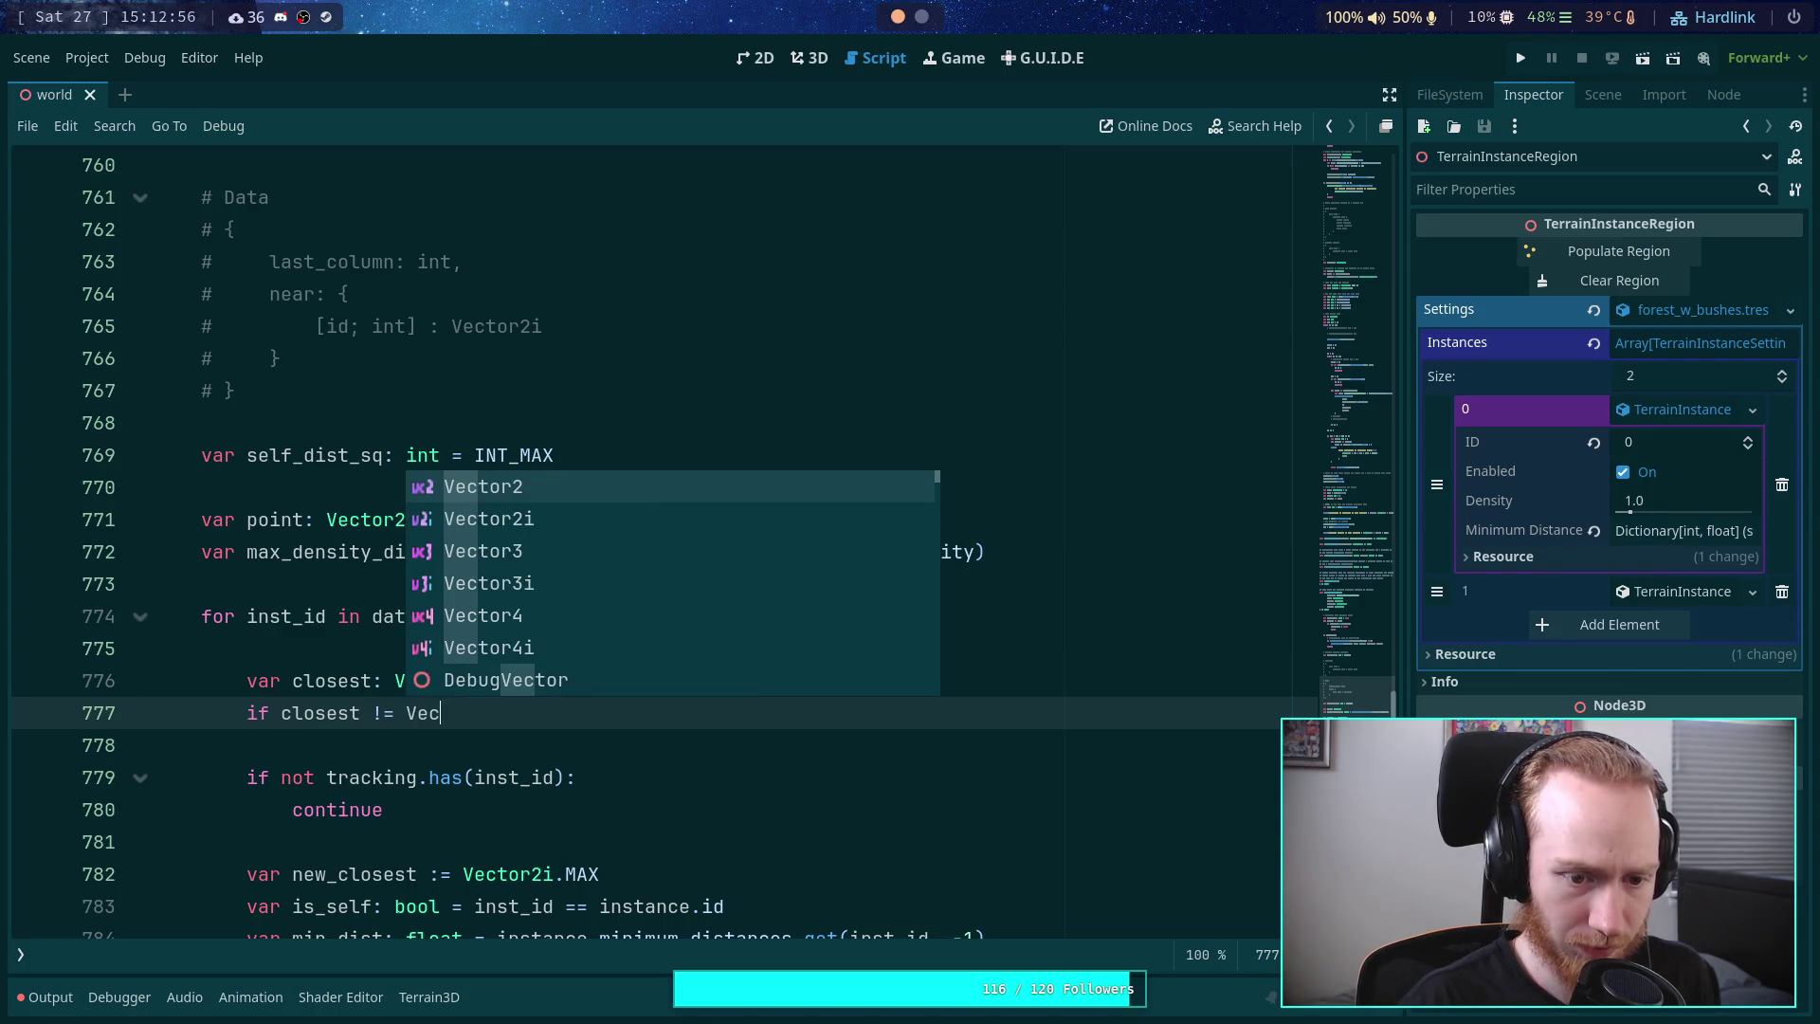
key(BackSpace)
text(i.)
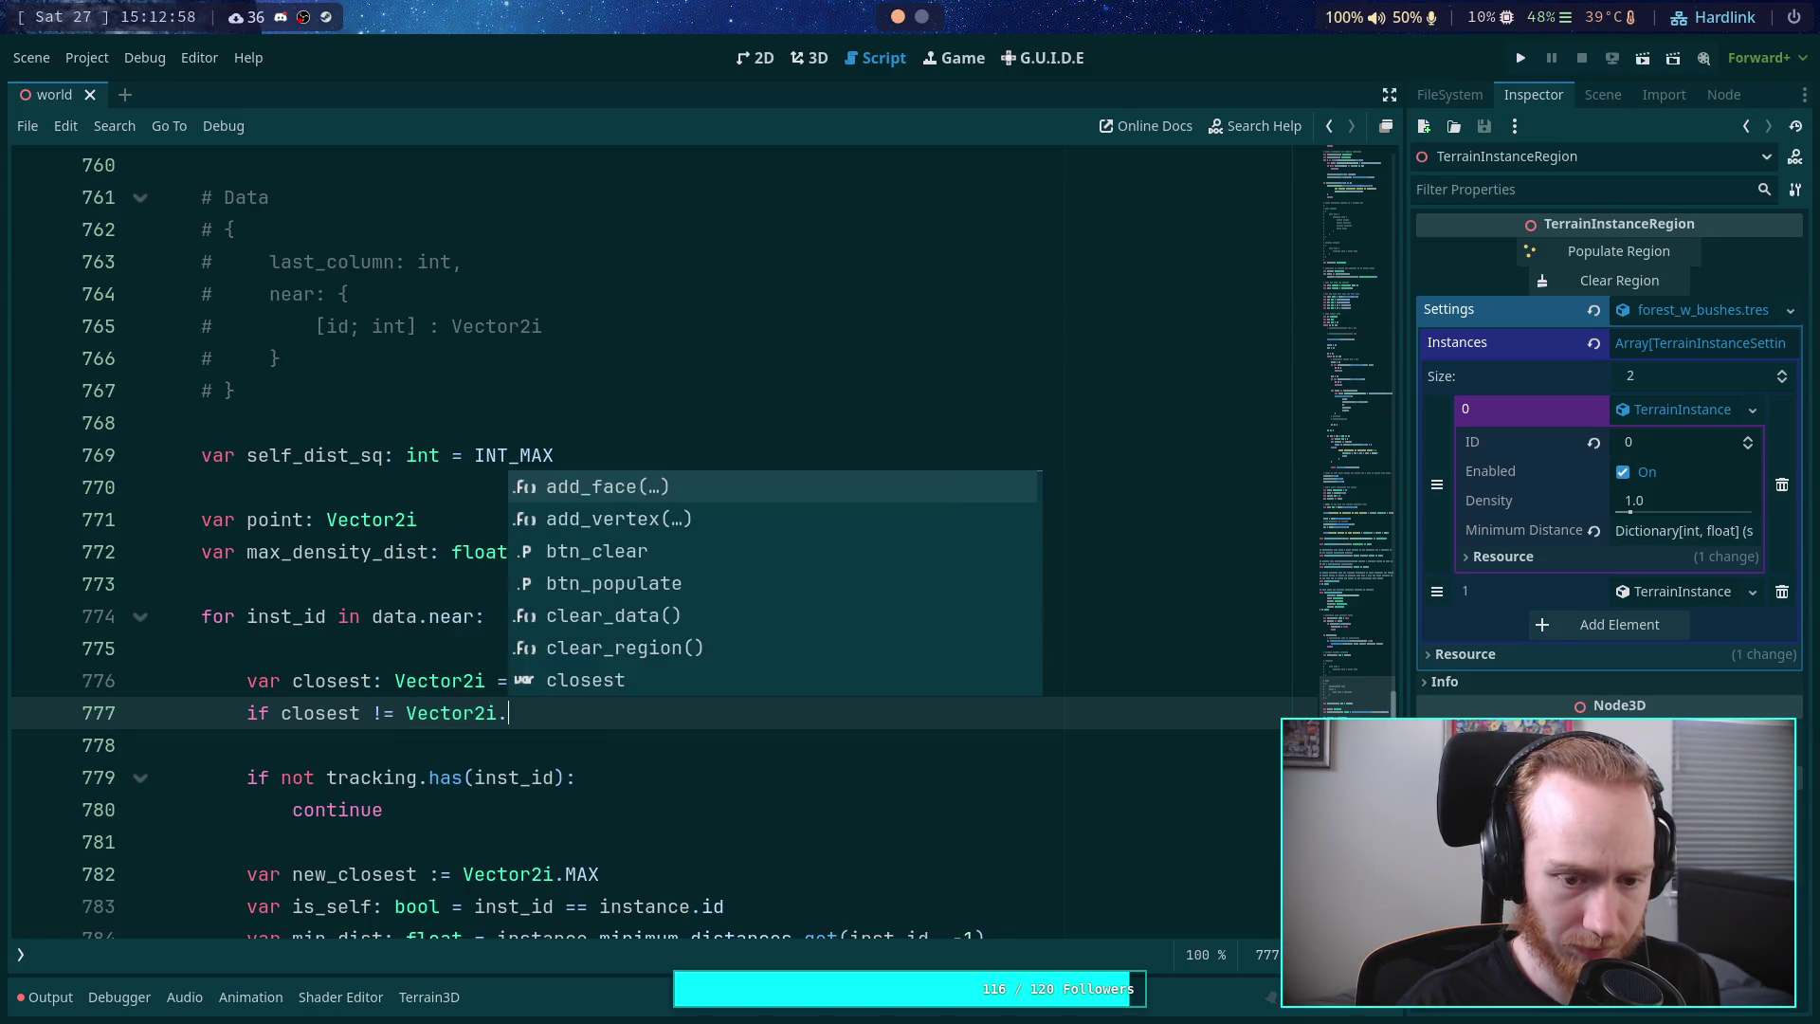
text(max)
key(Return)
text(:)
key(Return)
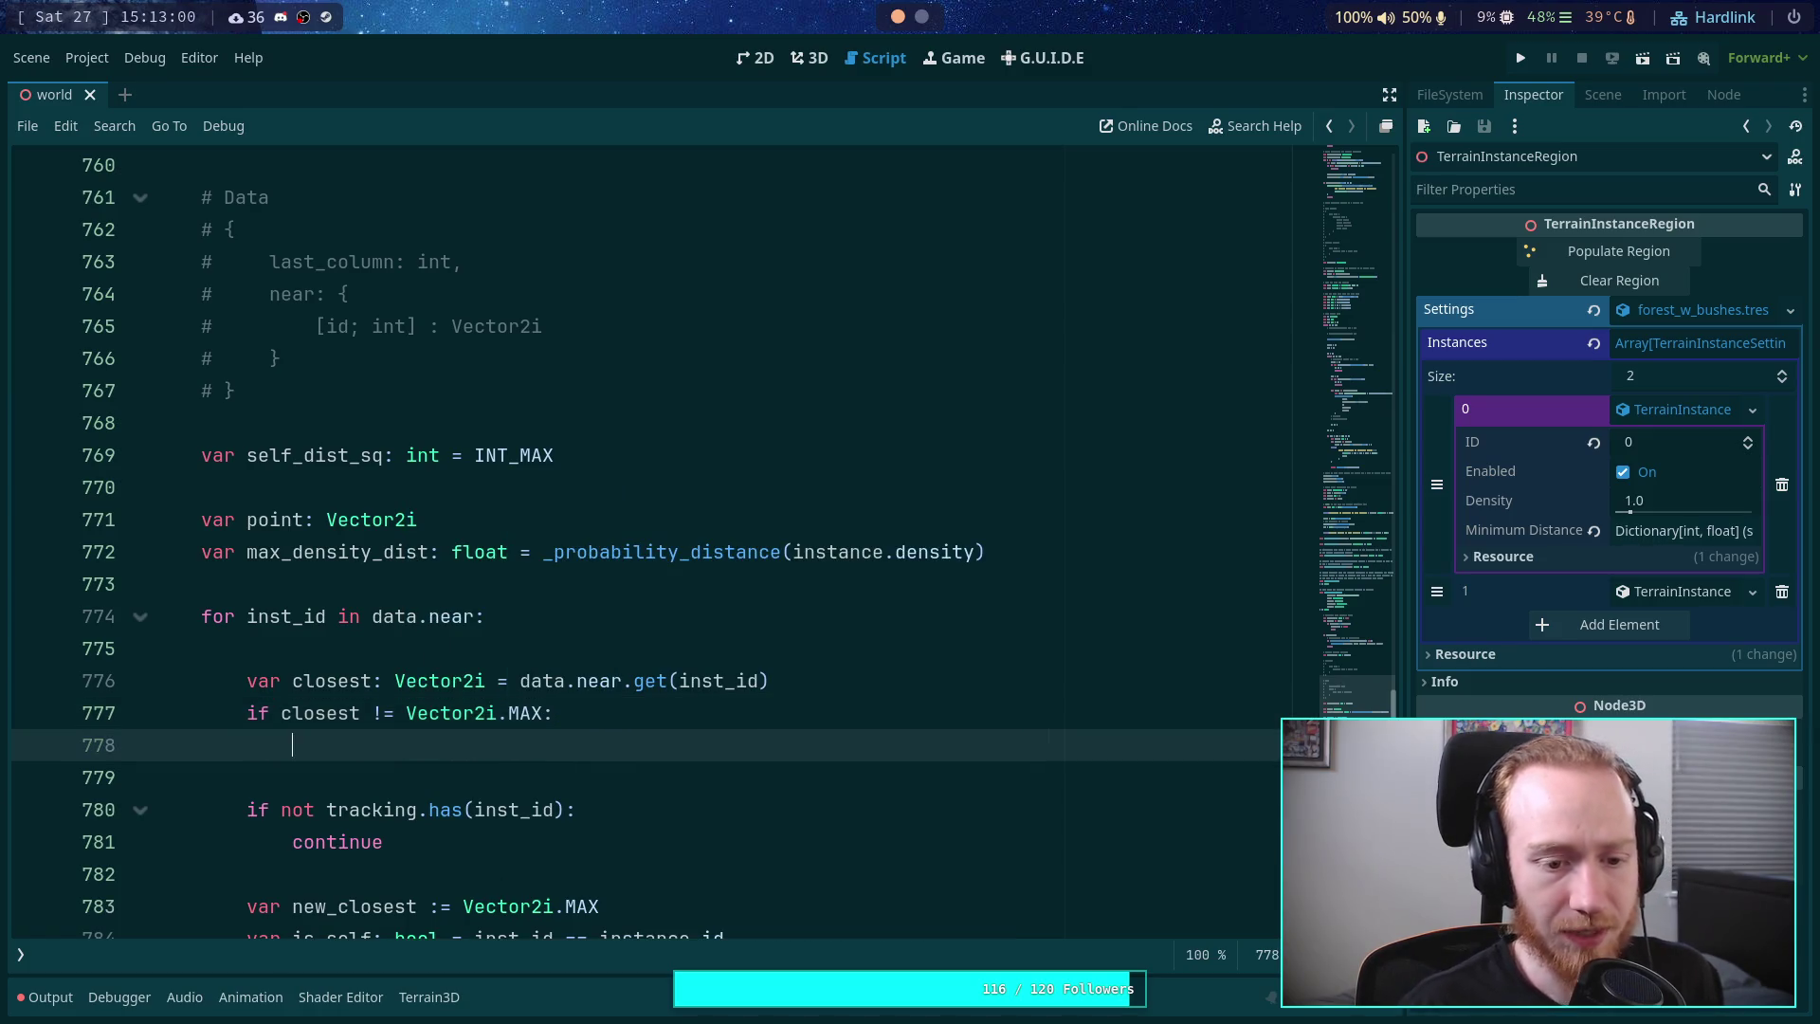
- Move the 'var min_dist' declaration up to right after the tracking check using Alt+Up
scroll(459, 636, down, 2)
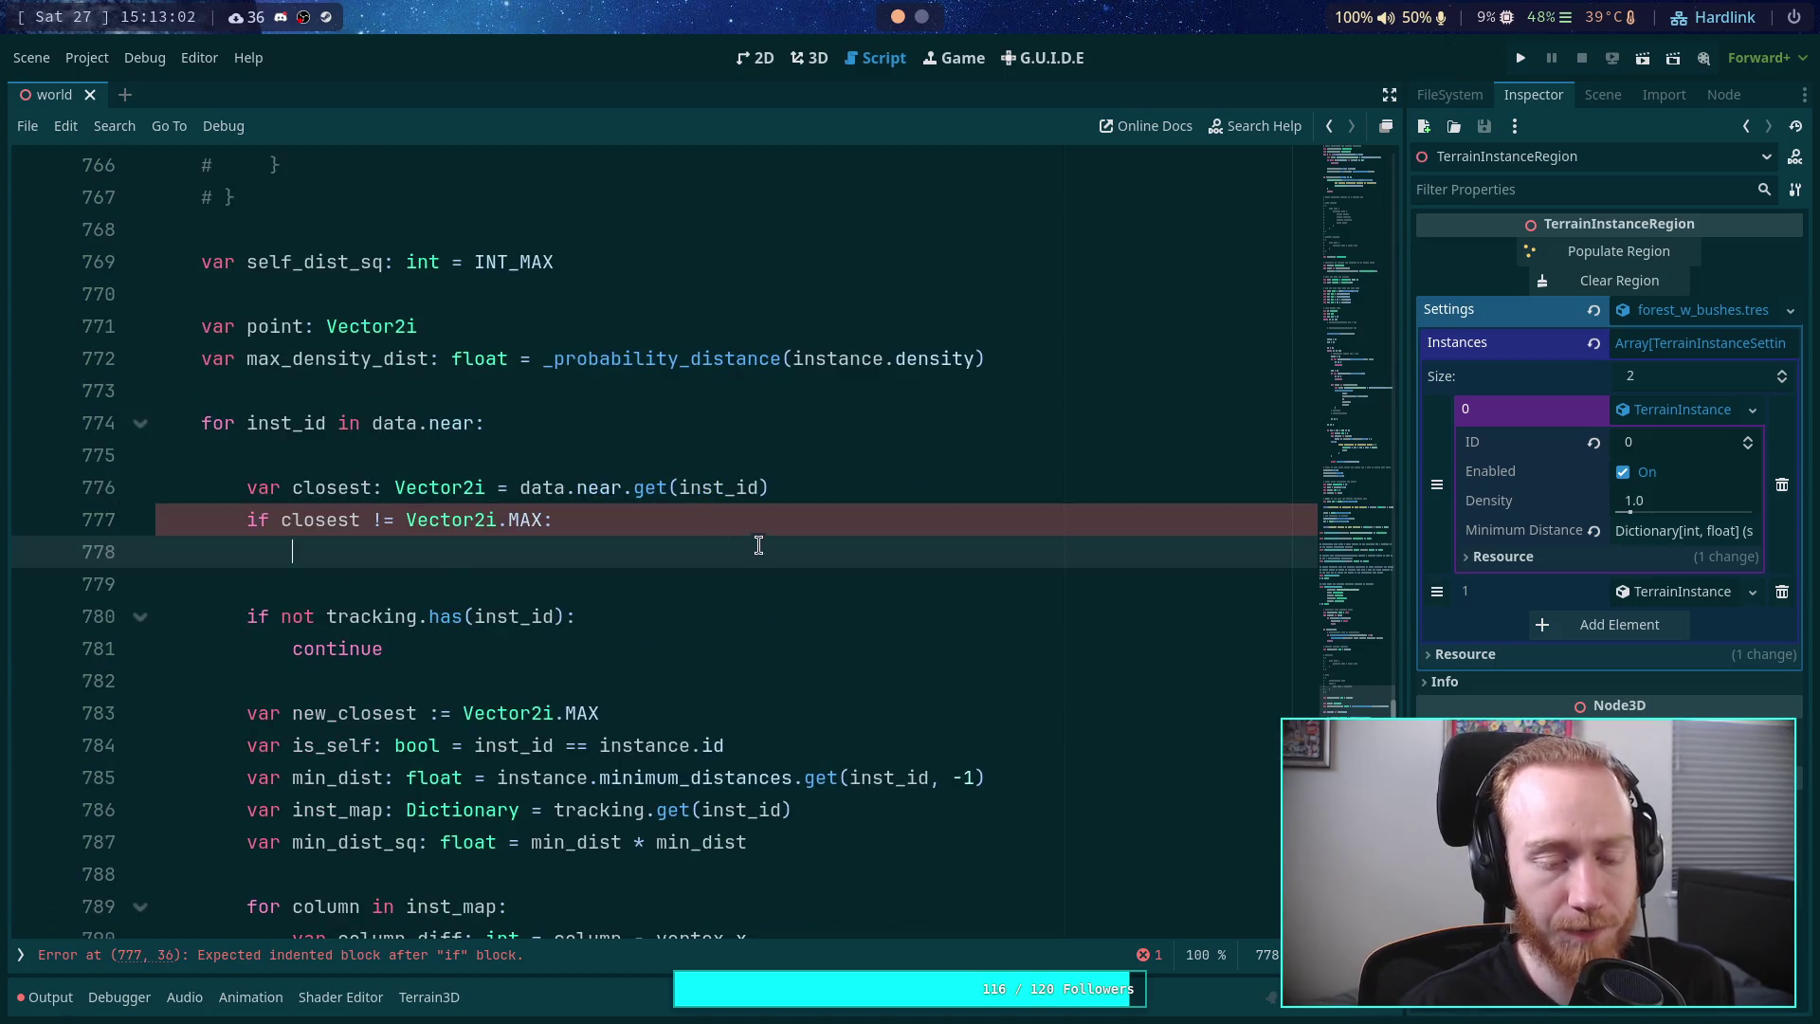
scroll(853, 681, up, 1)
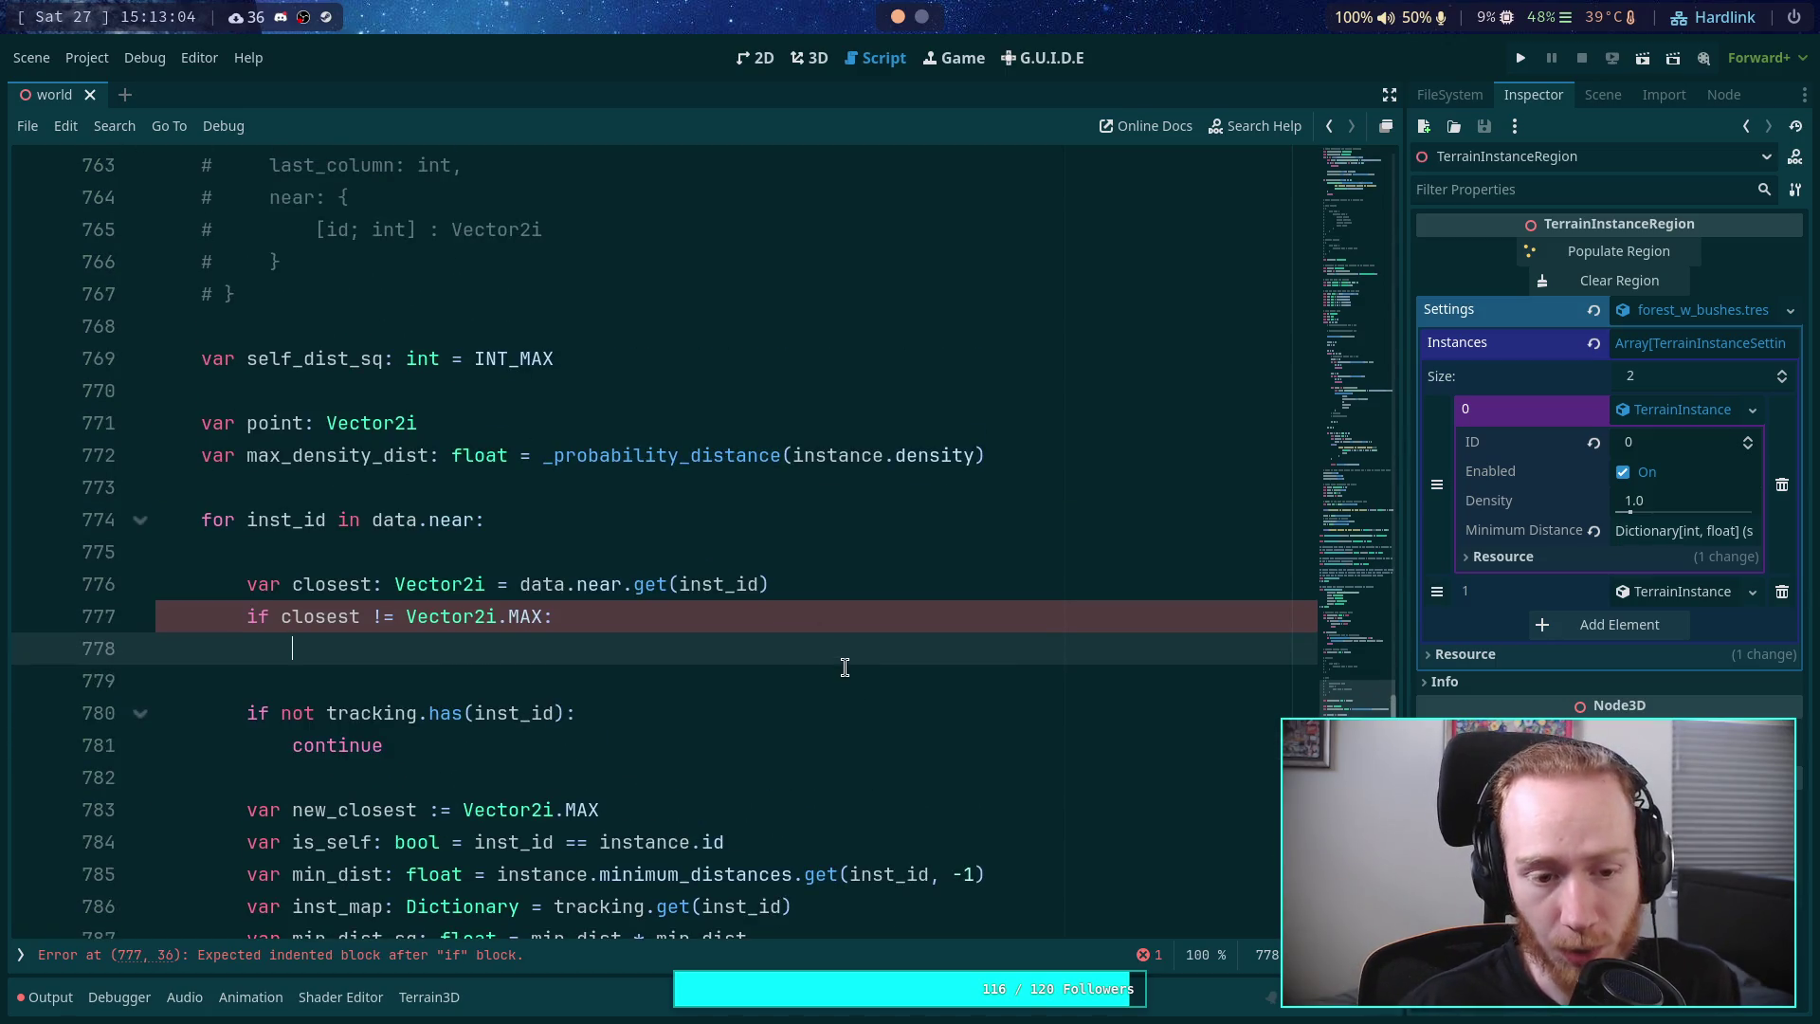
scroll(846, 668, up, 1)
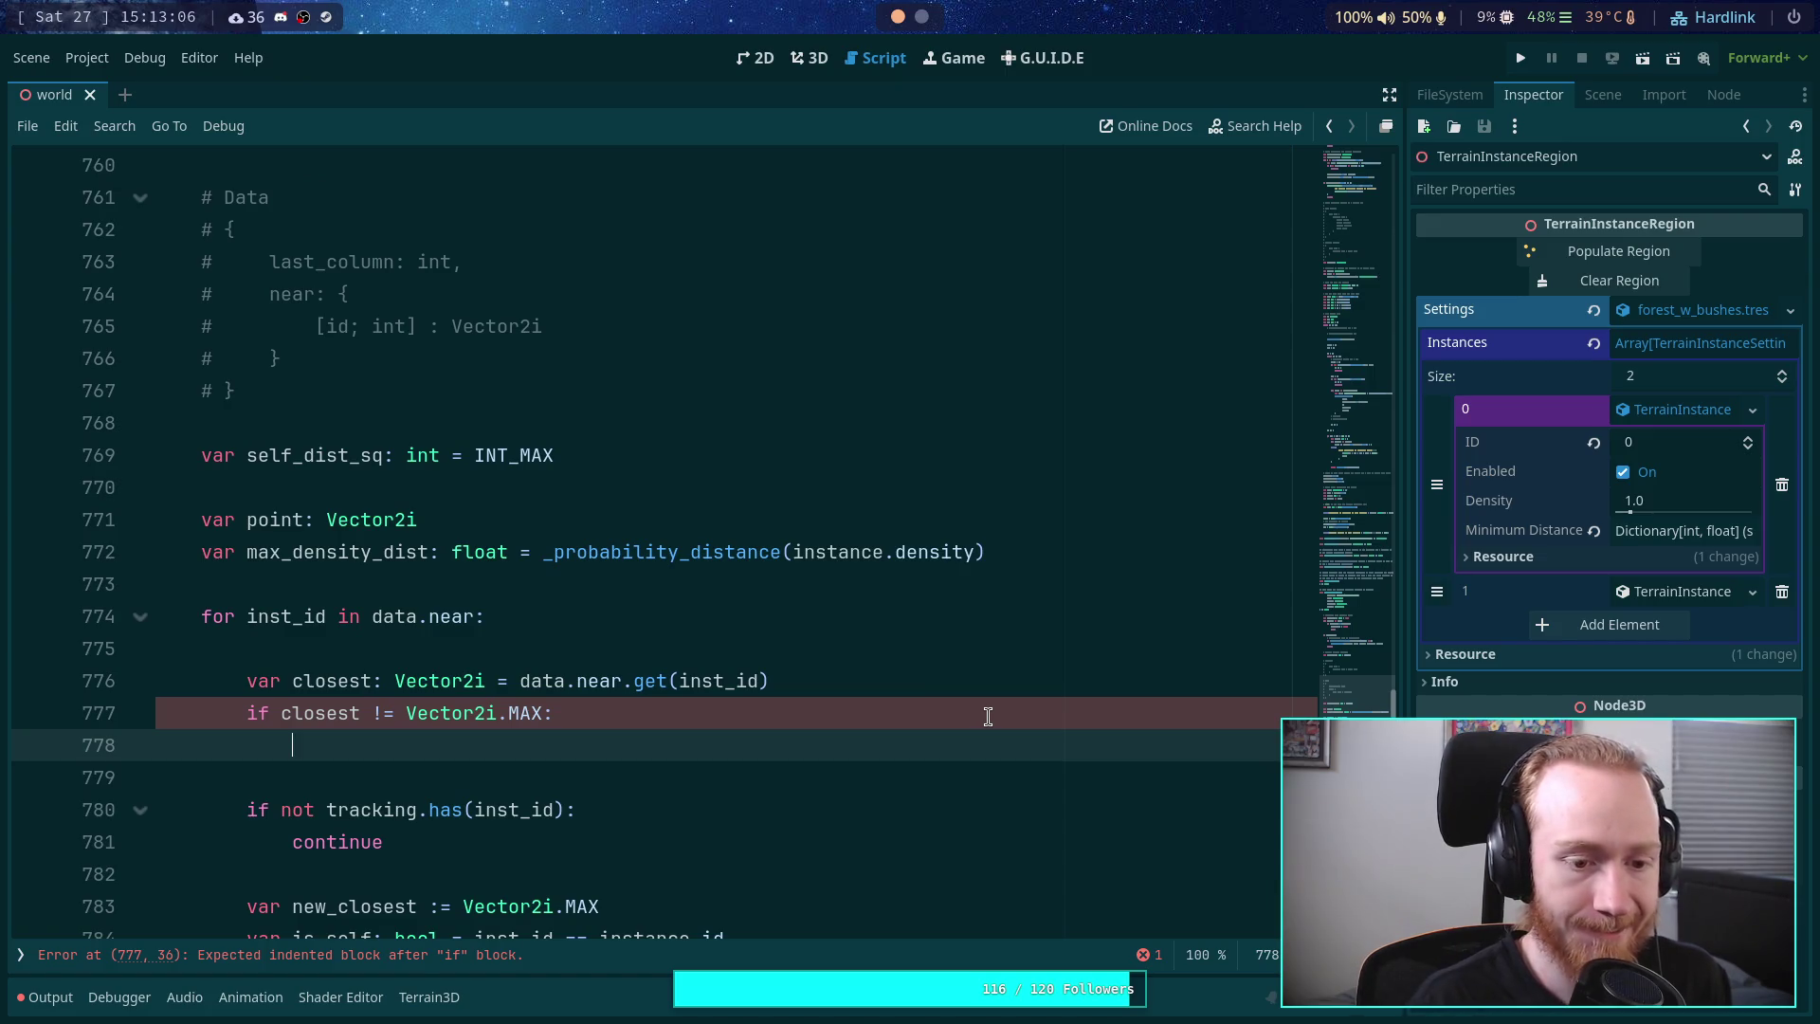
scroll(986, 711, down, 4)
click(589, 584)
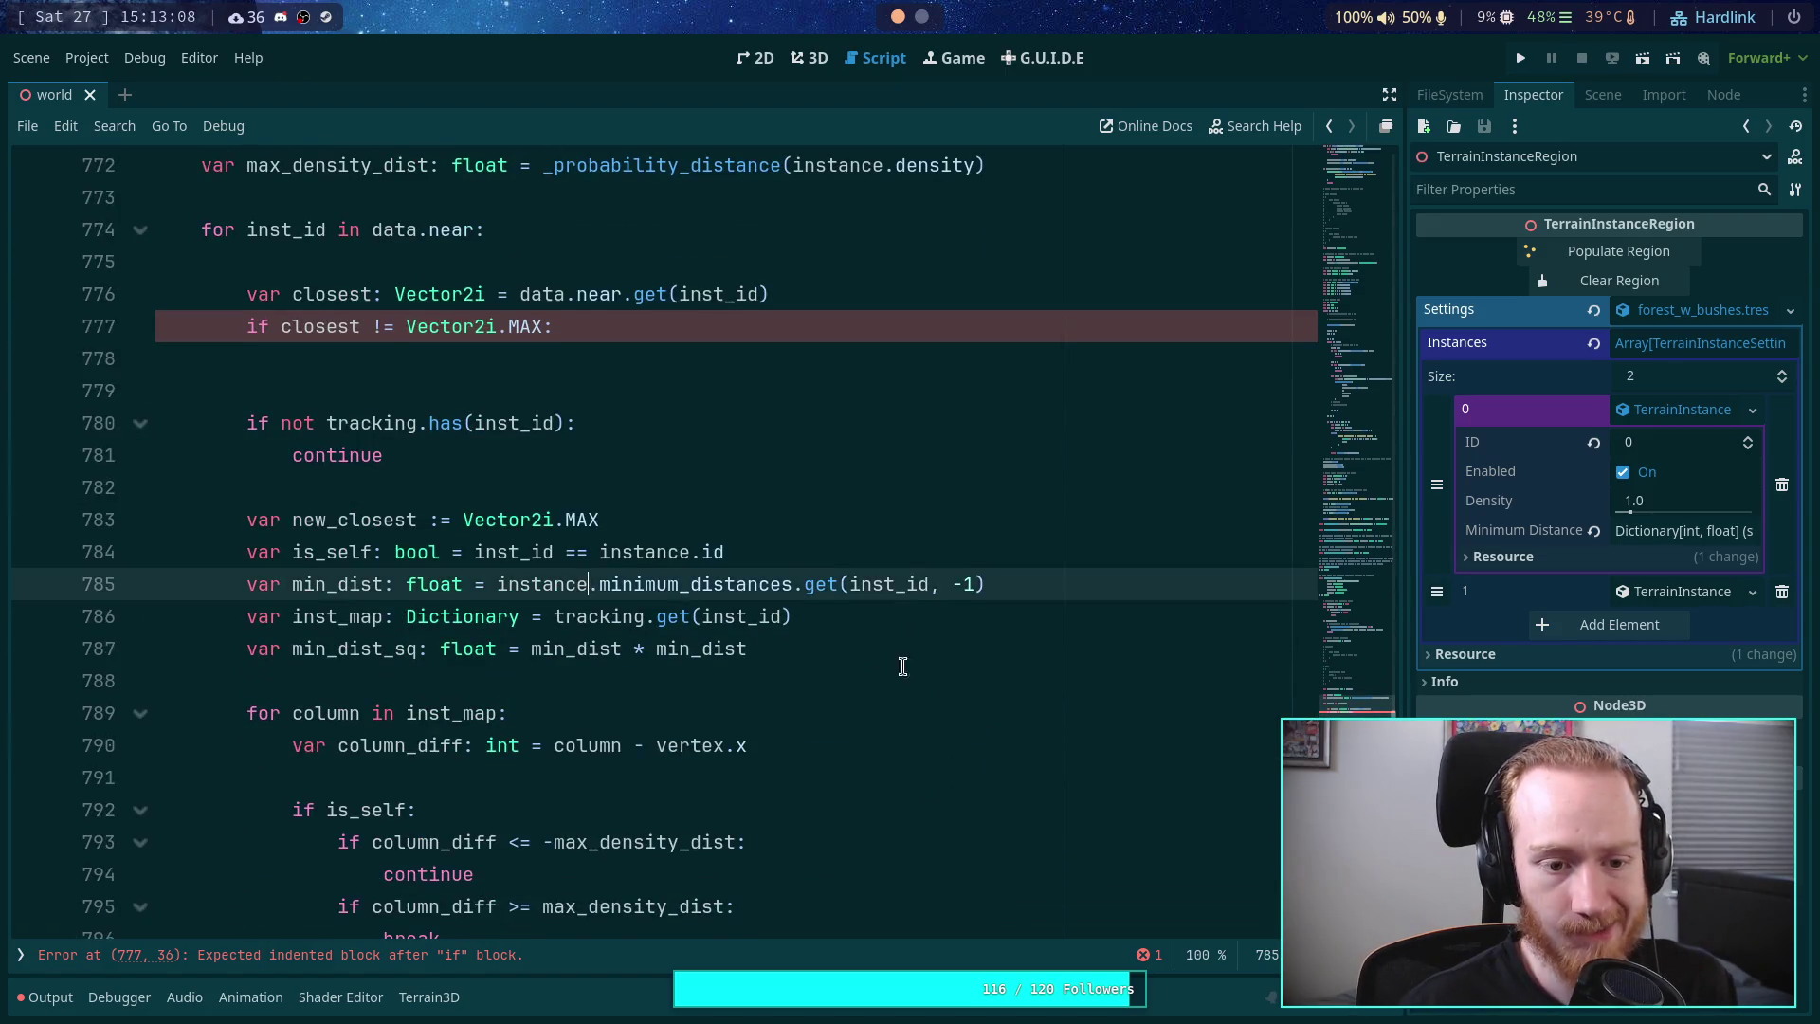
scroll(1009, 753, up, 1)
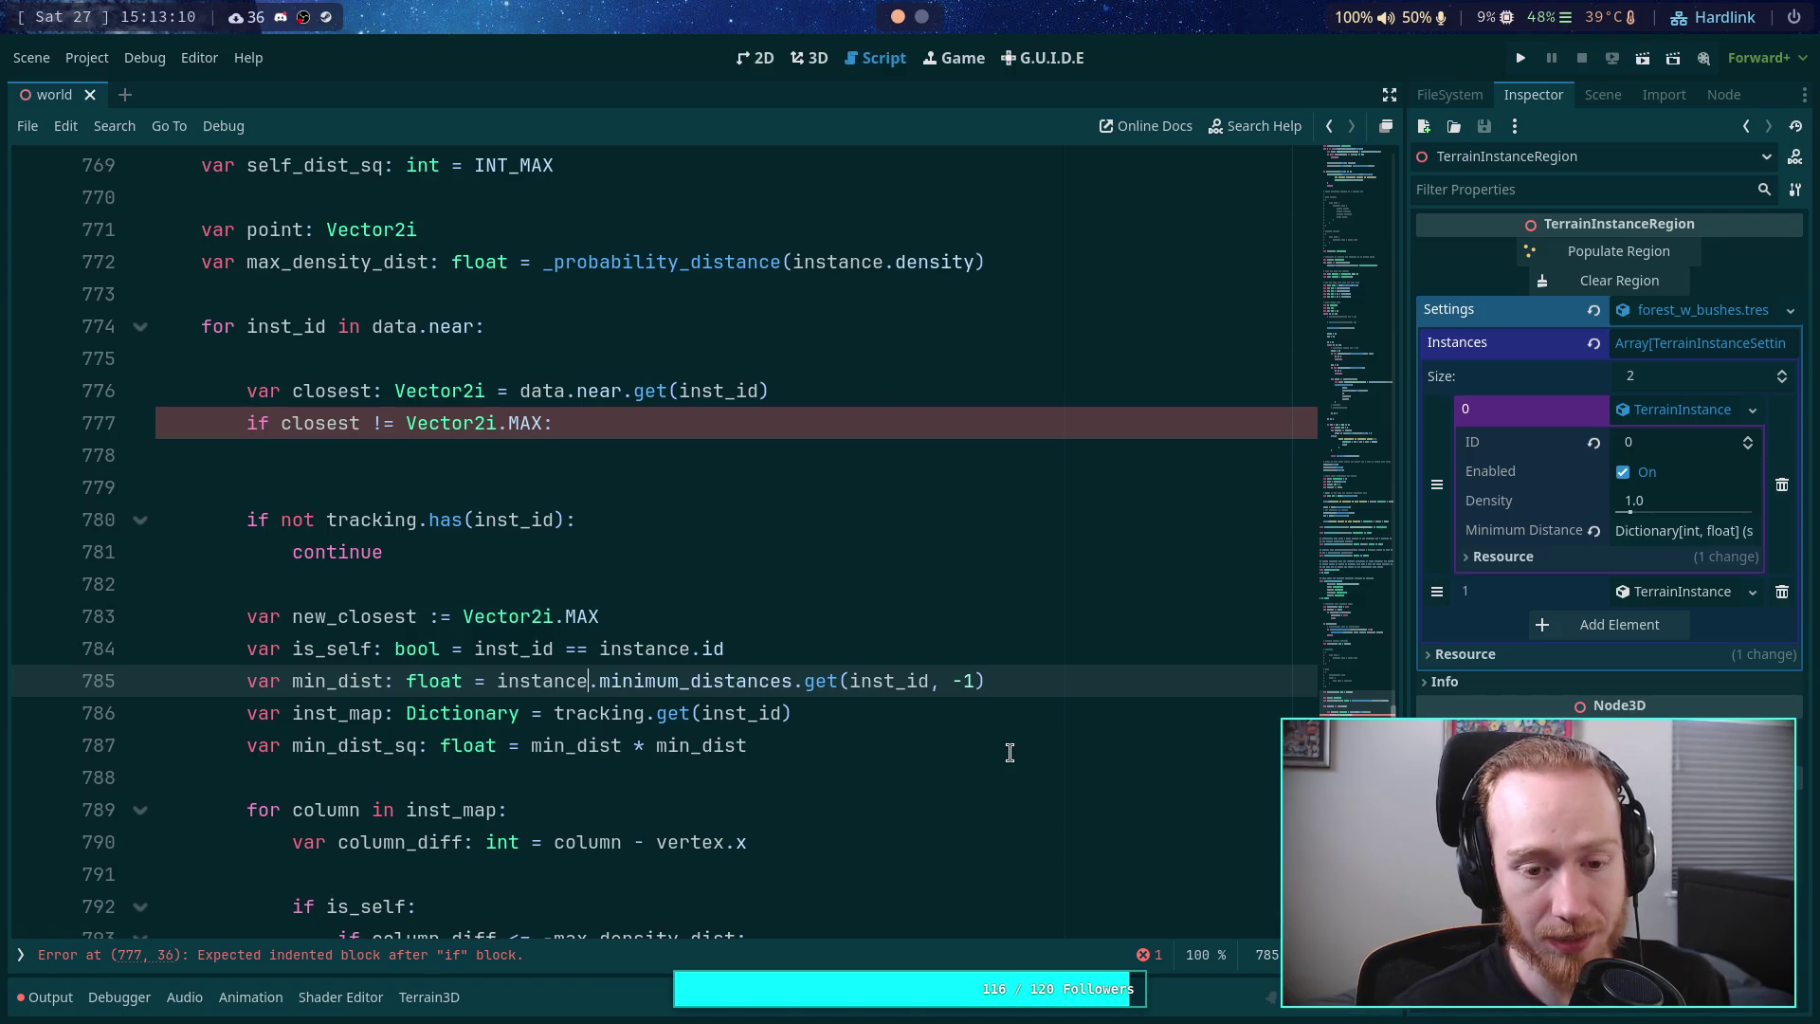
key(alt+Up)
key(alt+Up)
key(alt+Up)
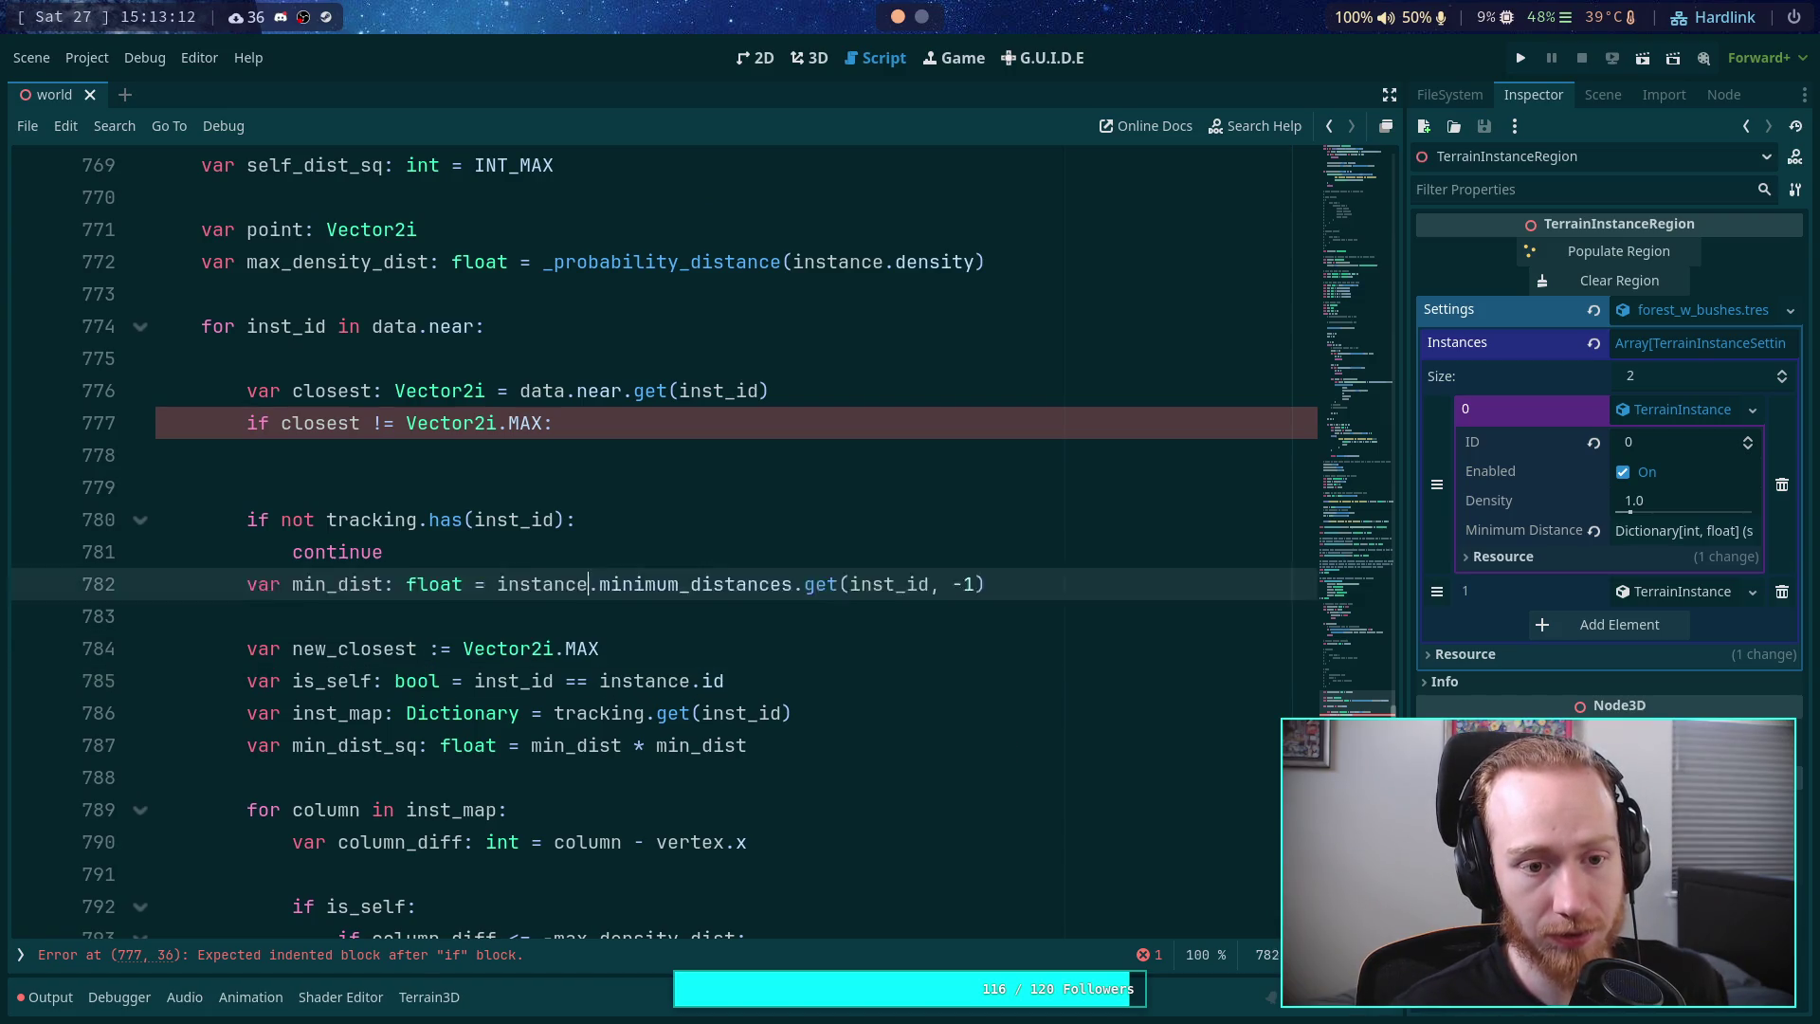
- Move min_dist_sq directly under min_dist at the loop start, with a blank line after them
key(End)
key(Return)
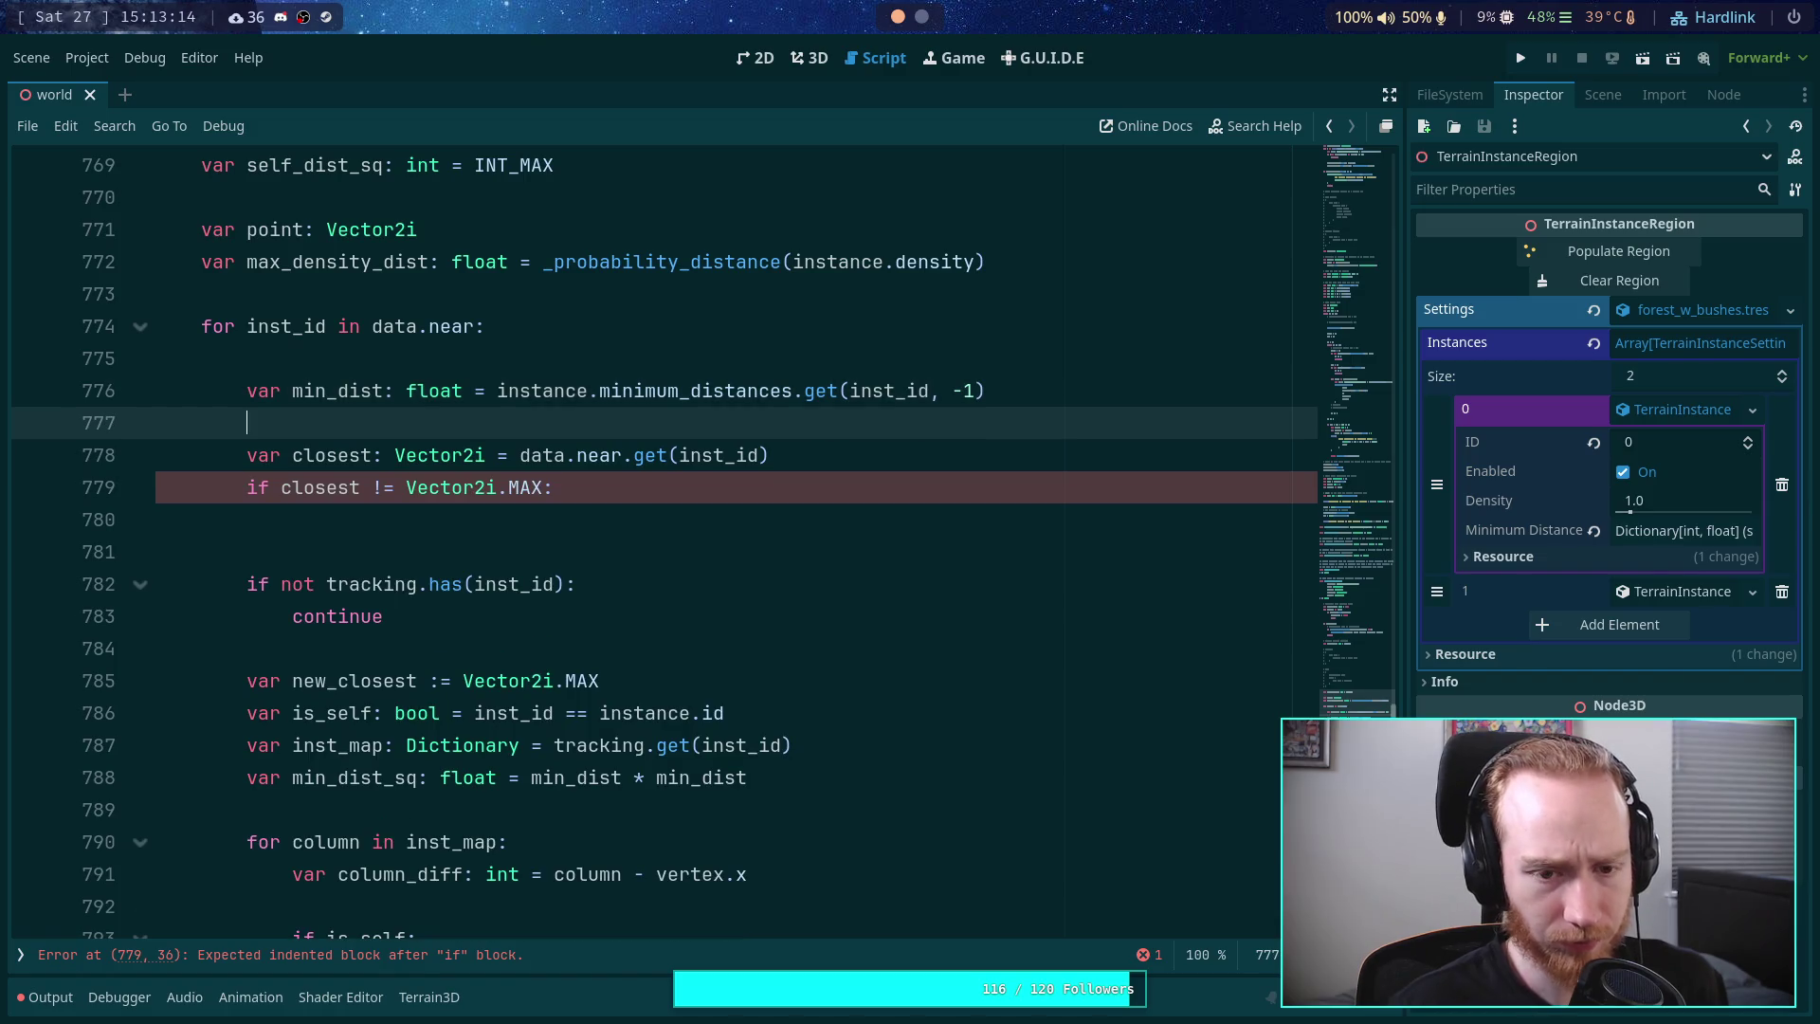
key(Down)
key(Down)
key(Down)
key(Down)
key(Down)
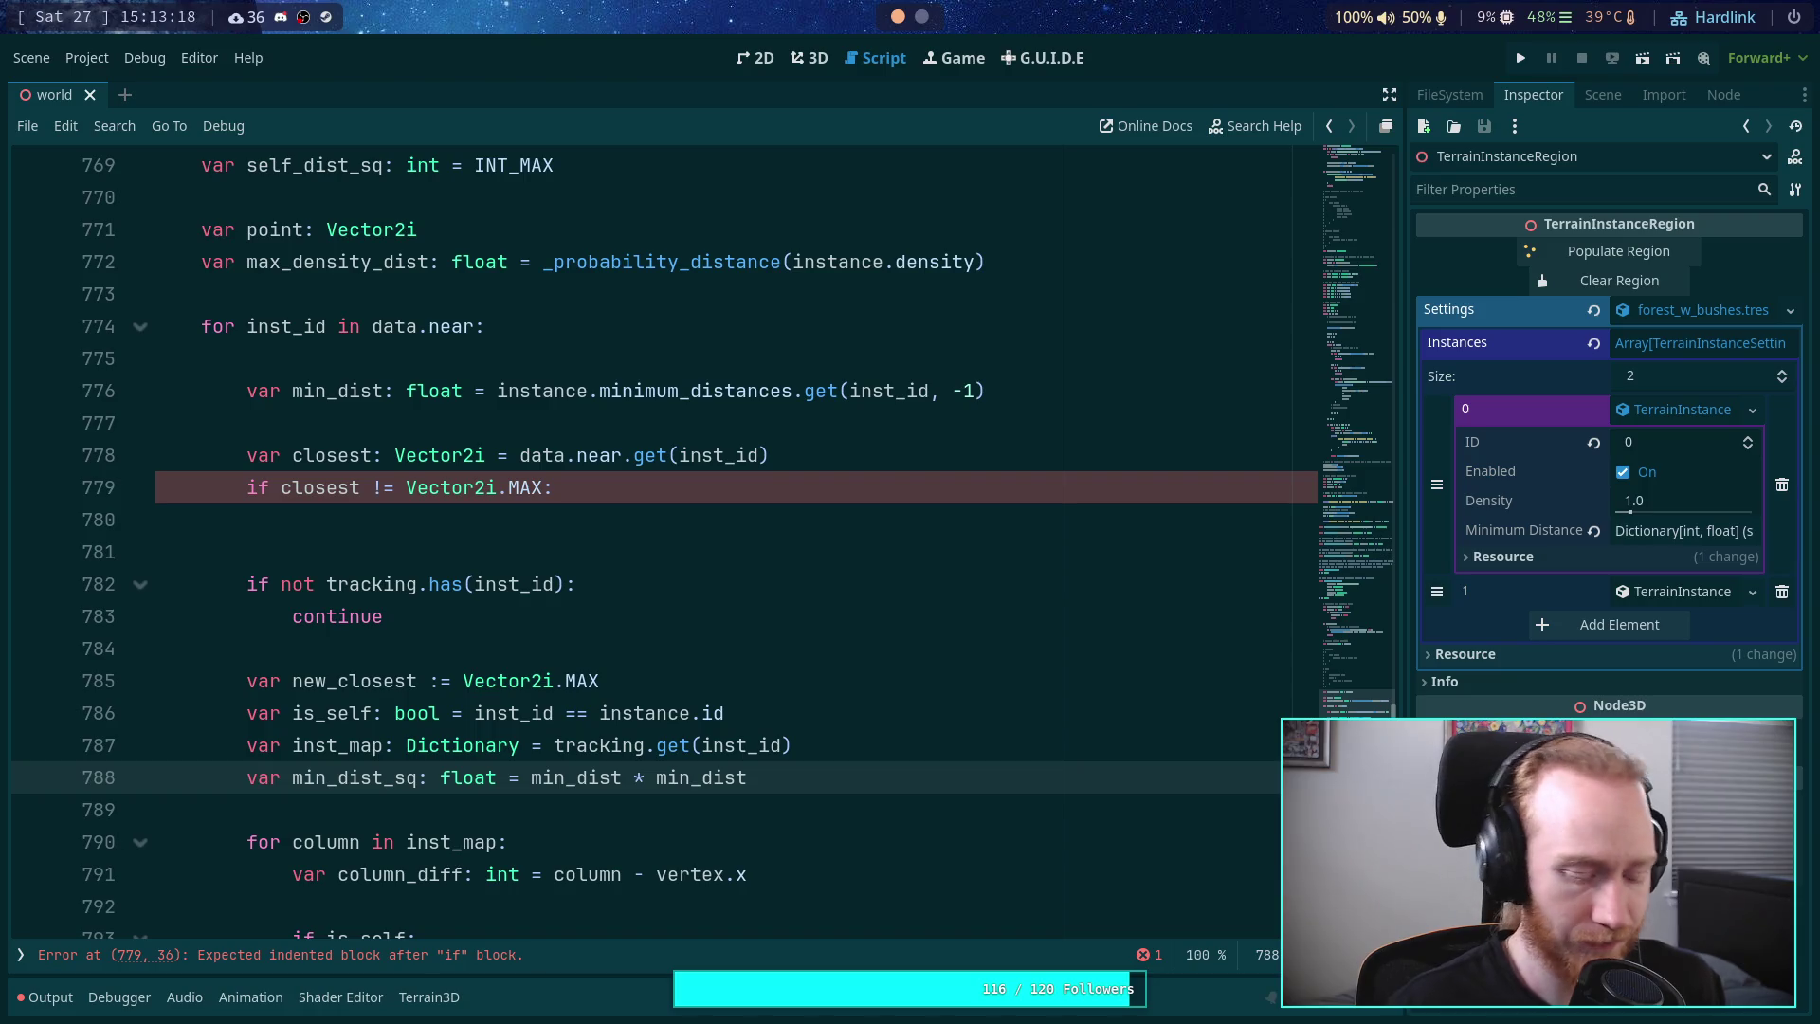
key(alt+Up)
key(alt+Up)
key(alt+Up)
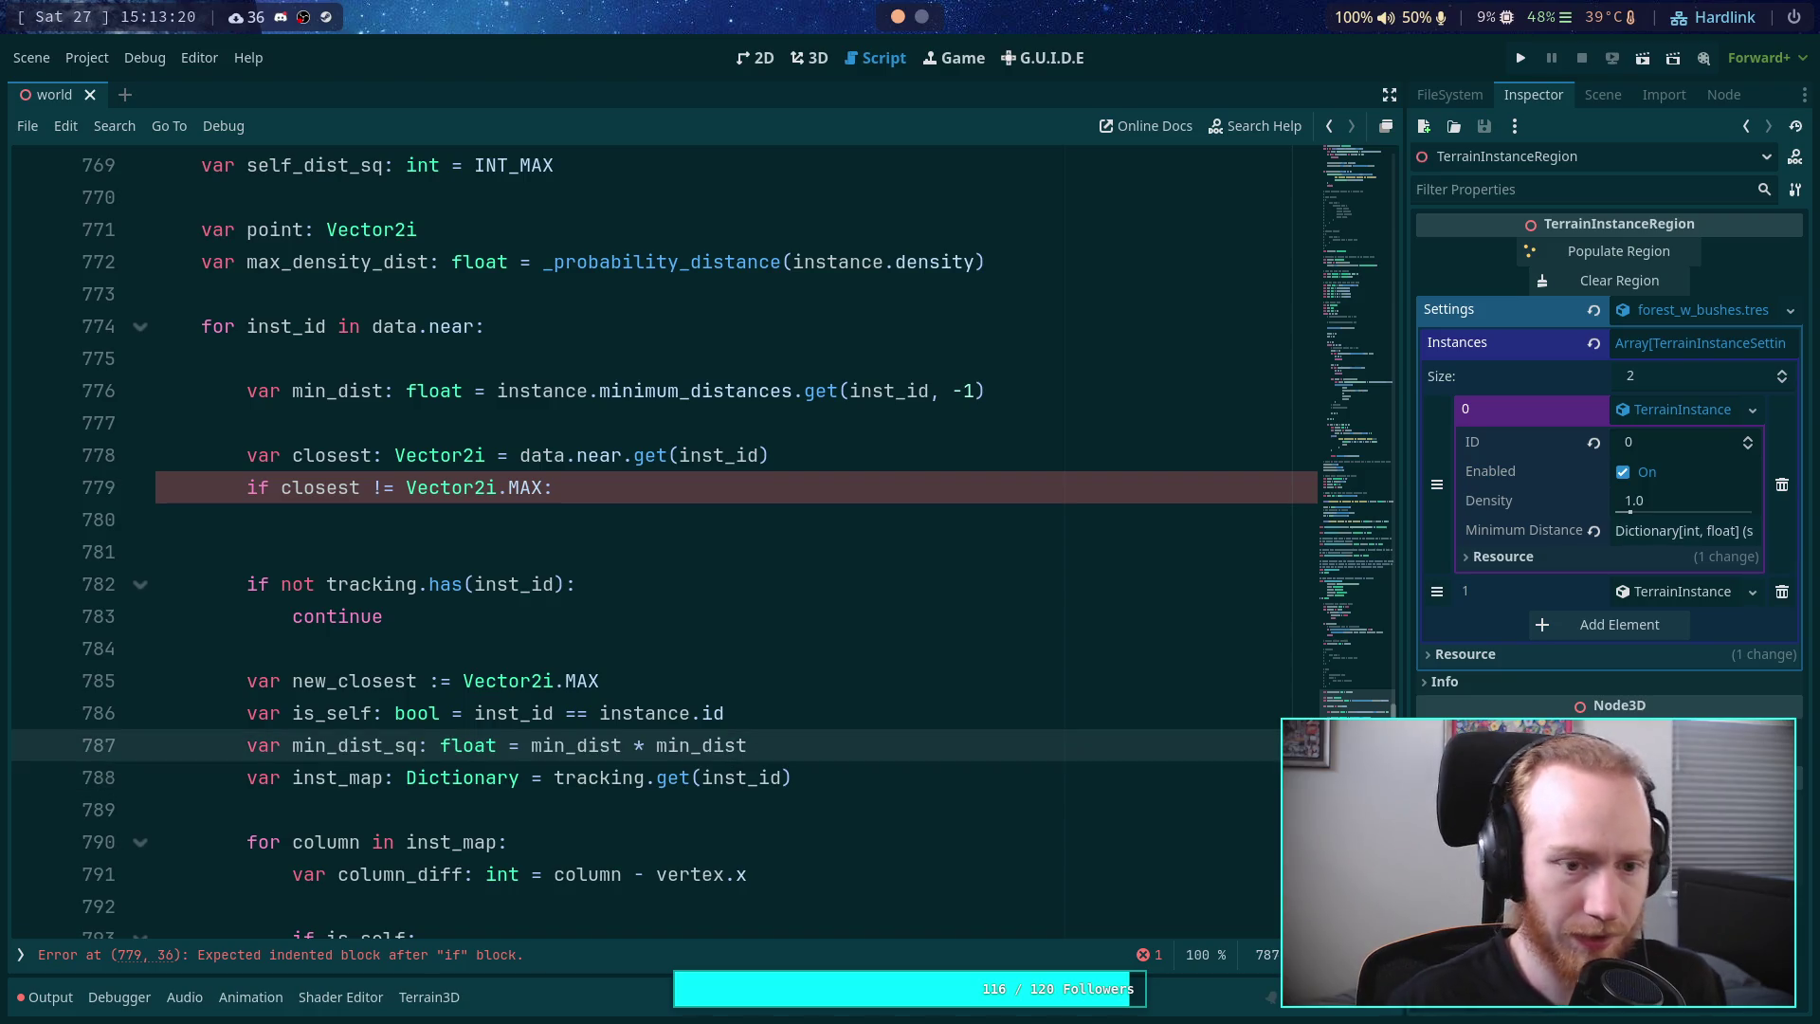
key(Down)
key(Down)
key(Down)
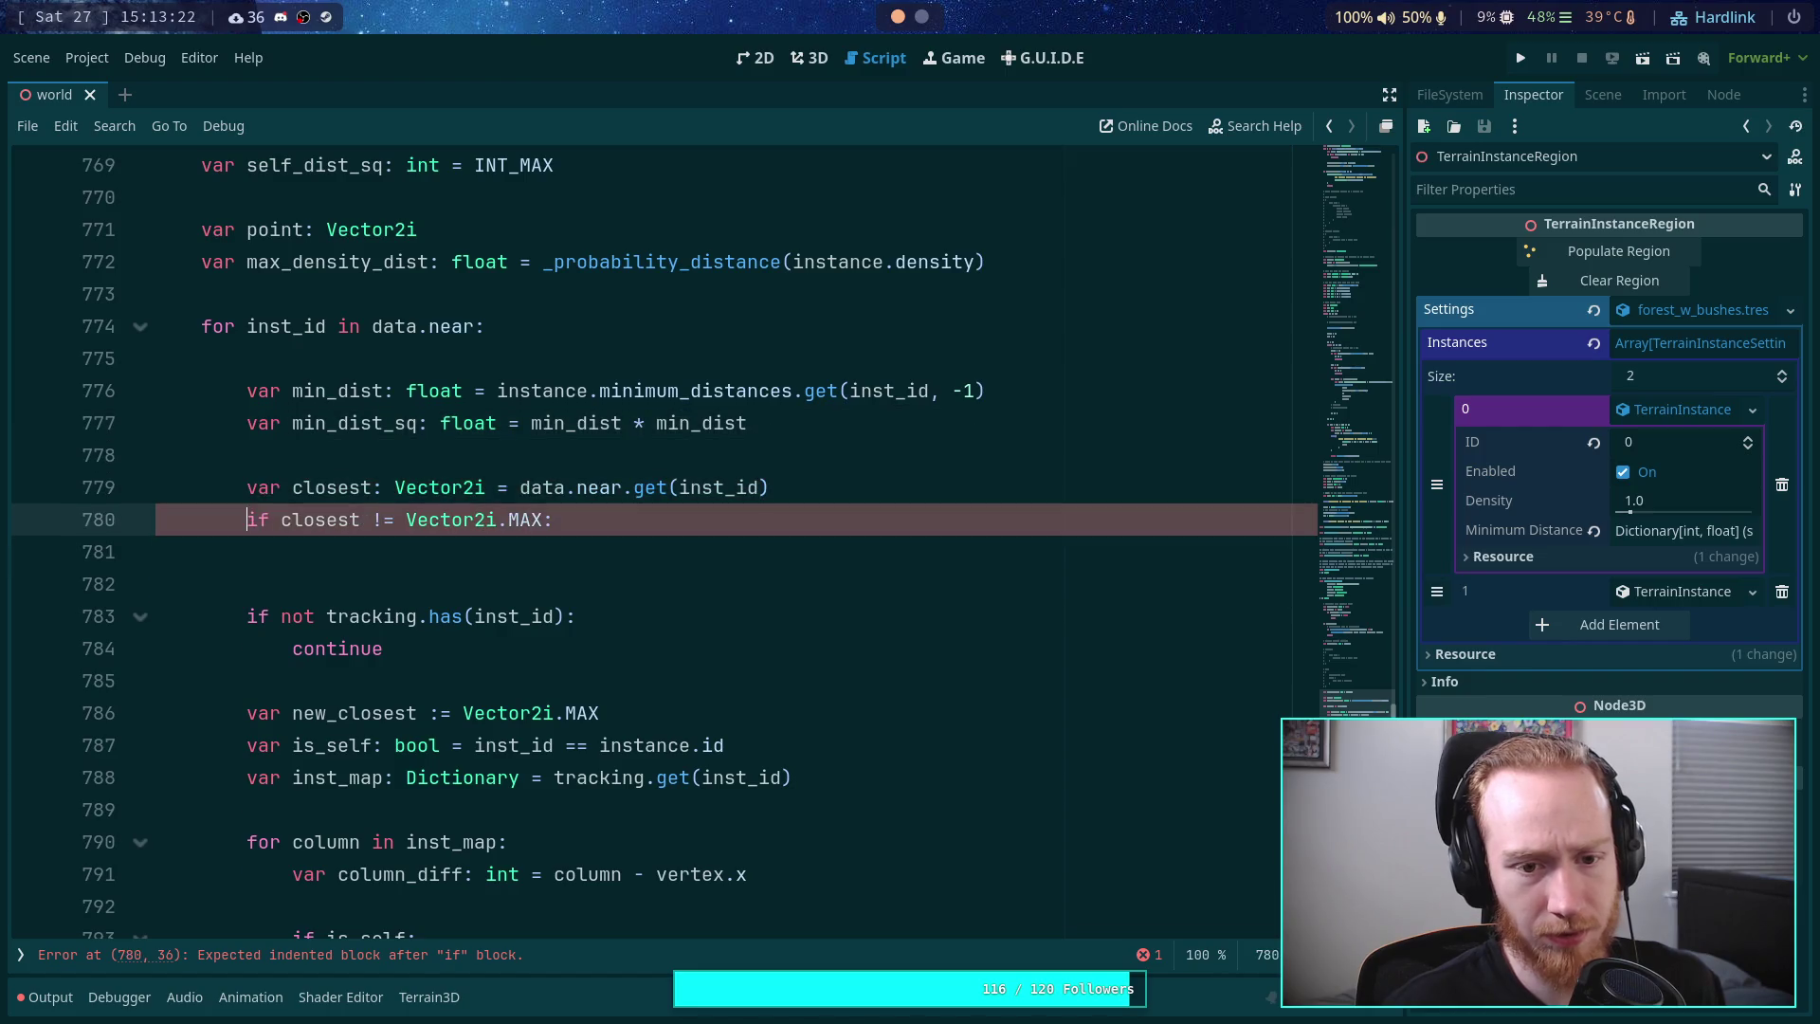
key(Down)
key(Up)
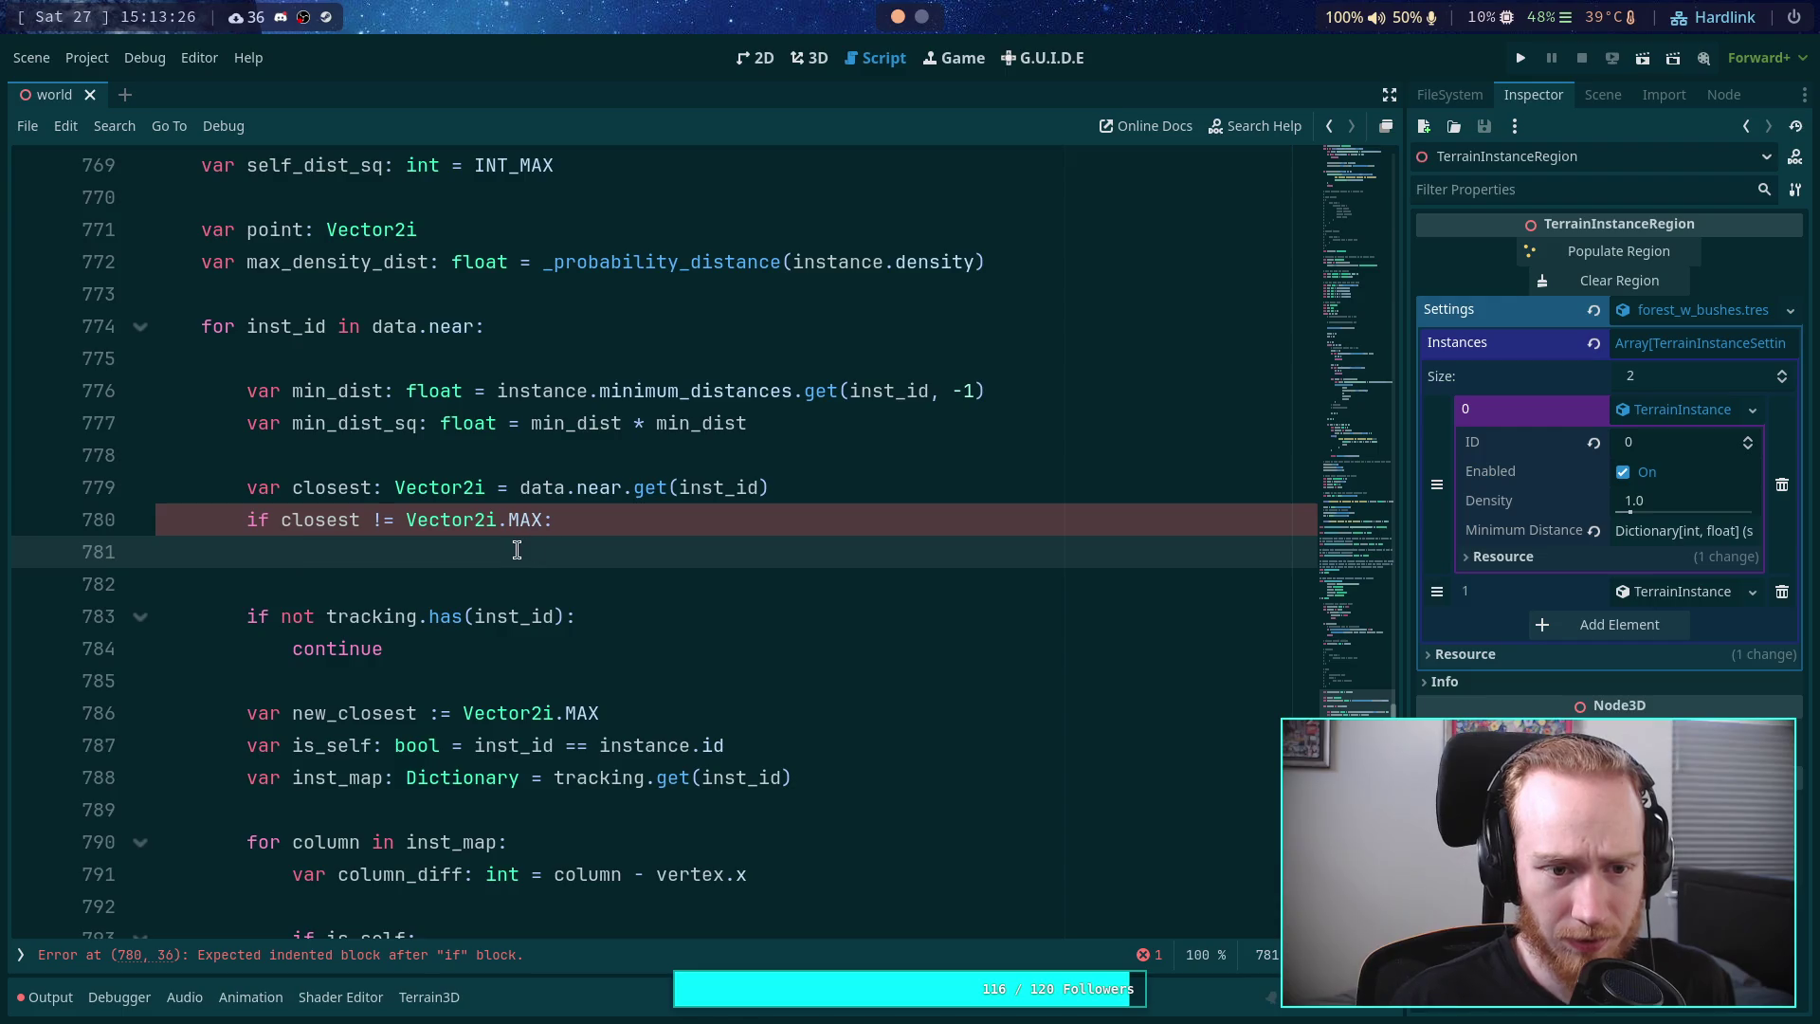
- Type 'if min_dist > 0:' on the empty line under the 'if closest' check
click(269, 520)
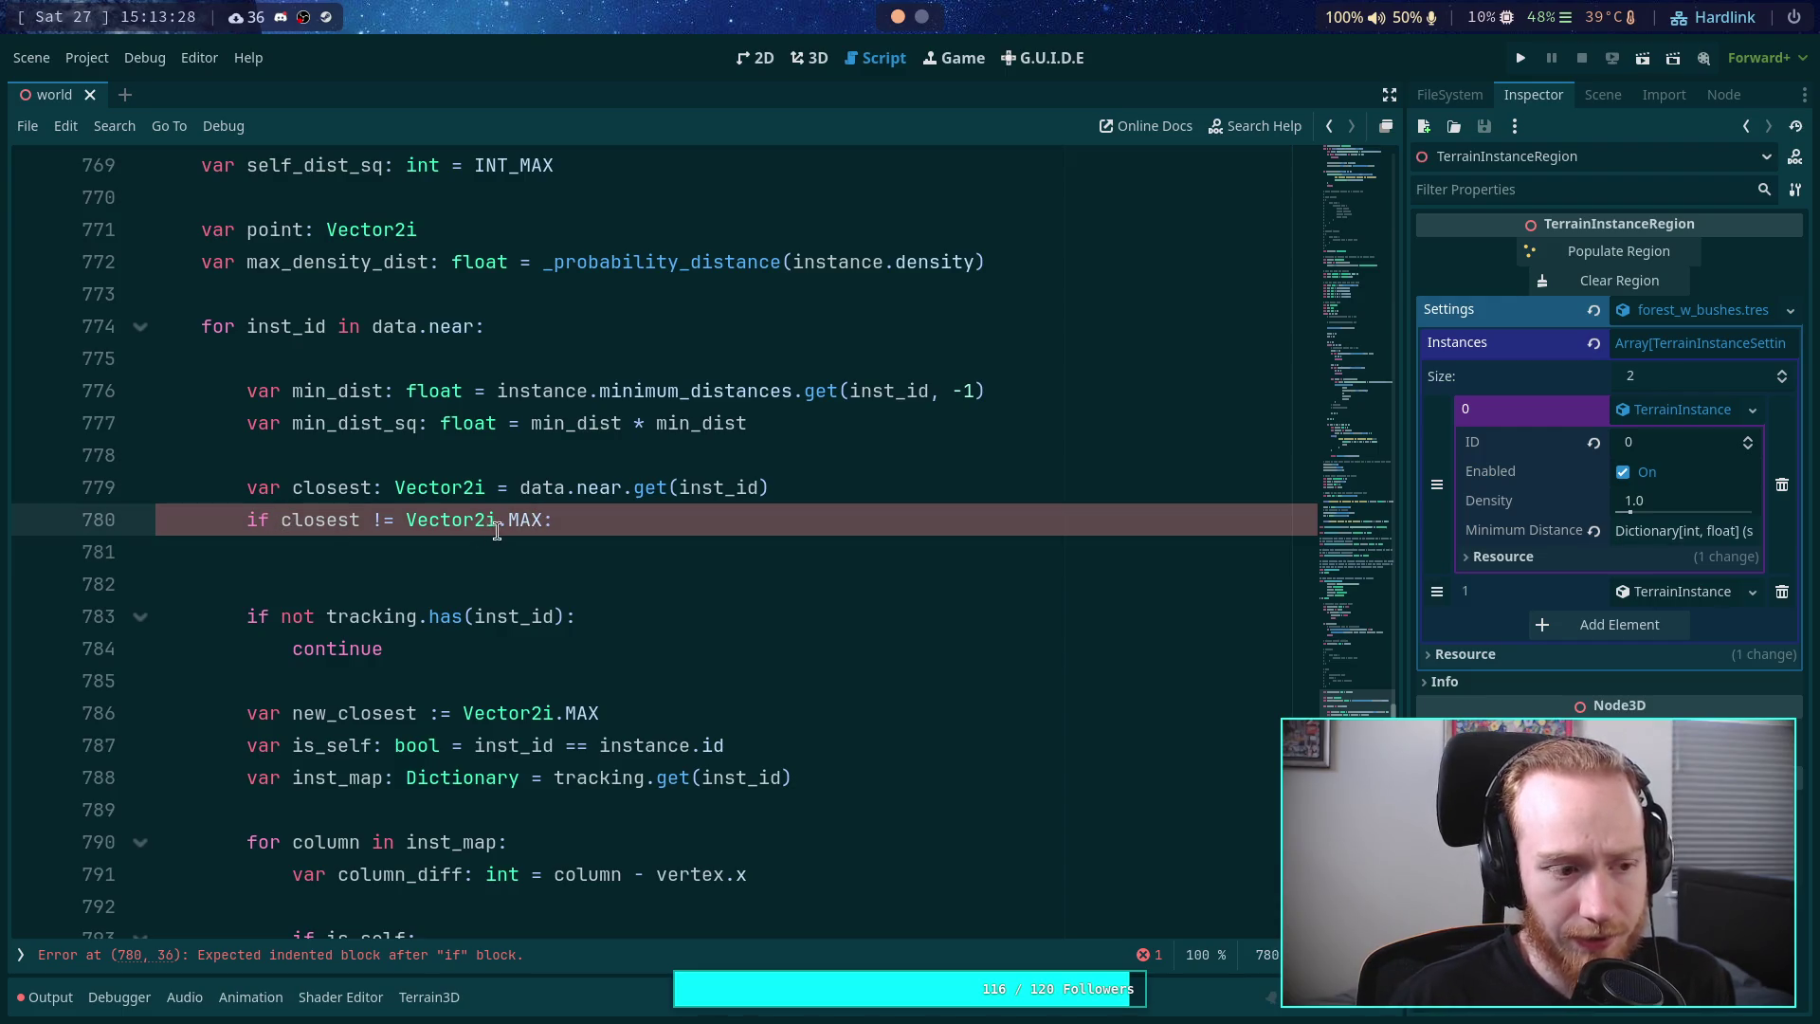
click(623, 543)
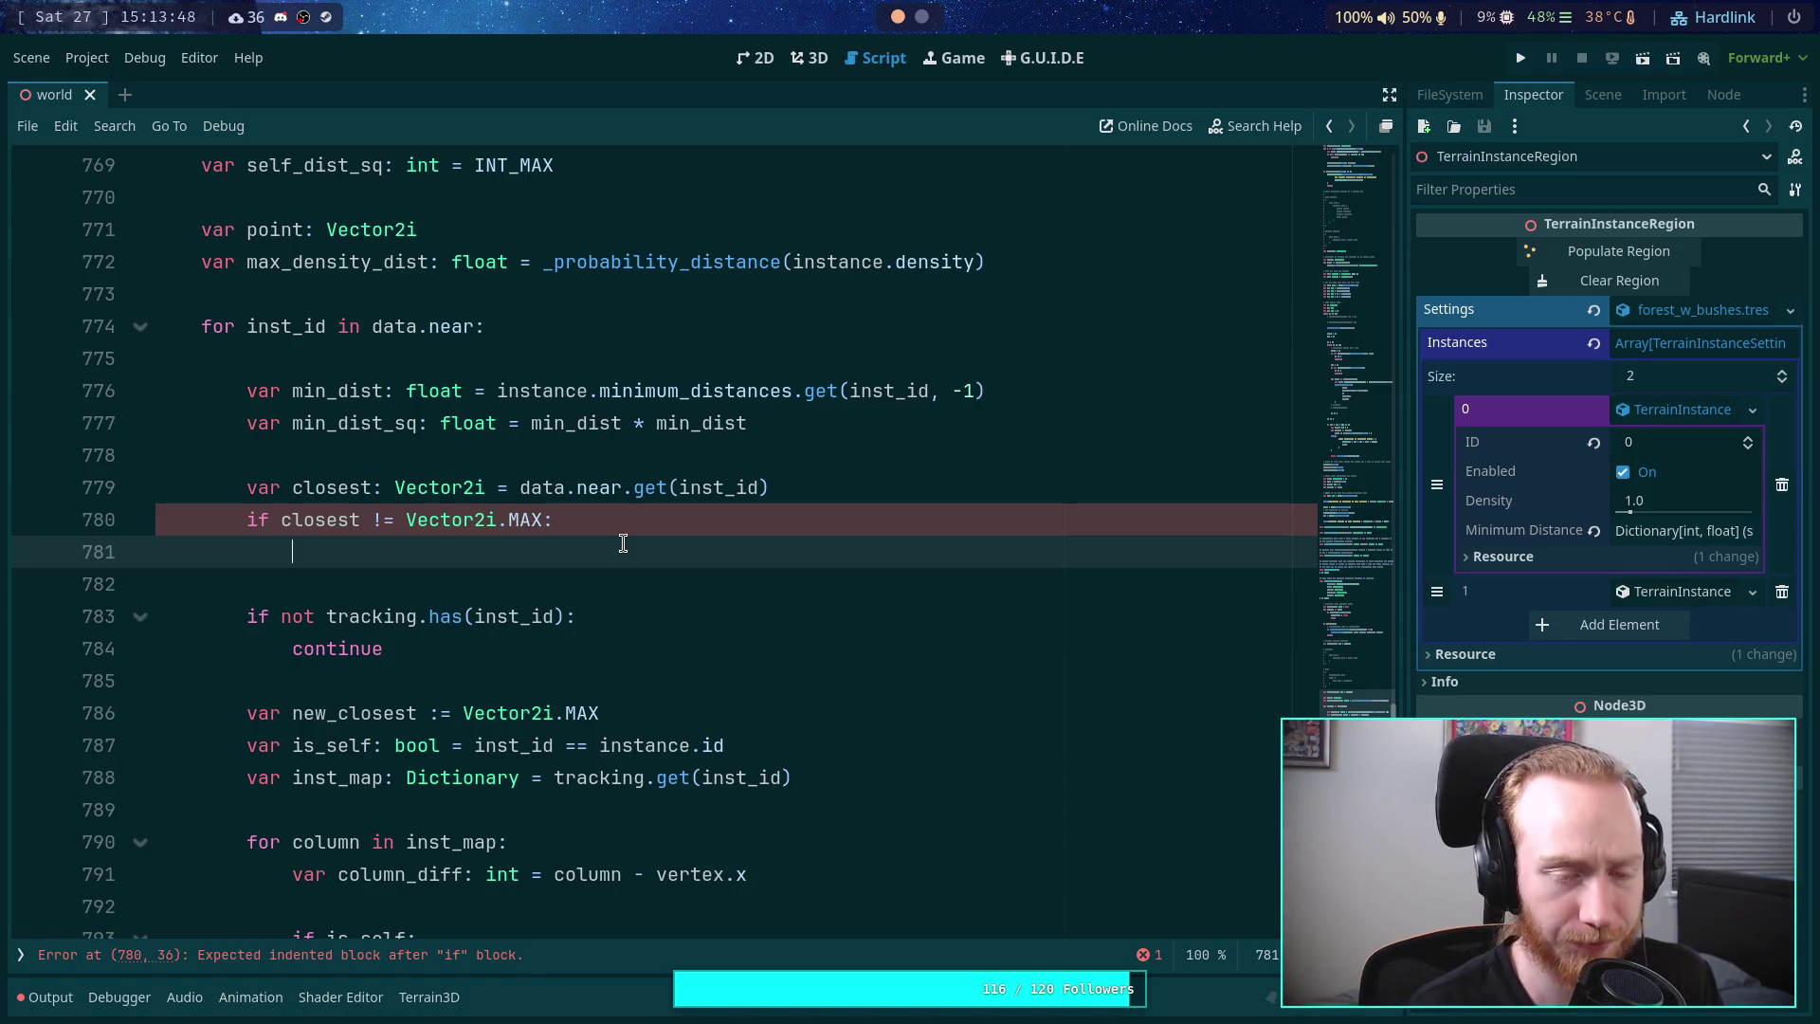
text(if m)
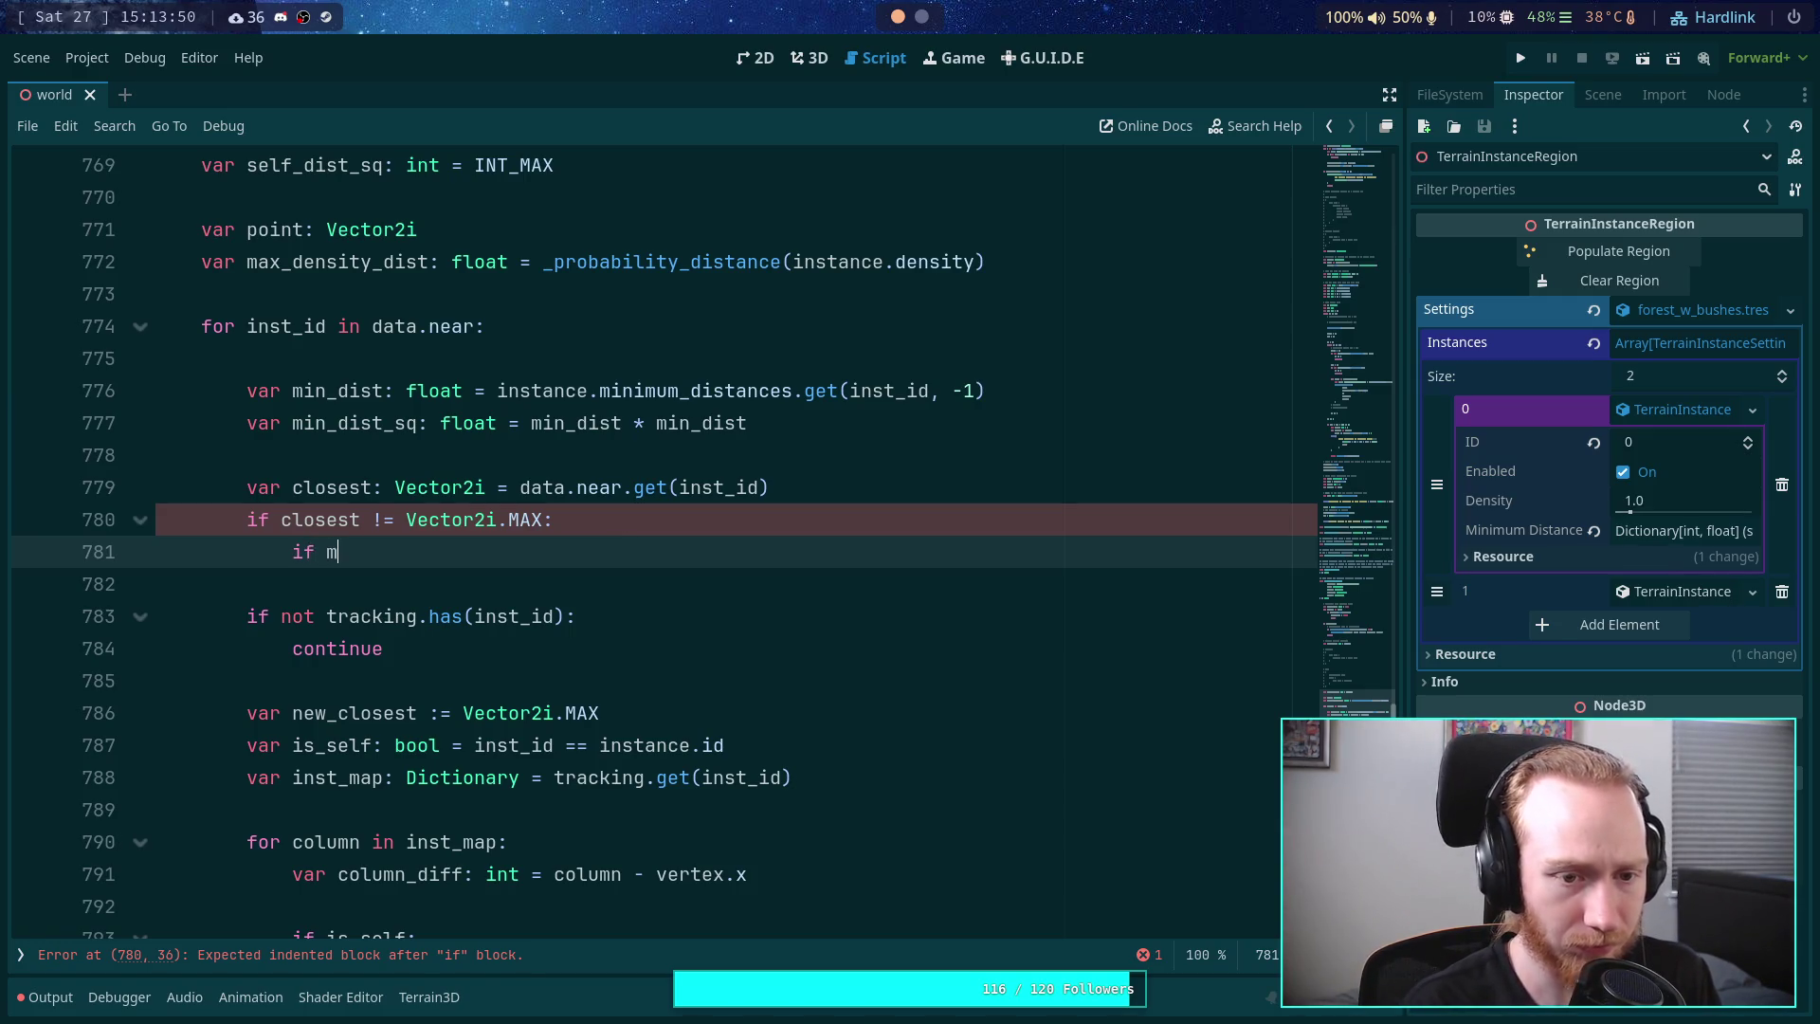
text(in_dist )
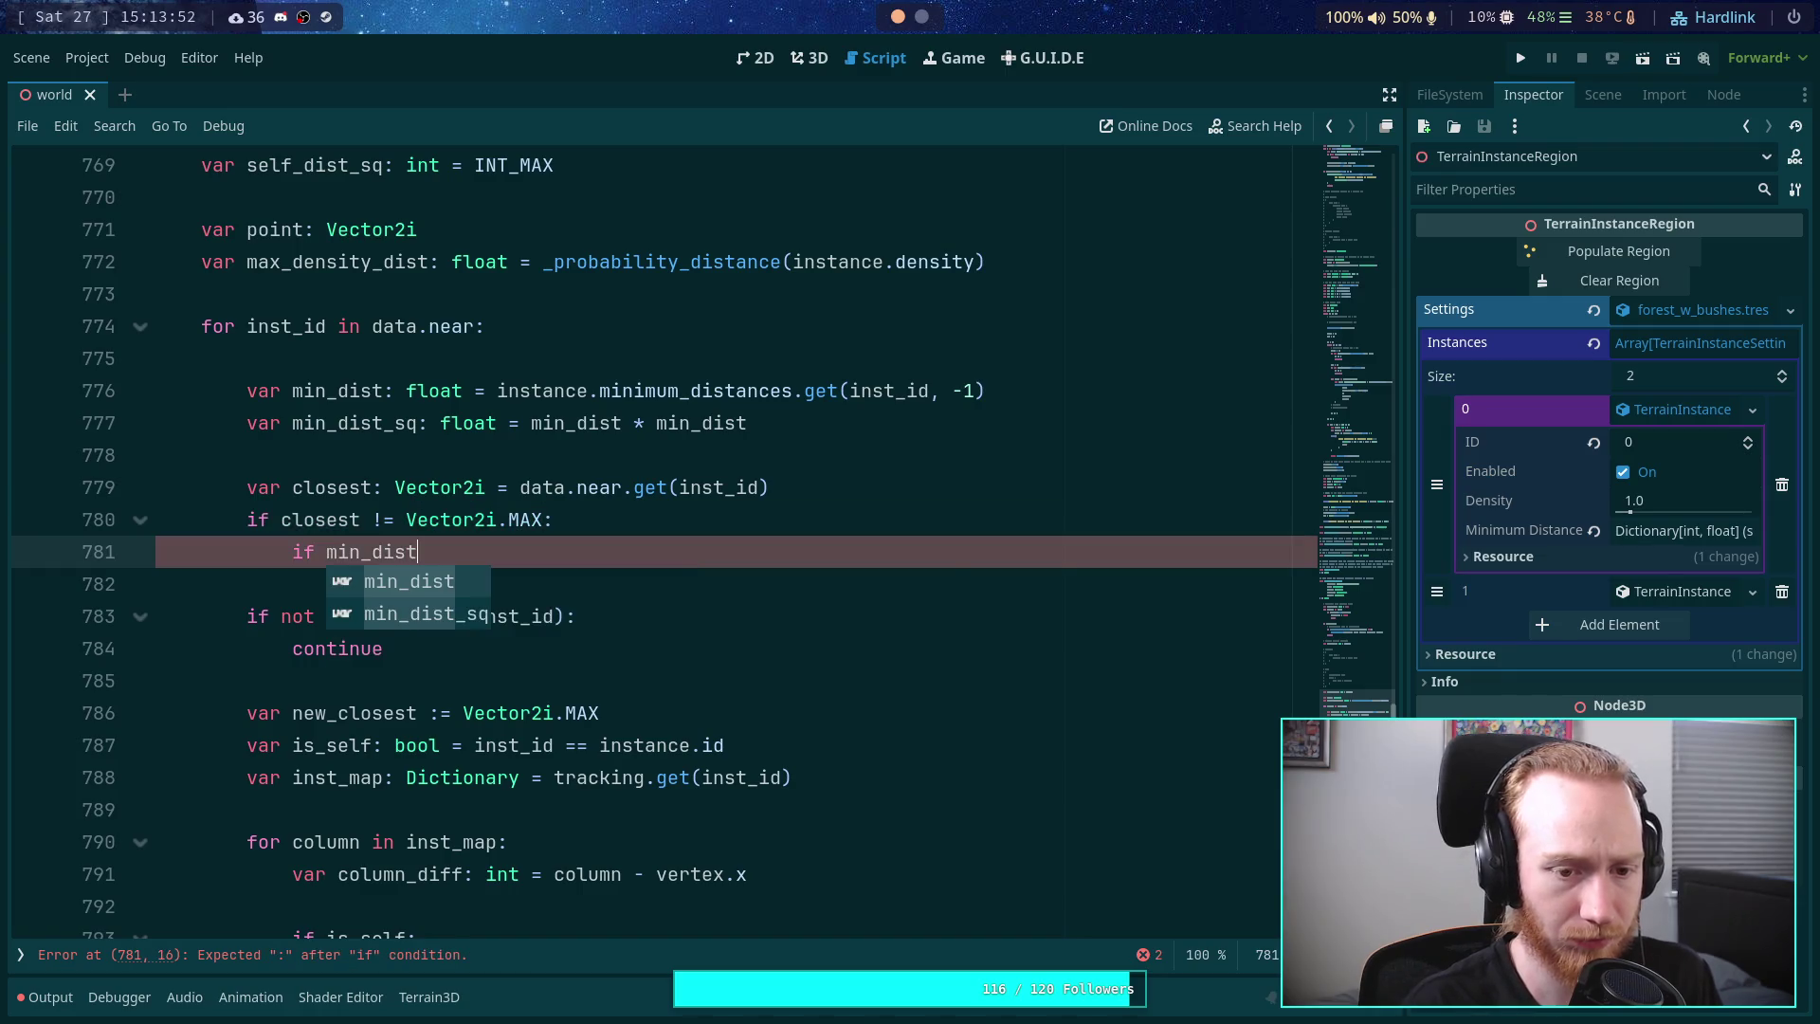
text(> 0)
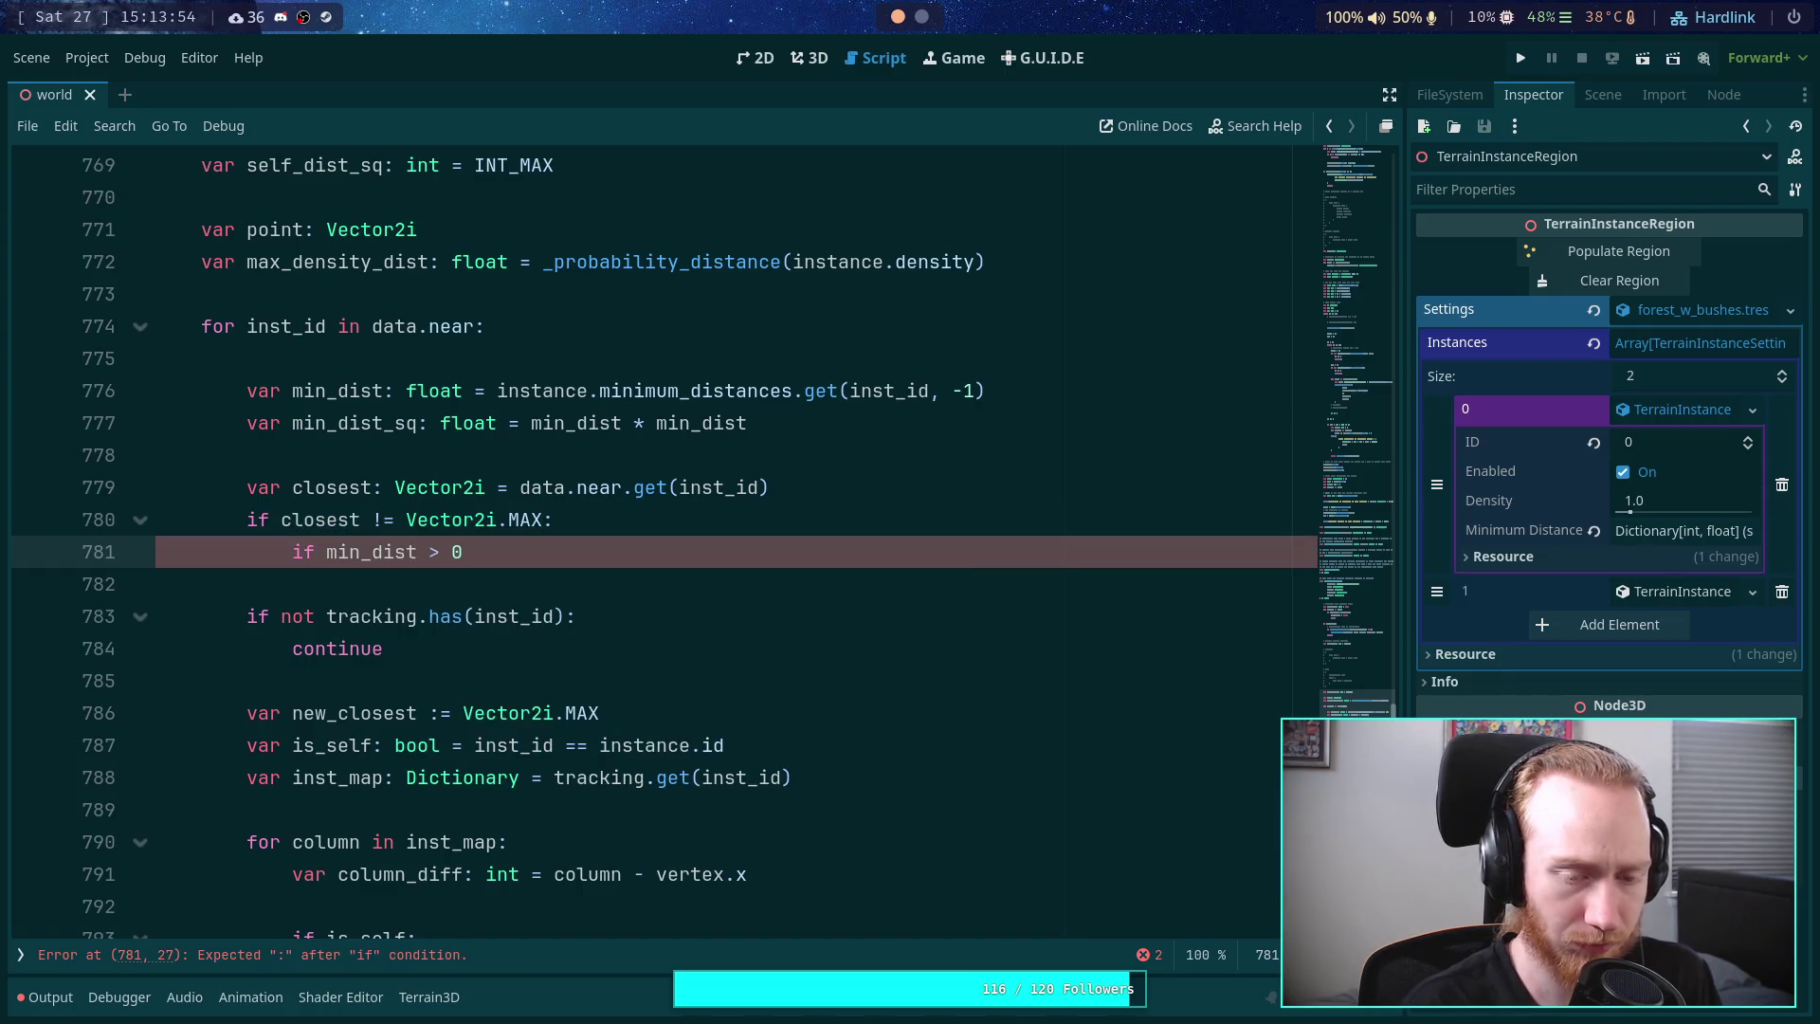
text(:)
- Finish the 'if min_dist > 0:' line and start its indented body
key(Return)
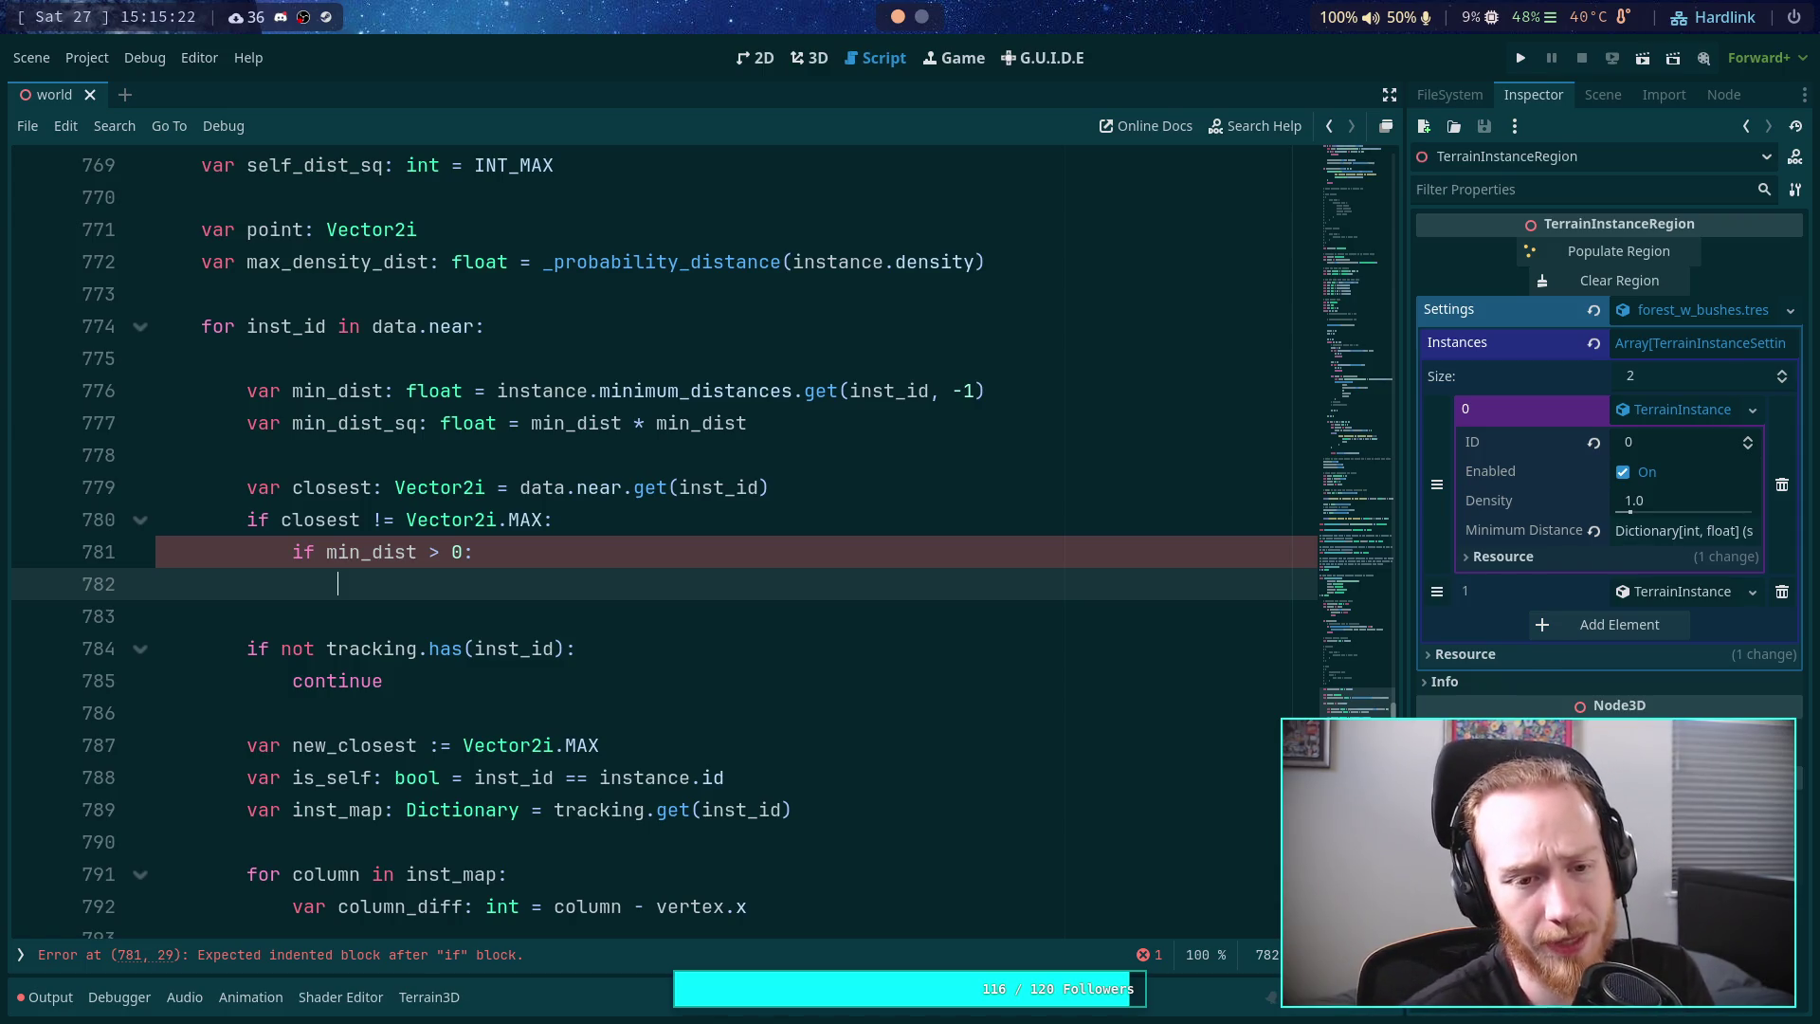
- Lift 'var is_self' to the loop top and clear the 'if min_dist > 0:' line
key(Down)
key(Down)
key(Down)
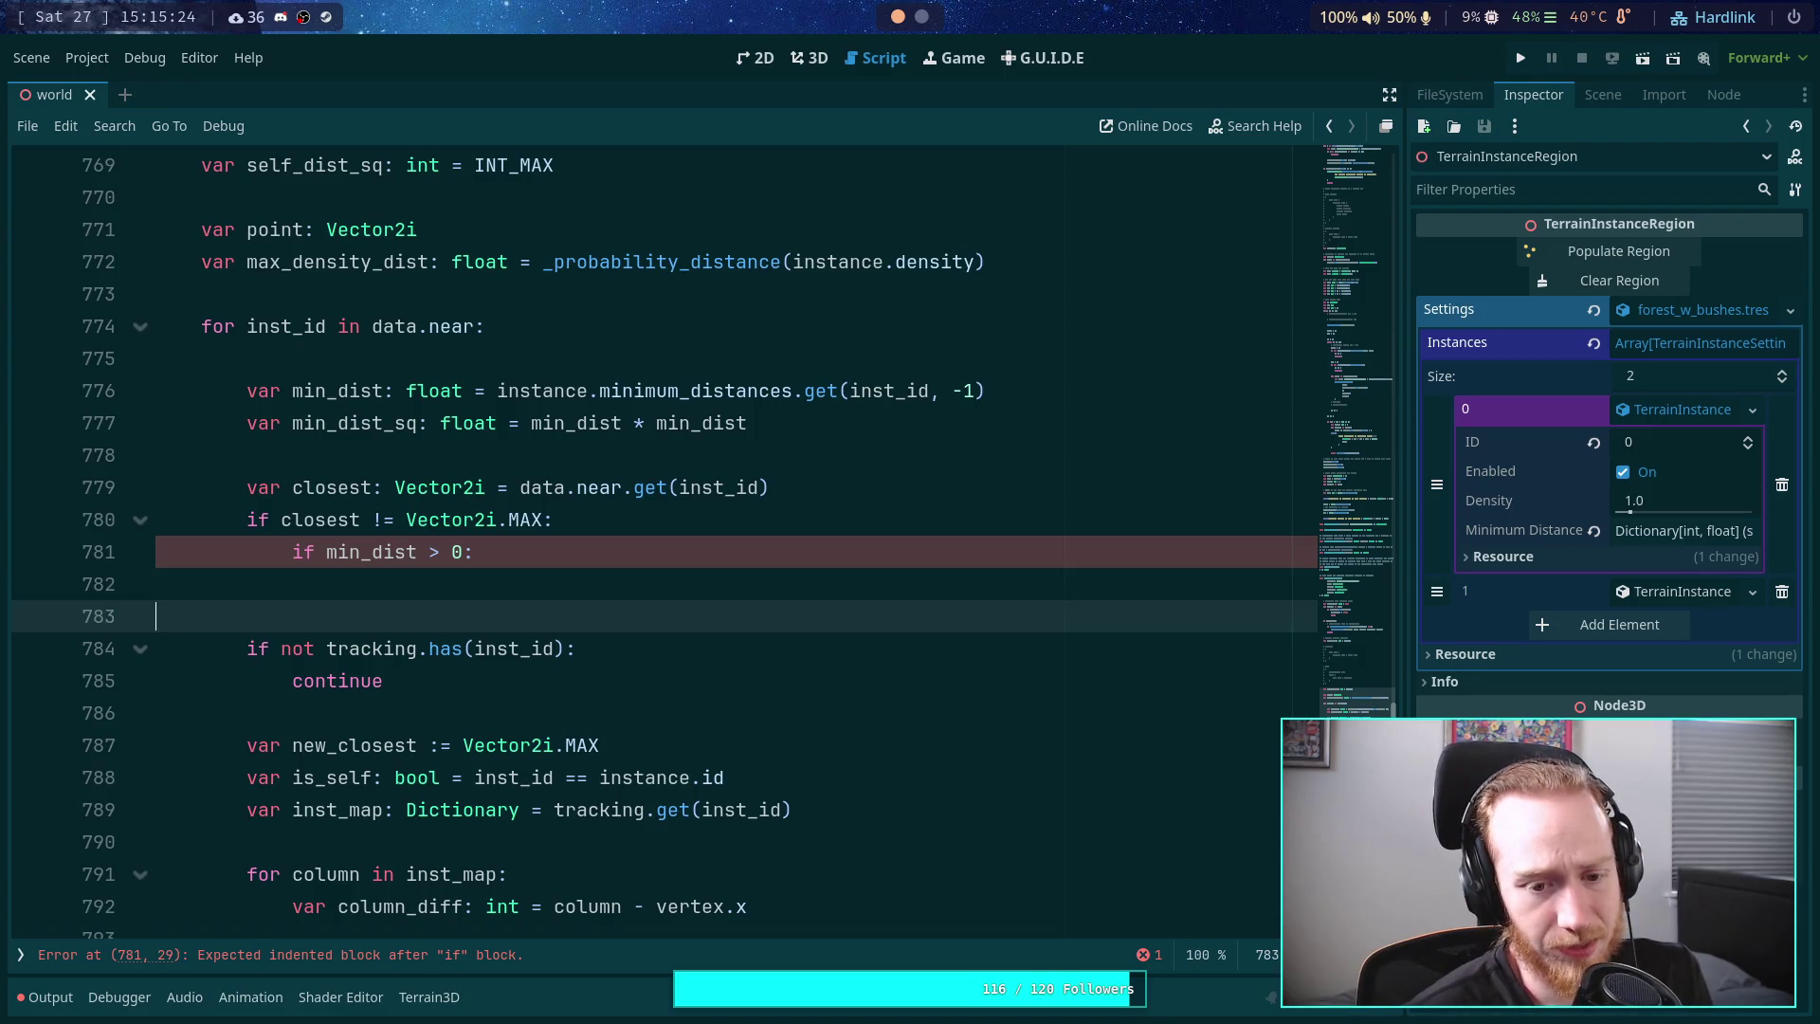
key(alt+Up)
key(alt+Up)
key(alt+Up)
key(alt+Up)
key(alt+Up)
key(alt+Up)
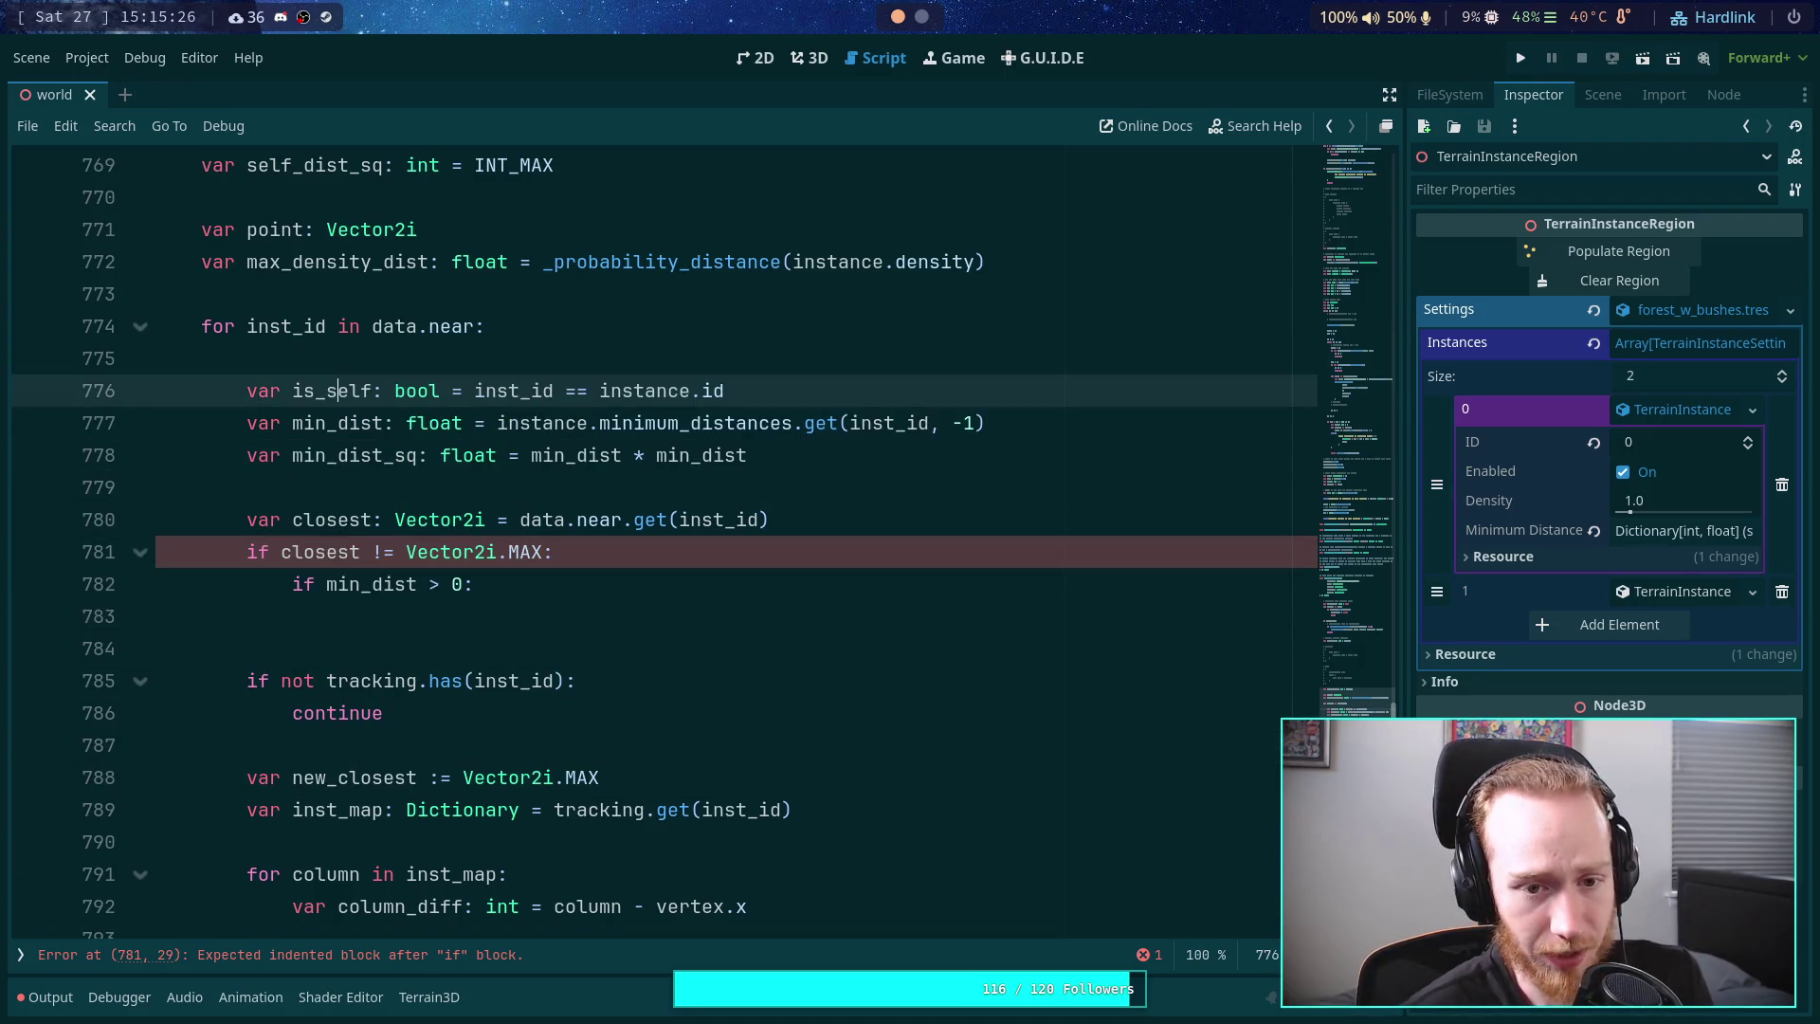
key(Down)
key(Down)
key(Down)
key(ctrl+BackSpace)
key(ctrl+BackSpace)
key(ctrl+BackSpace)
key(Delete)
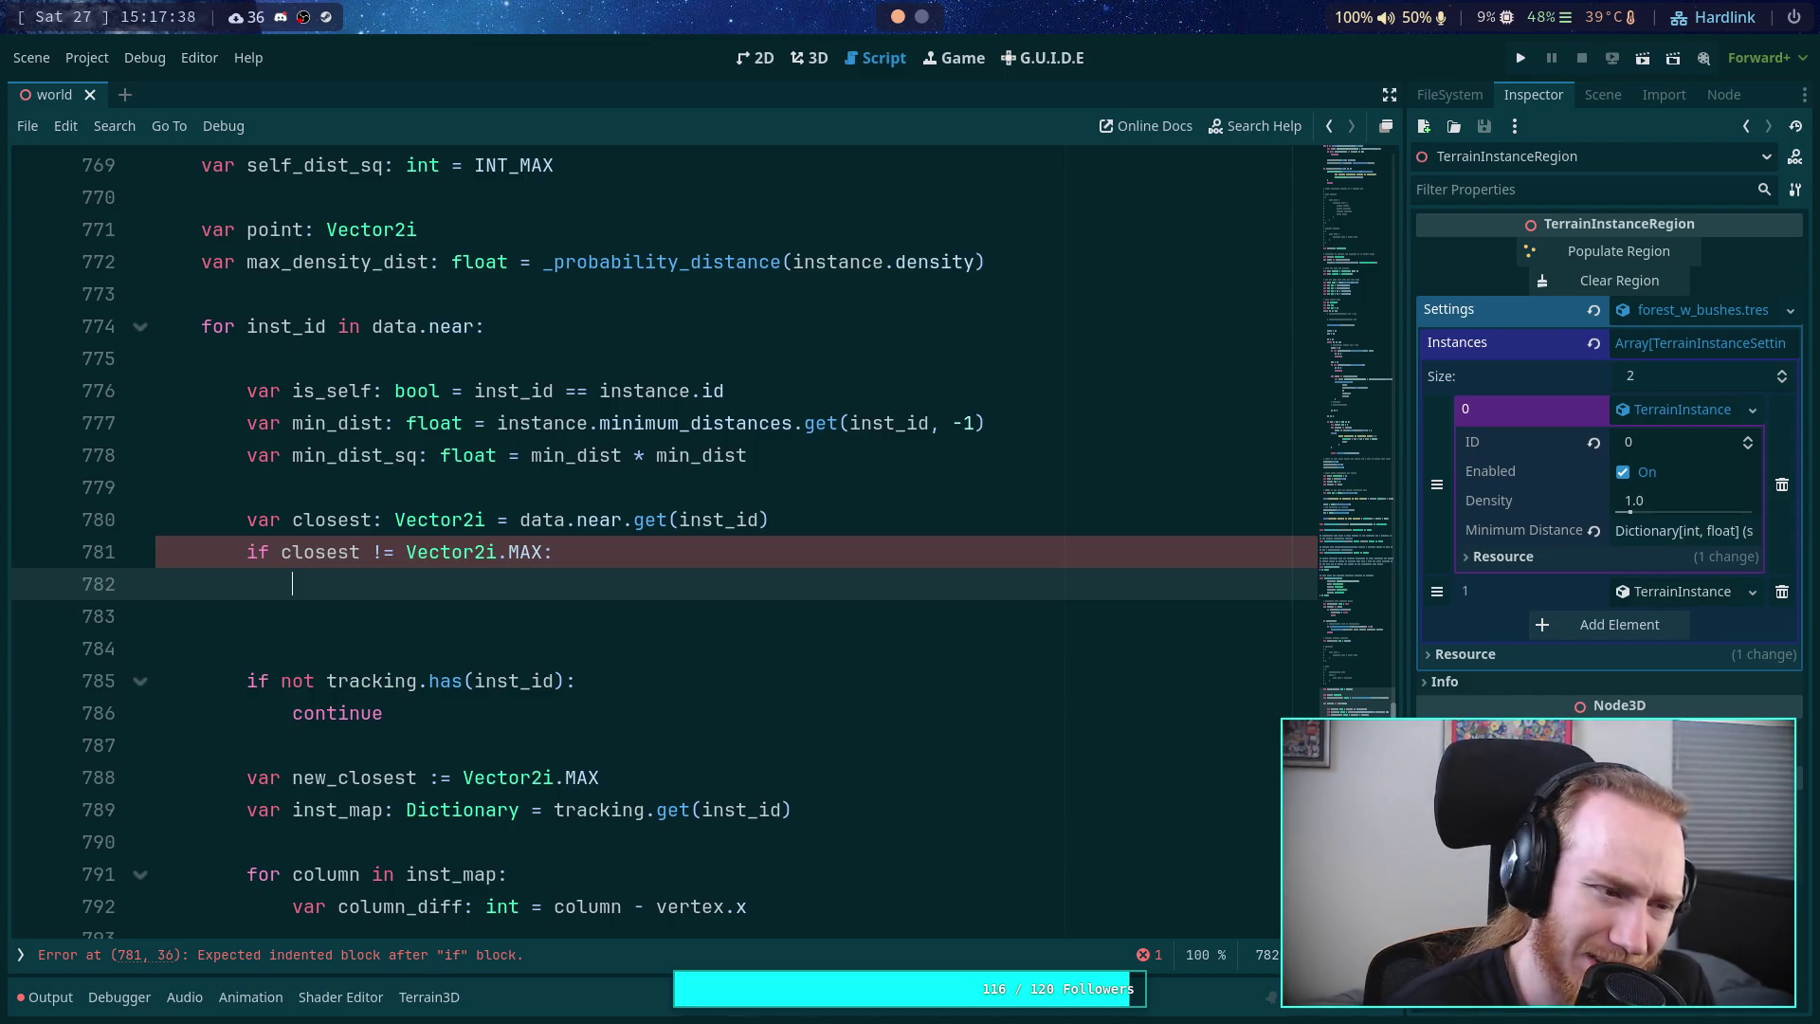
- Remove the near label and the nested brace lines from the Data comment
scroll(629, 418, up, 8)
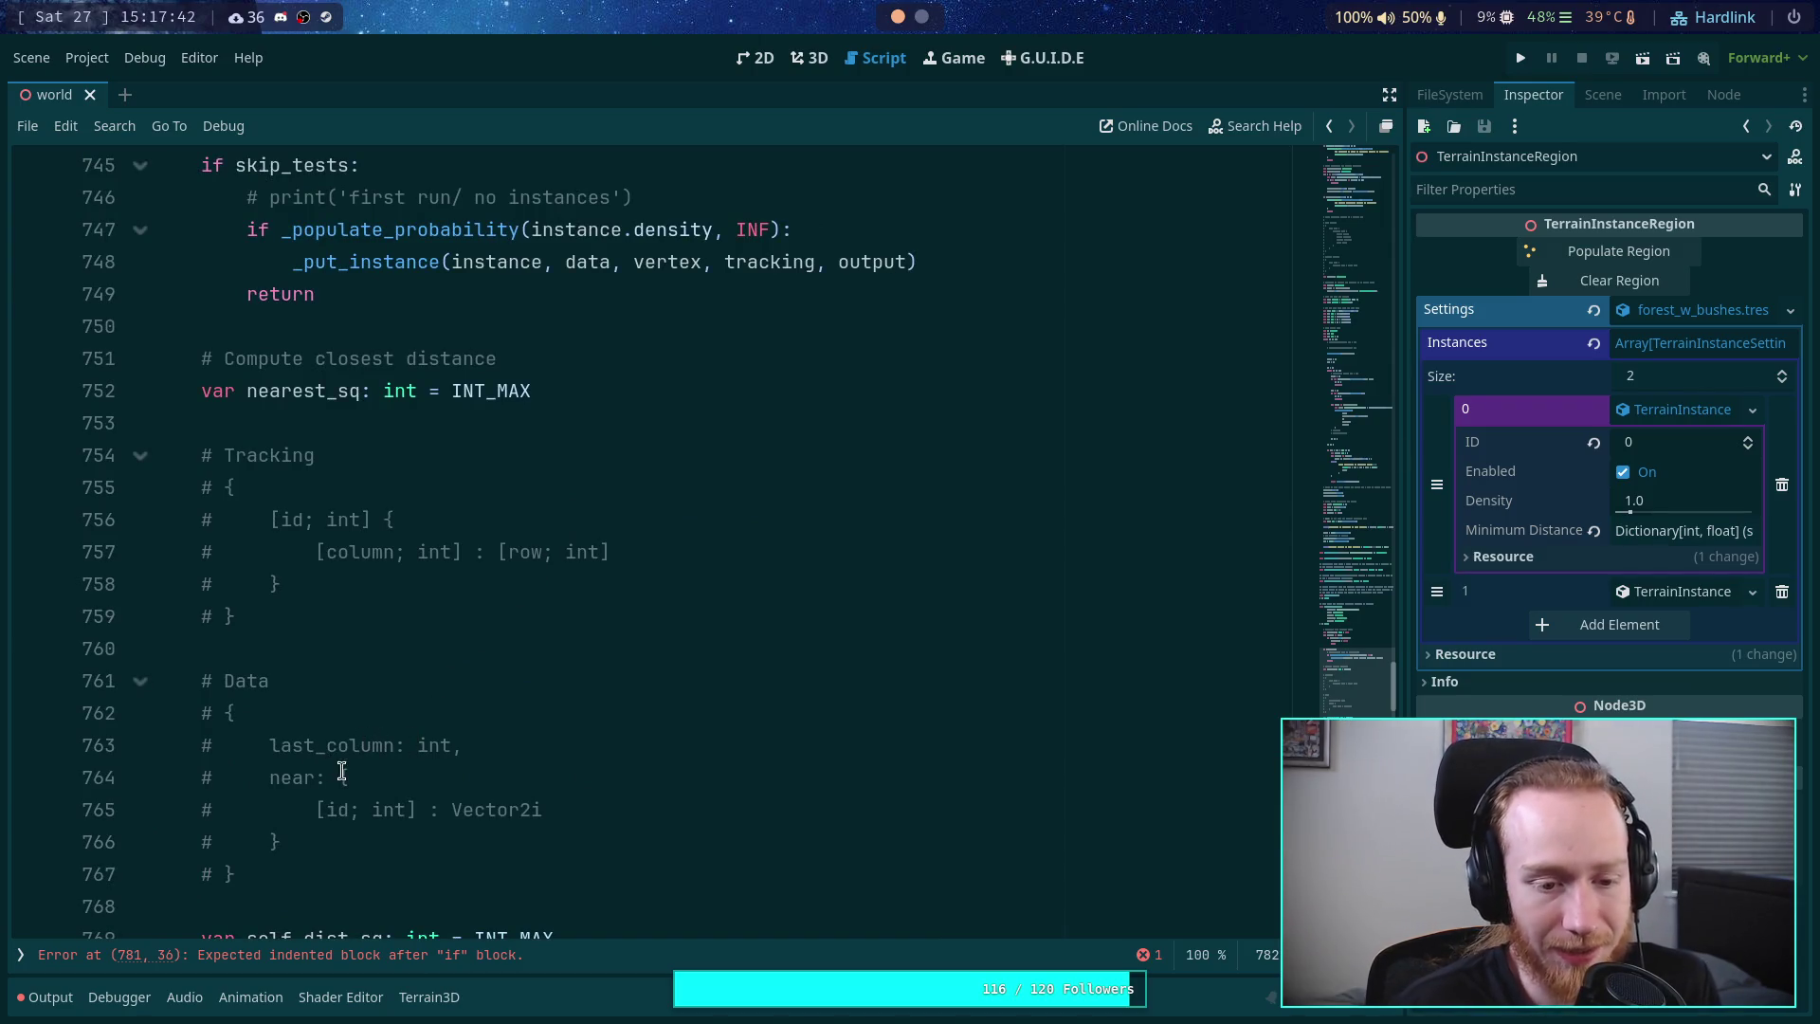
drag(338, 775, 271, 764)
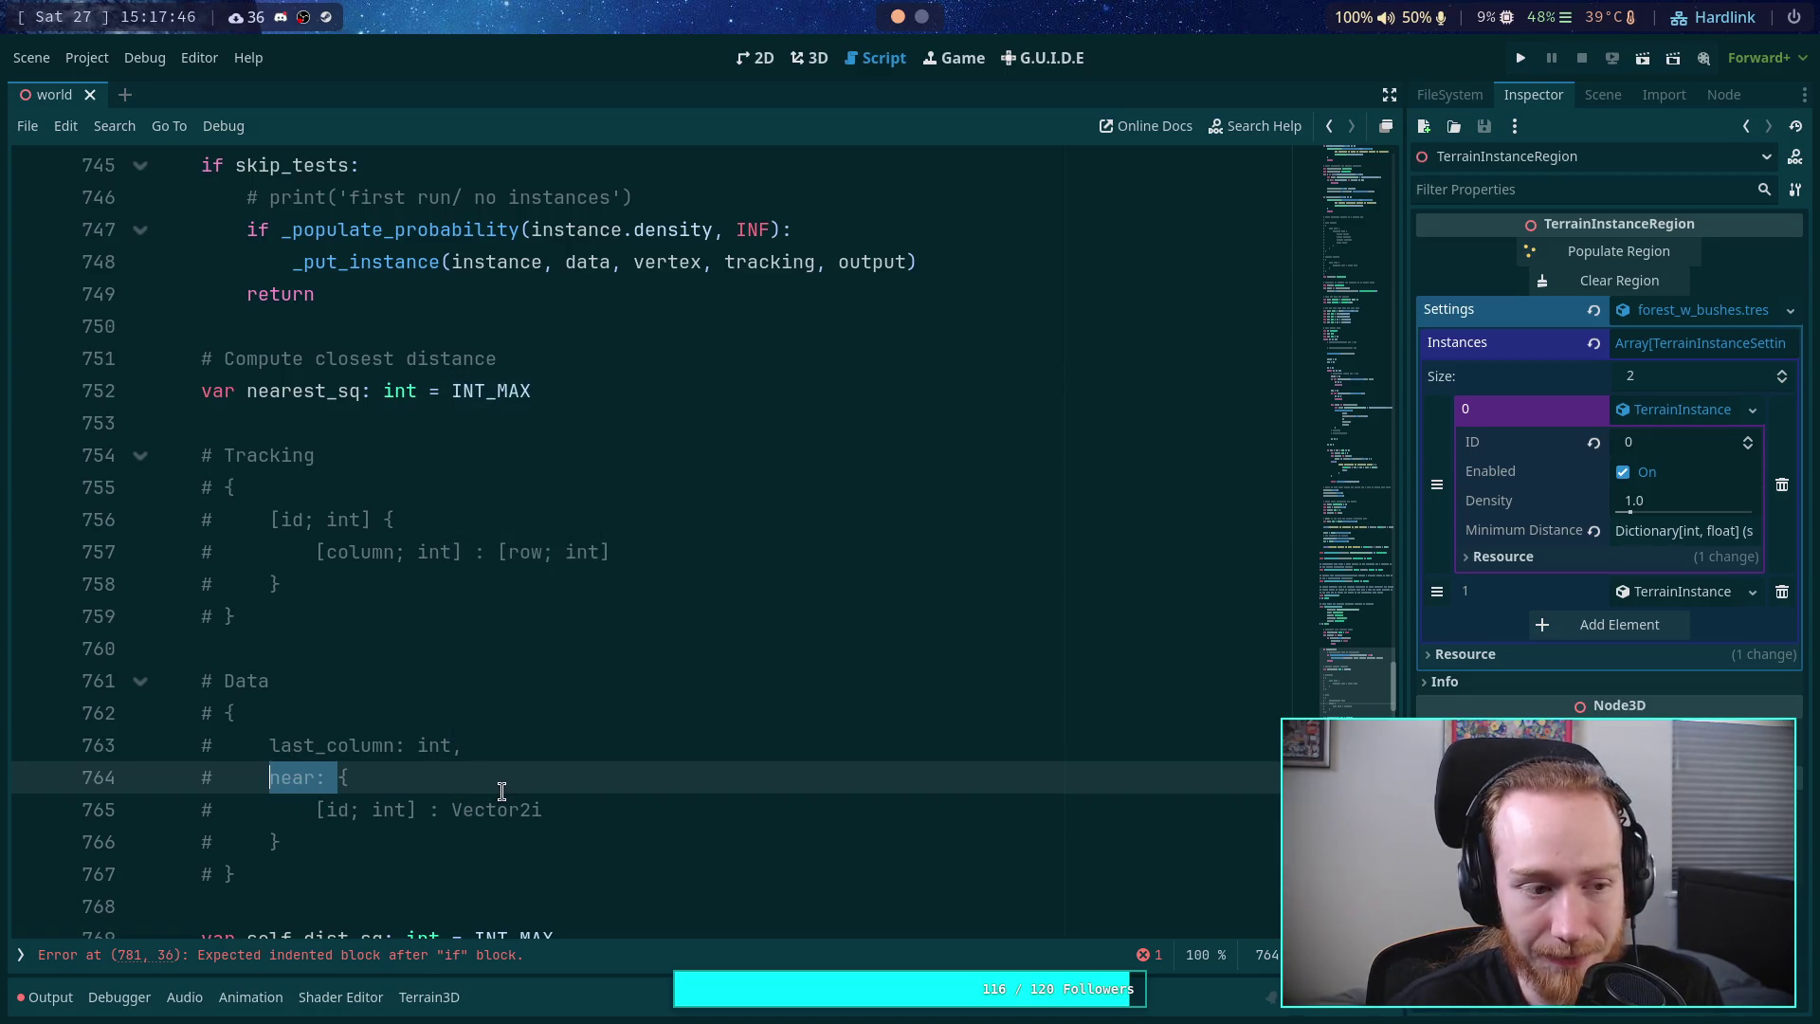
key(BackSpace)
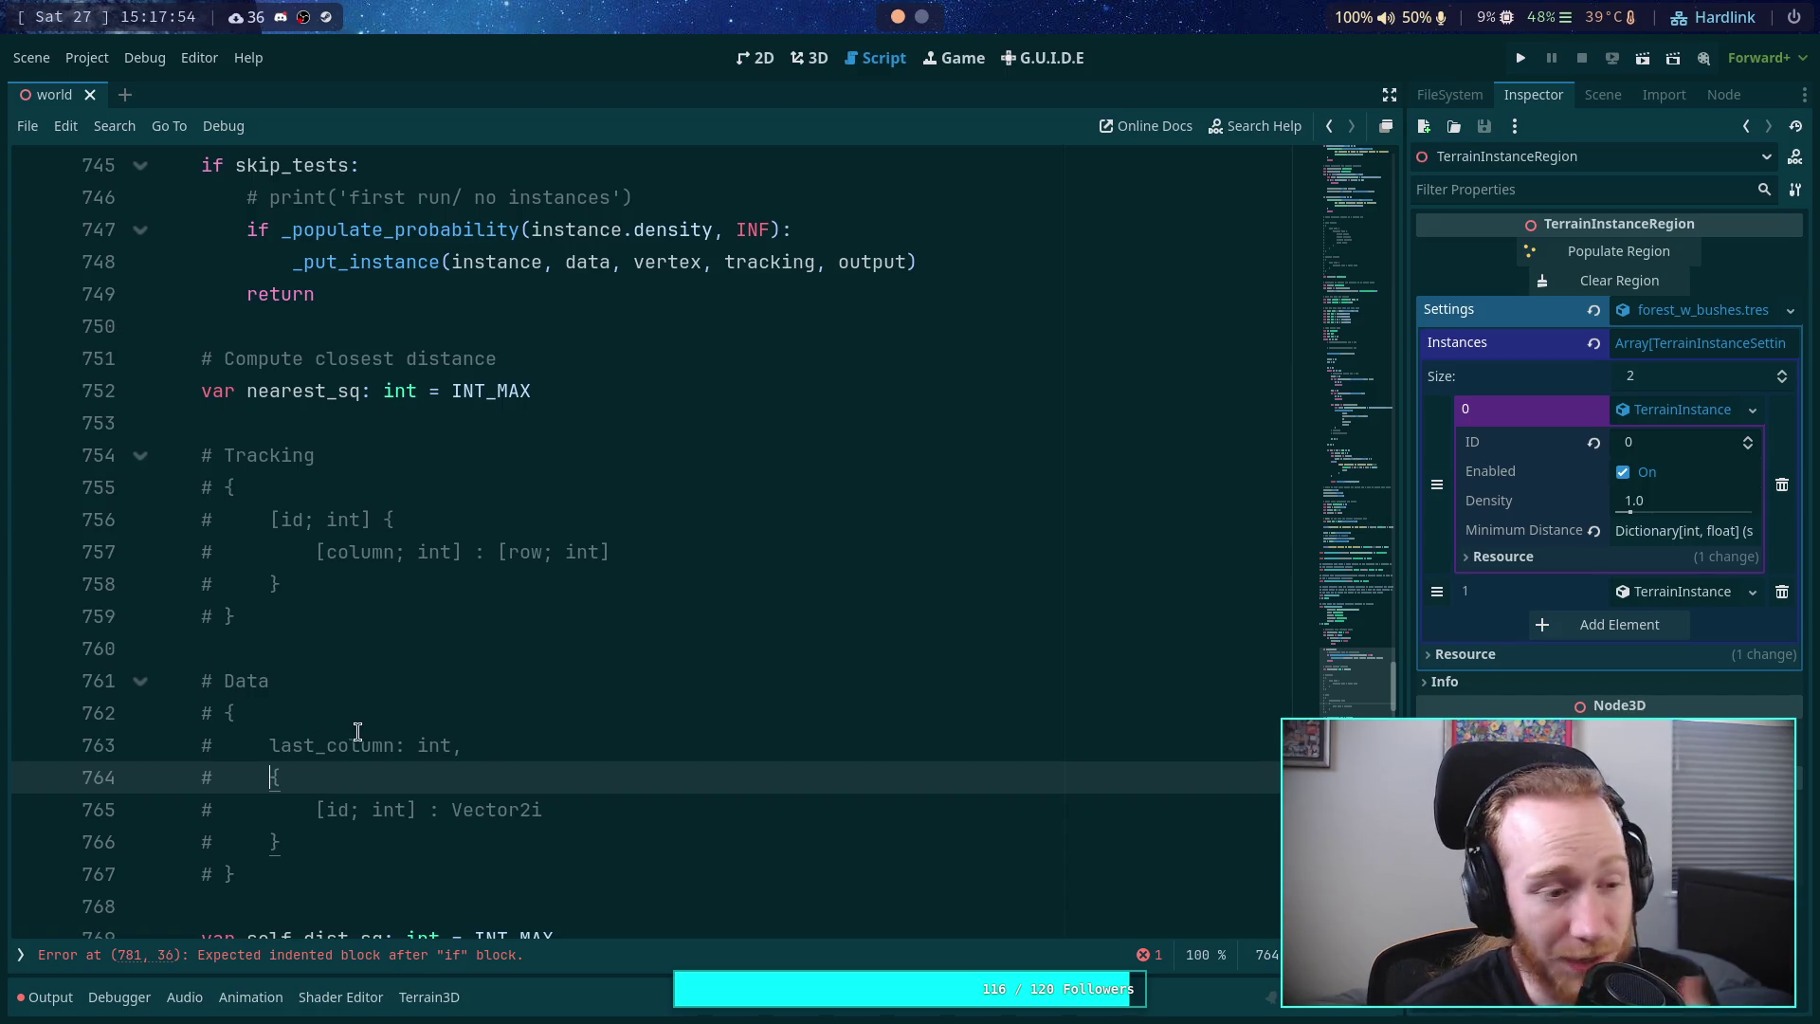
click(517, 740)
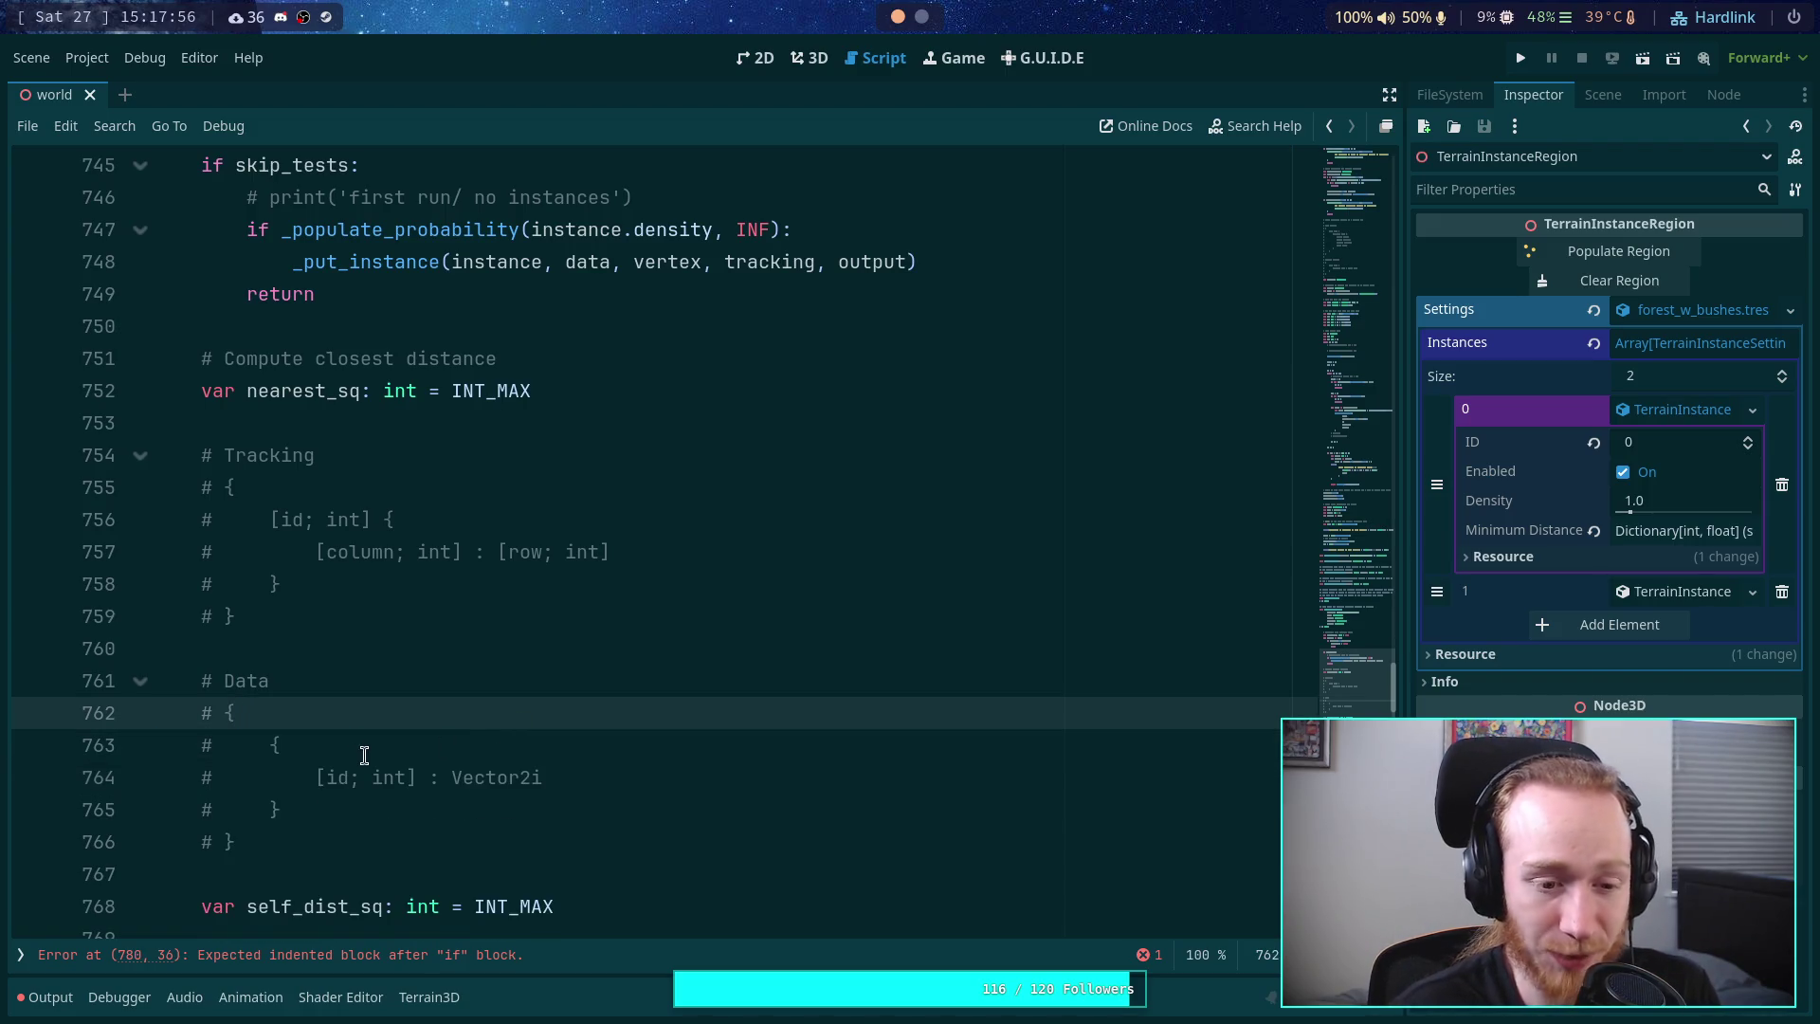
drag(312, 775, 272, 745)
key(BackSpace)
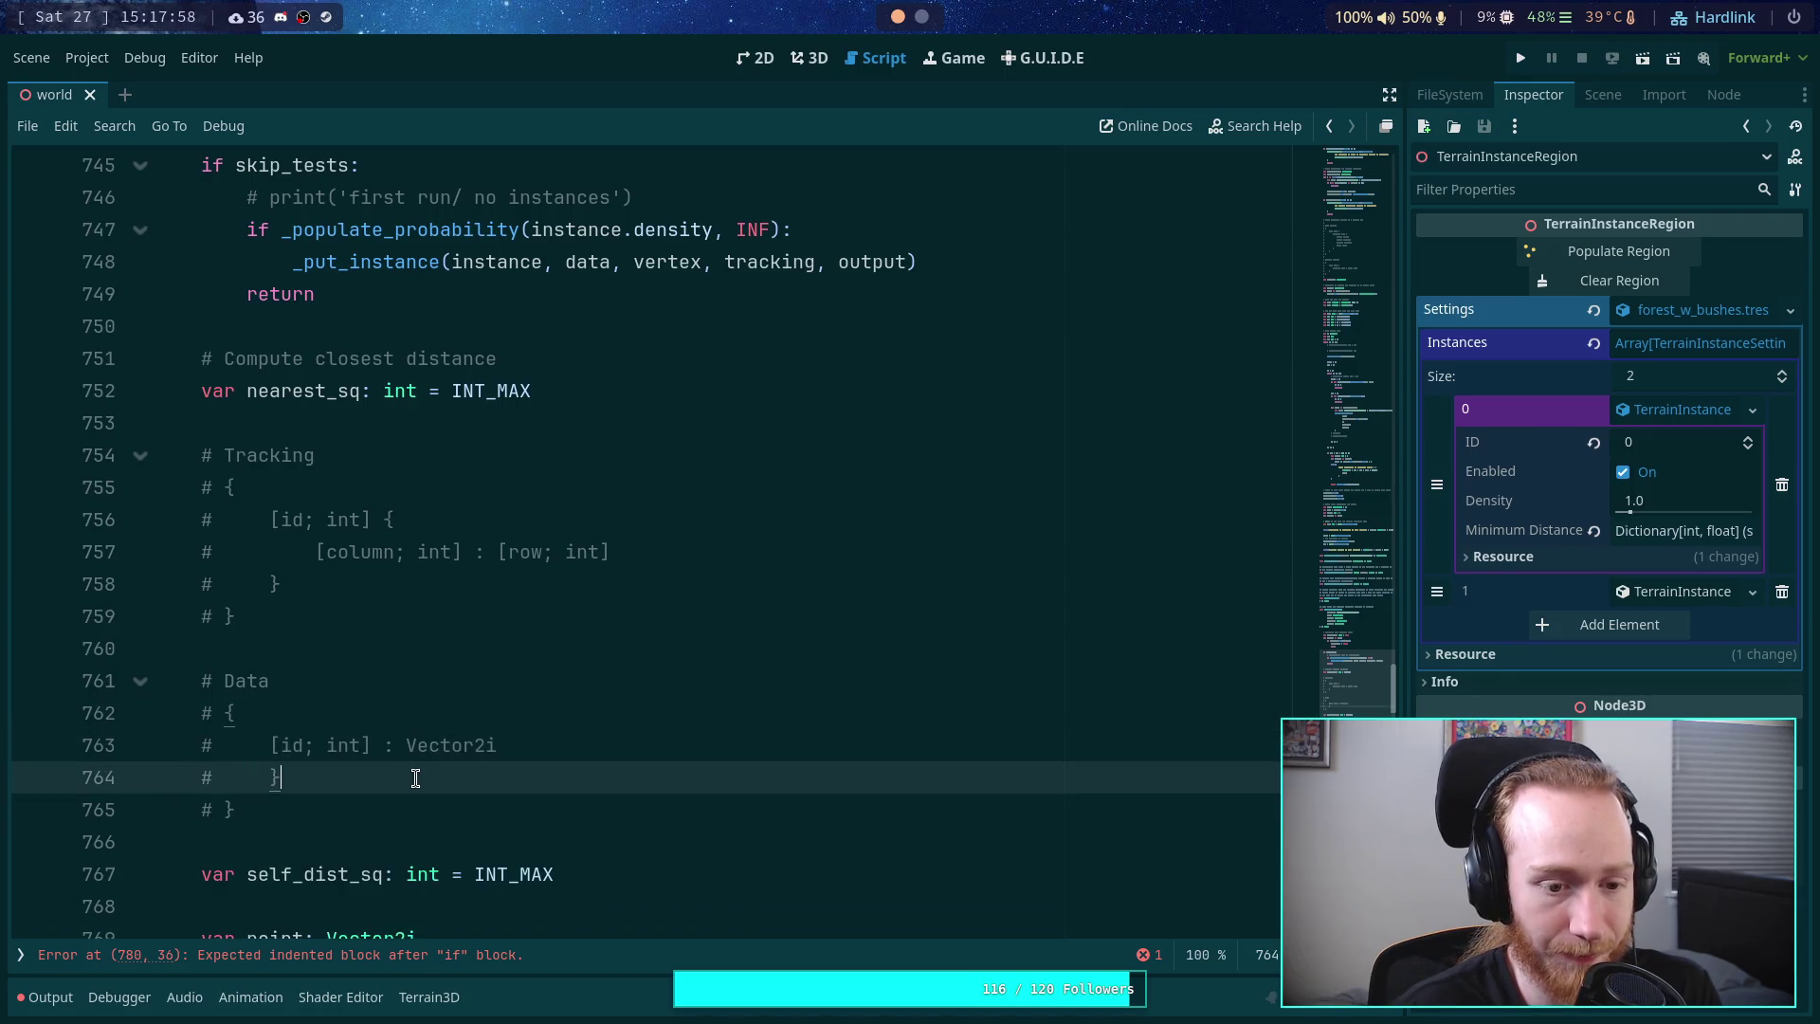
drag(413, 775, 579, 750)
key(BackSpace)
- Change the comment's Vector2i to Vector3i and append 'last_column ]' after x
key(Left)
key(BackSpace)
text(3)
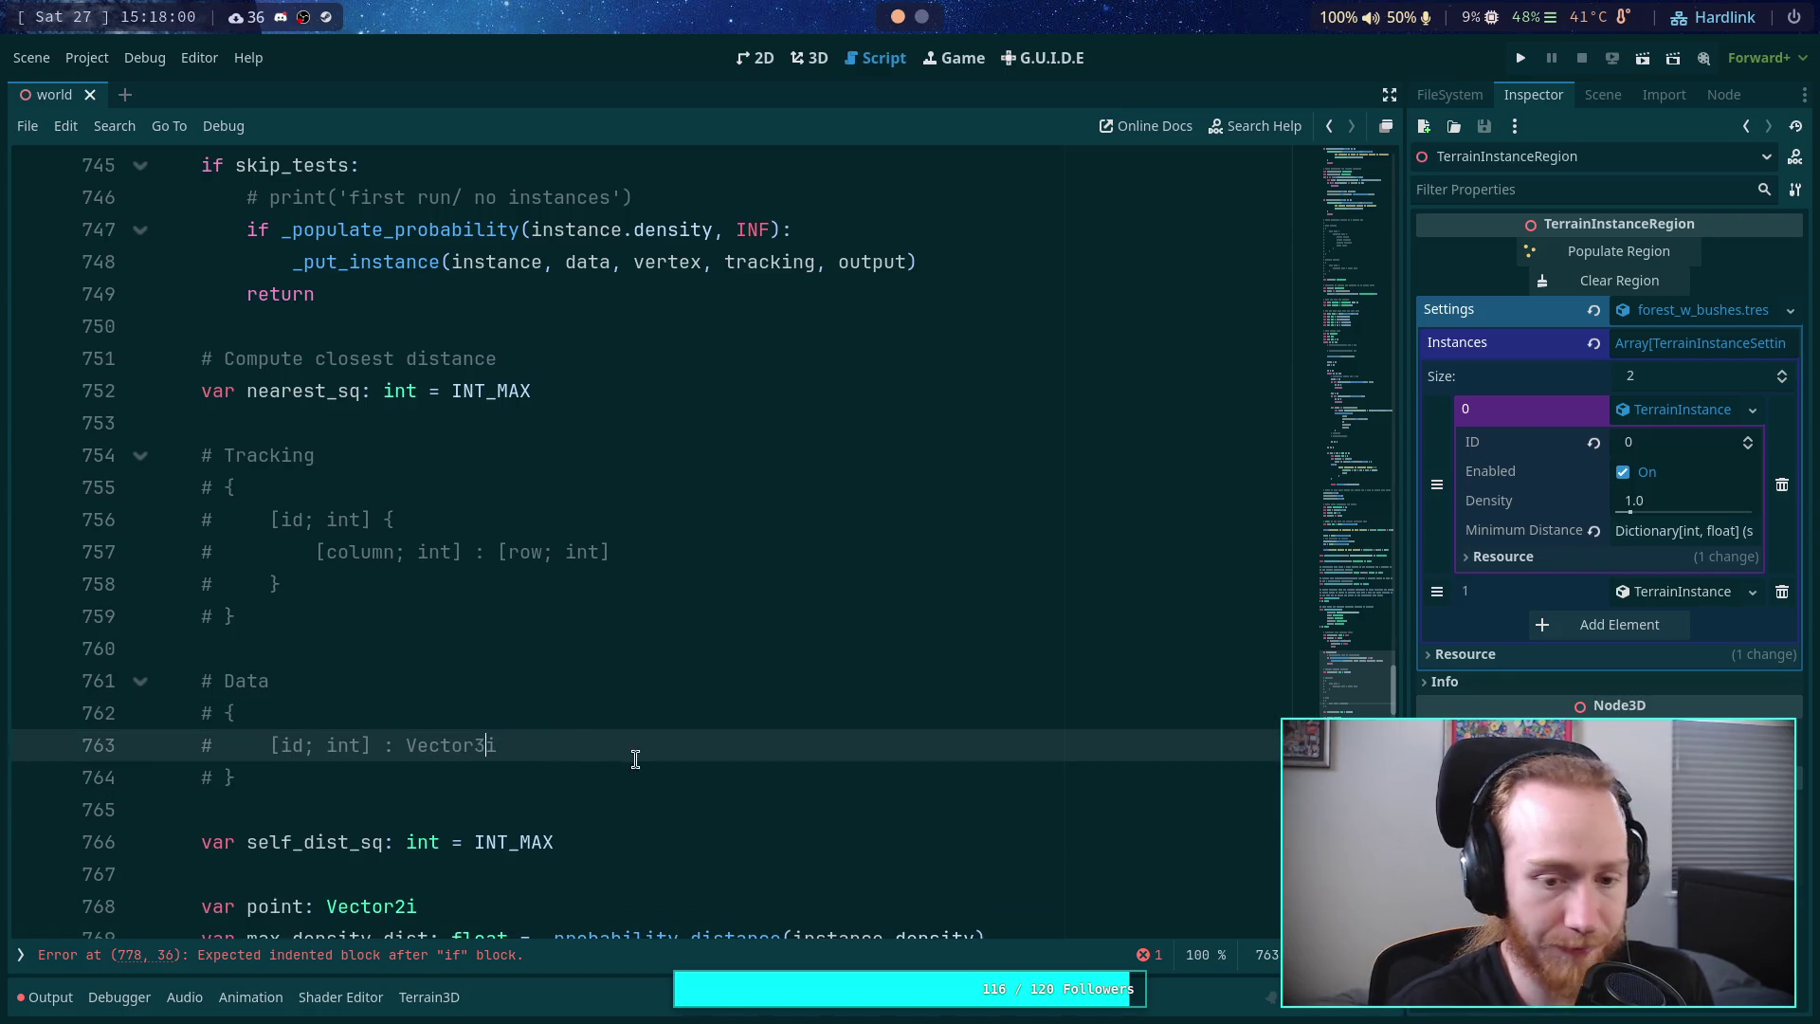
click(571, 717)
click(513, 747)
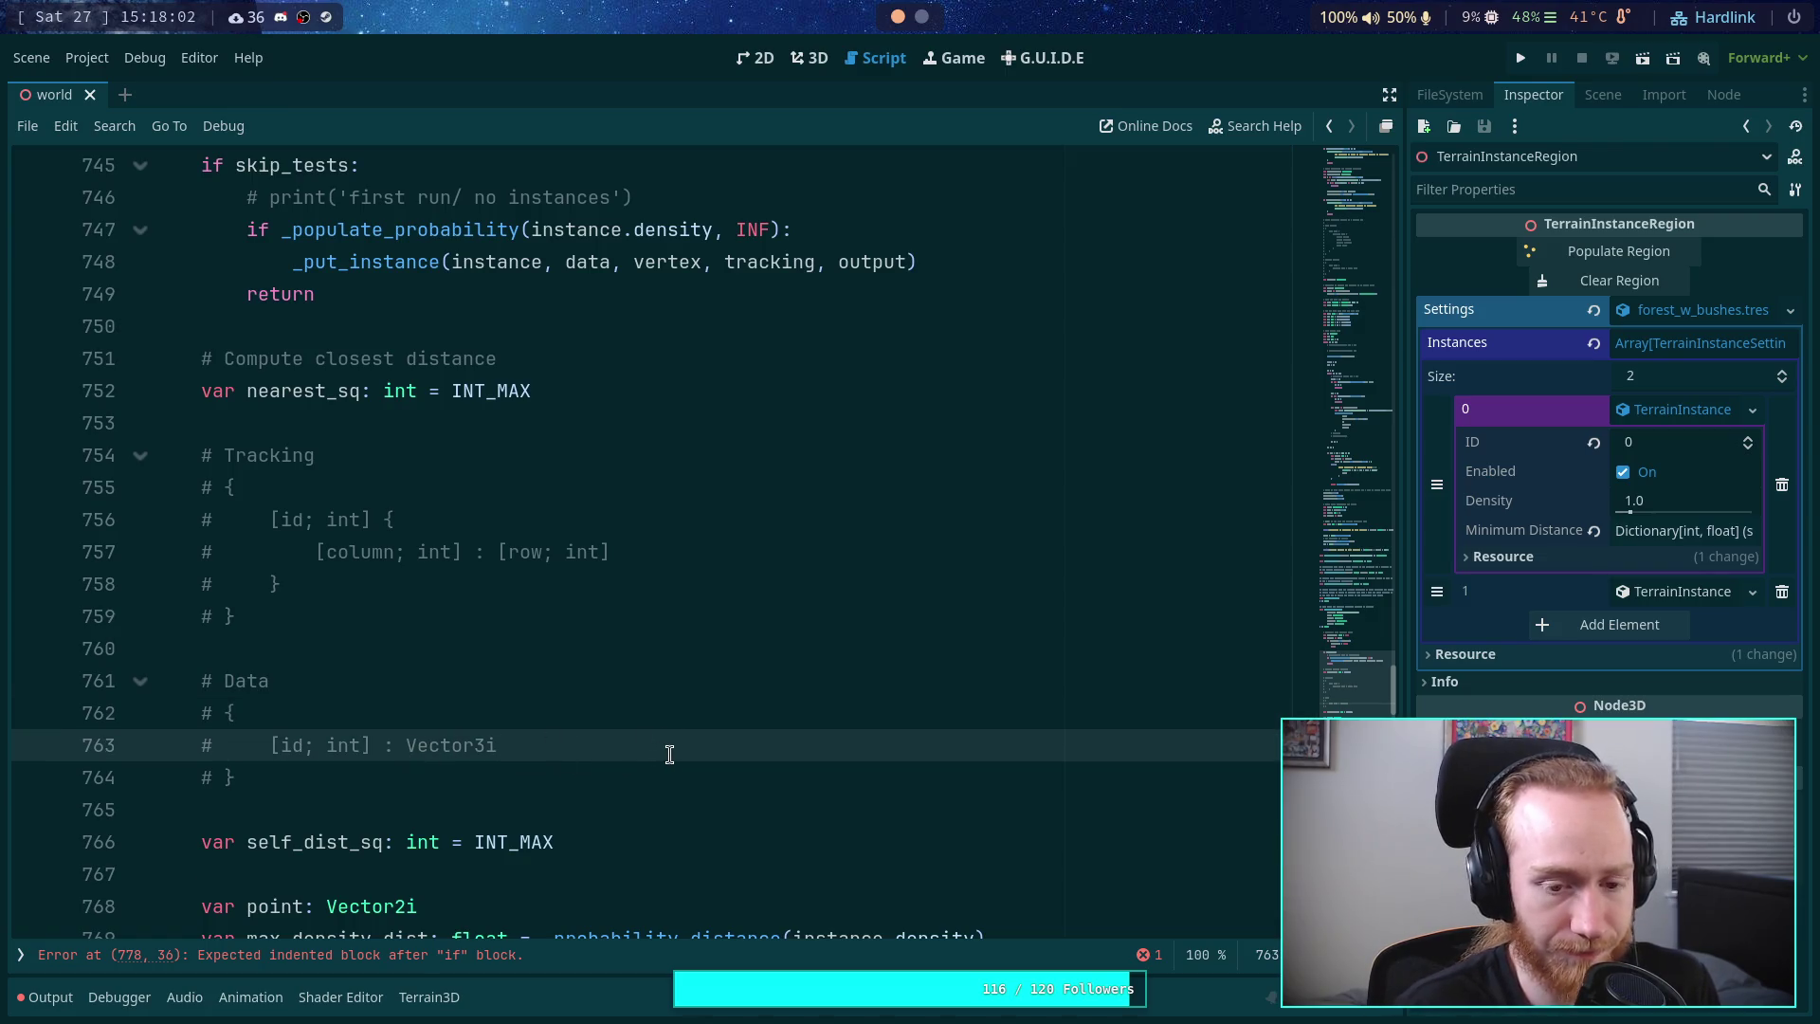
text([l)
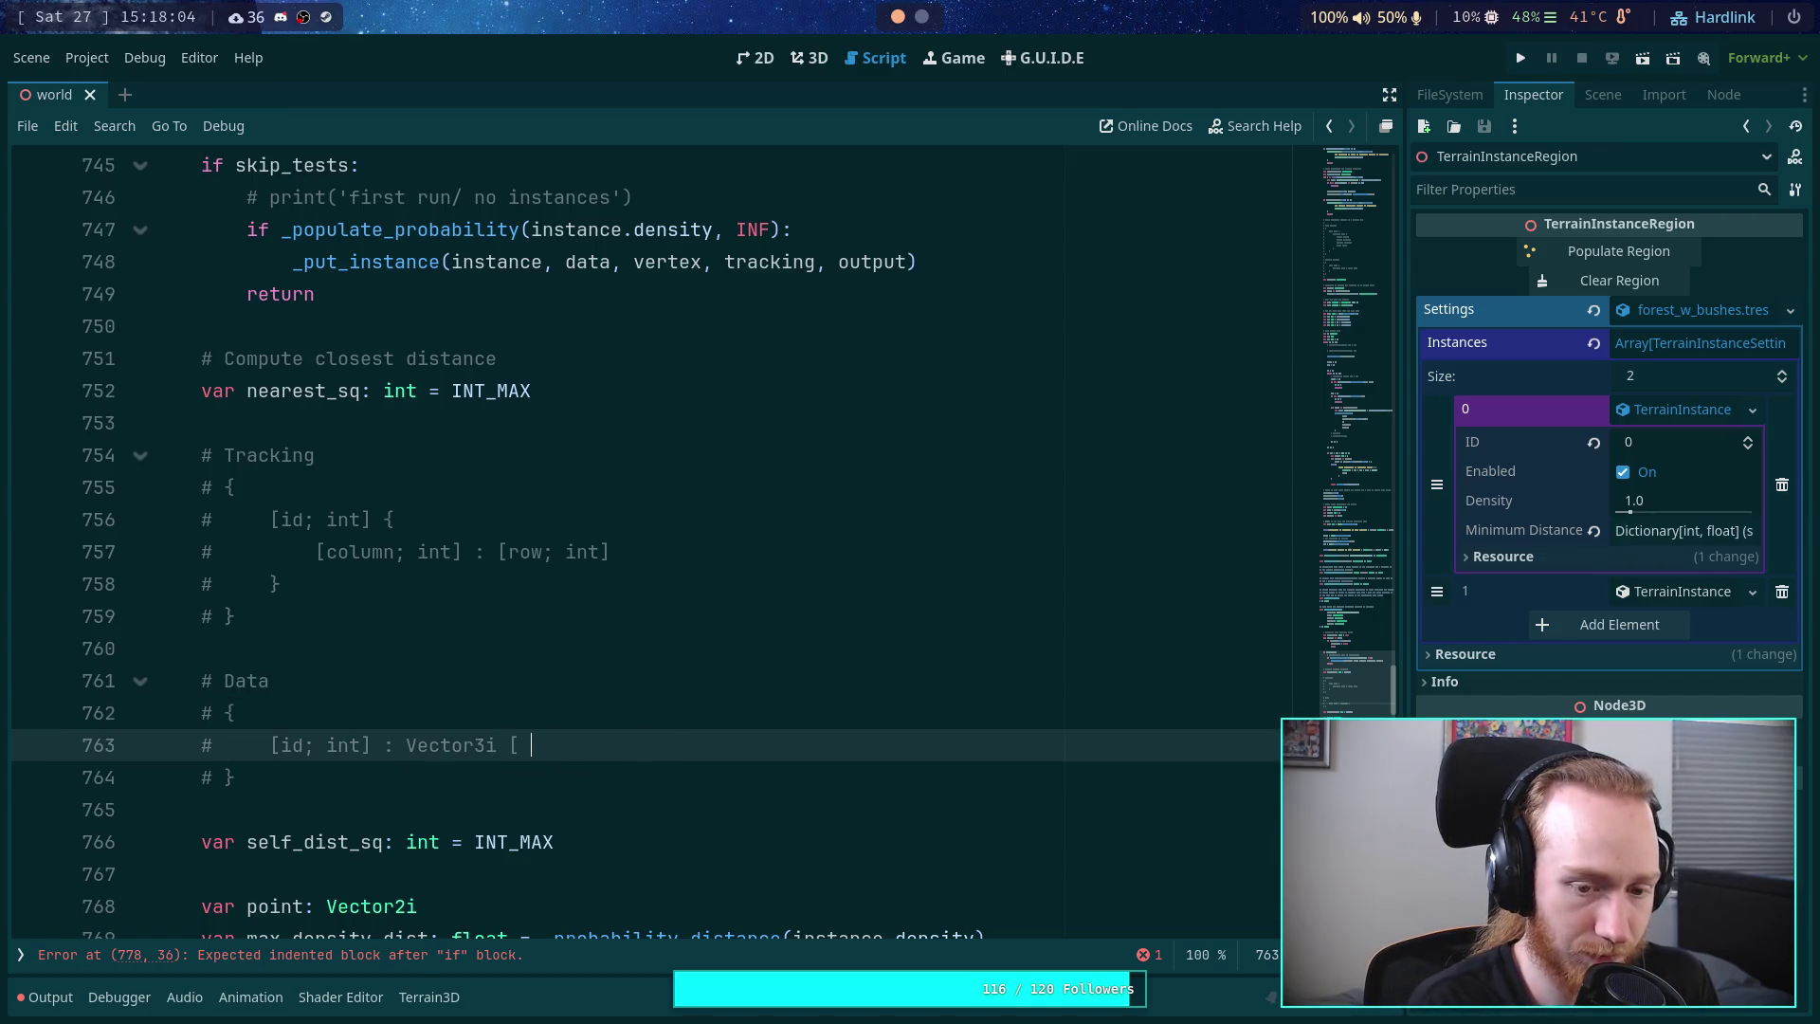
text(ast_)
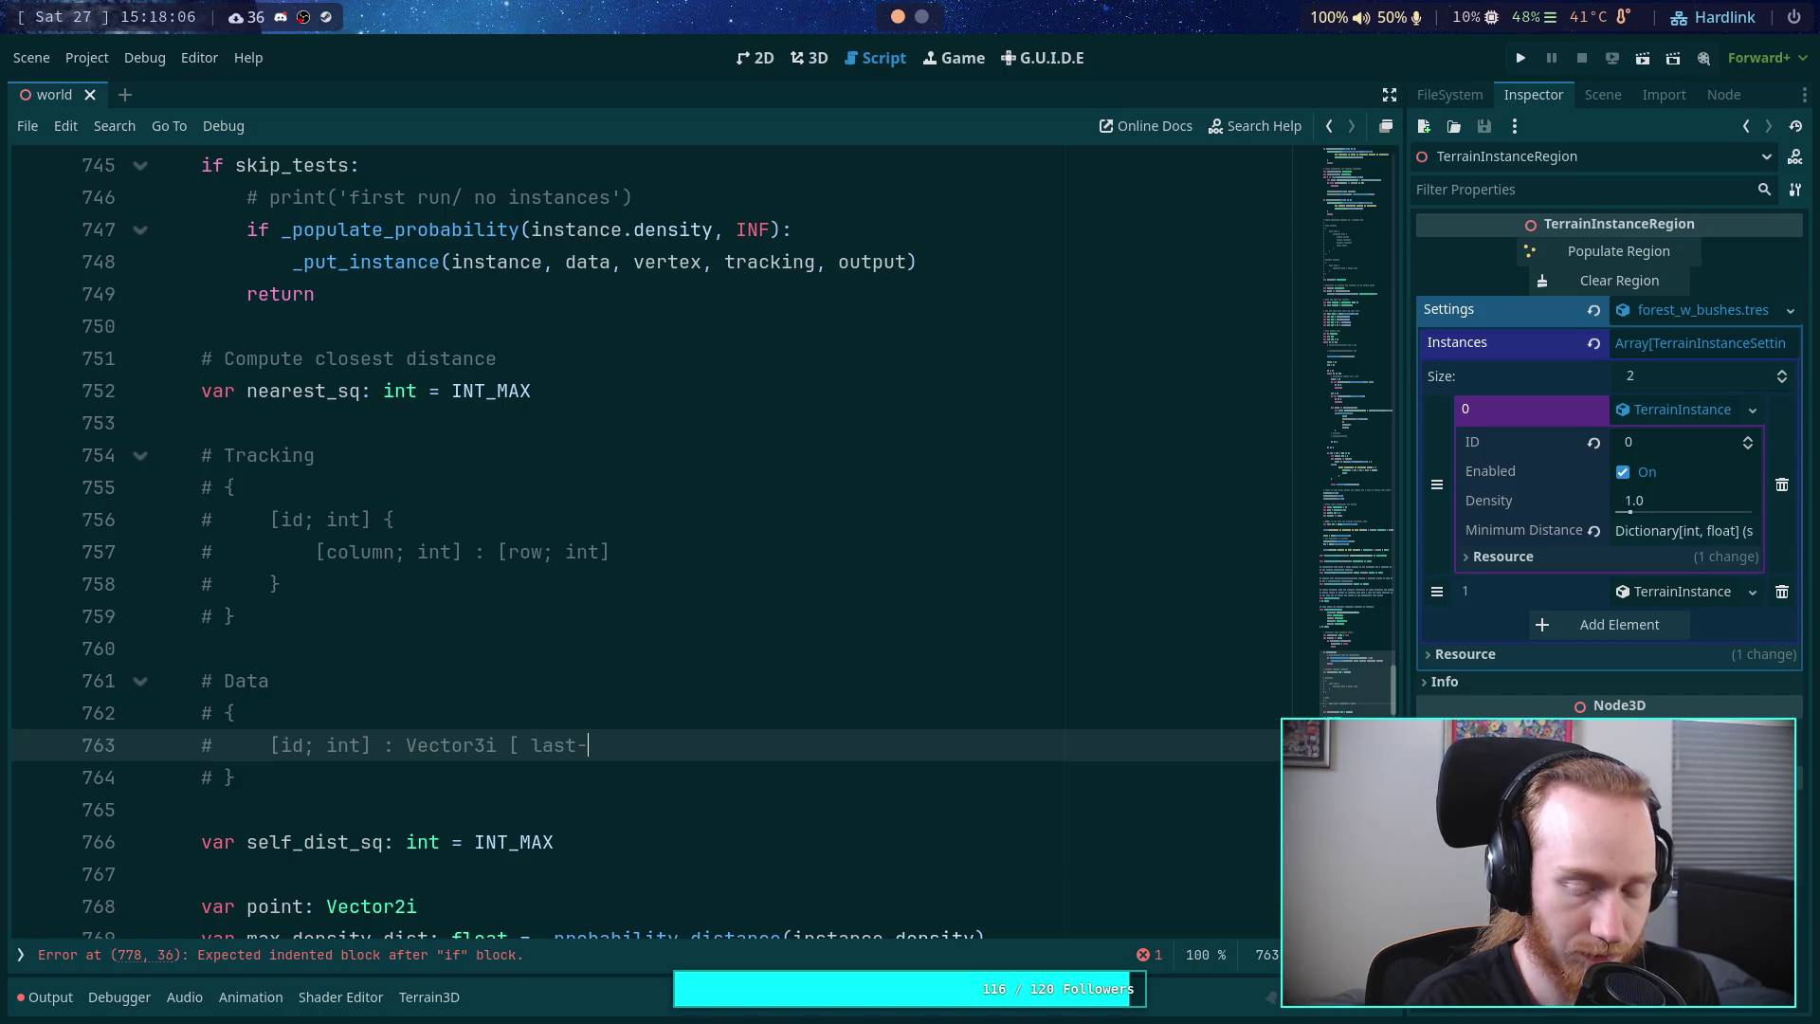
text(column)
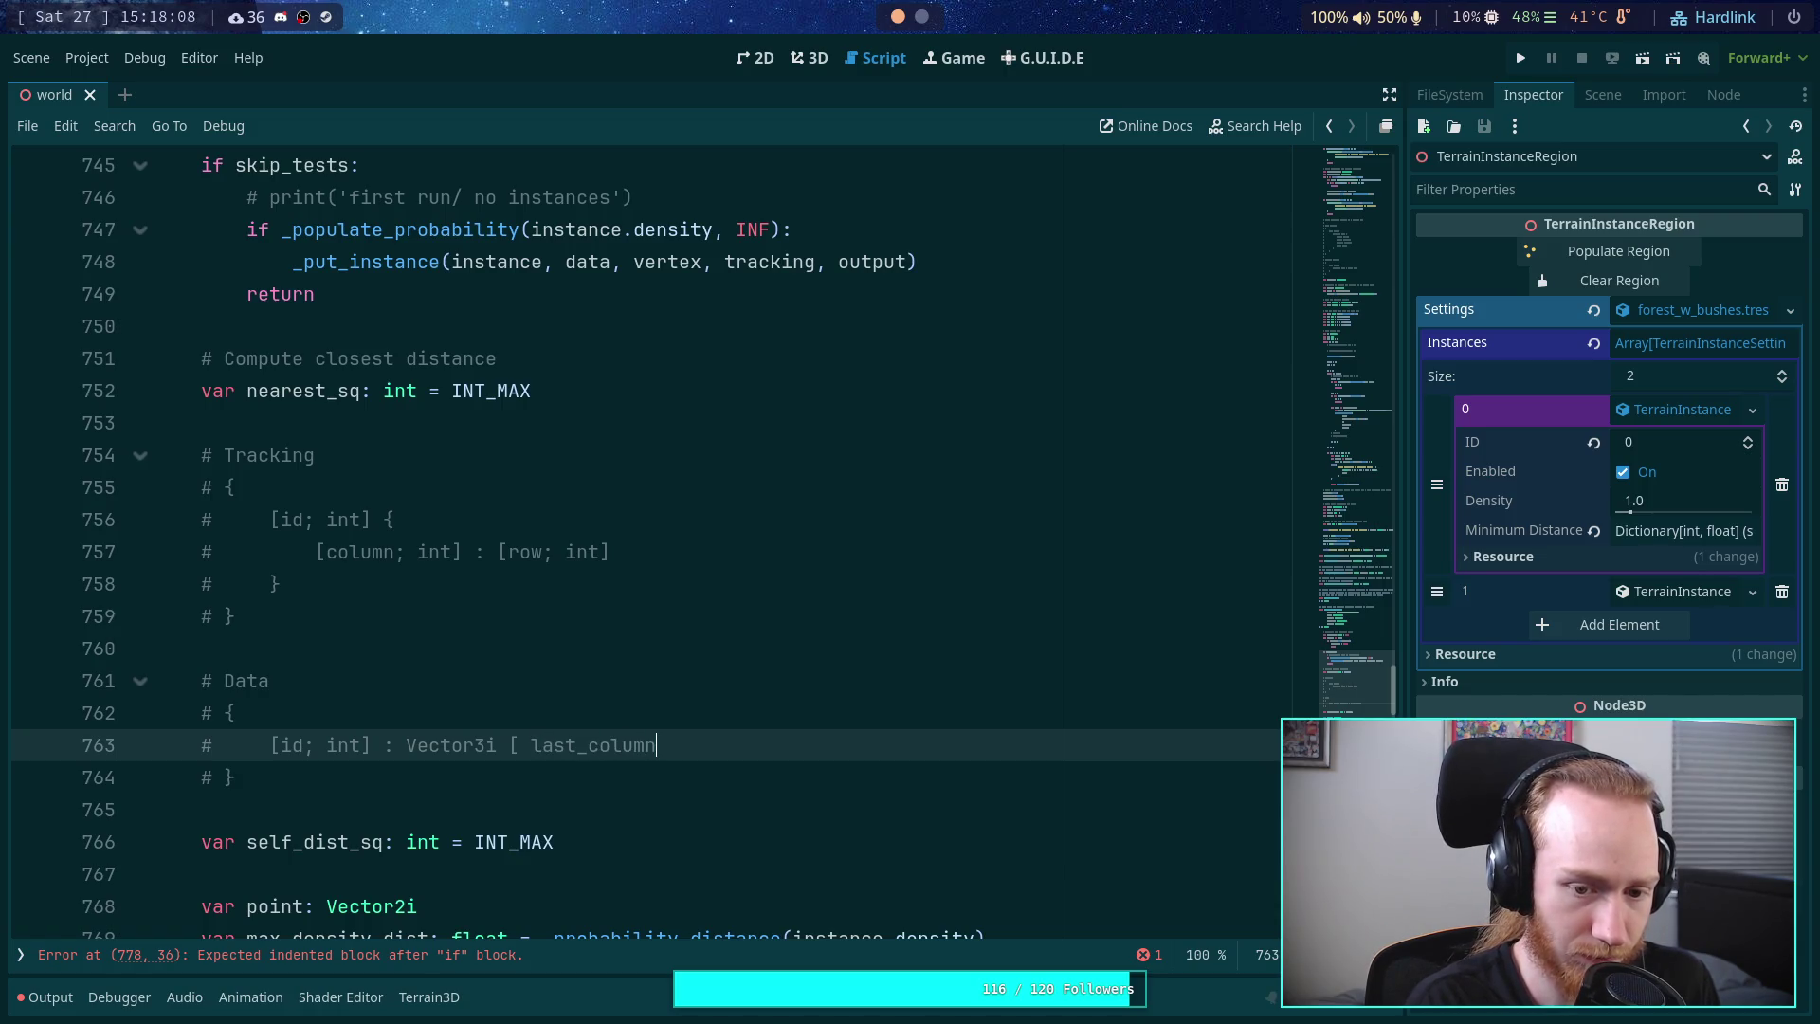
key(BackSpace)
key(BackSpace)
key(BackSpace)
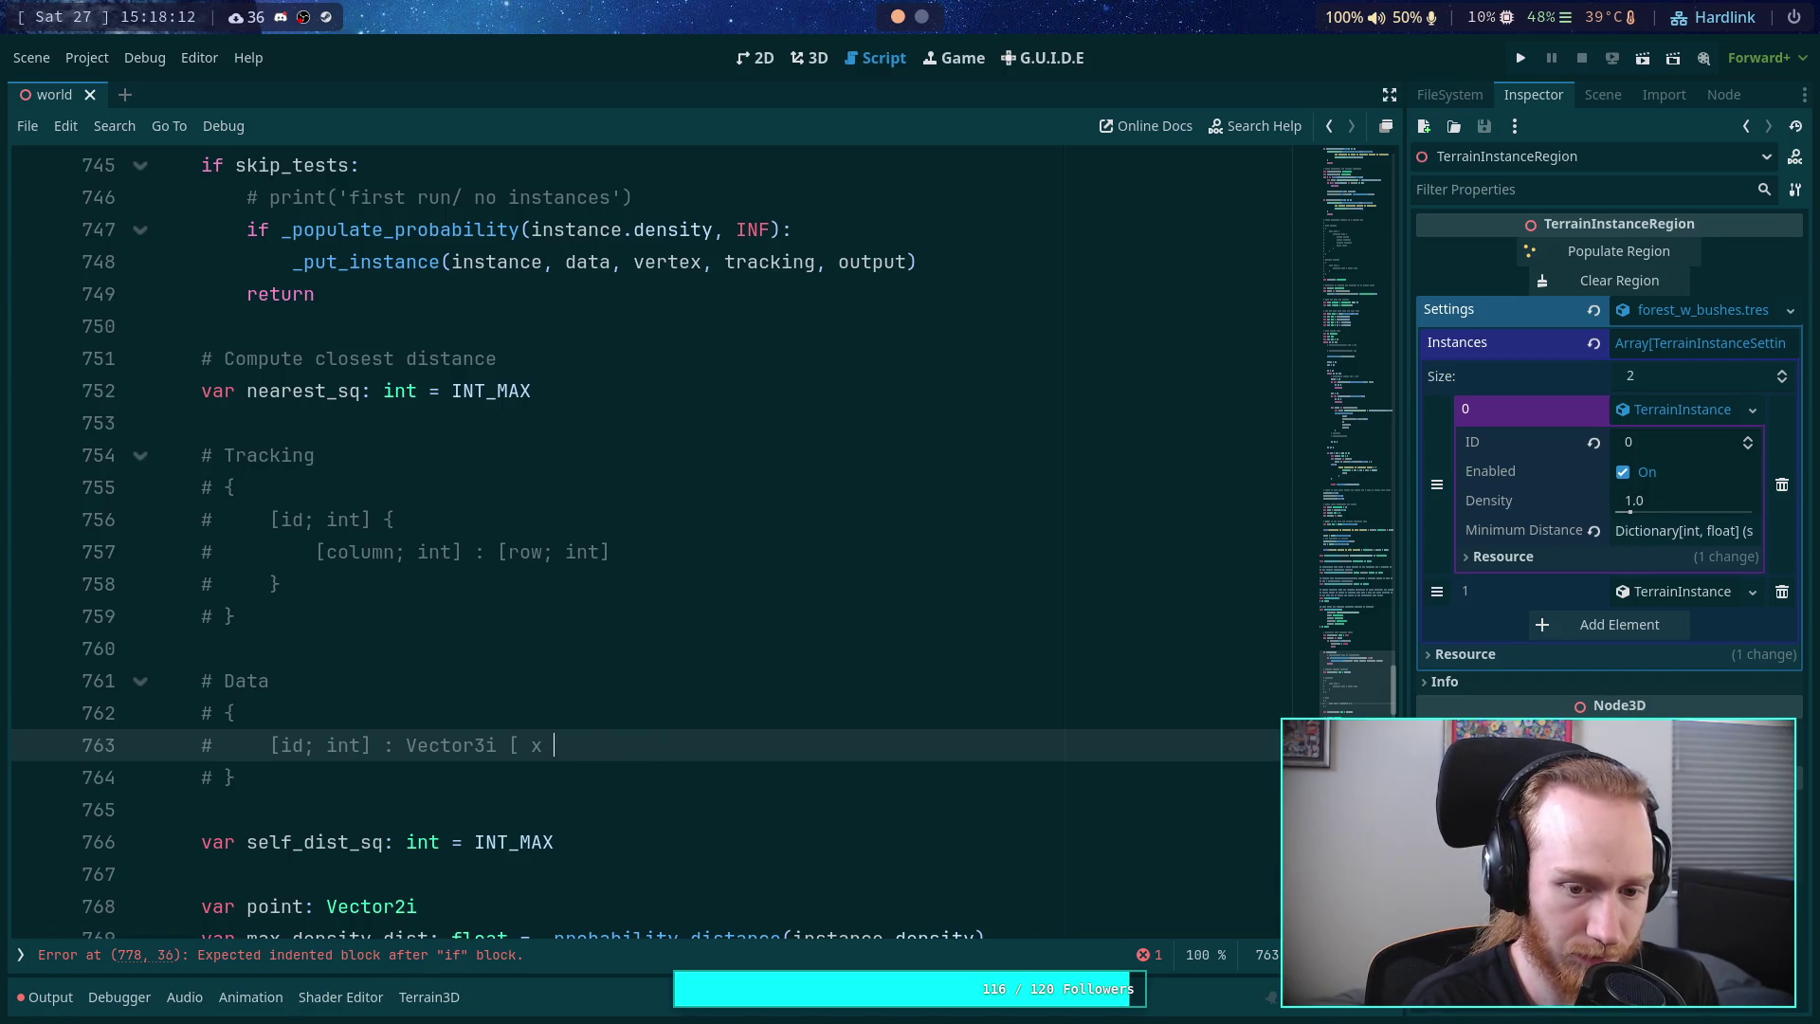
text(, last)
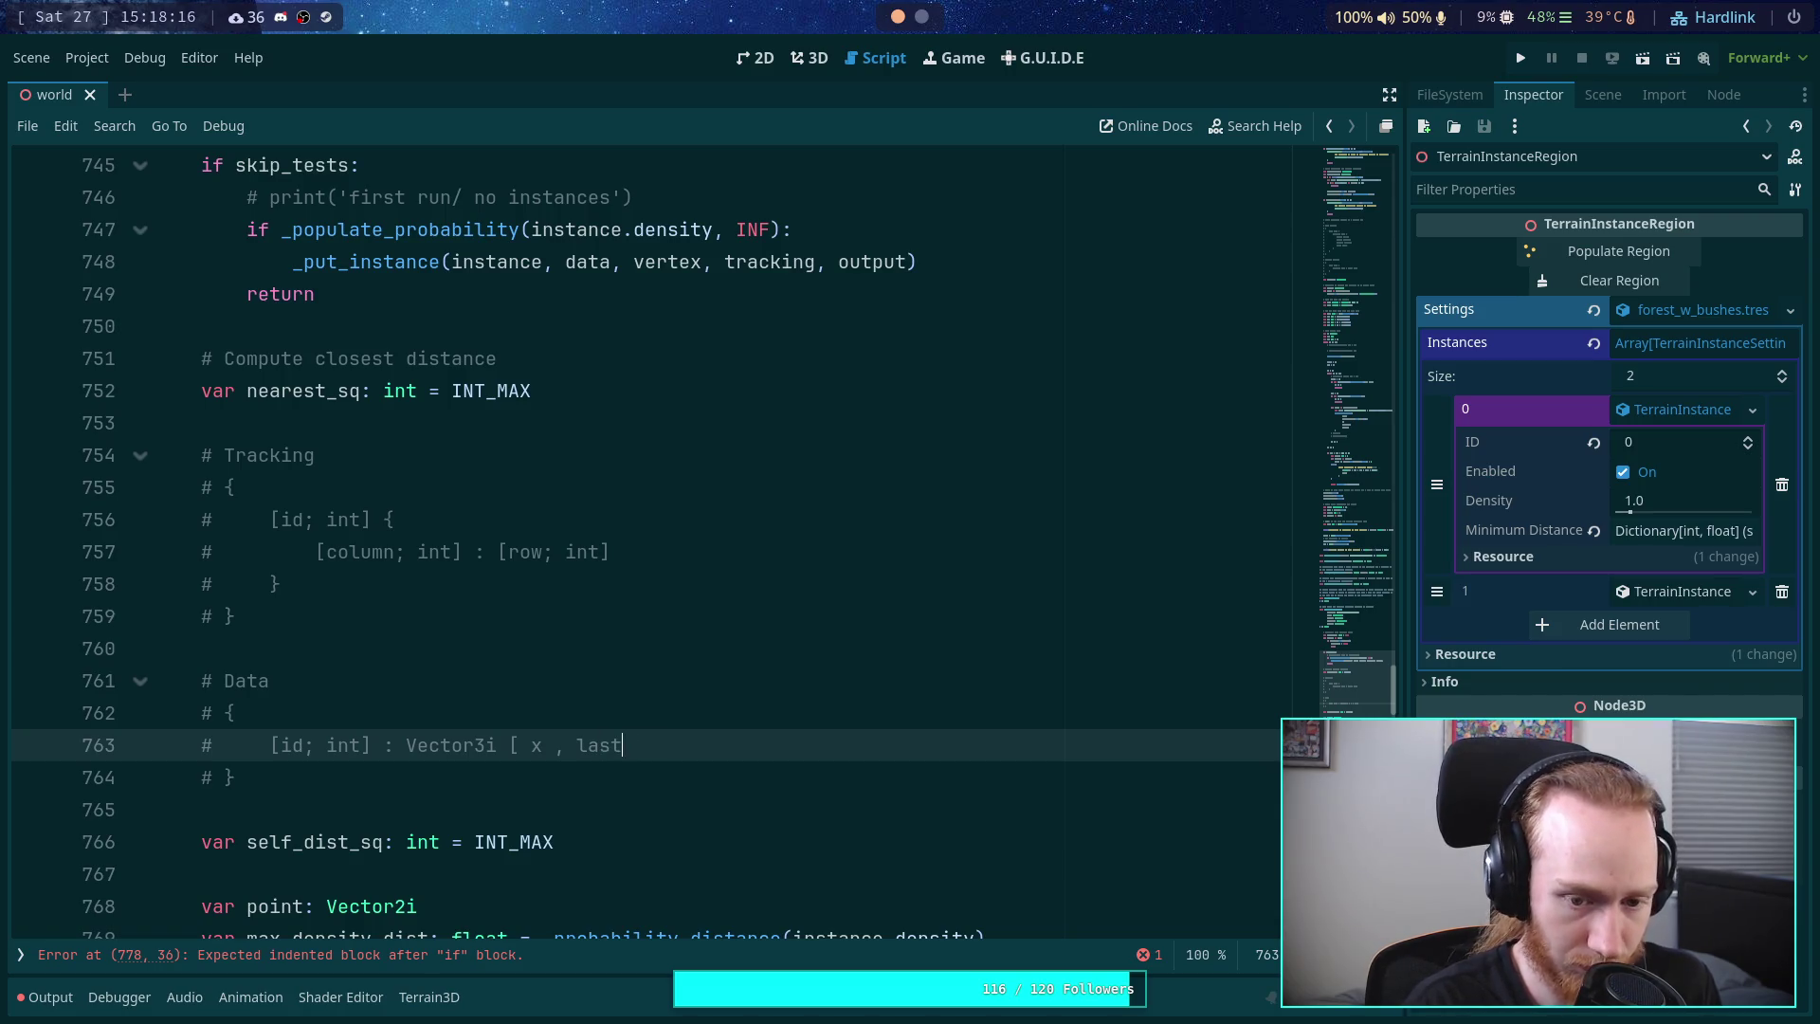
text(-ccolumn,)
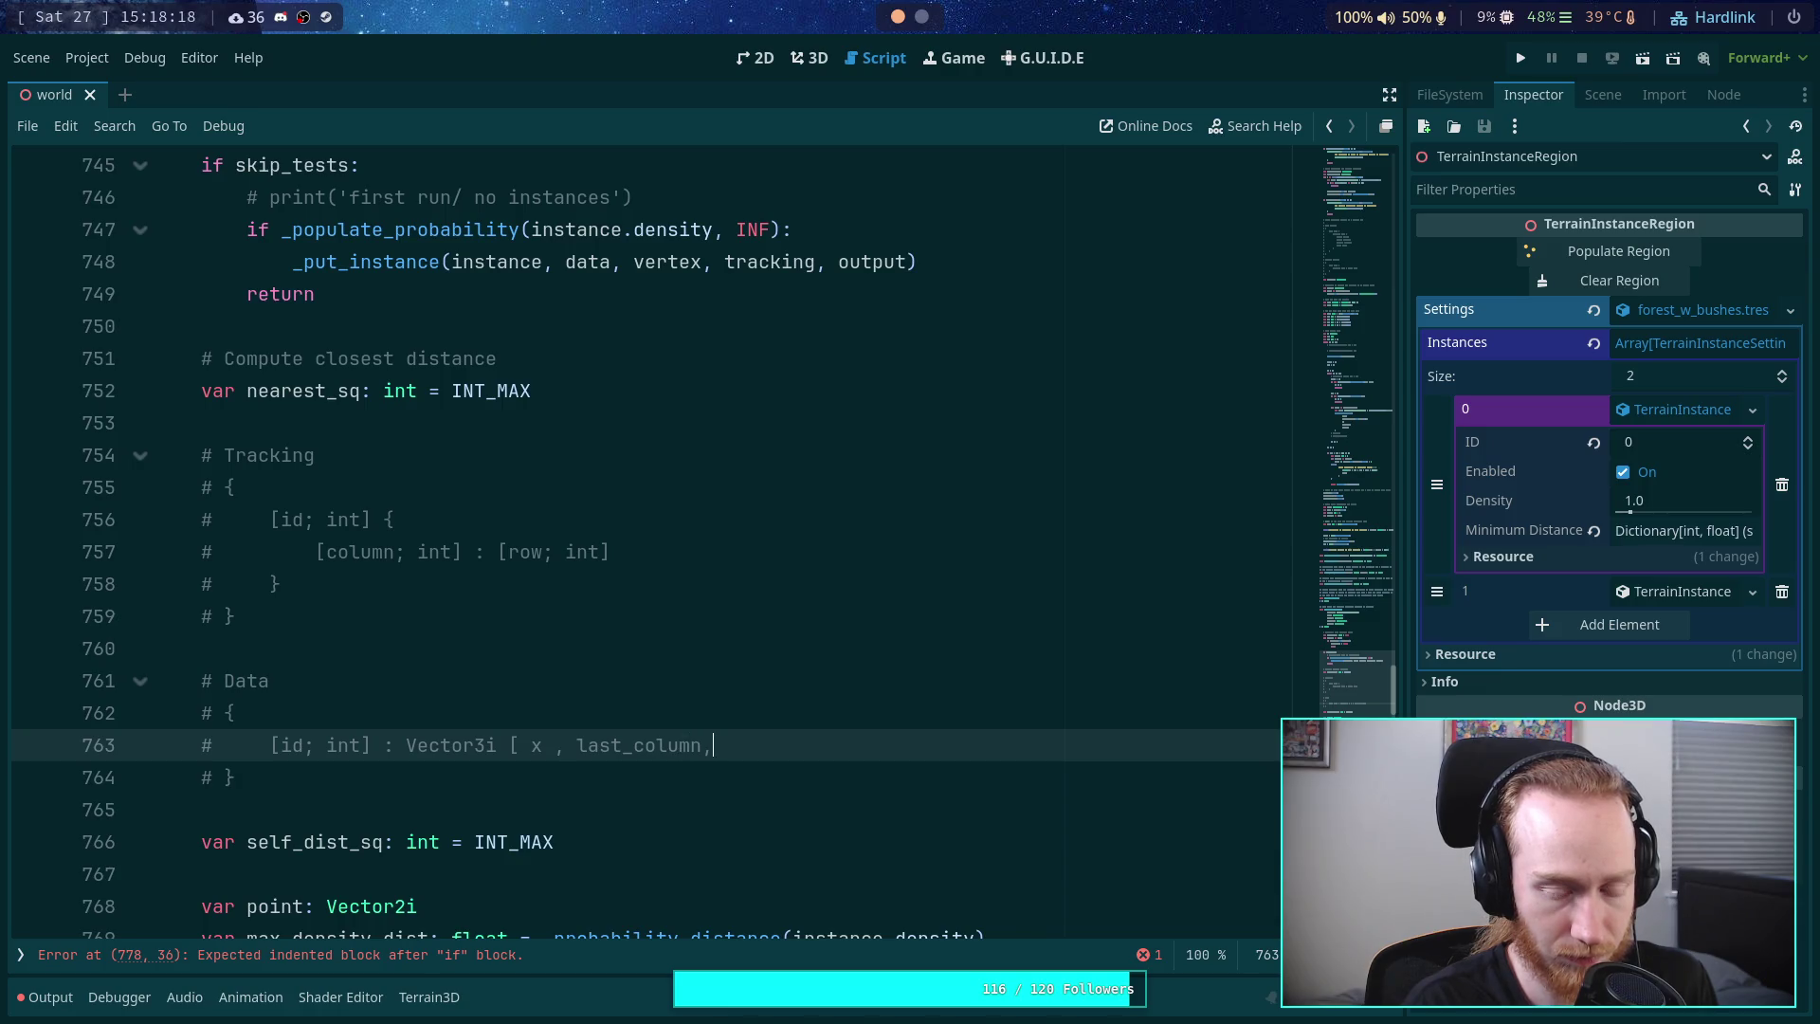
text( ])
click(581, 605)
- Unfold _create_pop_data and _next_data_row, then delete the unused near dictionary declaration
scroll(531, 607, up, 12)
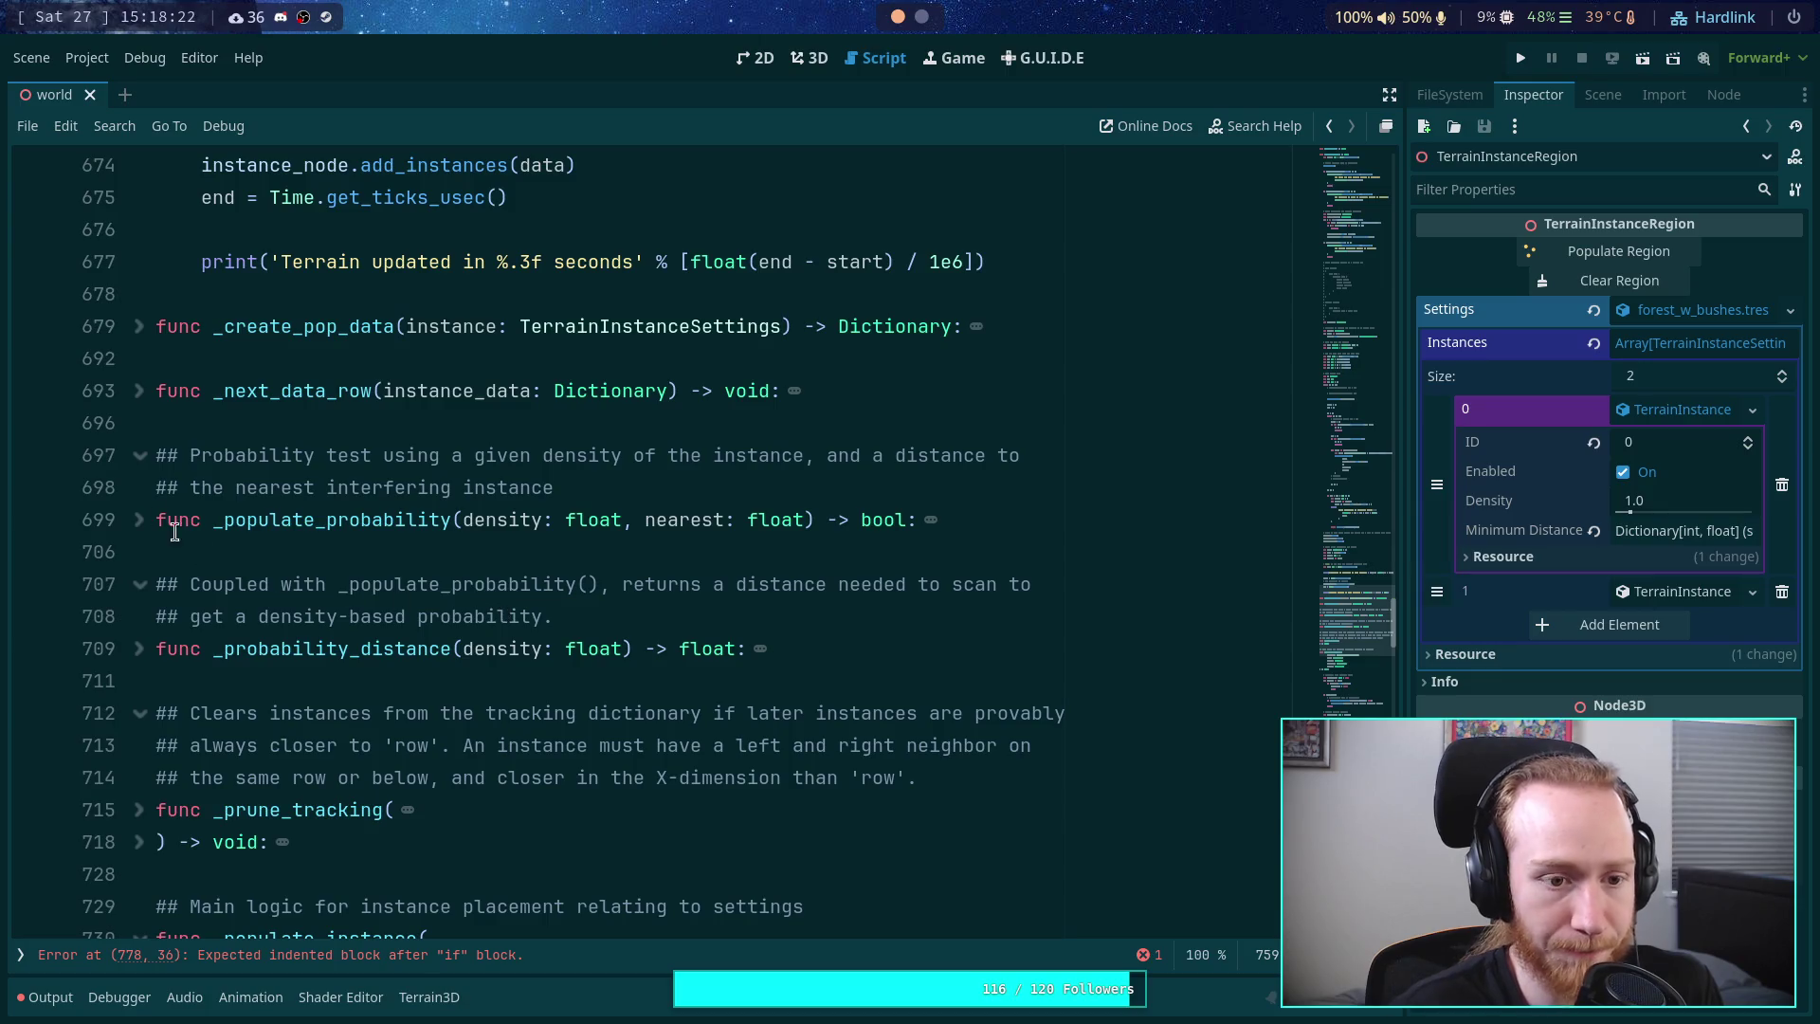
click(140, 328)
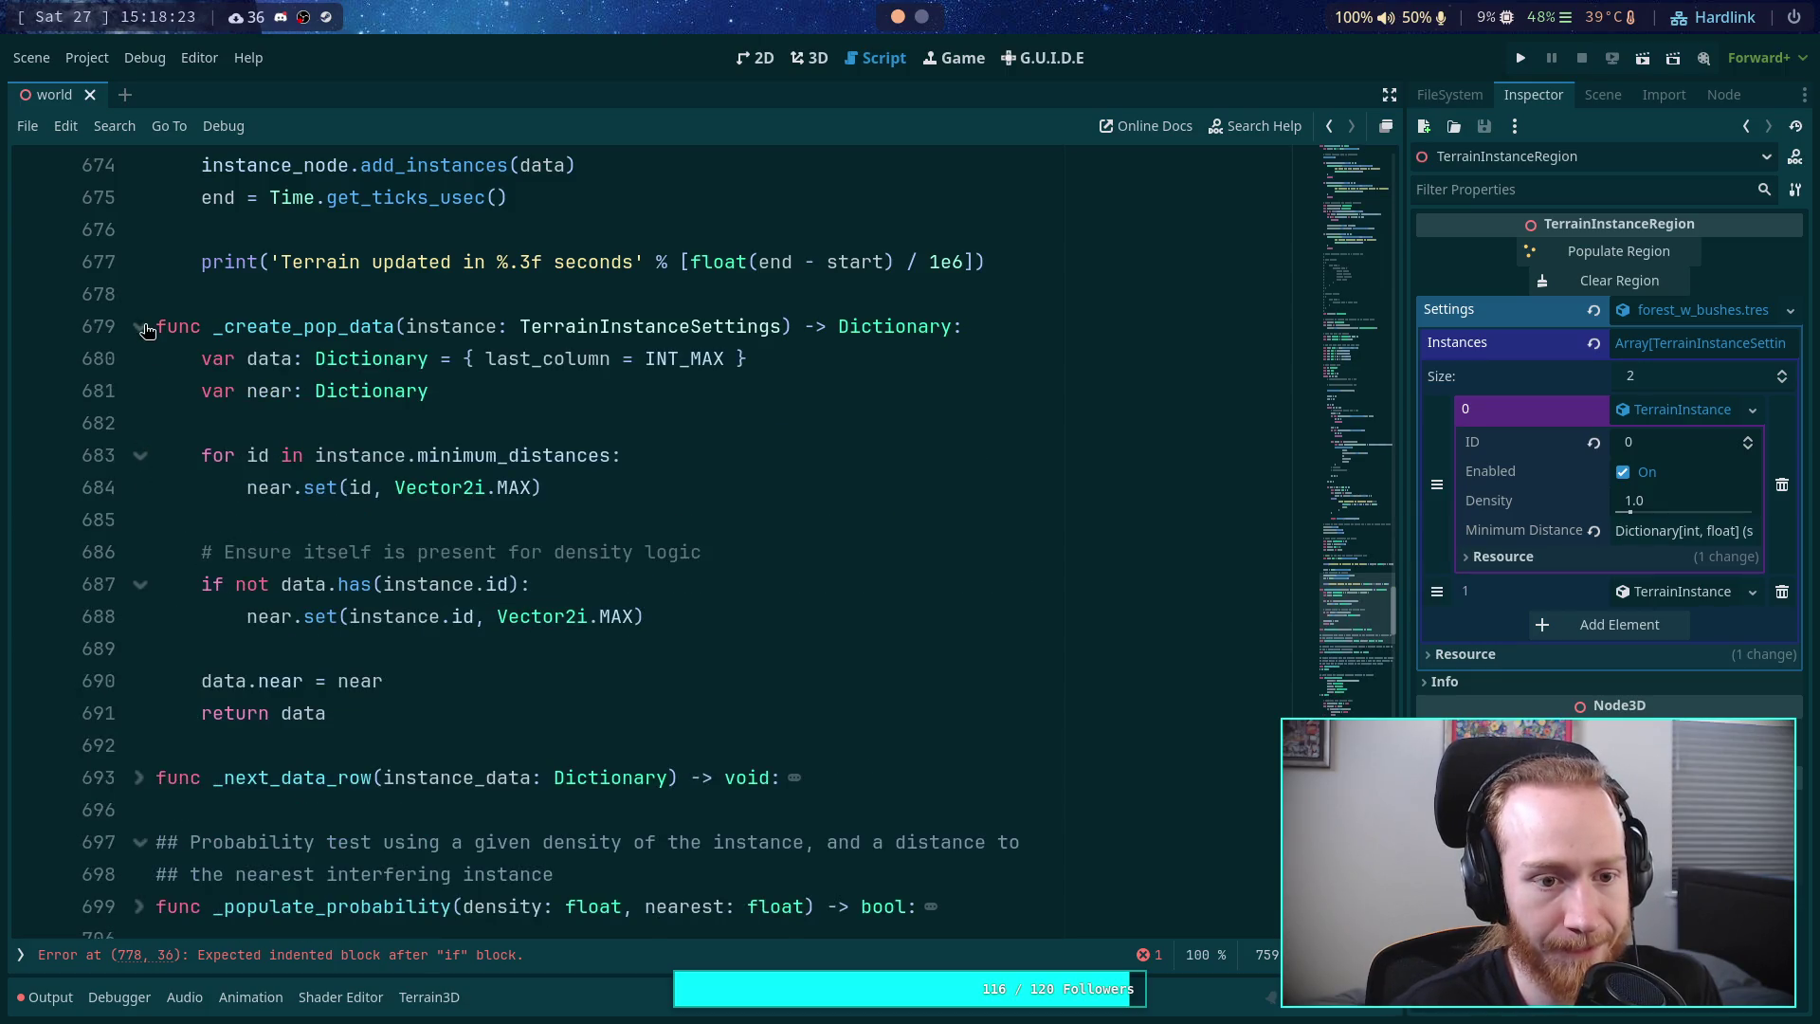
click(139, 778)
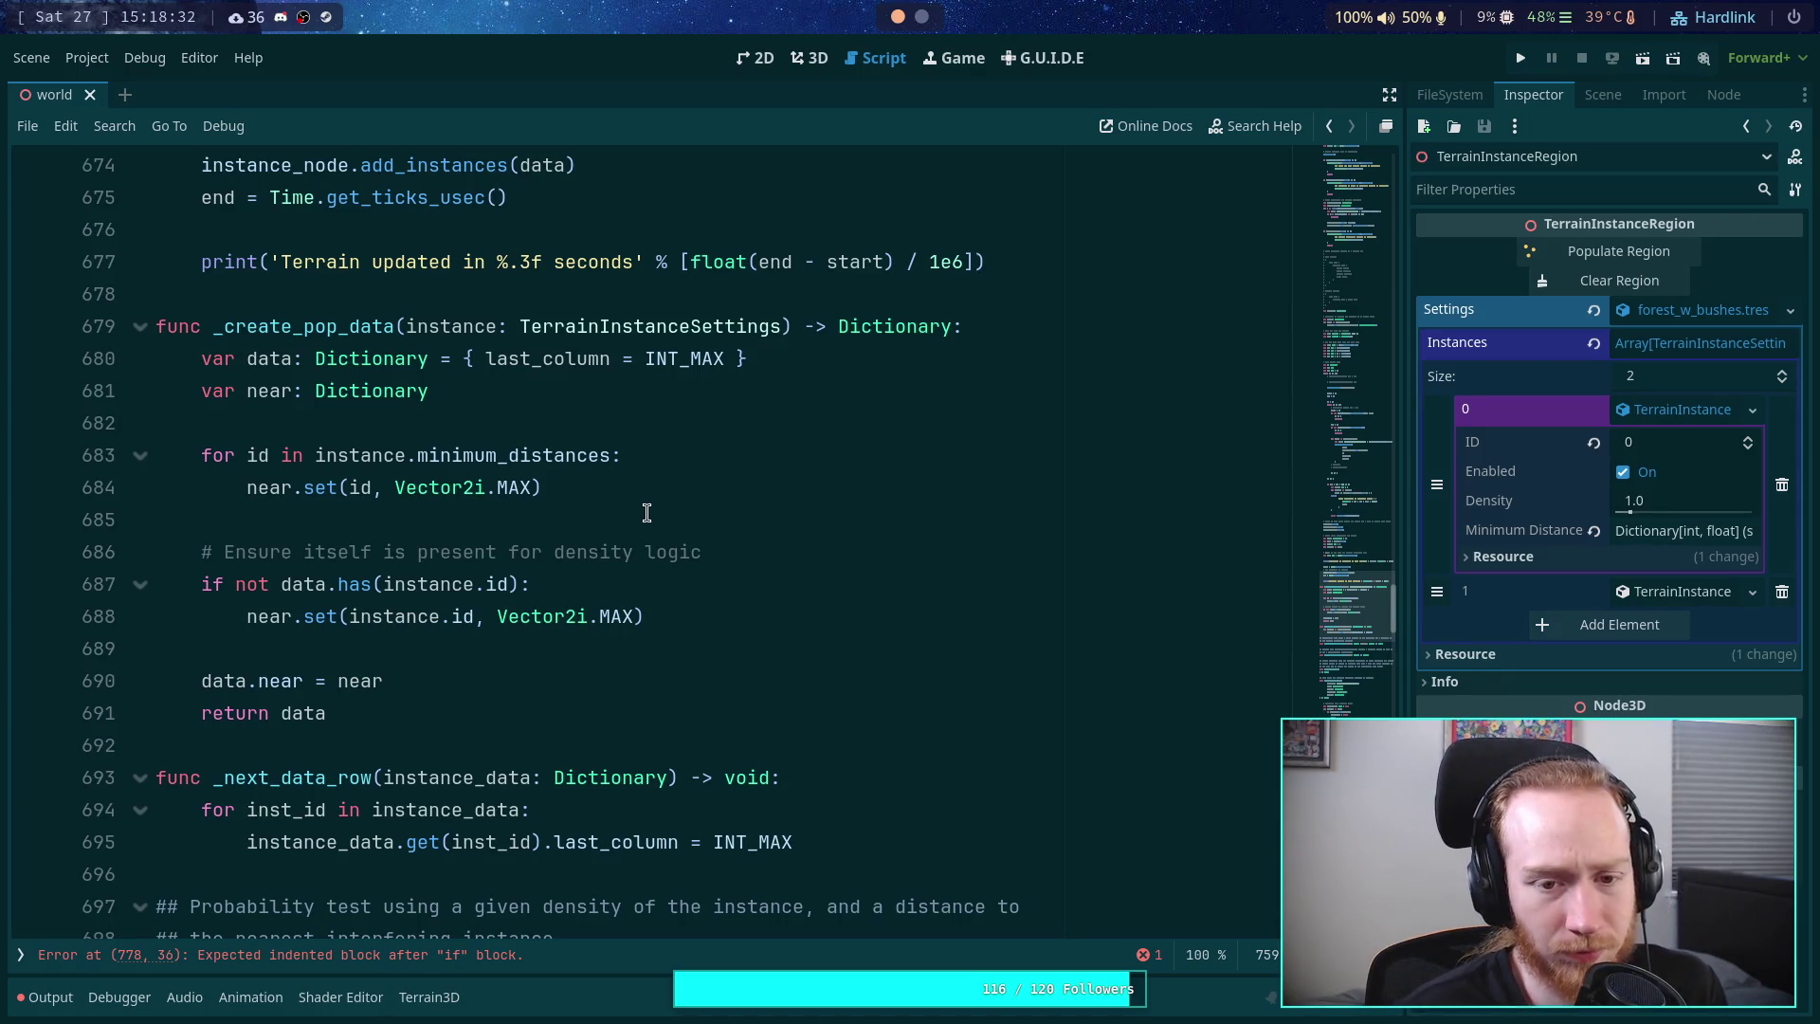
mouse_move(583, 390)
mouse_down()
mouse_move(767, 358)
mouse_move(428, 361)
mouse_up()
key(BackSpace)
- Replace near with data in the loop's set call
key(BackSpace)
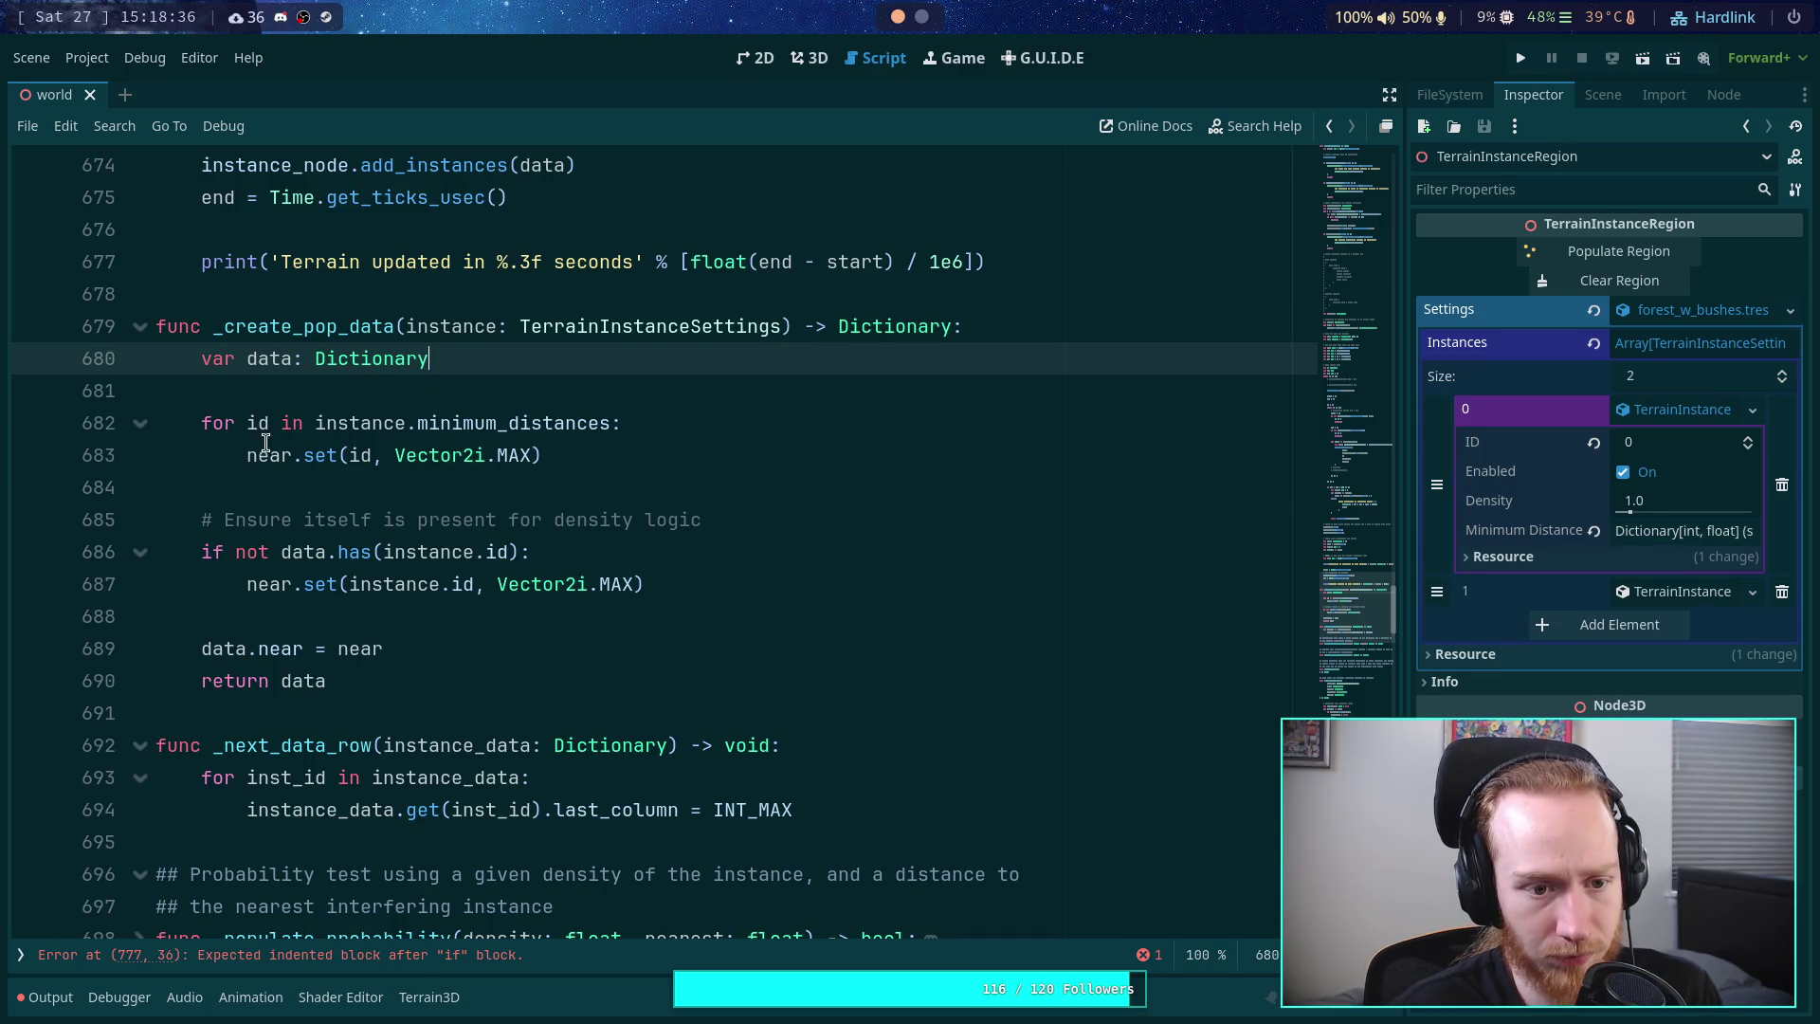
double_click(260, 453)
text(da)
key(BackSpace)
key(BackSpace)
text(i)
key(BackSpace)
text(h)
key(BackSpace)
text(dat)
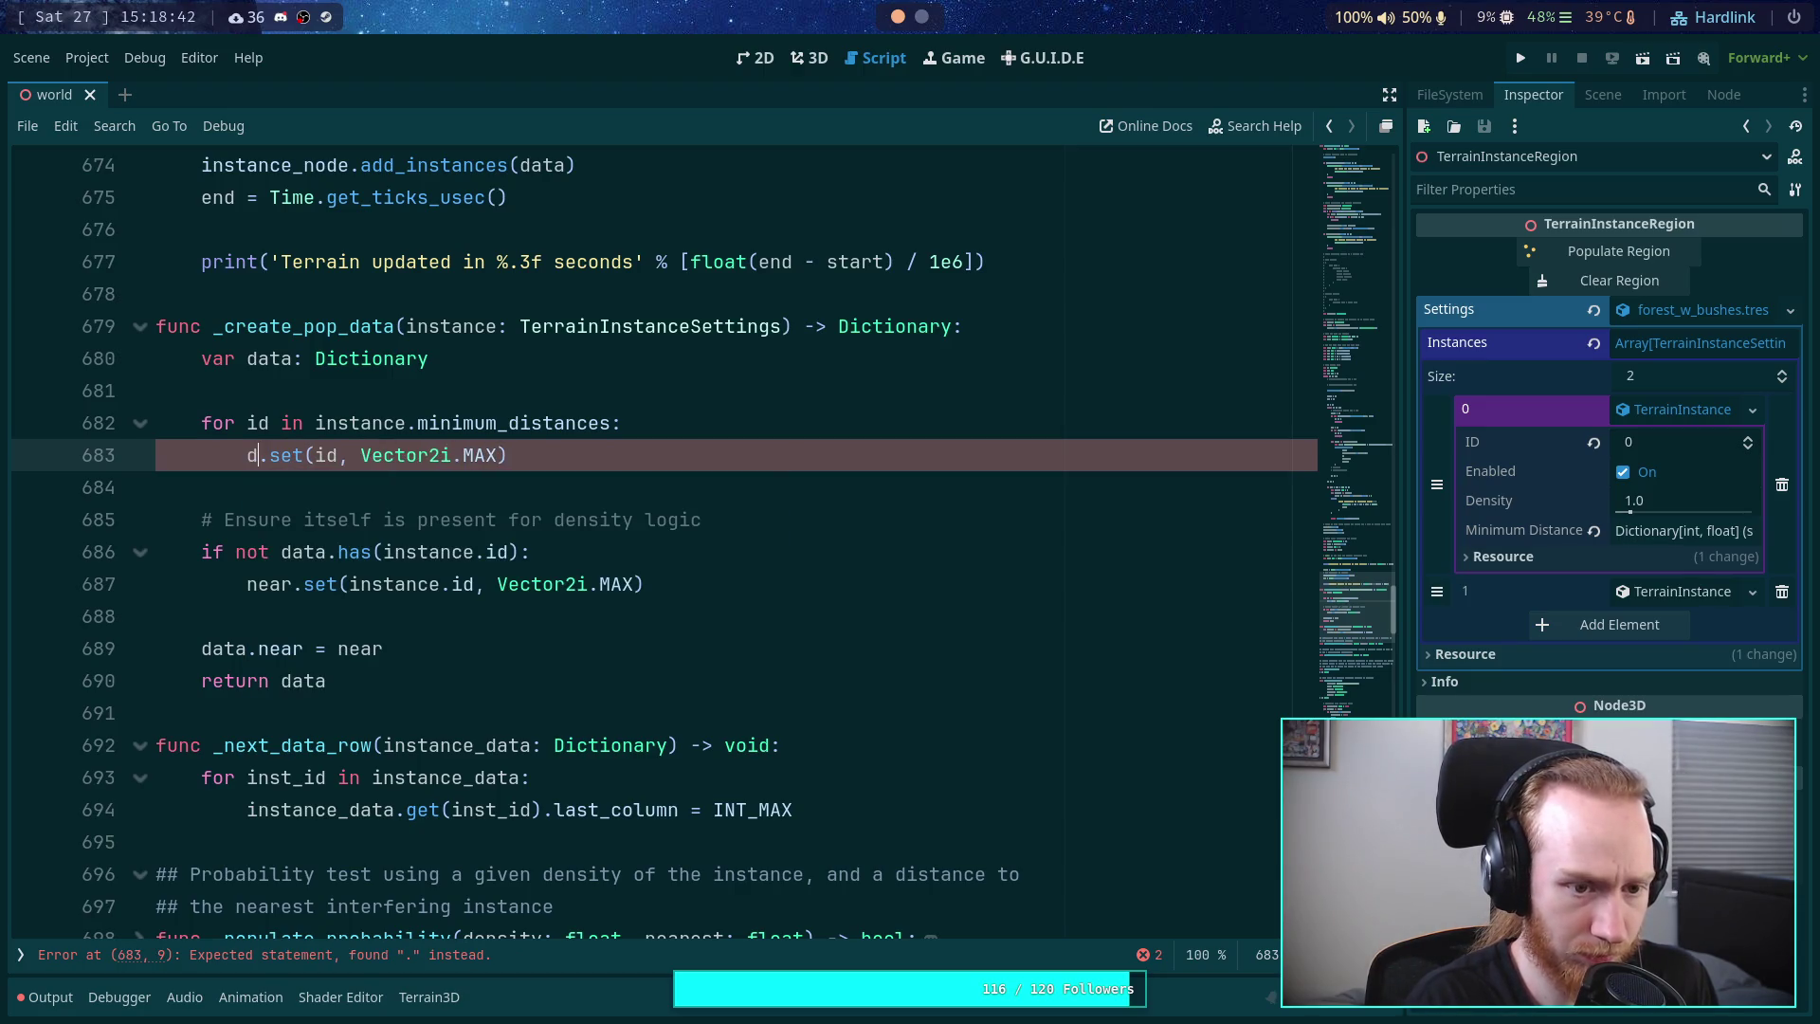
text(a)
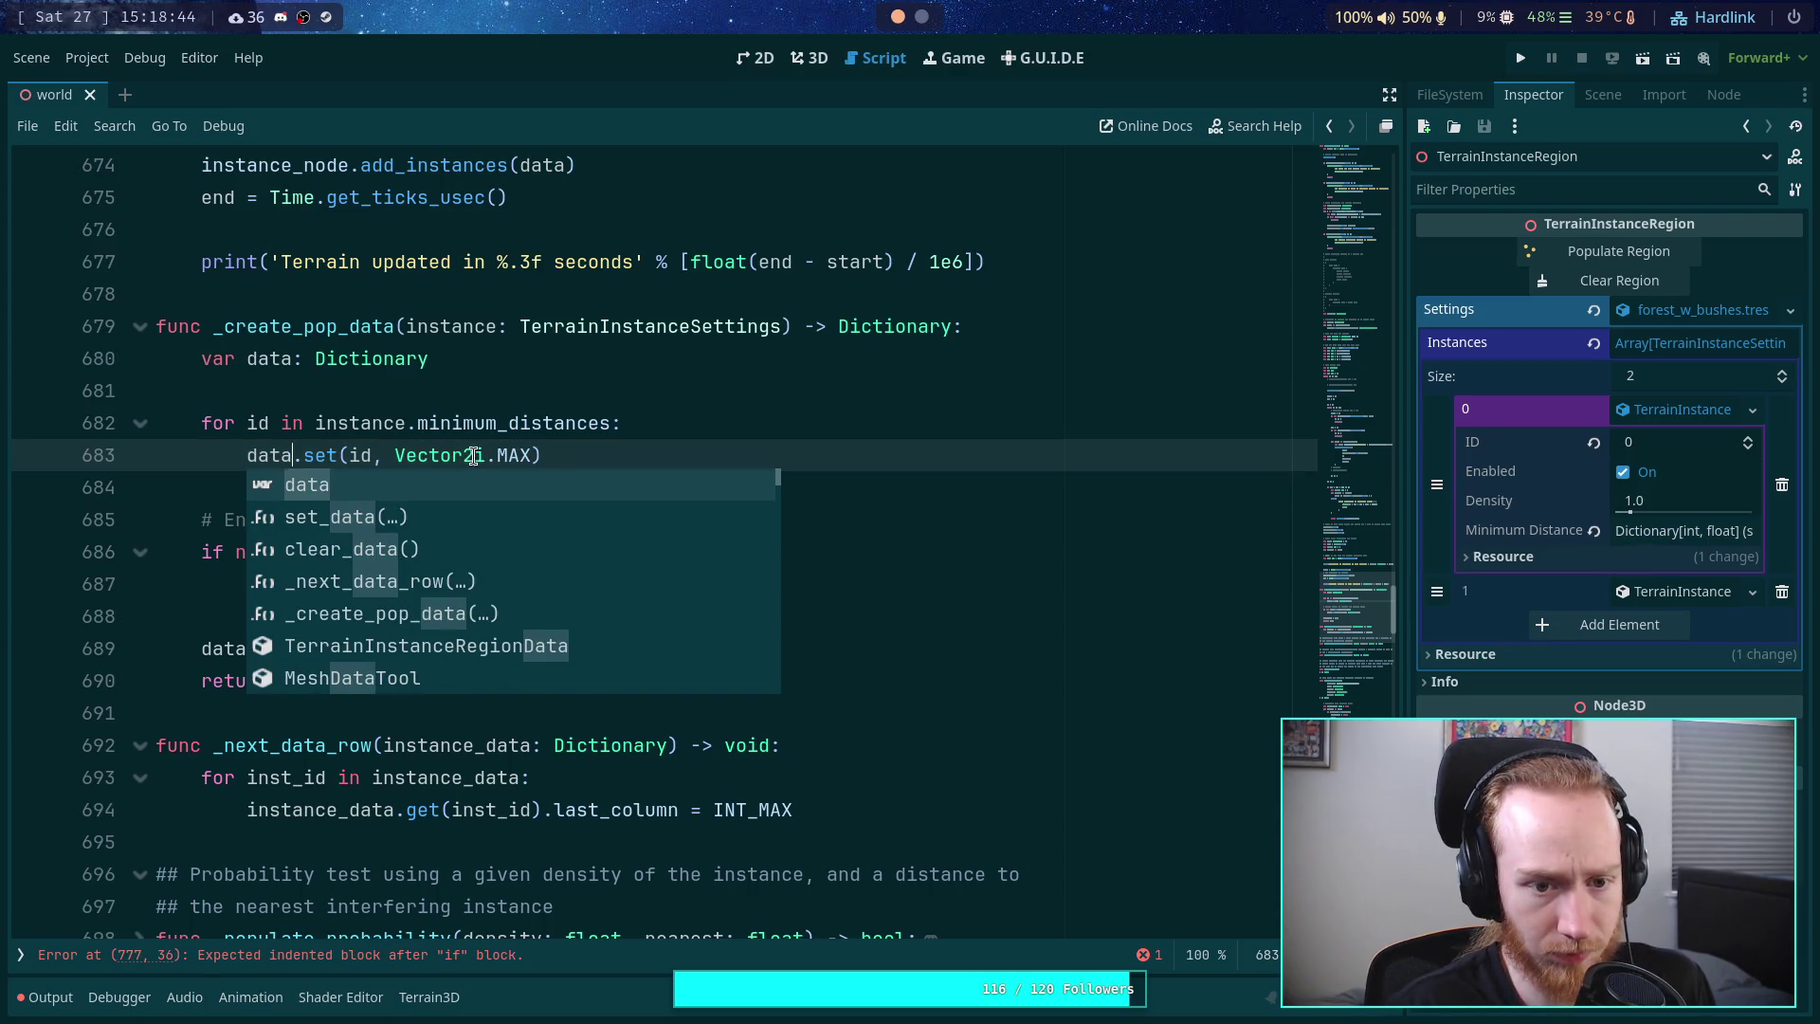
- Change Vector2i.MAX to Vector3i.MAX on lines 683 and 687
click(465, 457)
key(BackSpace)
text(3)
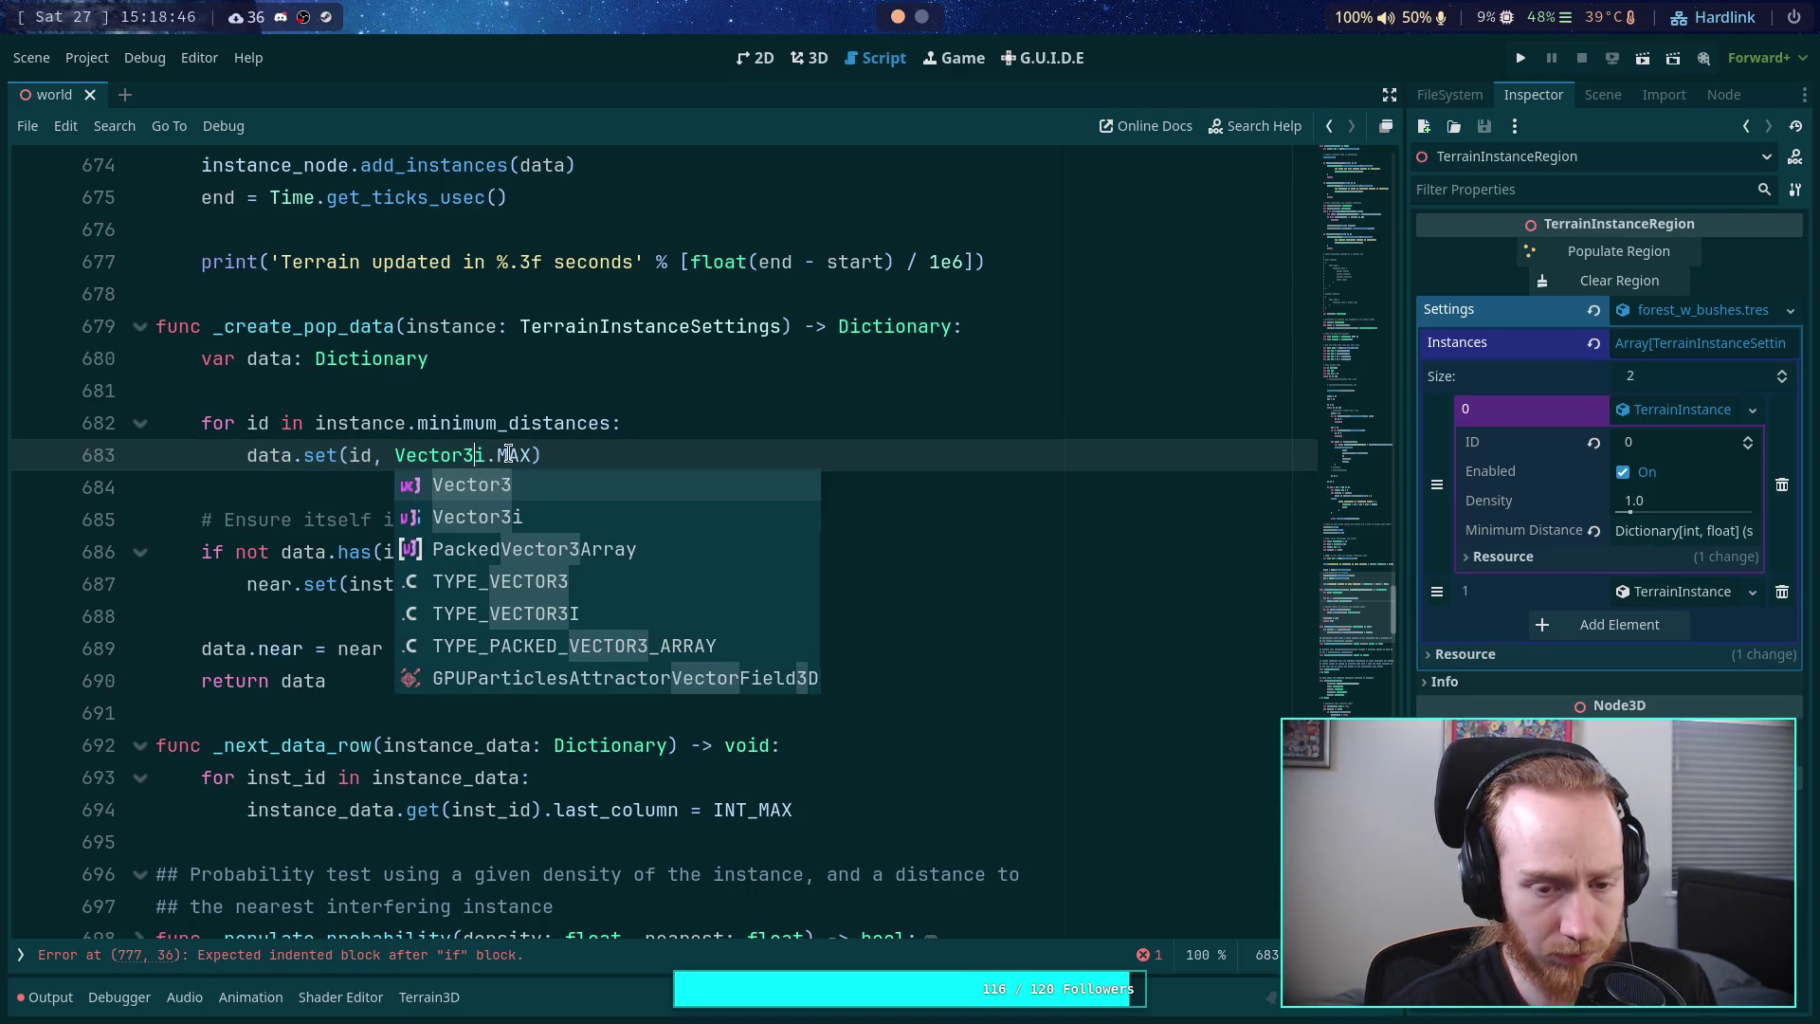
click(542, 435)
click(578, 584)
key(BackSpace)
text(3)
- Replace near with data on line 687
click(270, 457)
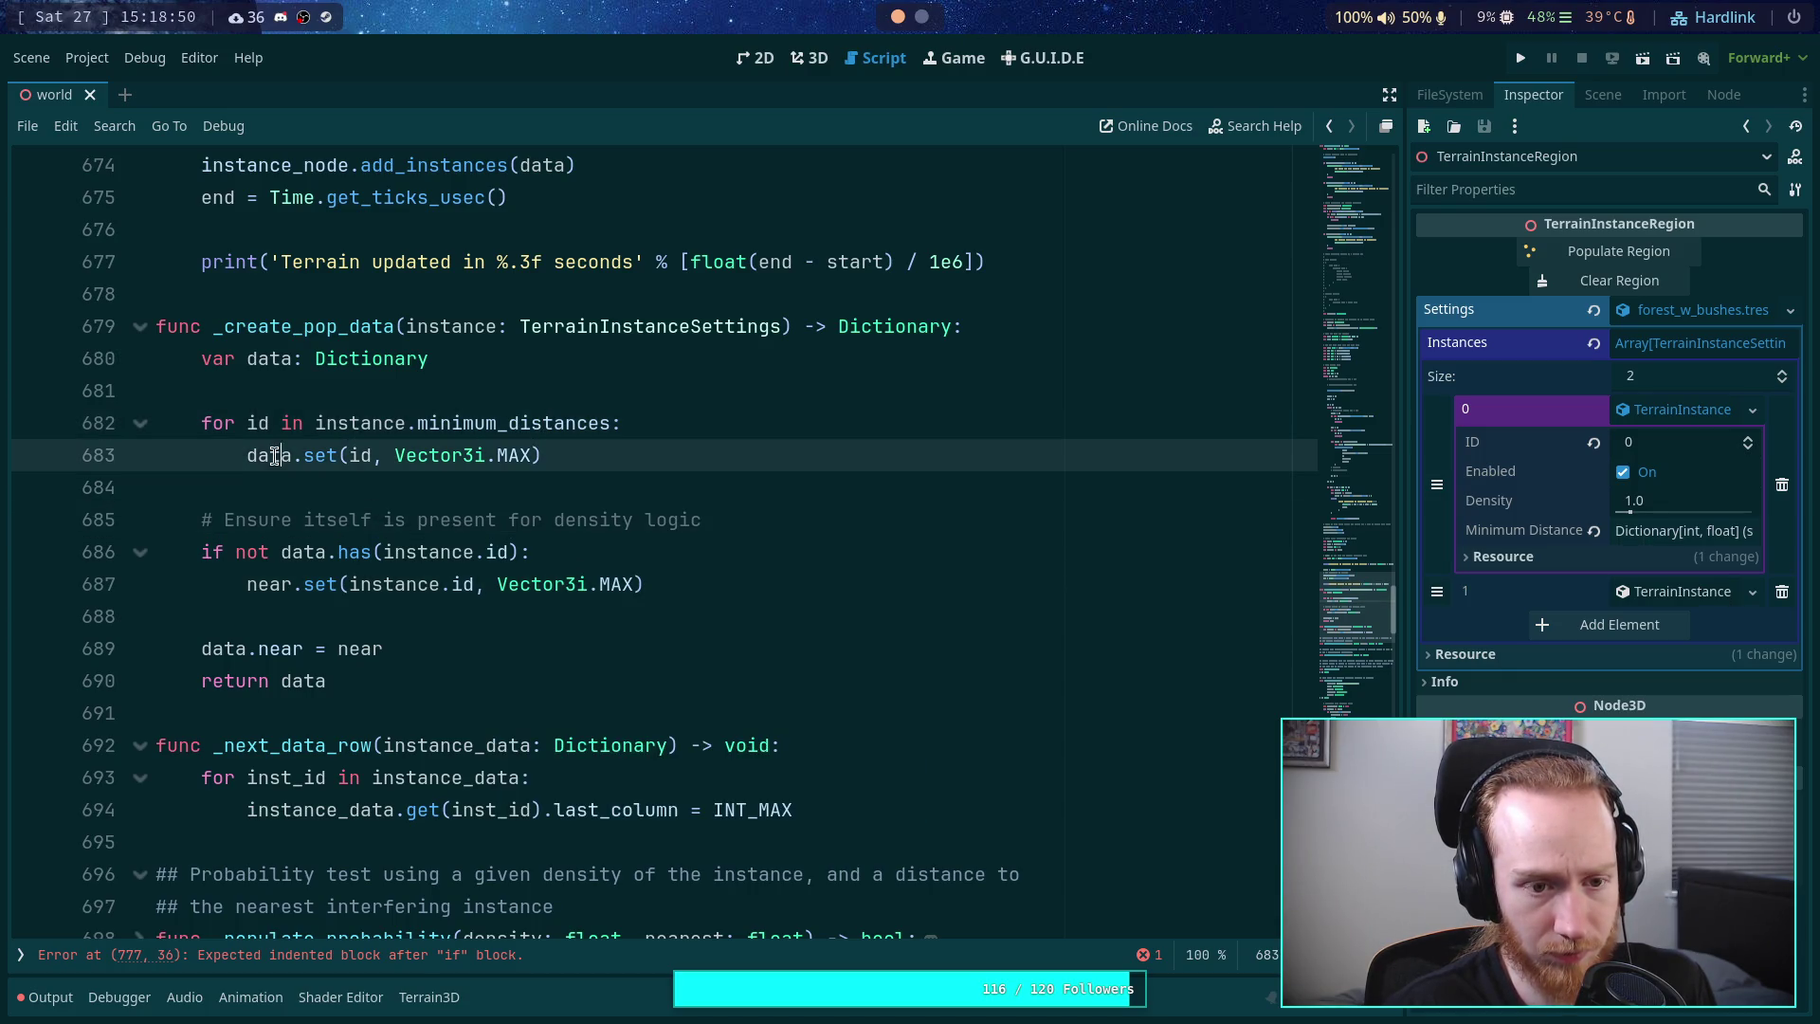
click(268, 584)
key(ctrl+w)
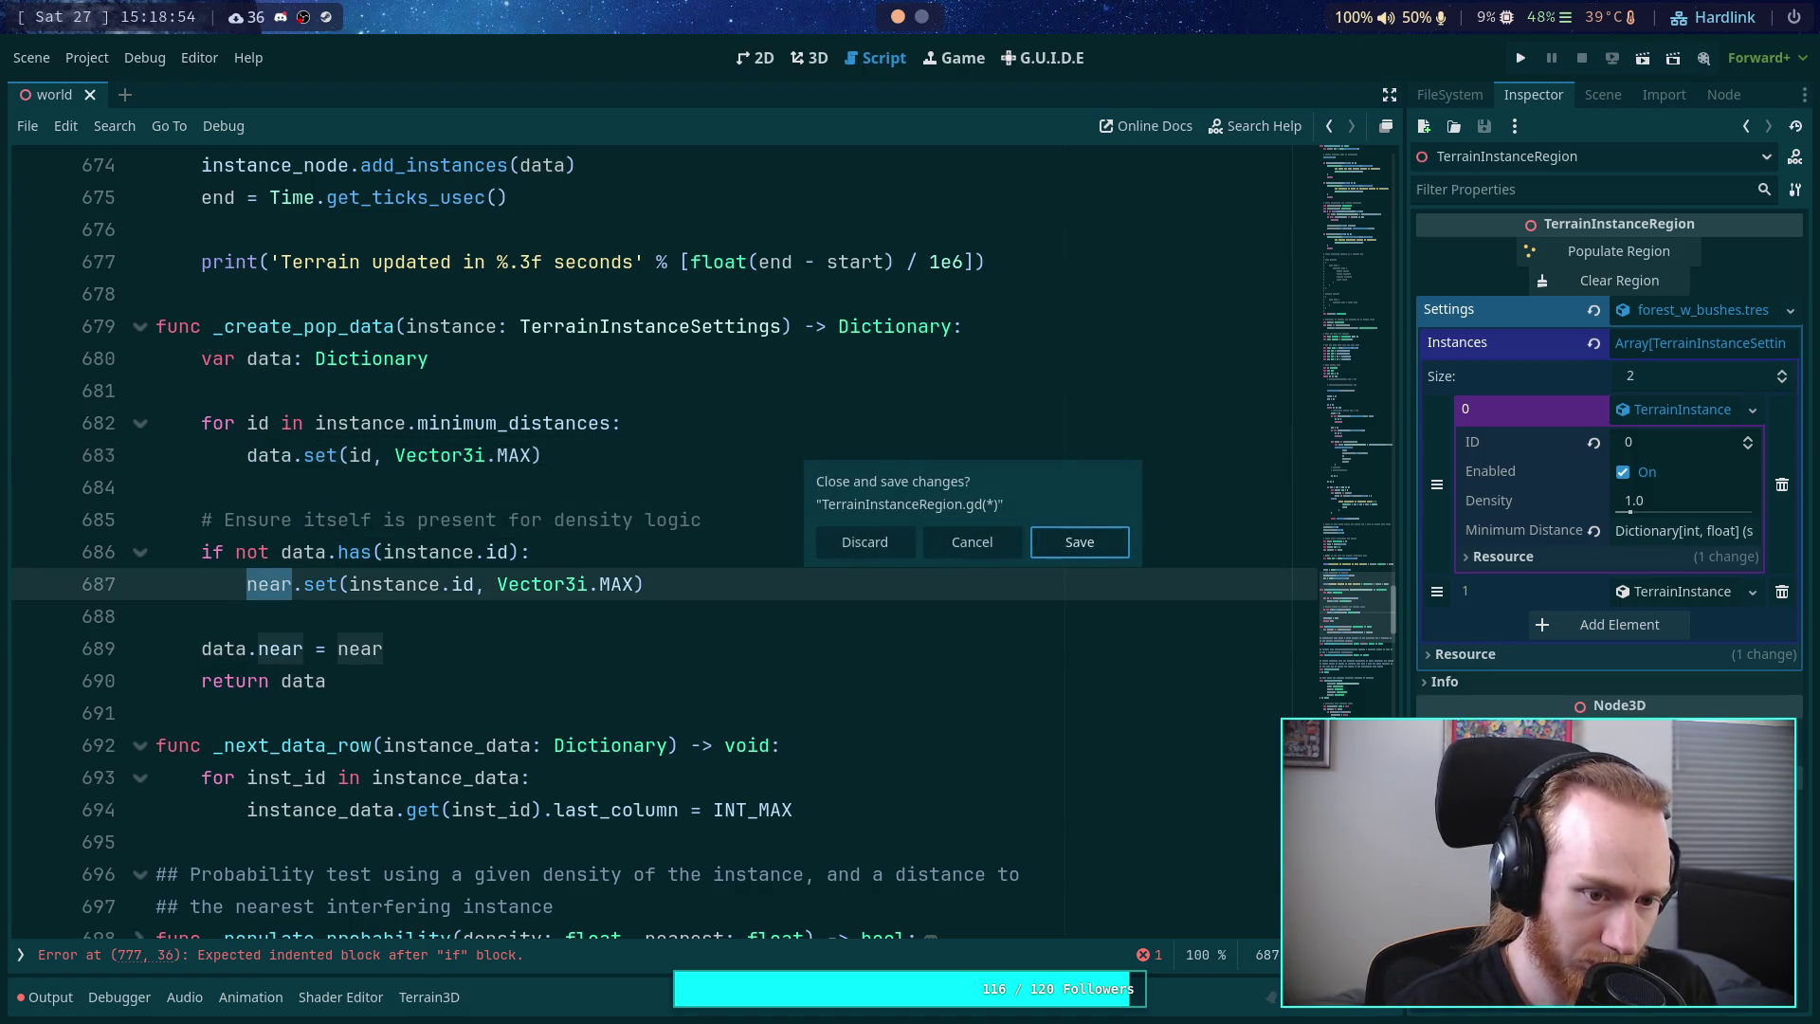
click(1000, 540)
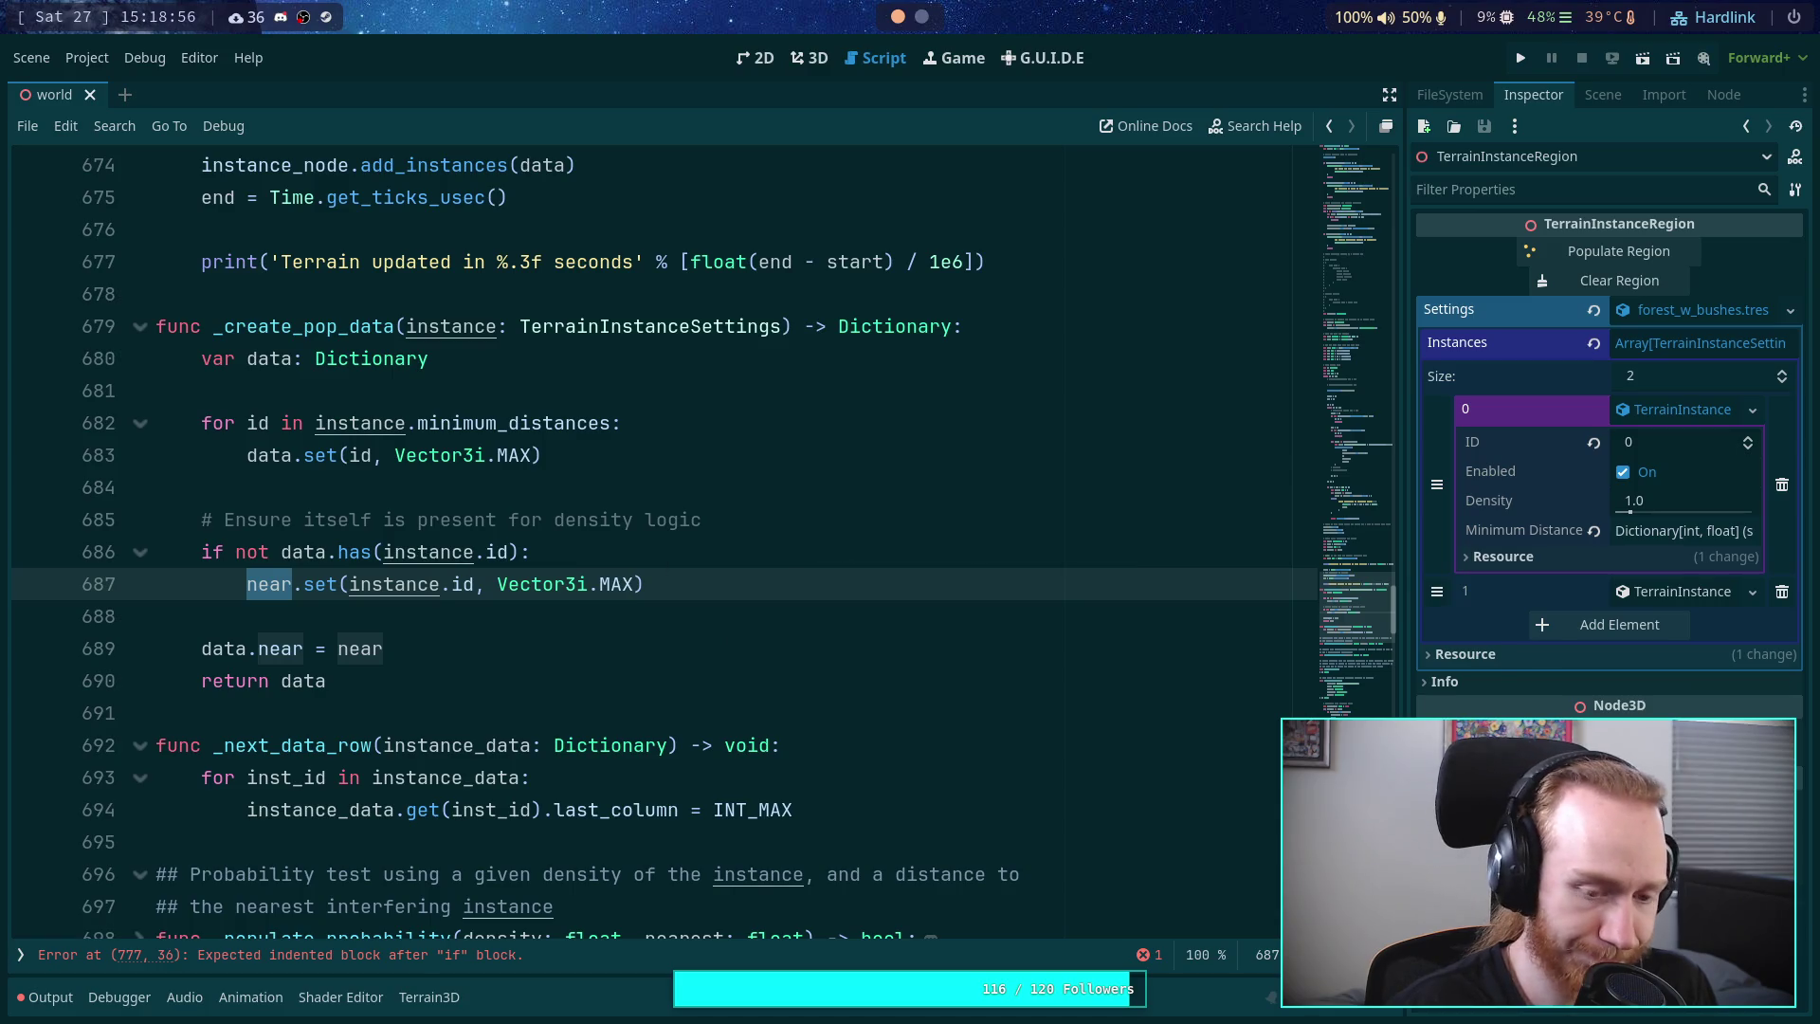
text(data)
- Delete the 'data.near = near' line and save the script
drag(458, 648, 455, 616)
key(BackSpace)
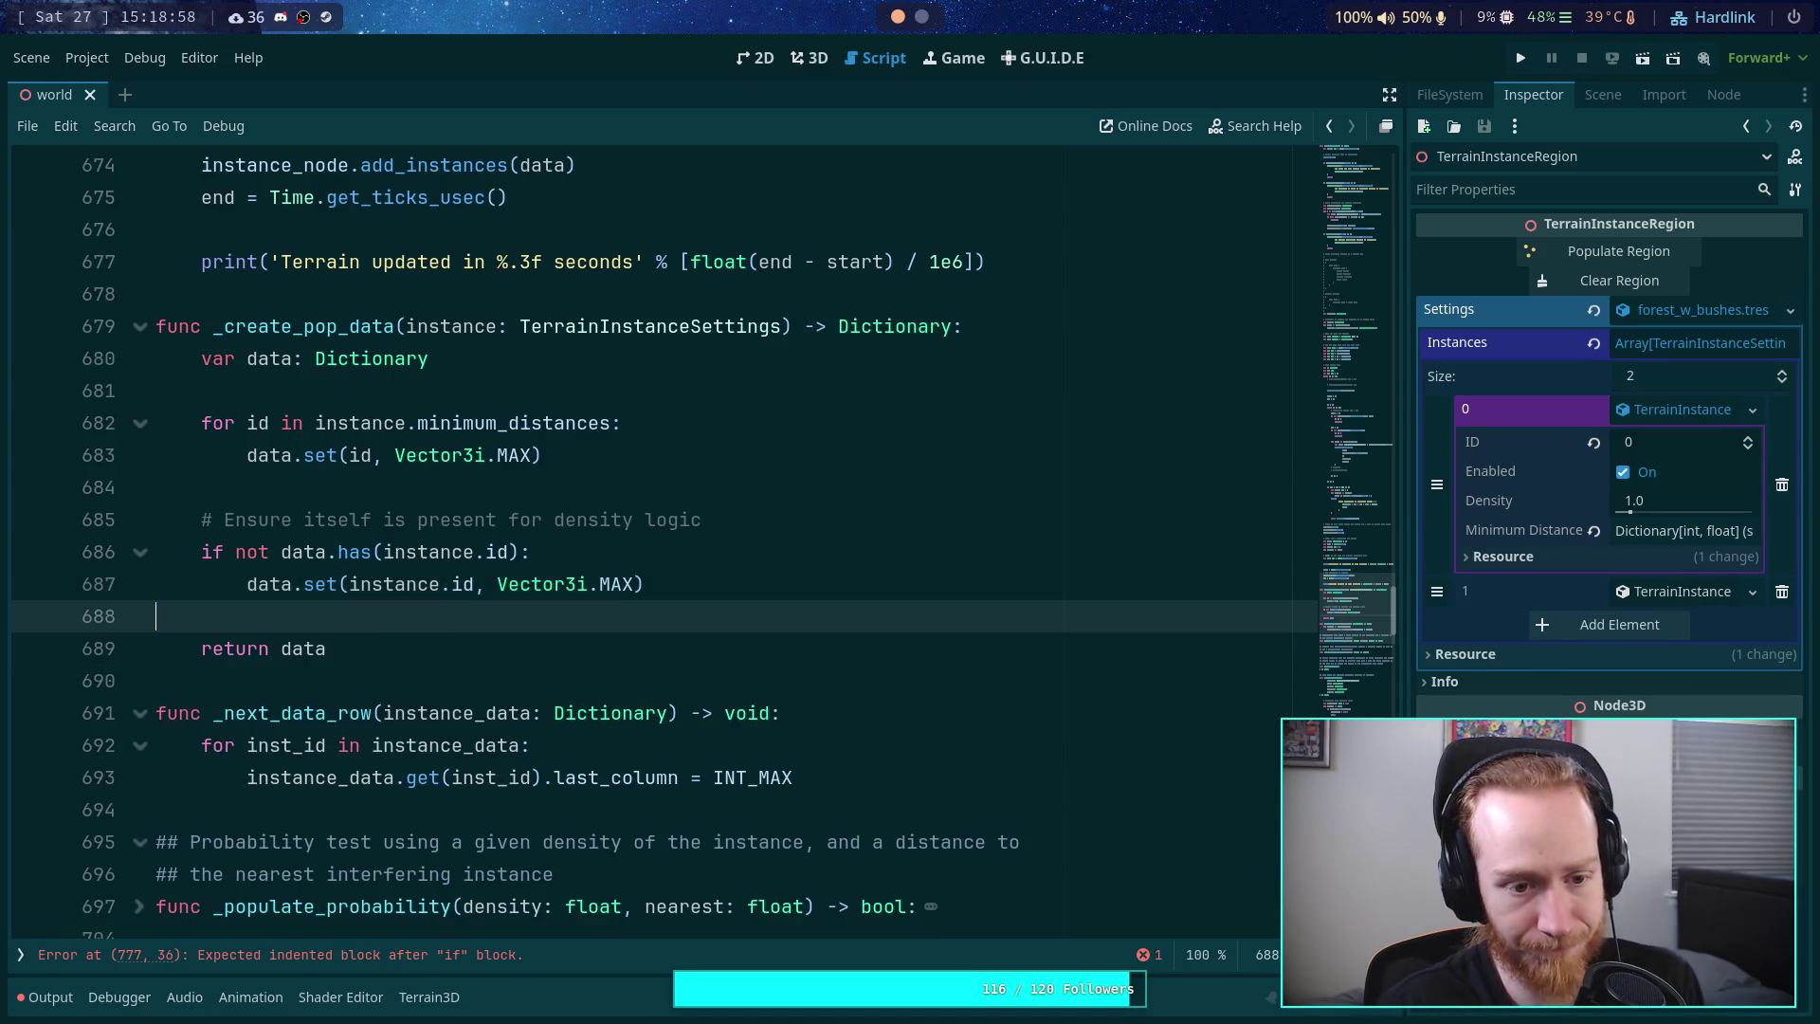
key(ctrl+s)
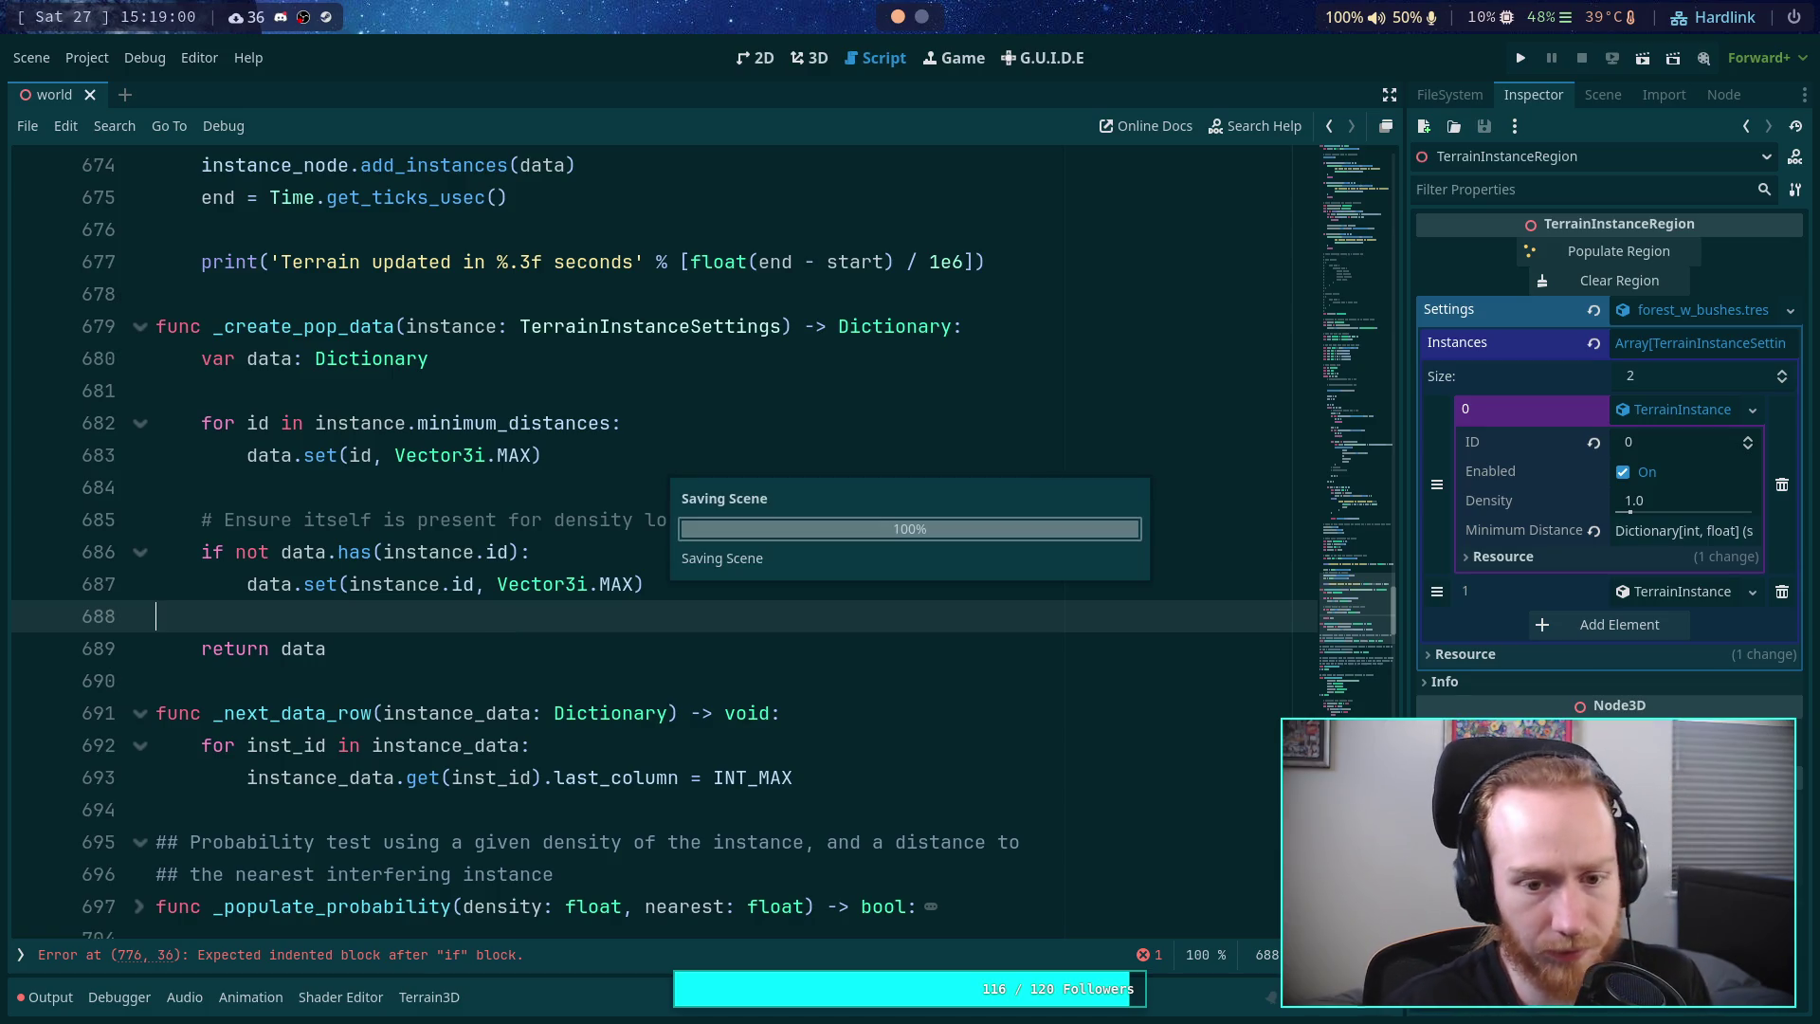
click(503, 640)
- Retype the Data comment's Vector3i fields as '[ x , y , last_column ]'
scroll(504, 640, down, 6)
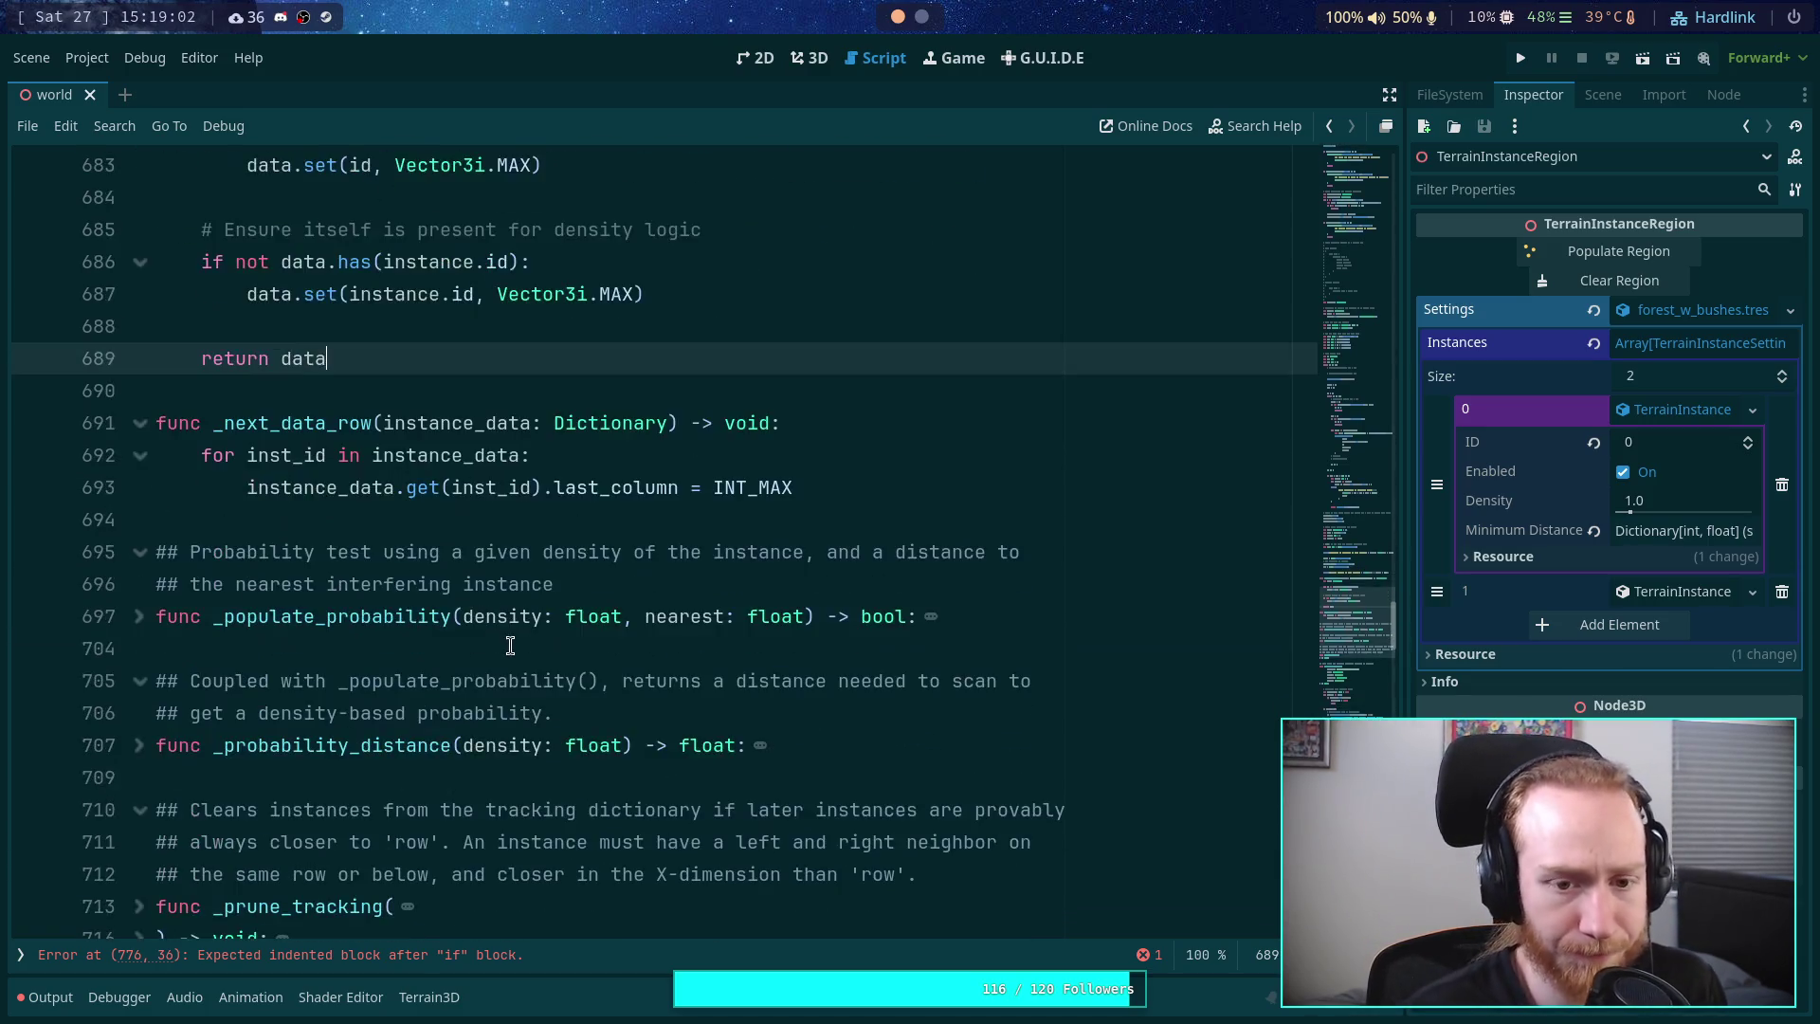
scroll(489, 618, down, 7)
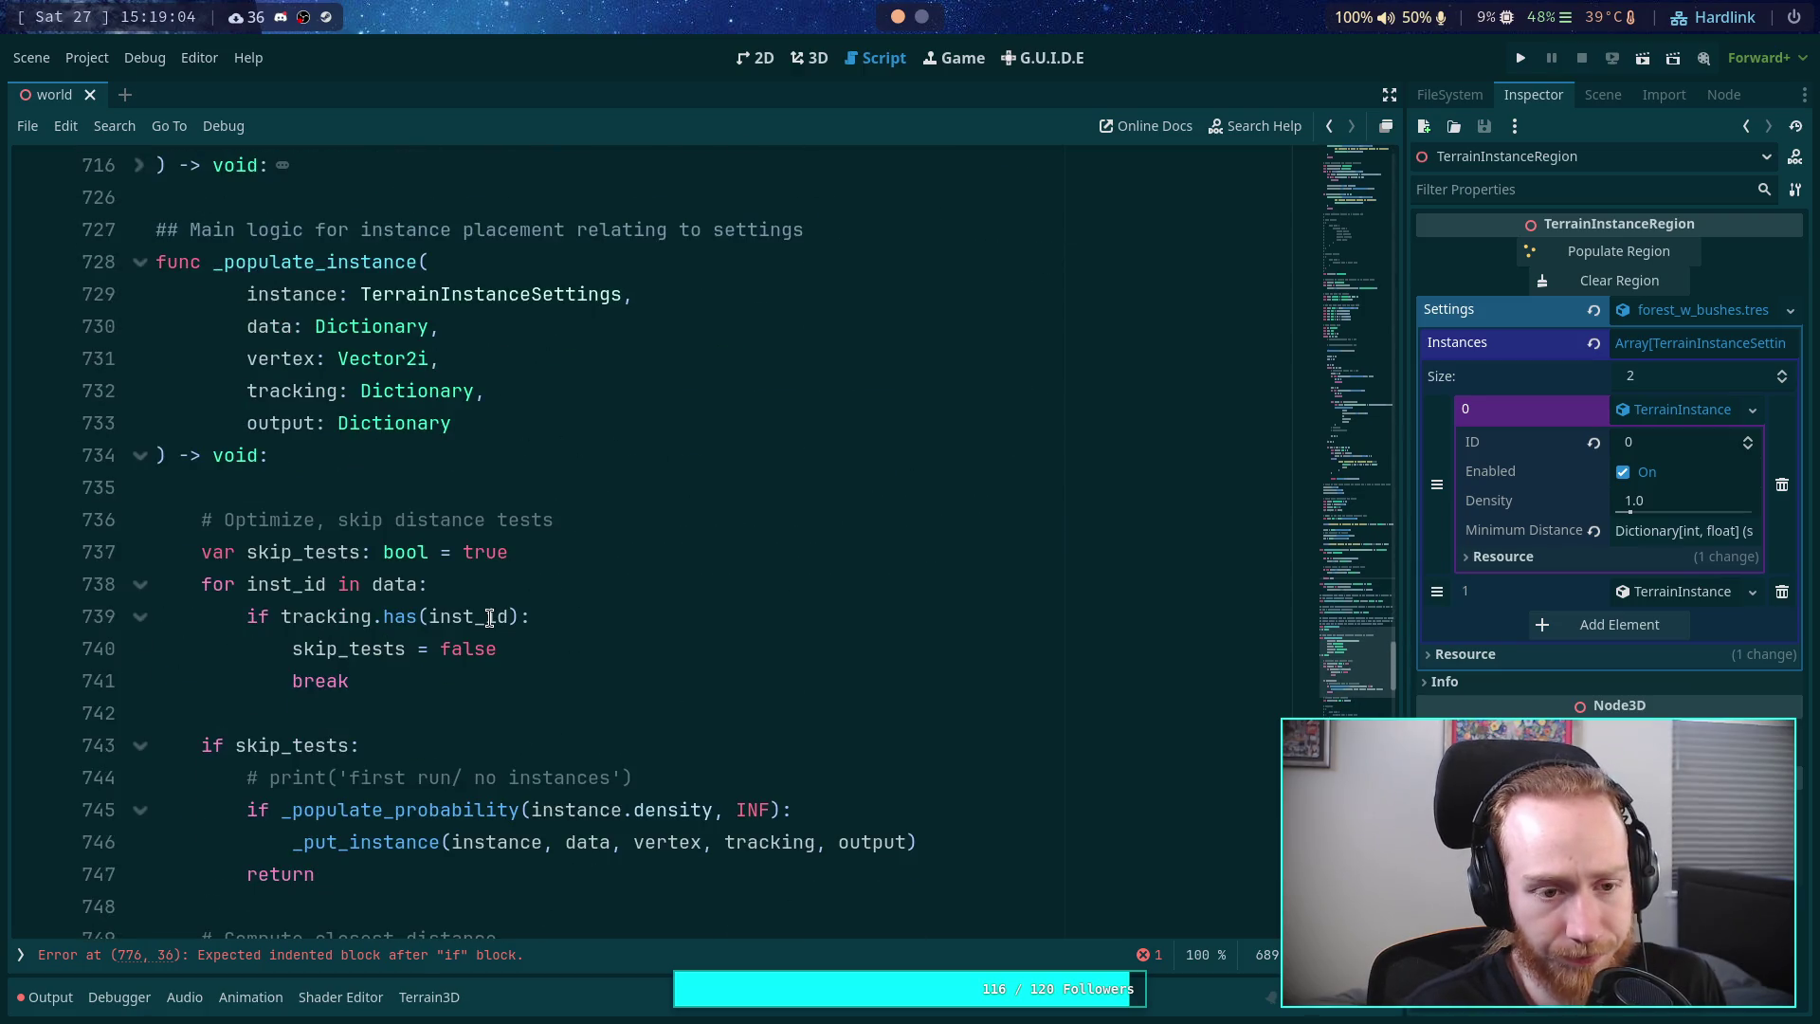
scroll(490, 618, down, 2)
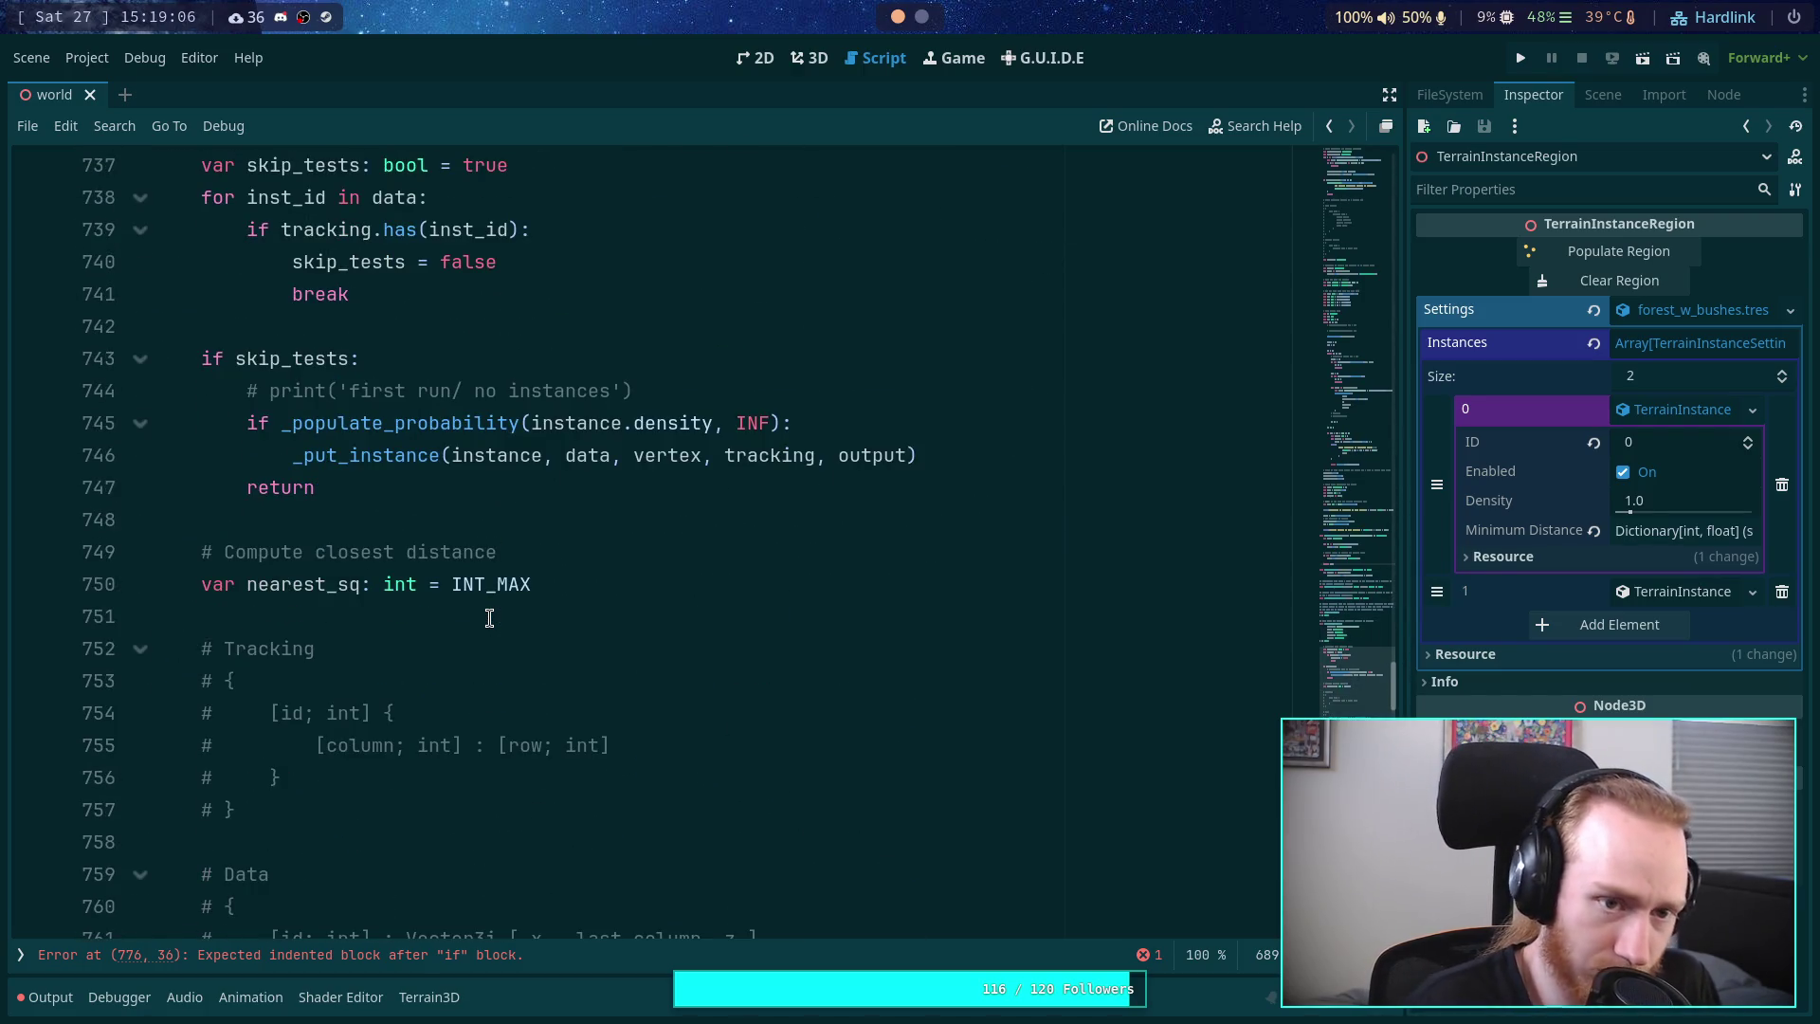
scroll(489, 618, up, 20)
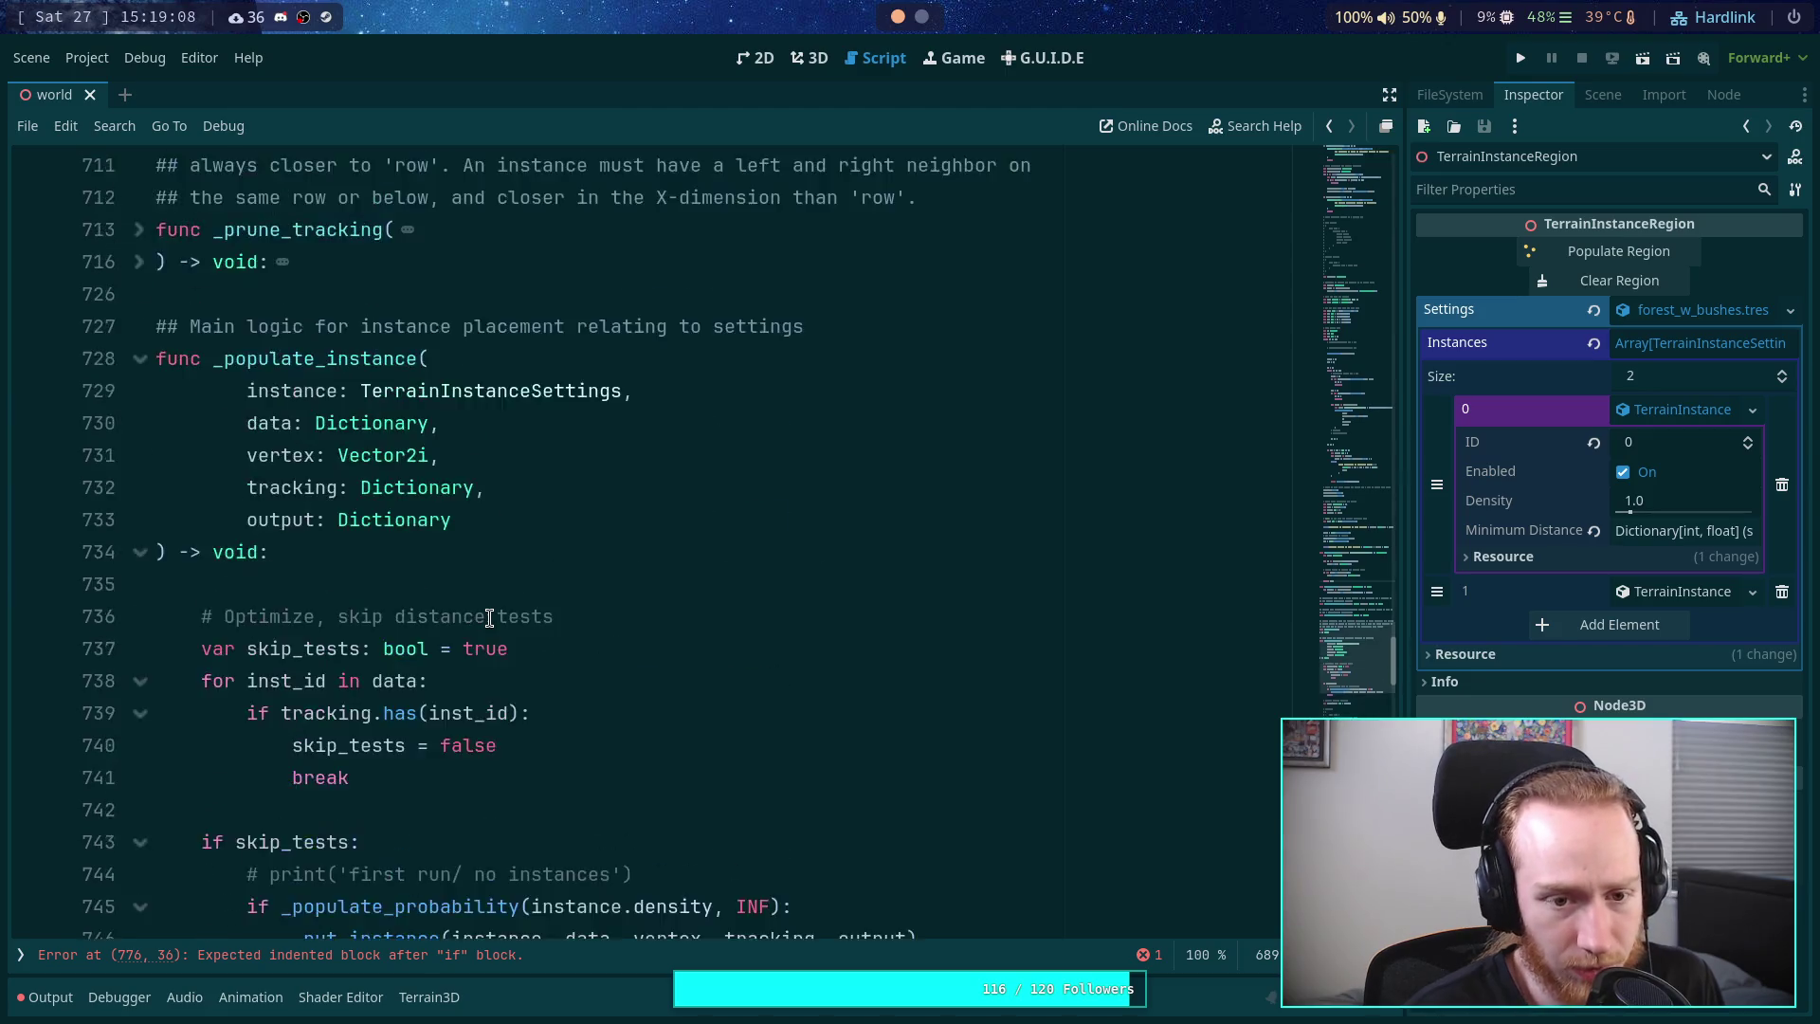
scroll(489, 618, down, 20)
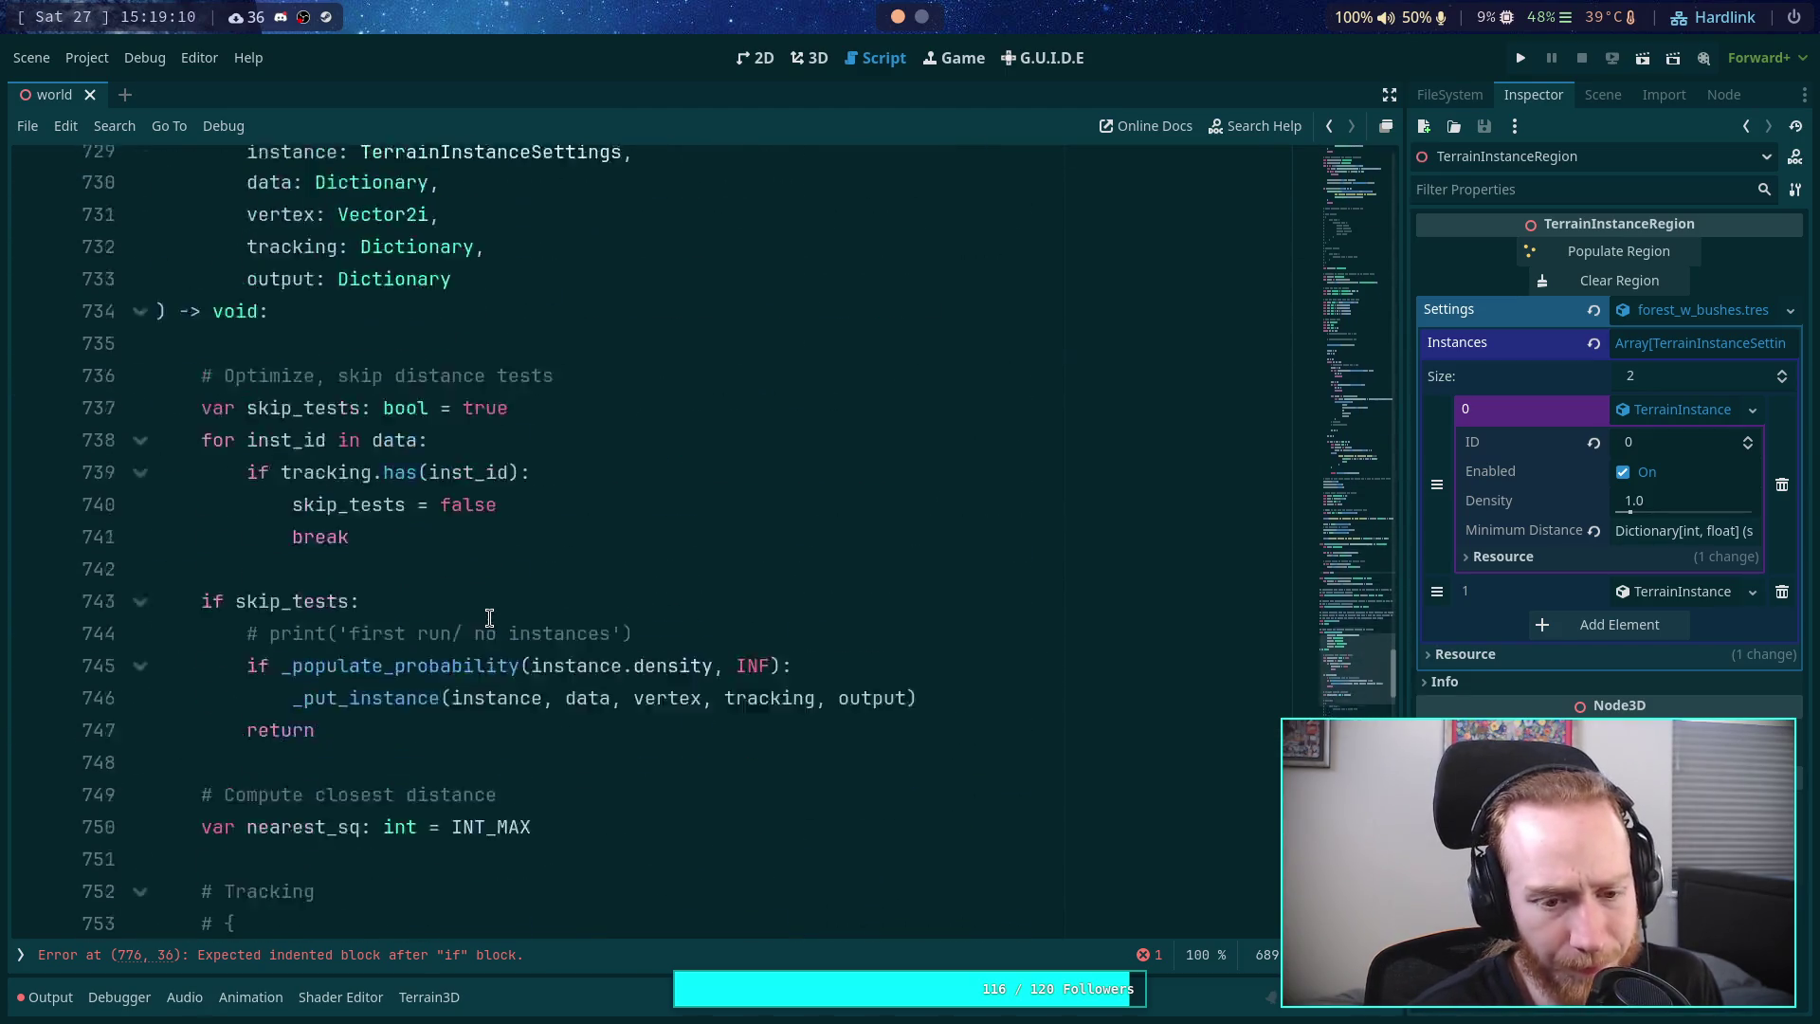
drag(578, 745, 697, 749)
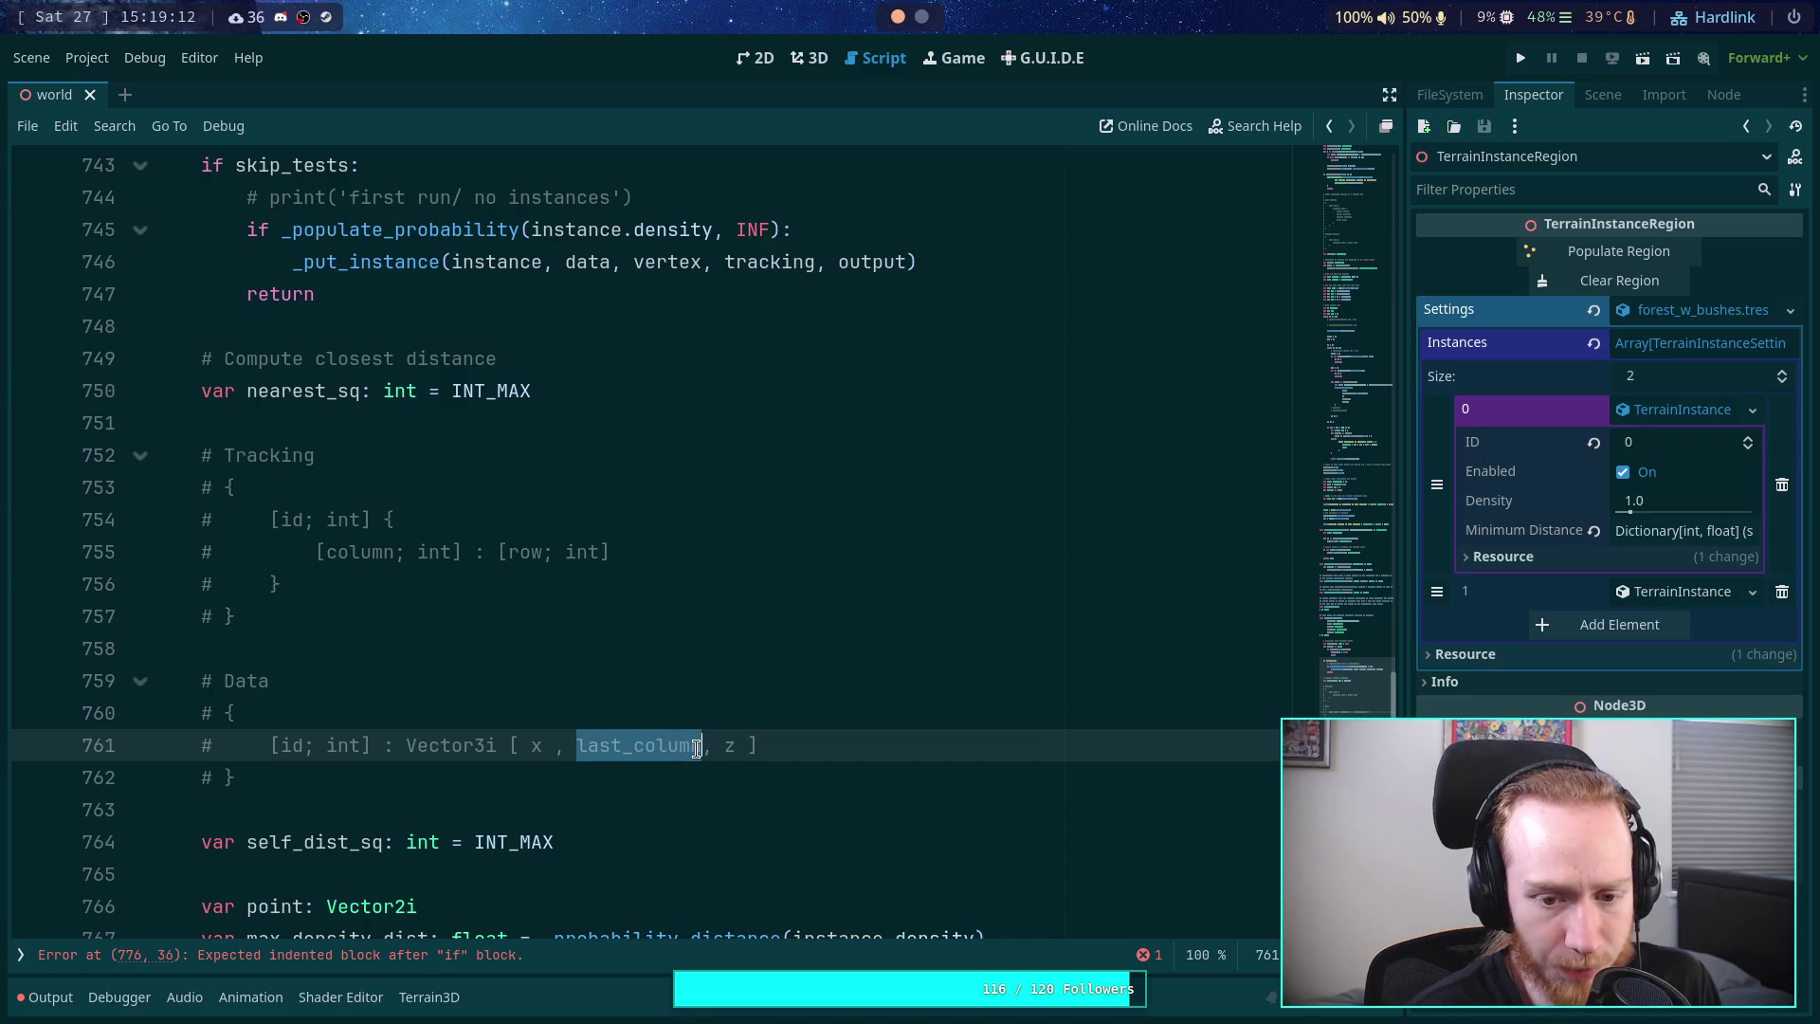
text(z)
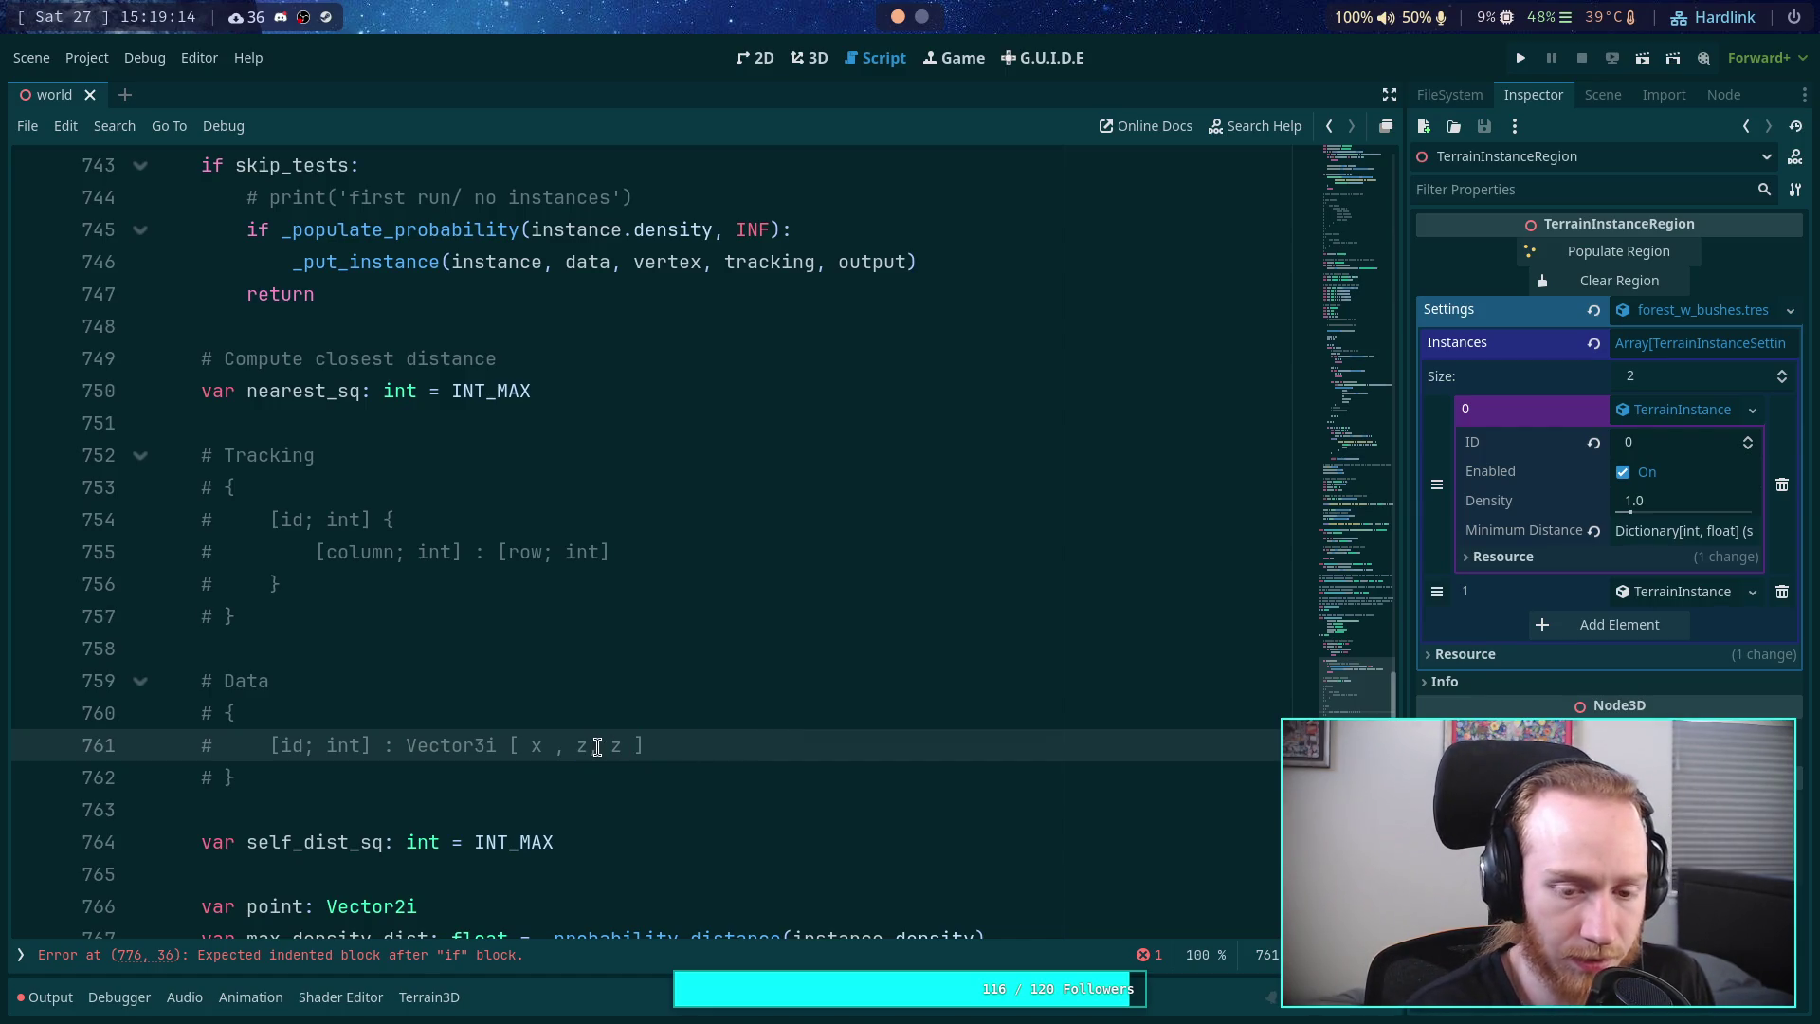
double_click(616, 746)
text(last_column)
double_click(578, 746)
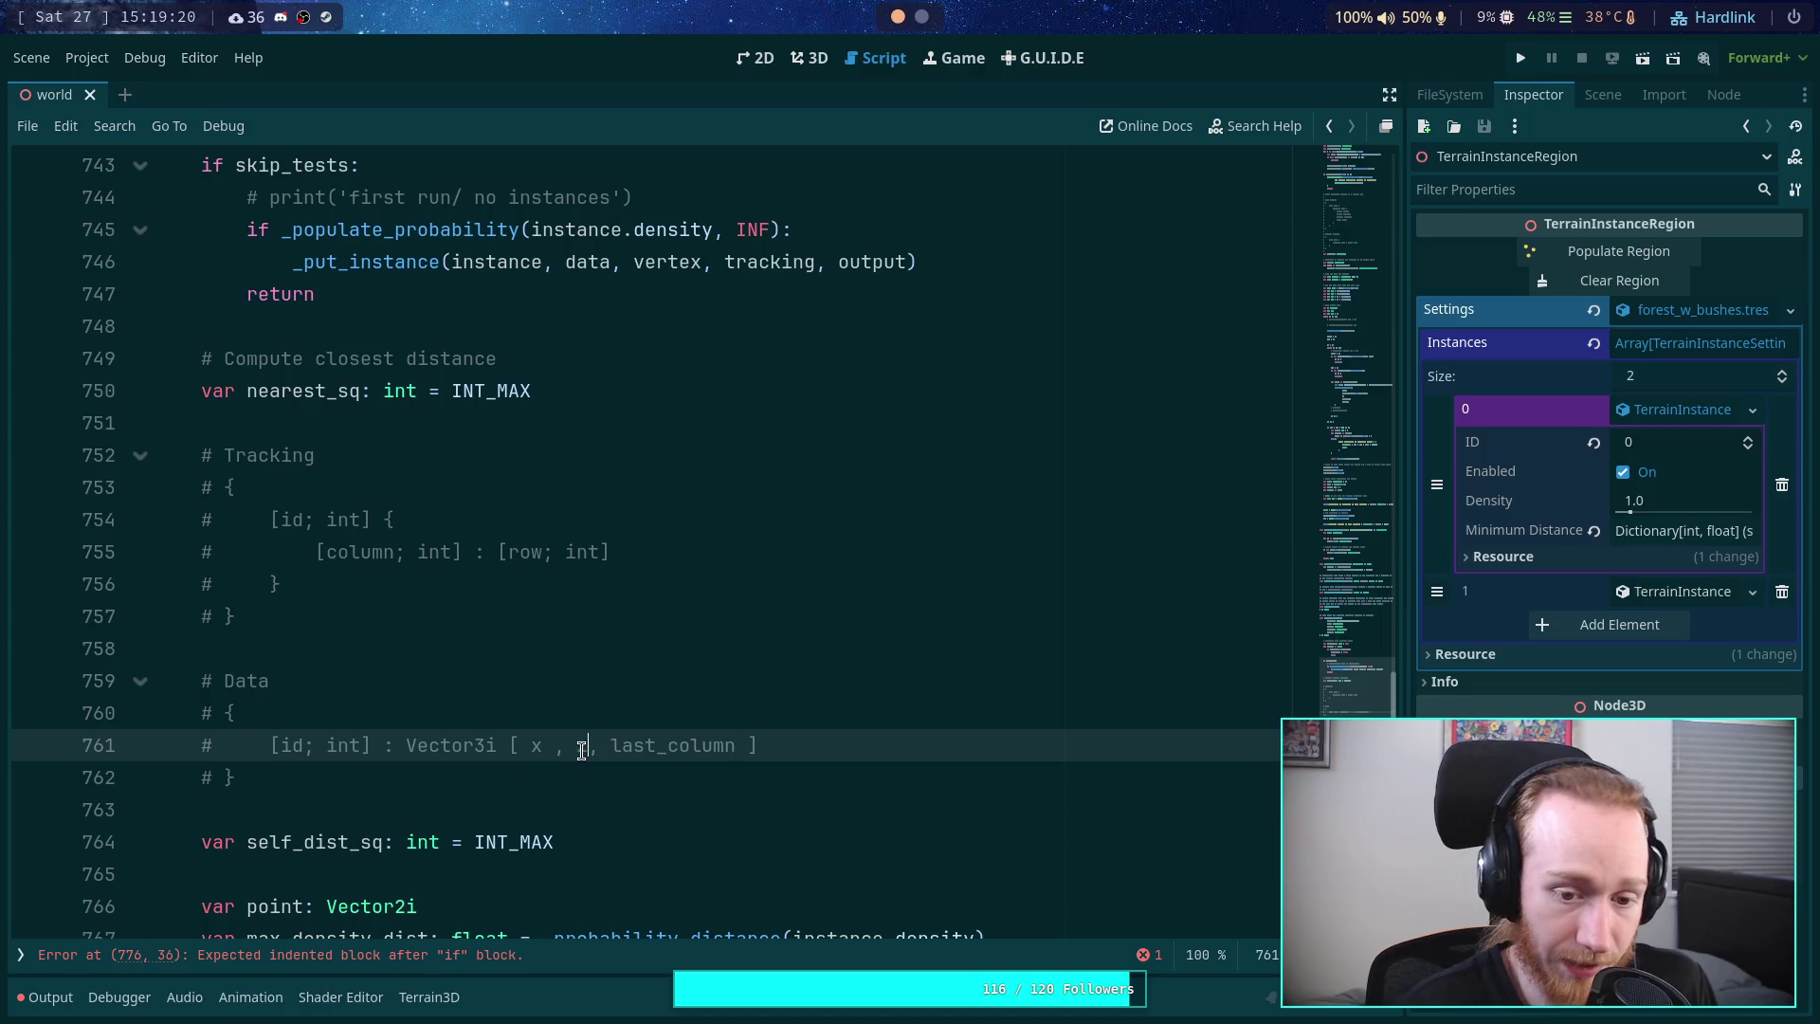
text(f)
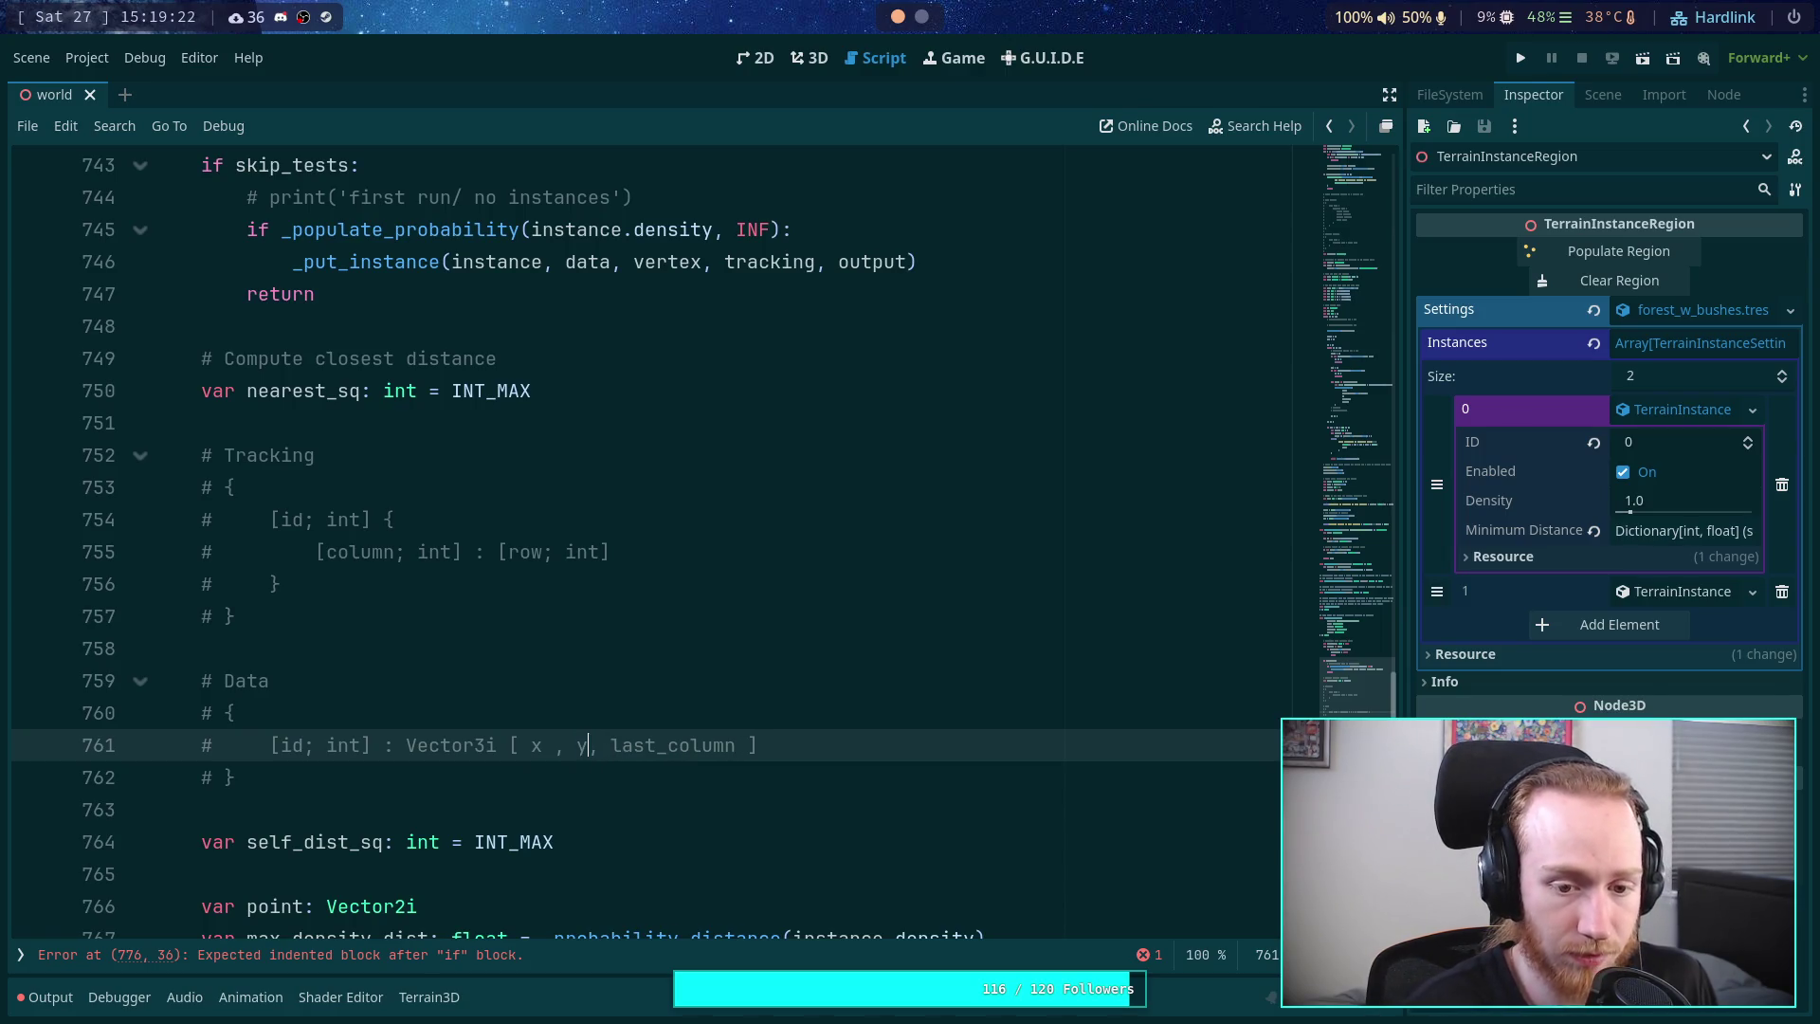
click(891, 744)
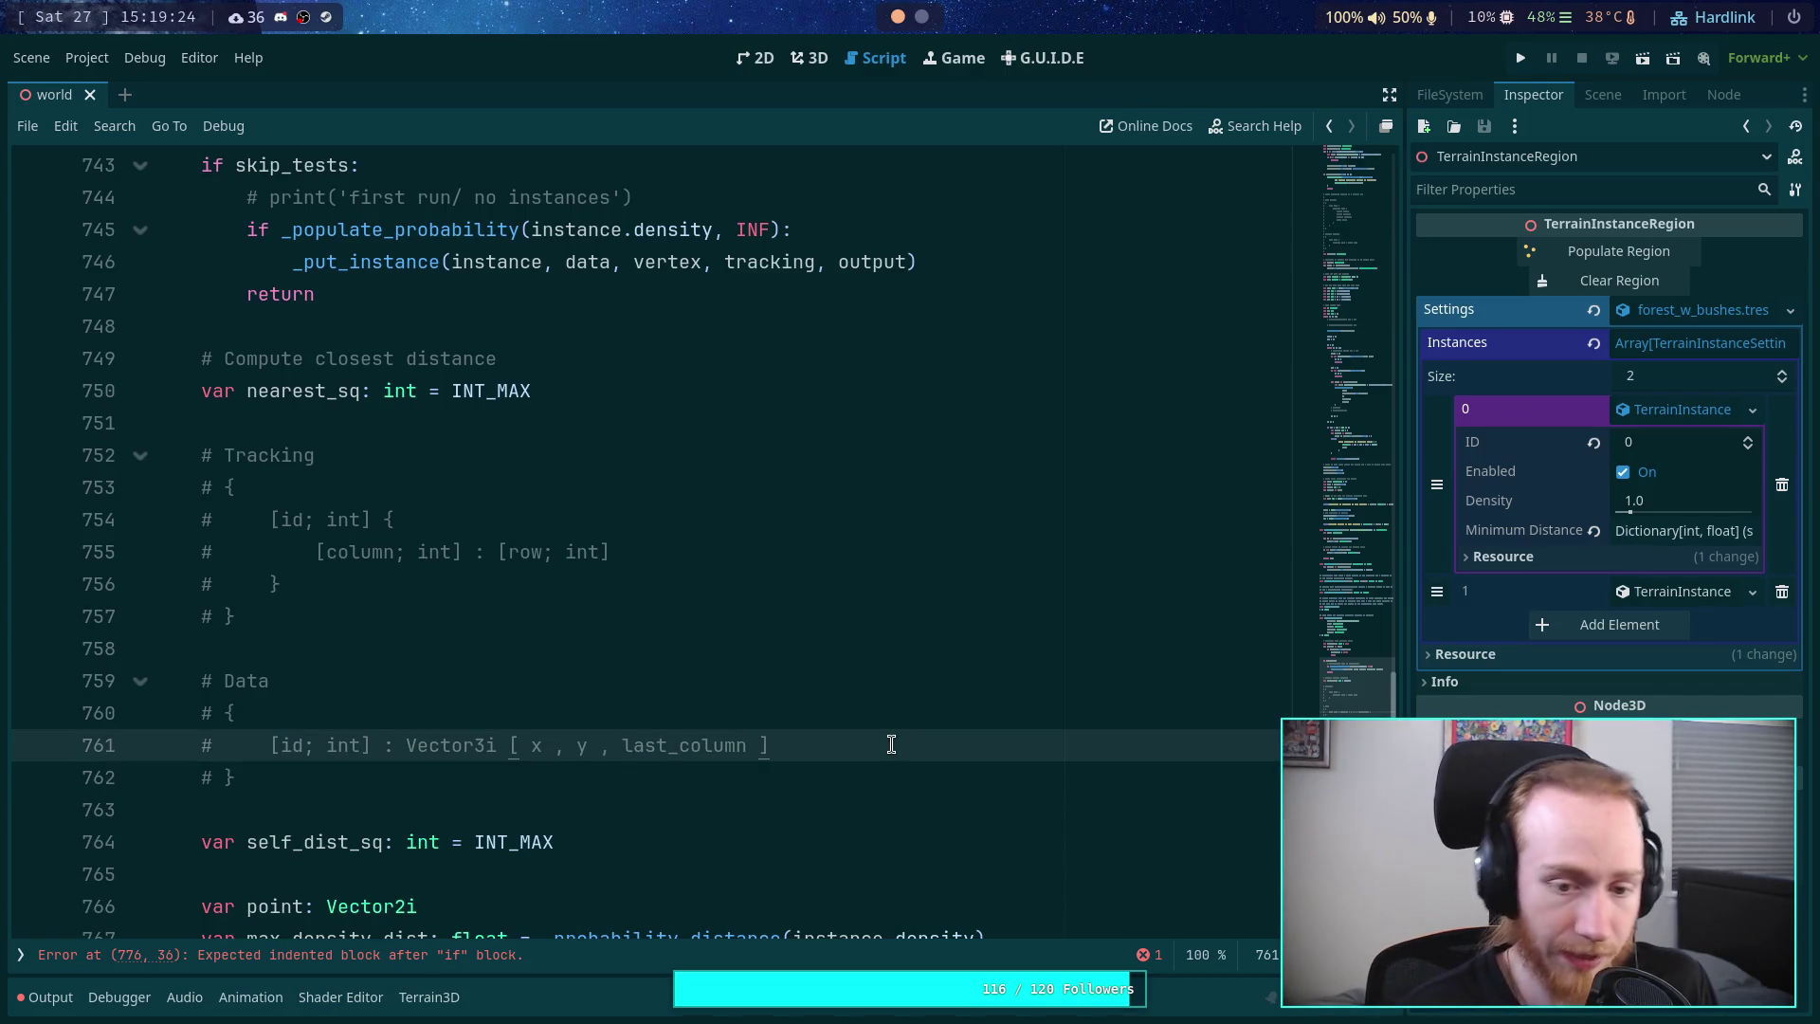